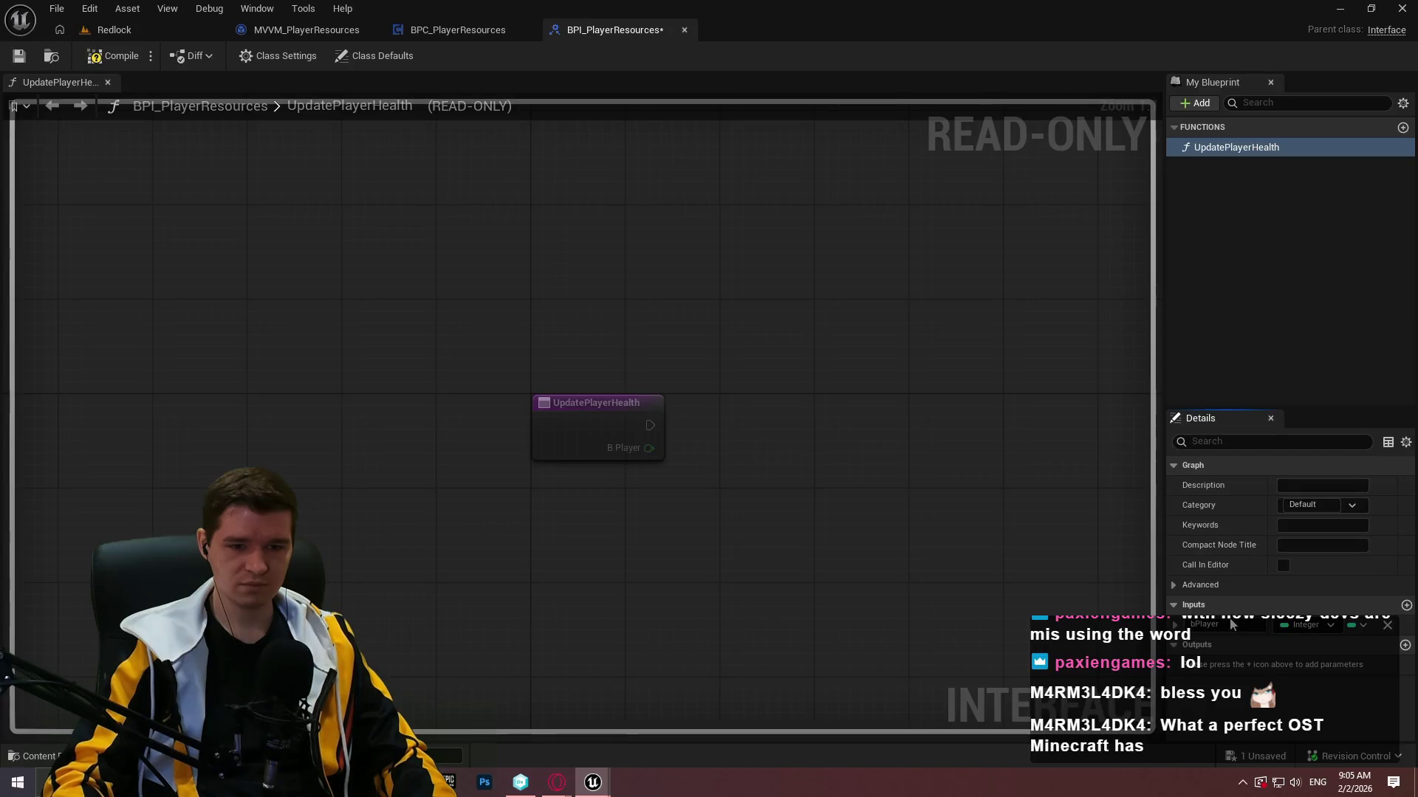
Rename the function's input to HealthUpdate and add a Boolean output parameter.
double_click(1238, 626)
type("HealthUpdate")
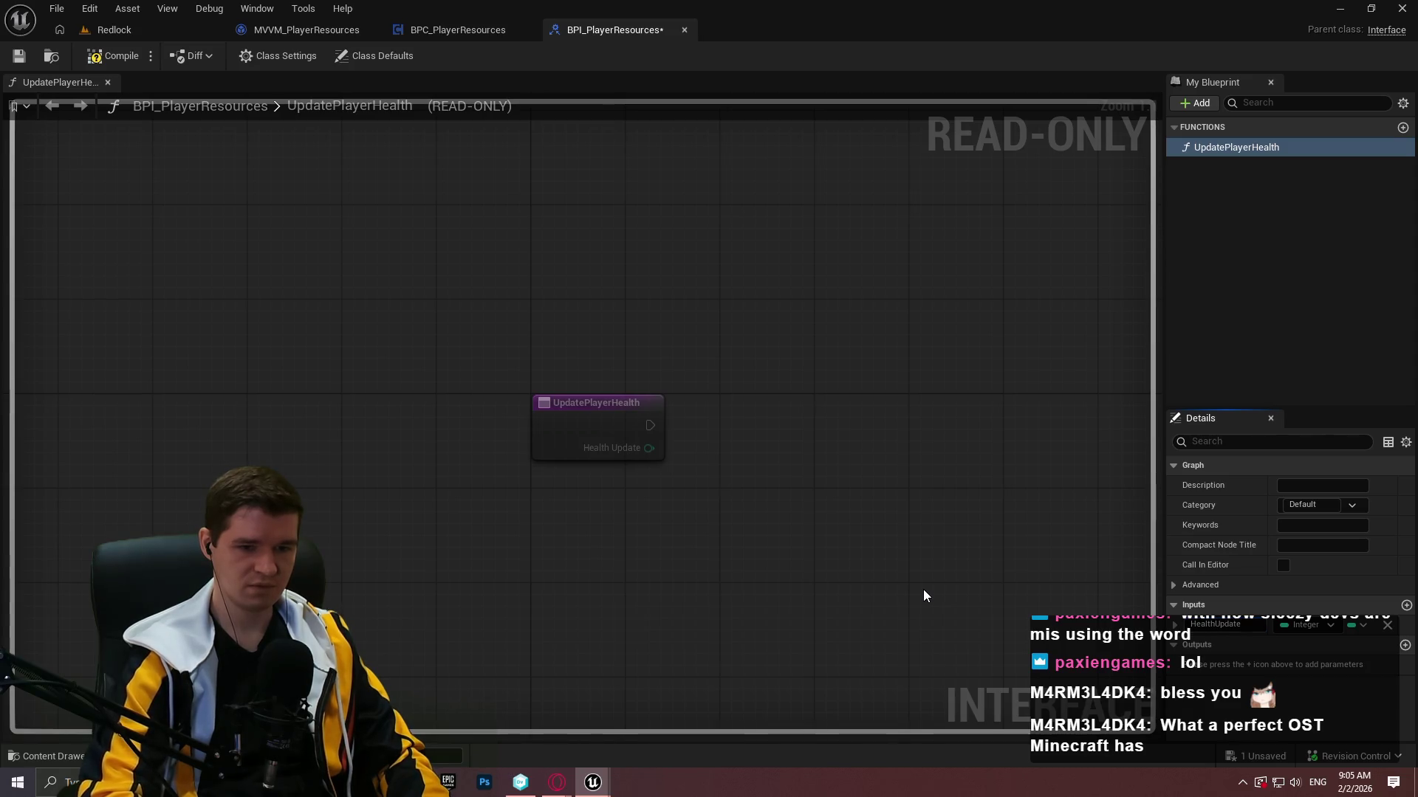
left_click(1406, 644)
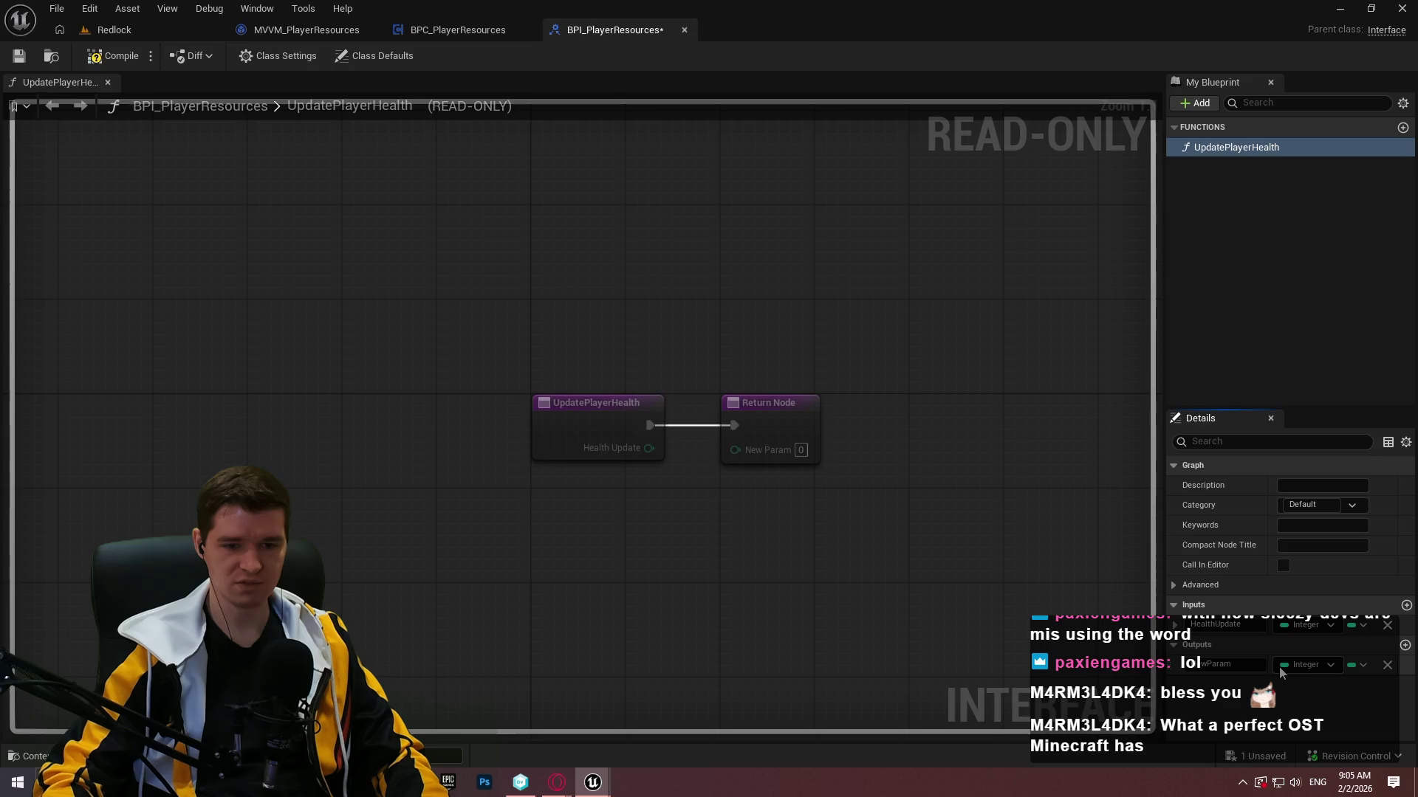
left_click(1279, 666)
left_click(1256, 387)
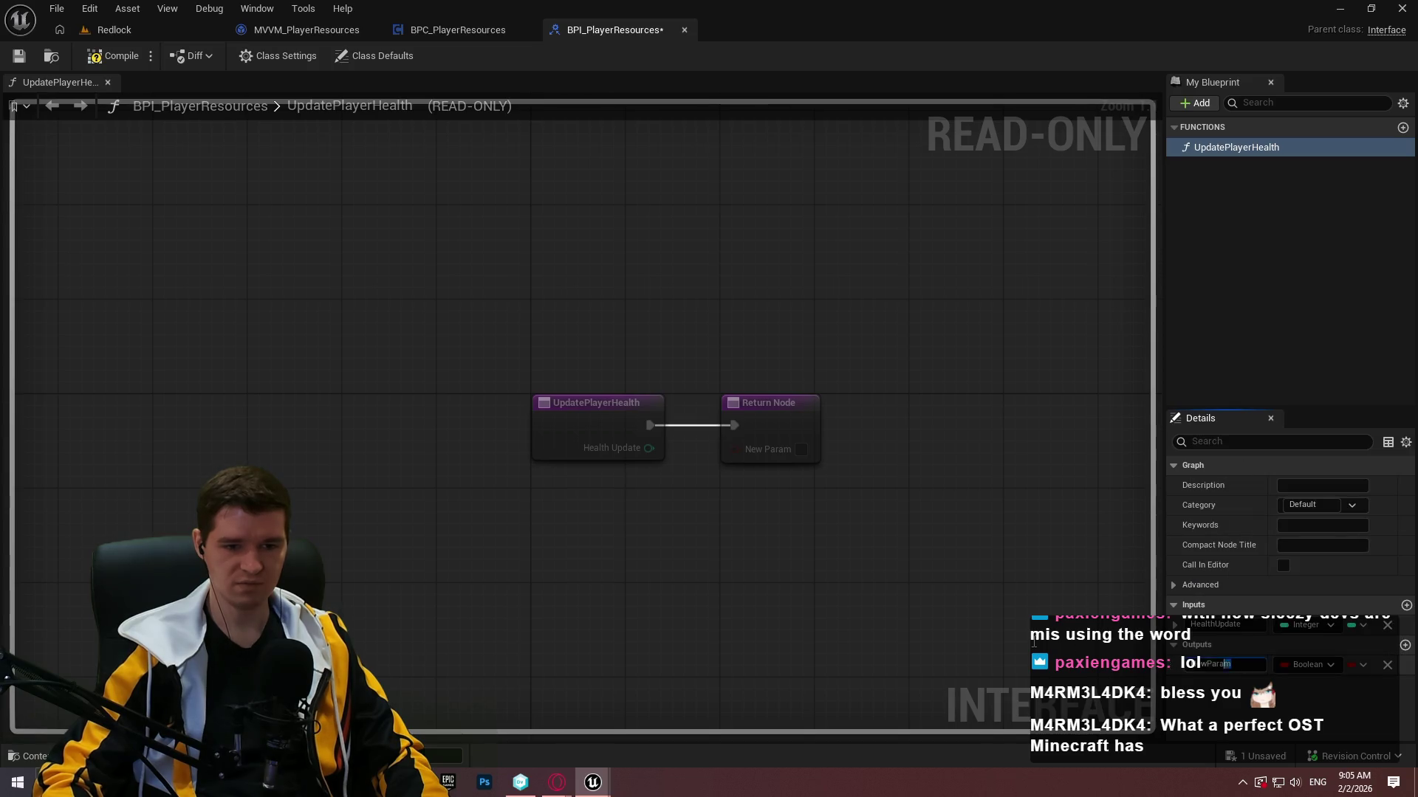
Name the Boolean output HasDied, then compile and save the interface.
key("BackSpace")
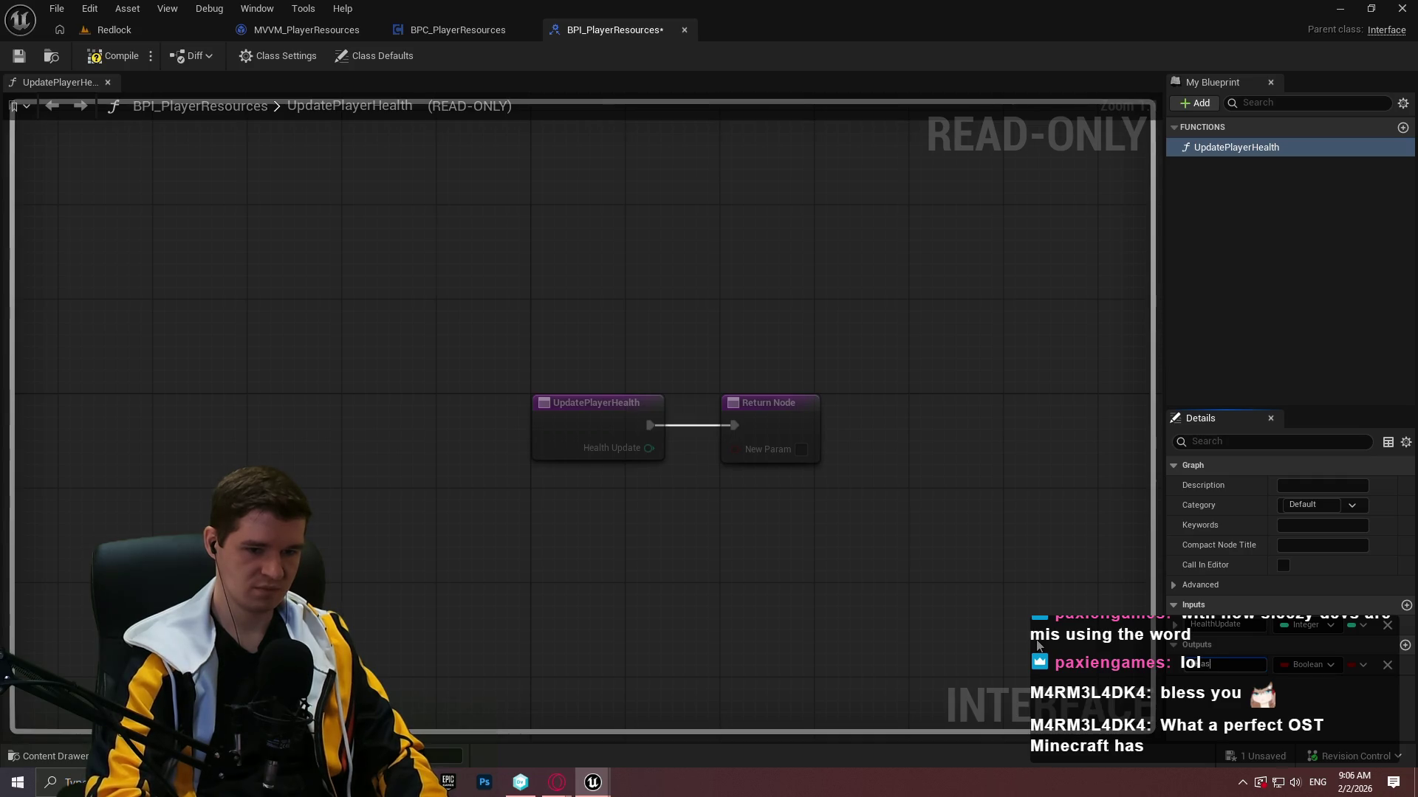
type("Died")
left_click(113, 55)
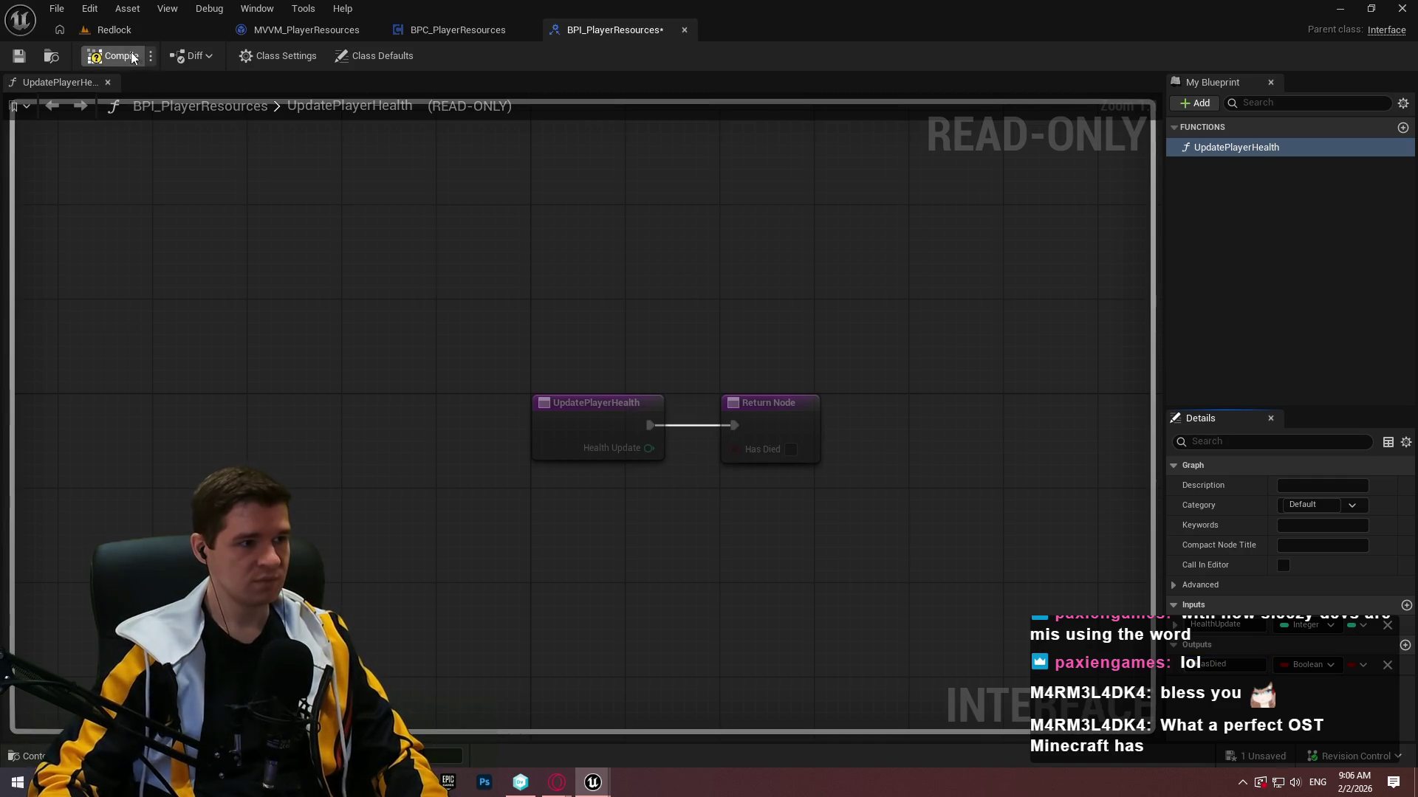
left_click(18, 57)
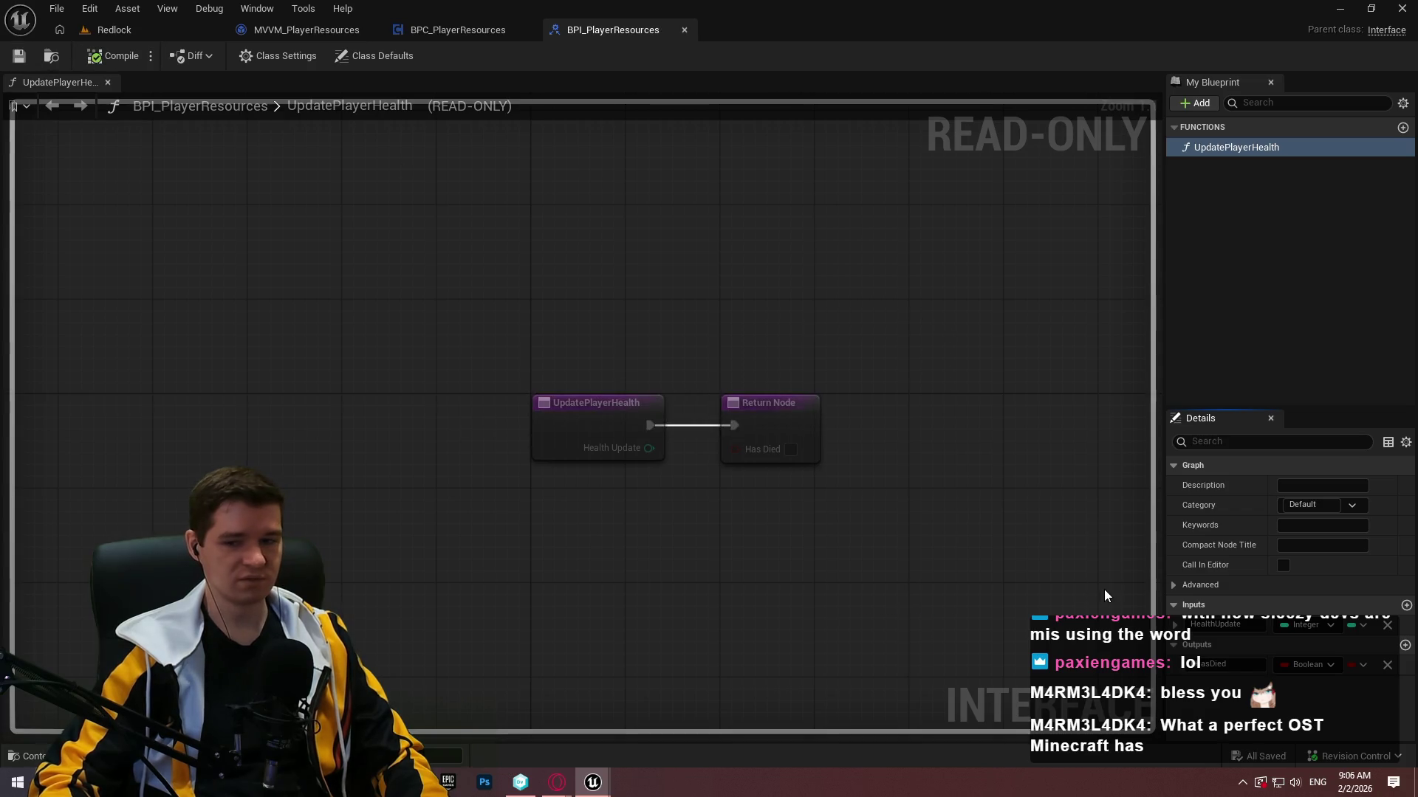
Add BPI_PlayerResources to BPC_PlayerResources' implemented interfaces in Class Settings.
left_click(445, 34)
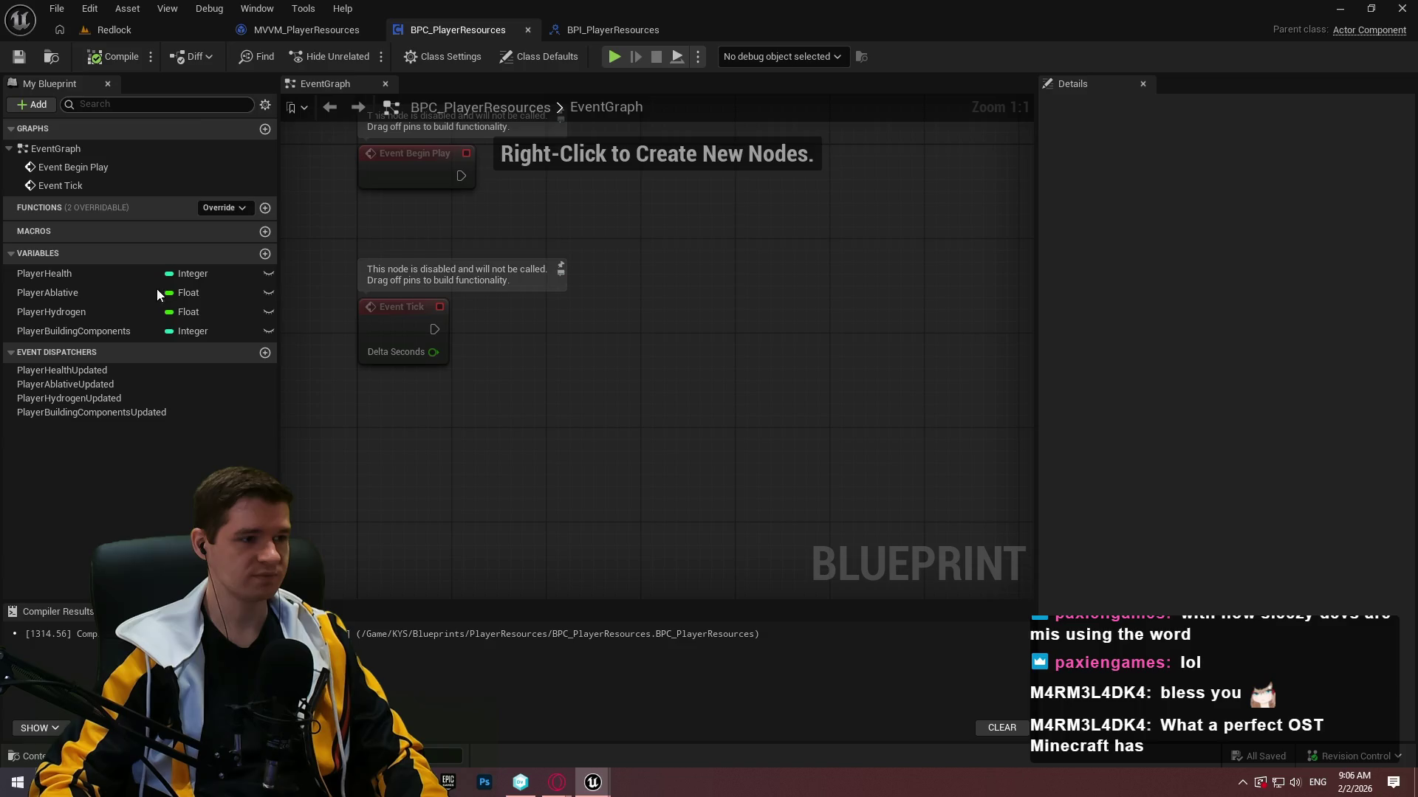
left_click(421, 53)
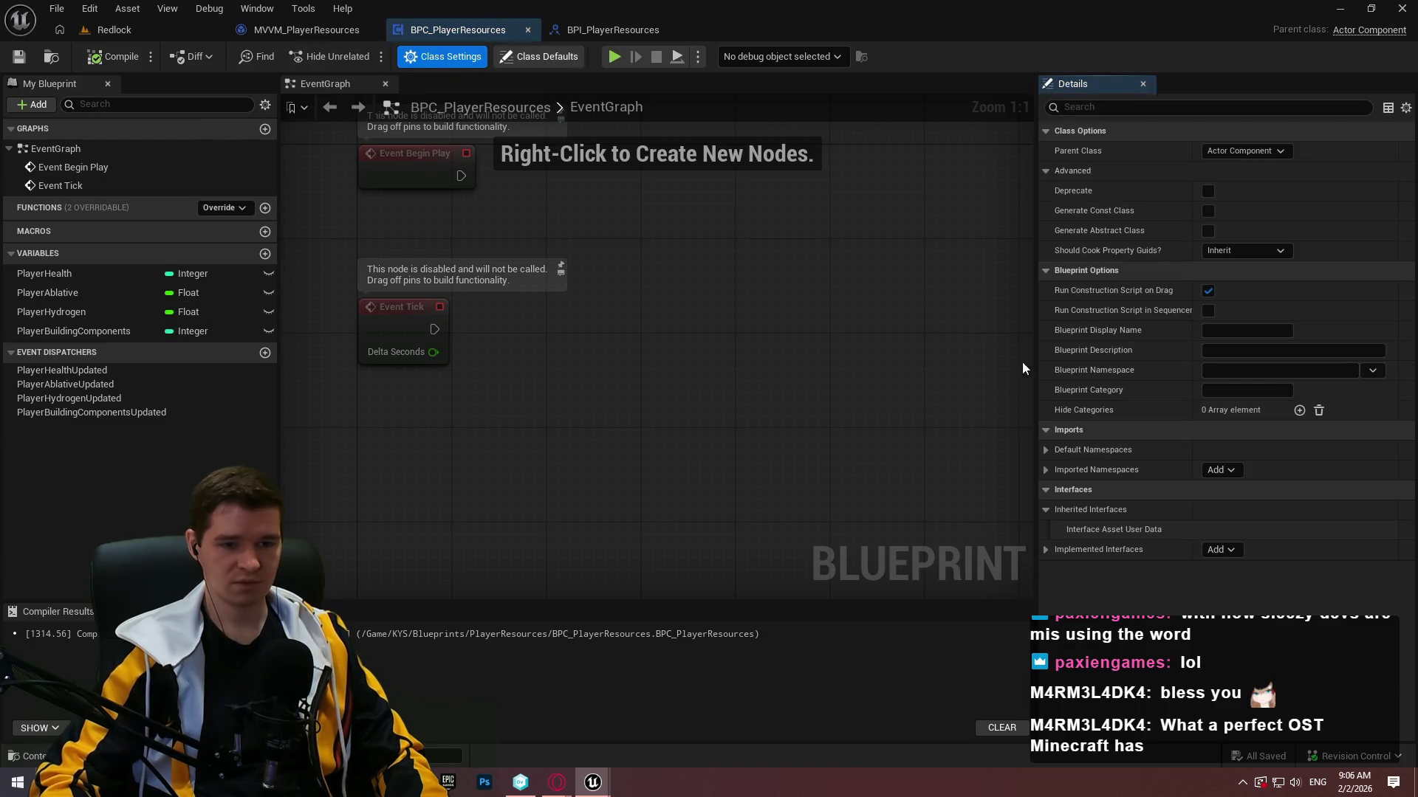
left_click(1221, 551)
scroll(1243, 361, "down", 5)
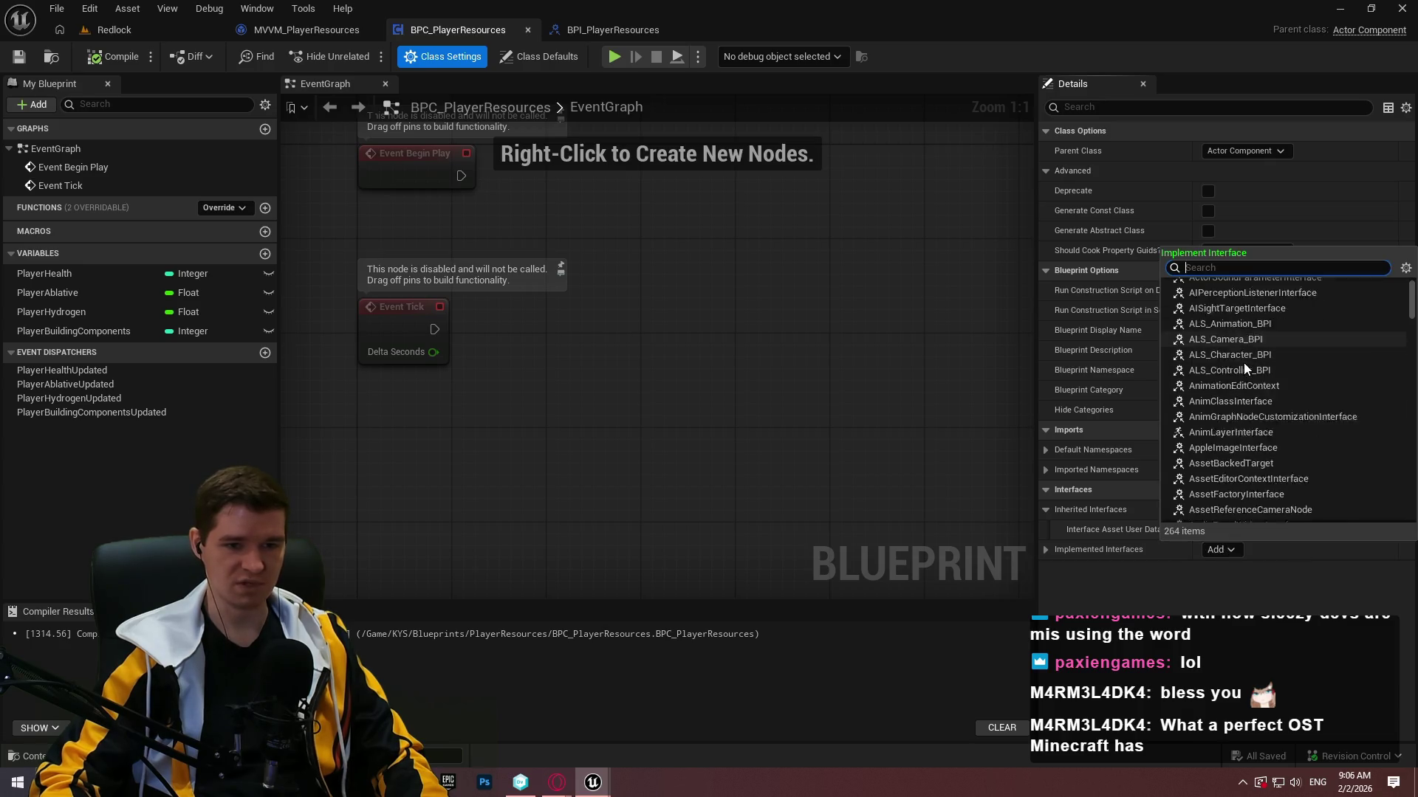
scroll(1241, 379, "down", 3)
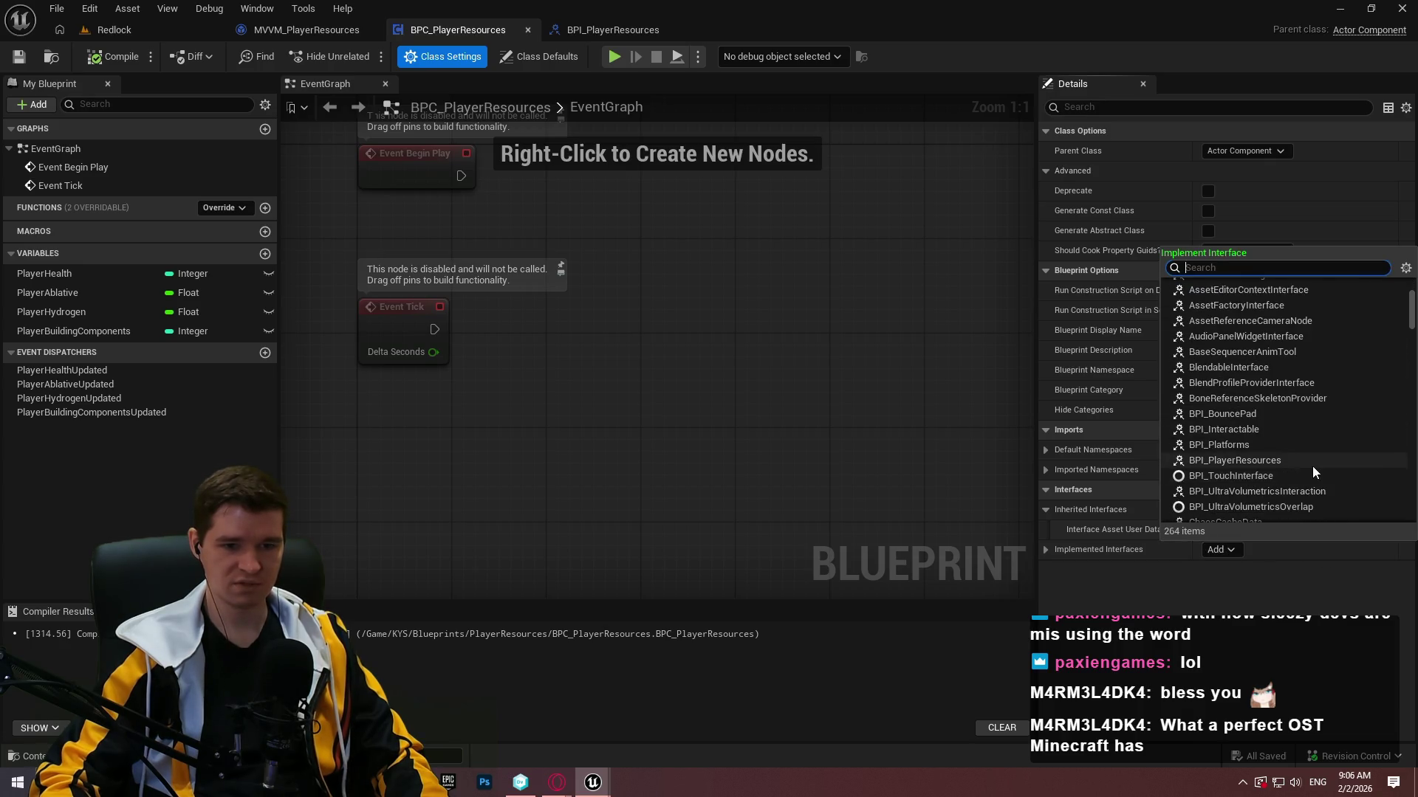
left_click(1278, 462)
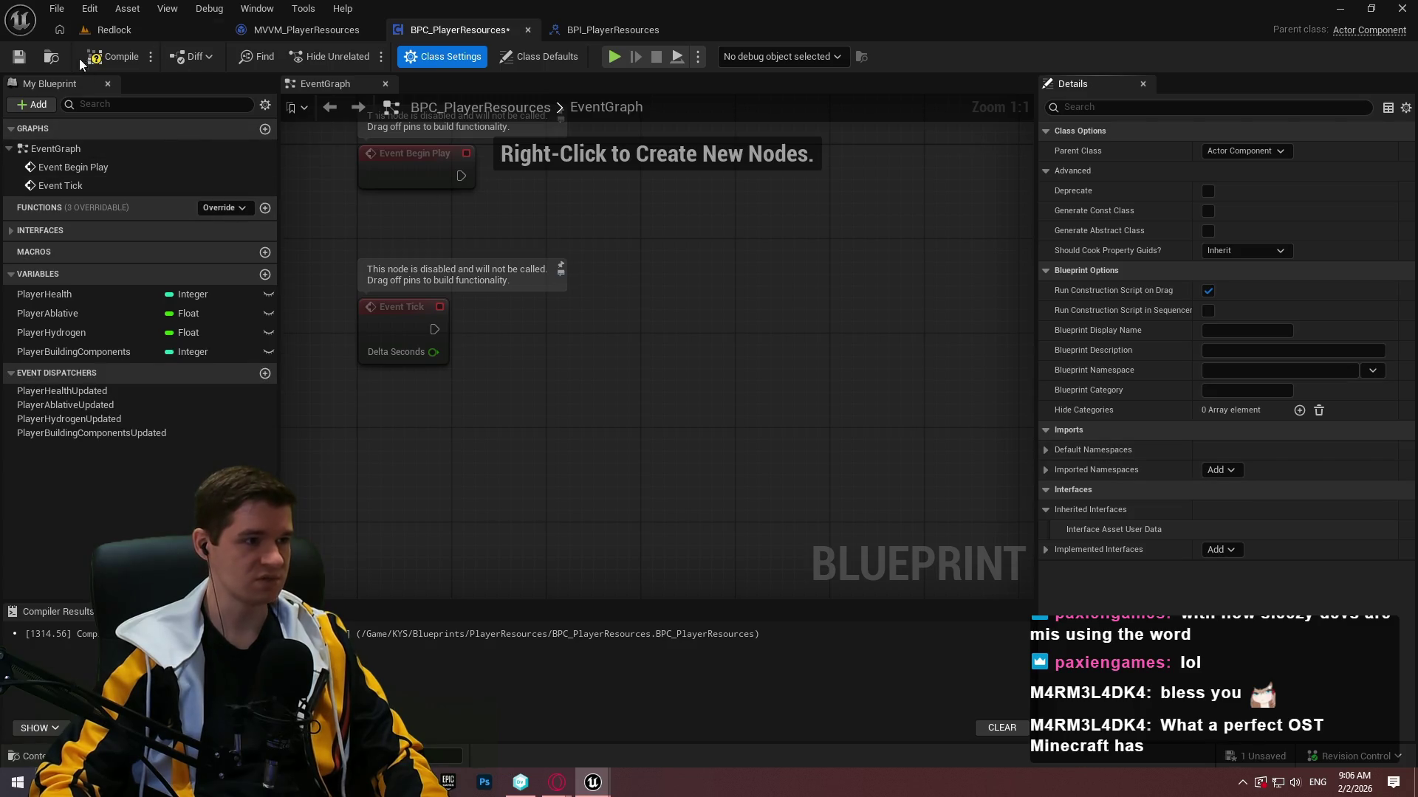
Compile the component and open the UpdatePlayerHealth interface function graph.
left_click(18, 58)
left_click(20, 232)
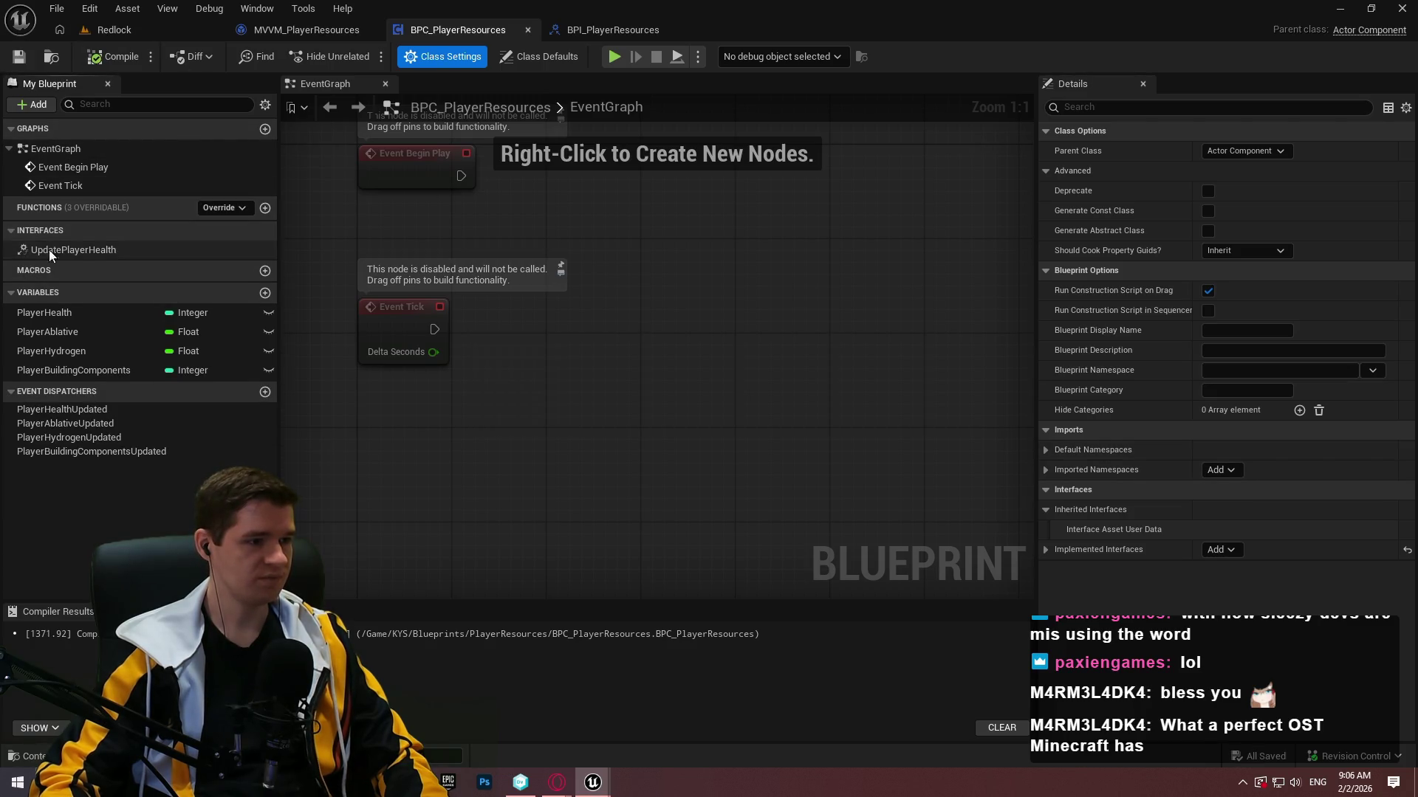
double_click(65, 251)
Give PlayerHealth a default of 100 and a 0–100 value range, then save.
left_click(66, 313)
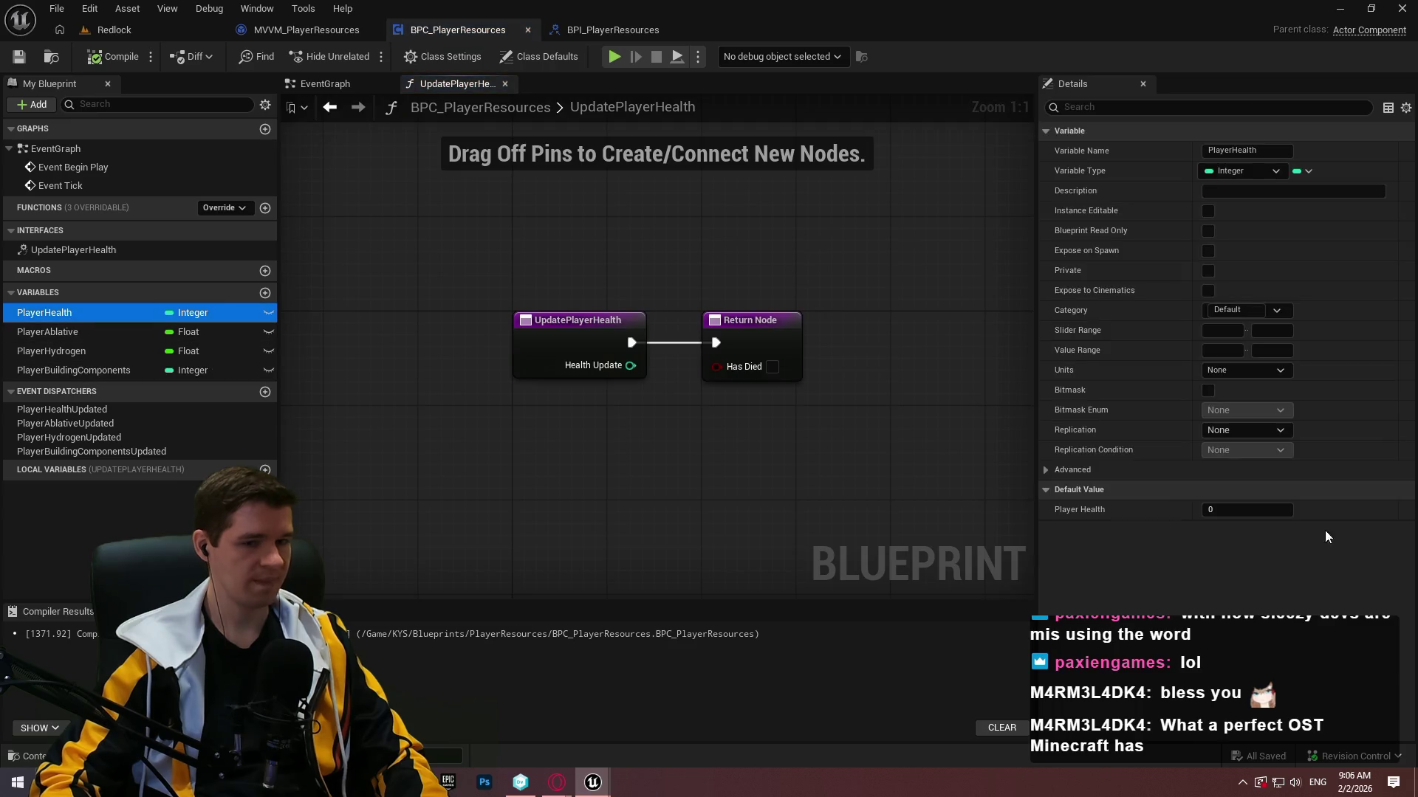
left_click(1275, 512)
type("100")
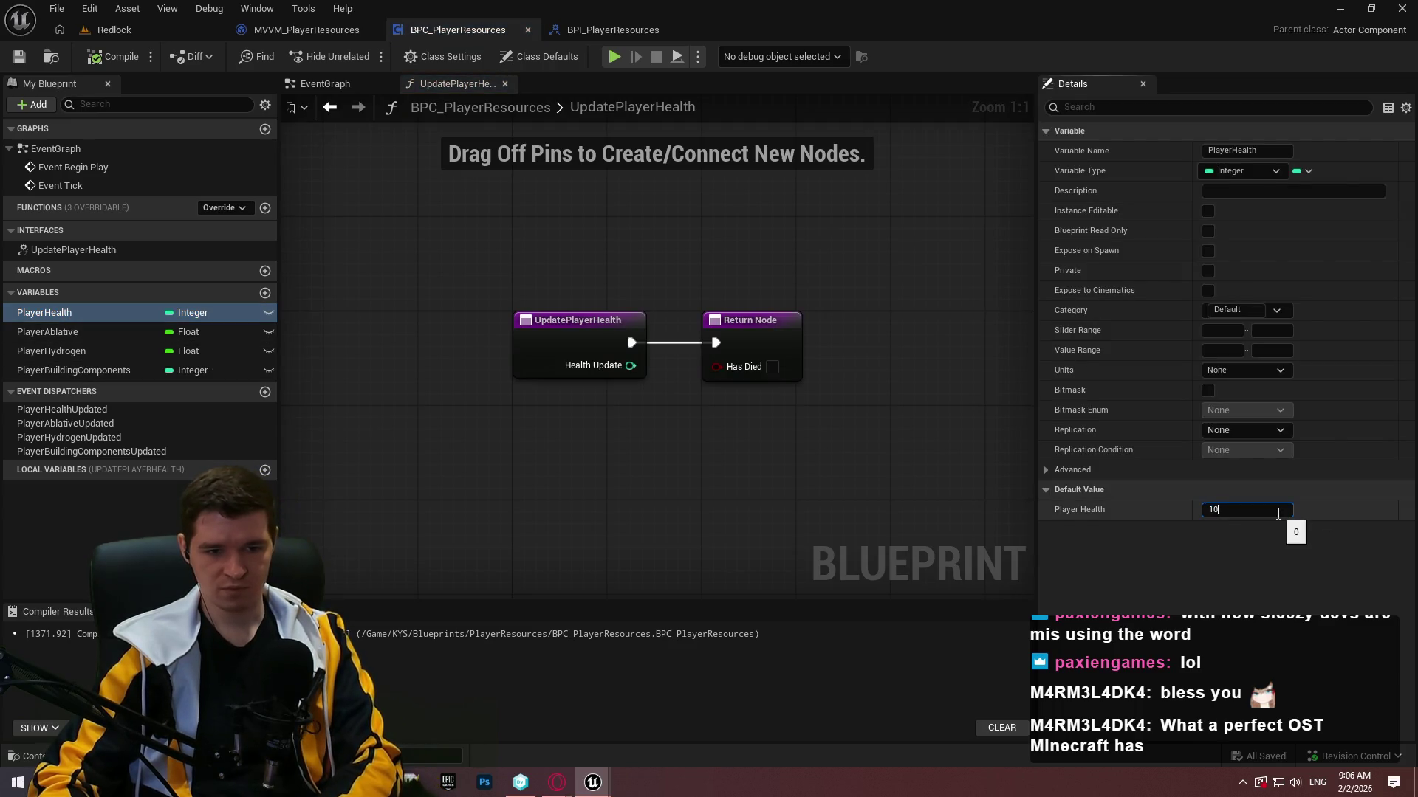
key("Return")
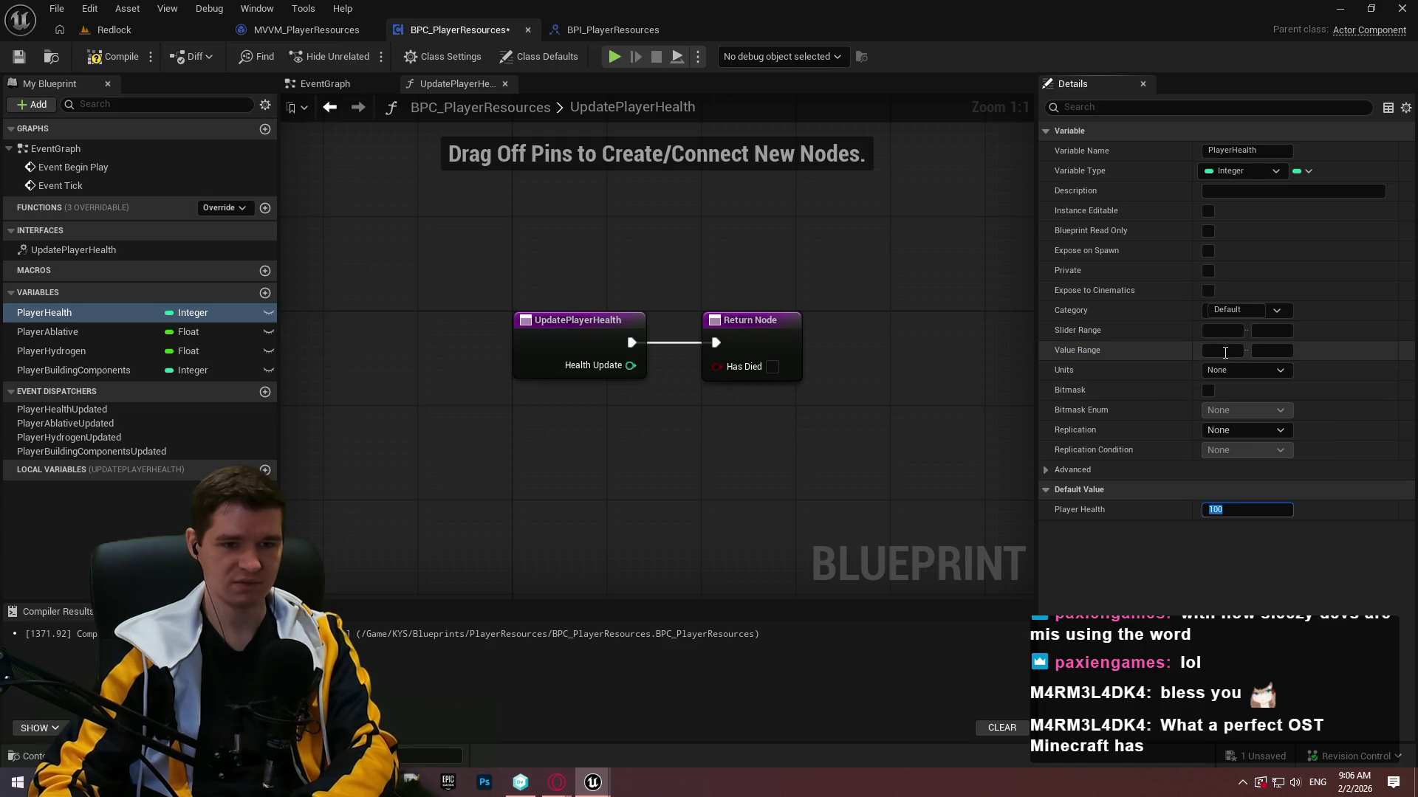
type("0")
key("Tab")
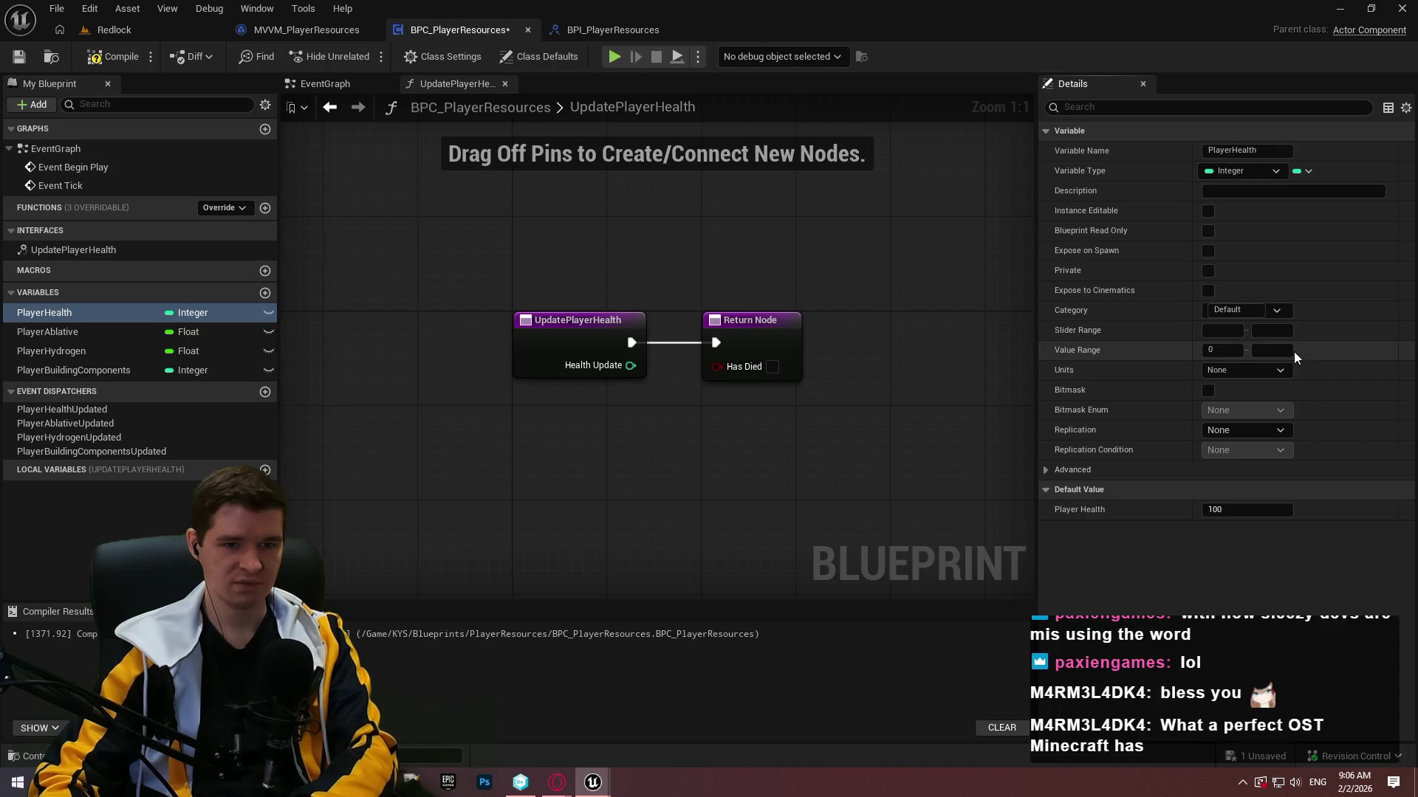
type("100")
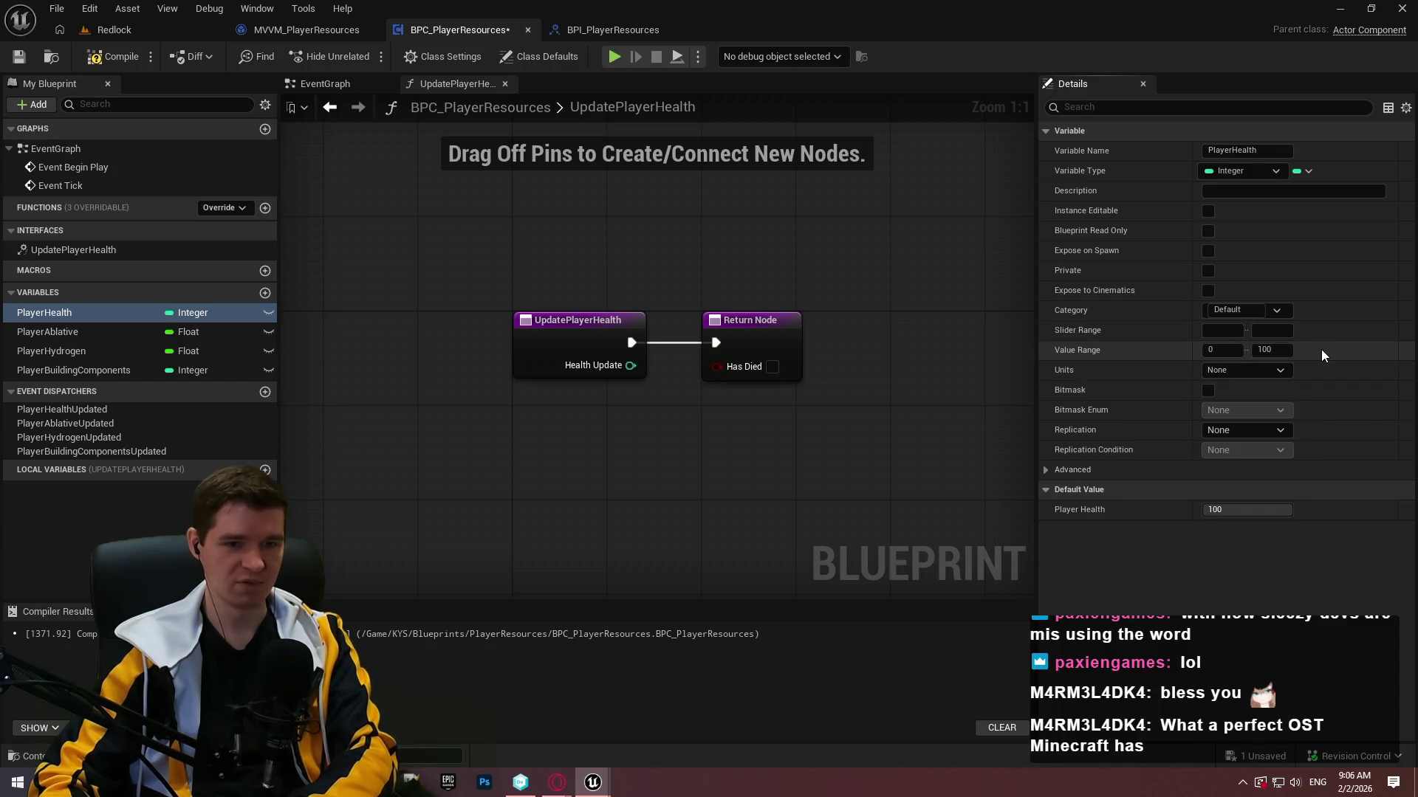
left_click(19, 56)
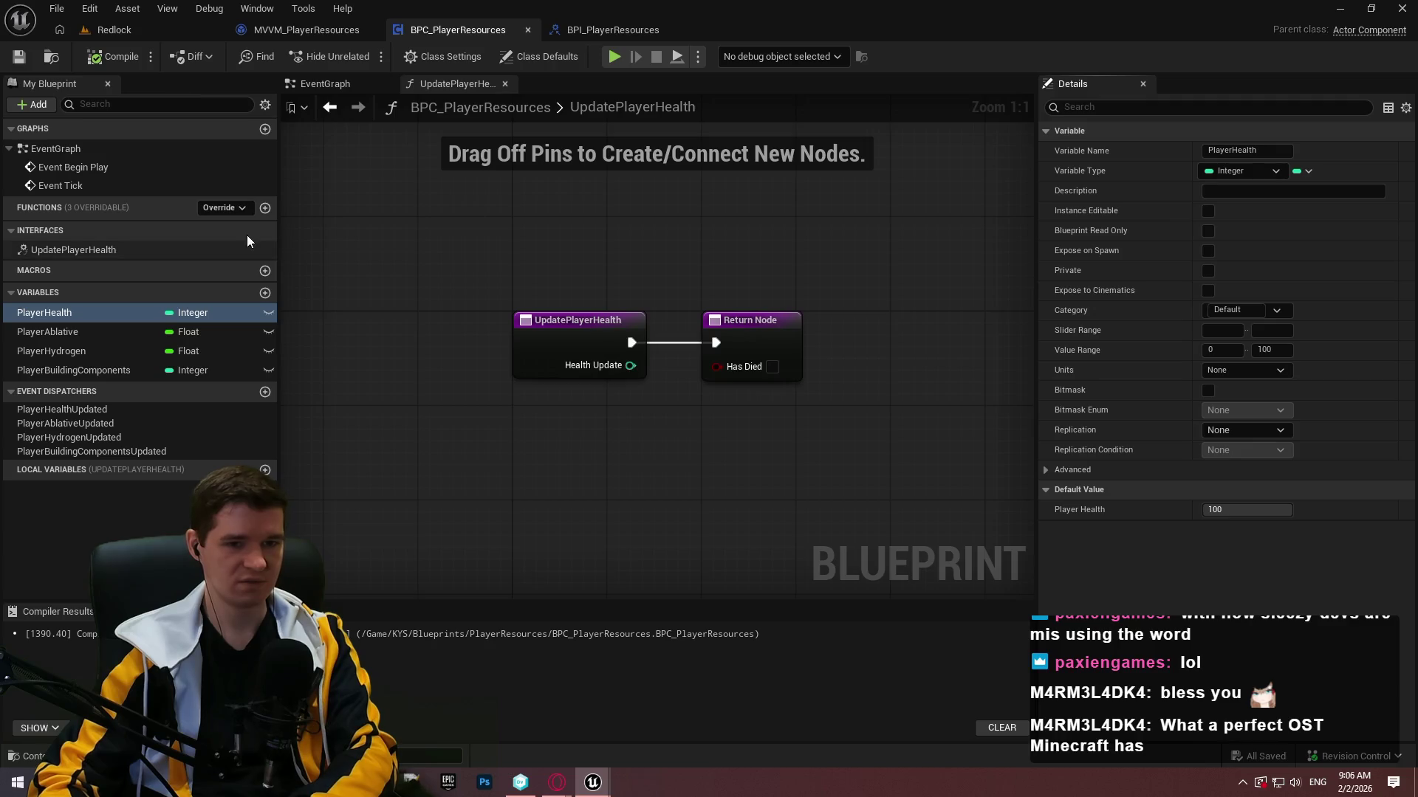
Set PlayerAblative and PlayerHydrogen to a 0–100 value range with default 100.
left_click(94, 334)
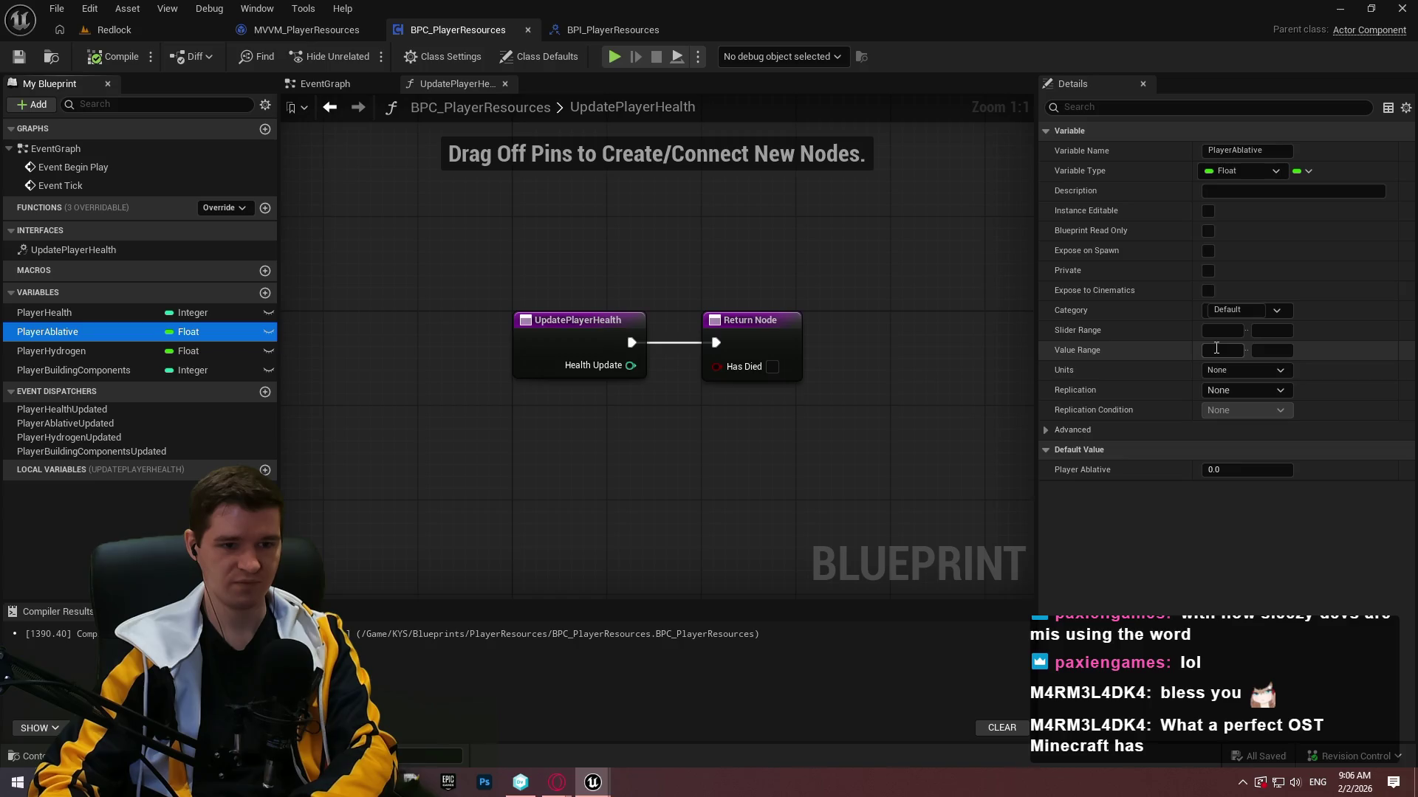
left_click(1226, 351)
type("0")
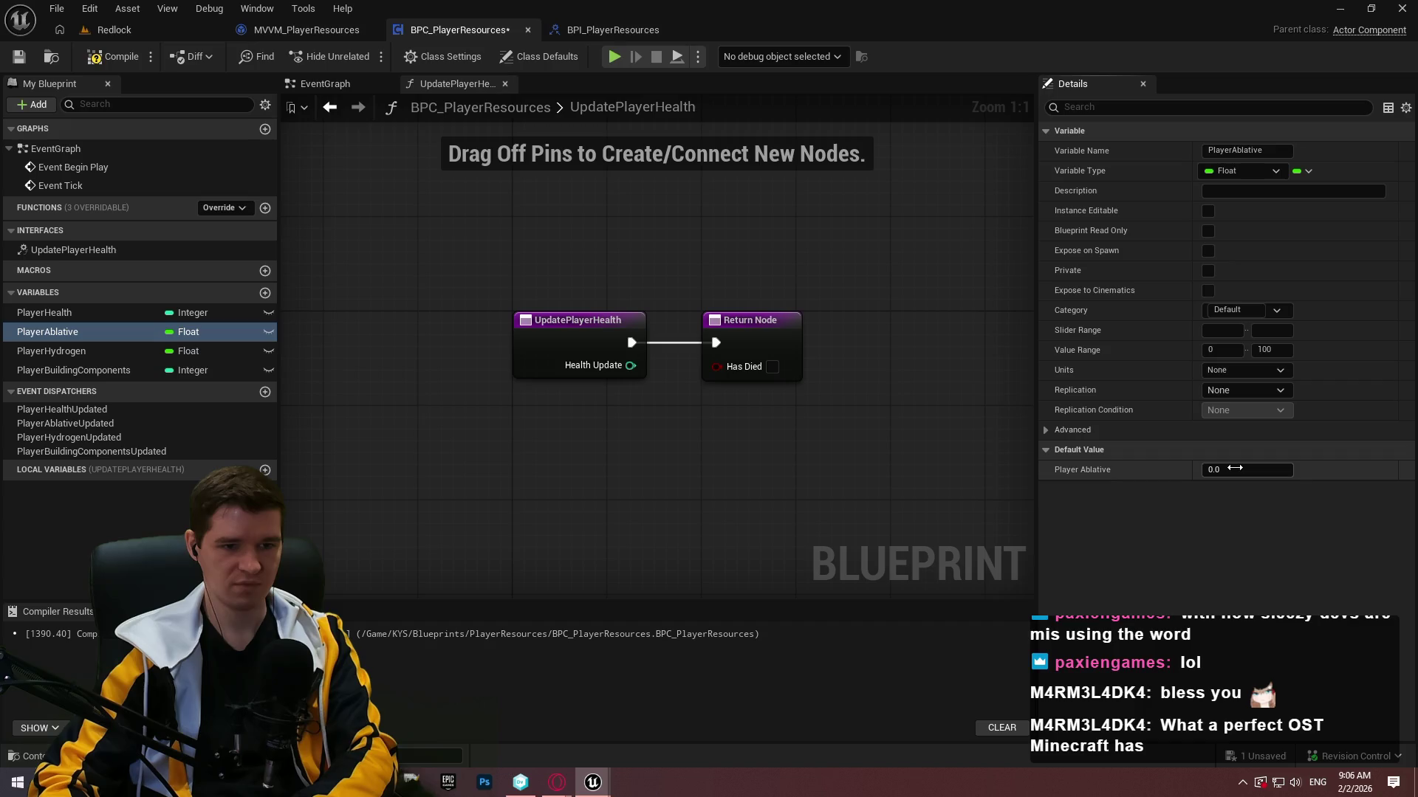
left_click(89, 352)
left_click(1223, 351)
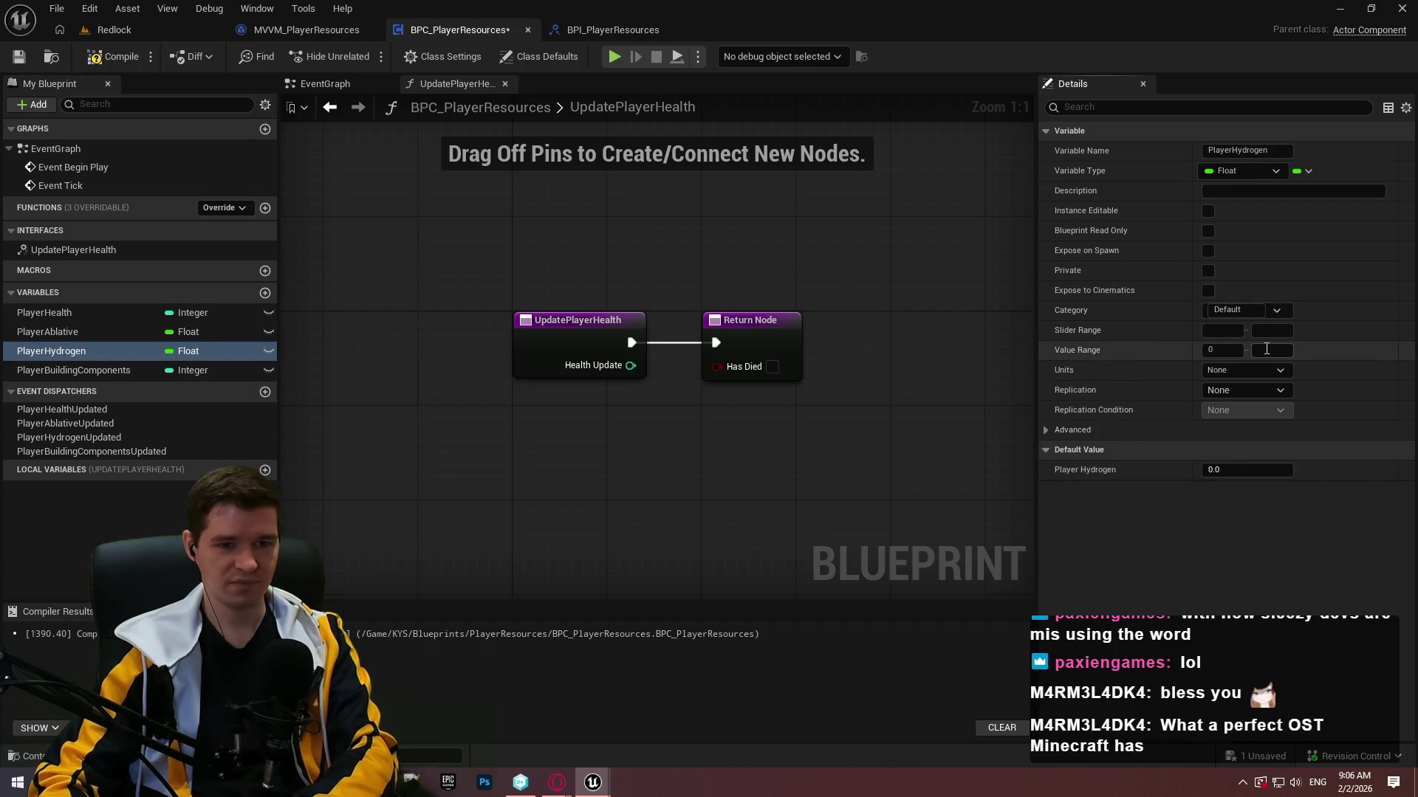
type("100")
key("Return")
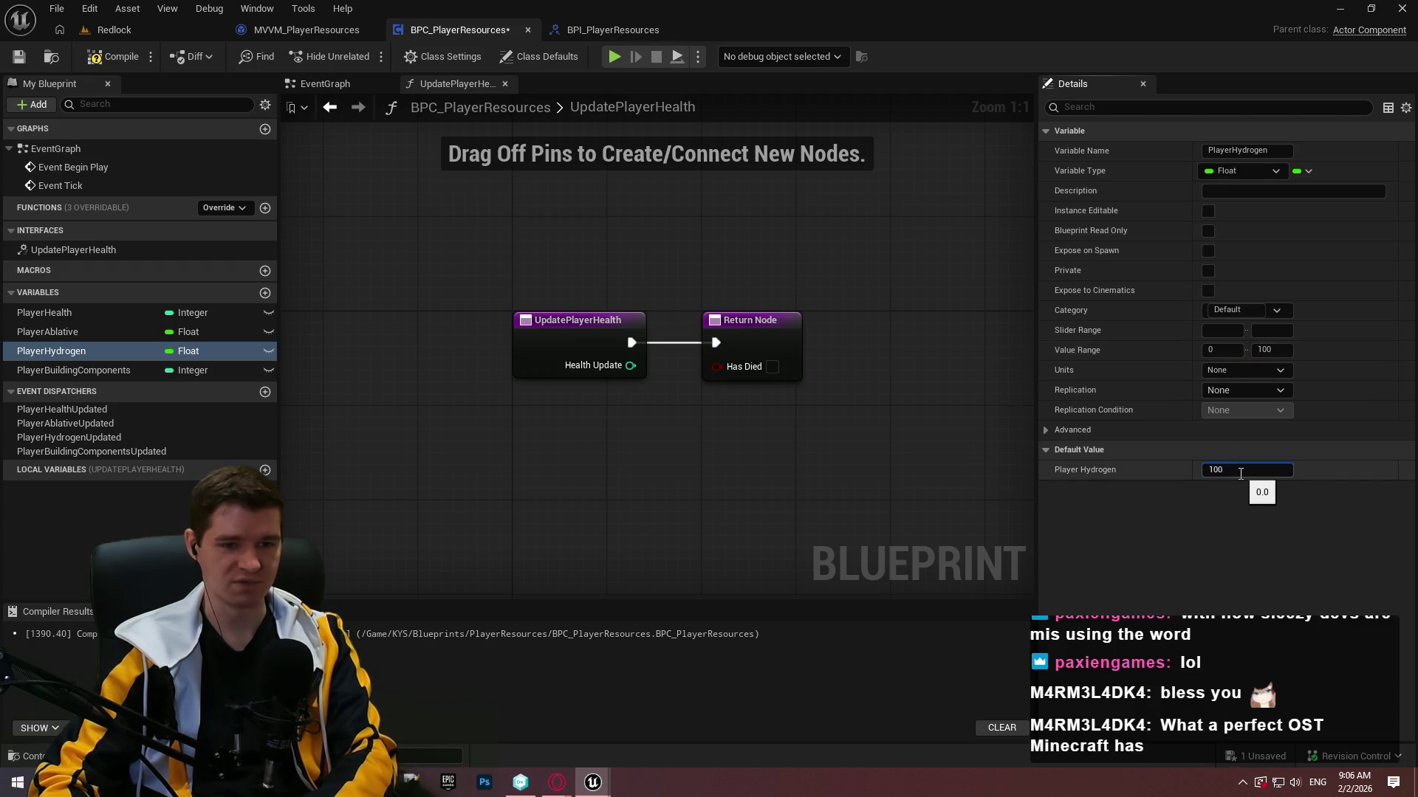
key("Return")
Give PlayerBuildingComponents a 0–999 value range and a default of 5, saving the blueprint.
left_click(76, 372)
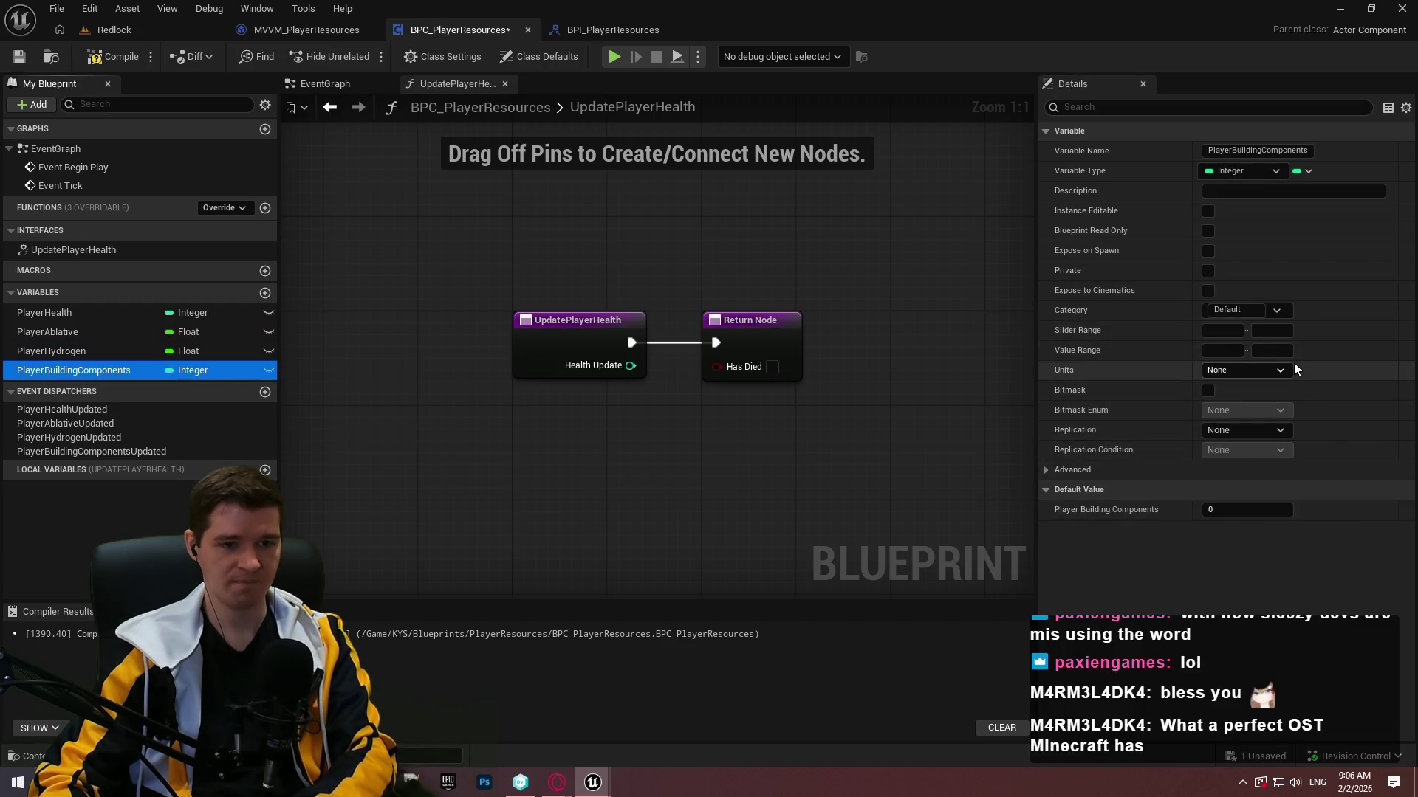
left_click(1264, 352)
type("999")
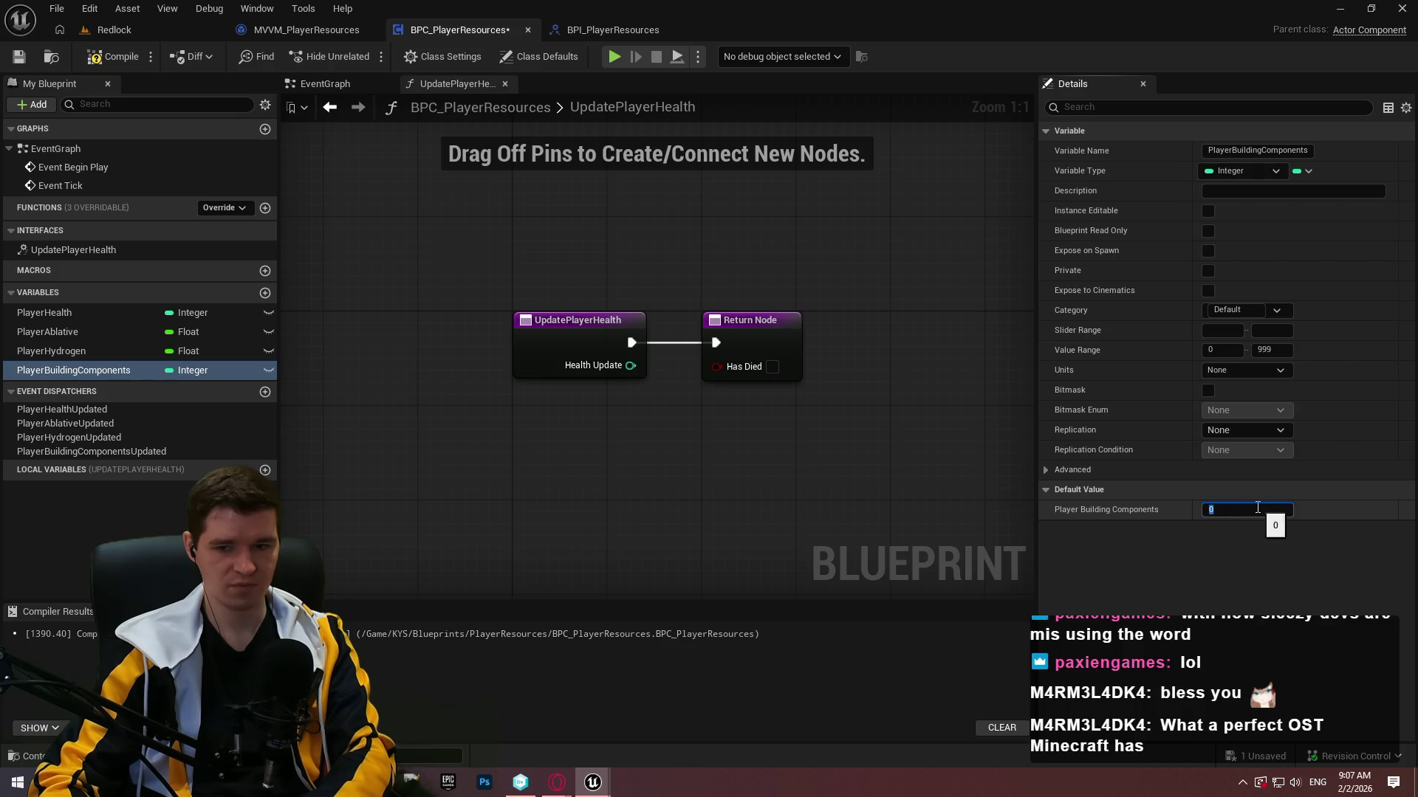
key("ctrl+s")
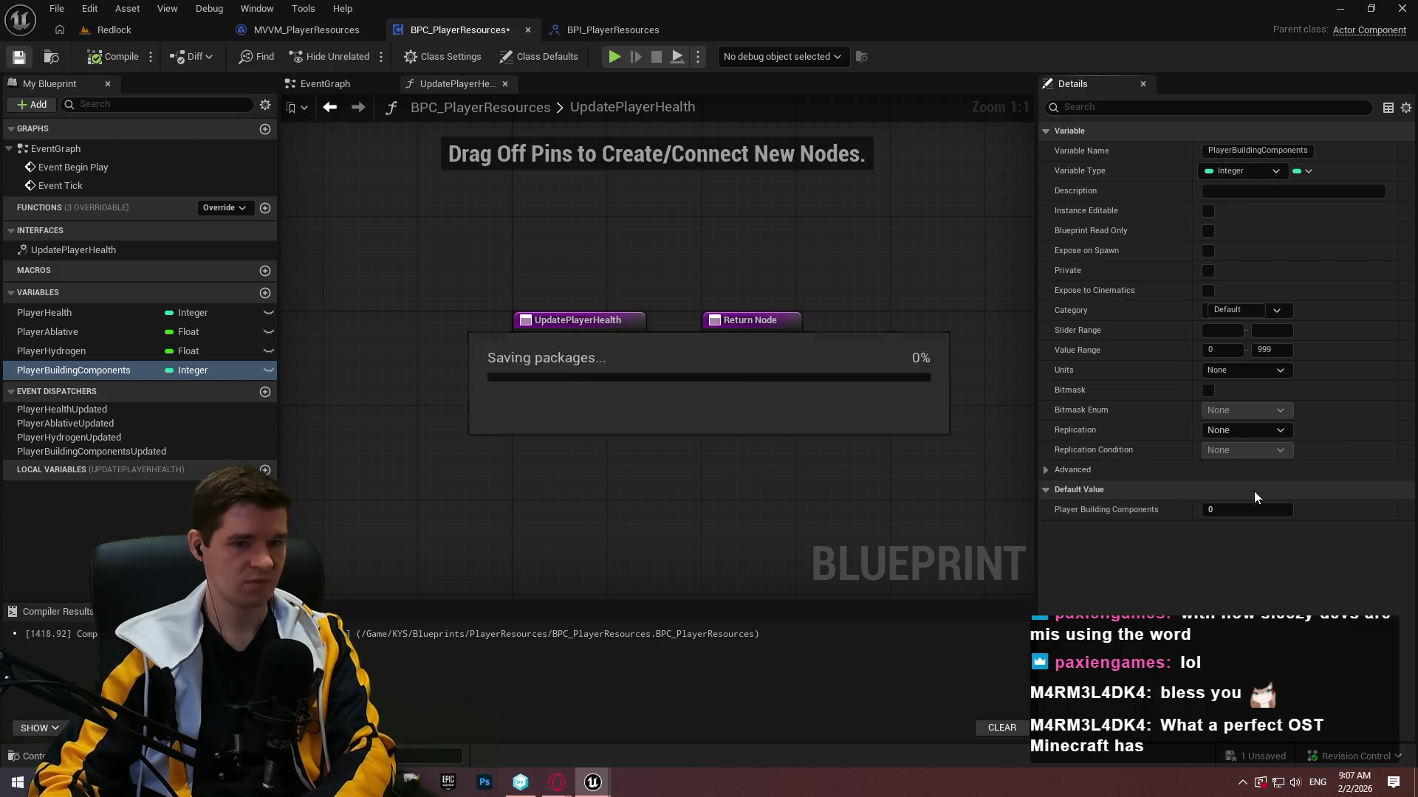
left_click(1282, 515)
type("5")
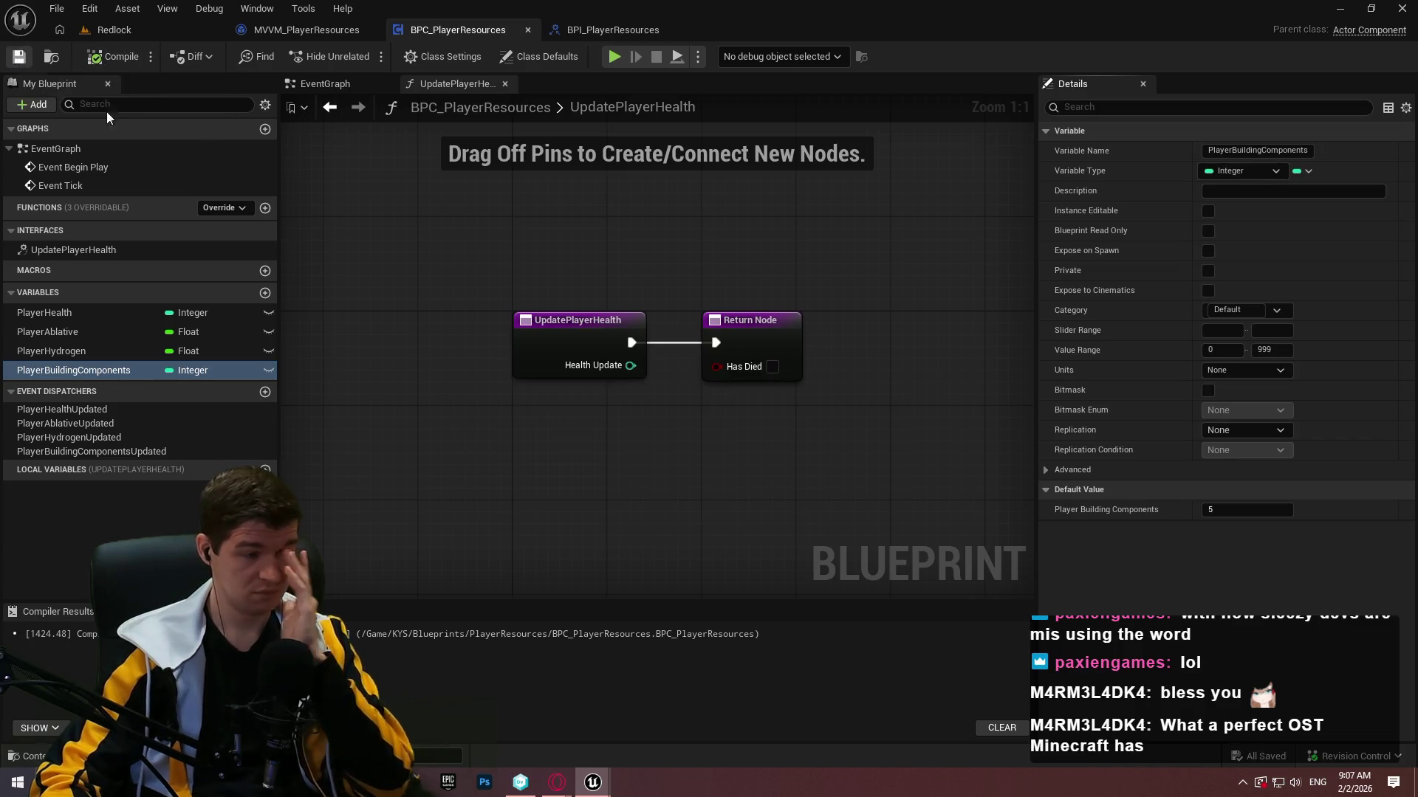
Add Health Update to a Player Health getter using an Add (+) node.
left_click(140, 251)
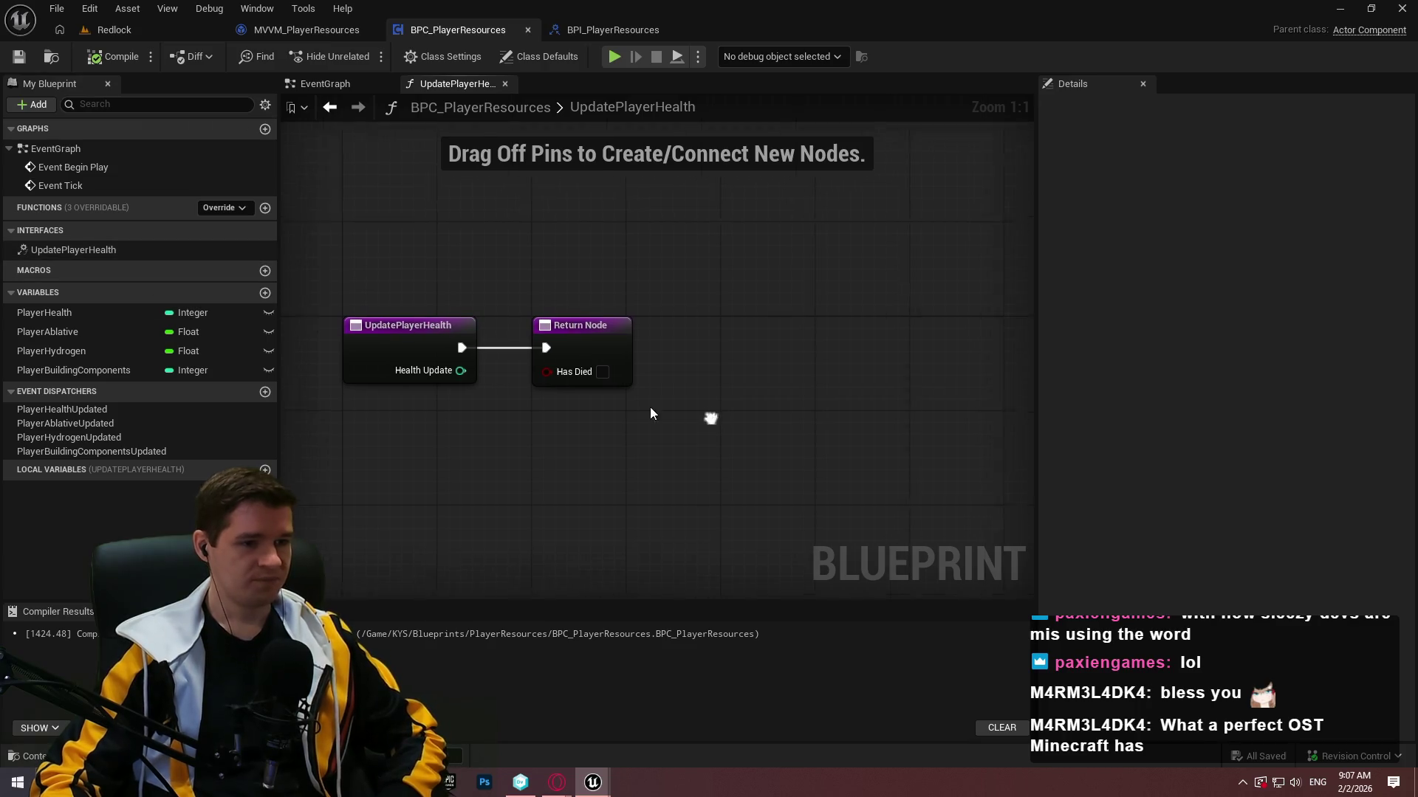
mouse_move(537, 323)
left_mouse_down()
mouse_move(969, 314)
mouse_move(903, 316)
left_mouse_up()
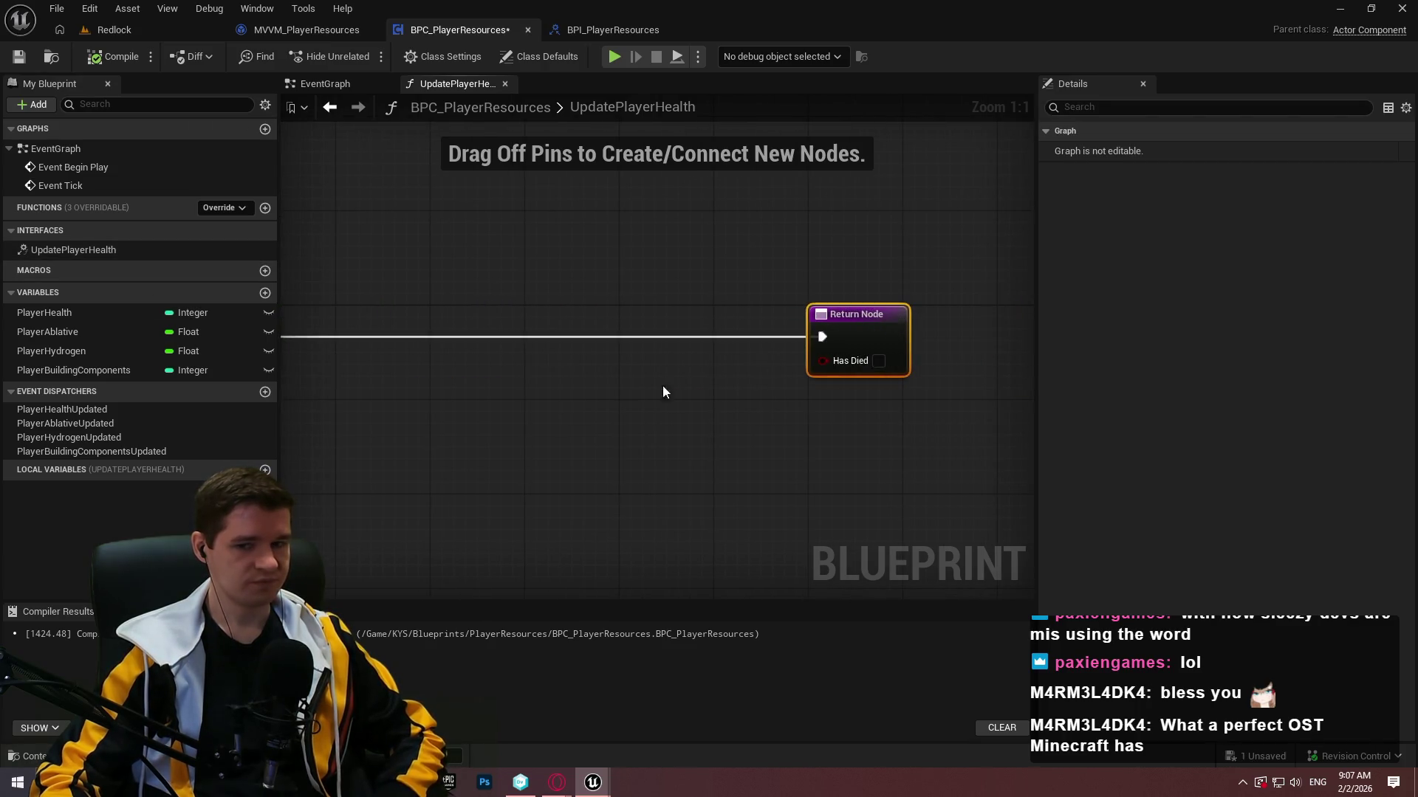
mouse_move(663, 384)
left_mouse_down()
mouse_move(968, 388)
mouse_move(627, 369)
left_mouse_up()
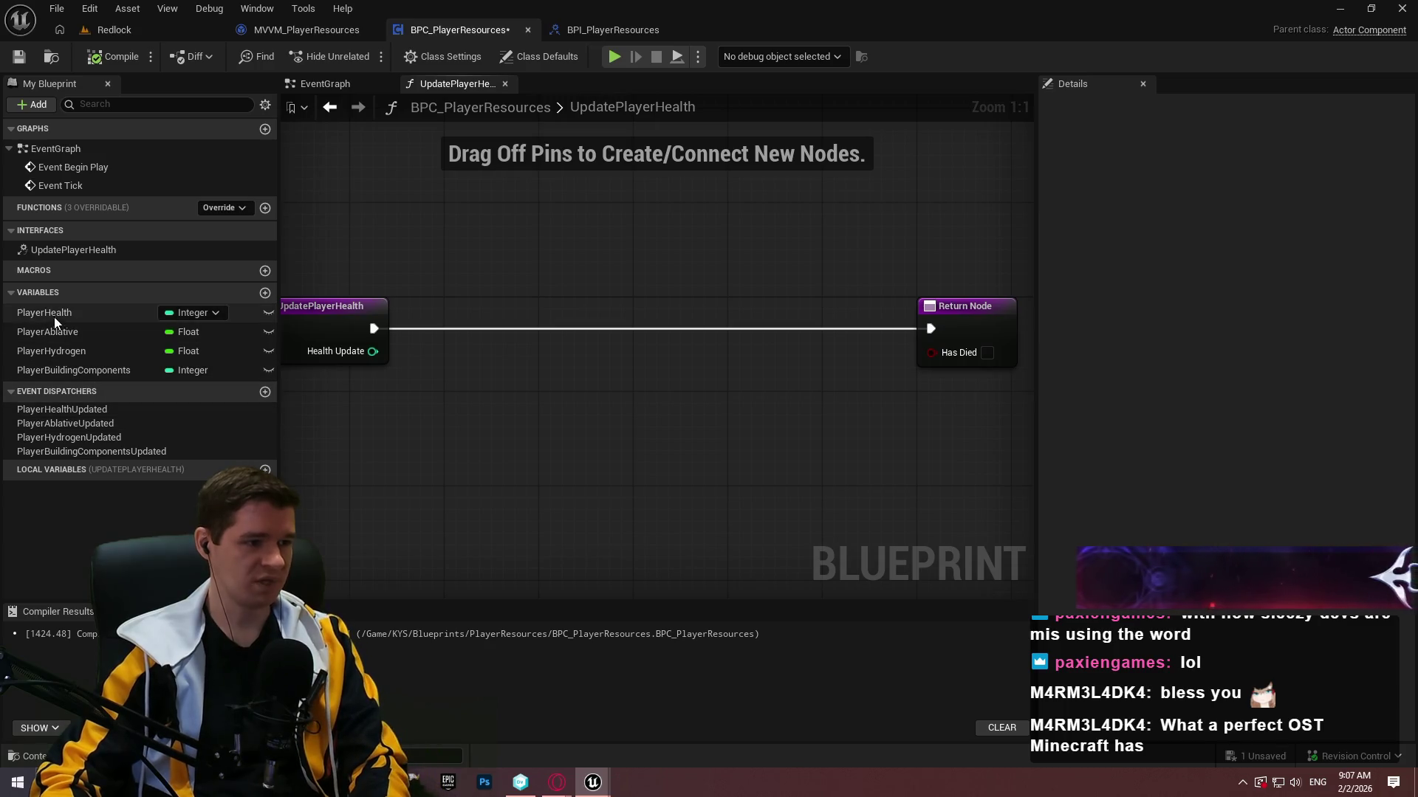
left_click_drag(54, 317, 293, 420)
left_click(361, 447)
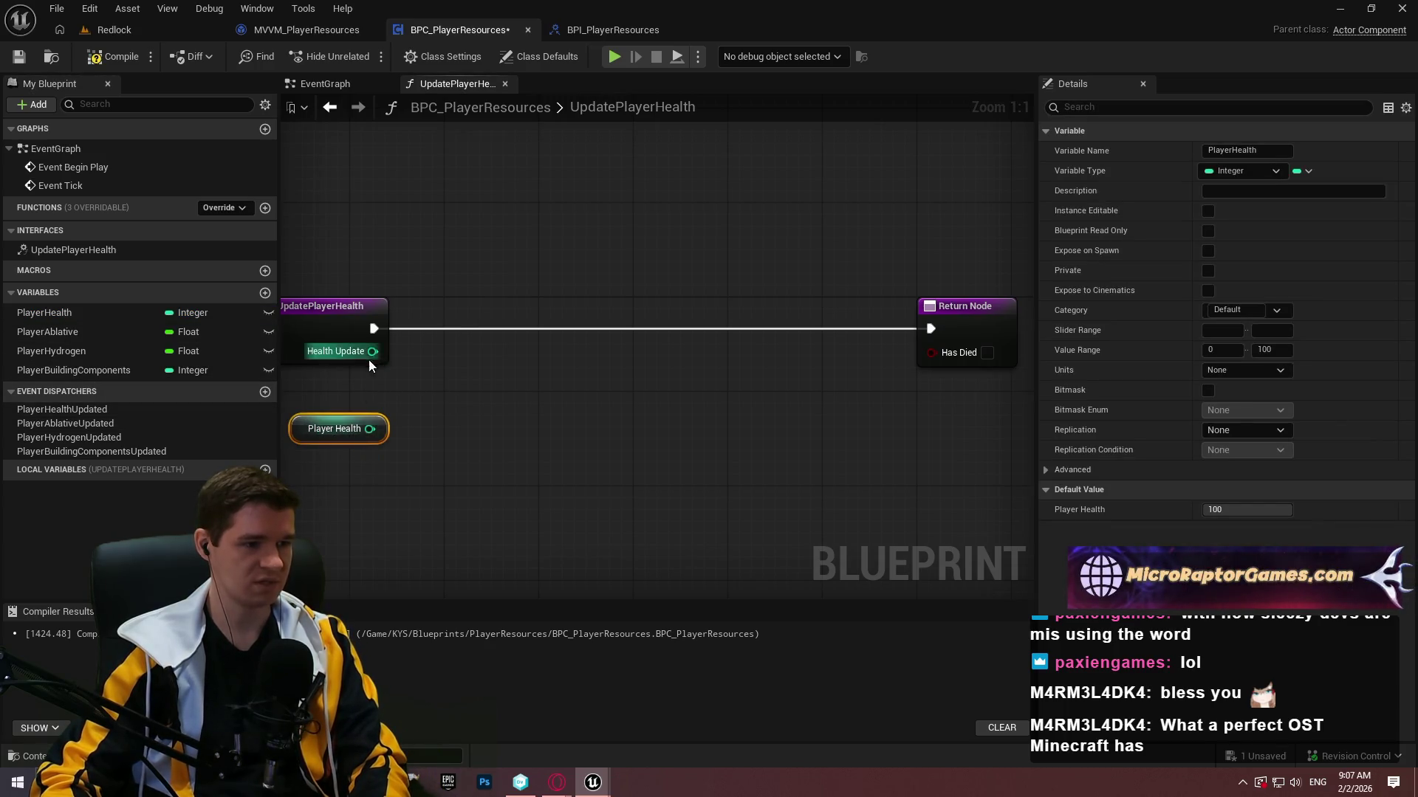
left_click(432, 365)
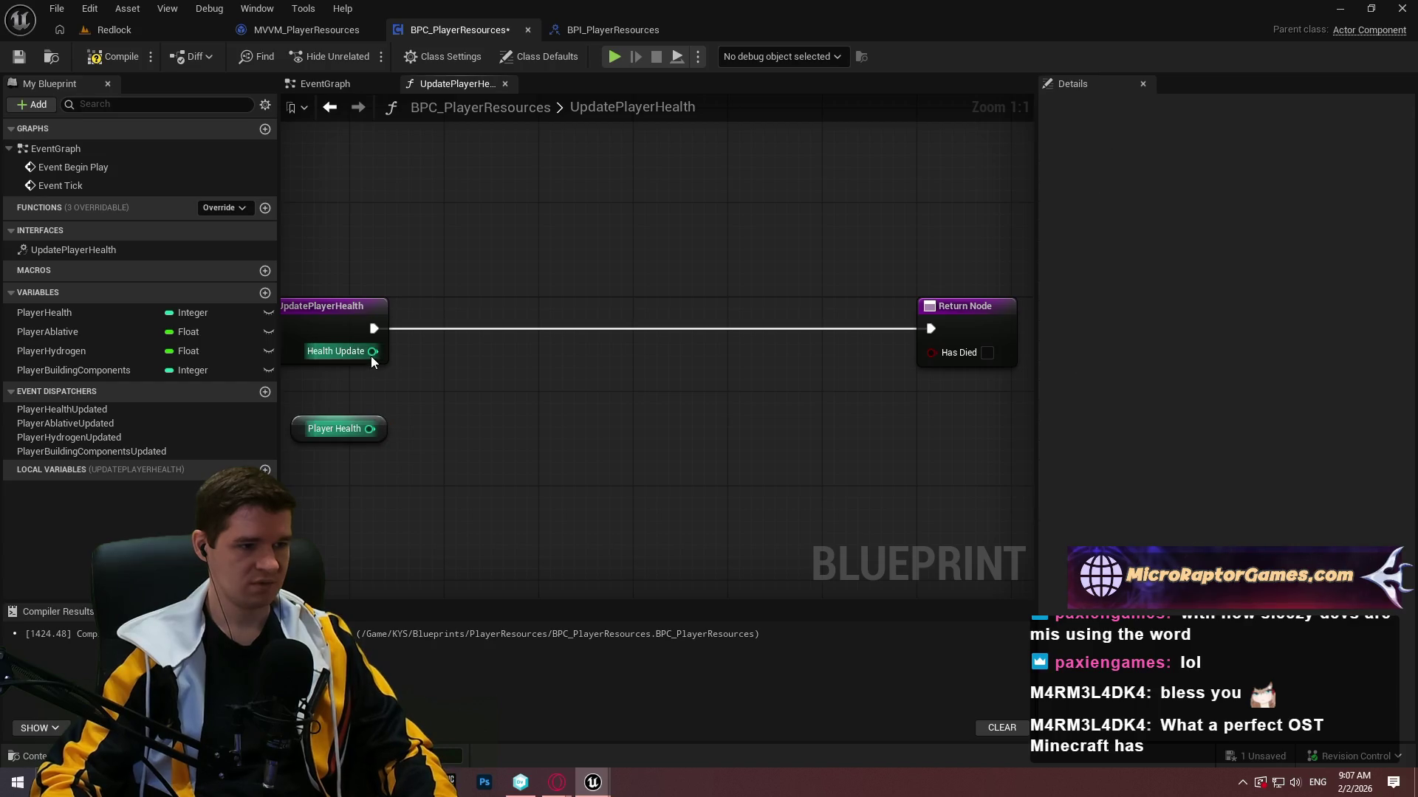
left_click_drag(372, 353, 481, 384)
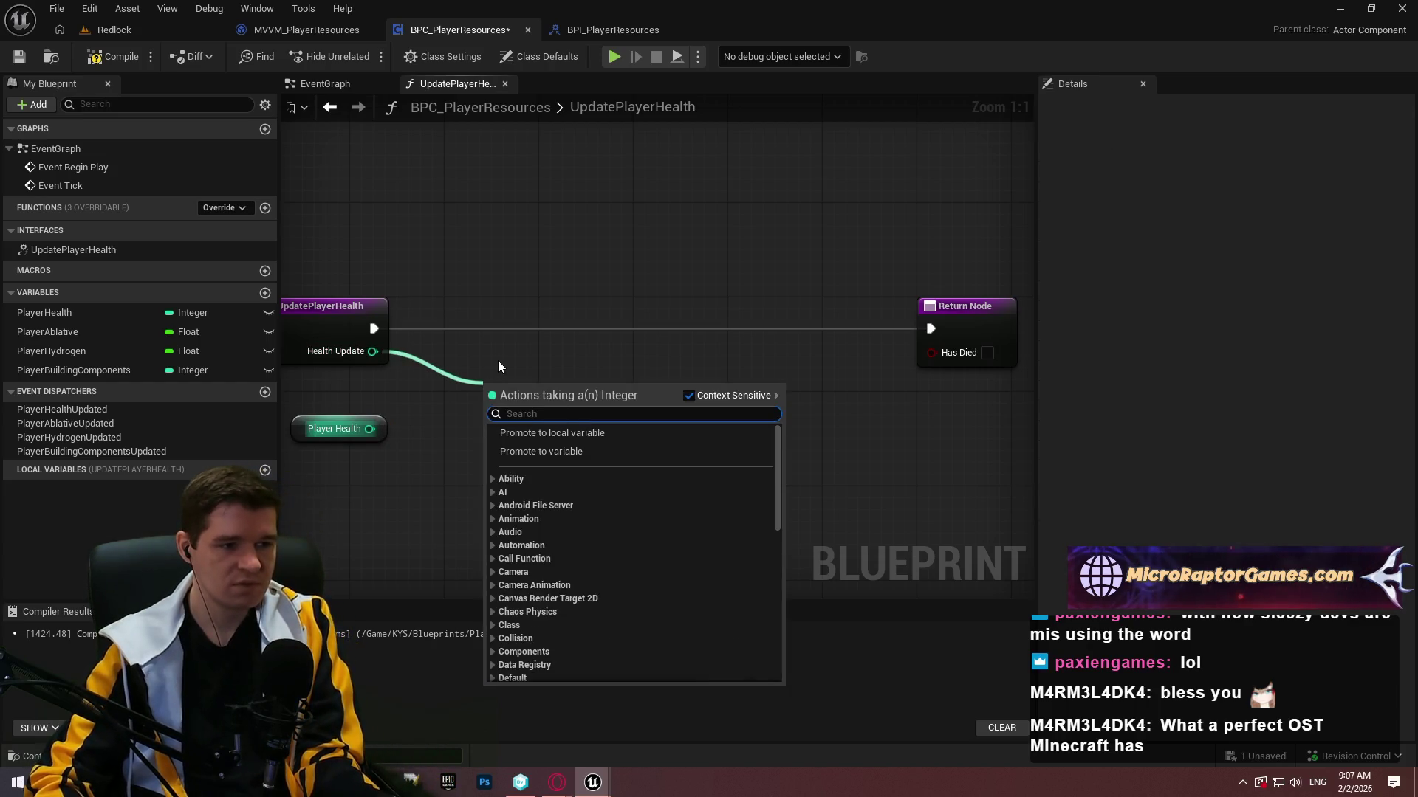
type("Z+Z")
key("BackSpace")
key("BackSpace")
key("BackSpace")
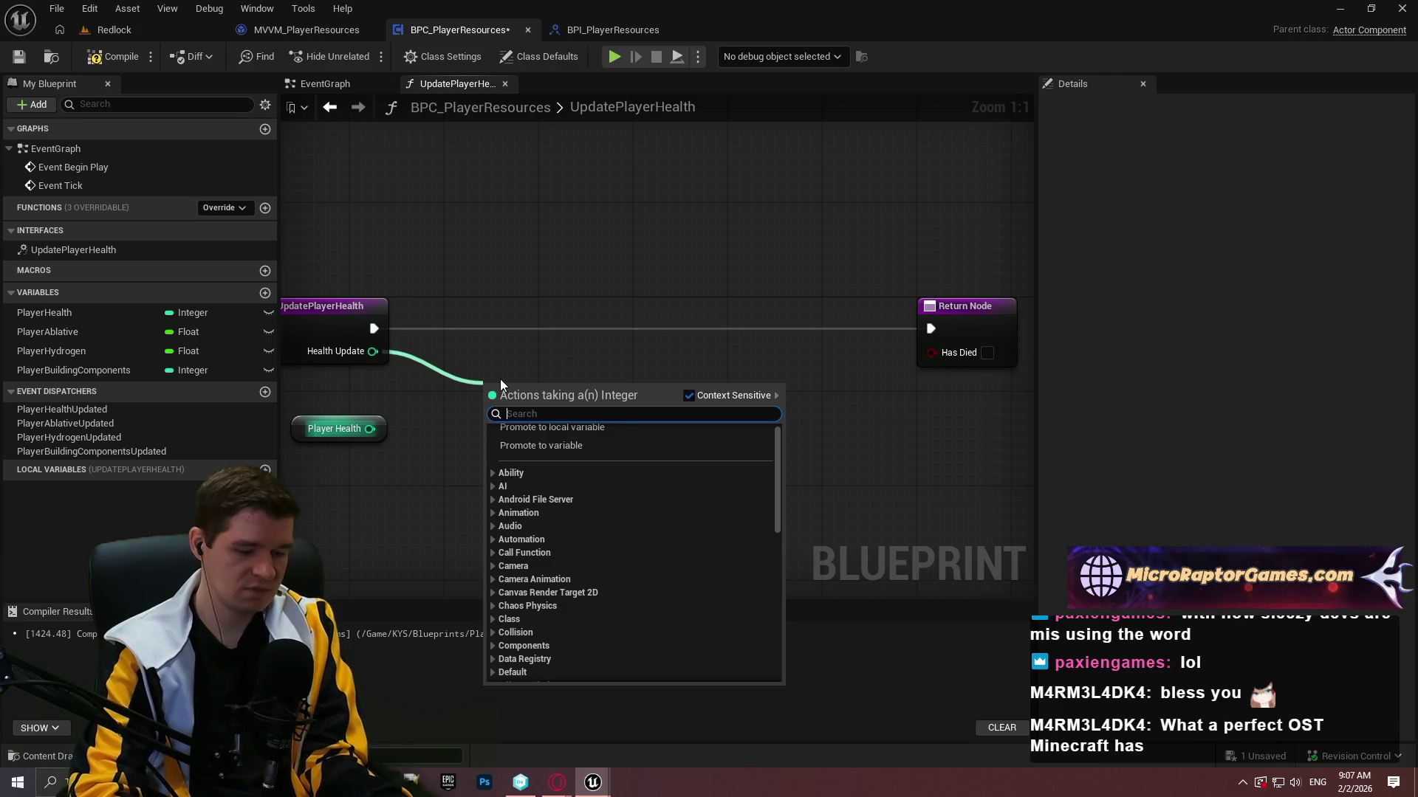
type("+")
key("Return")
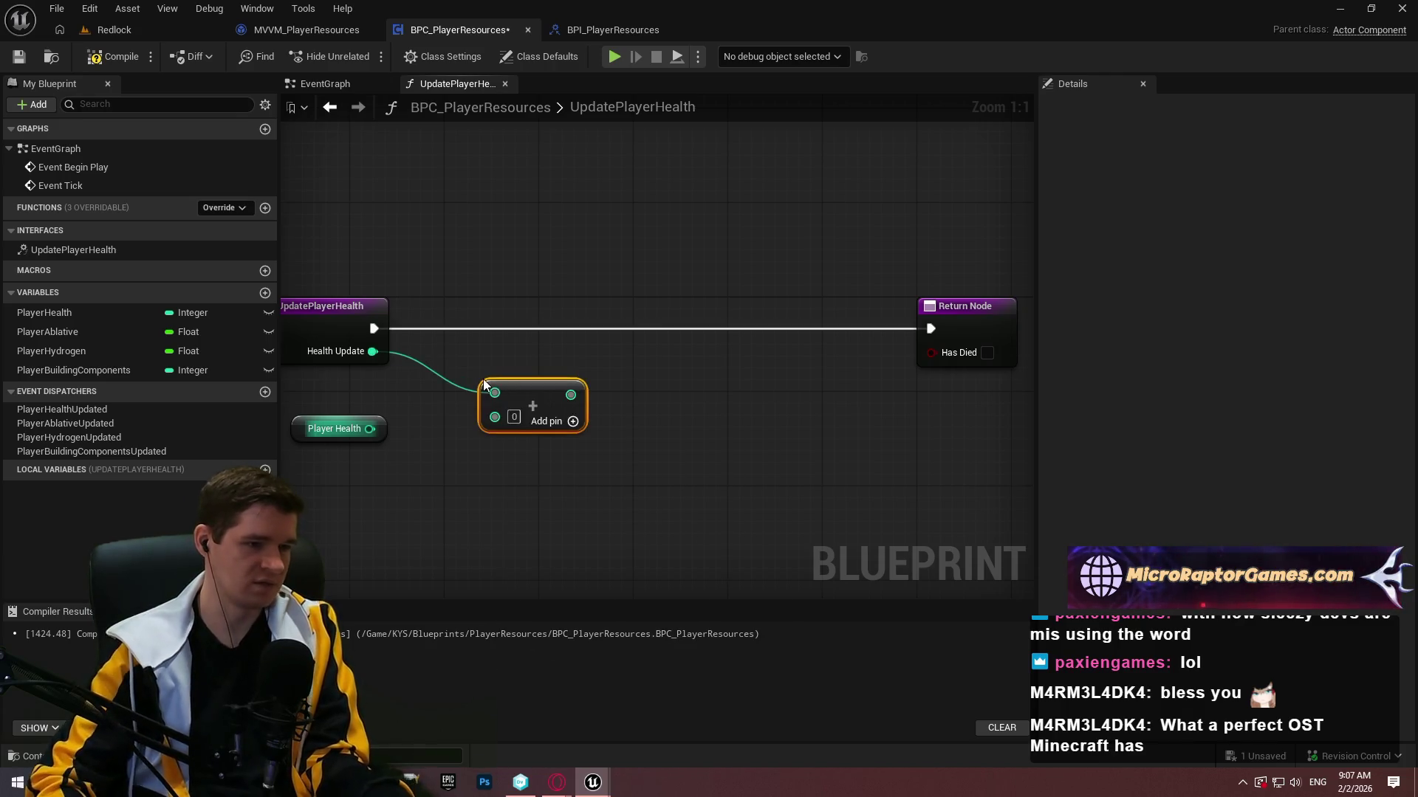
left_click_drag(494, 417, 342, 429)
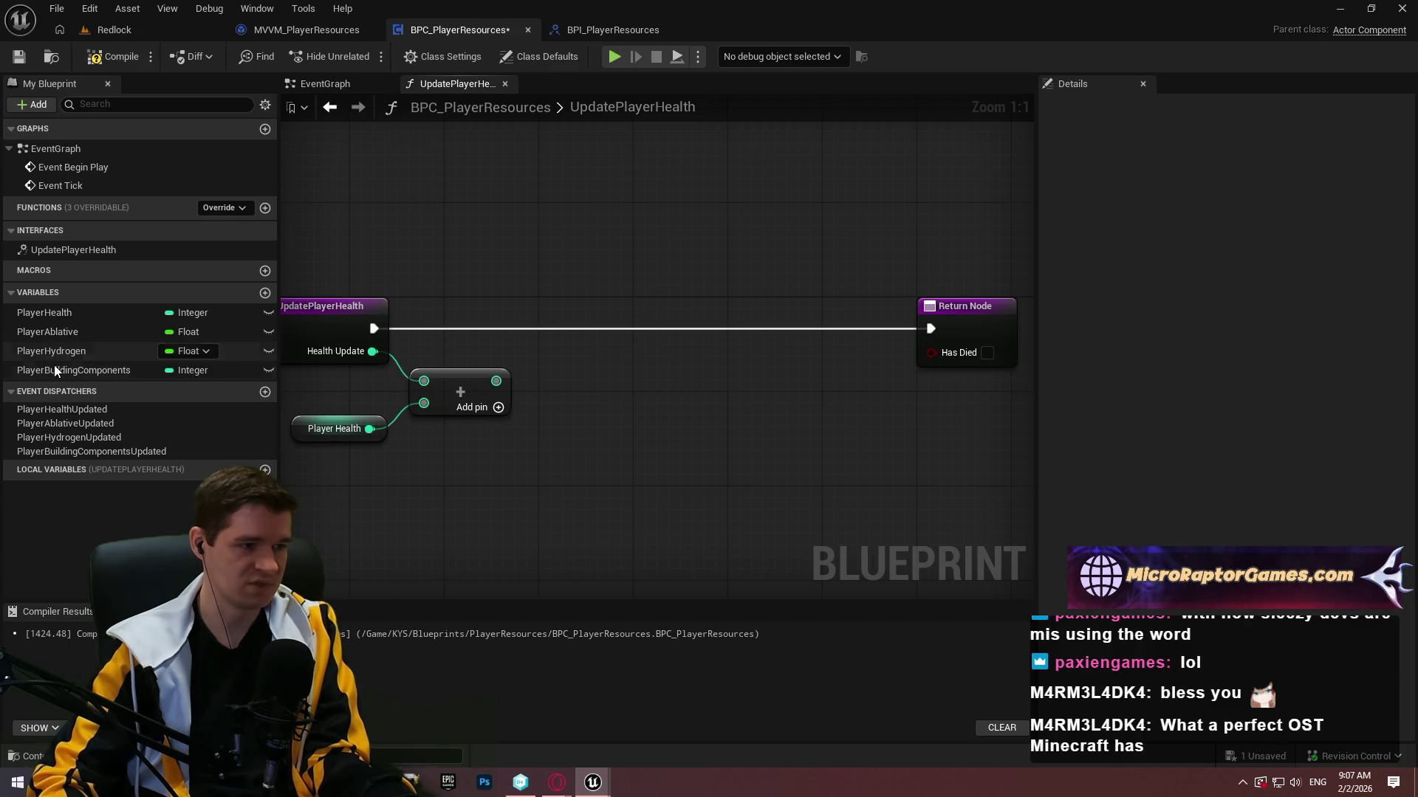
Store the sum in a SET PlayerHealth node on the function's execution path.
mouse_move(73, 317)
left_mouse_down()
mouse_move(616, 323)
mouse_move(497, 380)
left_mouse_up()
left_click(662, 360)
left_click(502, 316)
mouse_move(625, 328)
left_mouse_down()
mouse_move(374, 328)
mouse_move(579, 316)
left_mouse_up()
left_click(322, 390)
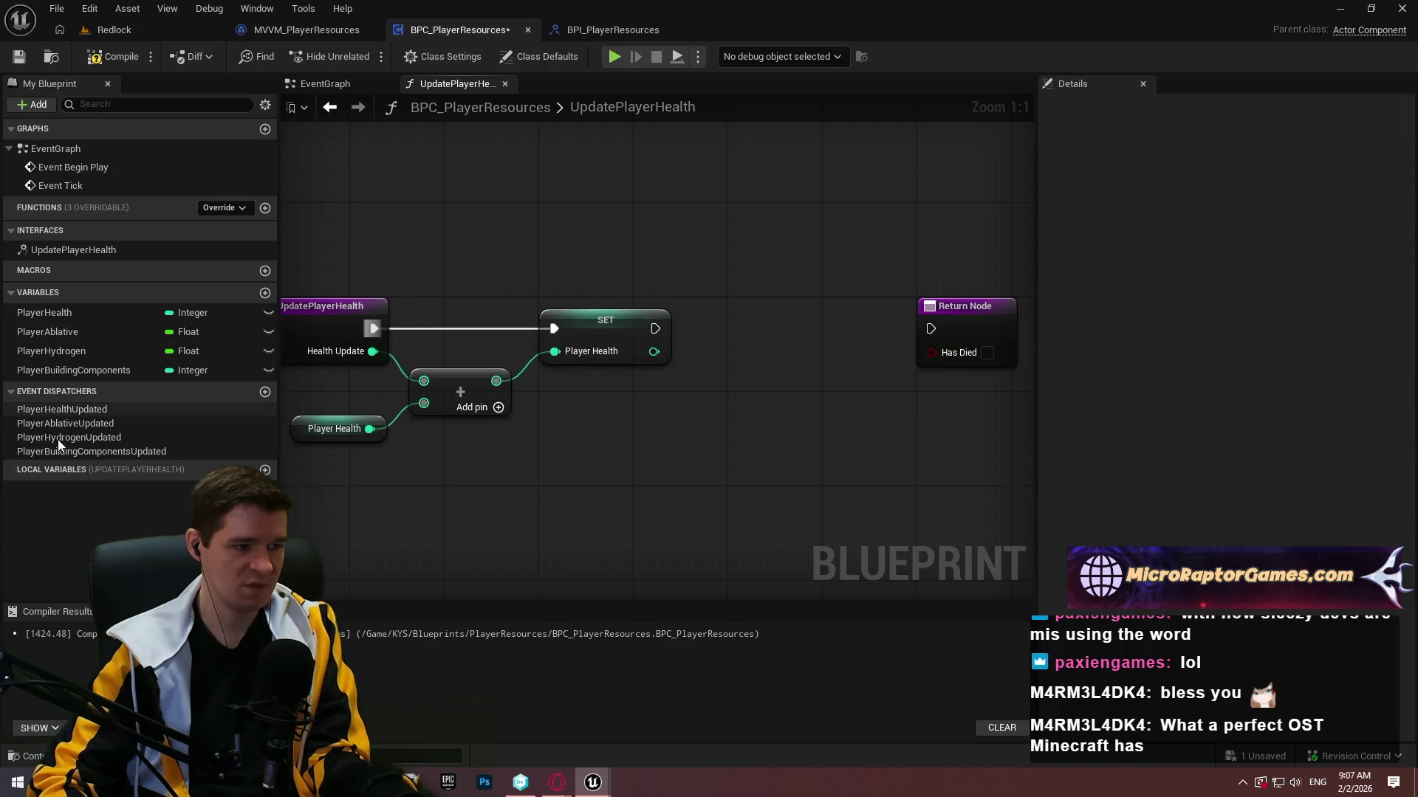
Call PlayerHealthUpdated after SET and connect it to the Return Node.
mouse_move(93, 410)
left_mouse_down()
mouse_move(742, 410)
mouse_move(727, 413)
mouse_move(655, 328)
left_mouse_up()
left_click(782, 423)
mouse_move(802, 408)
left_mouse_down()
mouse_move(779, 314)
mouse_move(941, 333)
left_mouse_up()
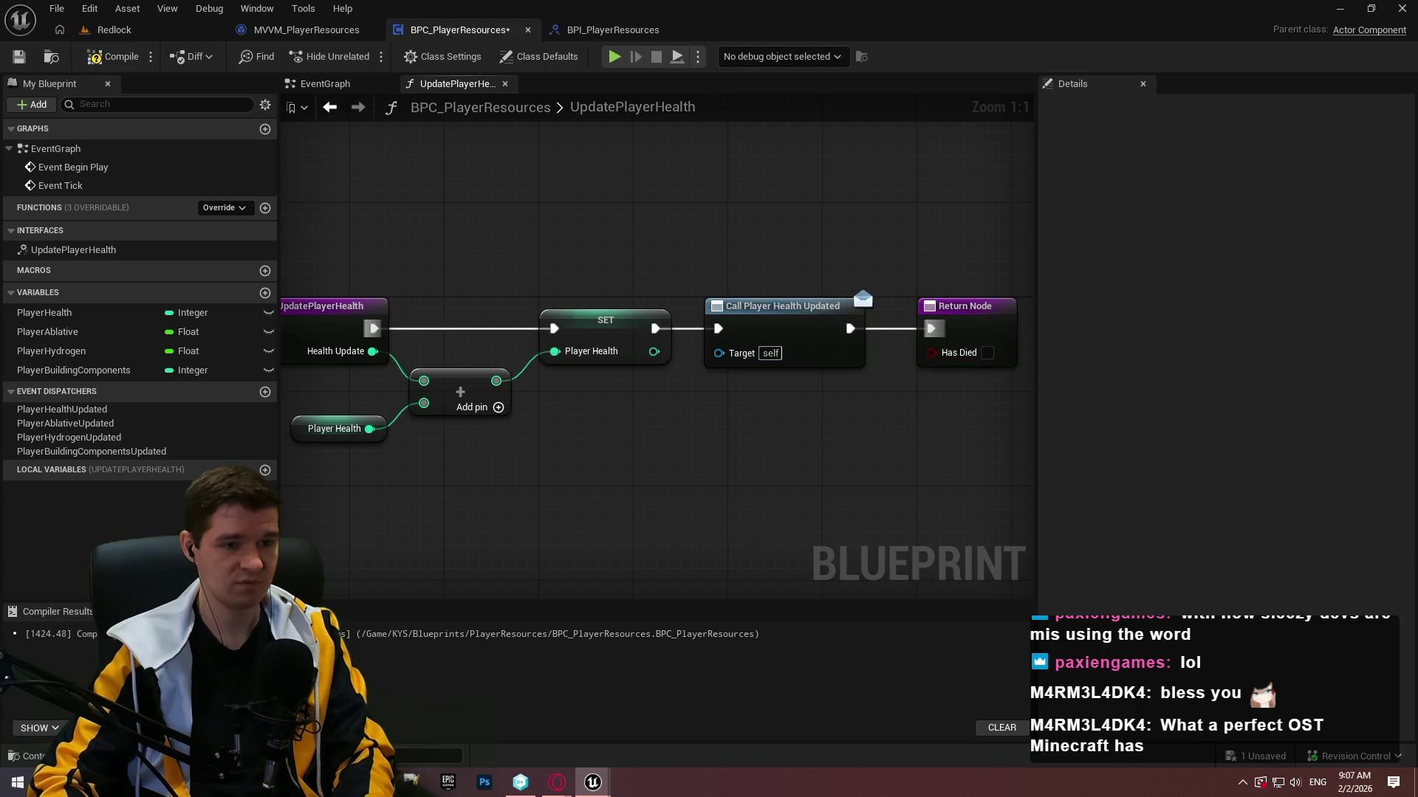
left_click_drag(735, 306, 919, 306)
left_click(807, 338)
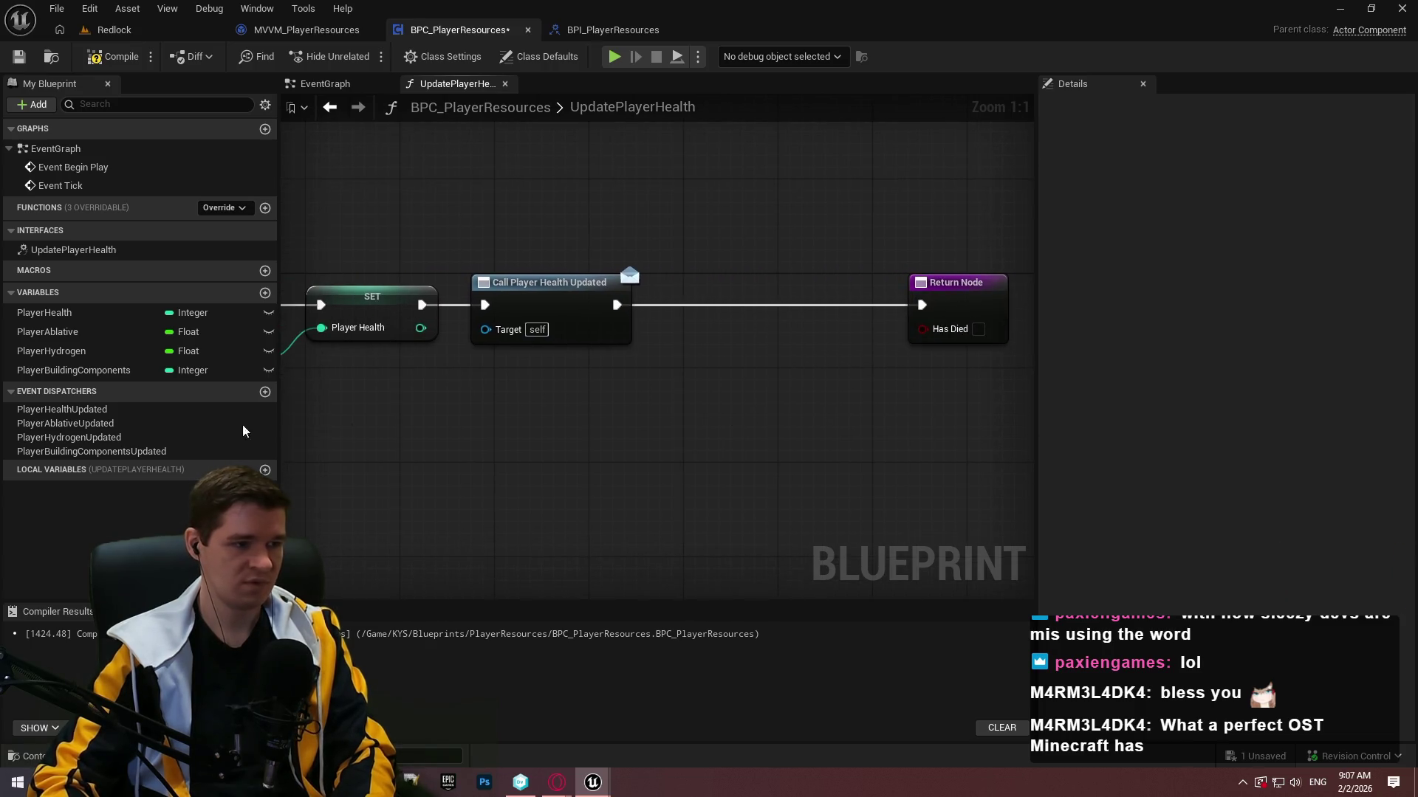
mouse_move(66, 313)
left_mouse_down()
mouse_move(569, 377)
mouse_move(574, 391)
mouse_move(823, 387)
mouse_move(815, 406)
left_mouse_up()
Add a less-than comparison on Player Health feeding a new Branch's condition.
left_click(601, 412)
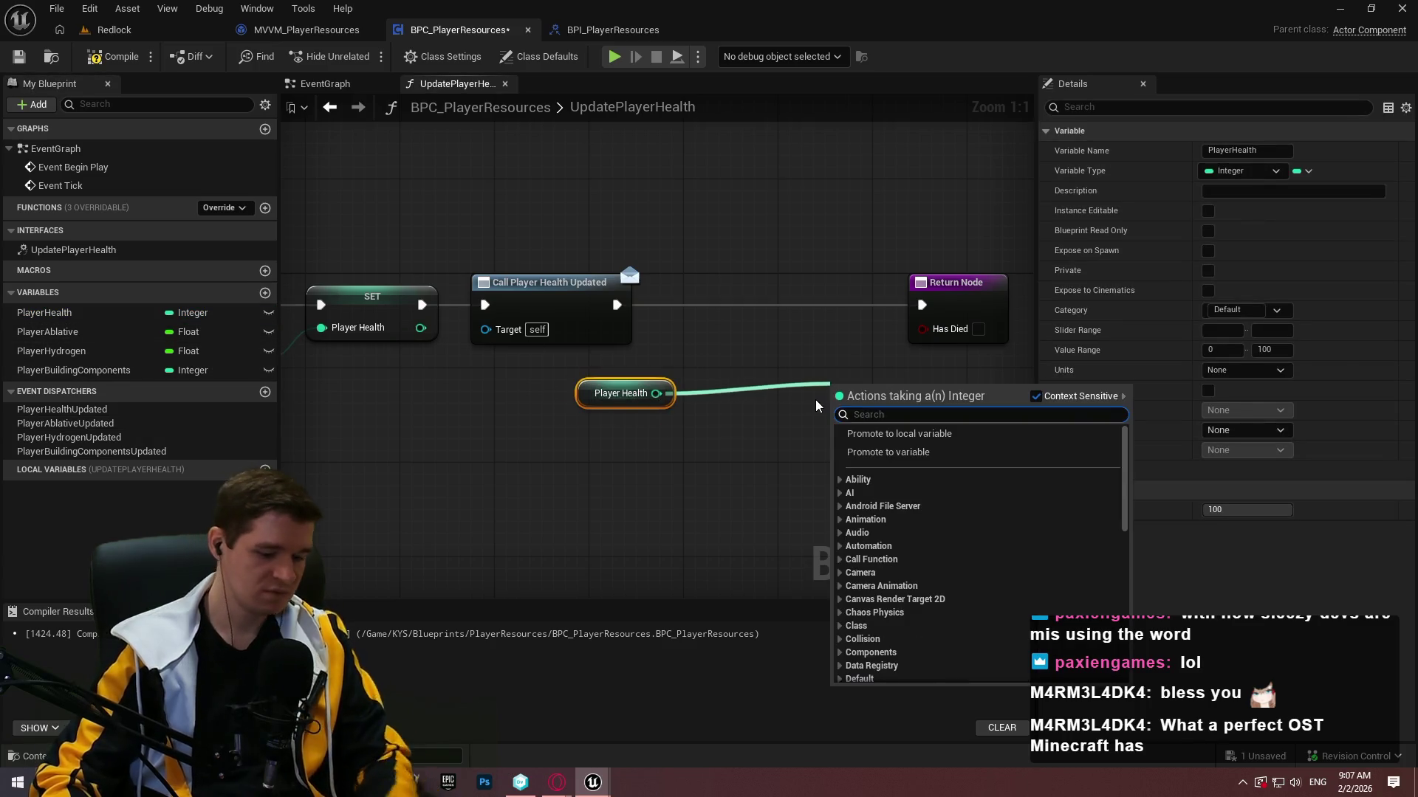
type("=")
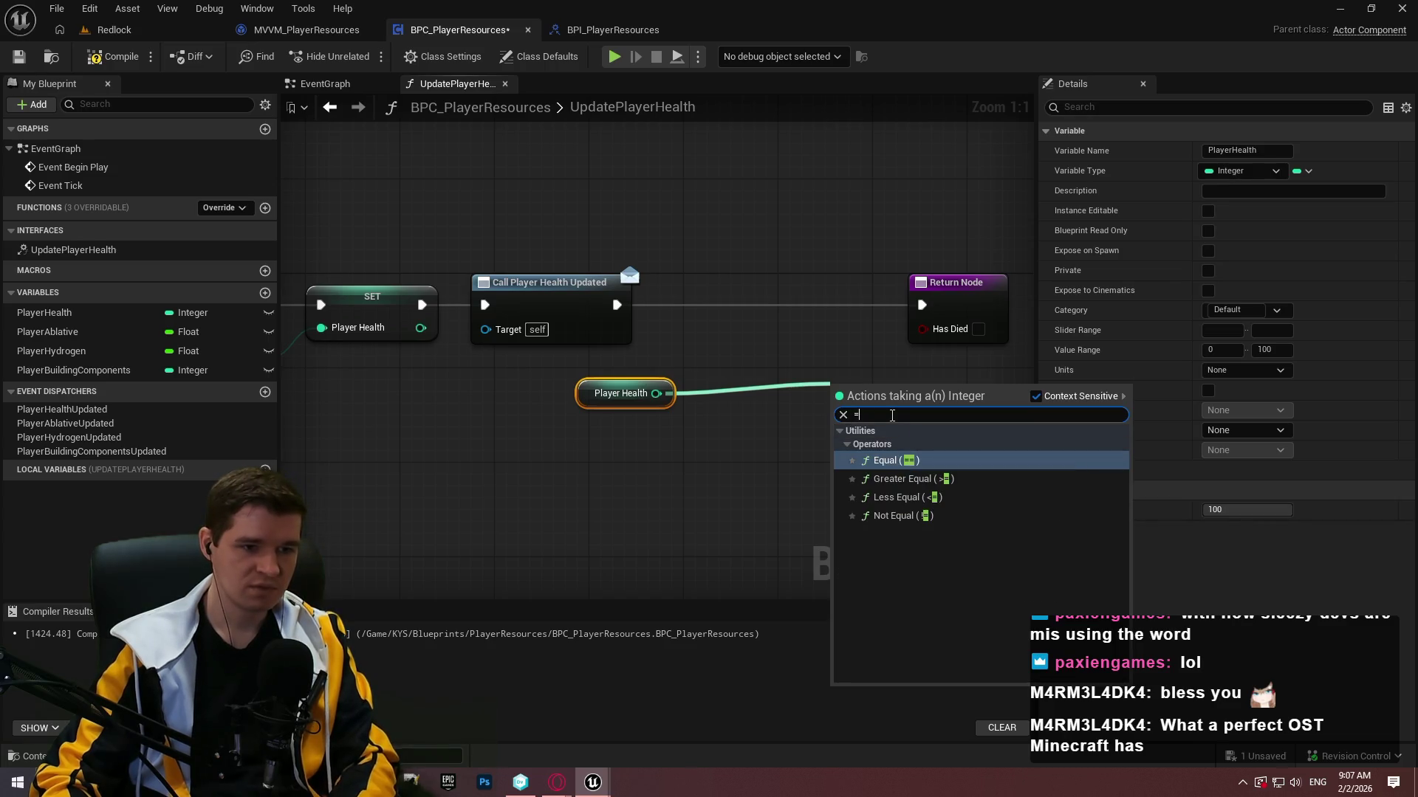
type("<")
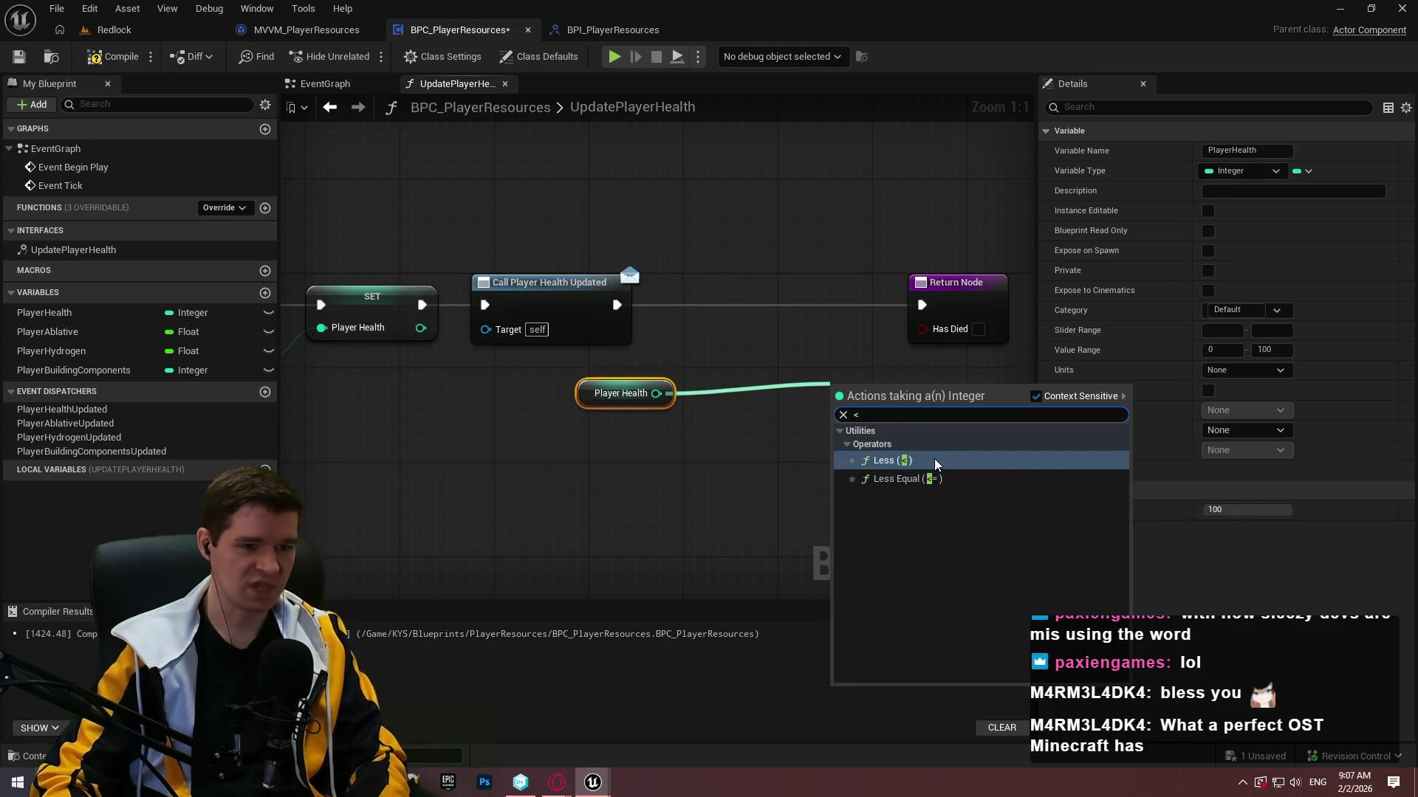
left_click(936, 463)
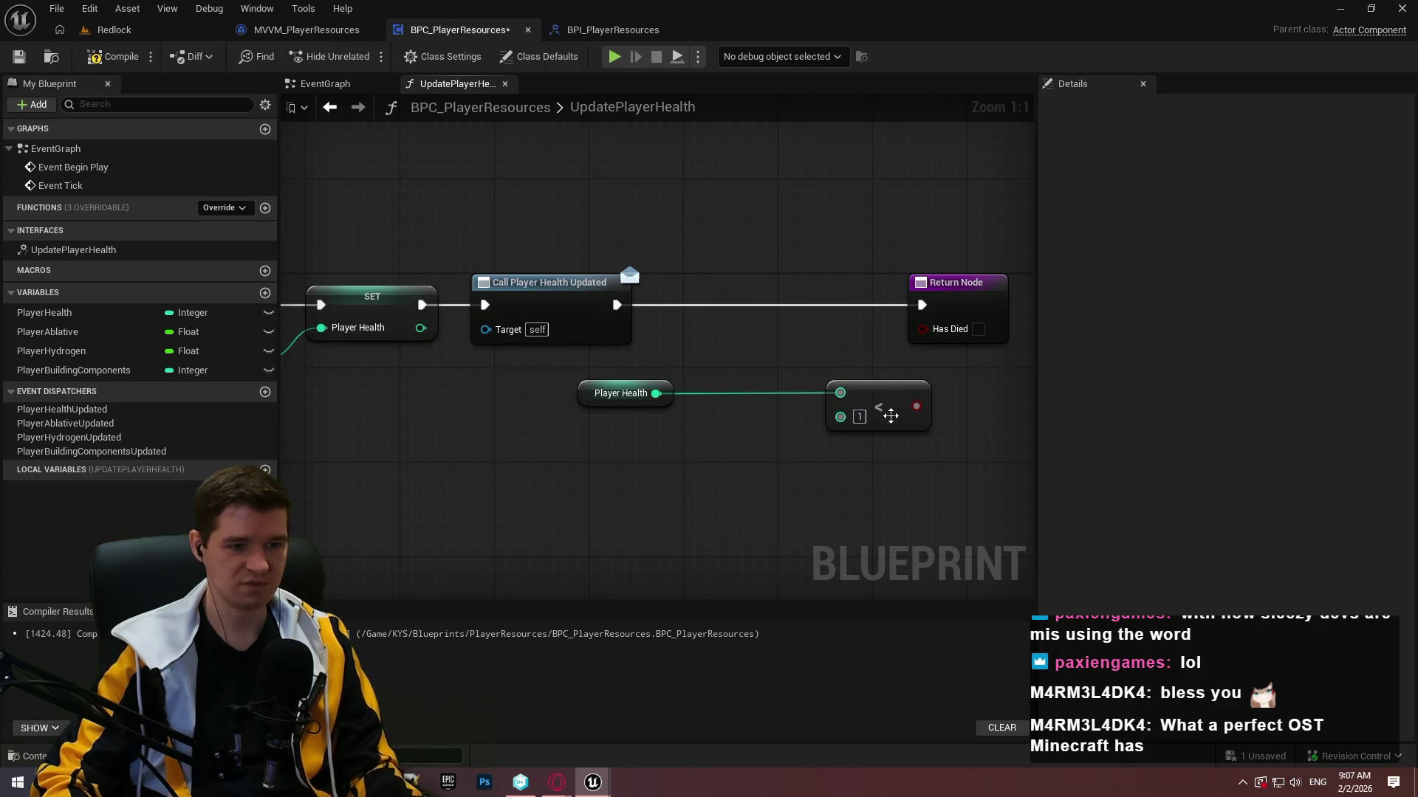
mouse_move(890, 415)
left_mouse_down()
mouse_move(727, 421)
mouse_move(754, 404)
mouse_move(808, 427)
mouse_move(857, 404)
mouse_move(832, 407)
mouse_move(861, 424)
left_mouse_up()
left_click(861, 376)
left_click_drag(861, 401, 616, 305)
Cut and paste the comparison and Branch lower, shifting SET, the call and Return Node aside.
scroll(821, 360, "down", 1)
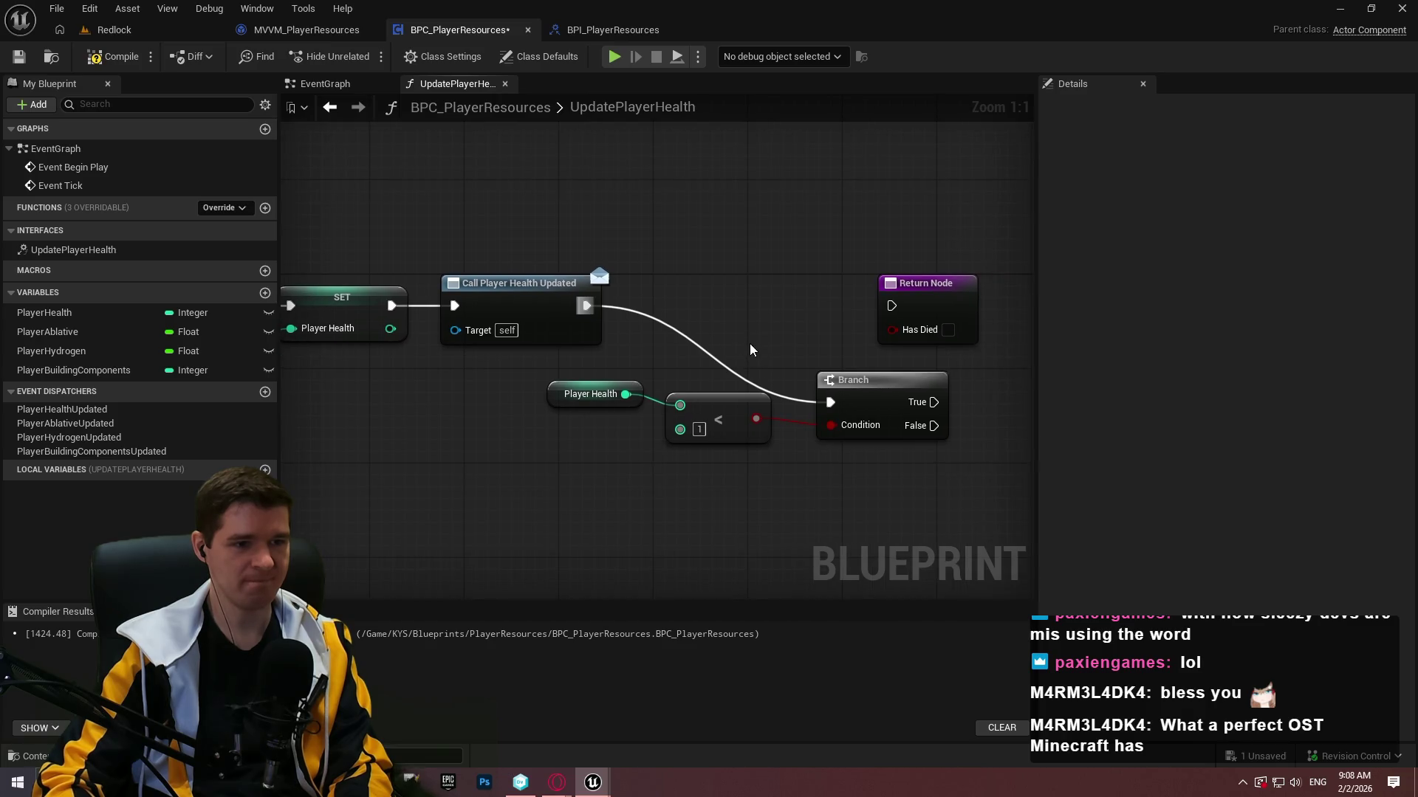
scroll(751, 343, "down", 1)
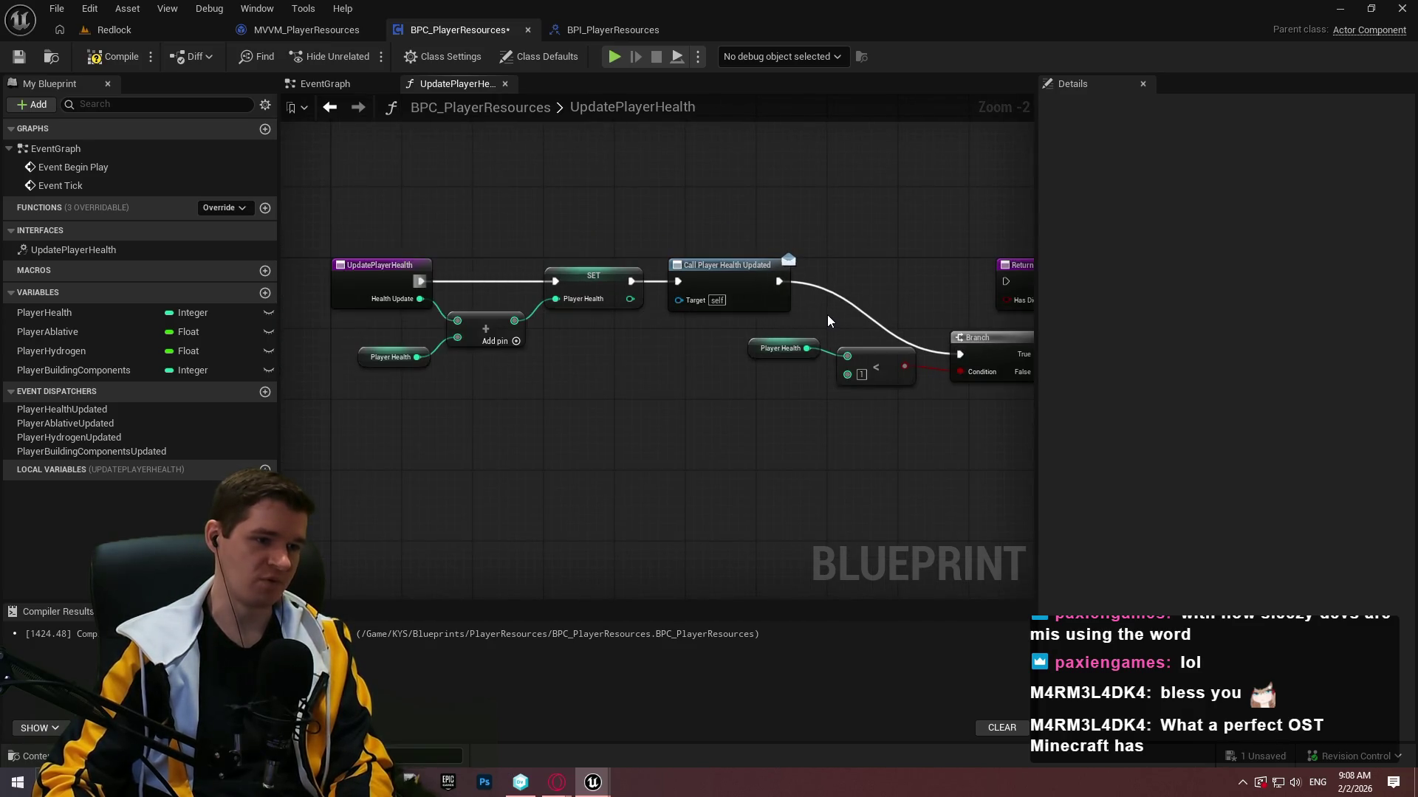
left_click_drag(827, 321, 621, 337)
left_click(359, 328, "alt")
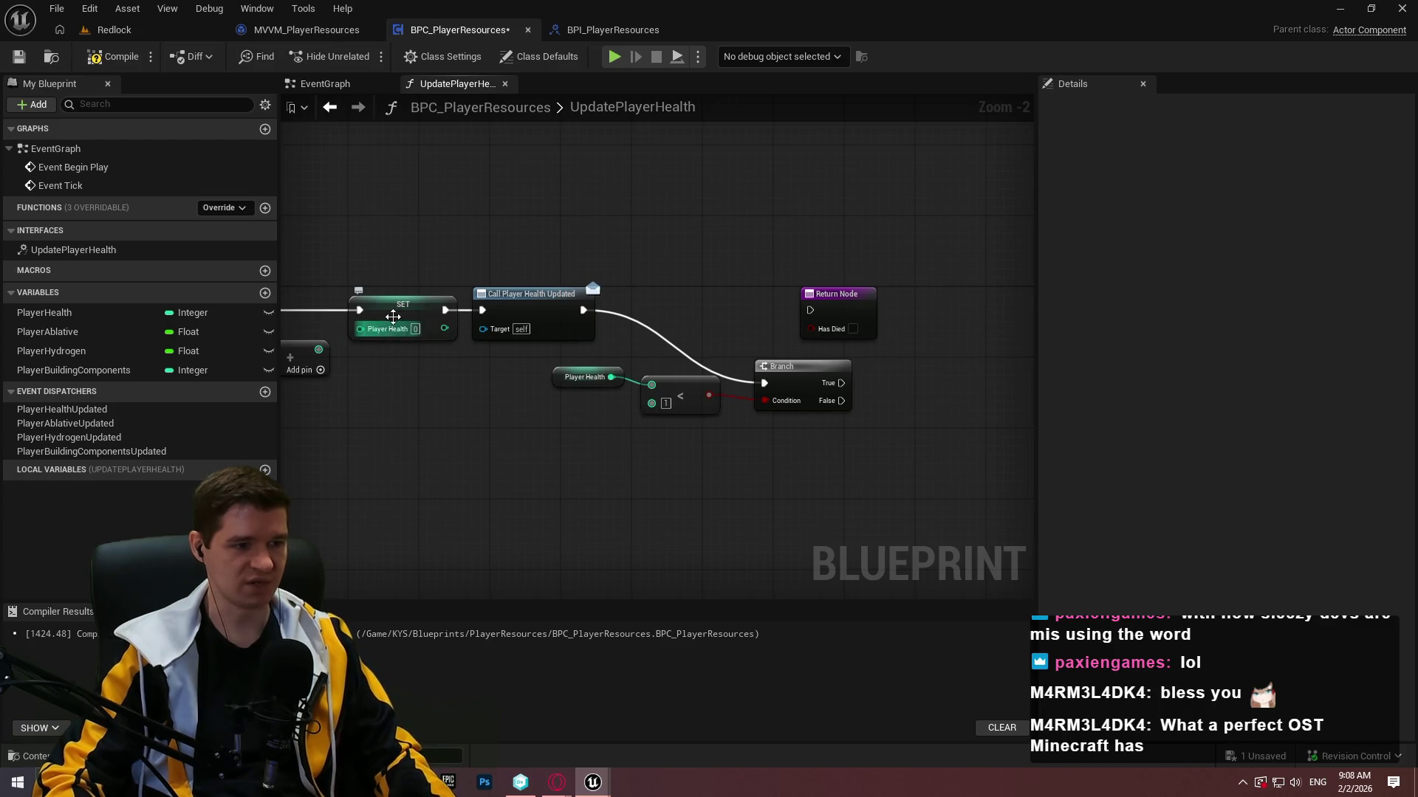
left_click_drag(816, 439, 492, 362)
key("ctrl+x")
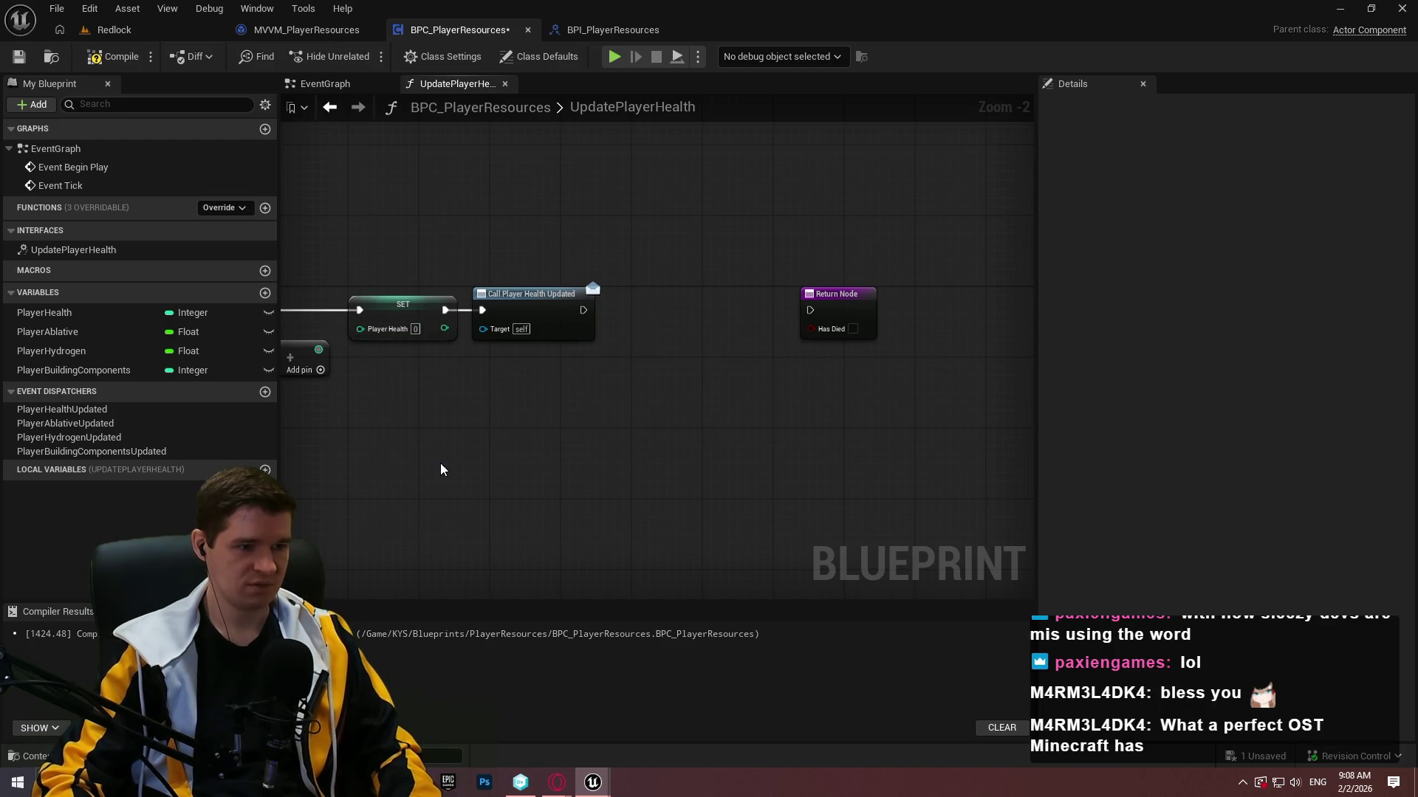
key("ctrl+v")
mouse_move(581, 393)
left_mouse_down()
mouse_move(383, 310)
mouse_move(601, 304)
left_mouse_up()
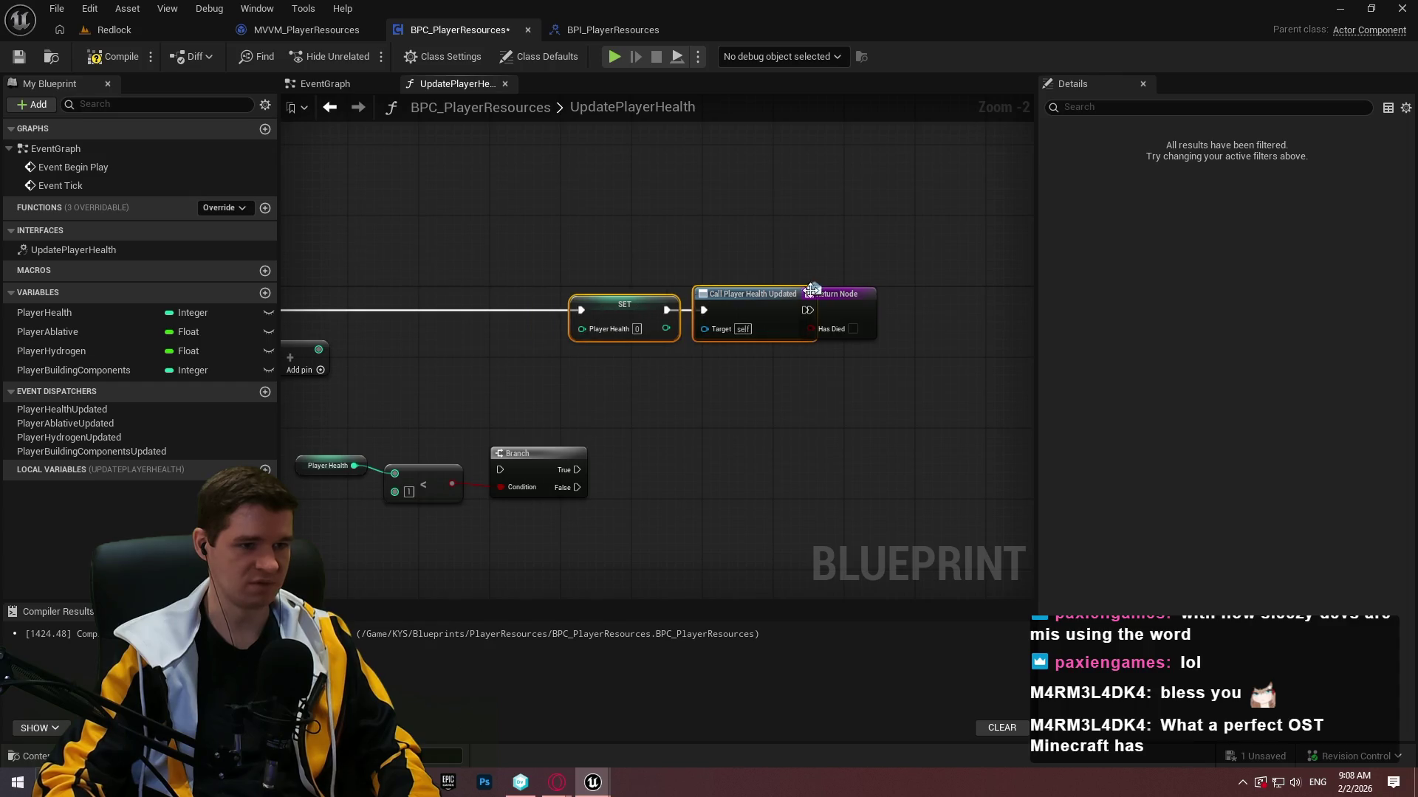
left_click_drag(811, 292, 864, 296)
mouse_move(471, 368)
left_mouse_down()
mouse_move(909, 369)
mouse_move(684, 359)
left_mouse_up()
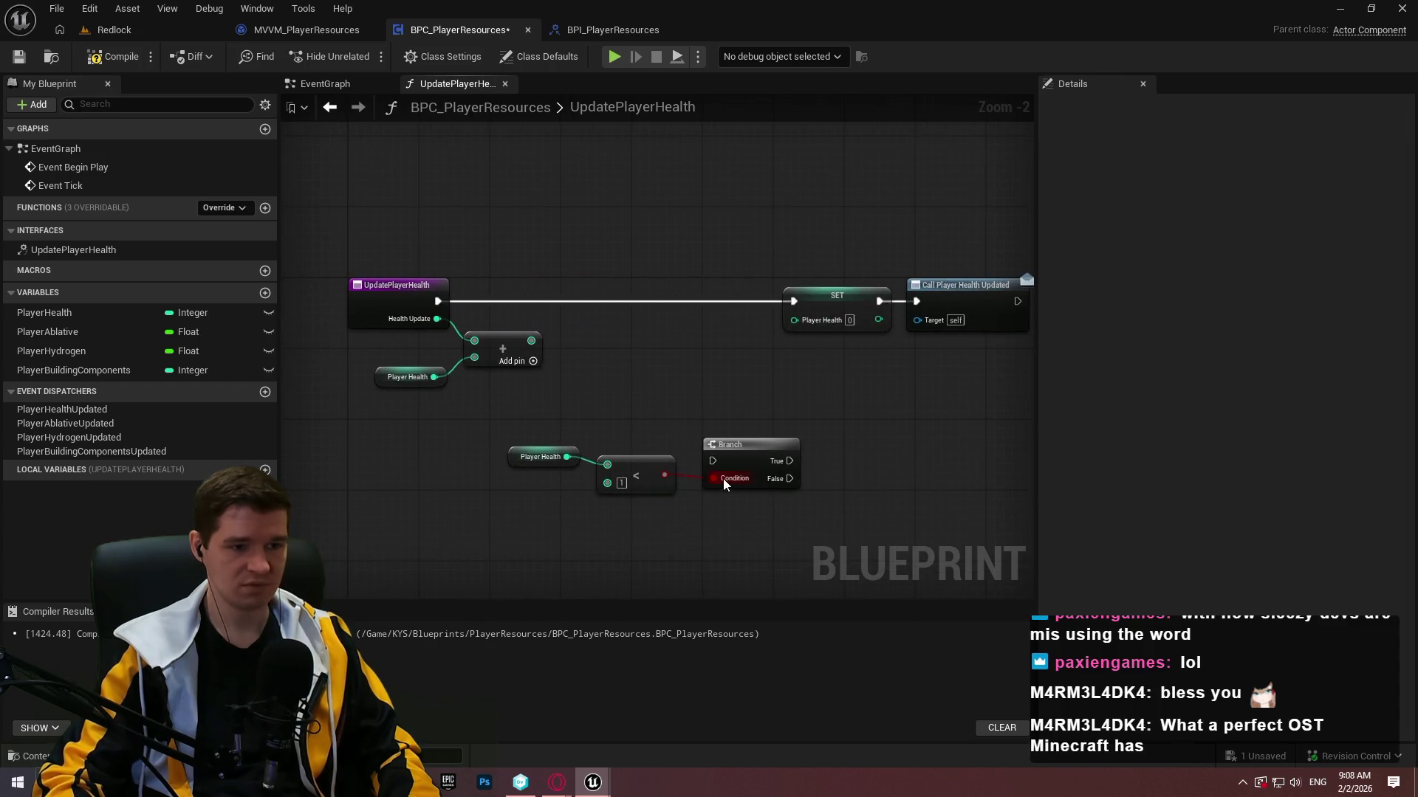
Run the function's execution into the Branch first and compare the summed health from Add.
mouse_move(714, 461)
left_mouse_down()
mouse_move(453, 352)
mouse_move(438, 301)
left_mouse_up()
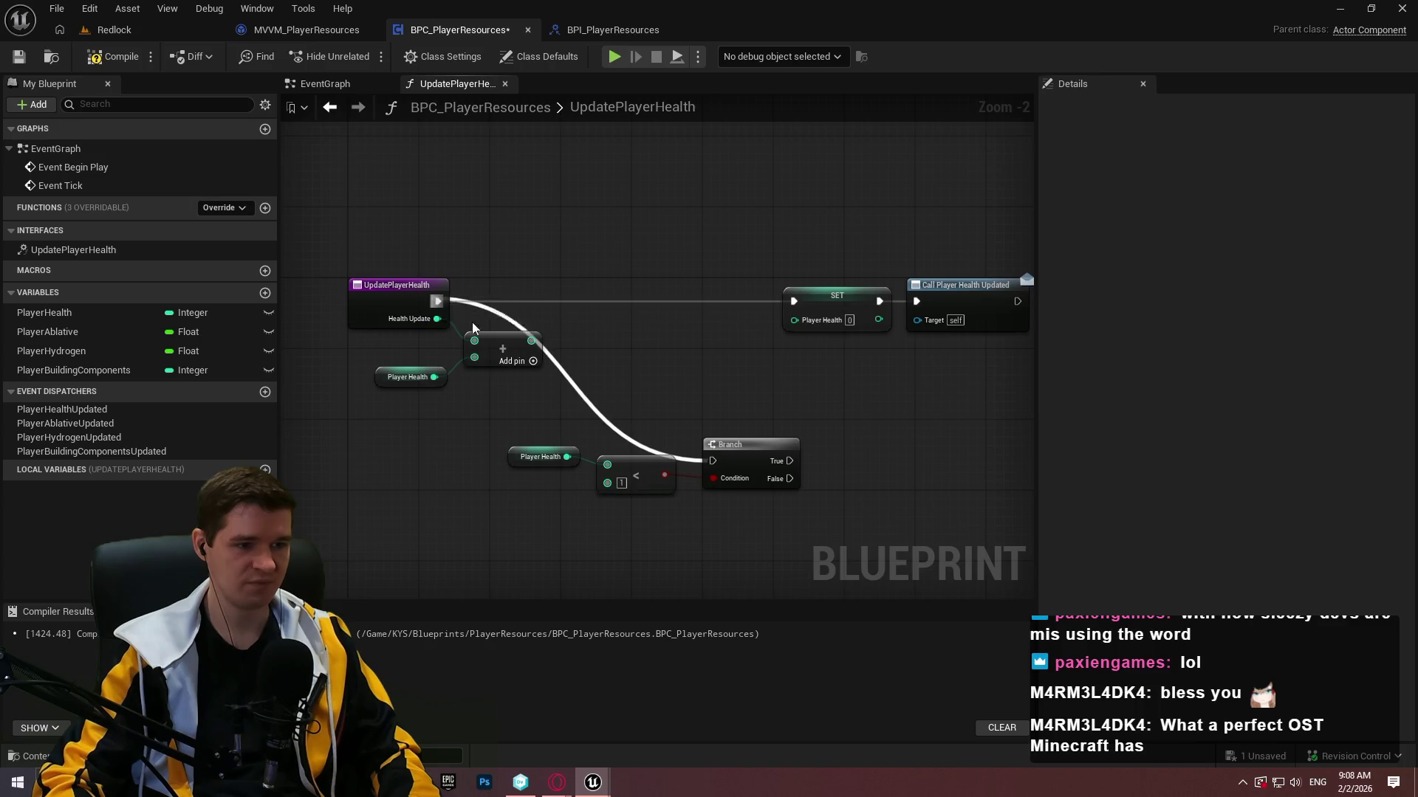
left_click_drag(599, 473, 530, 341)
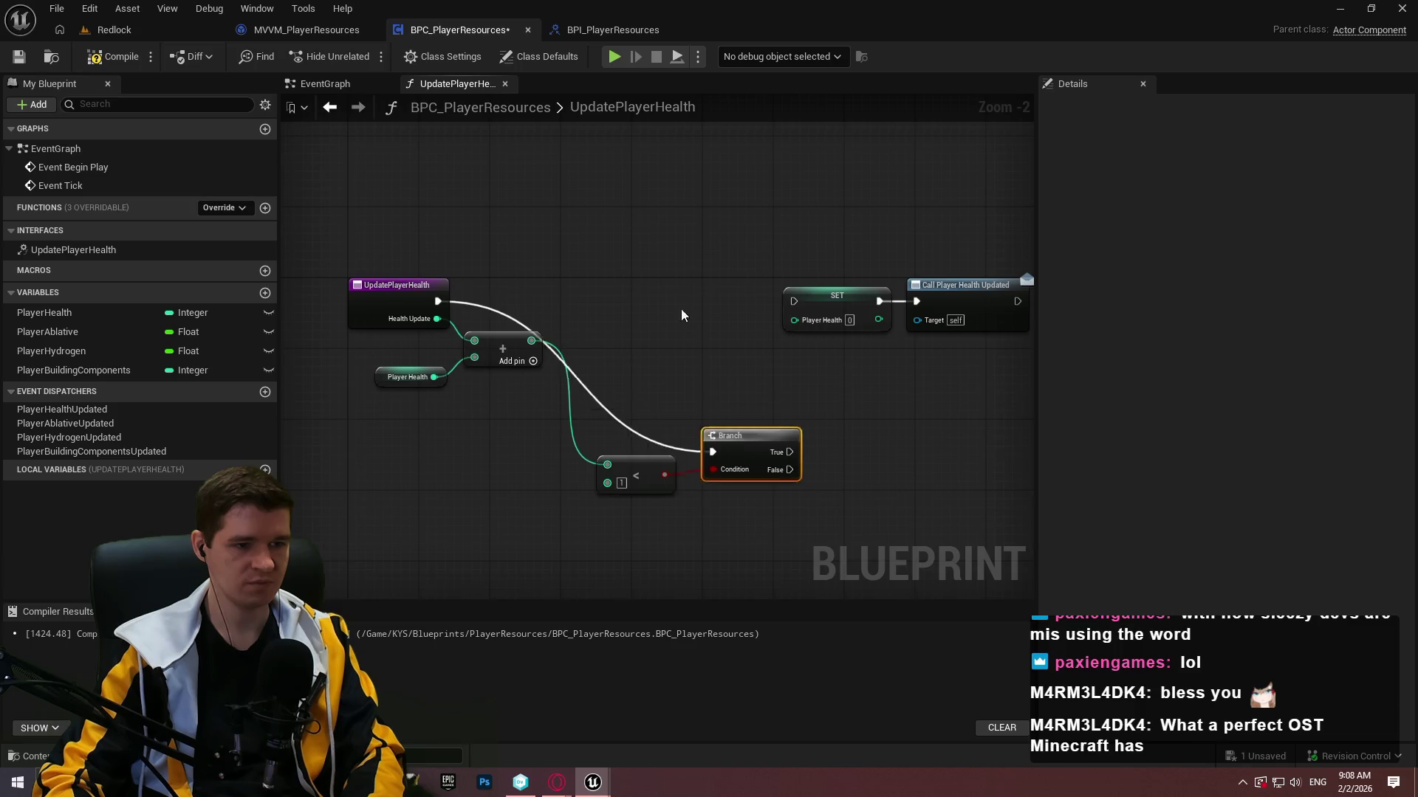
mouse_move(737, 452)
left_mouse_down()
mouse_move(699, 283)
mouse_move(693, 294)
left_mouse_up()
mouse_move(648, 469)
left_mouse_down()
mouse_move(616, 334)
mouse_move(604, 344)
left_mouse_up()
left_click(285, 403)
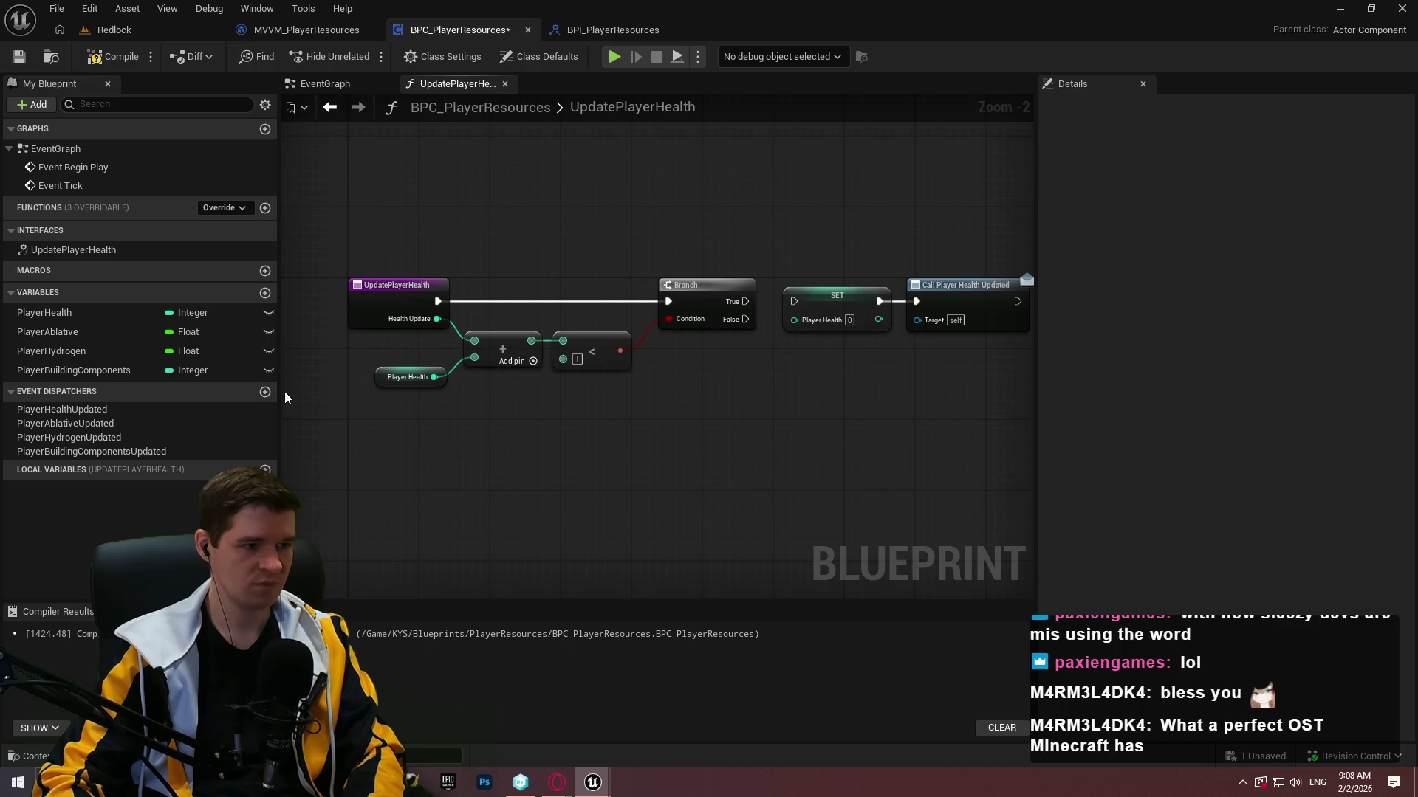
Create a PlayerDied event dispatcher and add a call to it in the graph.
left_click(264, 391)
type("Pl")
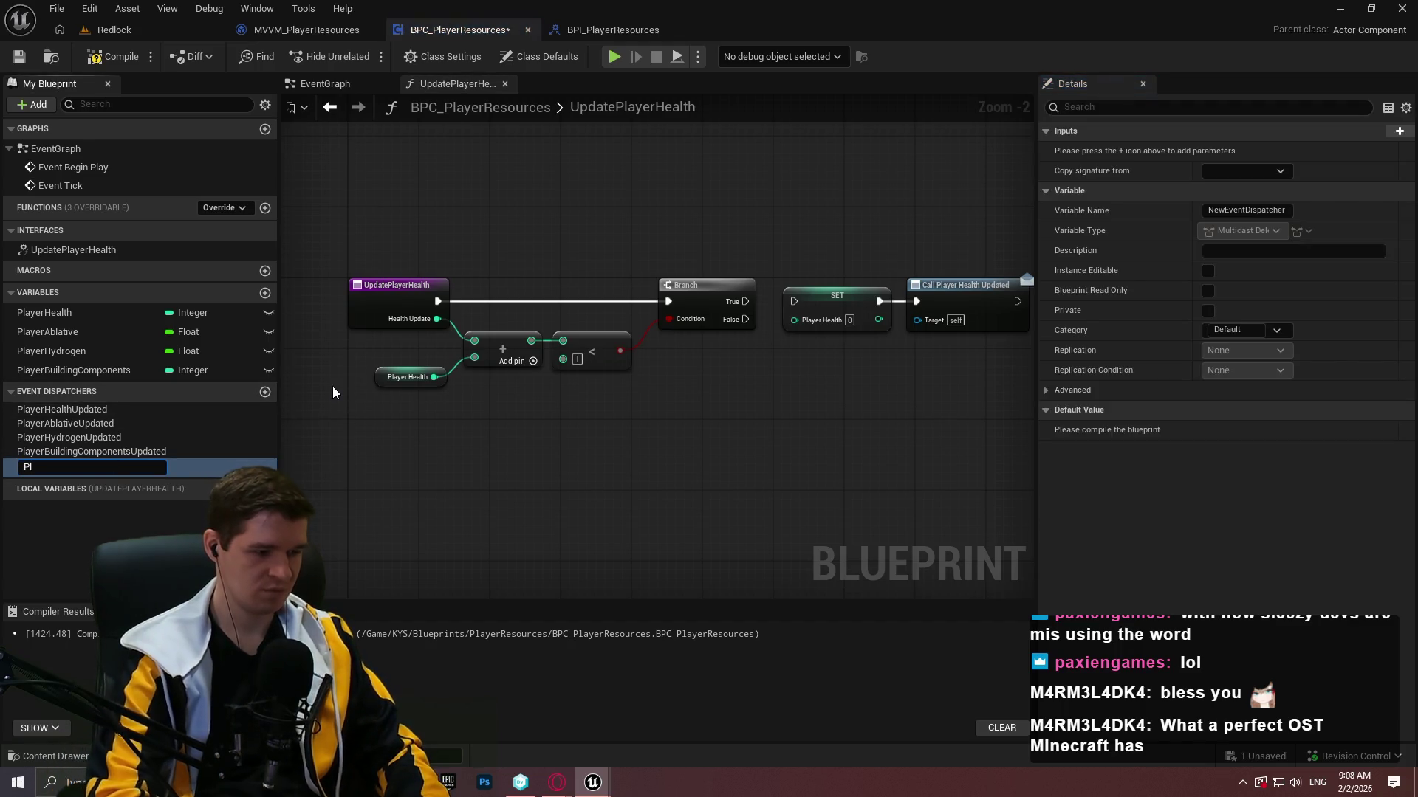
type("ayDued")
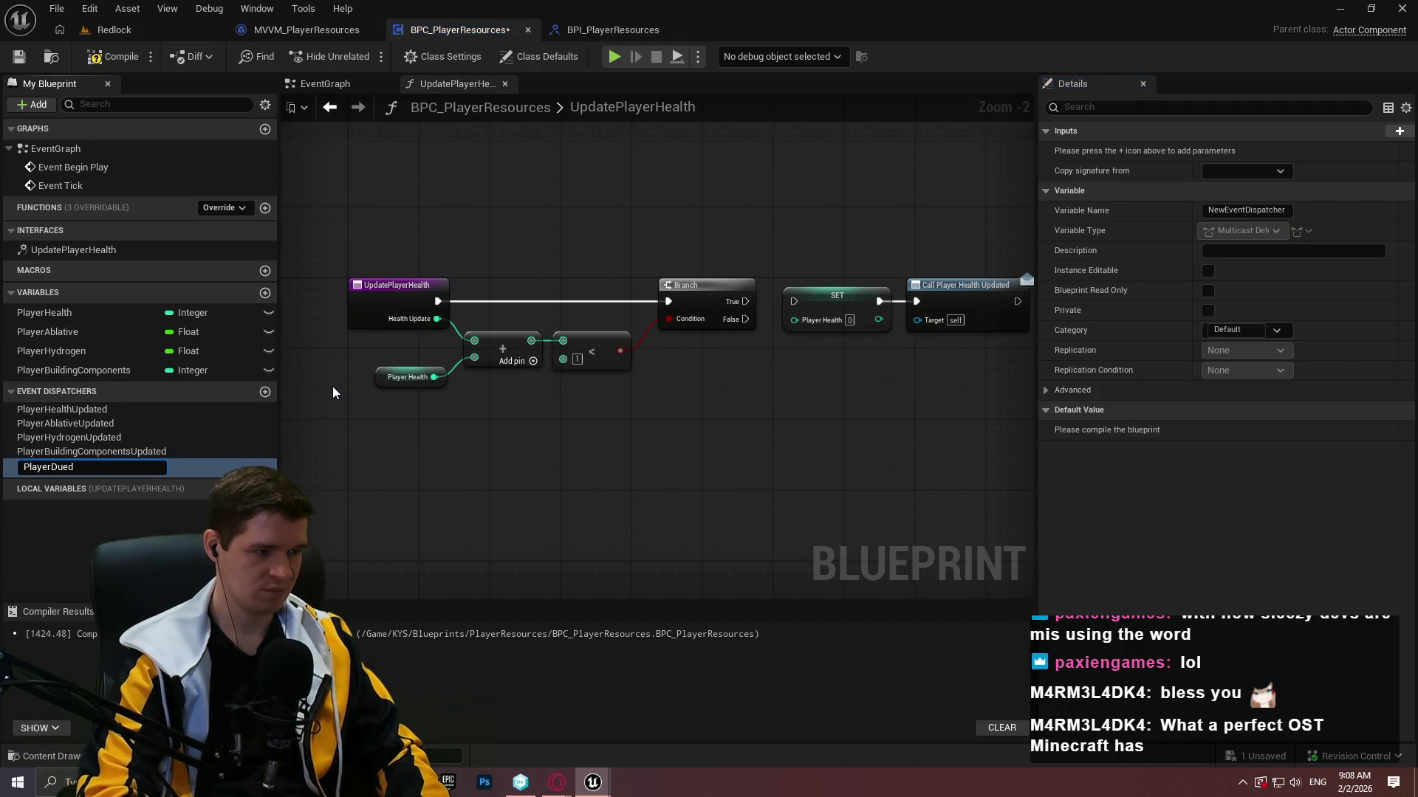
type("ed")
key("Return")
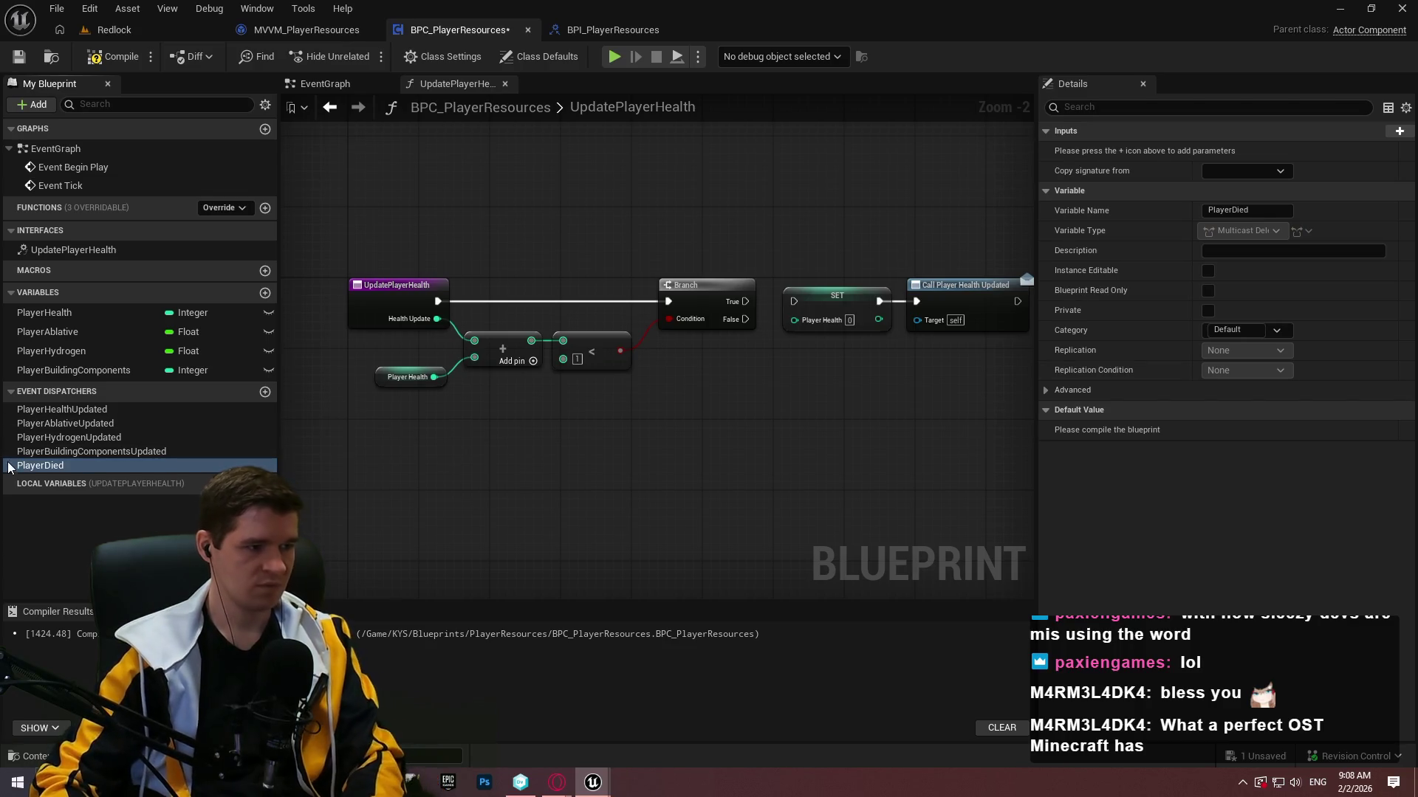
mouse_move(40, 465)
left_mouse_down()
mouse_move(757, 420)
mouse_move(833, 170)
mouse_move(746, 292)
mouse_move(584, 343)
left_mouse_up()
left_click(758, 424)
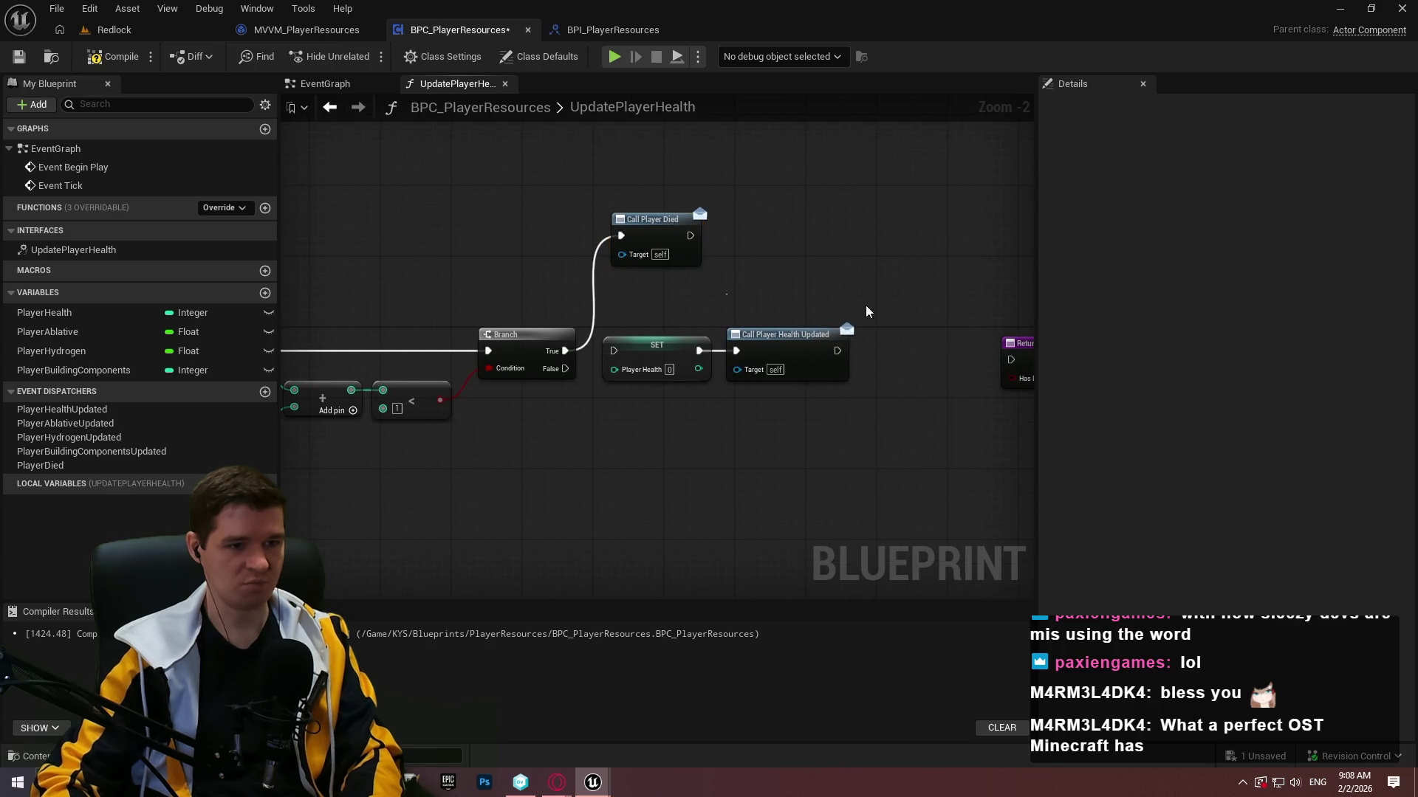
Link Call Player Died to a Return Node and add a second Return Node.
mouse_move(999, 360)
left_mouse_down()
mouse_move(1030, 357)
mouse_move(753, 232)
left_mouse_up()
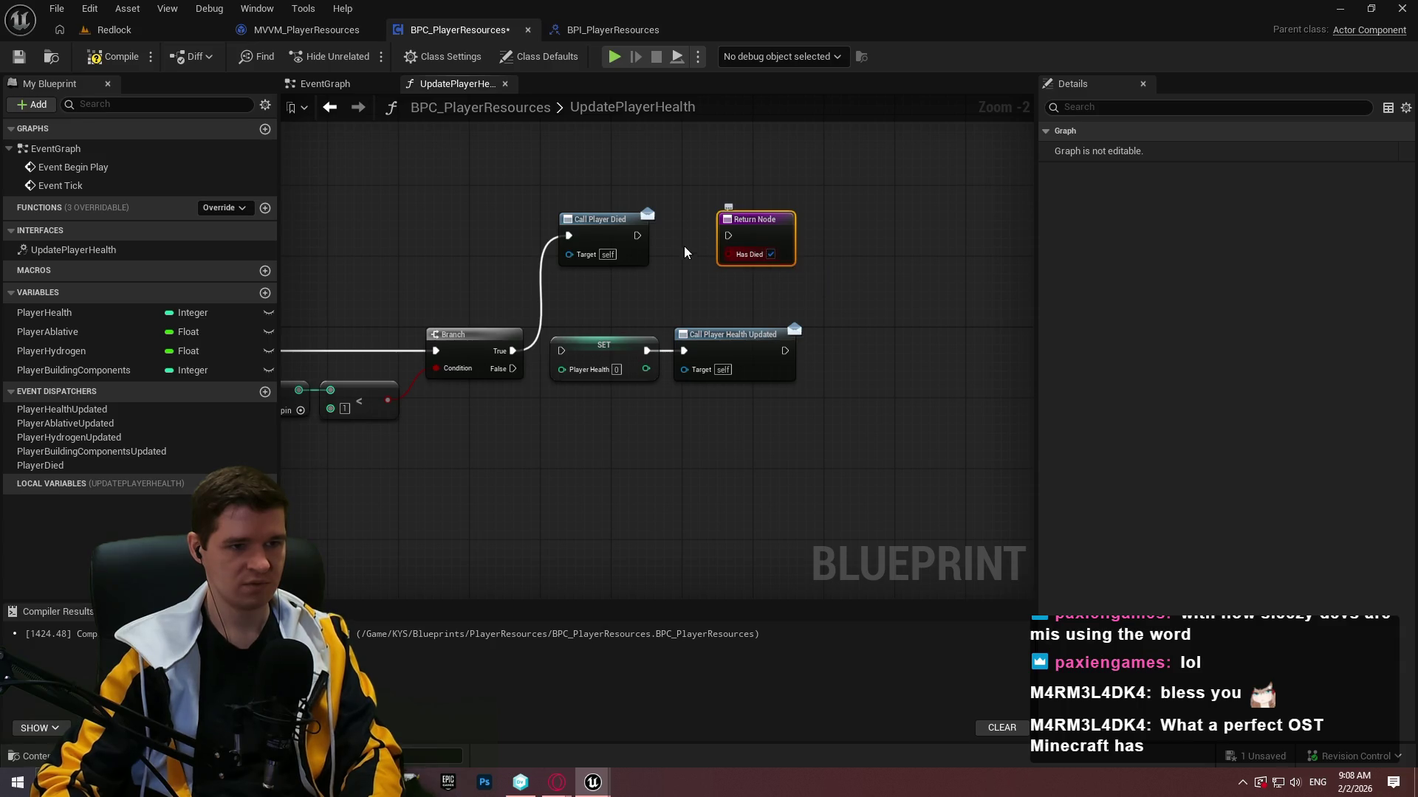
scroll(683, 252, "up", 2)
left_click_drag(621, 232, 736, 226)
left_click(827, 384)
right_click(883, 411)
type("re")
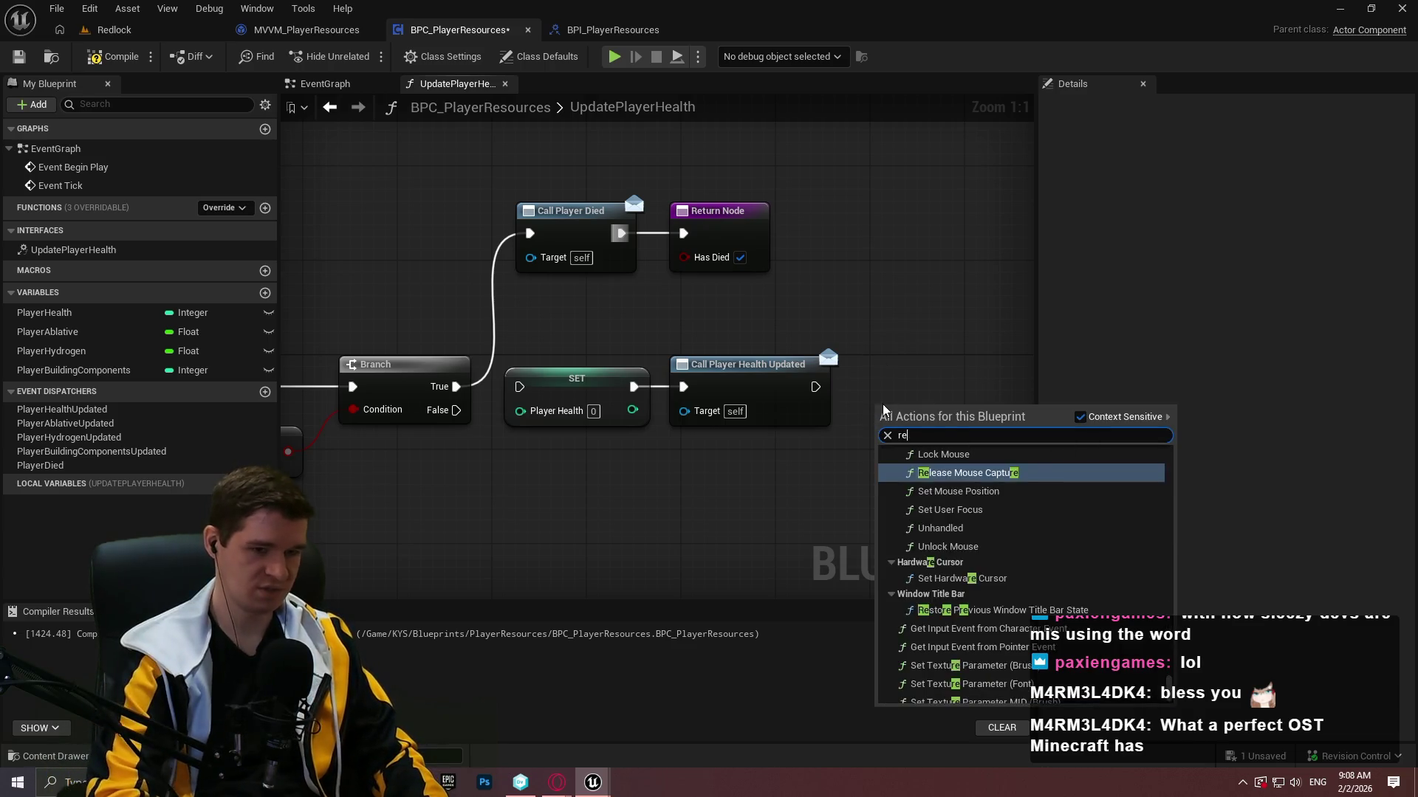
type("turn")
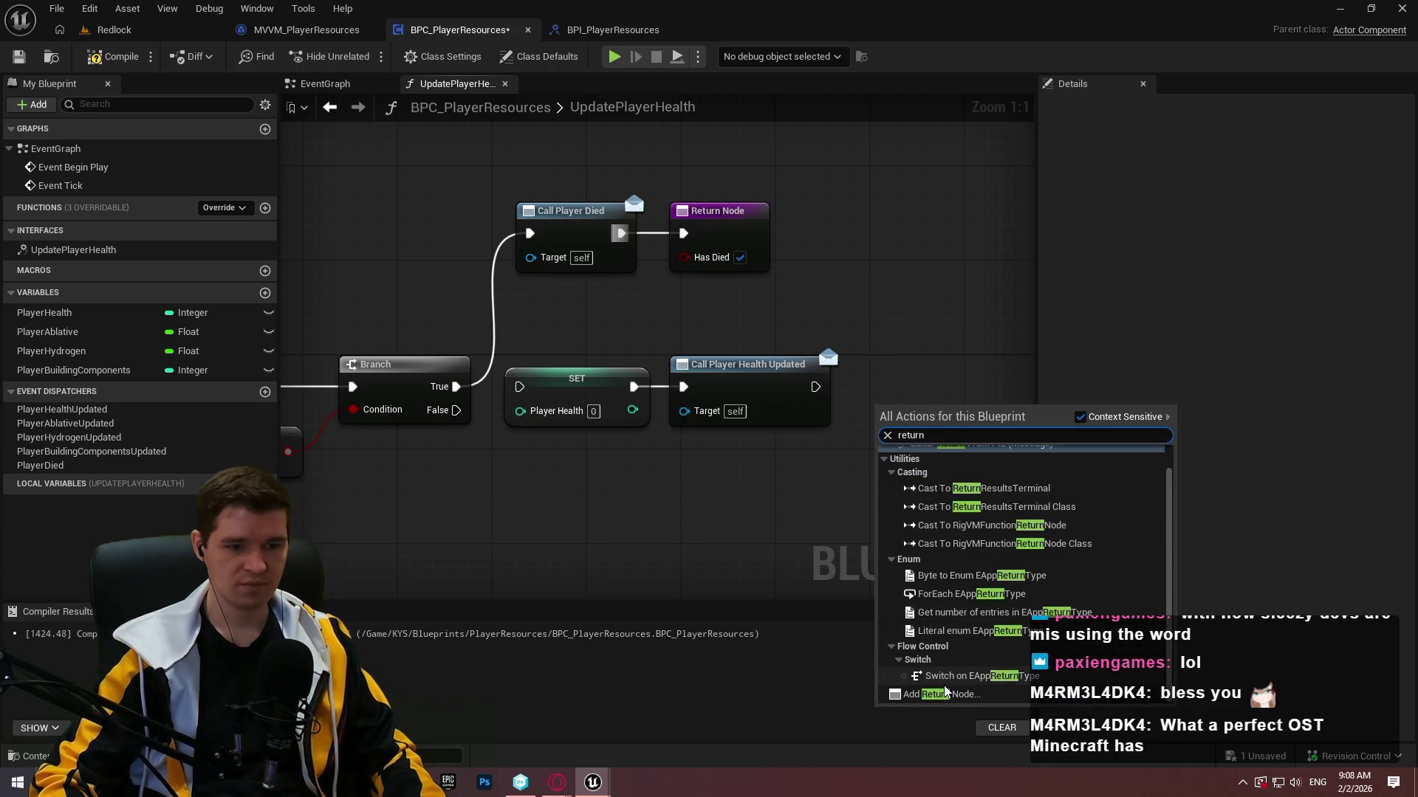
left_click(946, 693)
Feed the summed health into SET and run SET from the Branch's False output.
left_click_drag(579, 502, 440, 369)
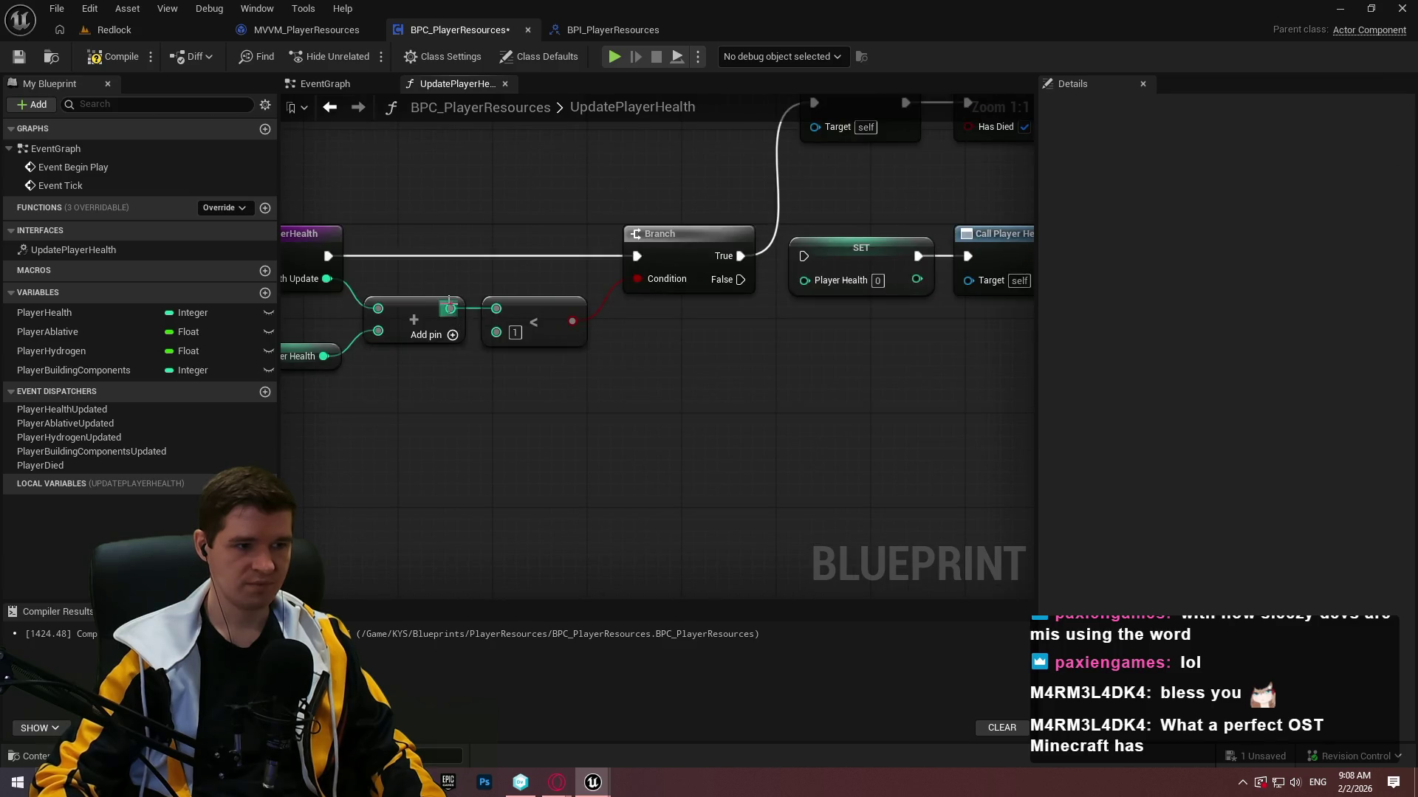
mouse_move(449, 308)
left_mouse_down()
mouse_move(886, 307)
mouse_move(842, 279)
mouse_move(740, 279)
left_mouse_up()
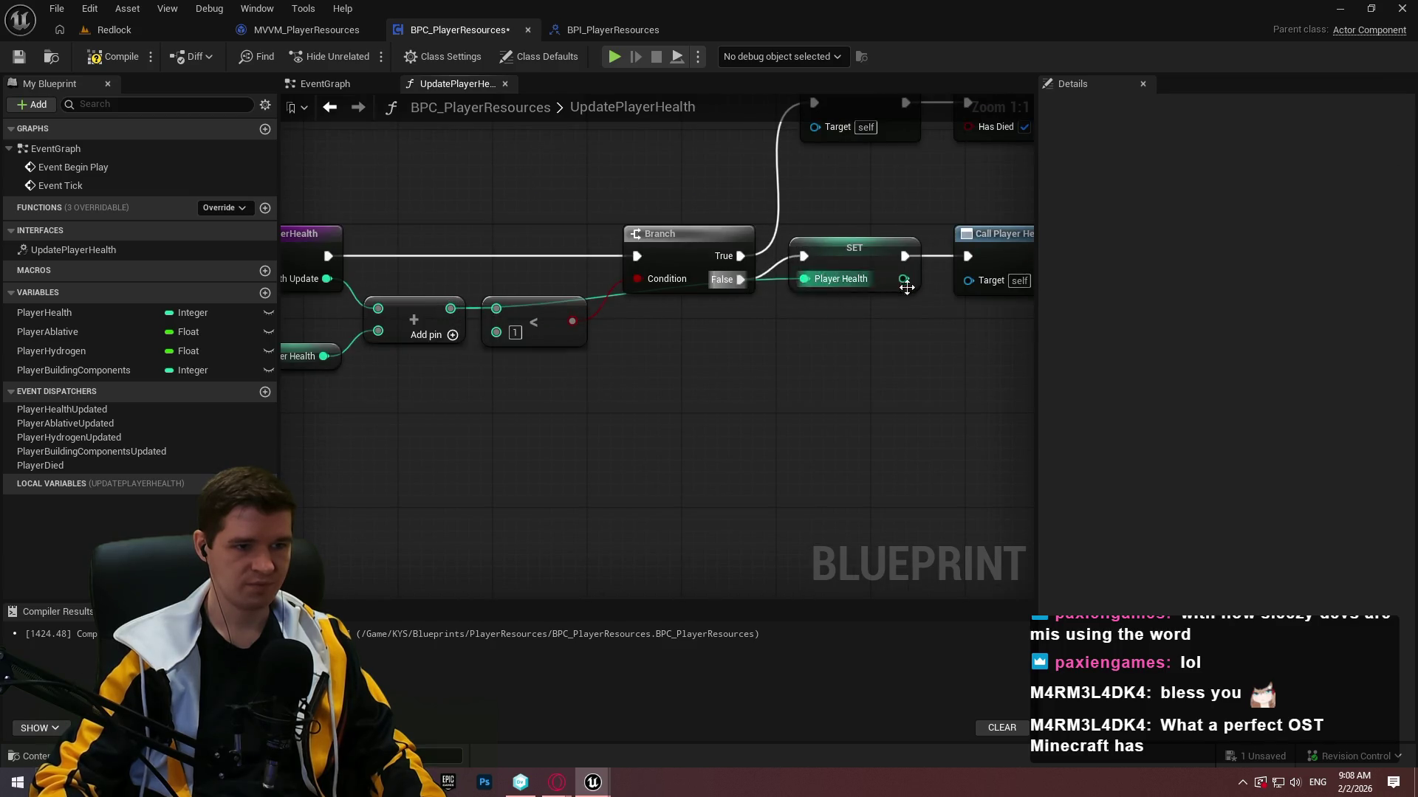
mouse_move(855, 255)
left_mouse_down()
mouse_move(844, 289)
mouse_move(877, 278)
mouse_move(656, 349)
left_mouse_up()
key("Escape")
mouse_move(781, 277)
left_mouse_down()
mouse_move(777, 301)
mouse_move(915, 344)
mouse_move(948, 340)
mouse_move(930, 317)
mouse_move(942, 330)
left_mouse_up()
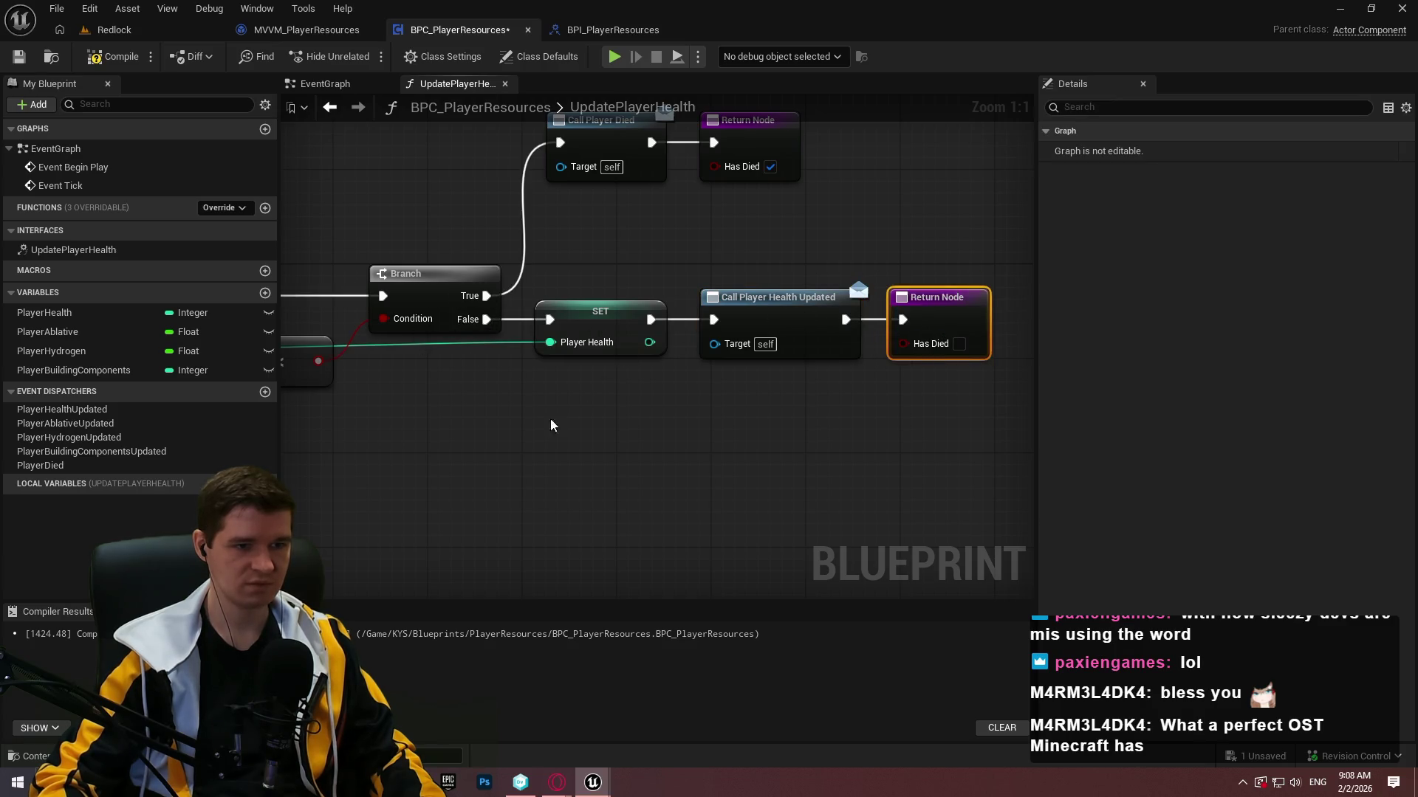
mouse_move(554, 420)
left_mouse_down()
mouse_move(787, 445)
mouse_move(844, 308)
left_mouse_up()
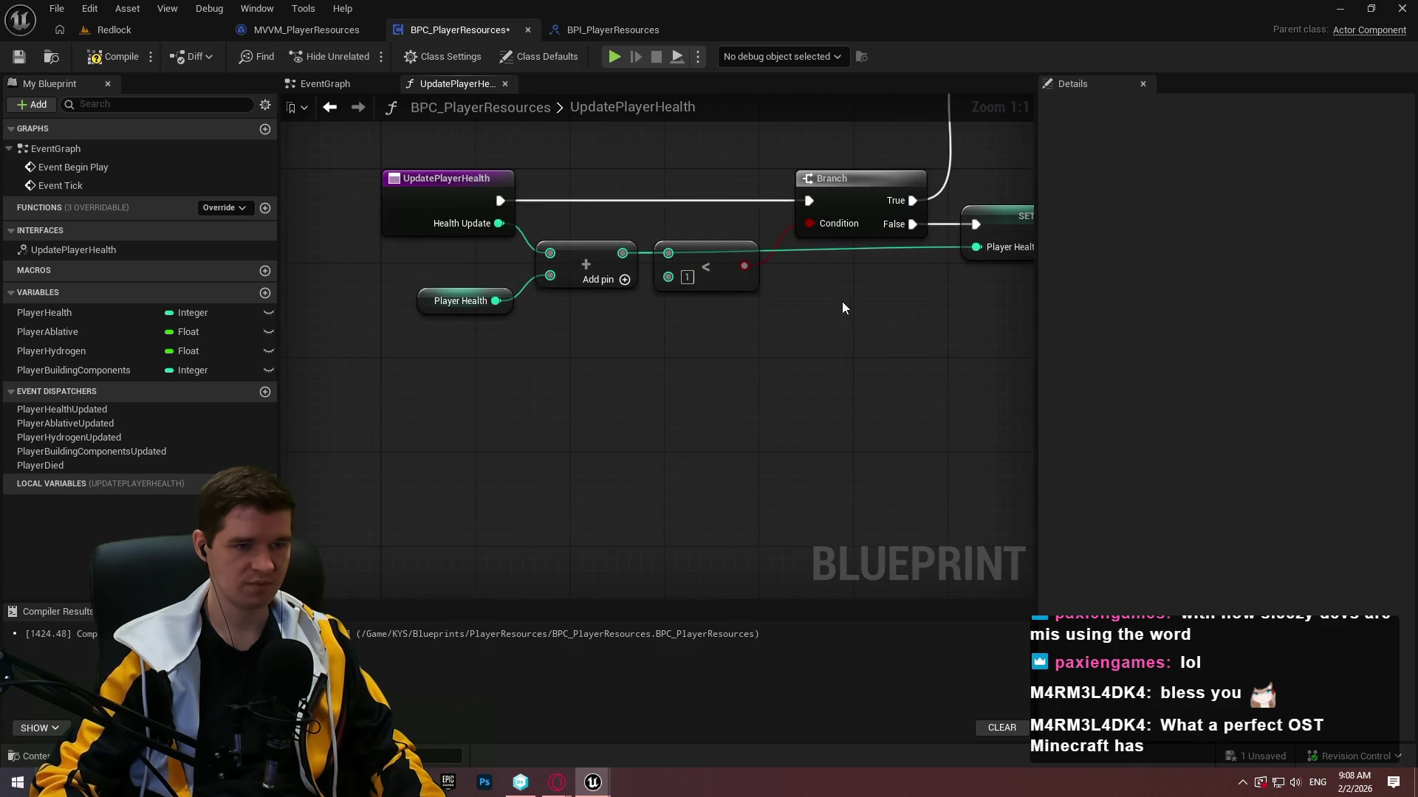
Add a reroute point on the Add-to-SET health wire and move it beneath the Branch.
double_click(870, 251)
left_click_drag(870, 251, 675, 309)
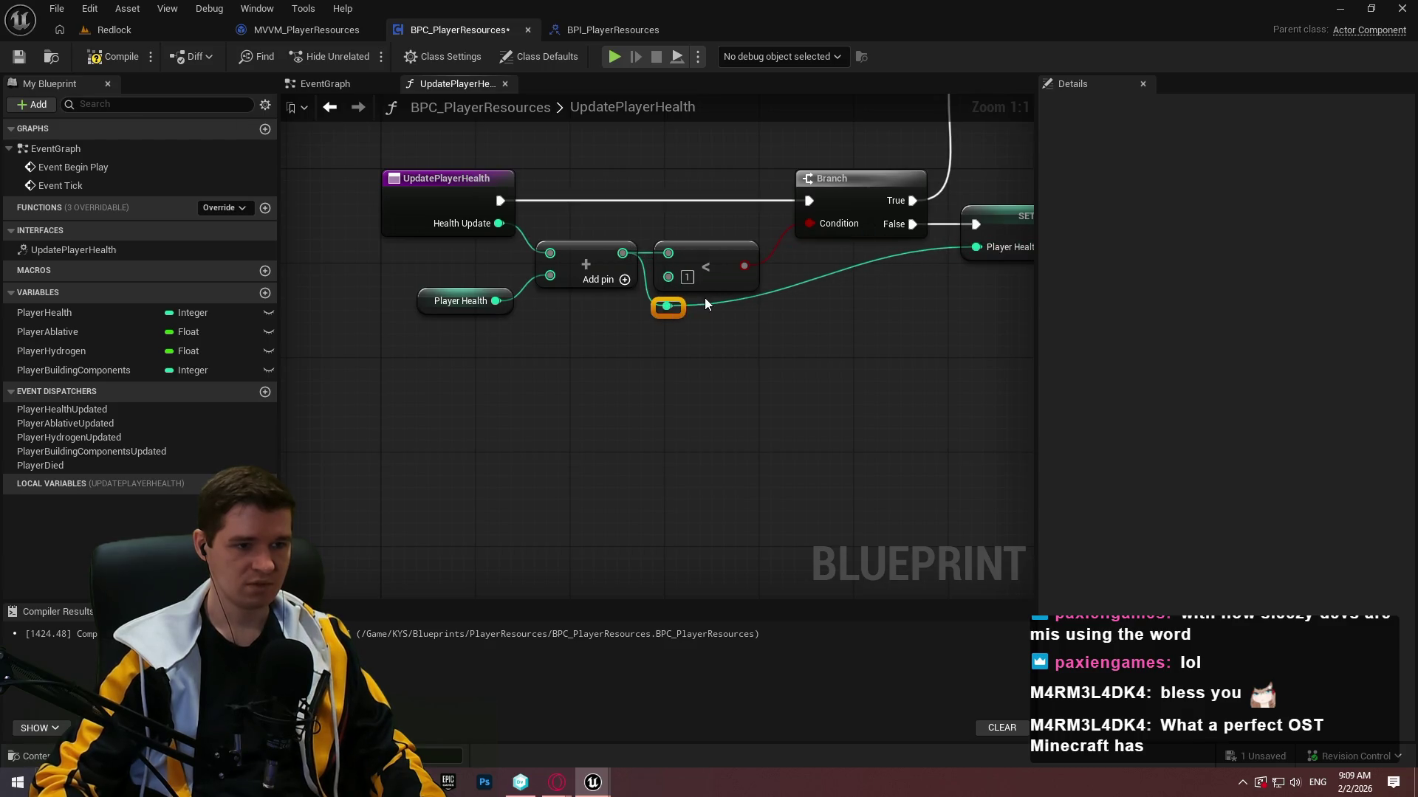
left_click(702, 301)
mouse_move(700, 311)
left_mouse_down()
mouse_move(929, 317)
mouse_move(626, 352)
left_mouse_up()
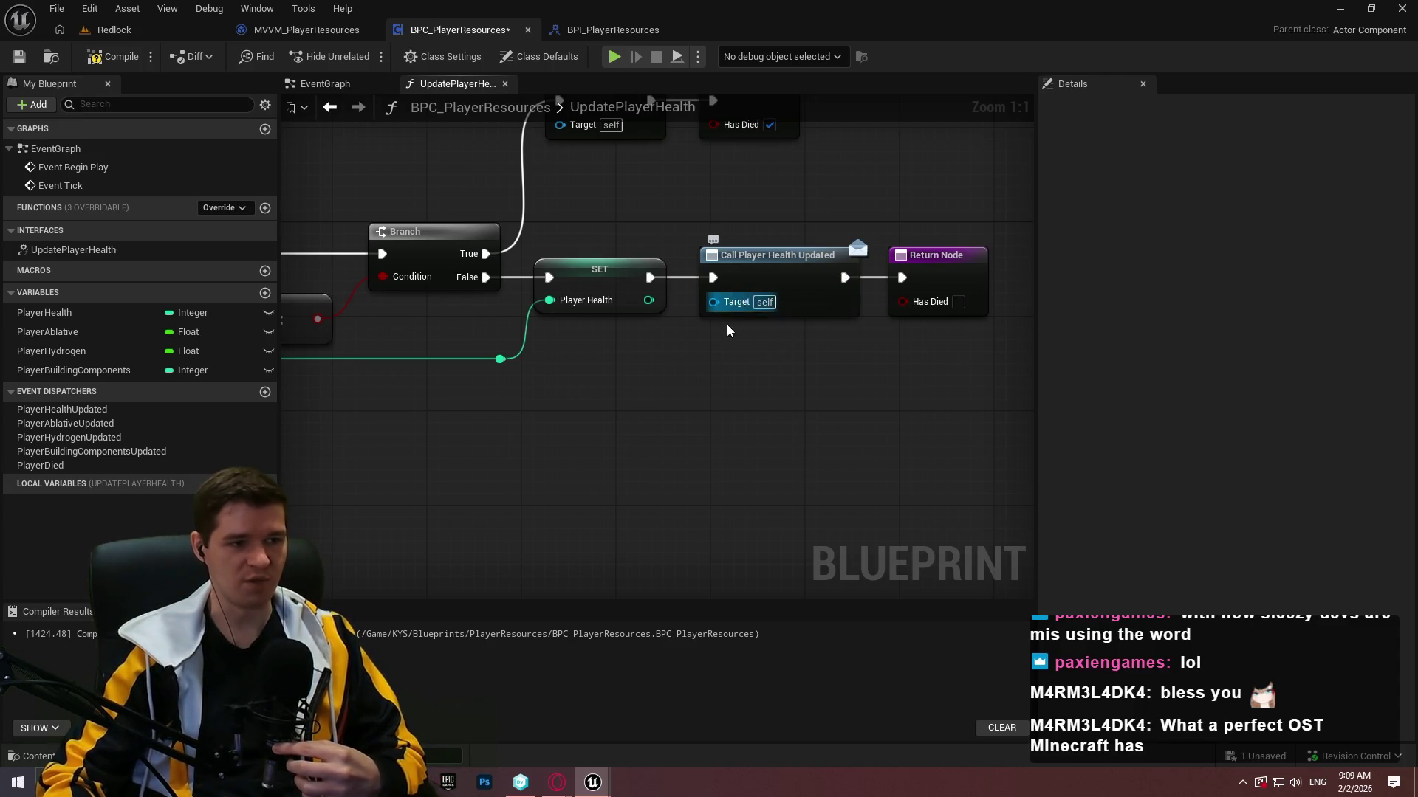
left_click_drag(767, 388, 769, 299)
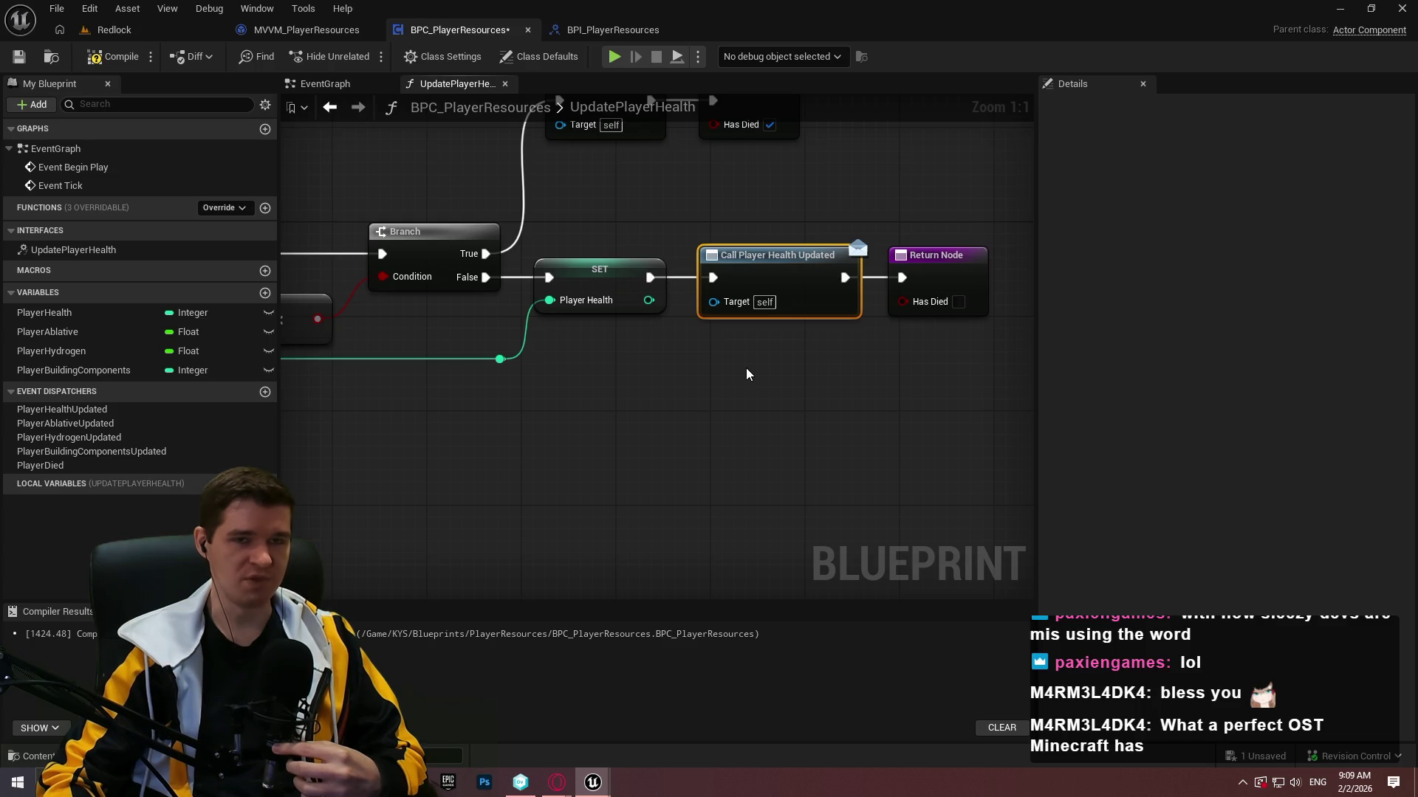
left_click_drag(746, 368, 677, 366)
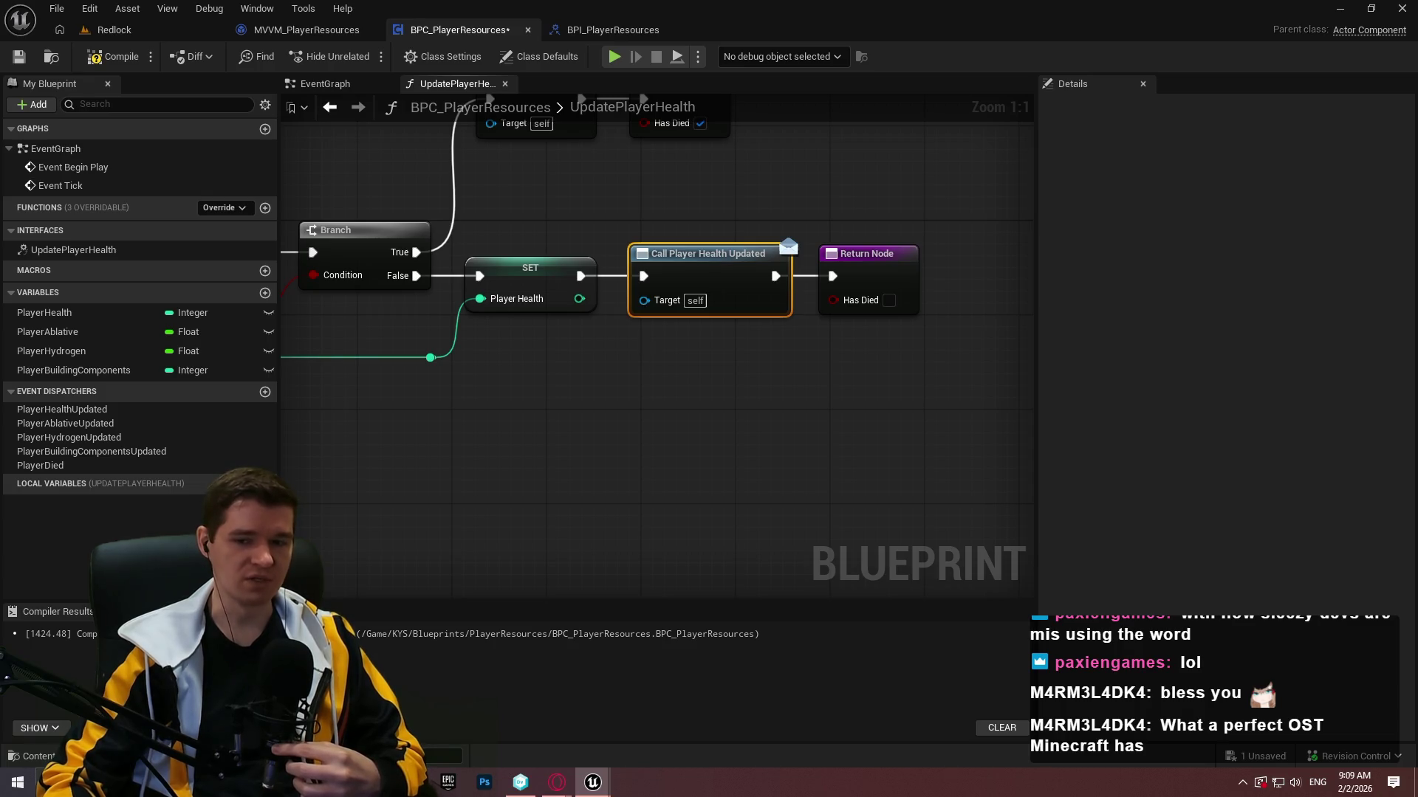
left_click_drag(644, 339, 1006, 352)
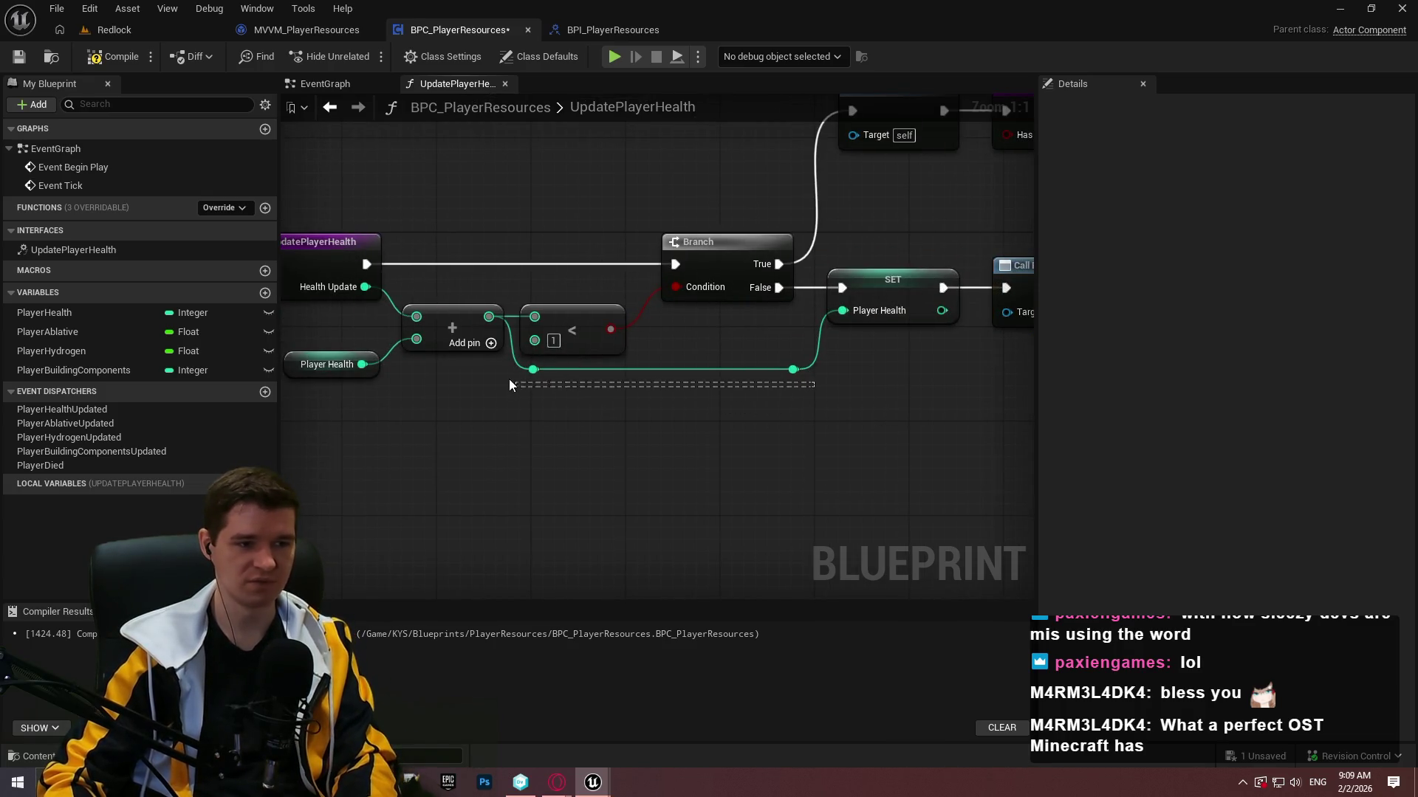
Delete the reroute points, reconnect SET to the Add output, and move SET above the Branch.
left_click(663, 376)
key("Delete")
mouse_move(622, 326)
left_mouse_down()
mouse_move(537, 400)
mouse_move(456, 364)
mouse_move(627, 329)
mouse_move(1021, 321)
mouse_move(938, 326)
left_mouse_up()
mouse_move(798, 396)
left_mouse_down()
mouse_move(554, 347)
mouse_move(704, 423)
mouse_move(805, 399)
mouse_move(505, 267)
left_mouse_up()
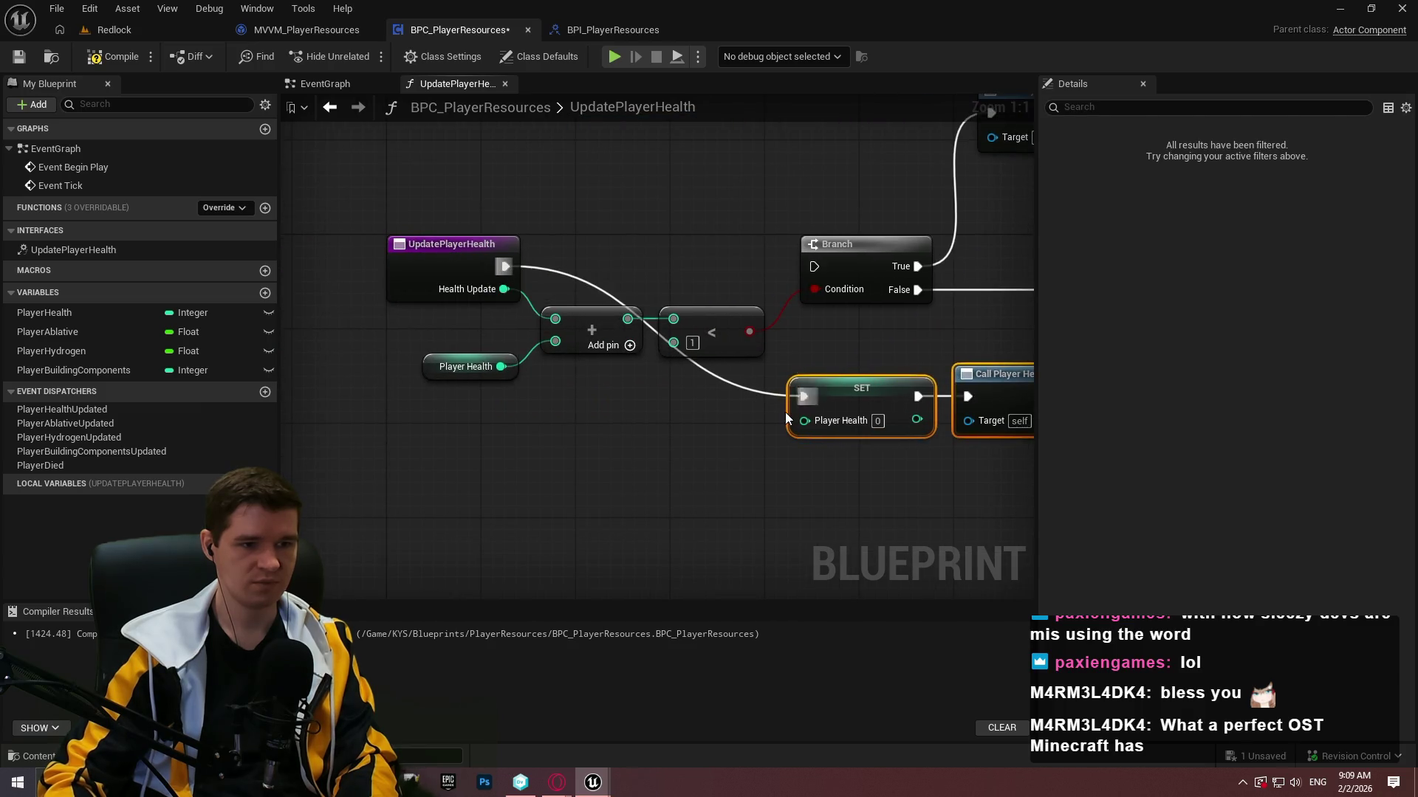
left_click_drag(805, 421, 621, 322)
mouse_move(856, 382)
left_mouse_down()
mouse_move(712, 237)
mouse_move(690, 249)
mouse_move(696, 129)
left_mouse_up()
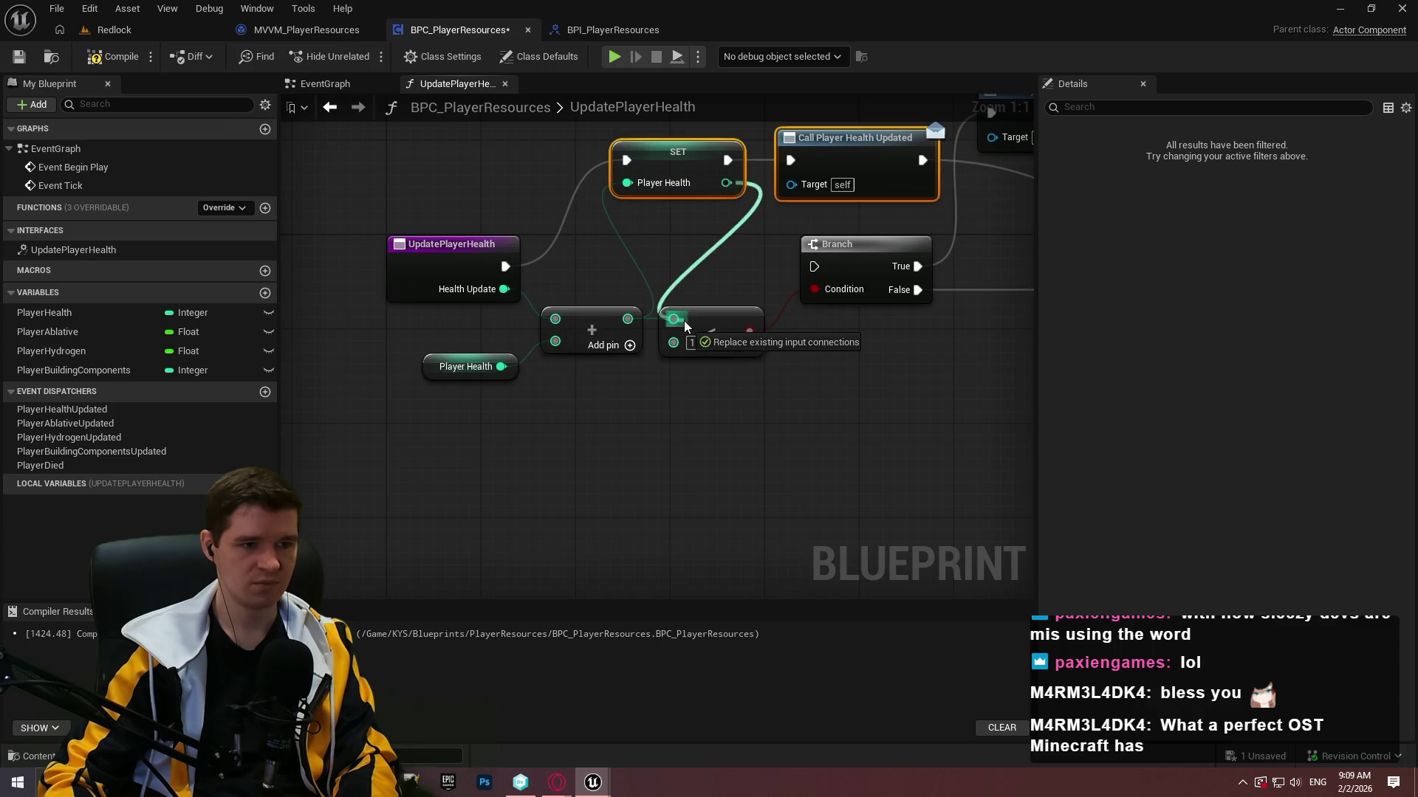
Place the comparison and Branch beside SET and wire SET's execution into the Branch.
left_click(711, 332)
left_click_drag(710, 333, 801, 389)
scroll(869, 368, "down", 2)
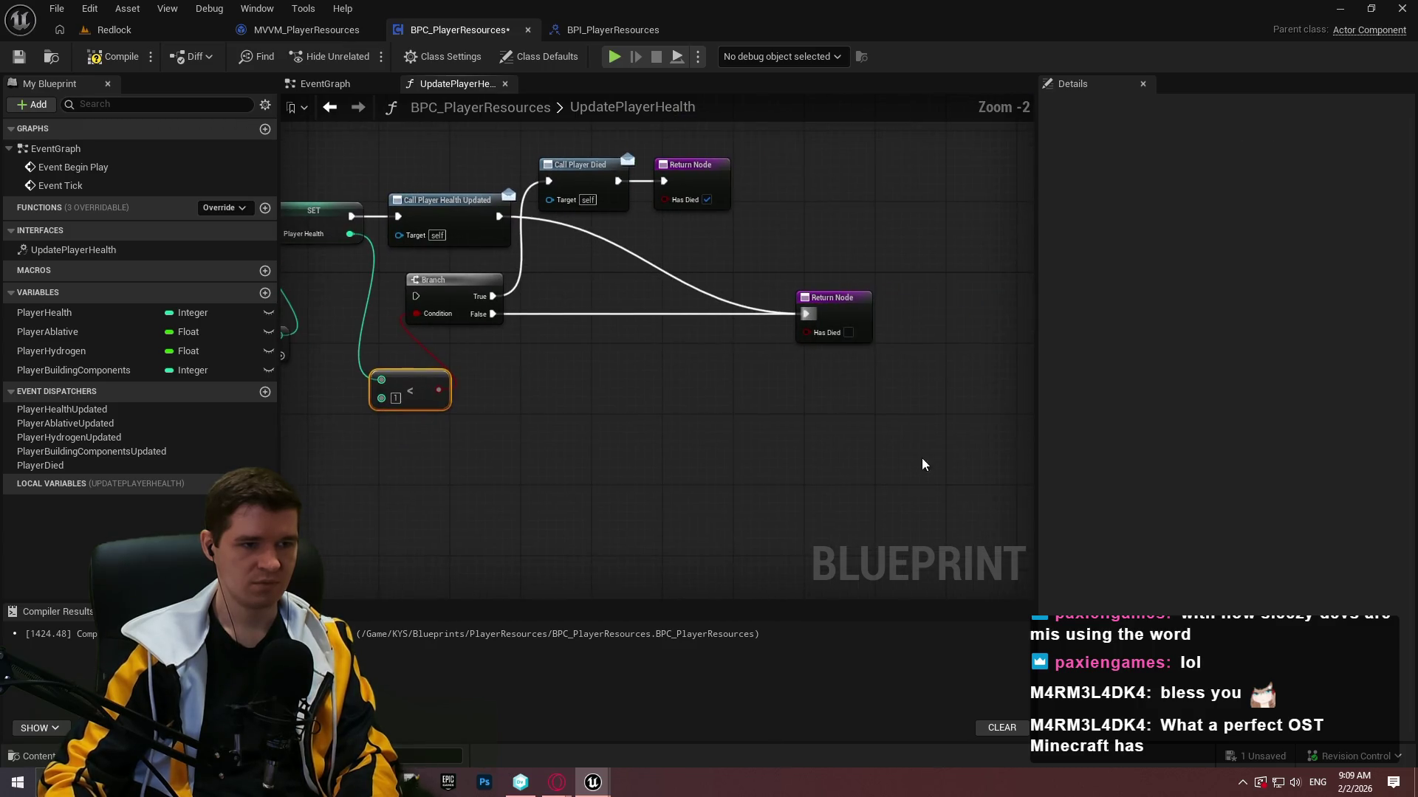
mouse_move(921, 484)
left_mouse_down()
mouse_move(466, 206)
mouse_move(421, 196)
left_mouse_up()
left_click_drag(312, 235, 690, 304)
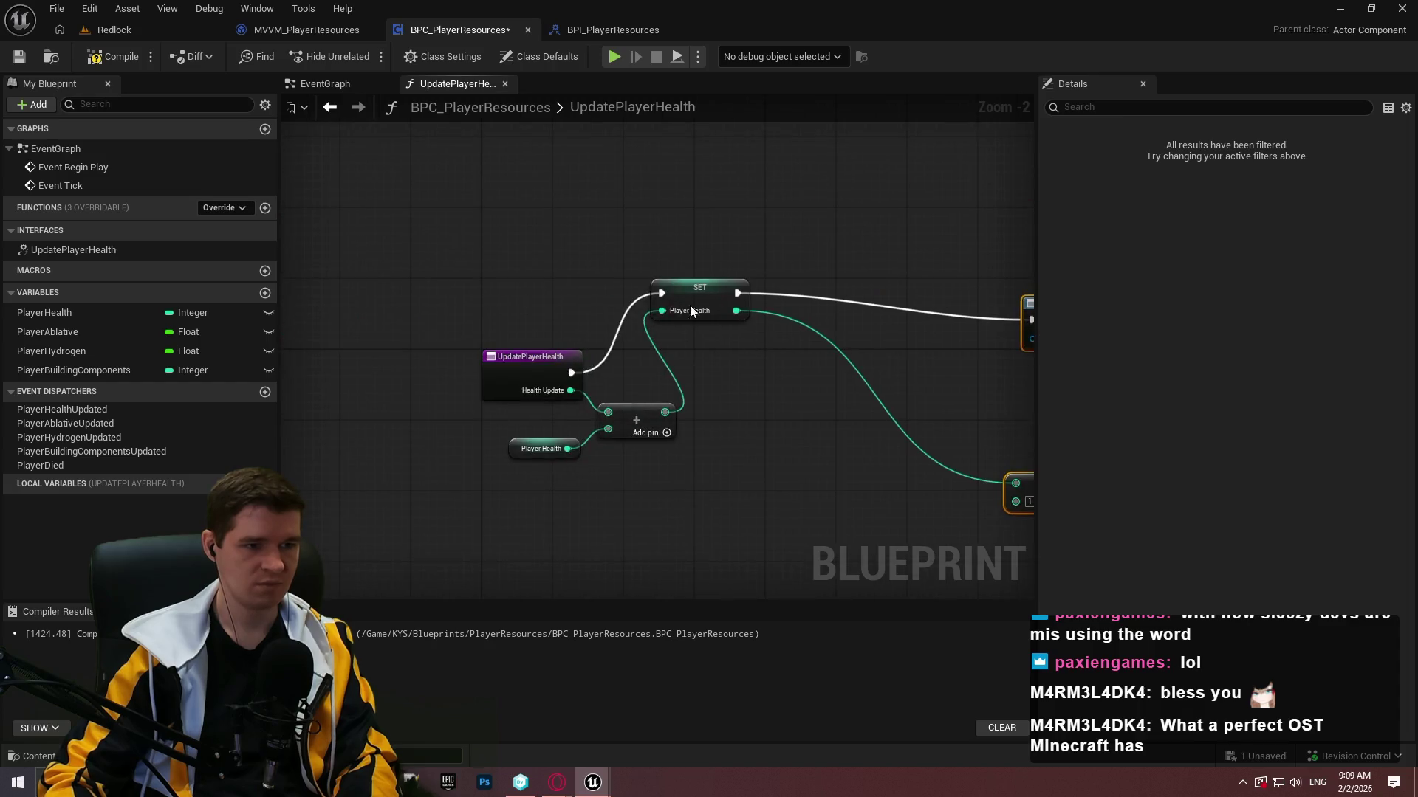
left_click(739, 382)
left_click_drag(725, 380, 553, 355)
mouse_move(746, 425)
left_mouse_down()
mouse_move(741, 410)
mouse_move(500, 338)
mouse_move(555, 349)
left_mouse_up()
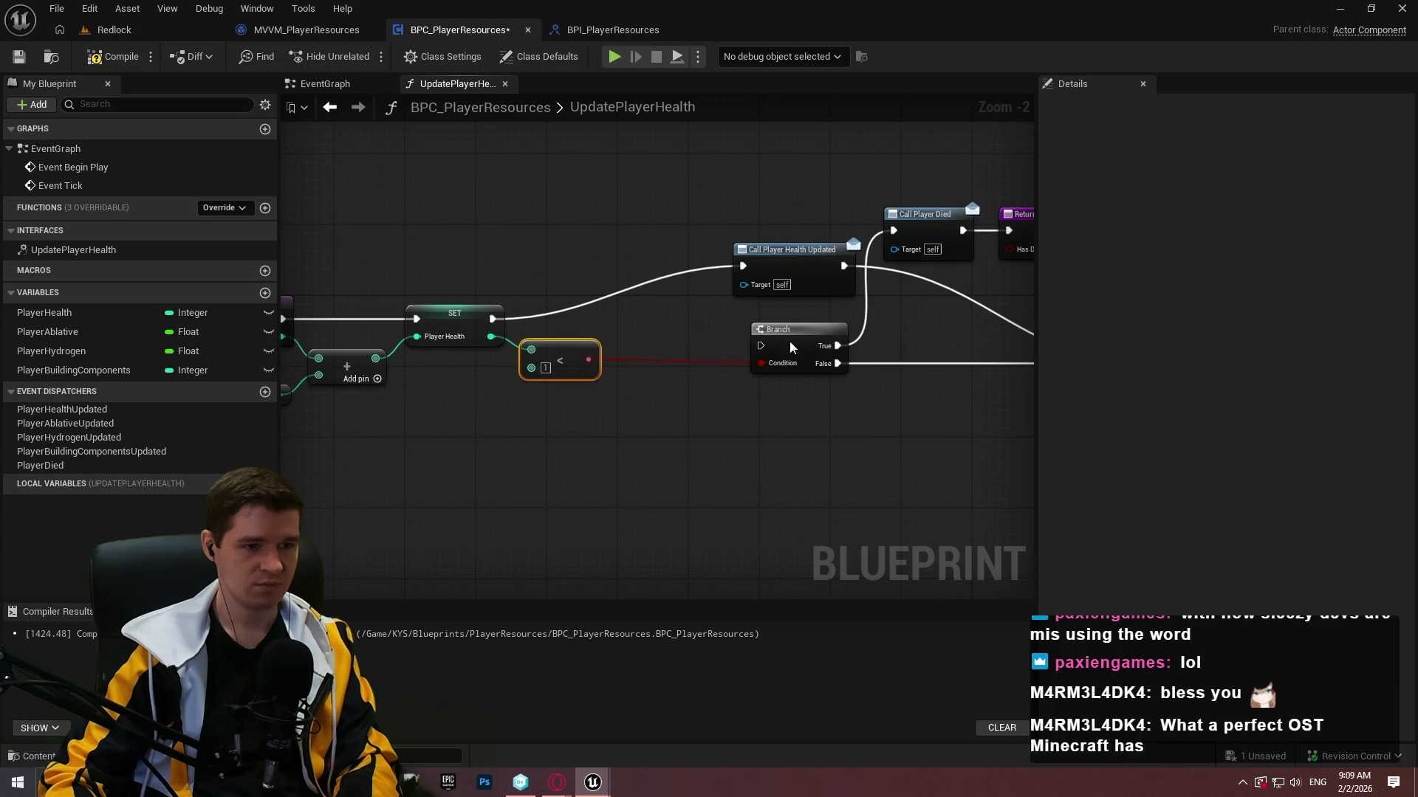
left_click_drag(790, 340, 496, 321)
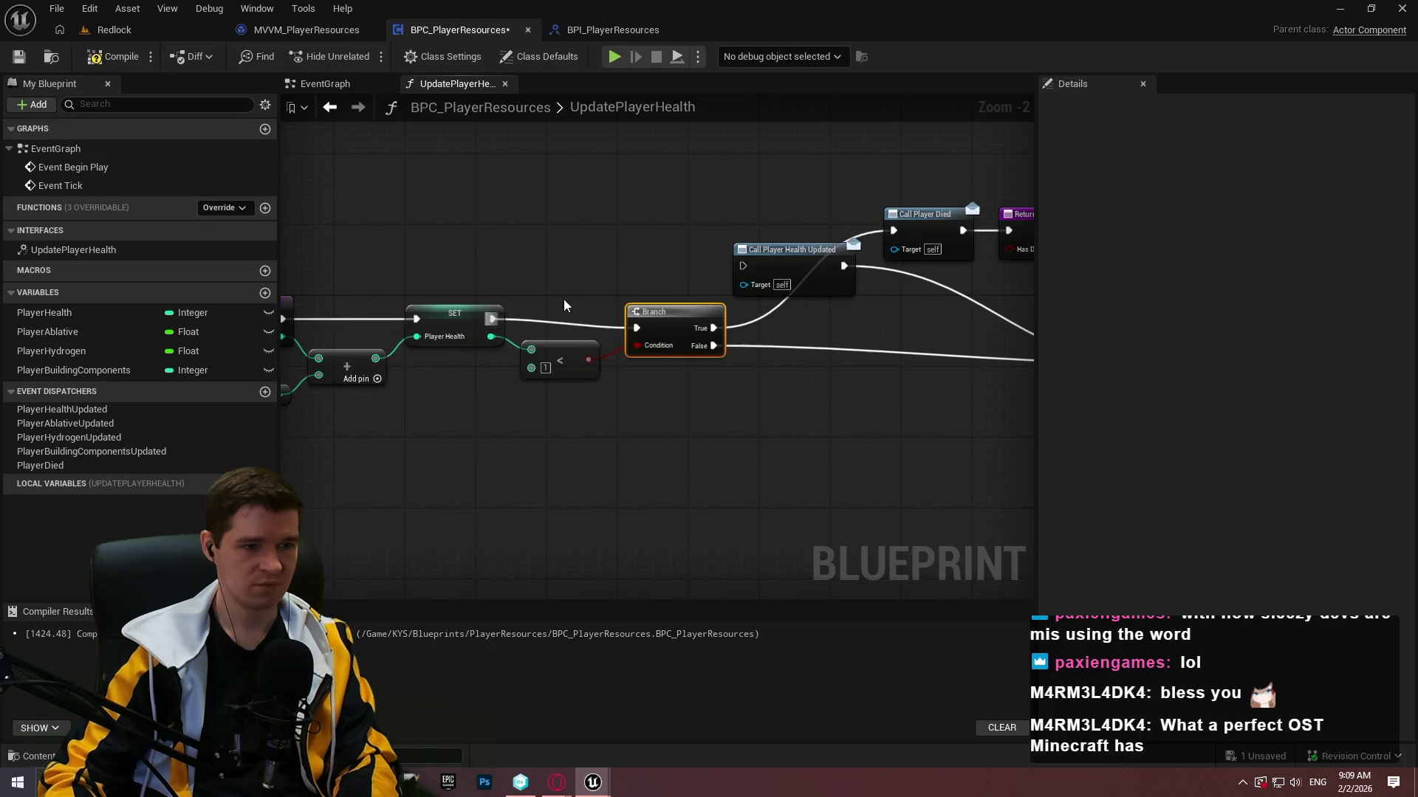
mouse_move(668, 324)
left_mouse_down()
mouse_move(596, 287)
mouse_move(791, 390)
left_mouse_up()
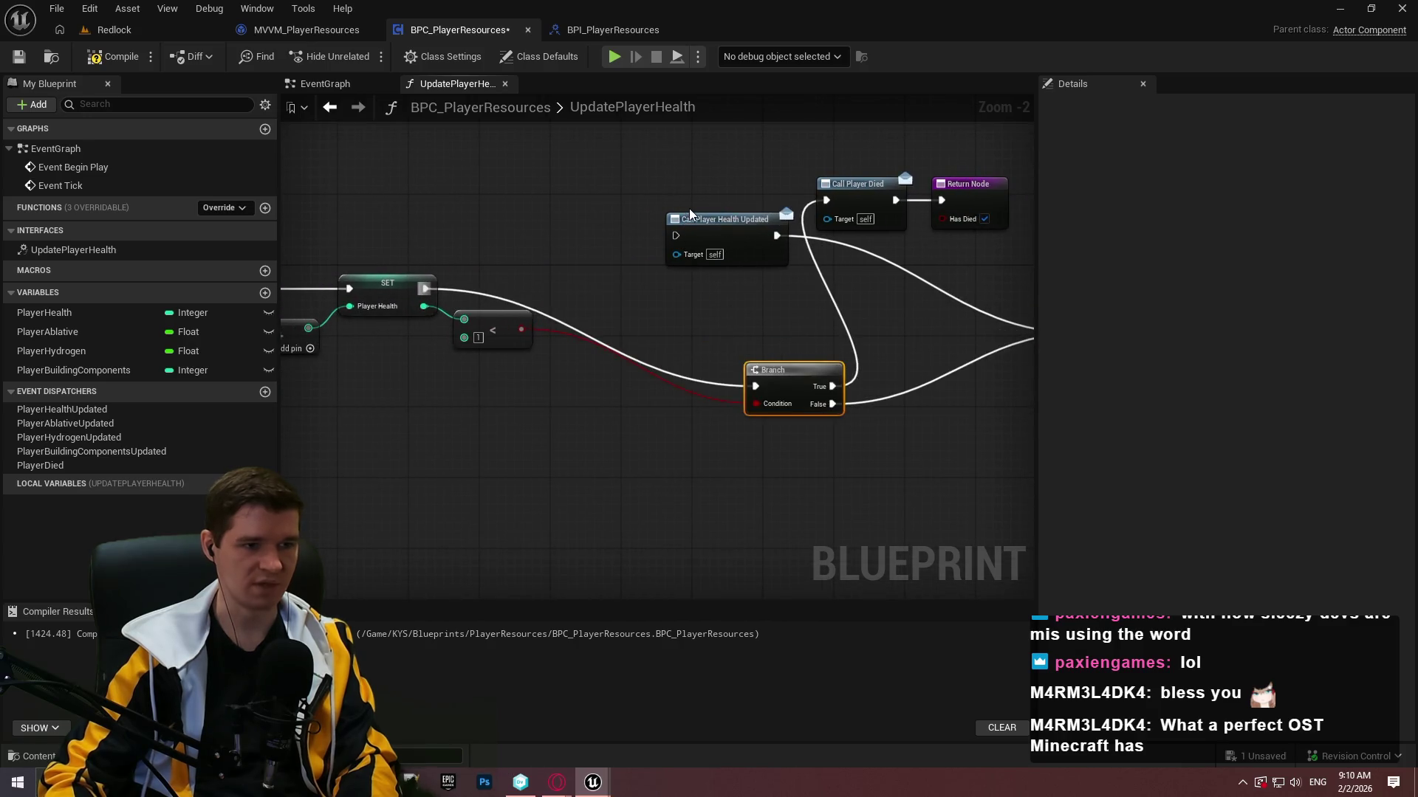
Chain SET into Call Player Health Updated and on into the Branch, rerouting the Condition wire.
left_click(724, 219)
left_click_drag(724, 219, 616, 264)
scroll(579, 274, "up", 2)
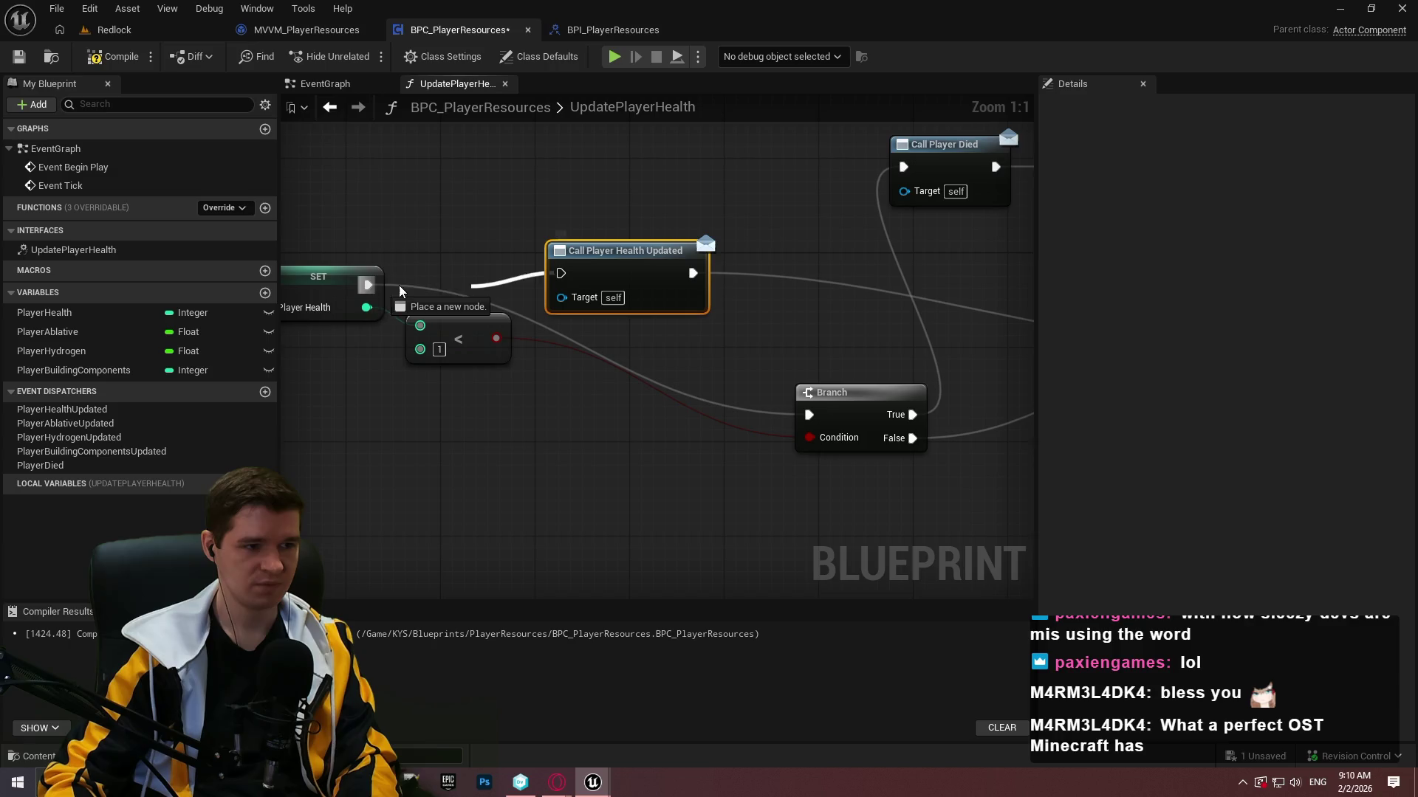
left_click_drag(368, 285, 561, 273)
left_click_drag(651, 275, 639, 287)
mouse_move(842, 392)
left_mouse_down()
mouse_move(784, 262)
mouse_move(680, 288)
left_mouse_up()
left_click(585, 350)
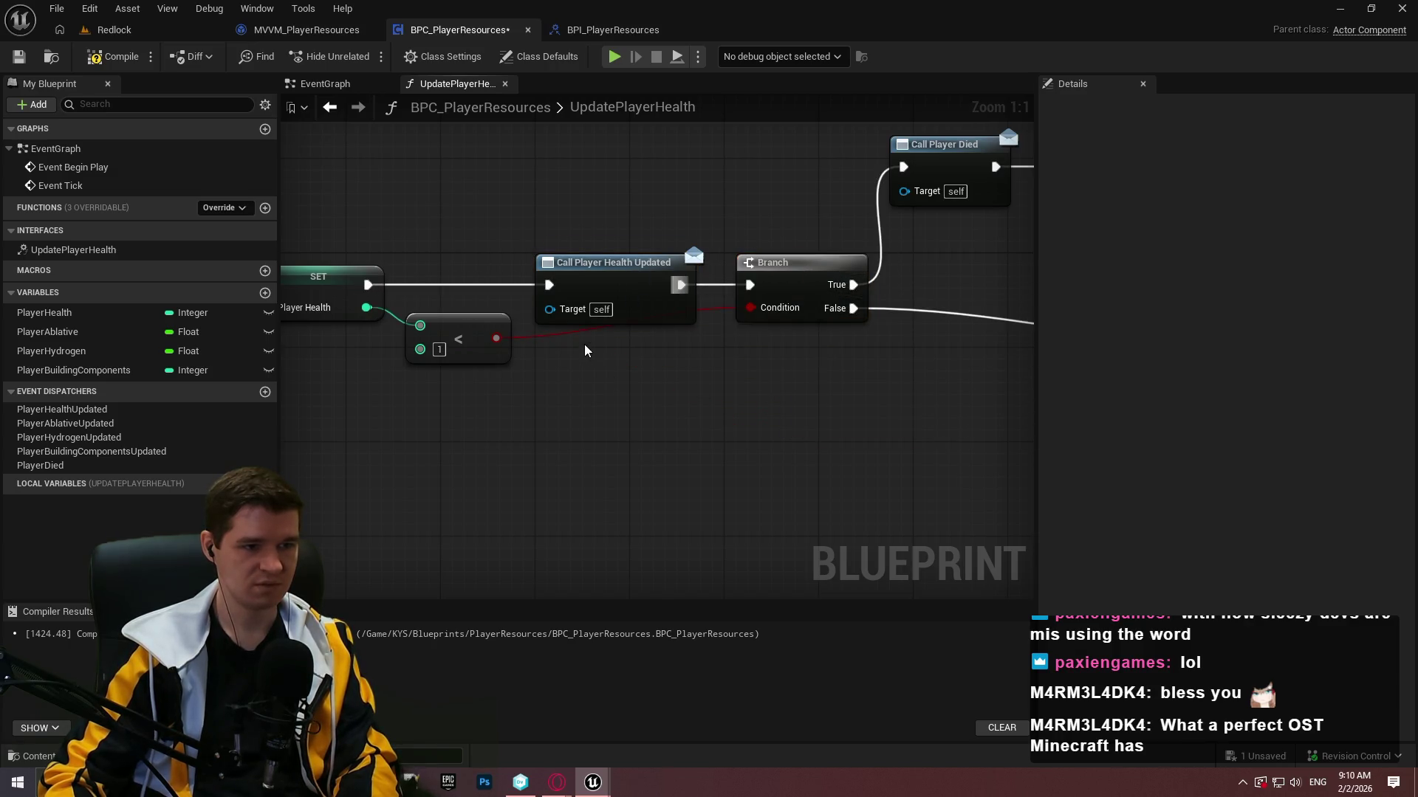
double_click(578, 338)
left_click_drag(581, 336, 676, 358)
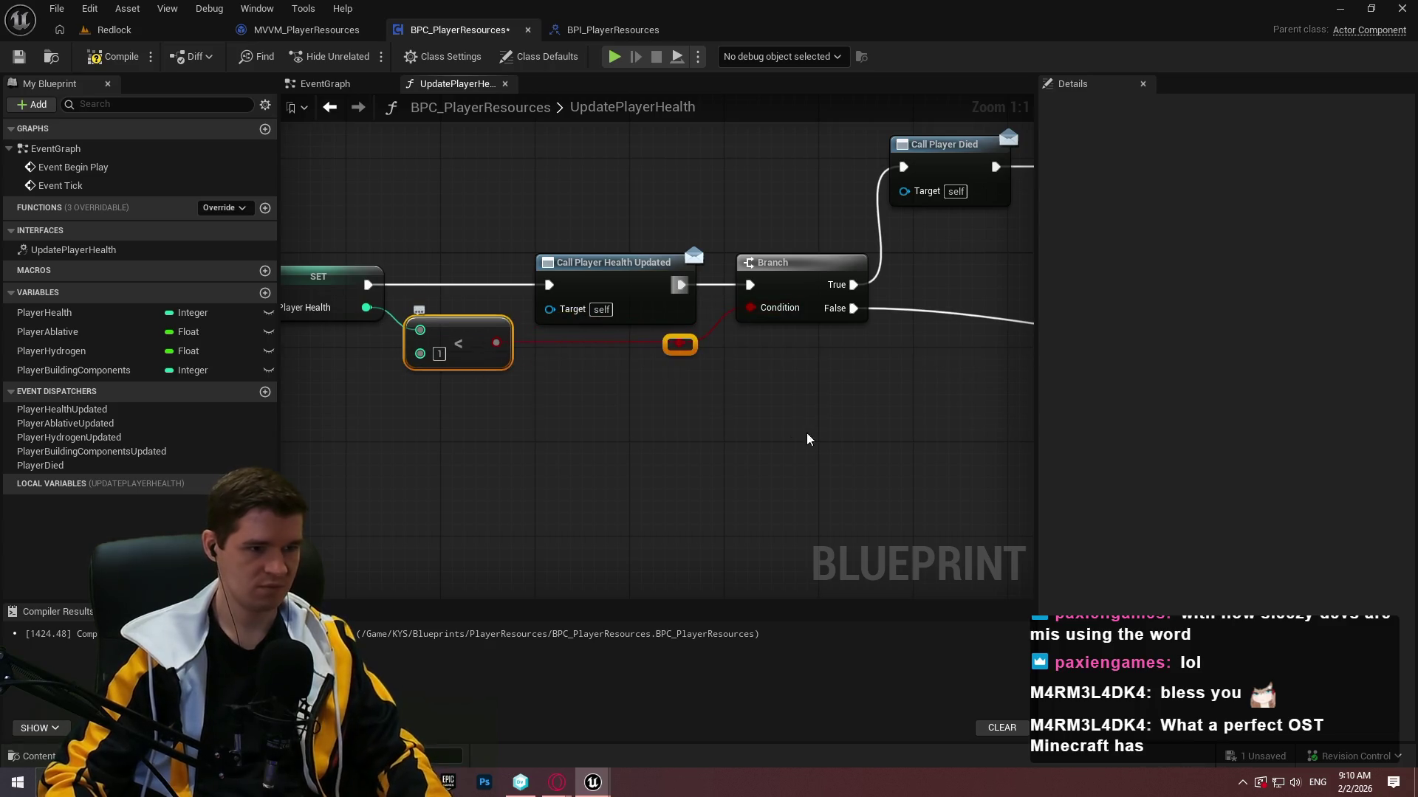
Tidy the Return Nodes beside the Branch outputs and save the blueprint.
mouse_move(968, 411)
left_mouse_down()
mouse_move(762, 403)
mouse_move(597, 477)
left_mouse_up()
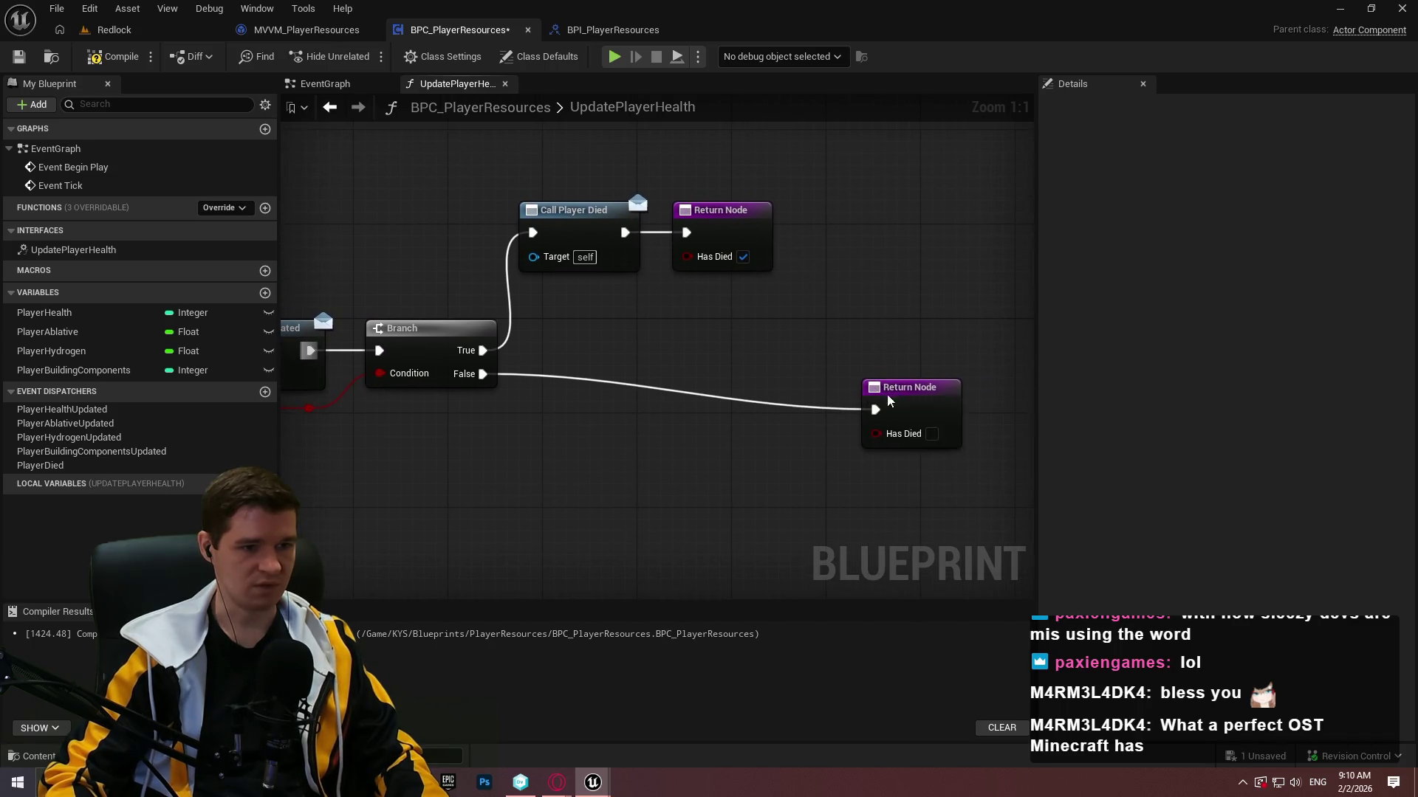
mouse_move(889, 399)
left_mouse_down()
mouse_move(584, 406)
mouse_move(570, 423)
left_mouse_up()
left_click_drag(785, 319, 572, 235)
left_click_drag(572, 234, 595, 282)
left_click(636, 395)
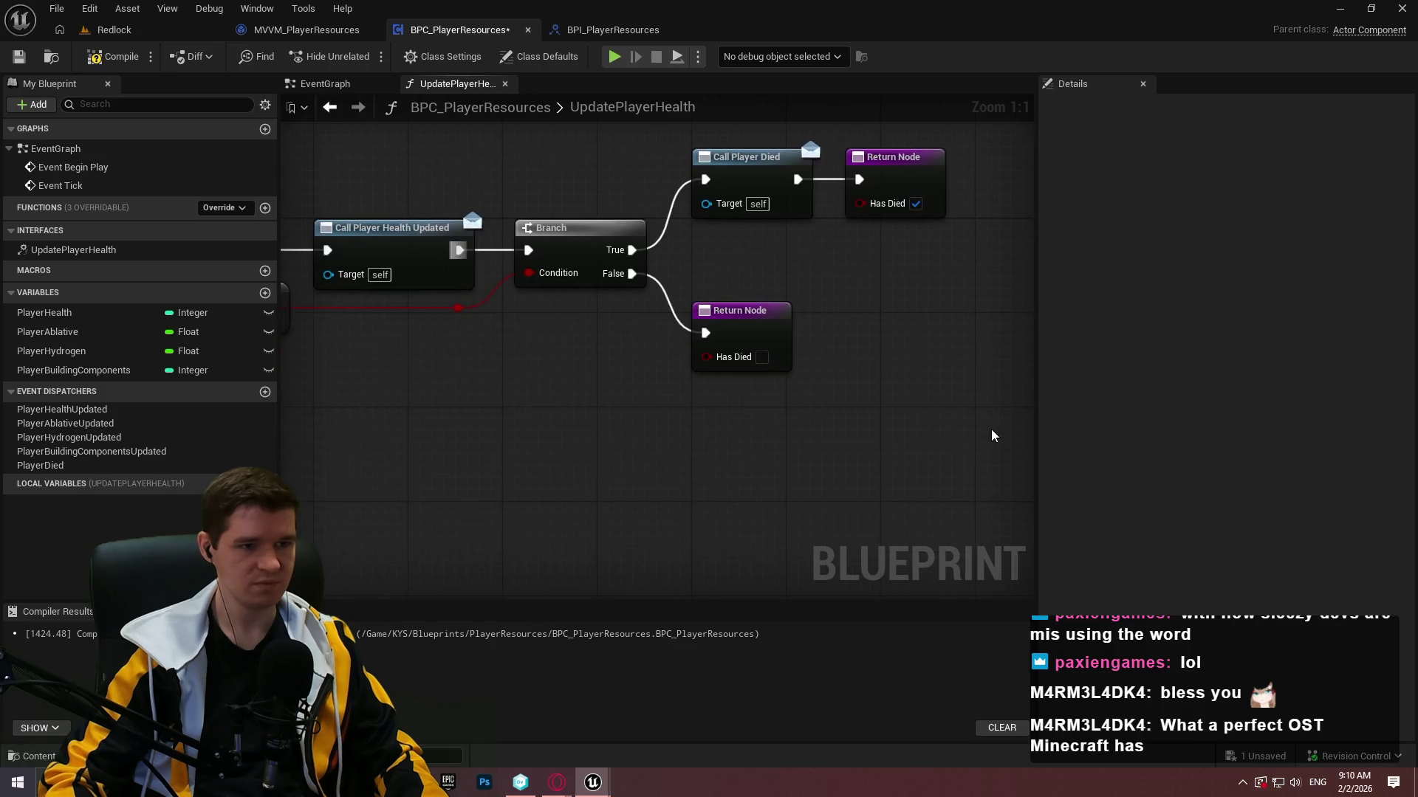
scroll(878, 427, "down", 2)
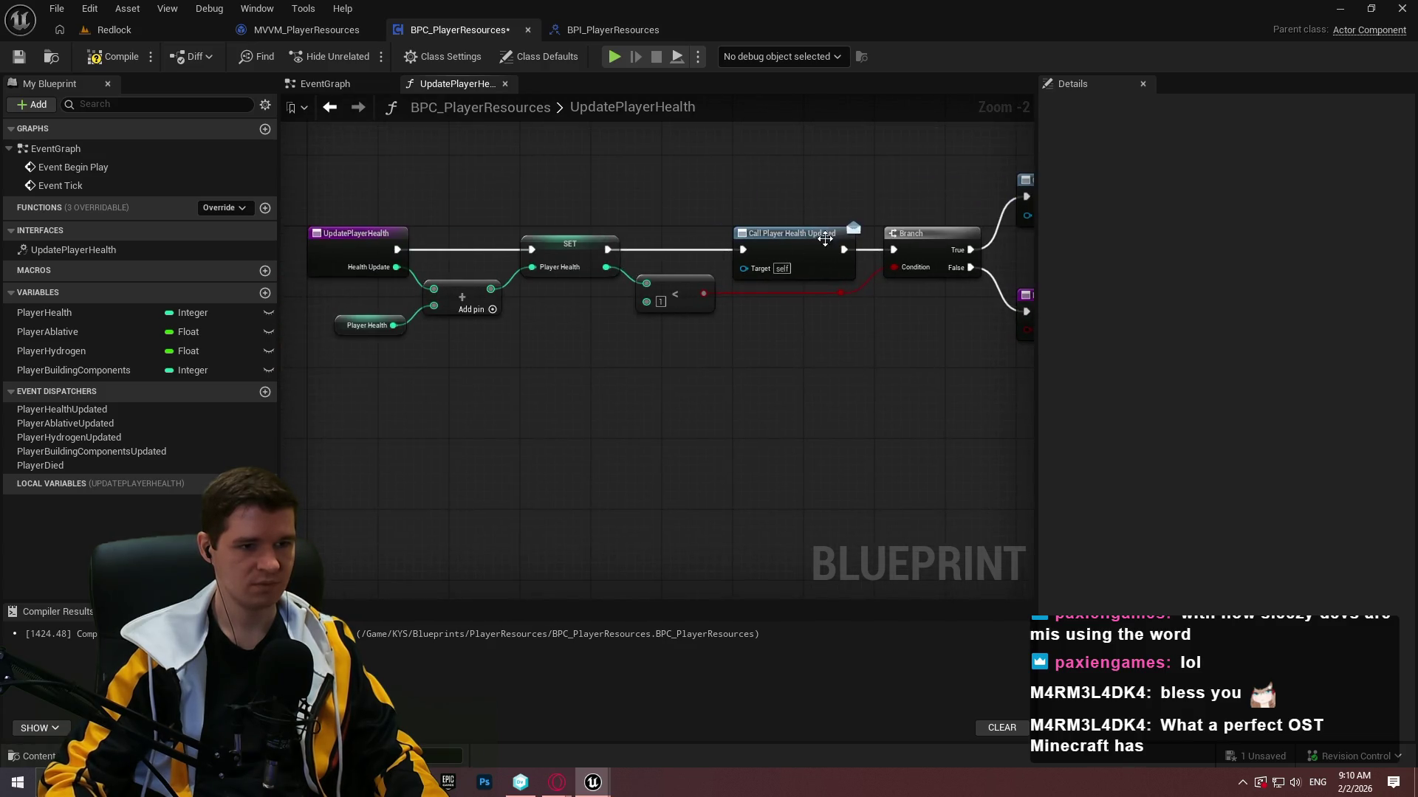
left_click_drag(1039, 214, 1141, 214)
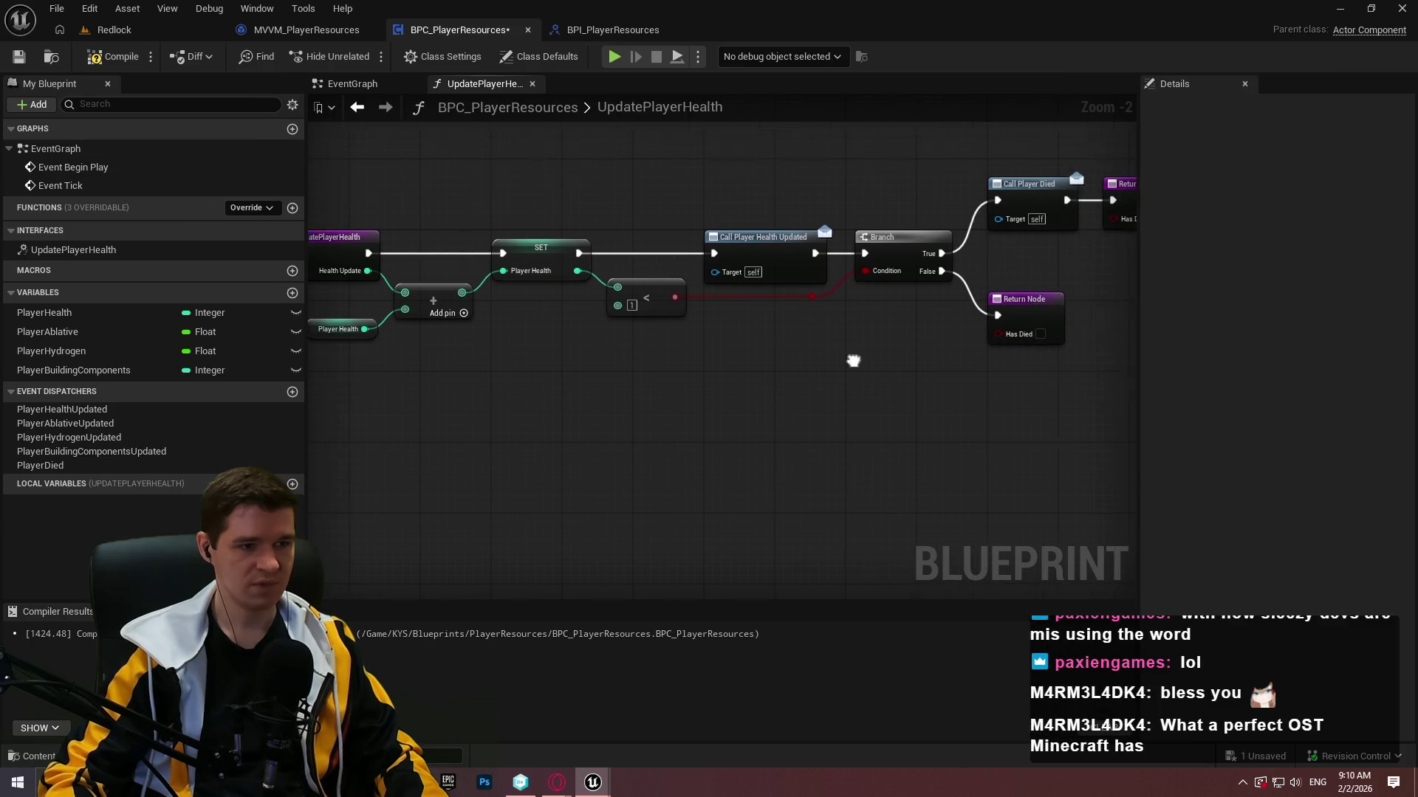
left_click(19, 56)
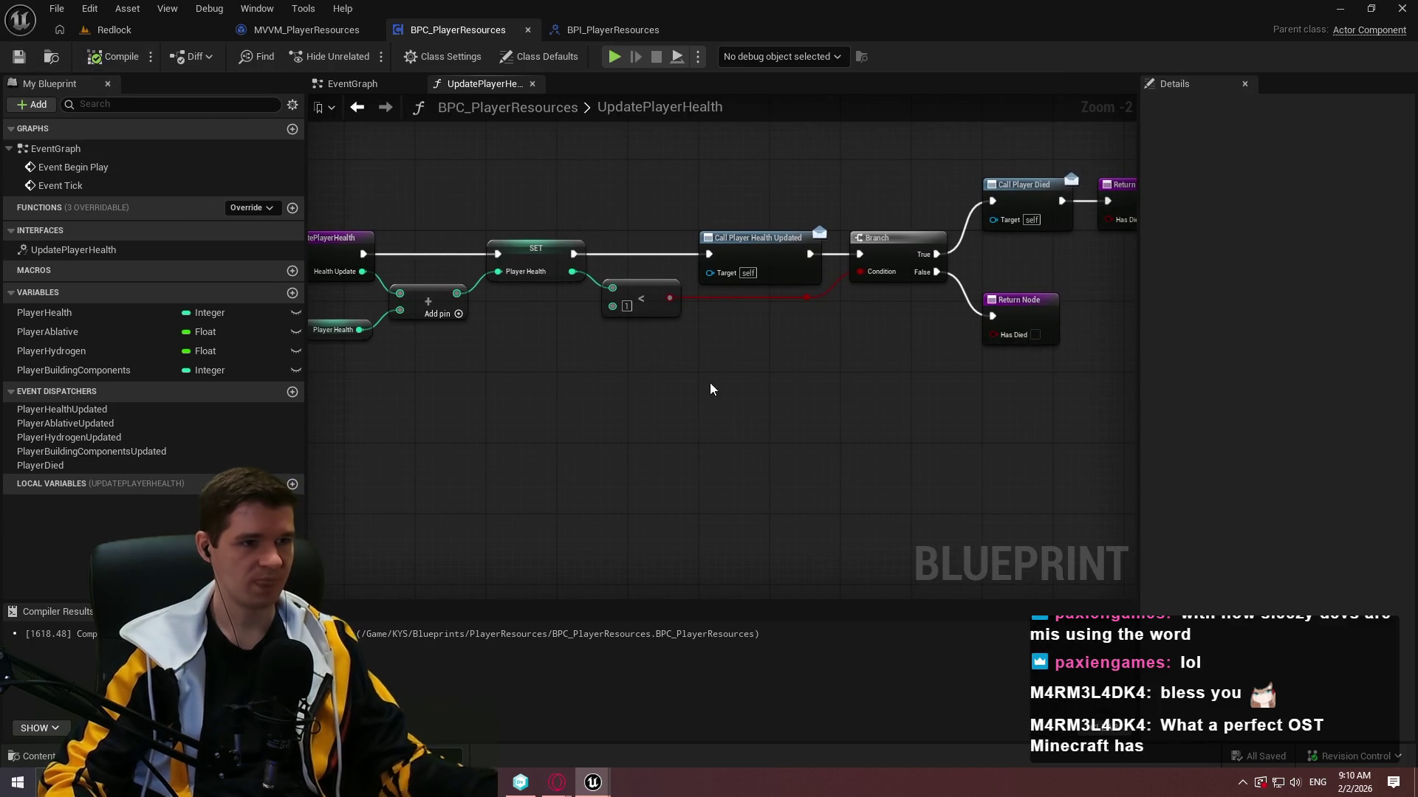
left_click_drag(874, 355, 751, 357)
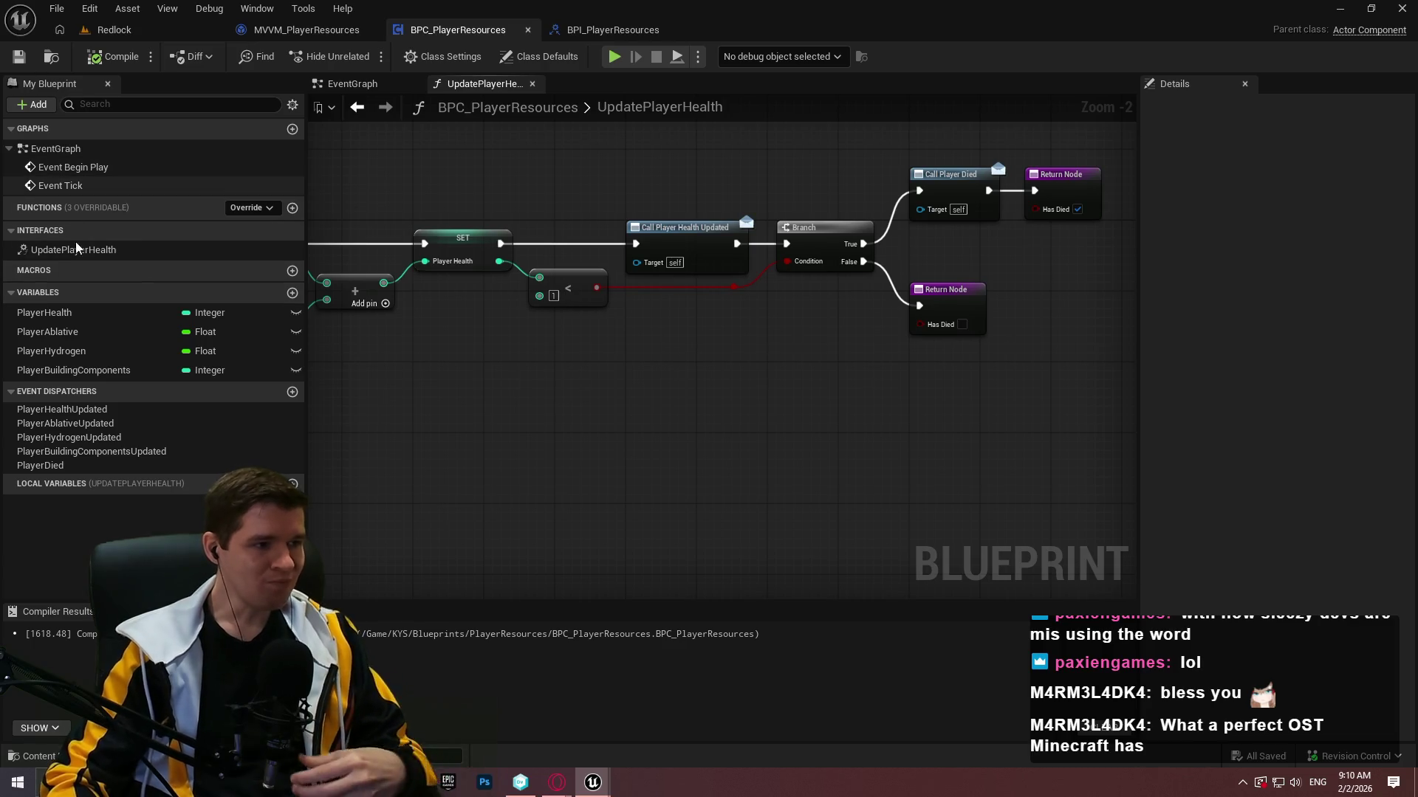
key("Home")
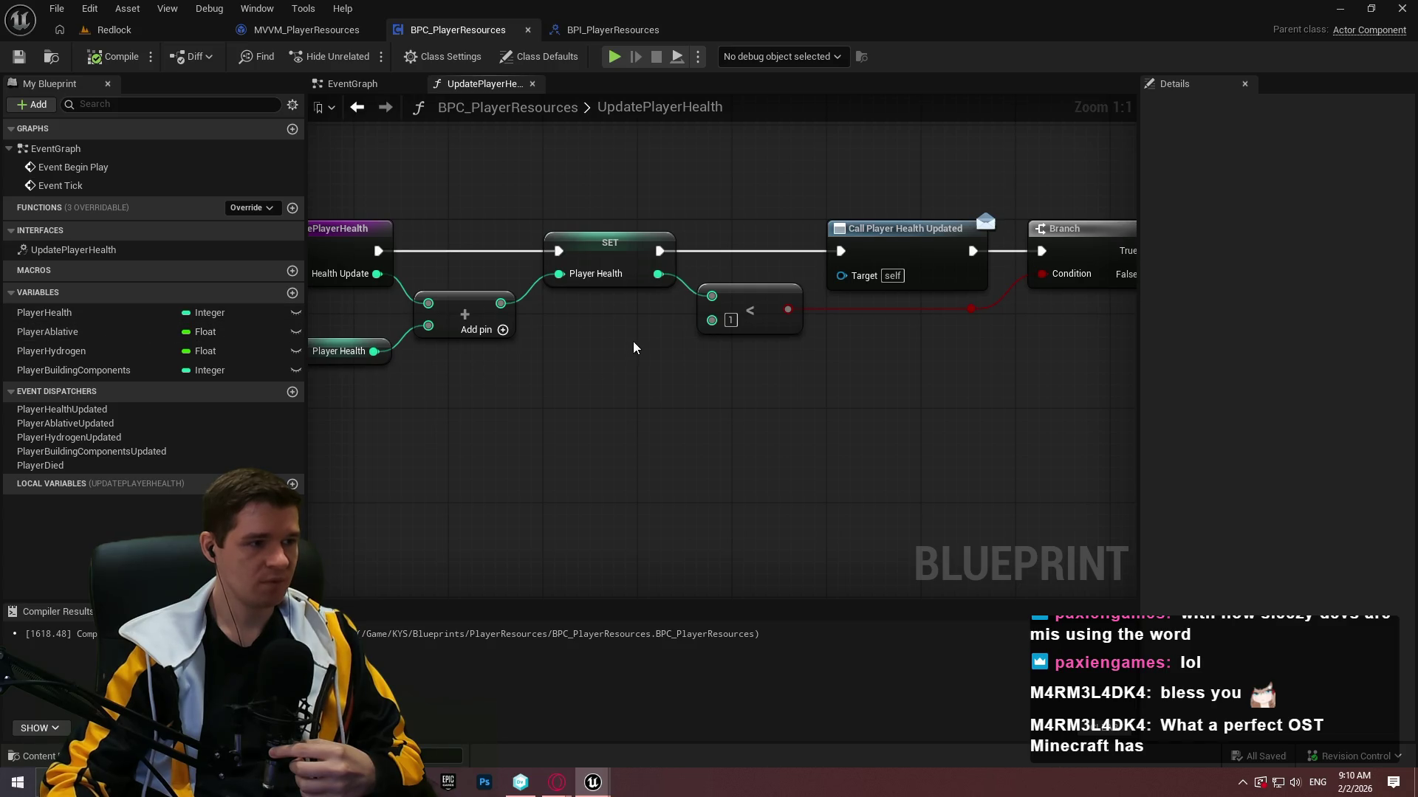
left_click_drag(633, 342, 595, 410)
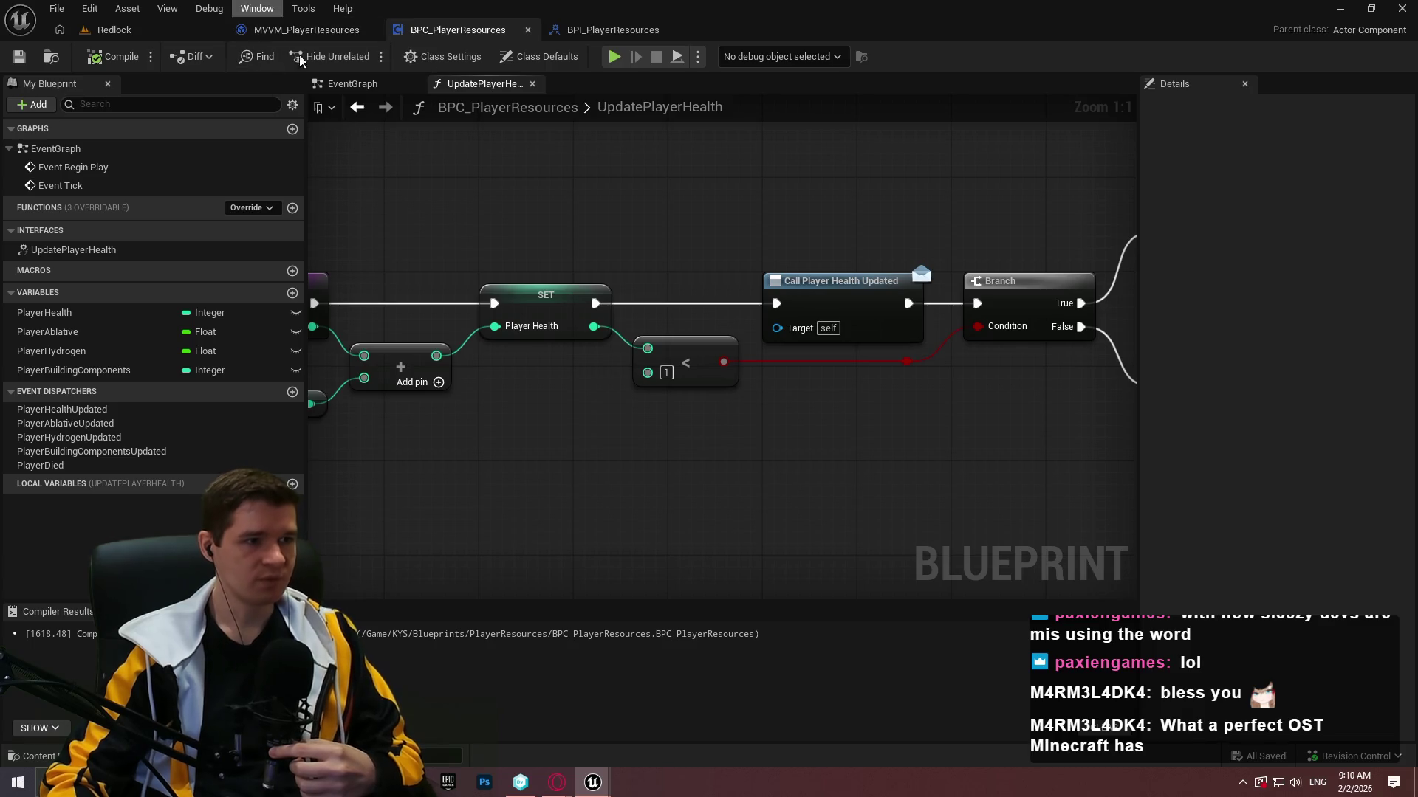
From the Redlock level editor's Content Browser, open BPFL_KYS in the KYS/Core folder.
left_click(114, 29)
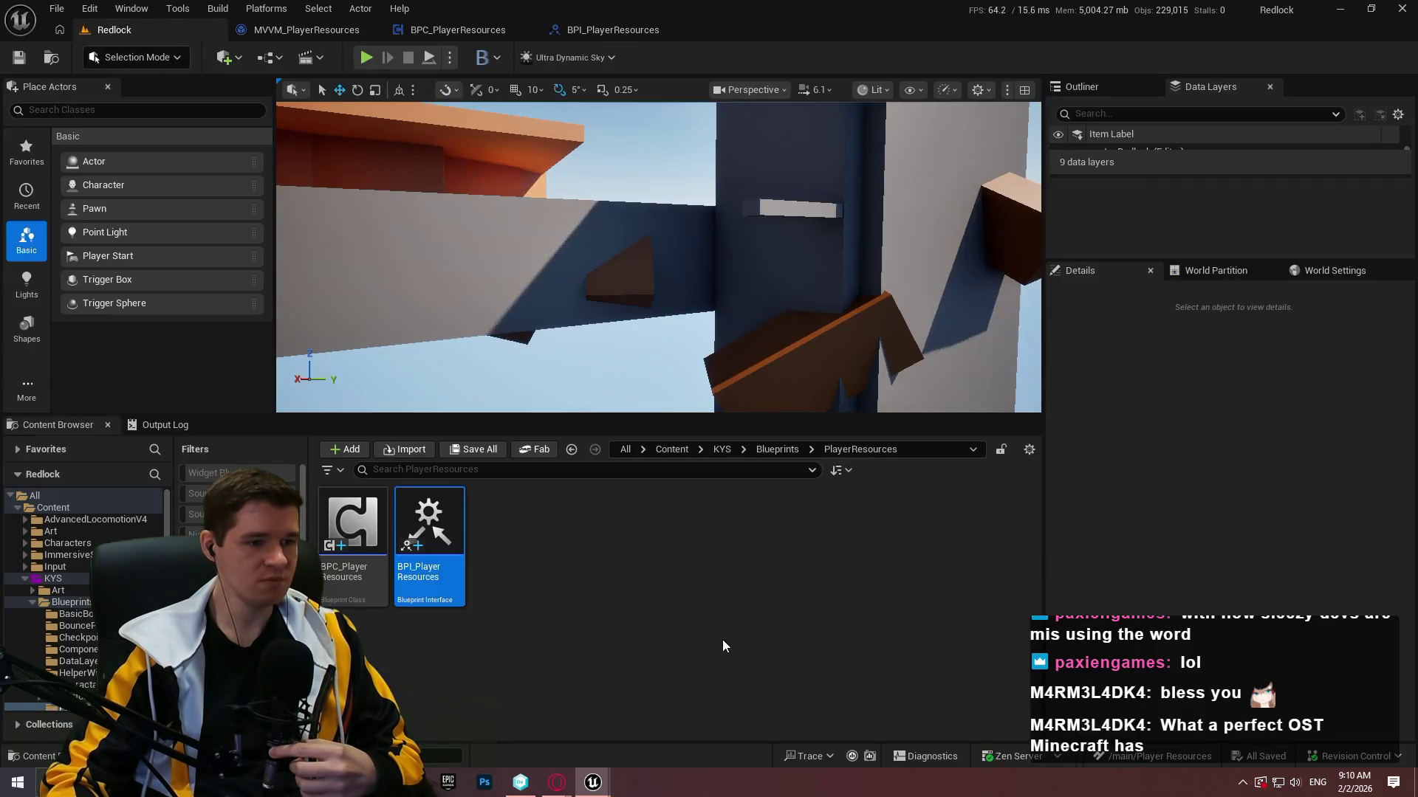
double_click(736, 521)
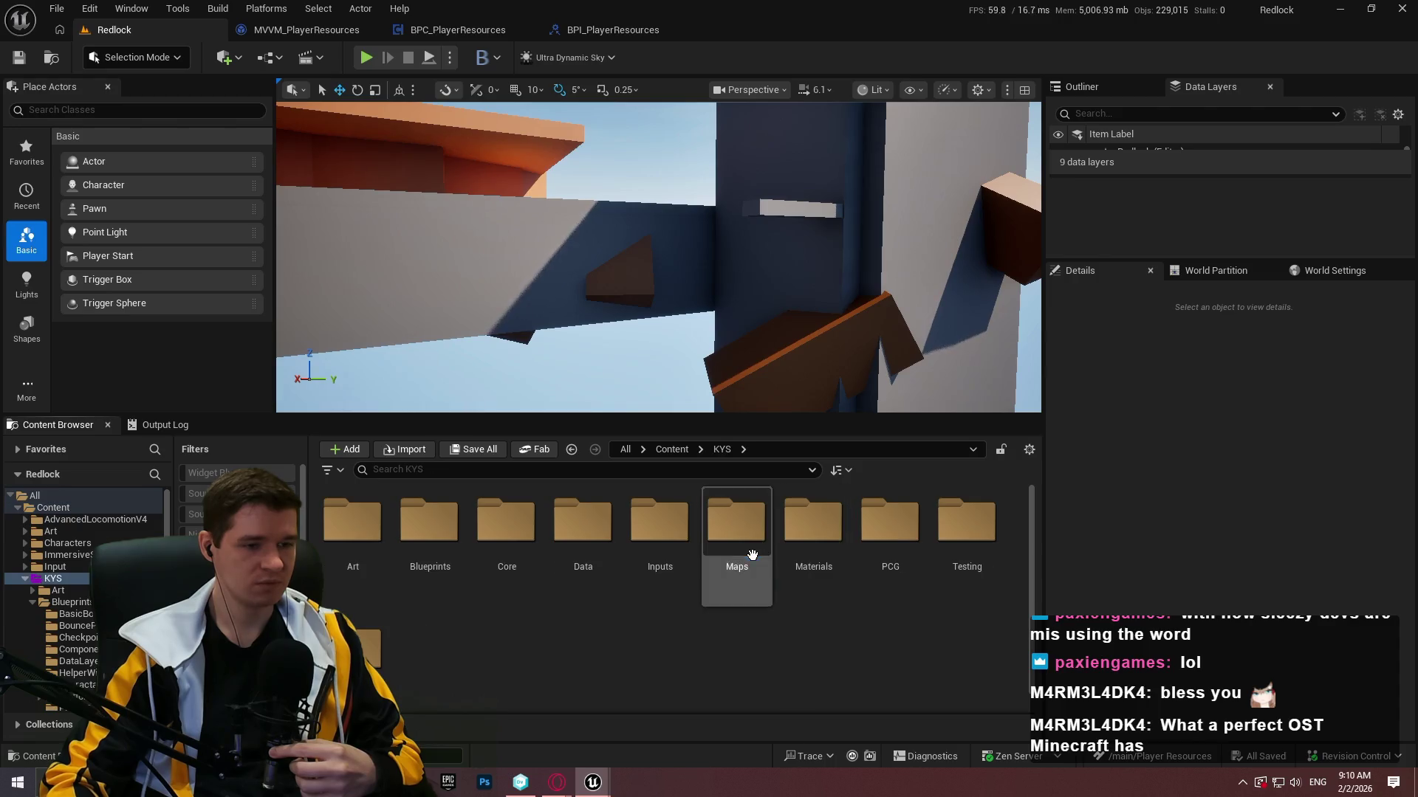
double_click(506, 520)
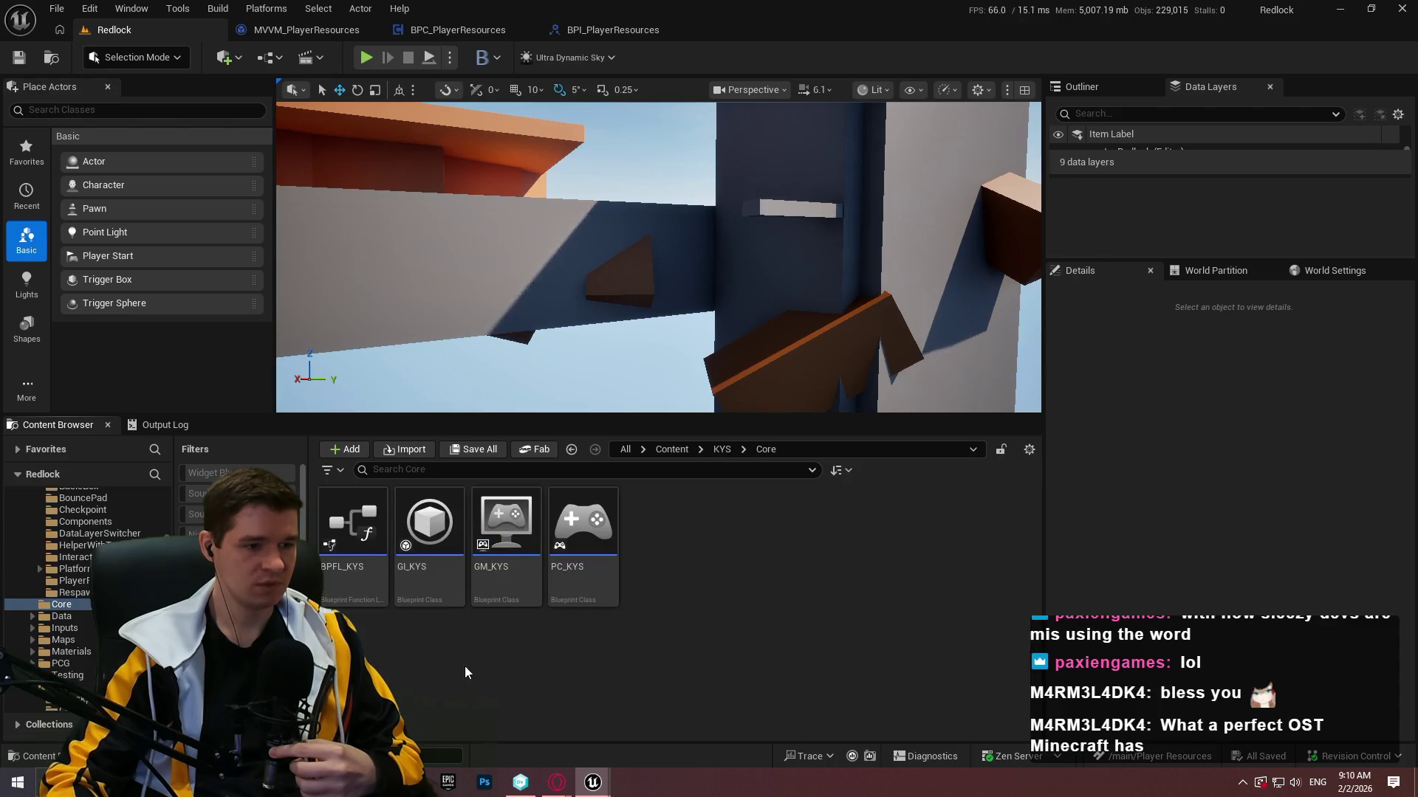
double_click(374, 581)
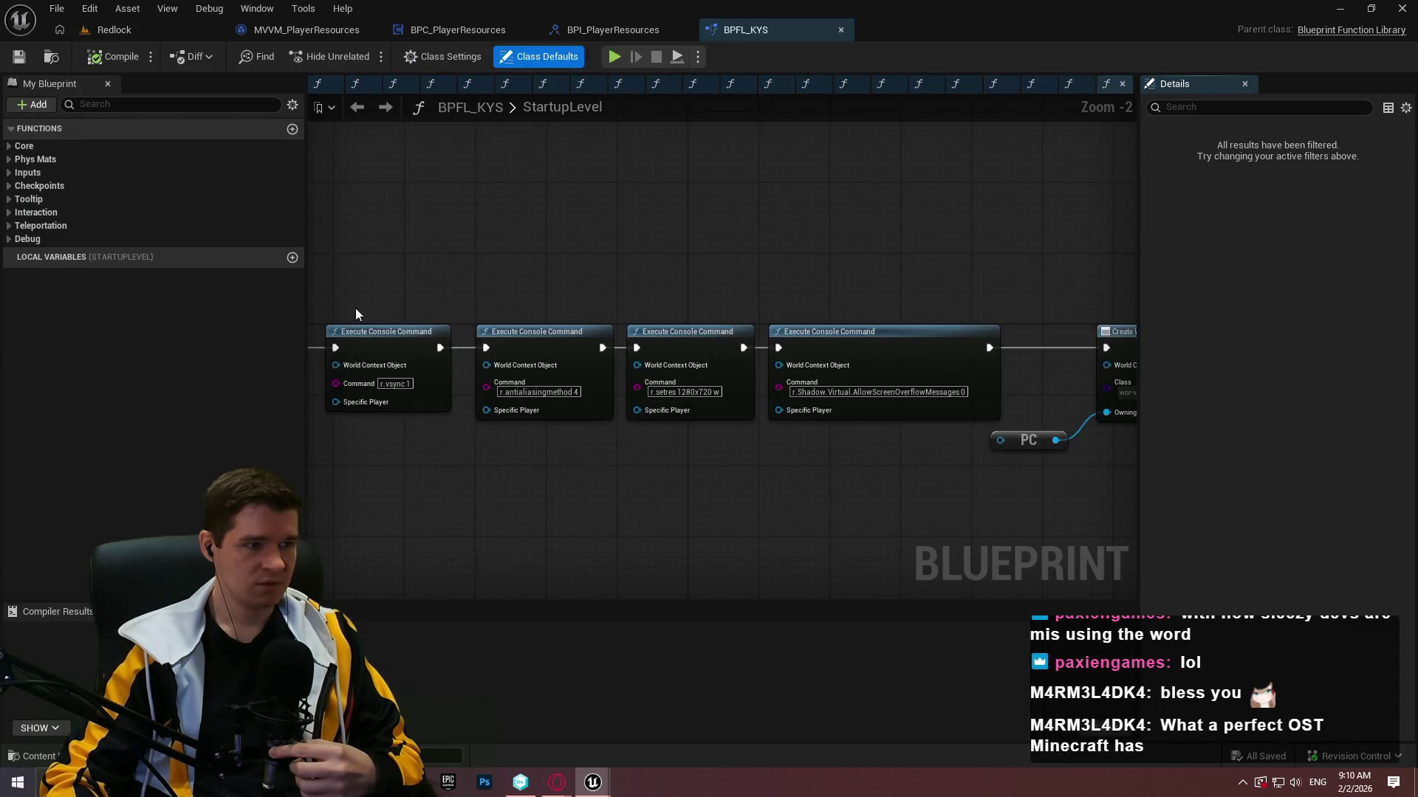
Add a new library function named GetPlayerResourcesComponent.
left_click(292, 129)
type("GetO")
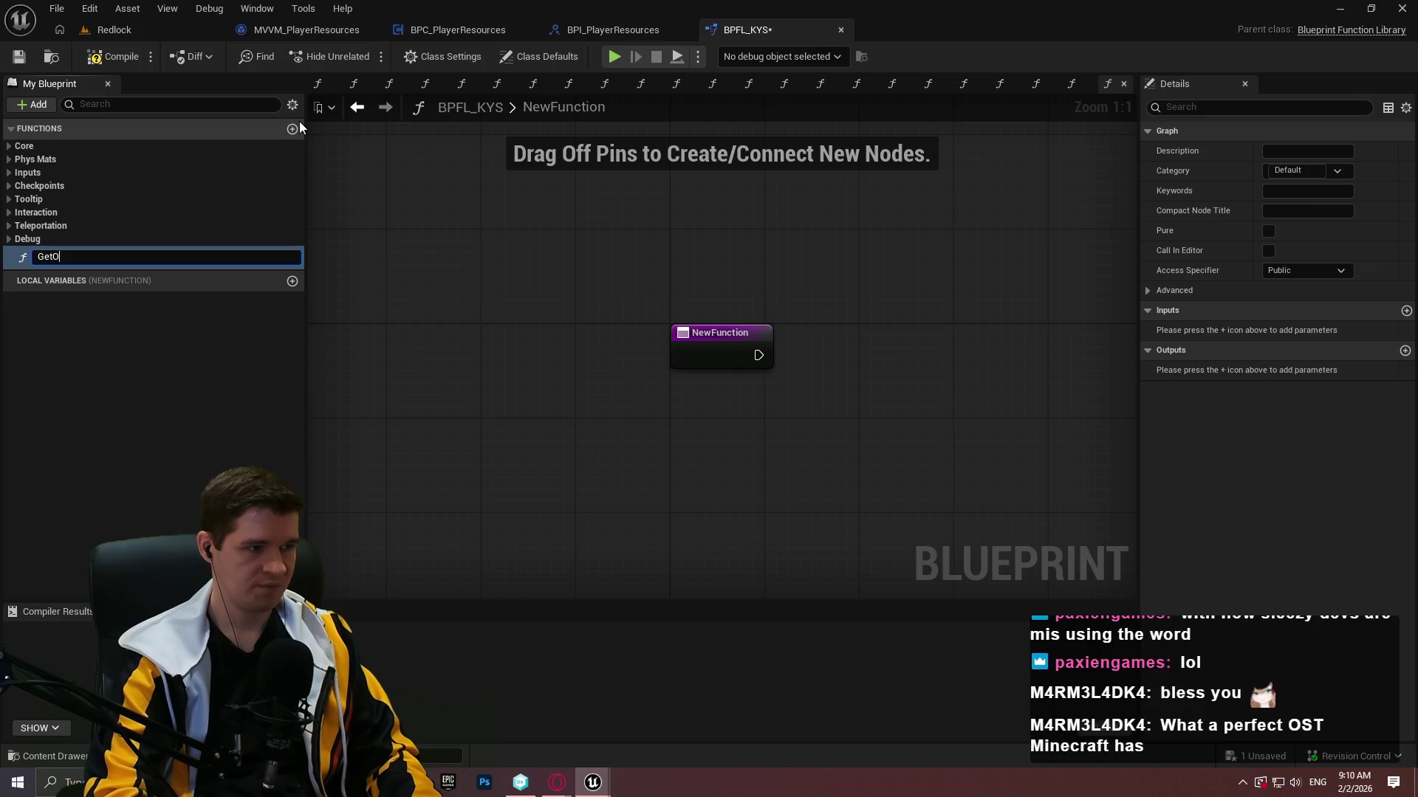
key("BackSpace")
type("PlayerR")
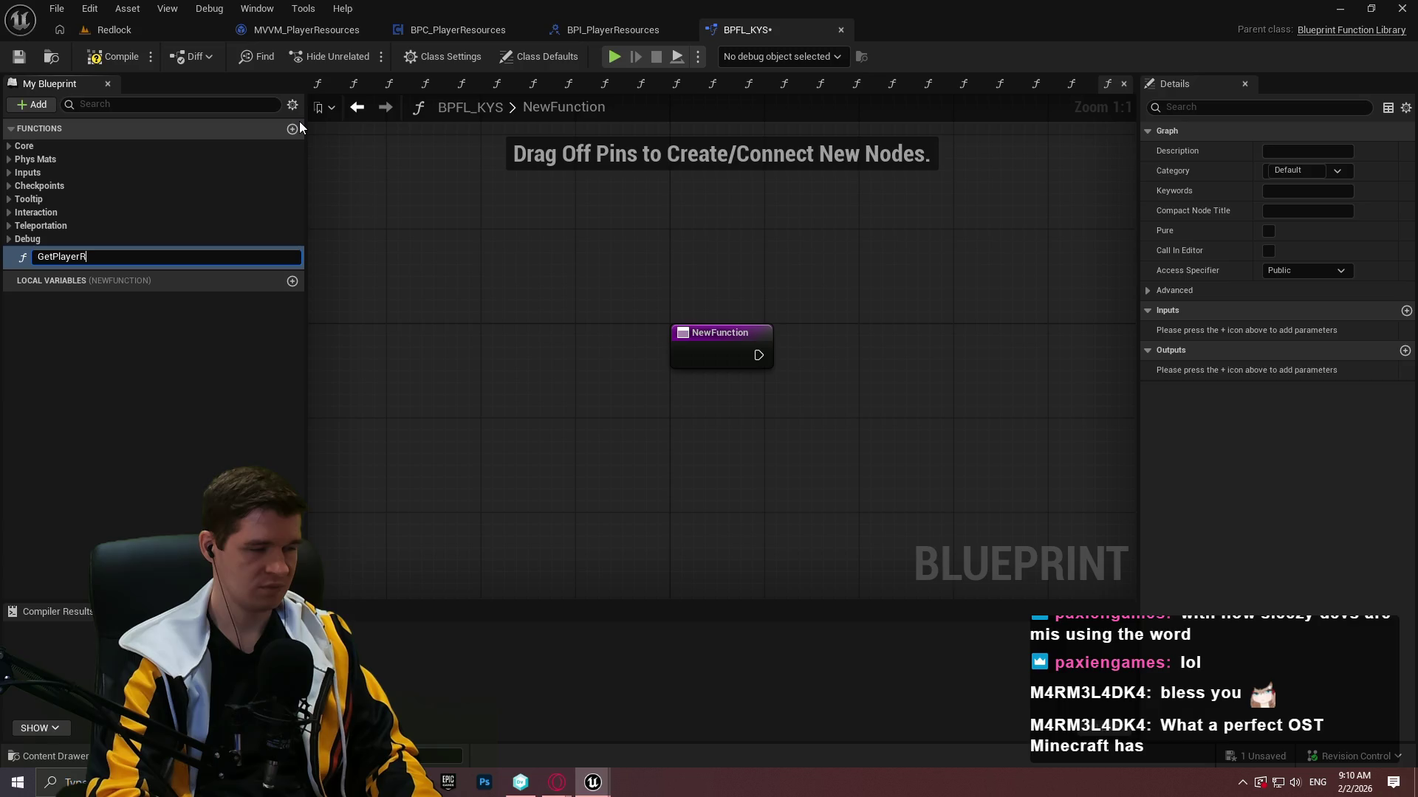
type("esources")
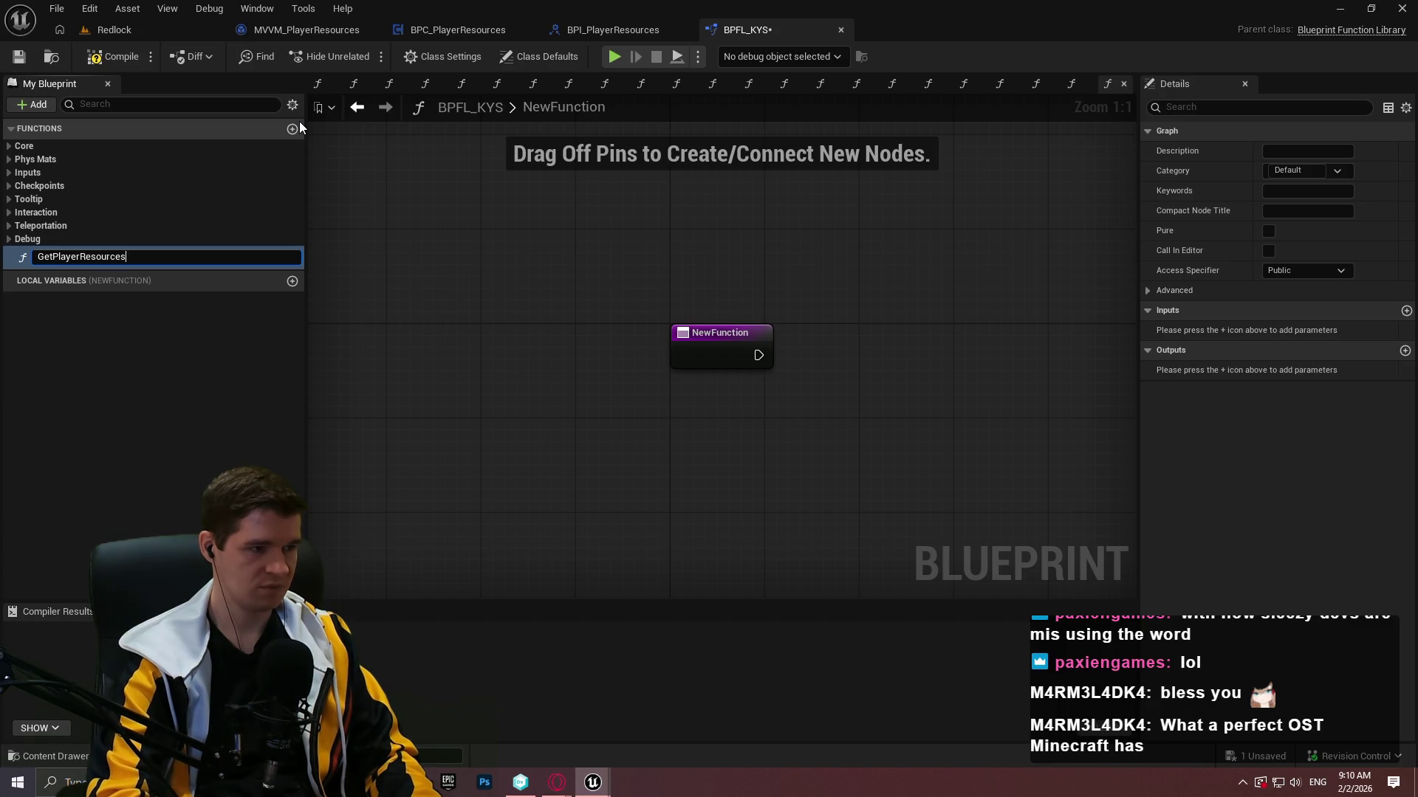
type("Component")
key("Return")
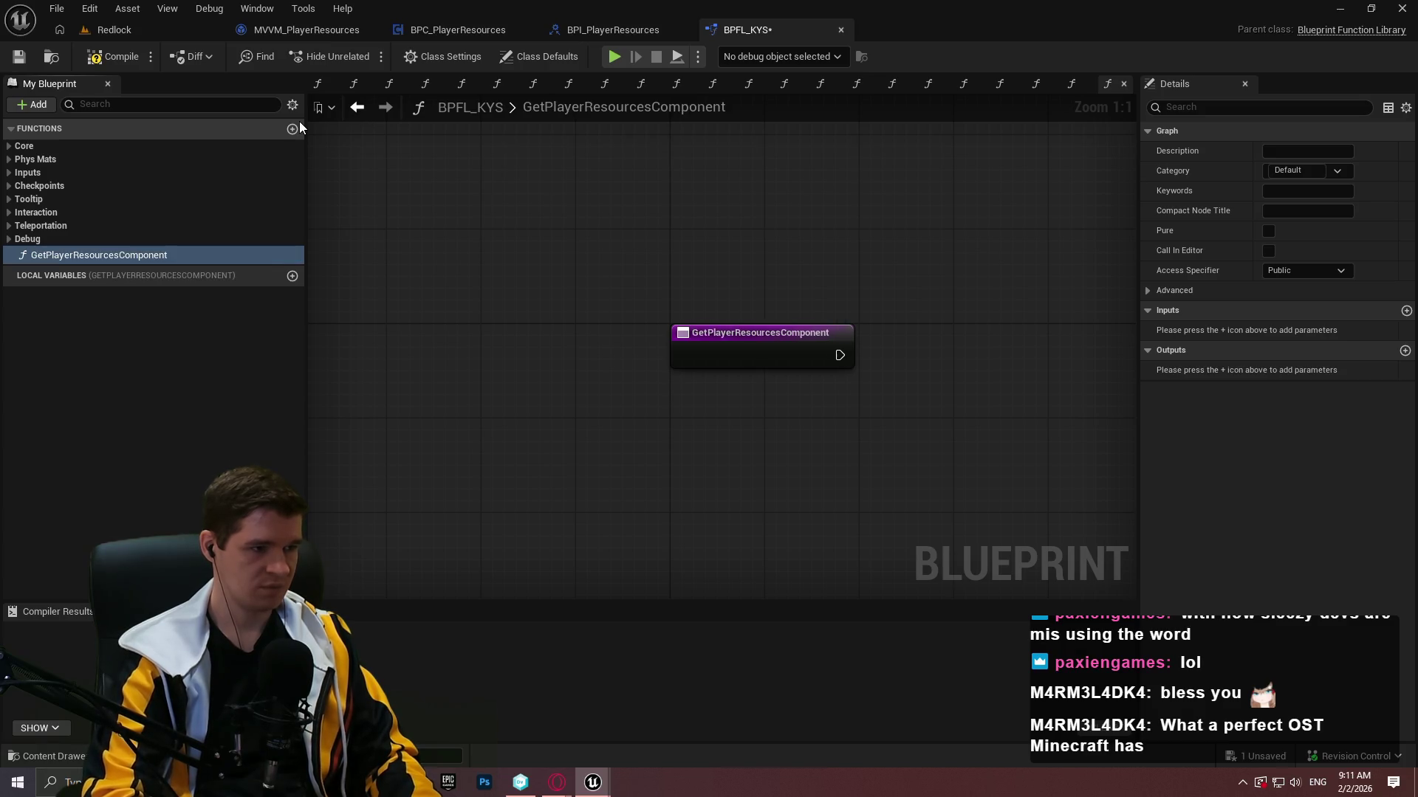
Place a Get Player Character node below the function entry.
right_click(694, 383)
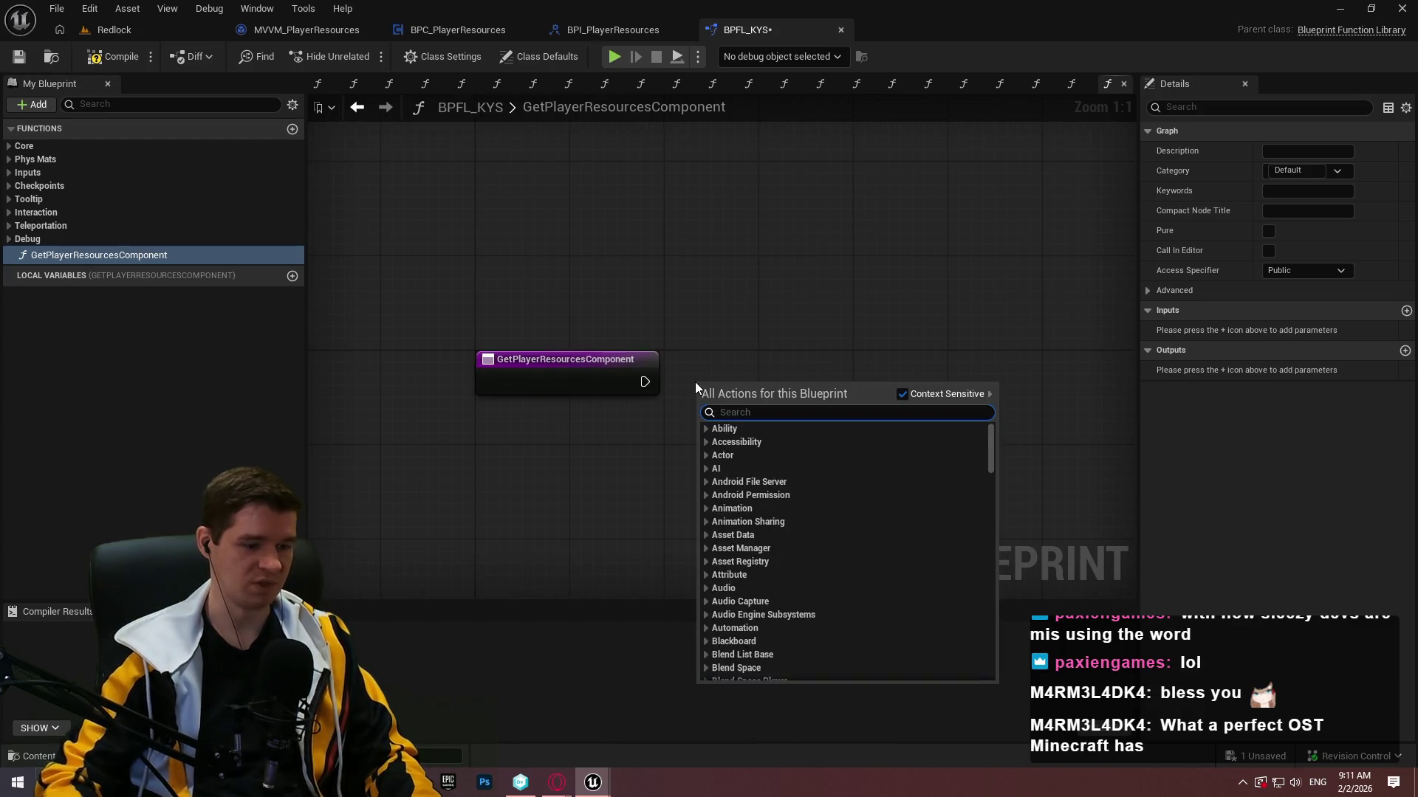
type("get player cha")
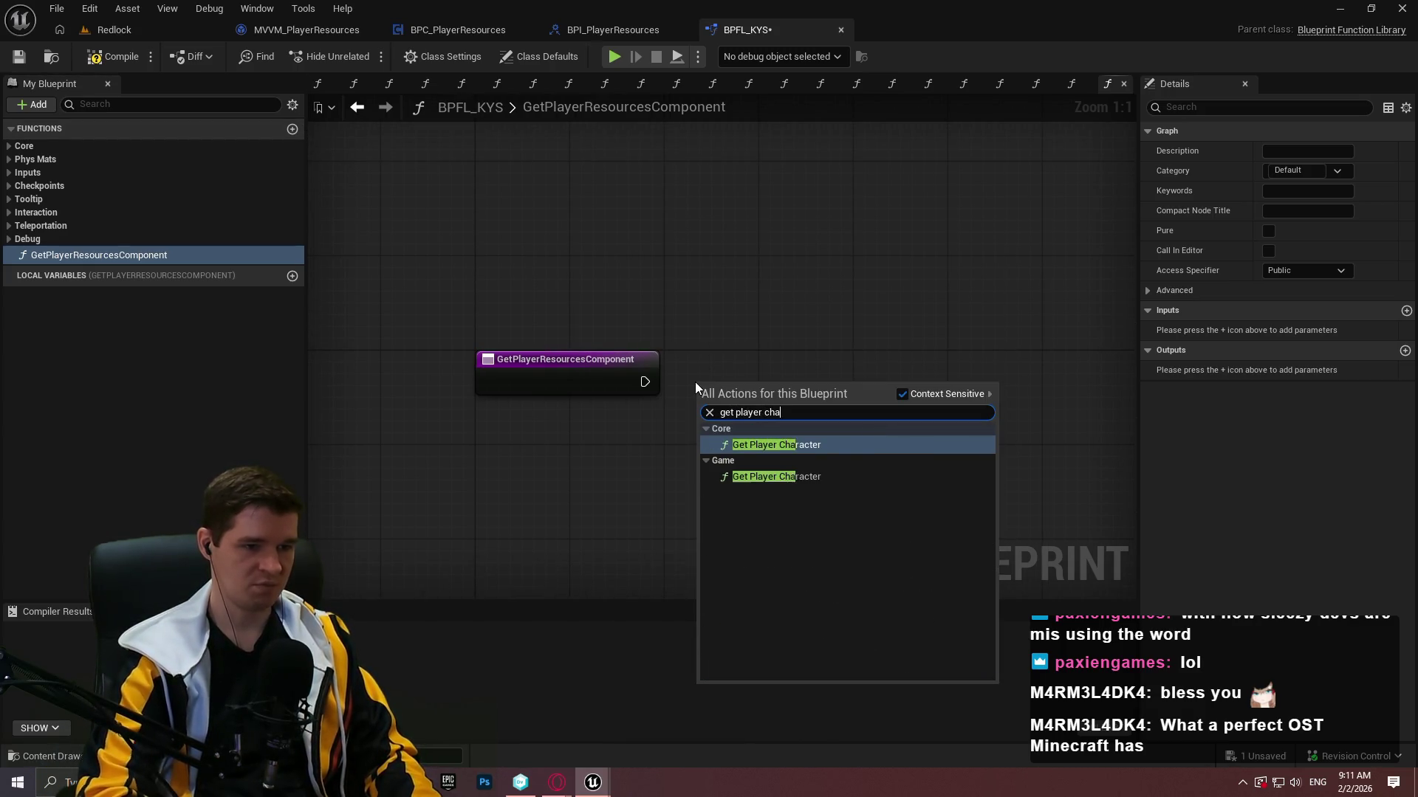
key("Return")
mouse_move(727, 396)
left_mouse_down()
mouse_move(570, 440)
mouse_move(747, 411)
left_mouse_up()
left_click(659, 472)
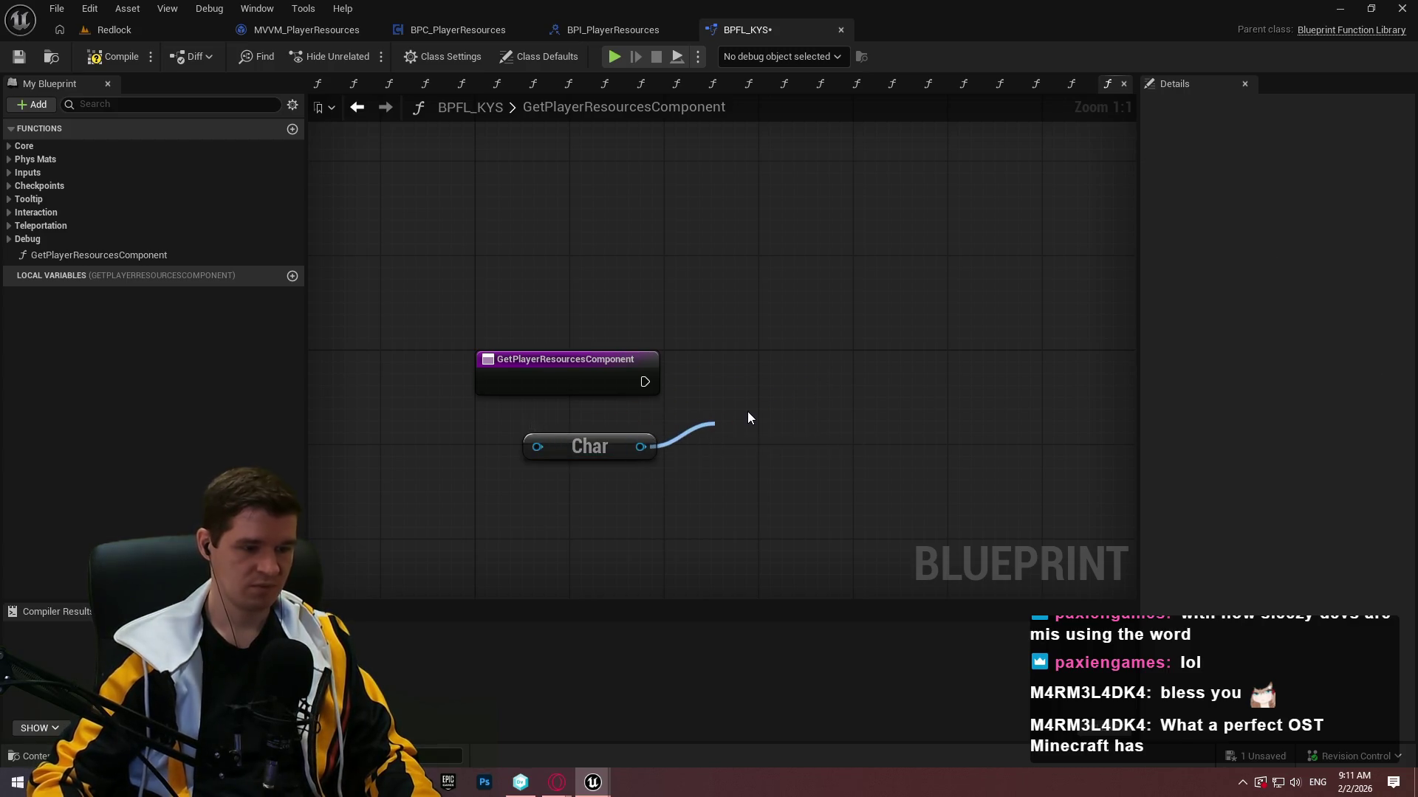
Search actions for component nodes, trying 'does im', 'has compon' and 'component'.
type("does im")
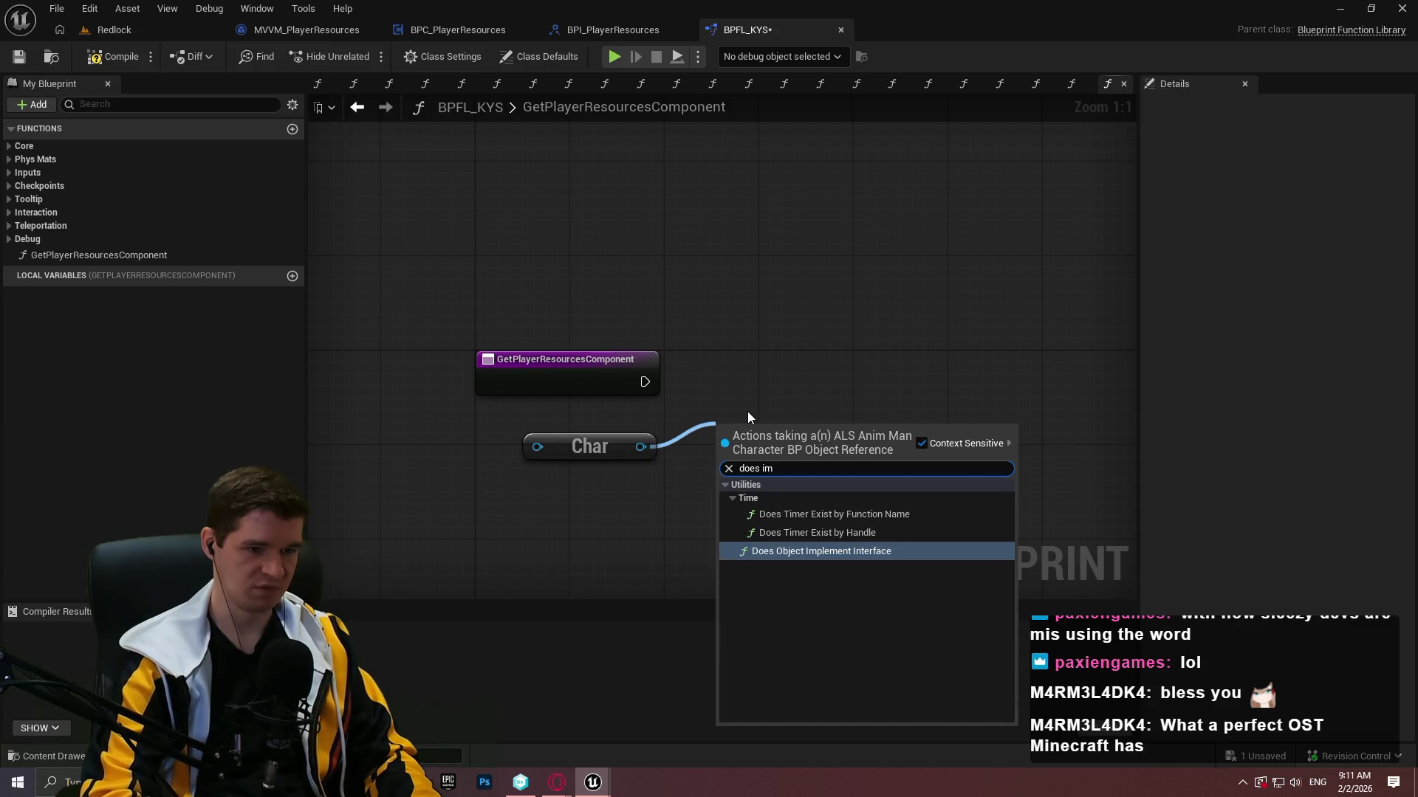
key("ctrl+a")
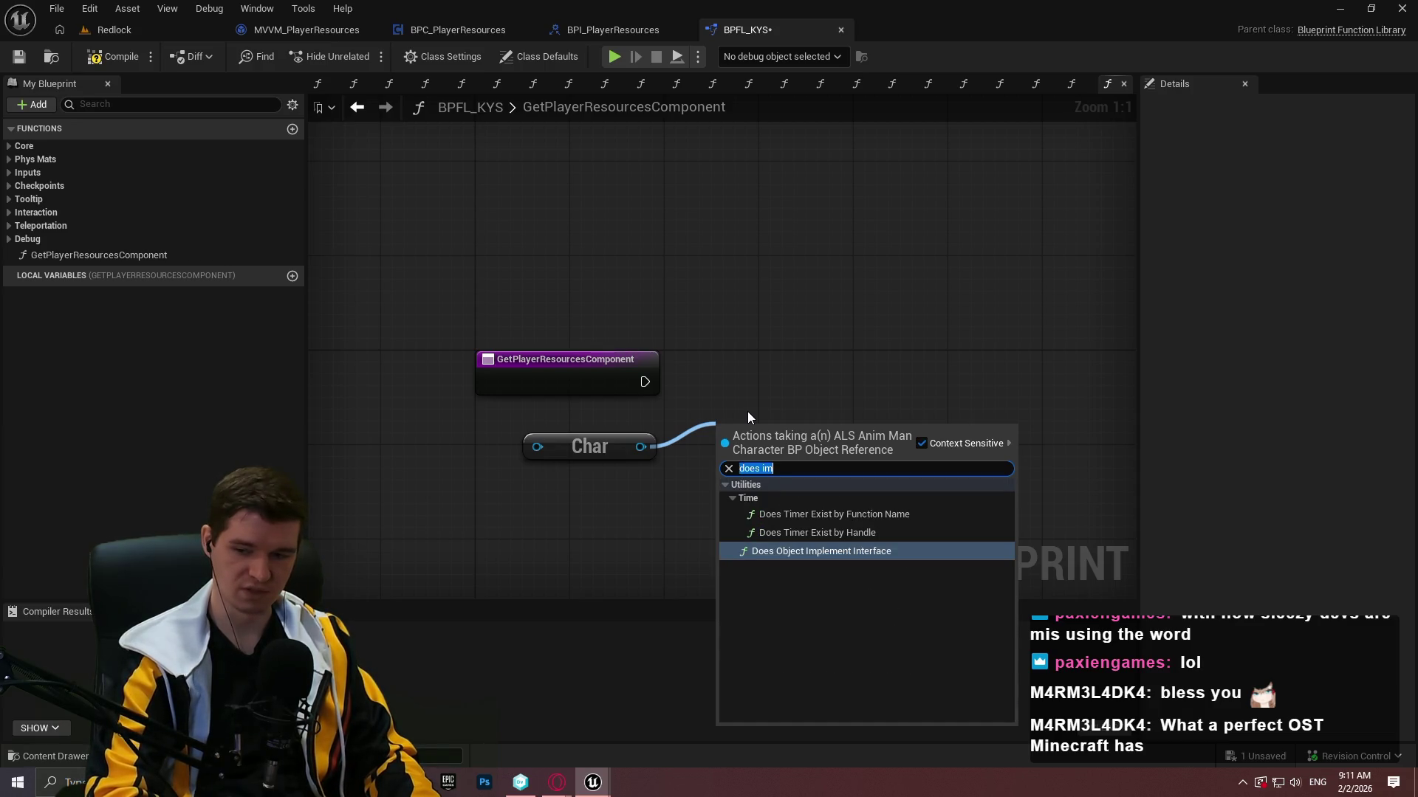
type("has compo")
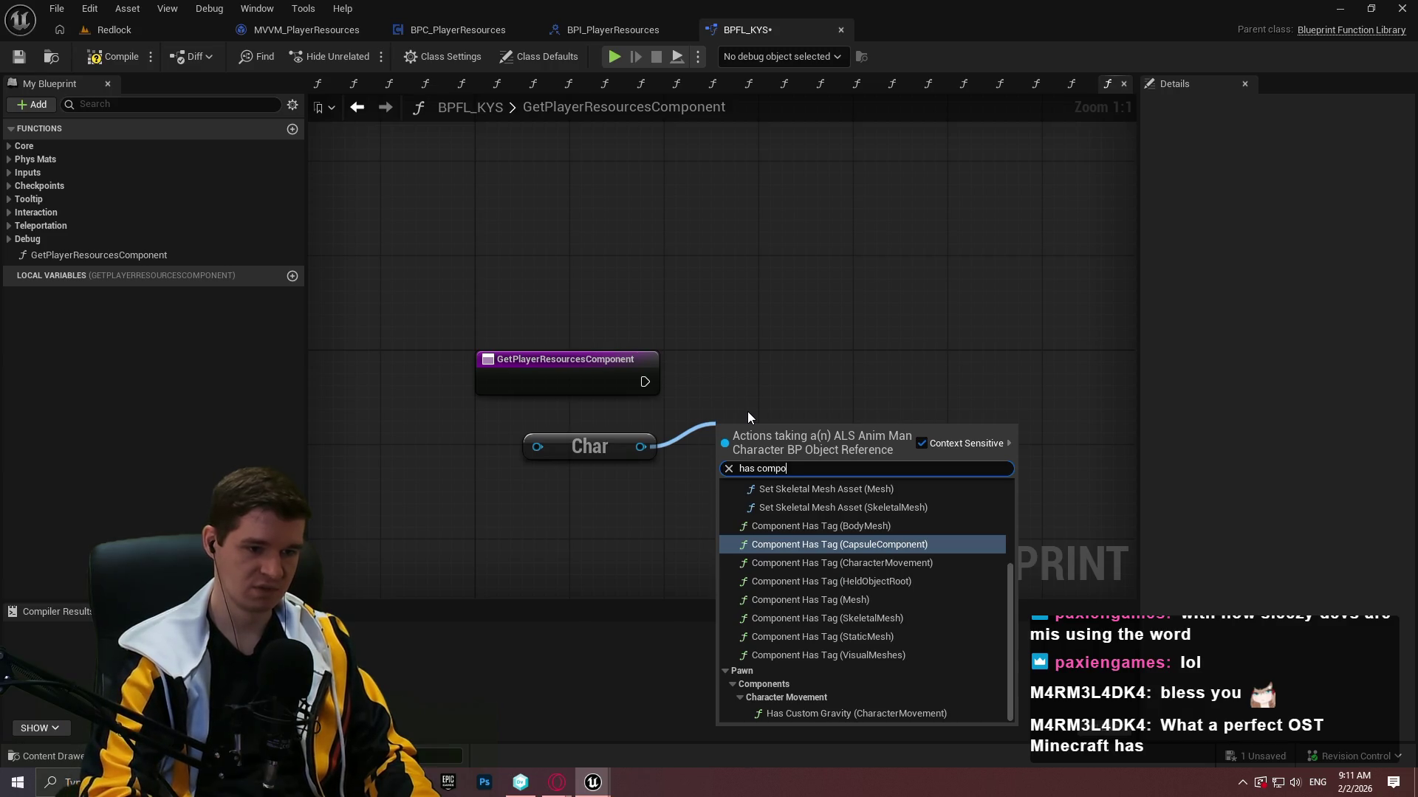
type("n")
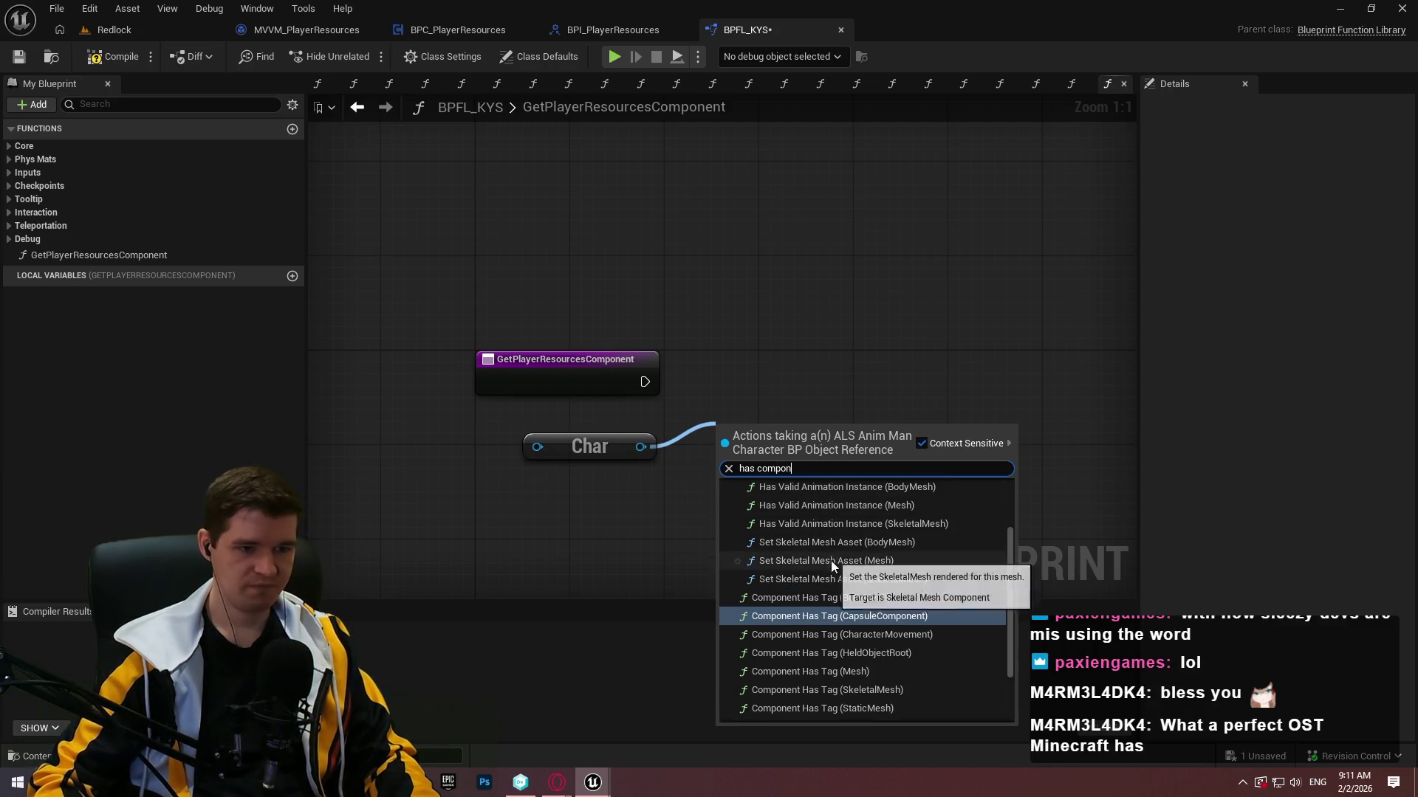
scroll(853, 521, "down", 3)
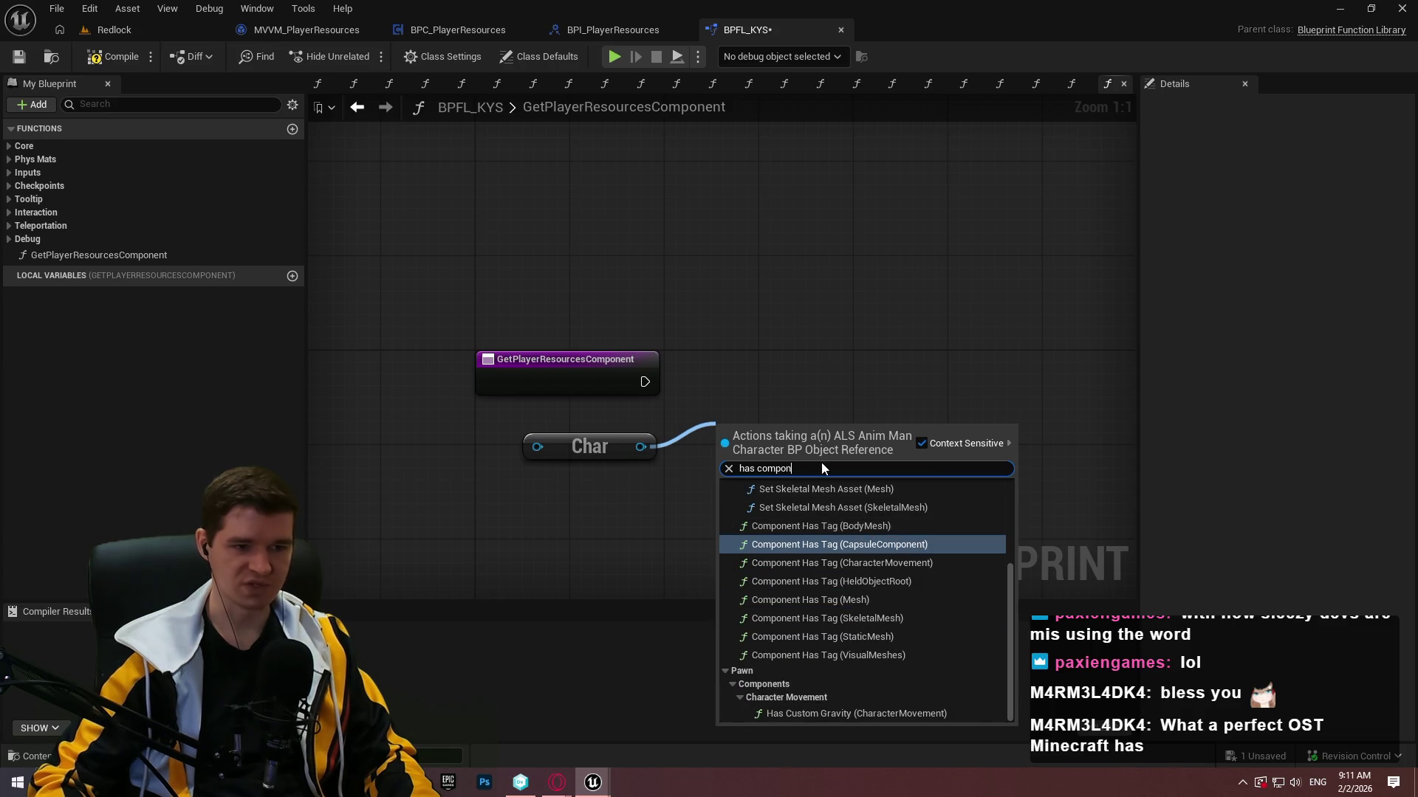
key("ctrl+a")
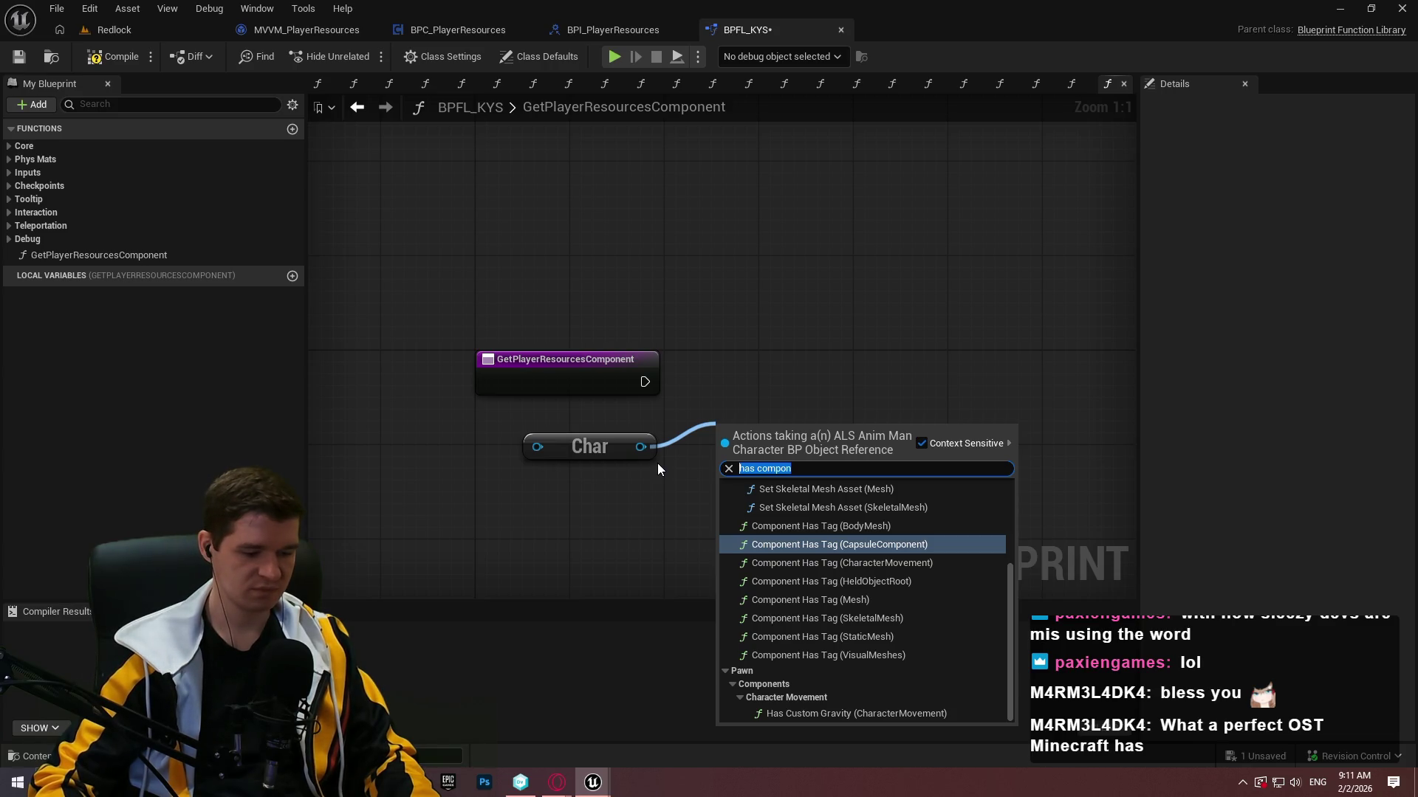
type("does imp")
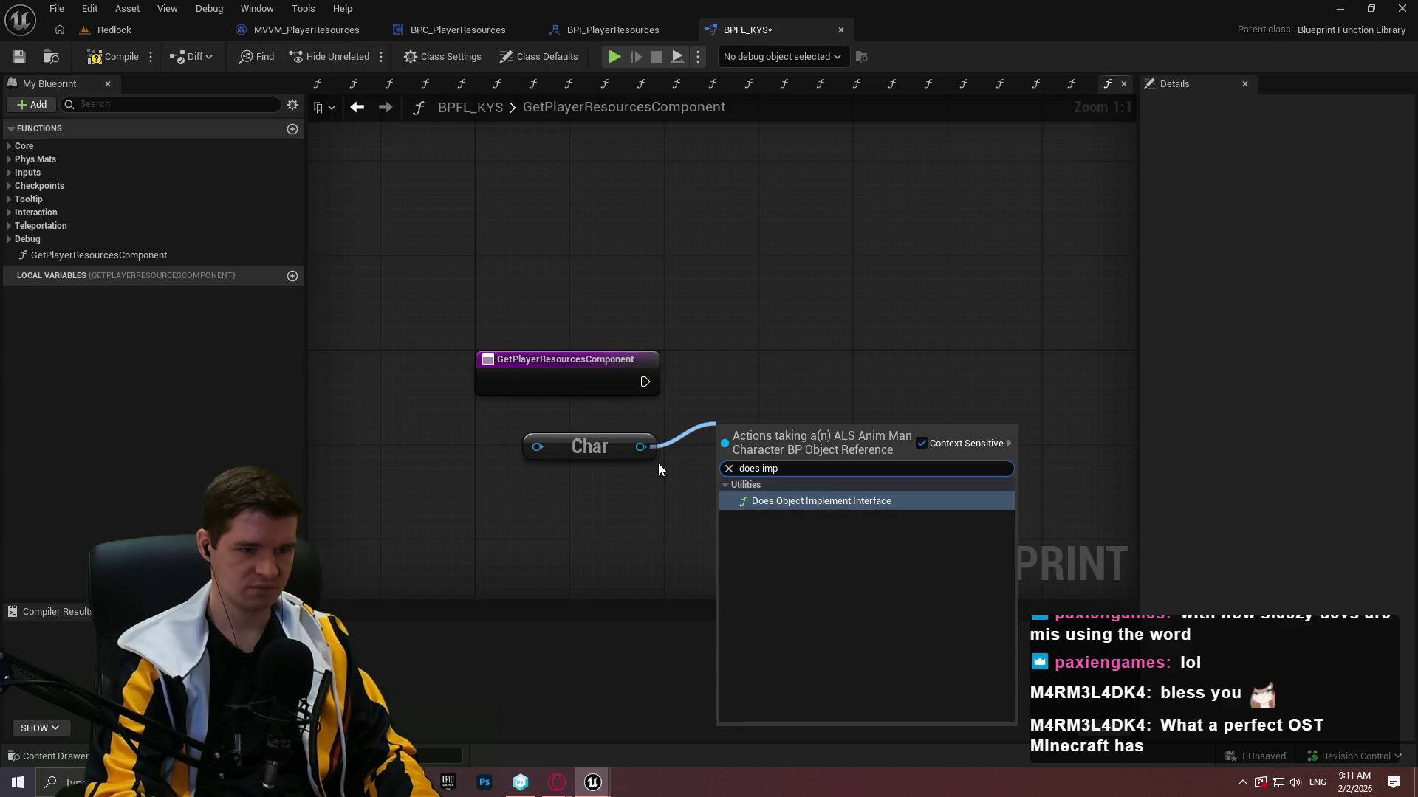
key("ctrl+a")
type("compo")
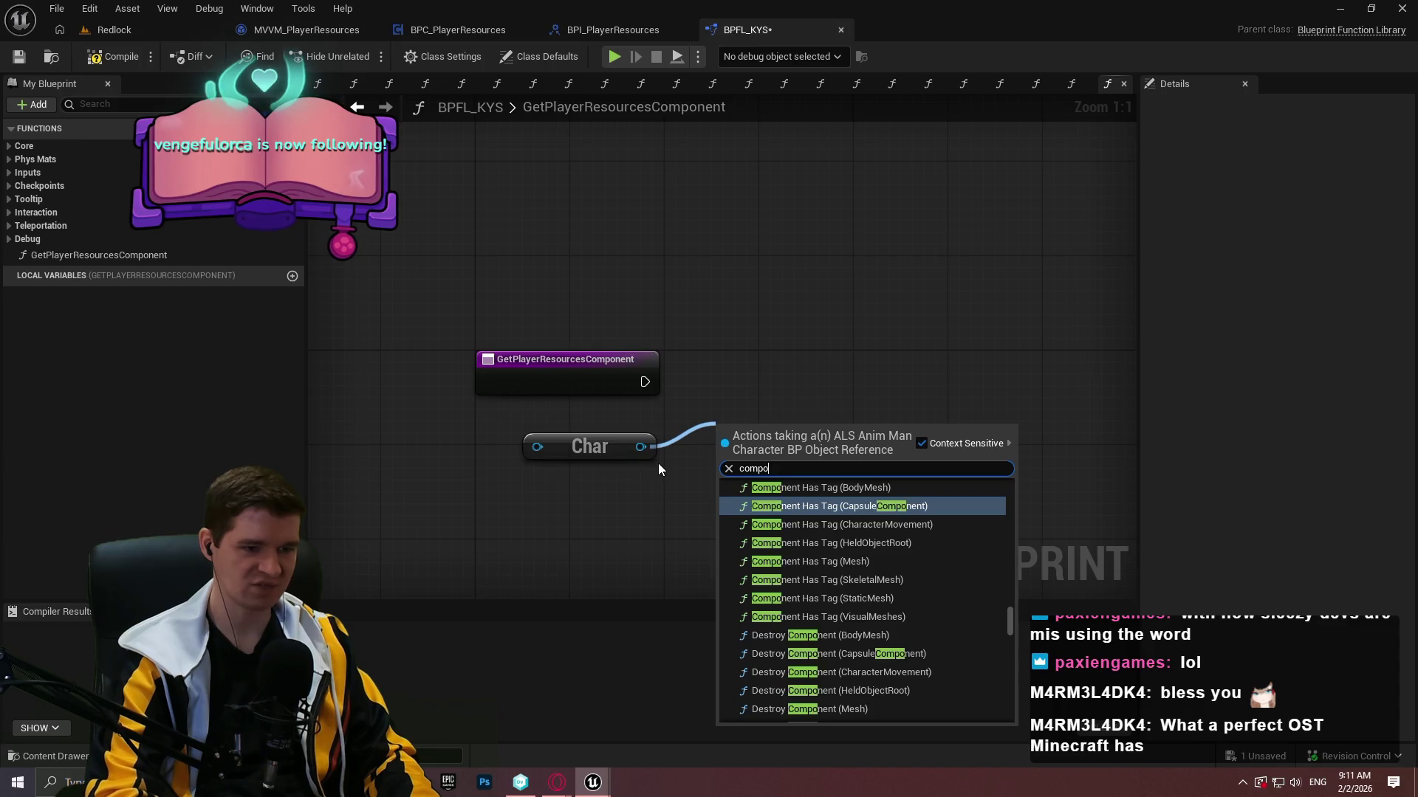
type("nent")
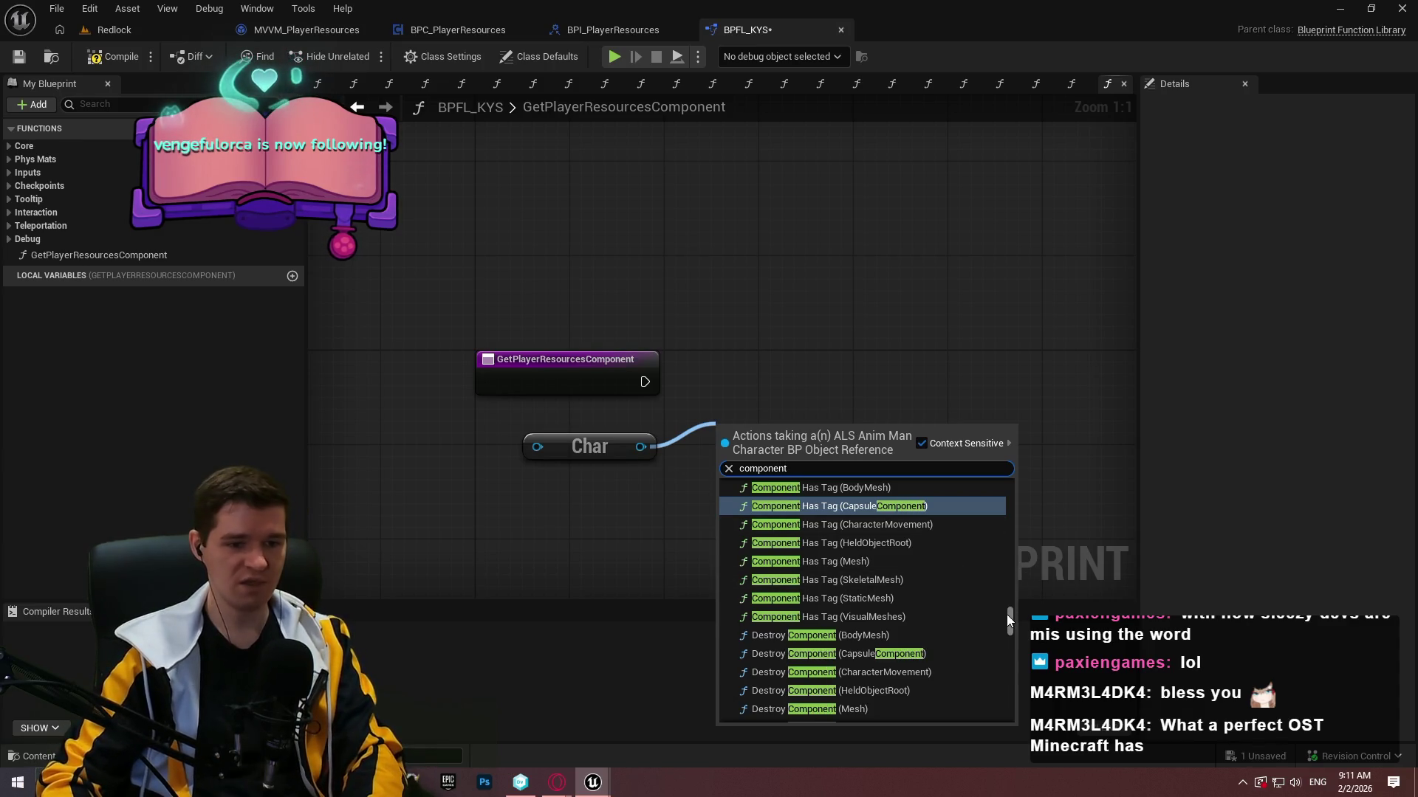
left_click_drag(1010, 604, 1007, 489)
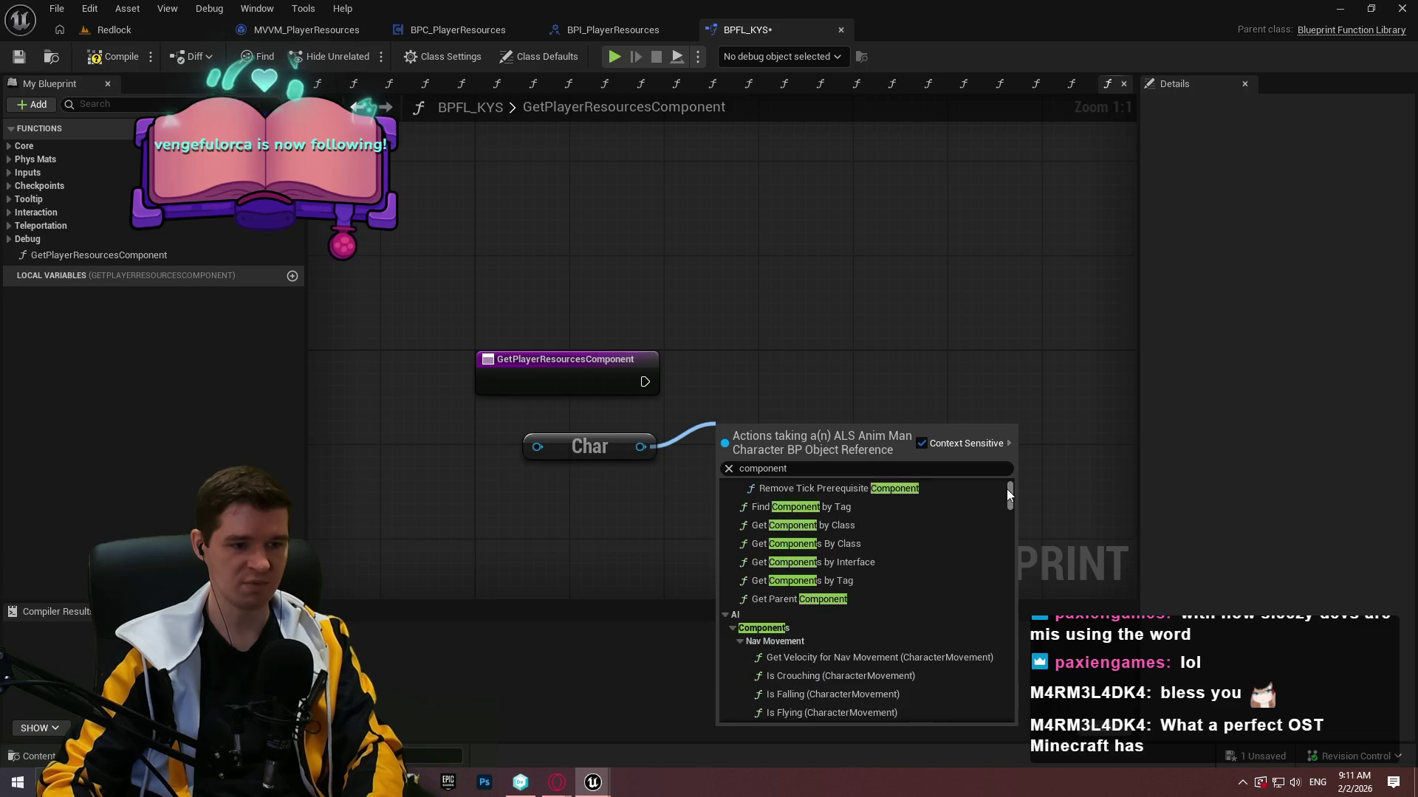
Add a Get Component by Class node from Char set to BPC_PlayerResources.
left_click(860, 526)
left_click(784, 499)
type("player")
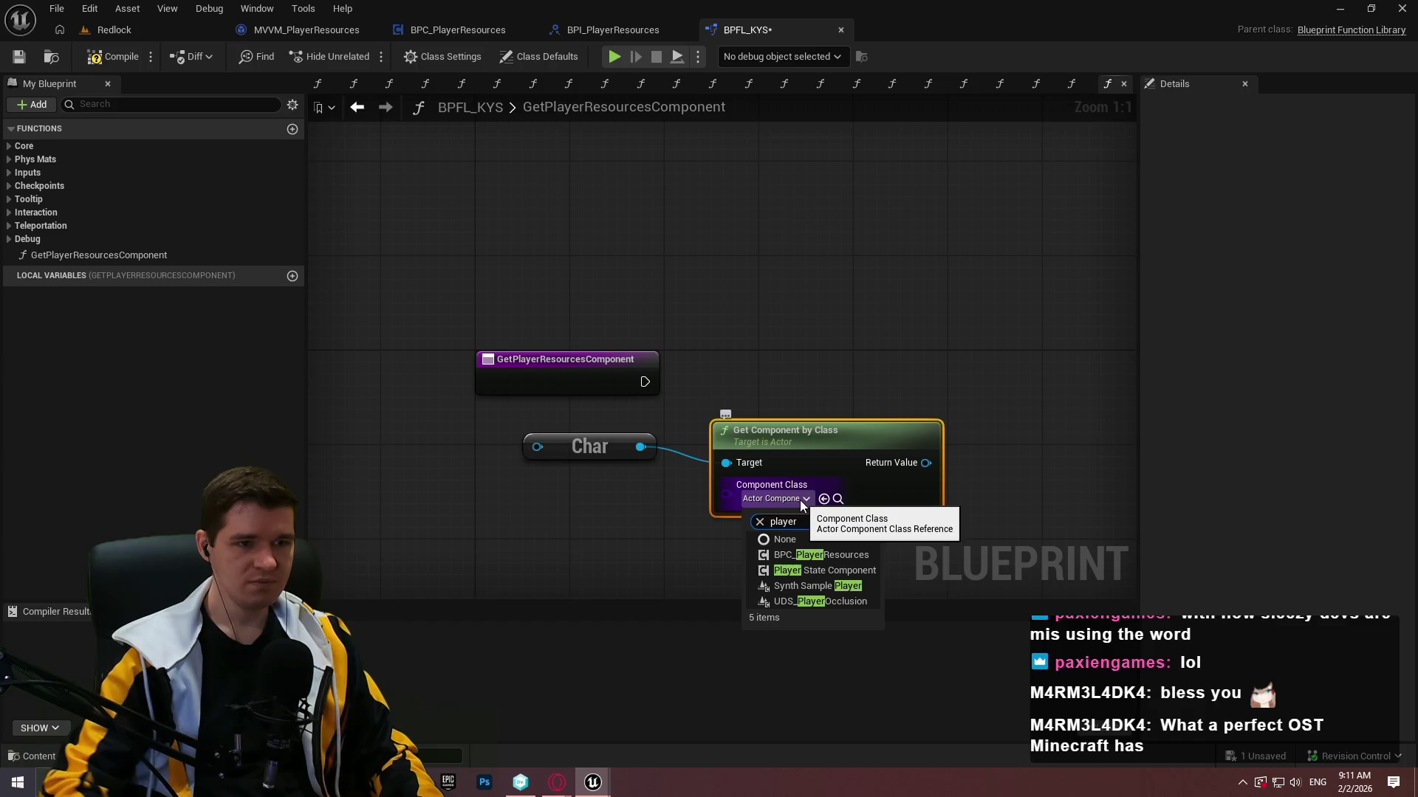
left_click(837, 554)
left_click_drag(788, 447, 753, 461)
Pass the returned component through an Is Valid check.
mouse_move(626, 485)
left_mouse_down()
mouse_move(665, 478)
mouse_move(746, 411)
mouse_move(381, 392)
left_mouse_up()
type("valid")
key("Down")
key("Return")
left_click(656, 396)
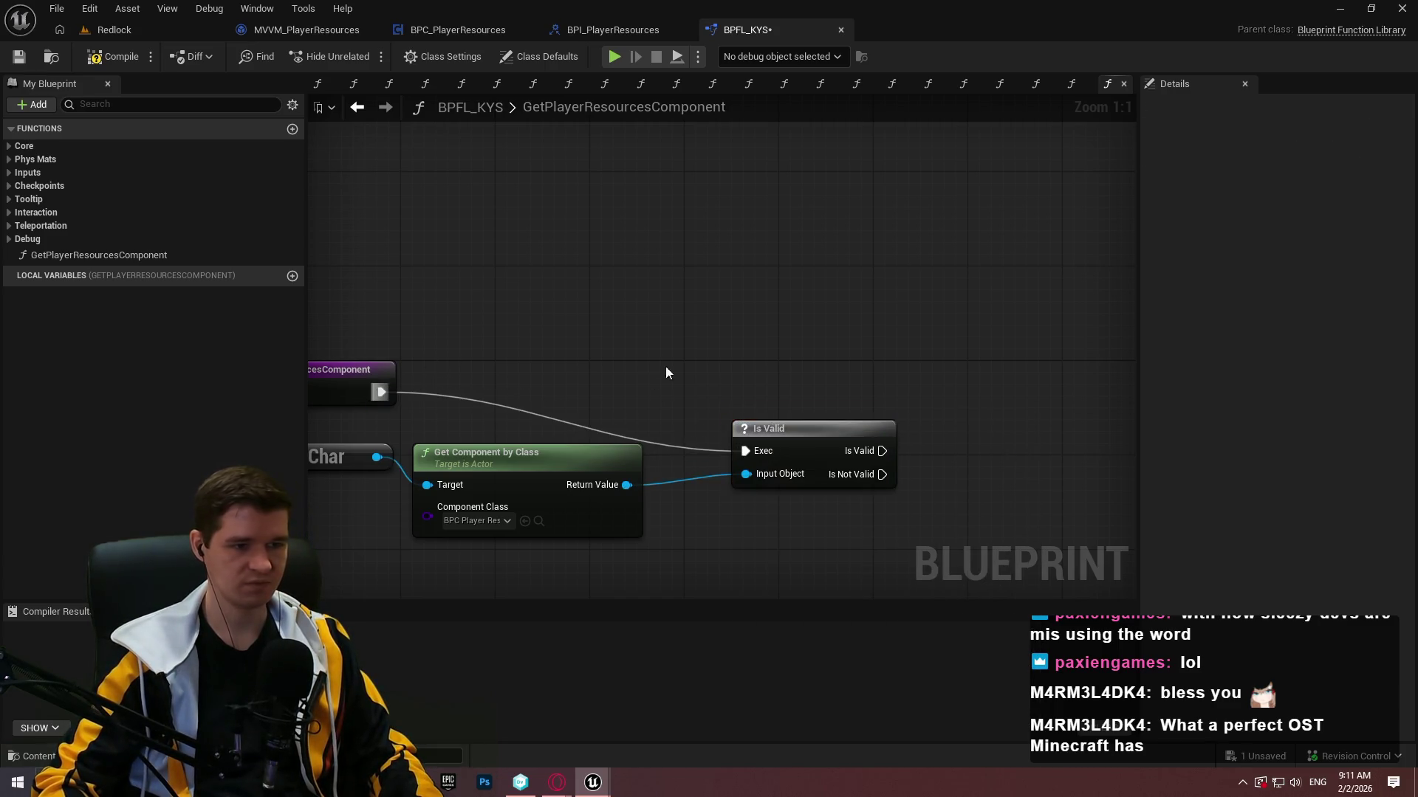
left_click_drag(772, 432, 698, 370)
left_click(822, 480)
left_click_drag(822, 481, 678, 376)
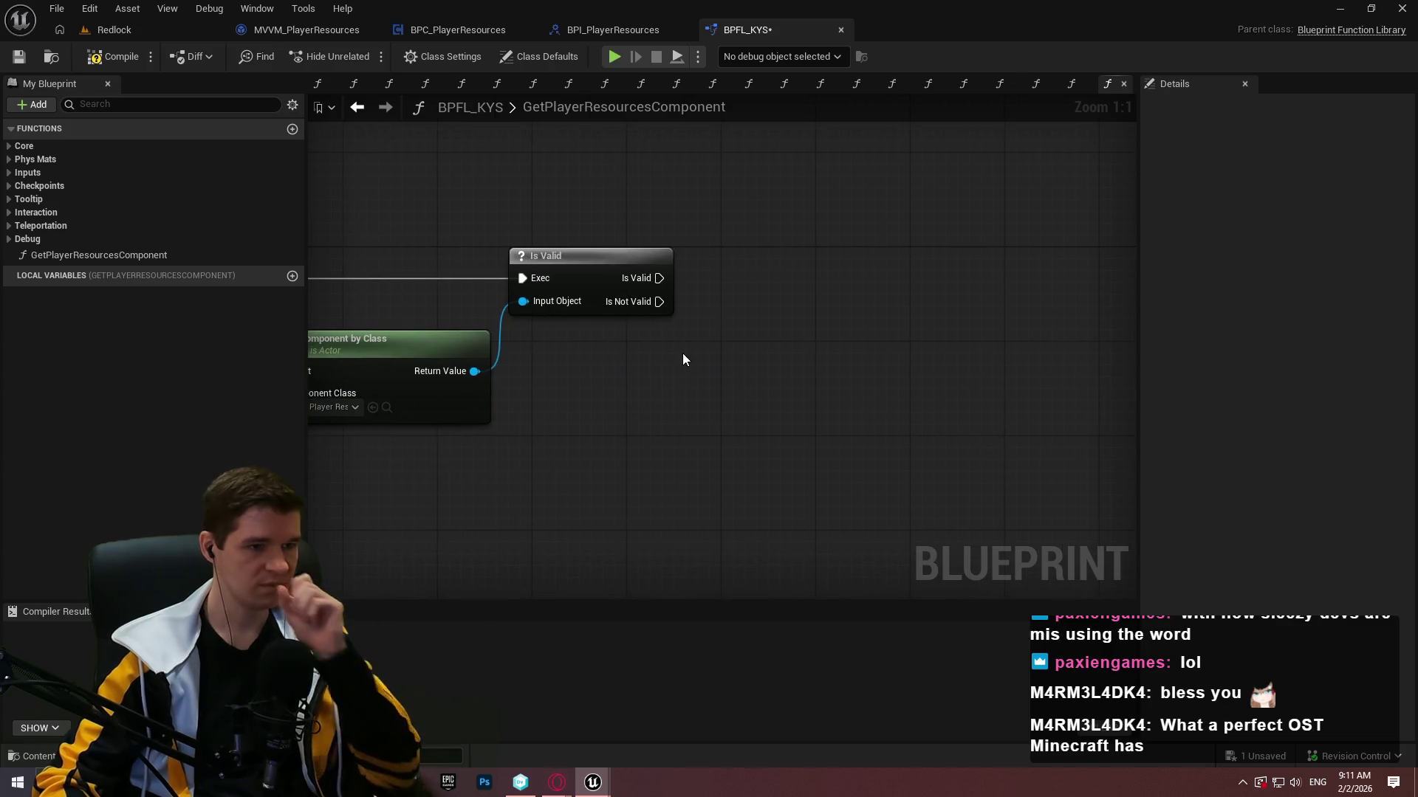
Add Return Nodes: an empty one when invalid, one returning the component when valid.
left_click_drag(659, 301, 762, 366)
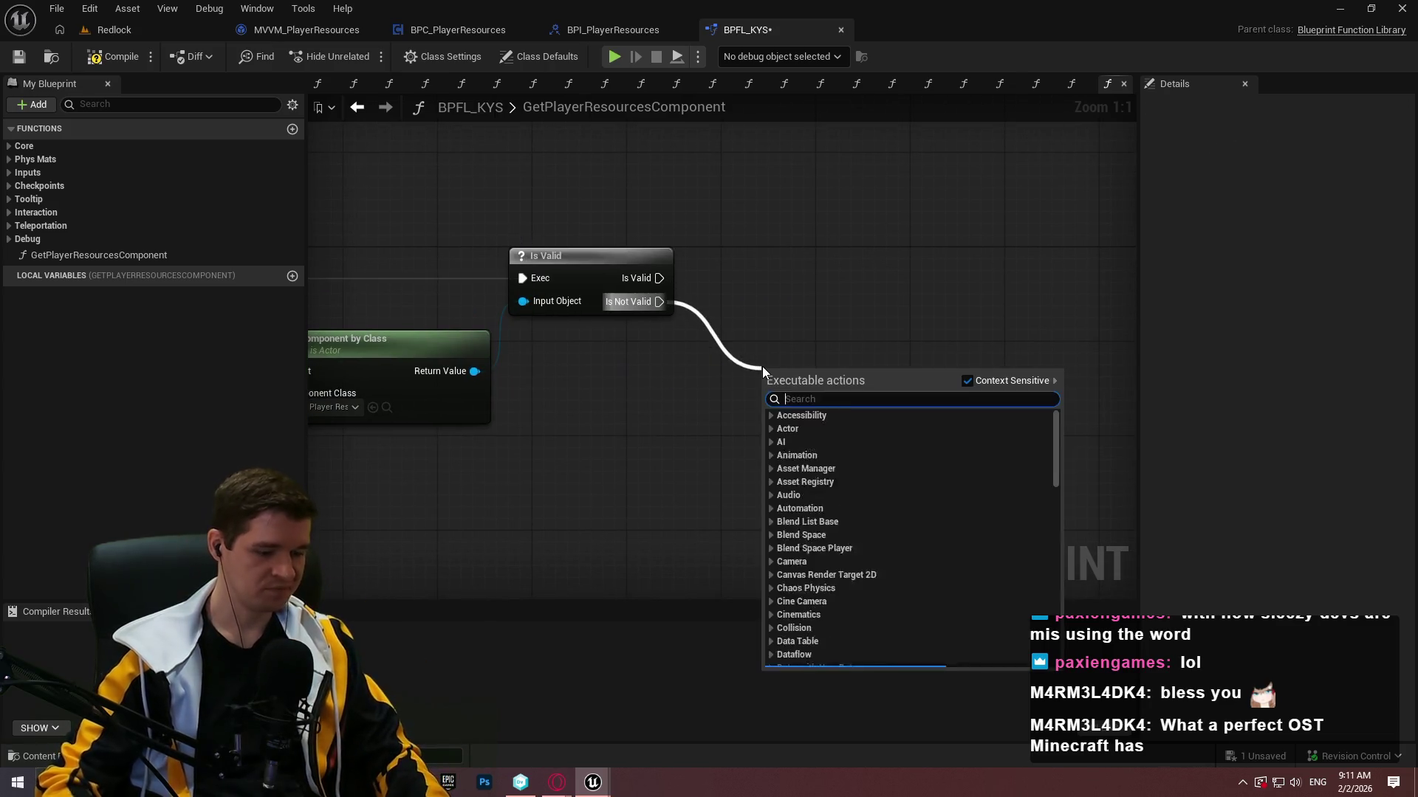
type("return")
left_click(849, 627)
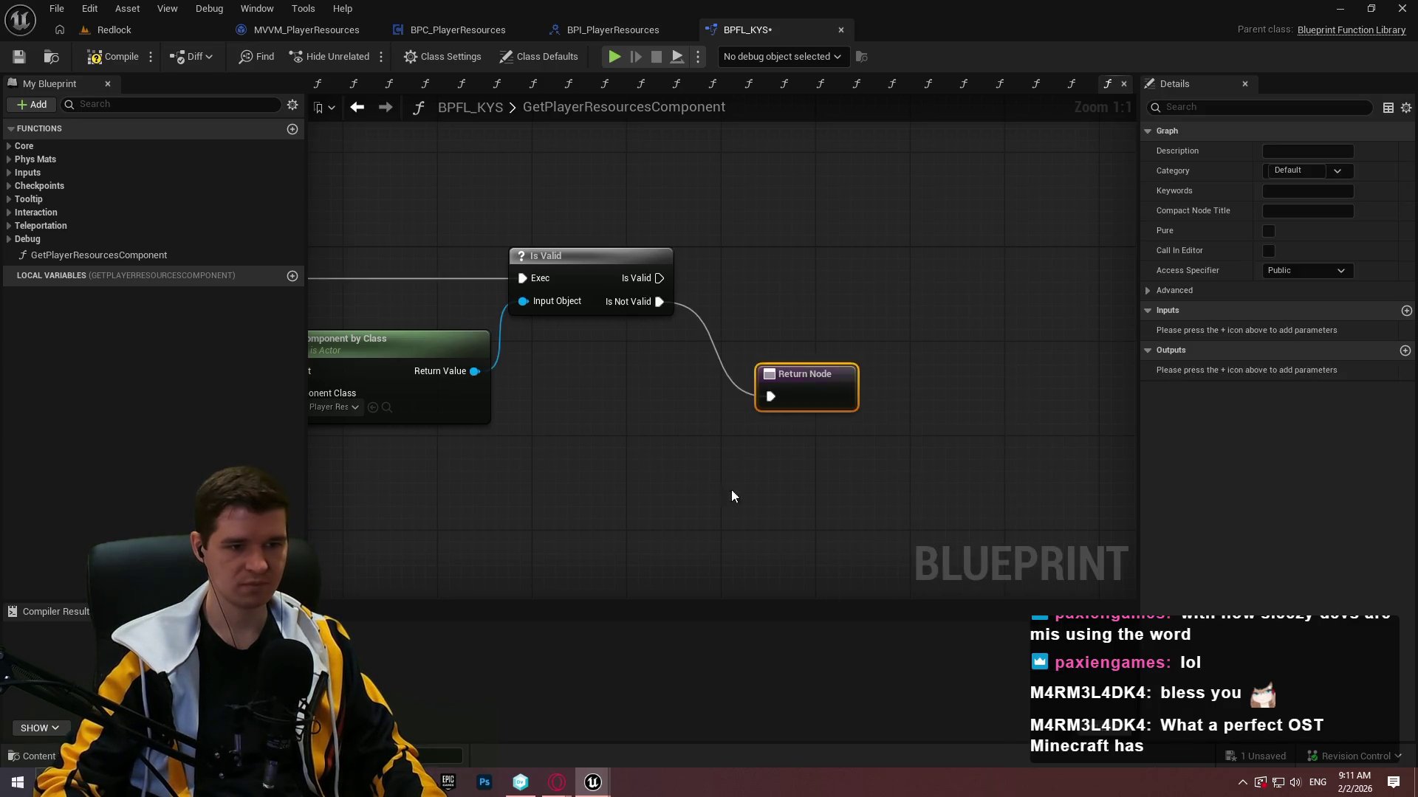
left_click_drag(475, 370, 783, 402)
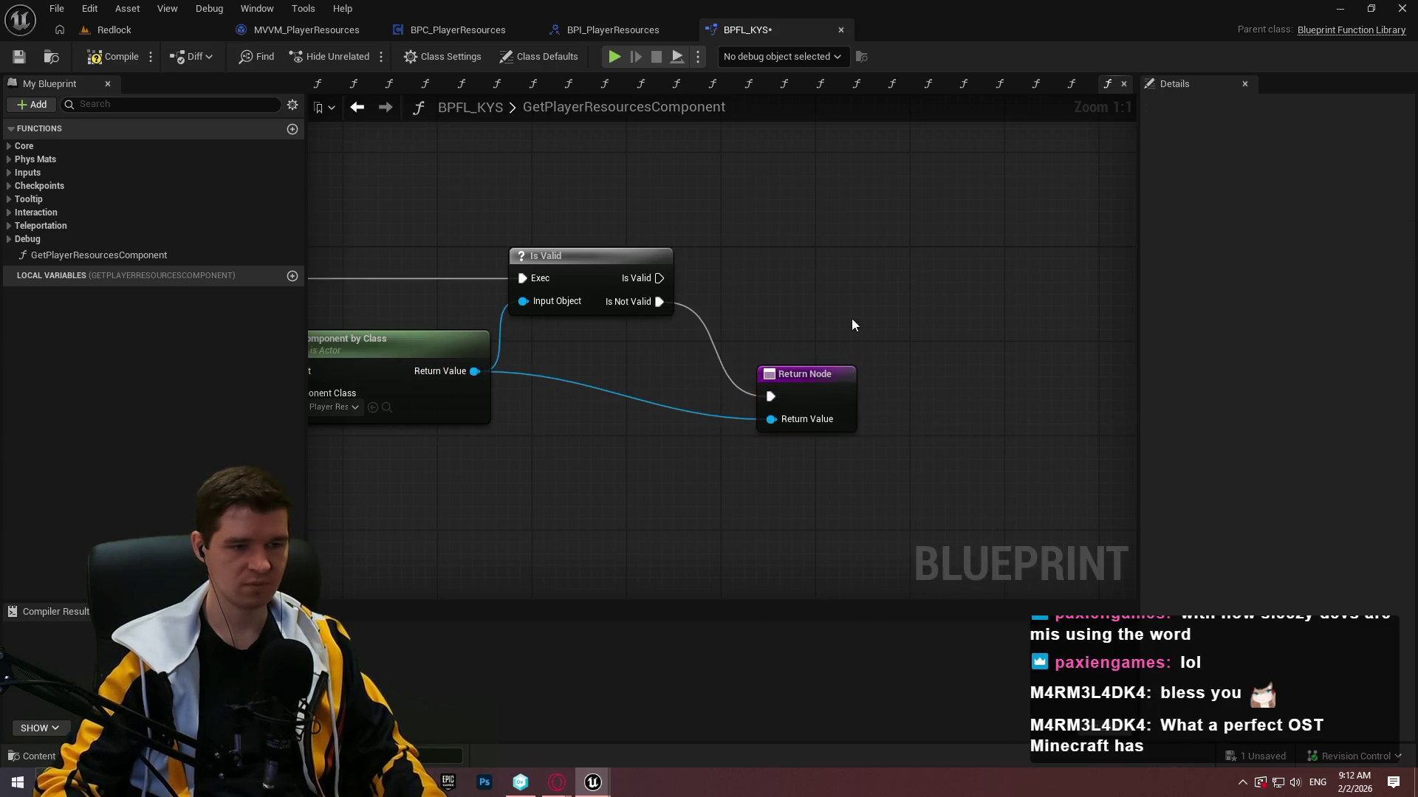
left_click(801, 421, "alt")
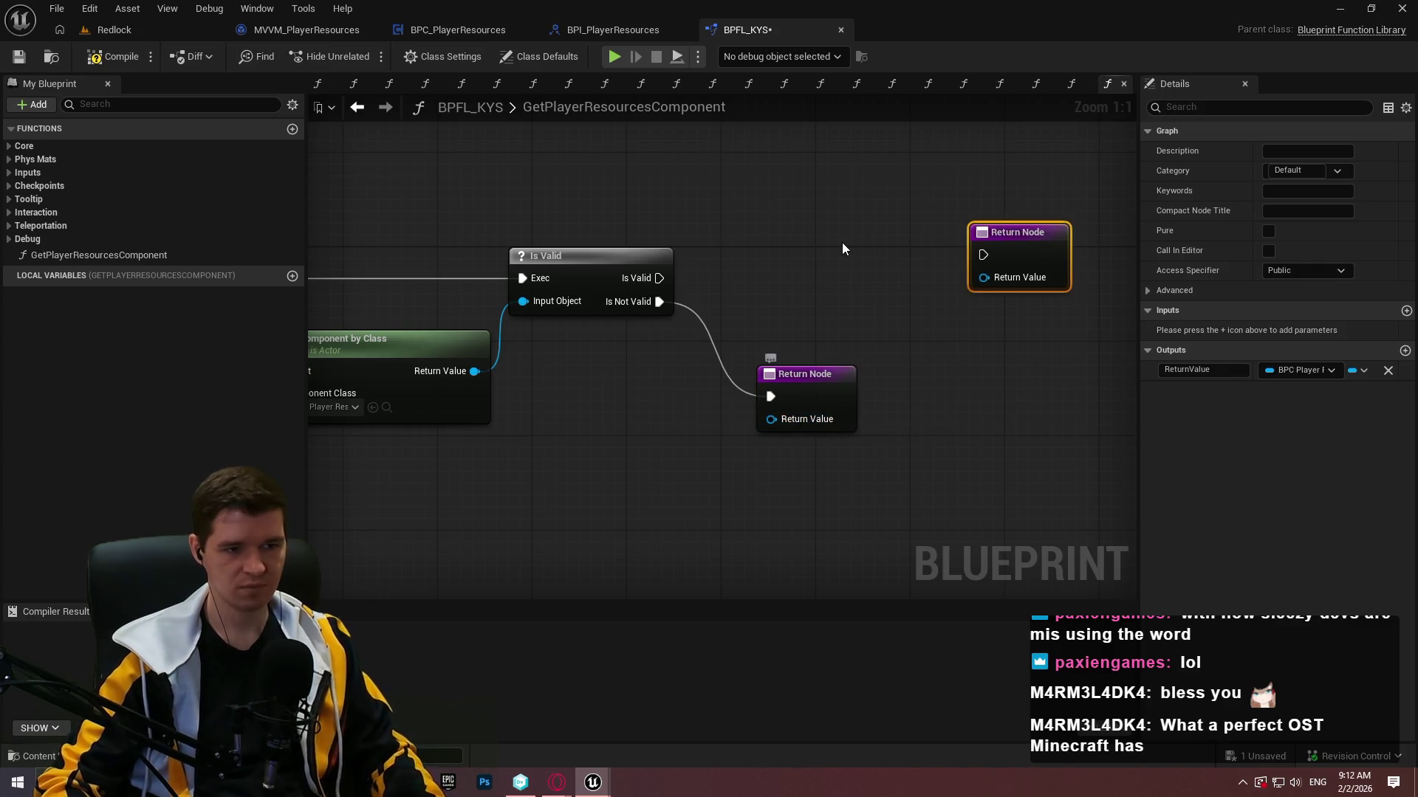
mouse_move(475, 371)
left_mouse_down()
mouse_move(984, 277)
mouse_move(660, 278)
left_mouse_up()
Align the Return Nodes, add a reroute on the component wire, and compile.
left_click(701, 260)
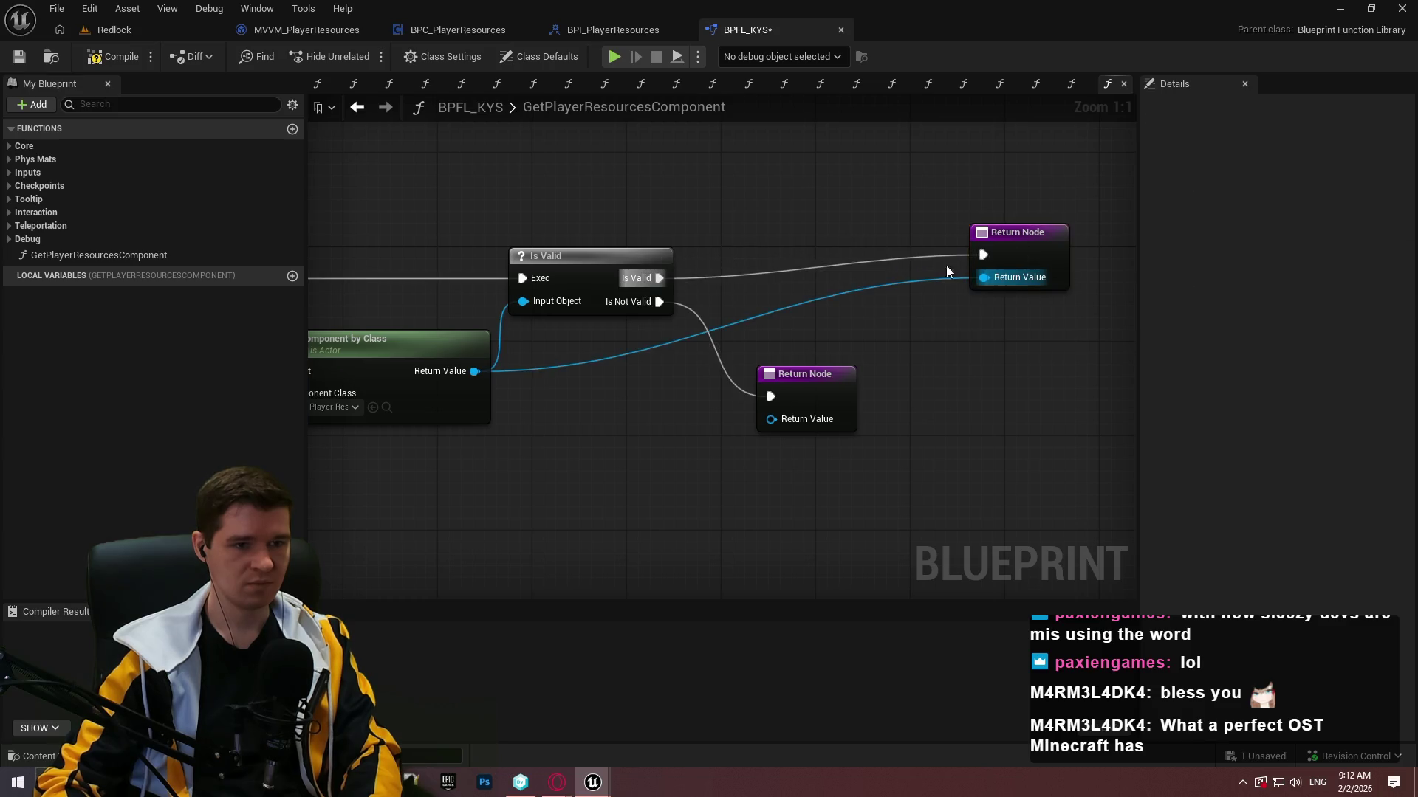
left_click_drag(1013, 240, 802, 268)
left_click(584, 403)
mouse_move(583, 403)
left_mouse_down()
mouse_move(764, 299)
mouse_move(846, 317)
left_mouse_up()
double_click(746, 294)
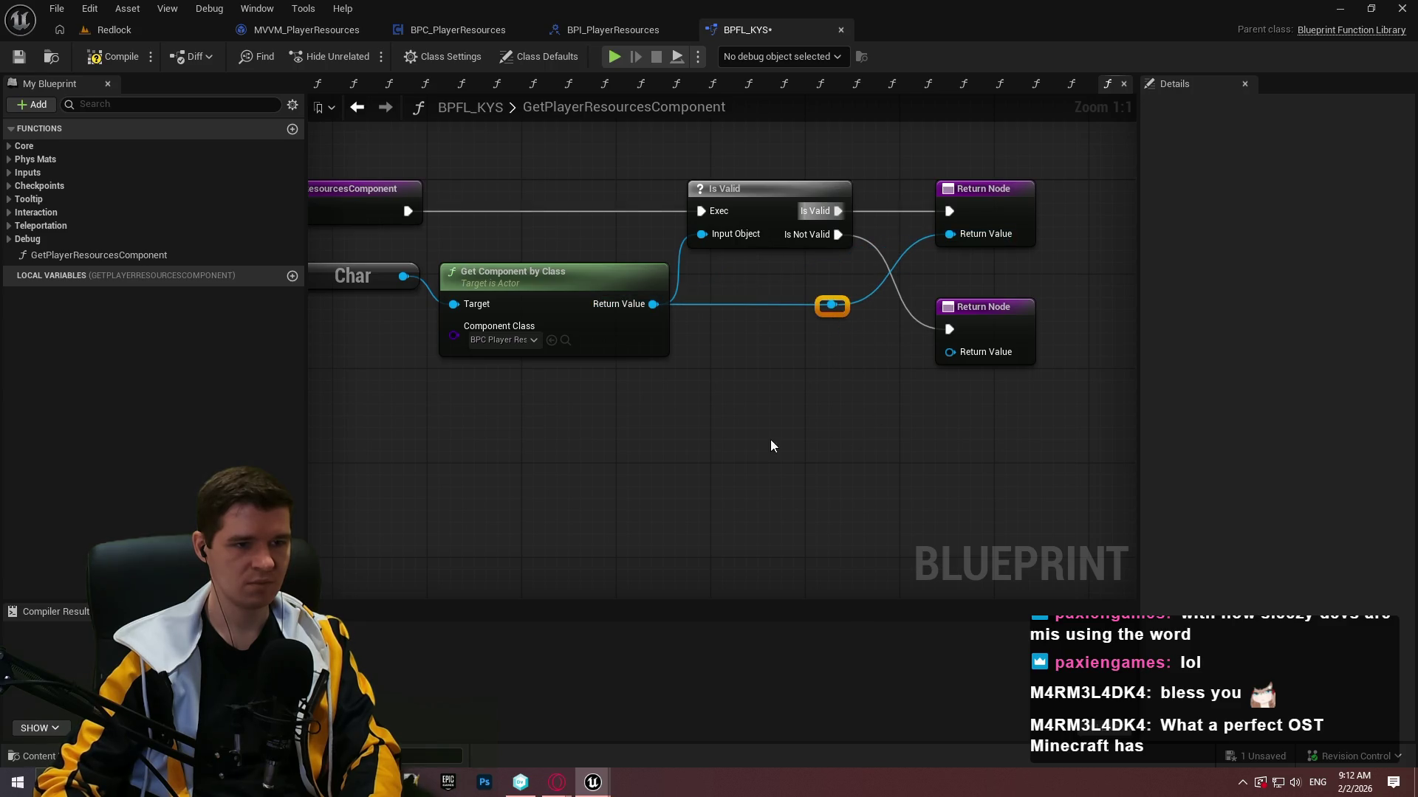
mouse_move(694, 414)
left_mouse_down()
mouse_move(893, 408)
mouse_move(689, 413)
left_mouse_up()
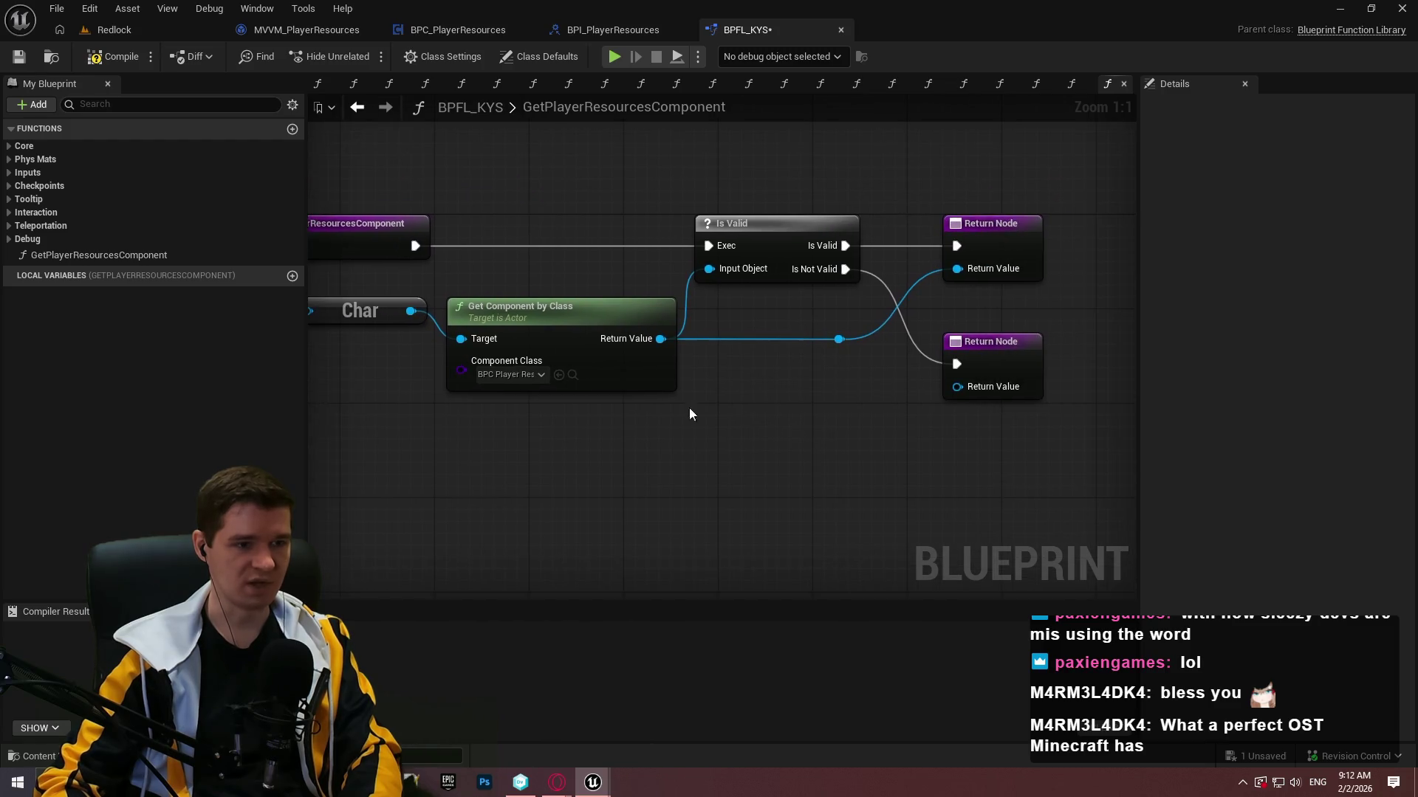
left_click(104, 61)
Check out and save BPFL_KYS, and make GetPlayerResourcesComponent a pure function.
left_click(22, 57)
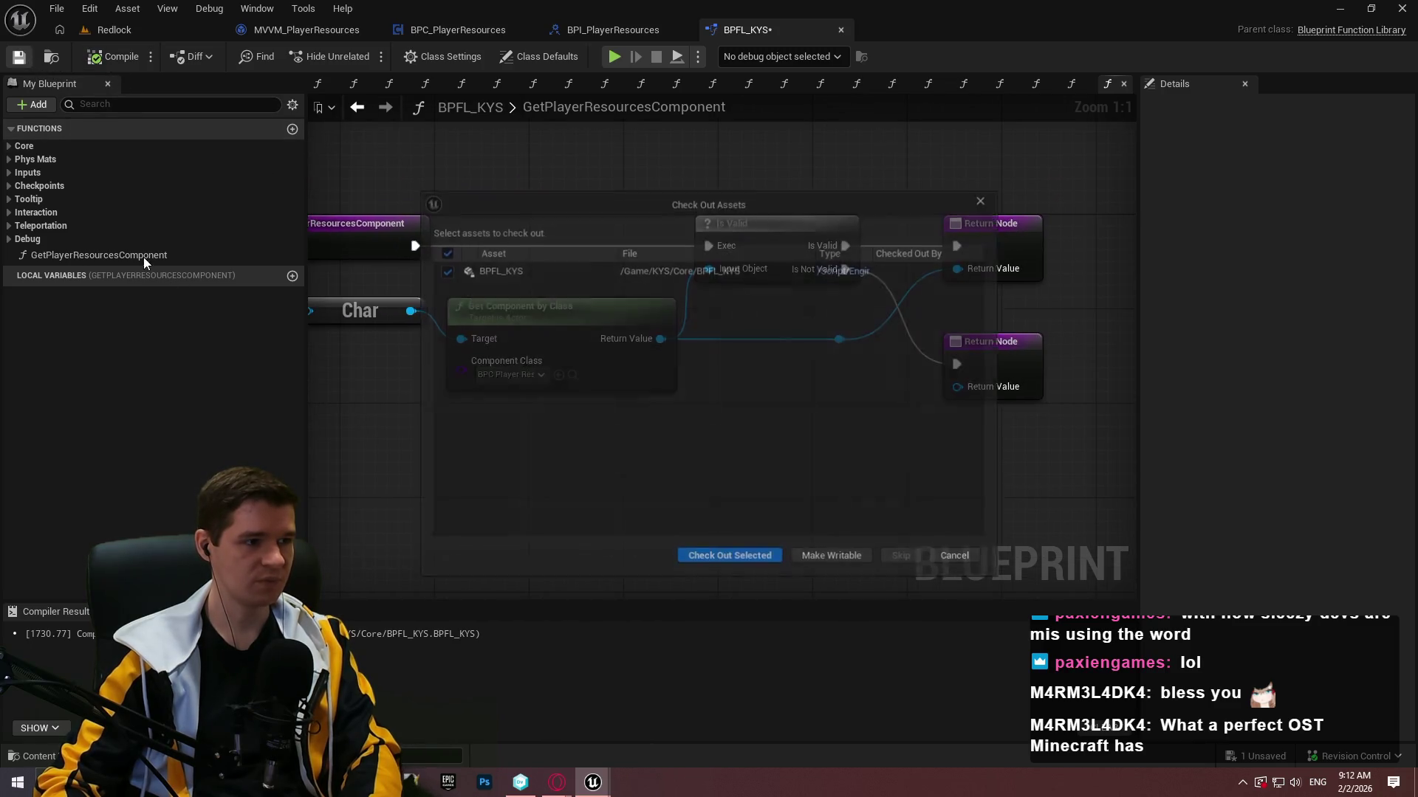
left_click(743, 564)
left_click(153, 254)
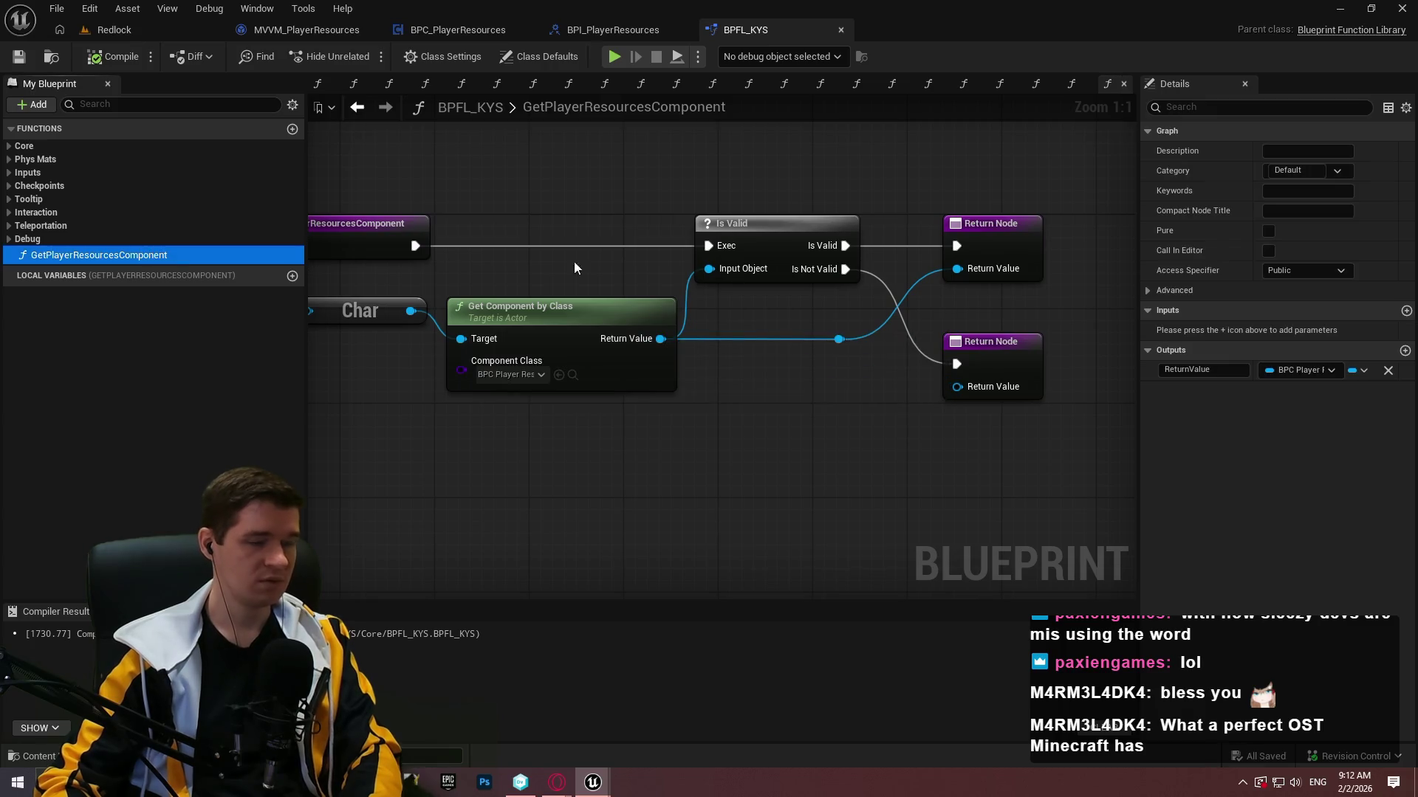
left_click(1273, 236)
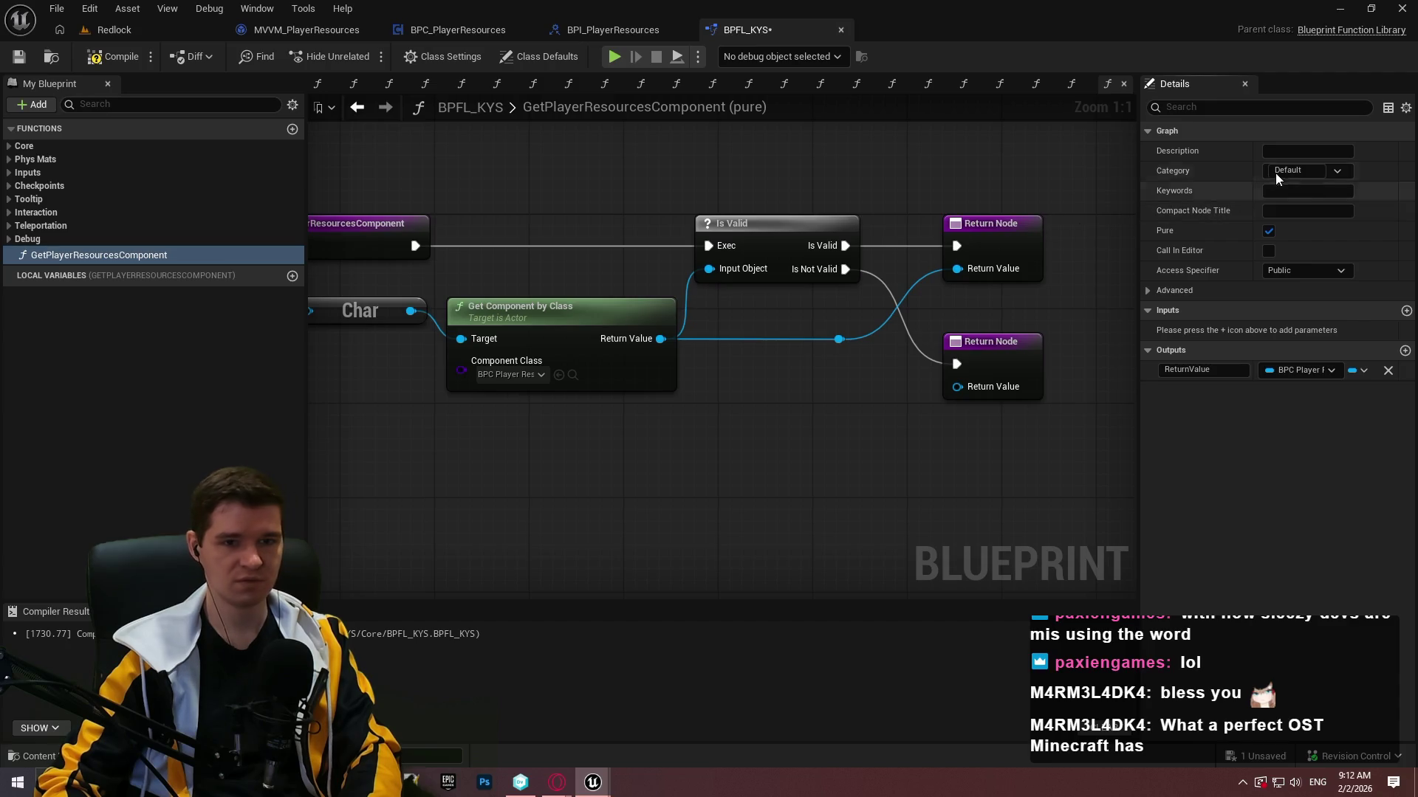
Set the function's category to PlayerResources.
left_click(1337, 171)
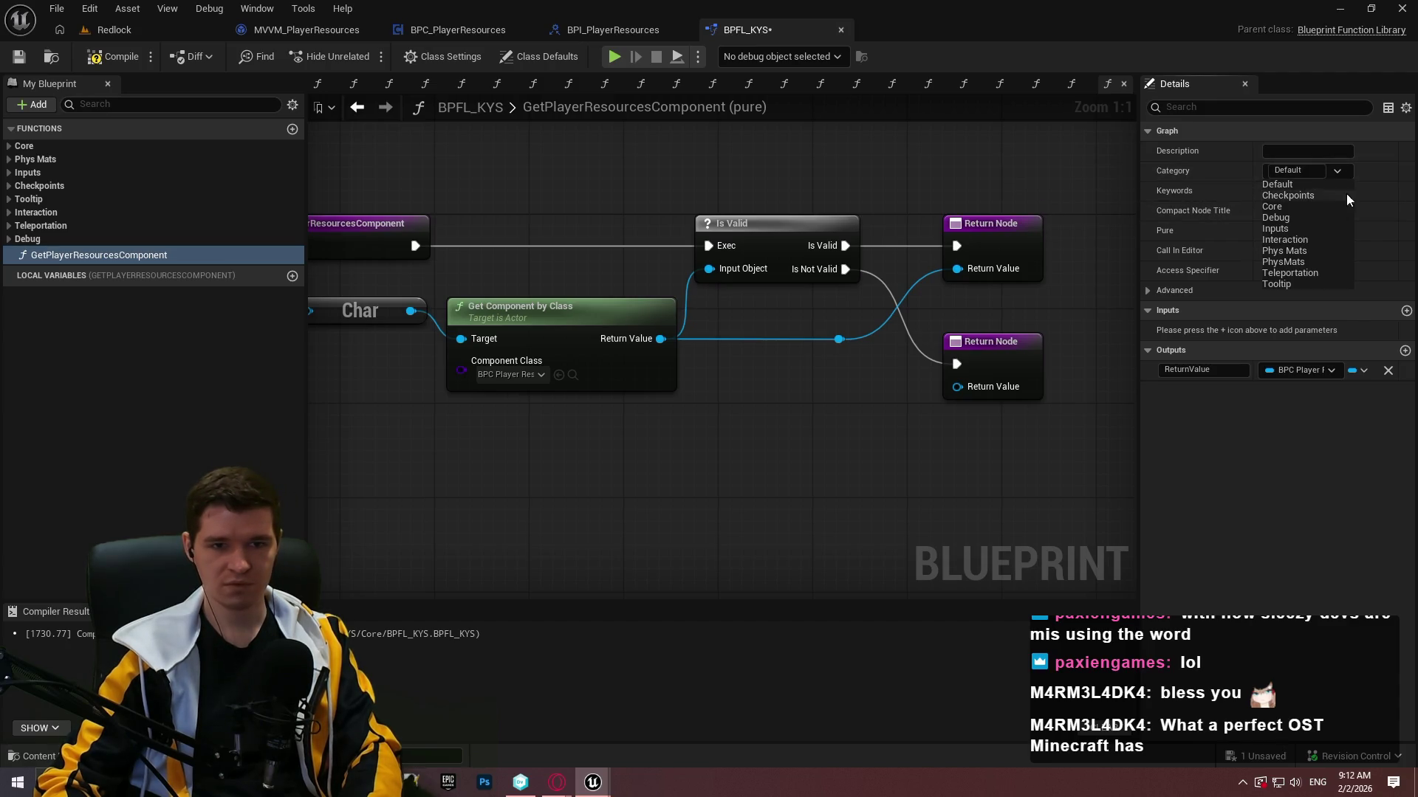
left_click(1063, 157)
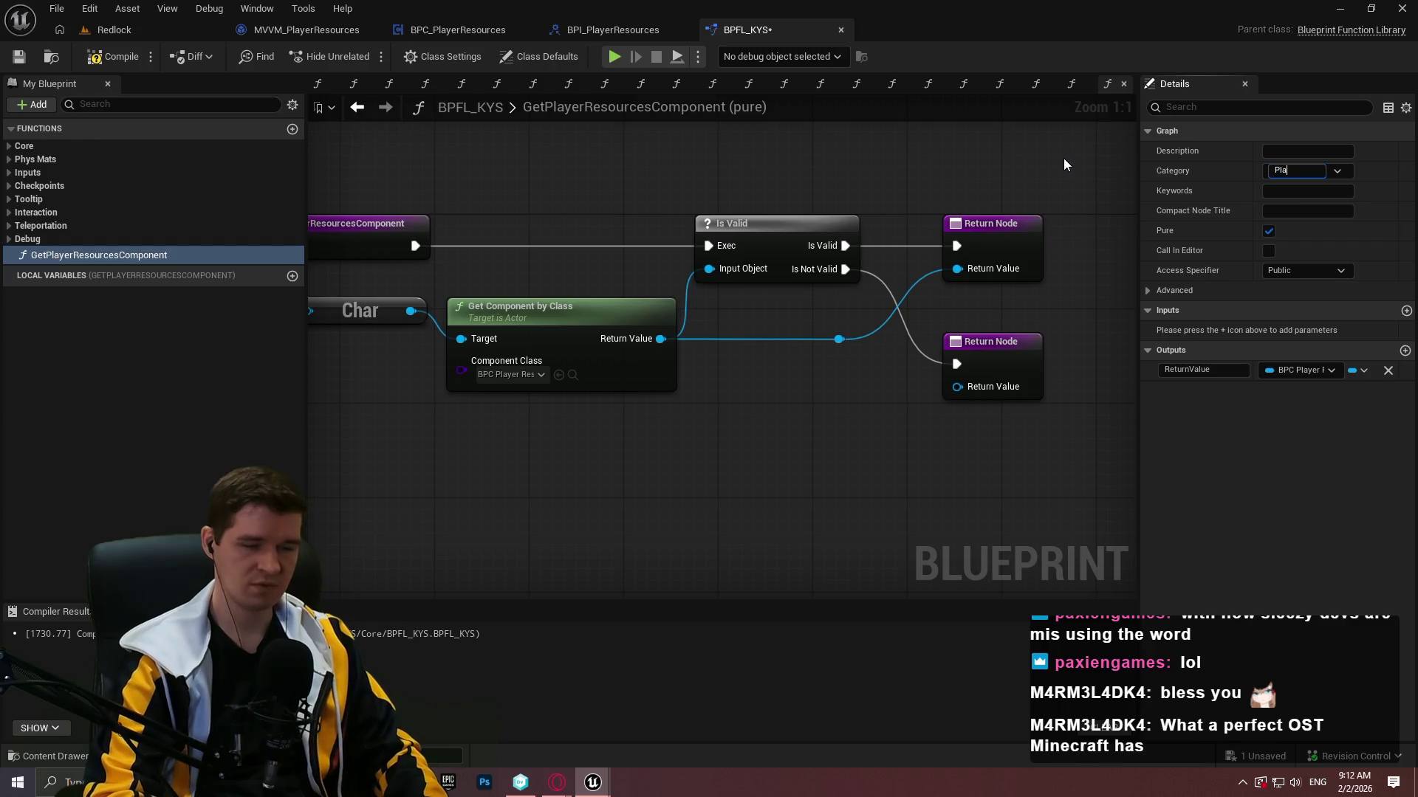
type("PlayerResources")
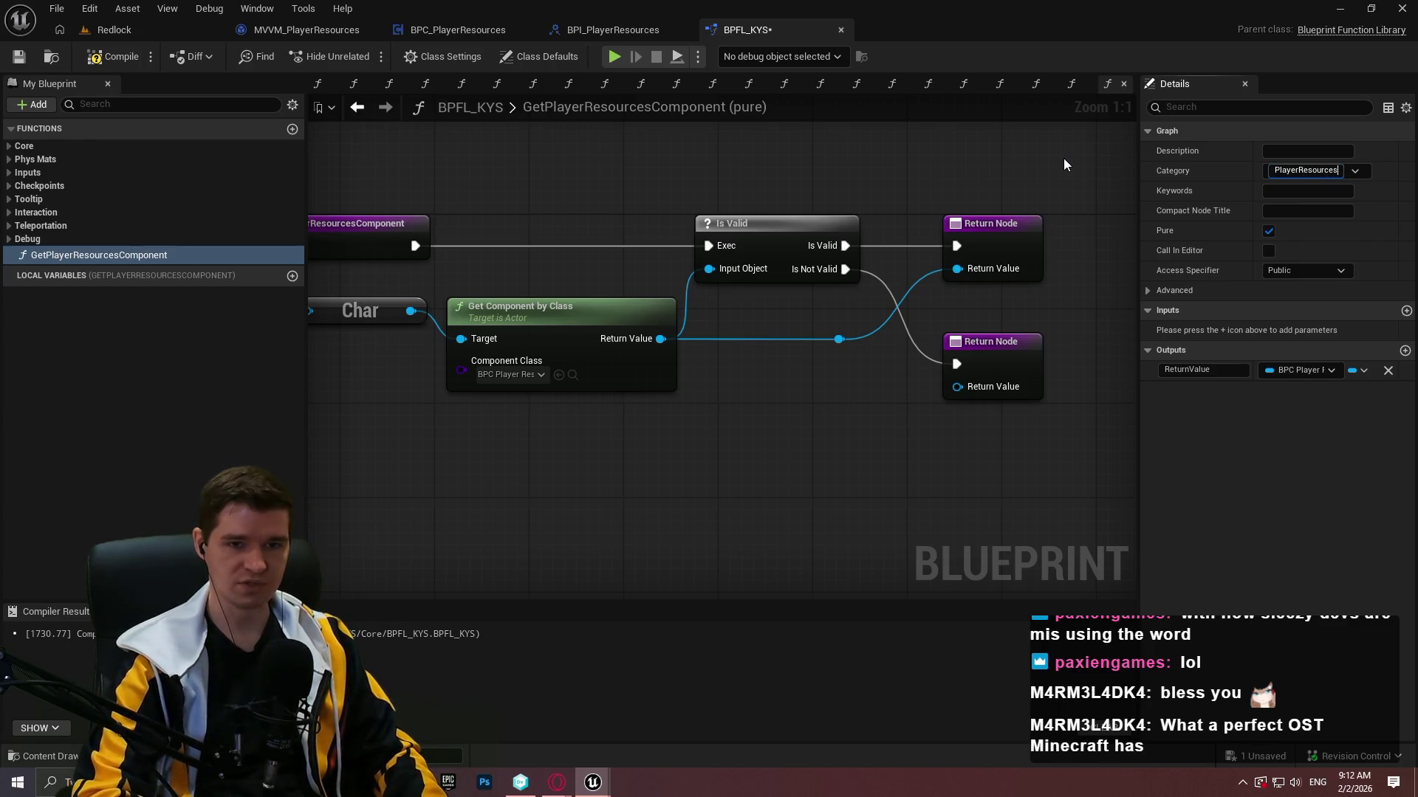
key("Return")
Save the library again and switch to the BPI_PlayerResources interface.
left_click(11, 254)
left_click(9, 252)
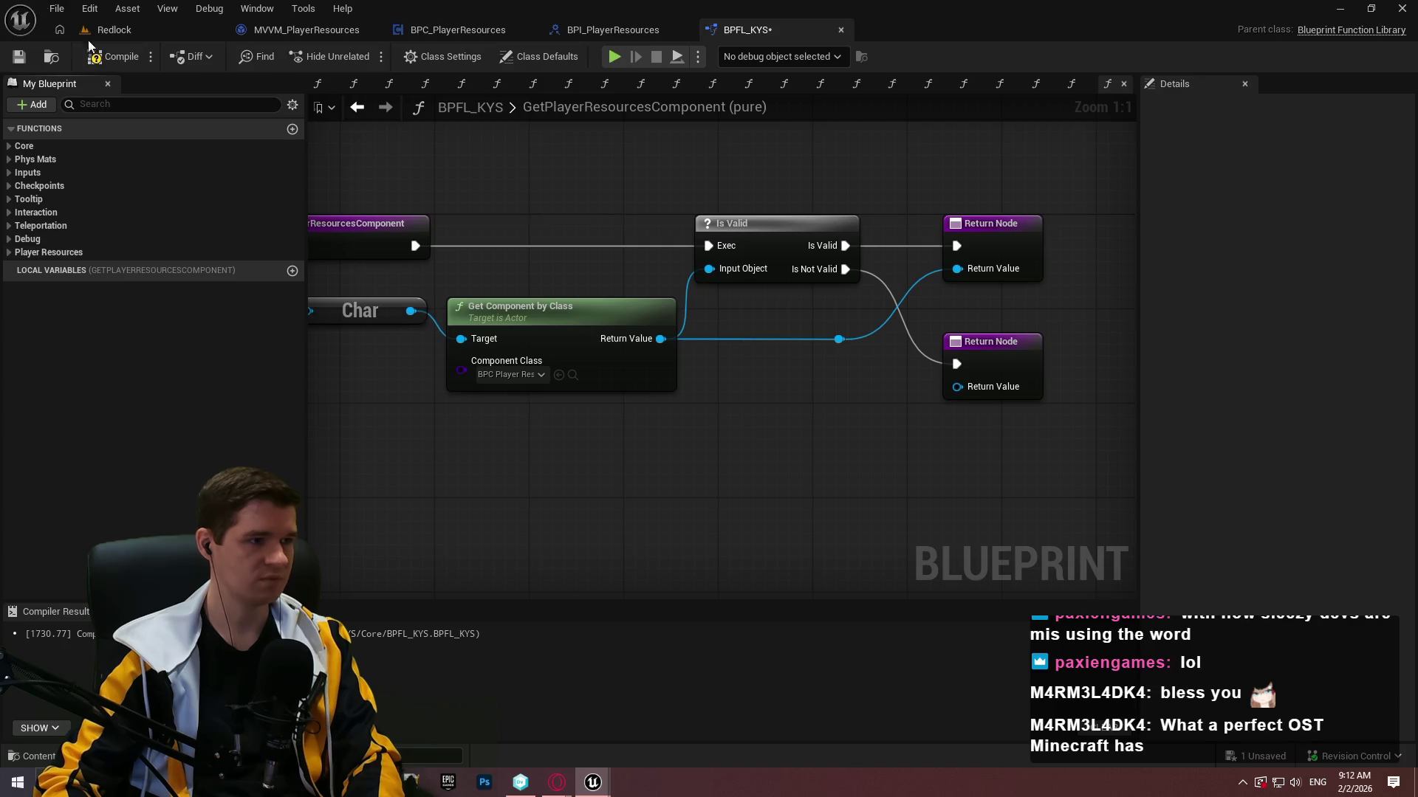
left_click(19, 57)
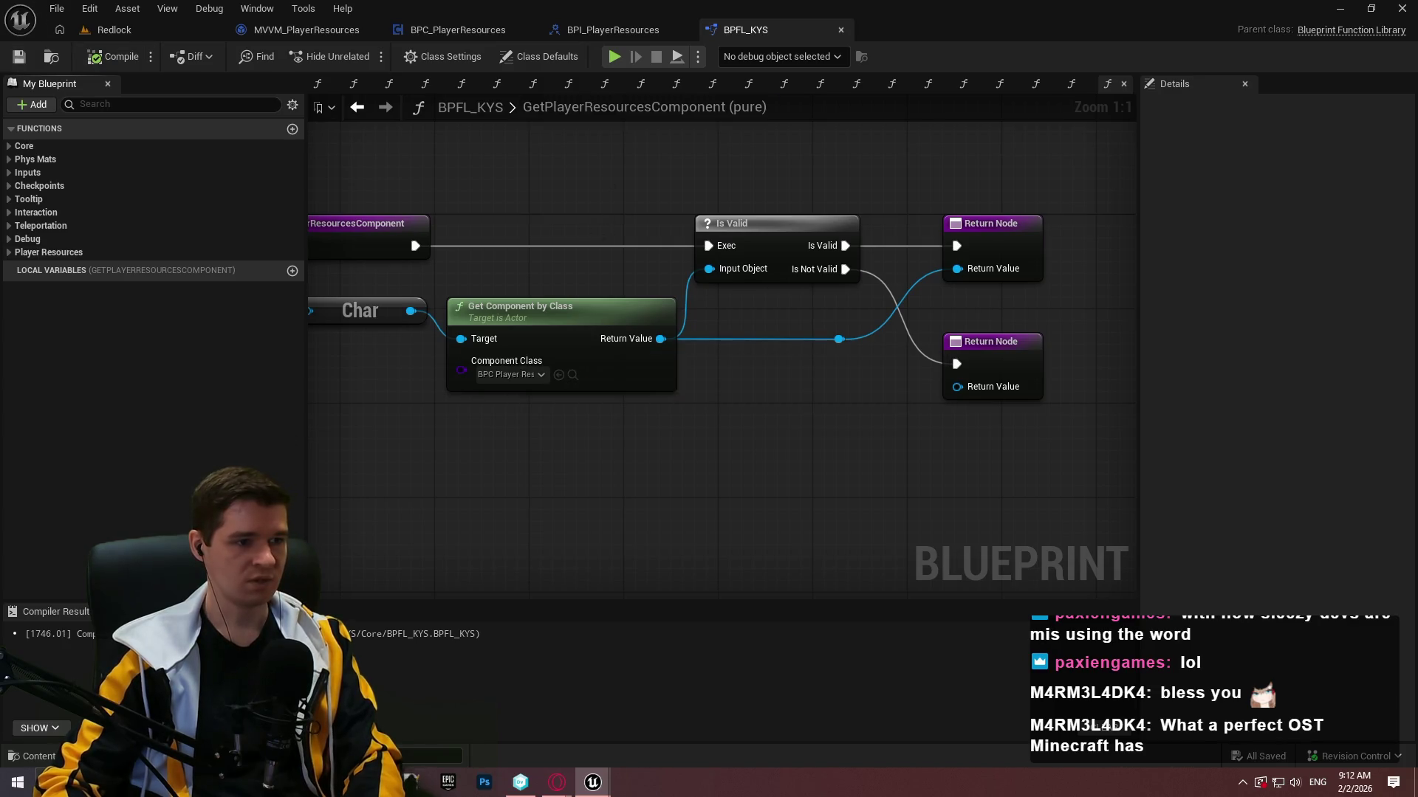
left_click(627, 33)
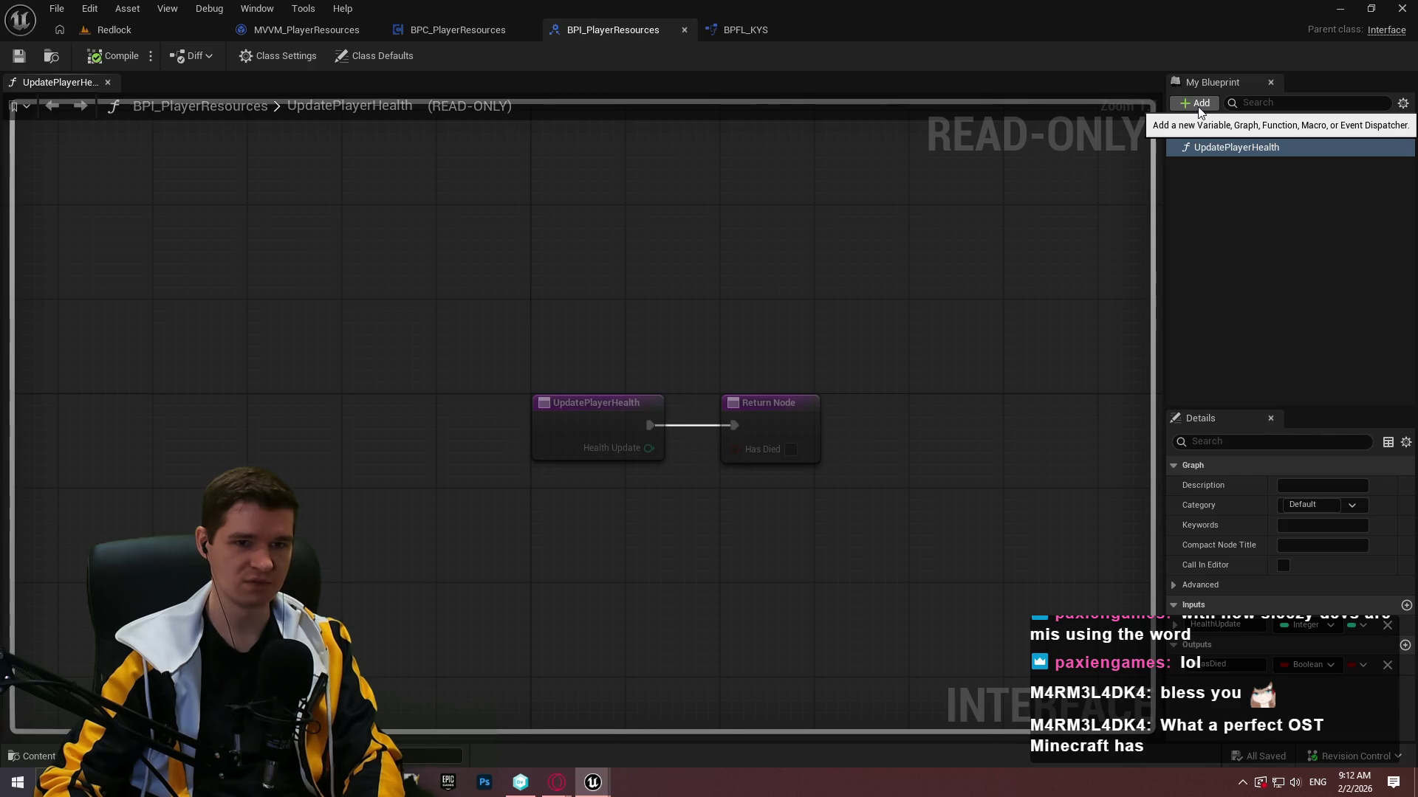
Create interface function GetPlayerHealth with an Integer output named PlayerHealth.
left_click(1199, 111)
left_click(1234, 158)
type("Get")
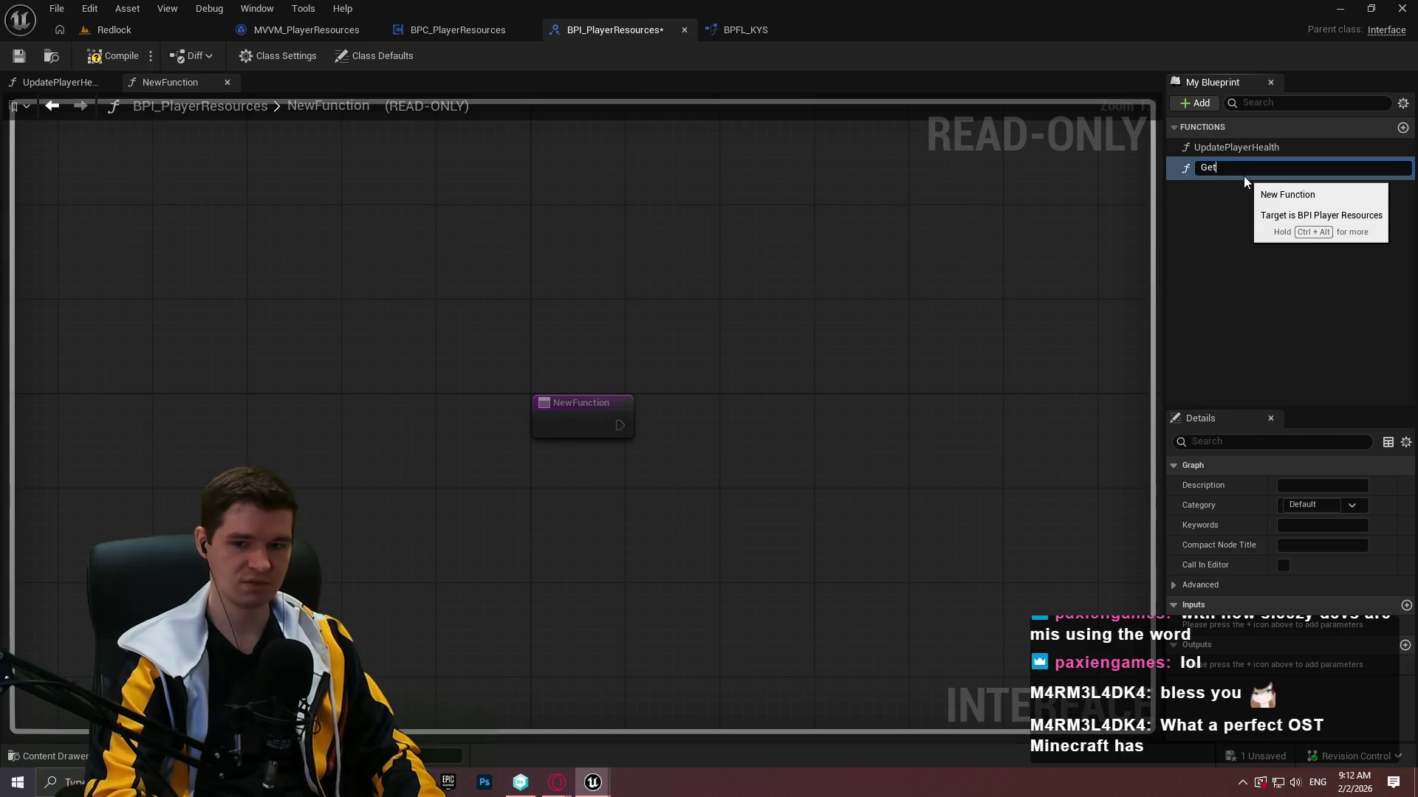
type("PlayerHealth")
key("Return")
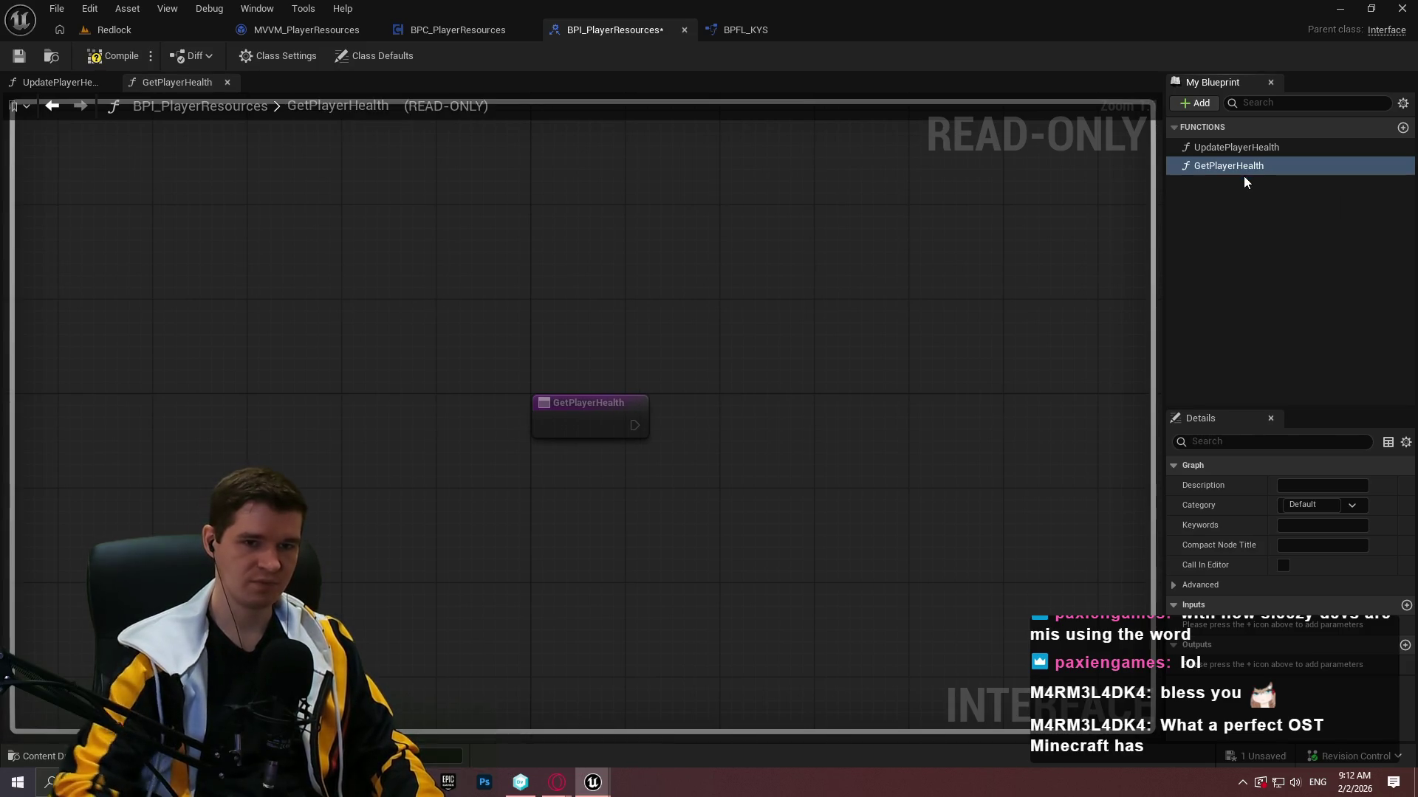
left_click(1406, 644)
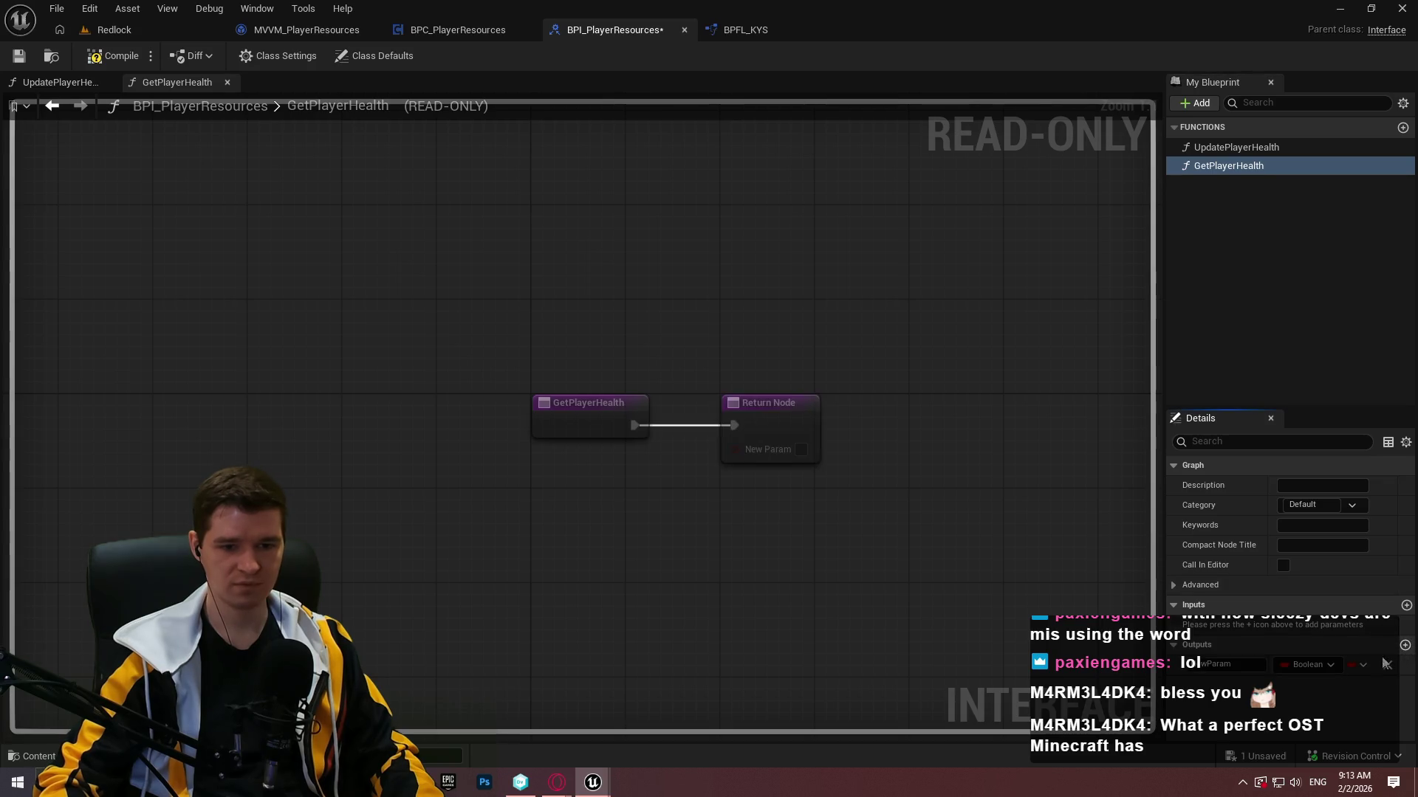
left_click(1309, 664)
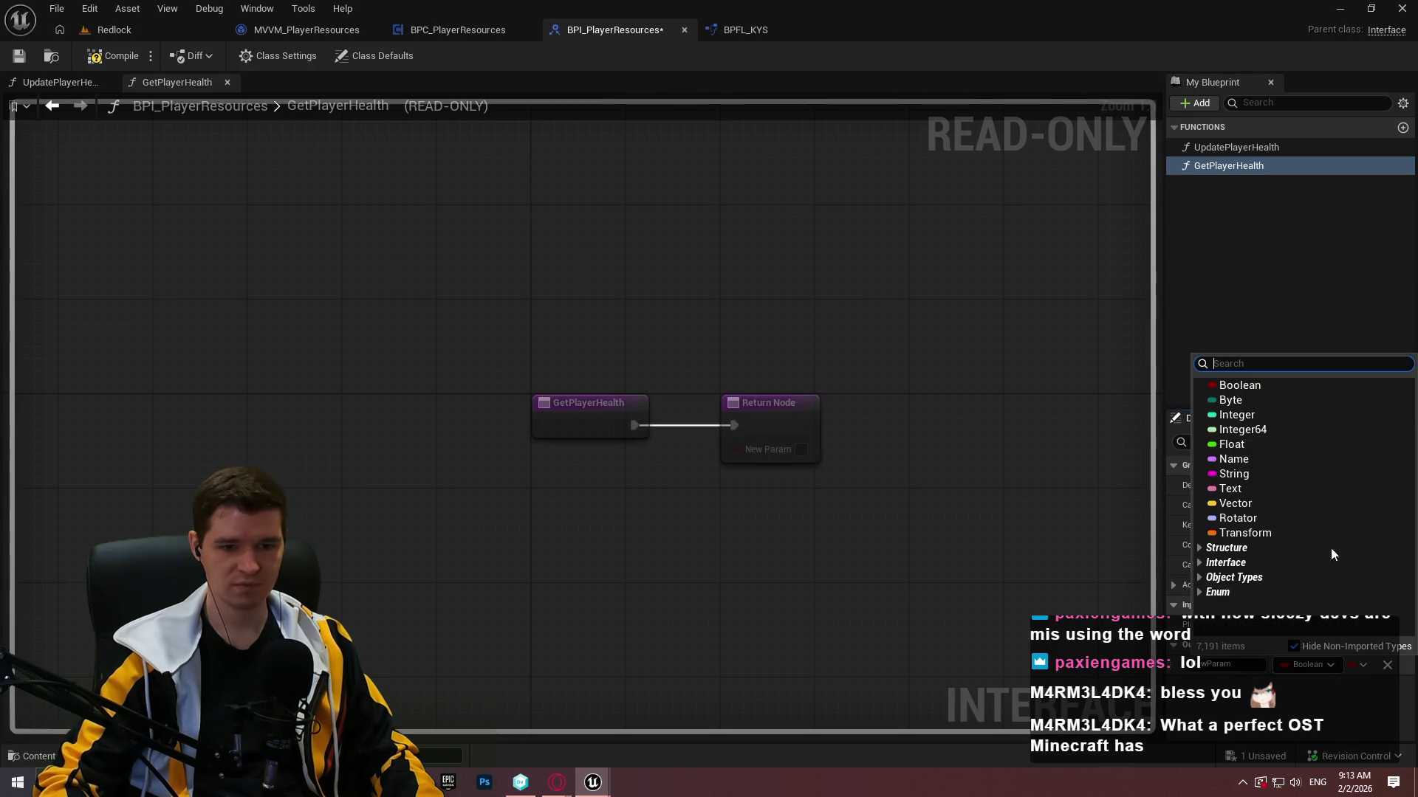
left_click(1262, 417)
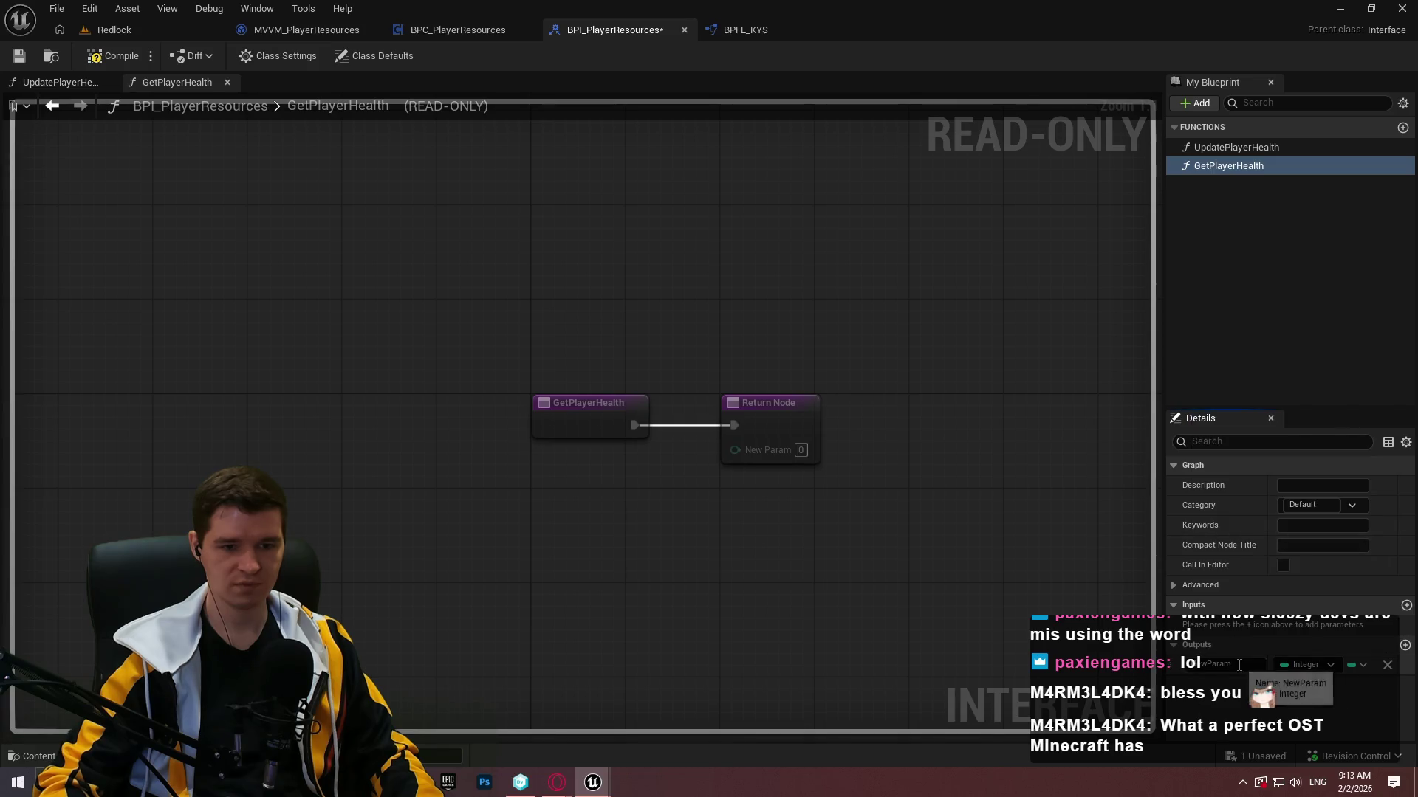
type("PlayerHealt")
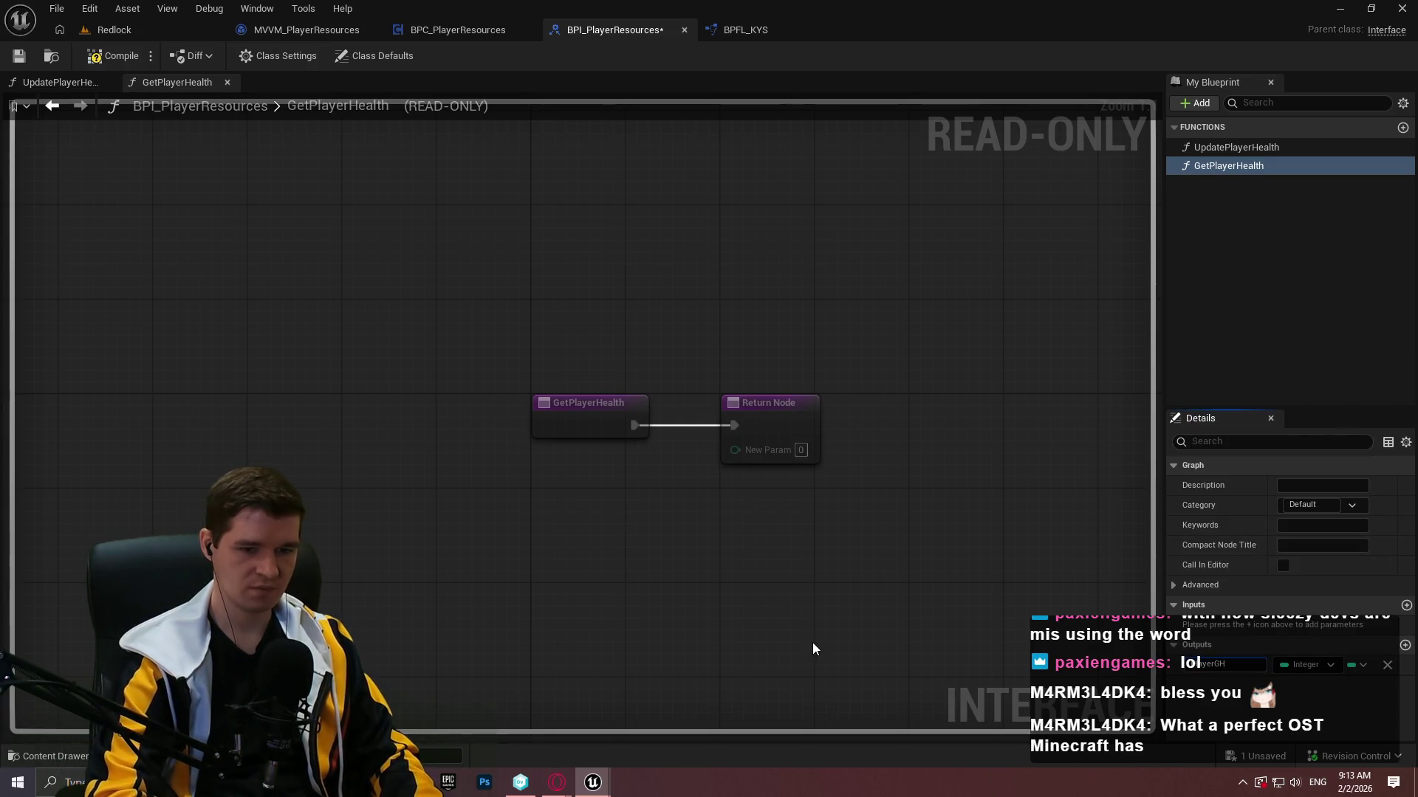
type("h")
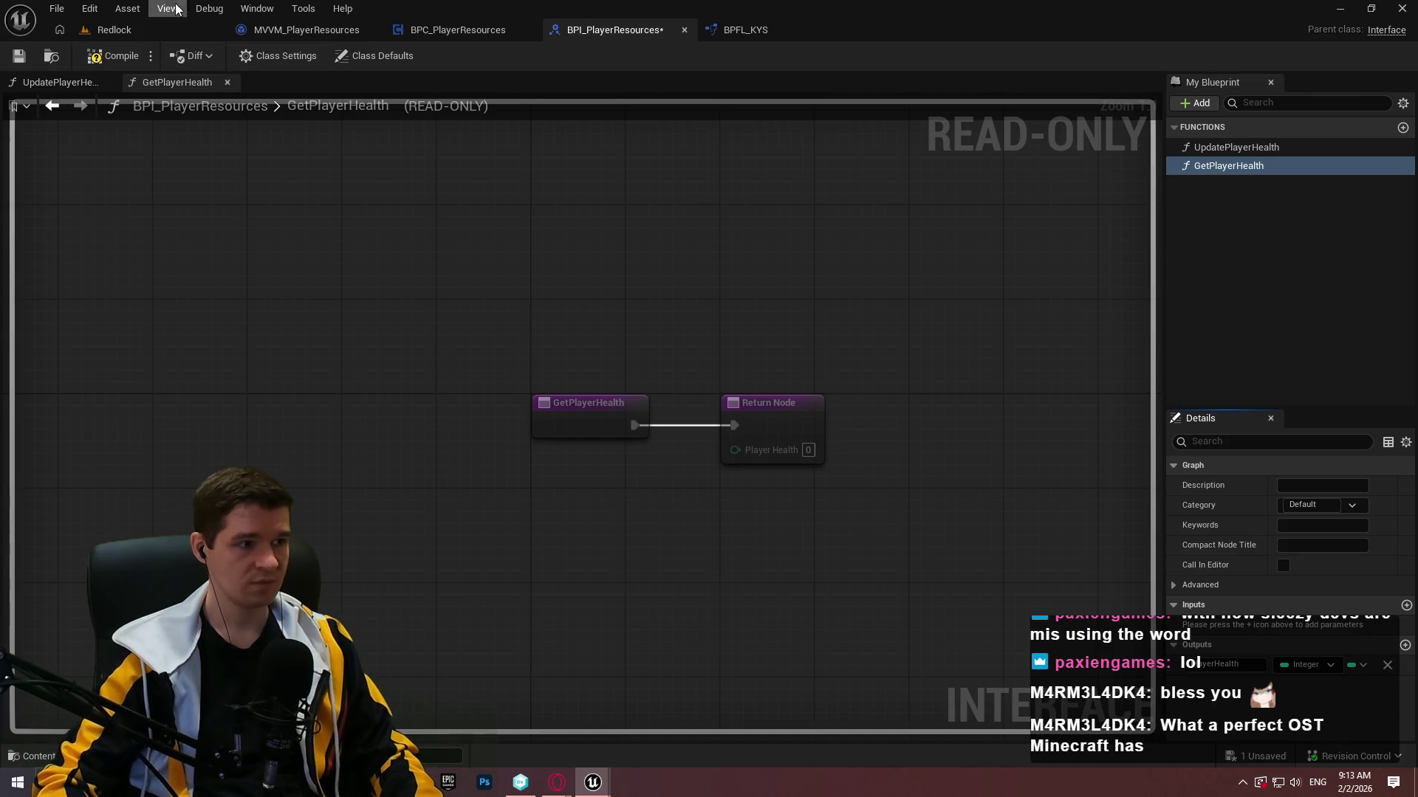
left_click(110, 55)
Compile and save the interface, then open GetPlayerHealth in BPC_PlayerResources.
left_click(19, 57)
left_click(465, 31)
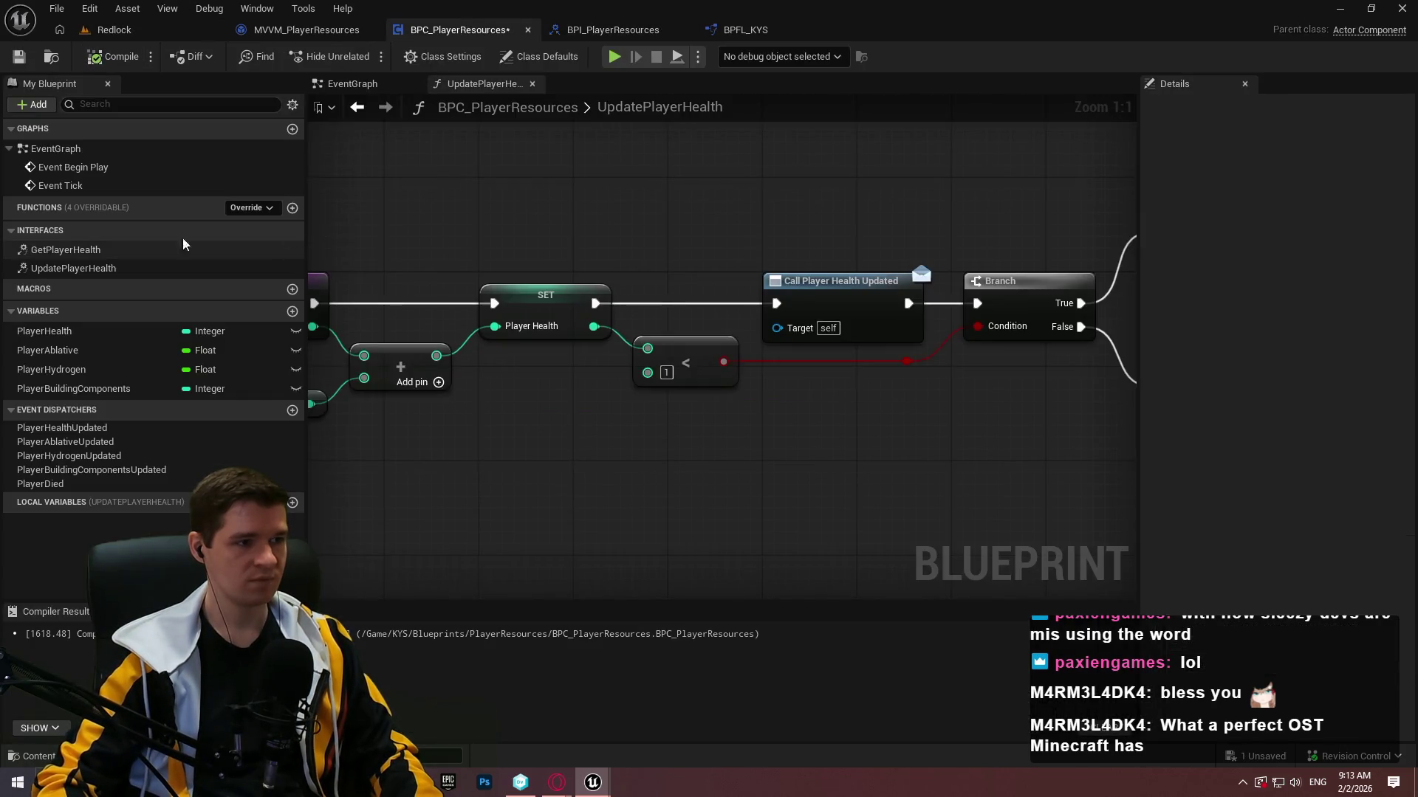
double_click(75, 251)
Return the PlayerHealth variable, compile and save, then switch to MVVM_PlayerResources.
mouse_move(44, 331)
left_mouse_down()
mouse_move(796, 411)
mouse_move(772, 368)
mouse_move(712, 365)
mouse_move(663, 400)
left_mouse_up()
left_click(758, 414)
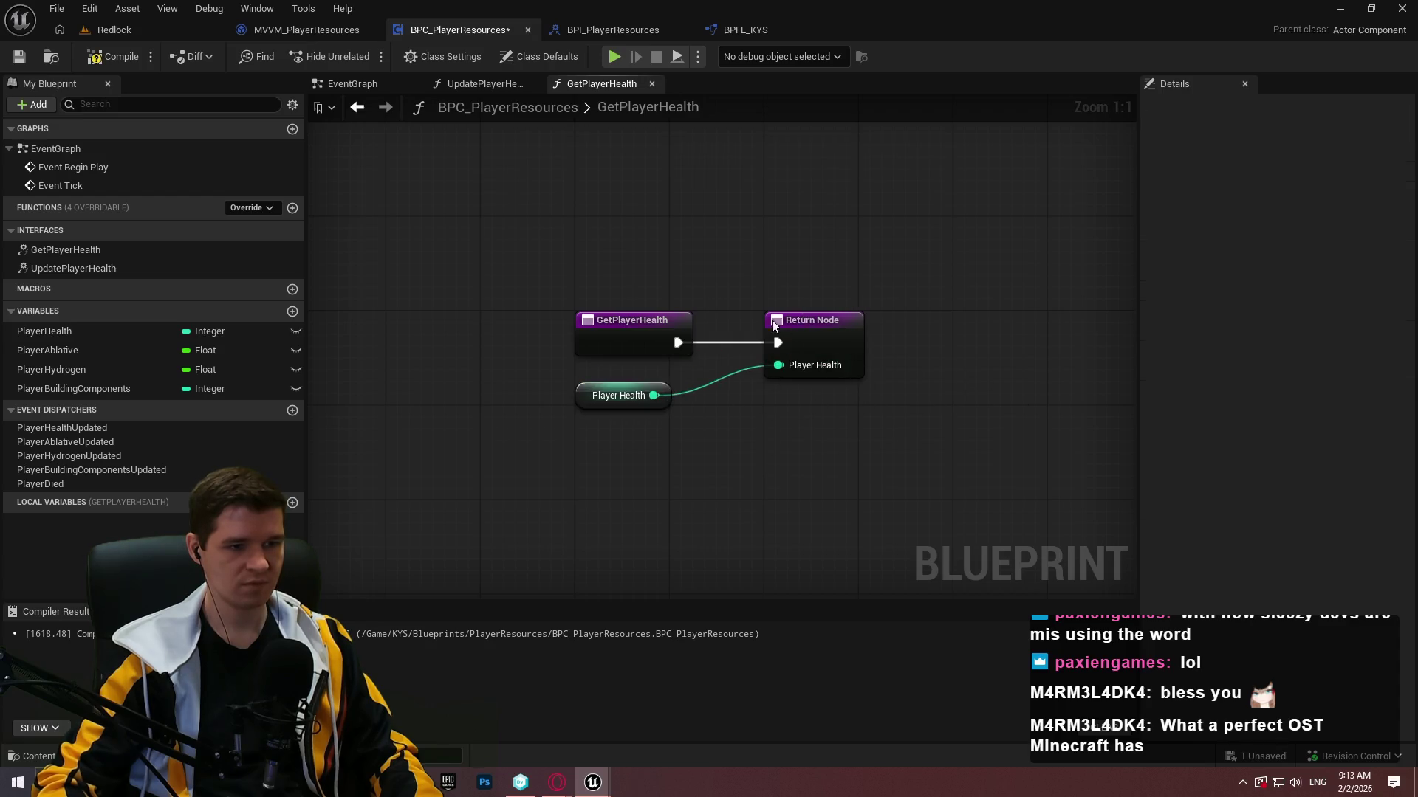
left_click_drag(805, 320, 769, 320)
left_click(751, 484)
left_click(100, 60)
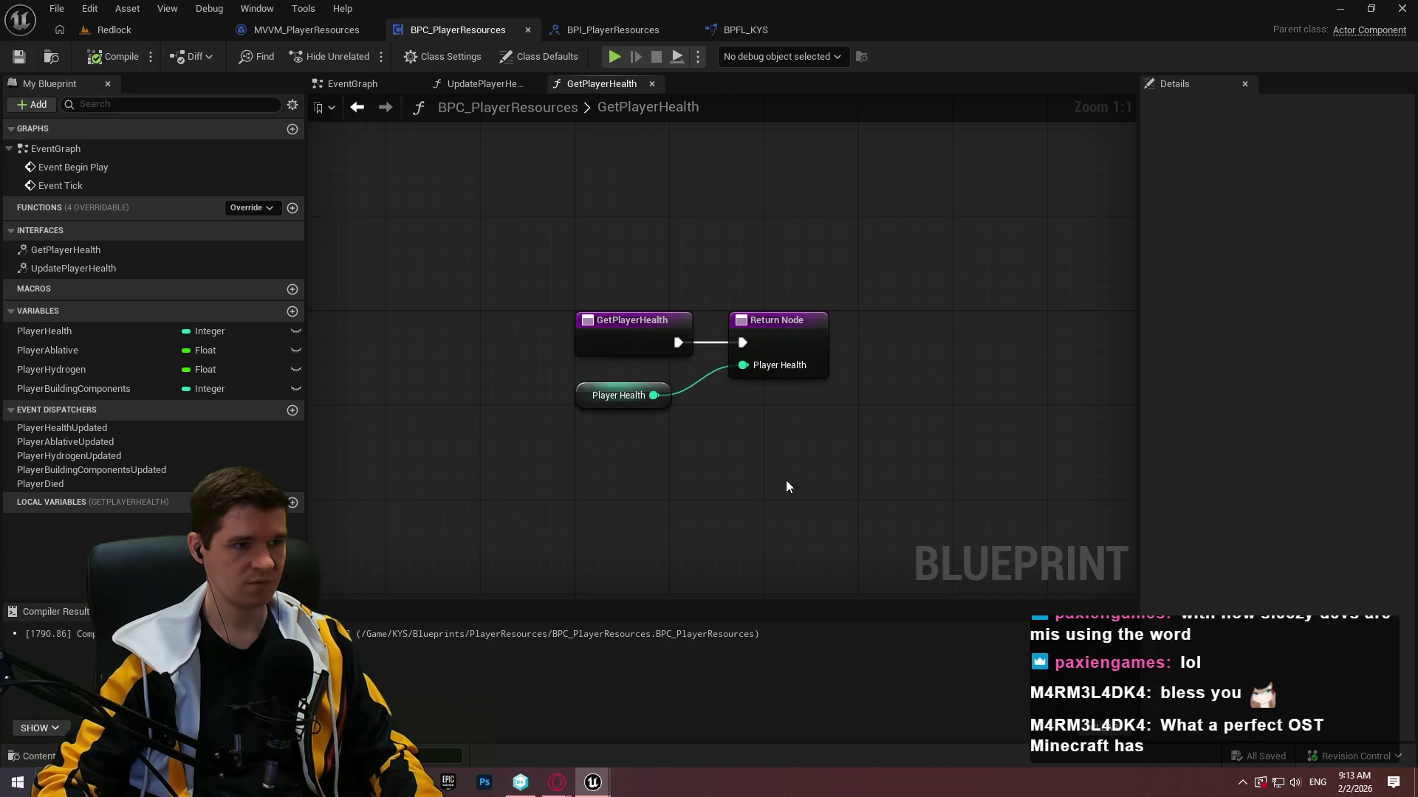
left_click(282, 33)
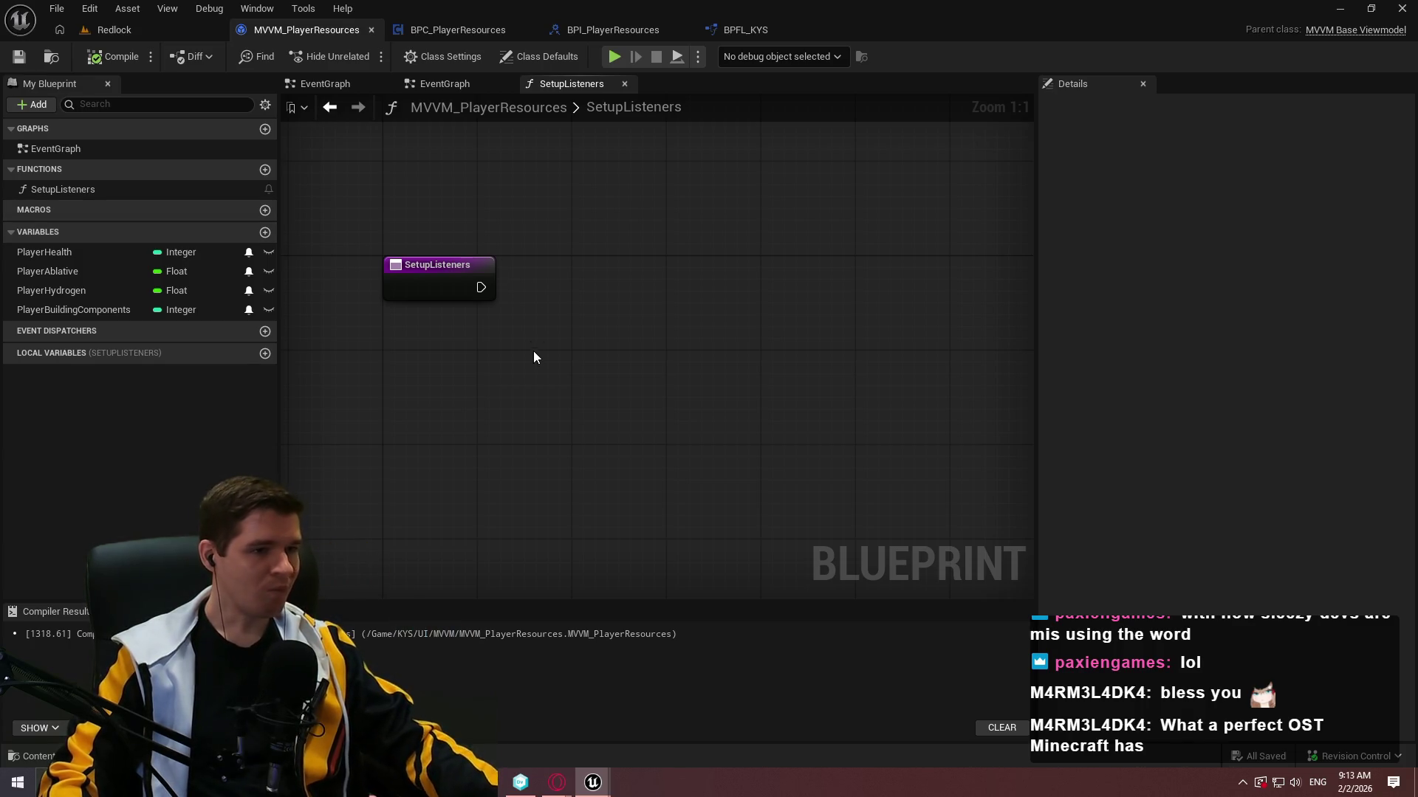
Place a Get Player Resources Component node in SetupListeners and pull actions from its return value.
right_click(503, 328)
type("get p")
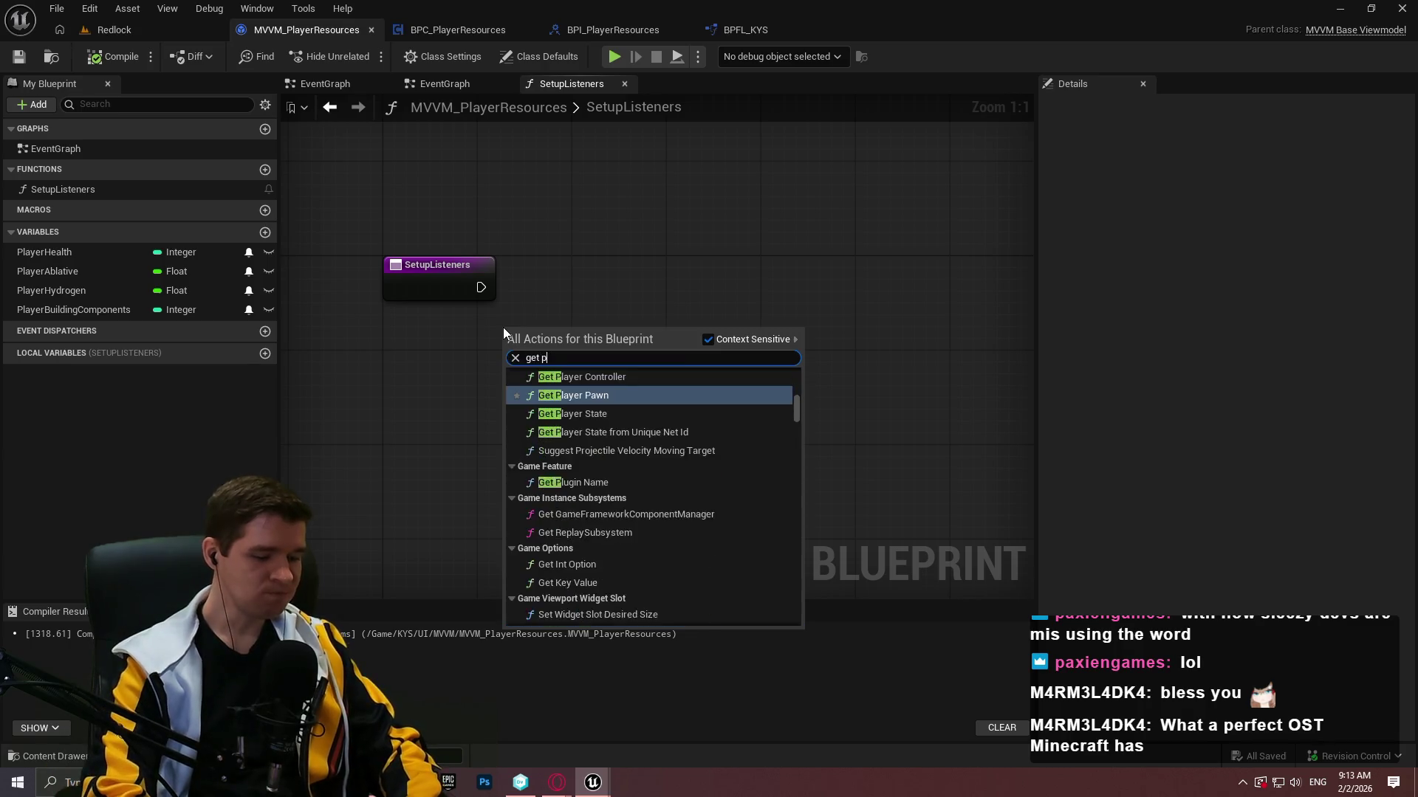
type("layer health")
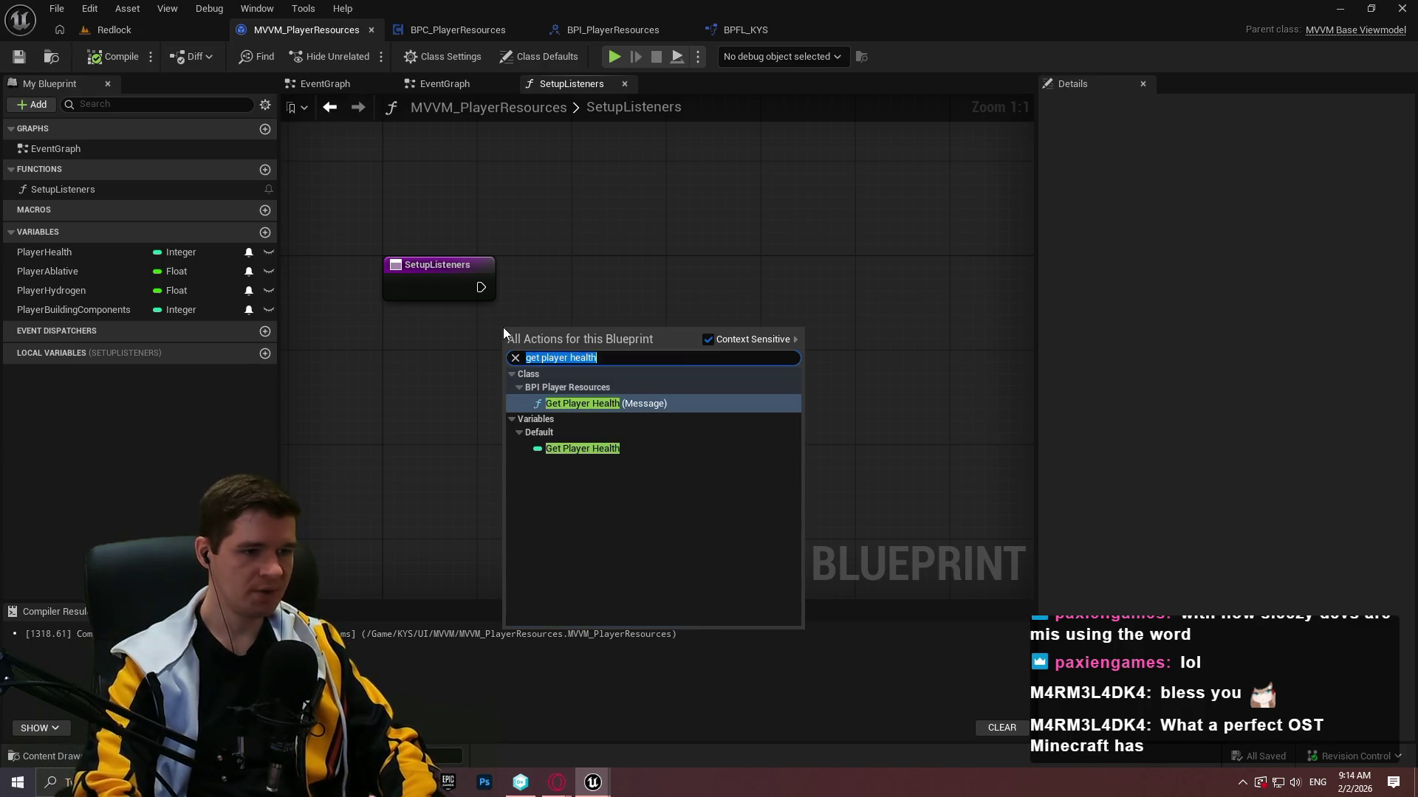
key("BackSpace")
key("BackSpace")
key("BackSpace")
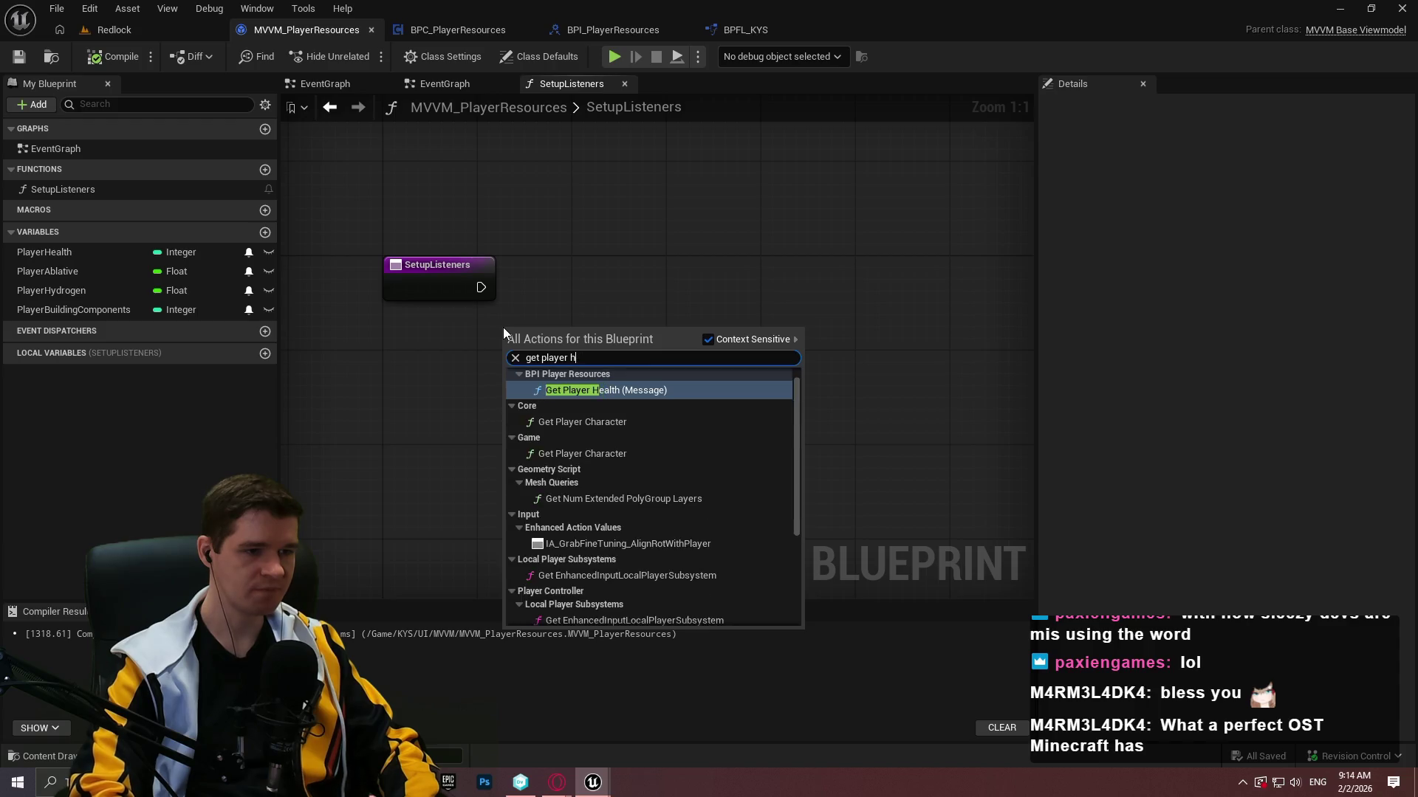
type("res")
key("Return")
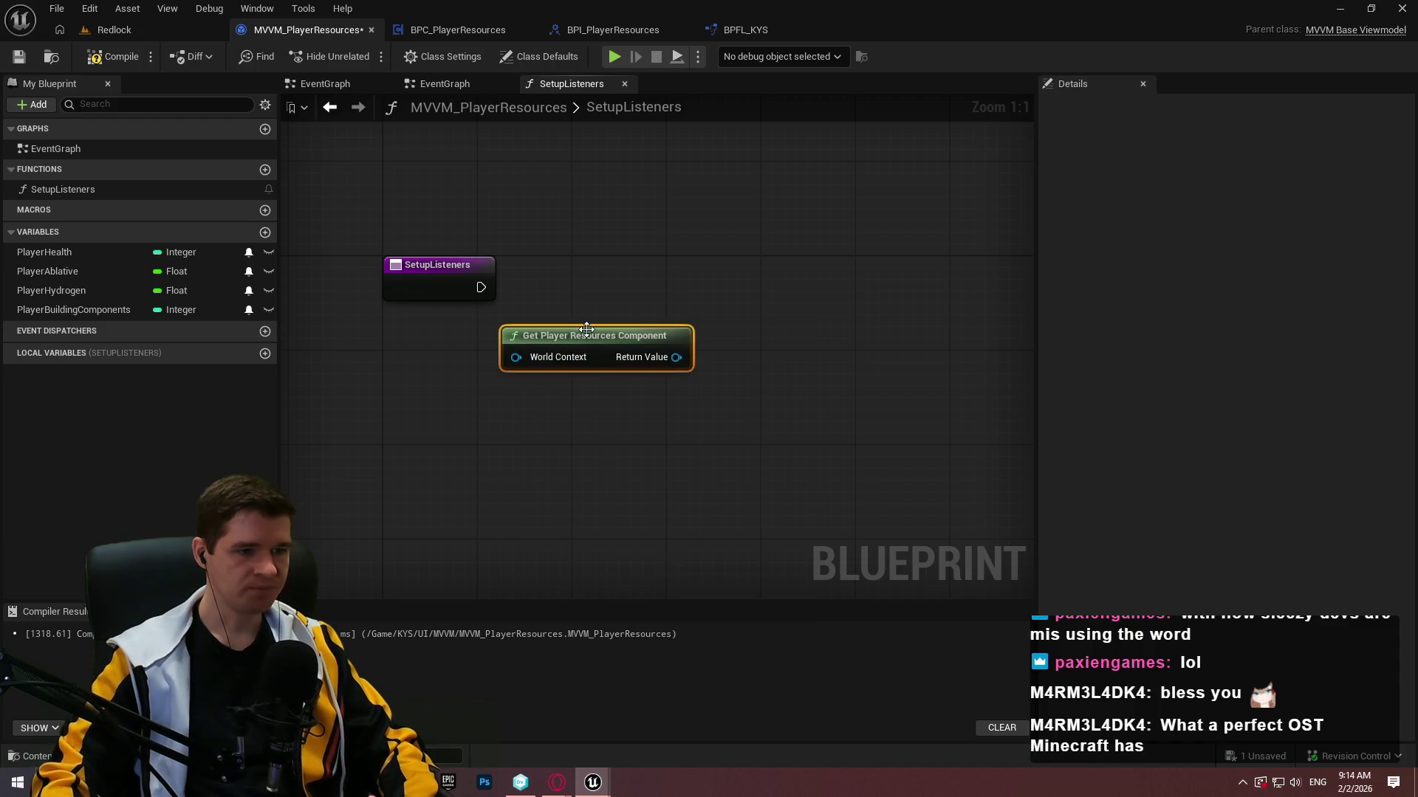
left_click_drag(581, 333, 510, 358)
left_click_drag(604, 382, 701, 322)
Add Bind Event to Player Health Updated, wired from SetupListeners, then compile and save.
type("b")
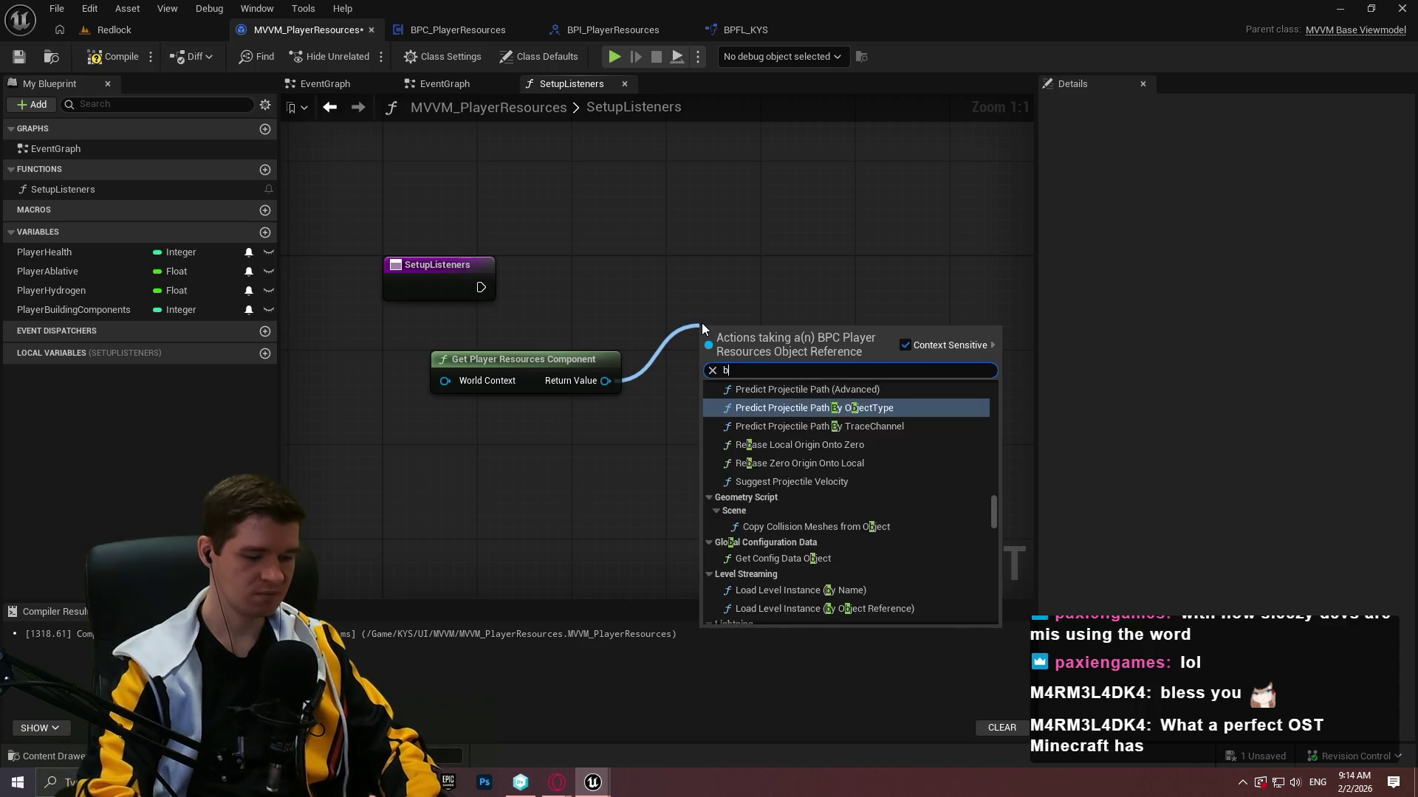
type("ind event to pla")
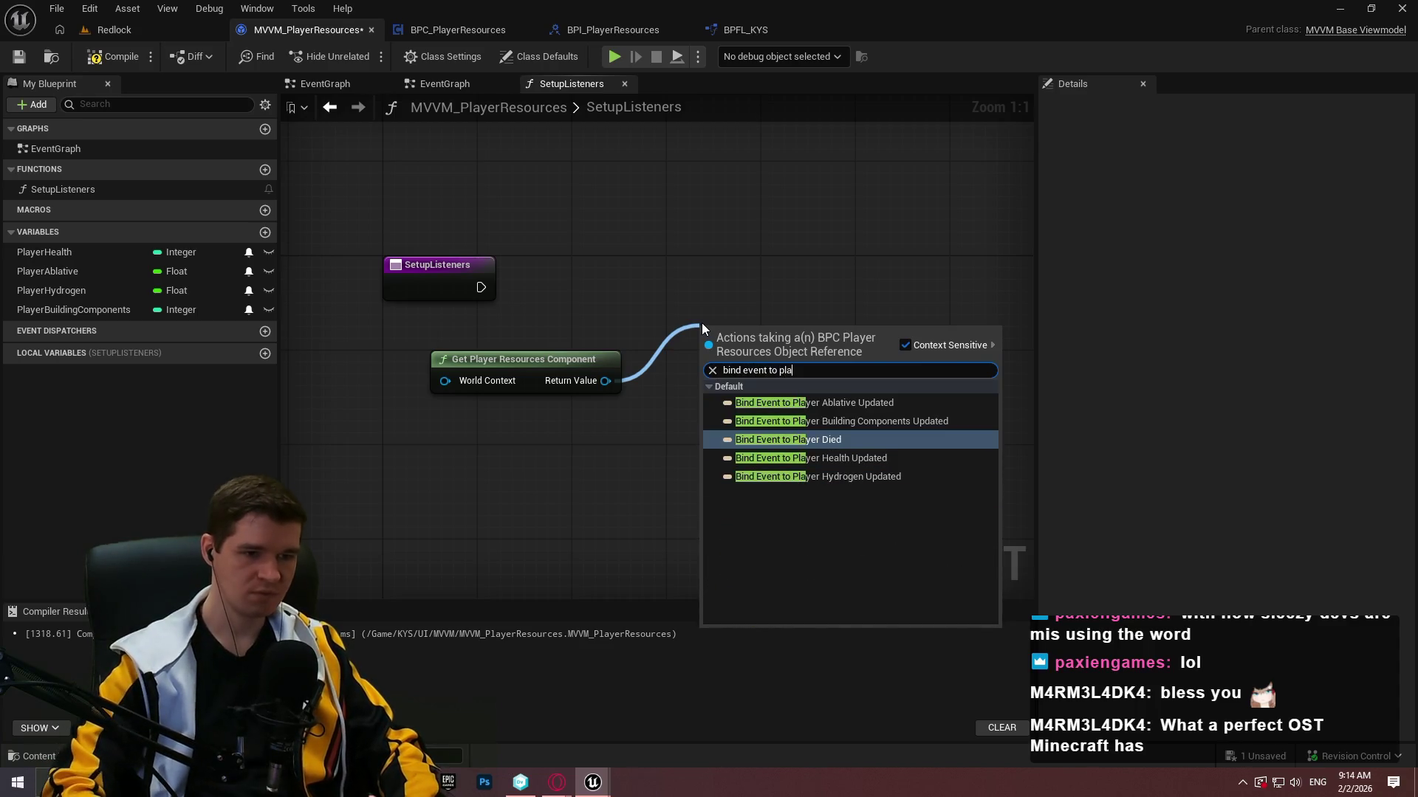
key("Return")
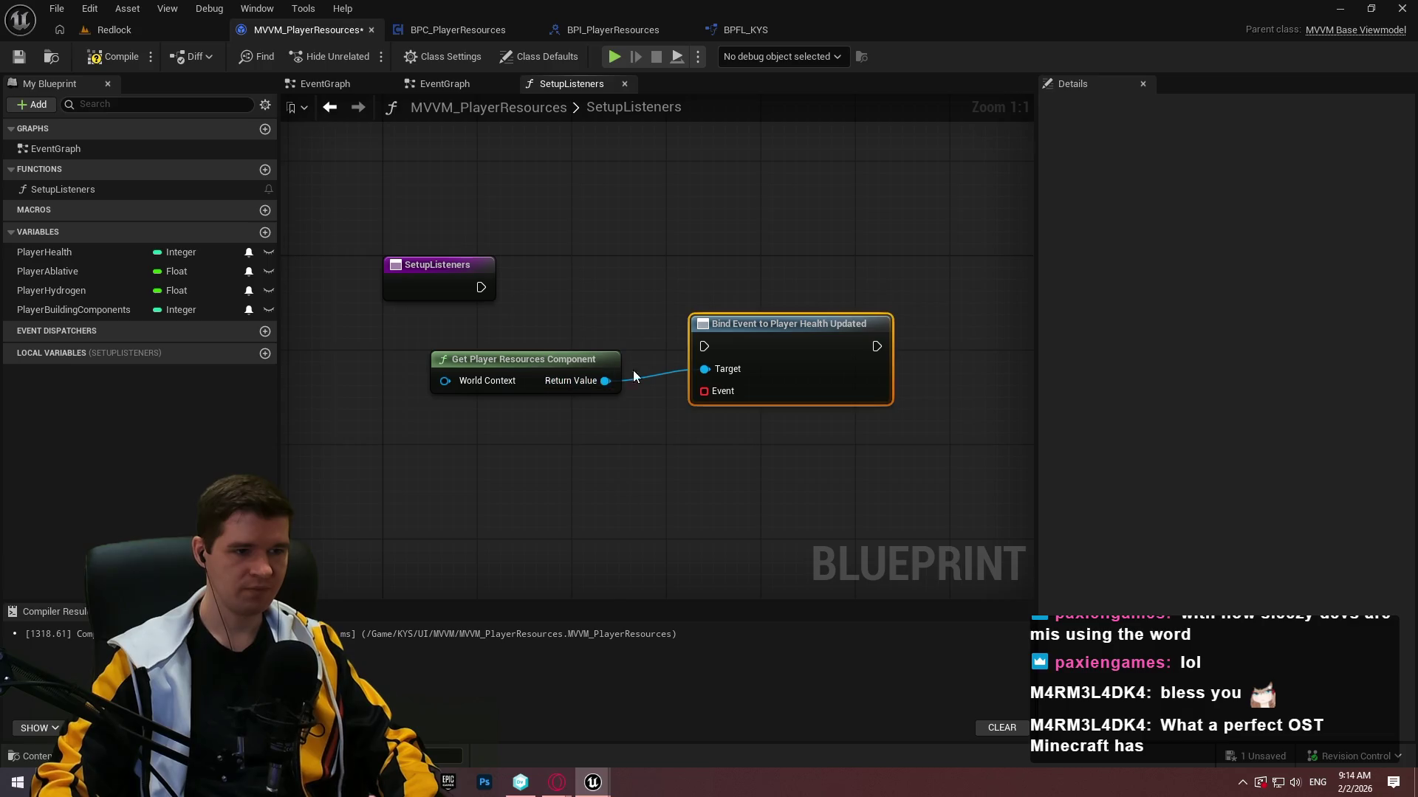
left_click_drag(704, 346, 481, 287)
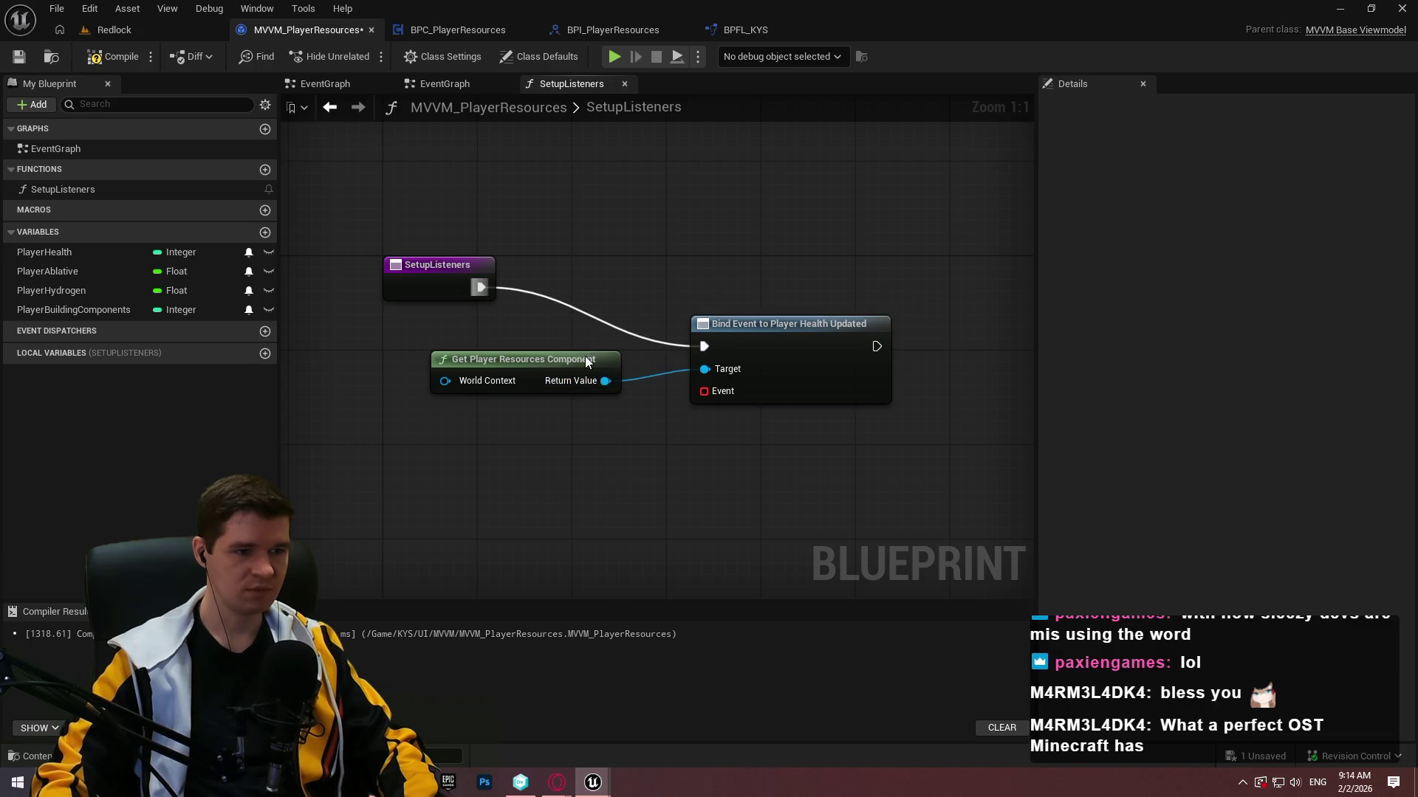
left_click_drag(586, 355, 539, 355)
mouse_move(757, 316)
left_mouse_down()
mouse_move(715, 245)
mouse_move(696, 251)
mouse_move(677, 295)
left_mouse_up()
left_click(689, 463)
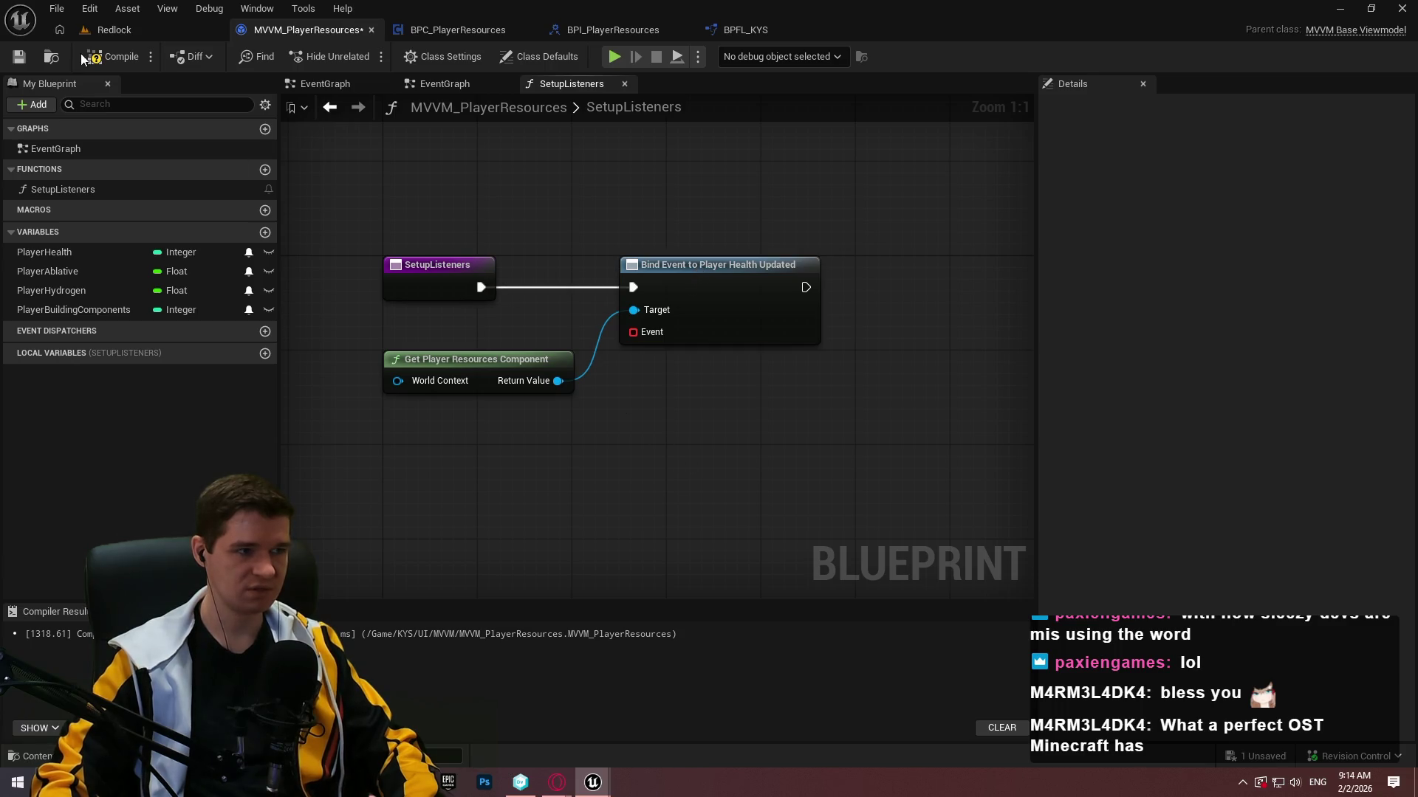
left_click(112, 57)
left_click(18, 57)
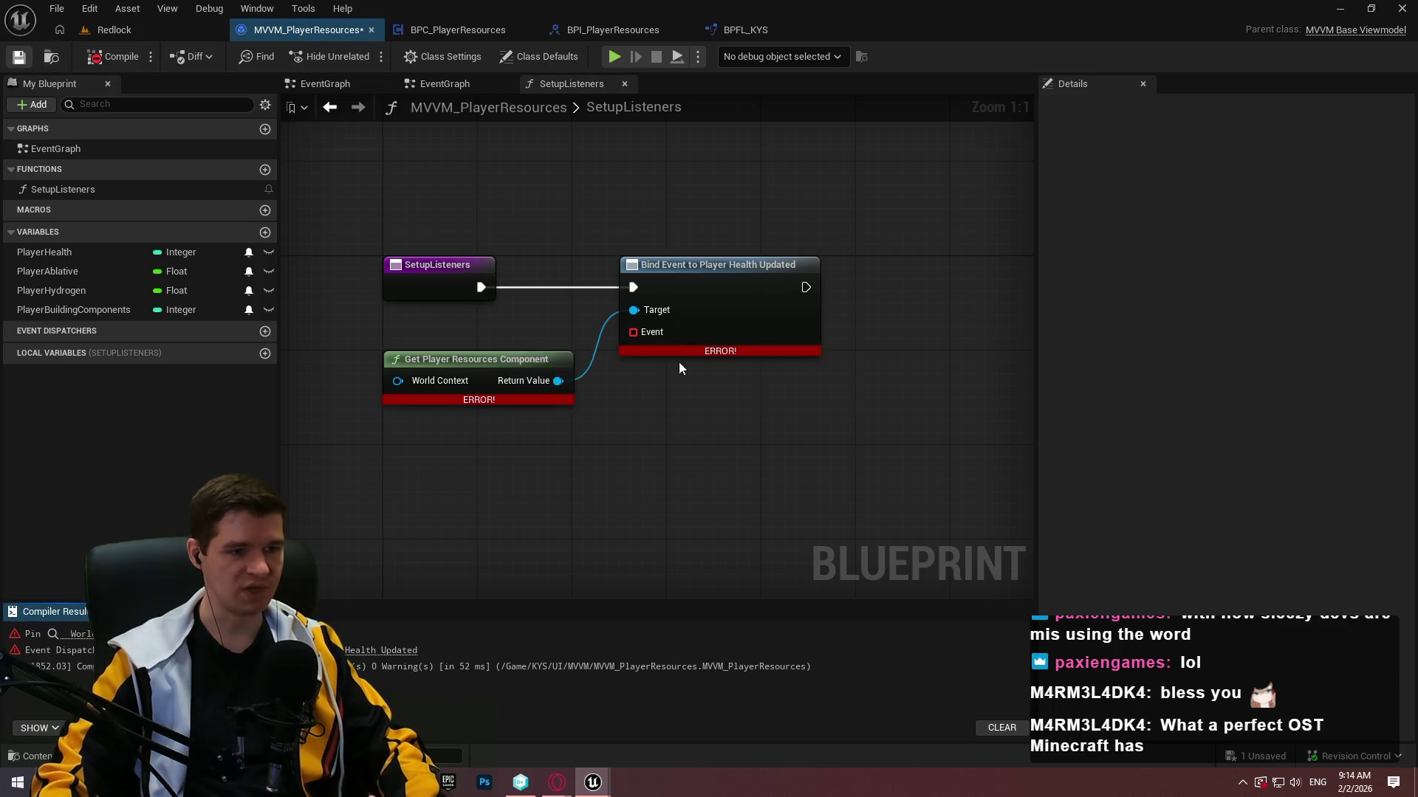
Feed the bind node's Event pin with a Create Event node.
left_click_drag(633, 332, 609, 451)
type("create")
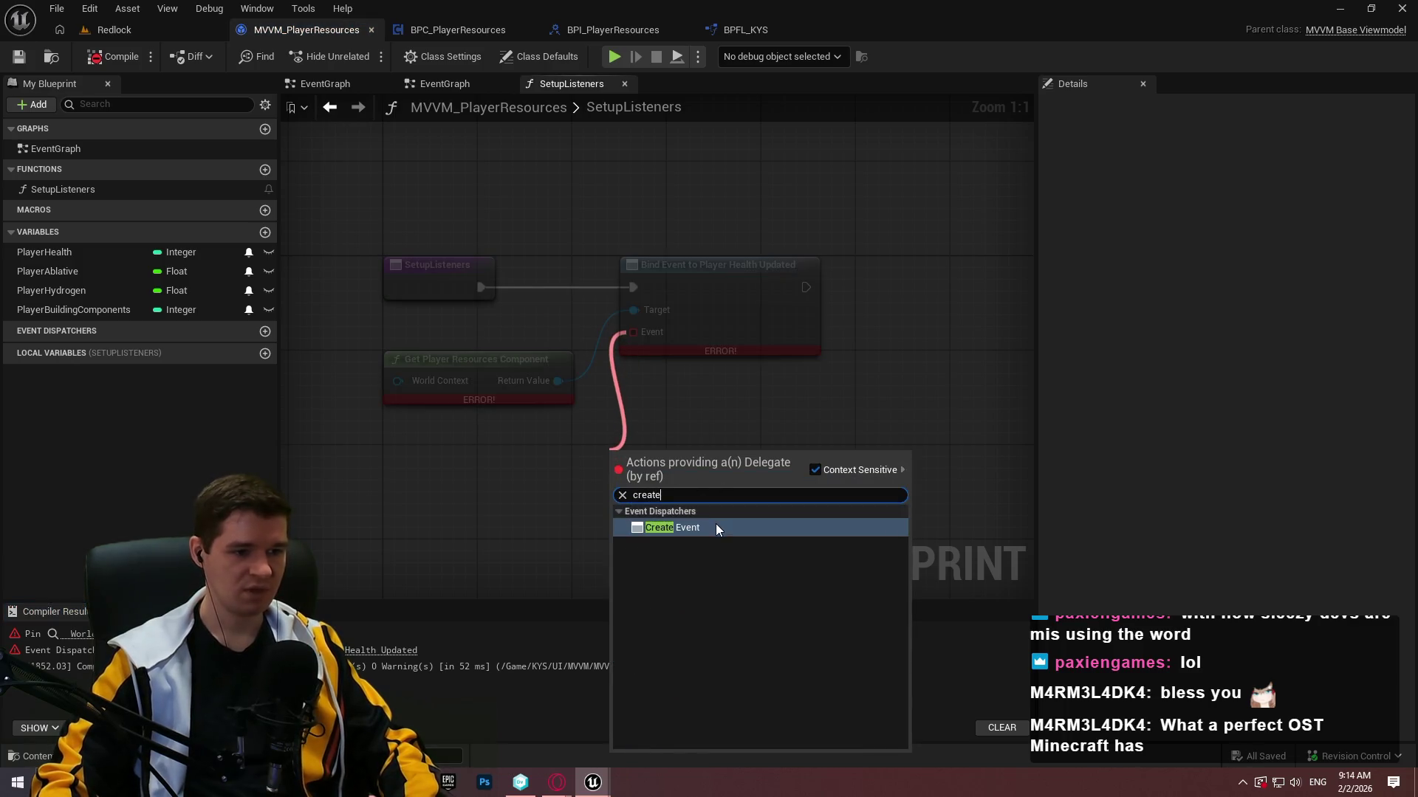
left_click(716, 525)
left_click(648, 523)
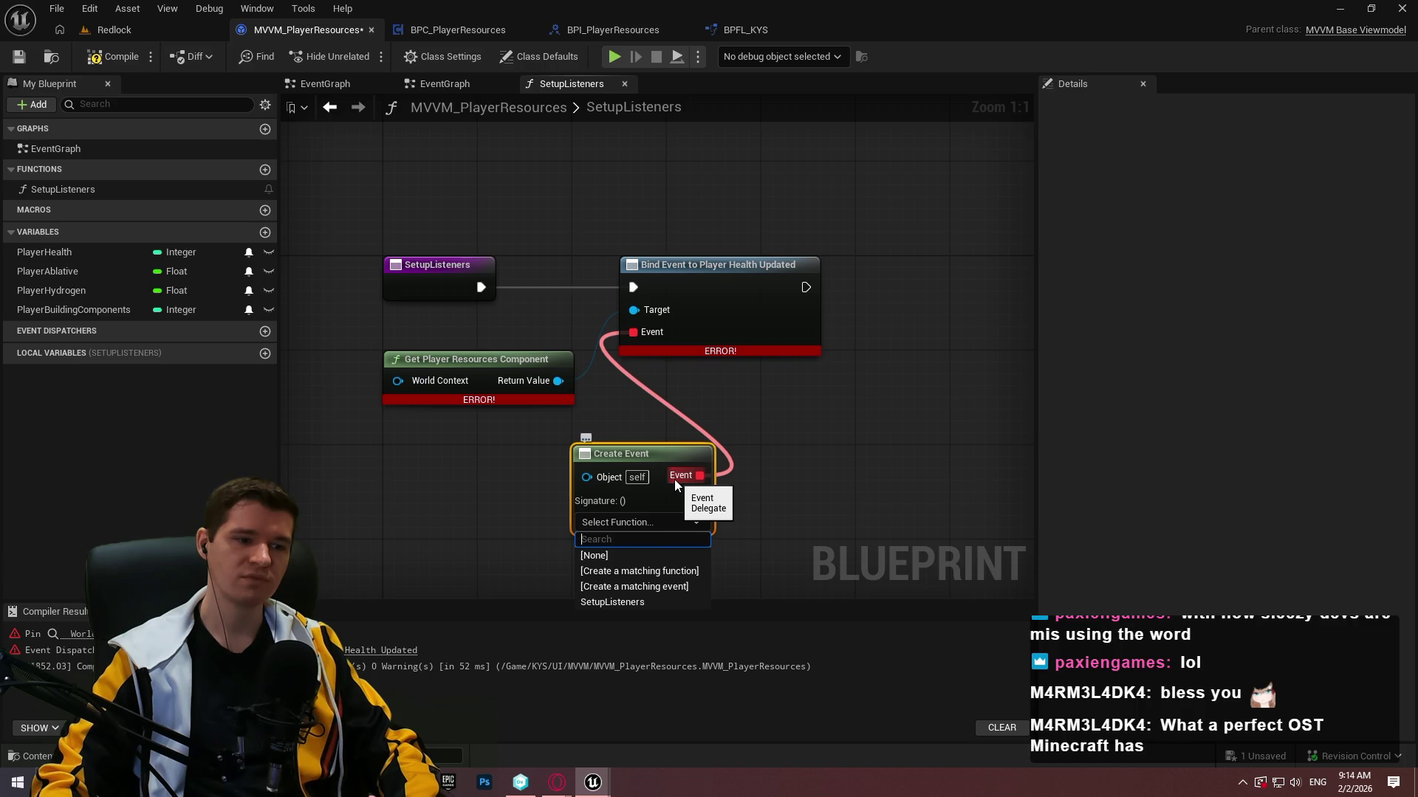
Create a matching function for the event and name it UpdatePlayerHealth.
left_click(686, 572)
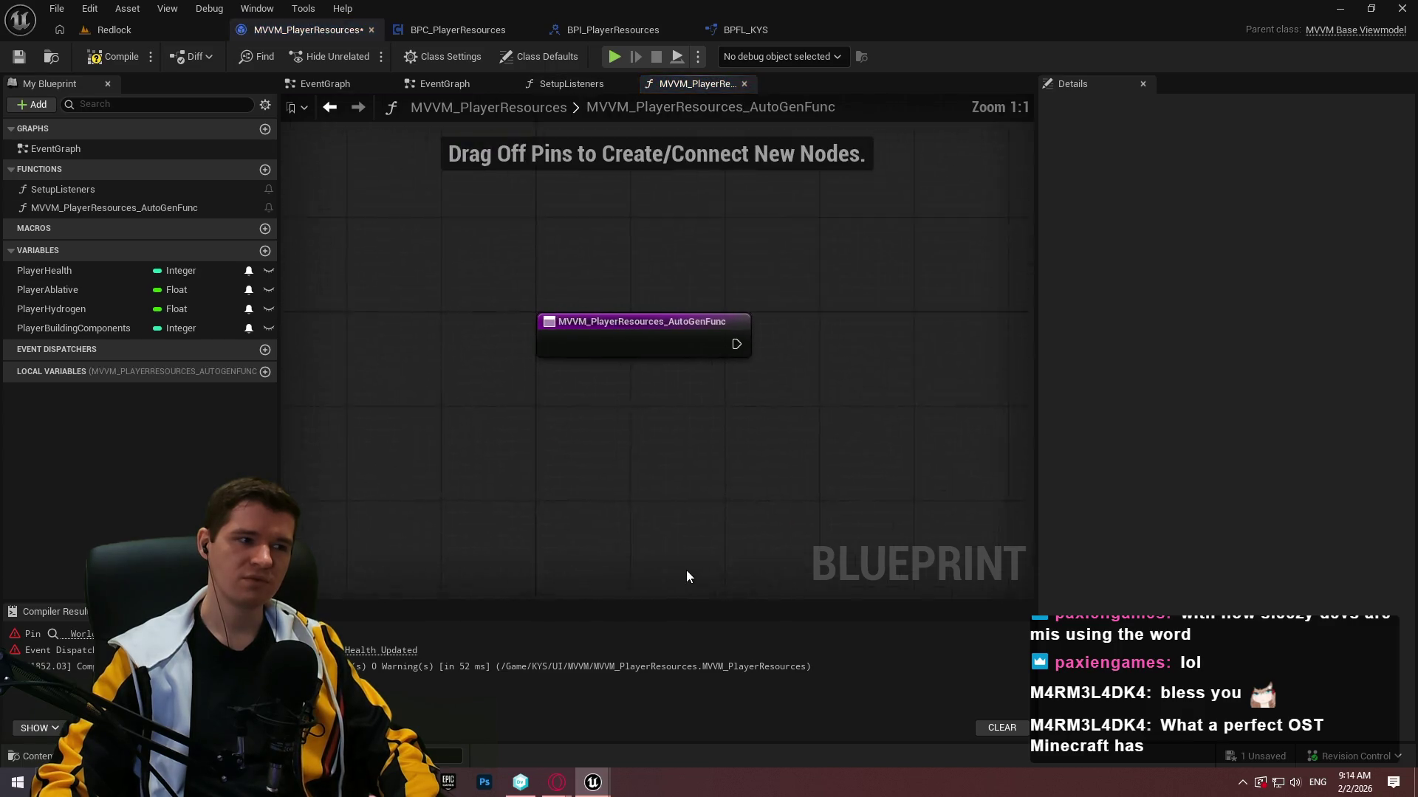
left_click(135, 207)
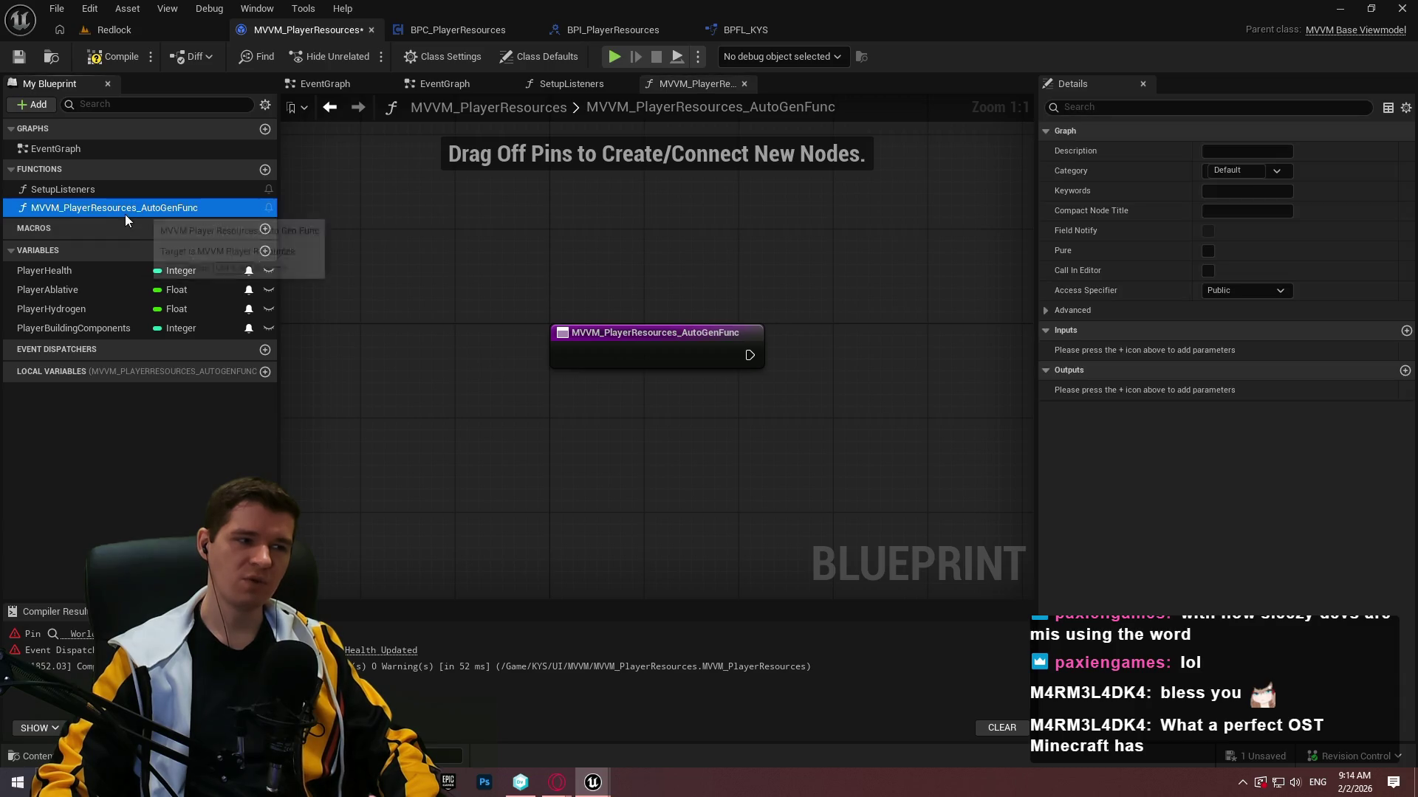
left_click(109, 205)
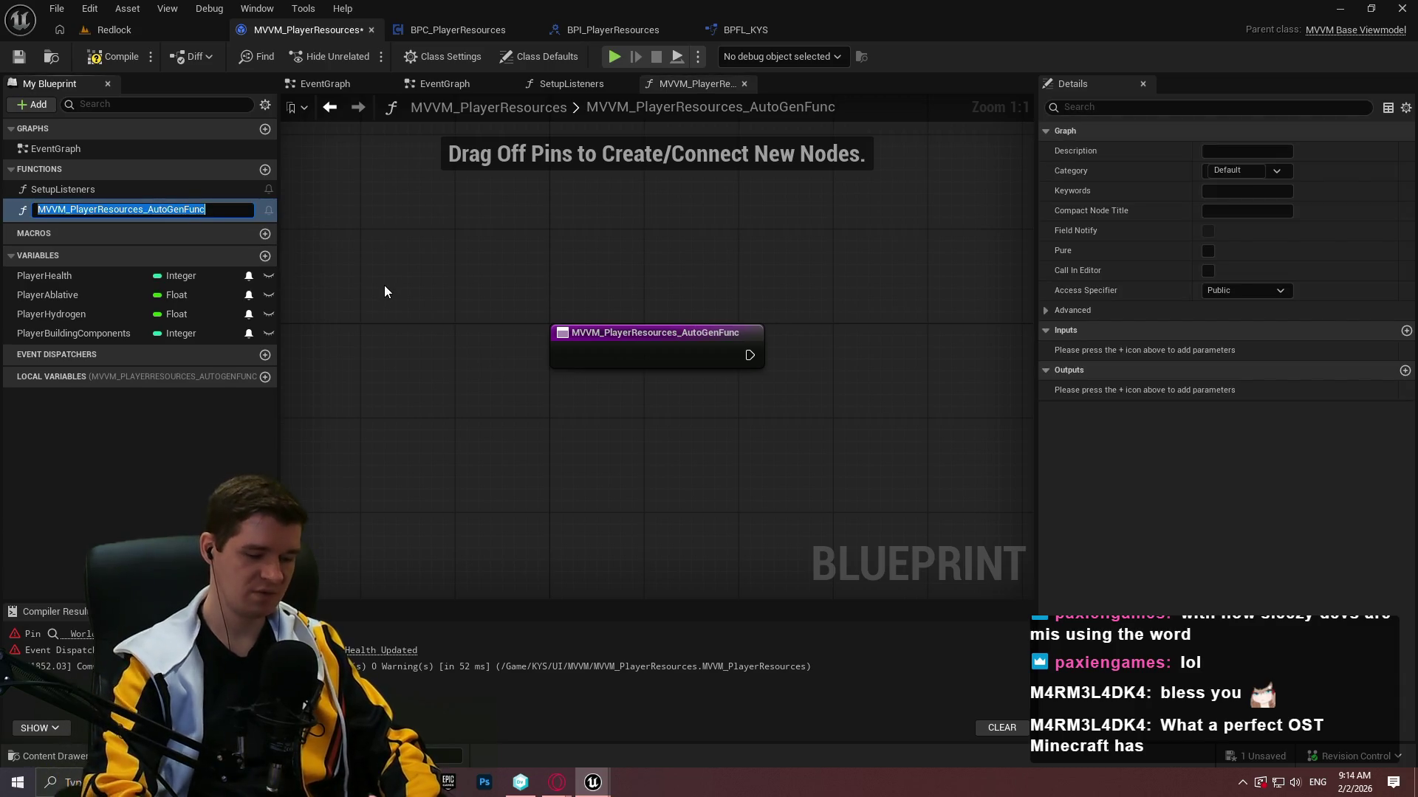
type("Upda")
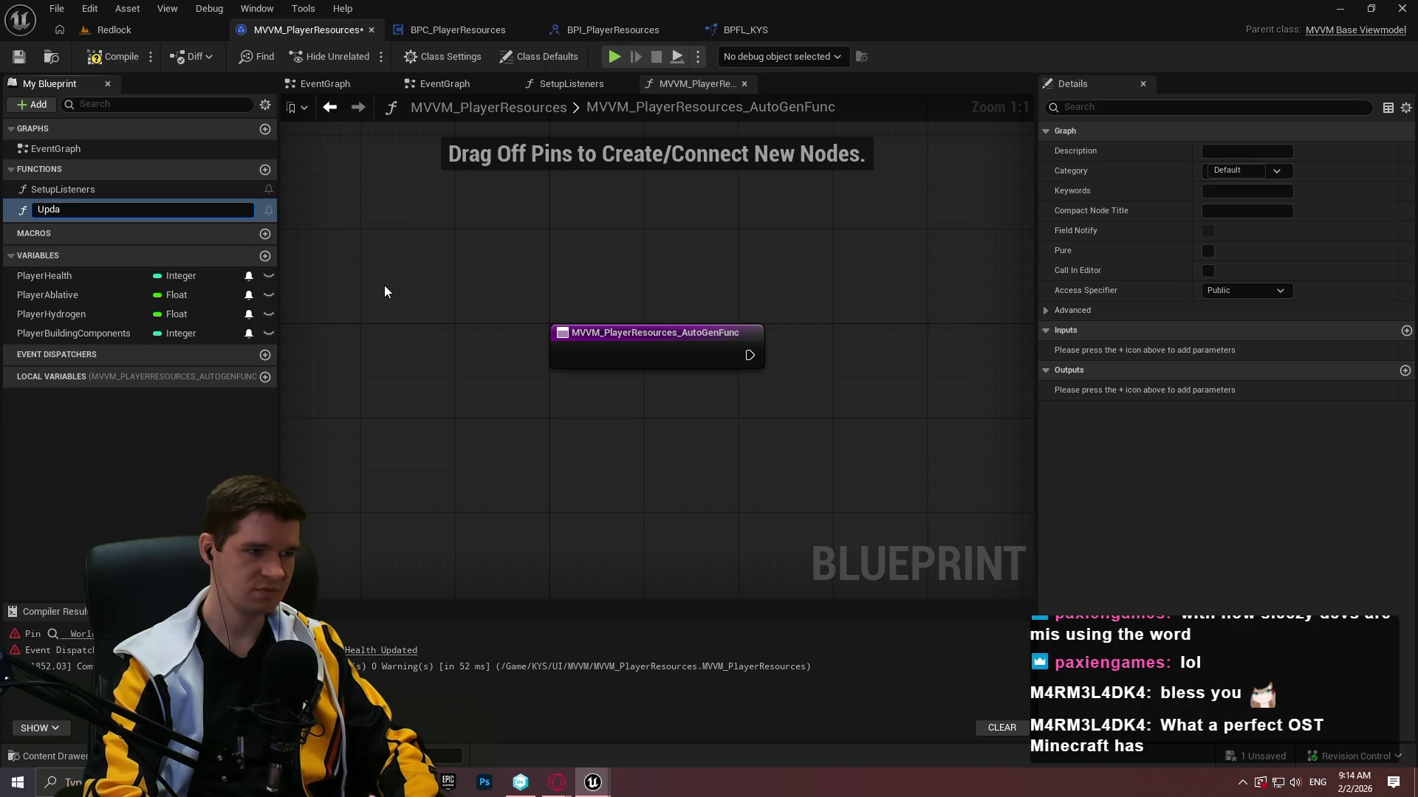
type("tePlayerHealth")
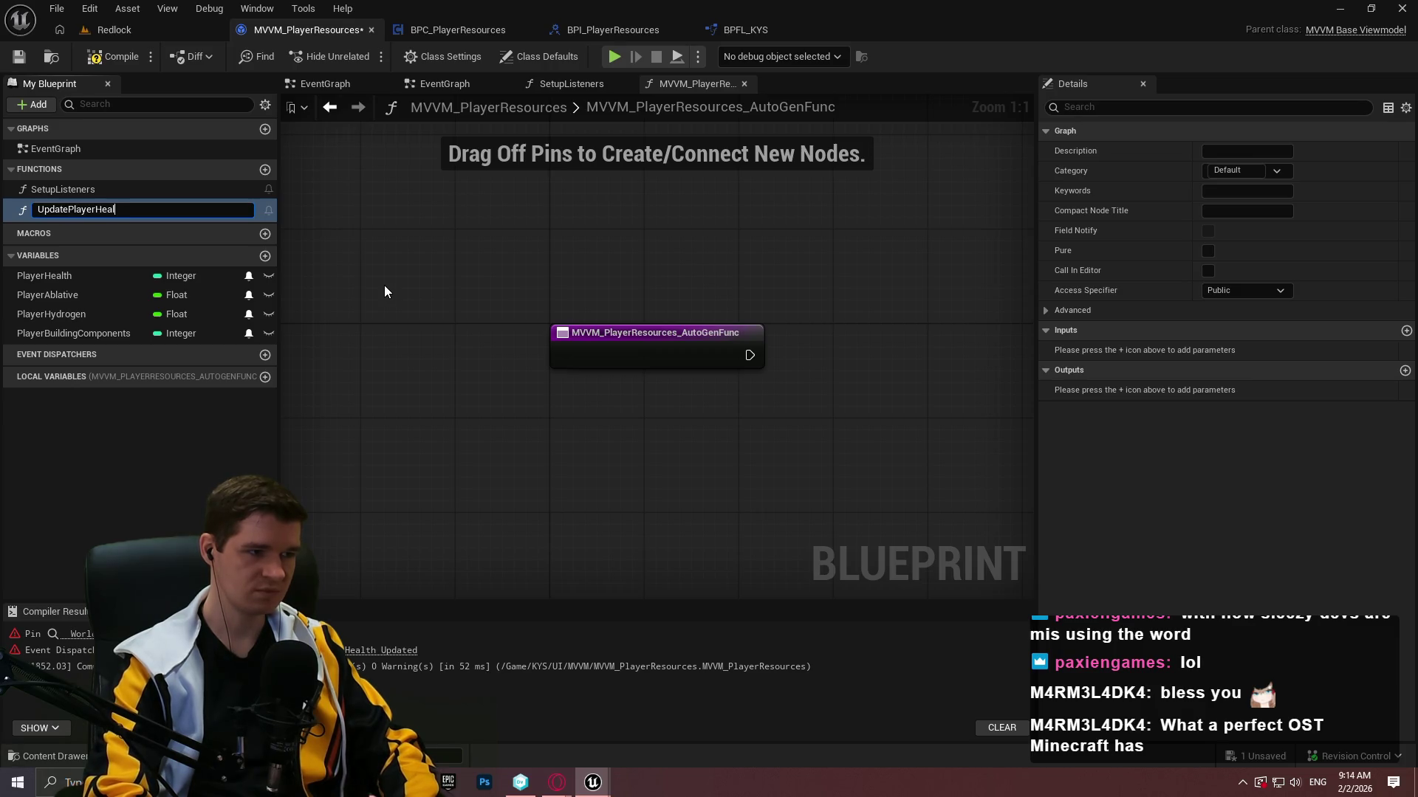
key("Return")
Place a SET w/ Broadcast PlayerHealth node, compile and save, and return to SetupListeners.
left_click_drag(384, 291, 233, 285)
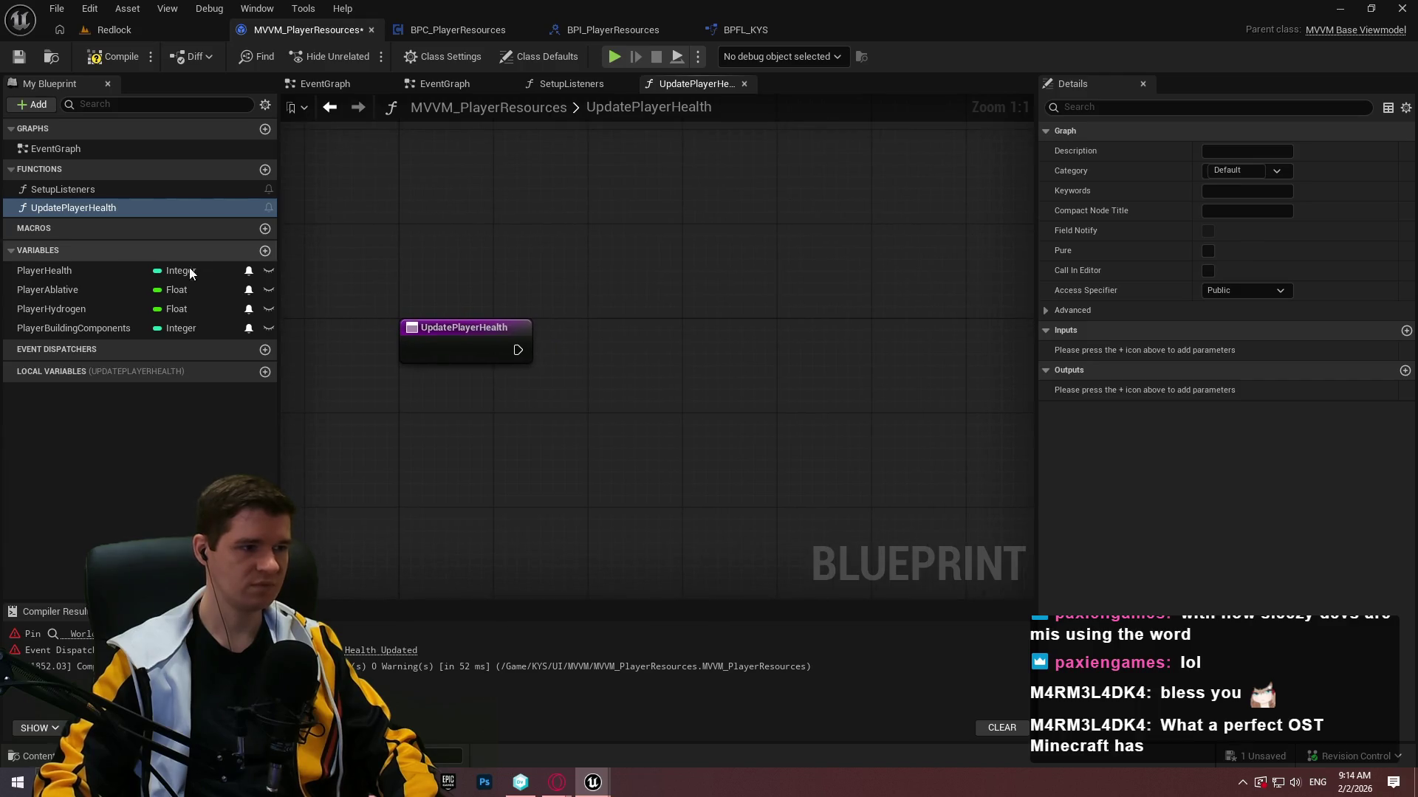
mouse_move(44, 271)
left_mouse_down()
mouse_move(600, 305)
mouse_move(573, 286)
left_mouse_up()
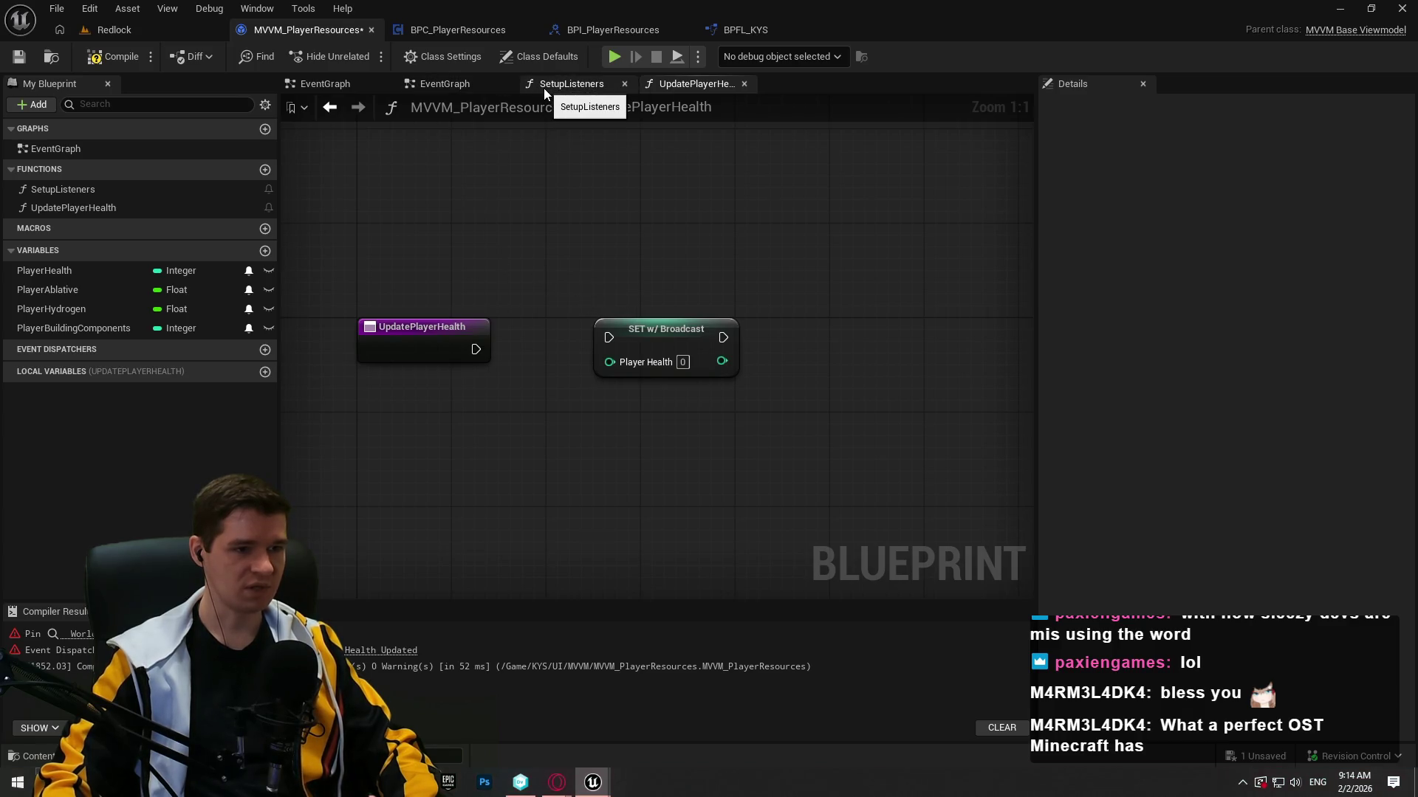
left_click(113, 56)
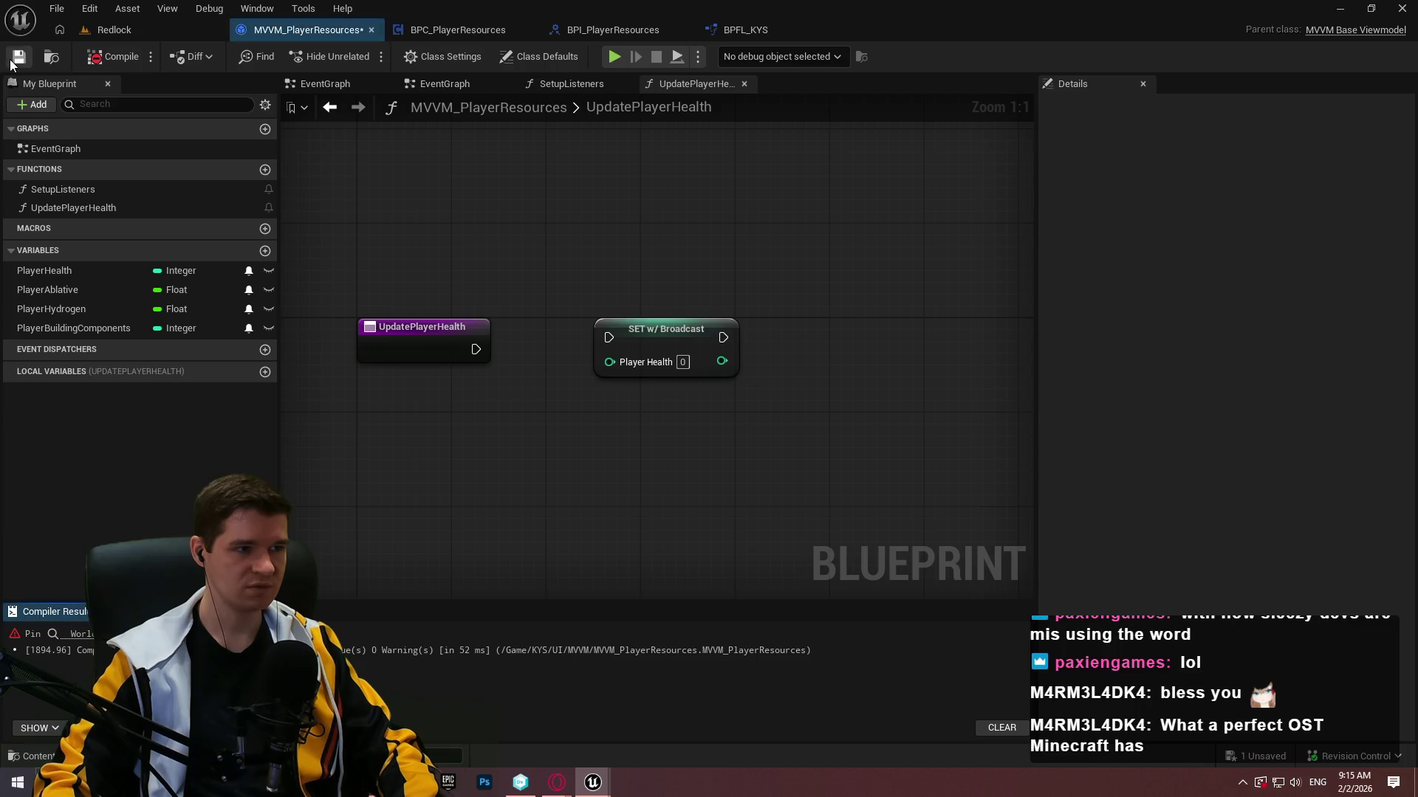
left_click(13, 61)
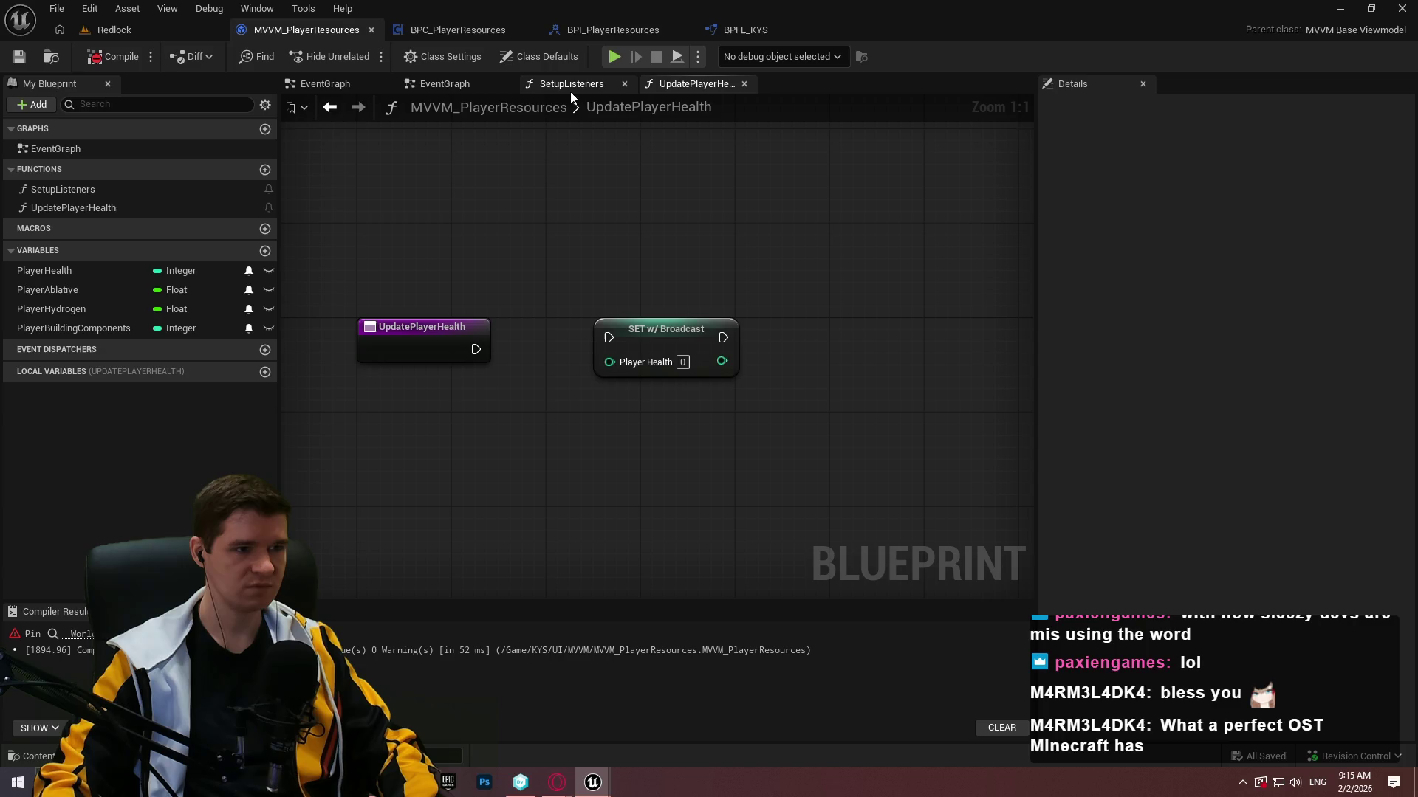
left_click(466, 90)
left_click(538, 83)
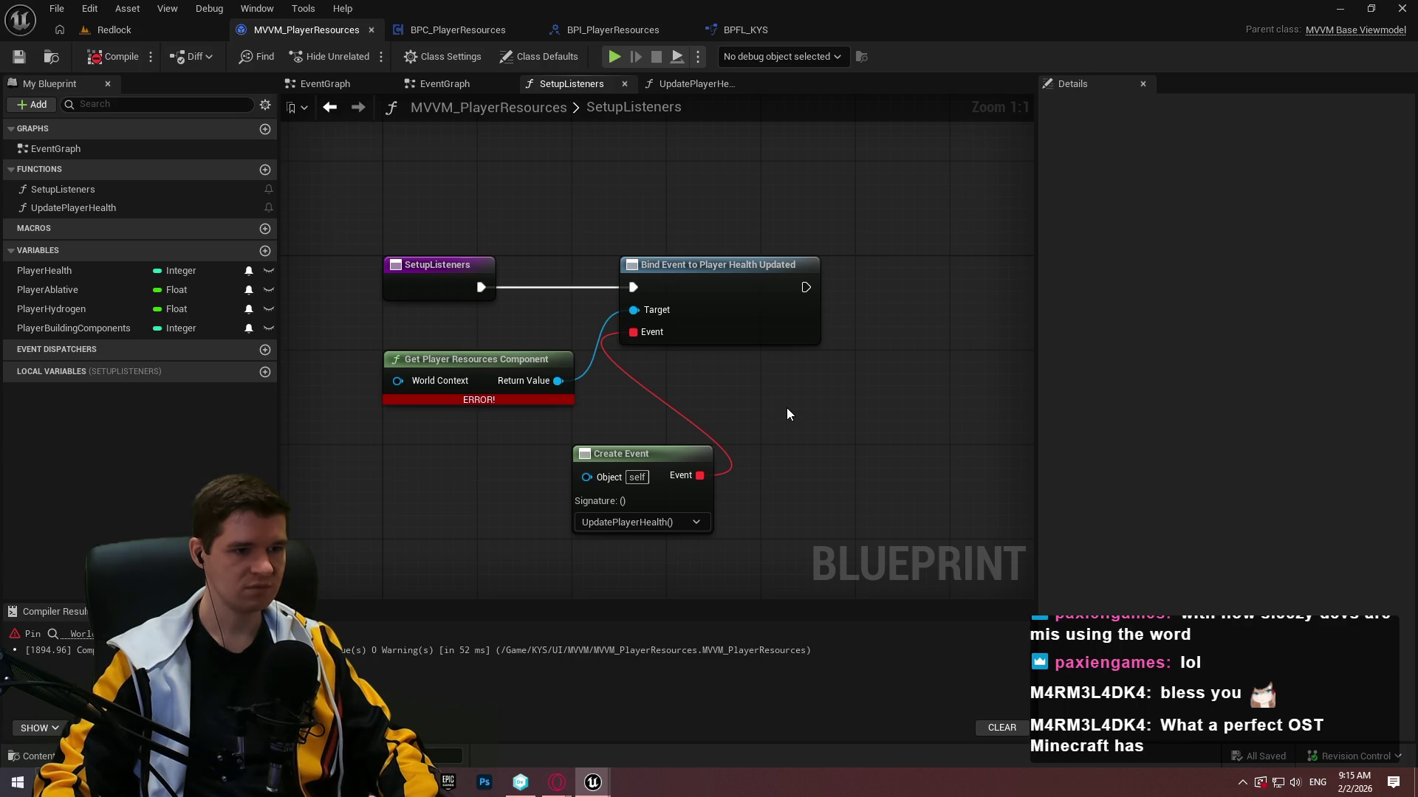
Inspect the Call Player Health Updated node in BPC_PlayerResources' UpdatePlayerHealth graph.
left_click(465, 29)
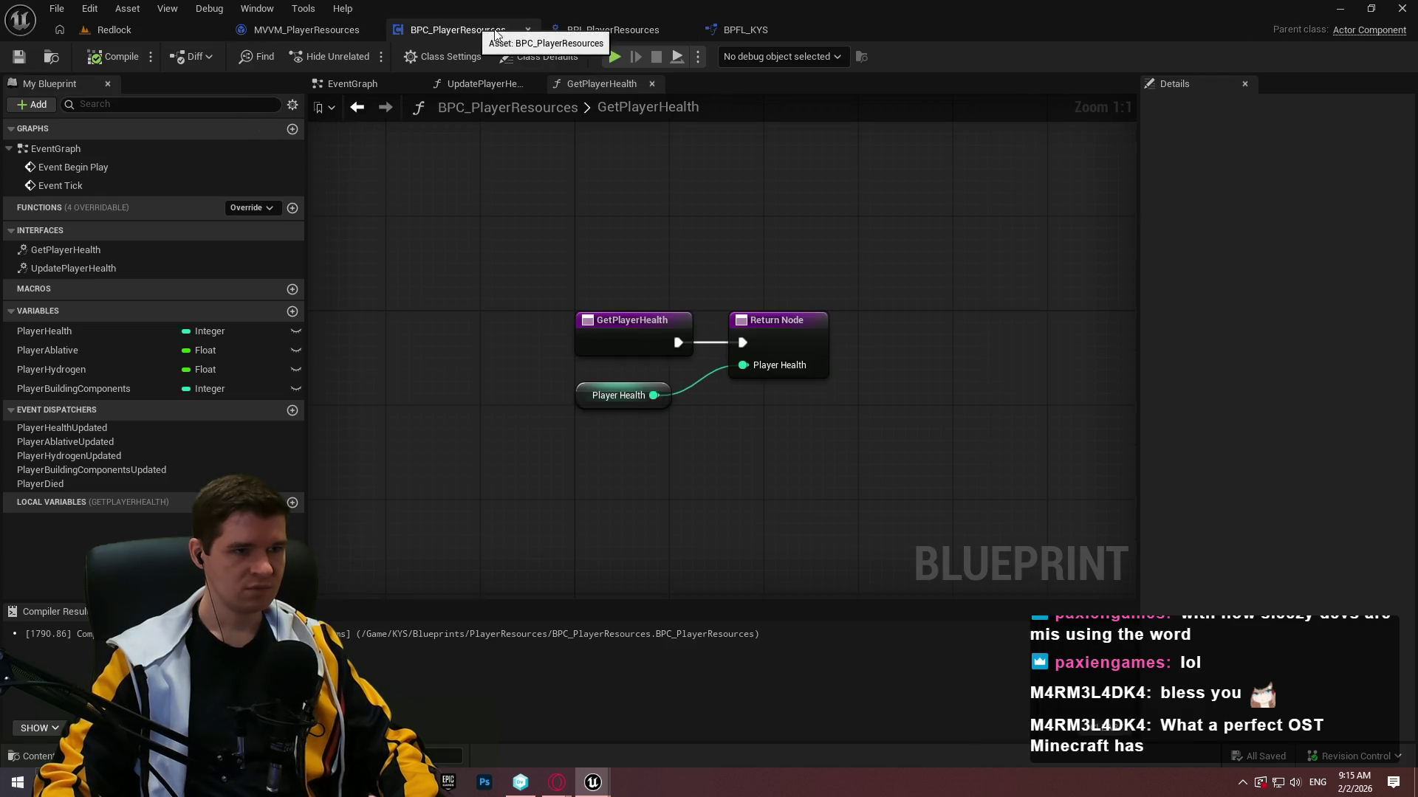
left_click(452, 87)
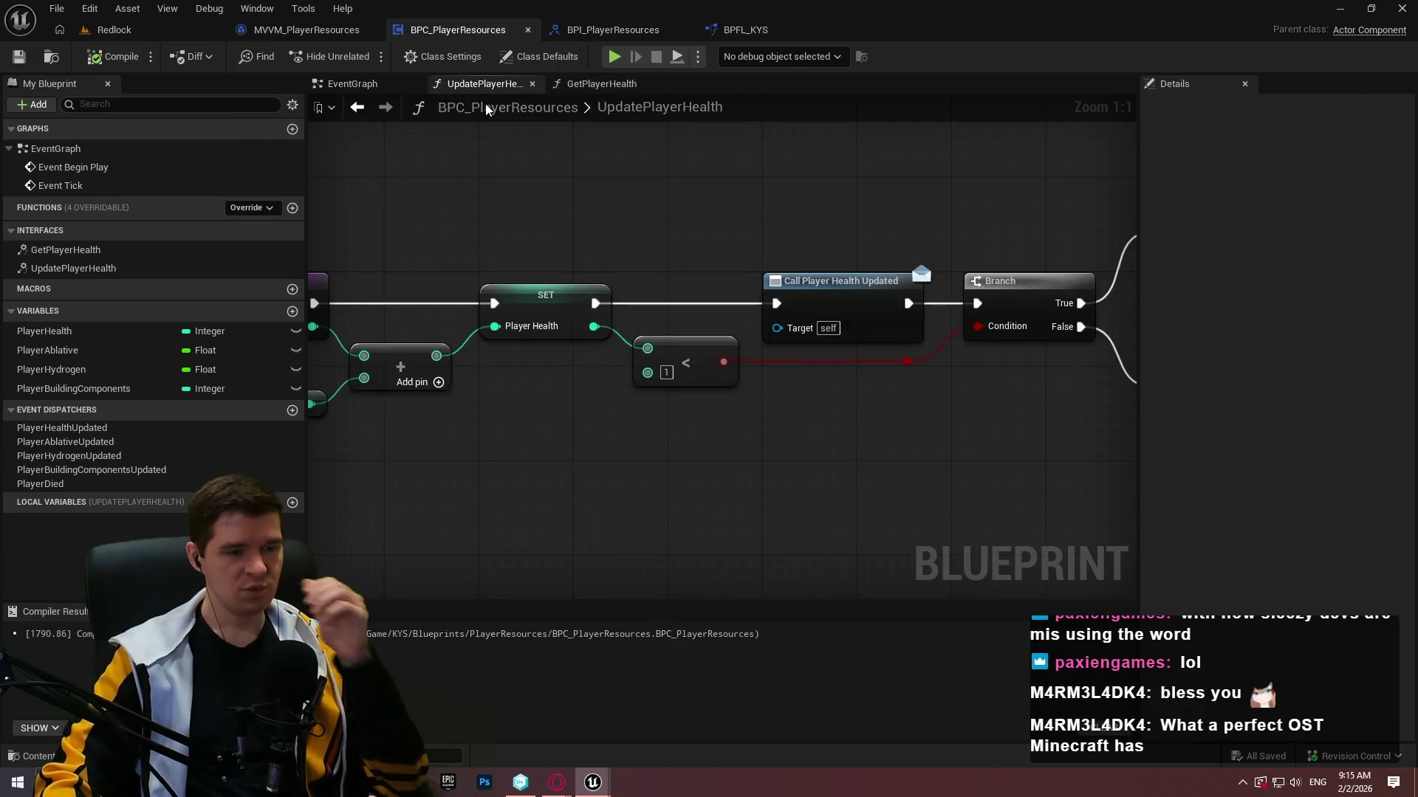
left_click(846, 332)
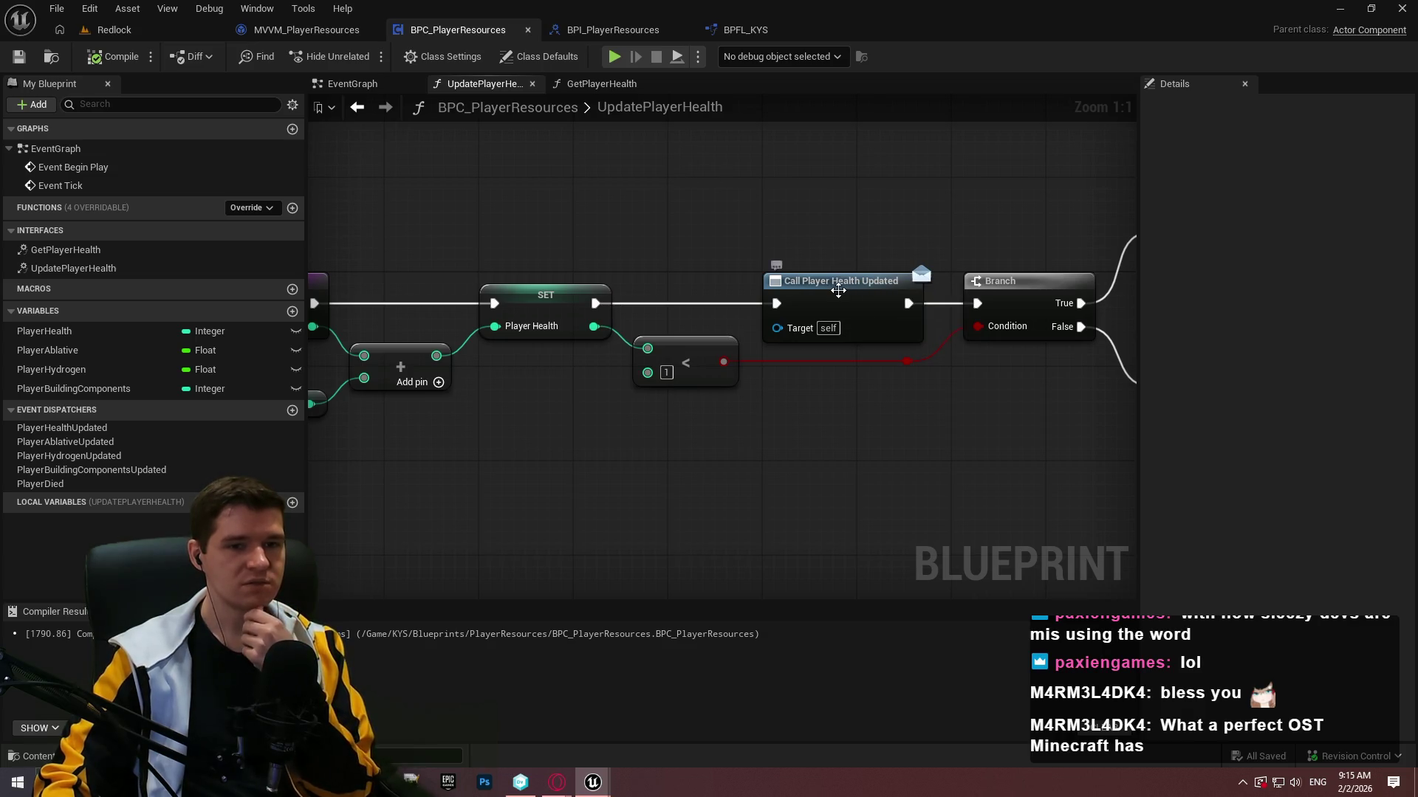
left_click(892, 388)
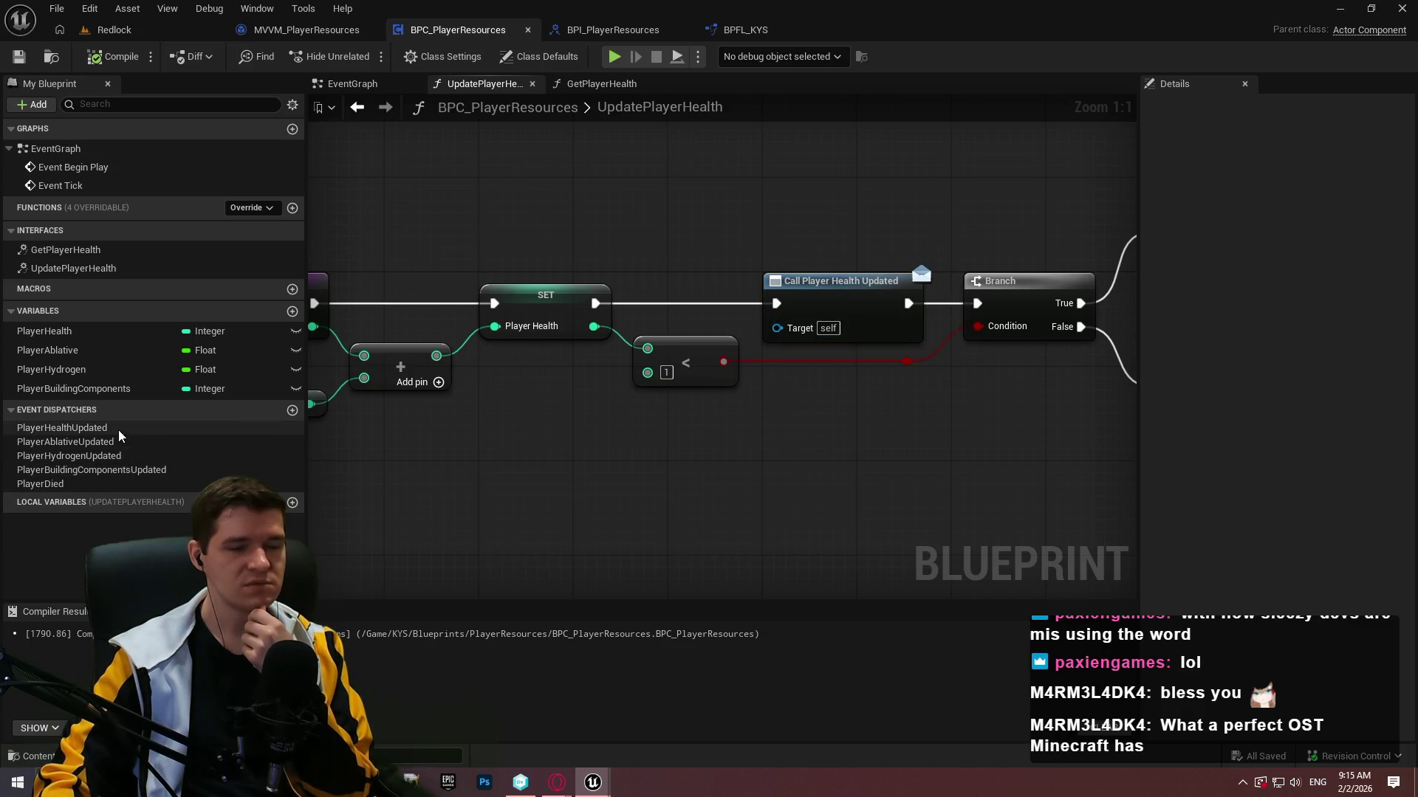
mouse_move(841, 432)
left_mouse_down()
mouse_move(583, 458)
mouse_move(680, 453)
left_mouse_up()
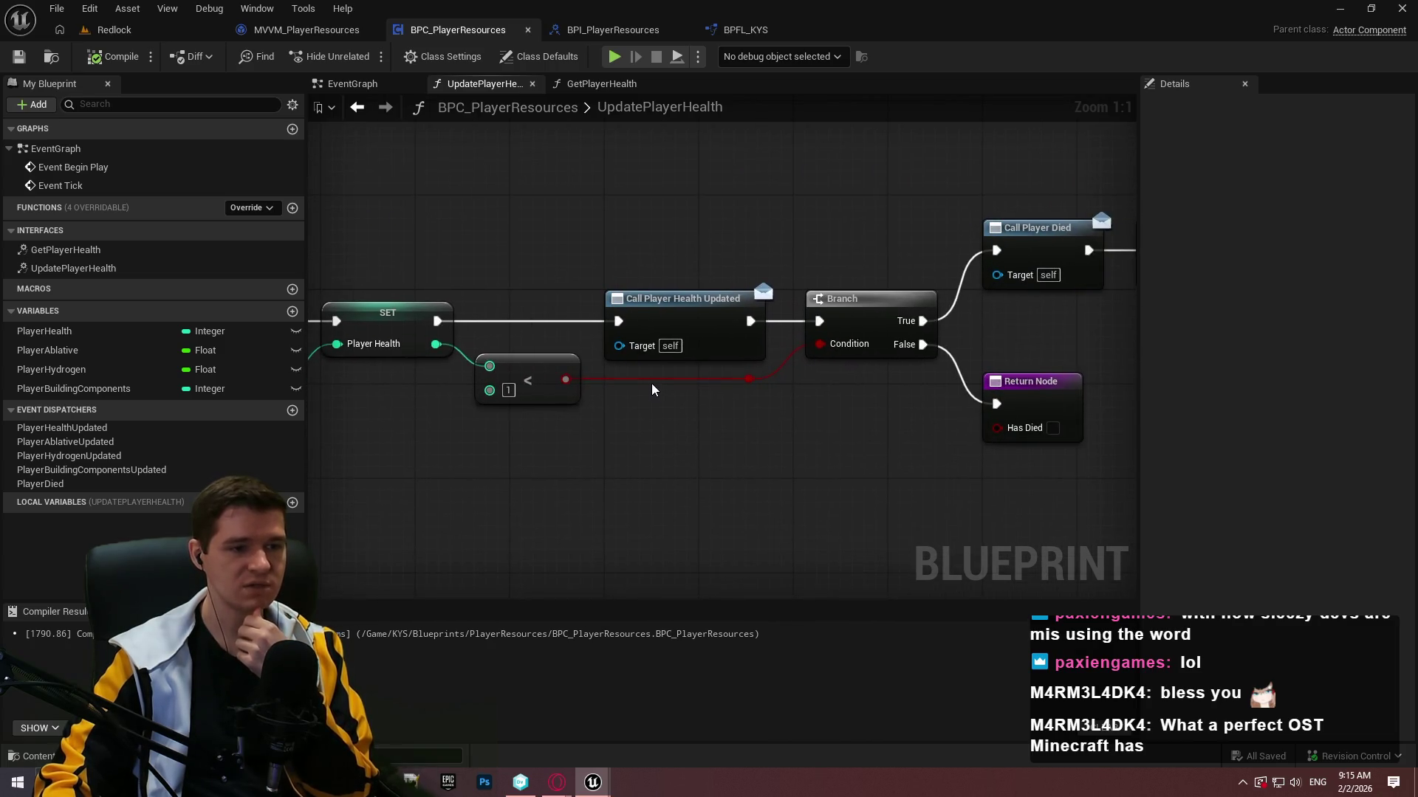
Add an Integer input NewHealth to the PlayerHealthUpdated dispatcher and compile.
left_click(62, 427)
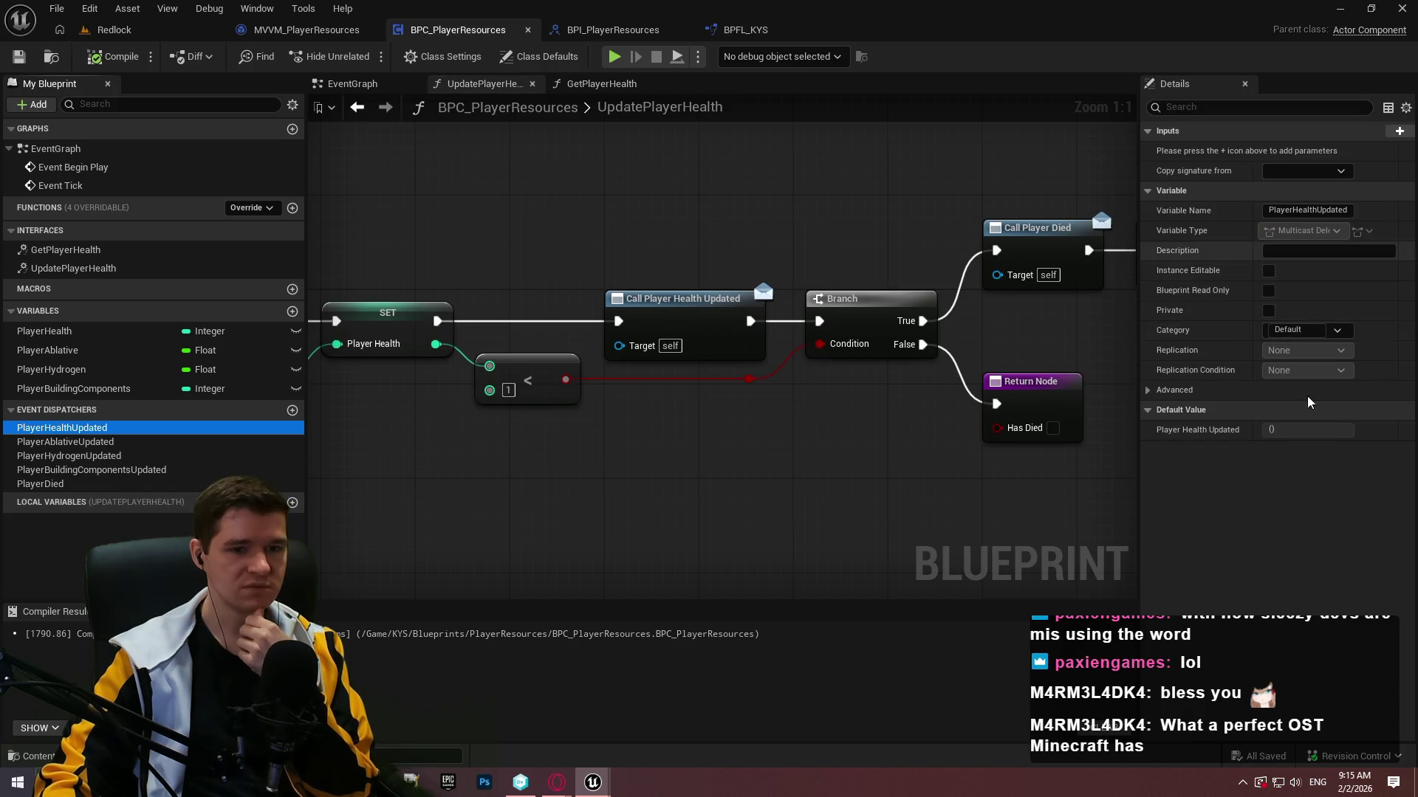
left_click(1388, 130)
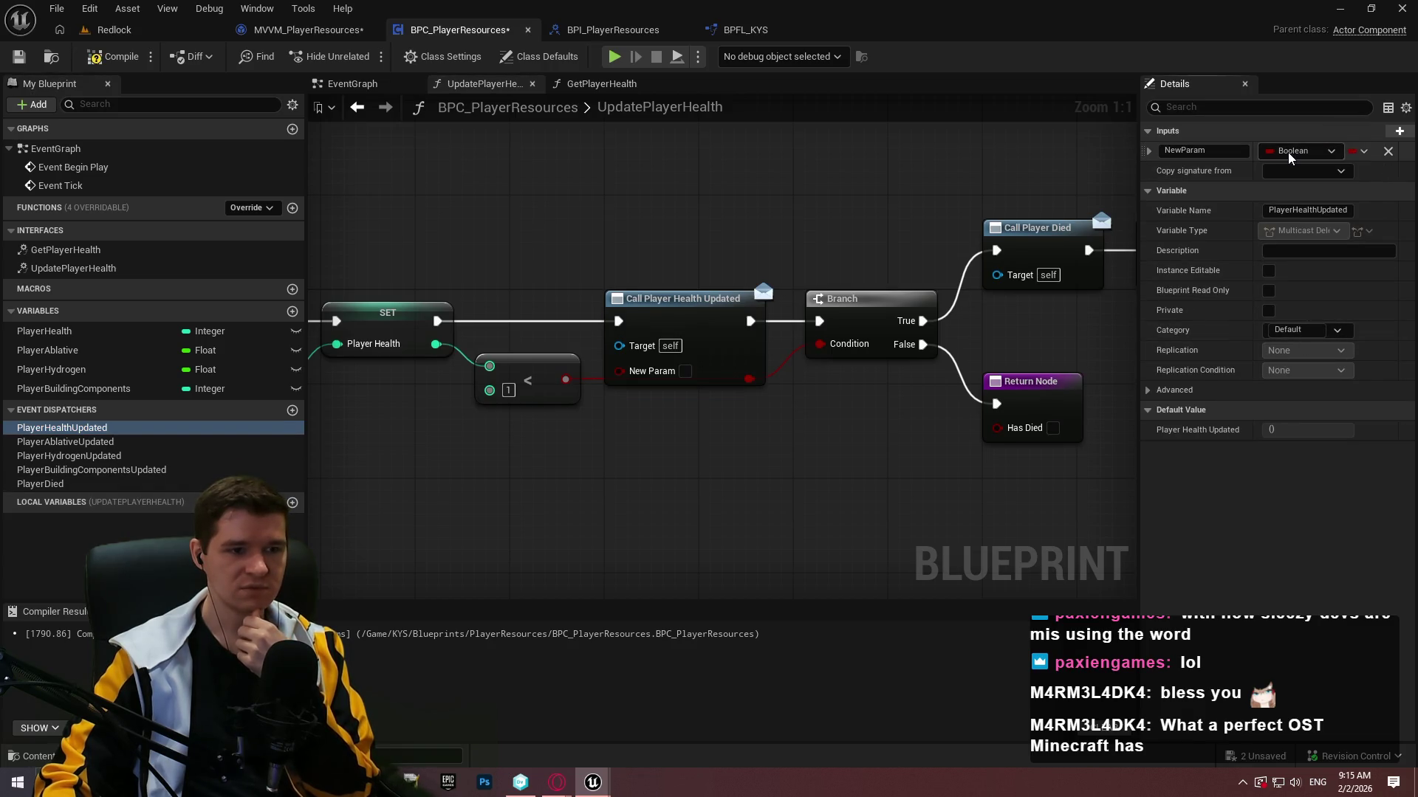
left_click(1296, 151)
left_click(1243, 226)
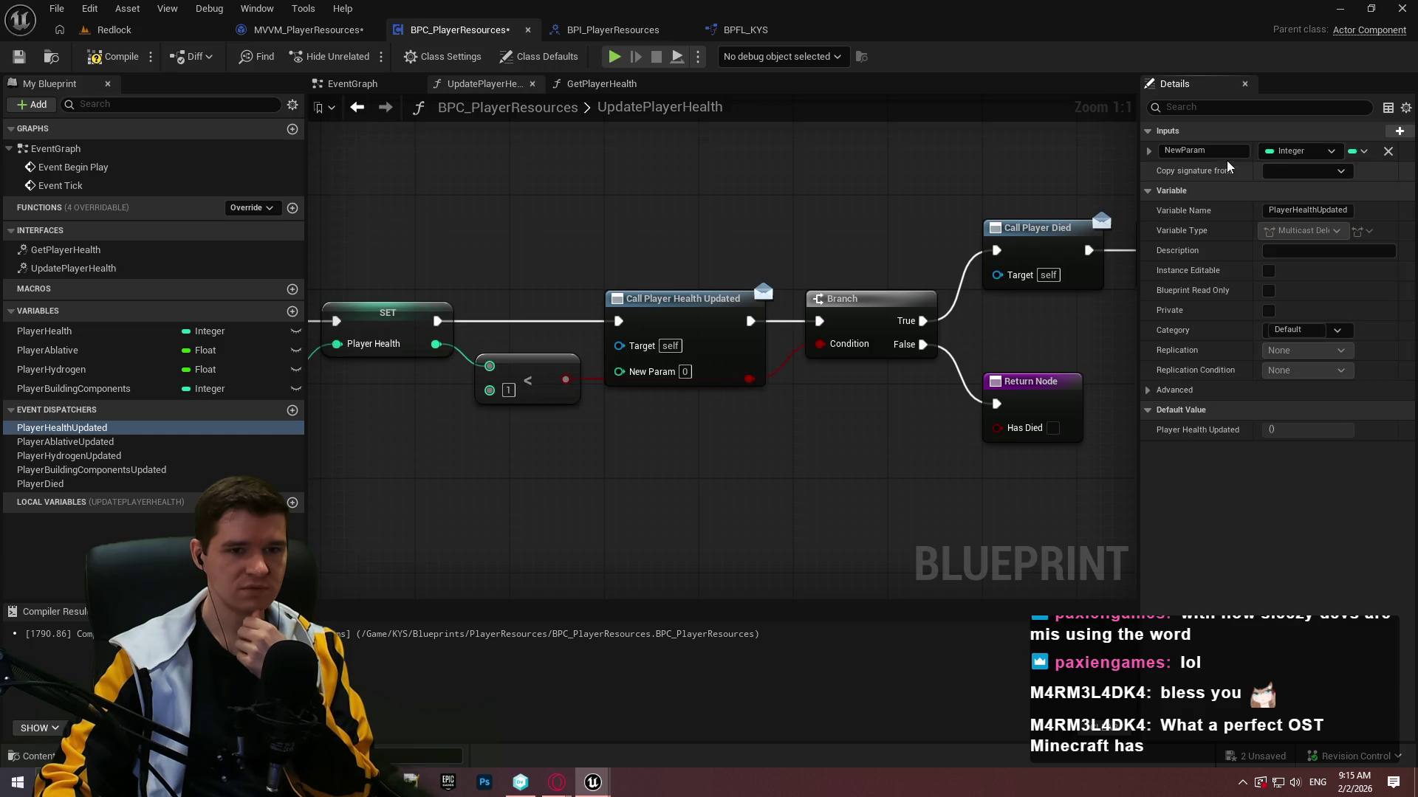
double_click(1203, 150)
type("NewHealth")
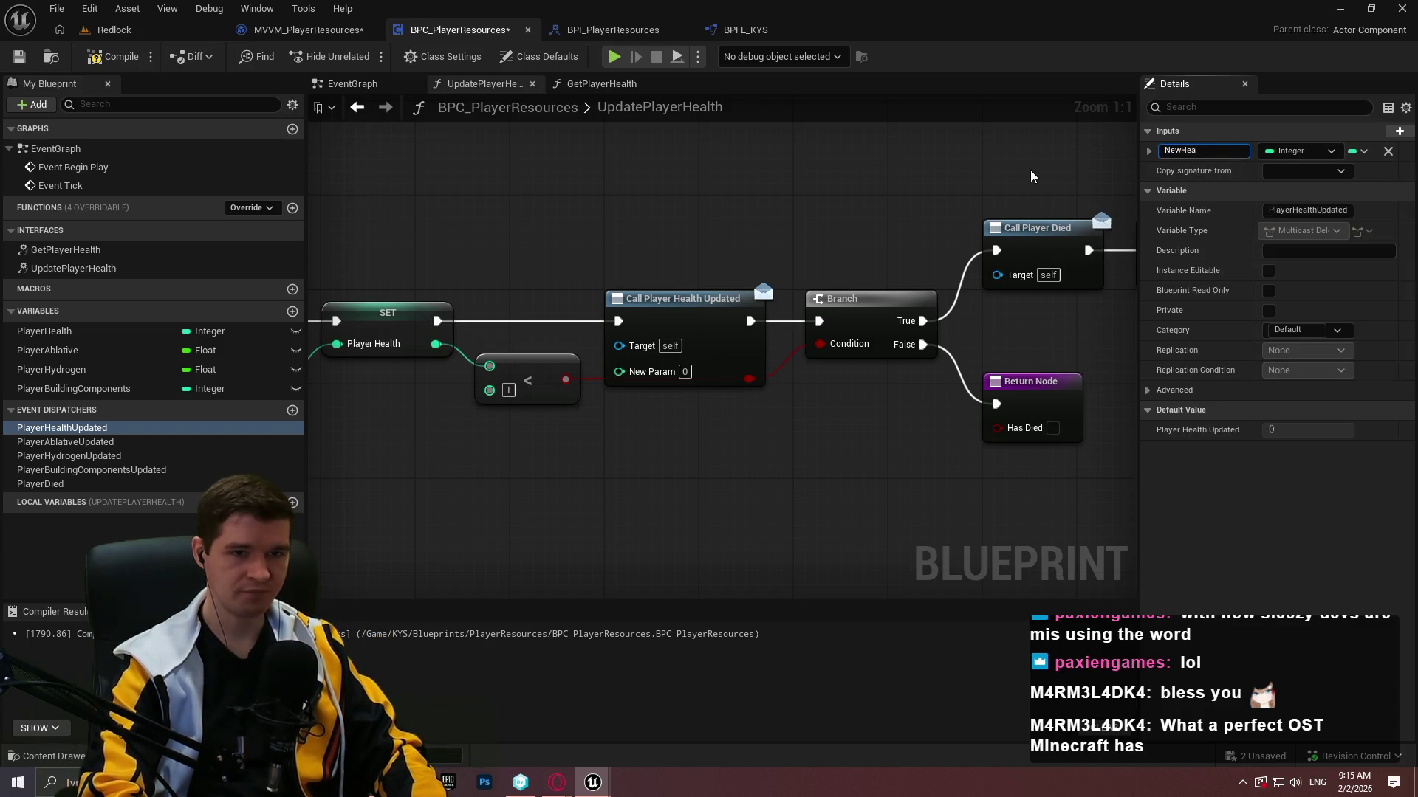
key("Return")
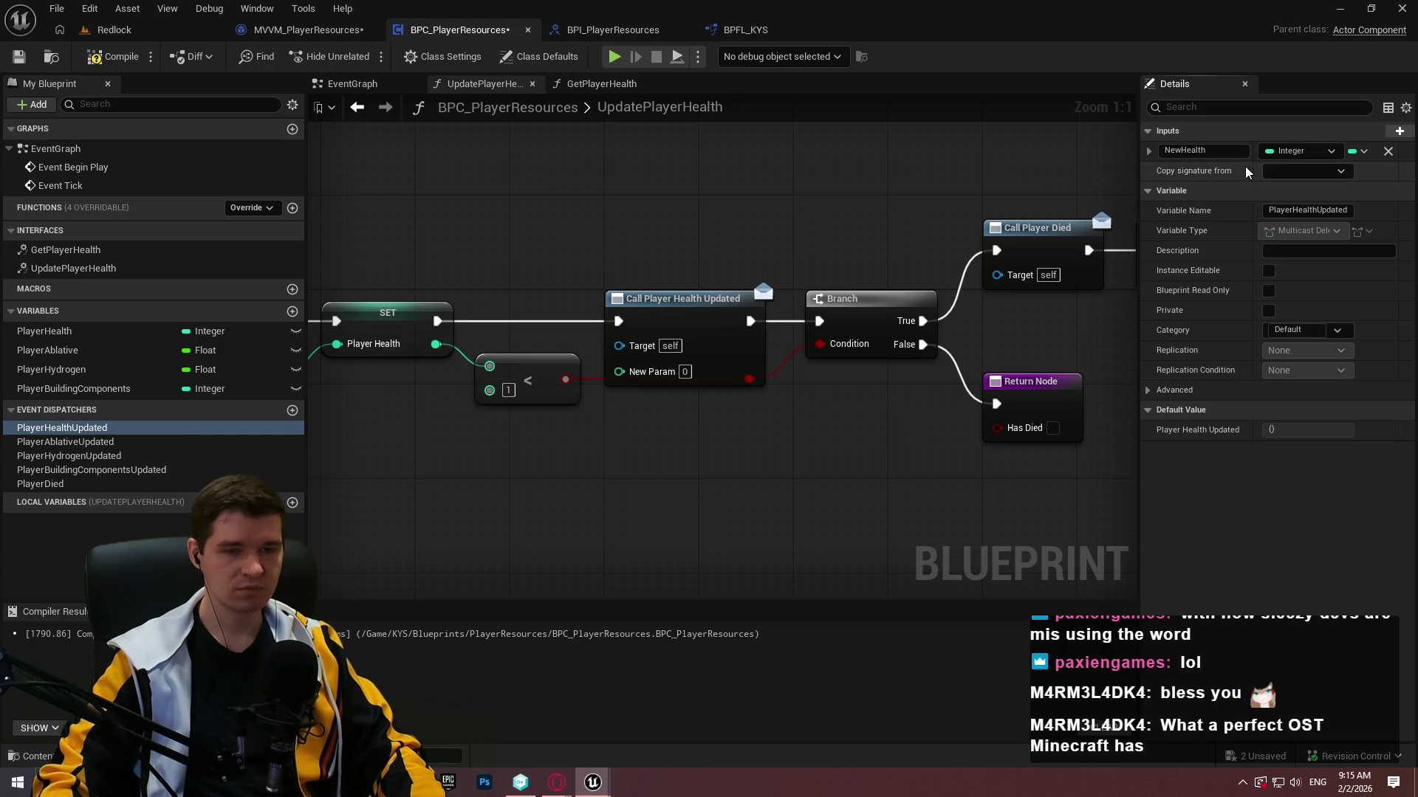
left_click(110, 56)
Save, then refresh the Call Player Health Updated node so its New Health pin appears.
left_click(18, 58)
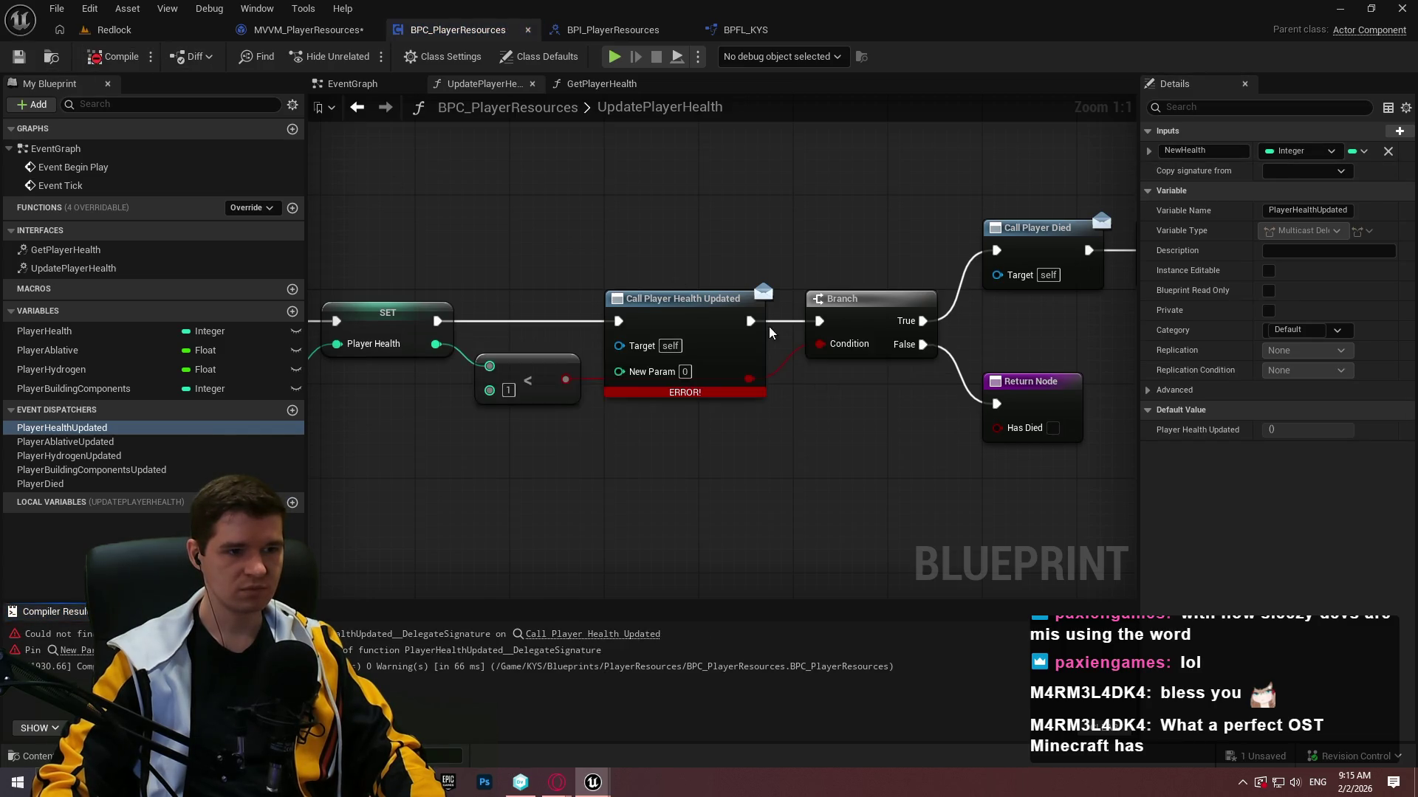
right_click(742, 322)
right_click(681, 322)
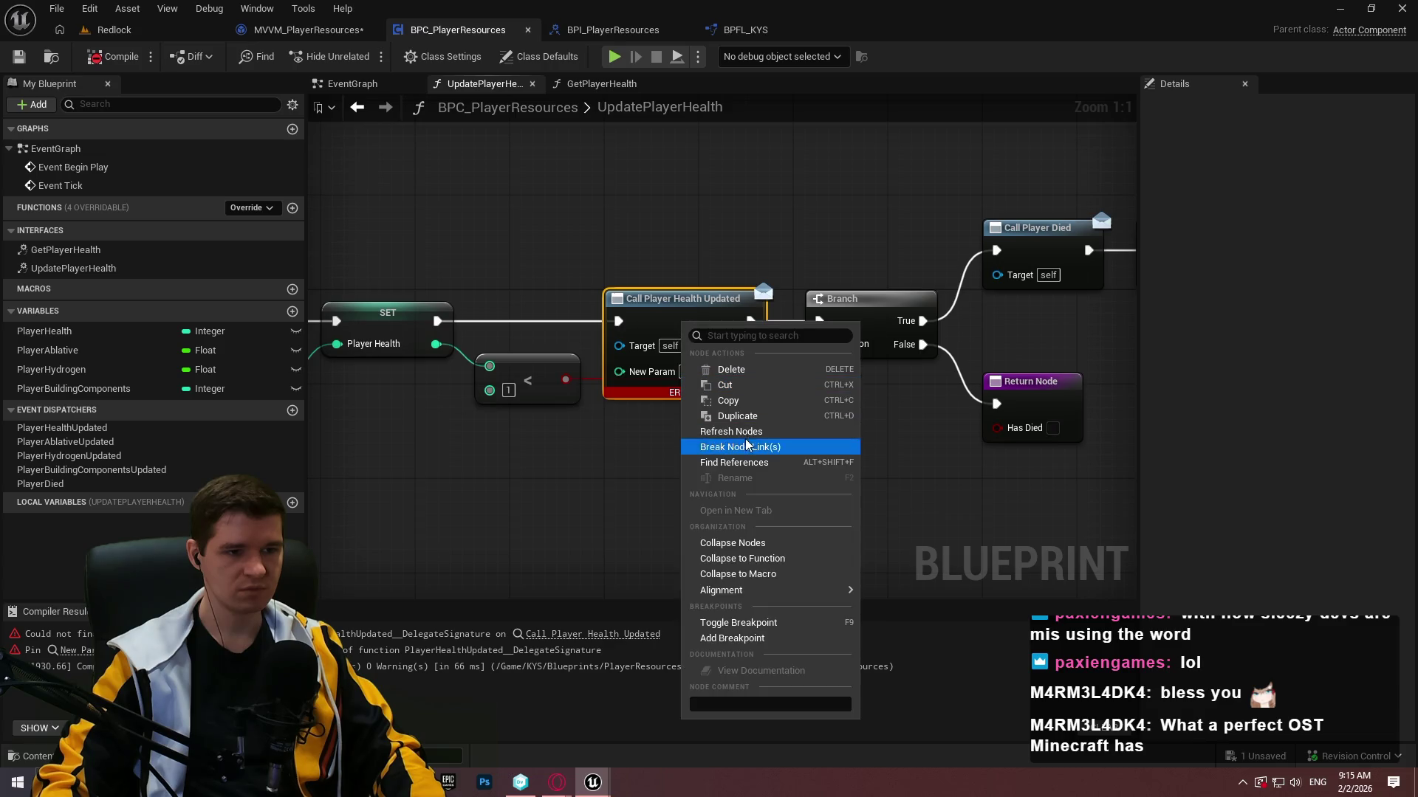
left_click(720, 431)
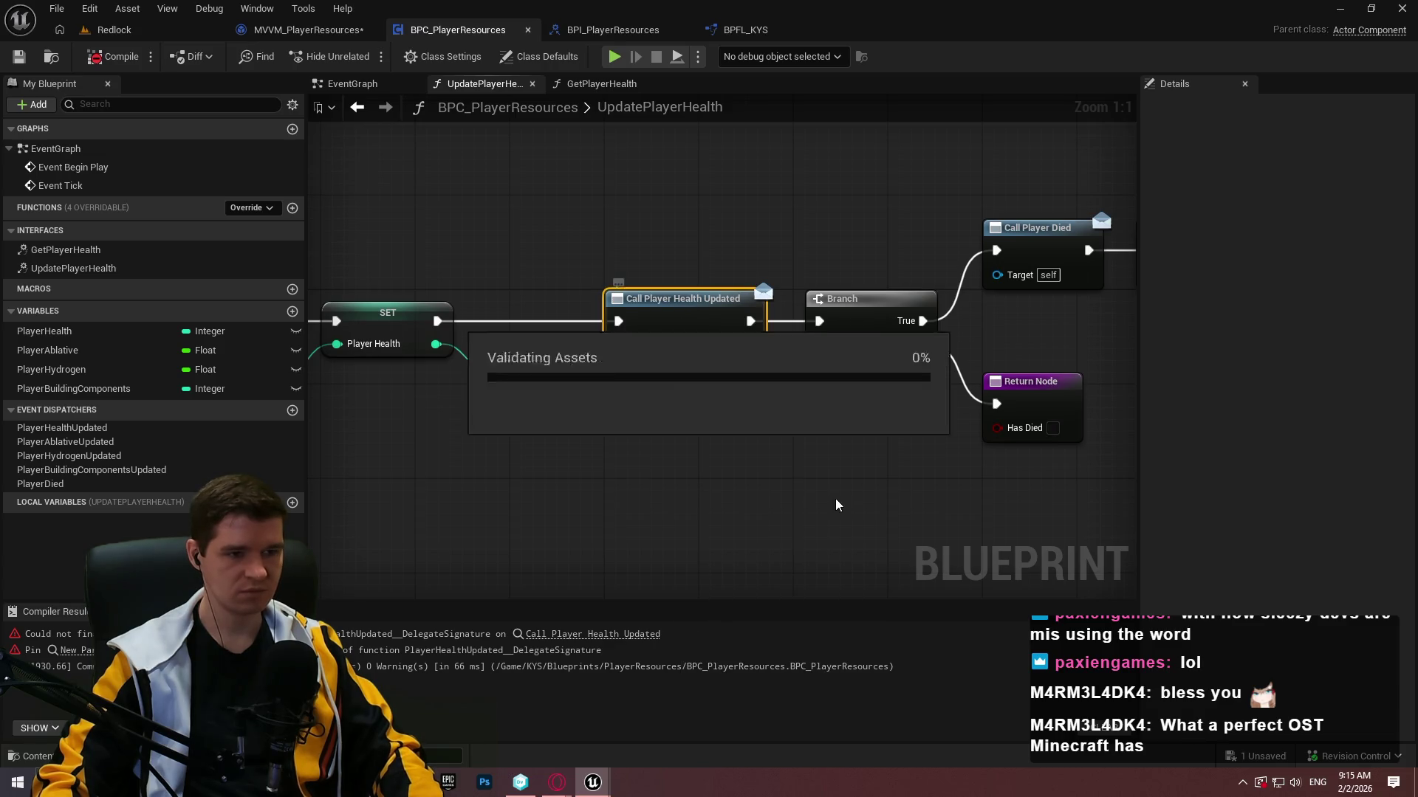
Move the less-than node down and route Player Health into New Health through a reroute point.
left_click_drag(788, 457, 631, 414)
left_click(690, 329, "ctrl")
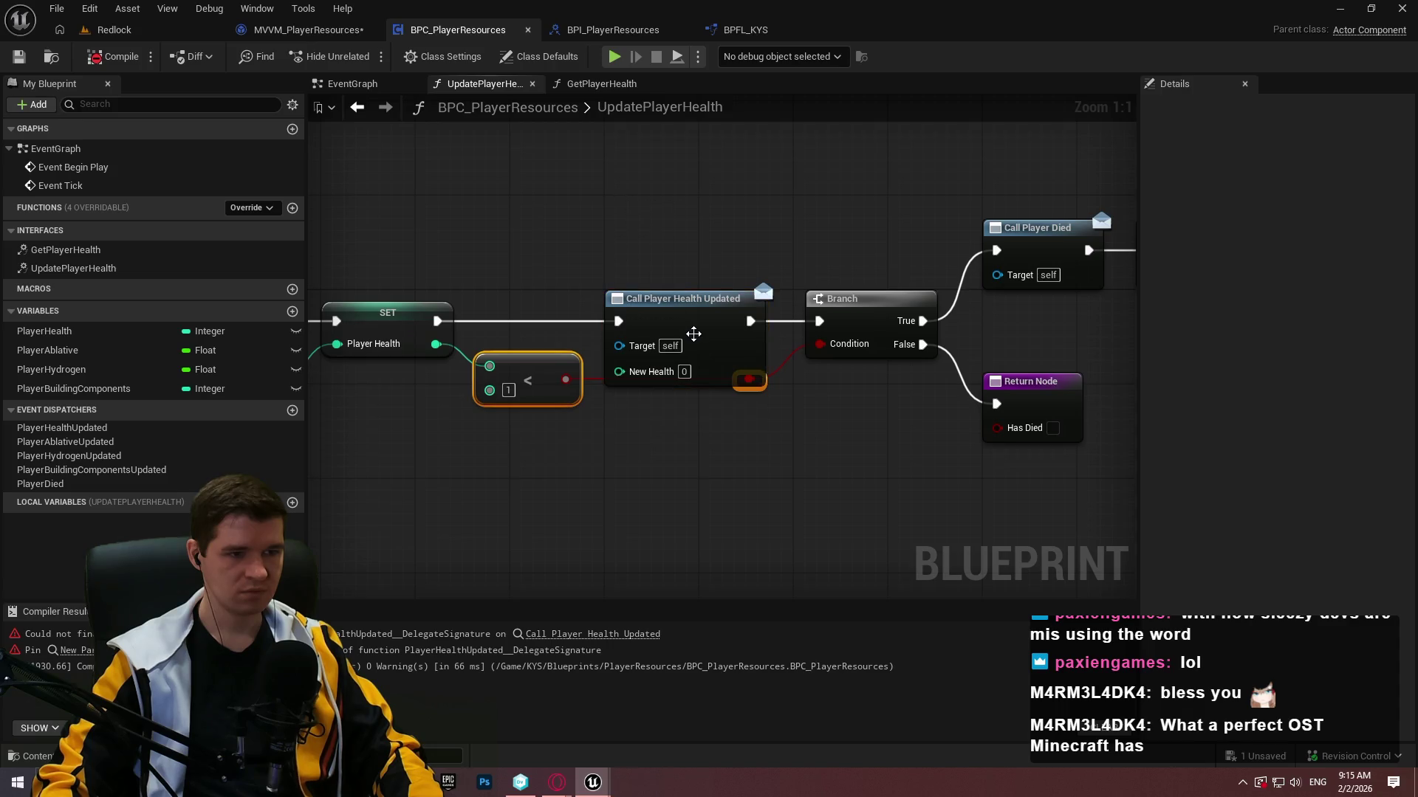
left_click_drag(561, 390, 561, 419)
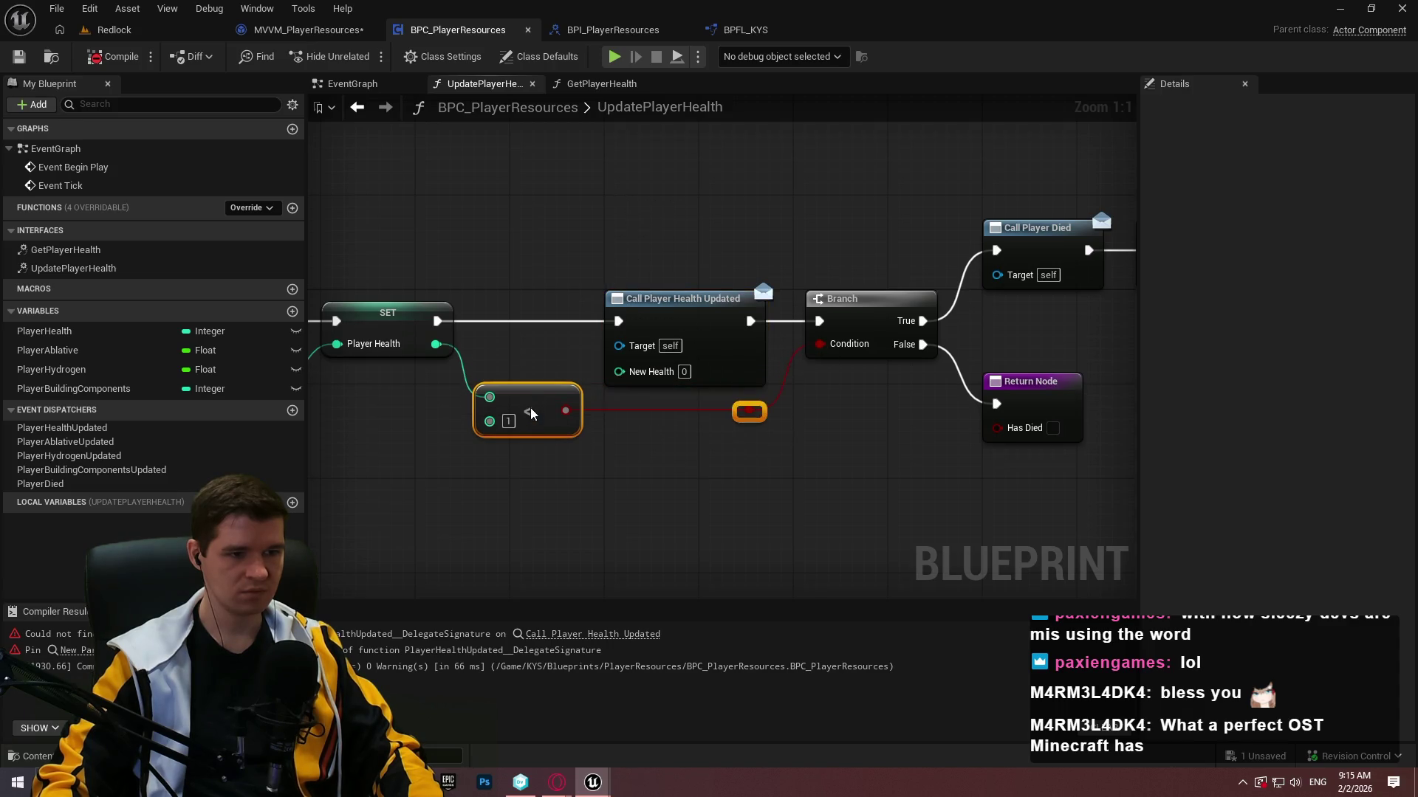
left_click(610, 434)
mouse_move(385, 353)
left_mouse_down()
mouse_move(596, 335)
mouse_move(746, 366)
mouse_move(831, 354)
left_mouse_up()
double_click(735, 340)
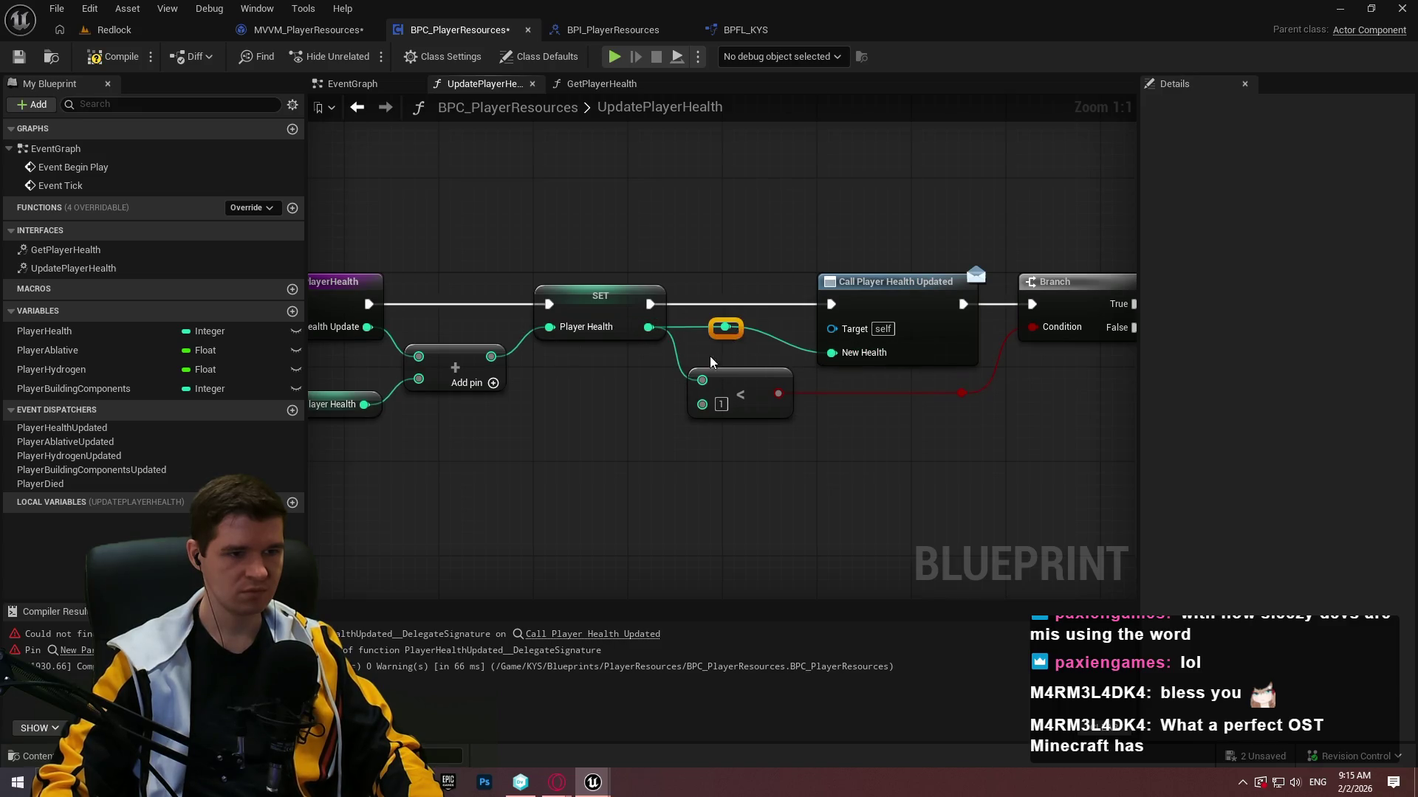
left_click_drag(737, 330, 715, 354)
Try straightening the reroute wire into New Health, then undo those layout changes.
left_click_drag(960, 453, 713, 411)
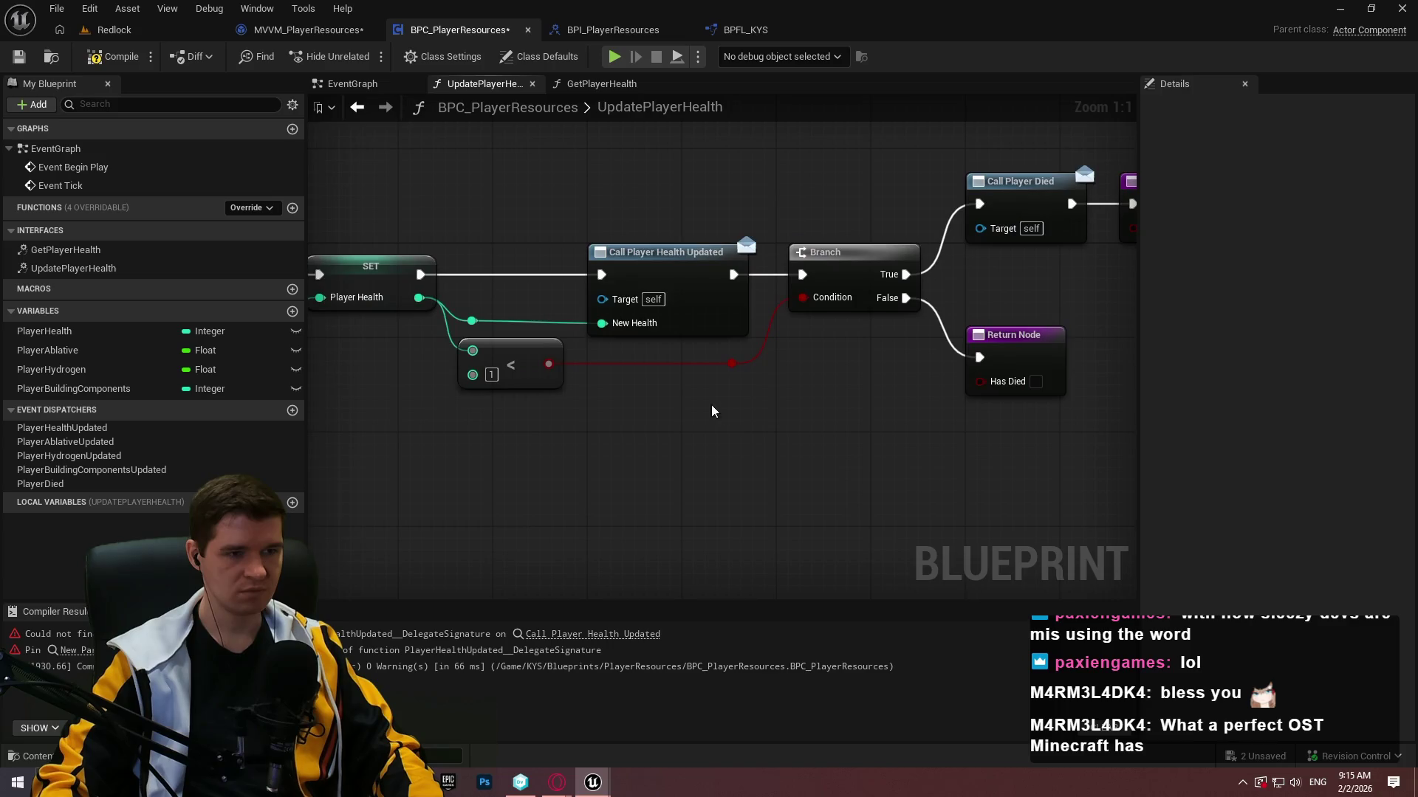
left_click_drag(454, 310, 612, 340)
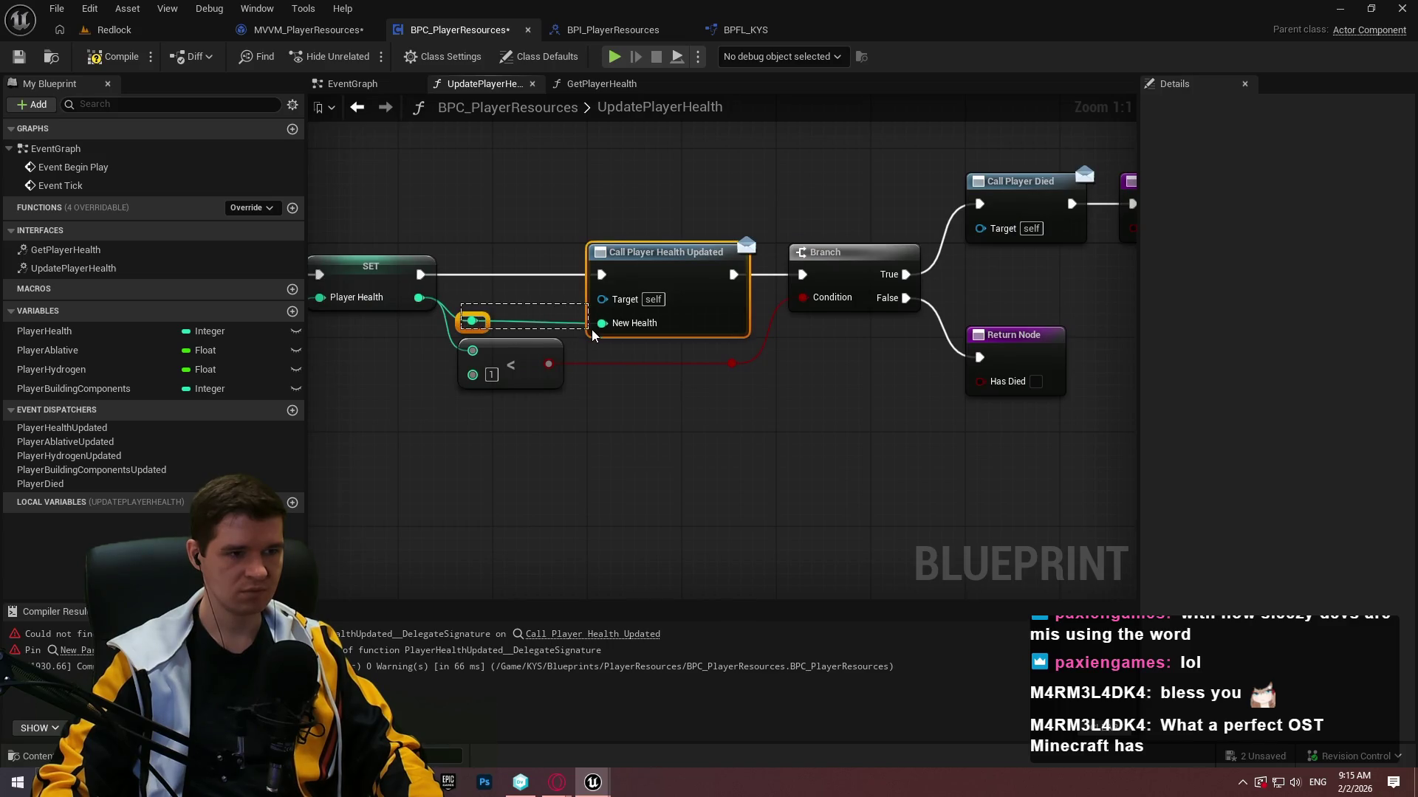
key("q")
key("ctrl+z")
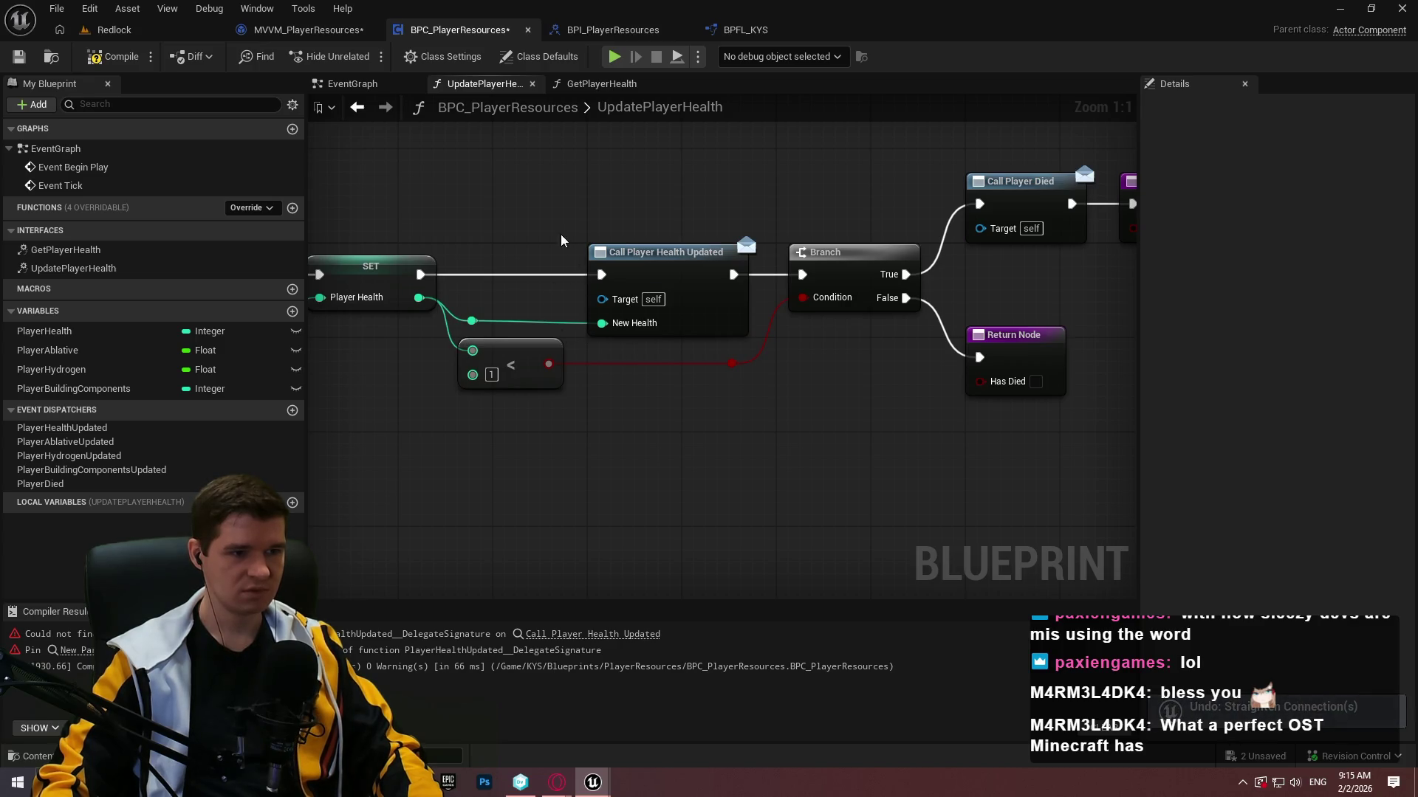
left_click(598, 253)
left_click_drag(475, 320, 472, 318)
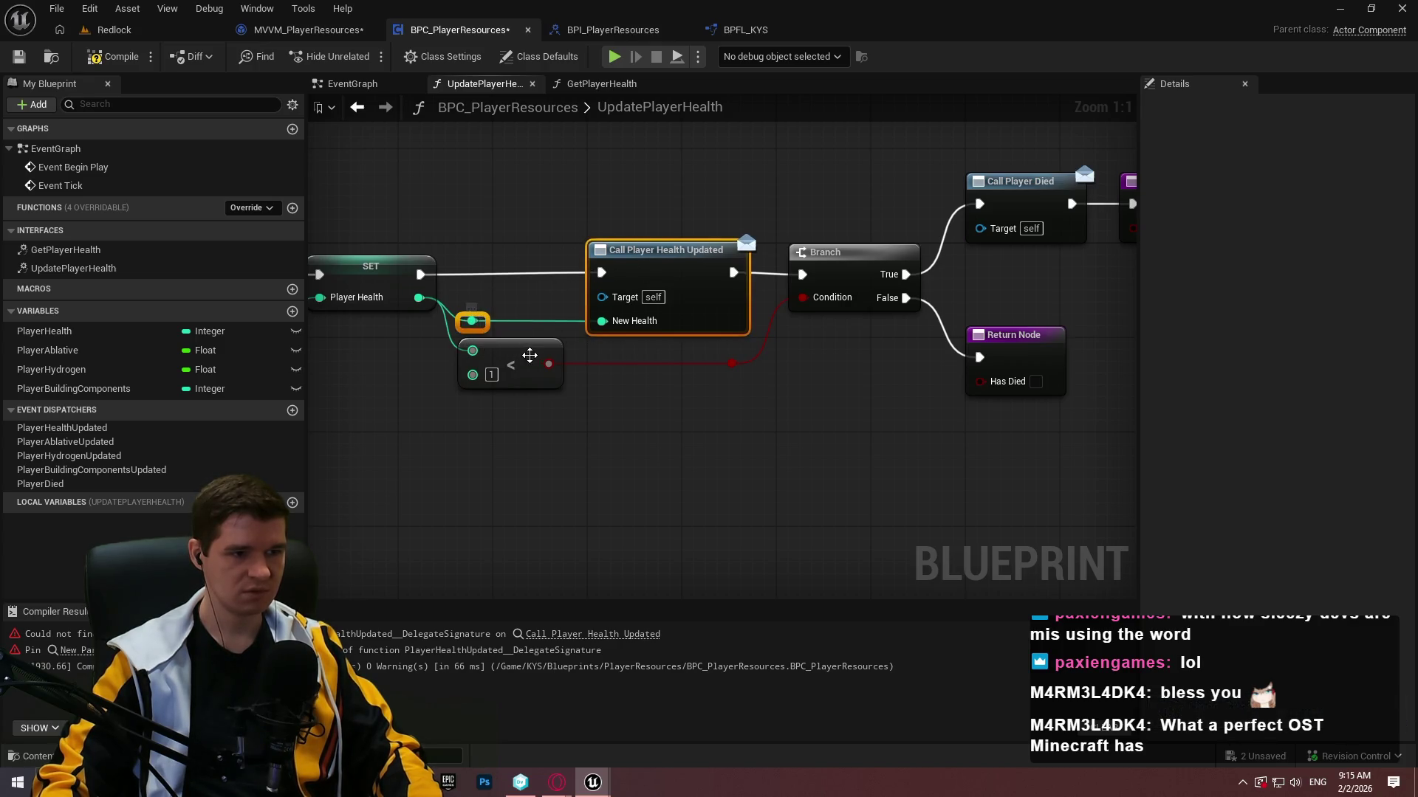
left_click(611, 402)
left_click_drag(612, 402, 737, 435)
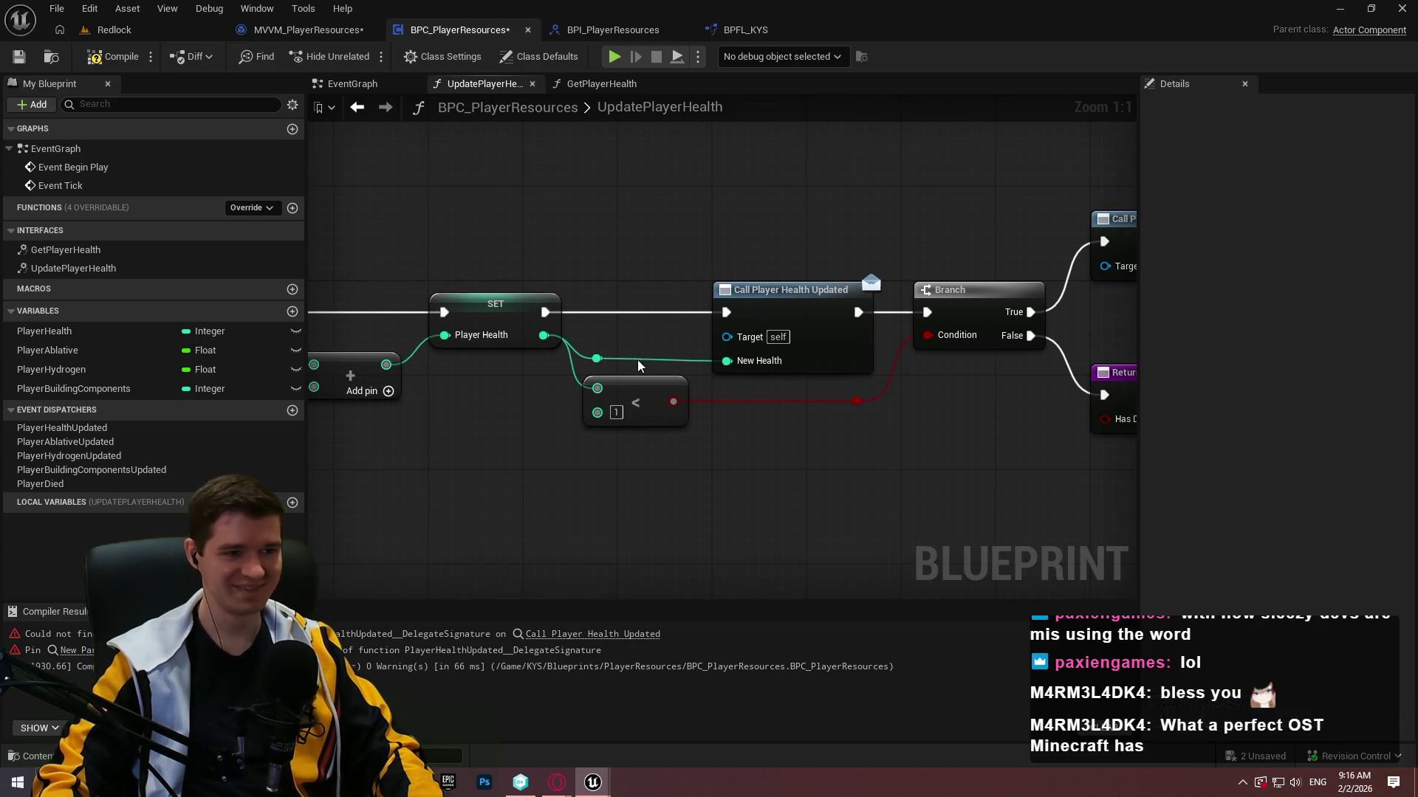
mouse_move(613, 366)
left_mouse_down()
mouse_move(929, 374)
mouse_move(948, 392)
mouse_move(849, 370)
left_mouse_up()
left_click(961, 379)
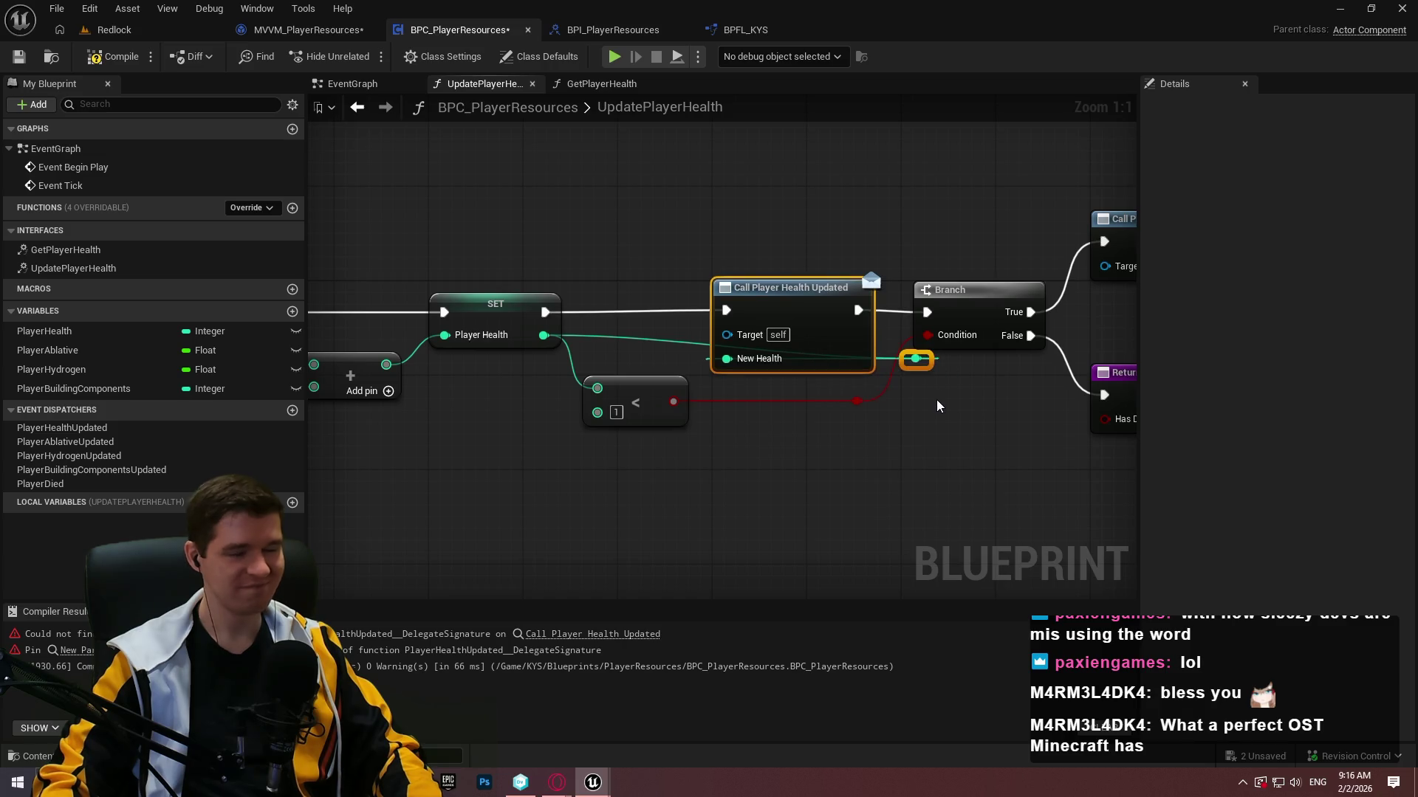
key("ctrl+z")
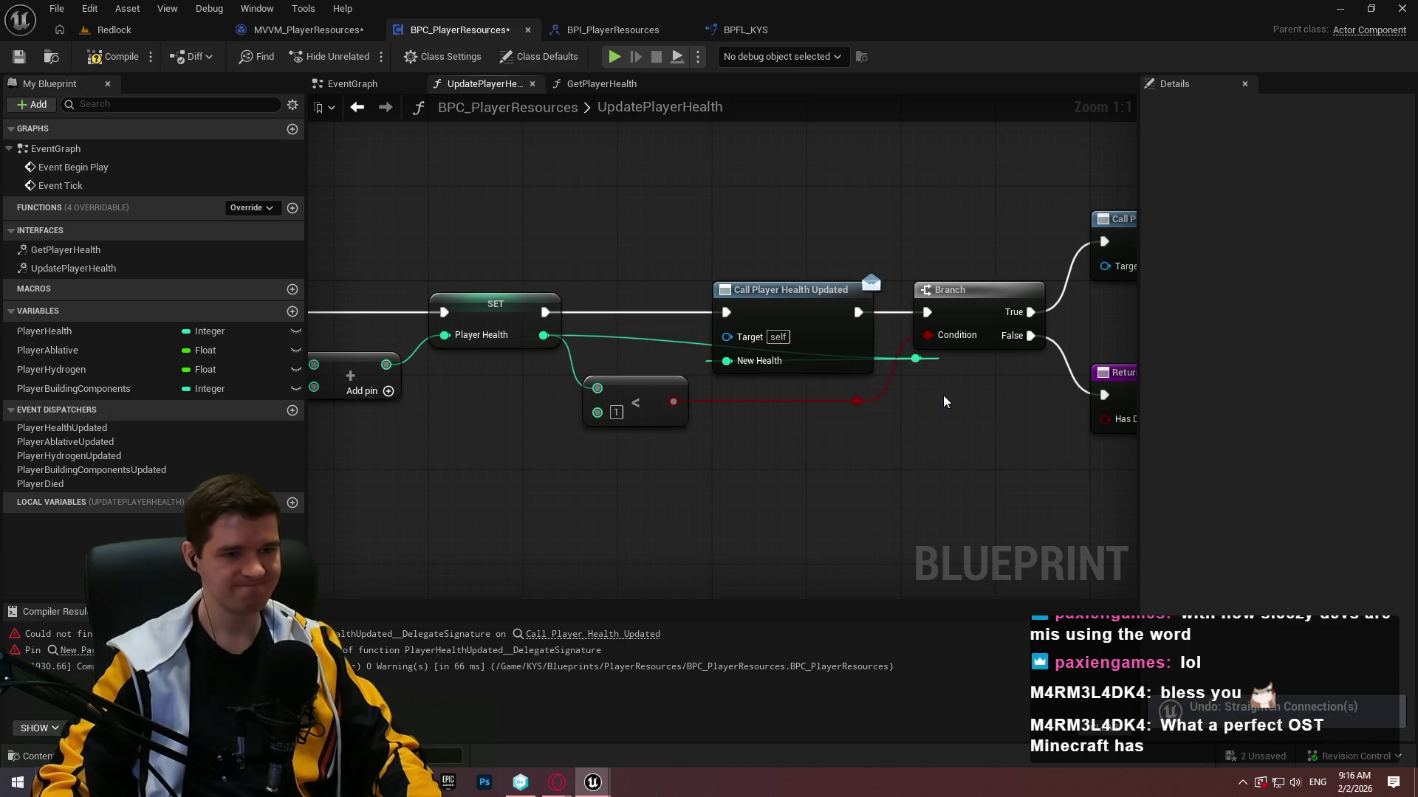
key("ctrl+z")
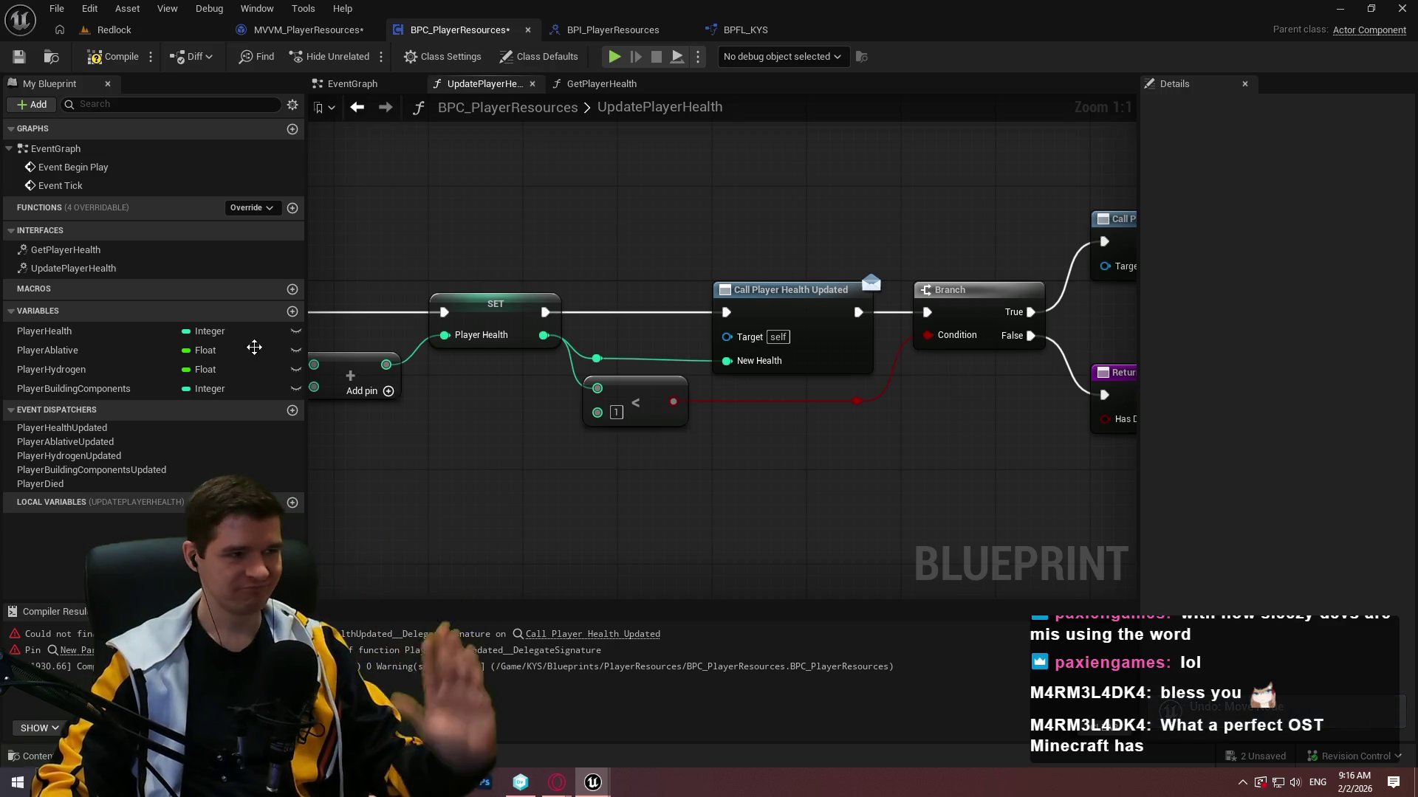
Recompile and save the component blueprint, then view BPI_PlayerResources.
left_click(113, 56)
left_click(20, 58)
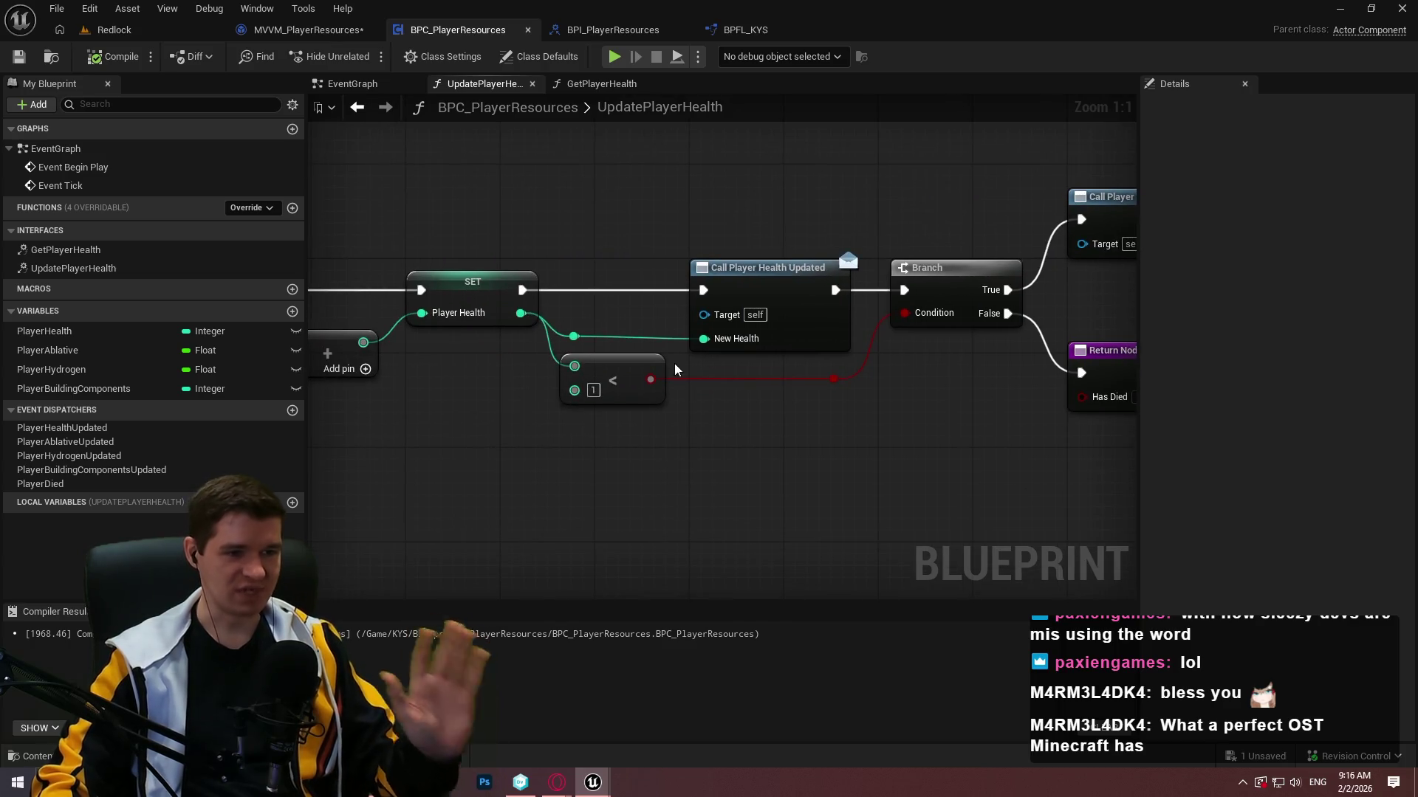
left_click(601, 41)
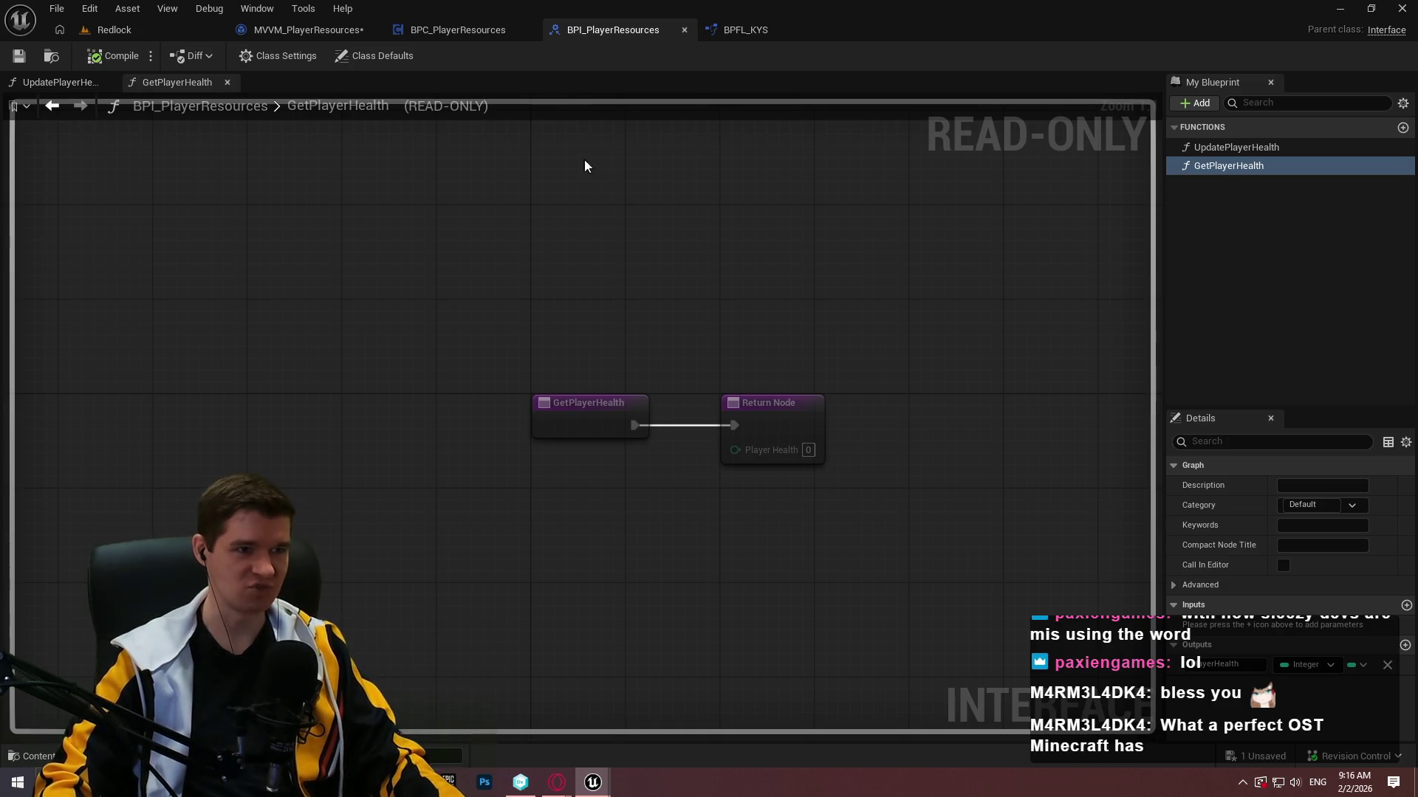
Delete the old UpdatePlayerHealth function in MVVM_PlayerResources and recompile.
left_click(343, 37)
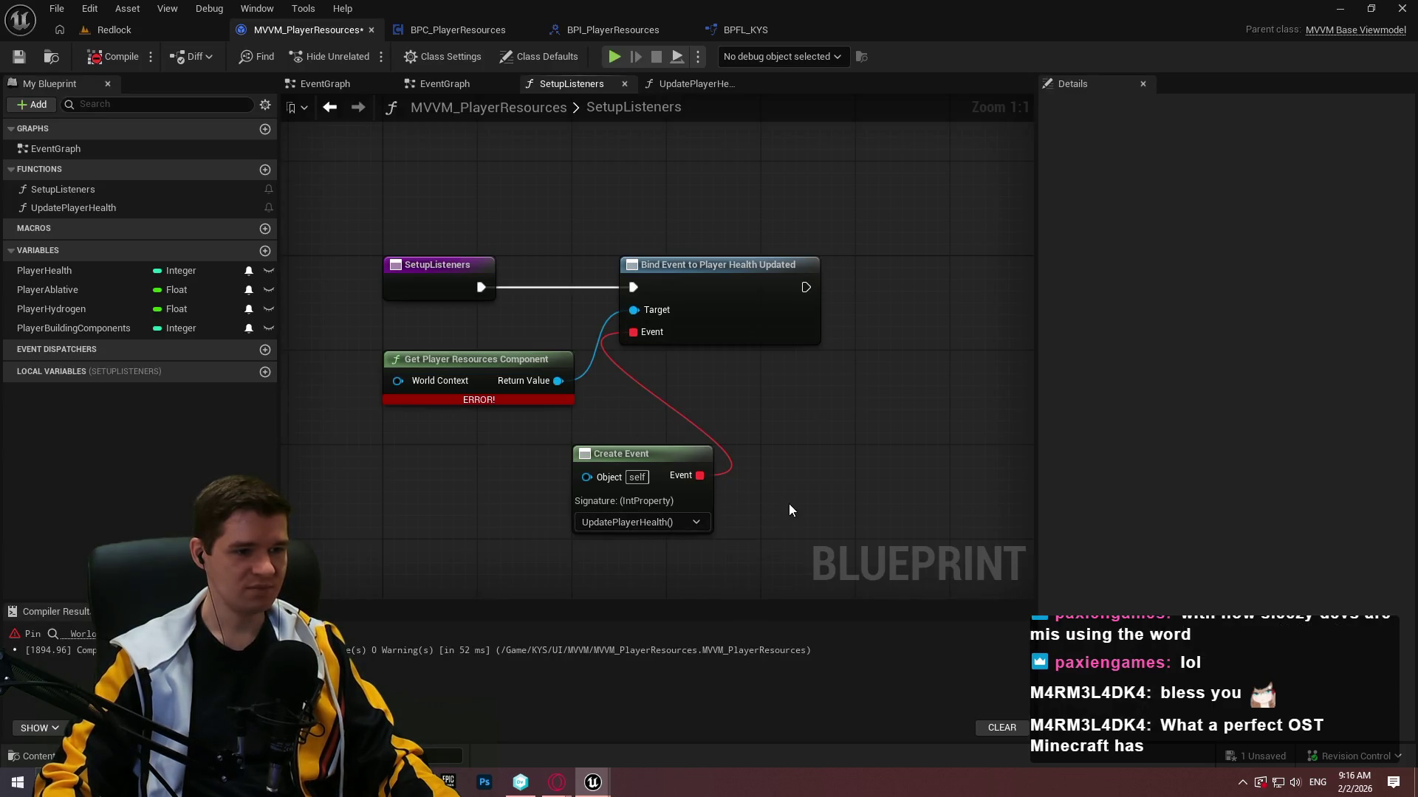
left_click(101, 208)
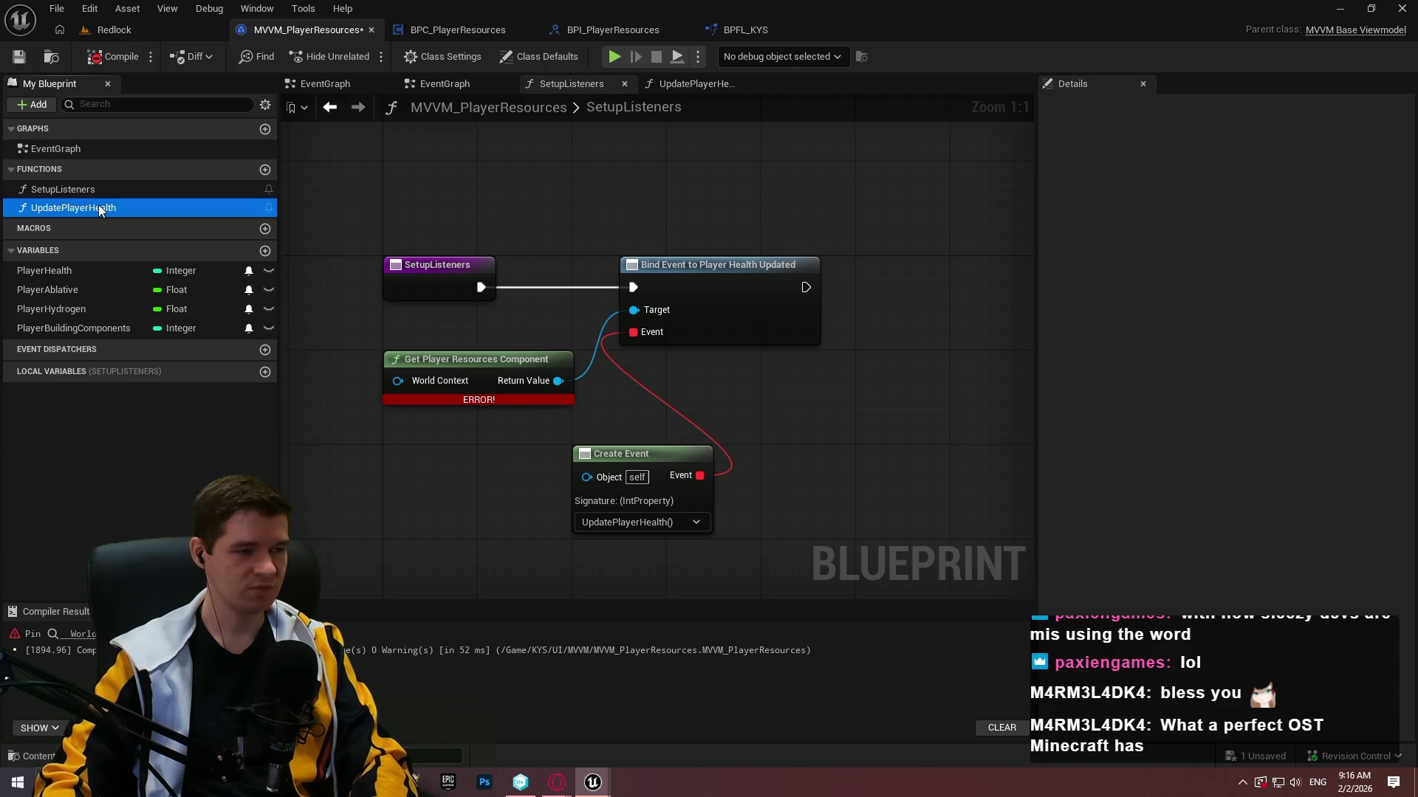
key("Delete")
left_click(113, 56)
Generate a matching function from Create Event's function dropdown.
left_click(652, 534)
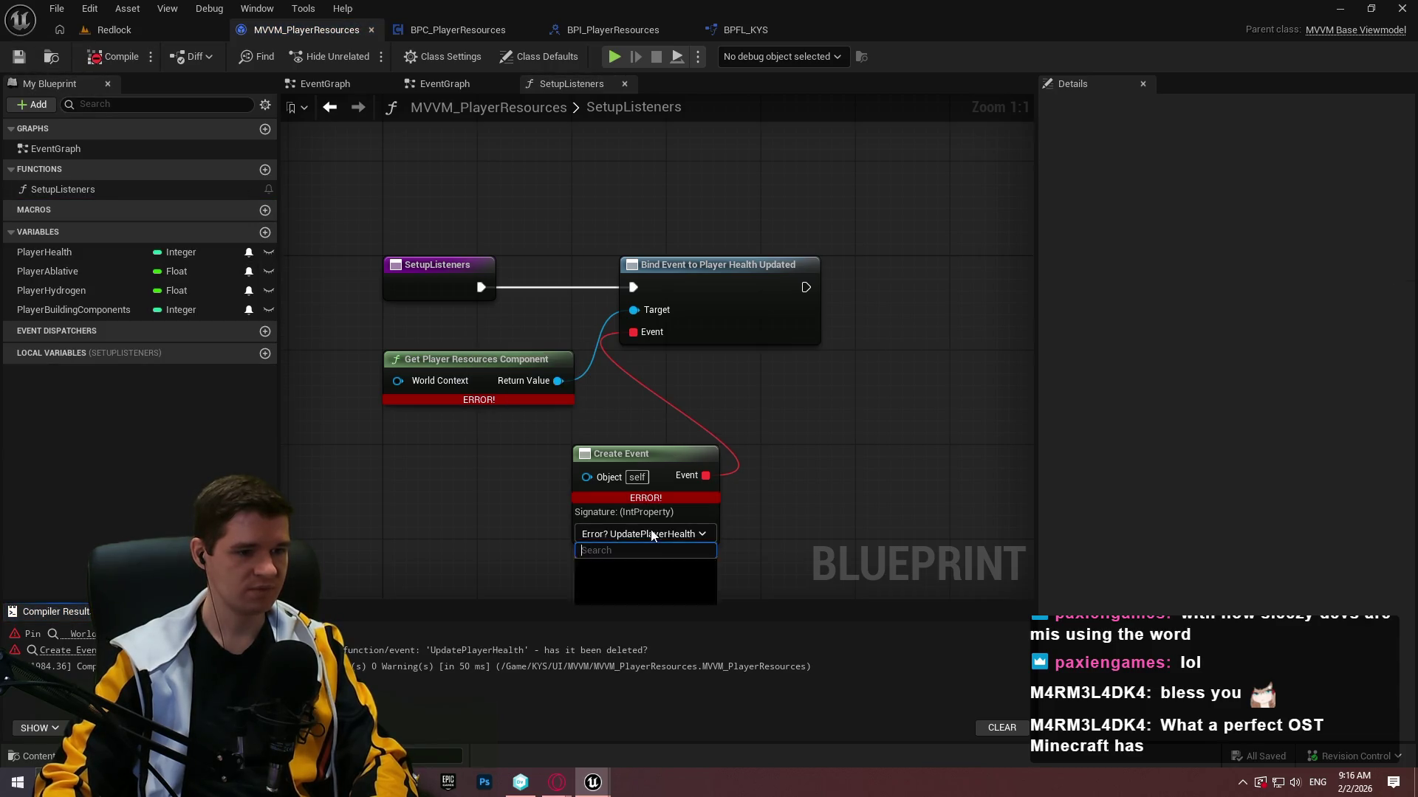
left_click(635, 564)
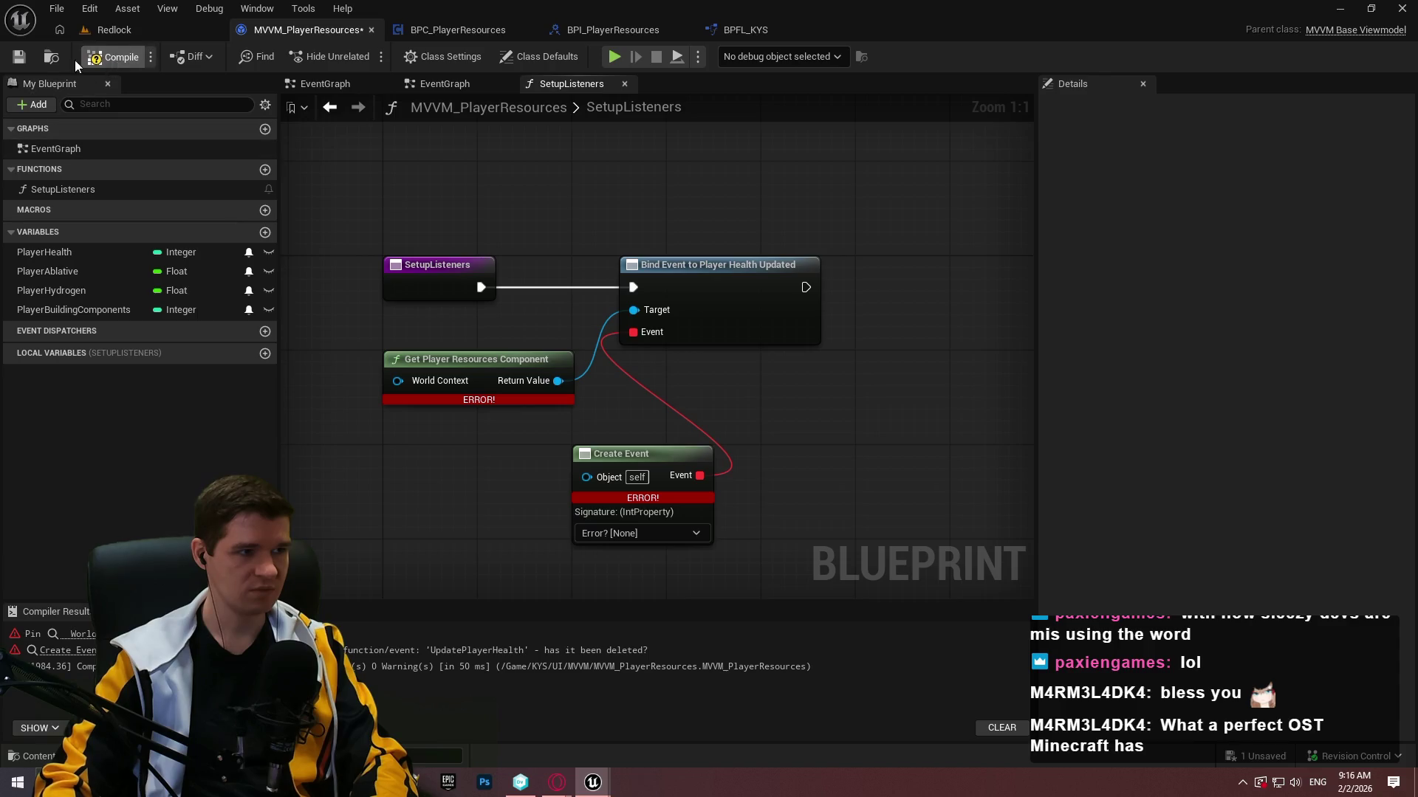
left_click(112, 56)
left_click(635, 533)
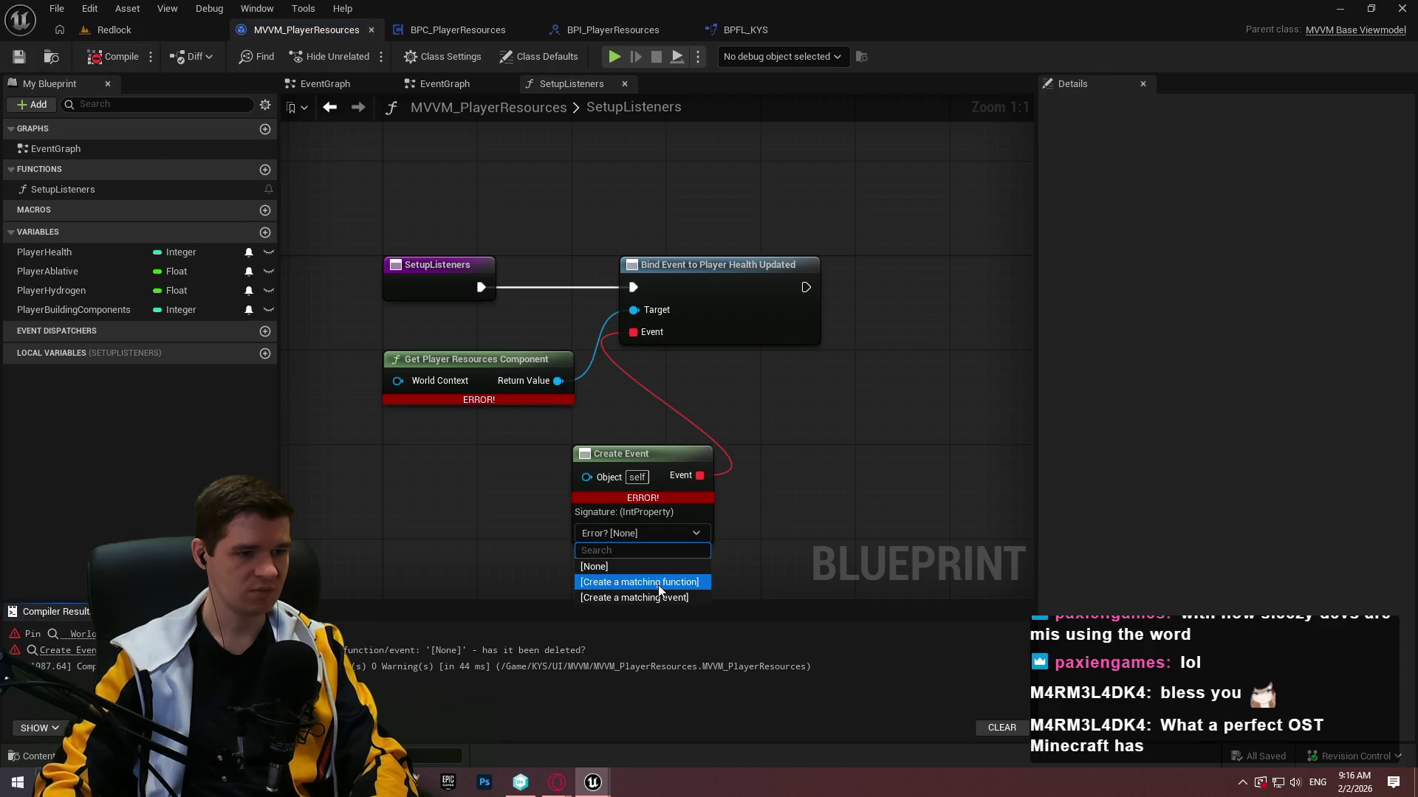
left_click(635, 582)
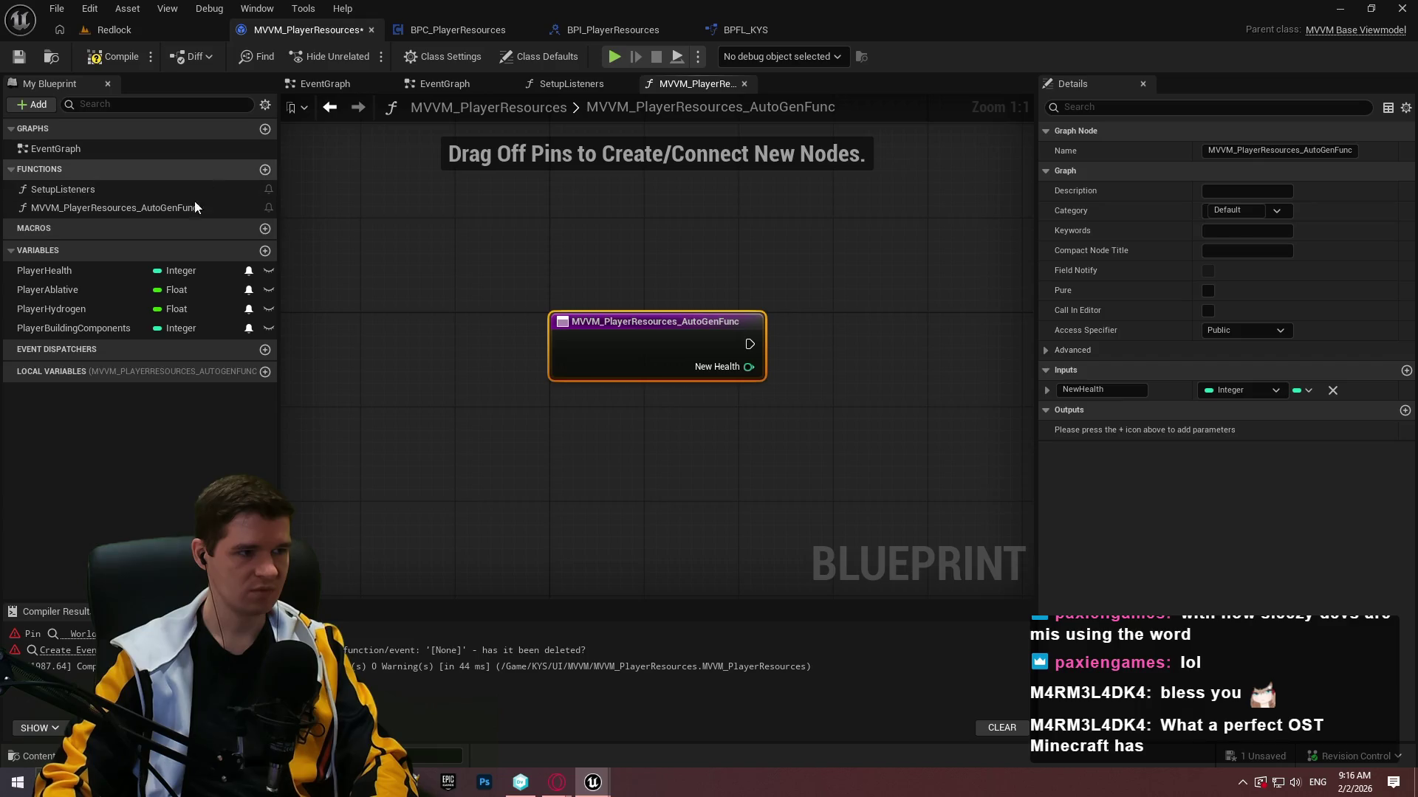
Rename the auto-generated function to UpdatePlayerHealth.
left_click(147, 210)
key("F2")
type("UpdatePlyer")
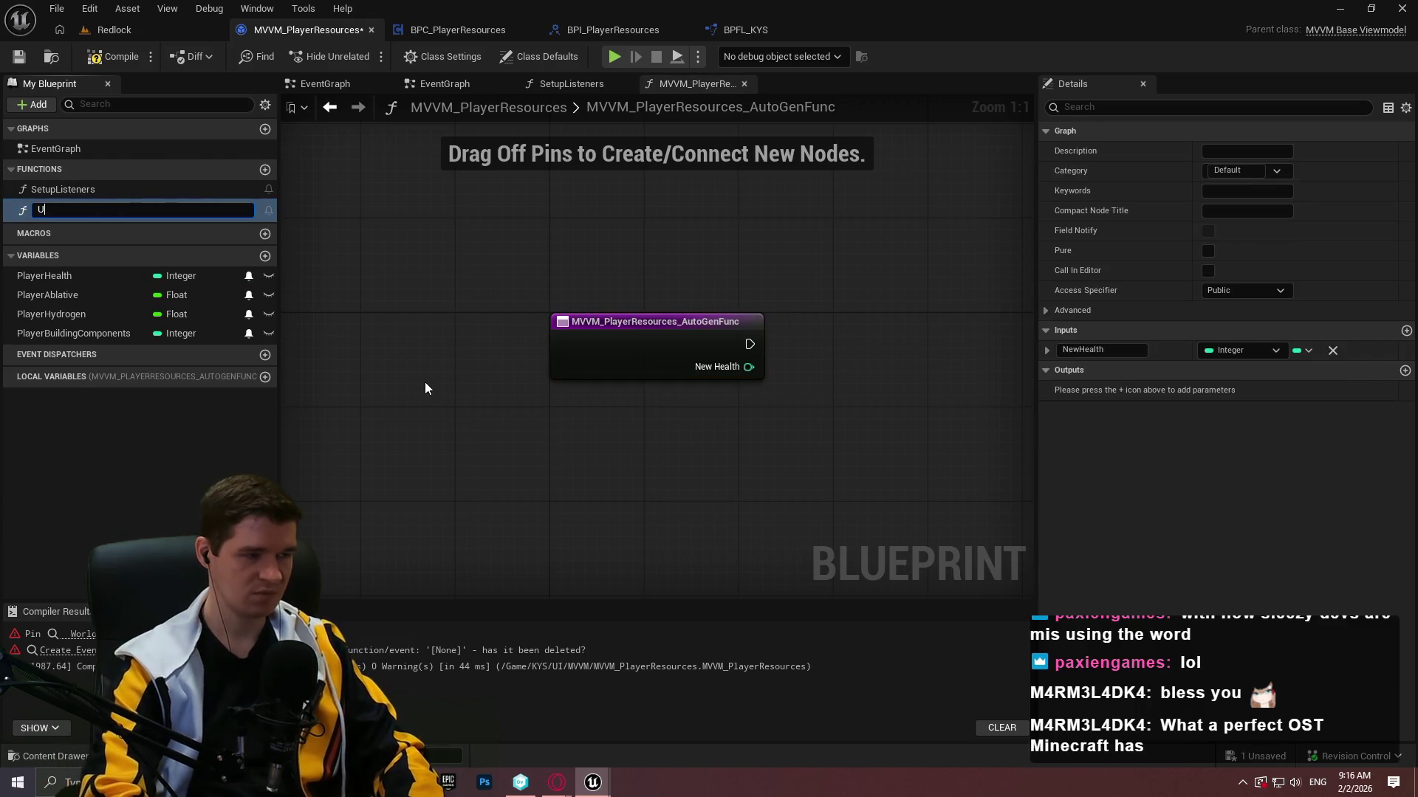
key("BackSpace")
key("BackSpace")
key("BackSpace")
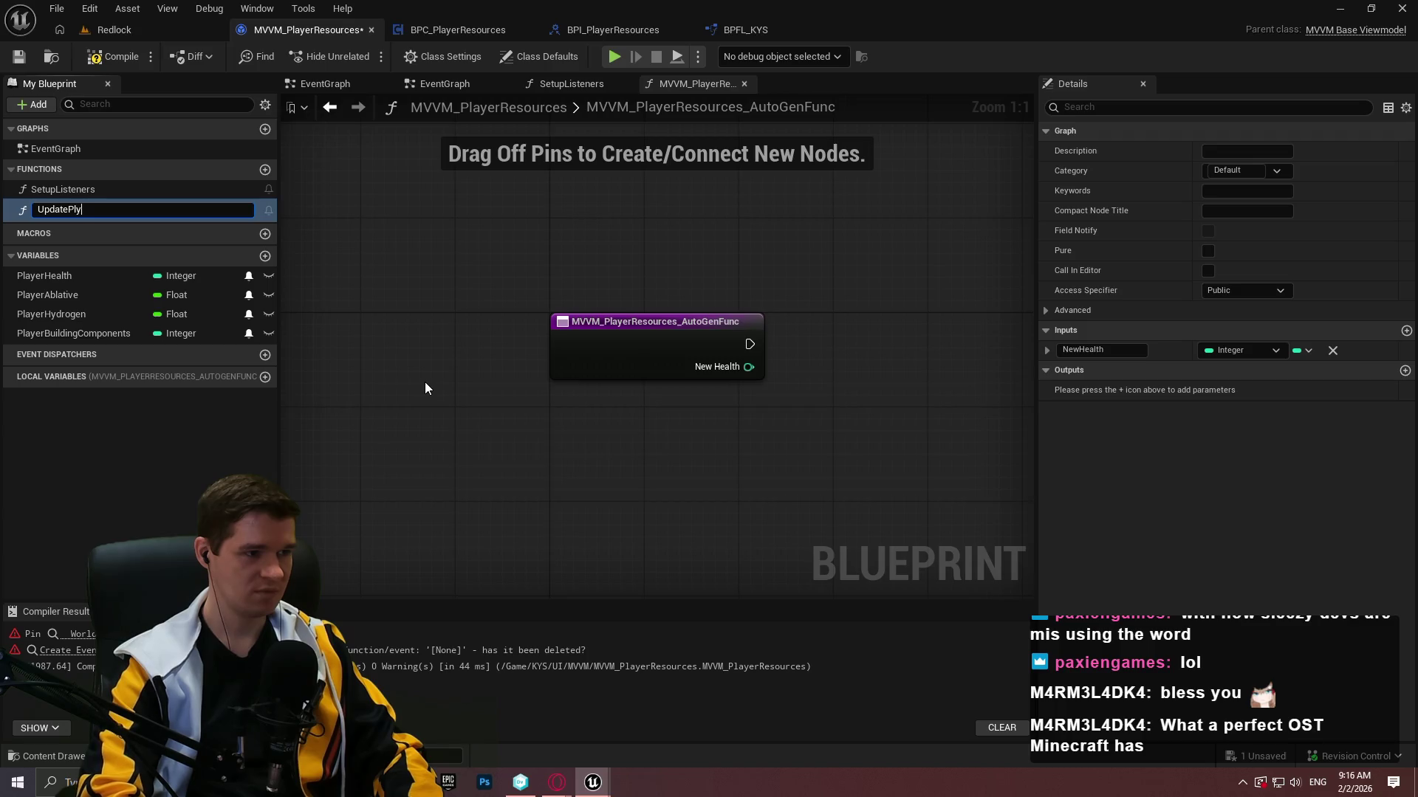
type("aye")
type("er")
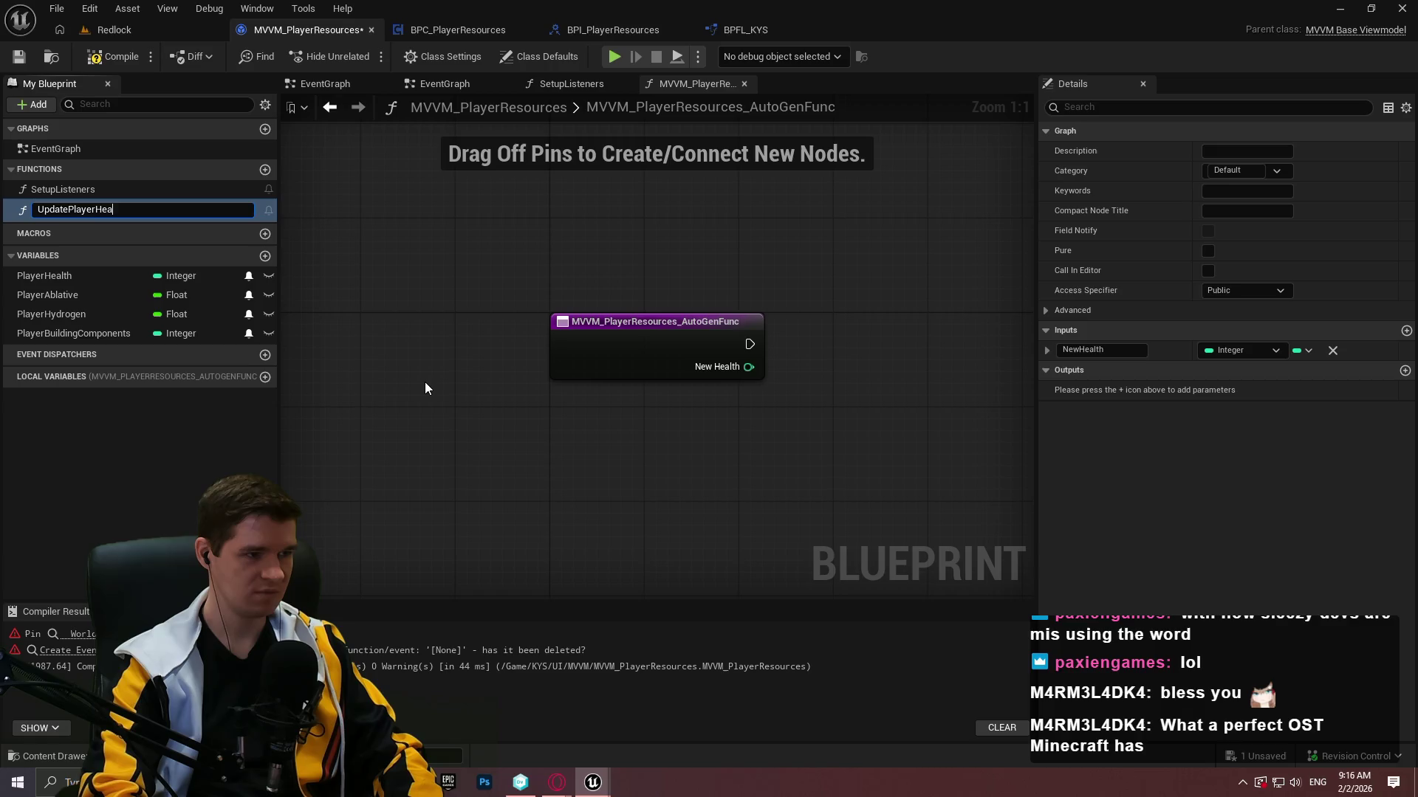
type("lth")
key("Return")
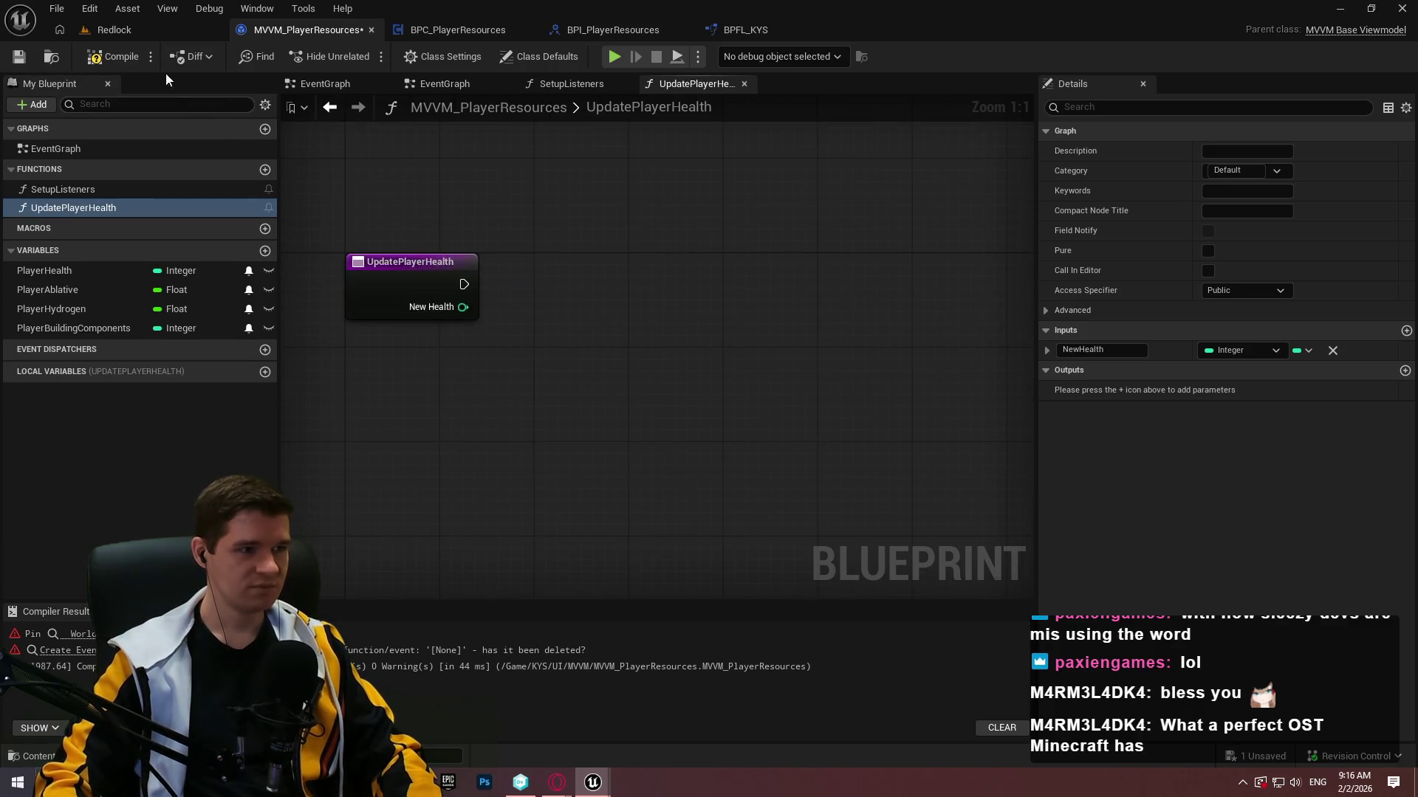
Add a SET w/ Broadcast PlayerHealth node fed by New Health beside the entry, then compile and save.
left_click(104, 53)
key("ctrl+s")
left_click(86, 274)
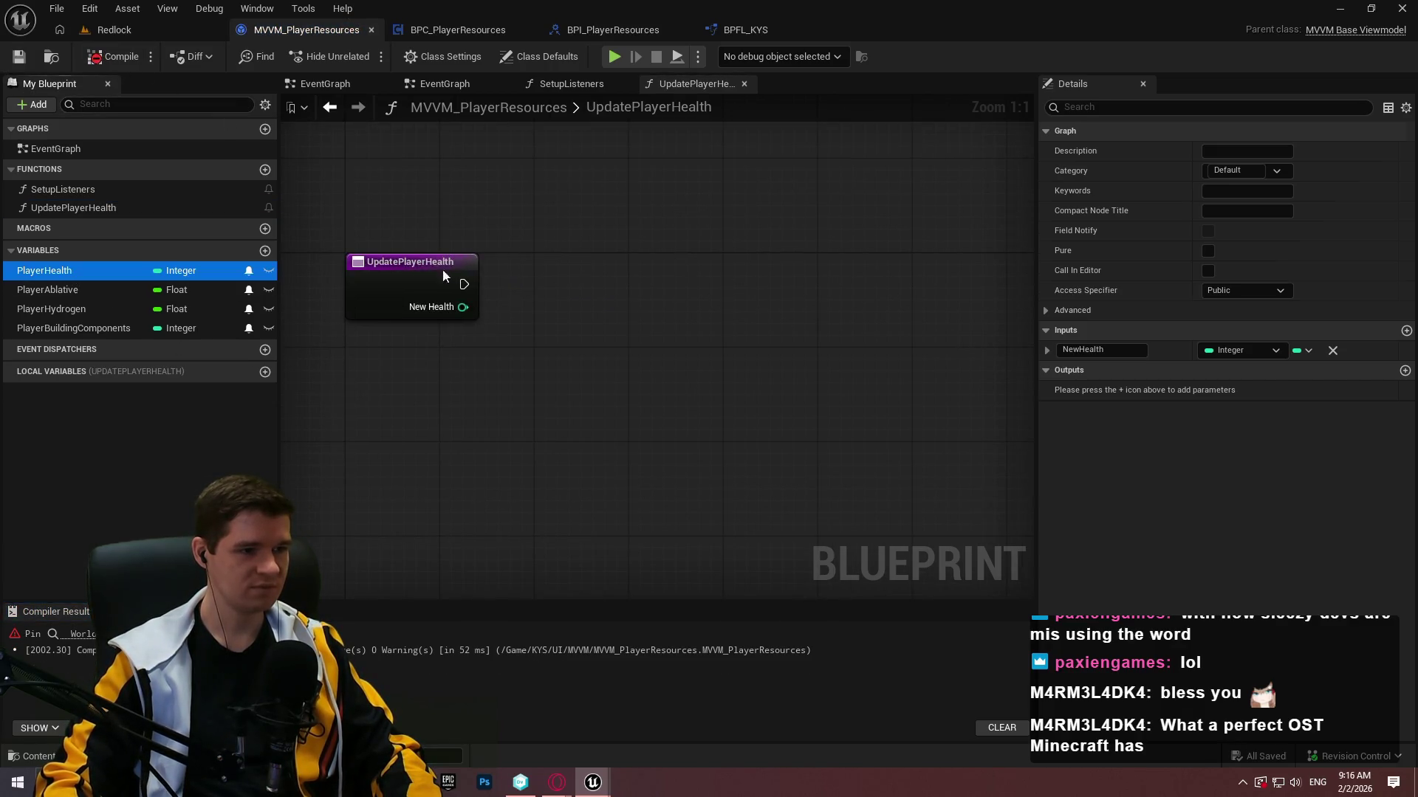
mouse_move(443, 276)
left_mouse_down()
mouse_move(606, 307)
mouse_move(450, 313)
mouse_move(587, 284)
mouse_move(549, 279)
left_mouse_up()
left_click(605, 305)
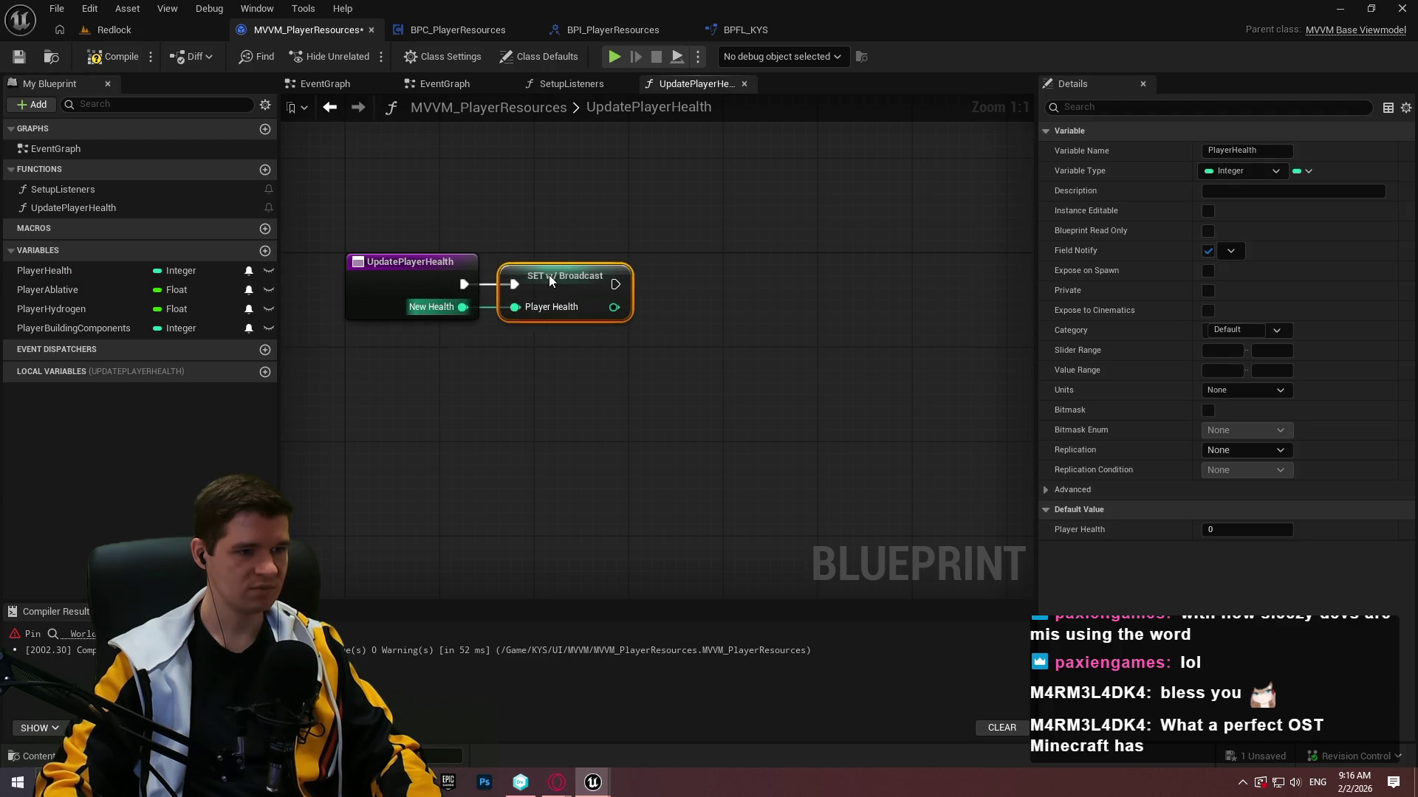
left_click(588, 419)
key("F7")
key("ctrl+s")
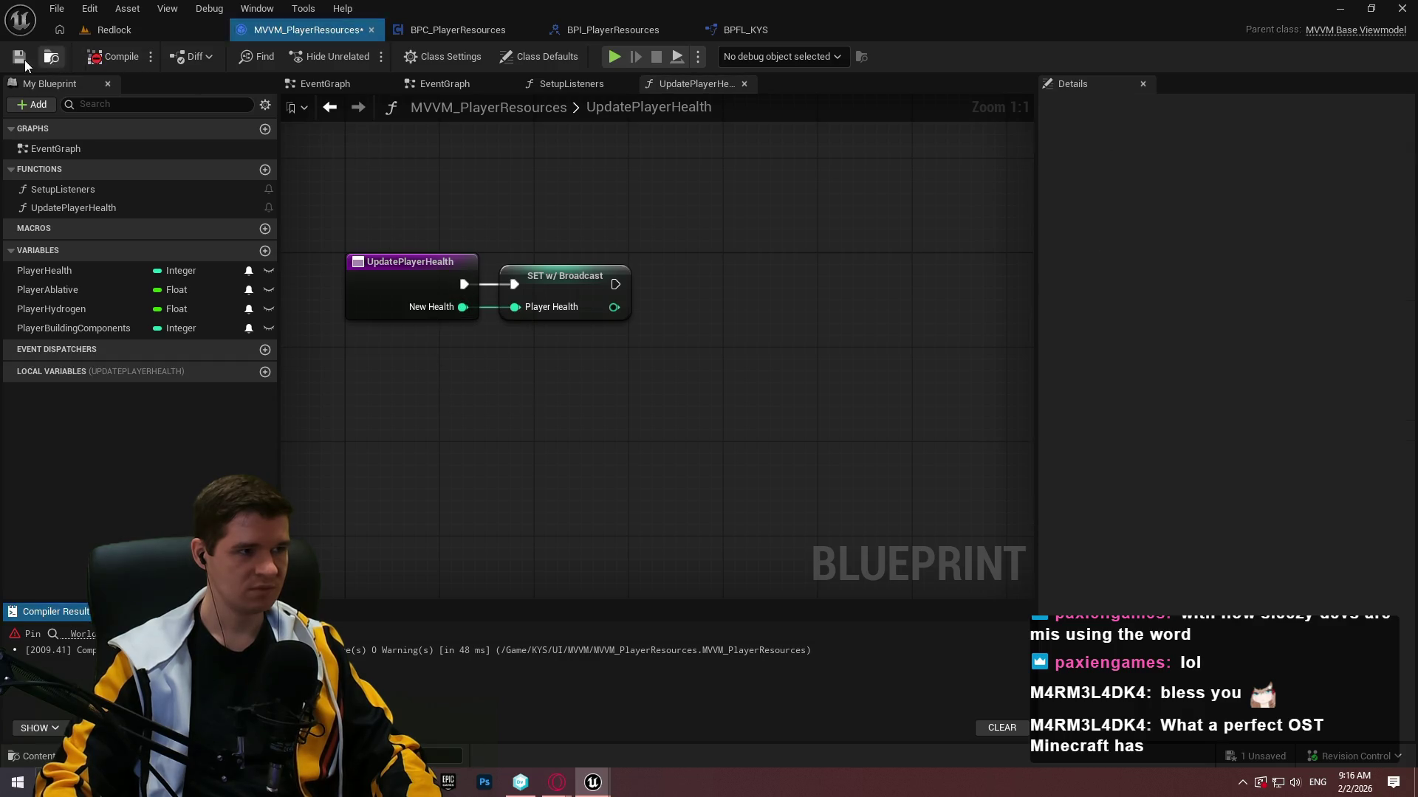
left_click(443, 83)
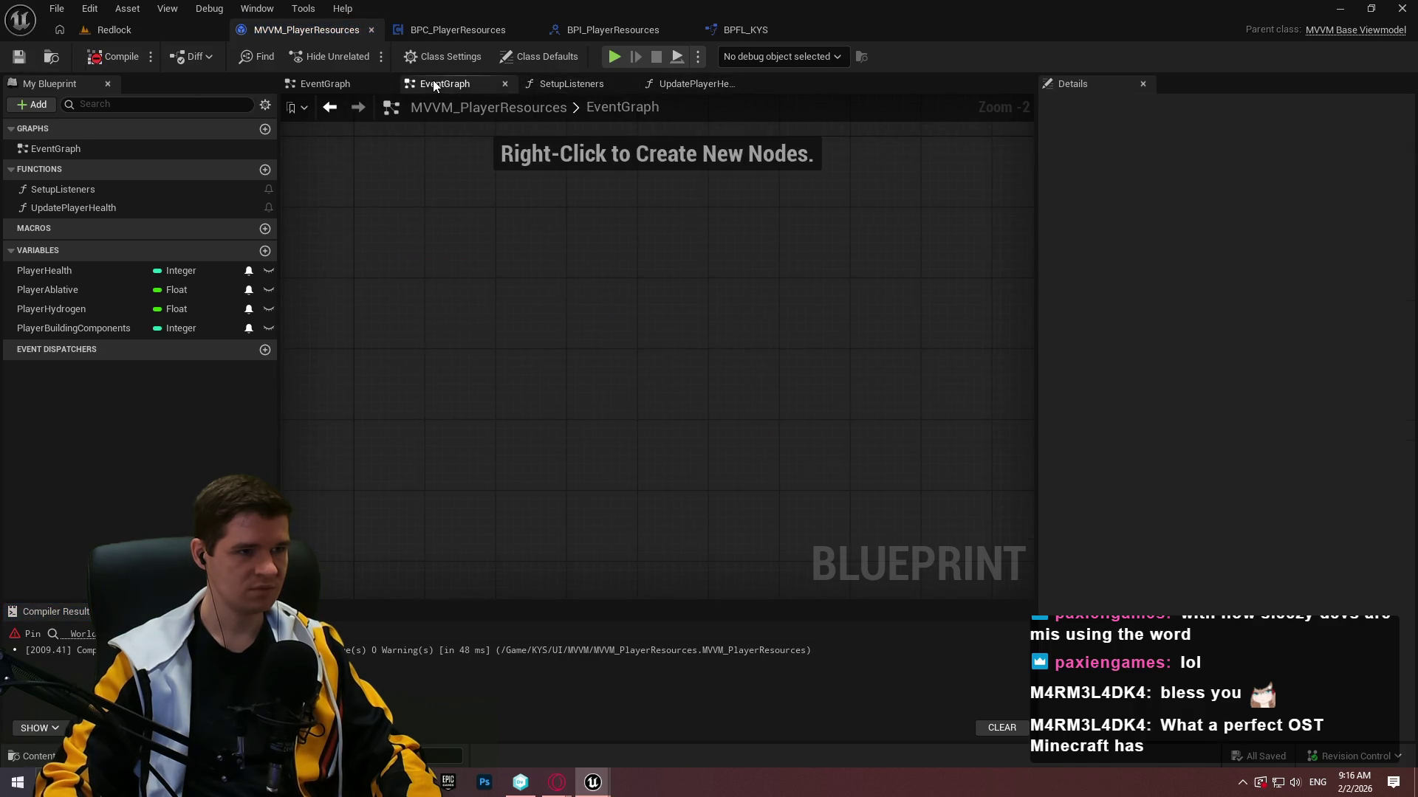
Open Get Player Resources Component's definition in BPFL_KYS from SetupListeners and inspect its properties.
left_click(539, 83)
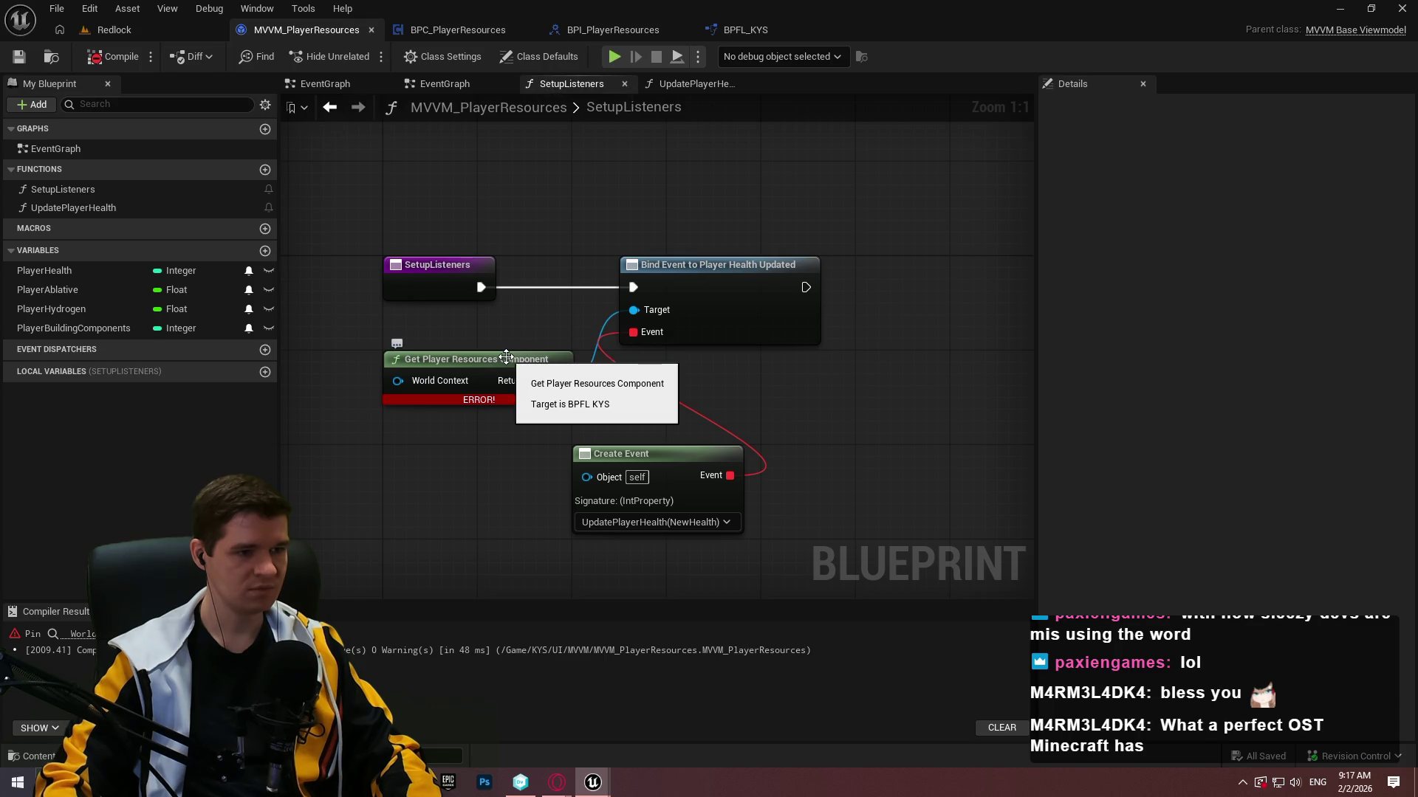
left_click(506, 358)
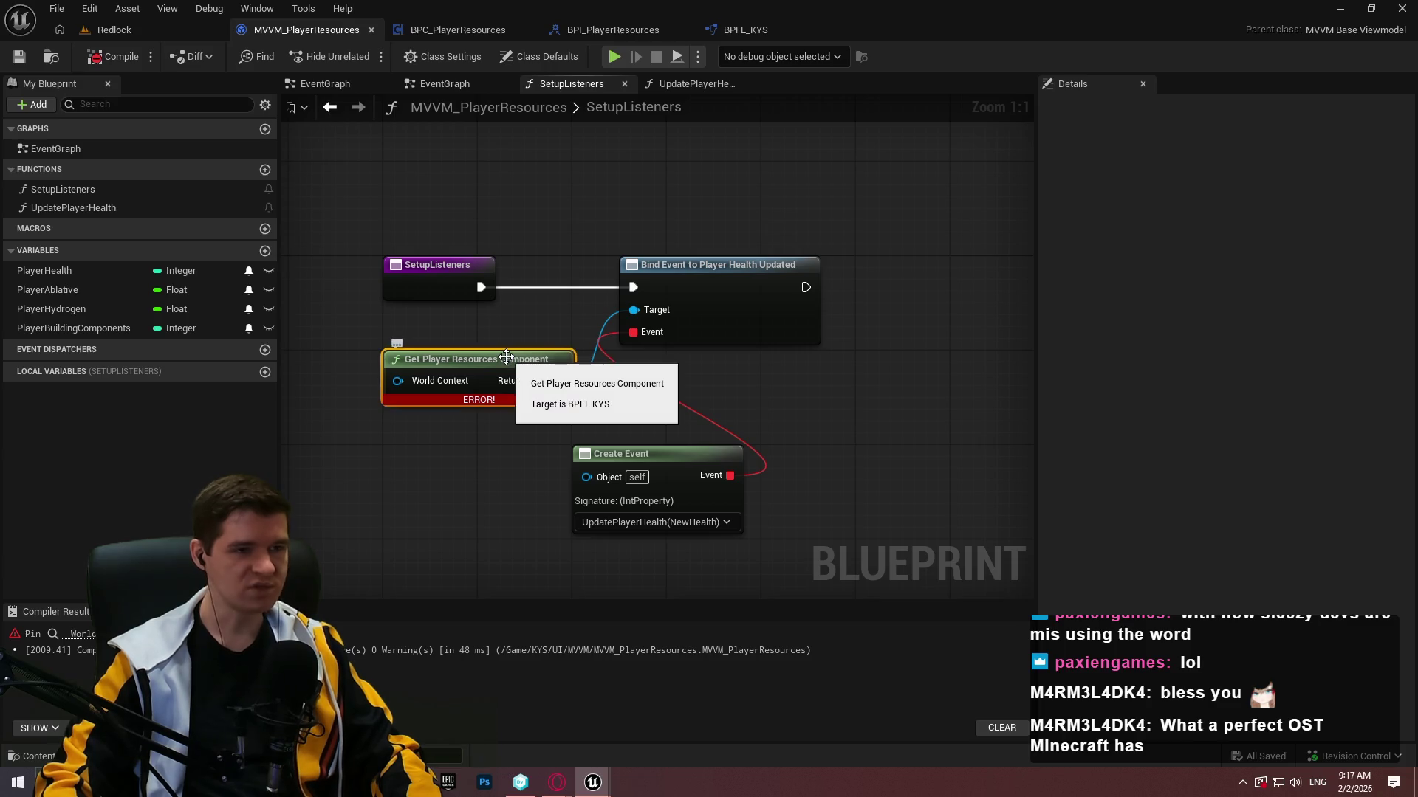
double_click(506, 357)
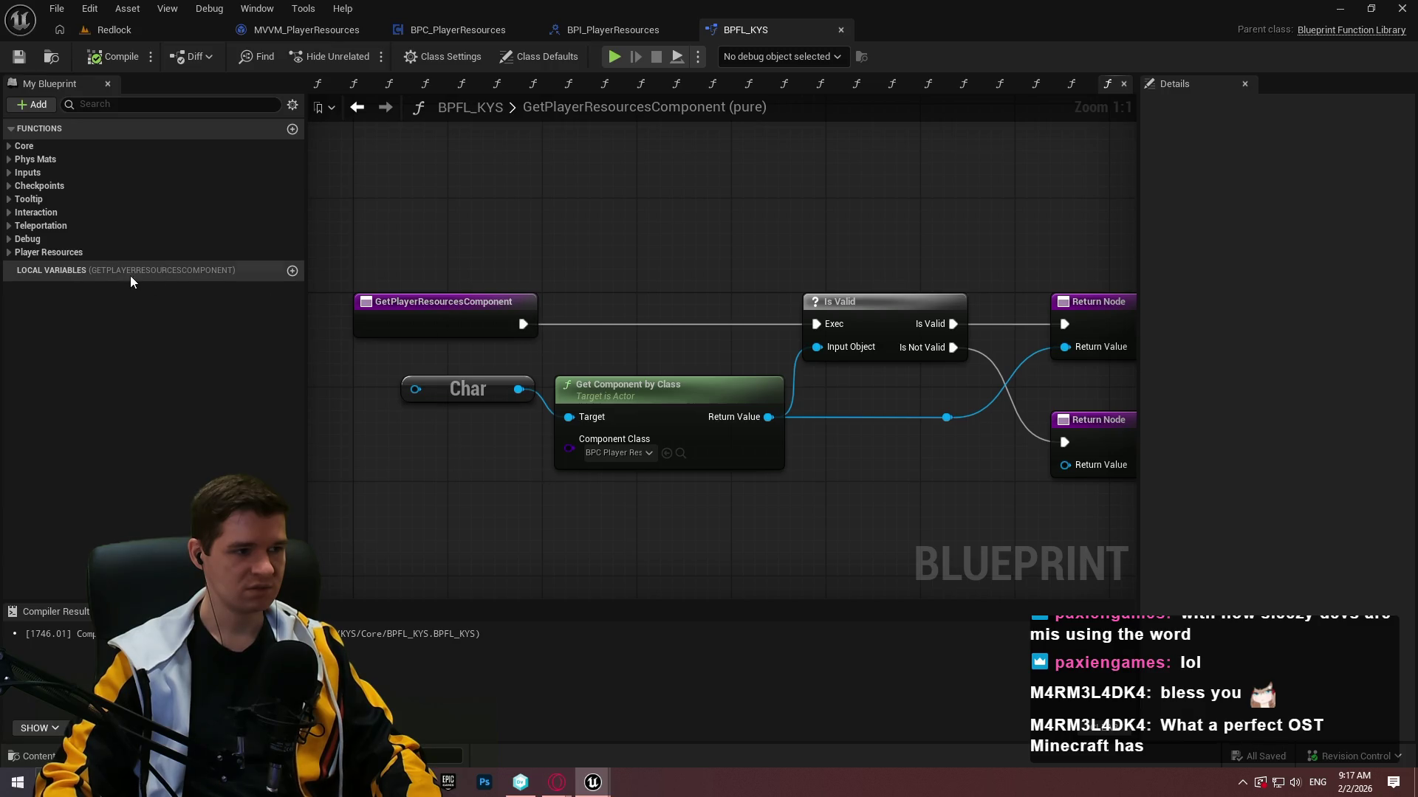
left_click(407, 311)
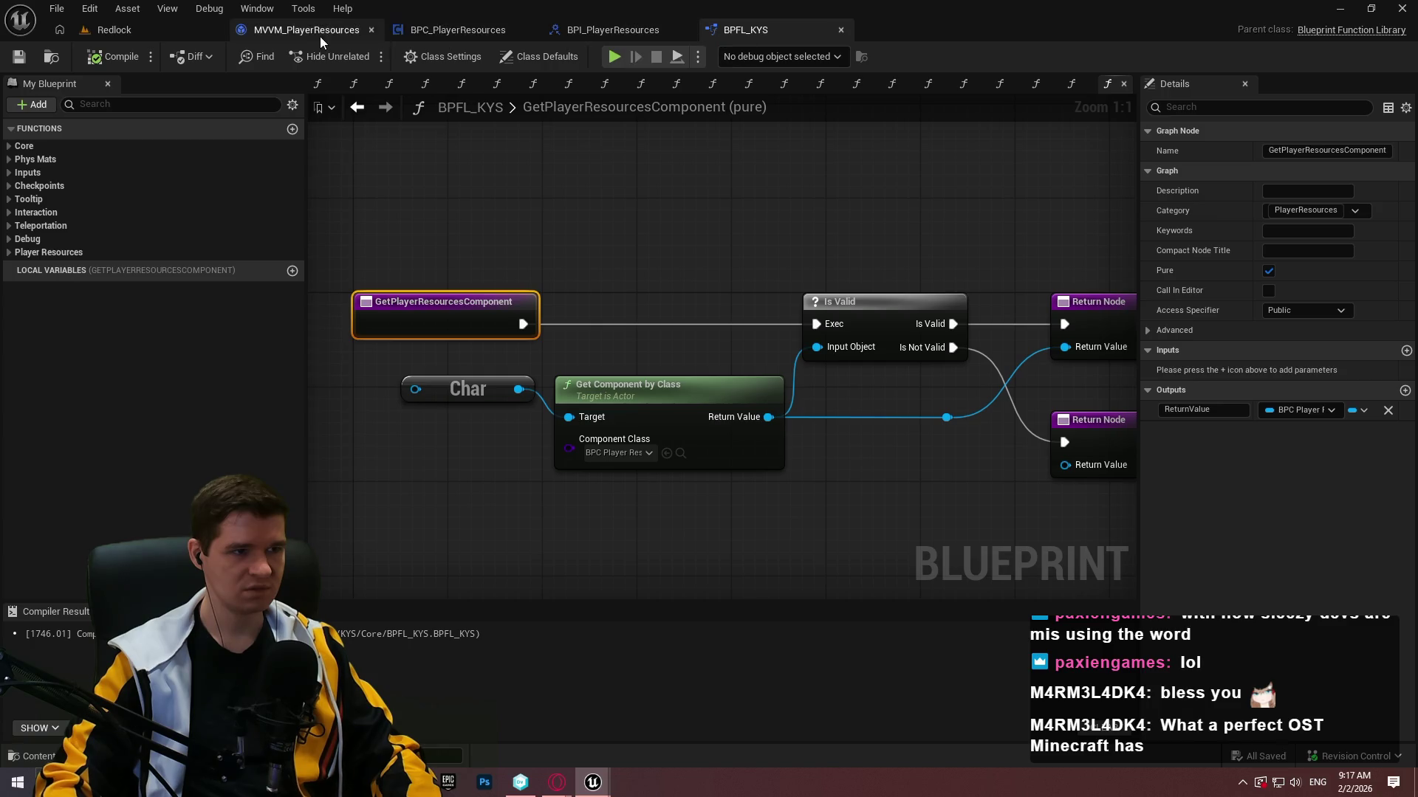
left_click(294, 28)
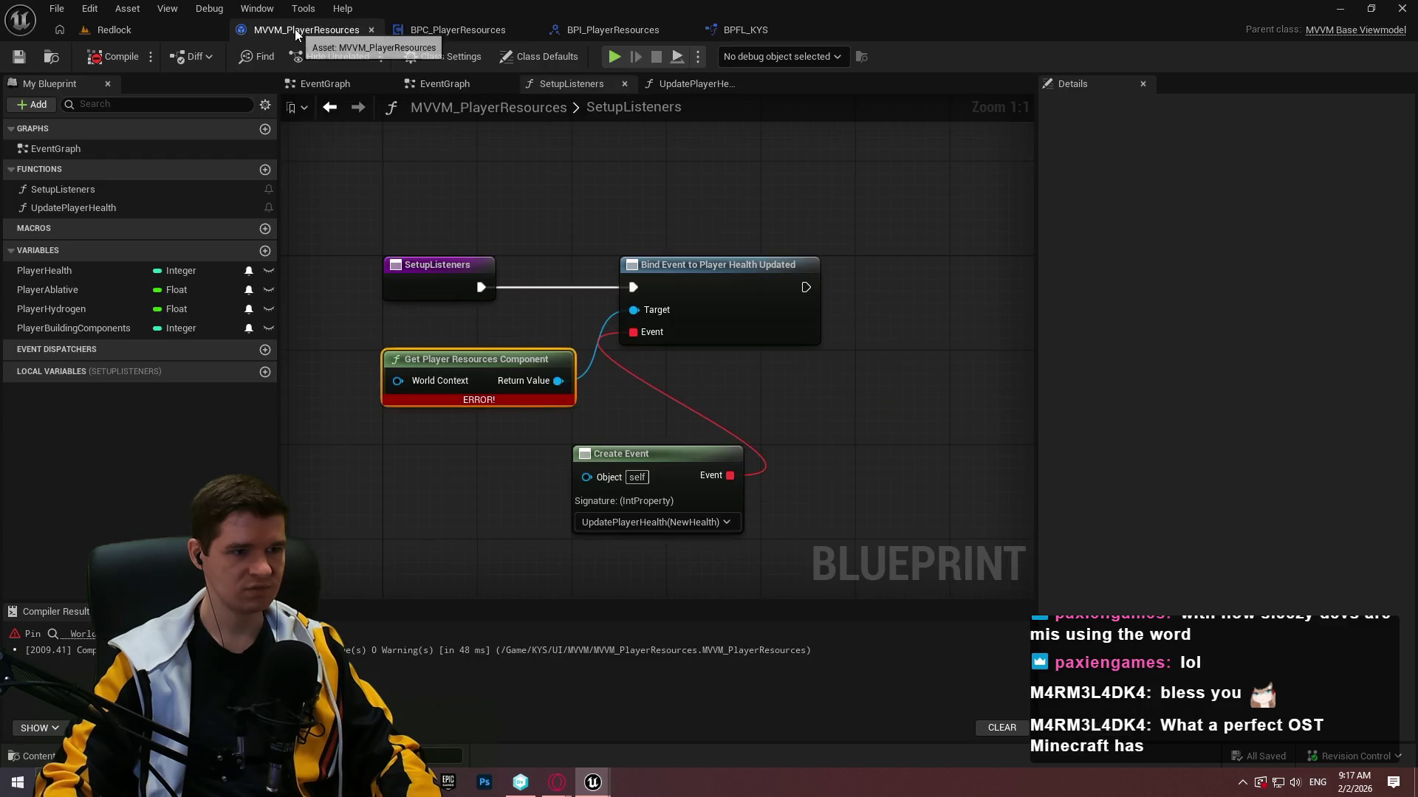
Inspect the getter's World Context pin, then add and remove a Get Player Character node.
left_click(466, 338)
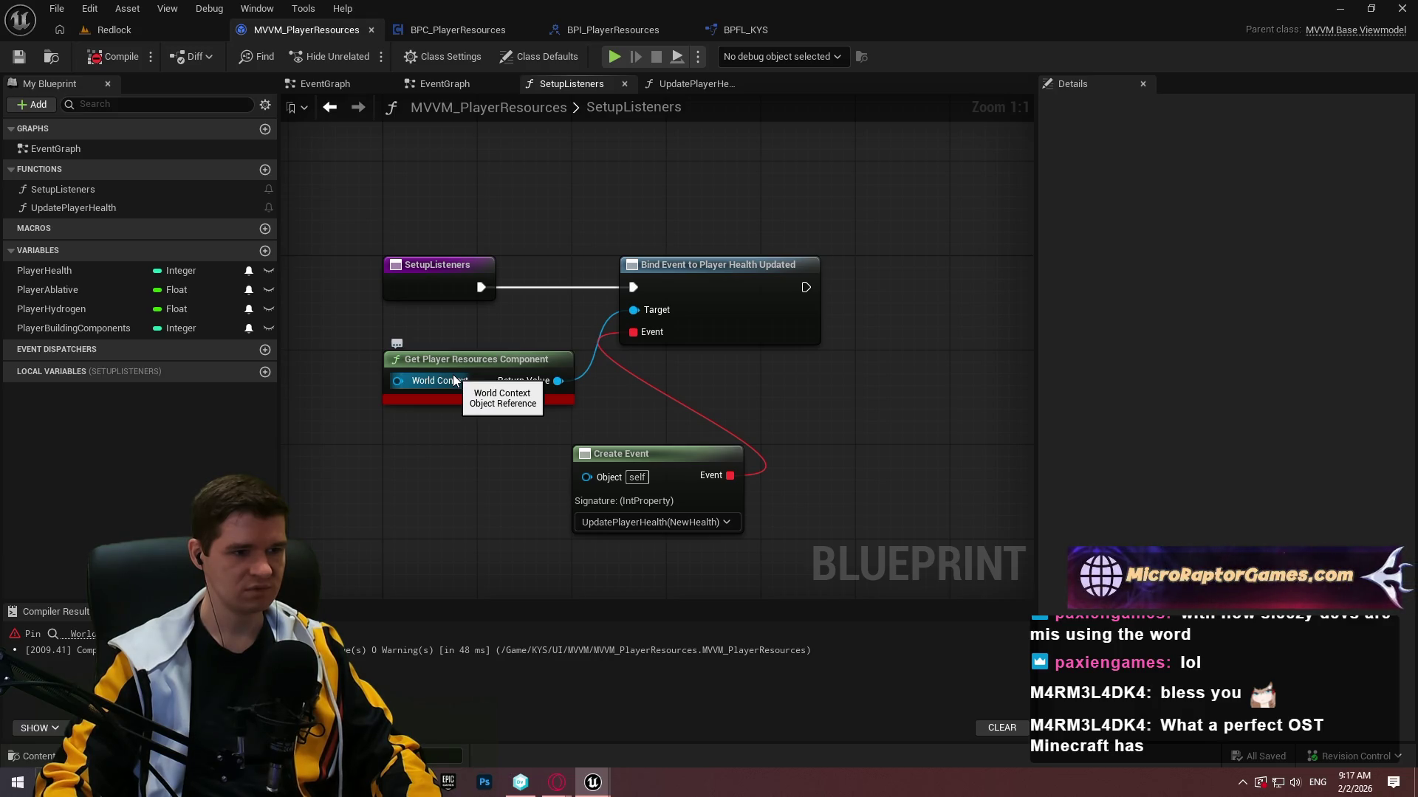
right_click(468, 388)
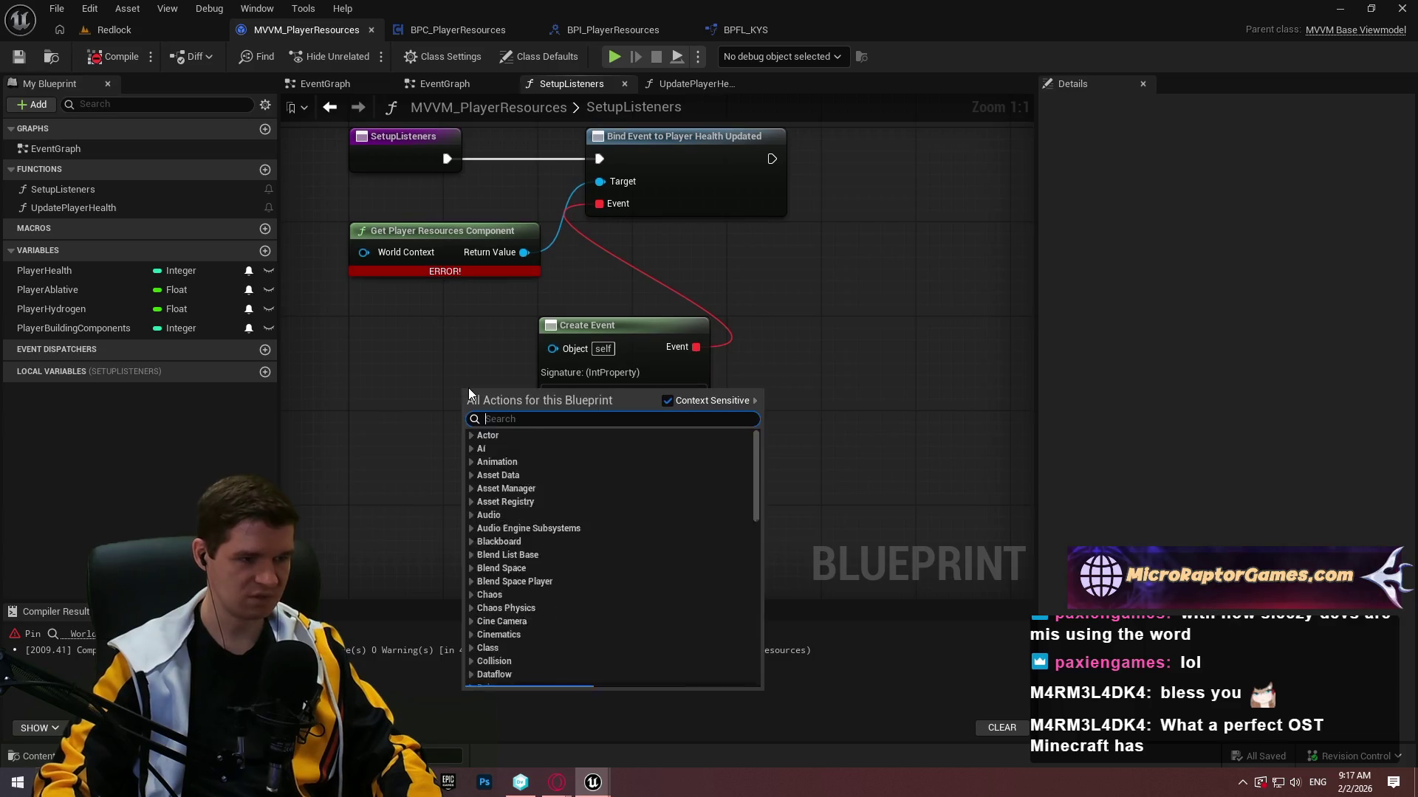
type("get player char")
key("Return")
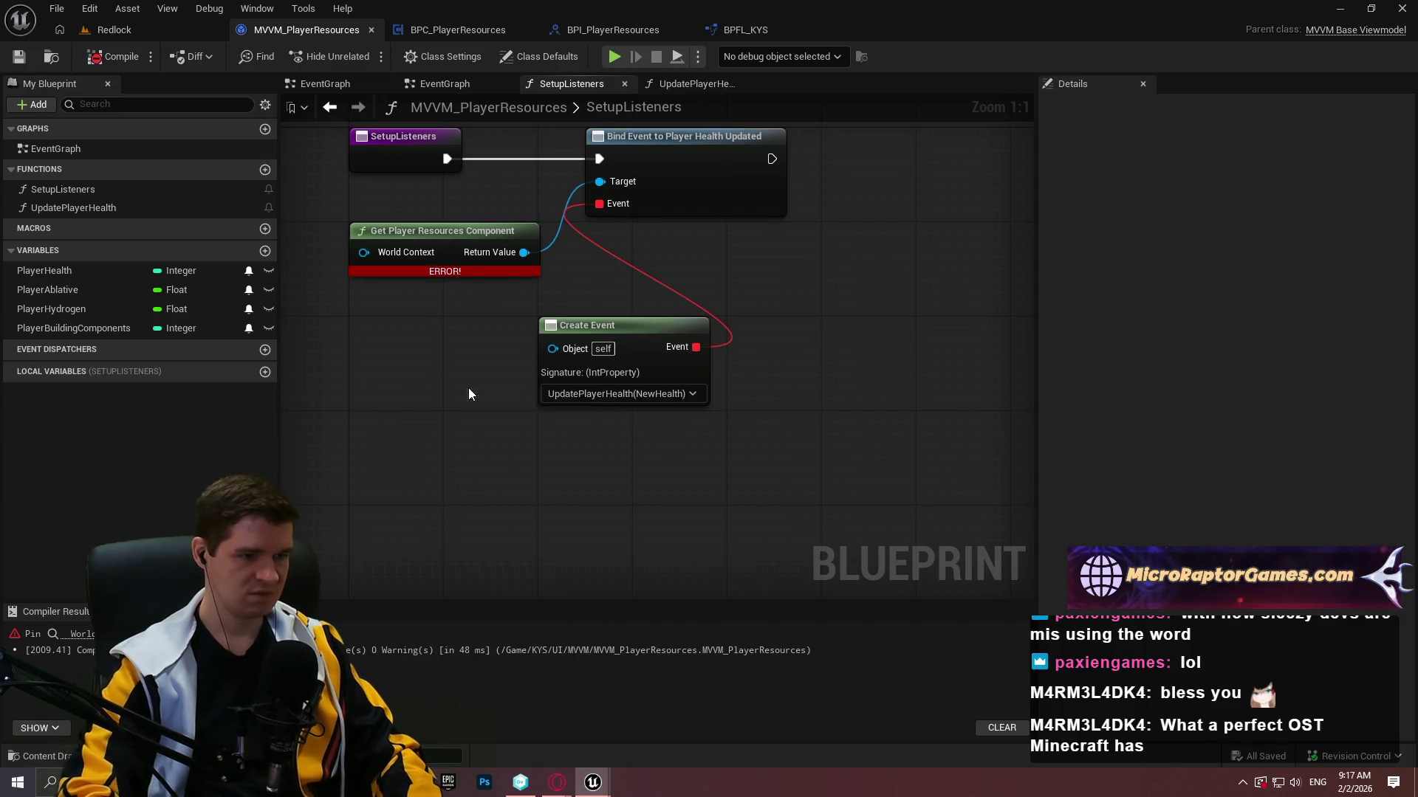
left_click_drag(490, 415, 454, 498)
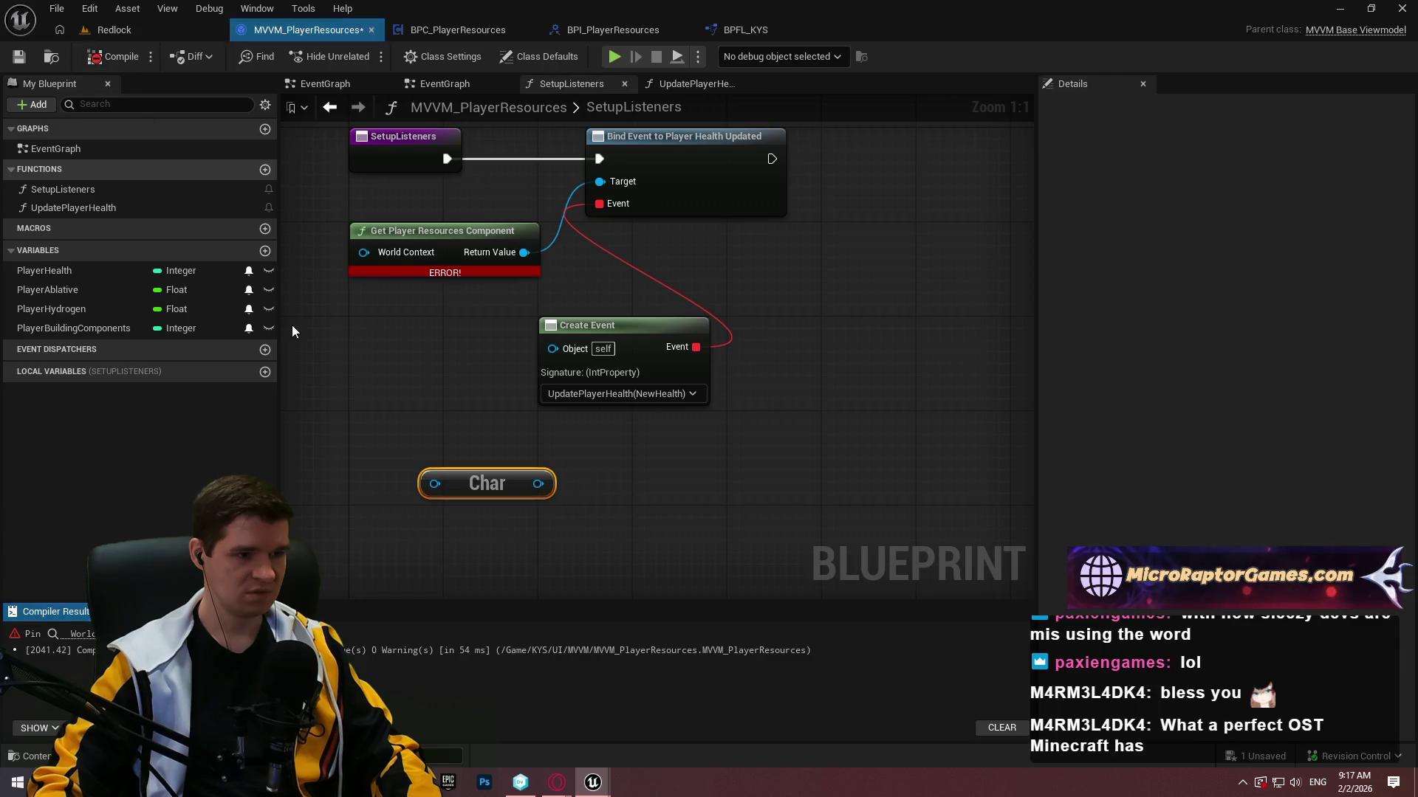
left_click_drag(390, 404, 479, 490)
key("Delete")
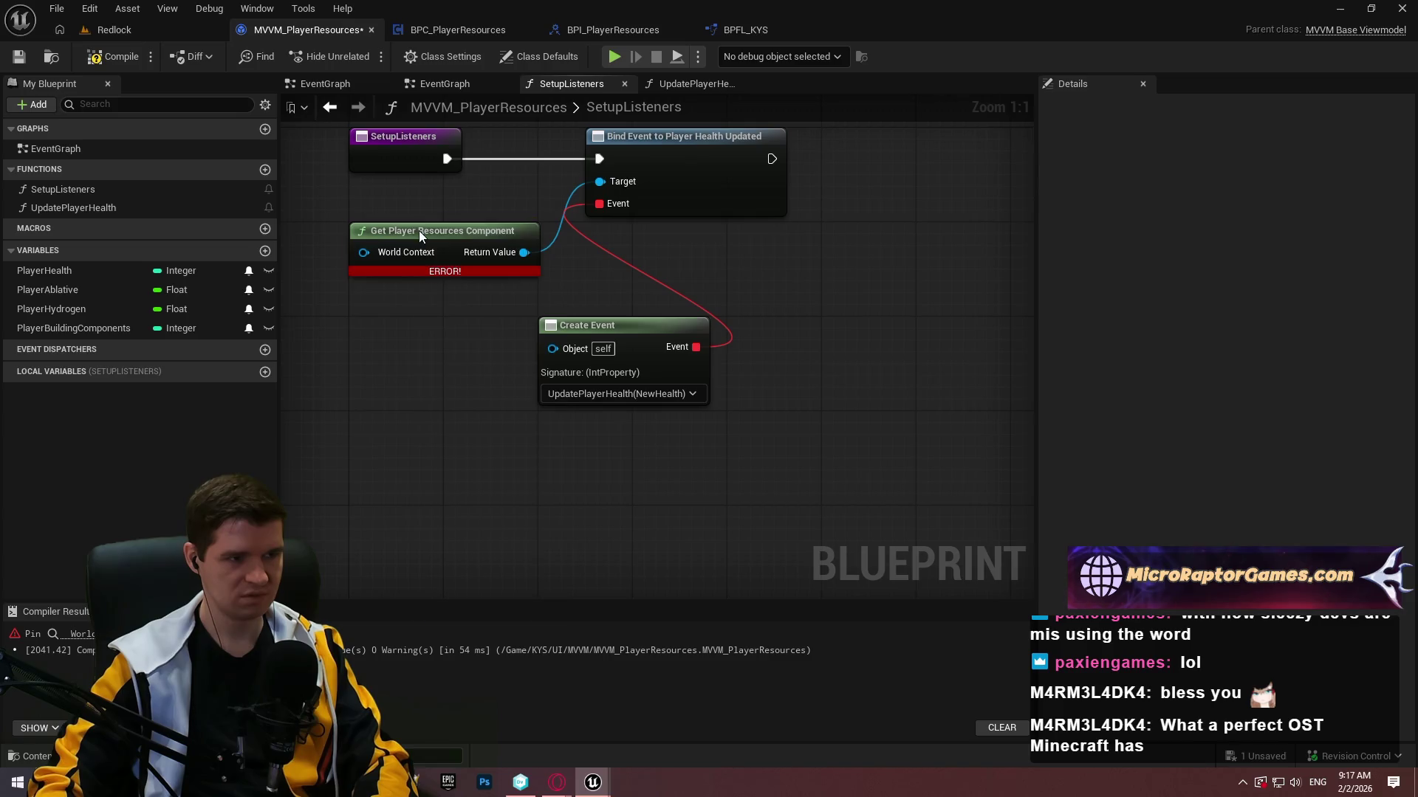
Refresh and then delete the erroring Get Player Resources Component node, recompile and save.
right_click(417, 233)
left_click(479, 348)
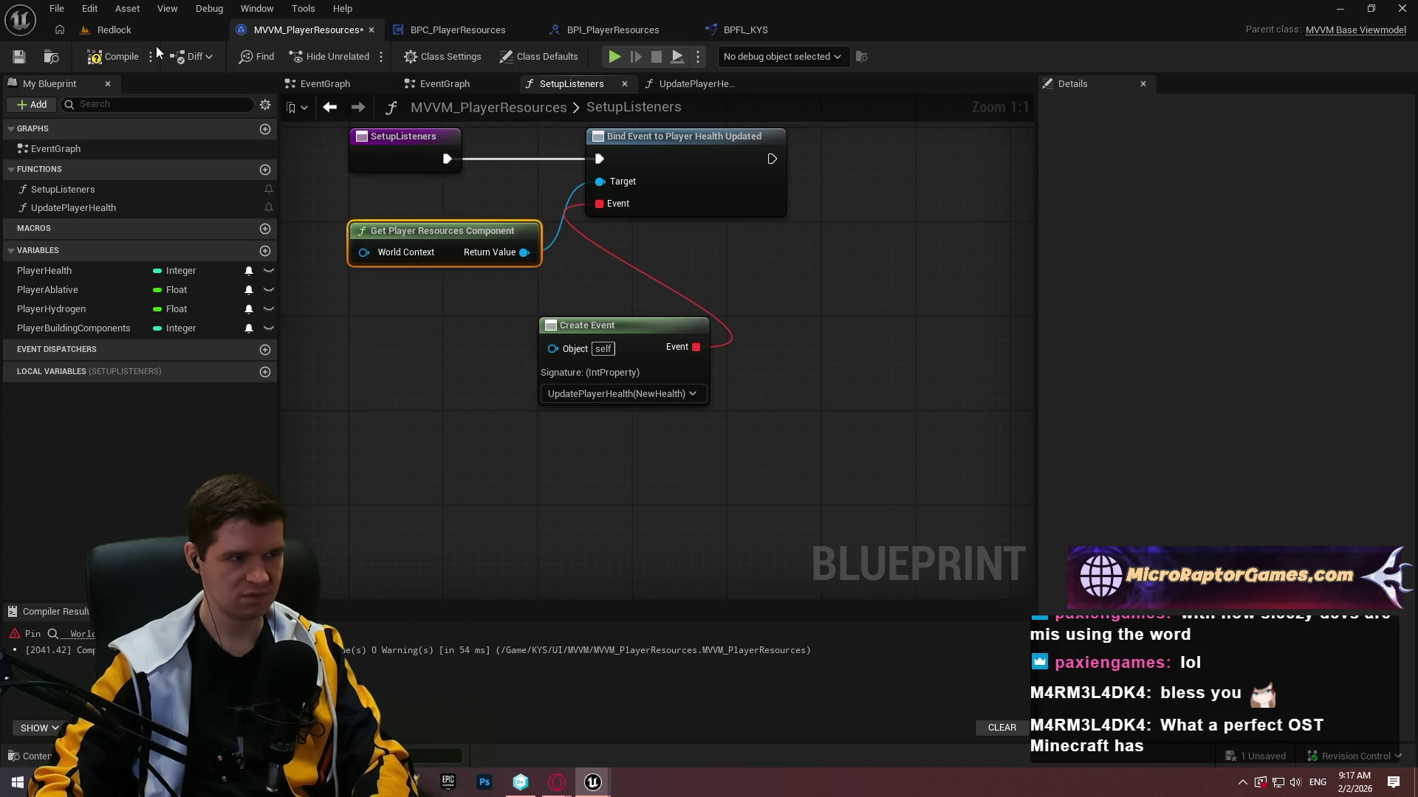
left_click(122, 56)
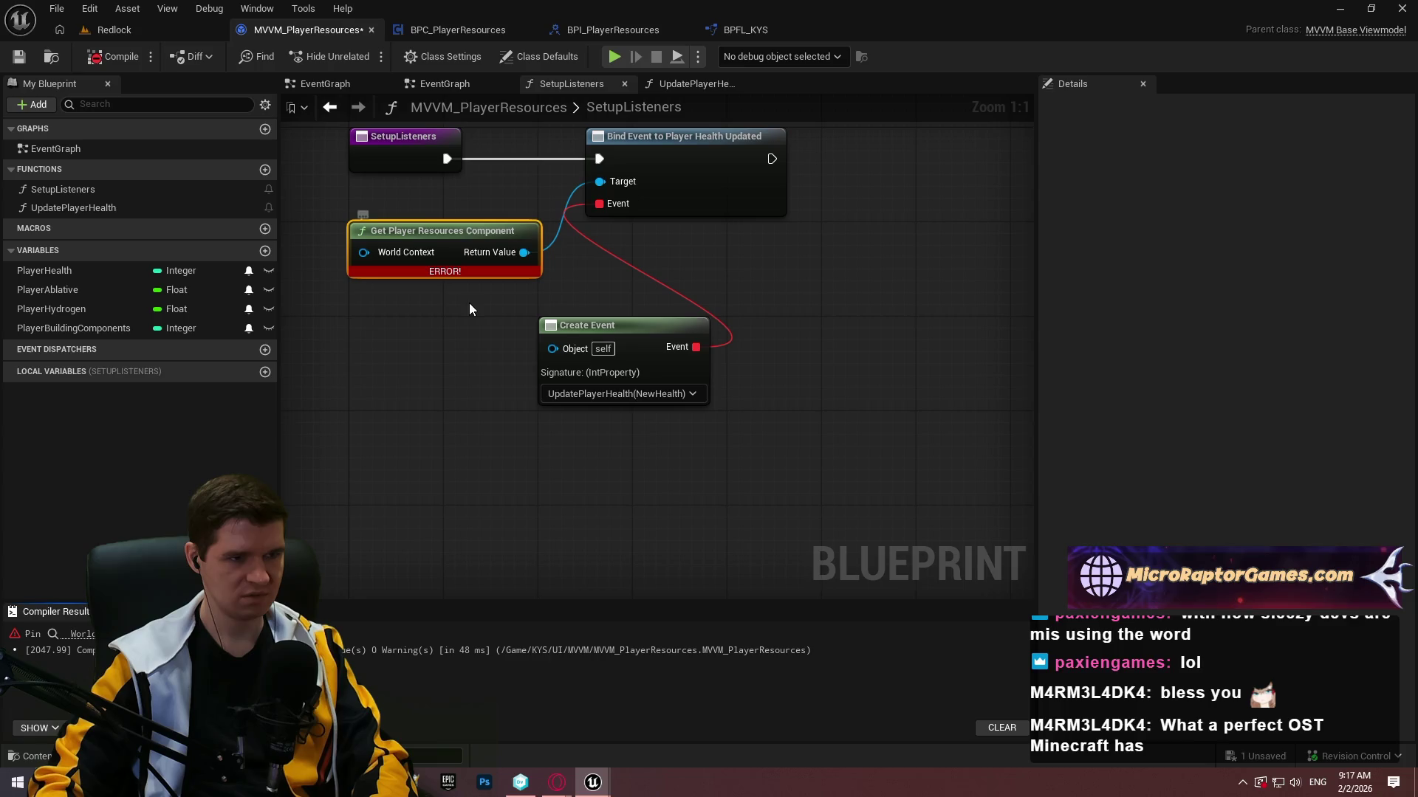
key("Delete")
left_click(118, 57)
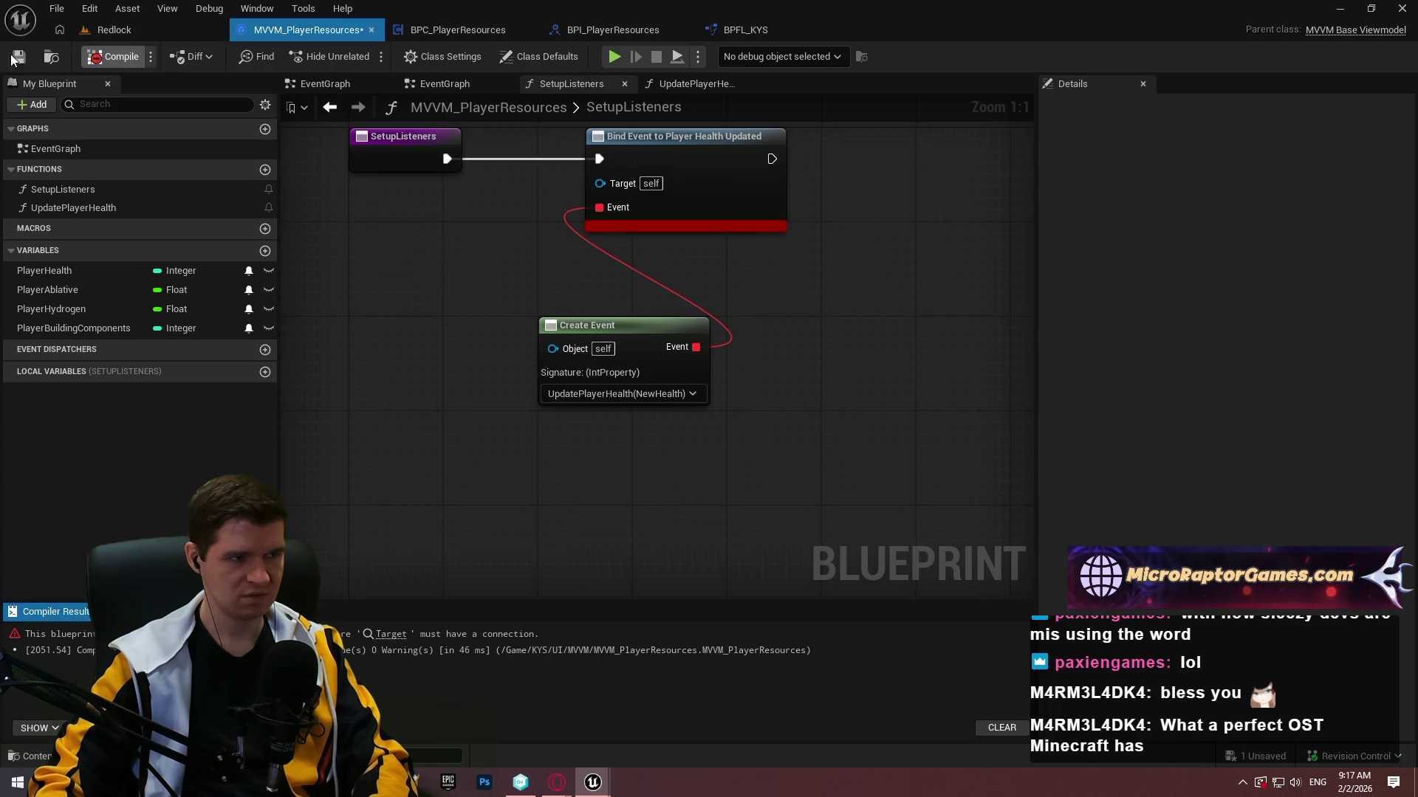
left_click(19, 57)
Add a fresh Get Player Resources Component node, wire it into the Bind Event Target, and compile.
left_click(458, 30)
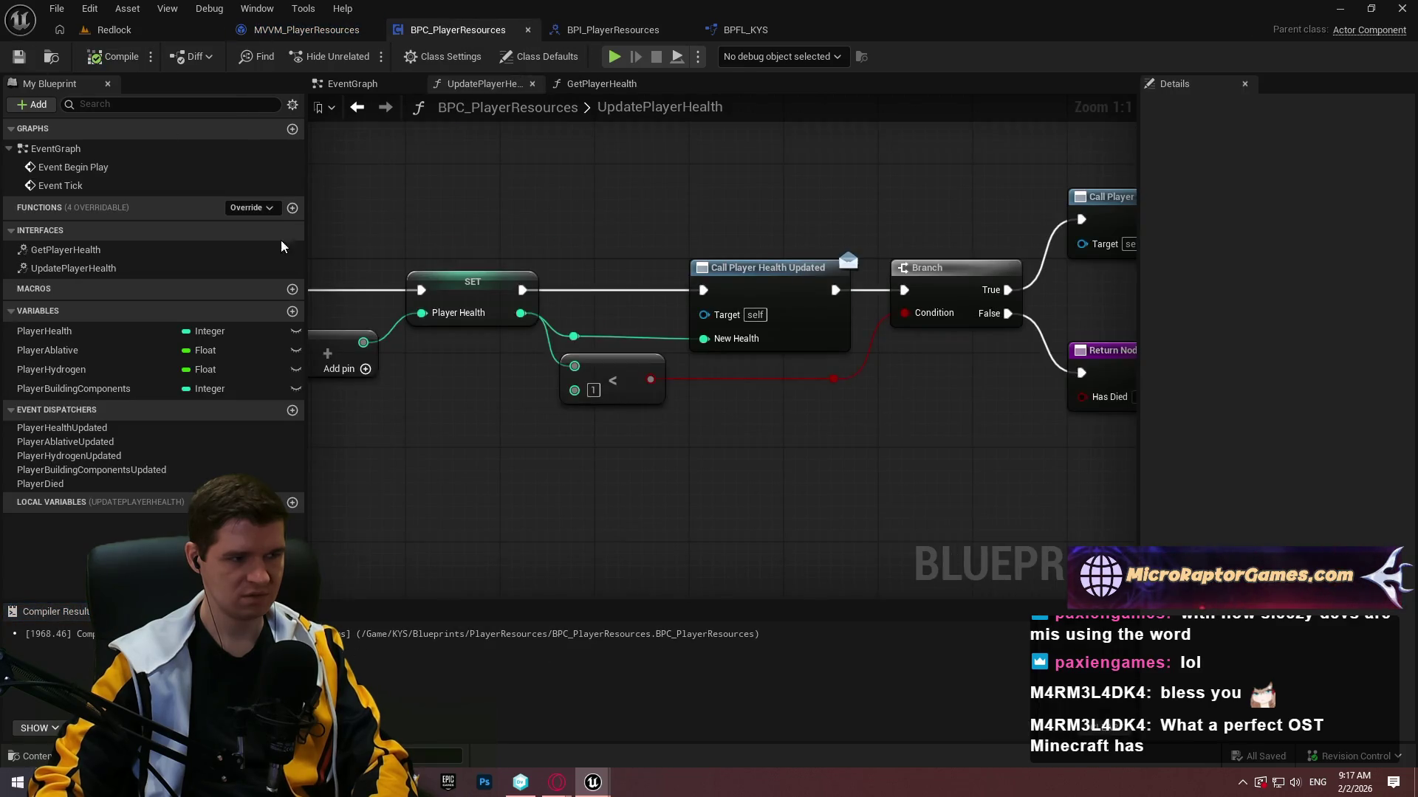
left_click(593, 31)
left_click(251, 29)
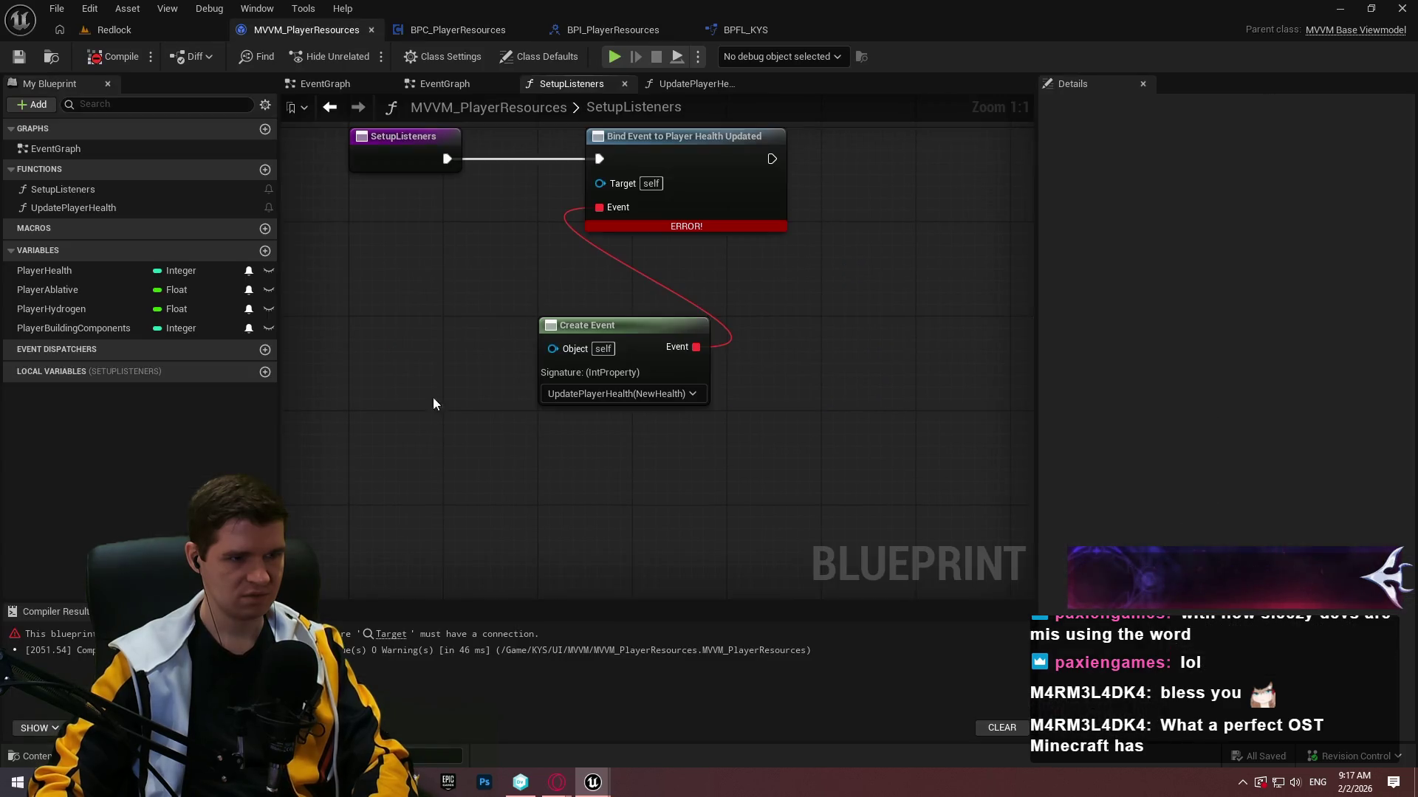
right_click(445, 319)
type("get p")
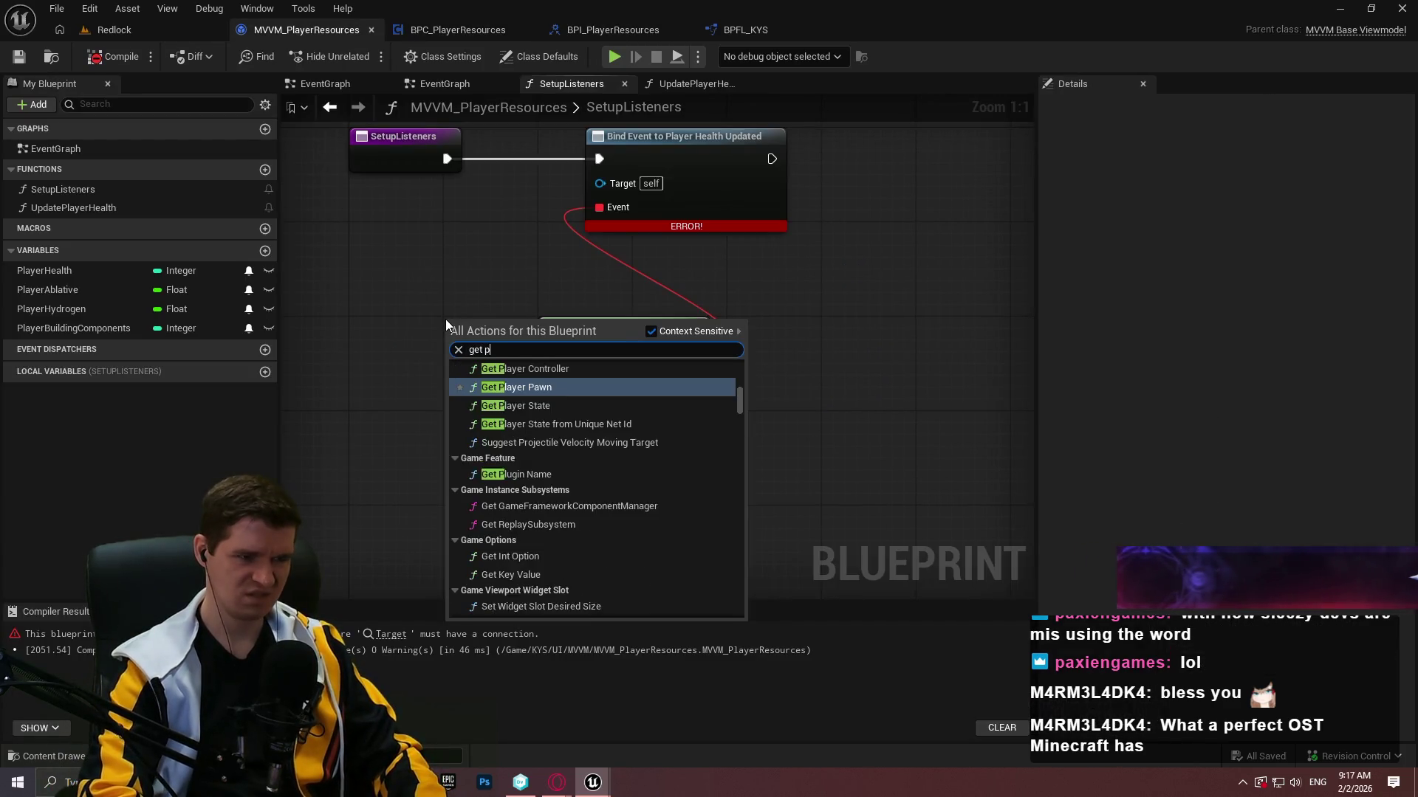
type("layer resources")
key("Return")
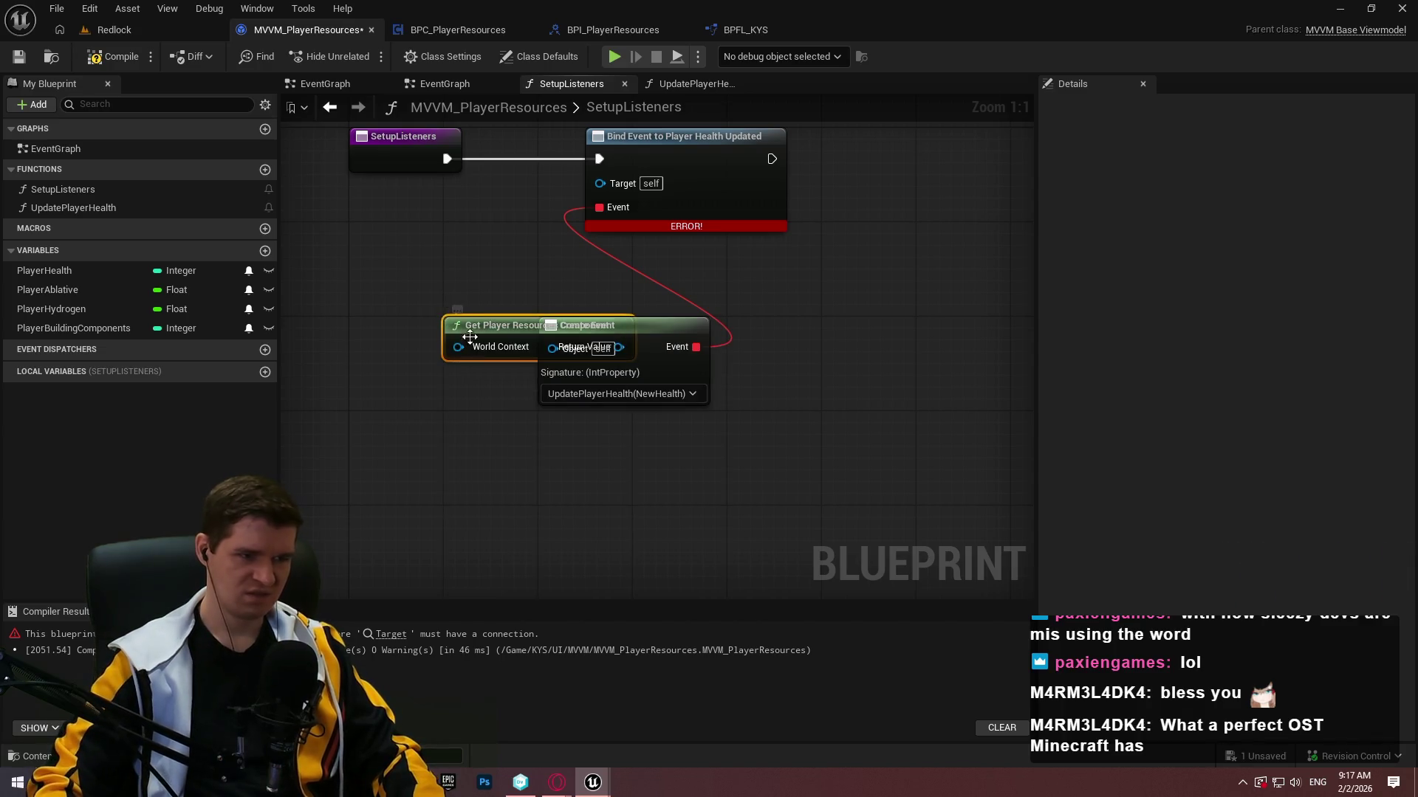
left_click_drag(469, 337, 340, 266)
left_click(113, 58)
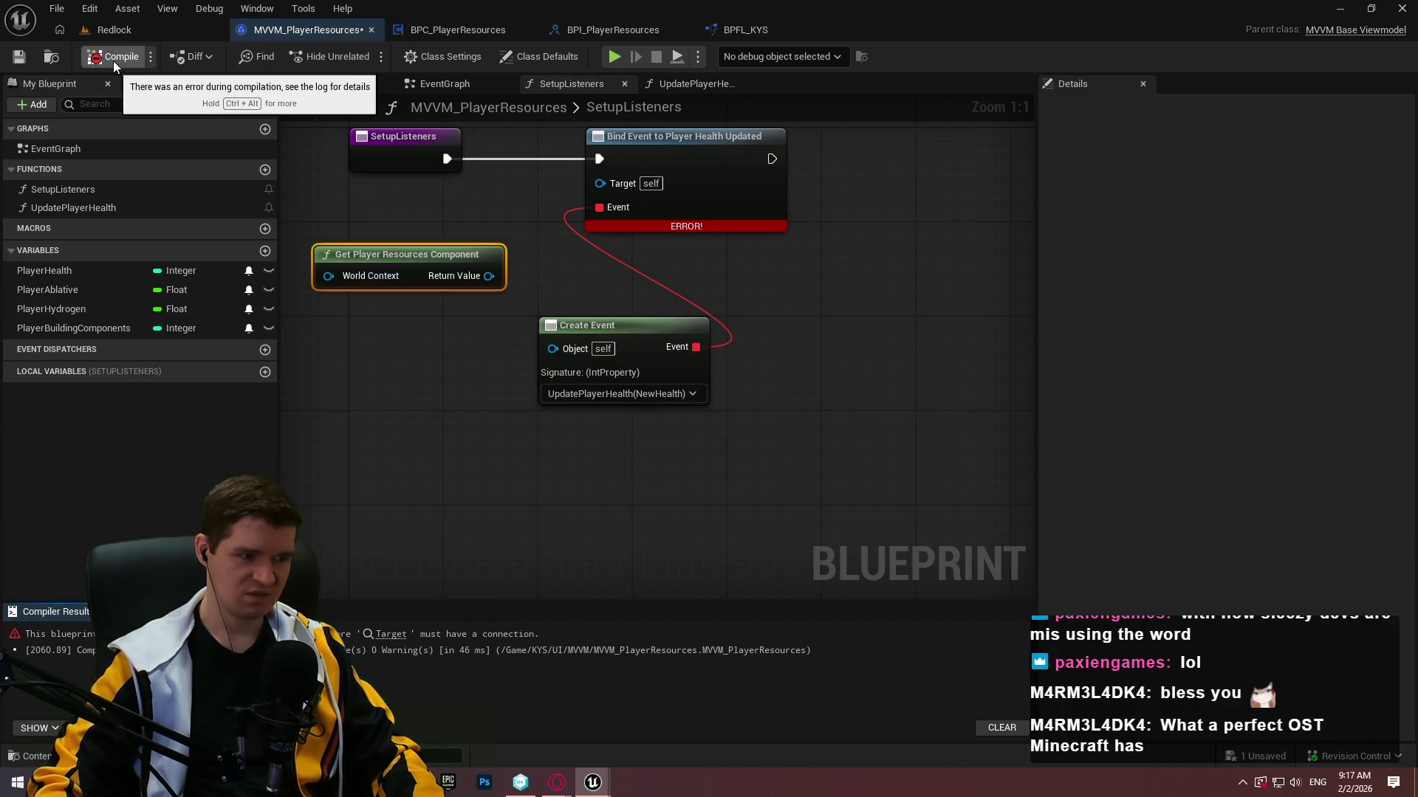
left_click_drag(489, 275, 599, 181)
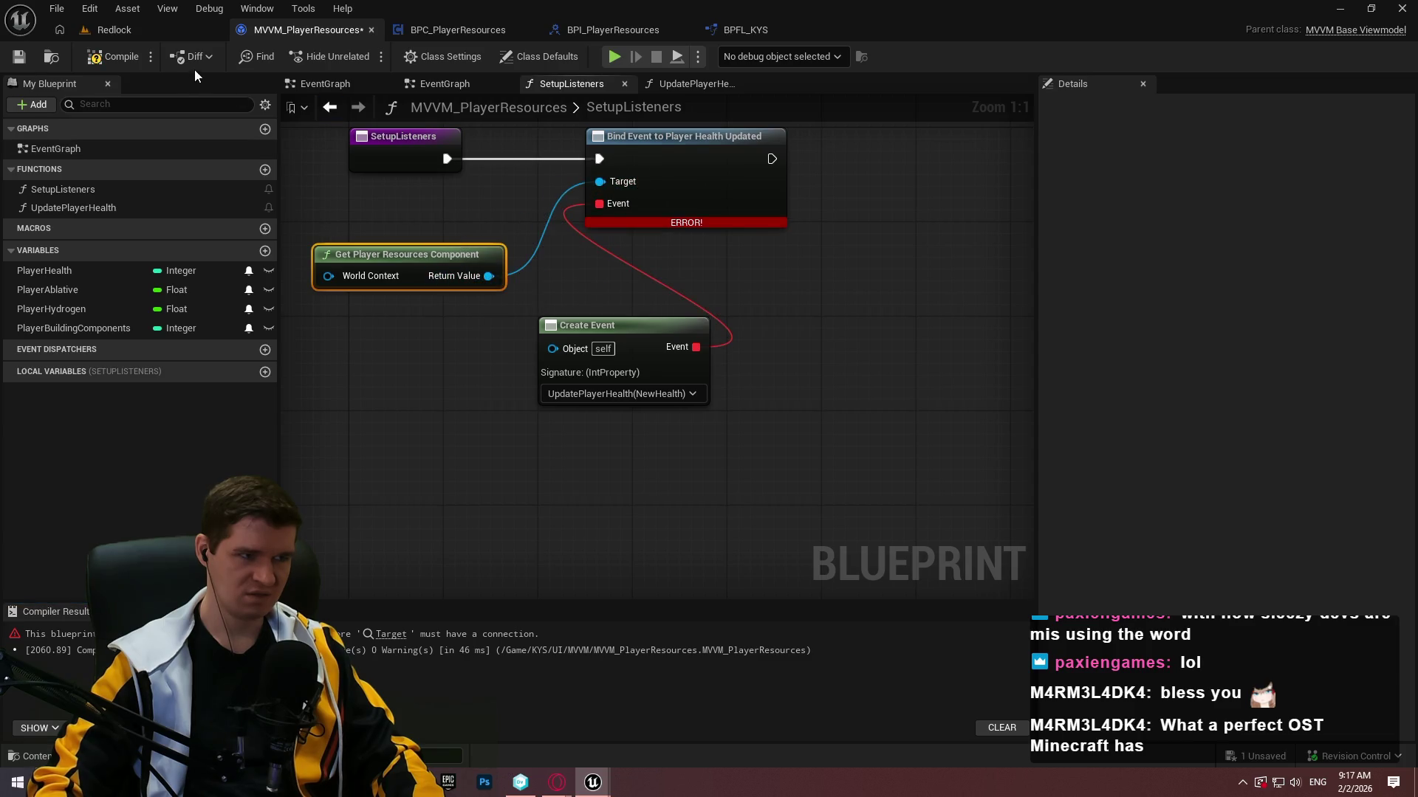
left_click(113, 57)
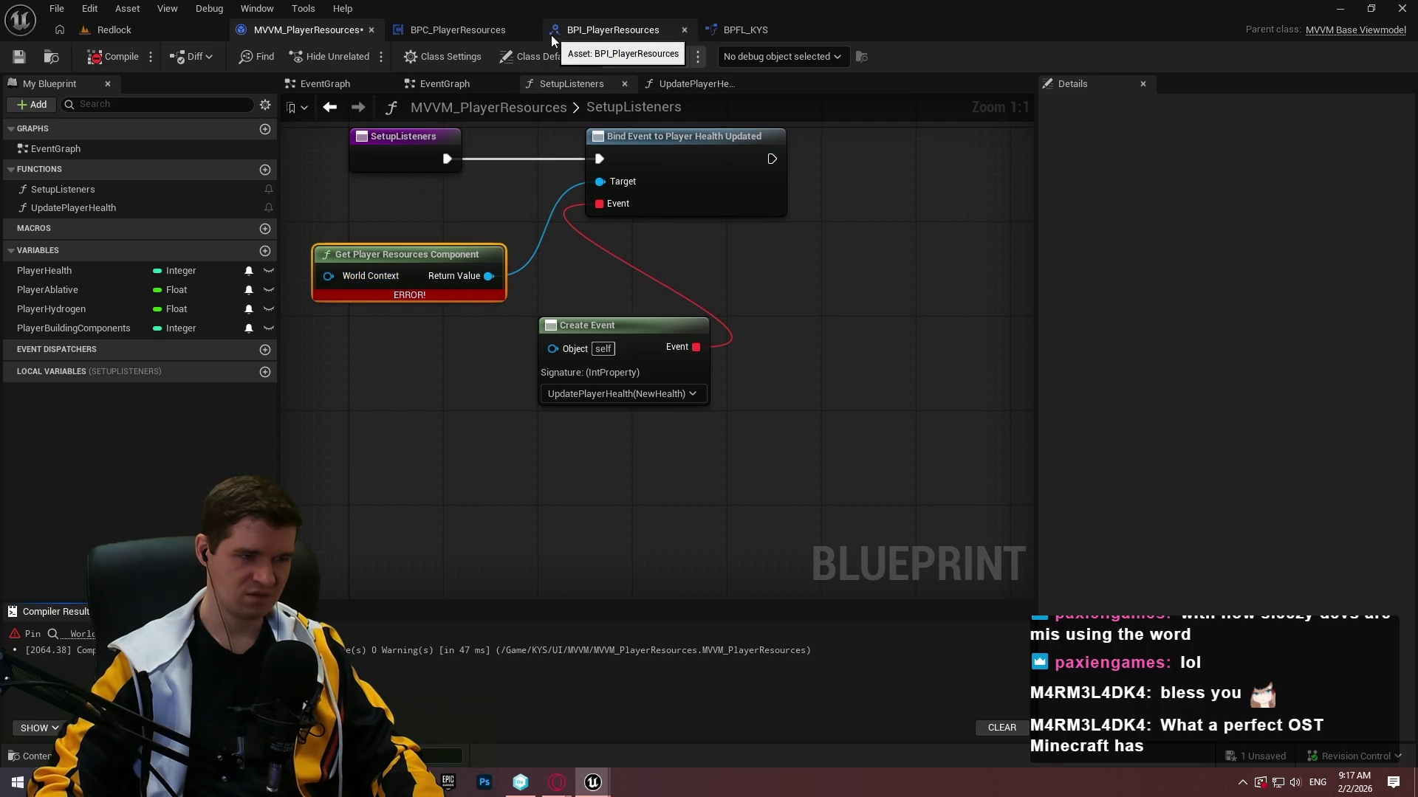
left_click(792, 25)
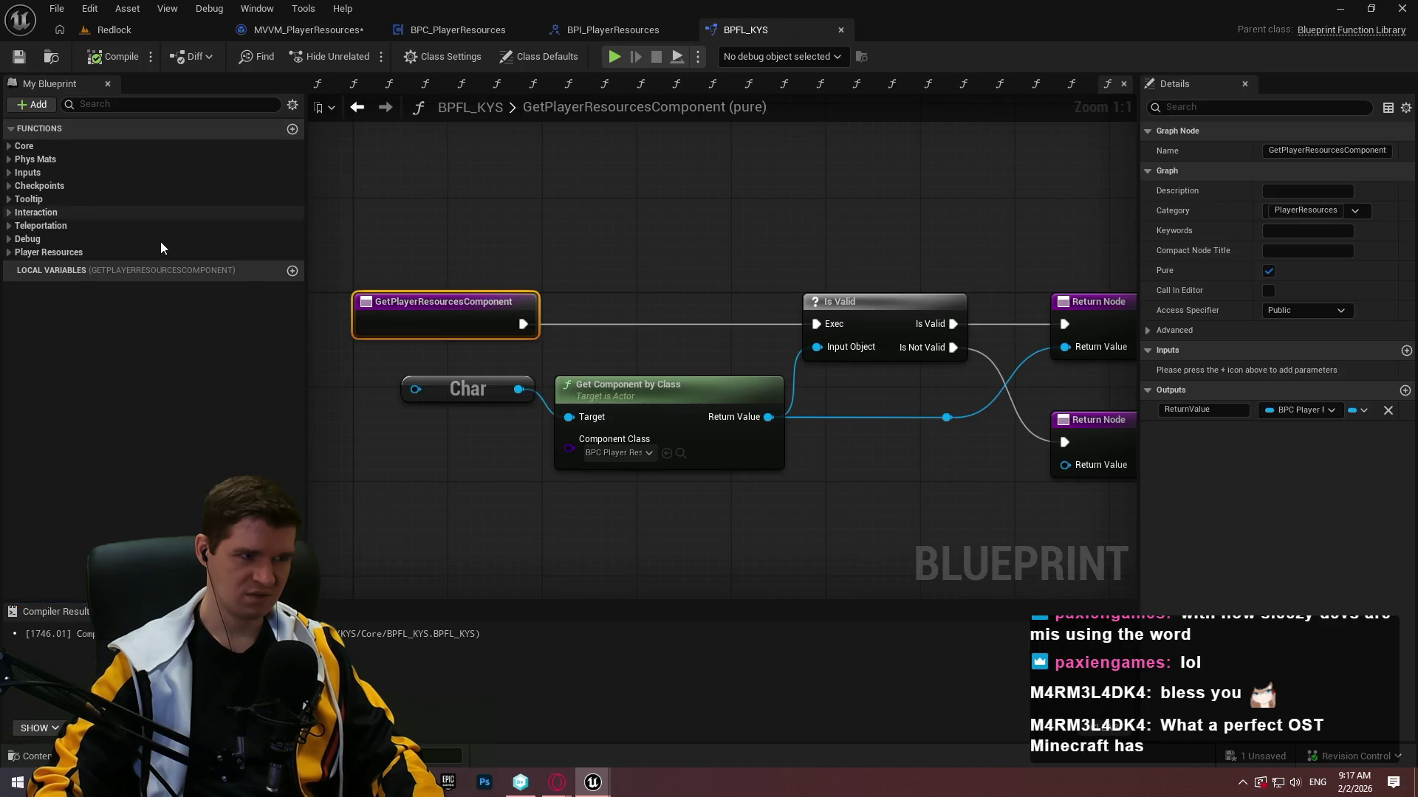
Untick Pure on GetPlayerResourcesComponent in BPFL_KYS, compile, and recompile MVVM_PlayerResources.
left_click(10, 253)
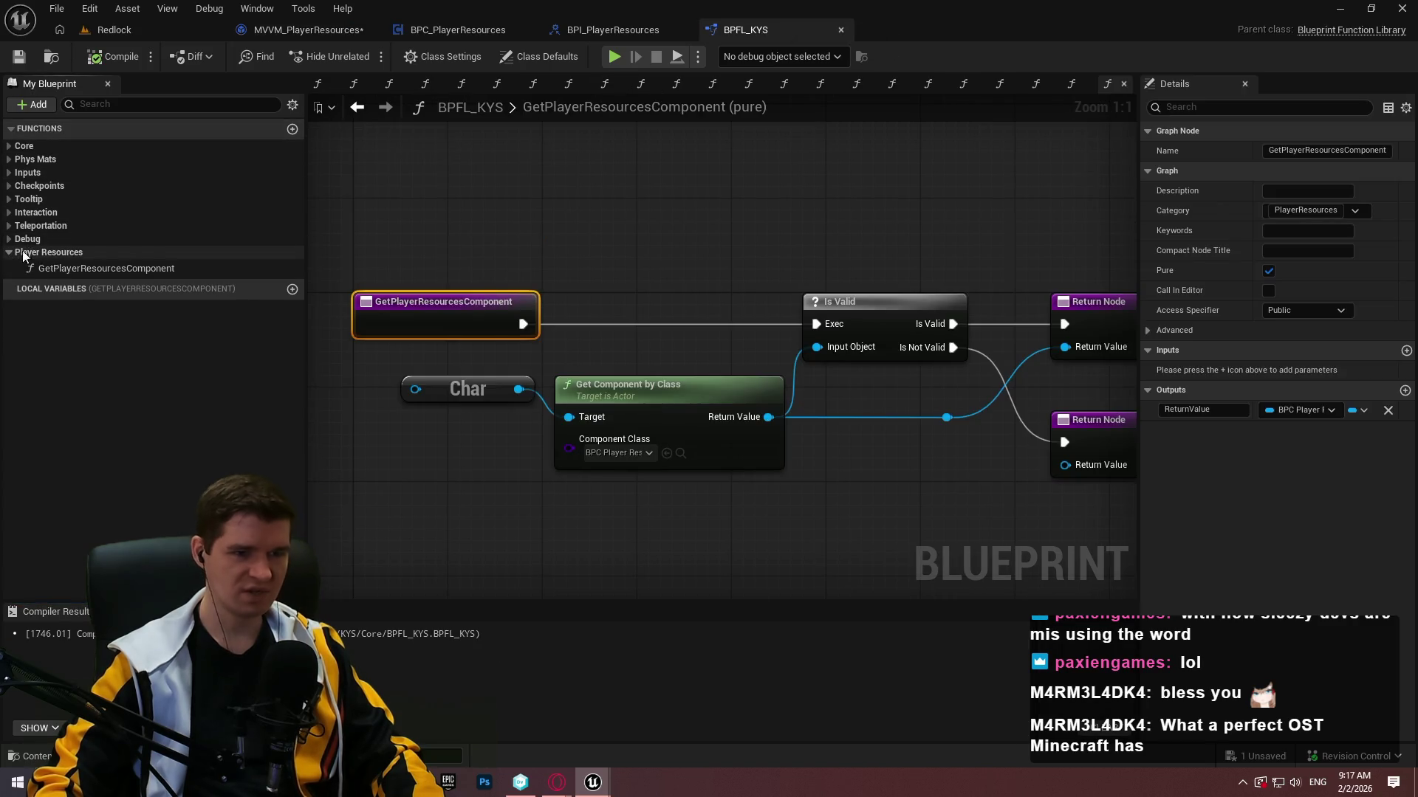
left_click(130, 273)
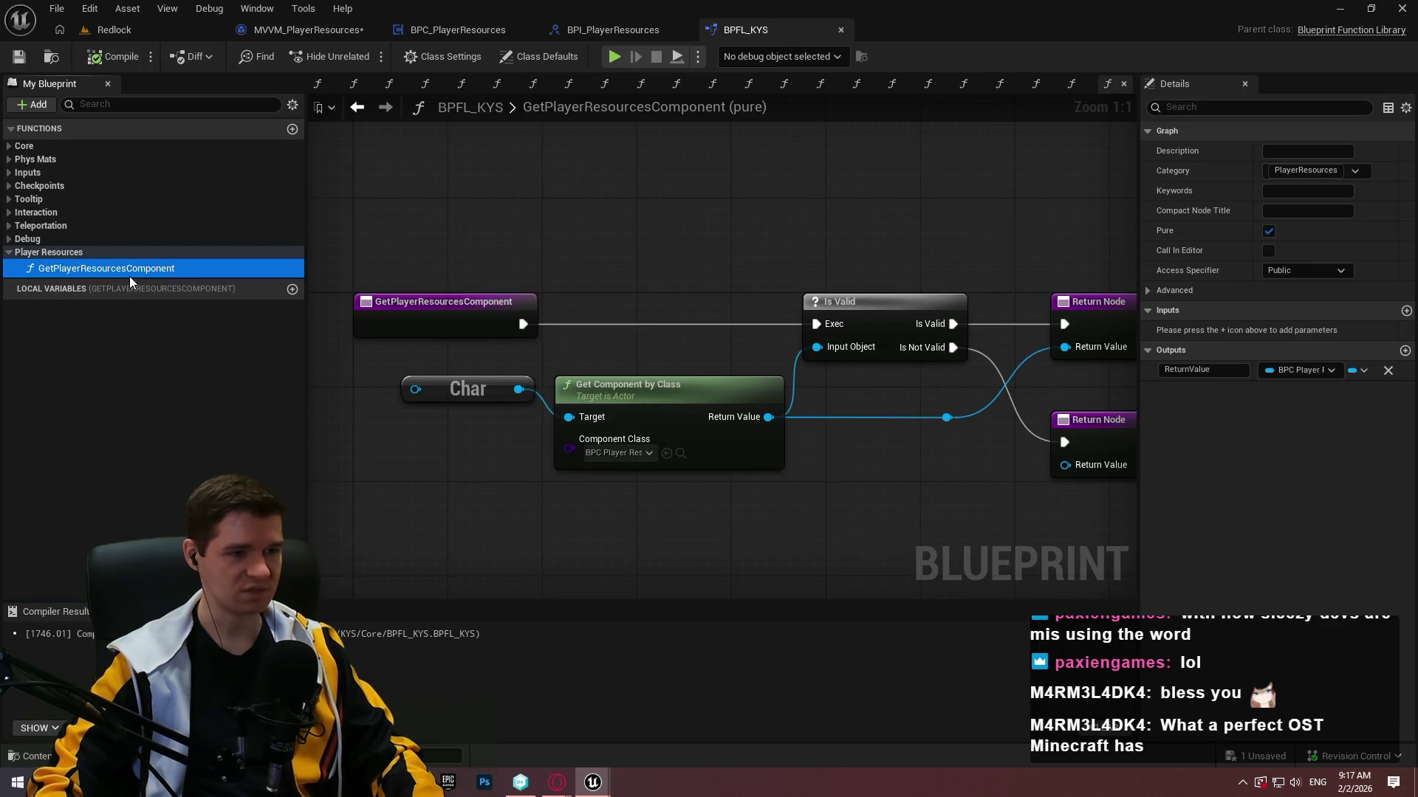
left_click(1269, 231)
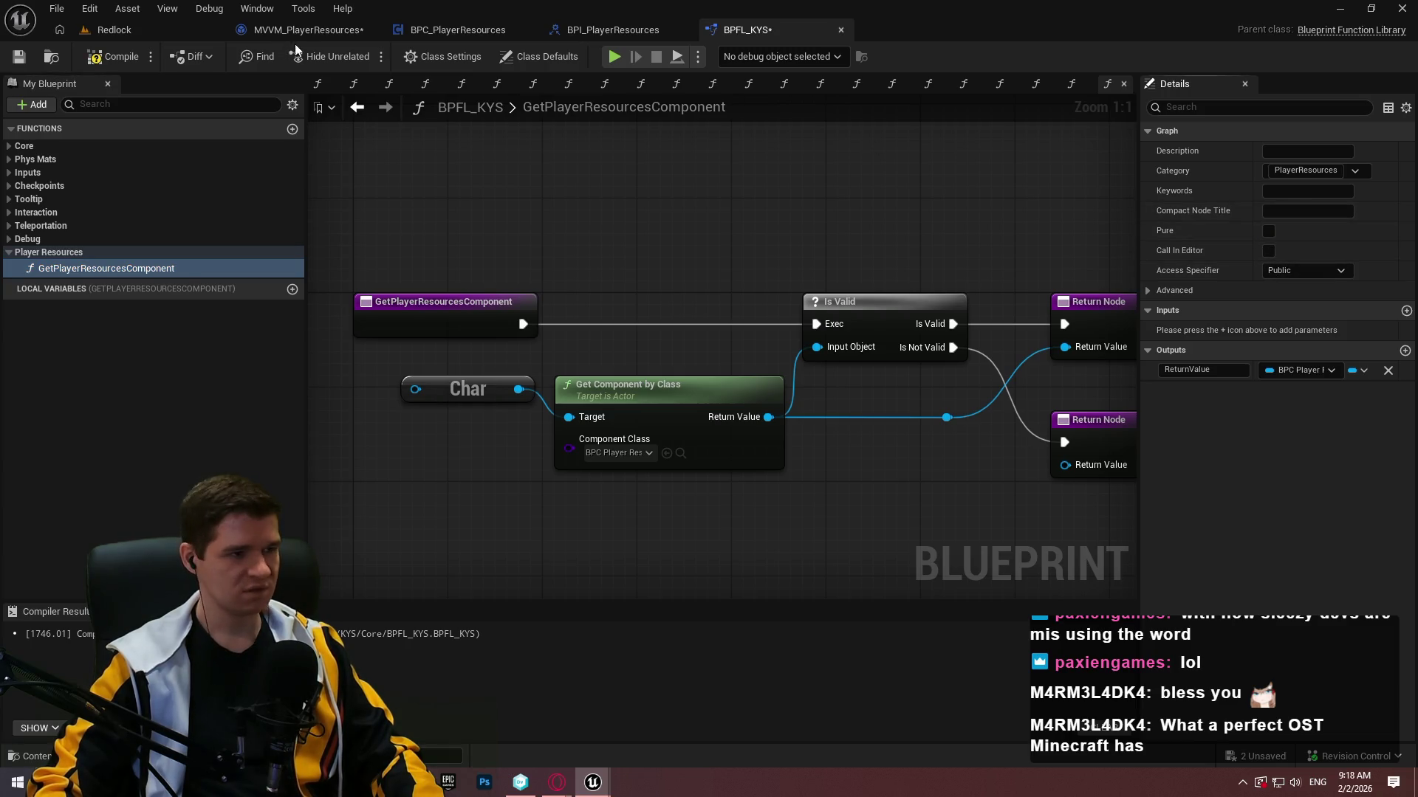
left_click(122, 60)
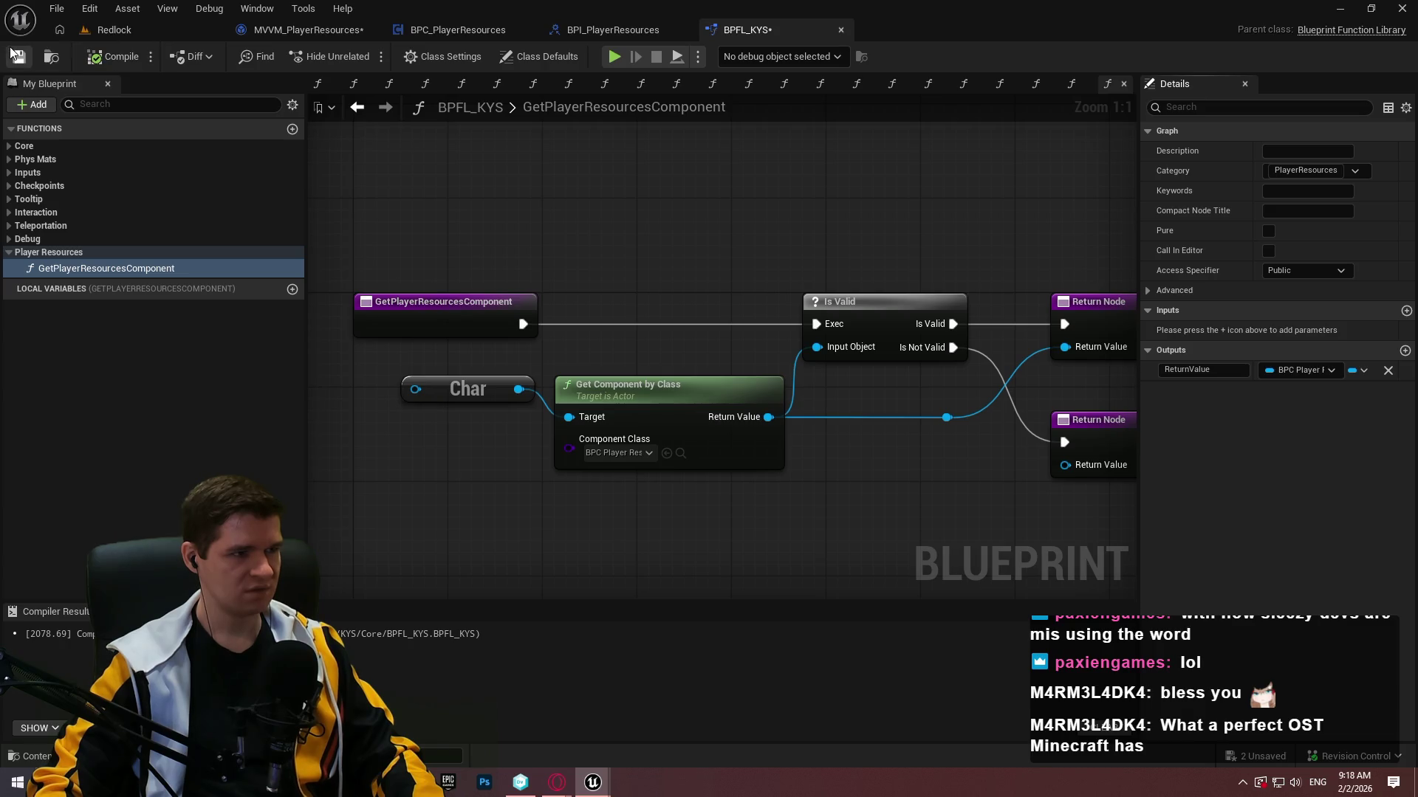
left_click(561, 26)
left_click(449, 22)
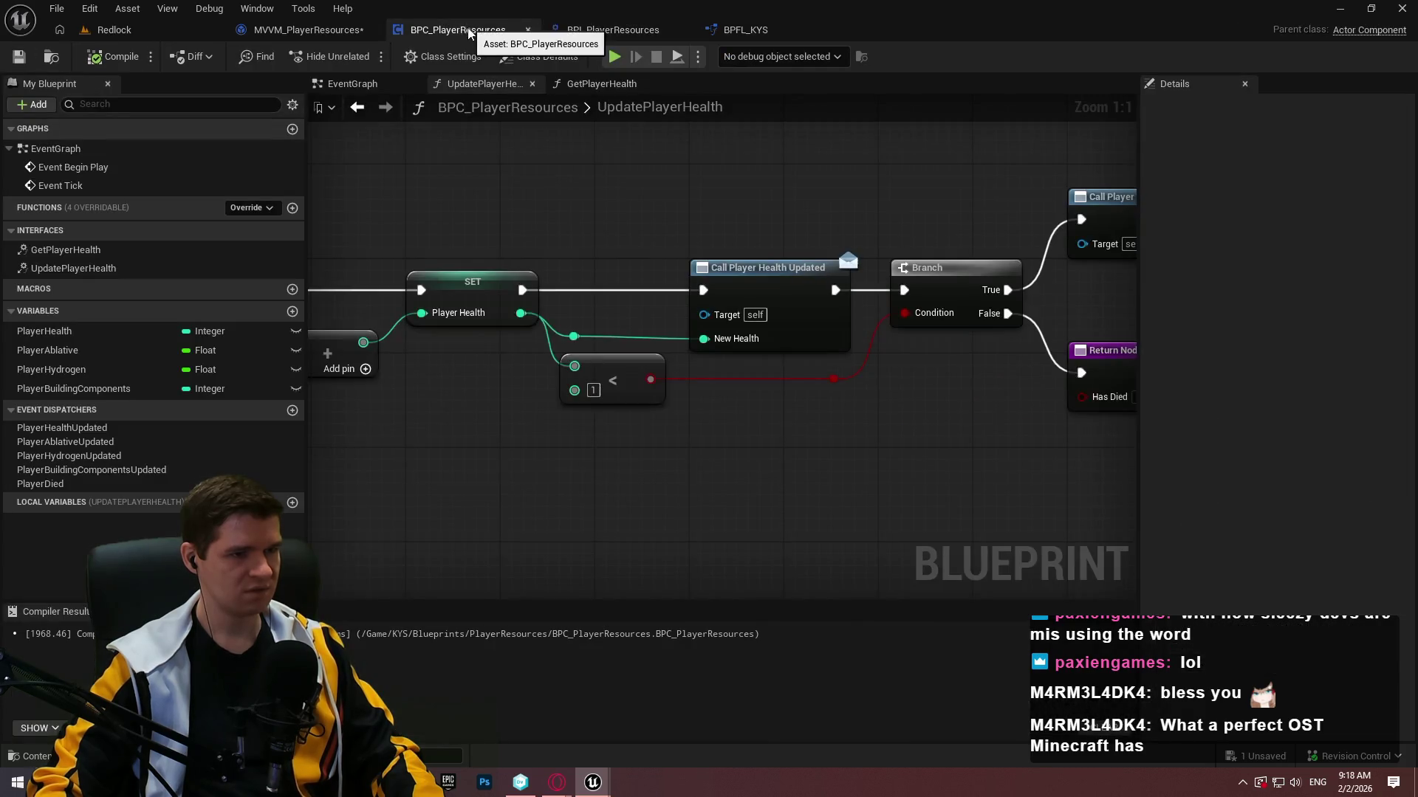
left_click(356, 29)
key("F7")
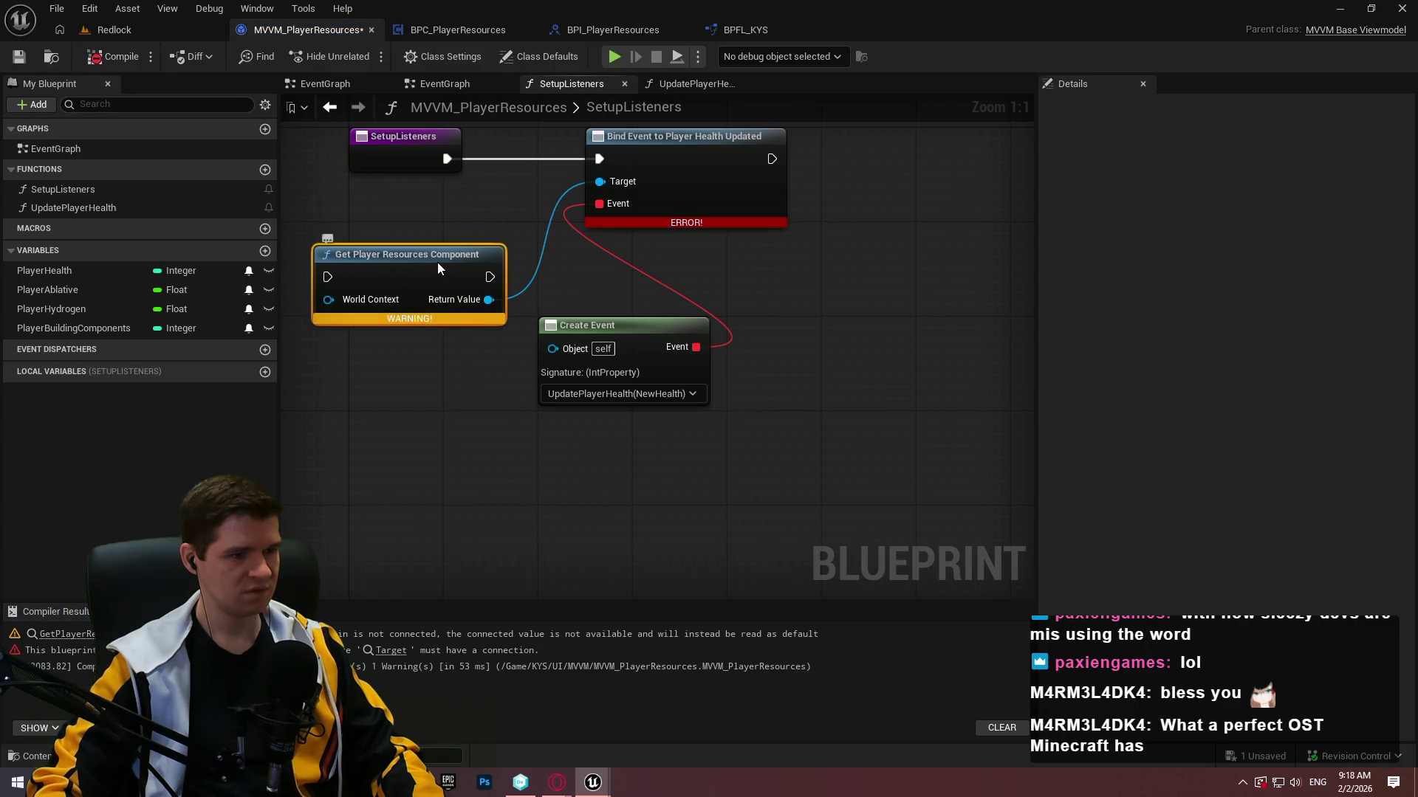
Delete the old Get Player Resources Component node from SetupListeners and compile.
right_click(437, 267)
left_click(487, 370)
left_click(108, 57)
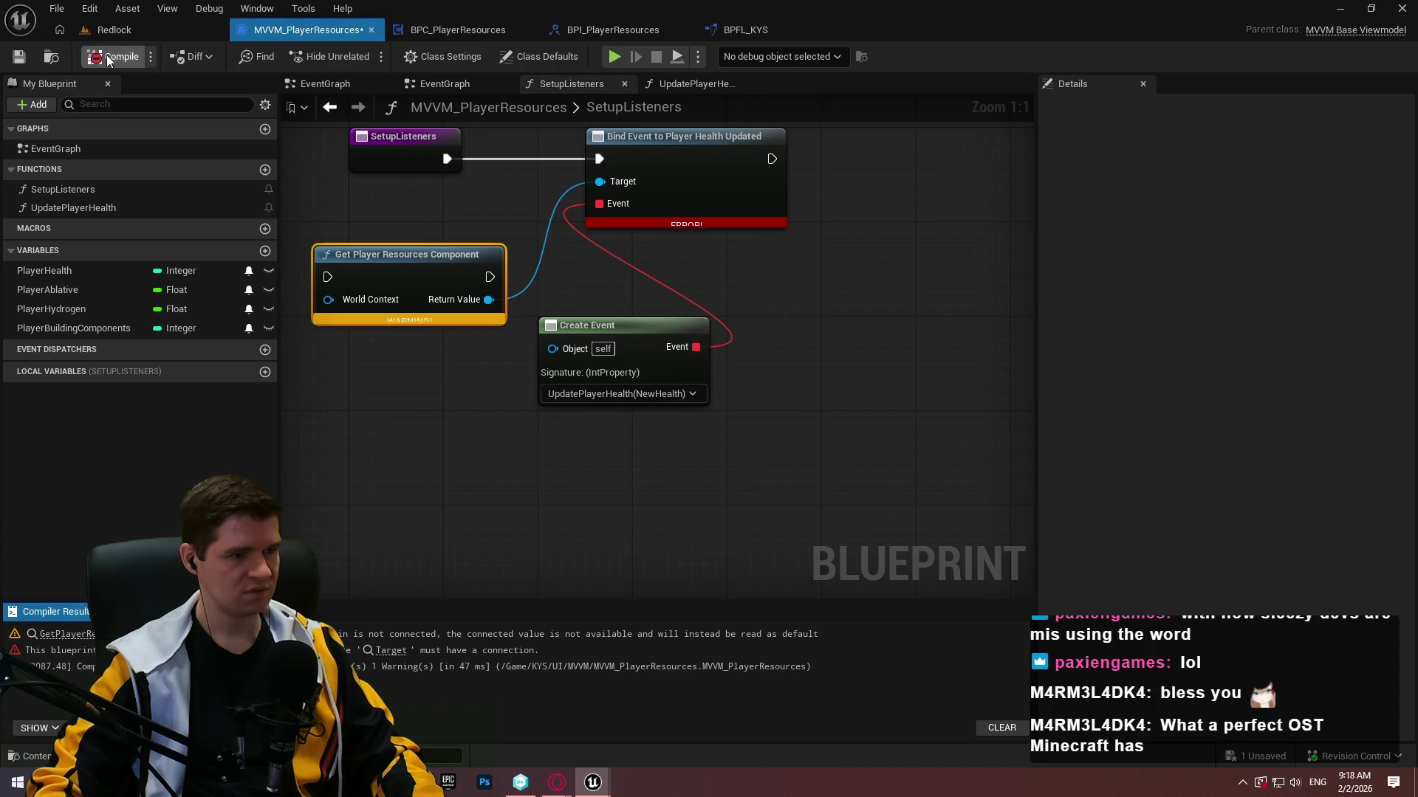
left_click_drag(388, 232, 402, 310)
key("Delete")
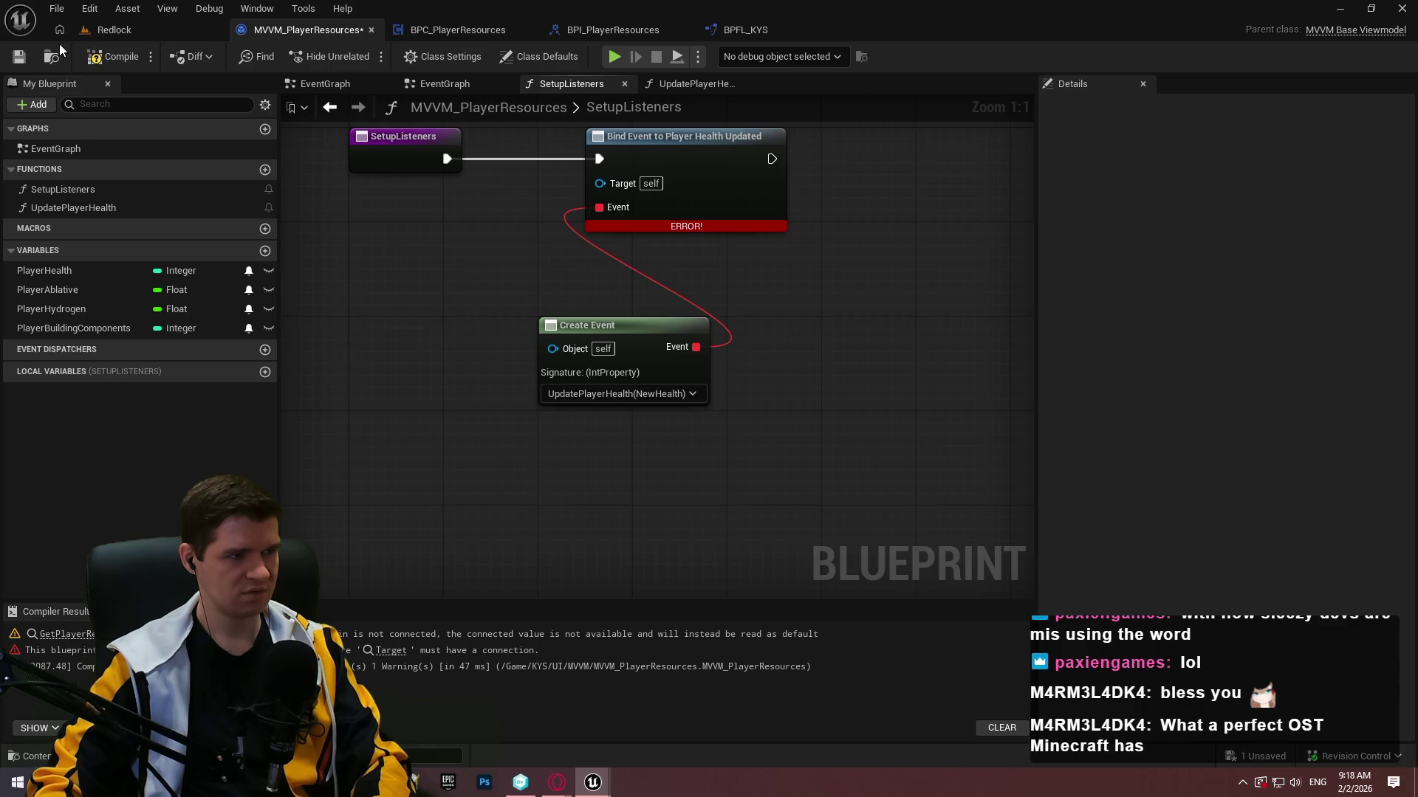
left_click(110, 56)
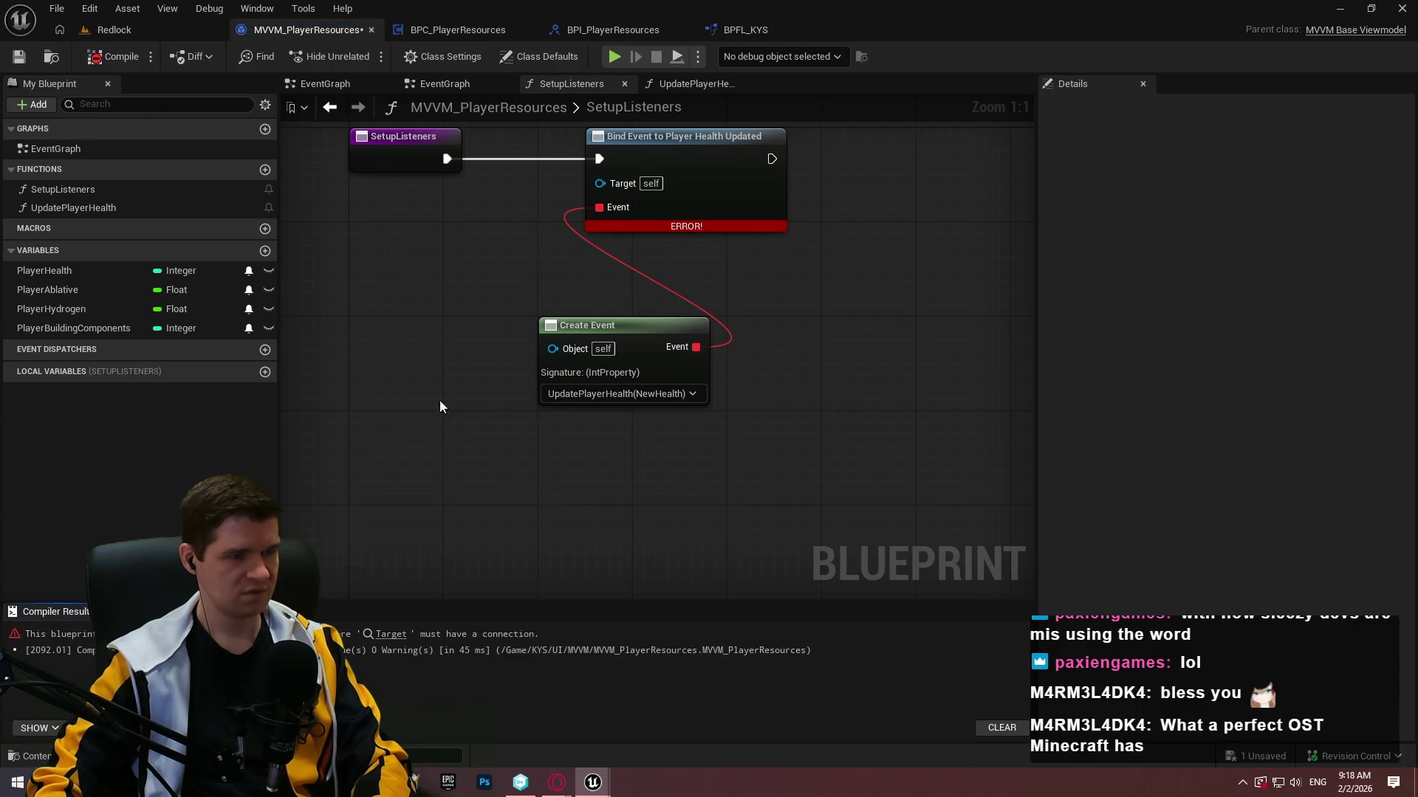
Re-add a Get Player Resources Component node below Create Event in SetupListeners.
left_click(435, 87)
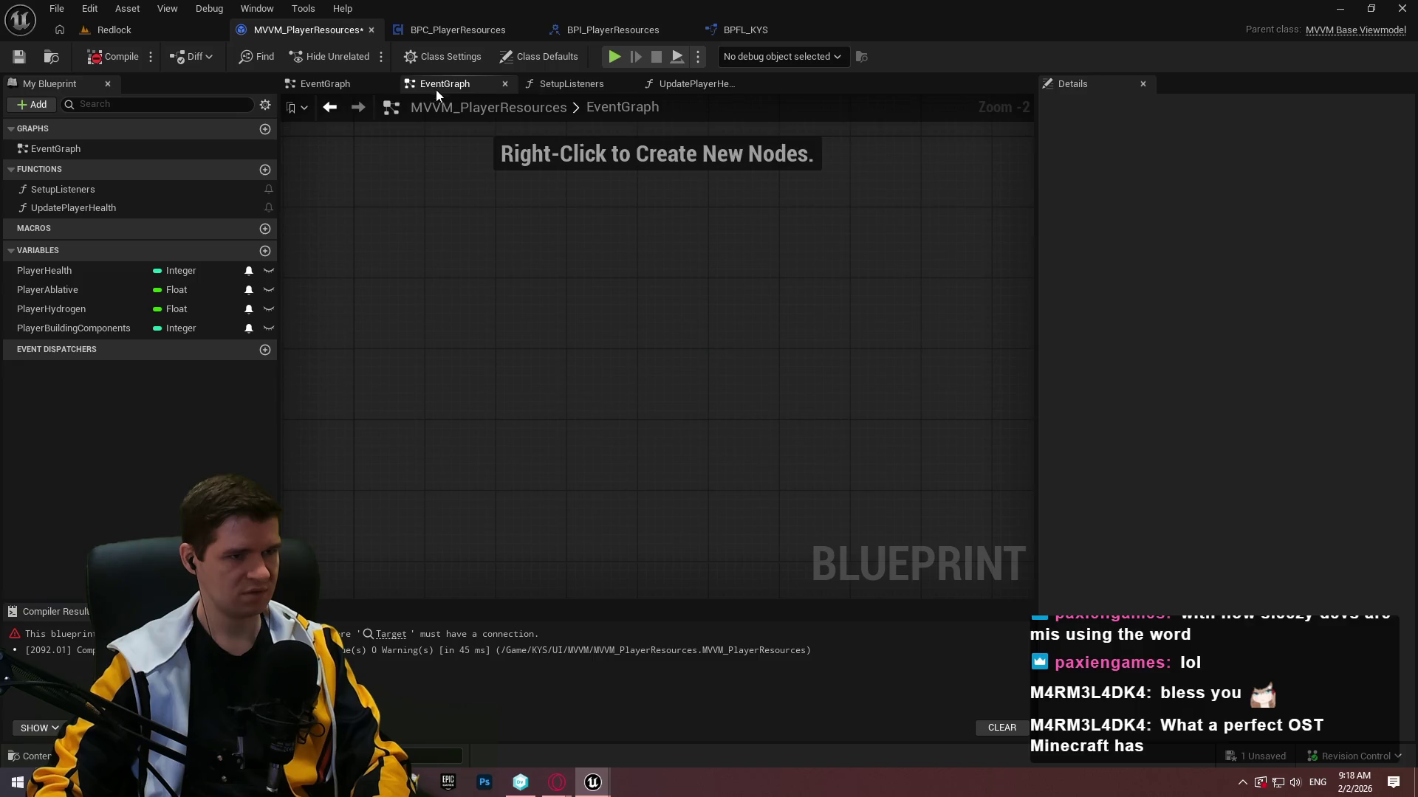
left_click(561, 83)
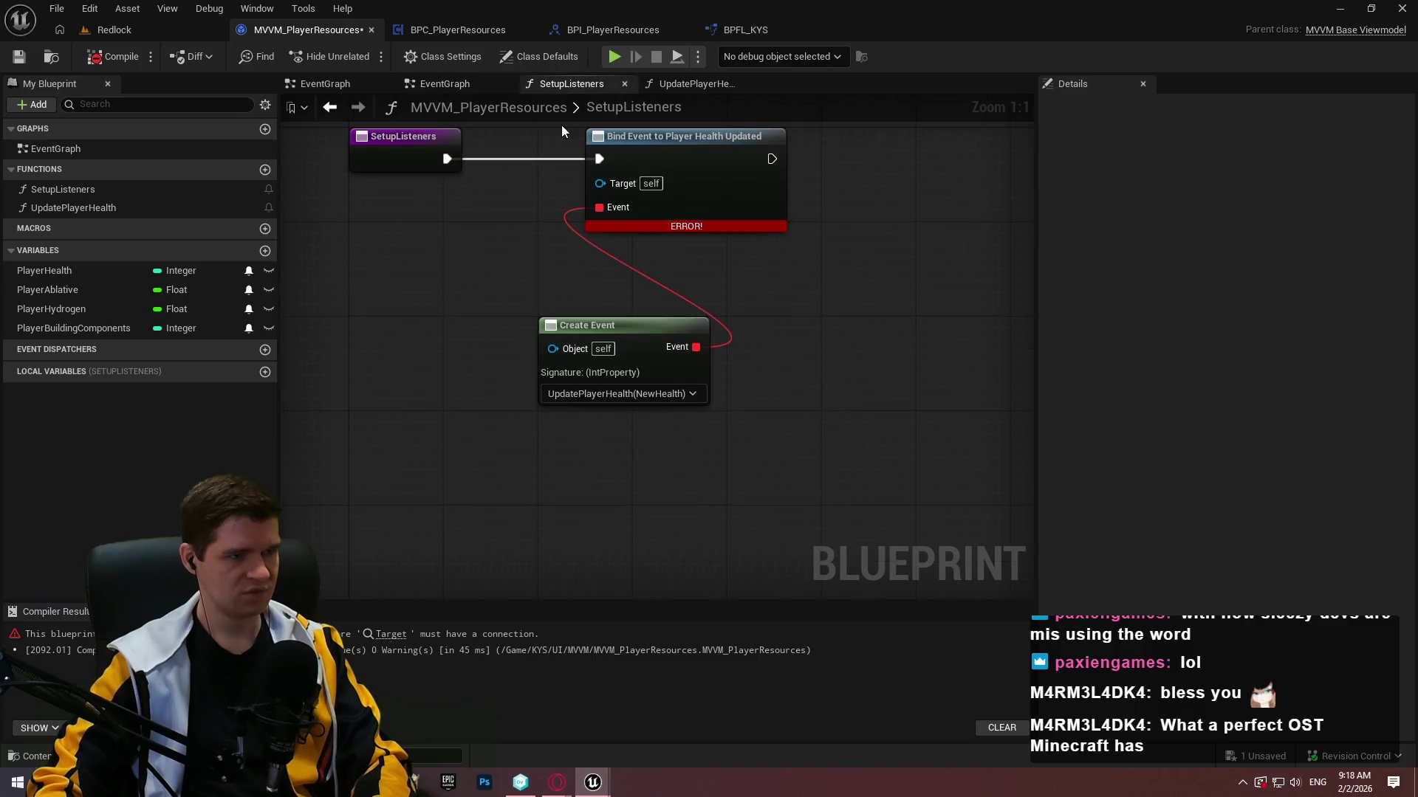
right_click(433, 397)
type("get player")
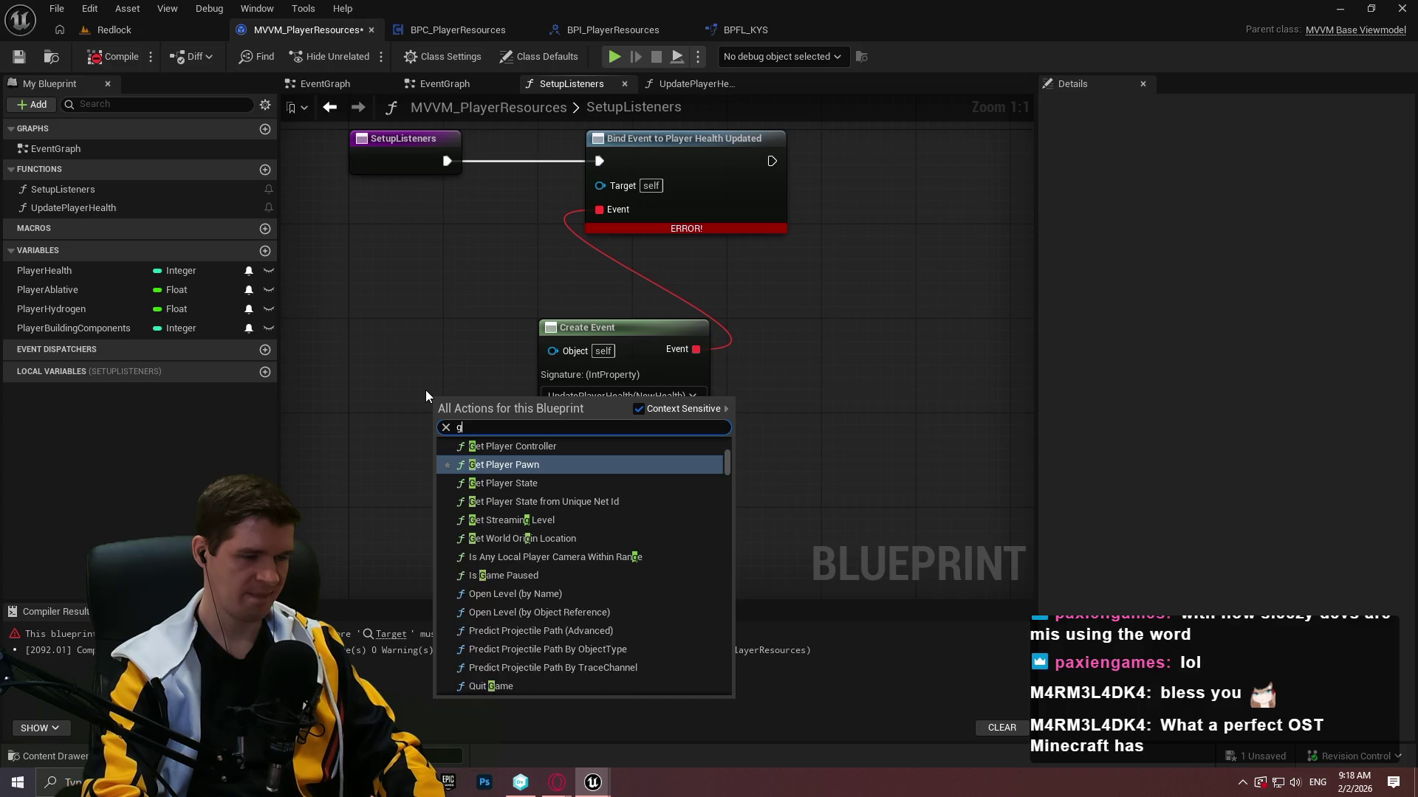
type(" res")
key("Return")
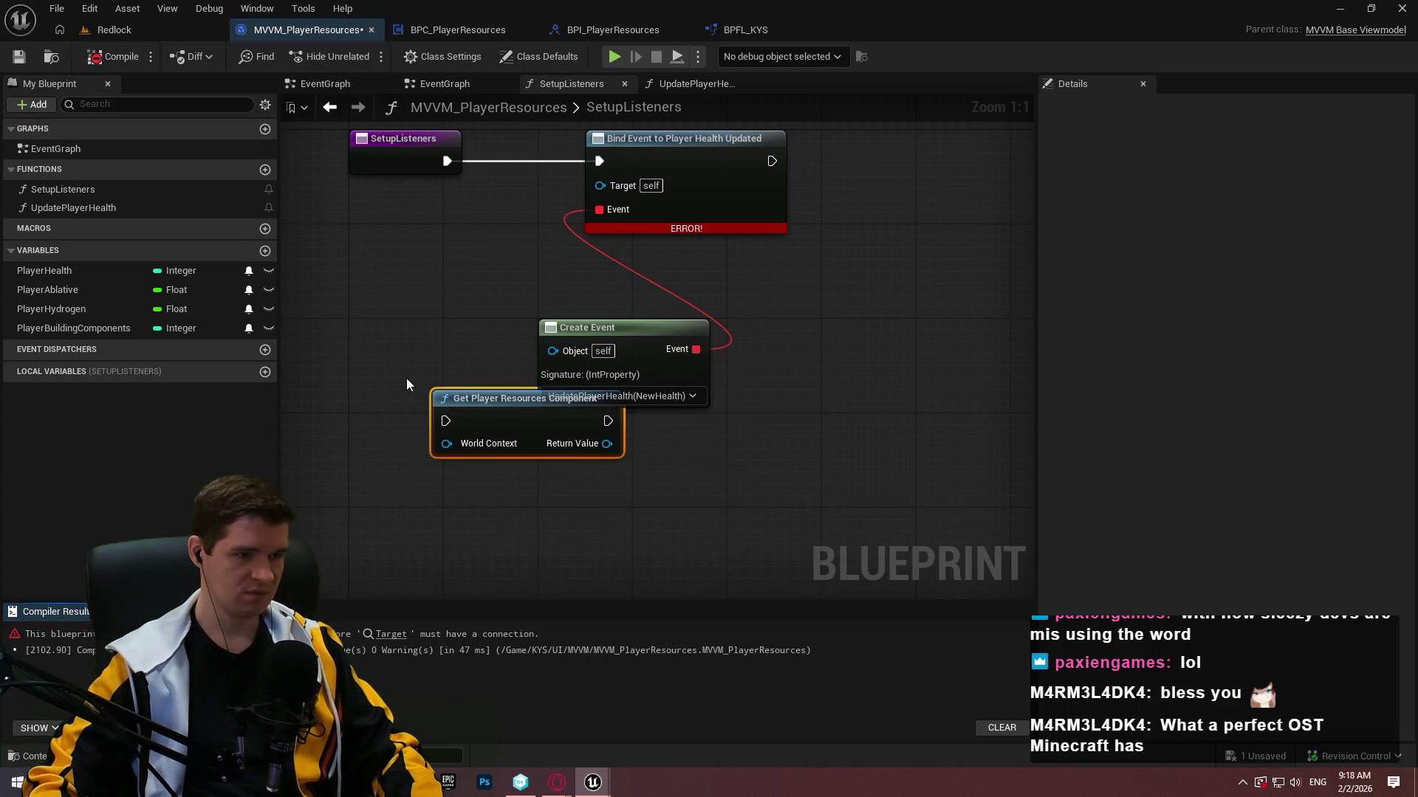
left_click_drag(493, 391, 504, 427)
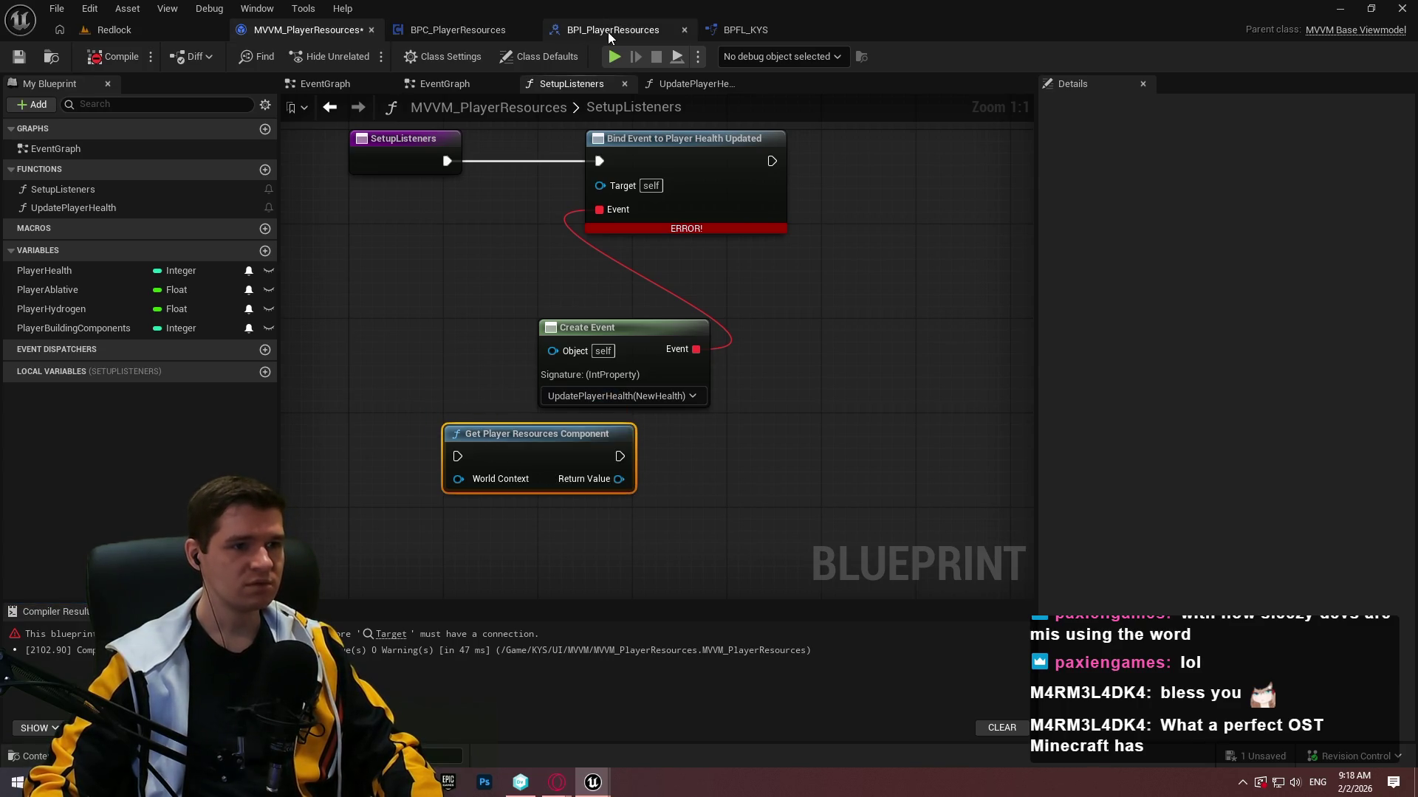
Add a new function to the BPFL_KYS function library.
left_click(609, 33)
left_click(480, 29)
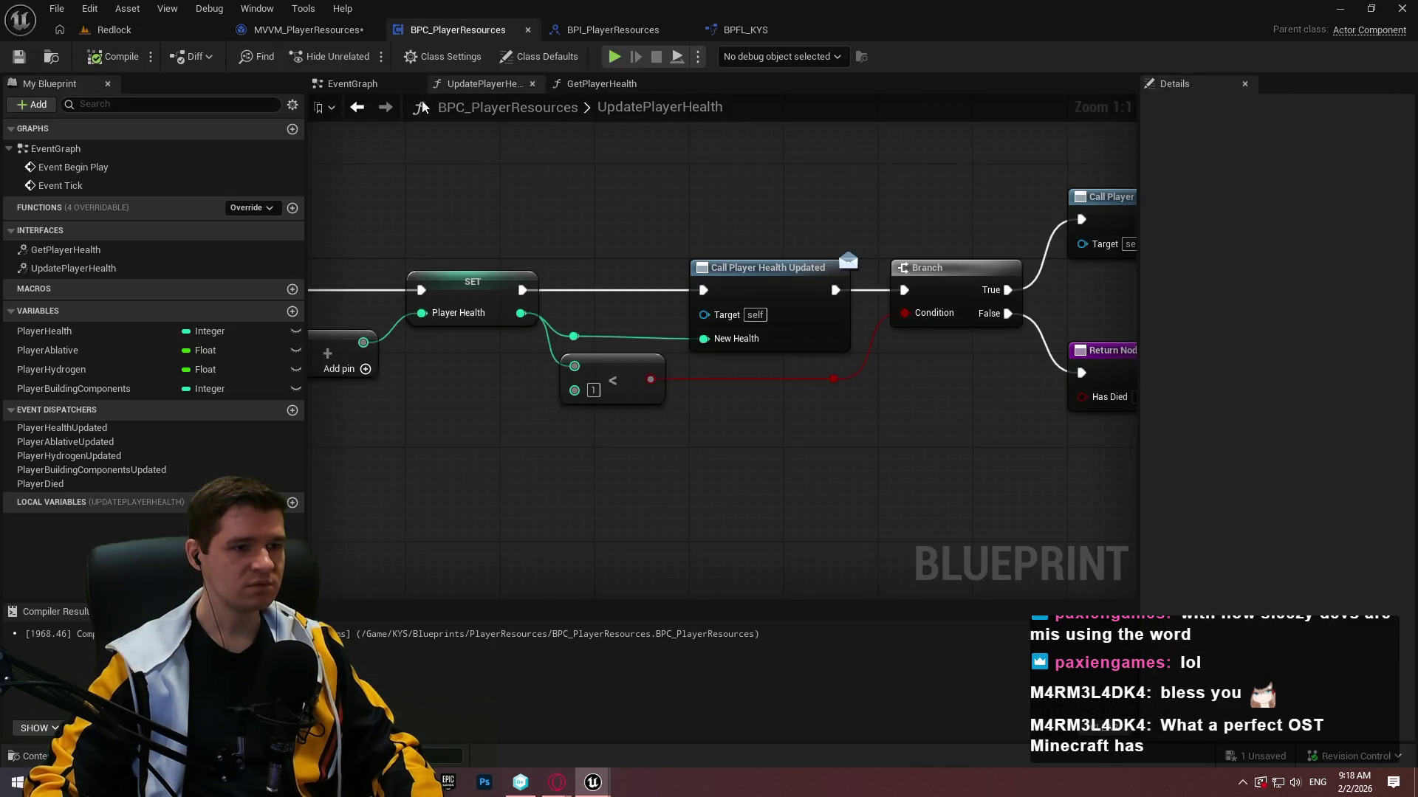
left_click(746, 29)
left_click(293, 130)
type("GetPlayerResour")
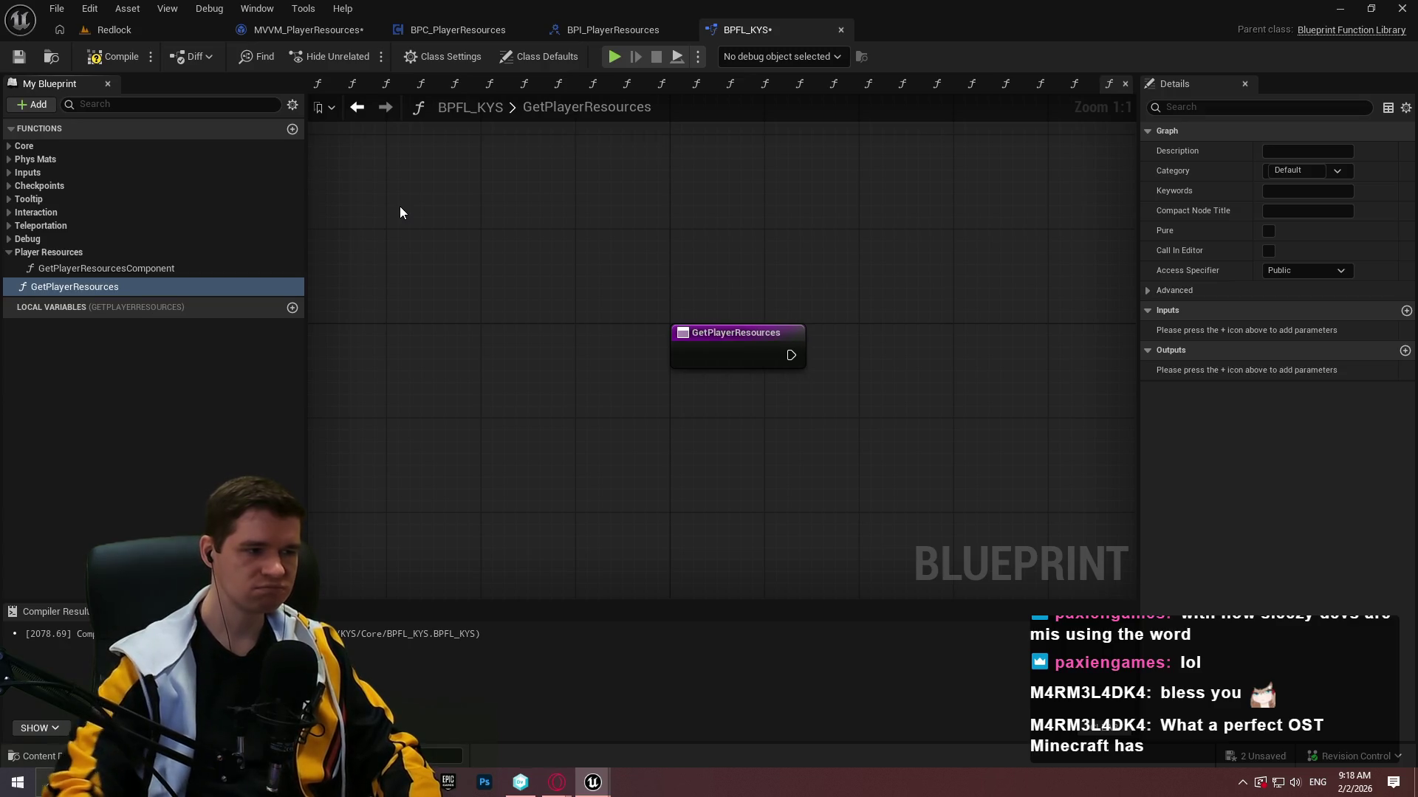
Name the new function GetPlayerResources, make it pure, and save the library.
type("ces")
key("Return")
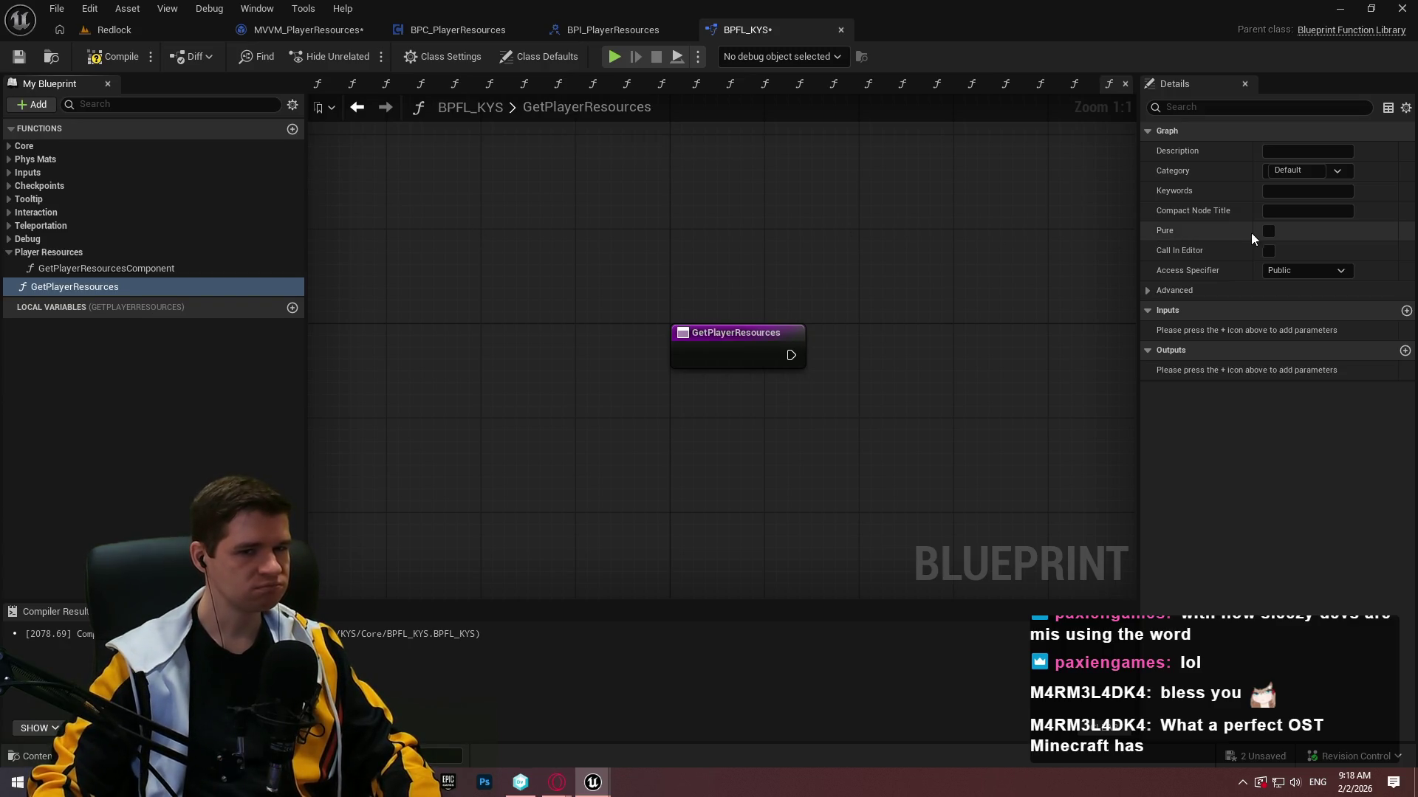
left_click(1267, 231)
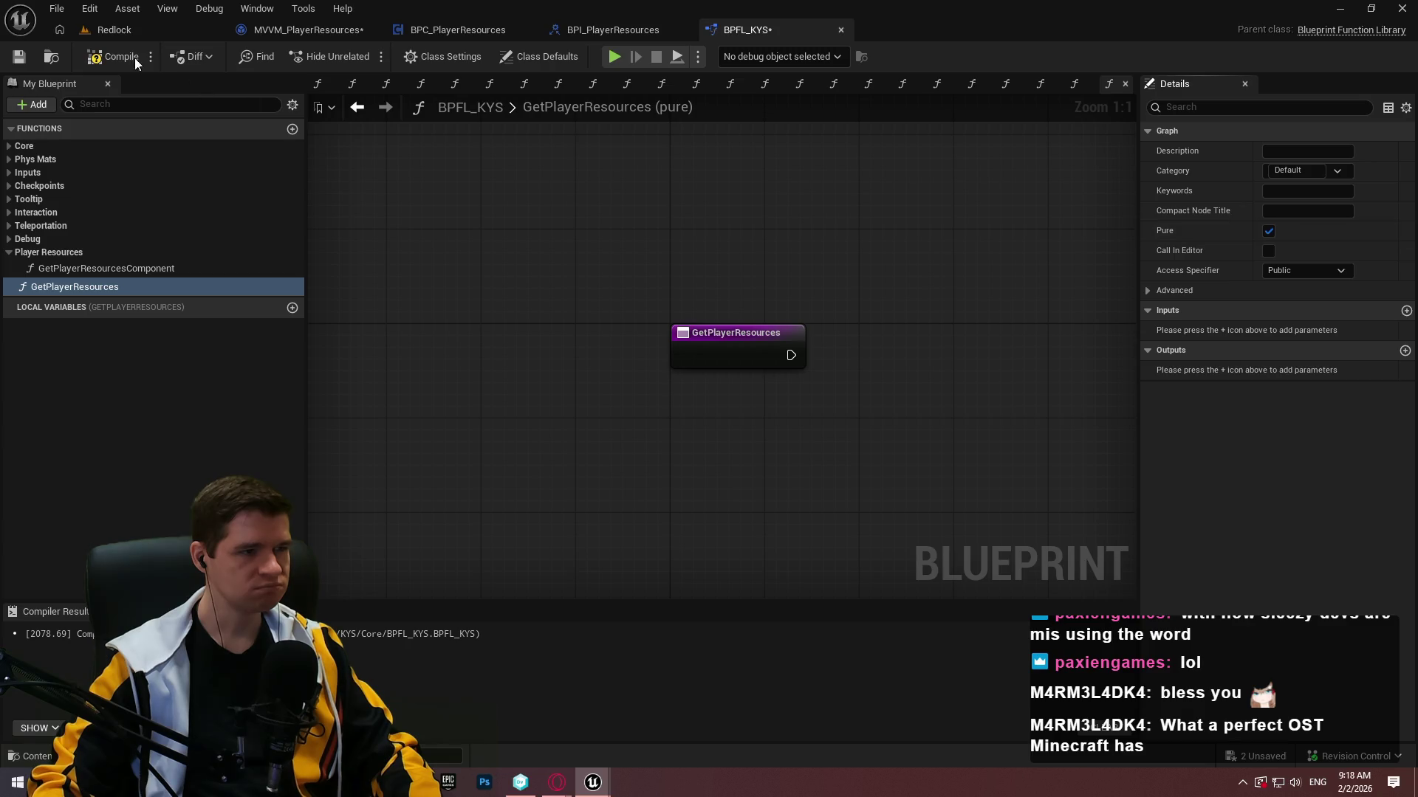
left_click(22, 57)
Place a Get Player Resources node in SetupListeners and compile the viewmodel.
left_click(302, 29)
right_click(708, 491)
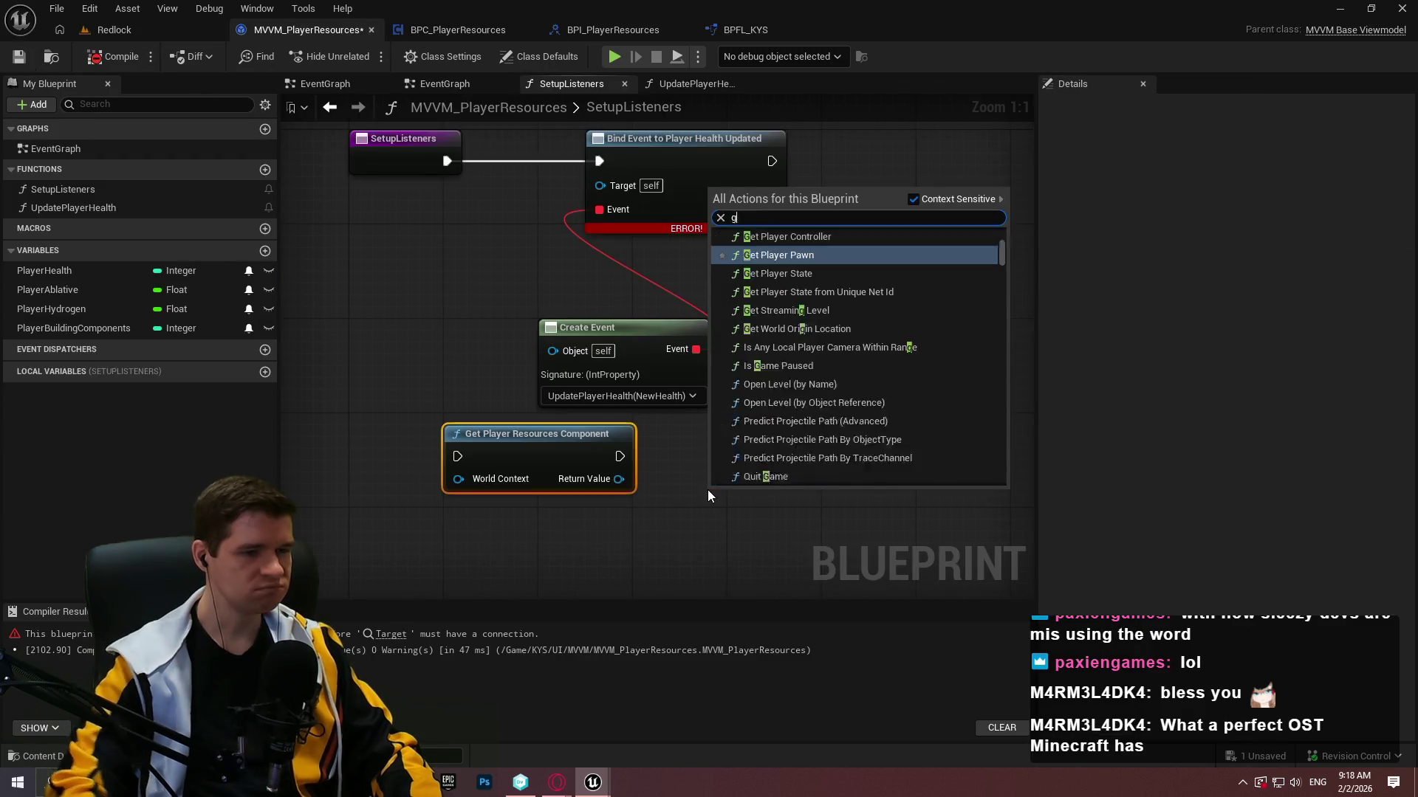
type("get player res")
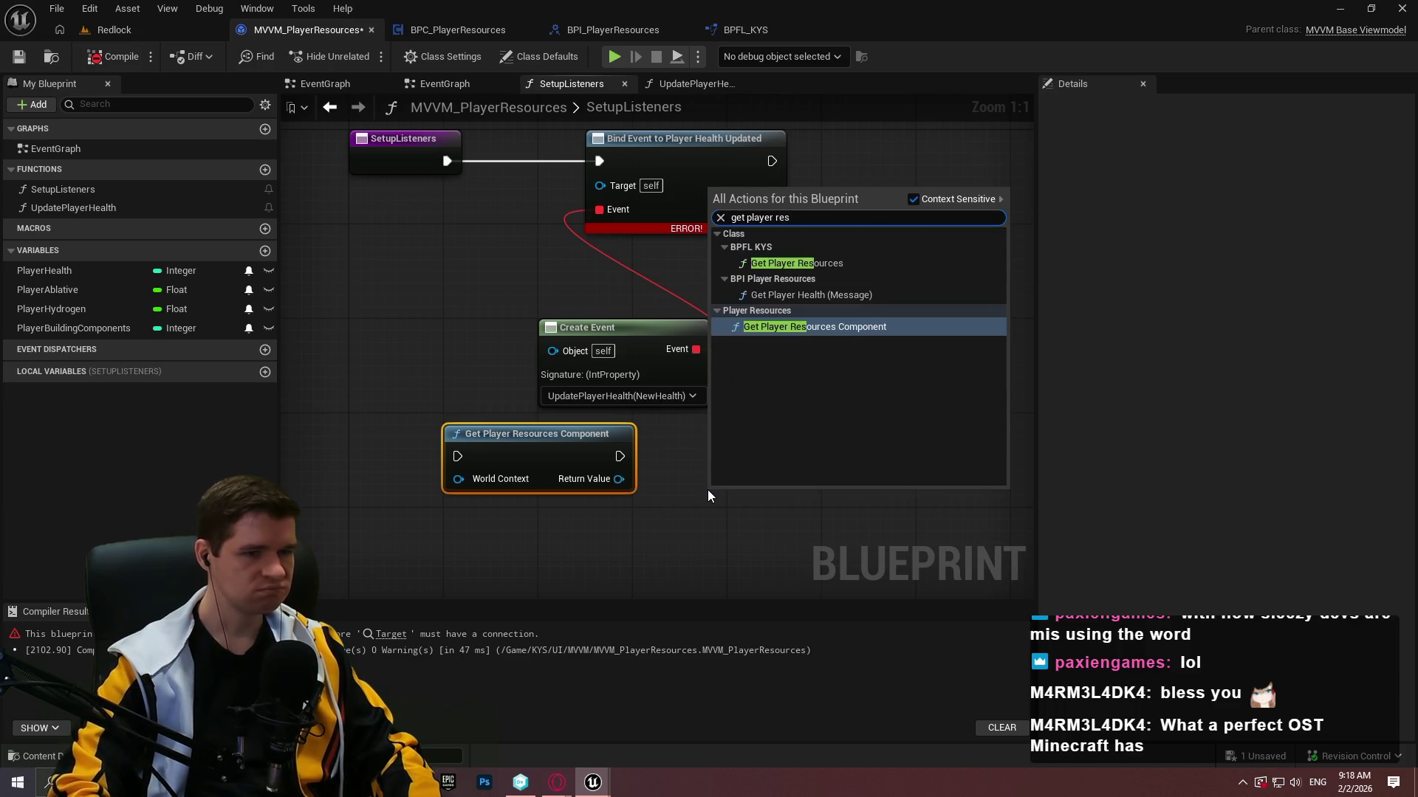
key("Up")
key("Up")
key("Up")
key("Return")
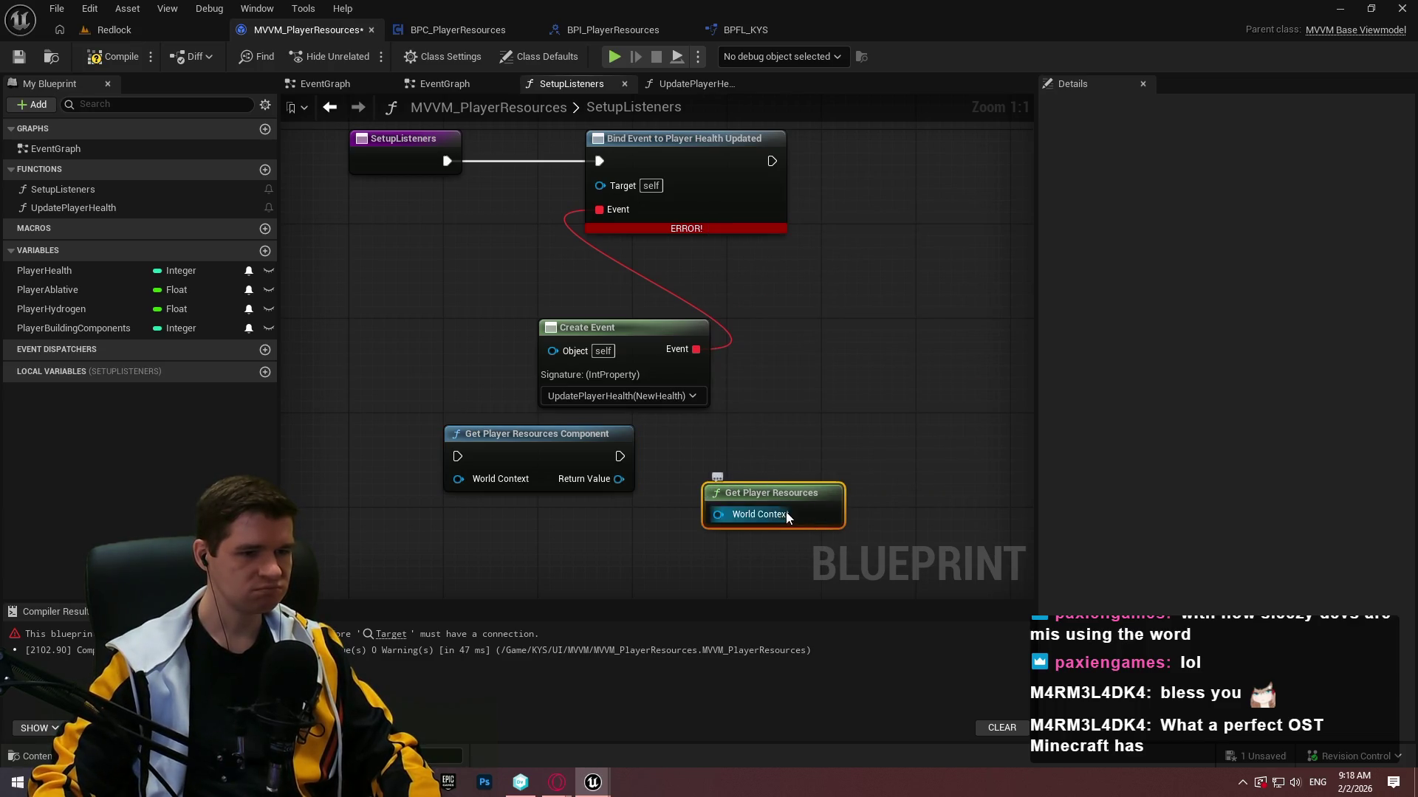
left_click(104, 57)
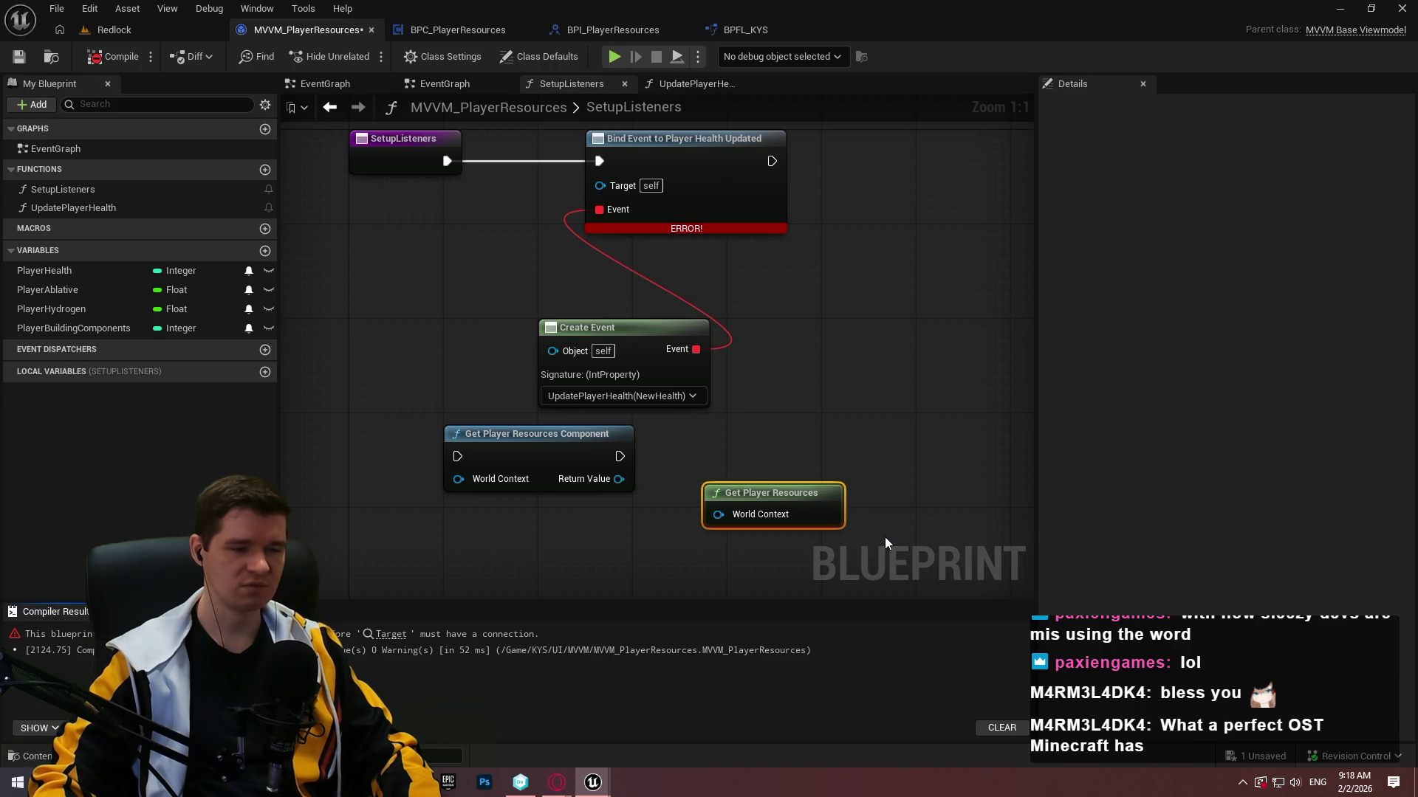
Add a Get Player Character node to the SetupListeners graph.
left_click_drag(882, 535, 820, 464)
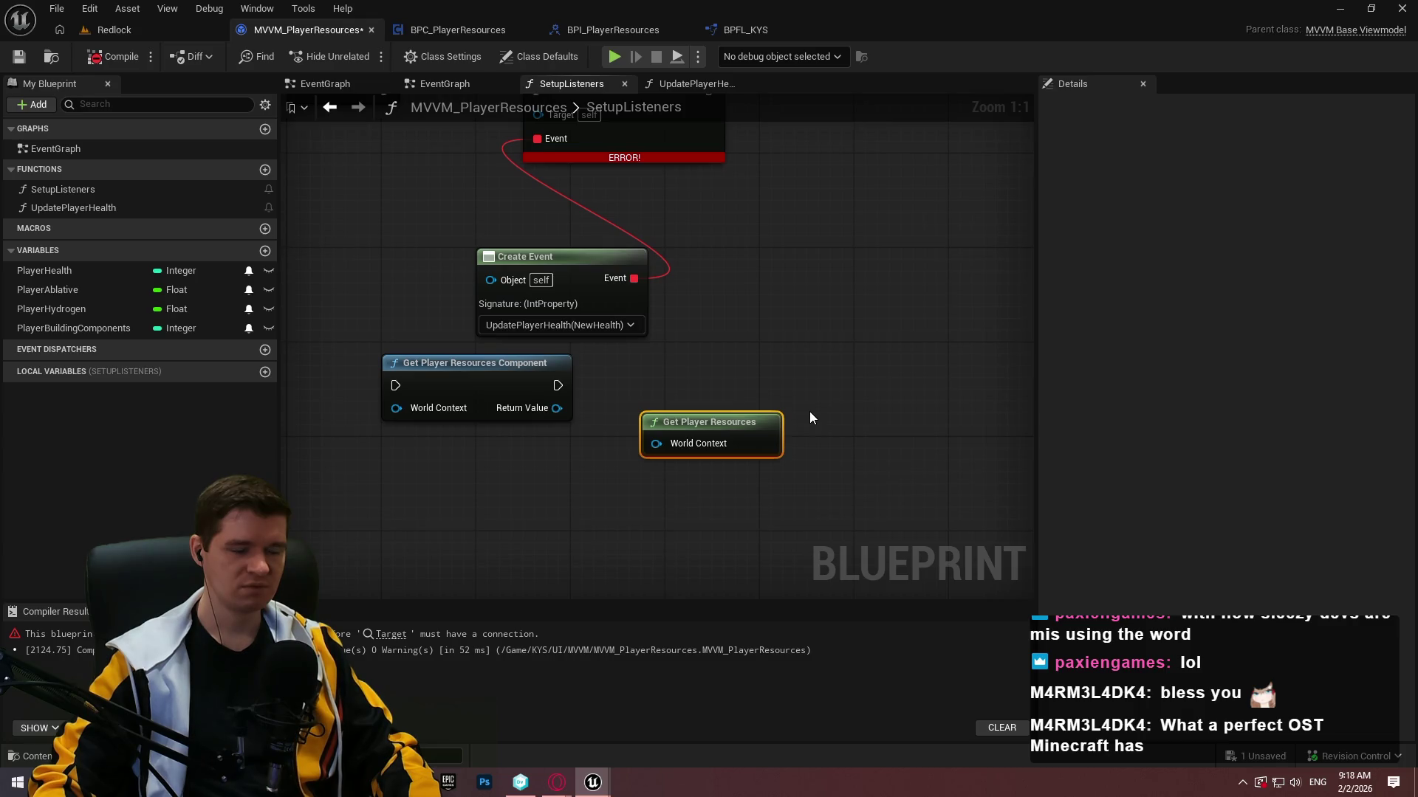
right_click(809, 411)
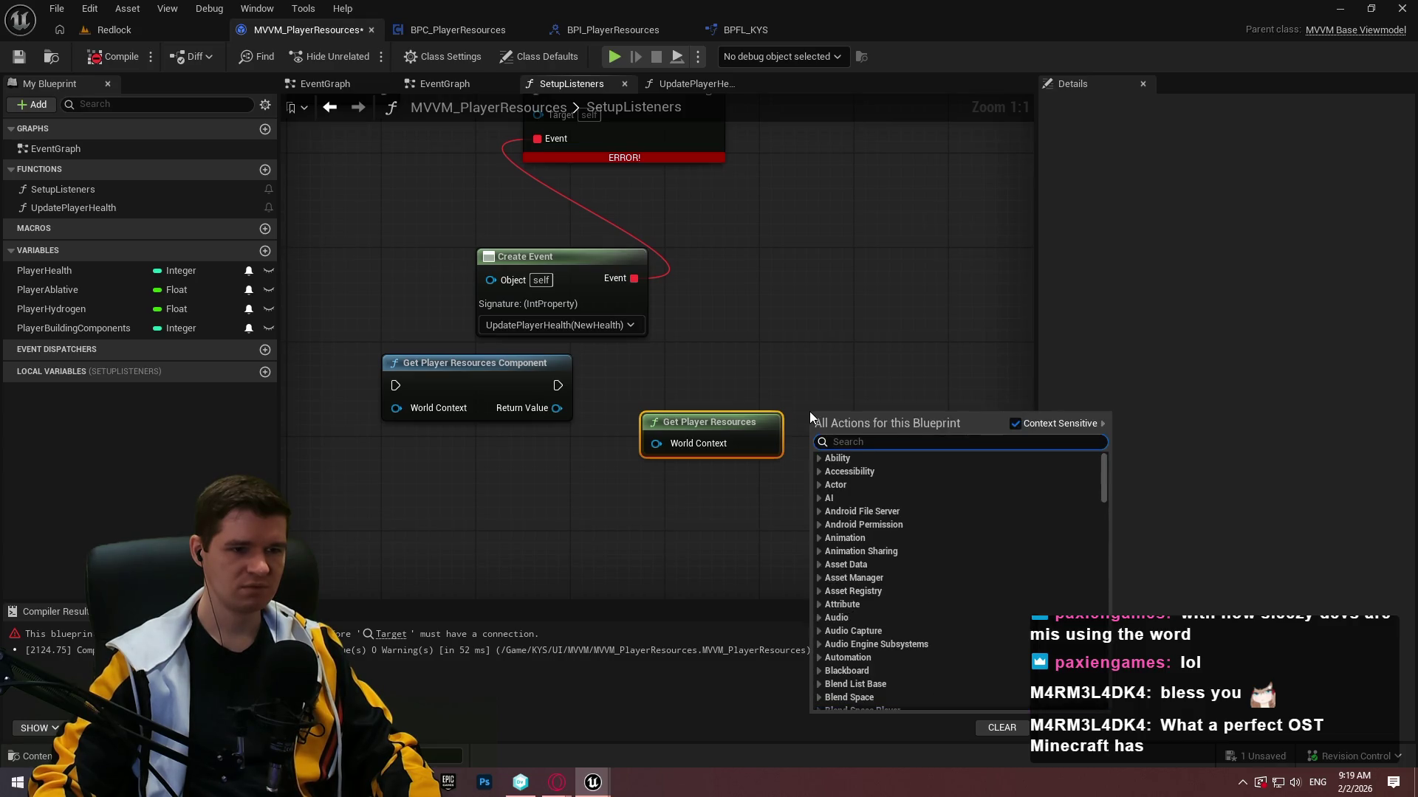
left_click(802, 390)
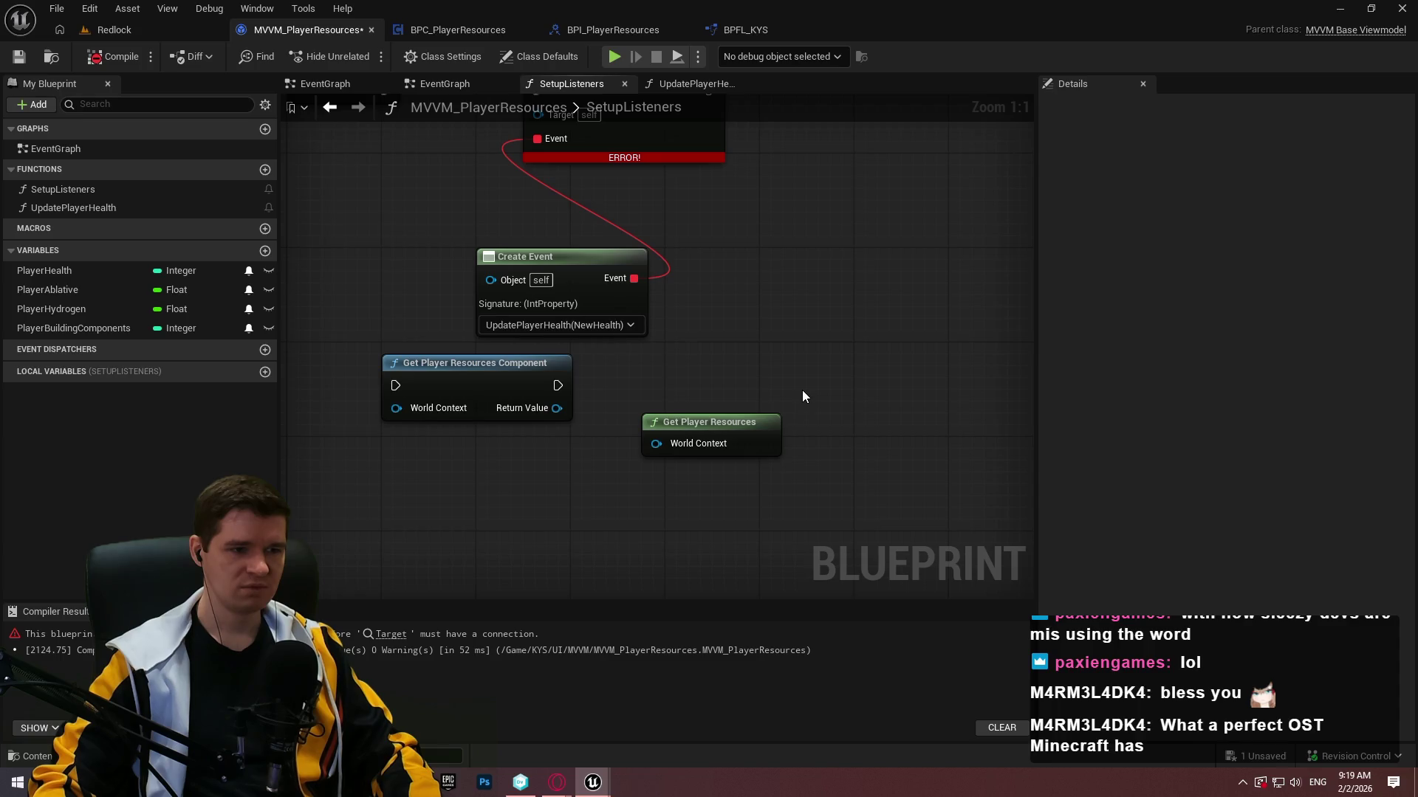
left_click_drag(802, 390, 803, 439)
right_click(764, 336)
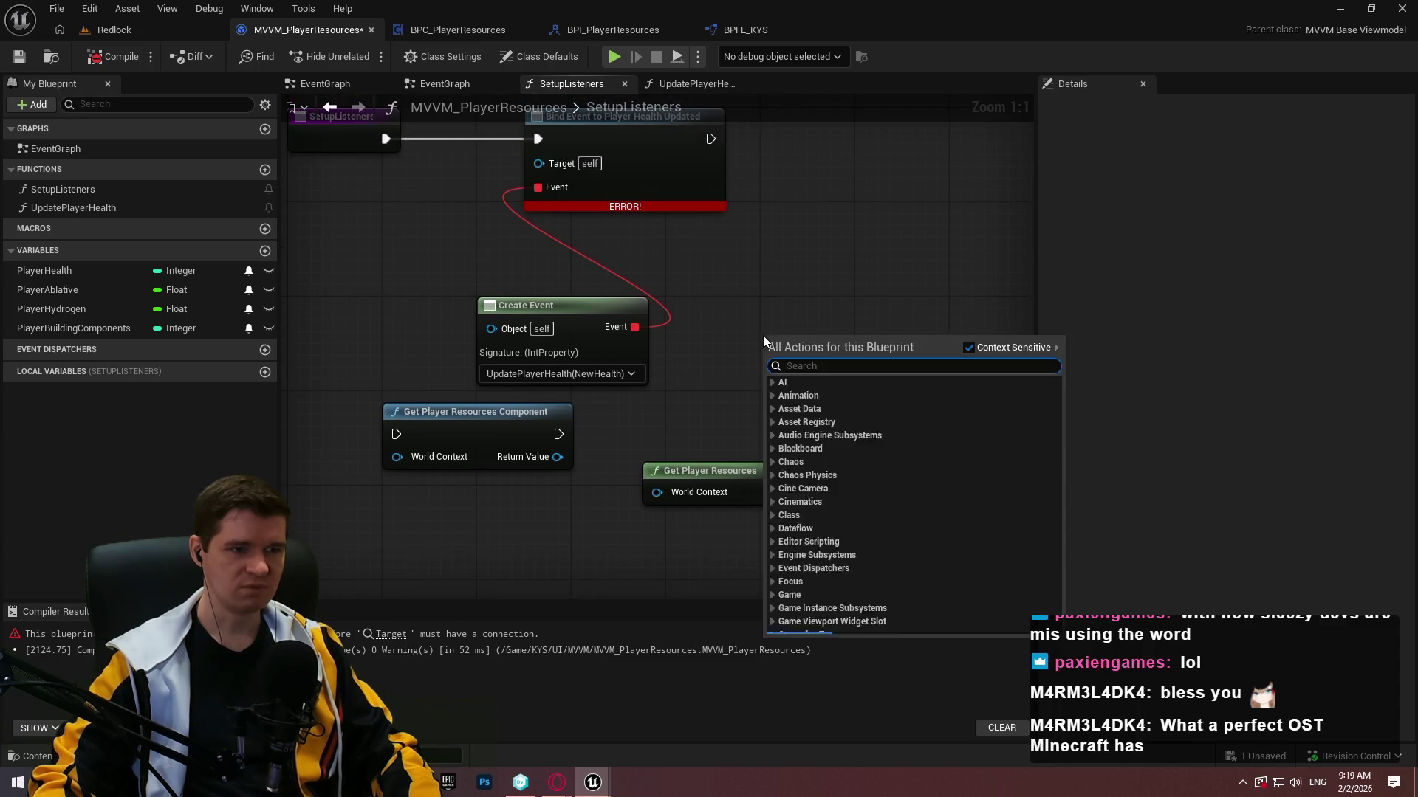
type("get player char")
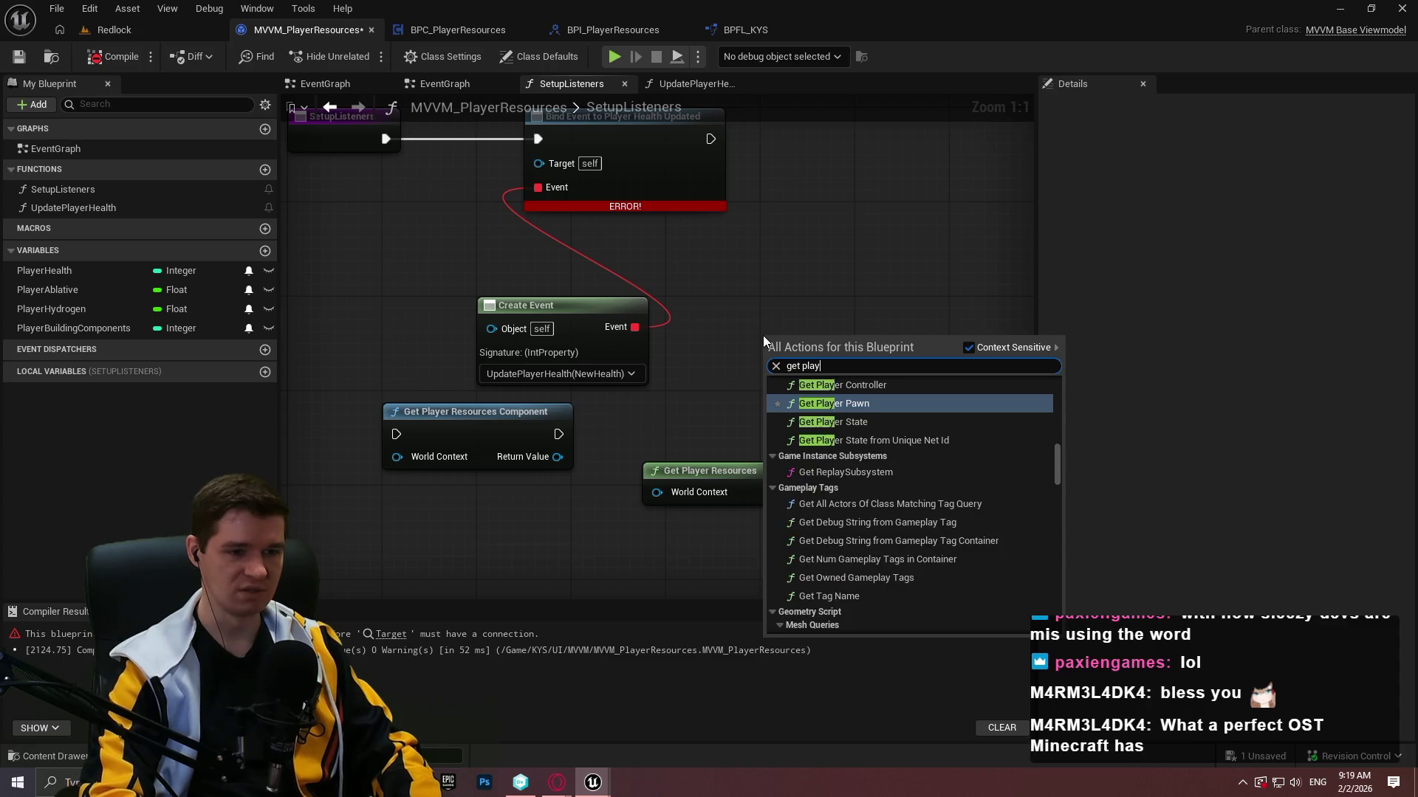
key("Return")
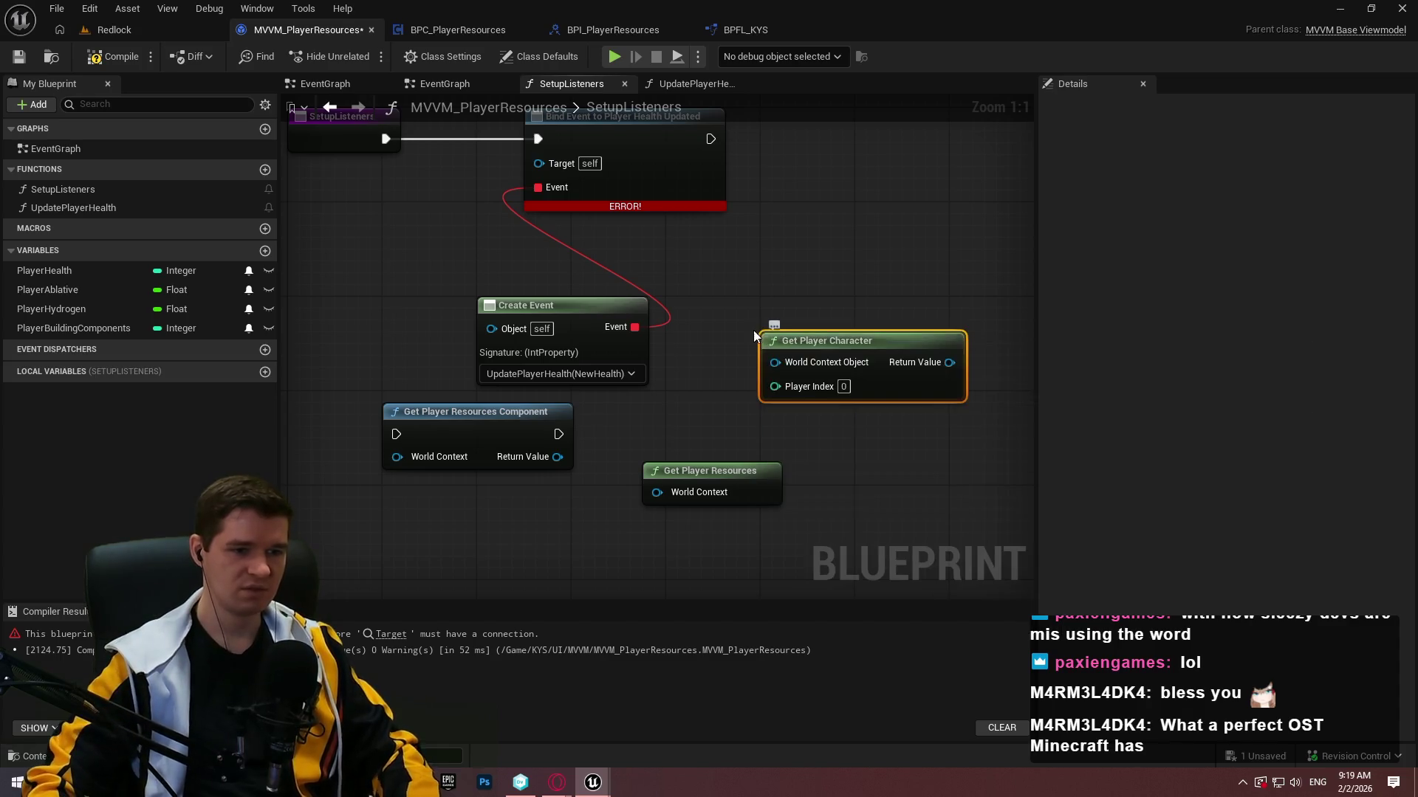
key("Delete")
right_click(723, 279)
type("get")
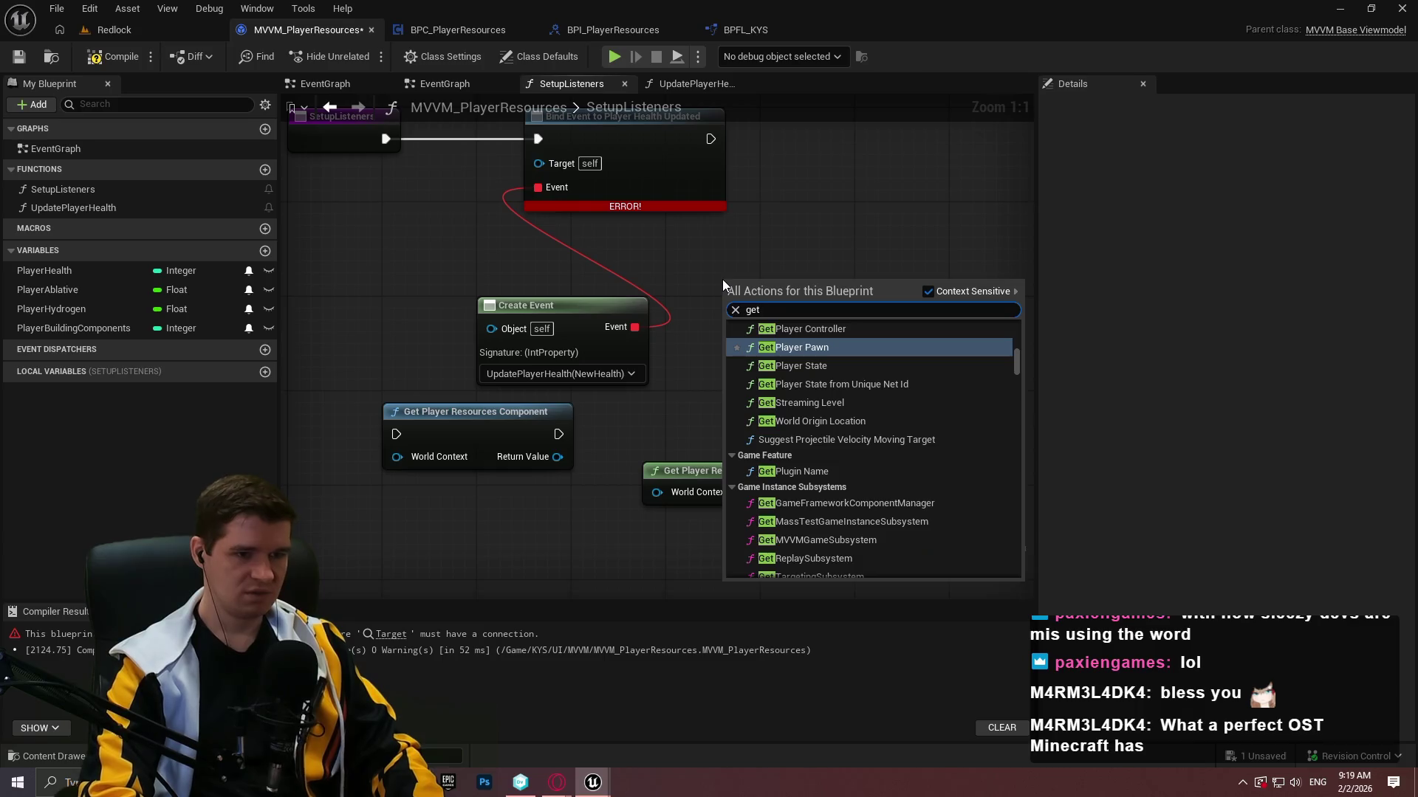
type(" player char")
key("Return")
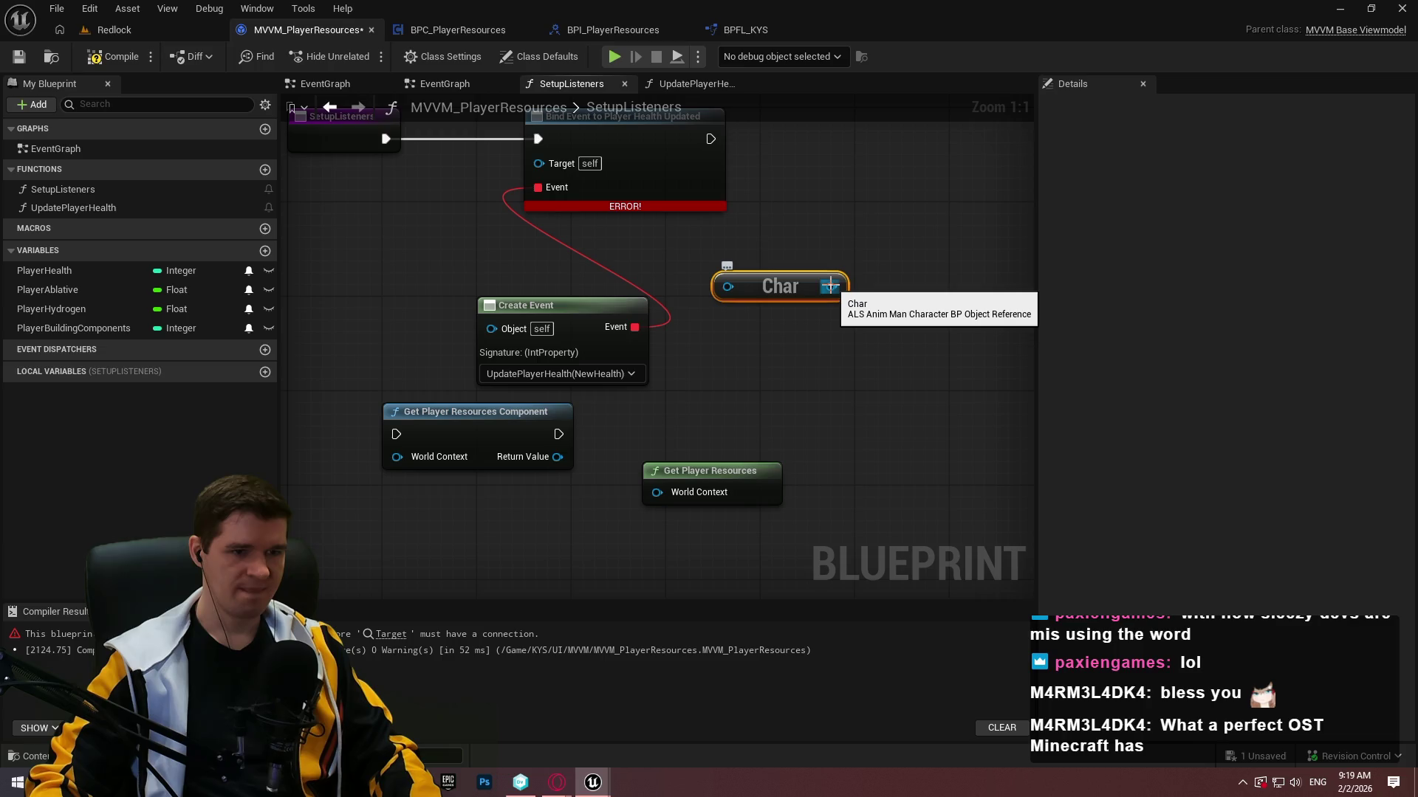
Add an Is Moving check off the Char output.
left_click_drag(830, 286, 876, 199)
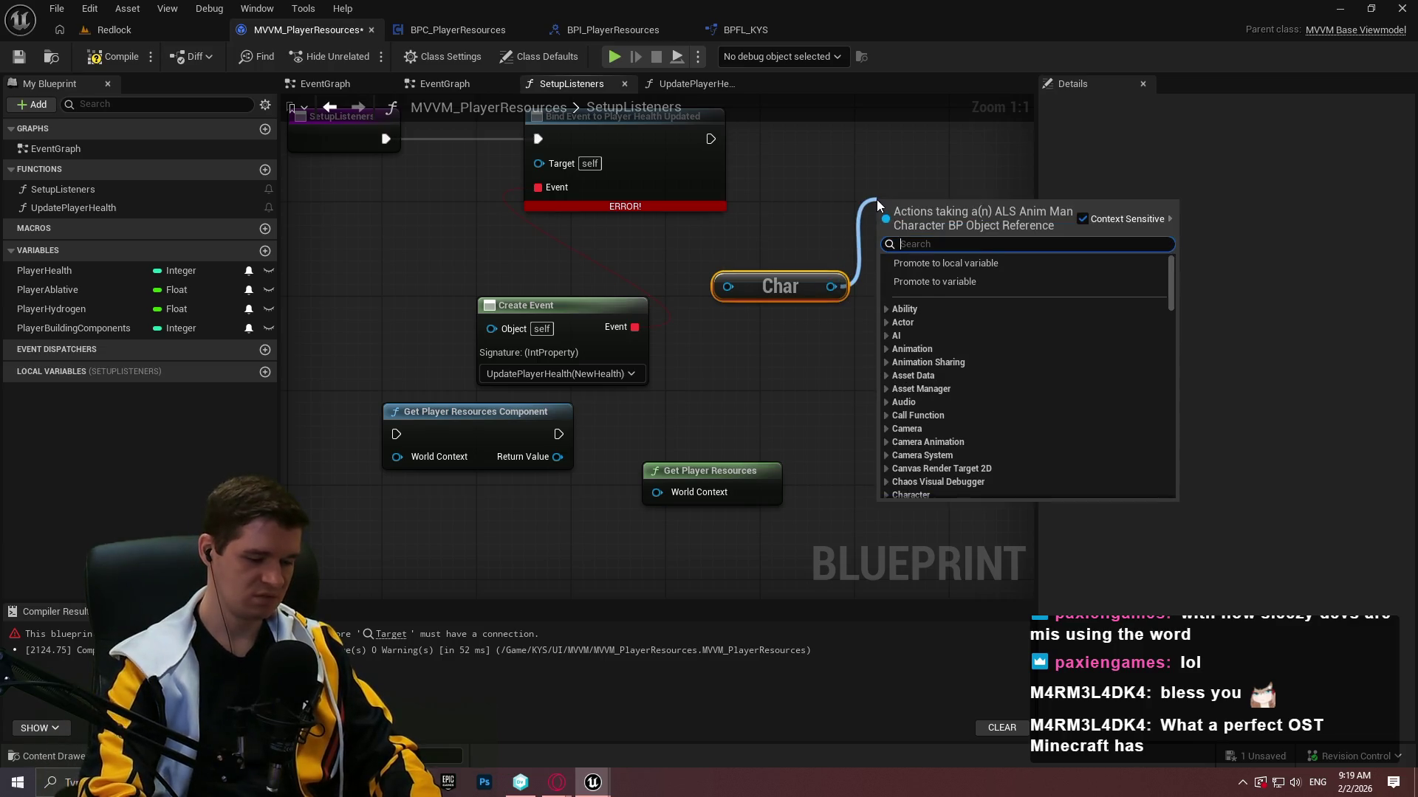
type("gra")
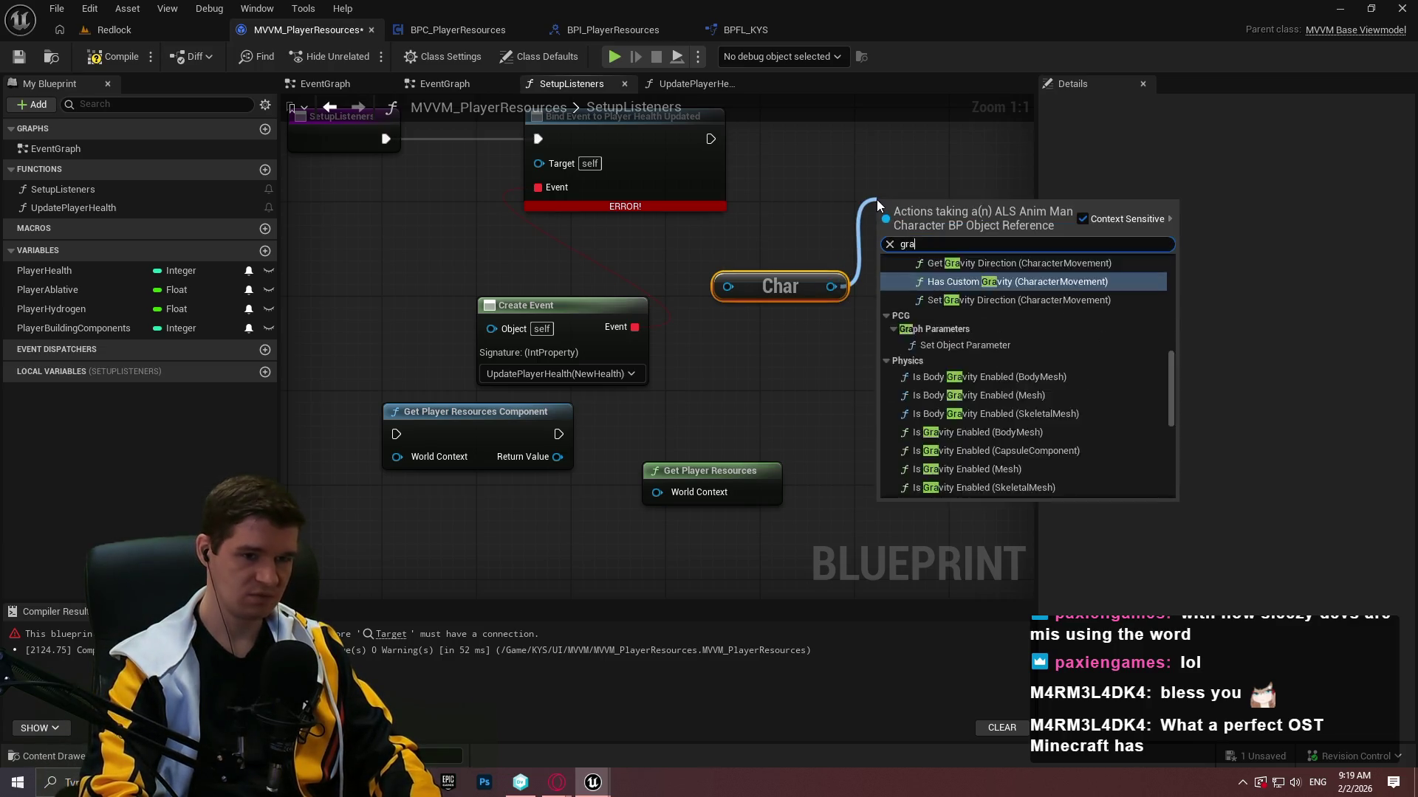
type("bget")
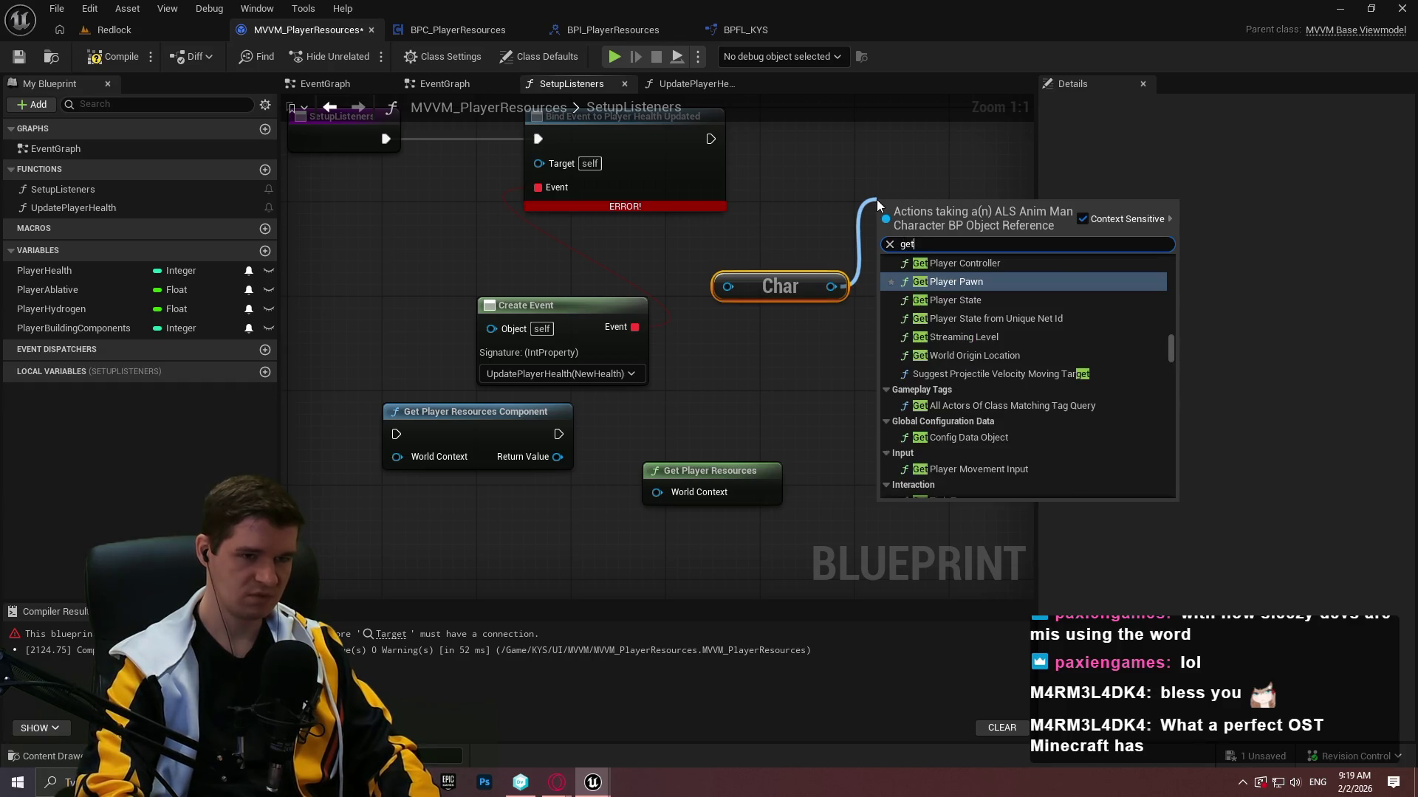
scroll(1071, 341, "up", 3)
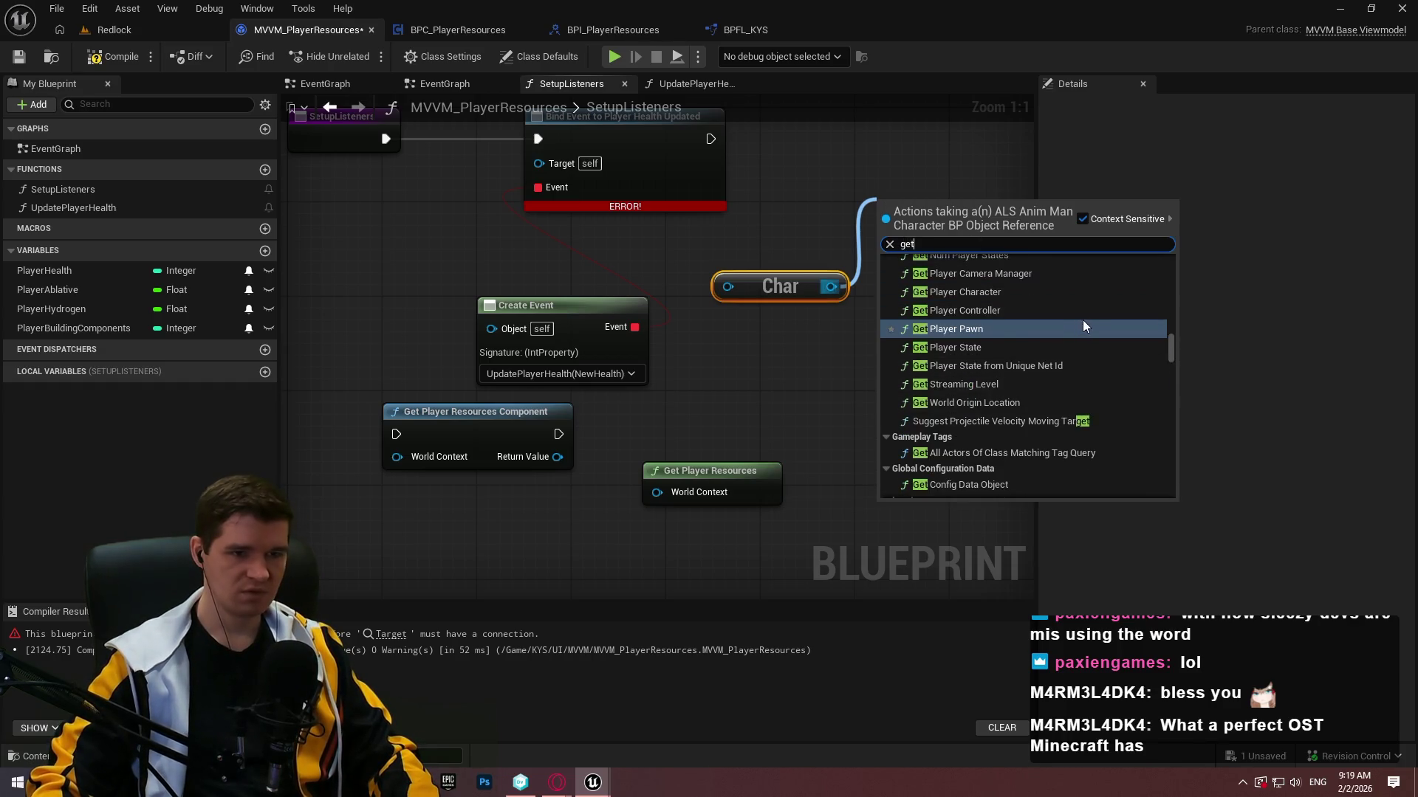
left_click_drag(1175, 344, 1190, 477)
scroll(1107, 395, "down", 15)
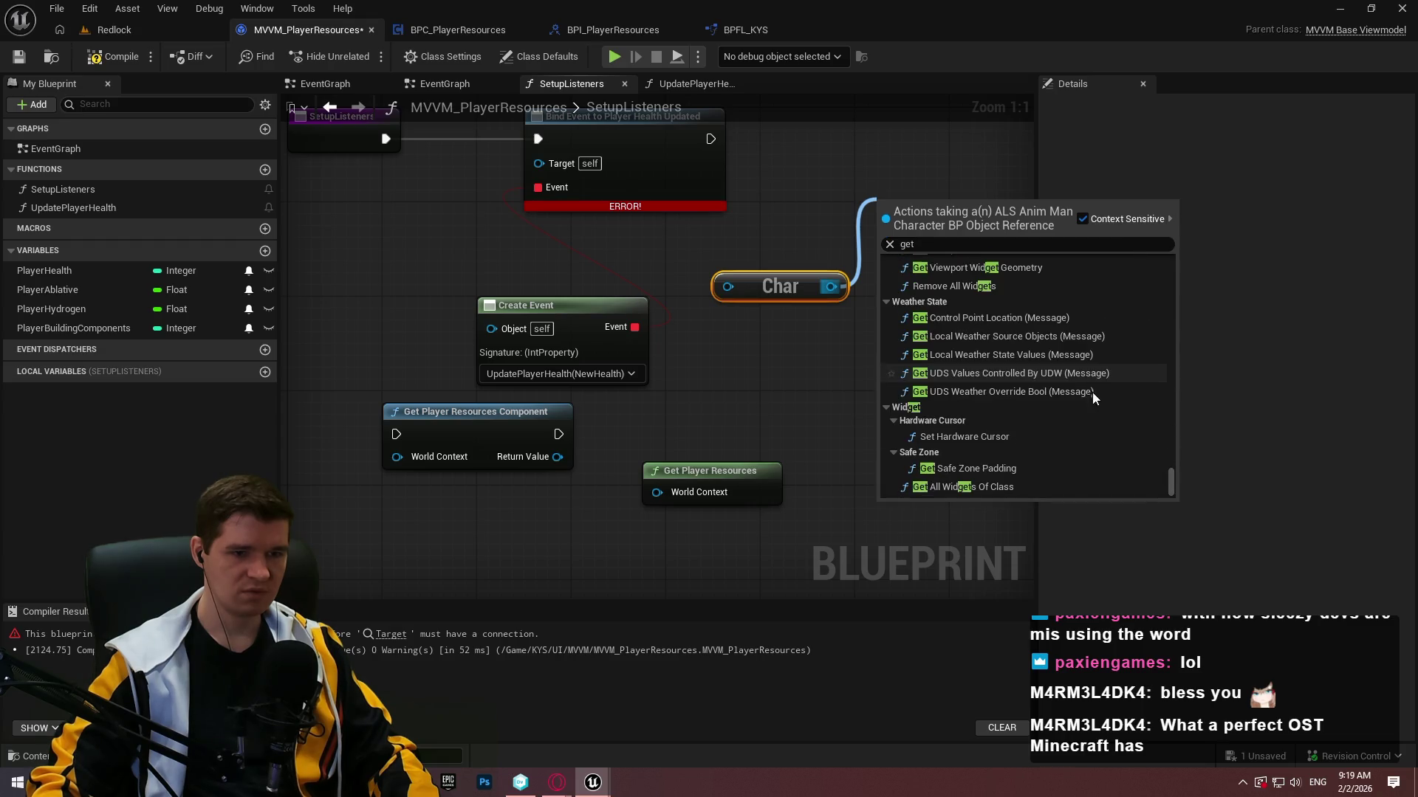
mouse_move(1170, 473)
left_mouse_down()
mouse_move(1160, 392)
mouse_move(1174, 457)
left_mouse_up()
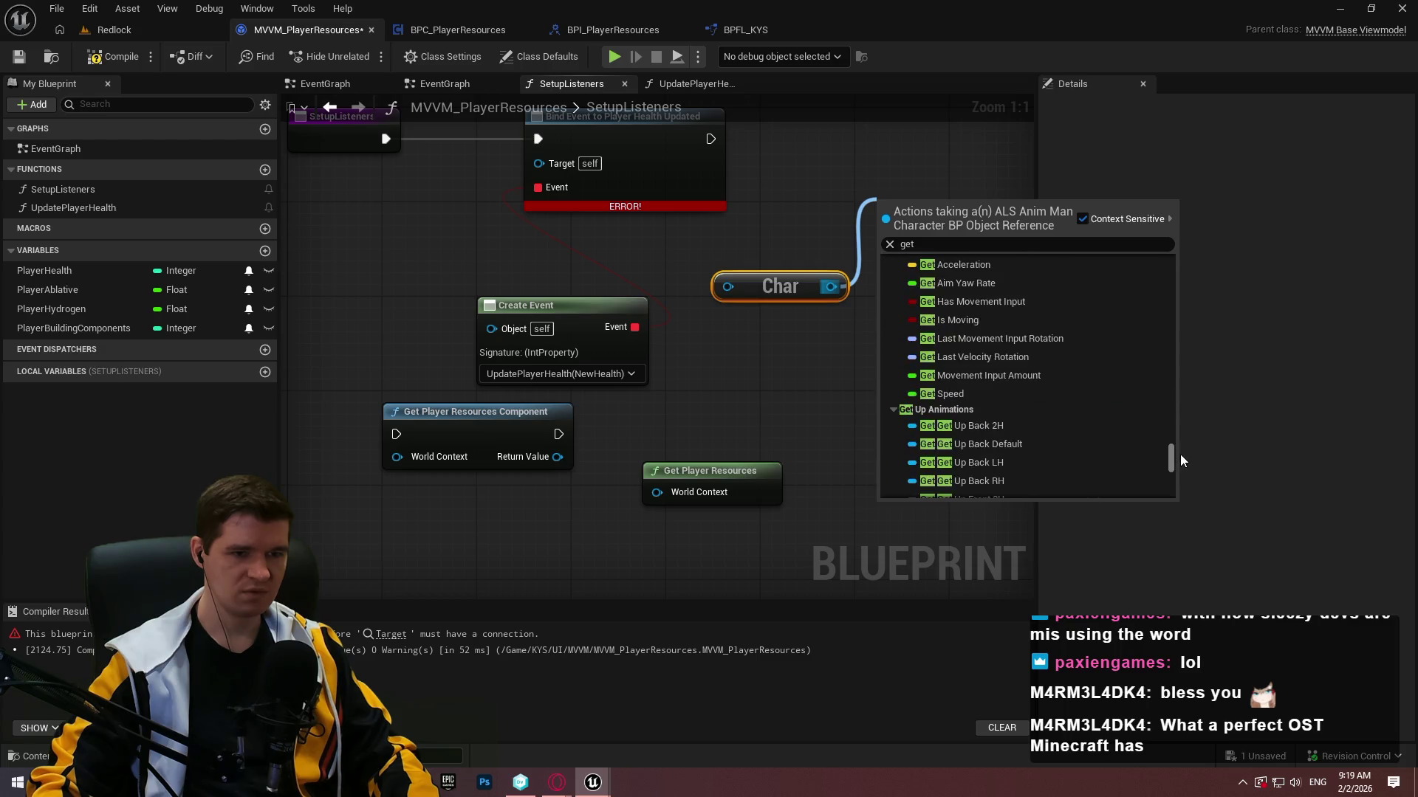
left_click(1044, 327)
Add a Branch fed by Is Moving and run after the bind event, then compile.
left_click_drag(980, 195, 764, 315)
left_click(832, 259)
left_click(845, 260)
left_click_drag(864, 312, 778, 320)
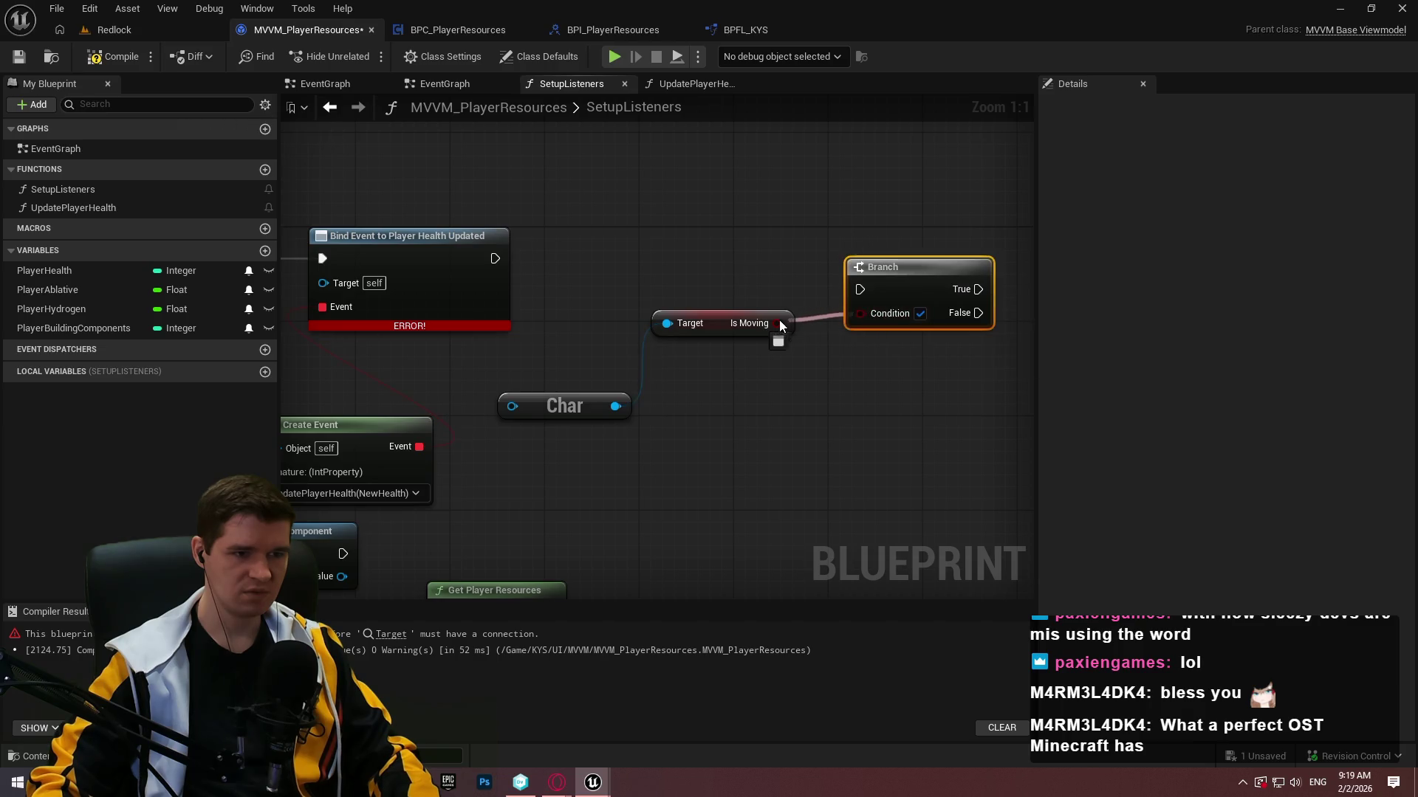
mouse_move(495, 259)
left_mouse_down()
mouse_move(946, 289)
mouse_move(505, 245)
mouse_move(477, 255)
mouse_move(488, 258)
left_mouse_up()
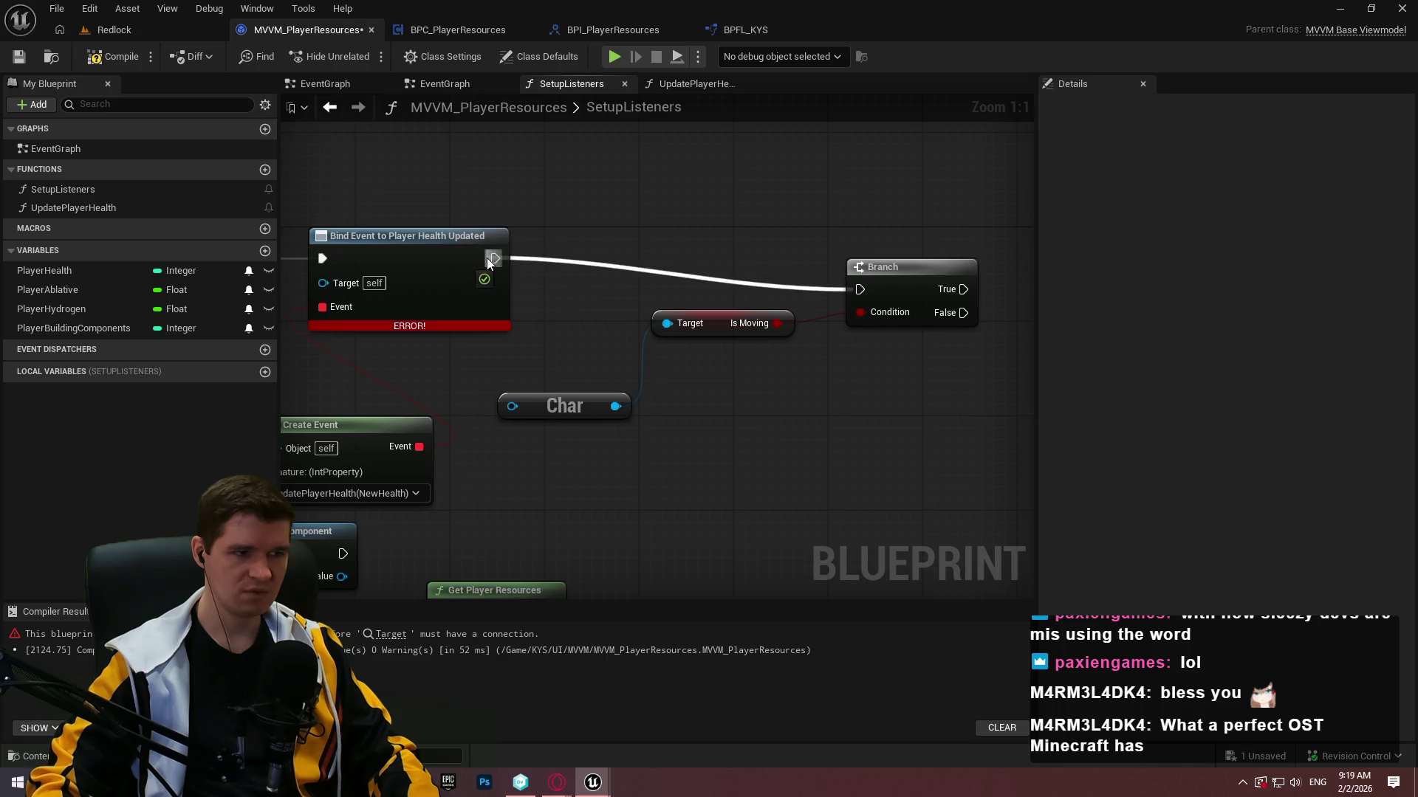
left_click(124, 56)
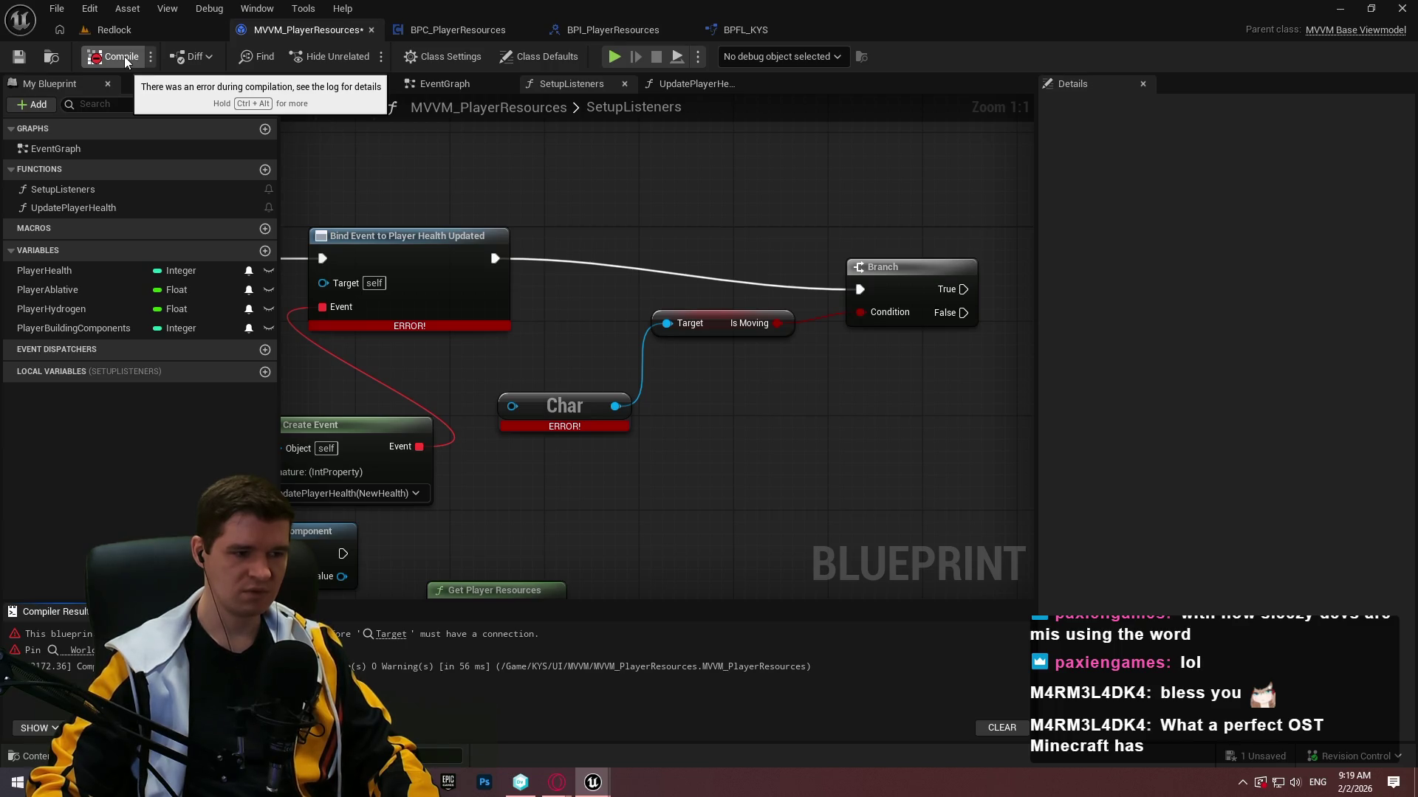
Delete the Branch, Is Moving and Char test nodes from SetupListeners.
mouse_move(954, 483)
left_mouse_down()
mouse_move(1287, 494)
mouse_move(1018, 389)
mouse_move(941, 417)
mouse_move(553, 174)
left_mouse_up()
key("Delete")
left_click_drag(586, 256, 869, 339)
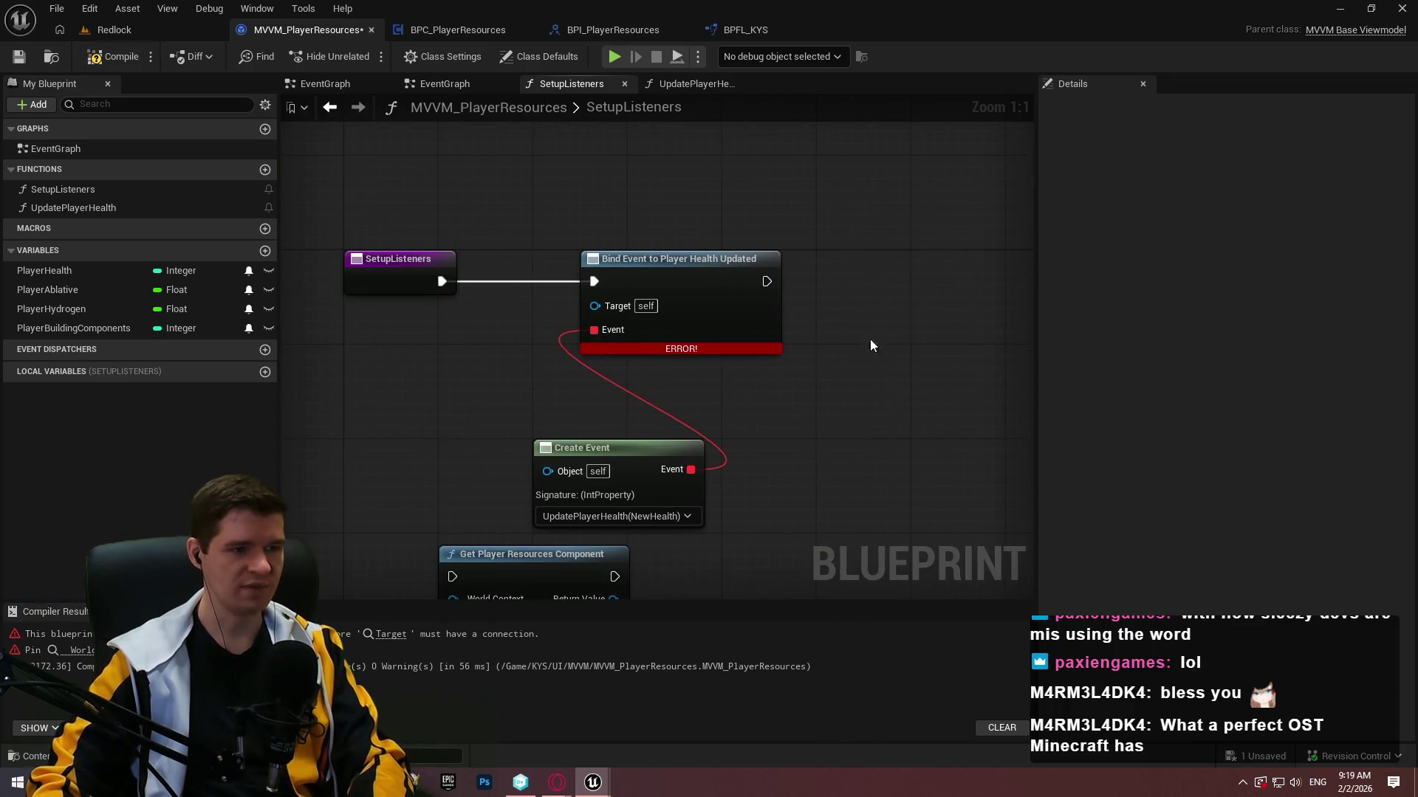
mouse_move(540, 598)
left_mouse_down()
mouse_move(555, 414)
mouse_move(423, 434)
left_mouse_up()
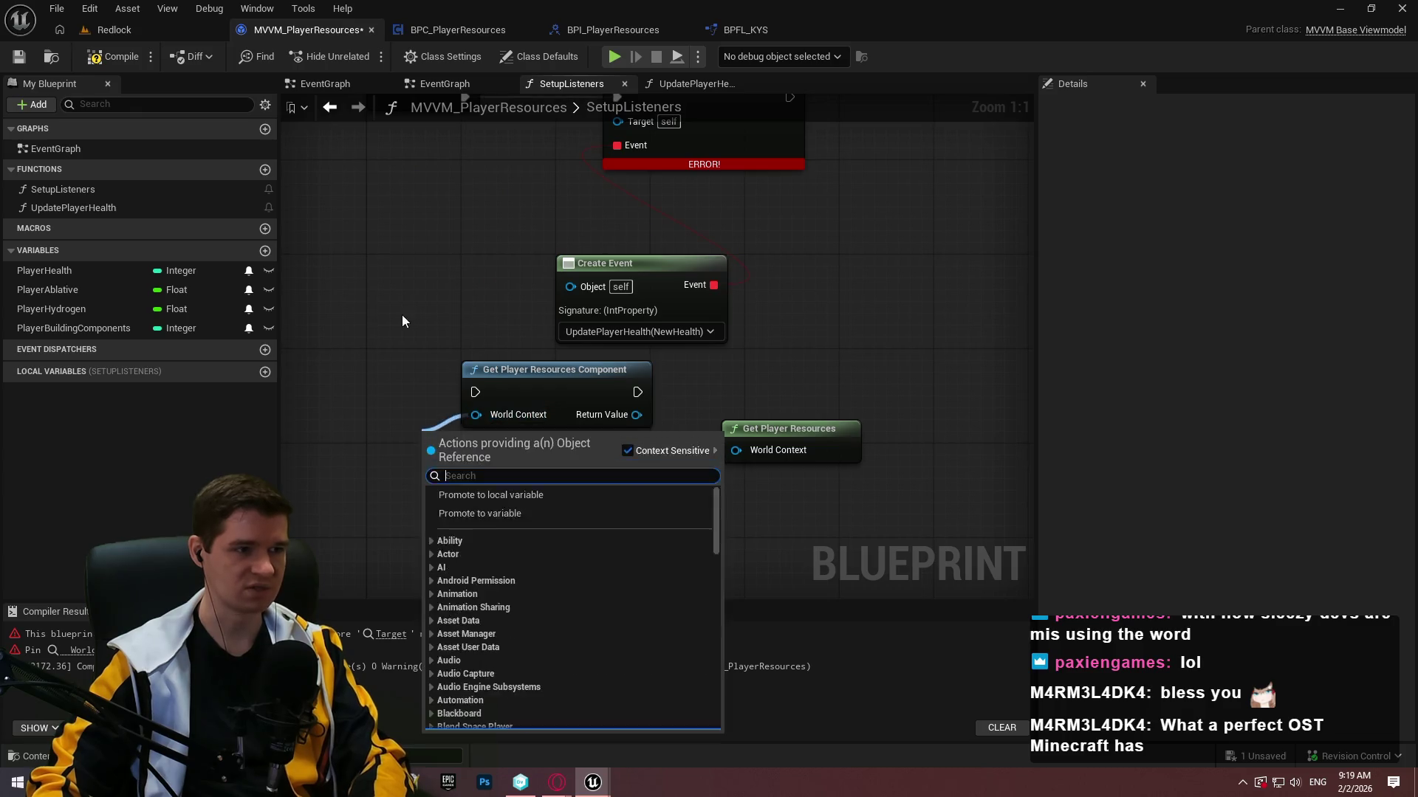
Delete the GetPlayerResources function from the BPFL_KYS function library.
left_click(731, 28)
left_click(60, 287)
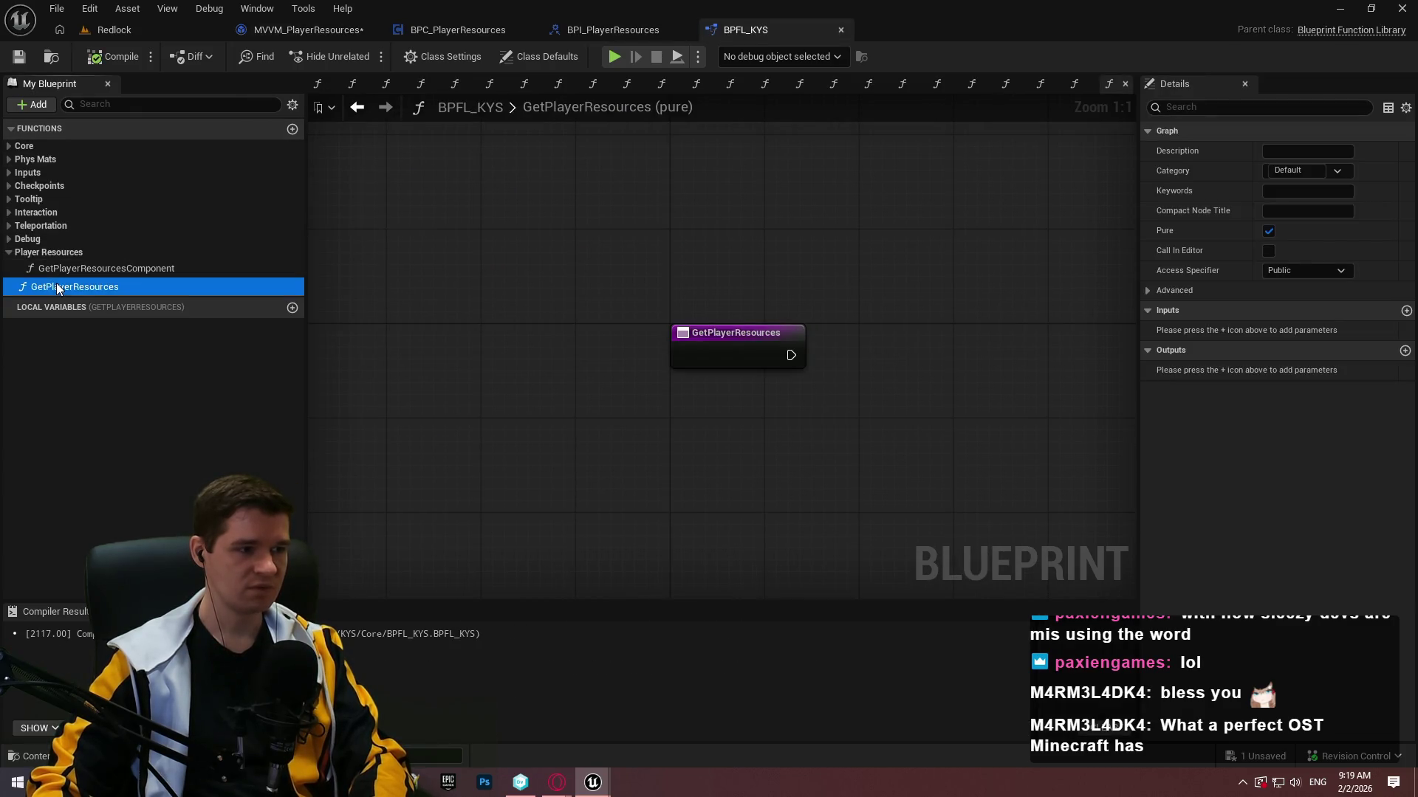
key("Delete")
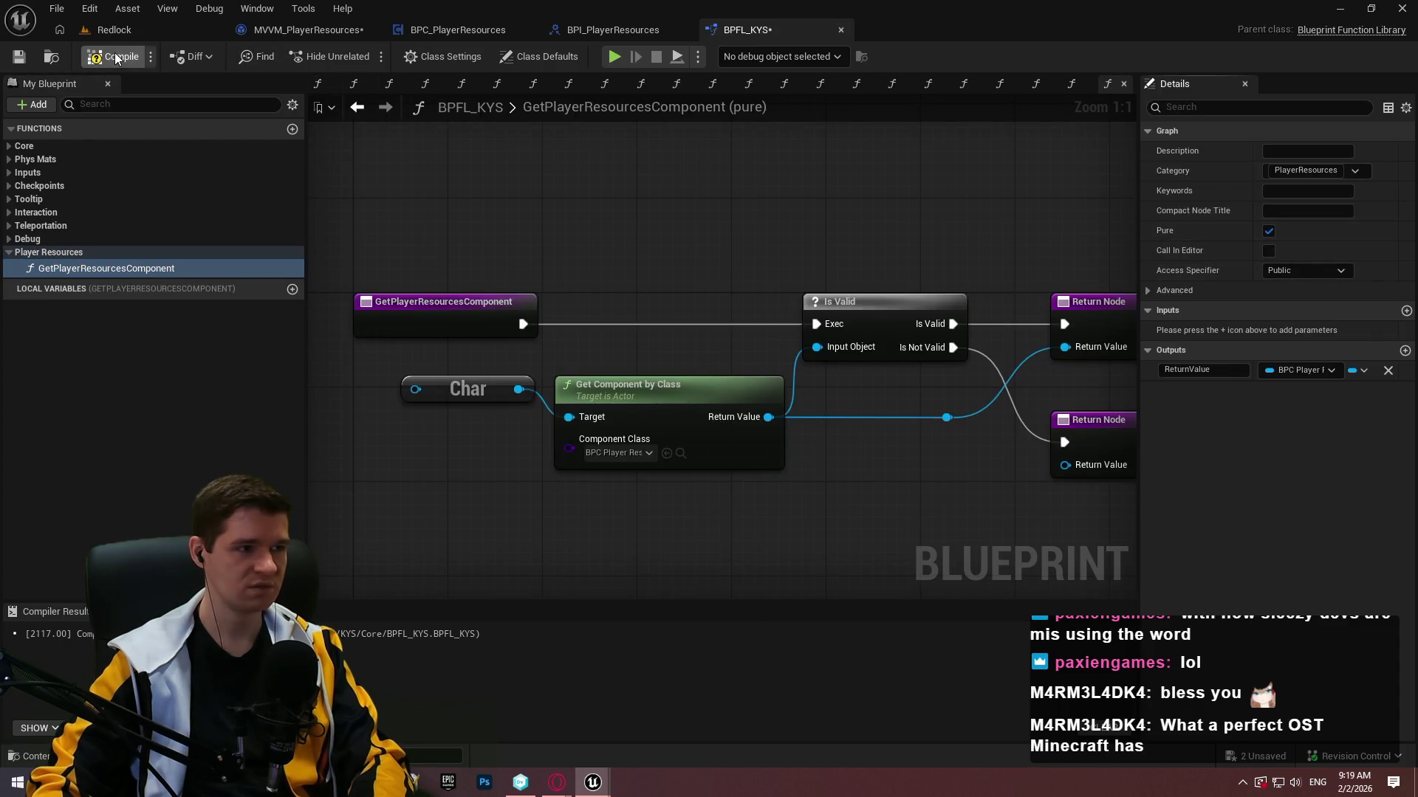
Search SetupListeners' action list for a World Context node ('makegetwor', 'context') without adding one.
left_click(308, 29)
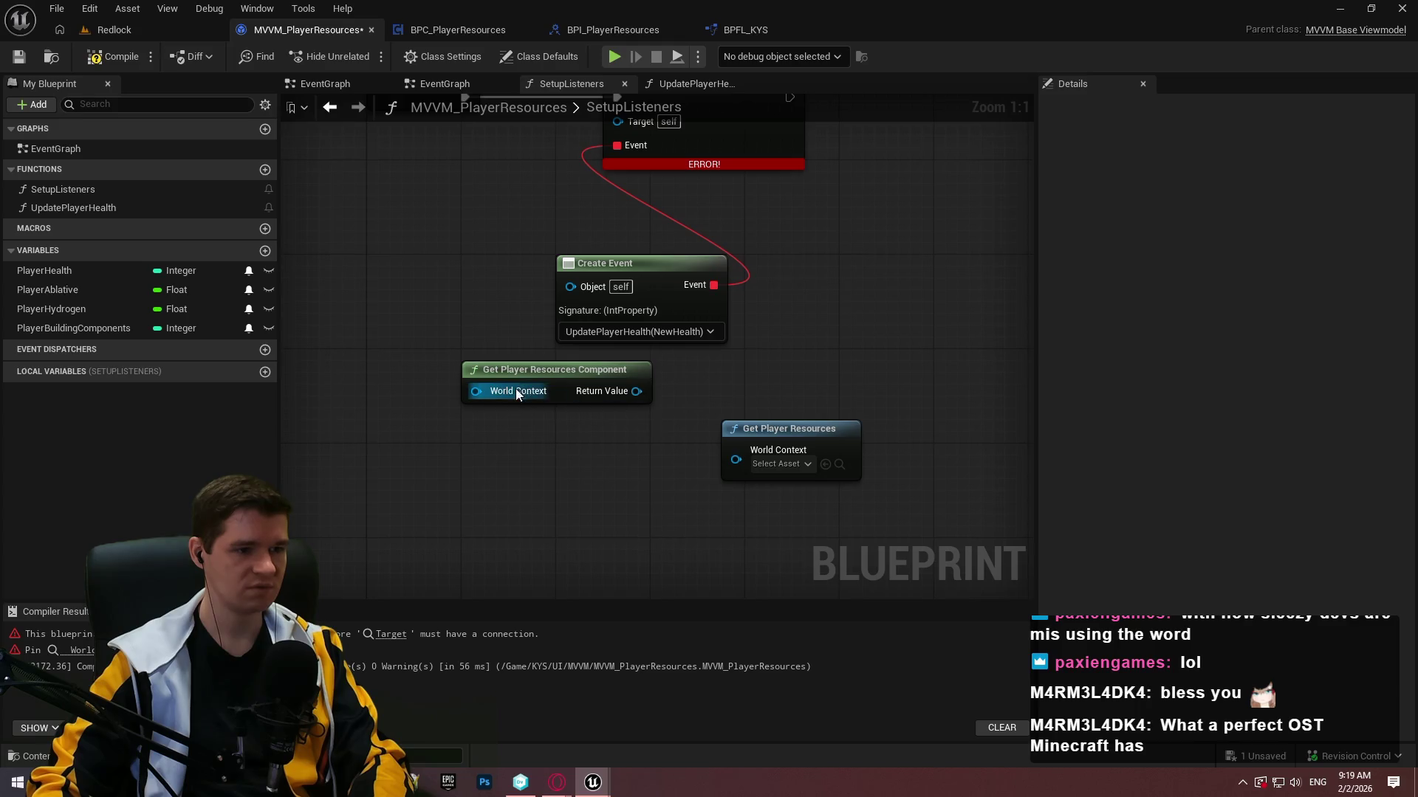
left_click_drag(515, 391, 384, 392)
type("m")
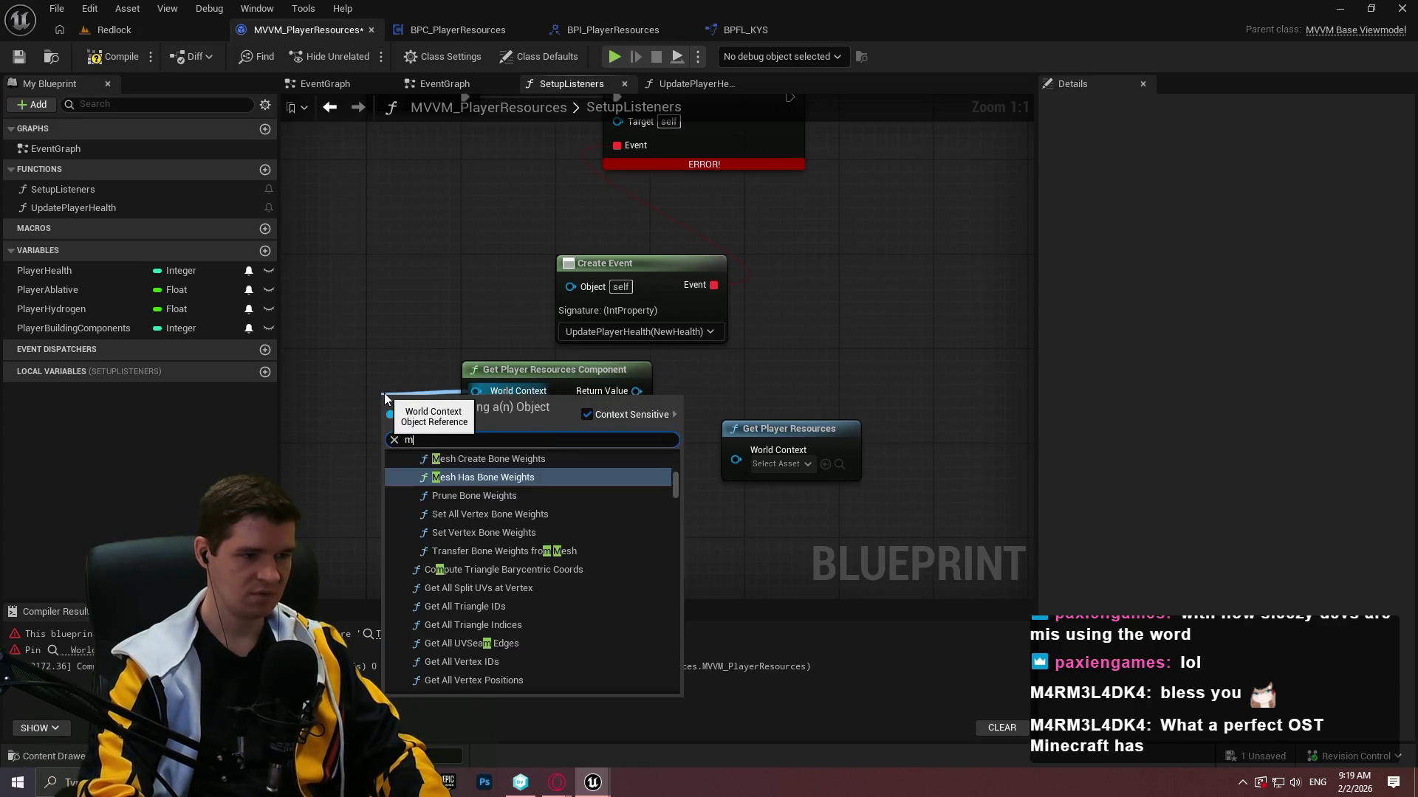
type("ake")
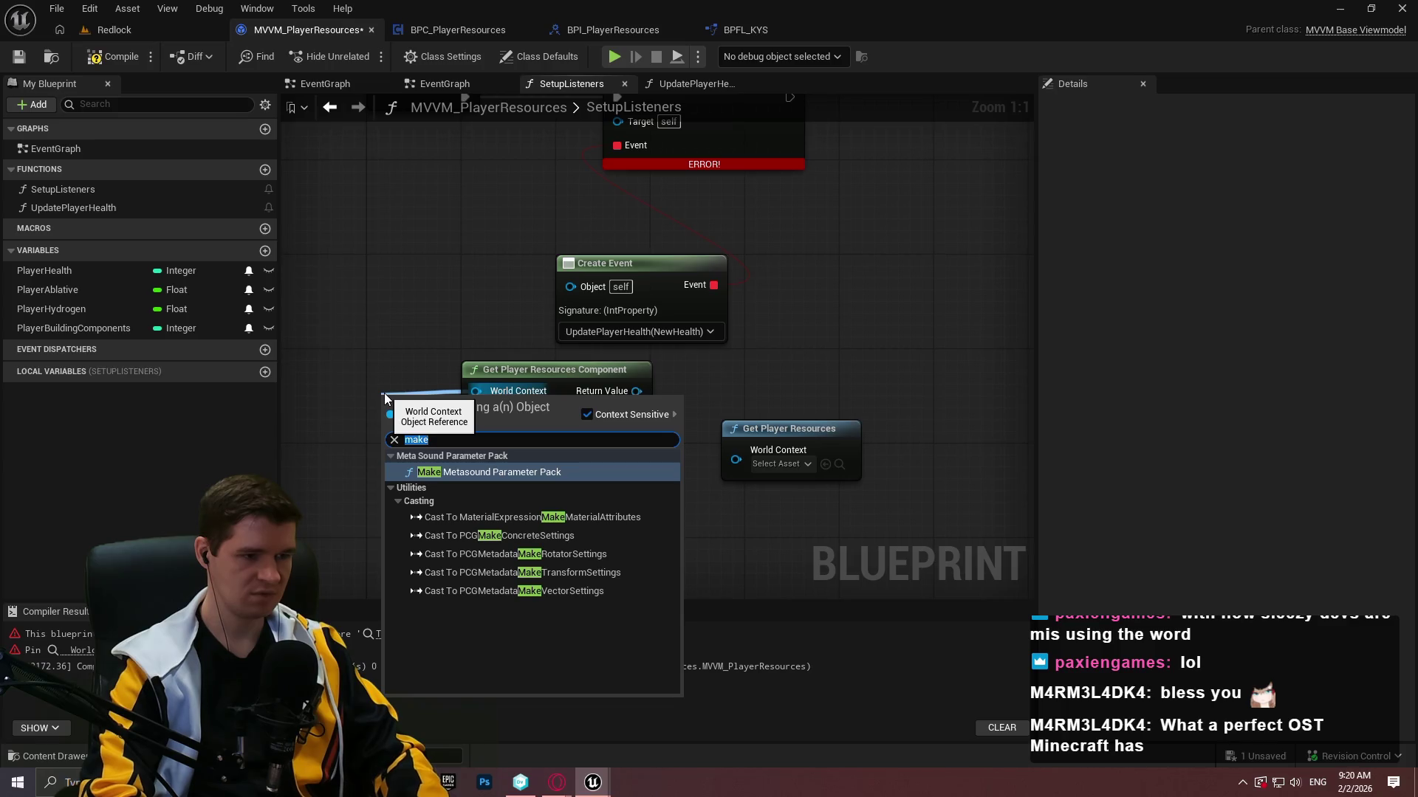
type("getwor")
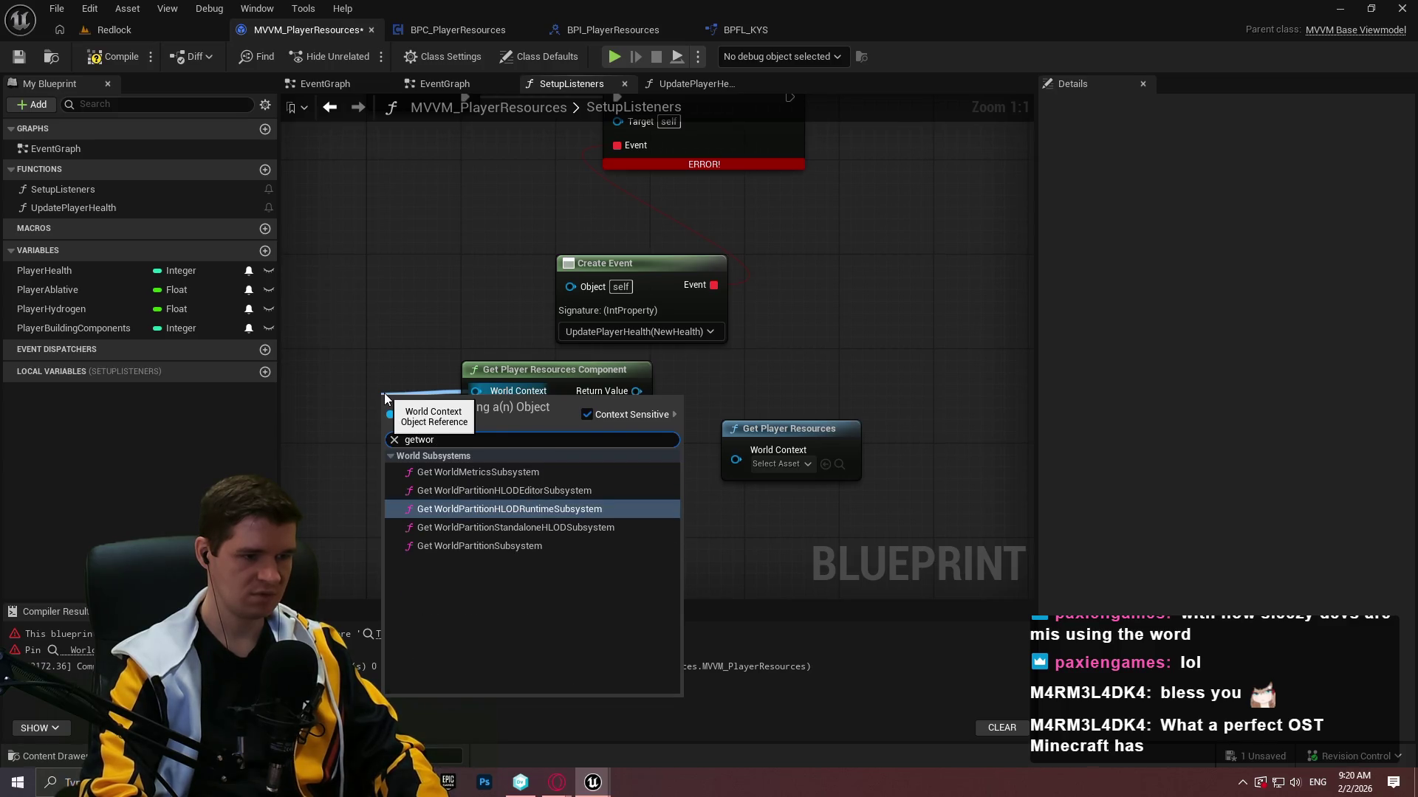
key("BackSpace")
key("BackSpace")
key("BackSpace")
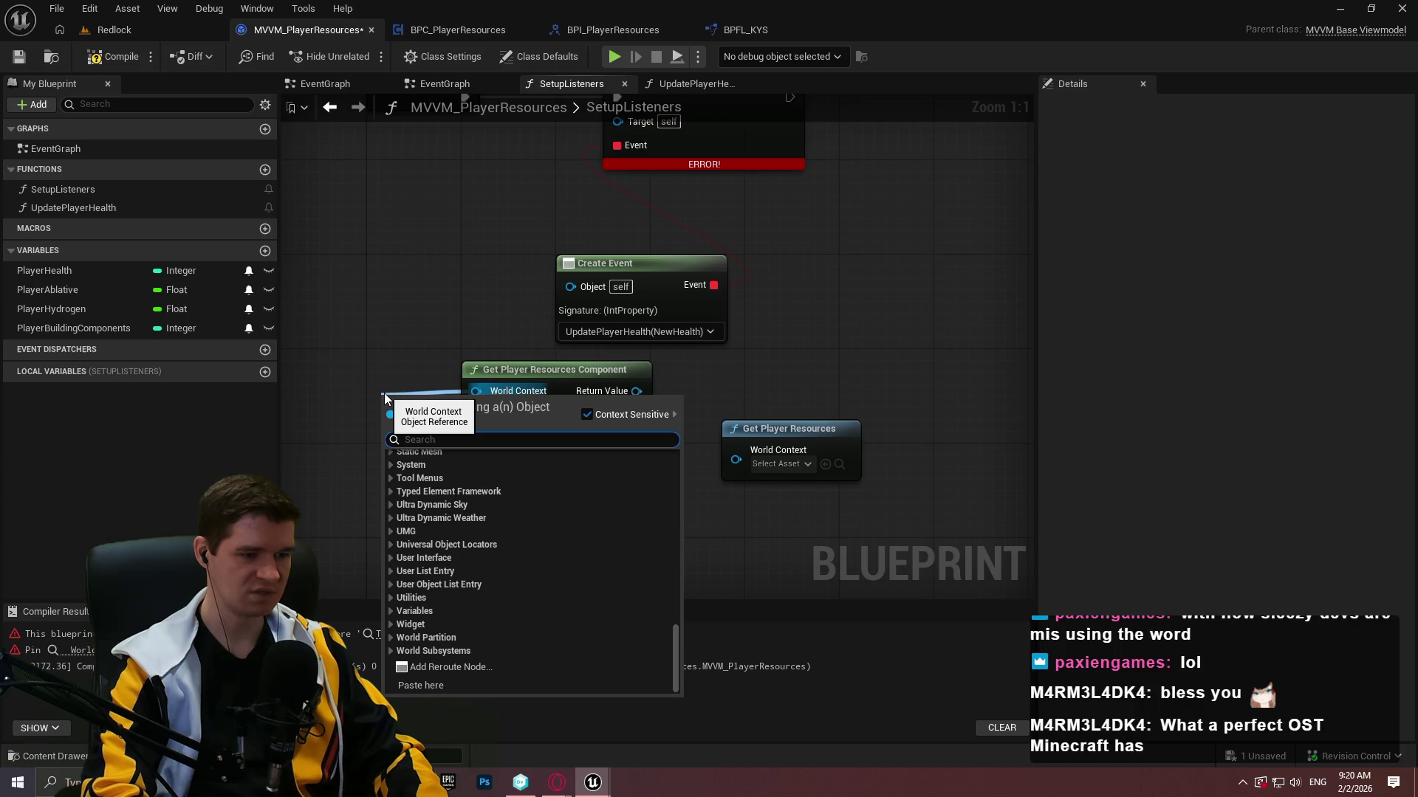
type("context")
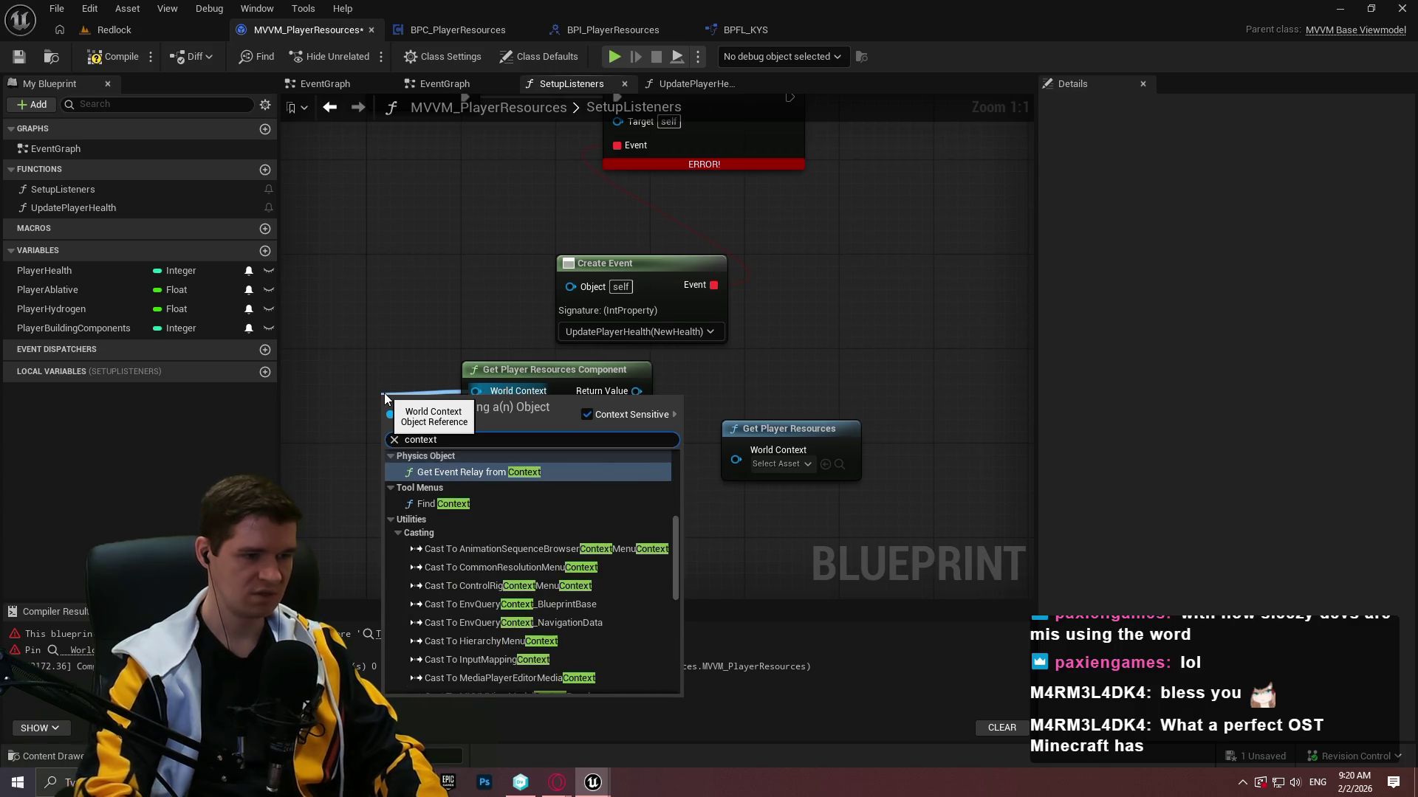
scroll(524, 511, "up", 3)
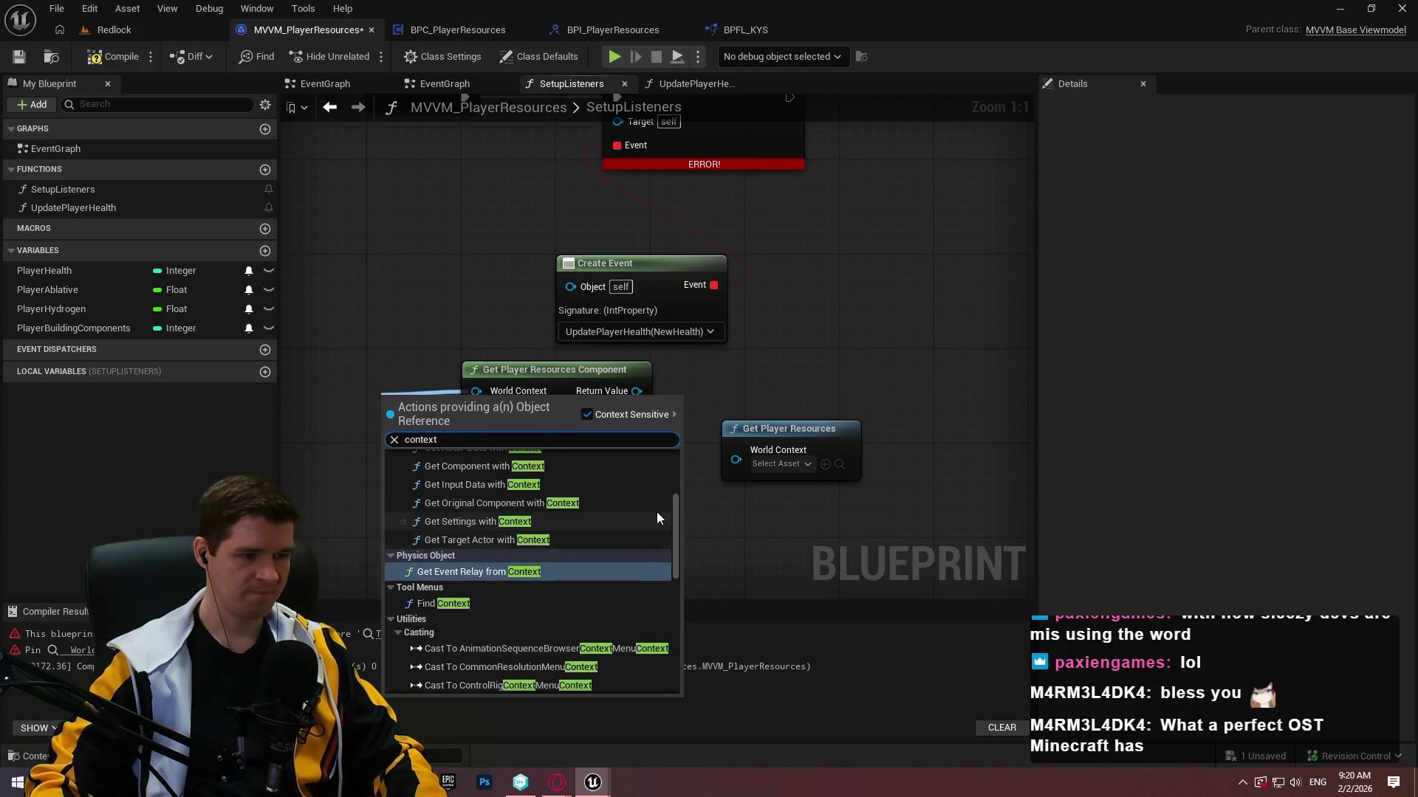
mouse_move(675, 515)
left_mouse_down()
mouse_move(663, 472)
mouse_move(690, 651)
mouse_move(675, 524)
left_mouse_up()
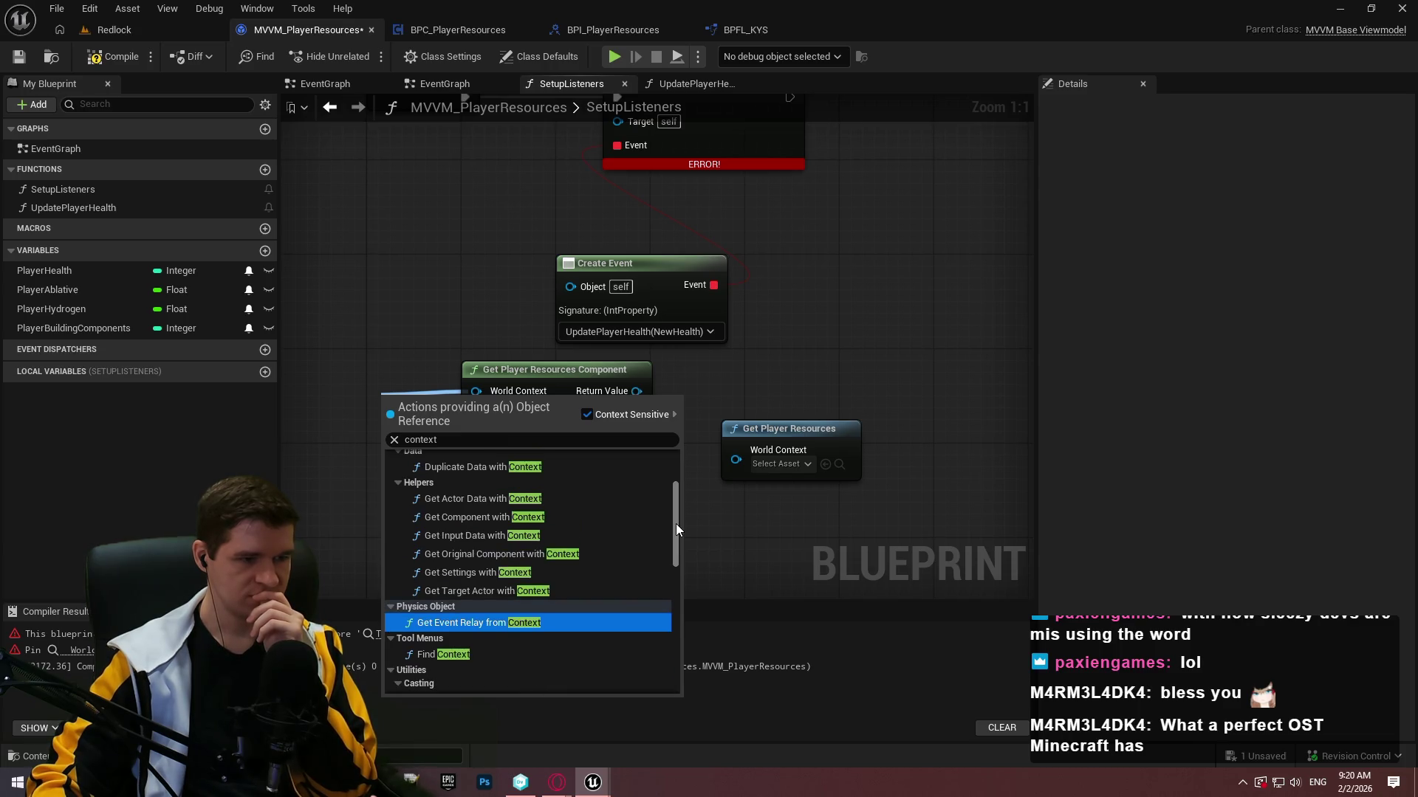
left_click_drag(676, 524, 663, 415)
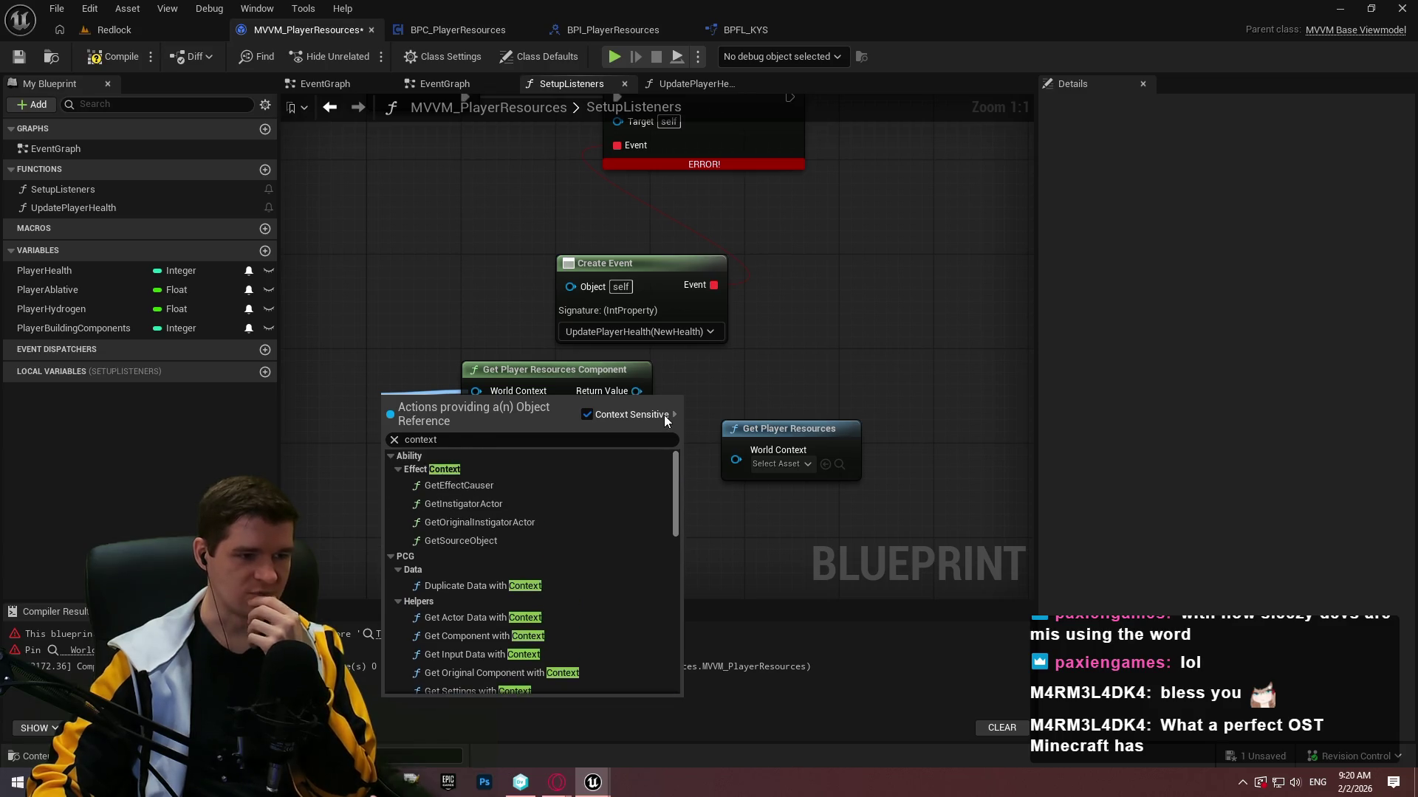
left_click(853, 348)
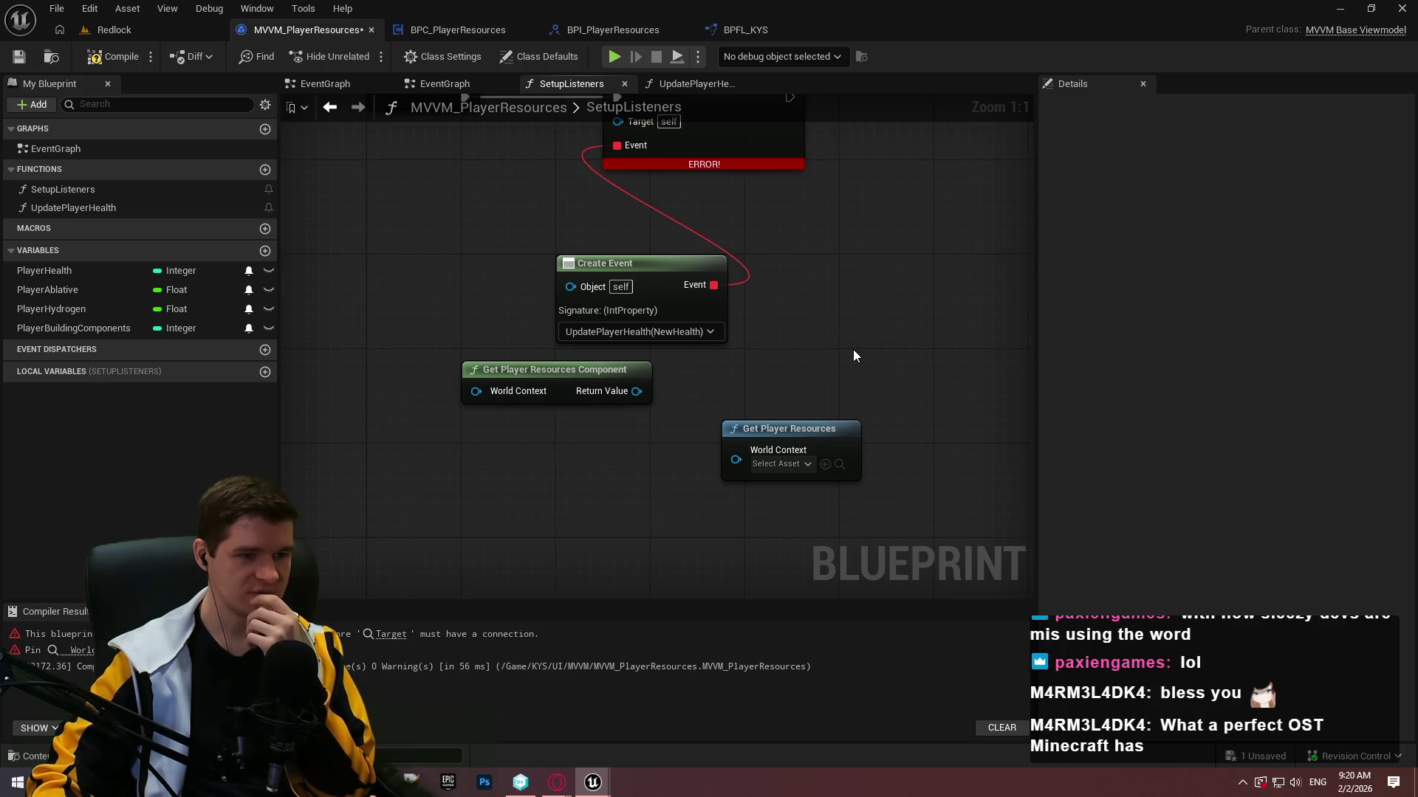
Replace the Get Player Resources node by wiring the component getter's Return Value to Target, then compile.
left_click(826, 434)
key("Delete")
key("Home")
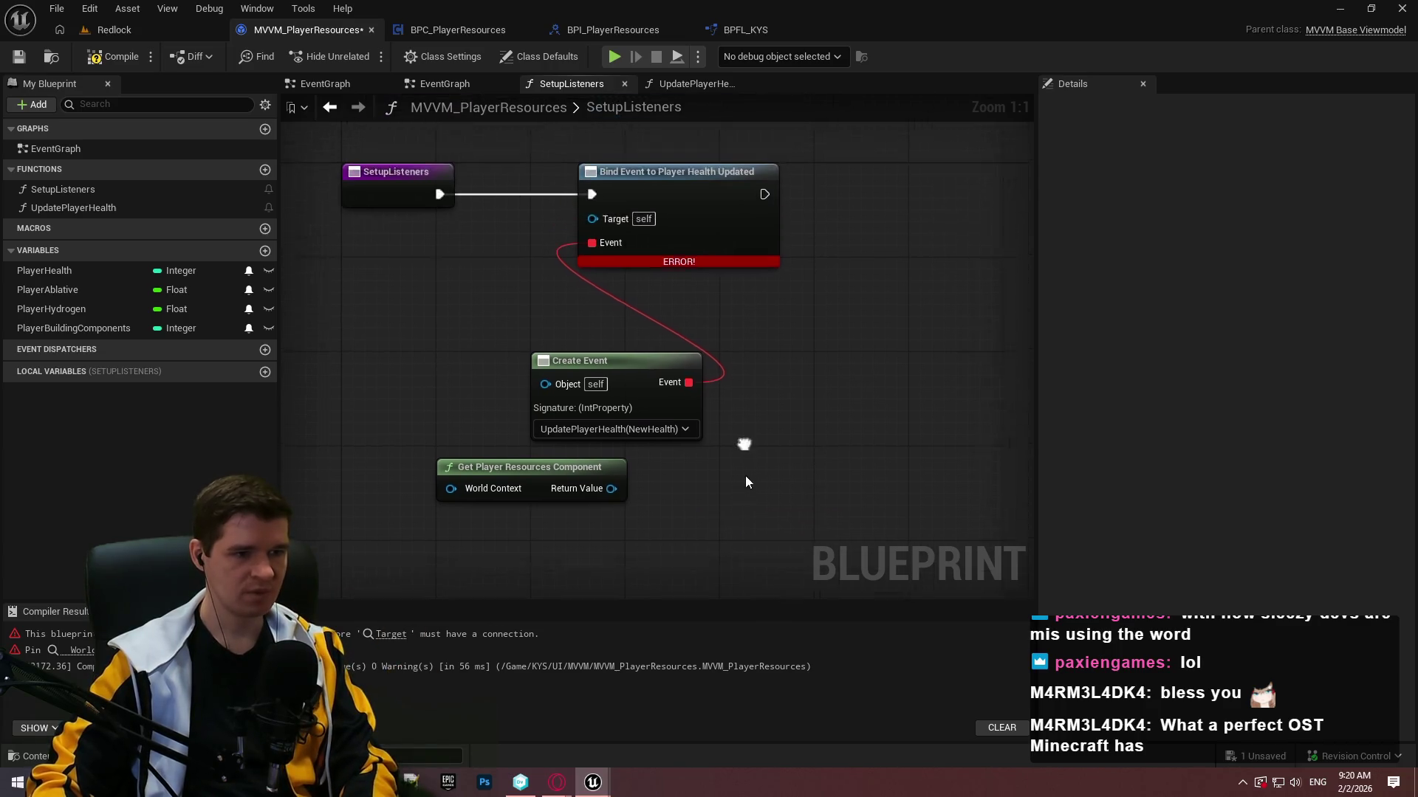
mouse_move(605, 550)
left_mouse_down()
mouse_move(487, 454)
mouse_move(586, 278)
left_mouse_up()
mouse_move(486, 528)
left_mouse_down()
mouse_move(375, 282)
mouse_move(384, 304)
left_mouse_up()
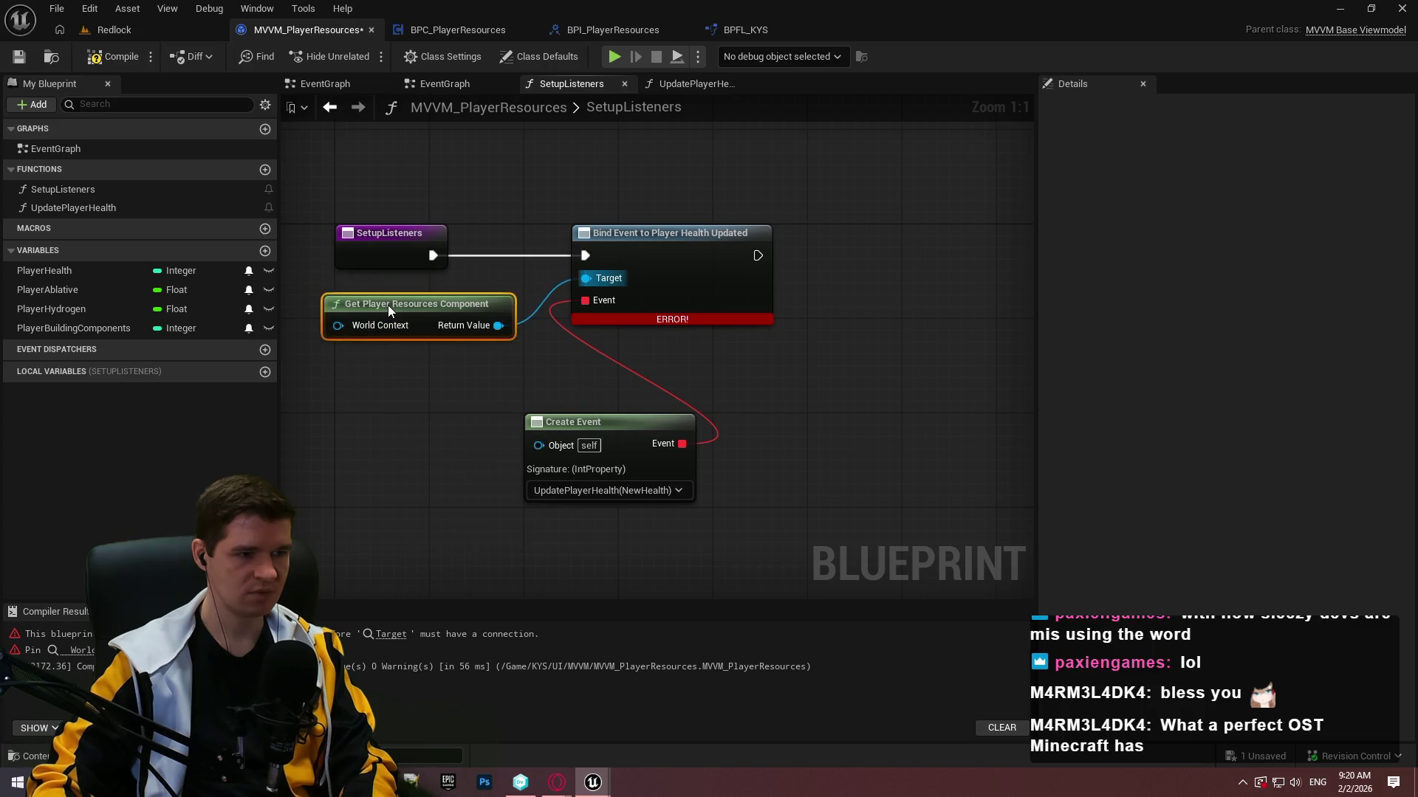
key("Home")
left_click(113, 56)
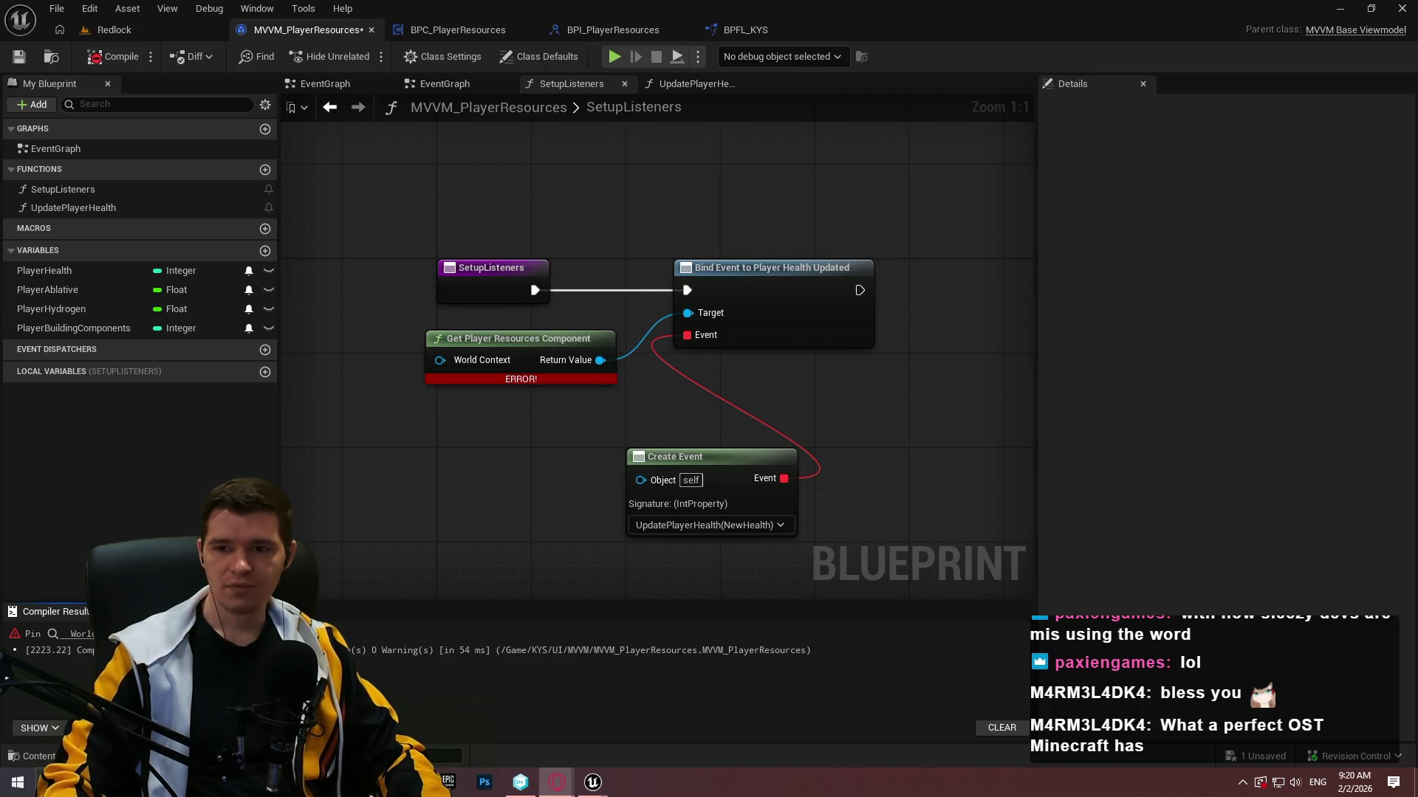
key("alt+Tab")
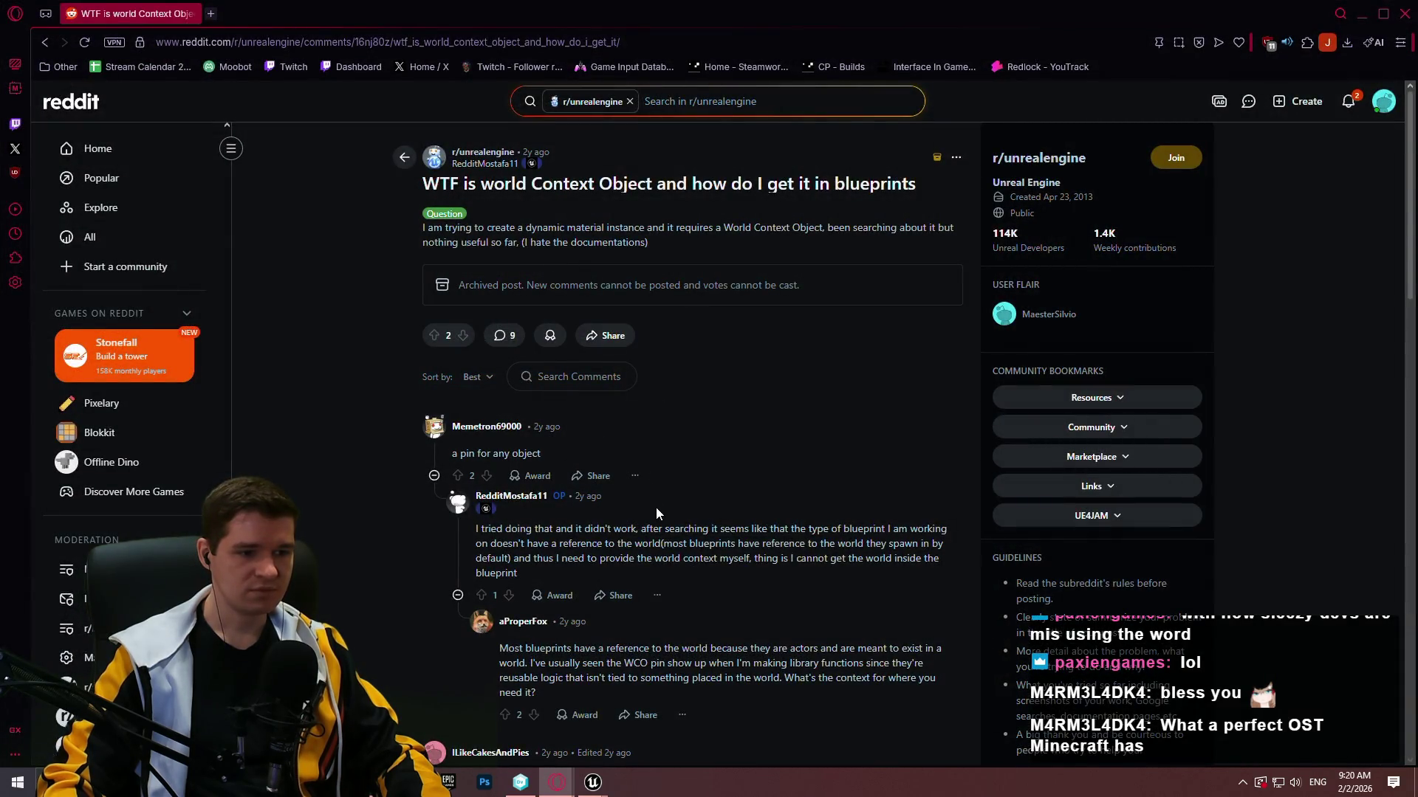
Scroll through the replies in the Reddit thread 'WTF is world Context Object and how do I get it in blueprints'.
scroll(622, 536, "down", 4)
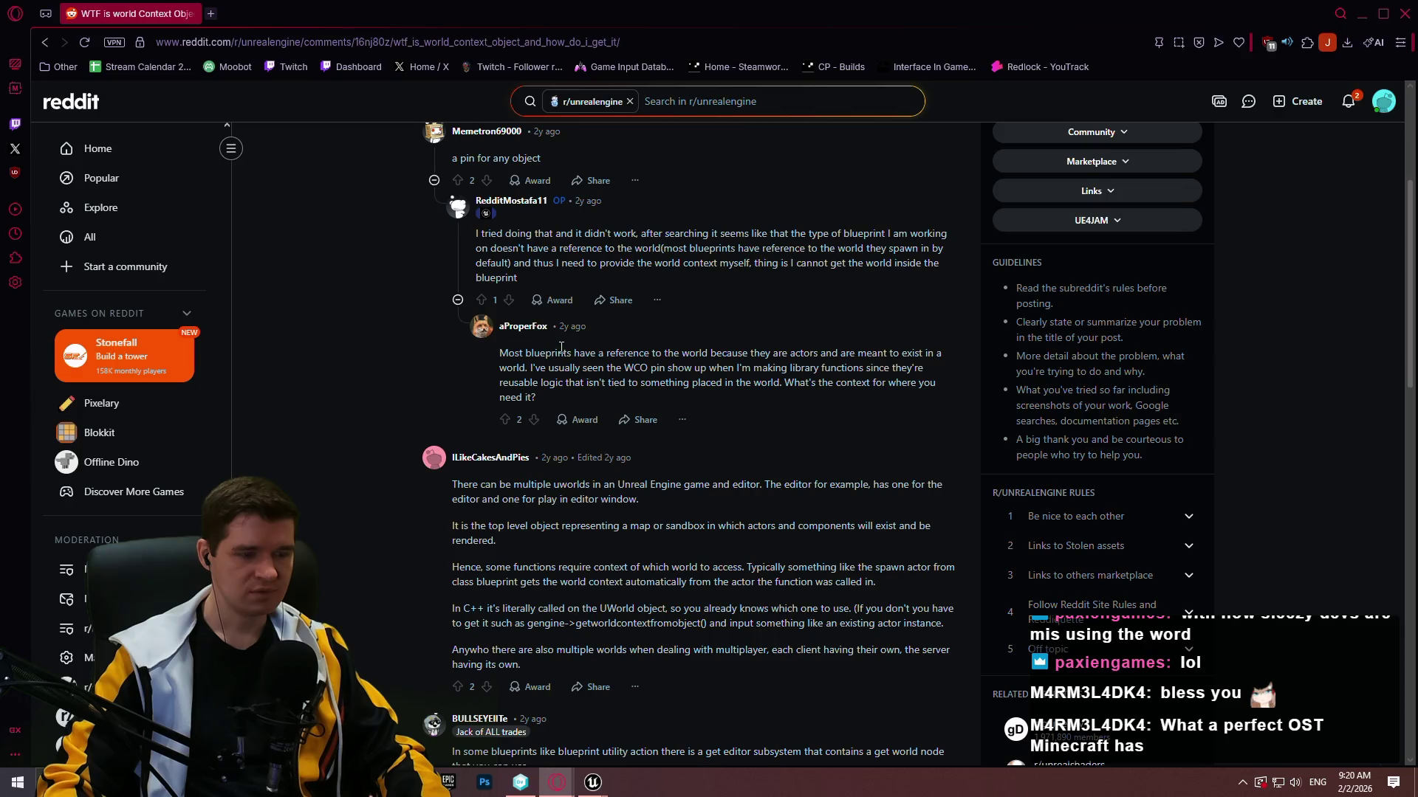
scroll(552, 347, "down", 3)
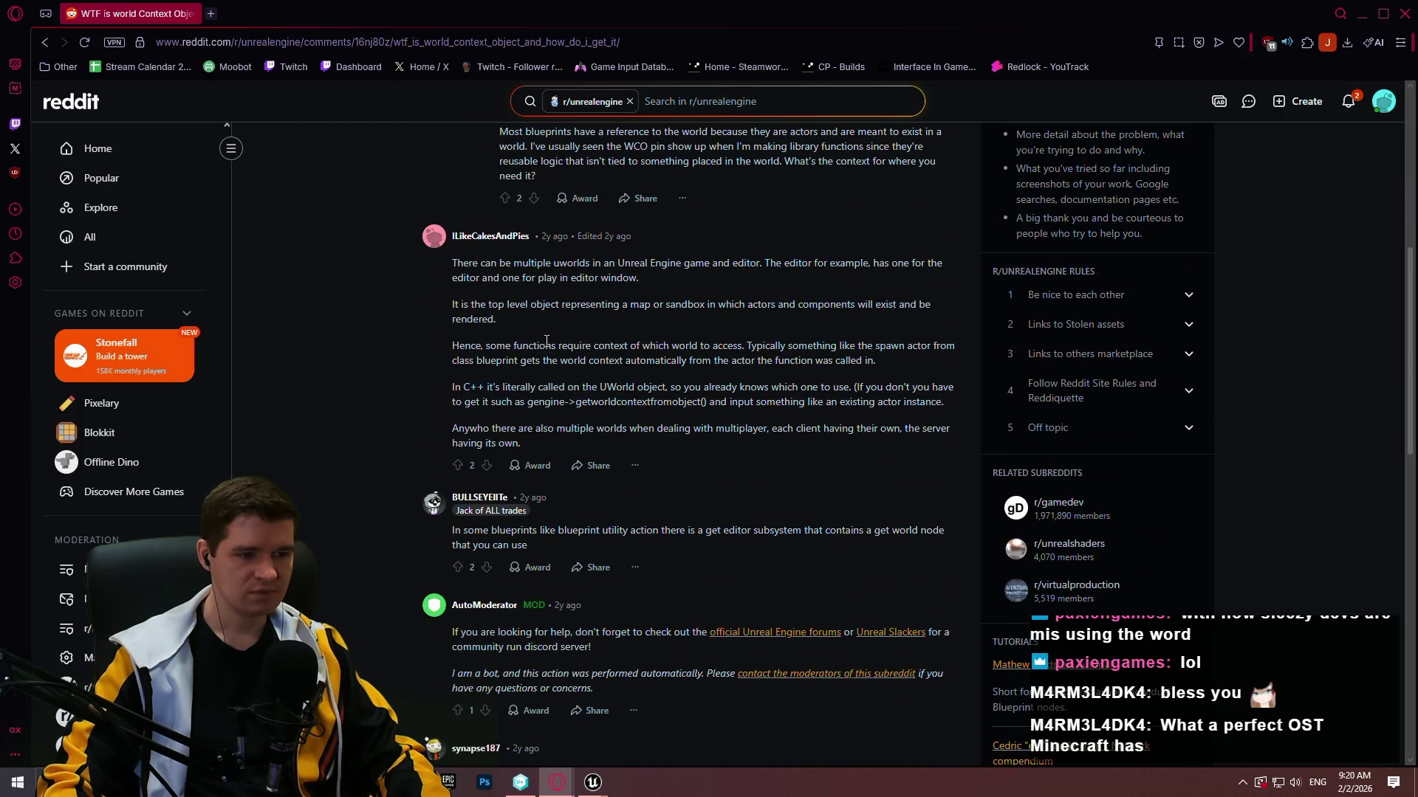
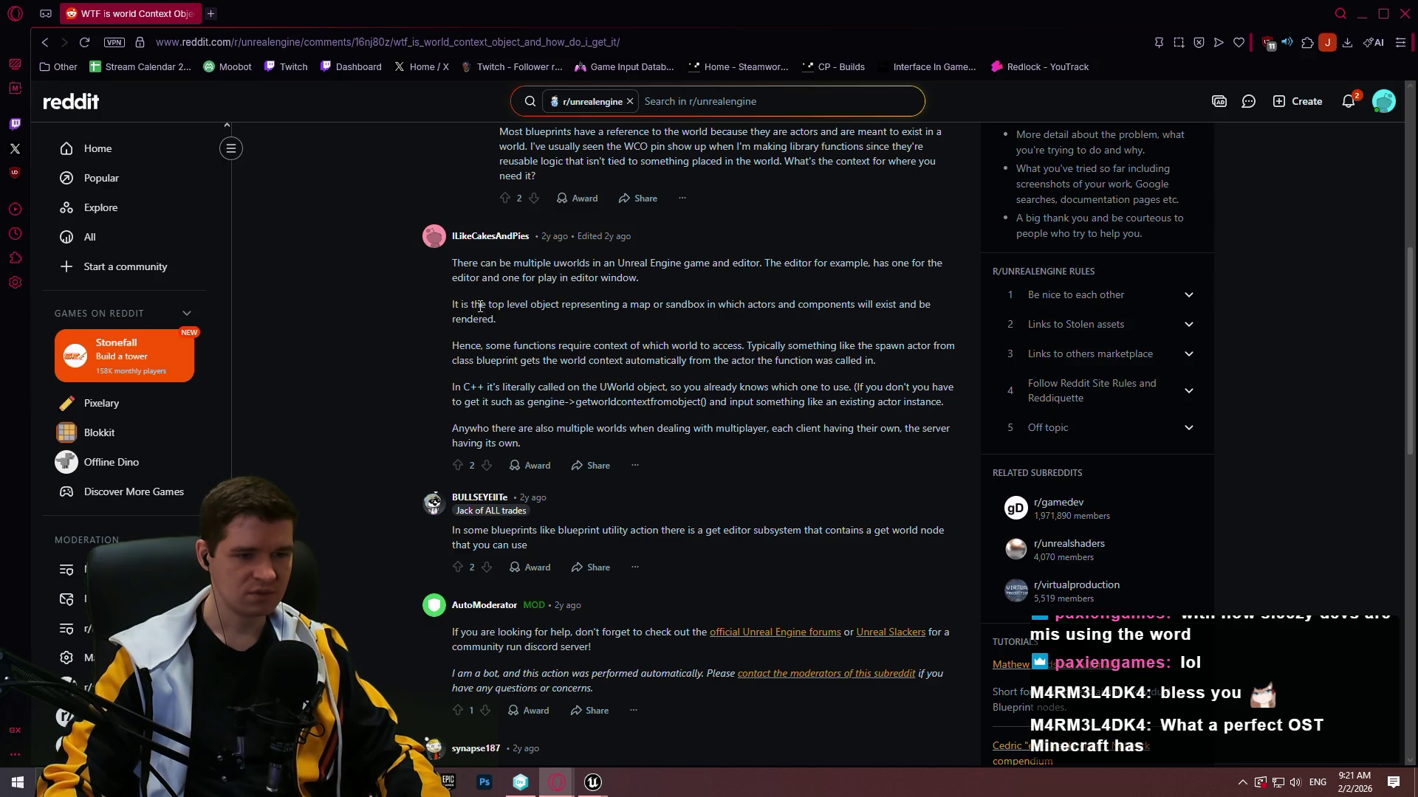
Close the browser and search the graph's node list for 'get world'.
left_click(1411, 11)
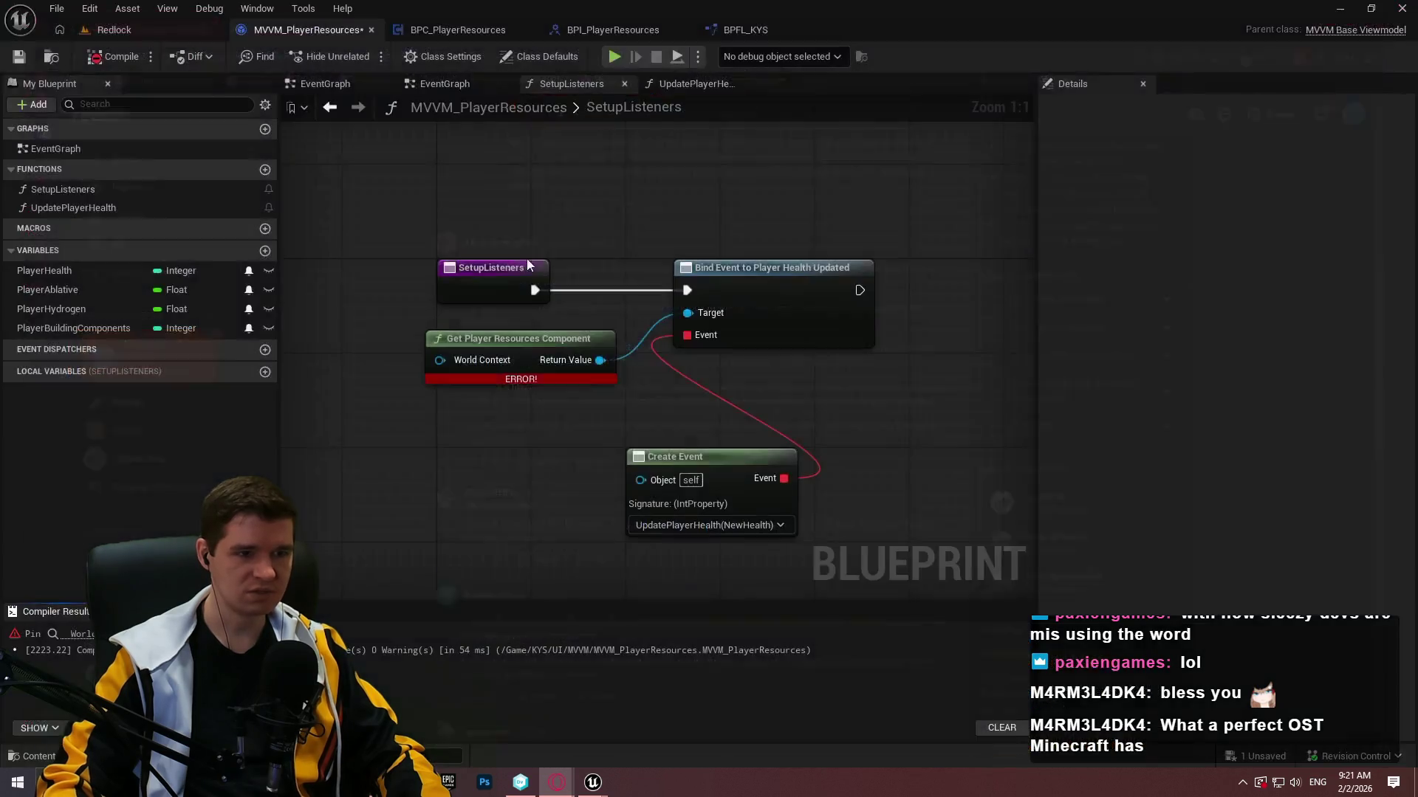
right_click(427, 401)
type("get world")
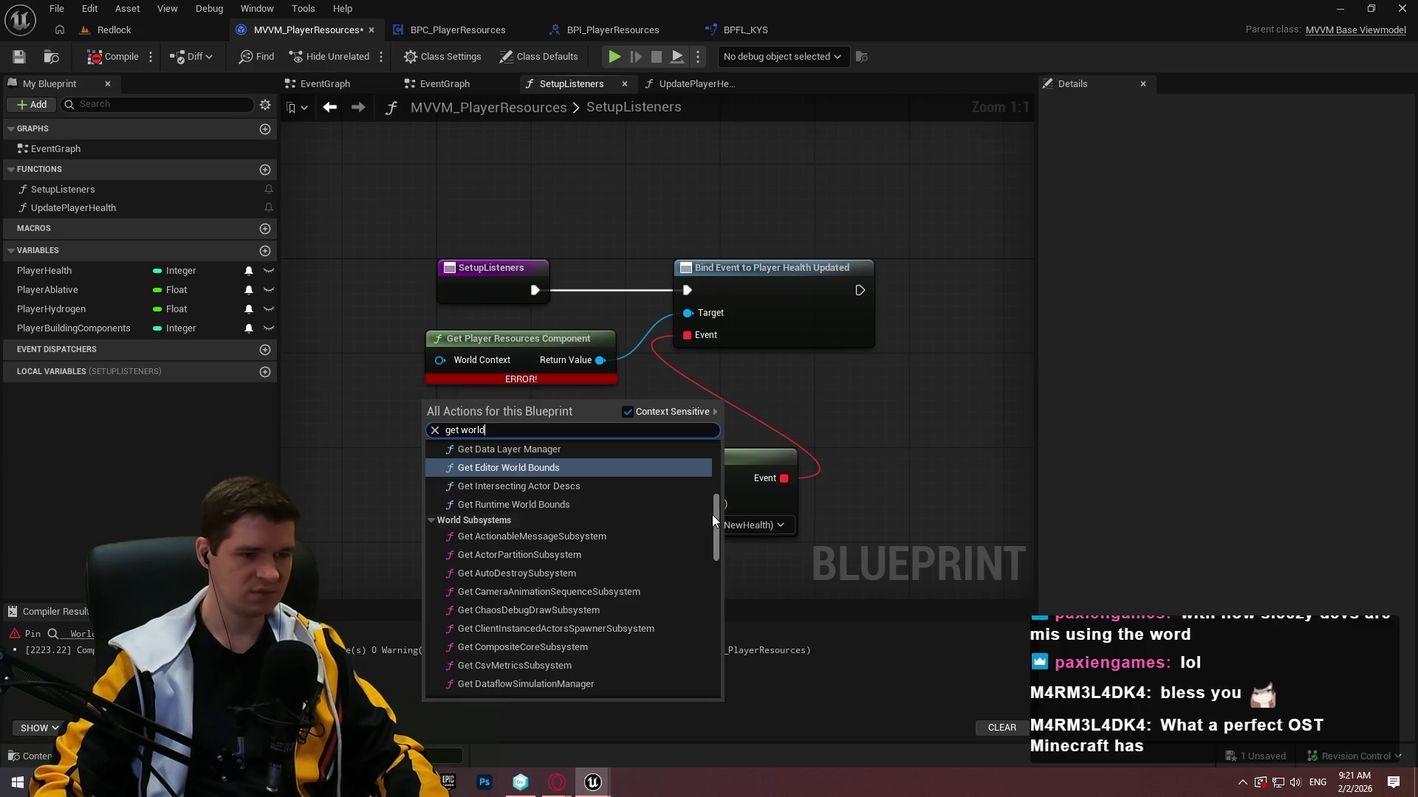
scroll(707, 578, "down", 4)
scroll(707, 579, "up", 10)
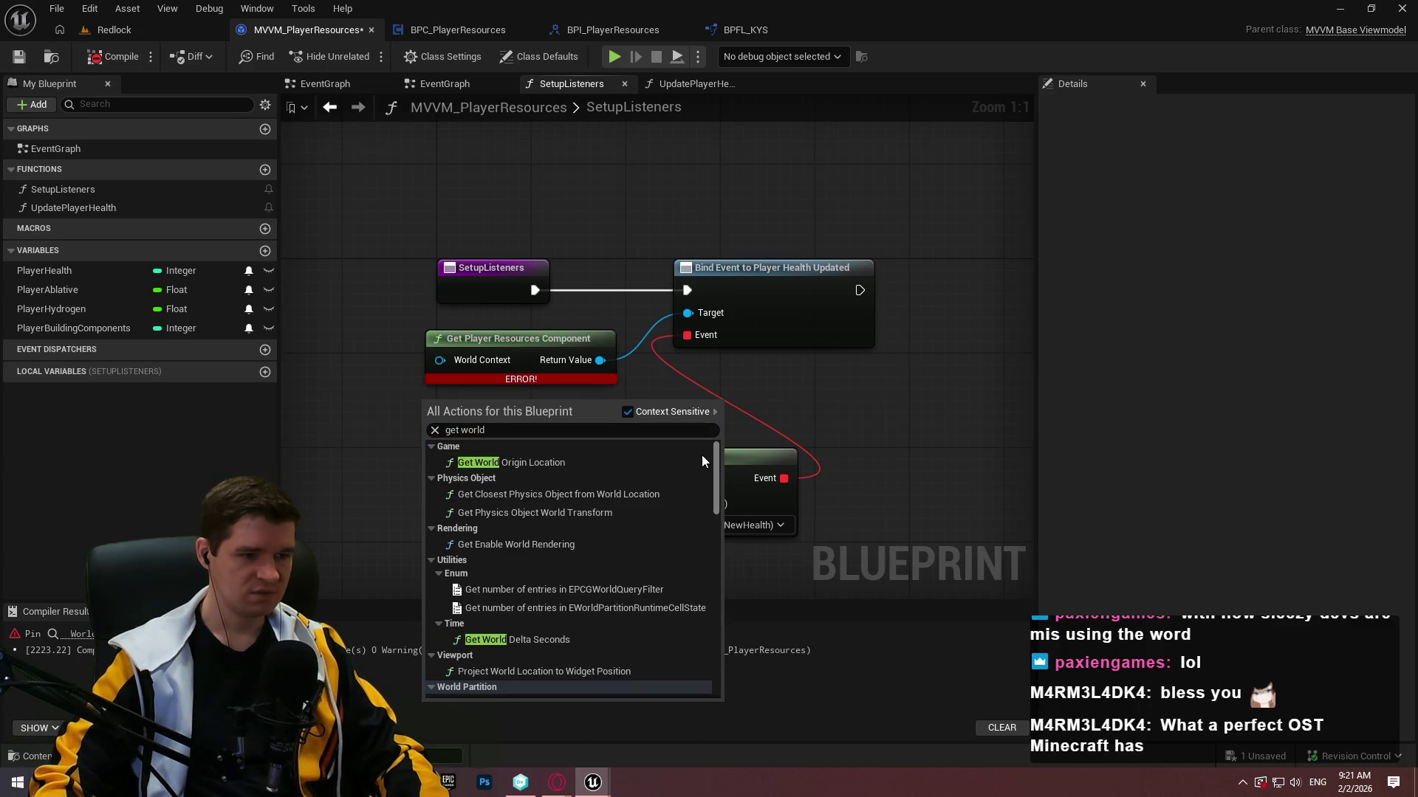
scroll(703, 487, "down", 3)
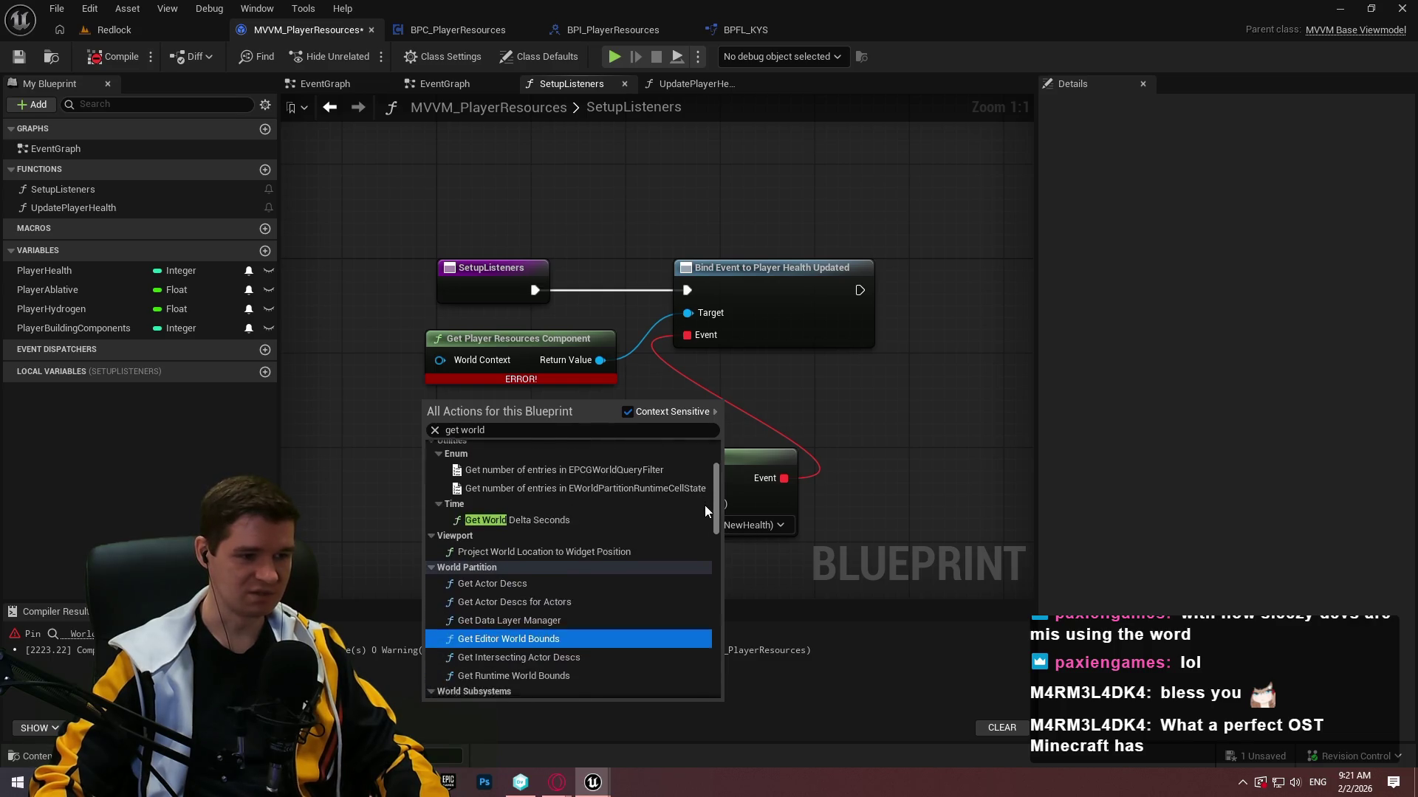
scroll(708, 517, "down", 3)
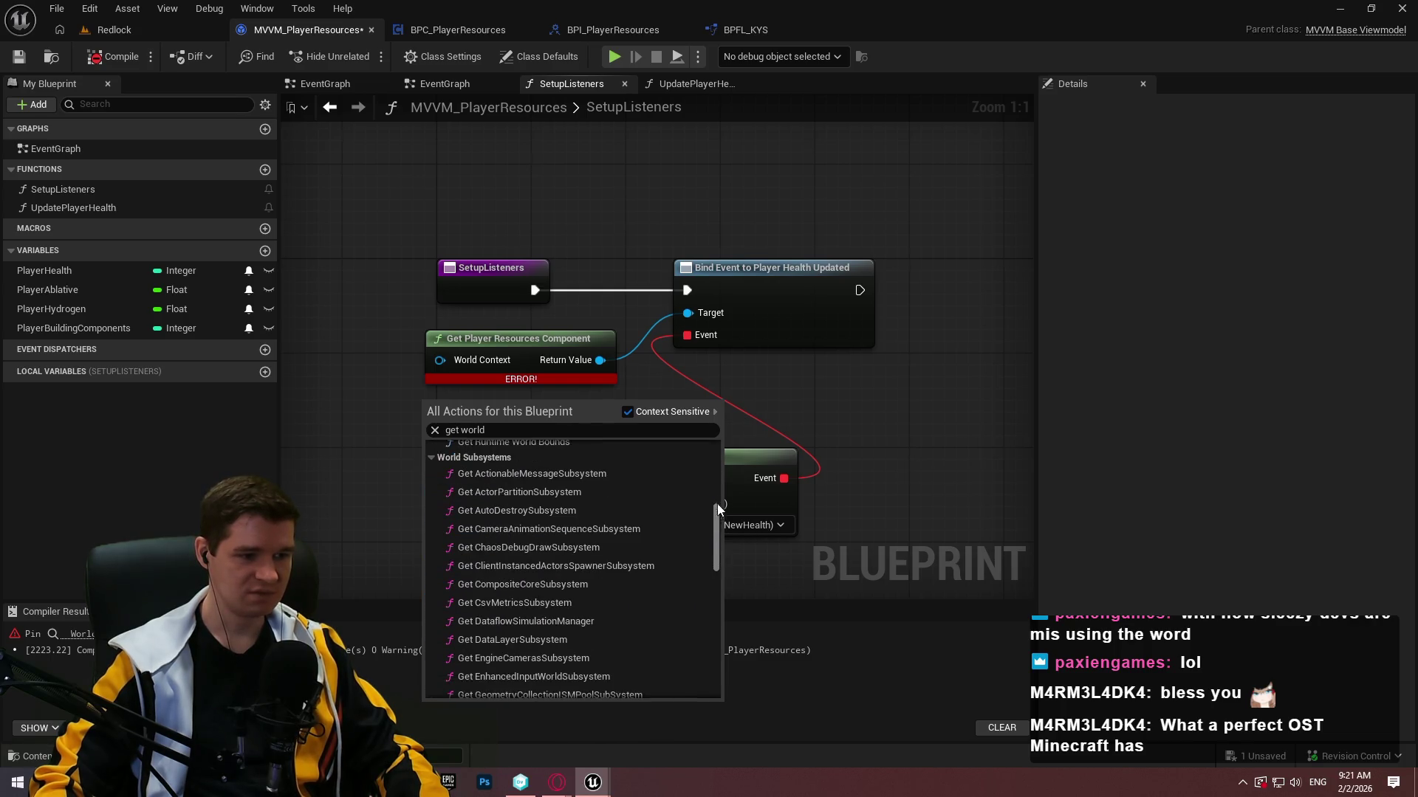
scroll(723, 501, "up", 4)
mouse_move(721, 501)
left_mouse_down()
mouse_move(729, 674)
mouse_move(735, 567)
left_mouse_up()
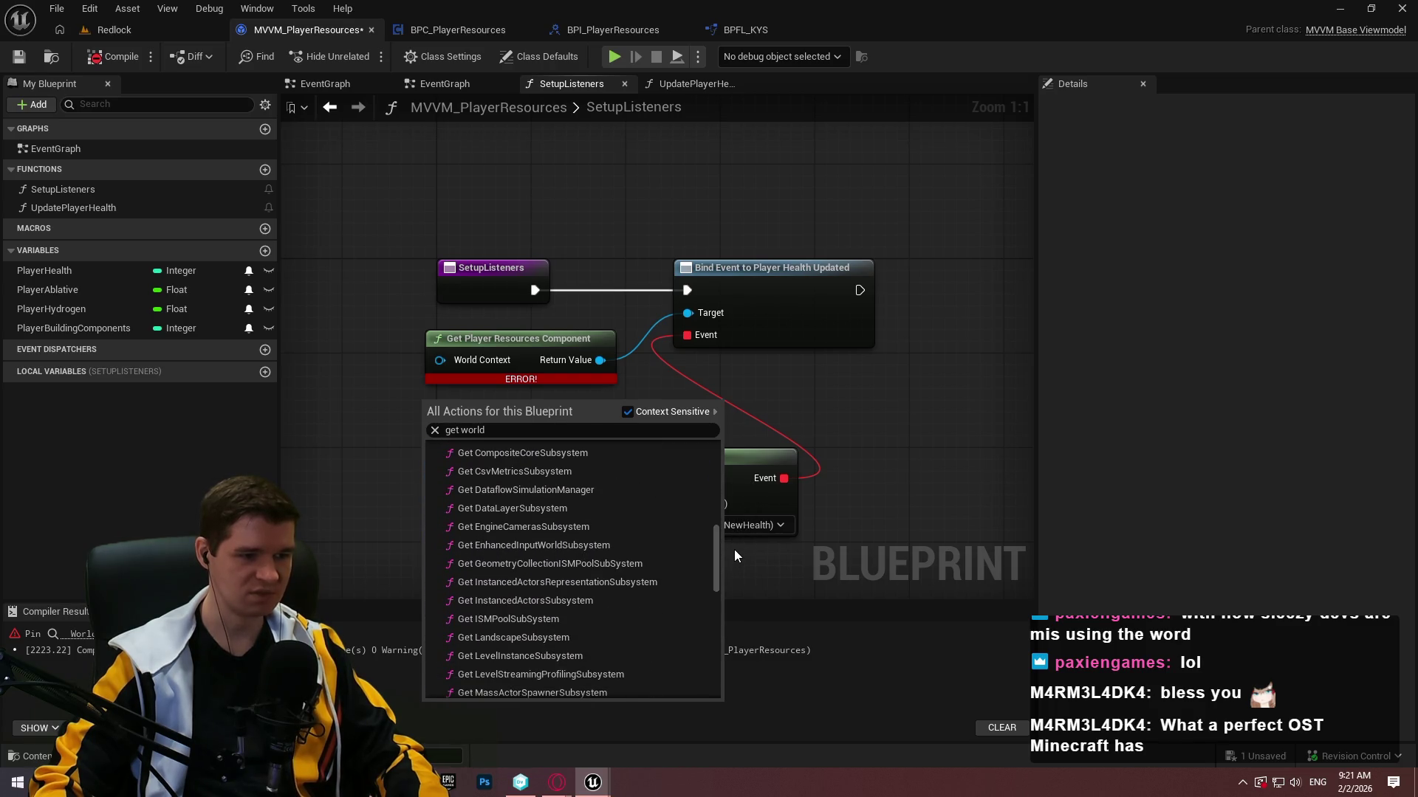
Search the node list for 'editor sub' and 'subsystem', then jump to the erroring node.
left_click(534, 427)
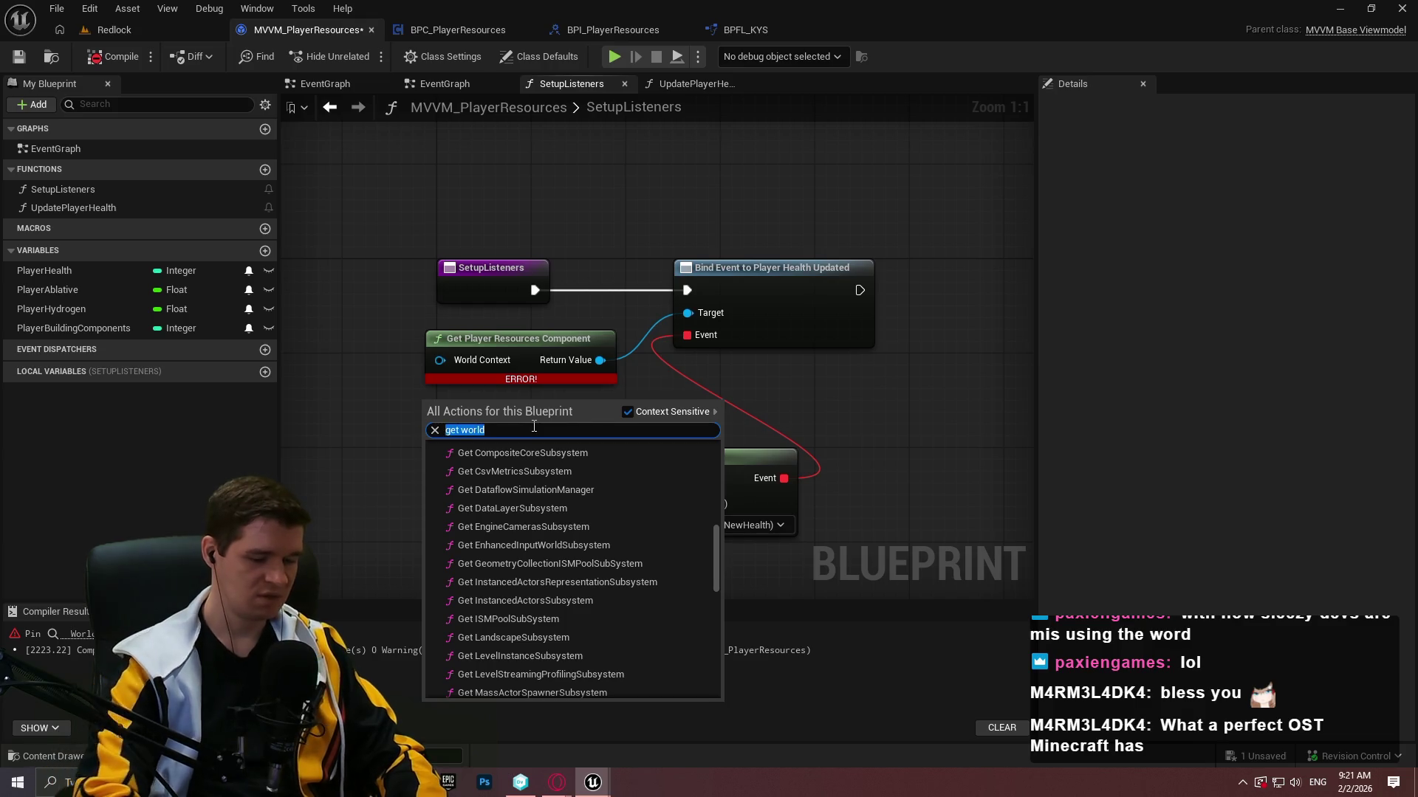
type("editor sub")
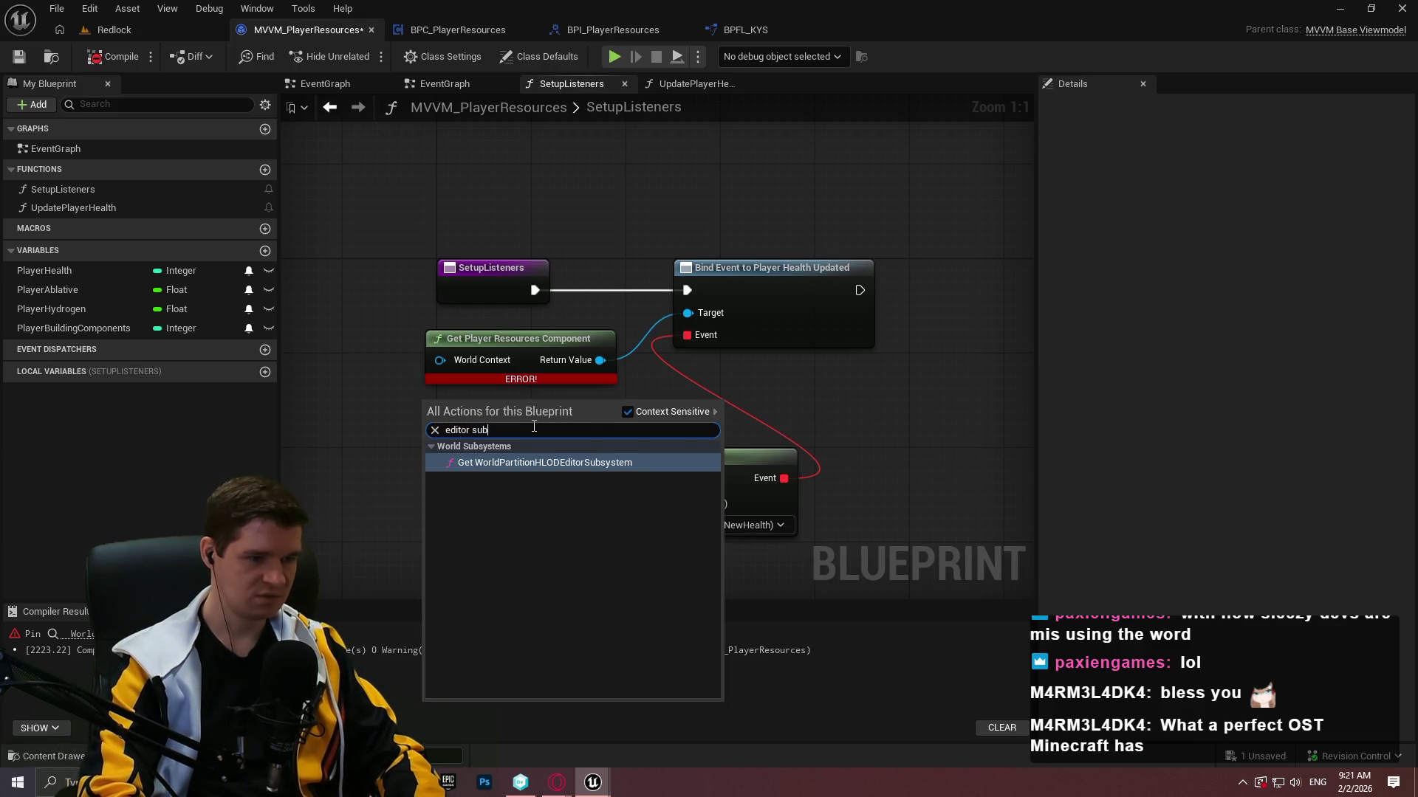
key("ctrl+a")
type("subsystem")
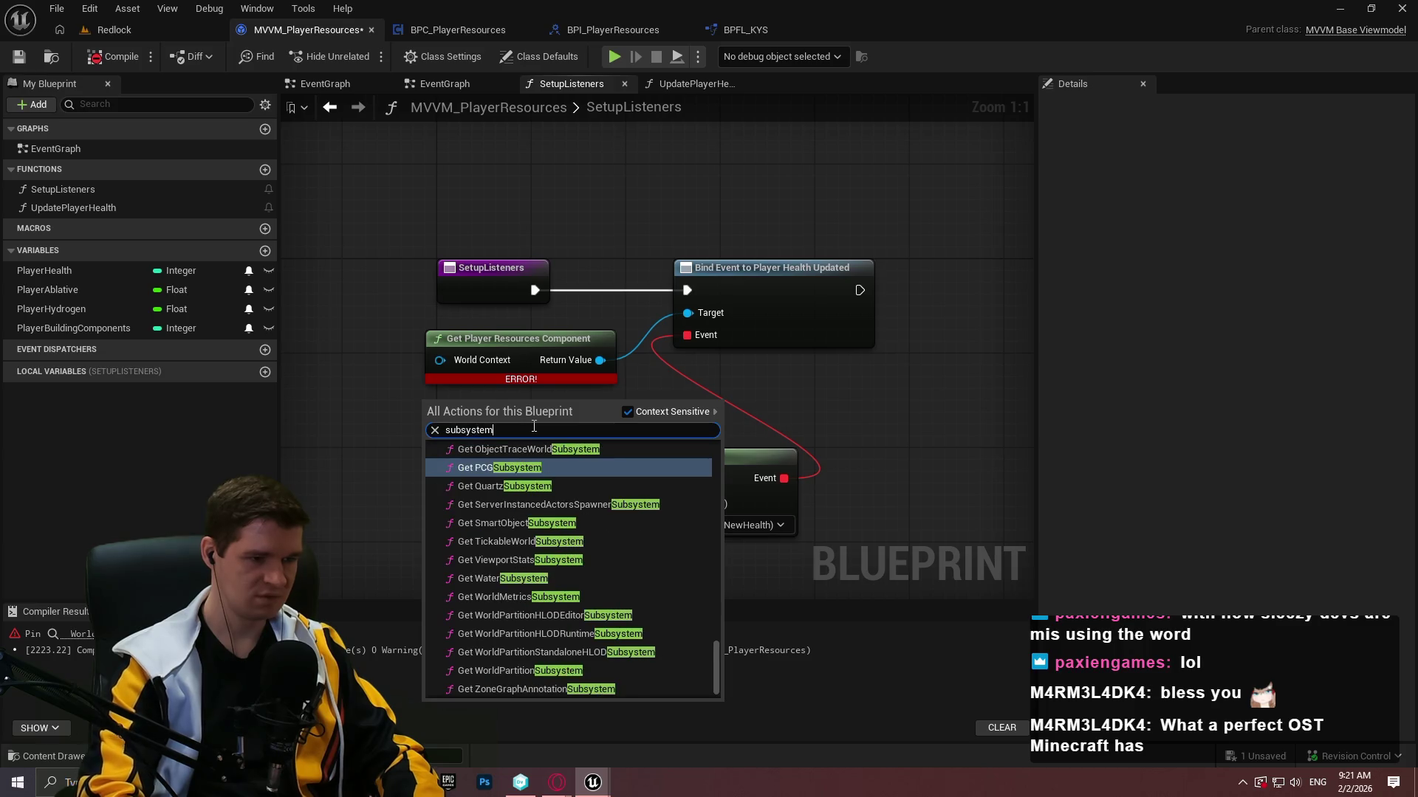
scroll(615, 552, "up", 1)
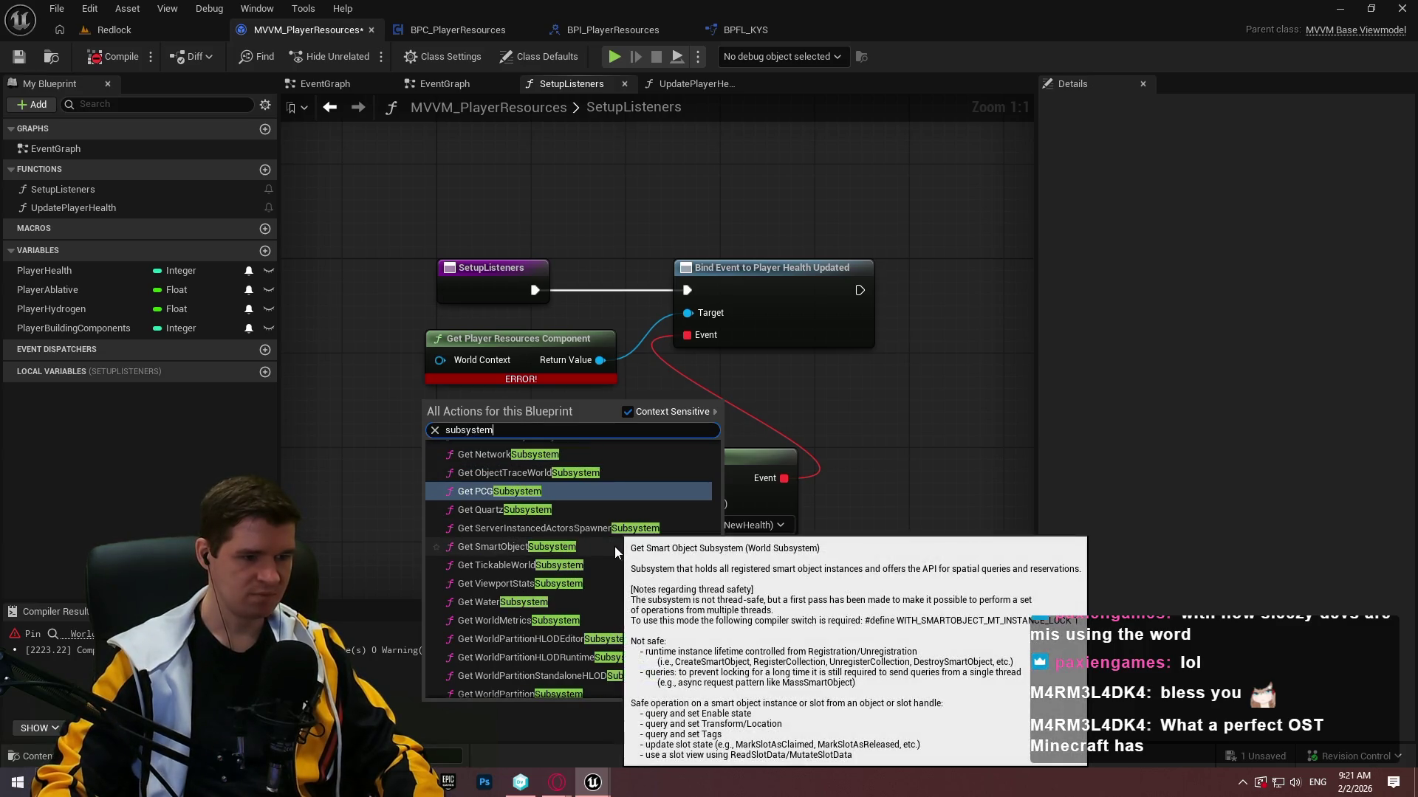
scroll(616, 557, "down", 2)
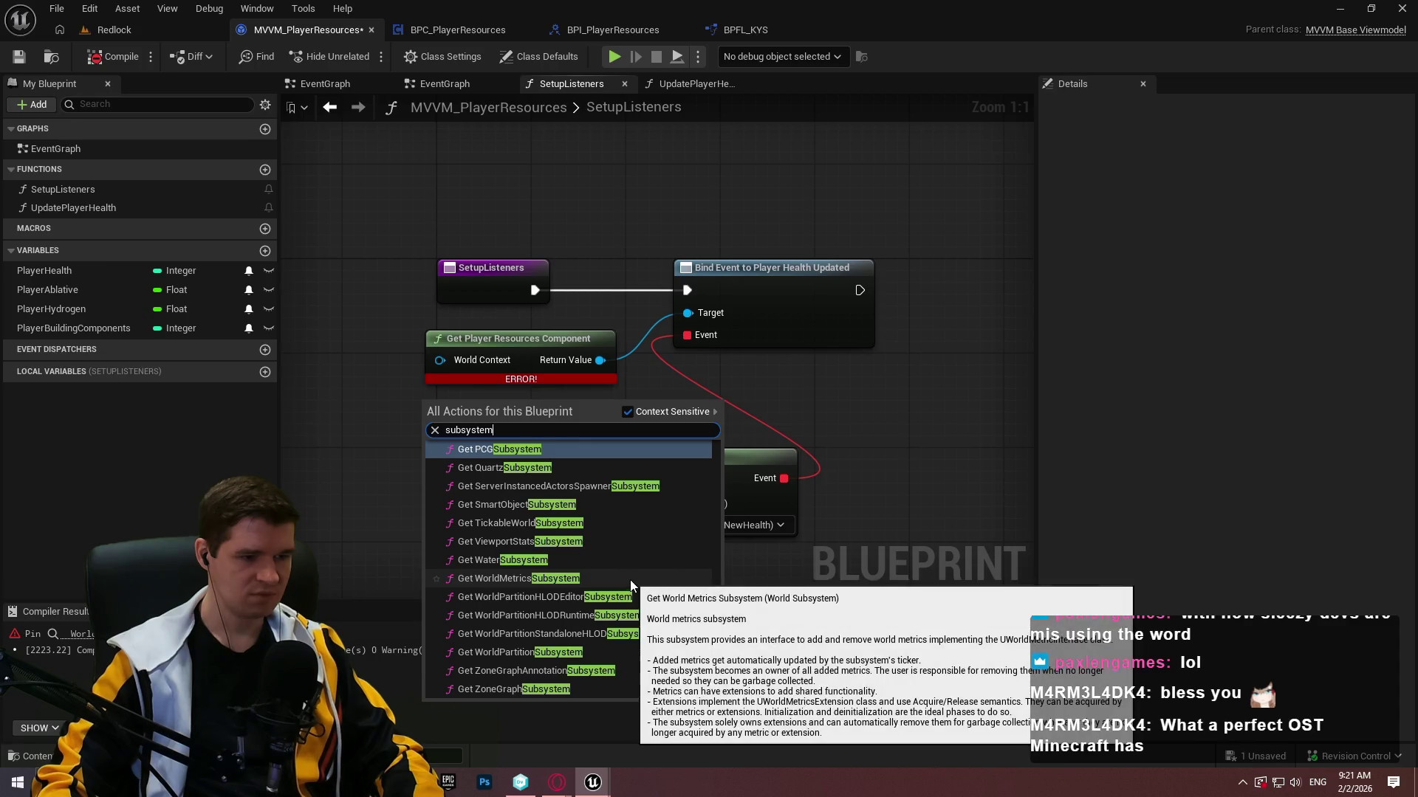
scroll(639, 568, "up", 11)
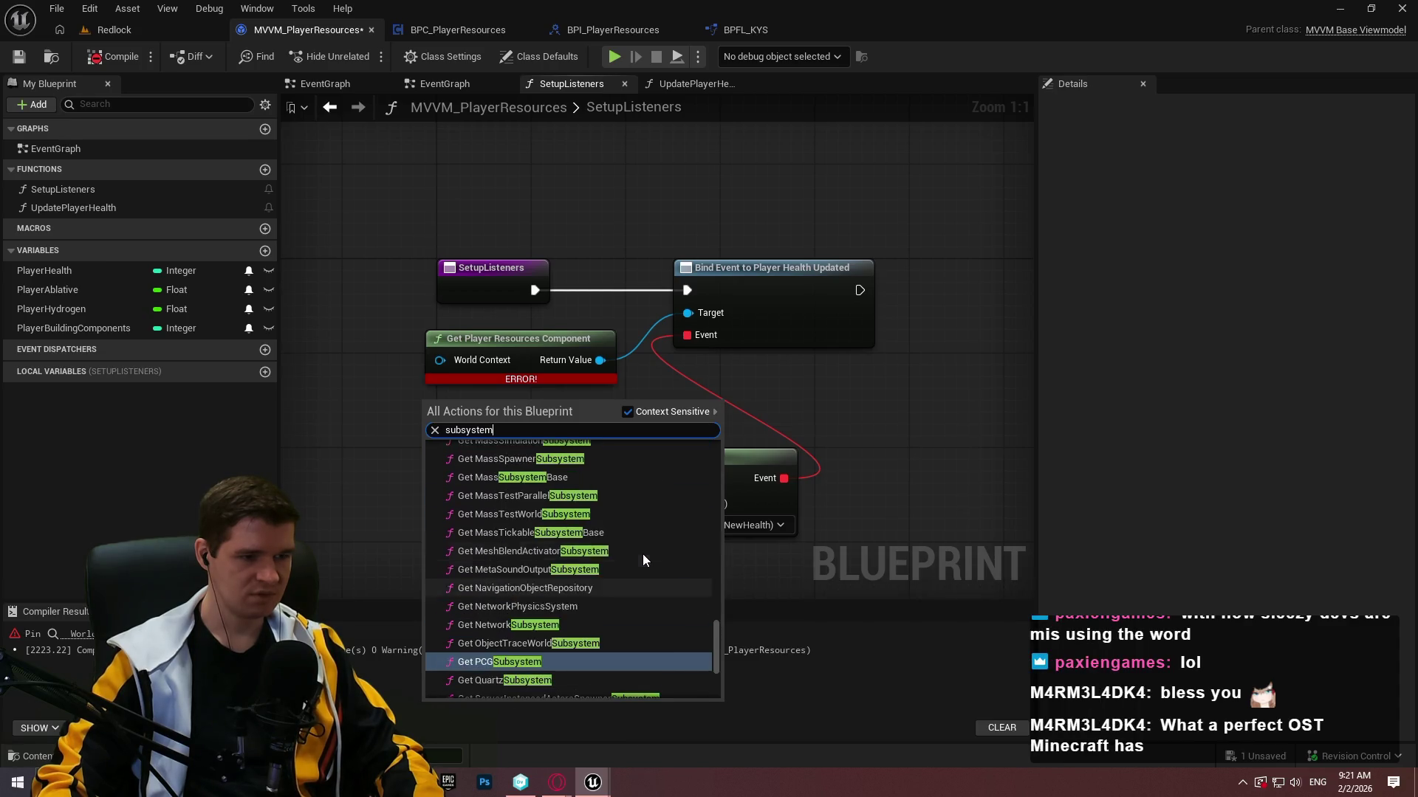
scroll(641, 551, "up", 15)
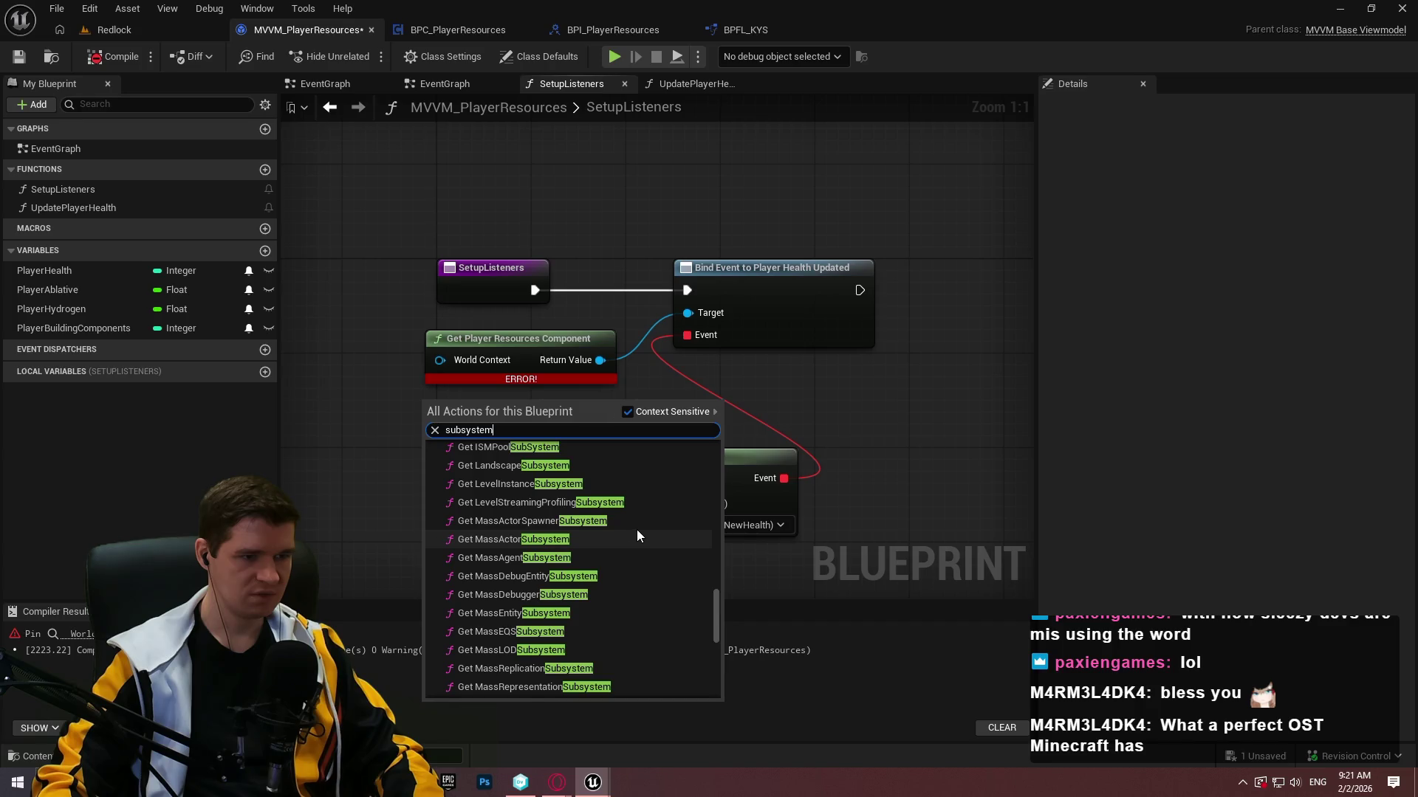
left_click(753, 406)
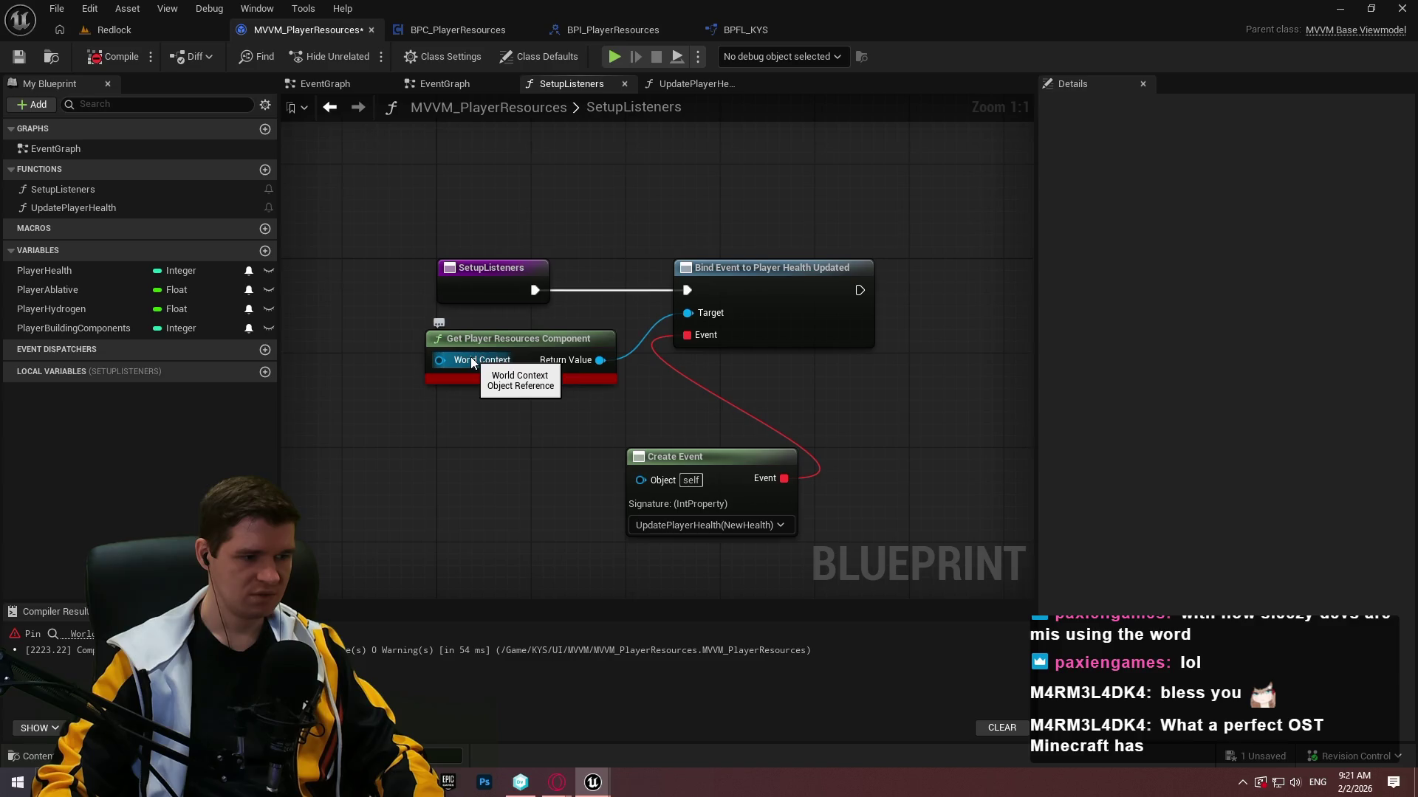
left_click(82, 634)
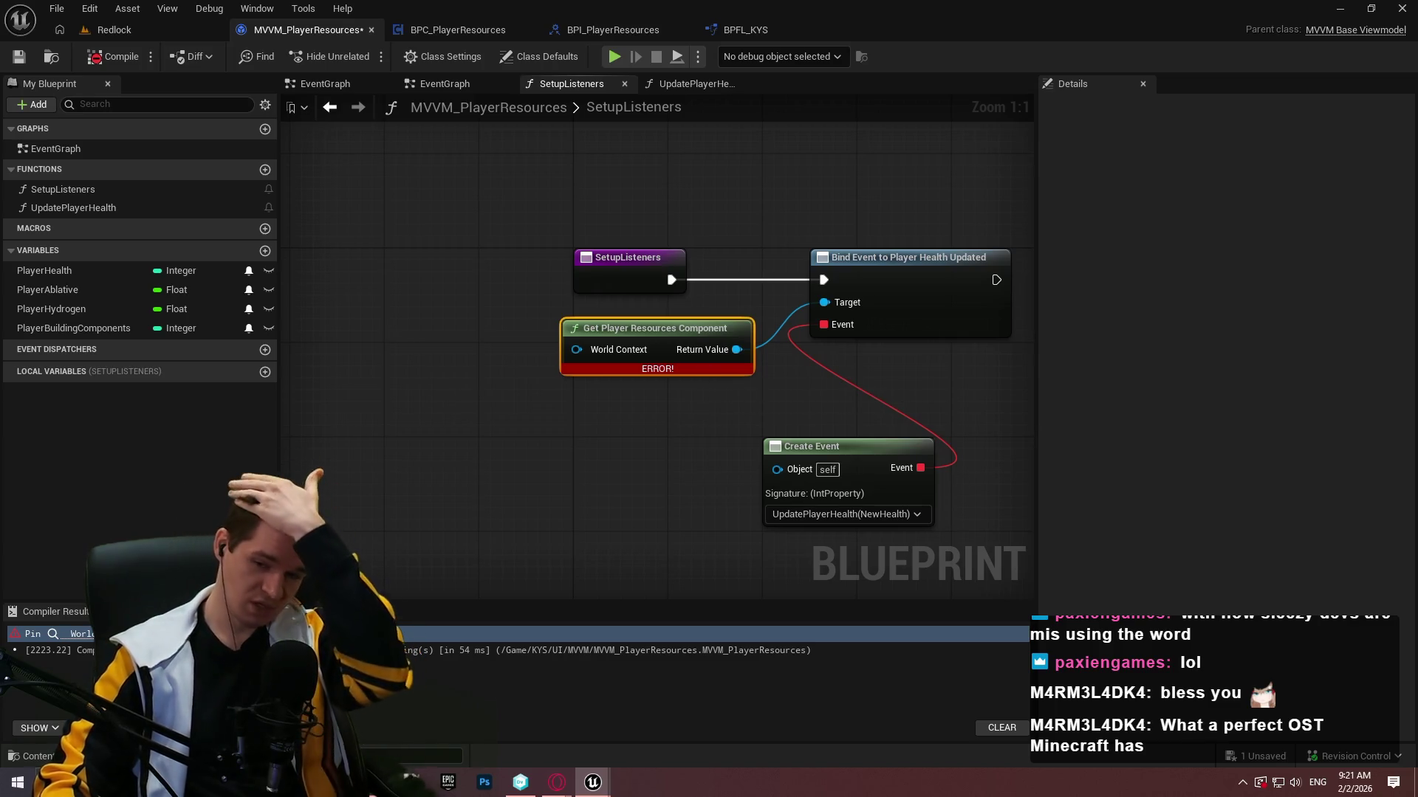
Search the web for 'ue5 world context' in a new browser tab.
key("alt+Tab")
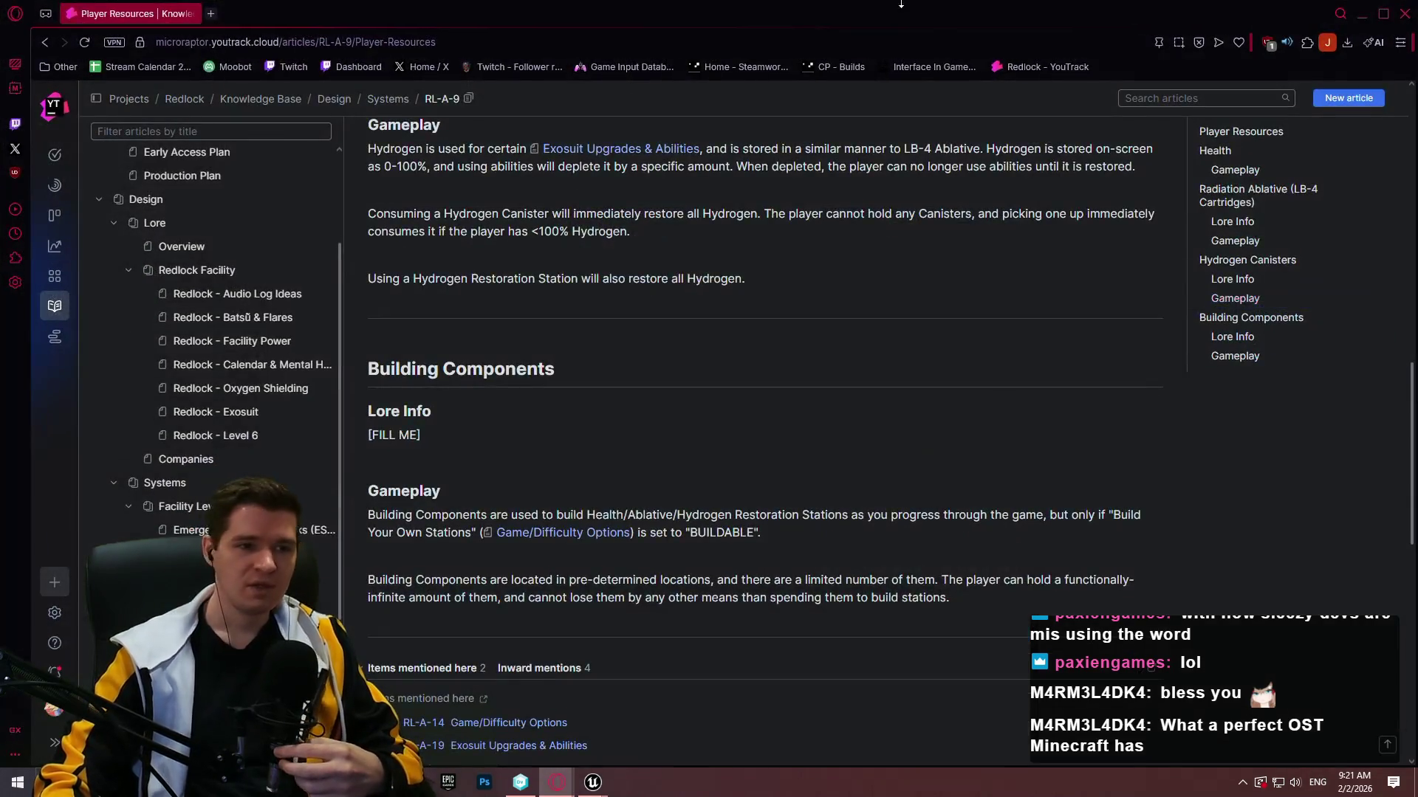
left_click(210, 14)
type("ue5 ")
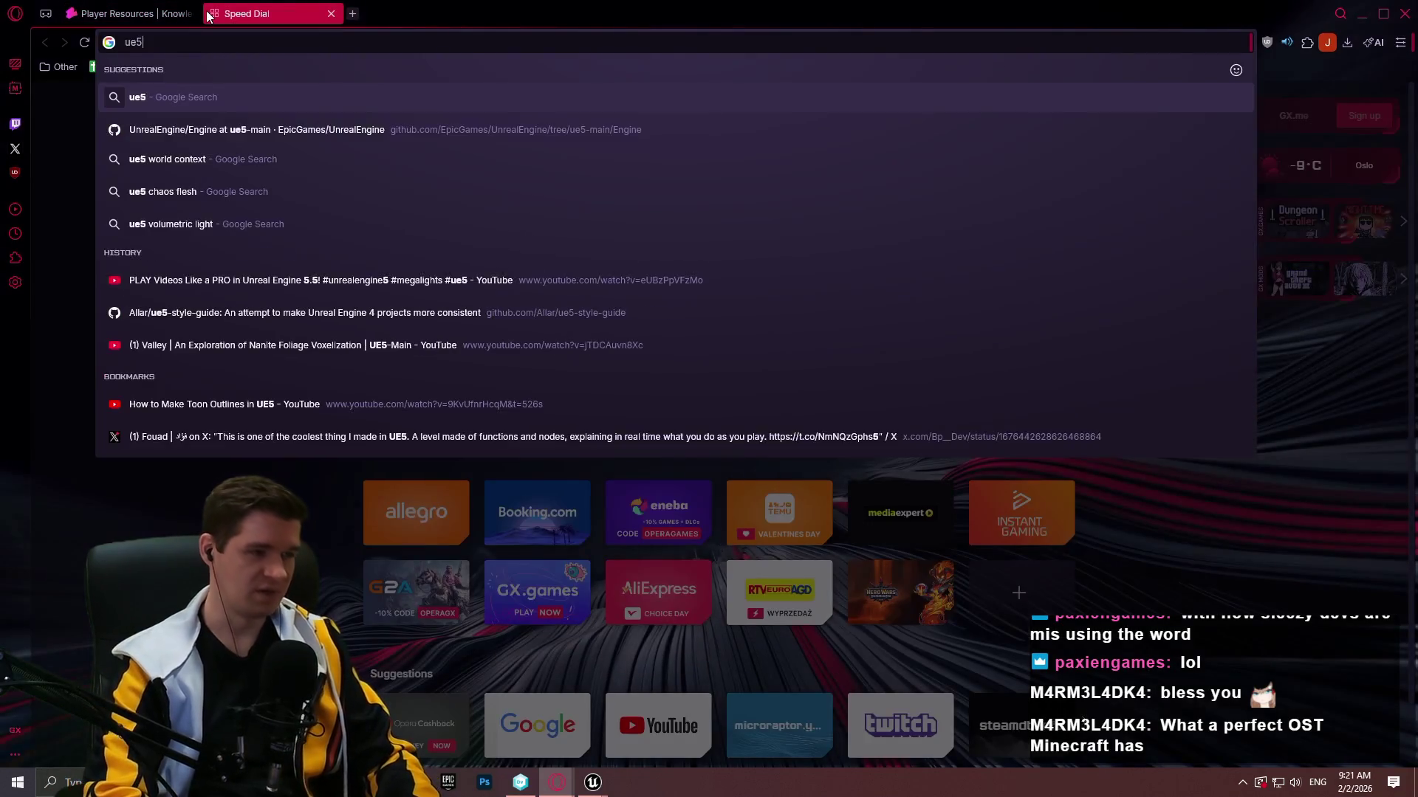
type("wol")
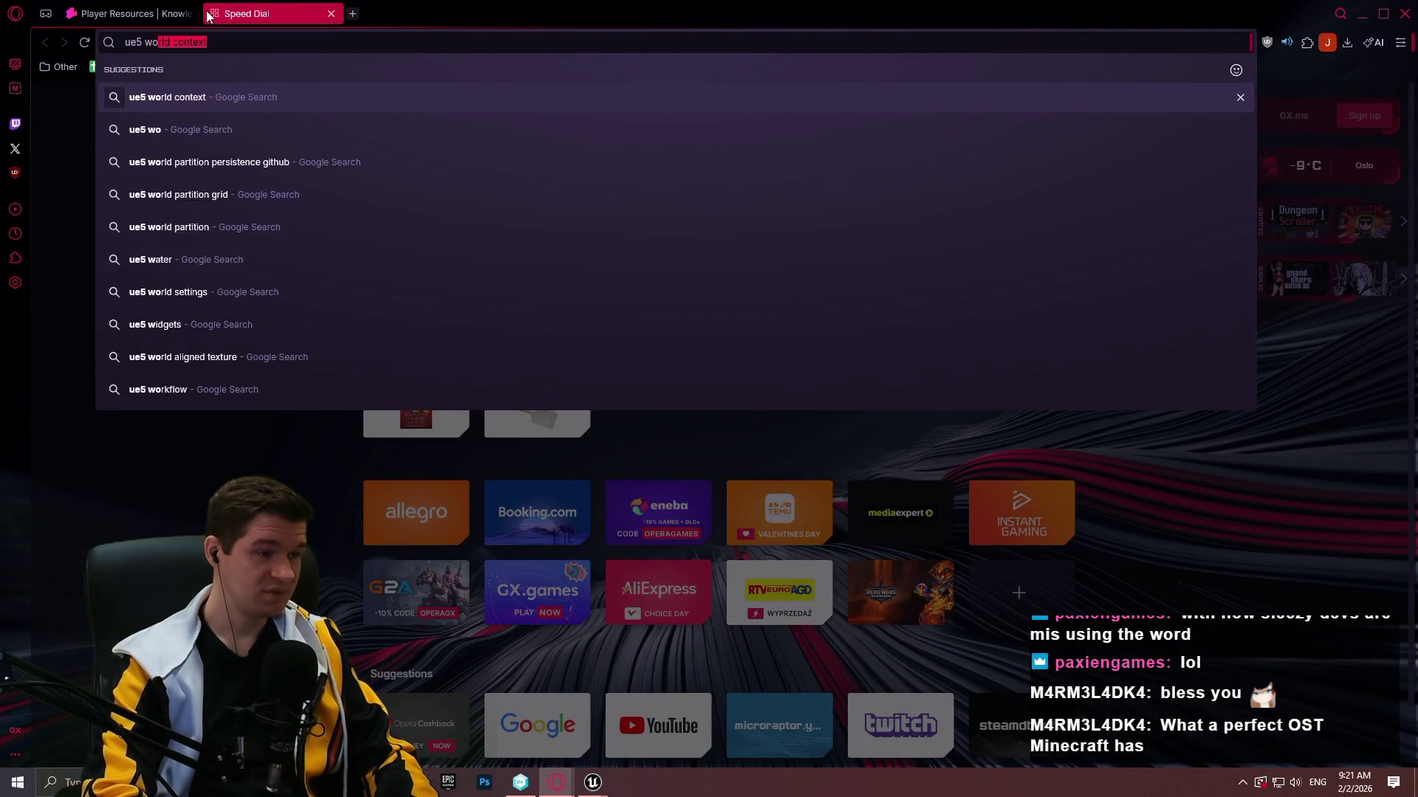
key("BackSpace")
type("rld context")
key("Return")
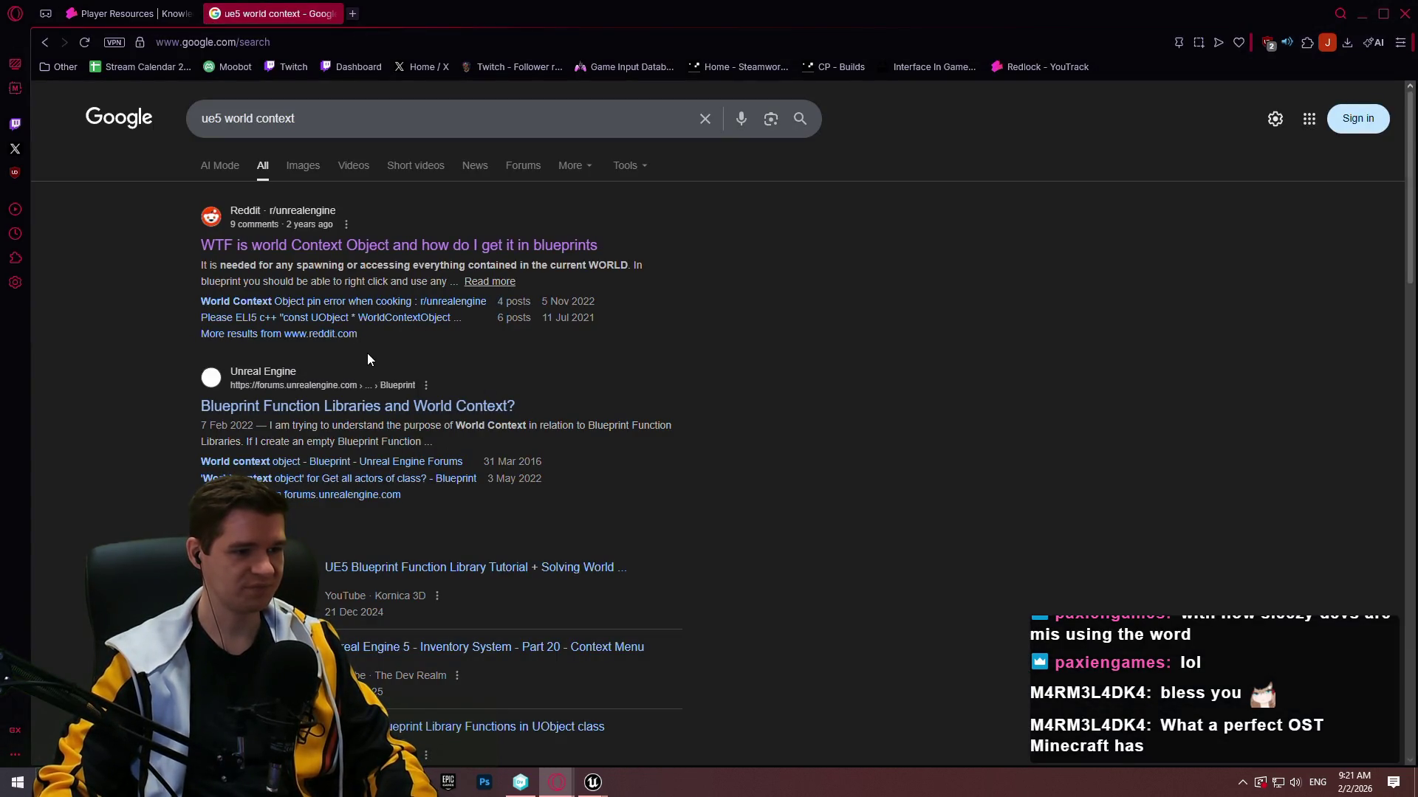
Read the 'Blueprint Function Libraries and World Context?' forum thread, then return to Unreal.
left_click(443, 408)
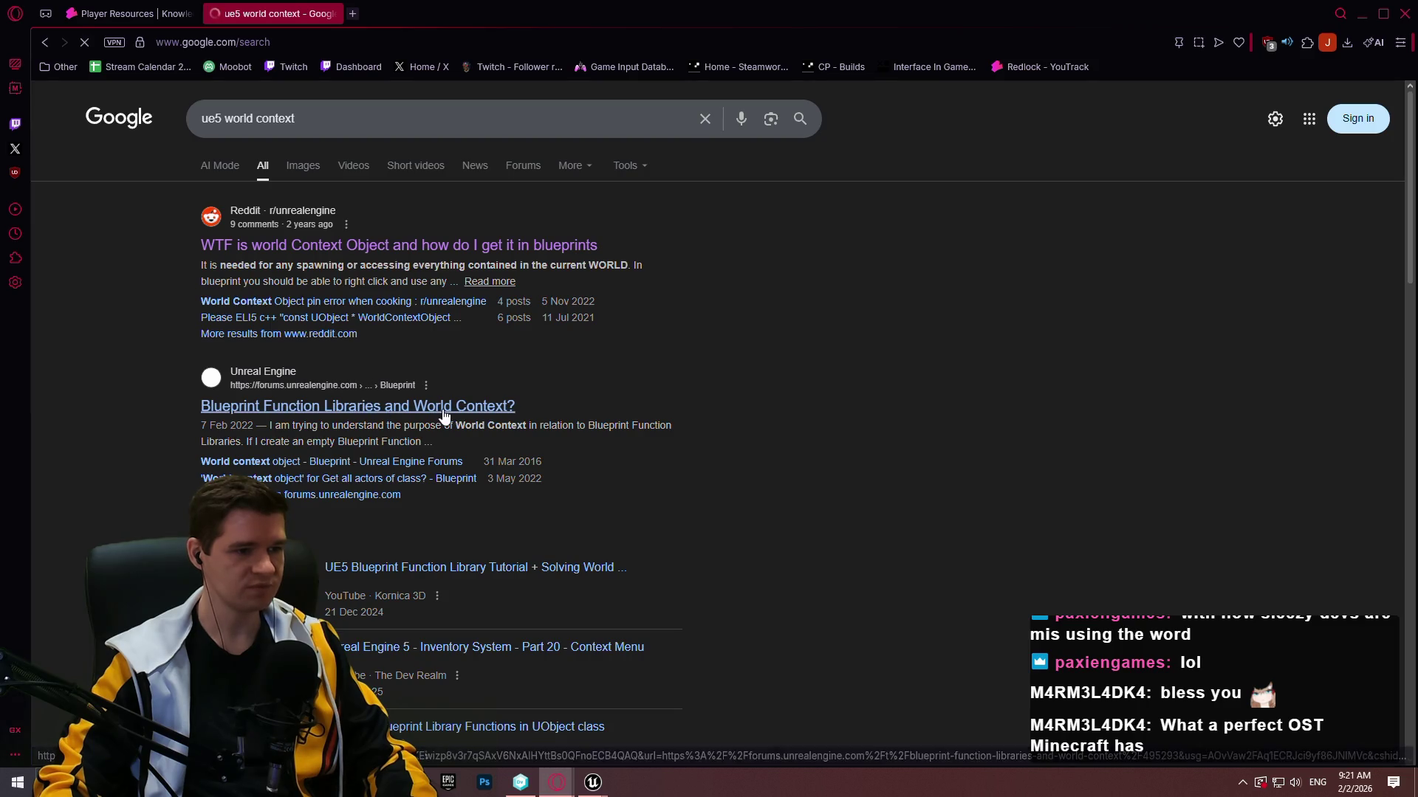
scroll(450, 325, "down", 3)
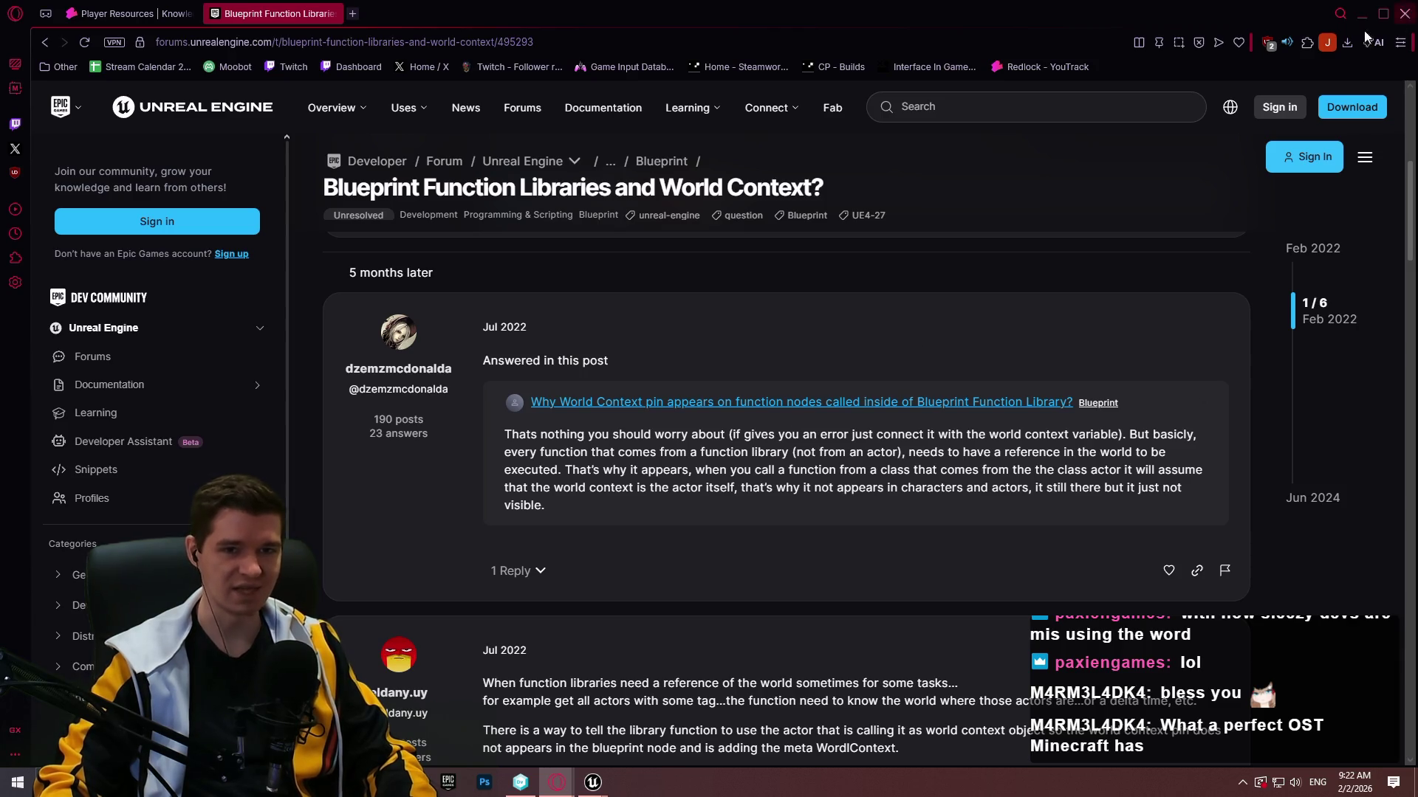
key("alt+Tab")
right_click(529, 405)
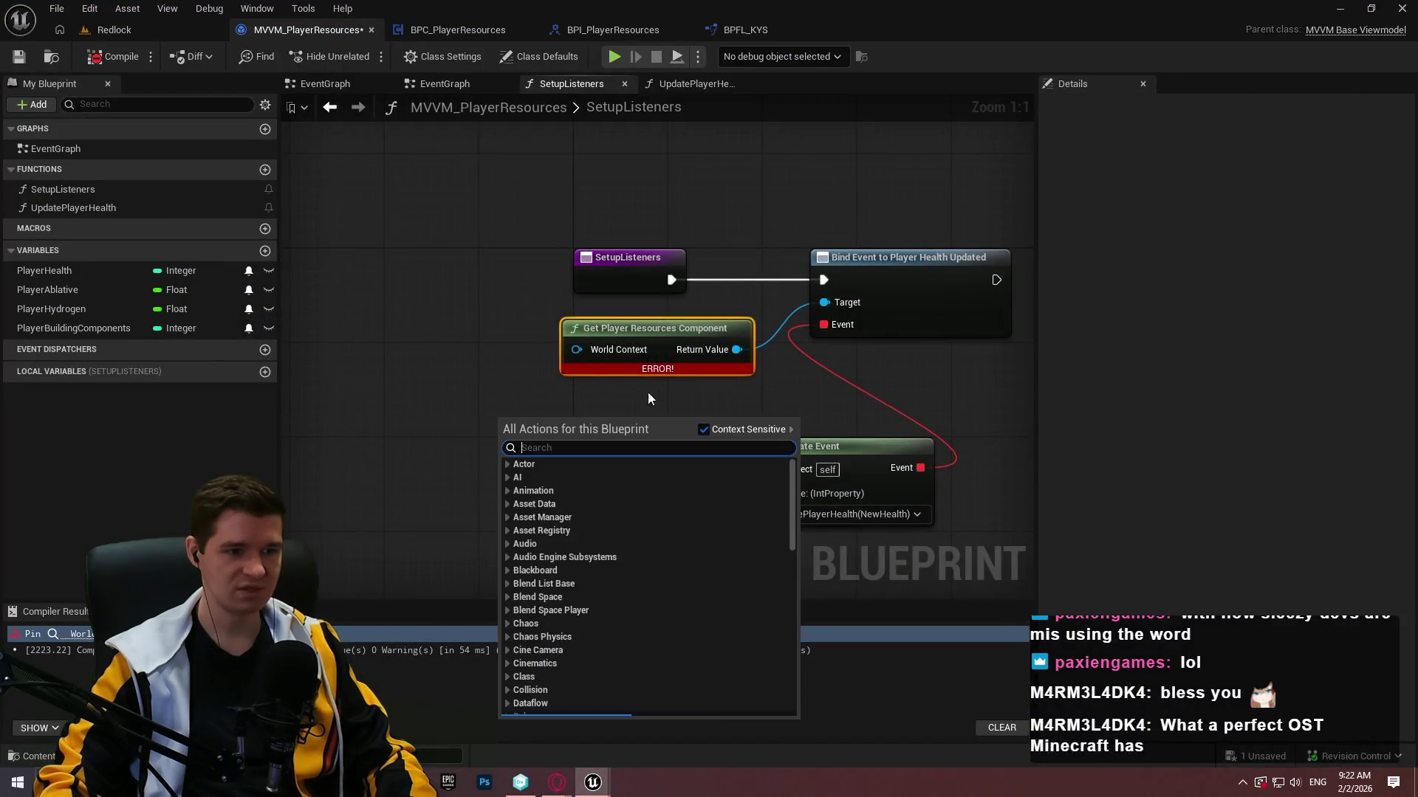
left_click(703, 429)
type("world cio")
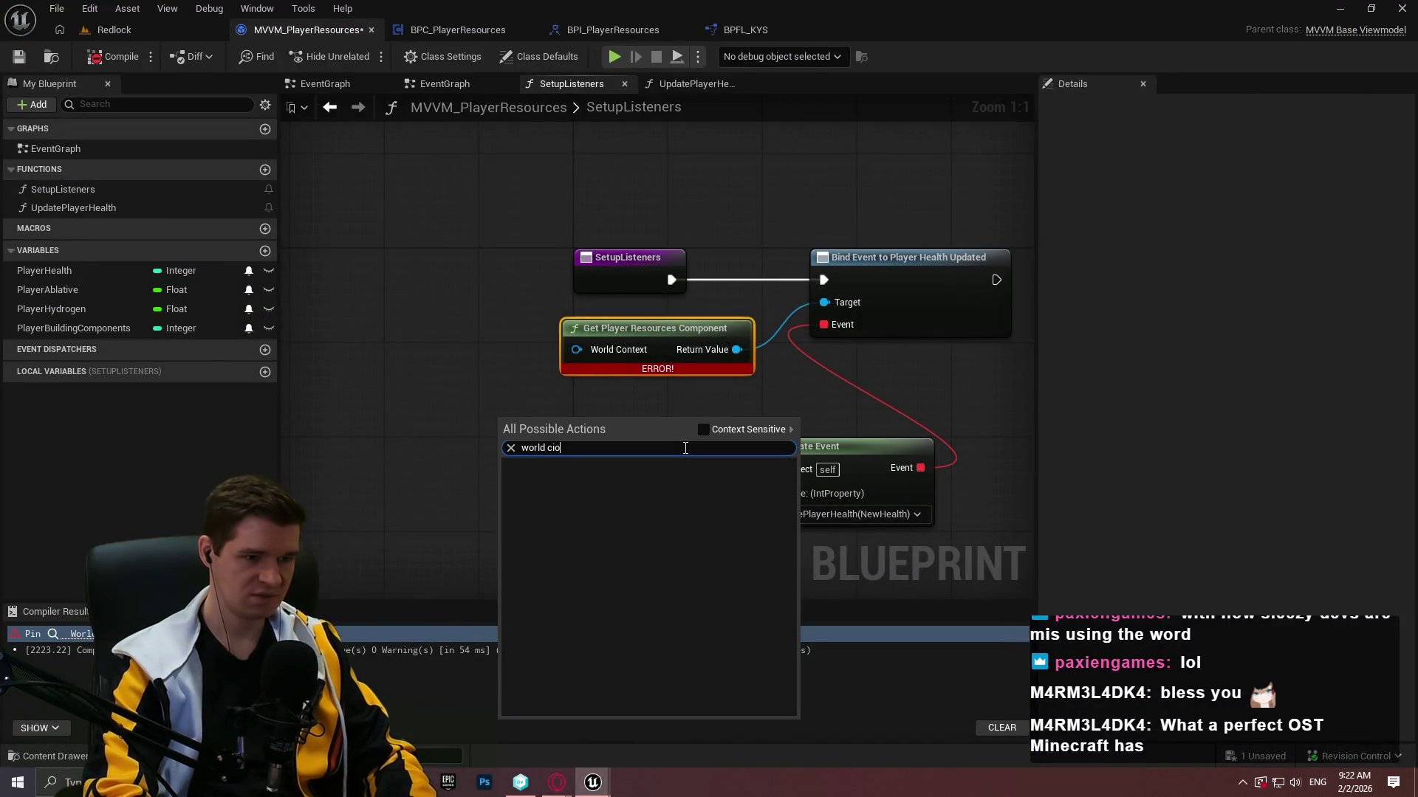
key("BackSpace")
key("BackSpace")
type("ontex")
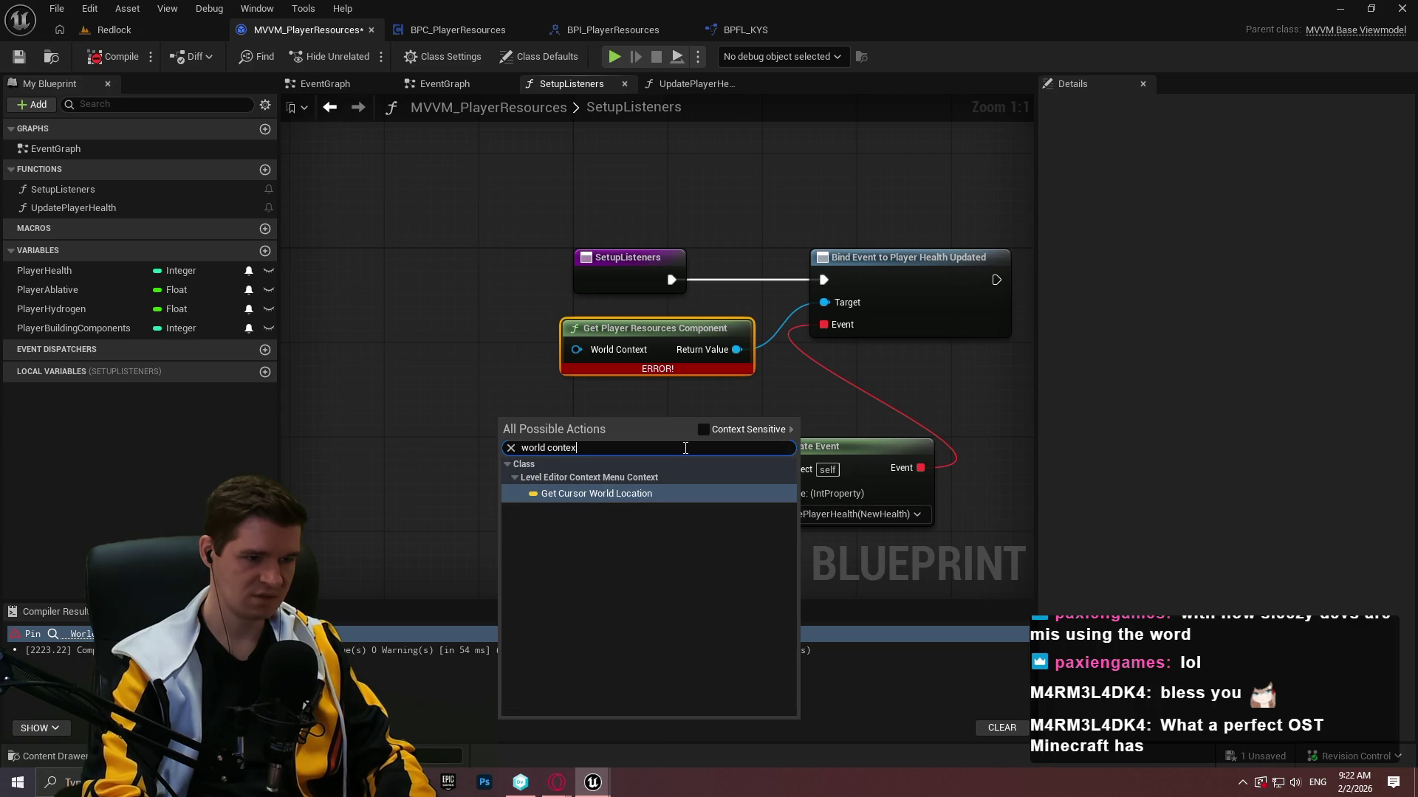
key("BackSpace")
key("BackSpace")
key("BackSpace")
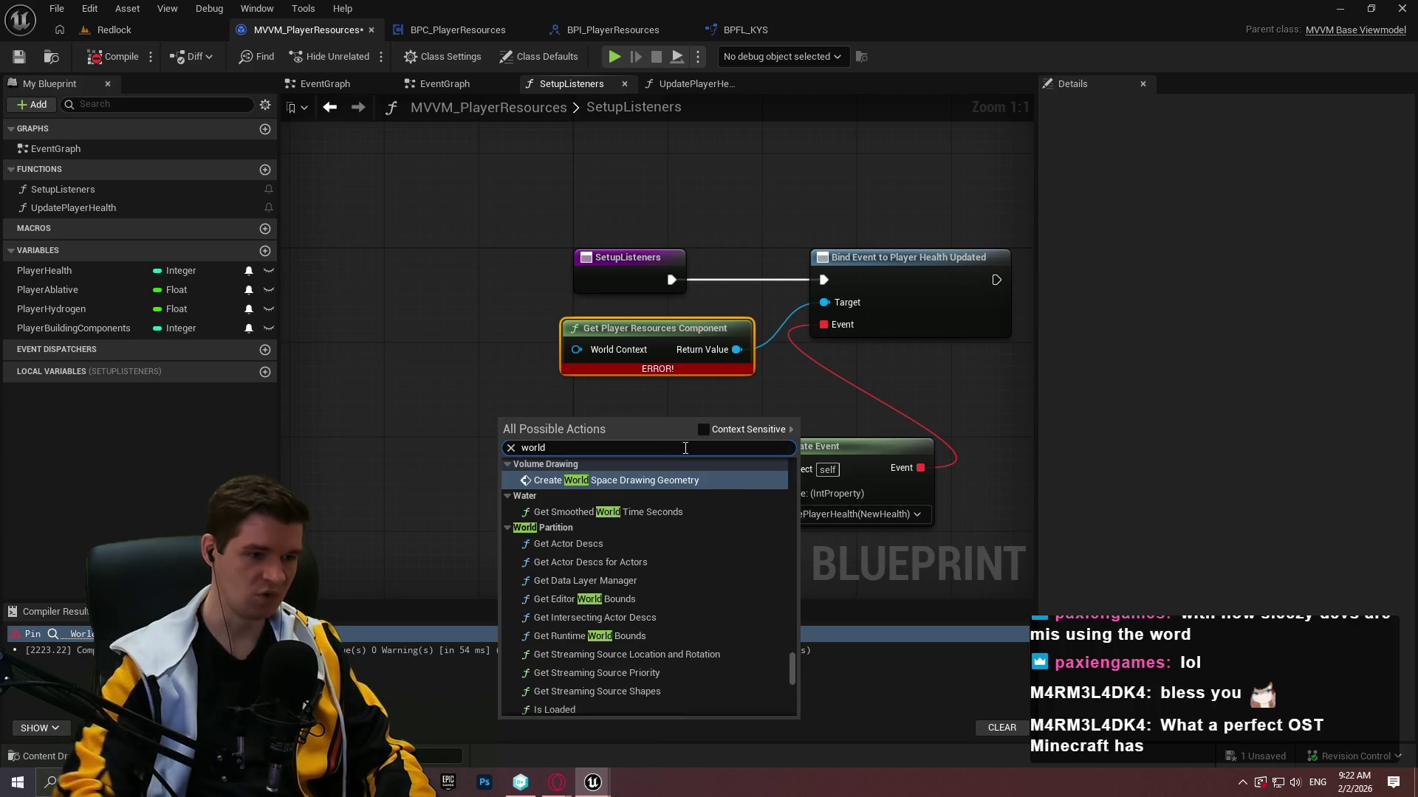
left_click(729, 433)
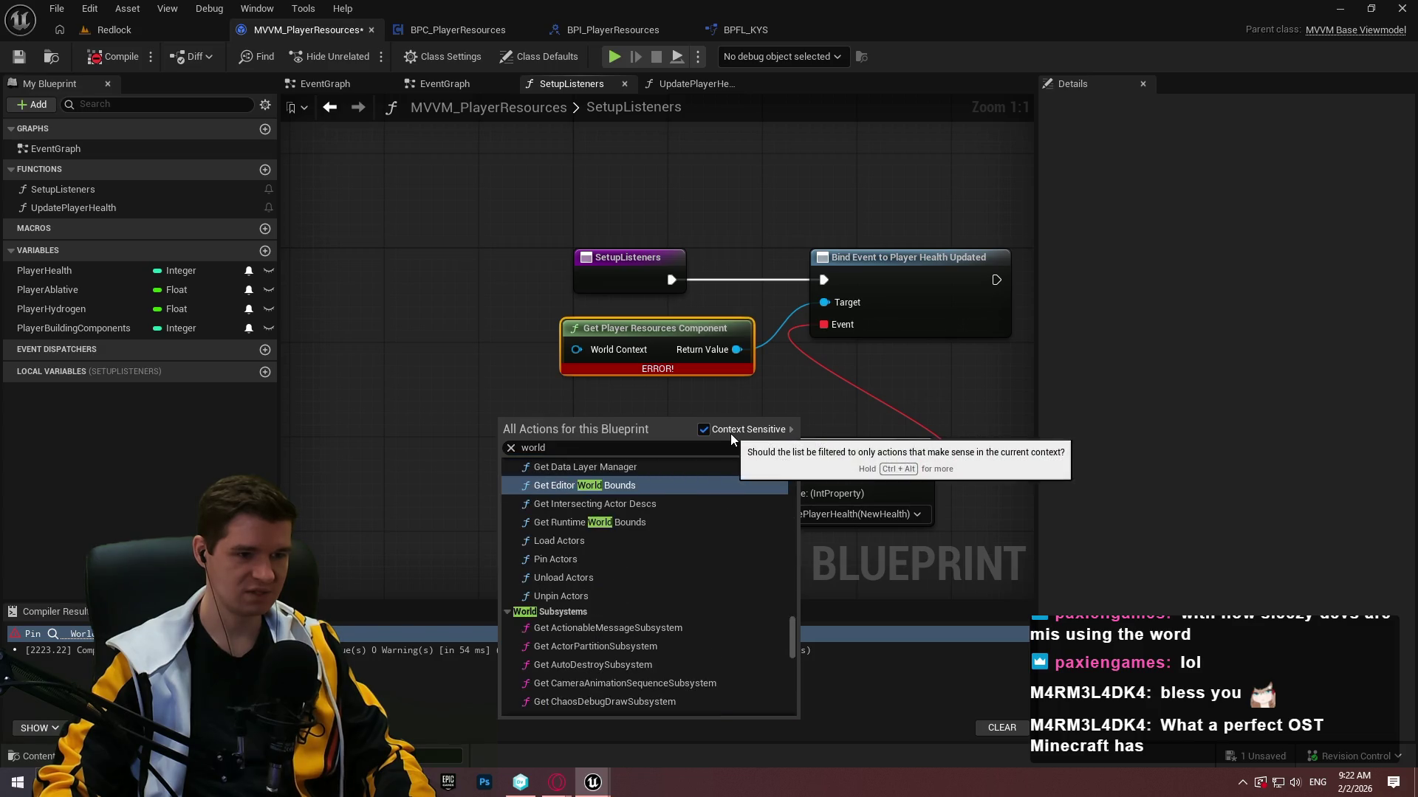
left_click(729, 433)
left_click(729, 432)
left_click(728, 409)
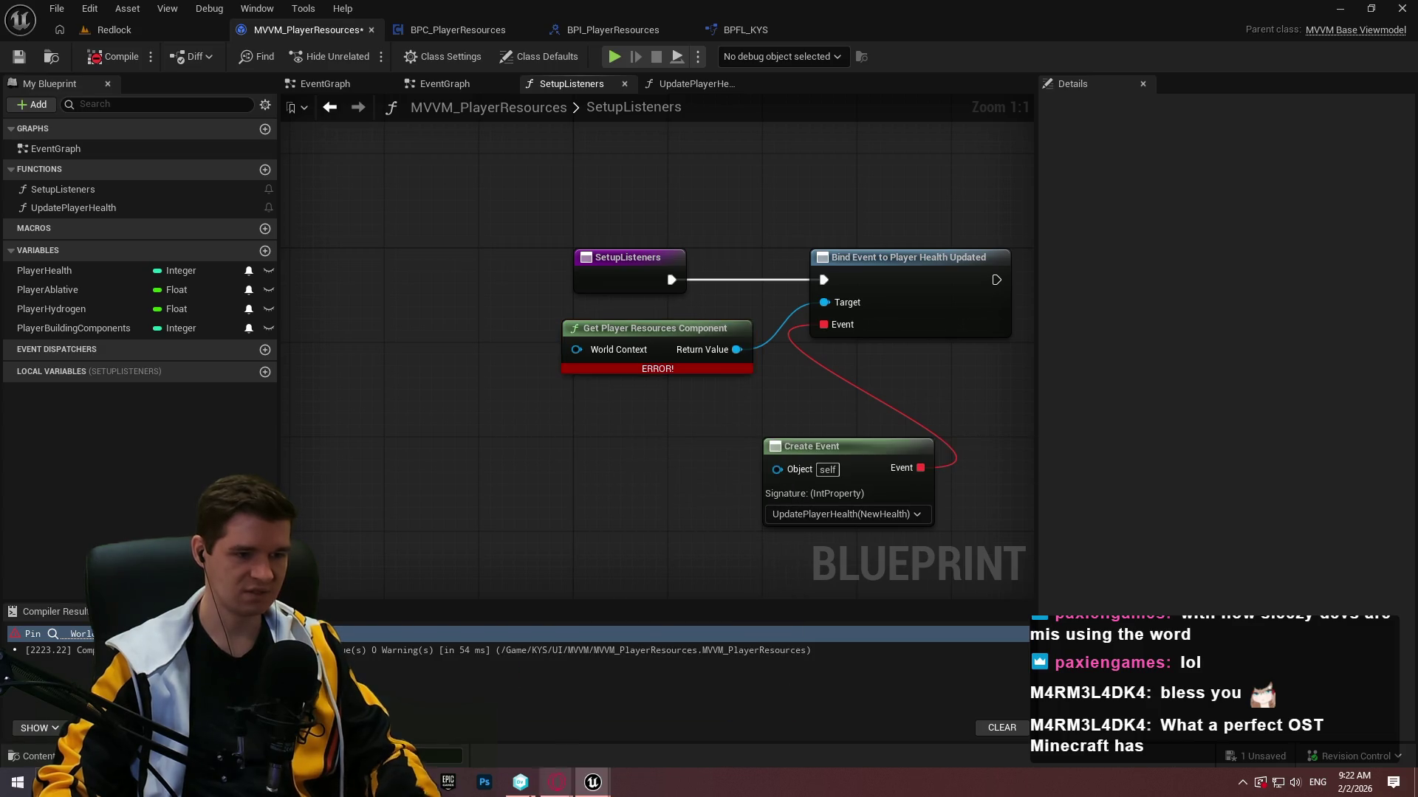
Scroll the forum thread down to its final Jun 2024 reply, then return to SetupListeners.
mouse_move(557, 782)
scroll(685, 518, "down", 5)
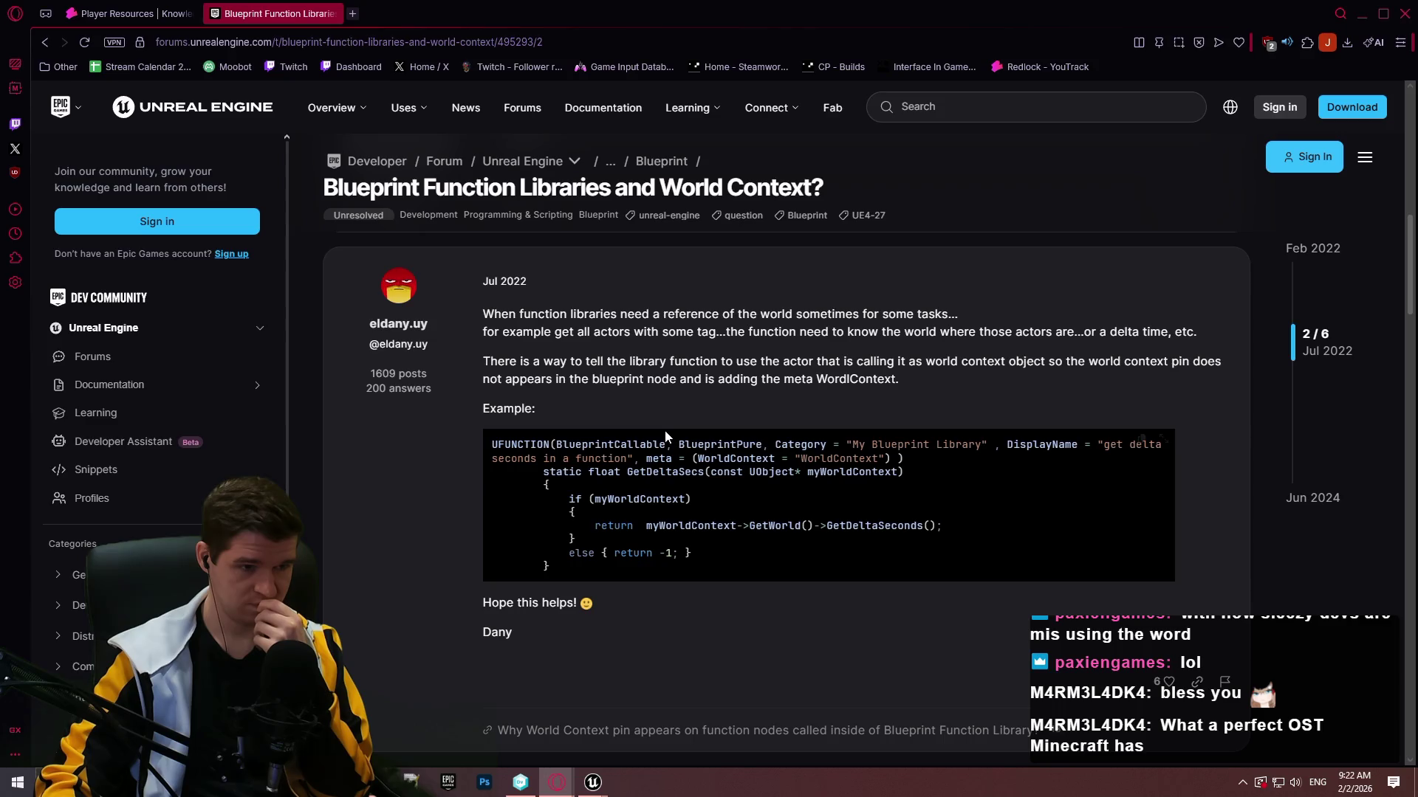
scroll(665, 431, "down", 5)
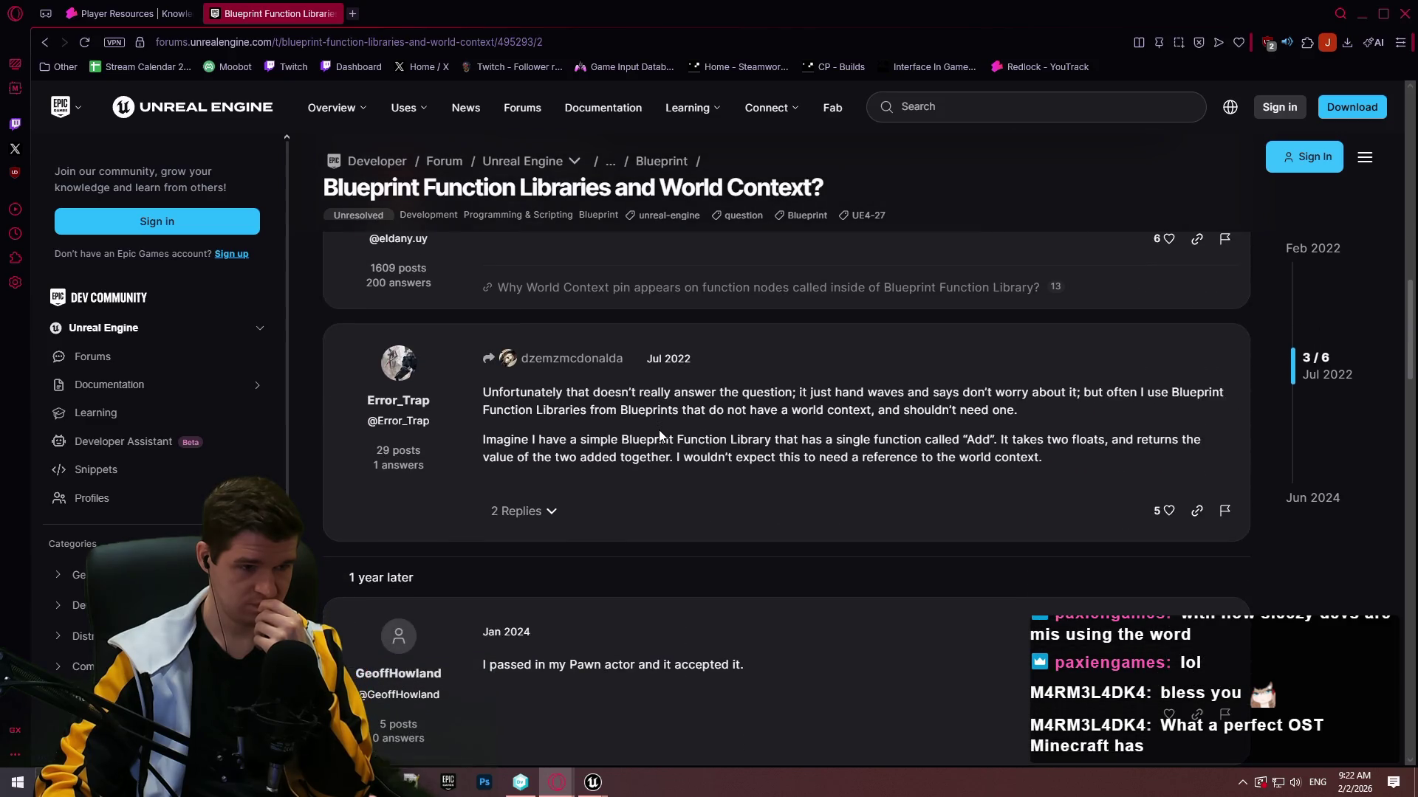
scroll(659, 435, "down", 1)
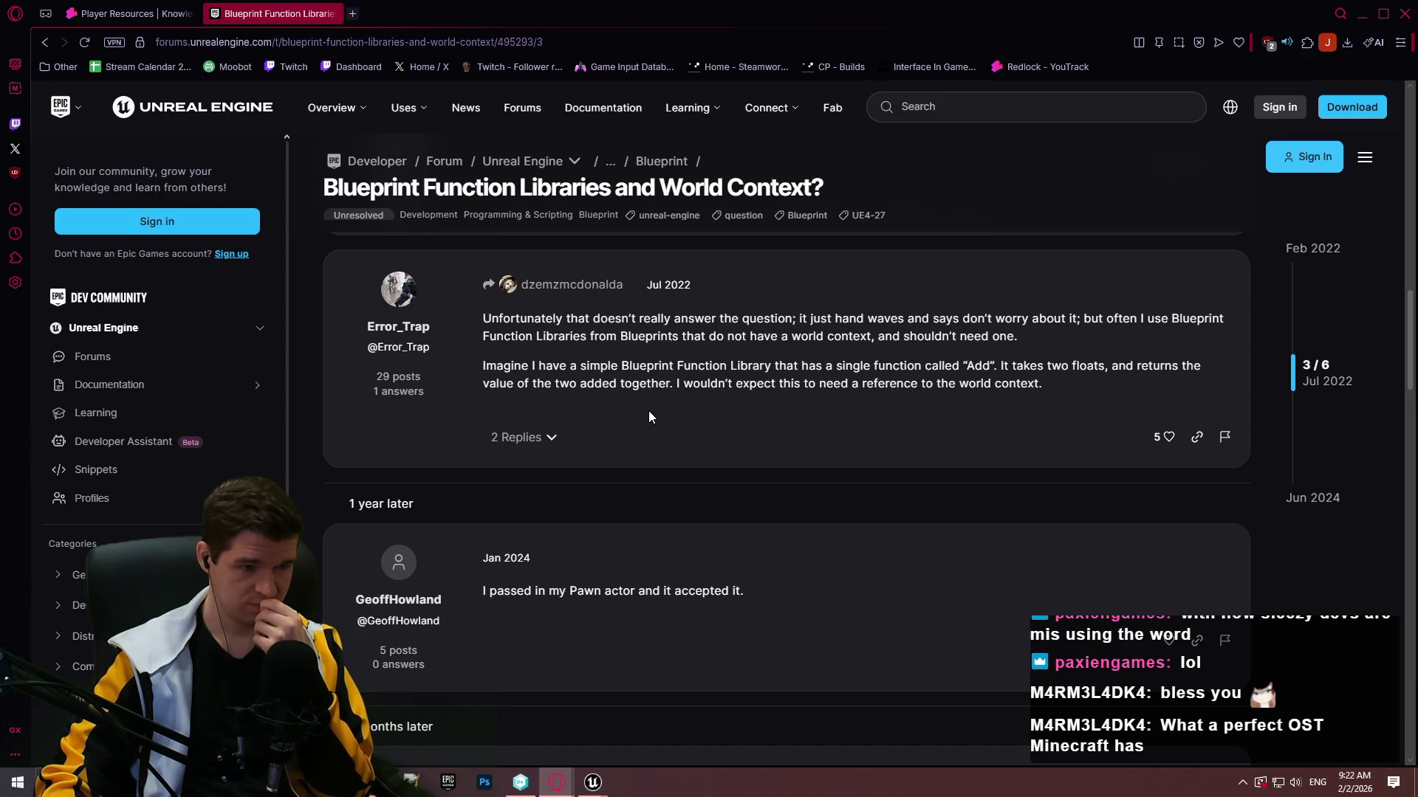
scroll(649, 417, "down", 3)
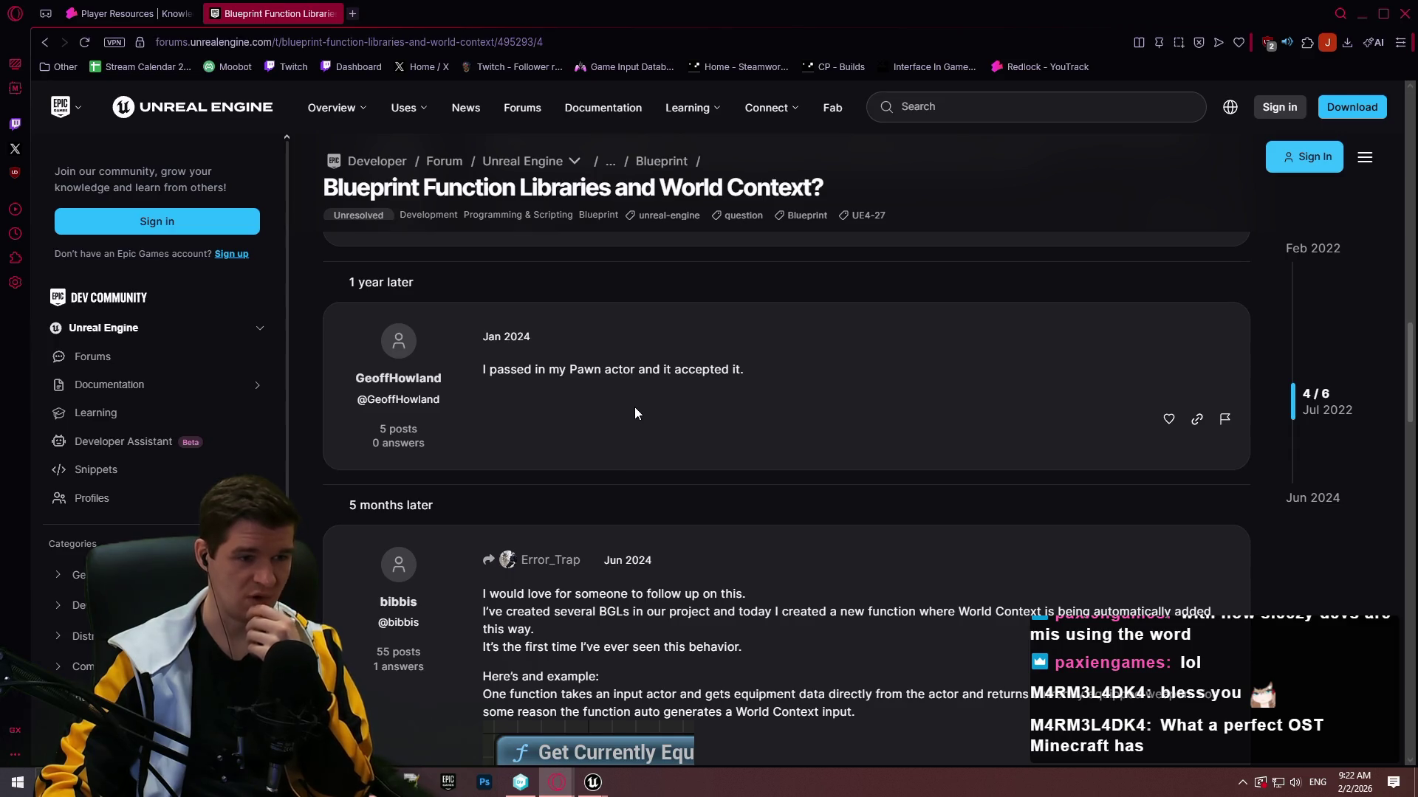
scroll(1168, 179, "down", 4)
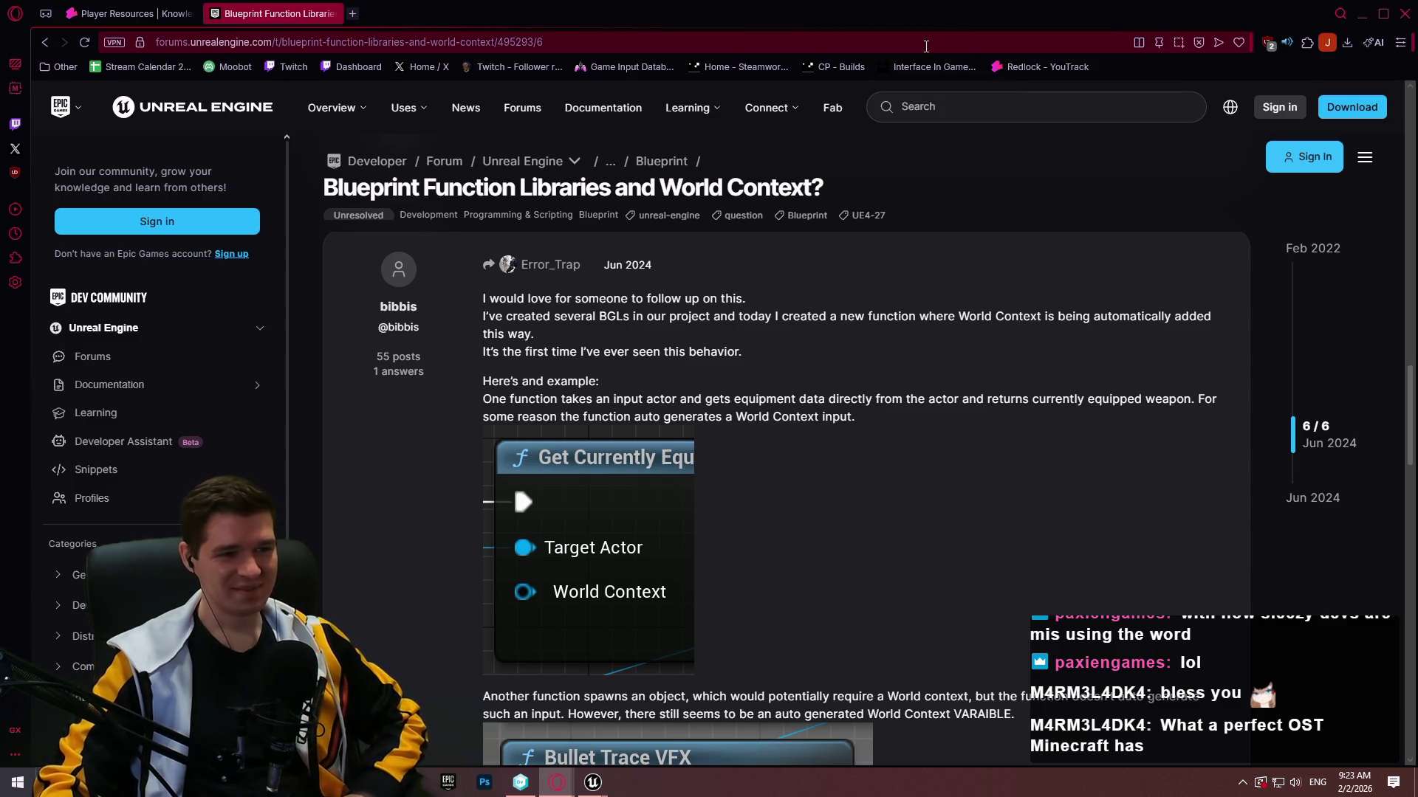
scroll(931, 357, "down", 8)
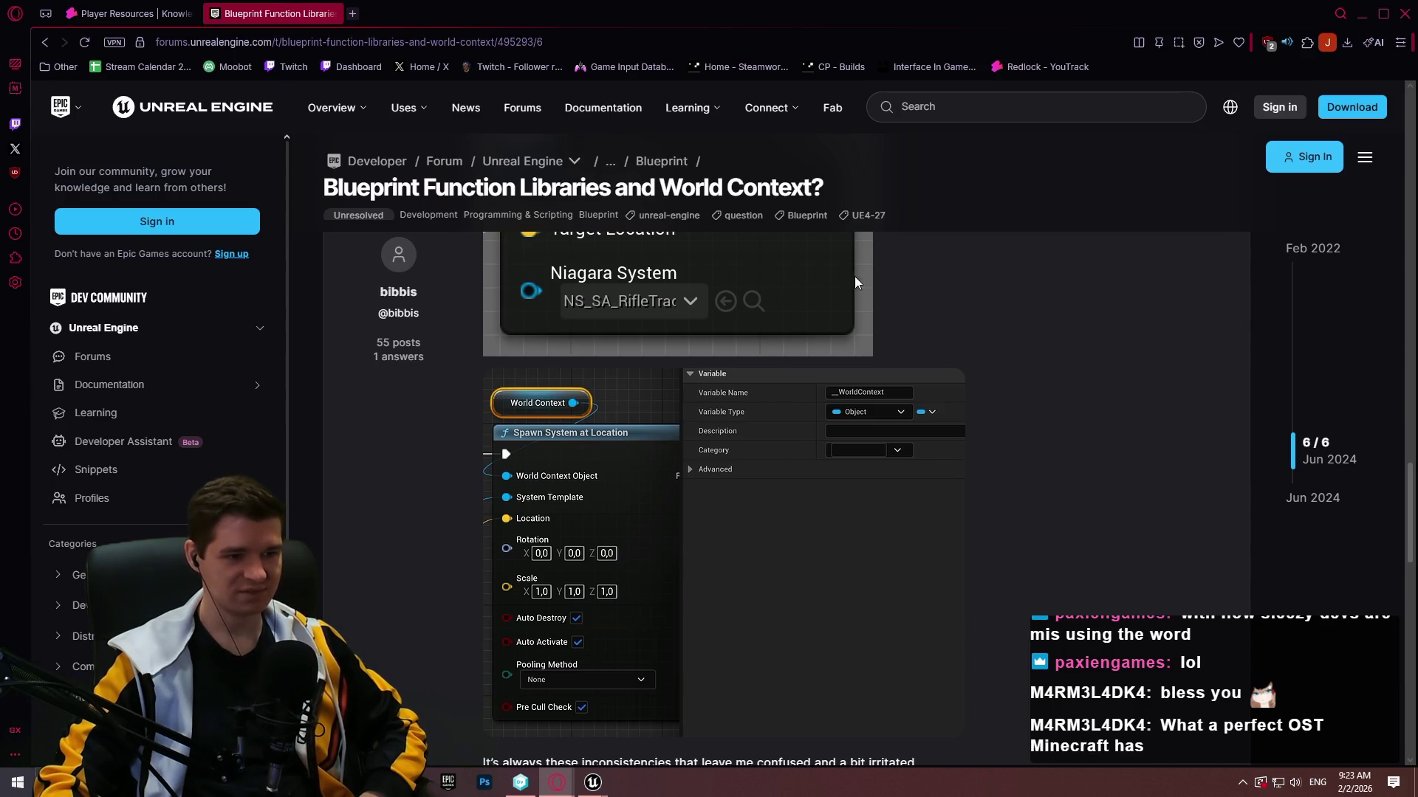
scroll(854, 276, "down", 2)
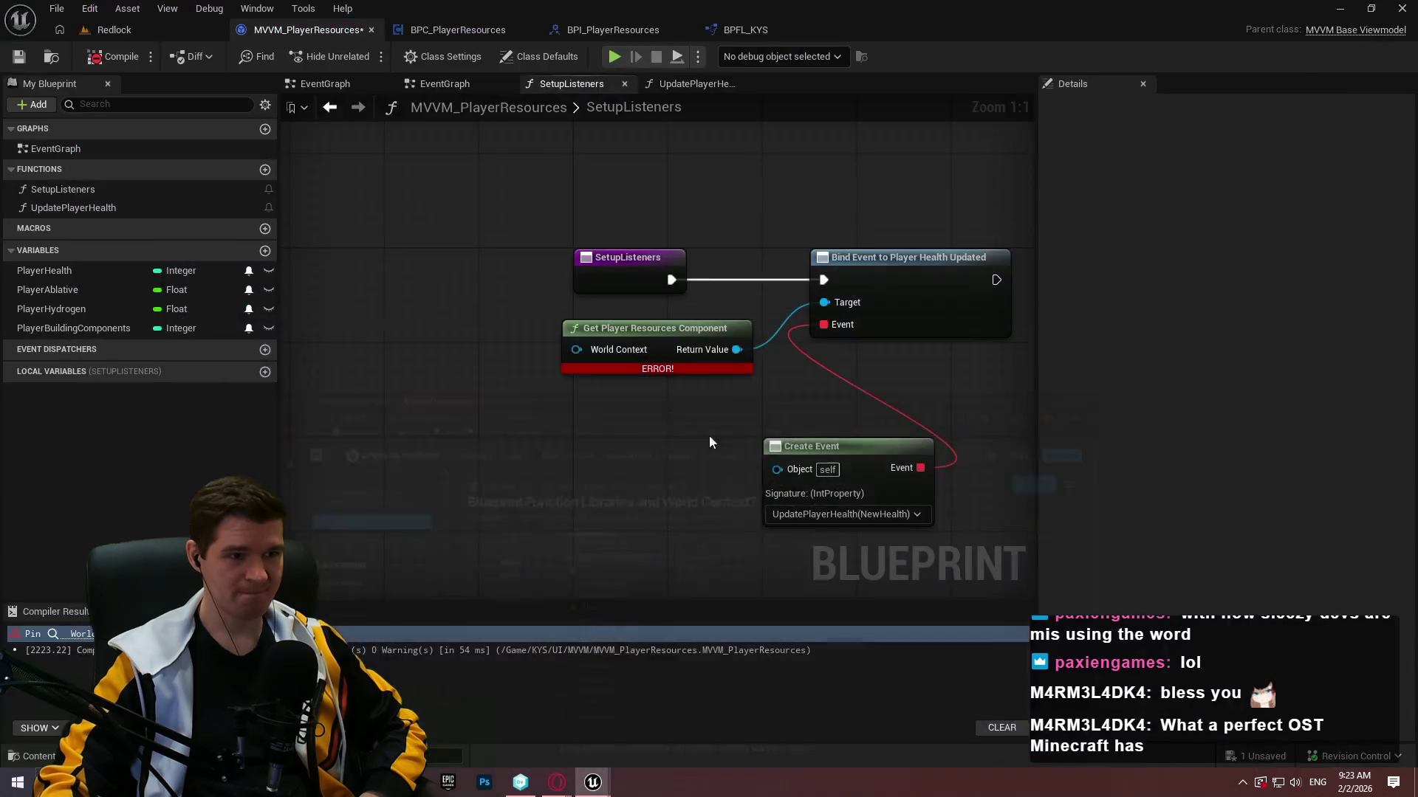
key("alt+Tab")
Promote Get Player Resources Component's World Context input to a new variable and compile.
left_click_drag(538, 349, 490, 338)
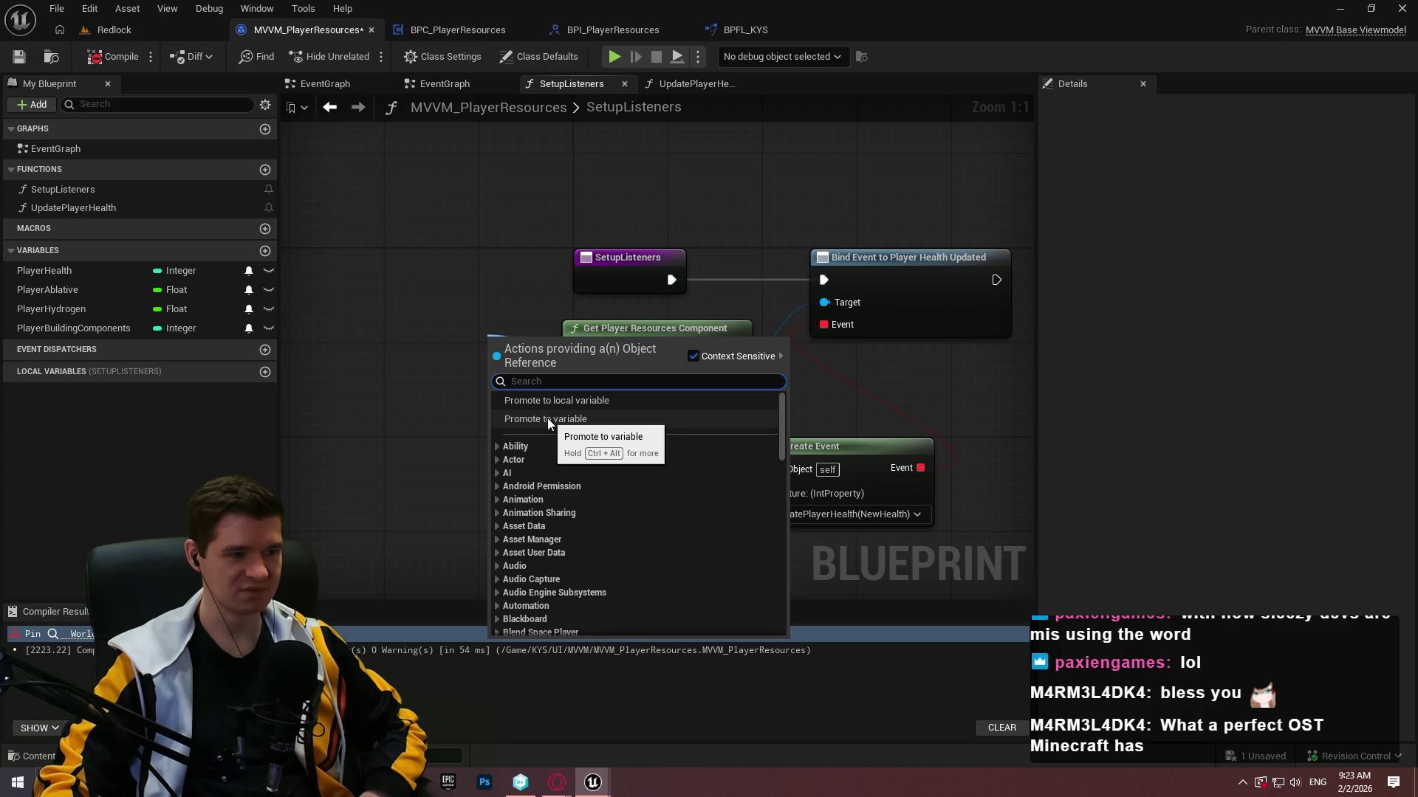
left_click(547, 418)
left_click(112, 57)
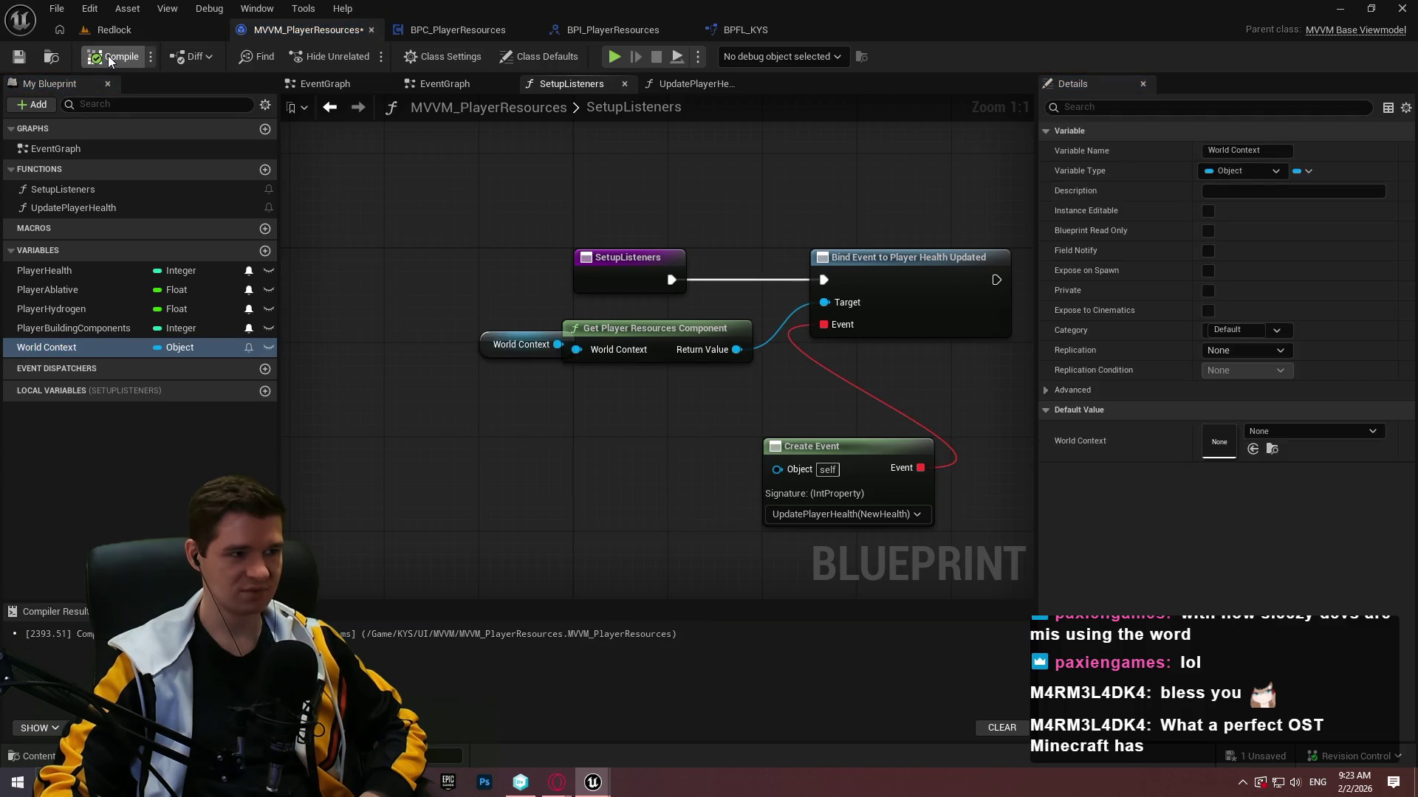
left_click(1300, 432)
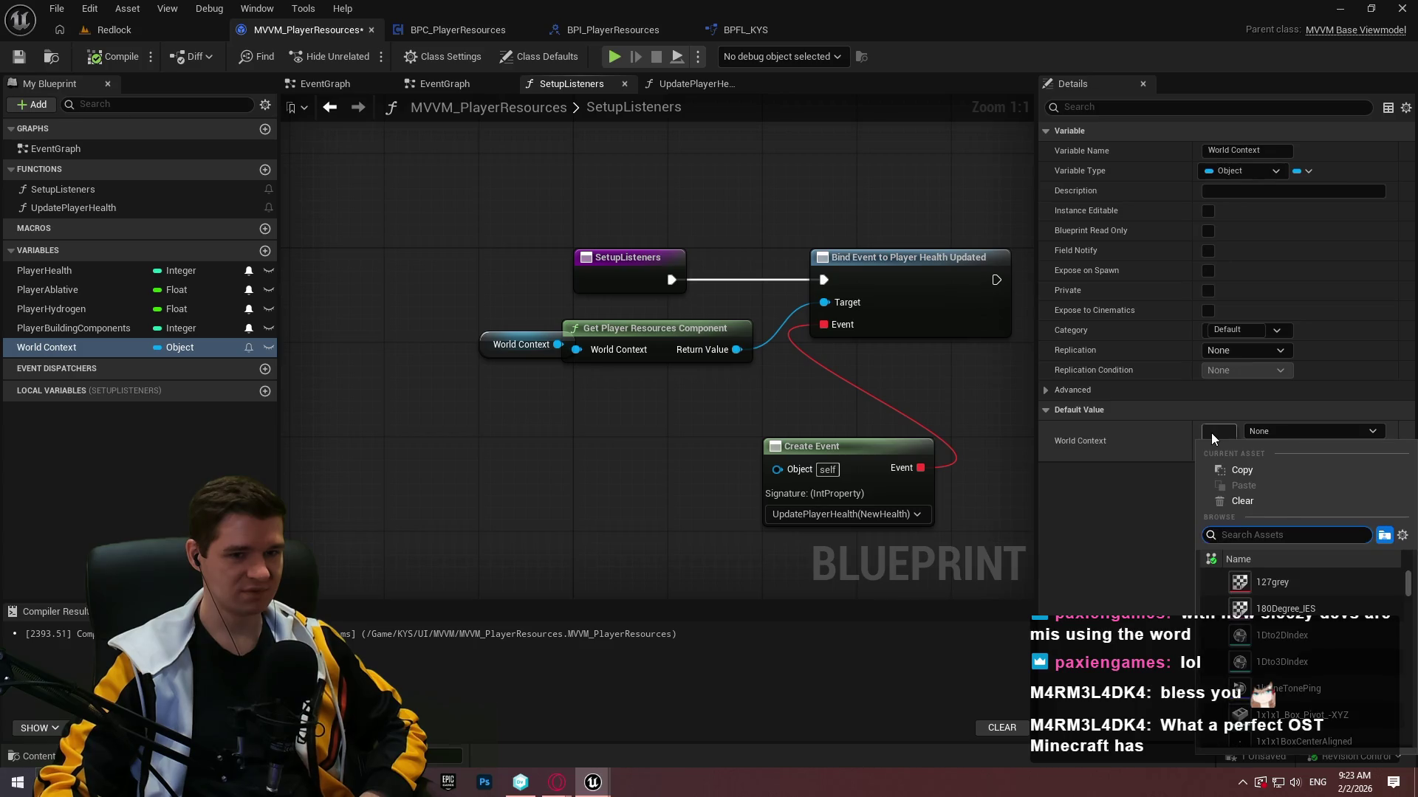
left_click(1211, 433)
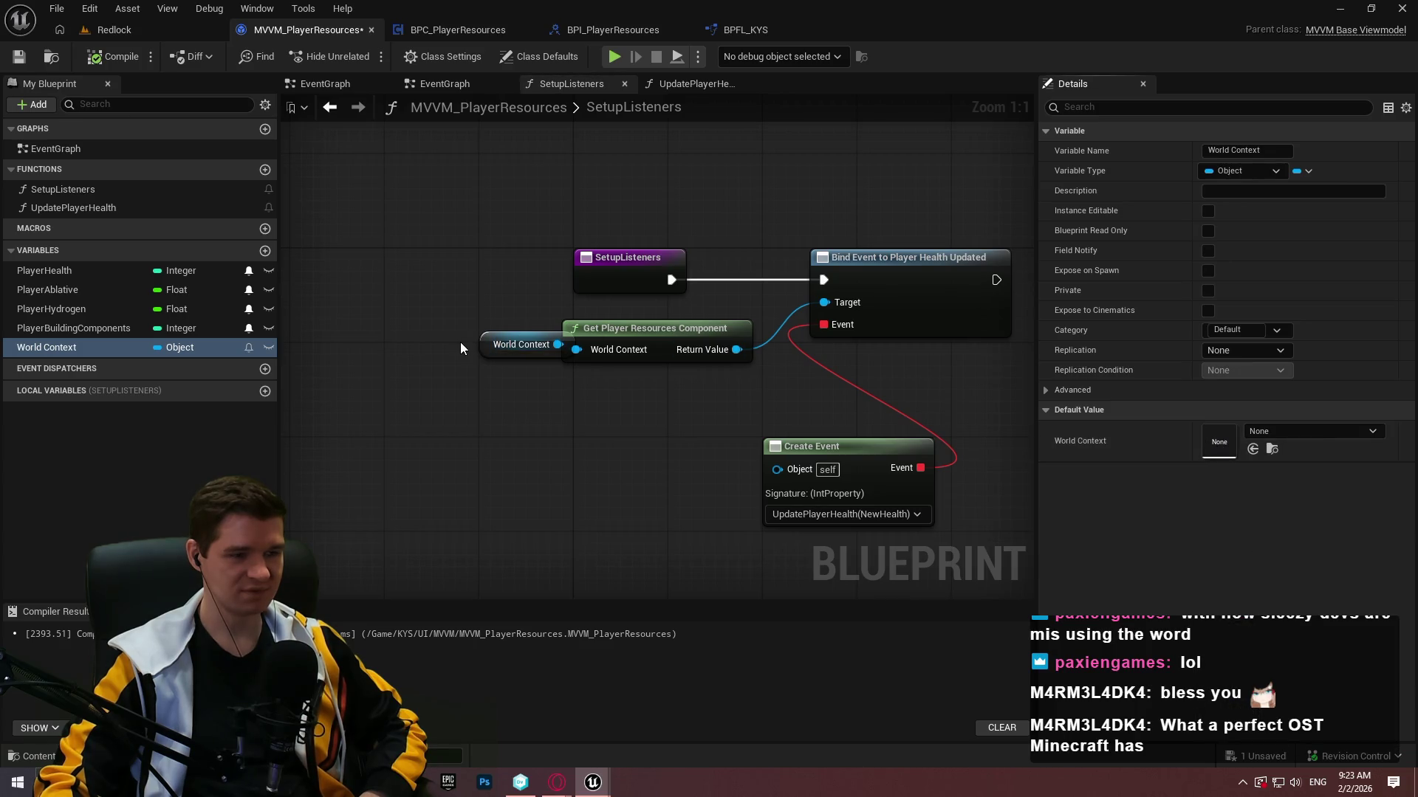
Arrange the World Context, Create Event and Bind Event nodes into a tidy layout.
left_click_drag(485, 340, 379, 328)
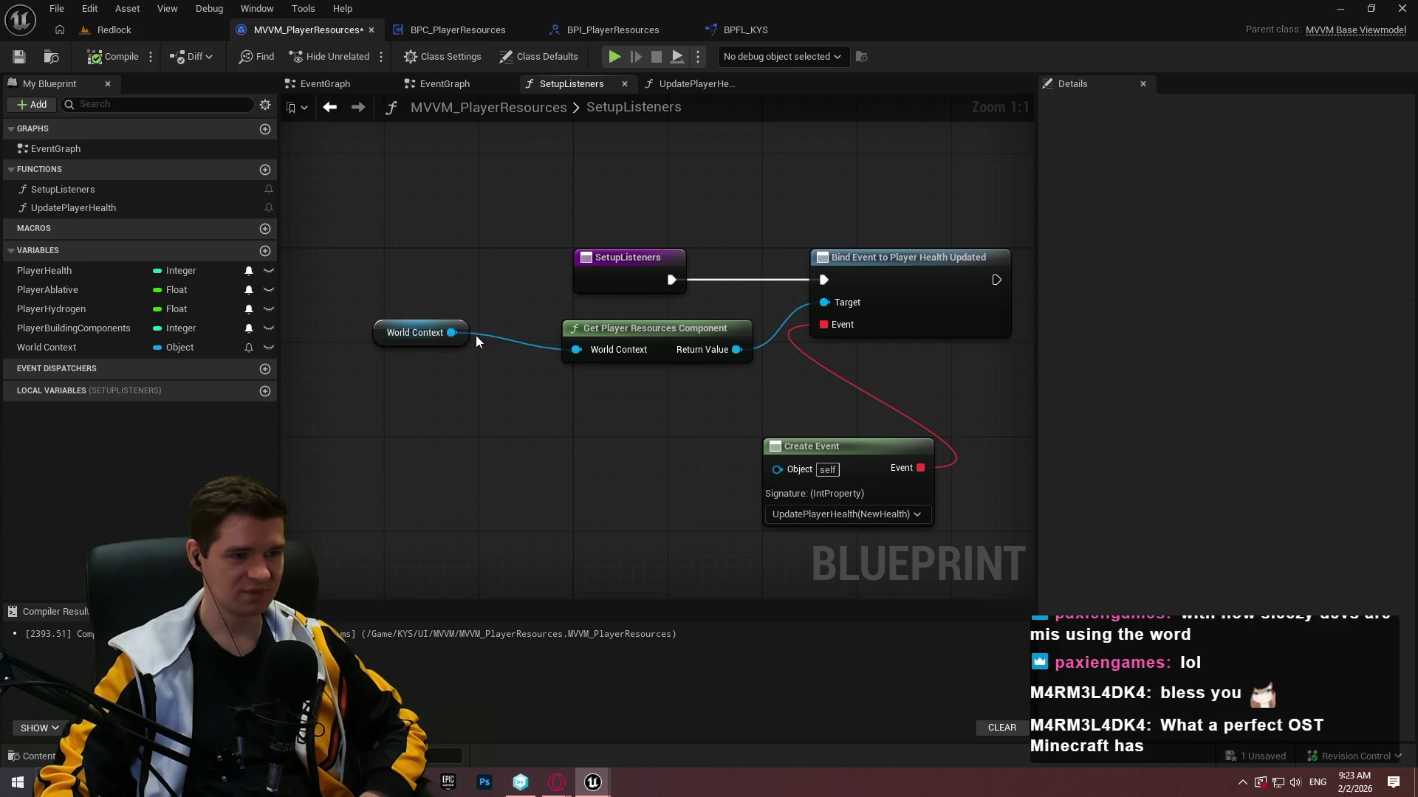
left_click_drag(469, 333, 554, 336)
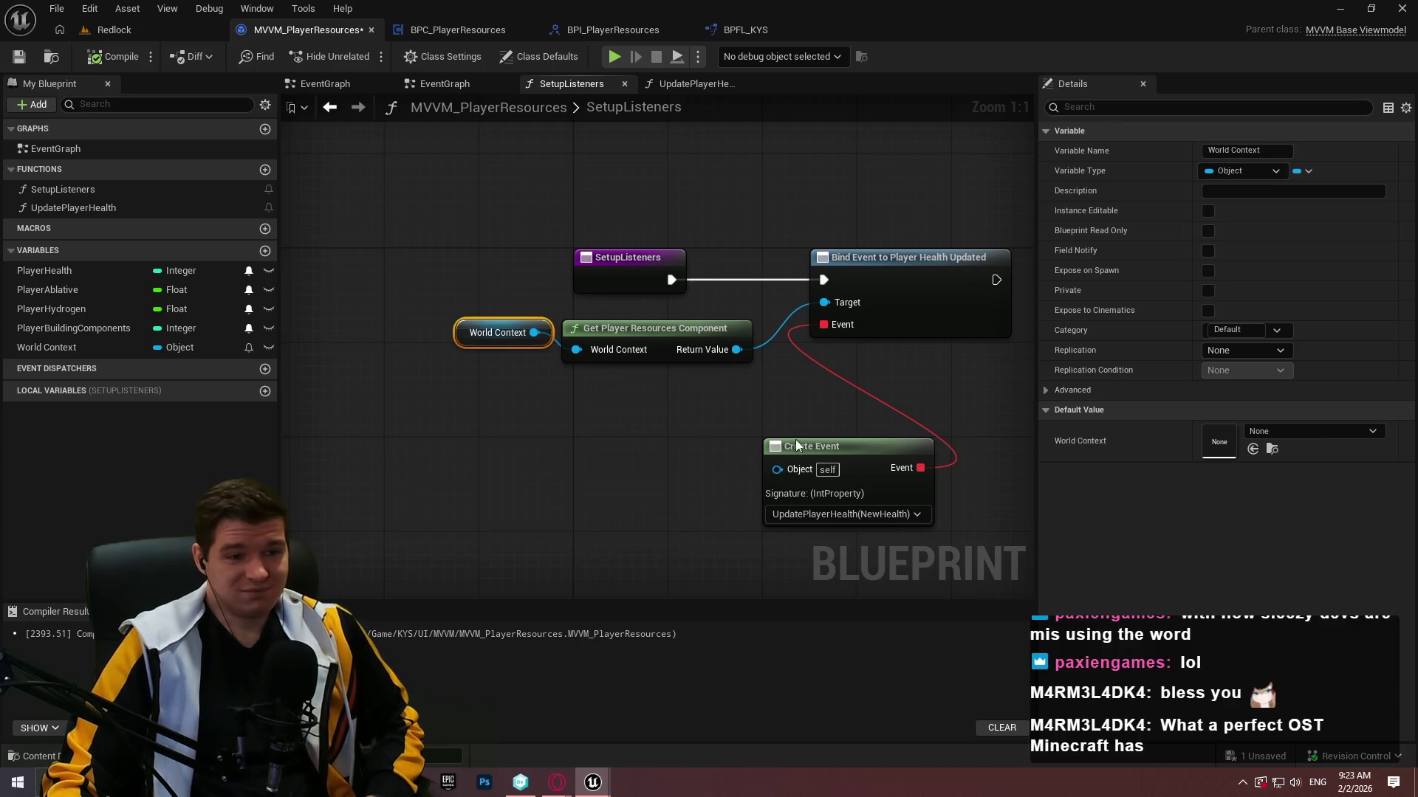
mouse_move(858, 440)
left_mouse_down()
mouse_move(664, 383)
mouse_move(678, 374)
left_mouse_up()
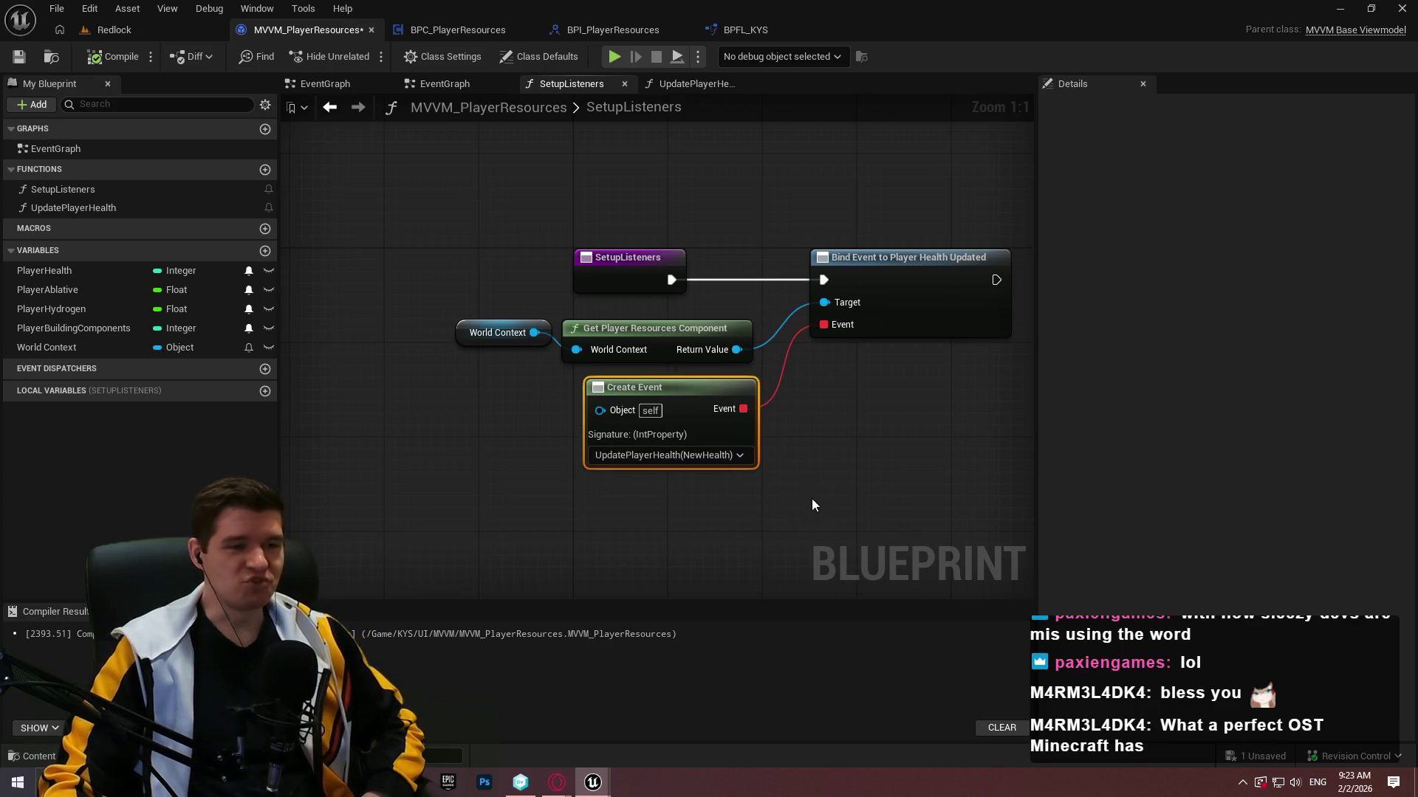
mouse_move(861, 512)
left_mouse_down()
mouse_move(570, 420)
mouse_move(481, 325)
mouse_move(606, 329)
mouse_move(573, 329)
left_mouse_up()
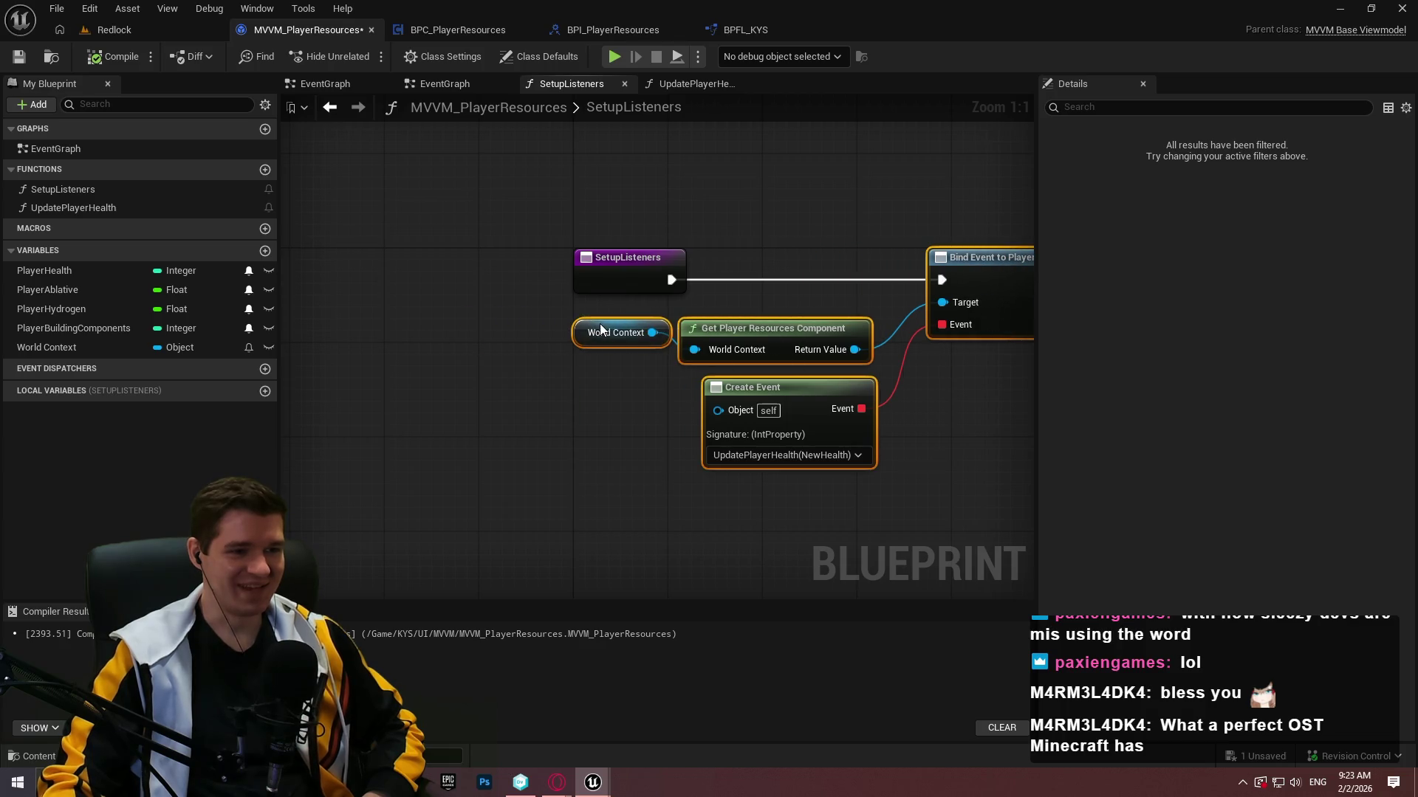
left_click(939, 433)
left_click_drag(925, 283, 901, 283)
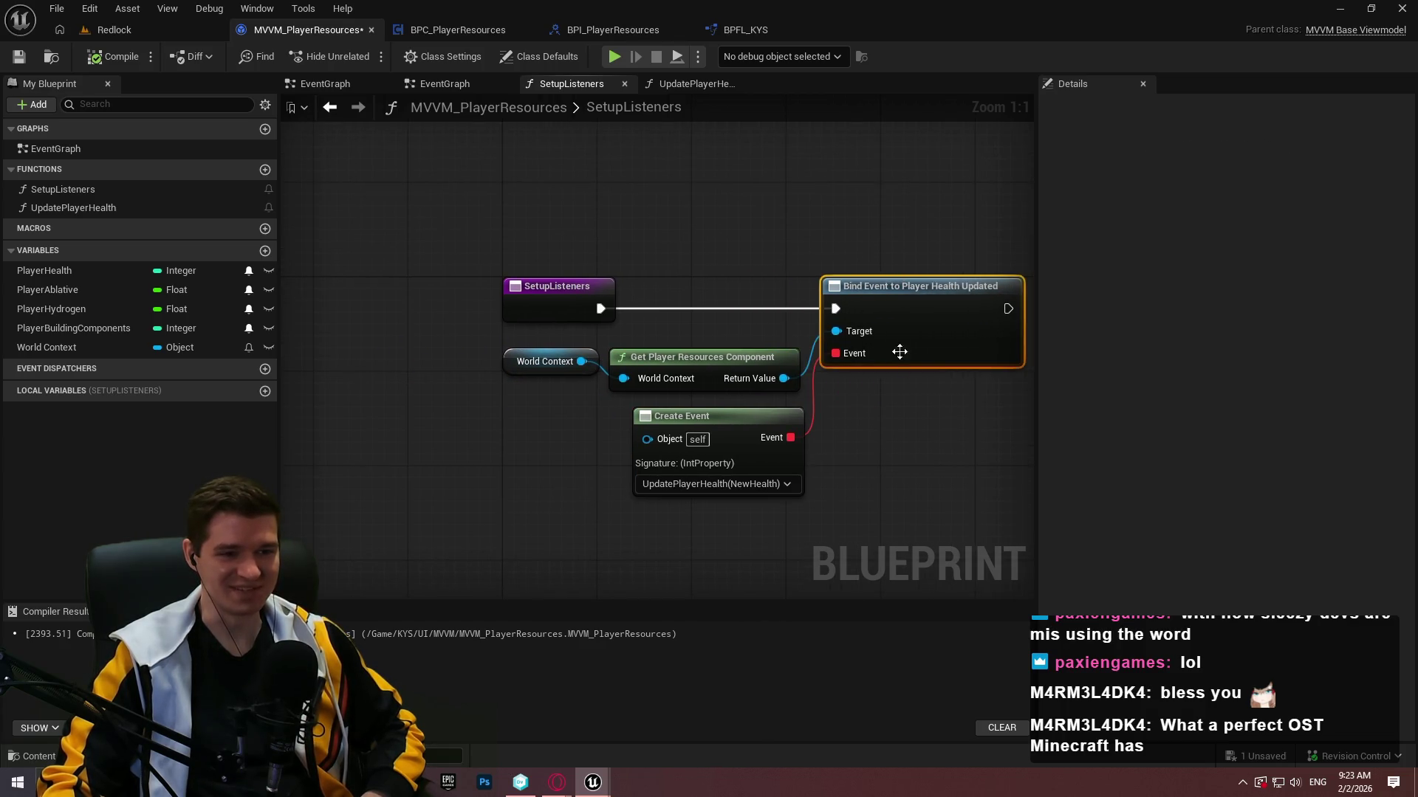
left_click_drag(885, 436, 807, 418)
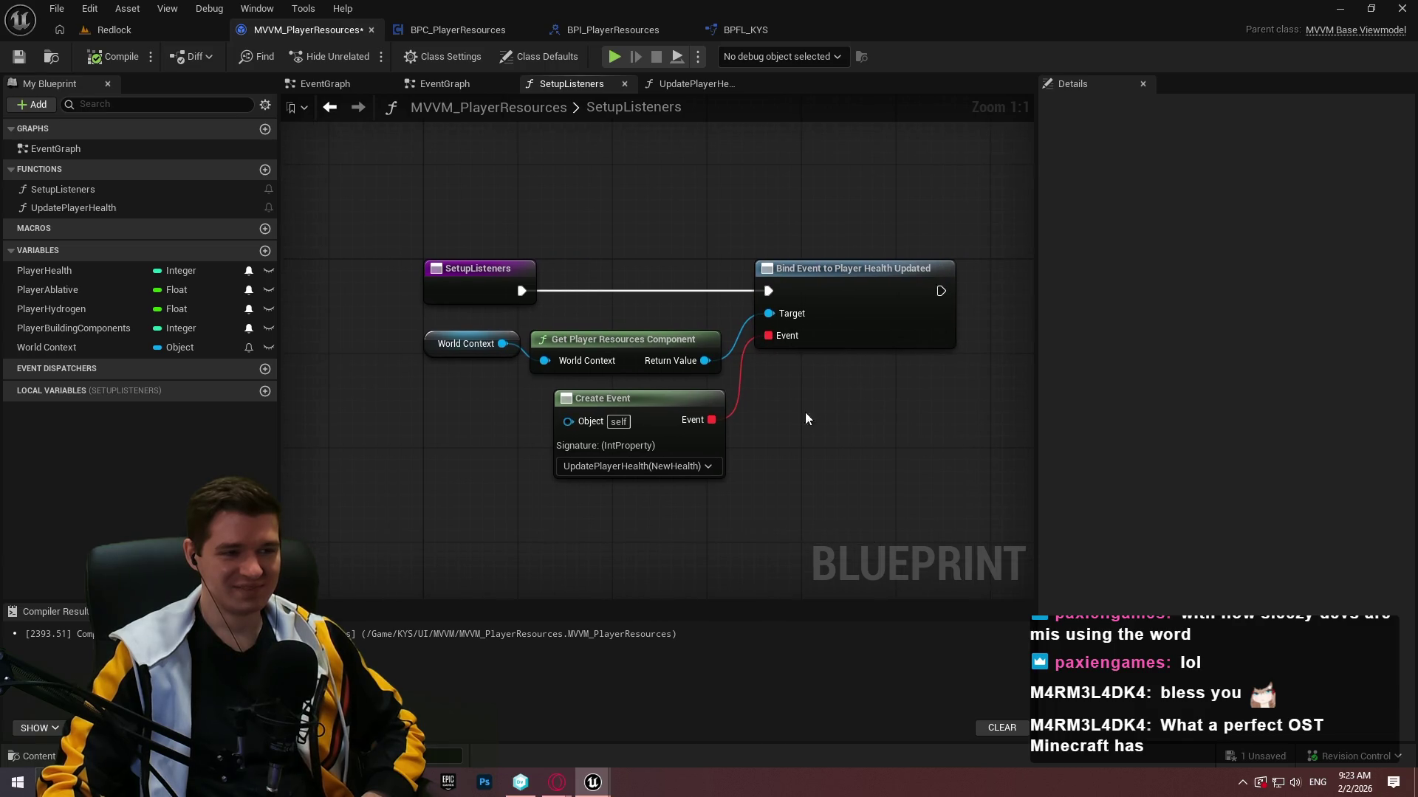
Compile and save MVVM_PlayerResources, then switch to the ImmersiveSim project editor.
left_click(115, 58)
left_click(18, 57)
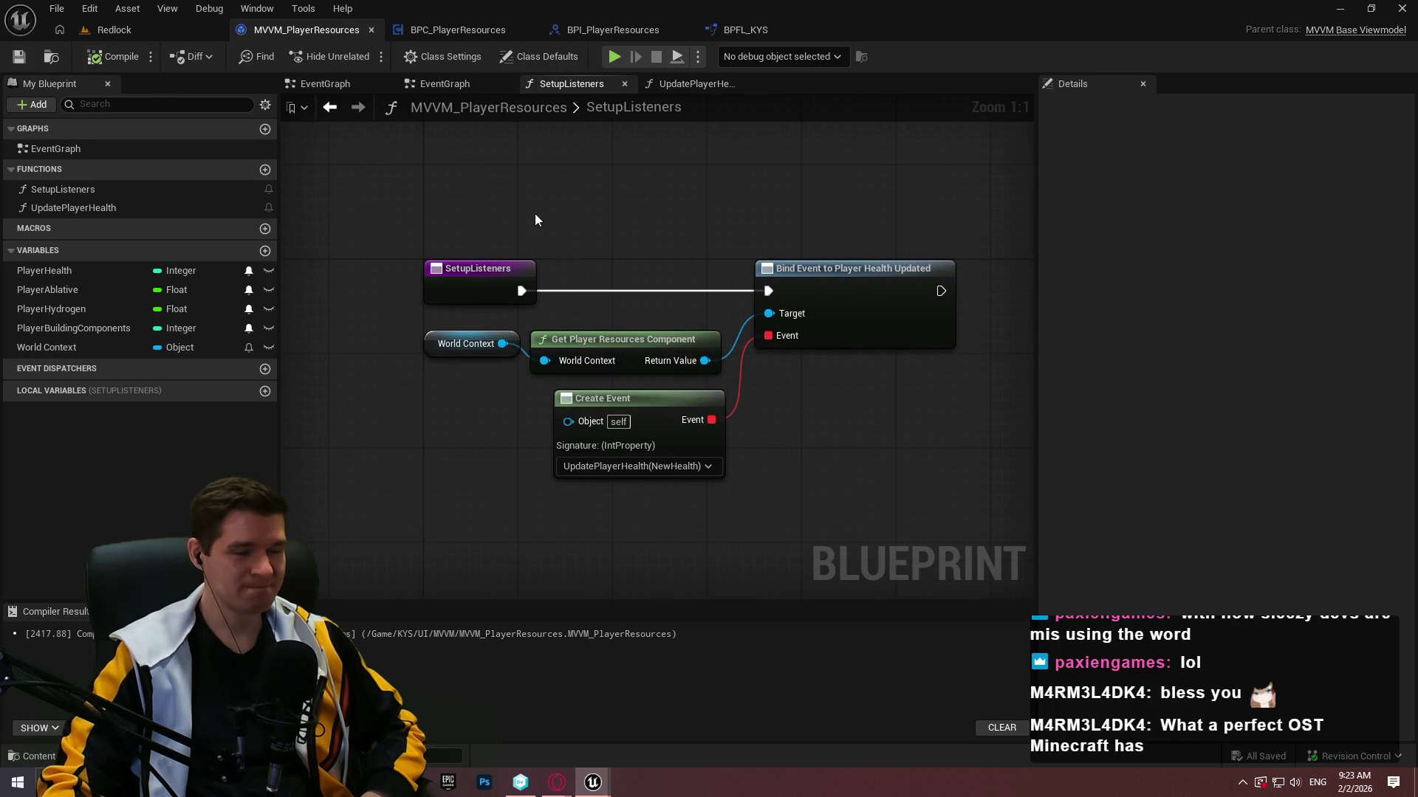
mouse_move(593, 783)
left_click(641, 722)
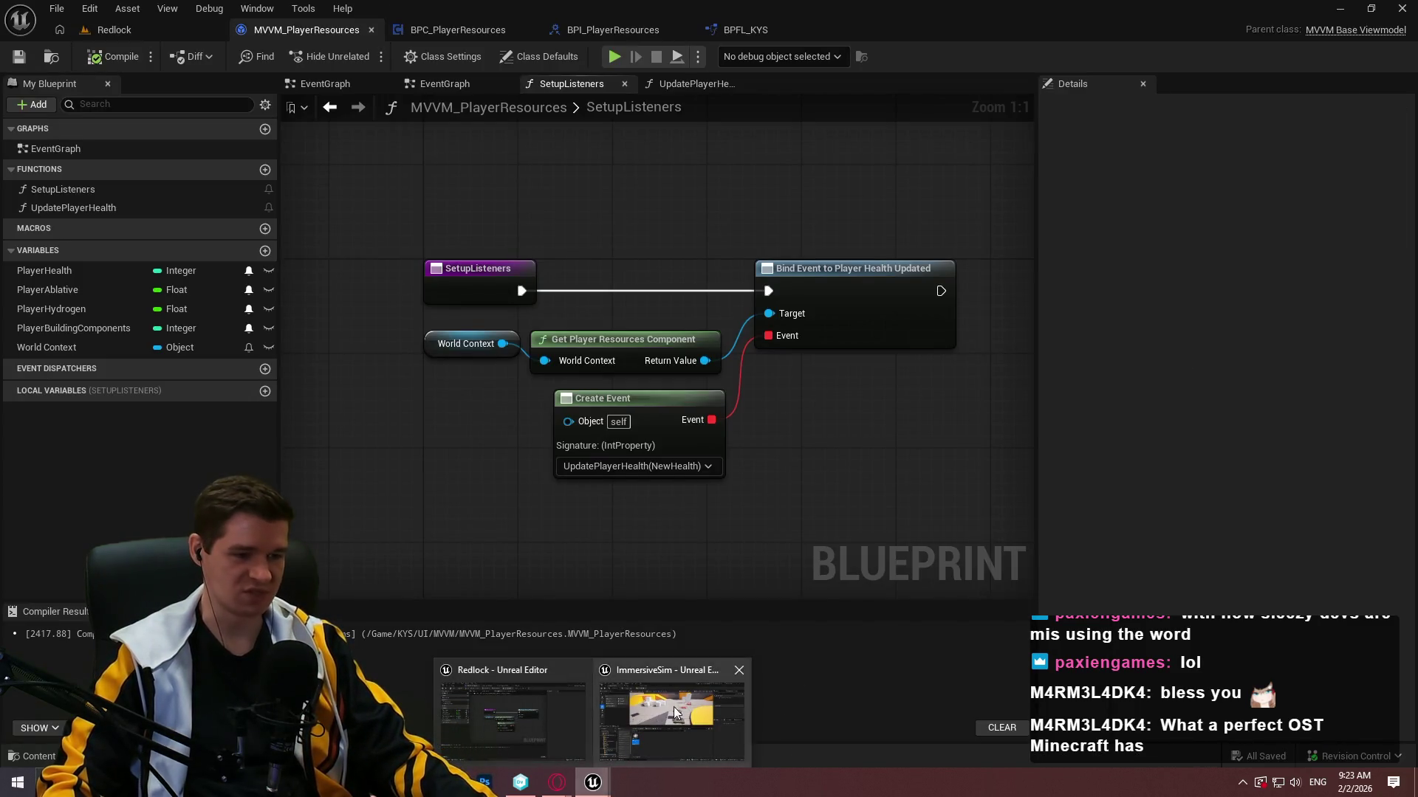
left_click(673, 707)
Browse to Content > AdvancedLocomotionV4 > Blueprints > CharacterLogic.
left_click(672, 449)
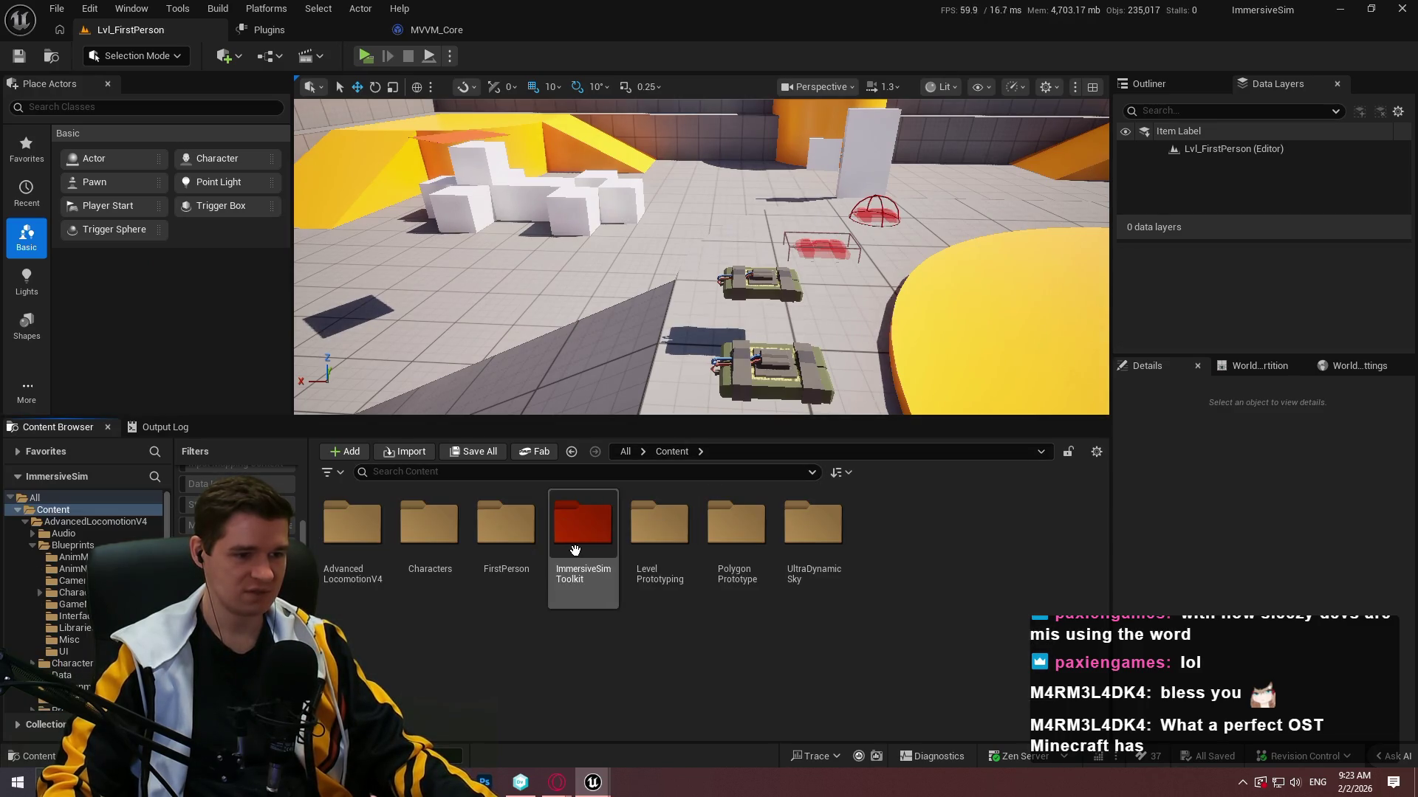
left_click(358, 562)
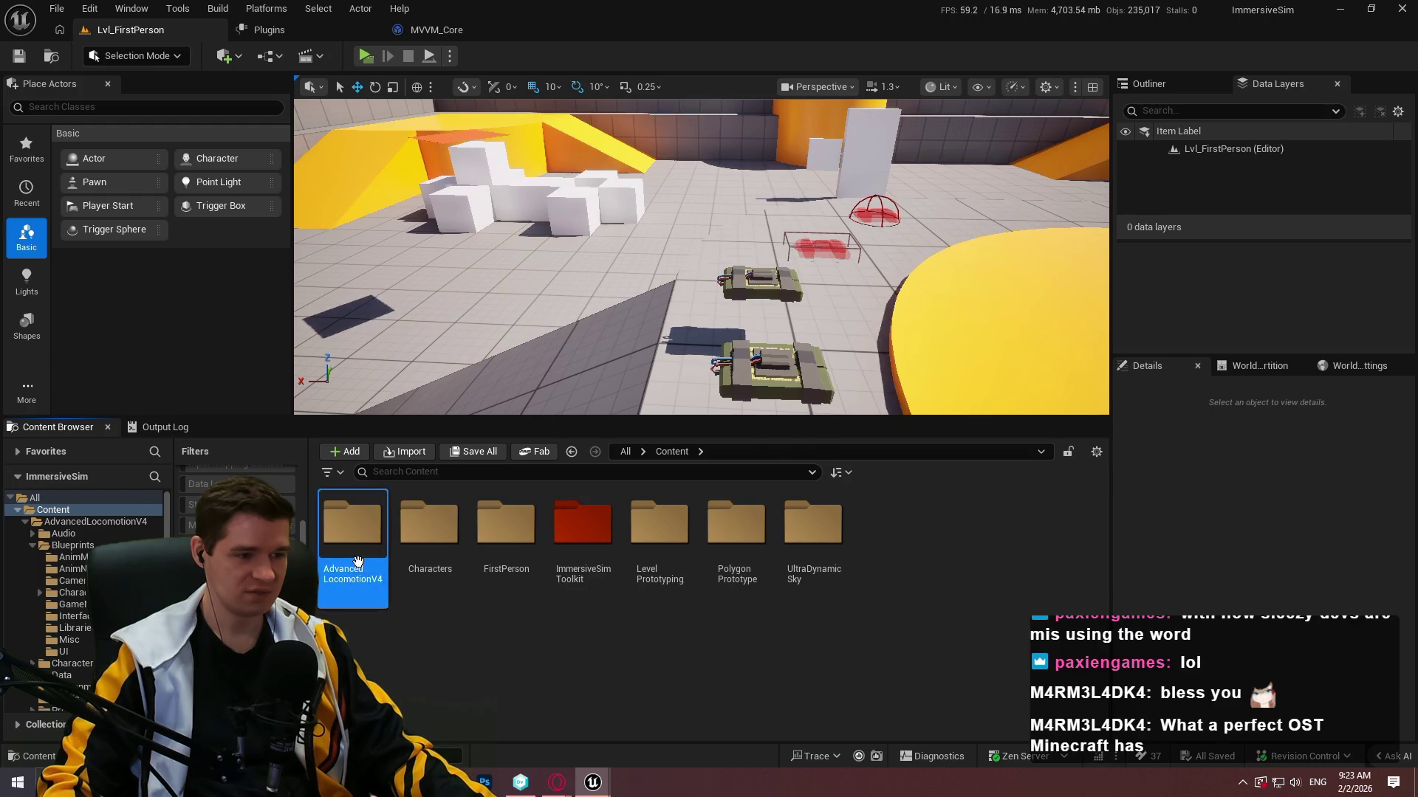
double_click(357, 561)
double_click(435, 547)
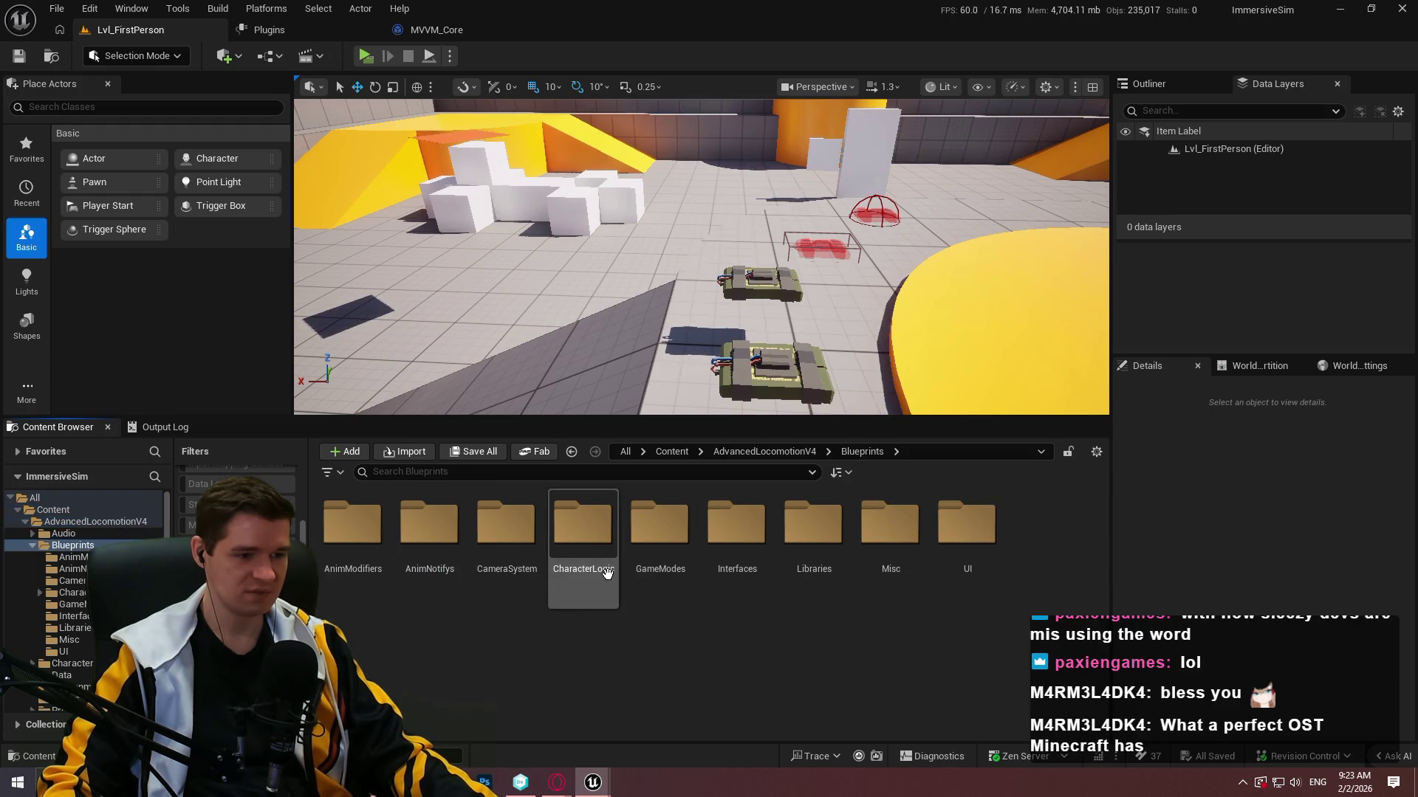
double_click(607, 573)
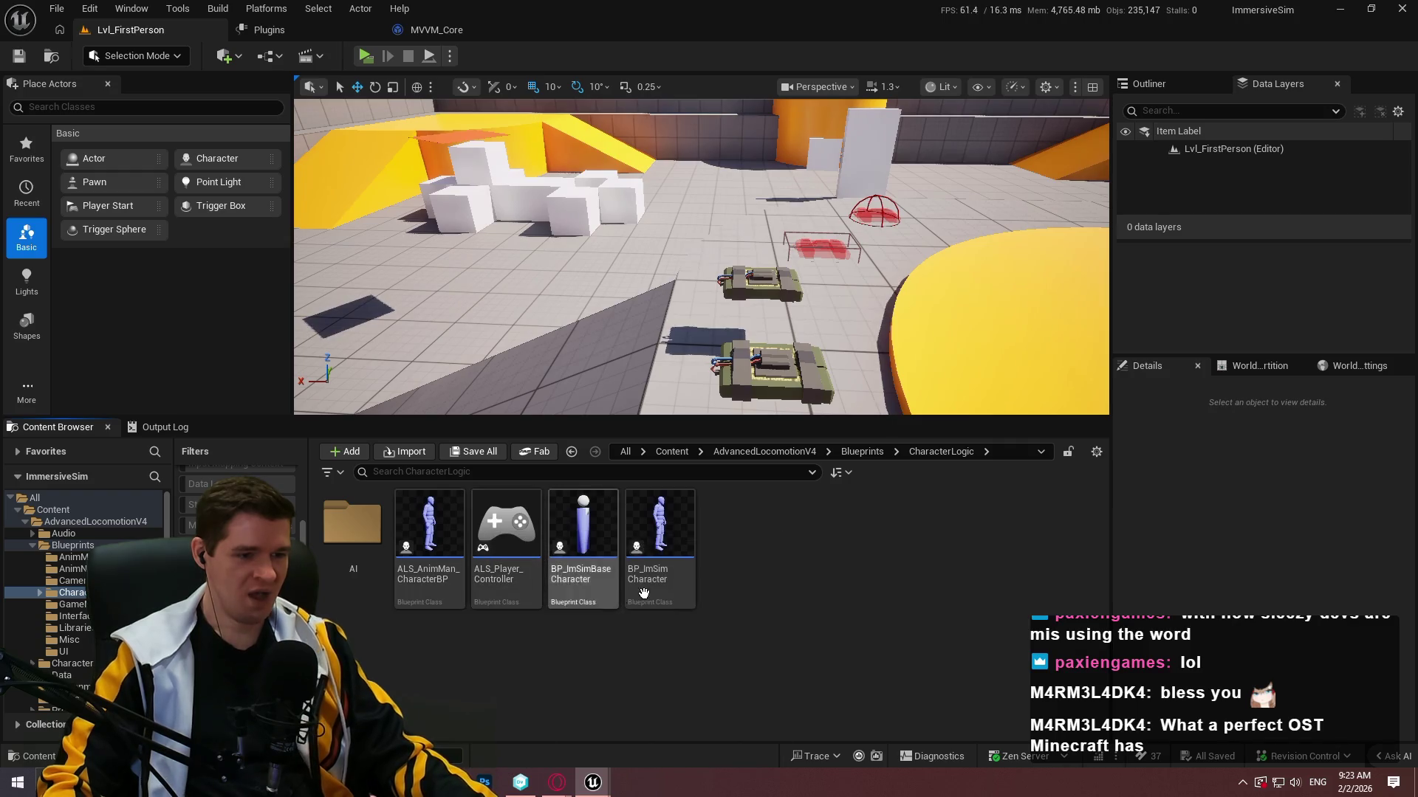
Open BP_ImSimCharacter and bring its EventGraph's begin-play nodes into view.
left_click(685, 570)
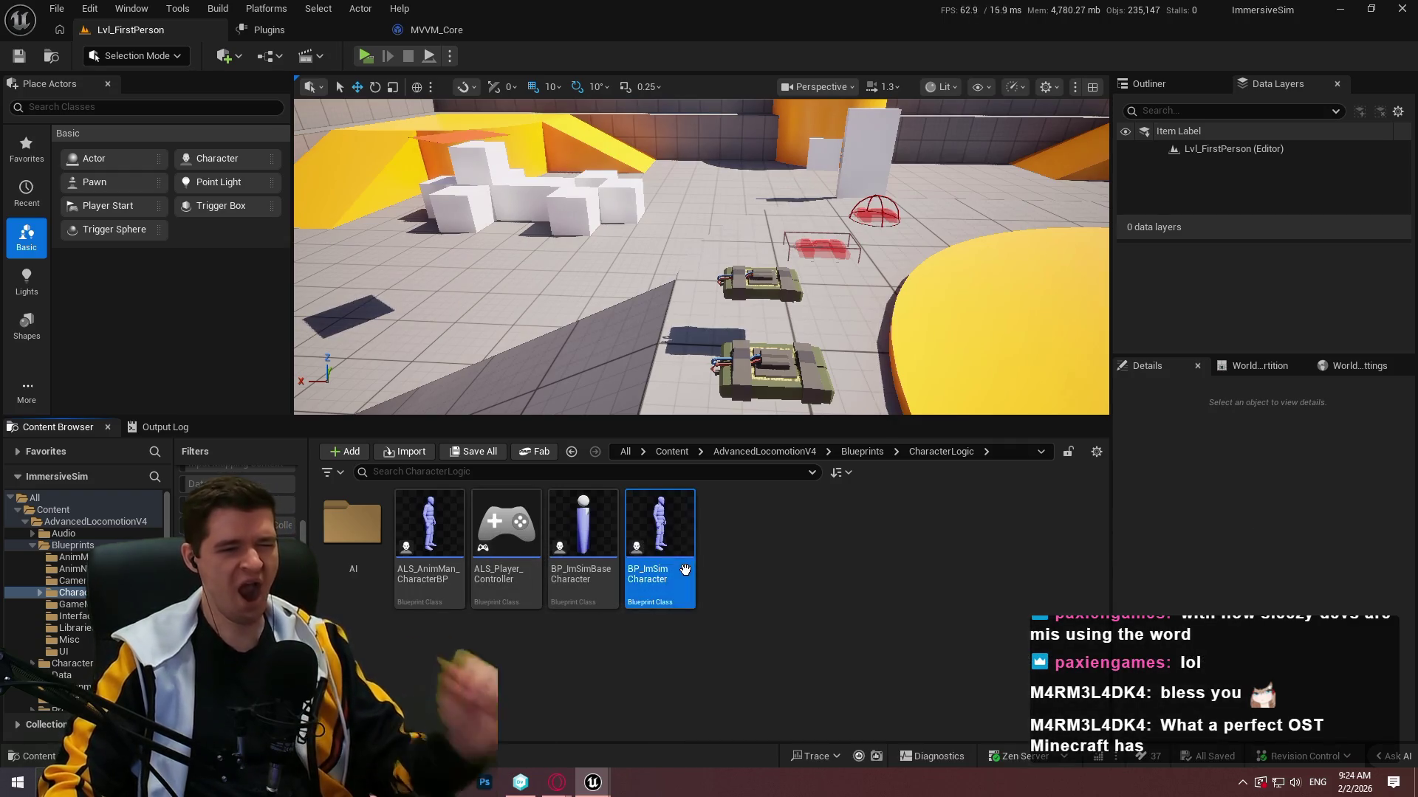
double_click(686, 570)
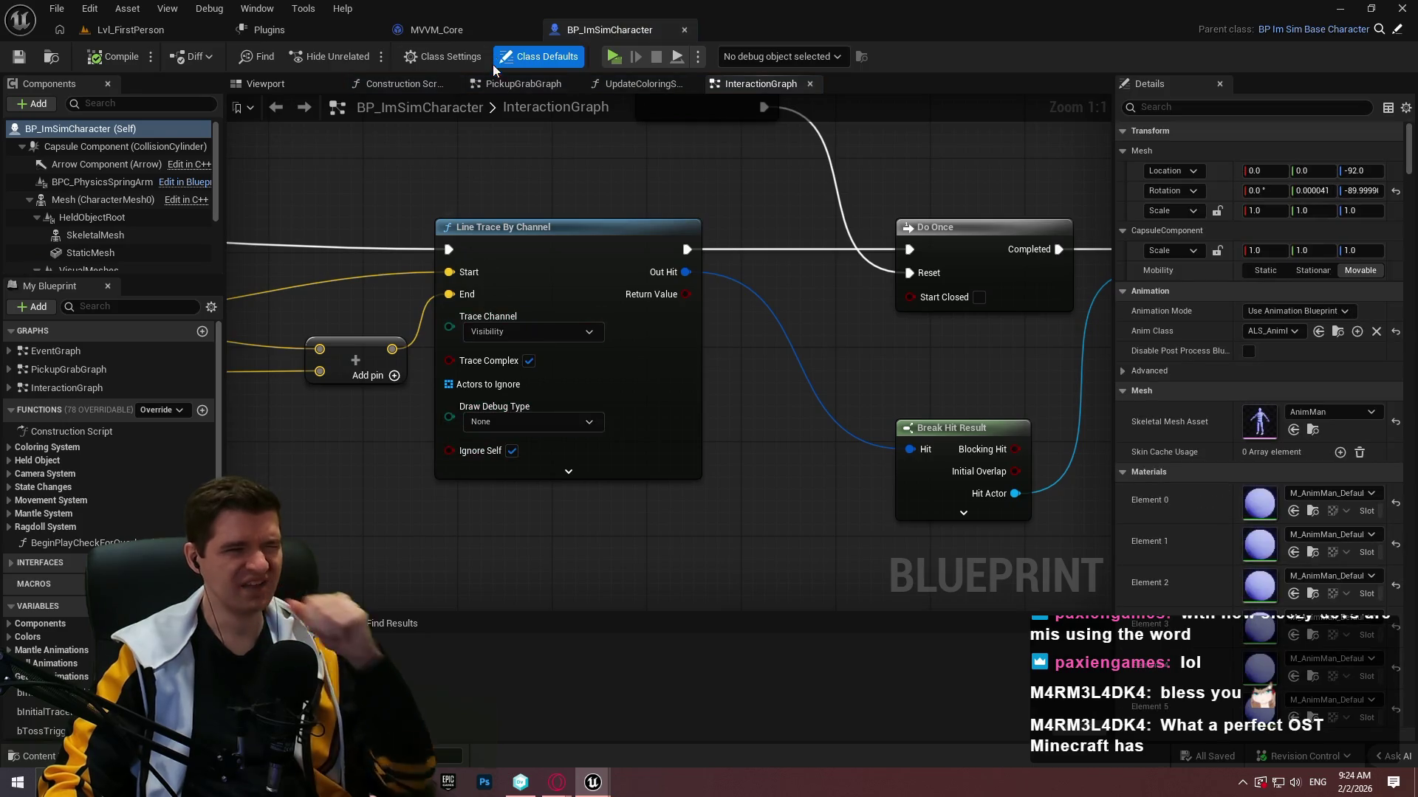
double_click(41, 349)
scroll(512, 267, "down", 10)
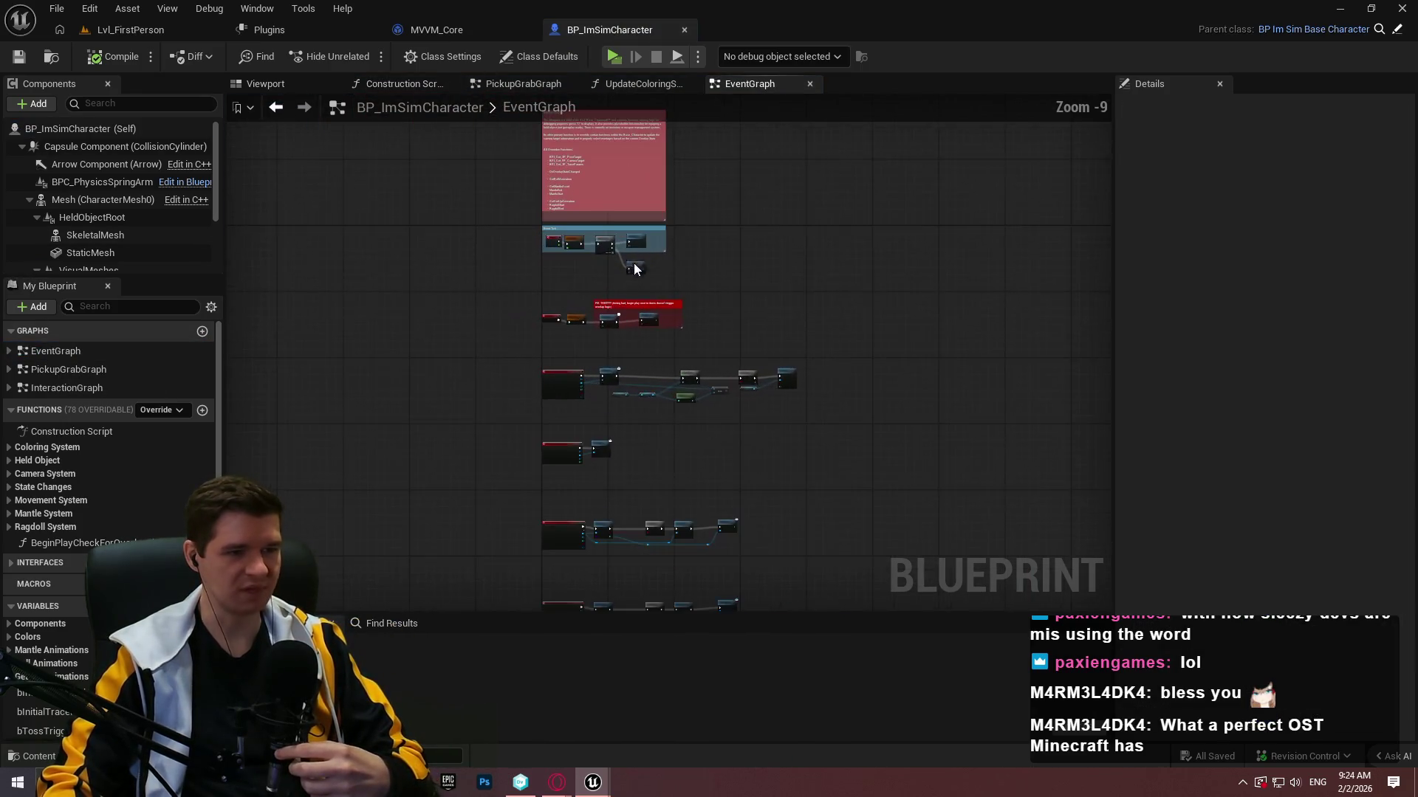
scroll(626, 296, "up", 8)
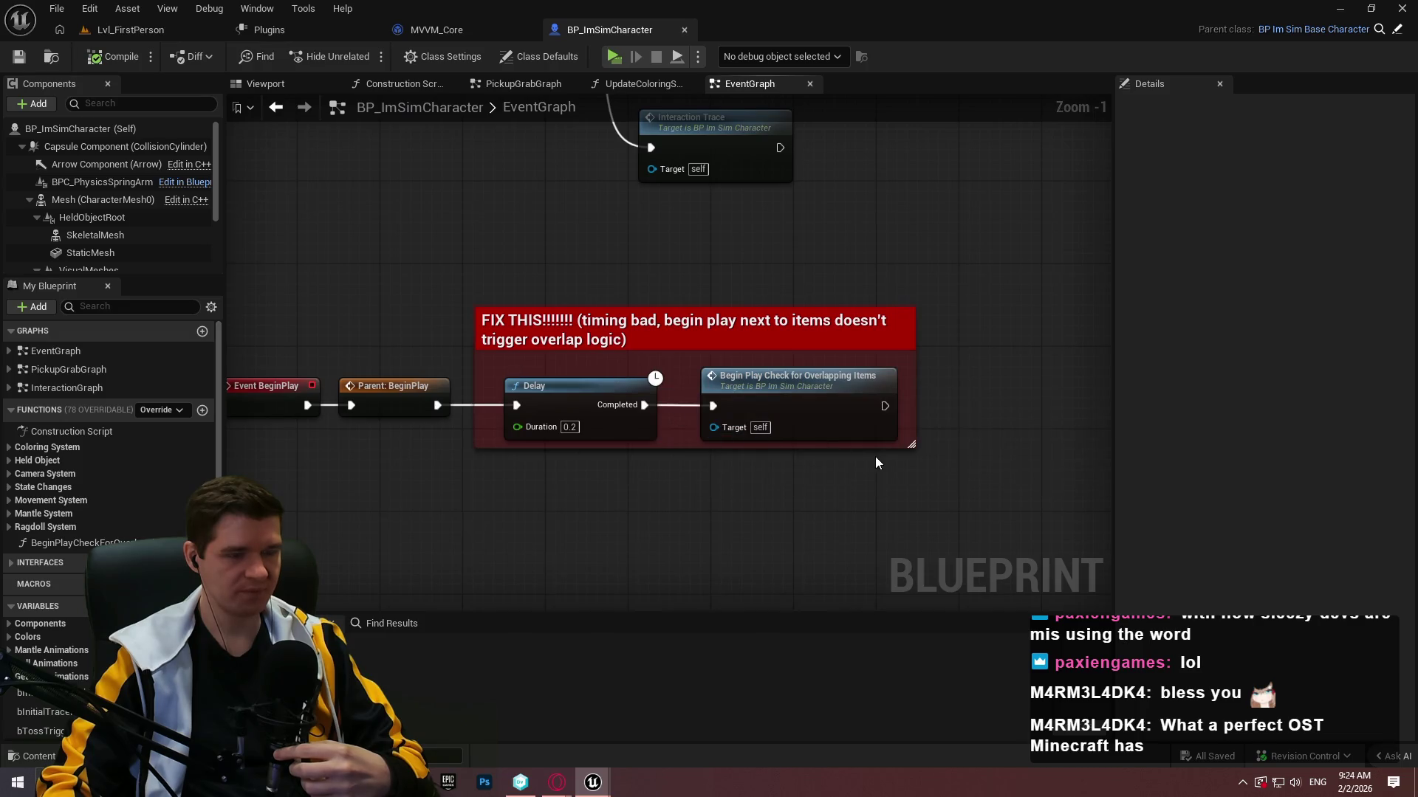
scroll(874, 454, "down", 2)
mouse_move(892, 455)
left_mouse_down()
mouse_move(731, 133)
mouse_move(686, 324)
mouse_move(739, 502)
mouse_move(802, 511)
left_mouse_up()
Open the parent BP_ImSimBaseCharacter and its On Begin Play graph.
double_click(680, 233)
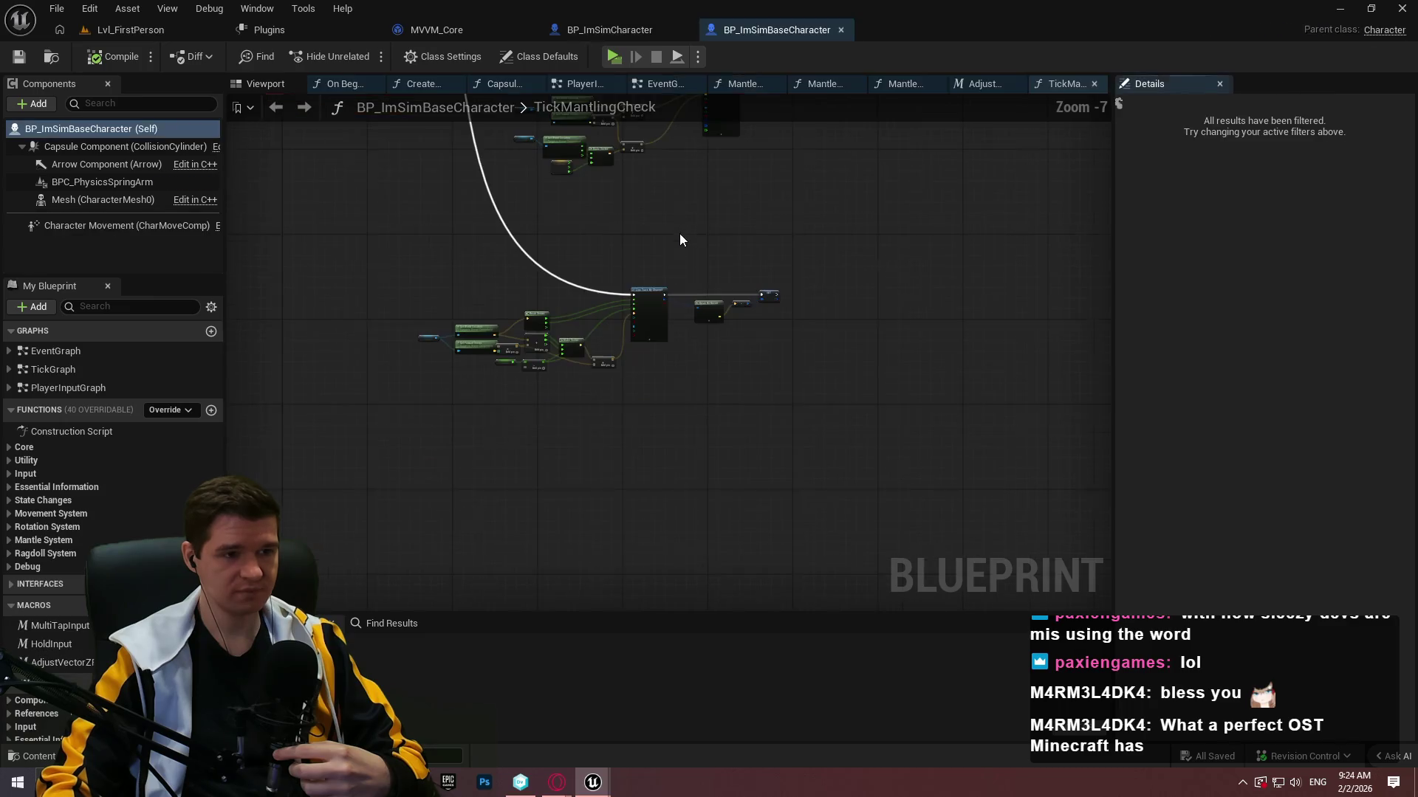
left_click(55, 352)
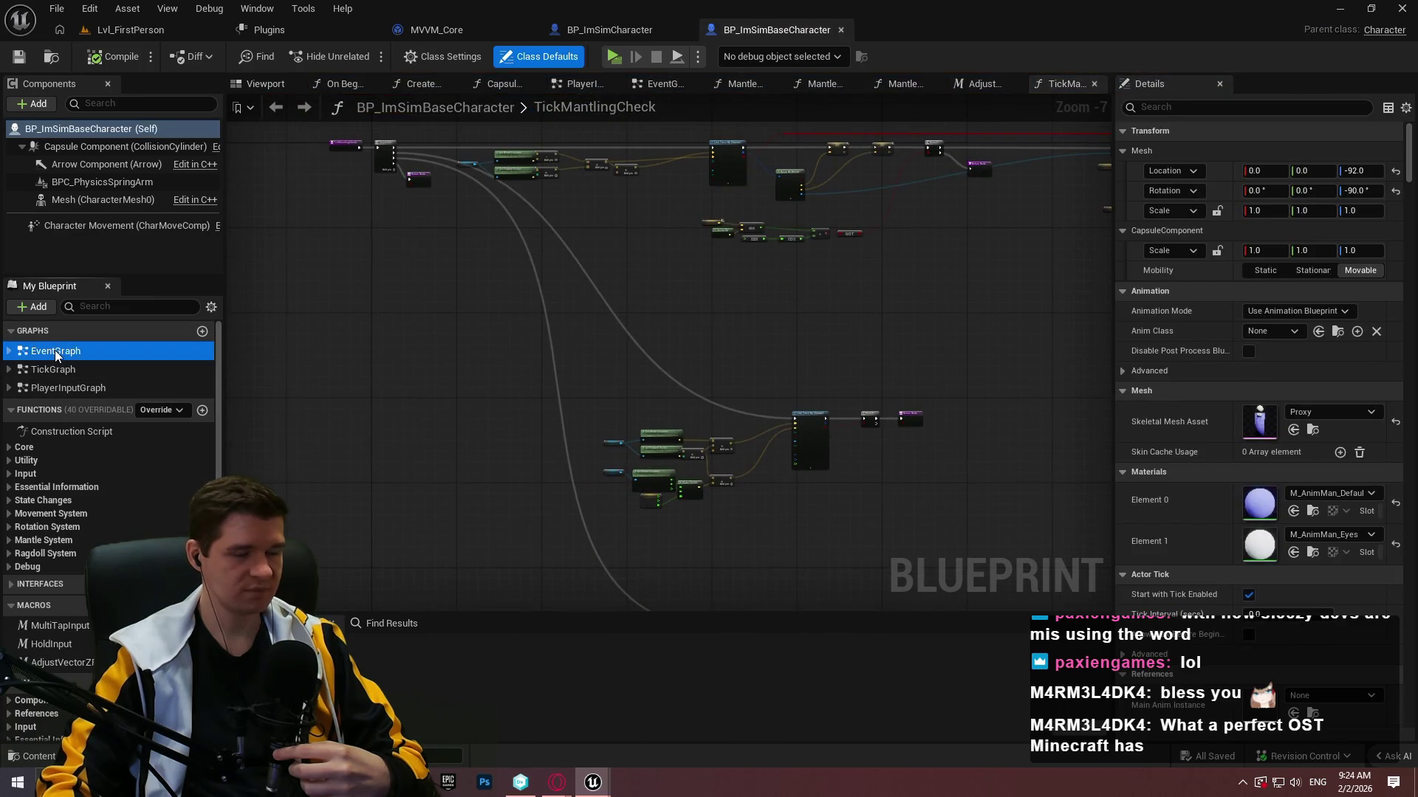
double_click(55, 352)
scroll(596, 299, "up", 5)
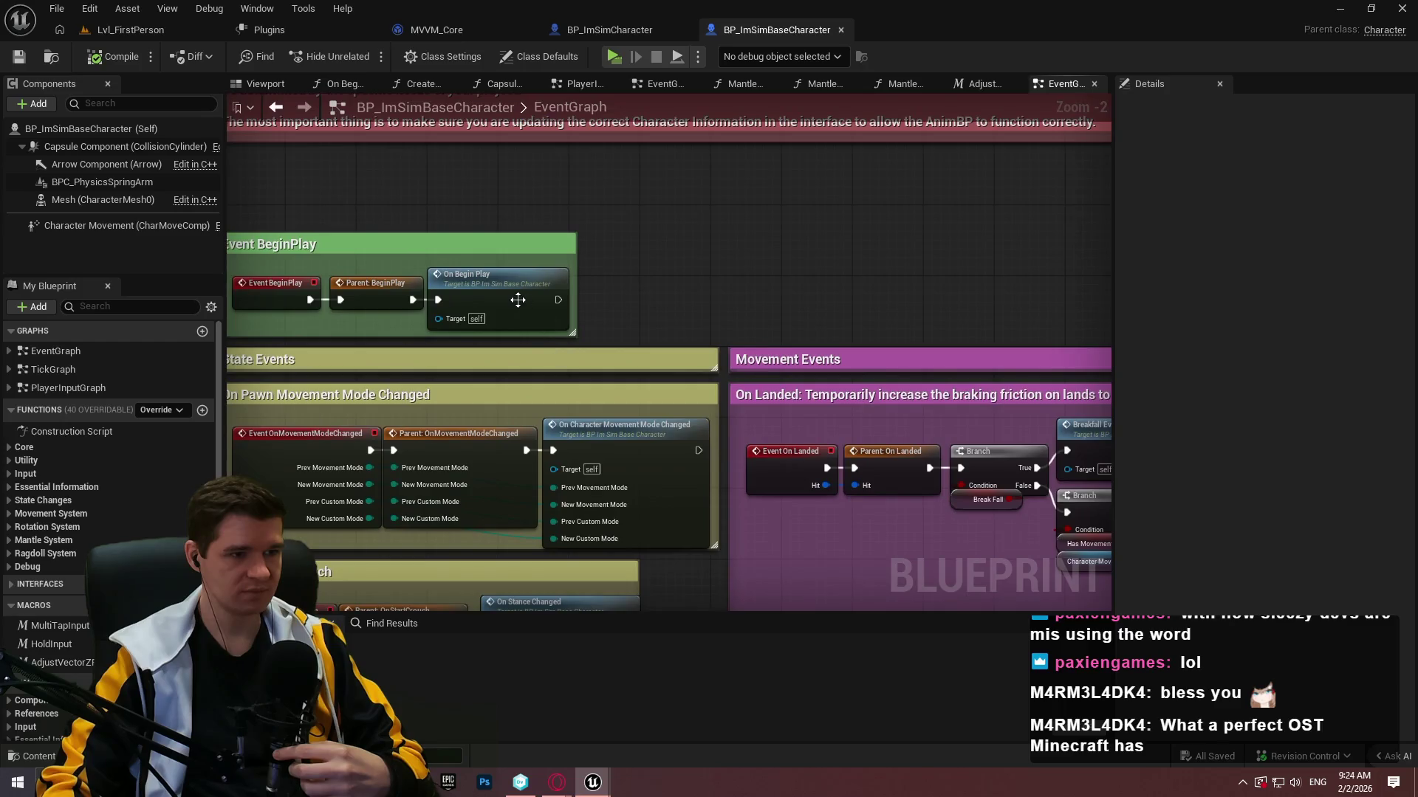
double_click(517, 305)
scroll(538, 428, "up", 4)
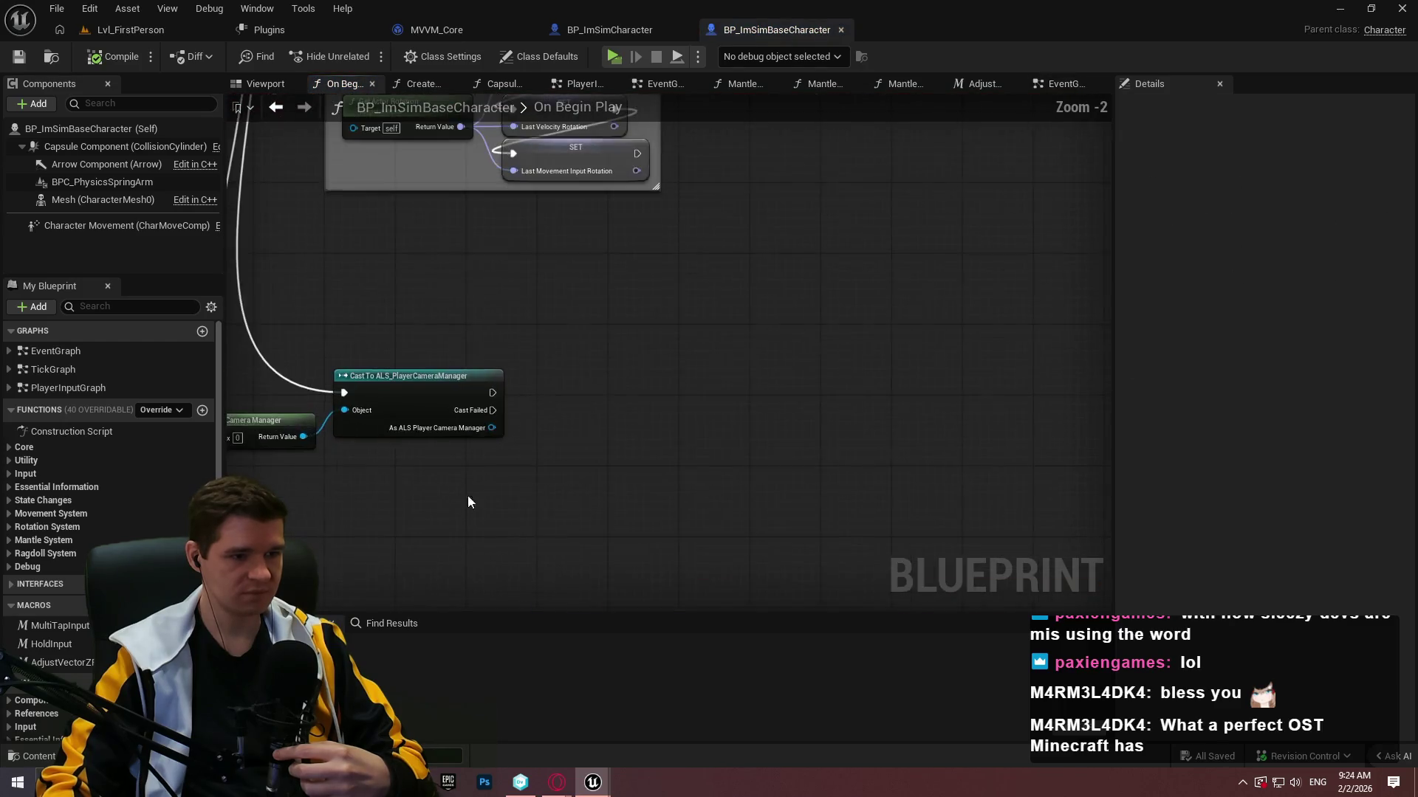
mouse_move(467, 494)
left_mouse_down()
mouse_move(588, 285)
mouse_move(294, 135)
mouse_move(76, 131)
left_mouse_up()
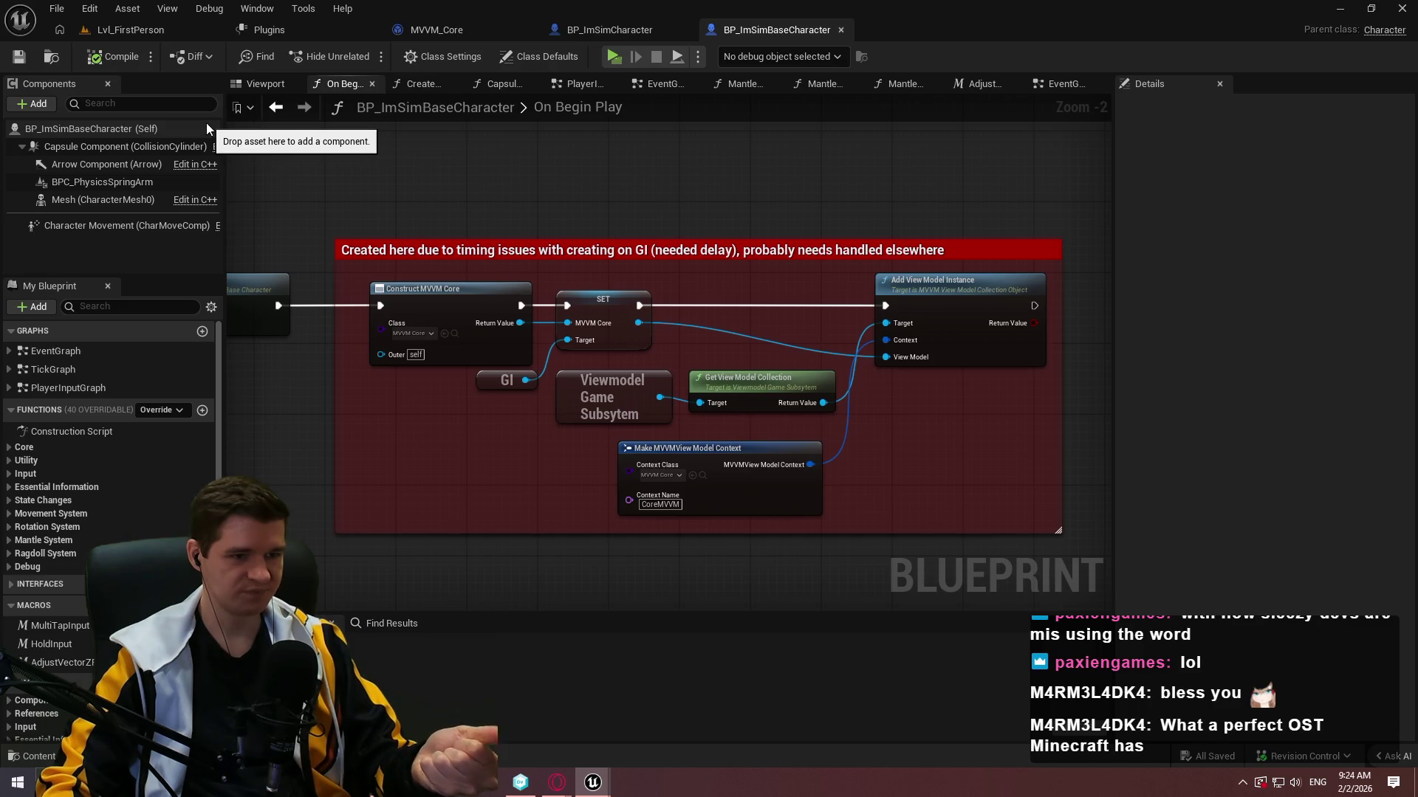
Select the MVVM core creation nodes, then minimize the BP_ImSimBaseCharacter window.
left_click_drag(995, 505, 434, 303)
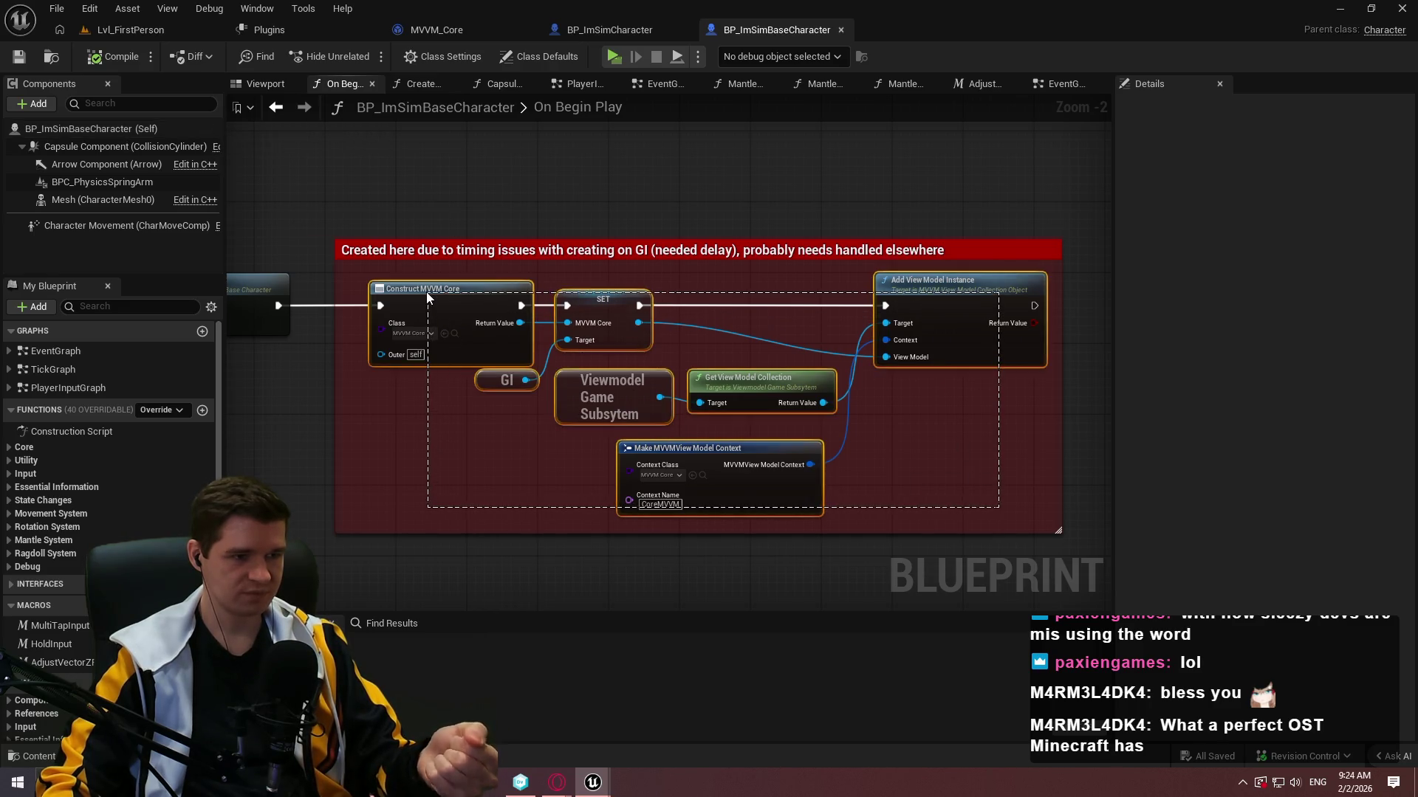
left_click(893, 460)
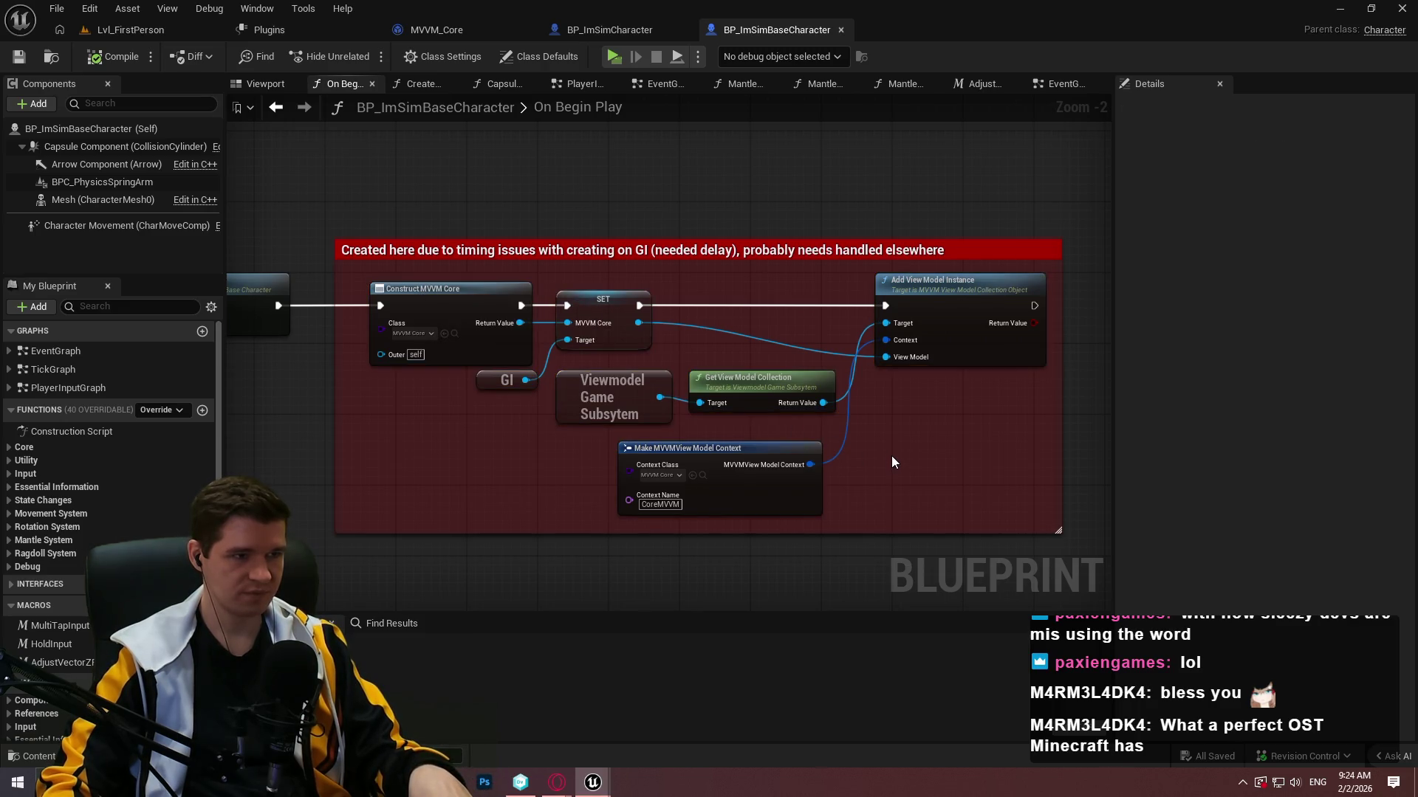
left_click(1340, 8)
Bring ALS_AnimMan_CharacterBP forward and open its EventGraph.
left_click(120, 31)
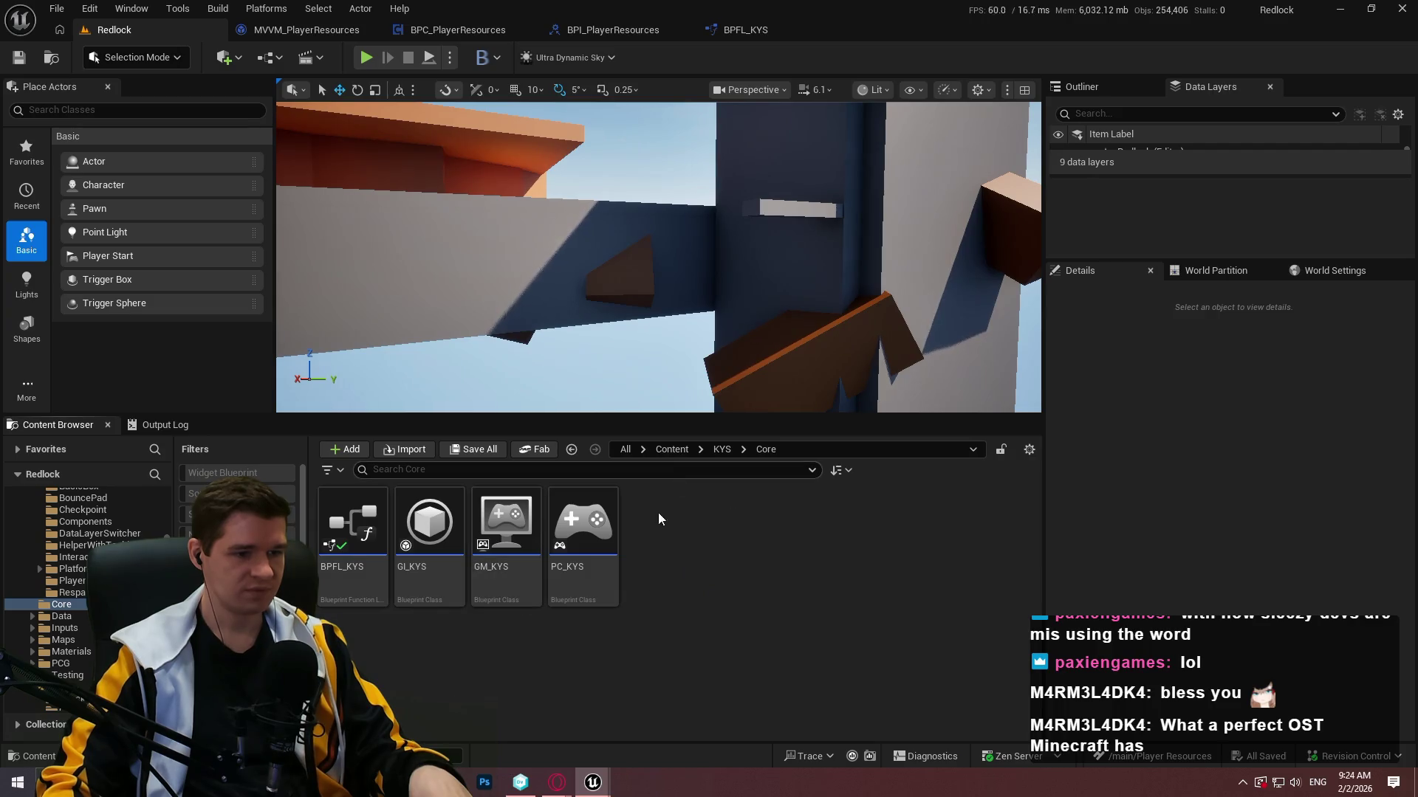
key("alt+Tab")
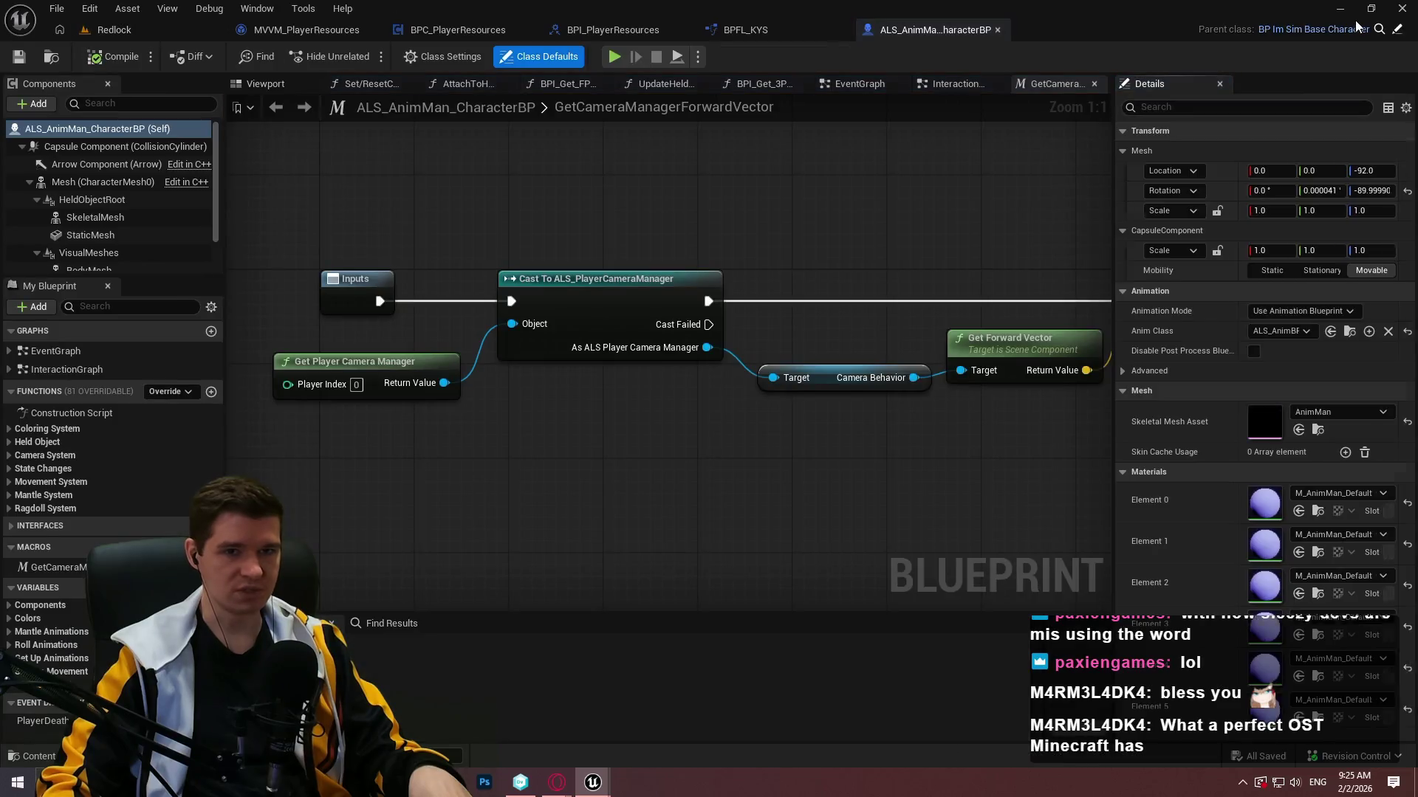
double_click(53, 350)
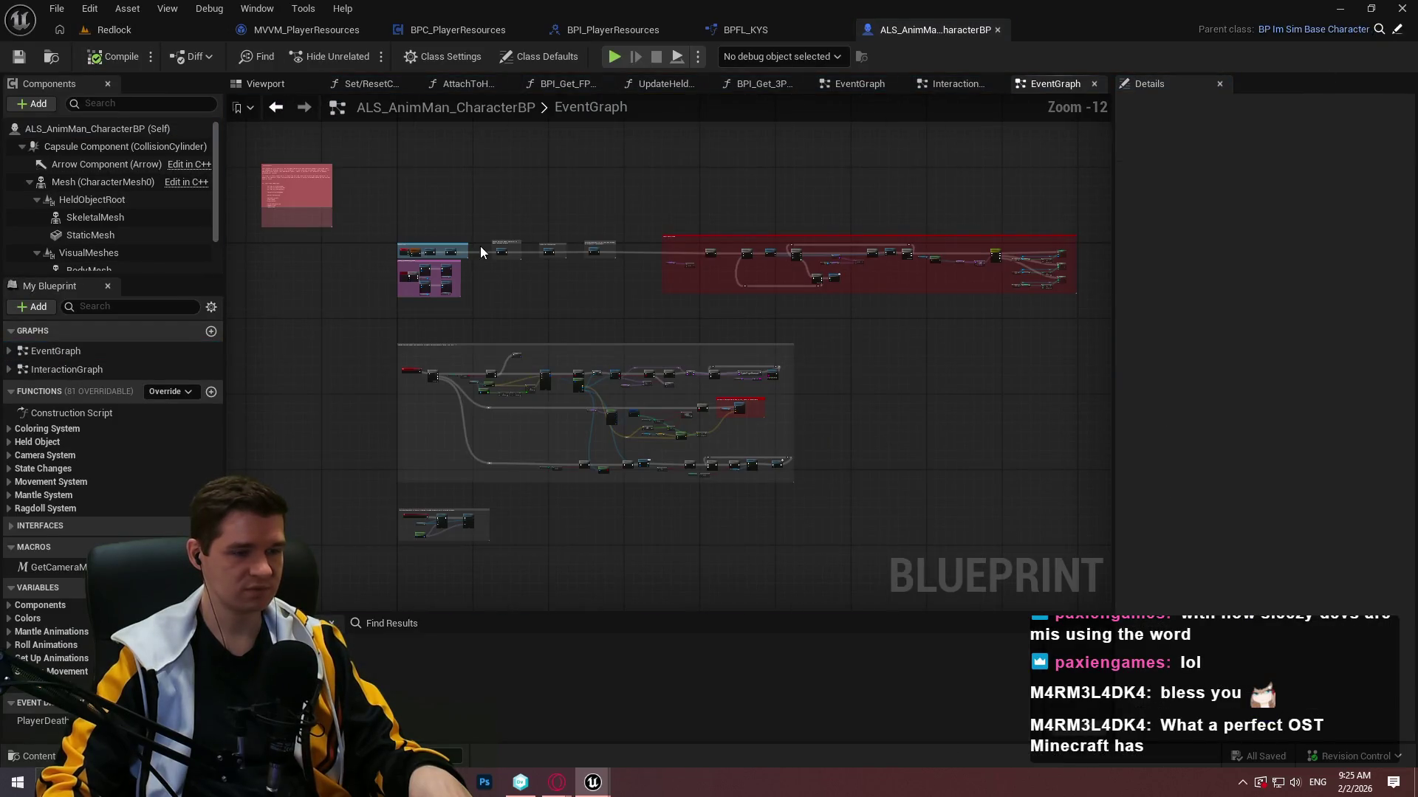
Survey the surface-check, interaction-trace and anti-clipping micromovement node groups.
scroll(459, 260, "up", 11)
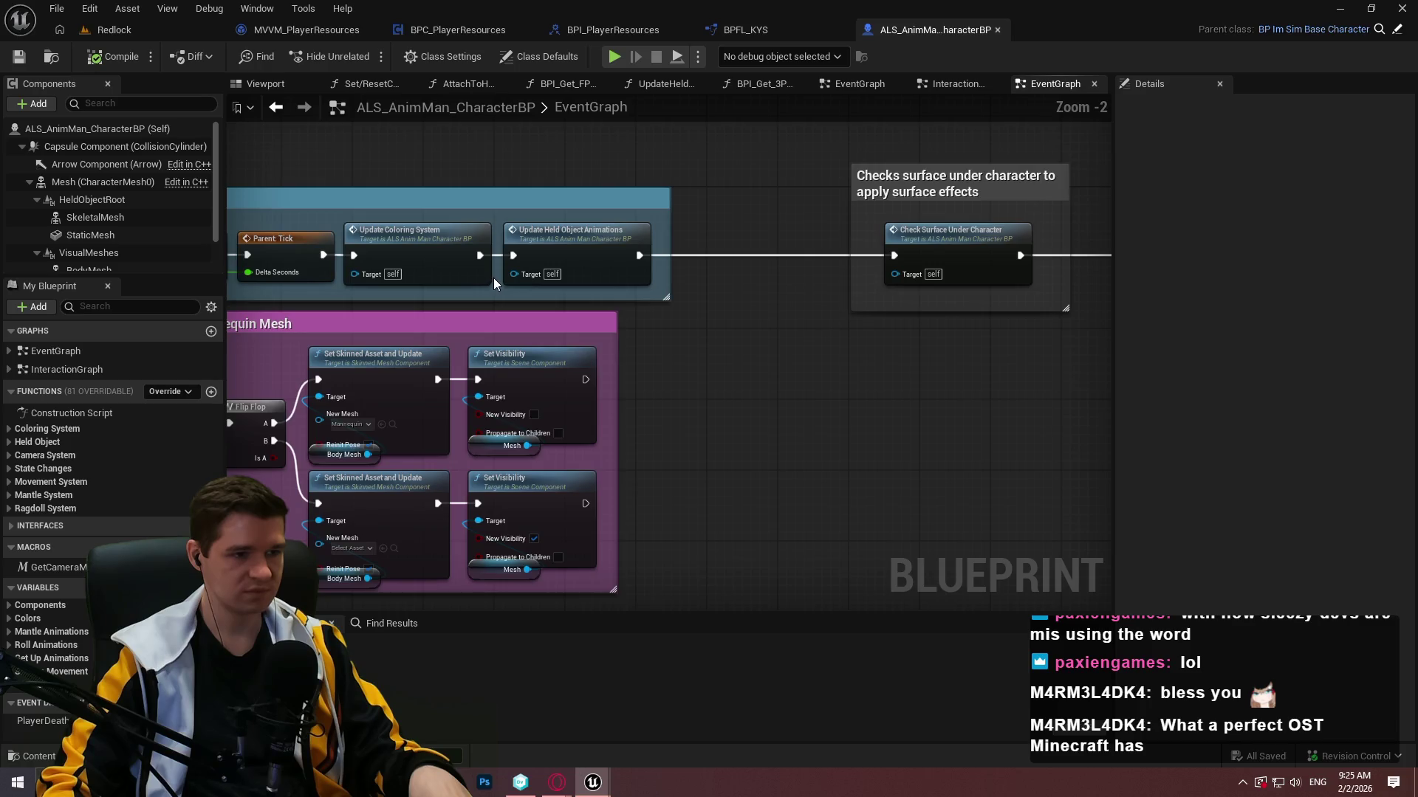
scroll(493, 278, "down", 2)
left_click_drag(493, 278, 317, 401)
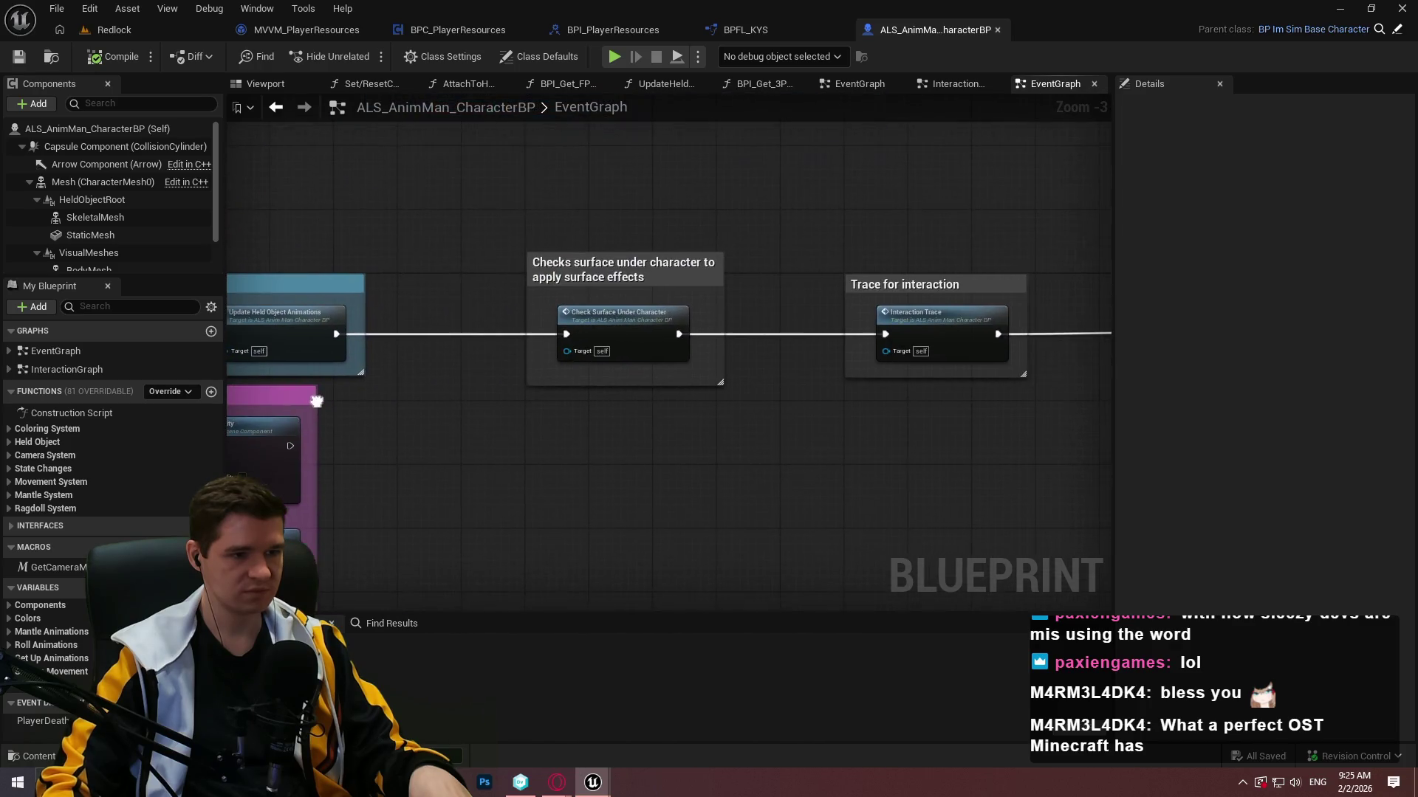
double_click(660, 326)
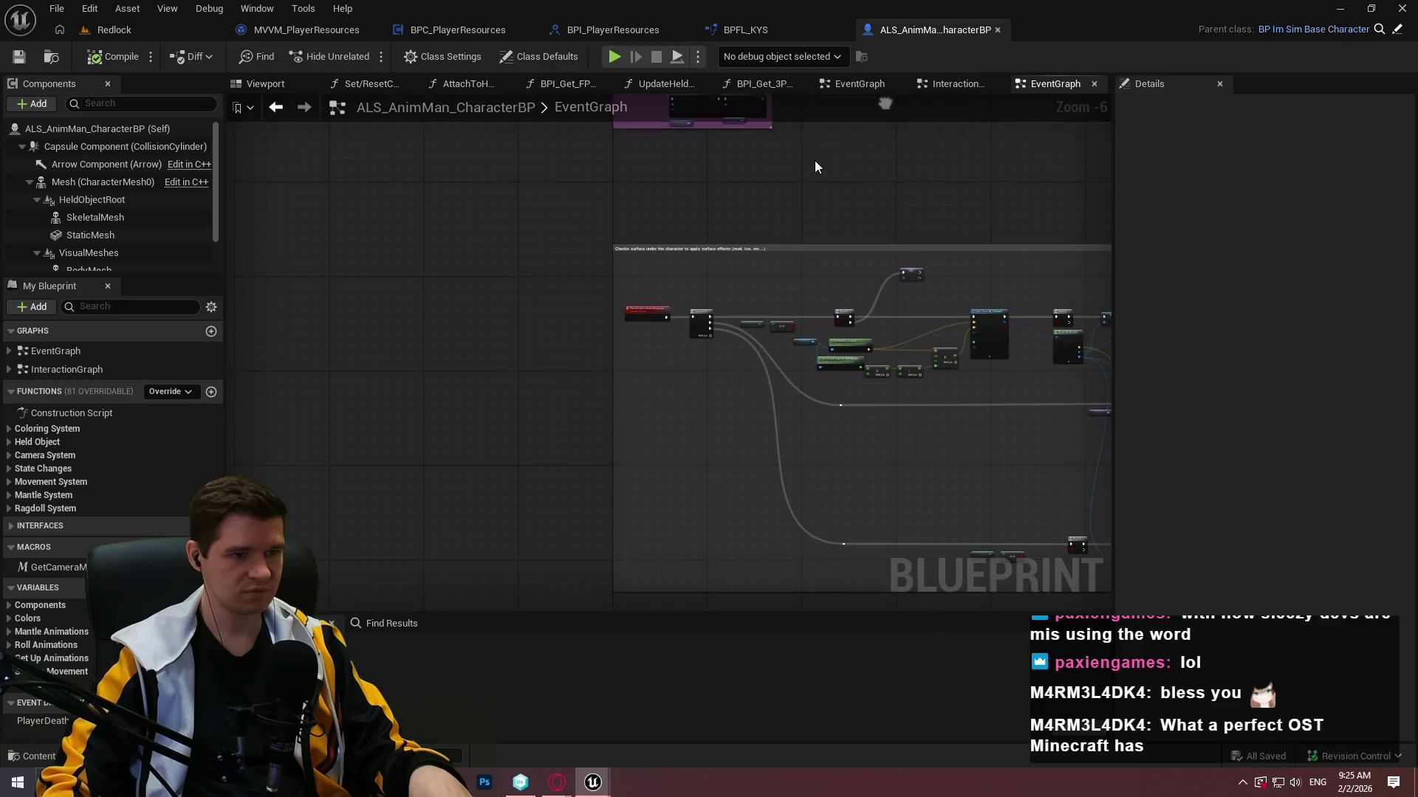
scroll(638, 421, "down", 3)
scroll(484, 305, "up", 3)
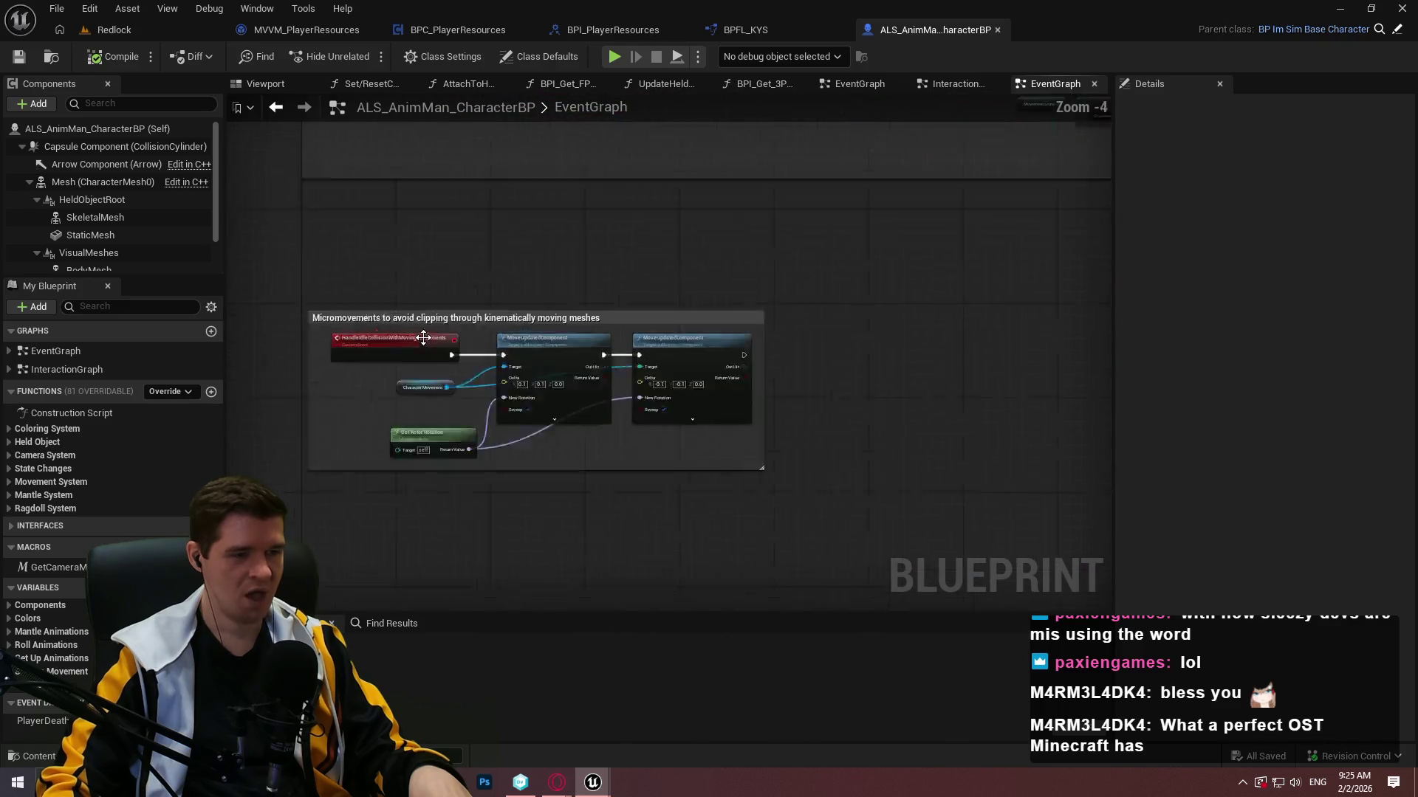
scroll(483, 305, "down", 2)
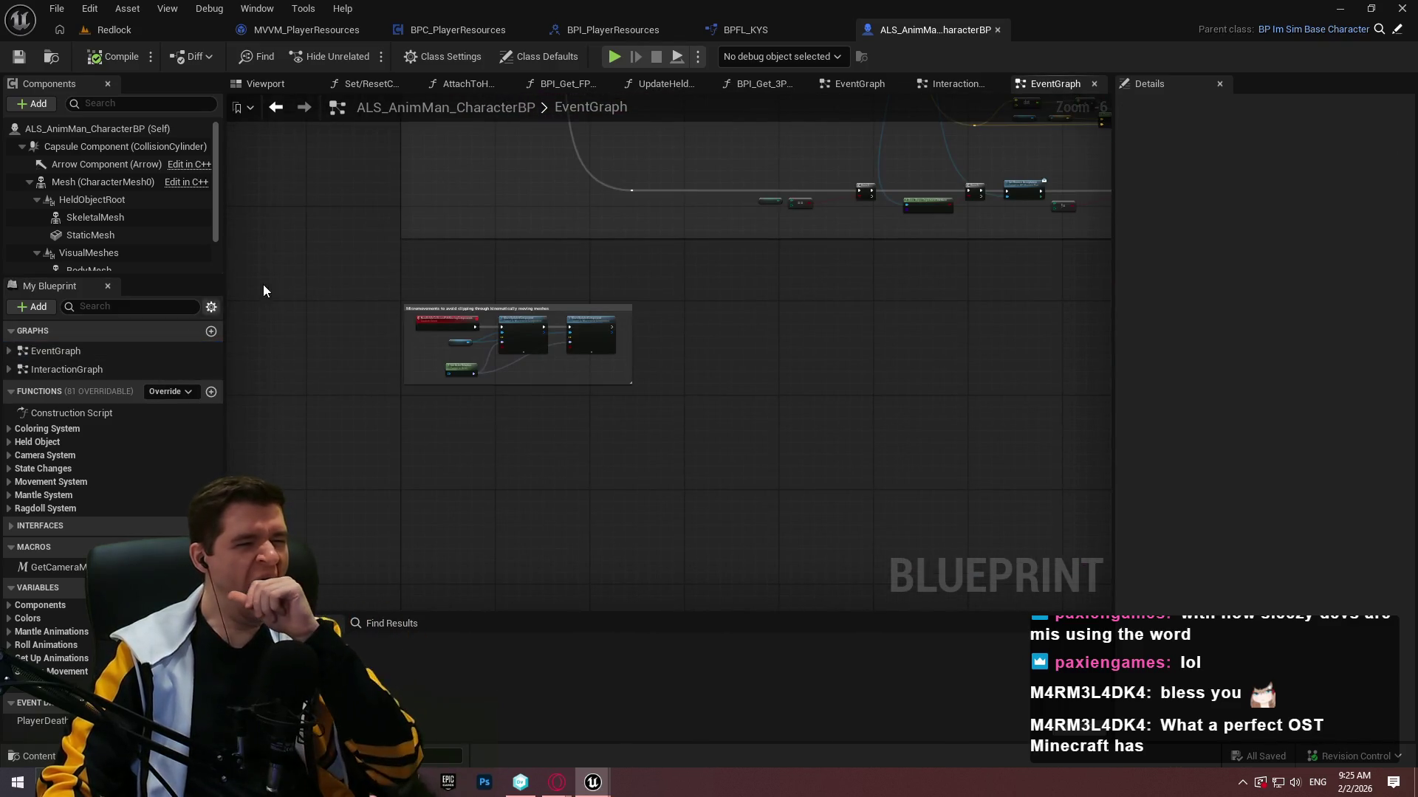
scroll(472, 555, "down", 3)
scroll(517, 369, "down", 3)
mouse_move(535, 294)
left_mouse_down()
mouse_move(698, 369)
mouse_move(675, 190)
mouse_move(639, 298)
left_mouse_up()
scroll(639, 299, "down", 2)
scroll(608, 272, "up", 6)
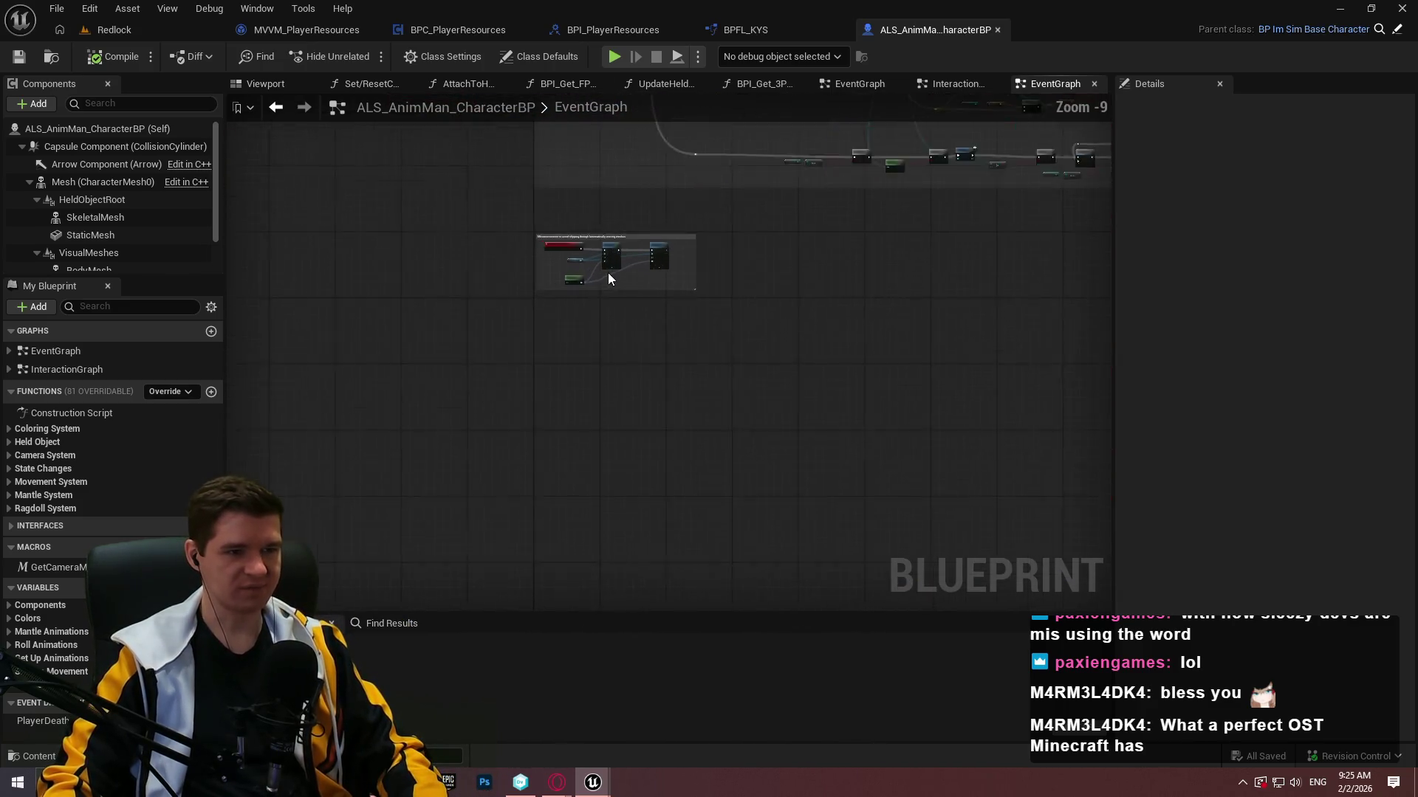
Add an Event BeginPlay node by searching 'begin' in the graph.
right_click(557, 383)
type("begin")
key("Return")
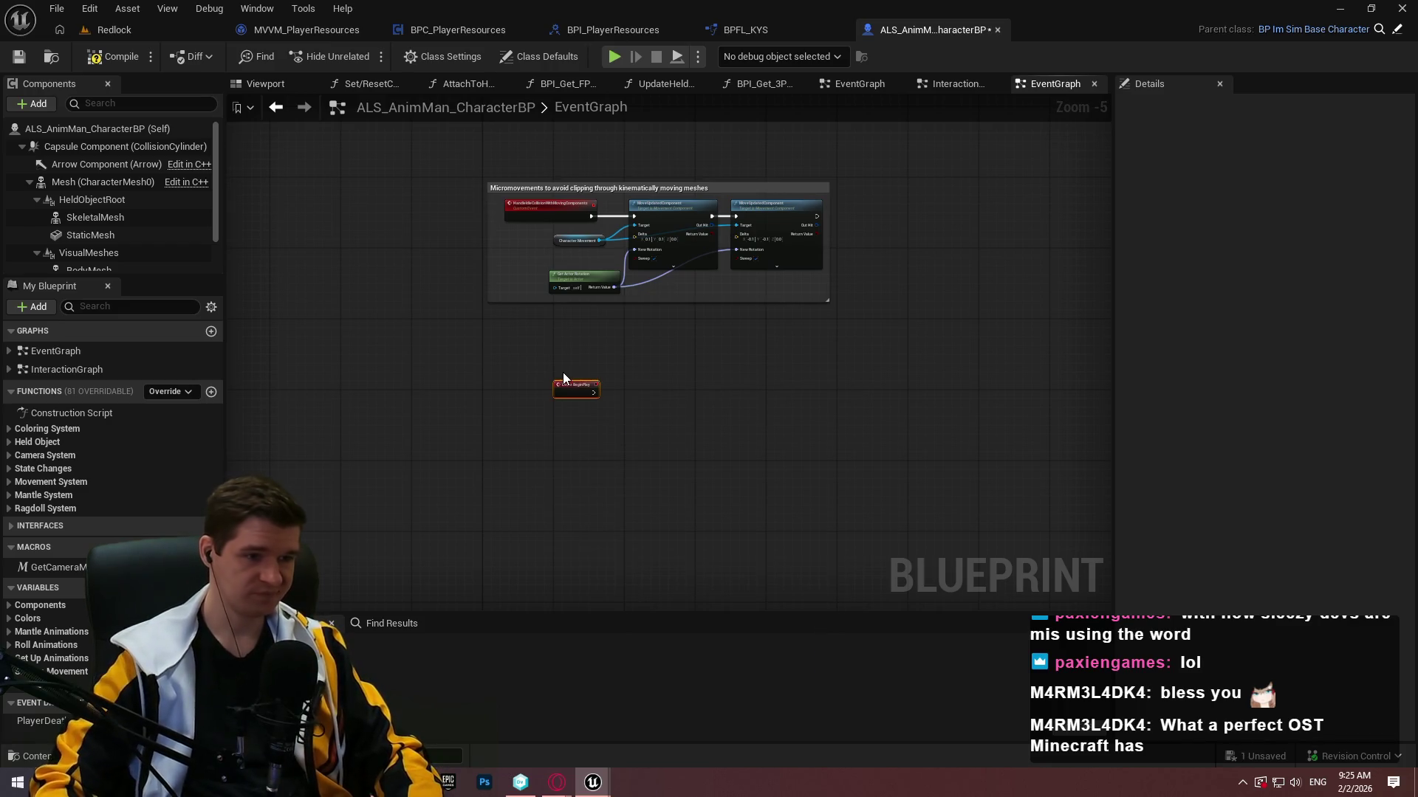
Frame Event BeginPlay and paste the copied MVVM core setup nodes beside it.
scroll(573, 399, "up", 3)
scroll(573, 399, "up", 1)
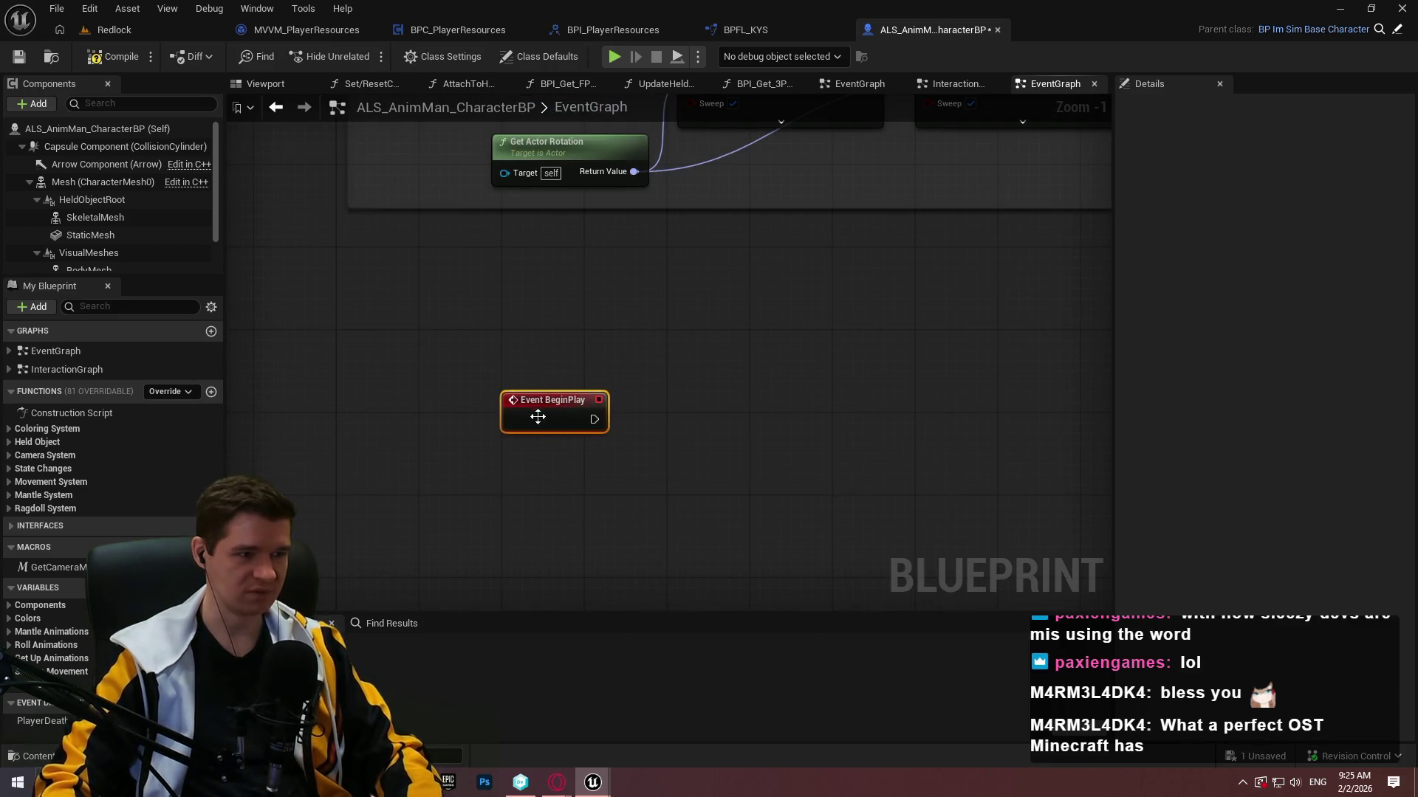
mouse_move(545, 405)
left_mouse_down()
mouse_move(535, 22)
mouse_move(391, 293)
mouse_move(375, 282)
mouse_move(649, 380)
left_mouse_up()
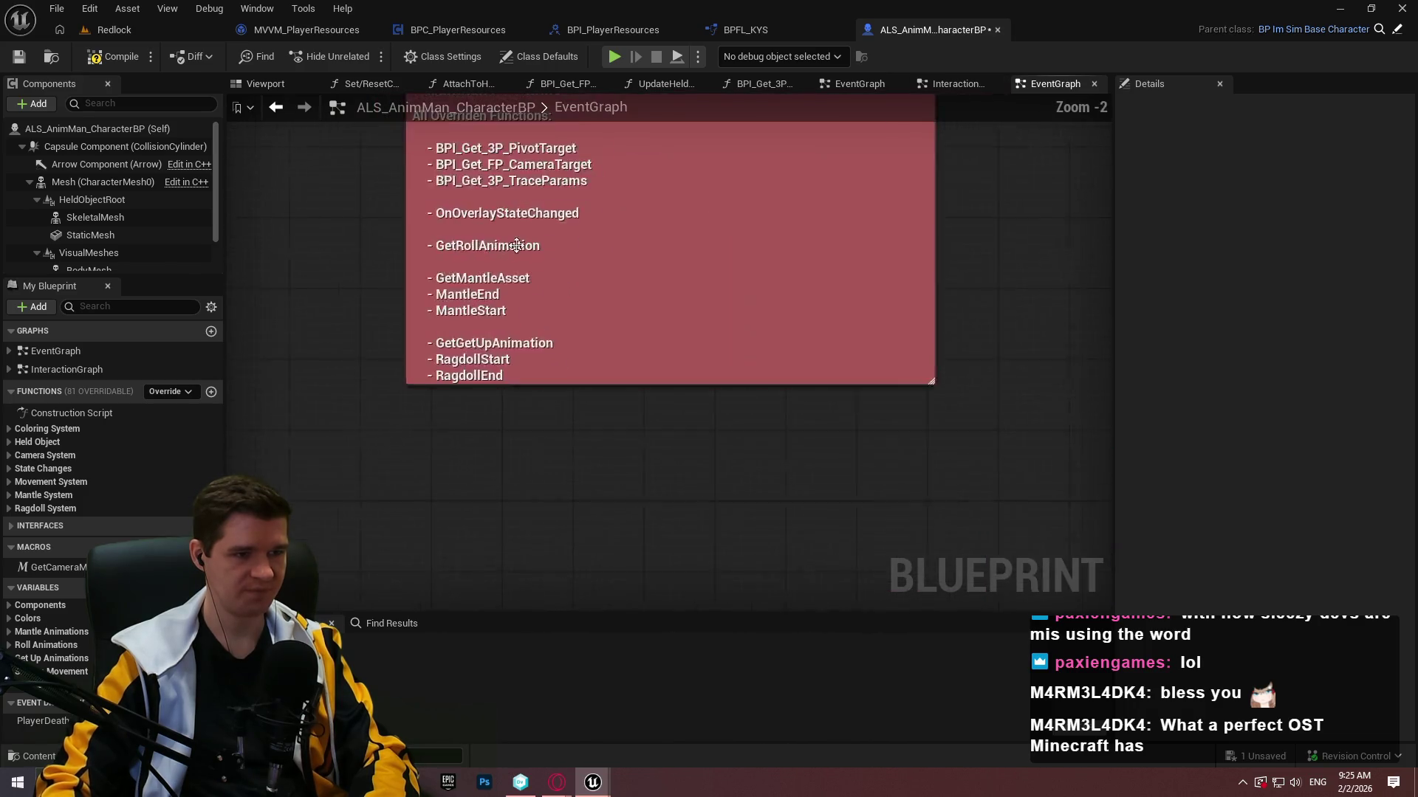
left_click_drag(589, 478, 611, 446)
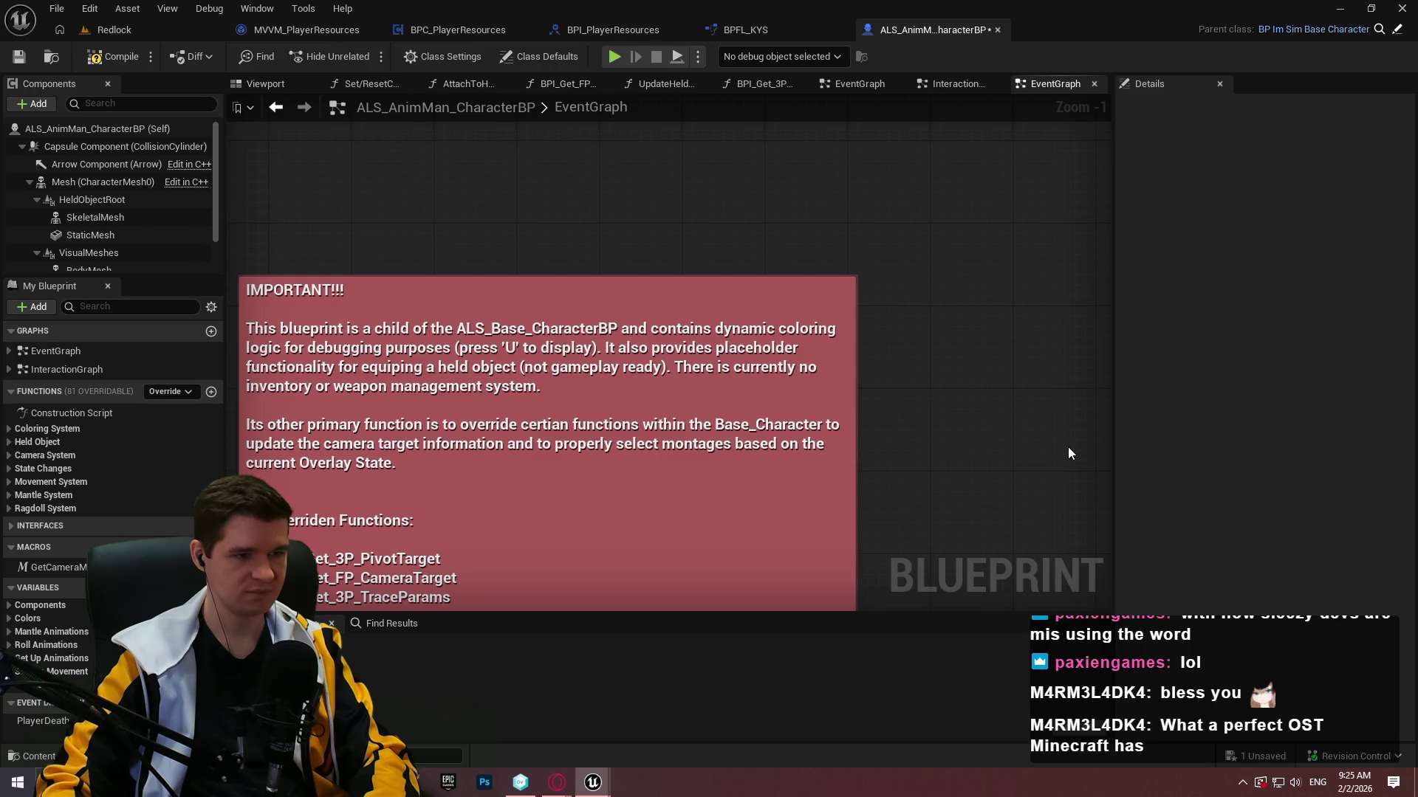
key("shift+1")
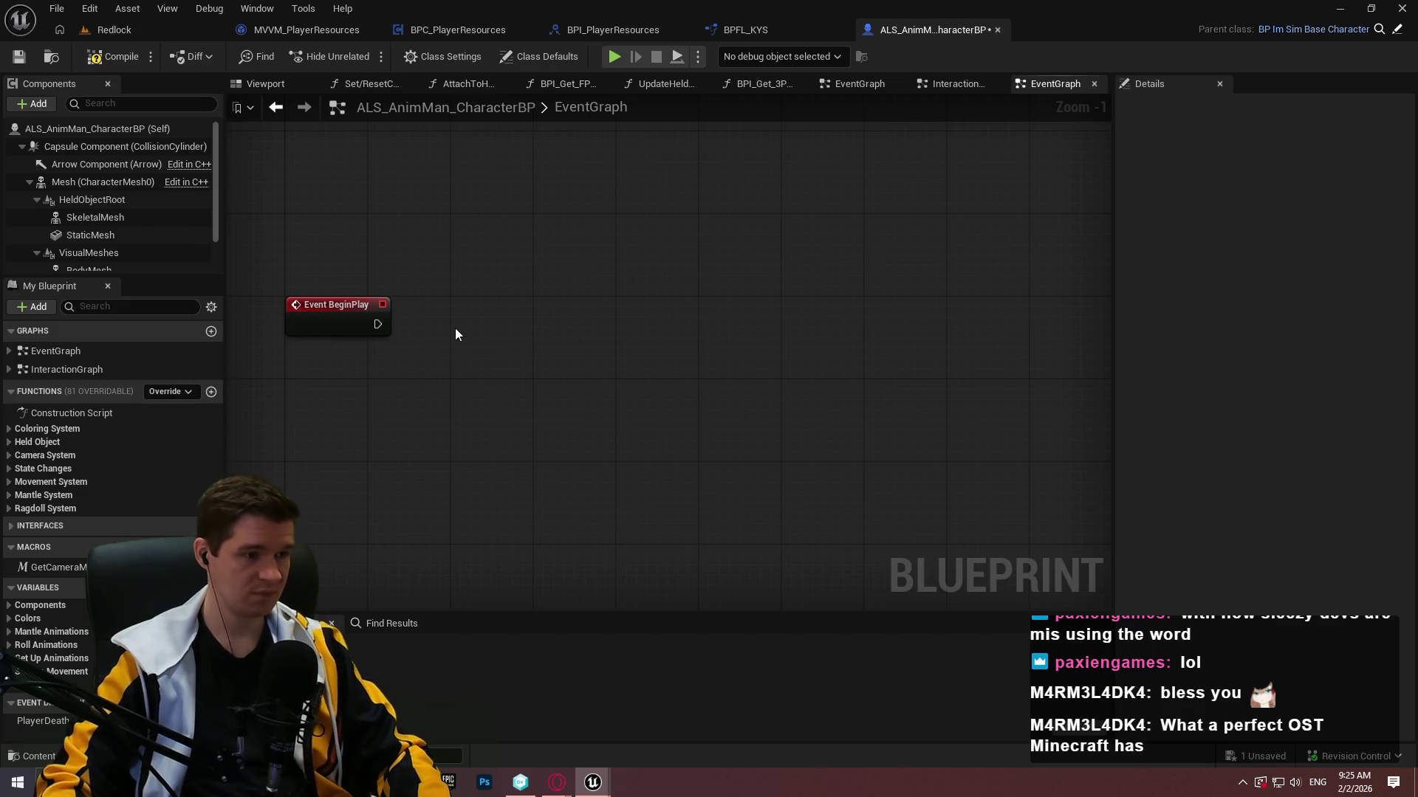
key("ctrl+v")
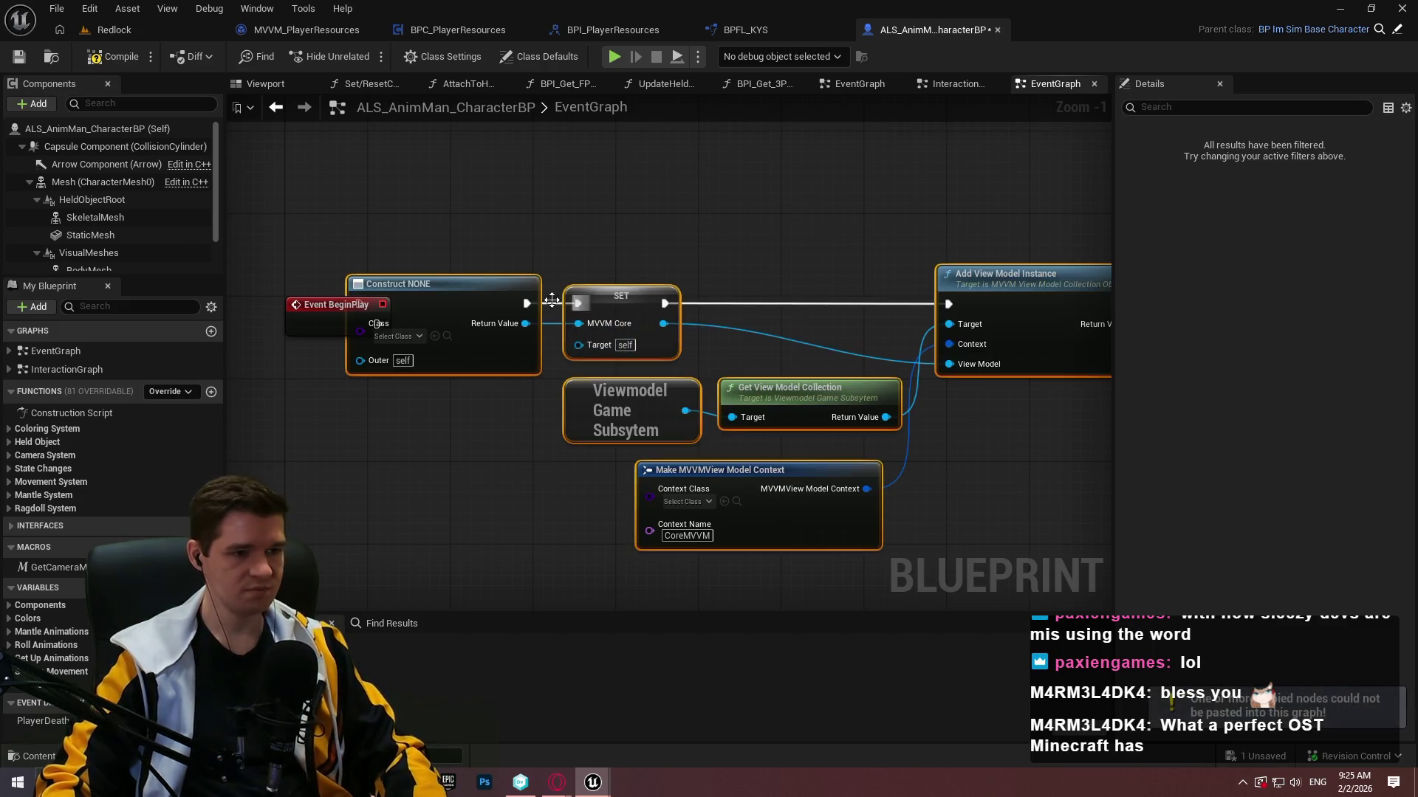
Move the pasted nodes right of Event BeginPlay and wire BeginPlay to Construct.
left_click_drag(432, 295, 541, 298)
scroll(719, 310, "up", 1)
right_click(719, 311)
left_click(798, 396)
left_click(688, 274)
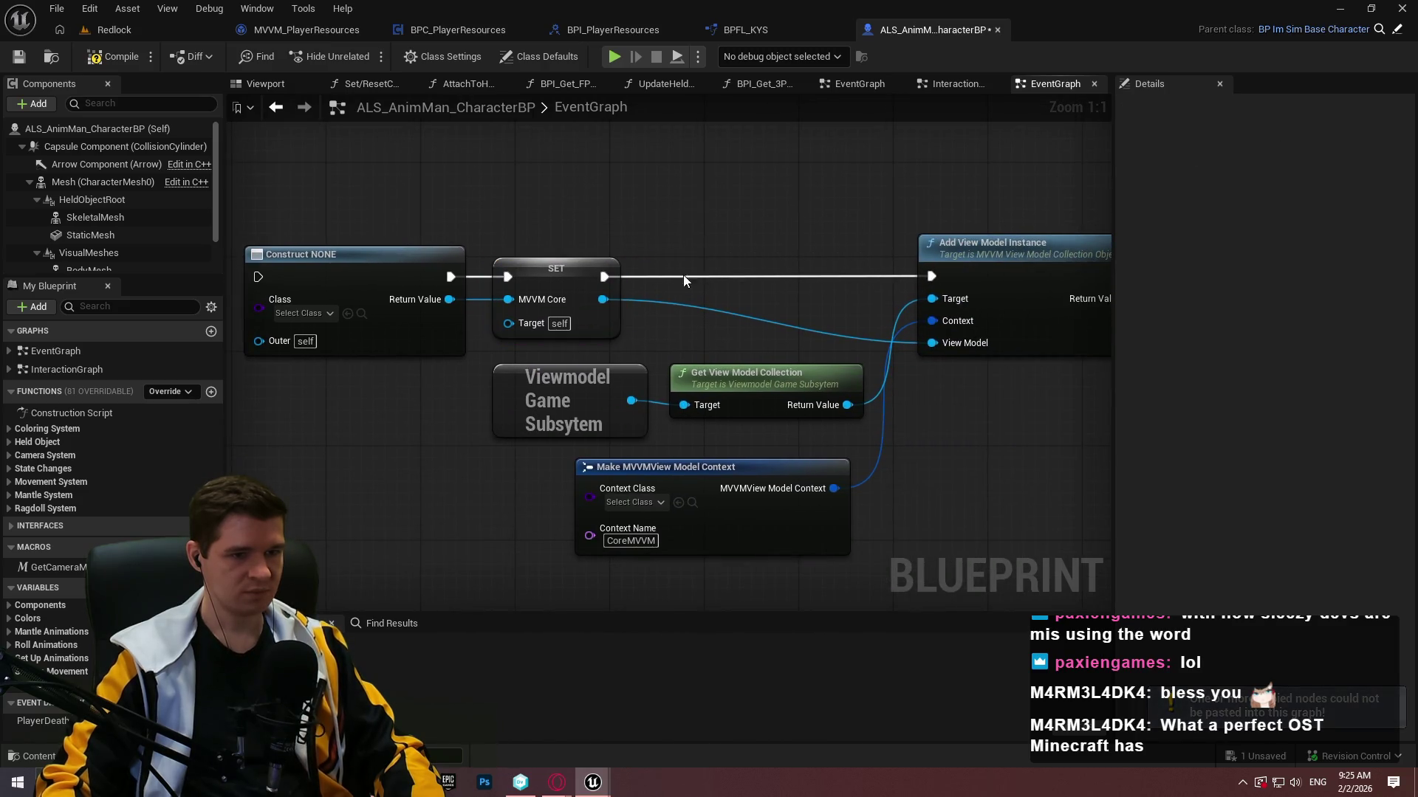
left_click_drag(466, 258, 362, 273)
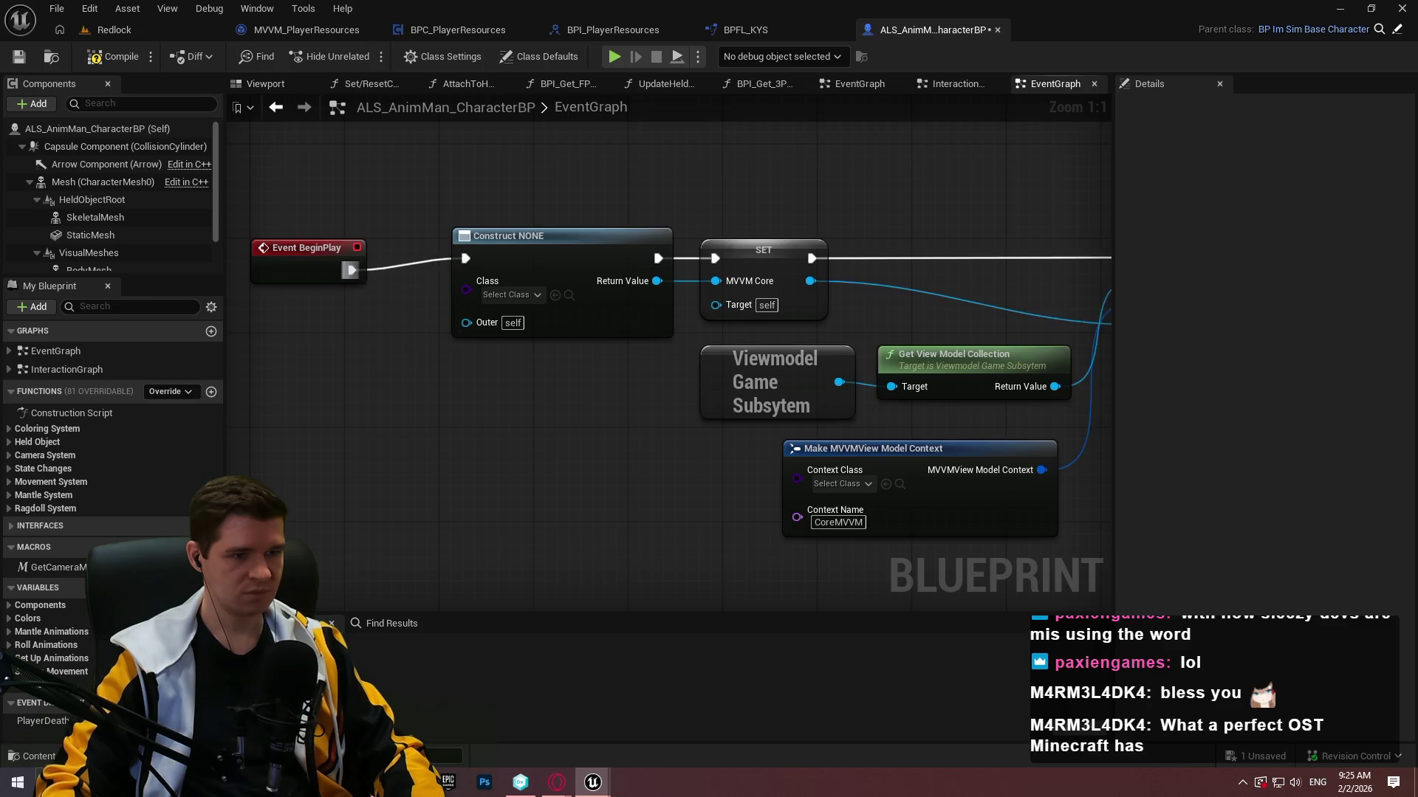
Regroup the pasted MVVM setup nodes, then select and delete them all.
scroll(848, 357, "down", 2)
left_click_drag(950, 397, 625, 297)
left_click_drag(456, 236, 471, 252)
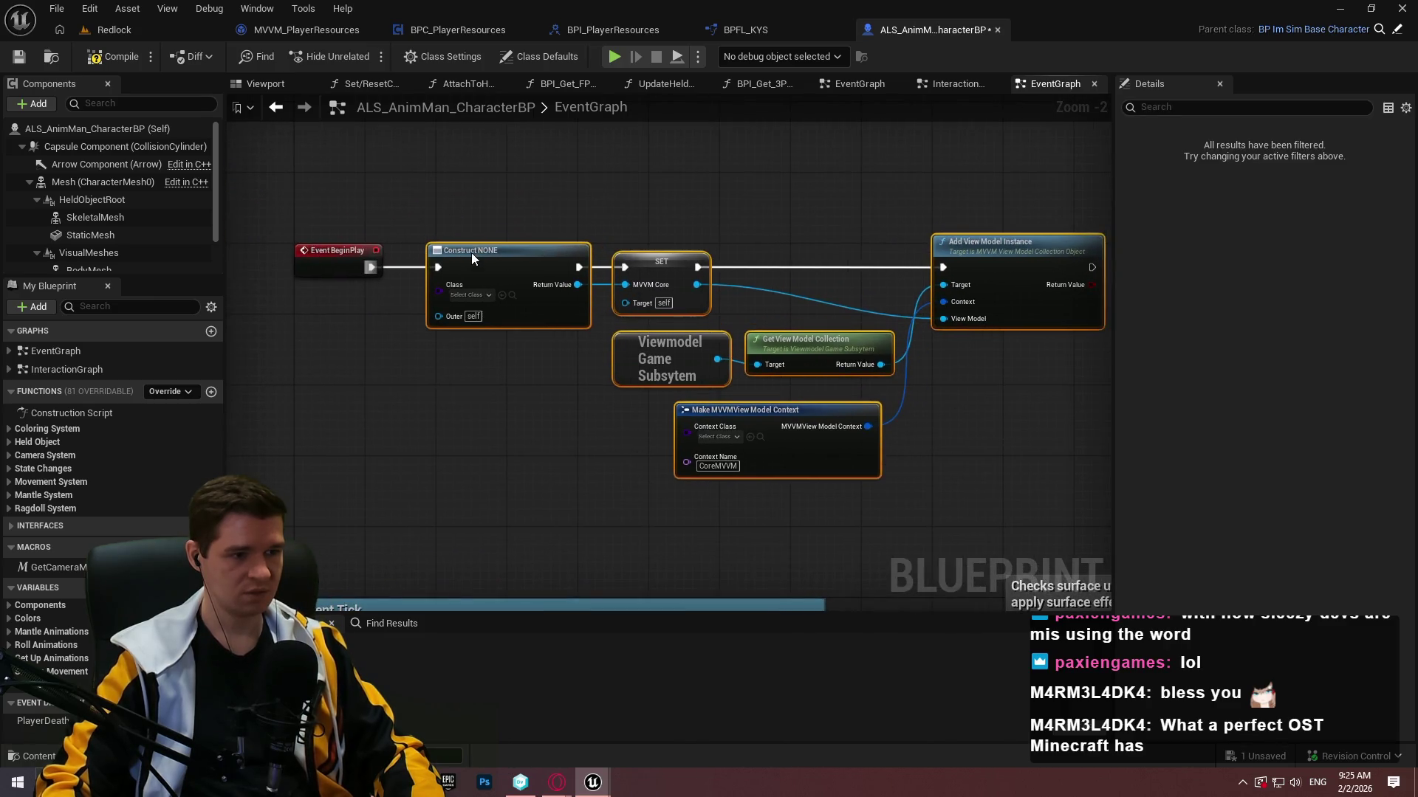
mouse_move(311, 186)
left_mouse_down()
mouse_move(1093, 512)
mouse_move(977, 478)
left_mouse_up()
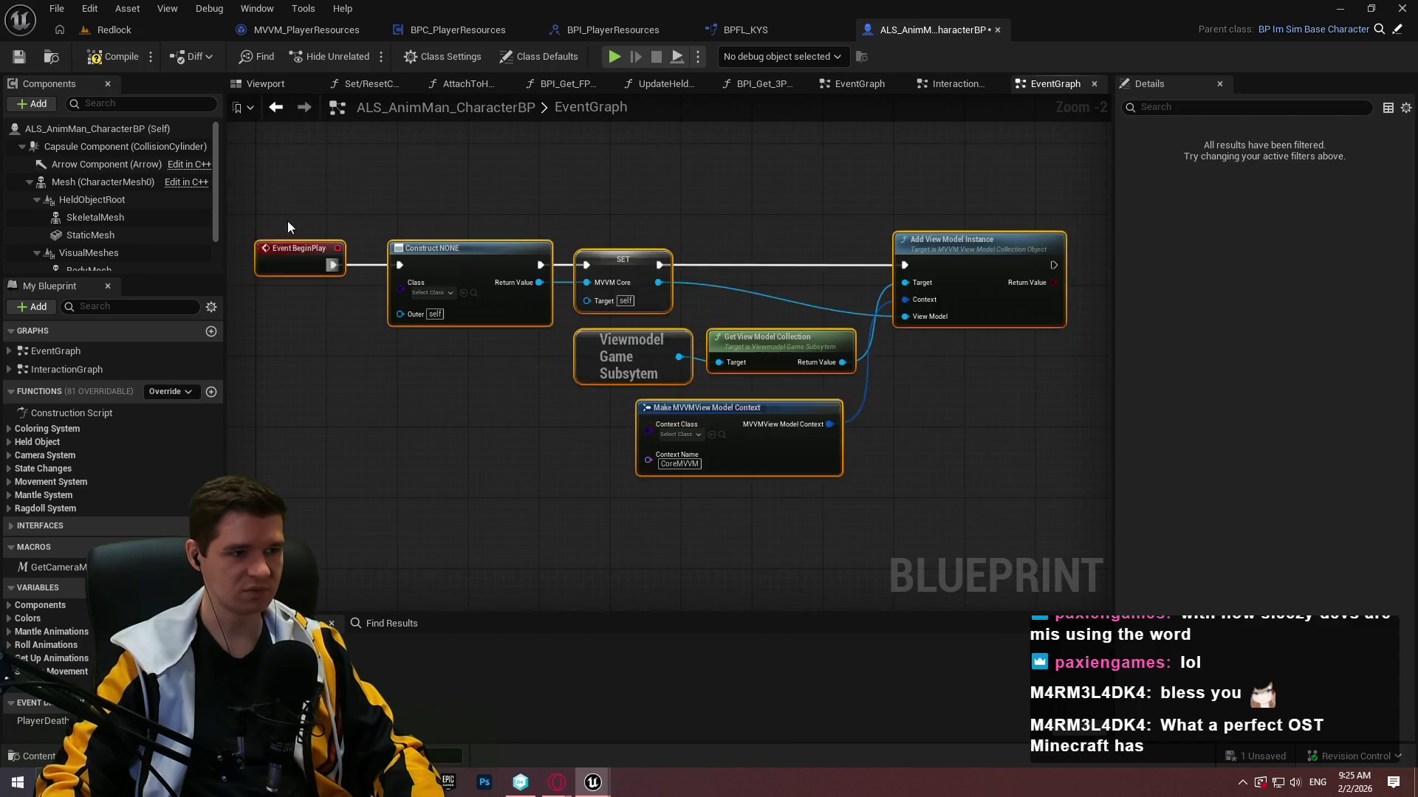
left_click_drag(276, 216, 285, 224)
left_click(299, 304)
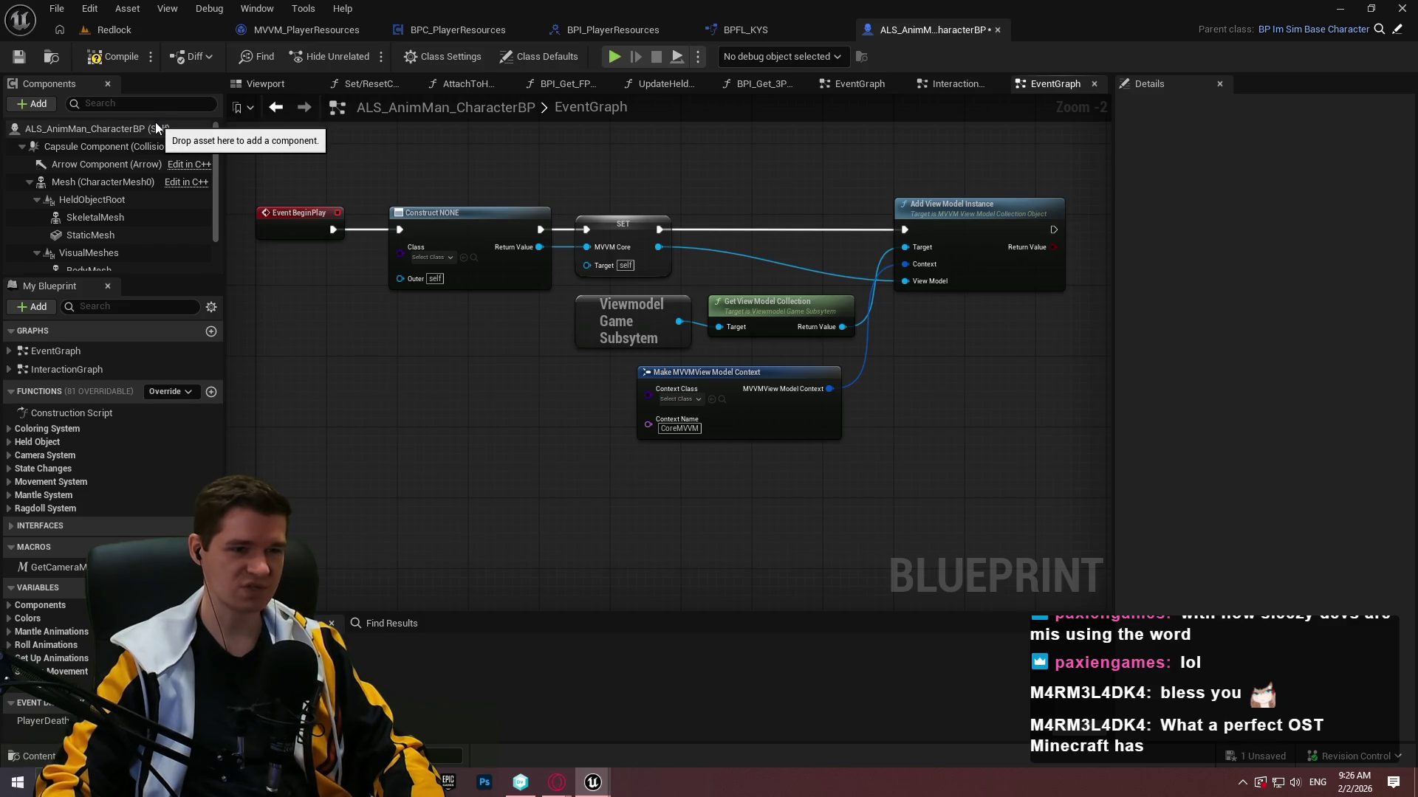
mouse_move(1041, 466)
left_mouse_down()
mouse_move(705, 325)
mouse_move(475, 167)
left_mouse_up()
key("Delete")
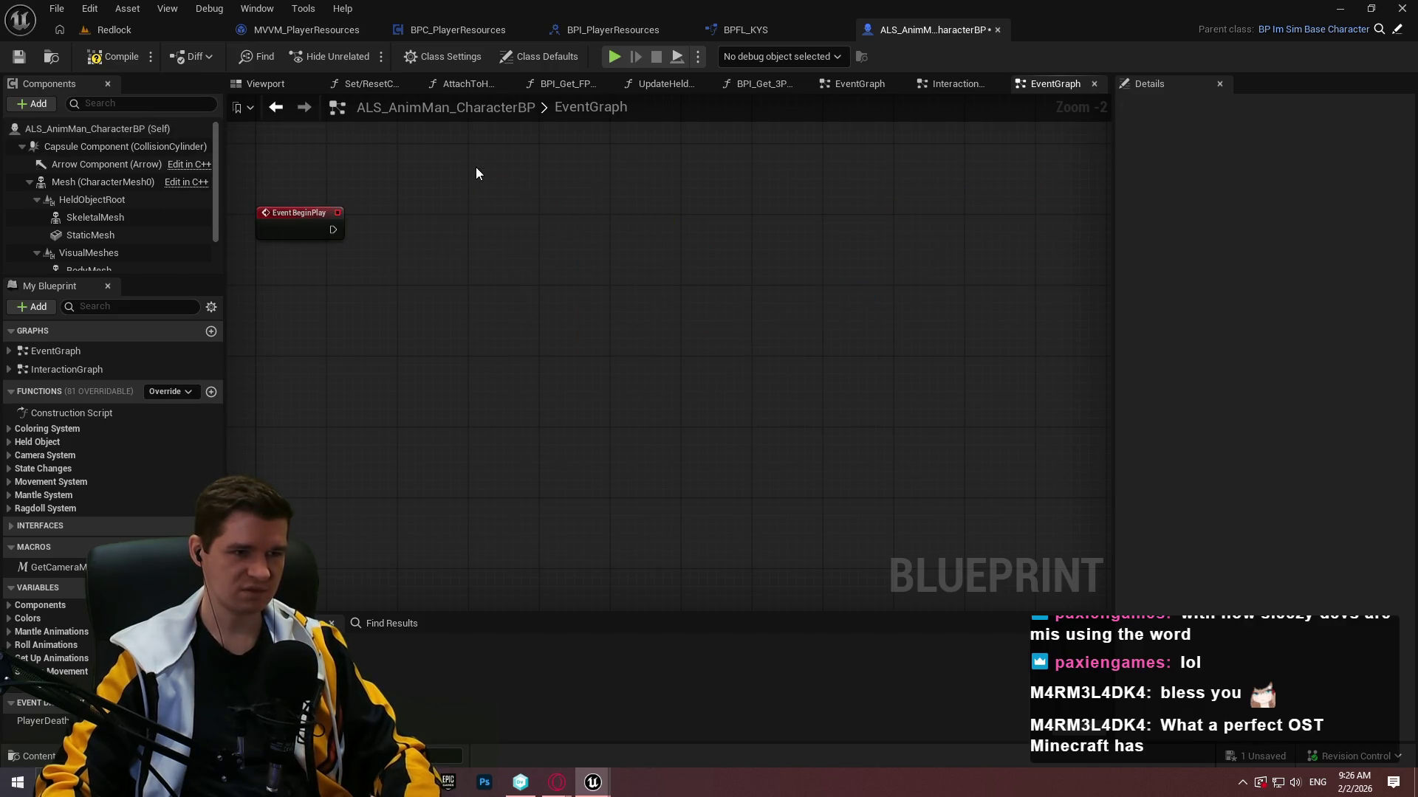
Paste the MVVM nodes into BPC_PlayerResources, wire them to BeginPlay, and delete Event Tick.
left_click(425, 32)
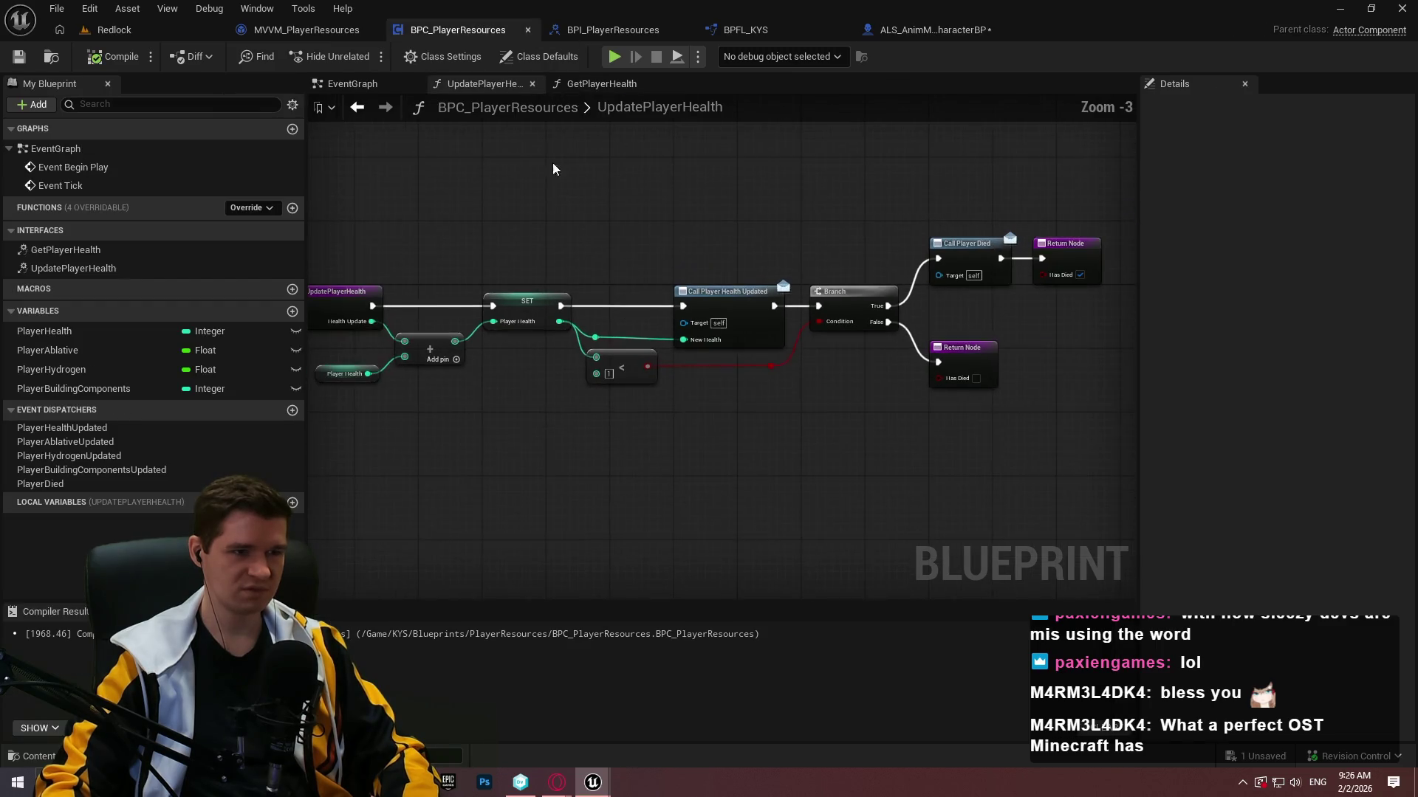
left_click(409, 89)
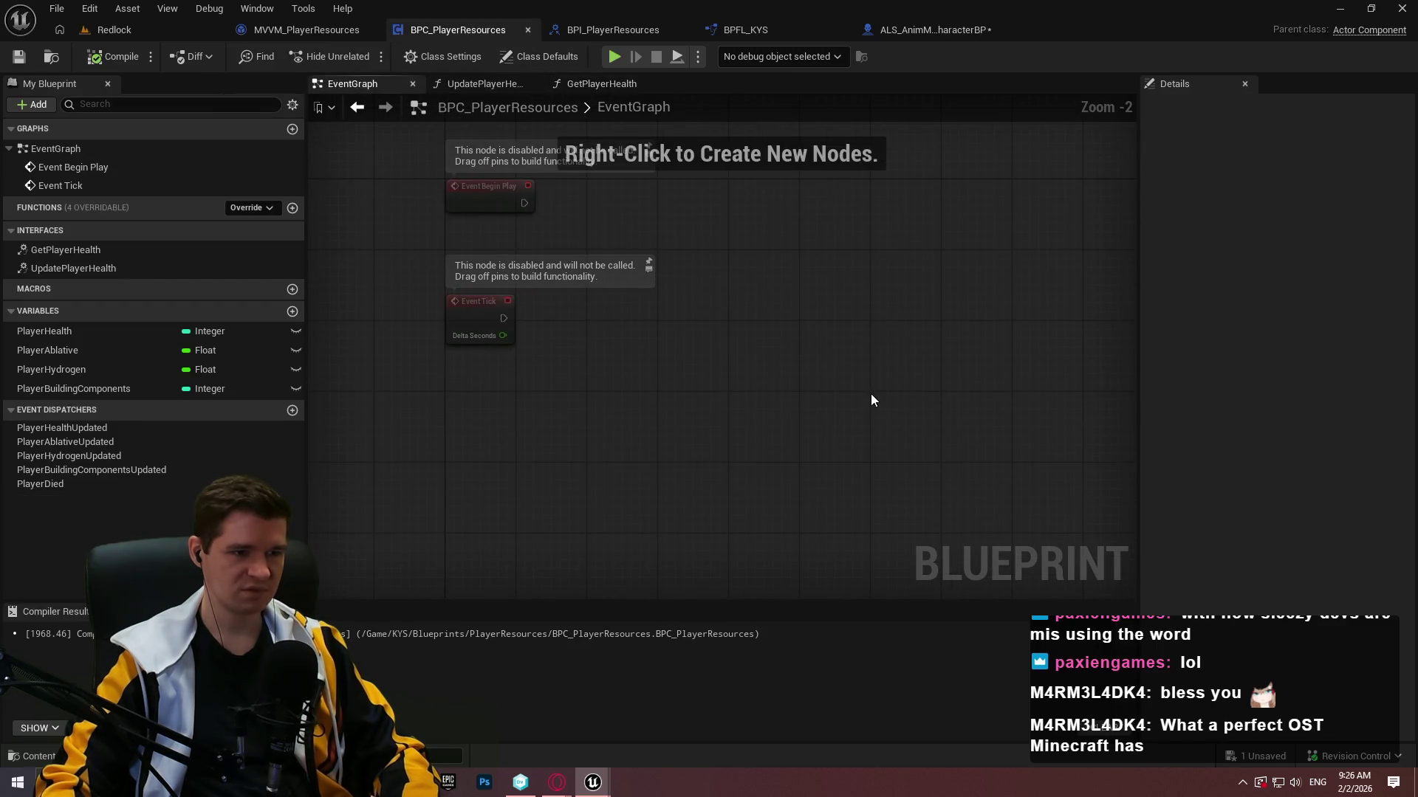
key("ctrl+v")
mouse_move(680, 349)
left_mouse_down()
mouse_move(688, 190)
mouse_move(524, 201)
left_mouse_up()
left_click_drag(691, 206, 646, 215)
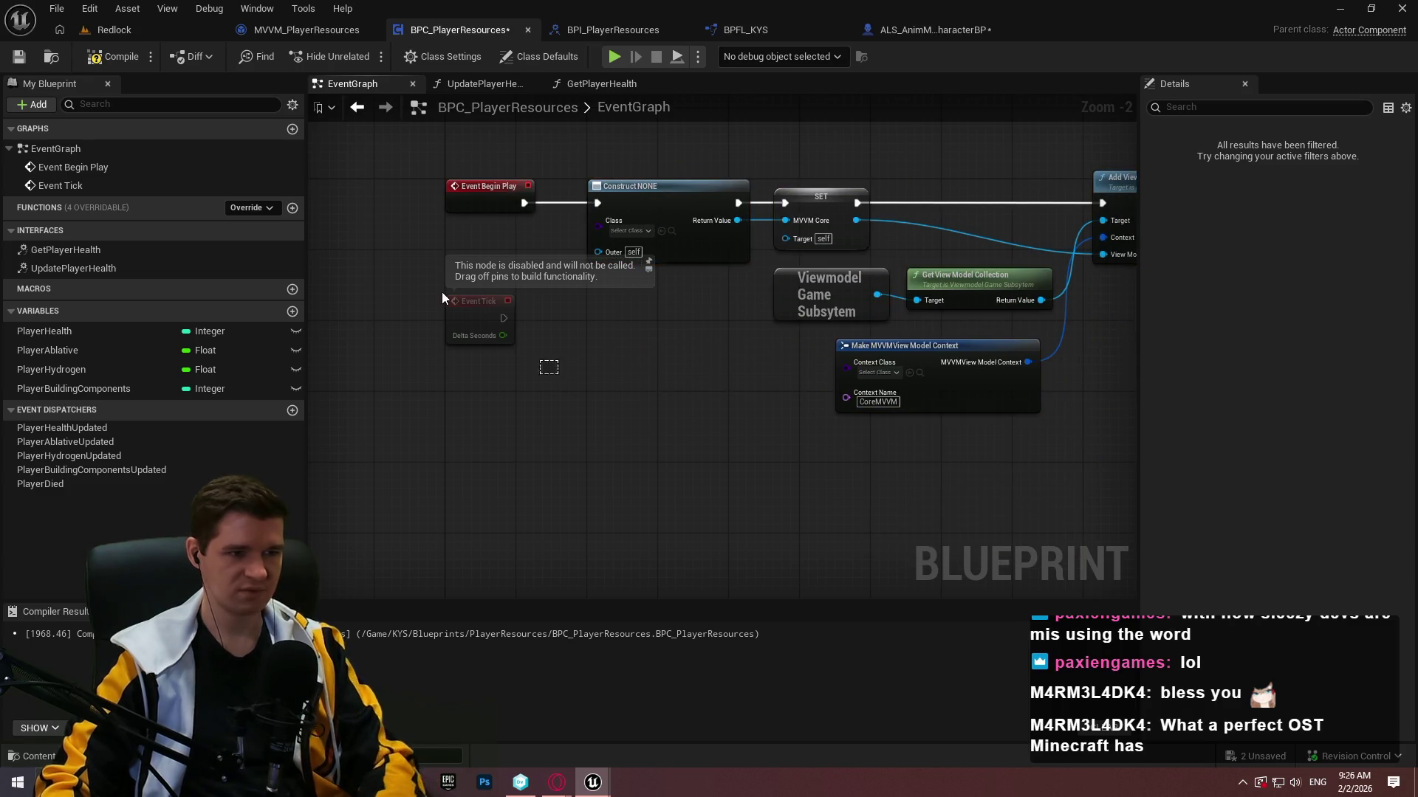
left_click_drag(445, 294, 573, 320)
key("Delete")
scroll(914, 415, "up", 2)
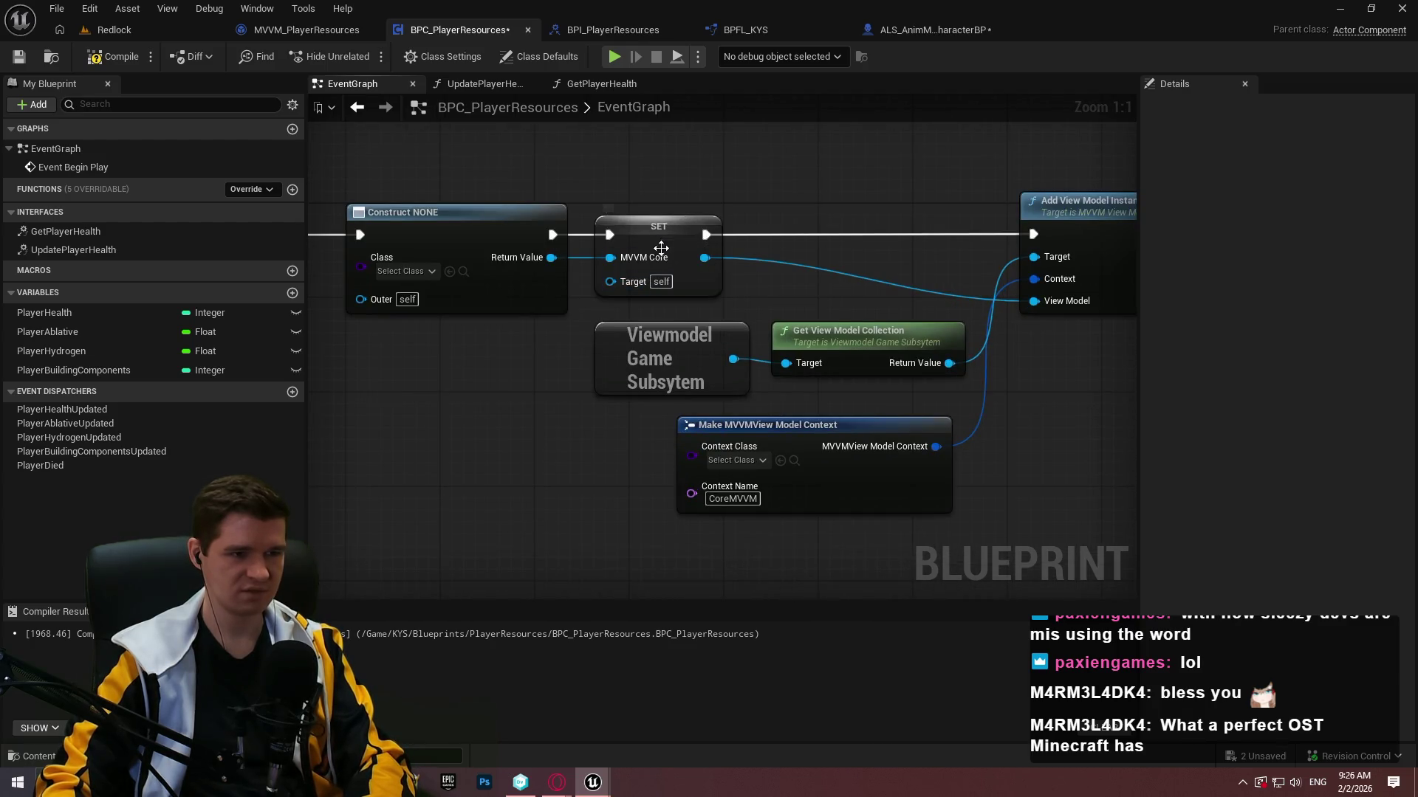
Set the Construct class to MVVM_PlayerResources, delete SET MVVM Core, and save.
left_click(403, 273)
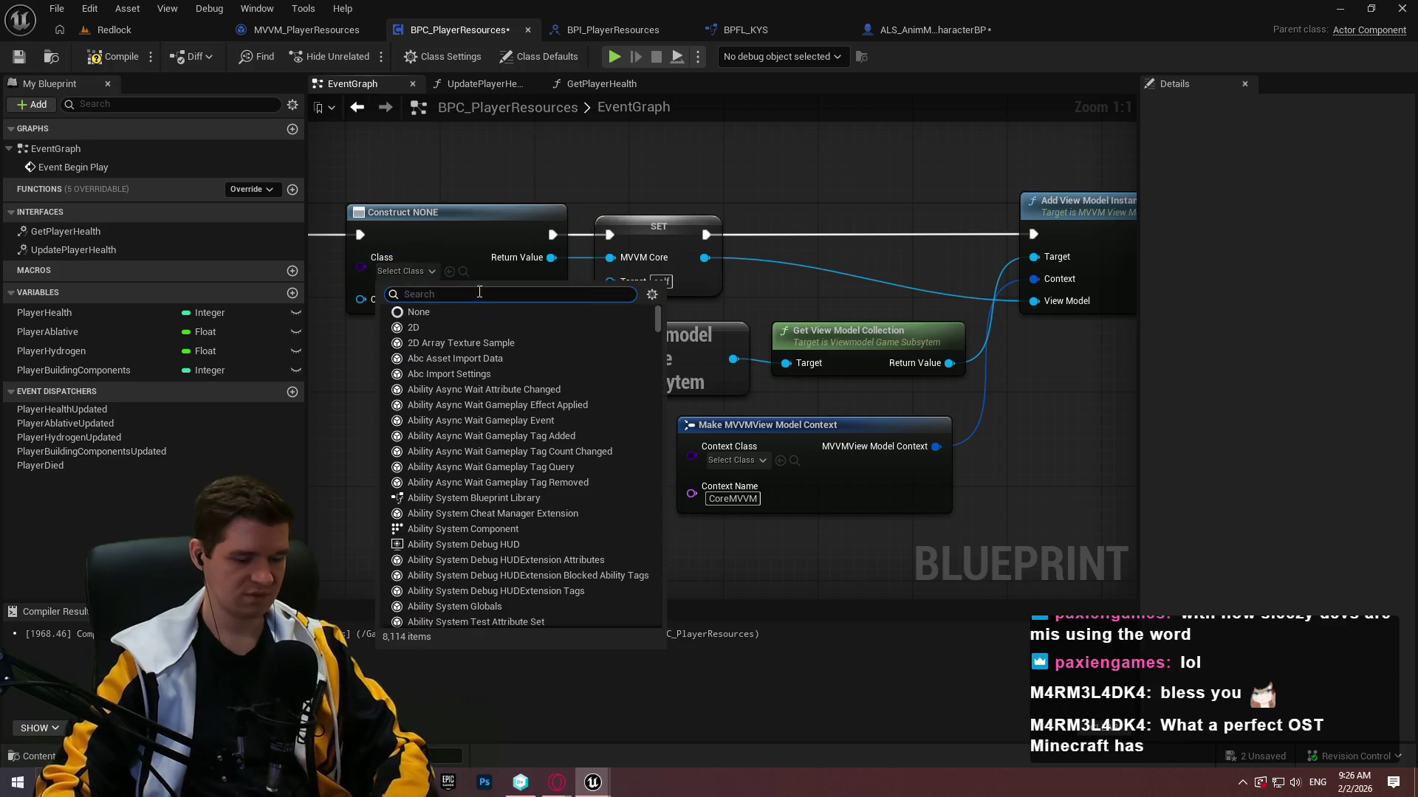
type("mvv")
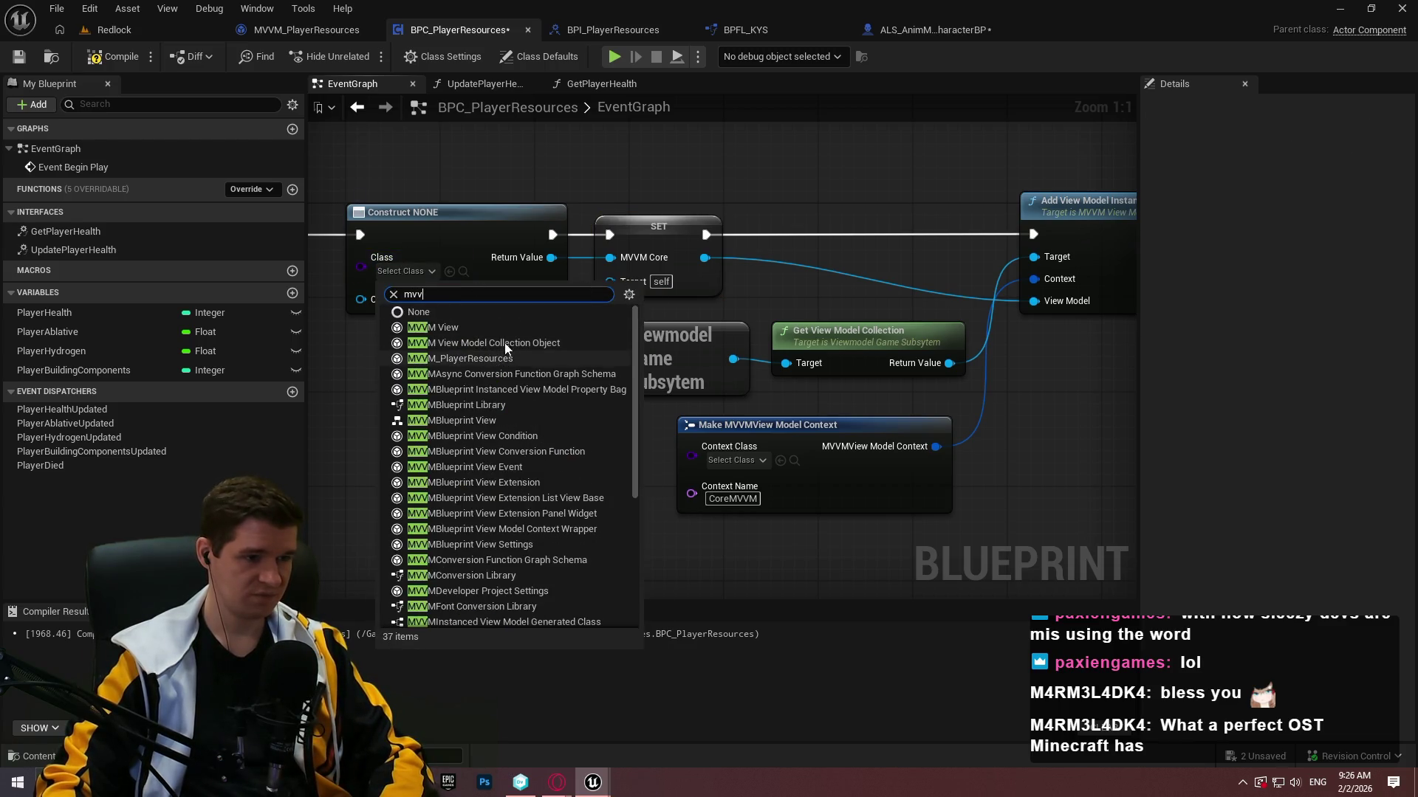
left_click(526, 360)
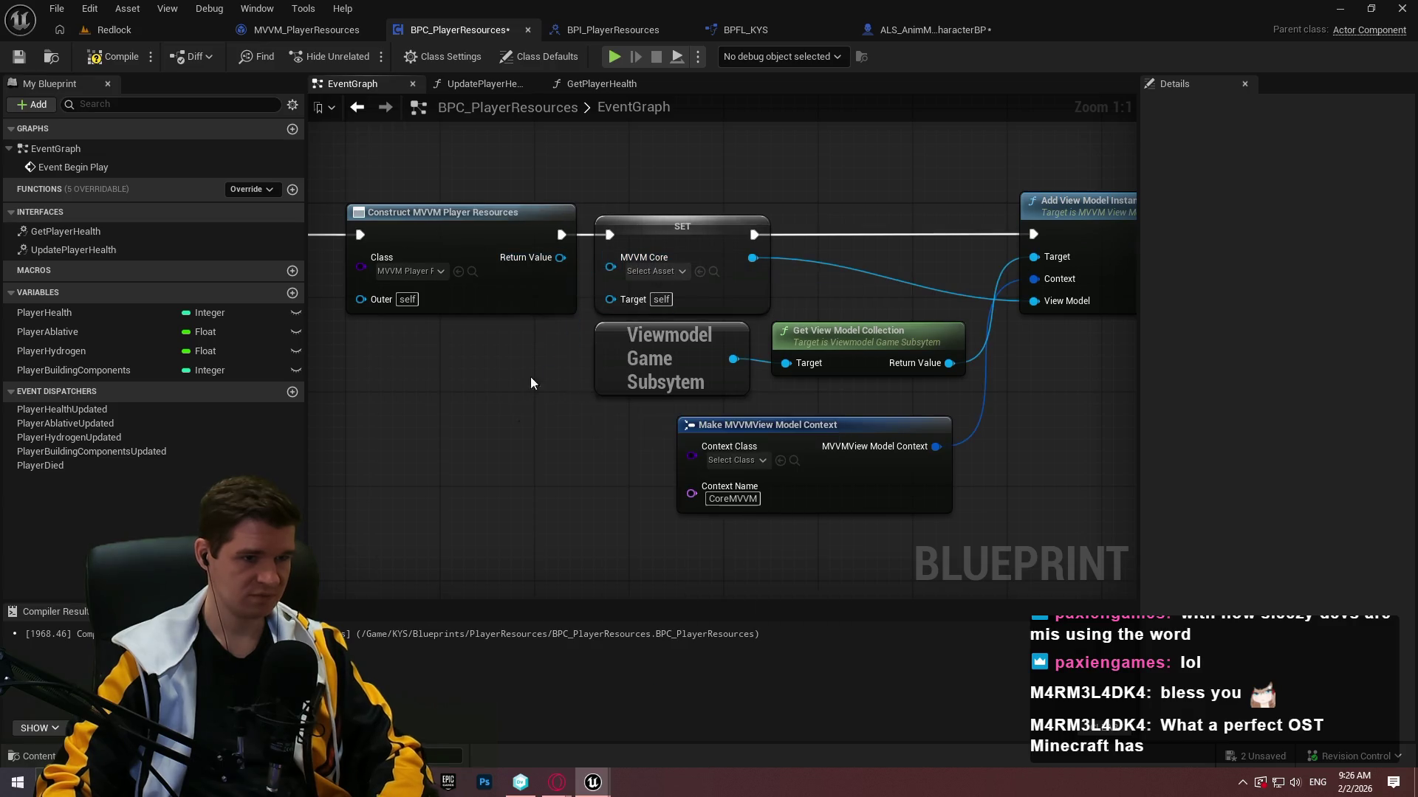
left_click(685, 233)
key("Delete")
key("ctrl+s")
left_click_drag(590, 250, 592, 252)
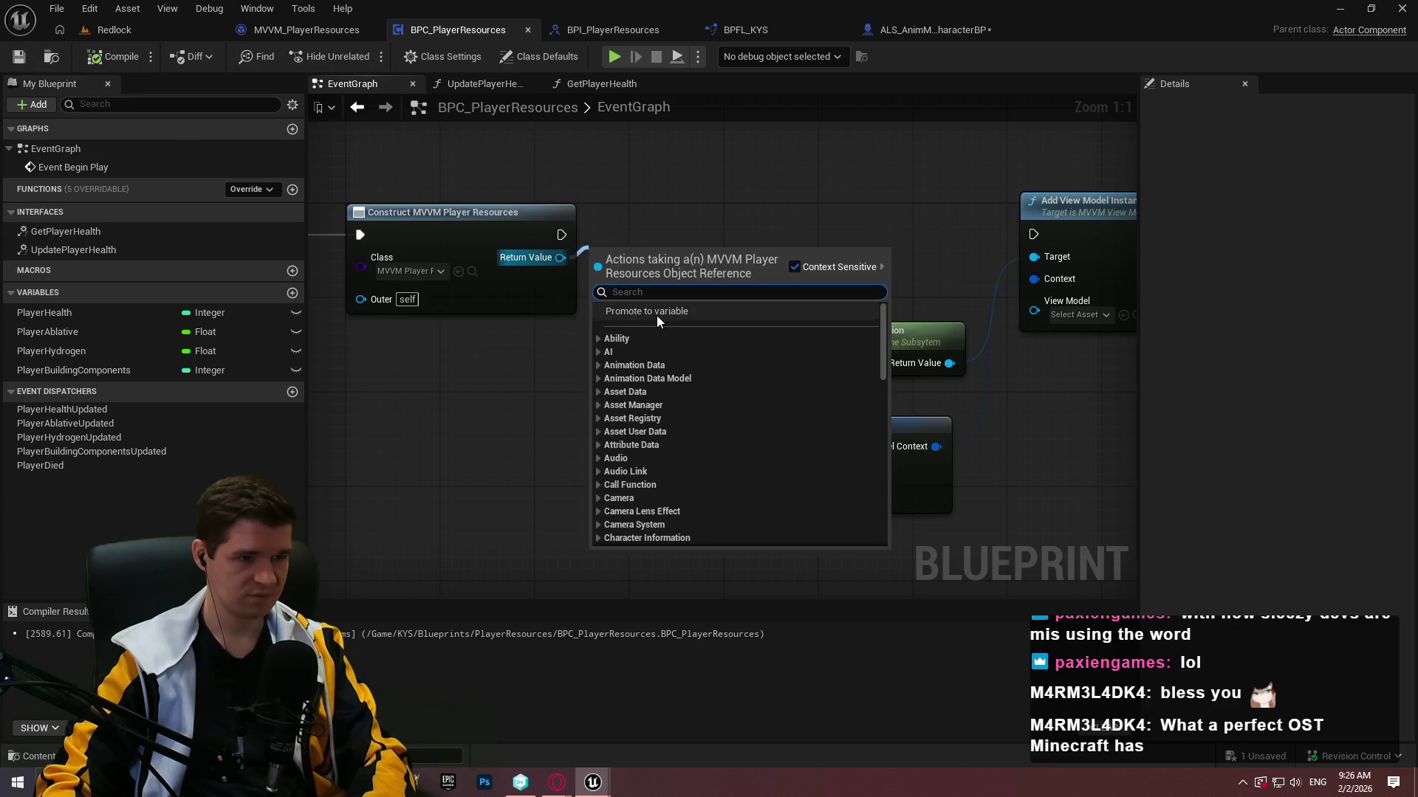
Promote the construct node's Return Value to an MVVM variable and wire it into Add View Model Instance.
left_click(655, 315)
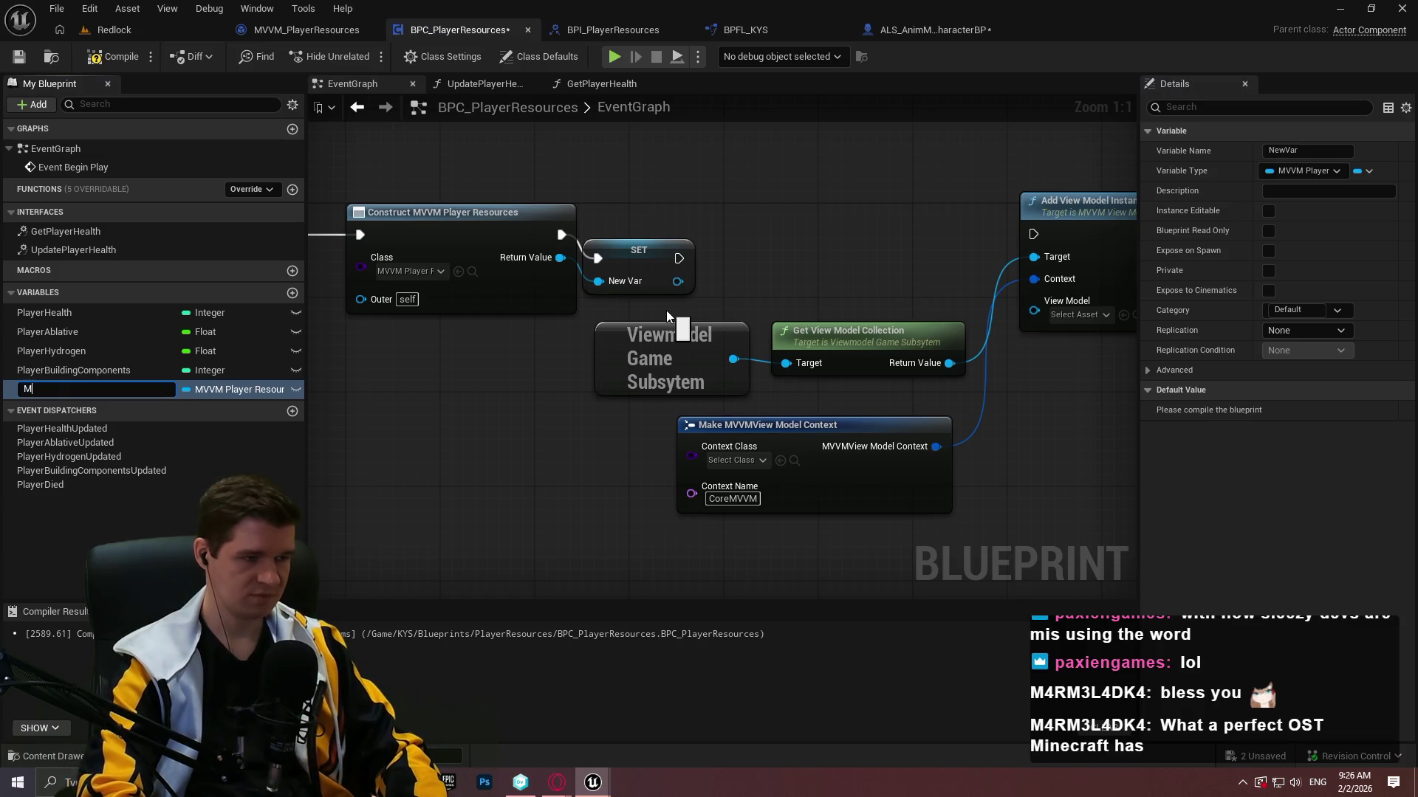
type("MVVM")
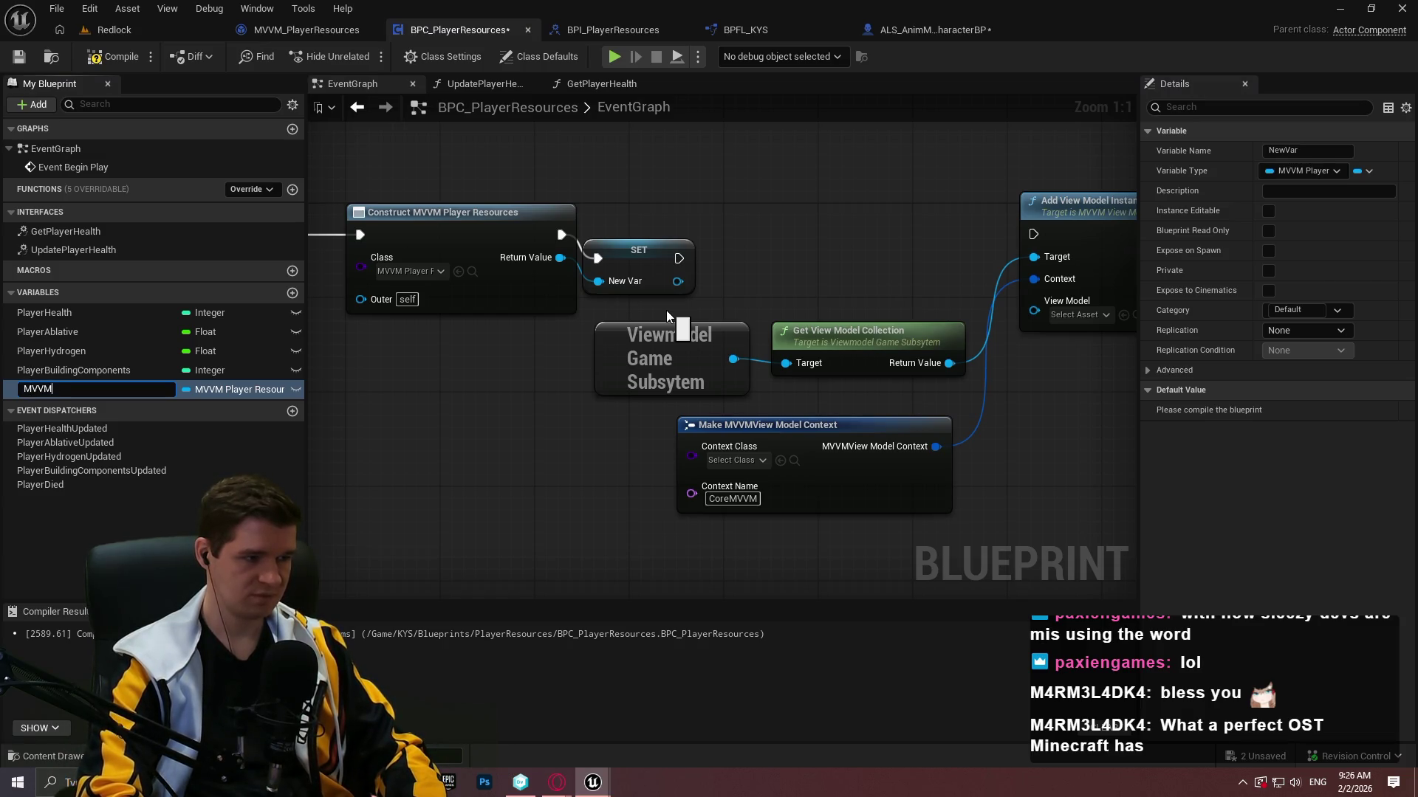
key("Return")
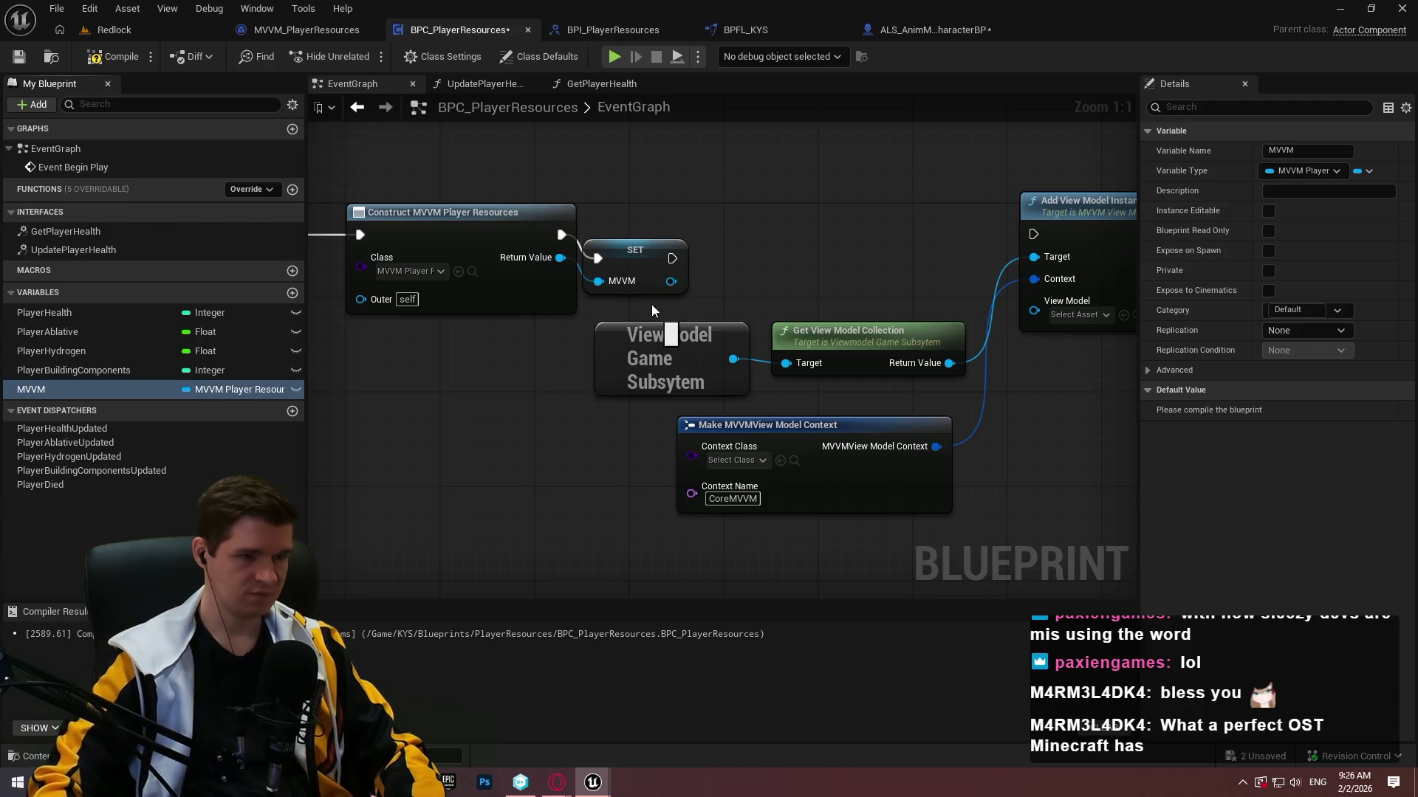
mouse_move(635, 269)
left_mouse_down()
mouse_move(646, 233)
mouse_move(658, 245)
mouse_move(1021, 234)
left_mouse_up()
left_click(724, 239)
left_click_drag(1020, 311, 680, 257)
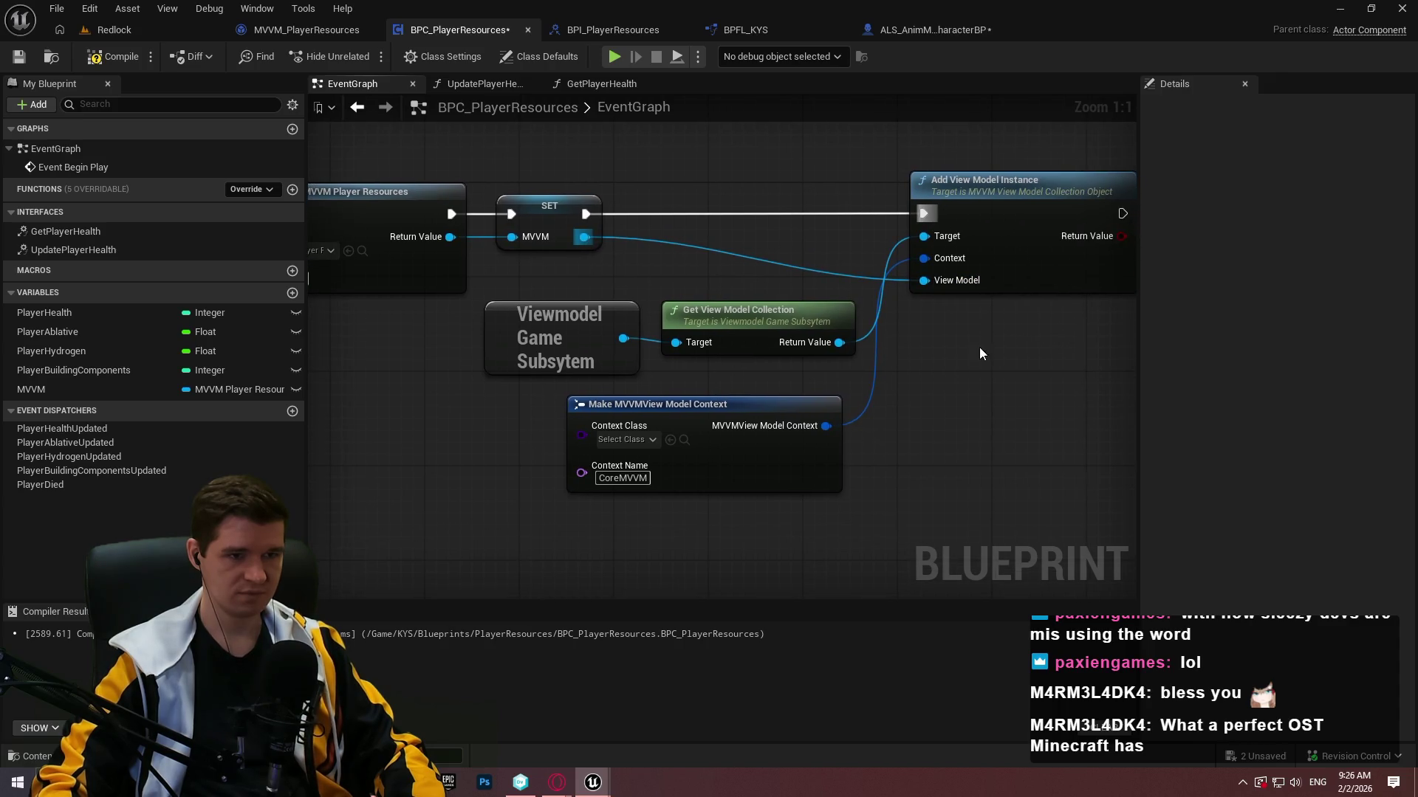
Try straightening the wires between the construct, SET and add-instance nodes, then undo it.
scroll(754, 189, "down", 1)
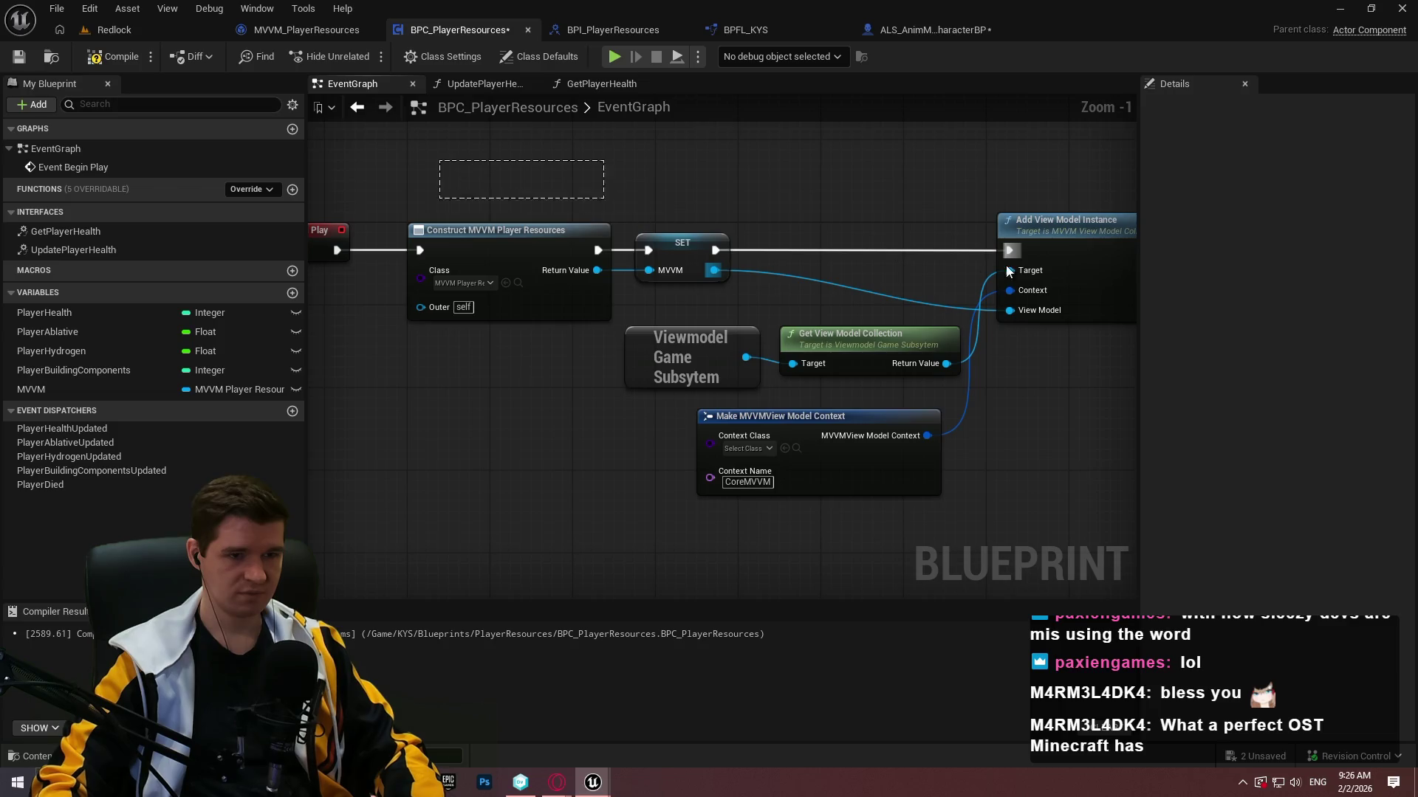
left_click_drag(981, 260, 1082, 288)
key("q")
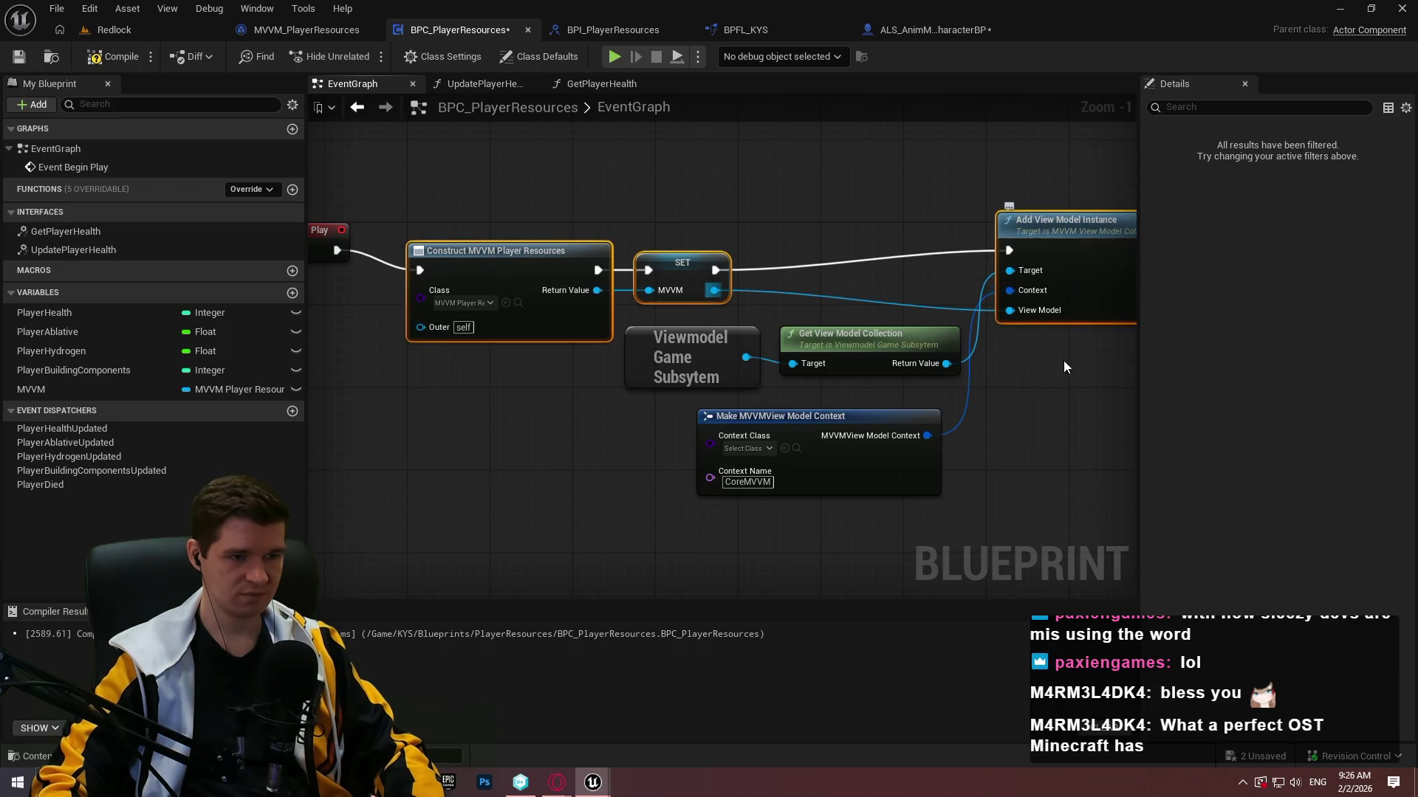
left_click(1044, 410)
key("ctrl+z")
scroll(897, 406, "up", 1)
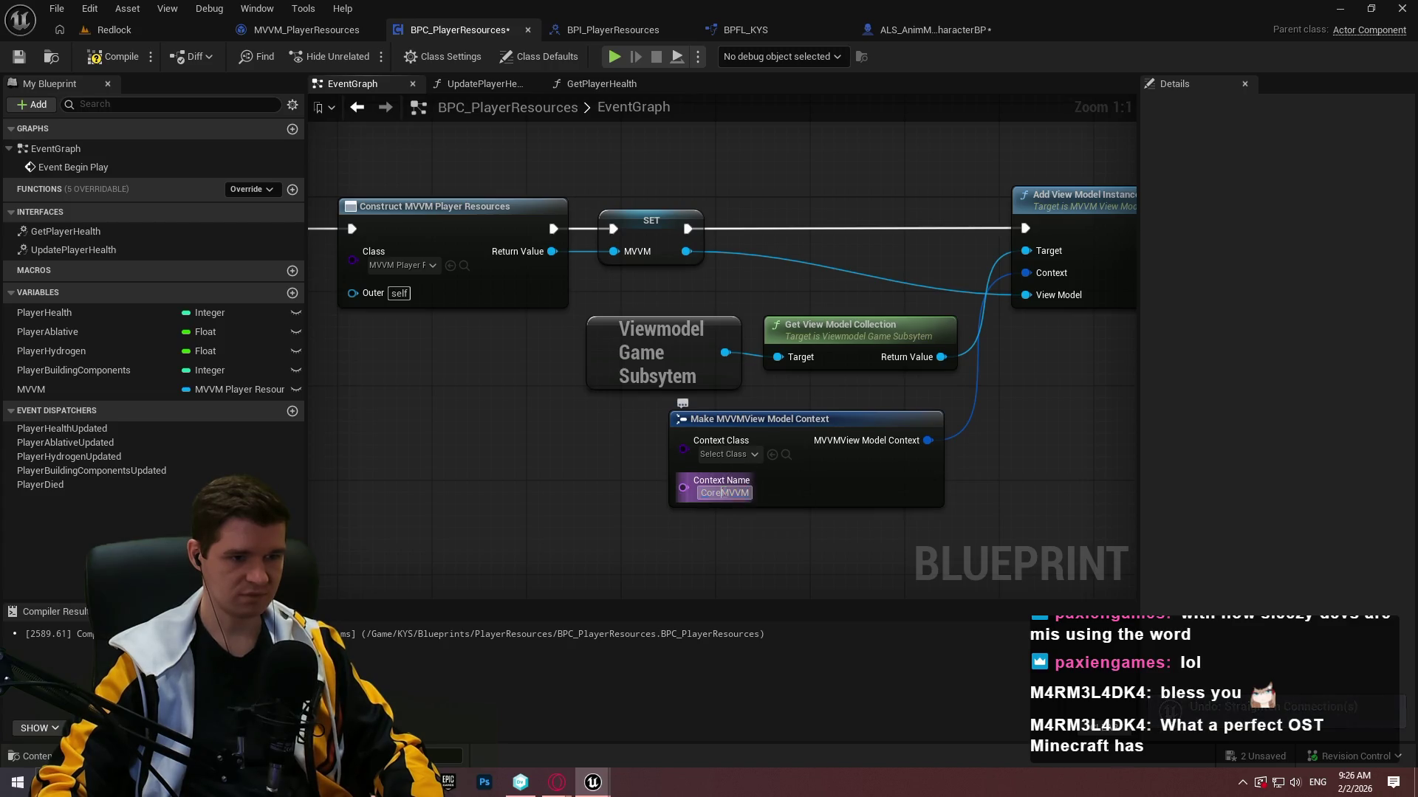
Set the Context Name to PlayerResources by dropping the MVVM_ prefix, then compile and save.
left_click(738, 492)
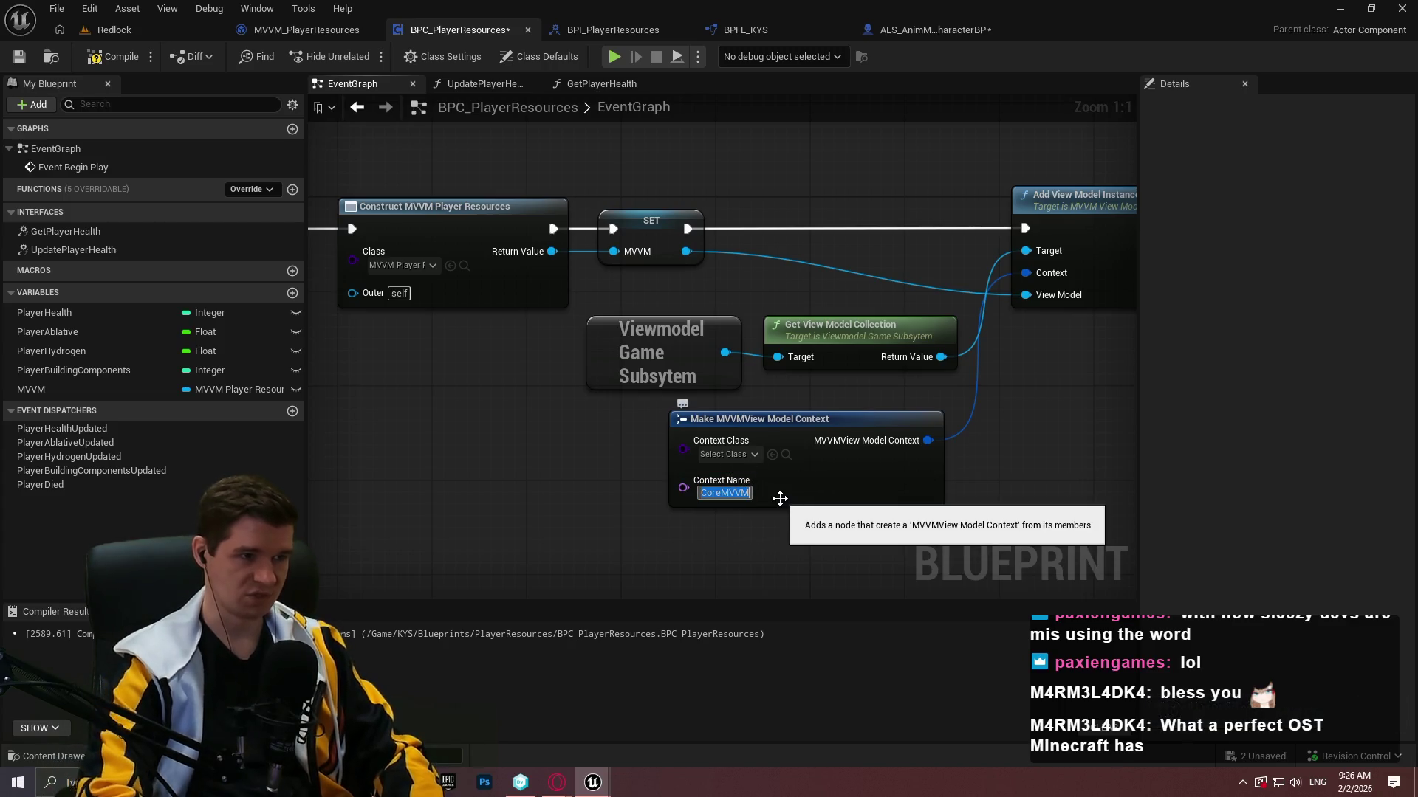
type("MVVM_Pl")
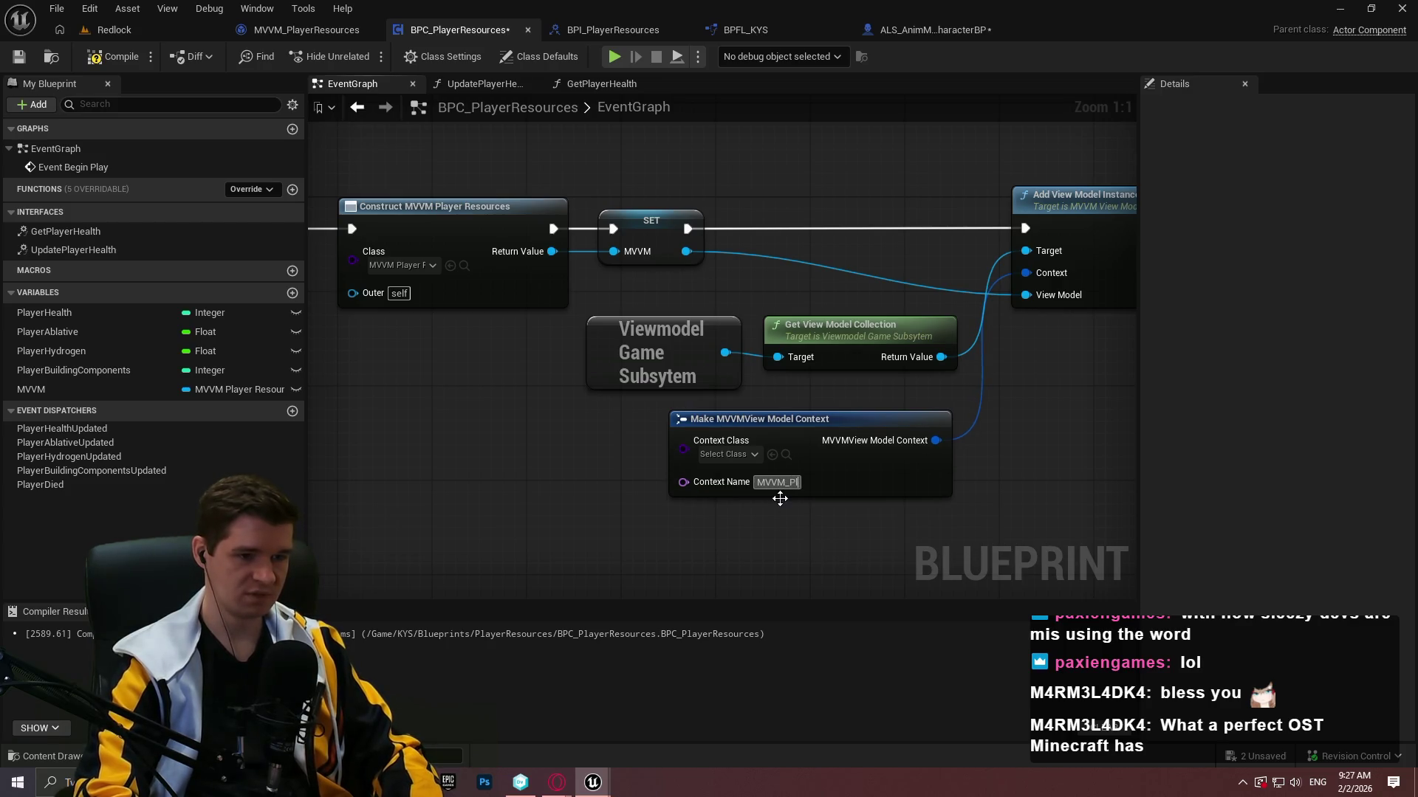
type("ayerResources")
key("Return")
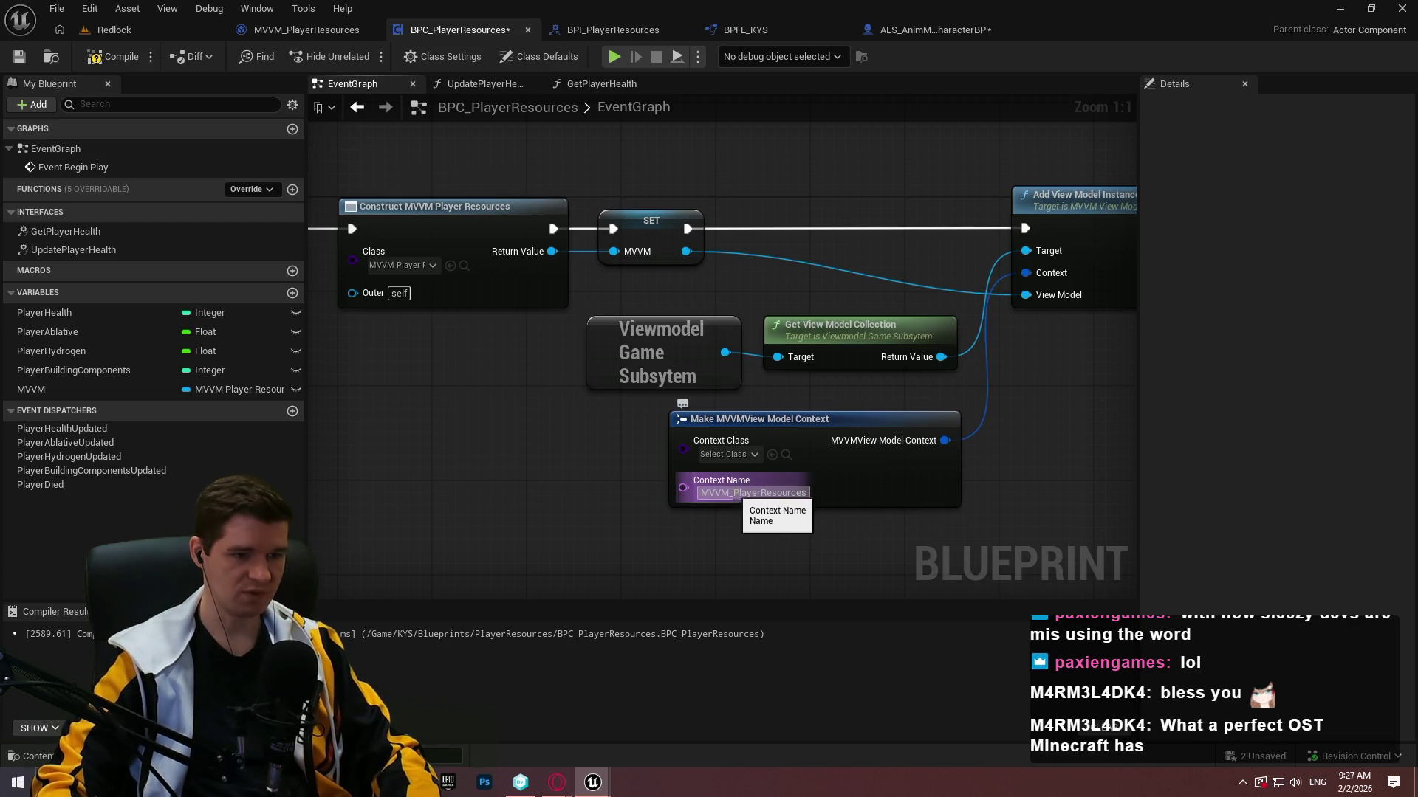
left_click_drag(736, 493, 614, 496)
key("BackSpace")
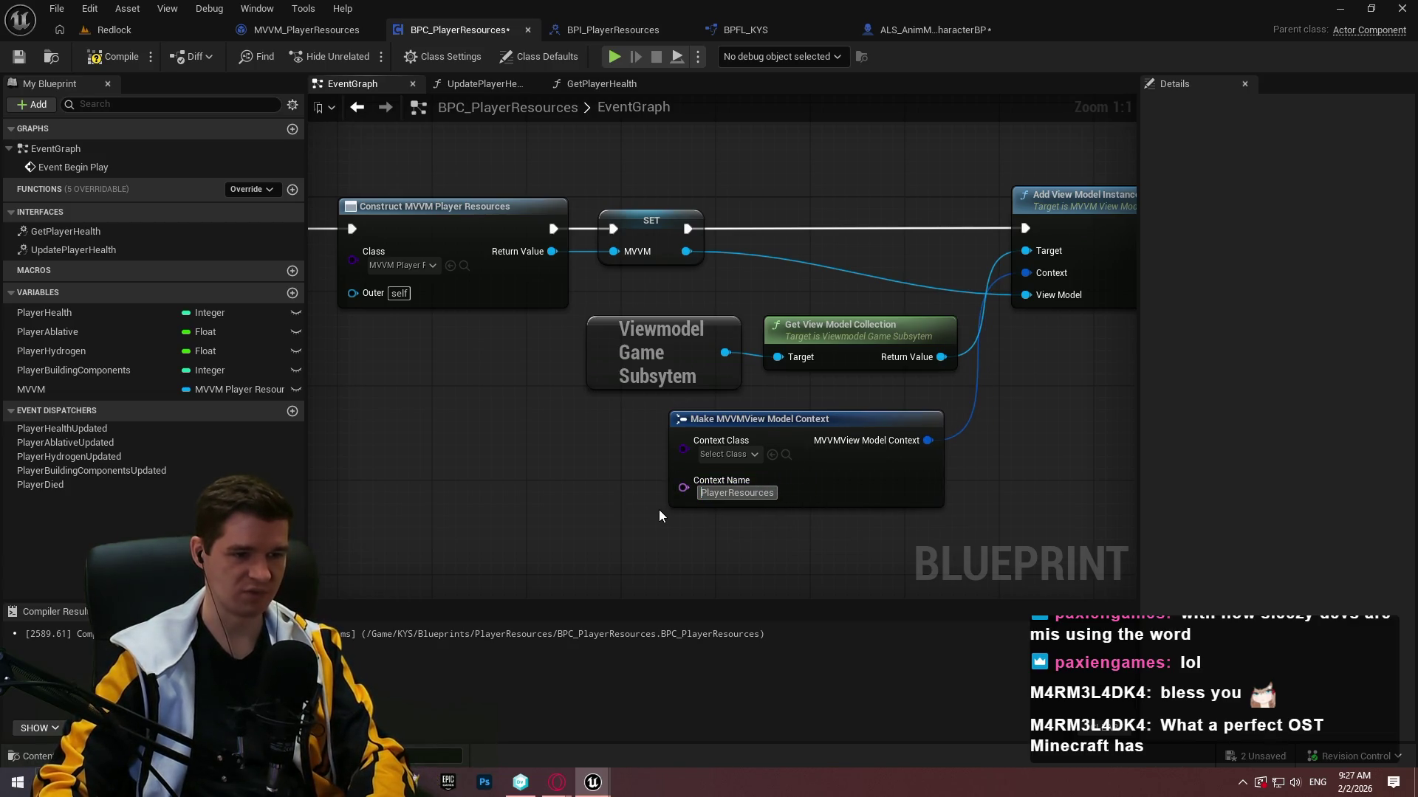
left_click(111, 56)
left_click(19, 56)
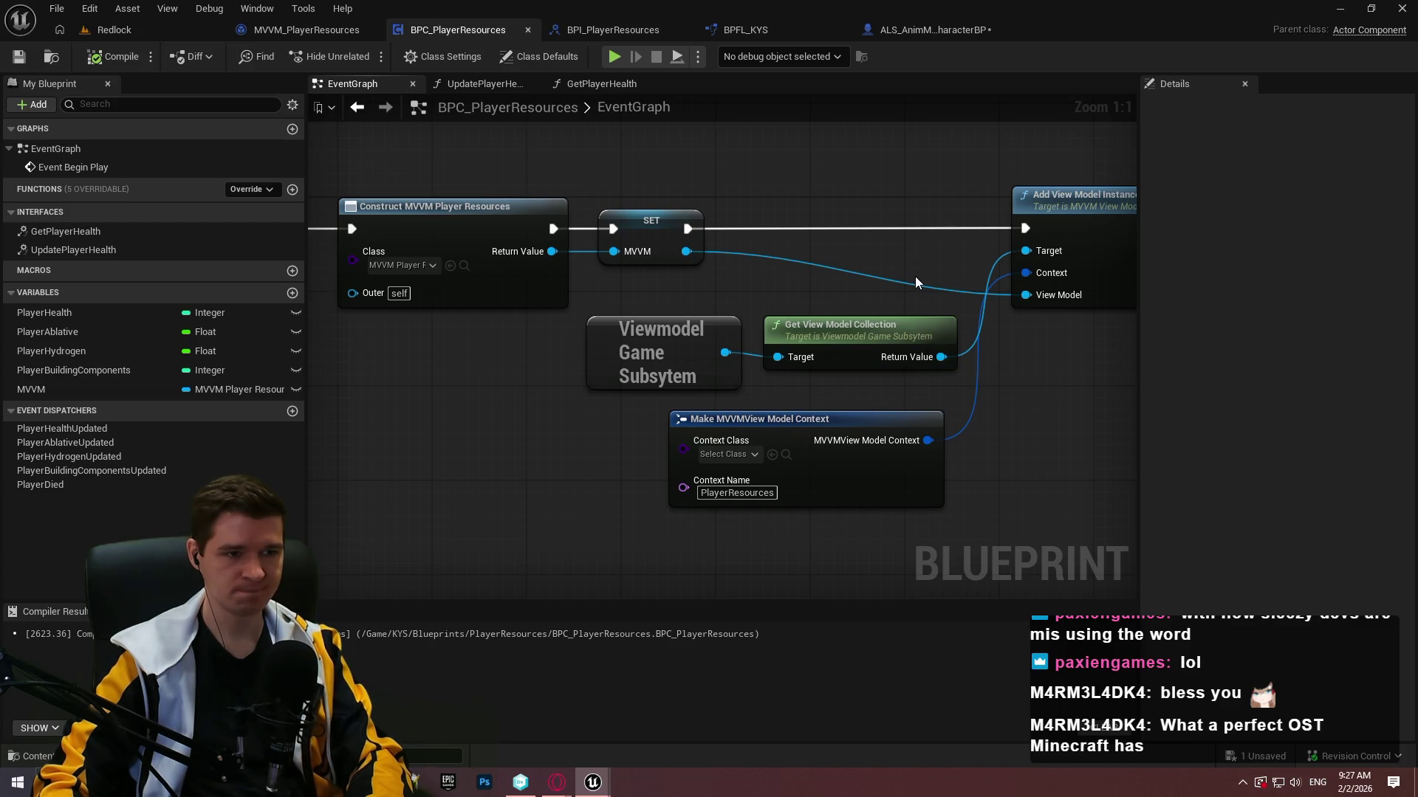
Feed View Model from a separate MVVM getter and rearrange the subsystem, context and add-instance nodes.
mouse_move(31, 389)
left_mouse_down()
mouse_move(1049, 317)
mouse_move(1045, 302)
left_mouse_up()
left_click_drag(955, 282, 942, 542)
left_click(881, 421, "shift")
left_click_drag(881, 421, 892, 421)
left_click(986, 415)
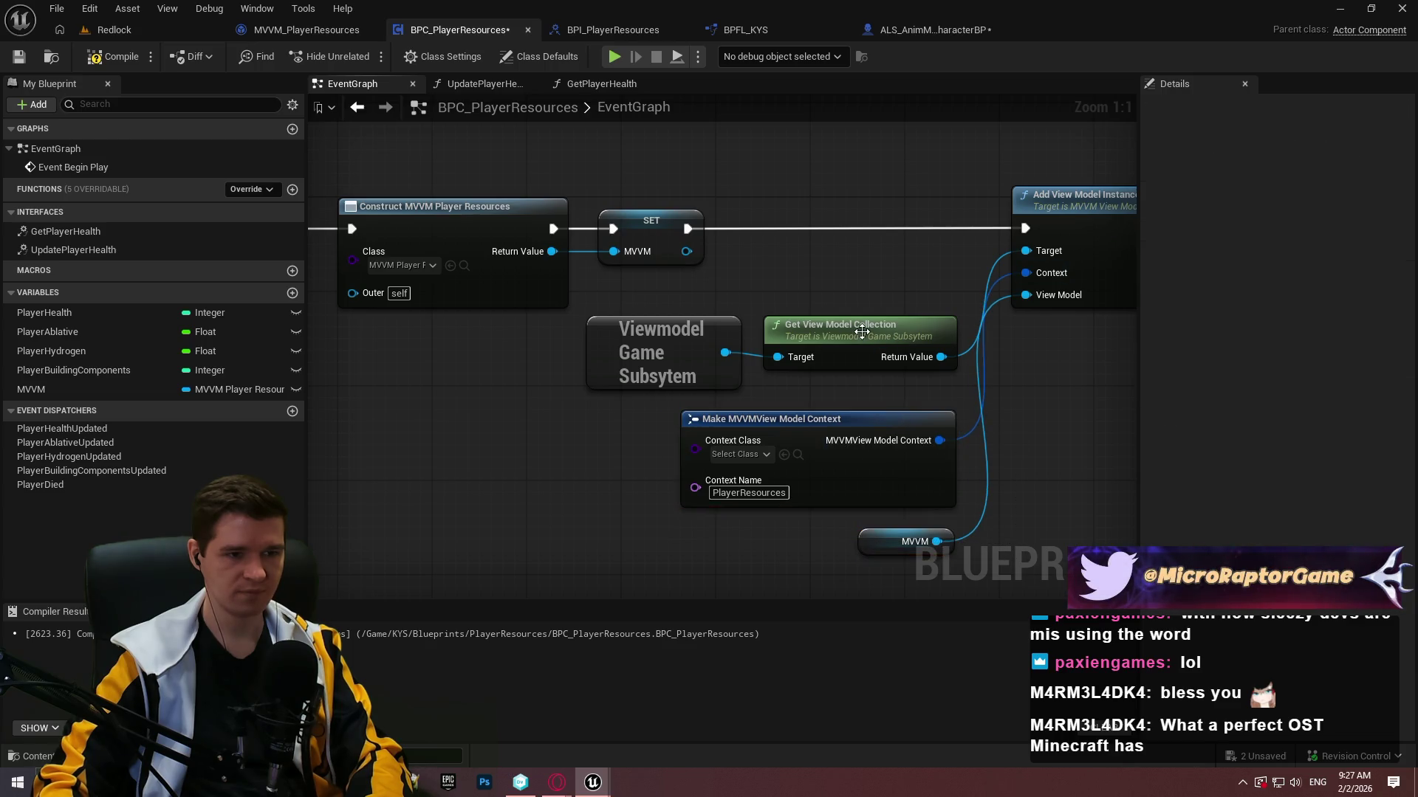
mouse_move(1043, 506)
left_mouse_down()
mouse_move(1025, 369)
mouse_move(855, 222)
mouse_move(1005, 227)
left_mouse_up()
left_click_drag(892, 395, 700, 415)
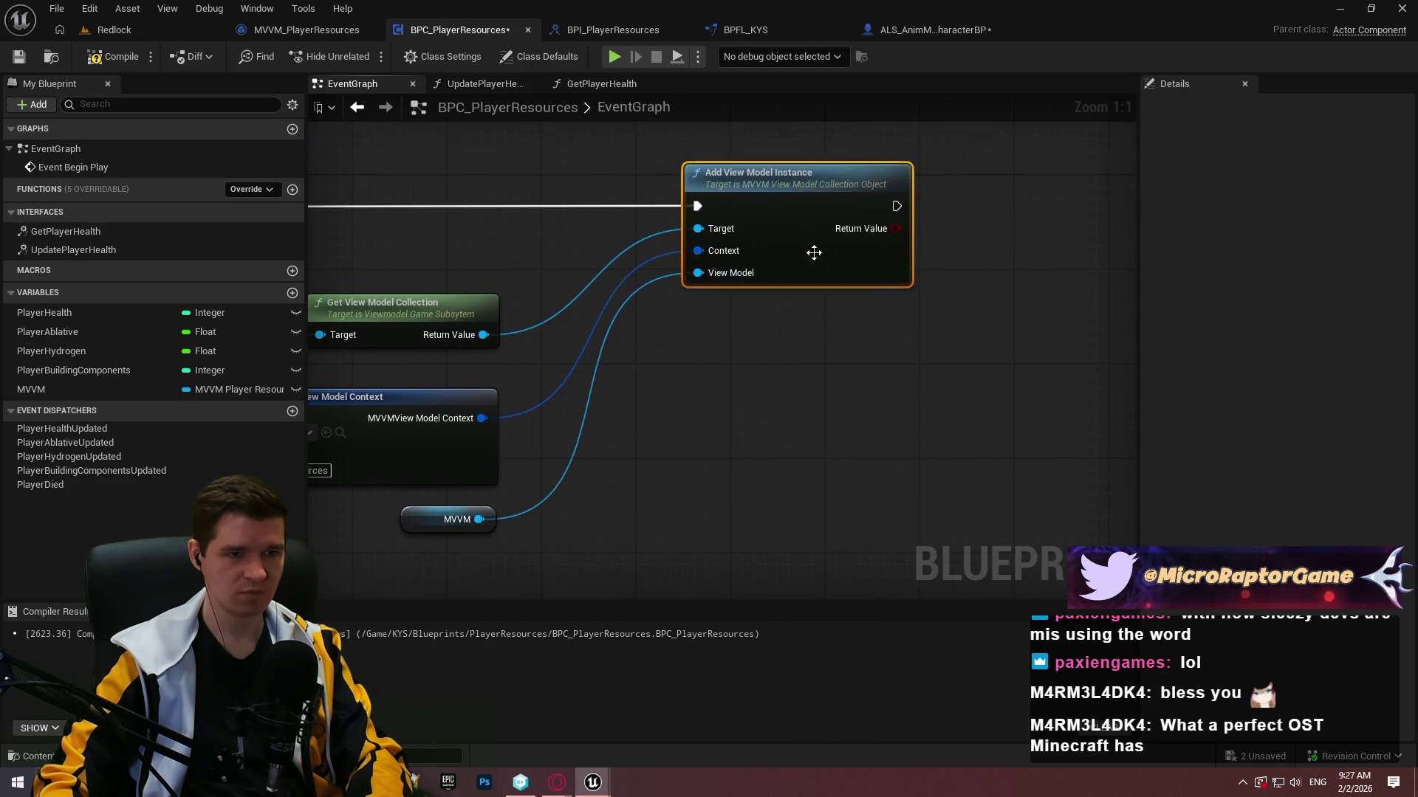
left_click_drag(810, 253, 991, 255)
left_click_drag(309, 464, 551, 395)
mouse_move(687, 473)
left_mouse_down()
mouse_move(388, 240)
mouse_move(673, 170)
left_mouse_up()
left_click_drag(737, 295, 636, 283)
left_click(659, 415)
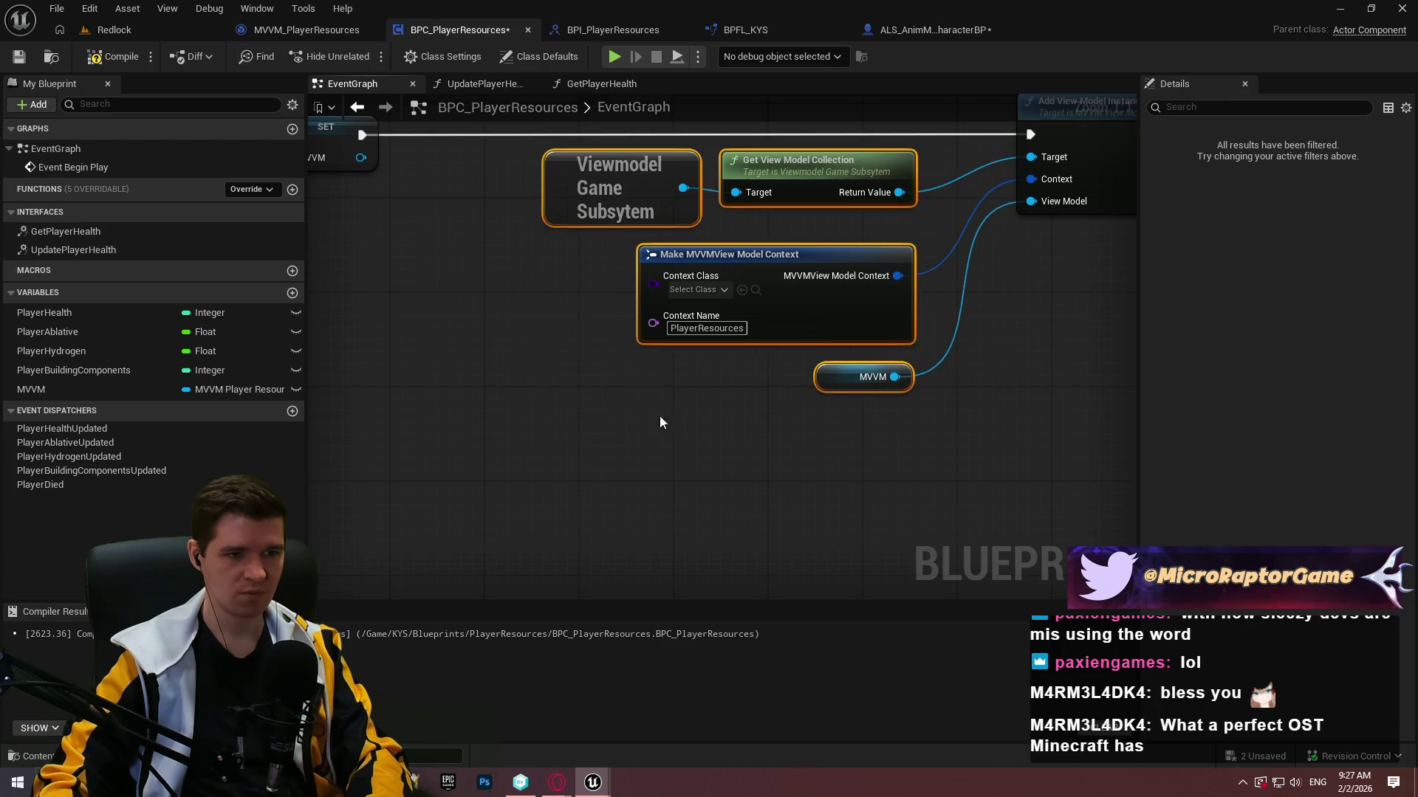
Set the Context Class to MVVM_PlayerResources and save the blueprint.
left_click(706, 290)
scroll(743, 378, "down", 1)
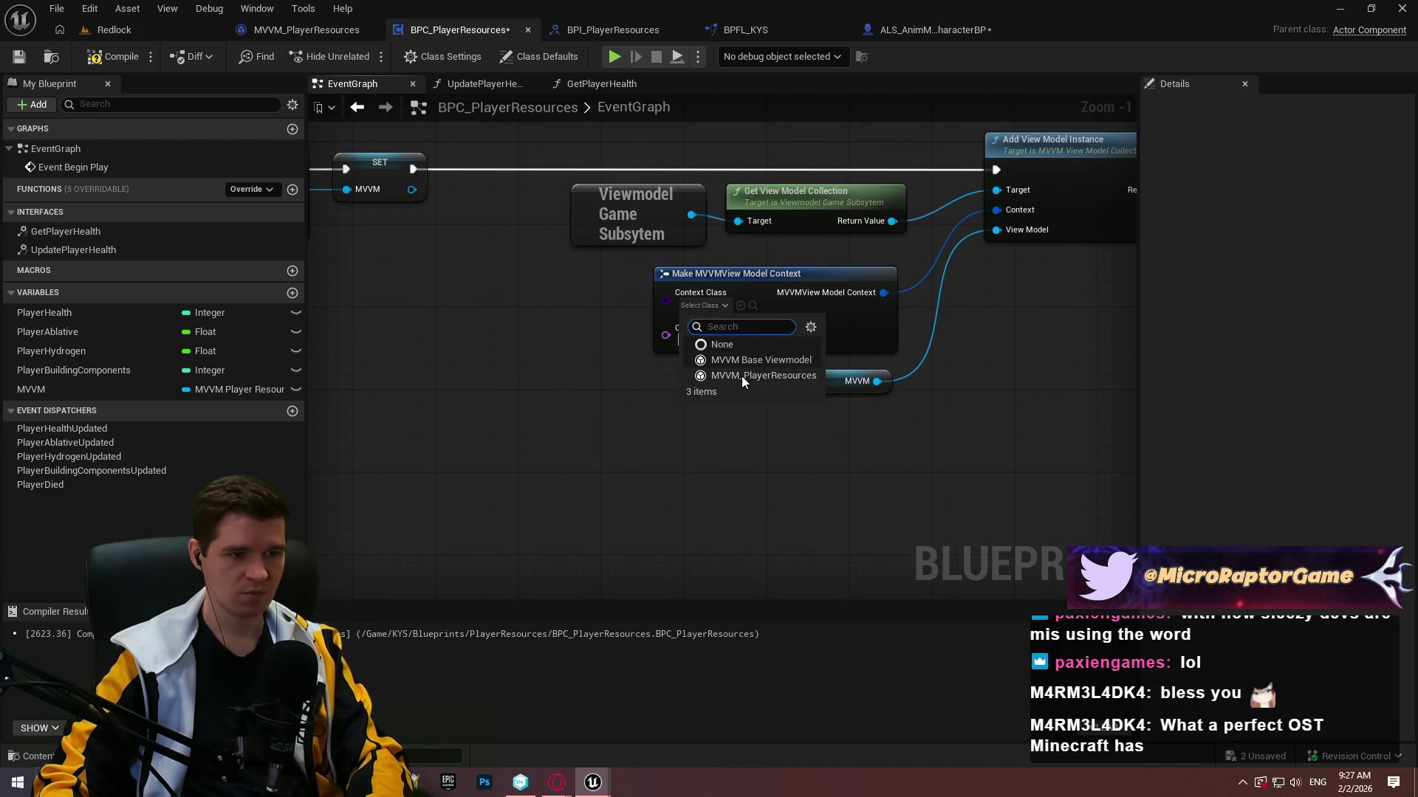
left_click(743, 381)
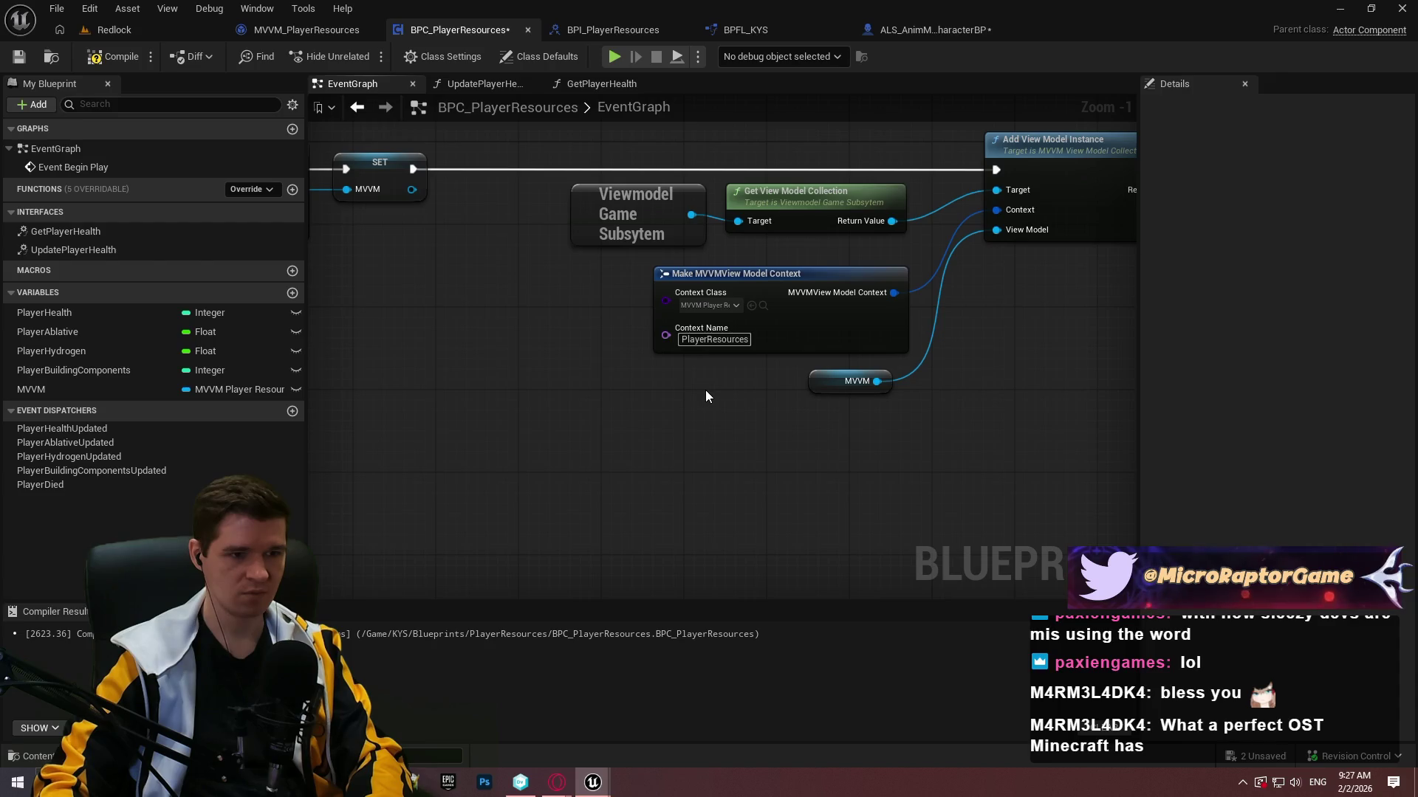
left_click(18, 57)
scroll(677, 380, "down", 2)
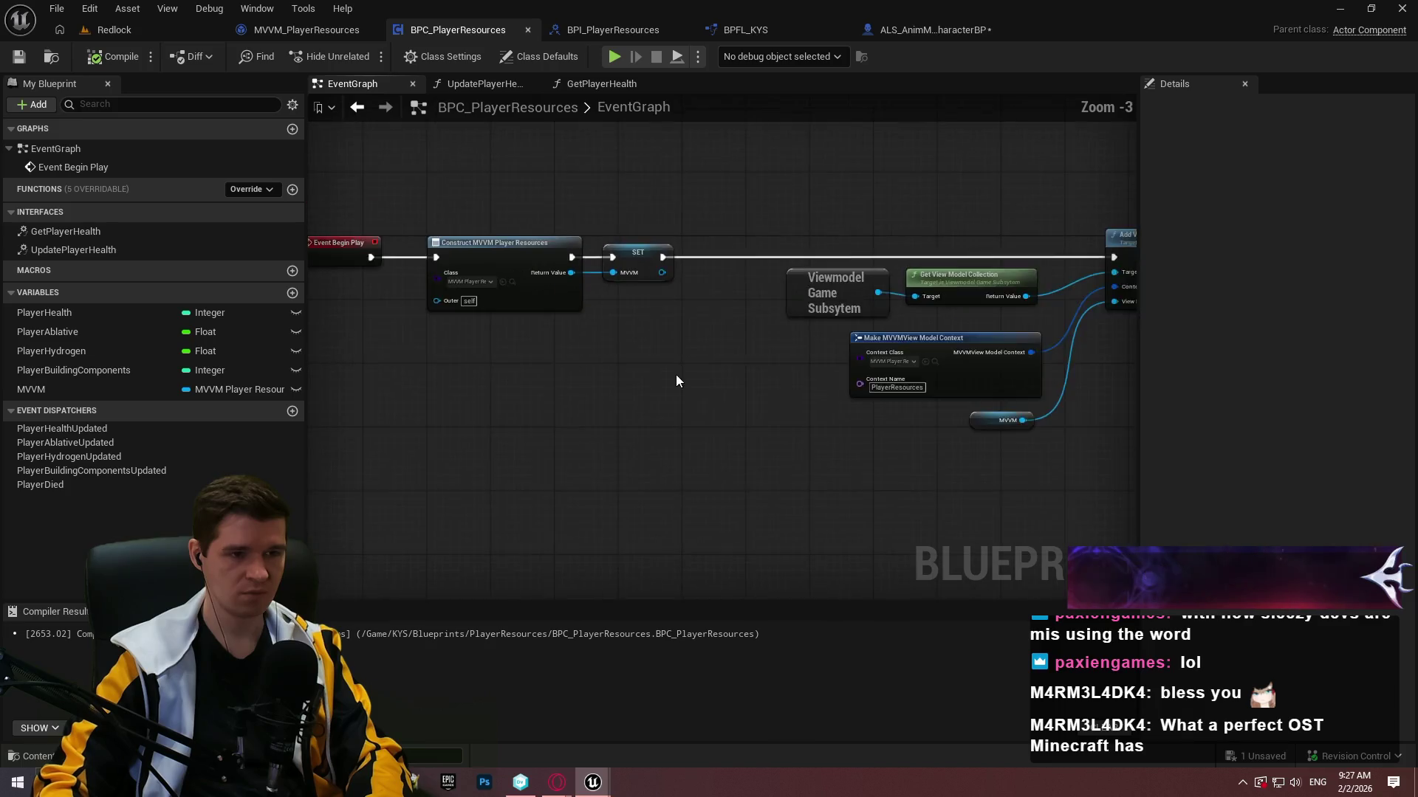
scroll(677, 381, "down", 1)
scroll(632, 364, "up", 2)
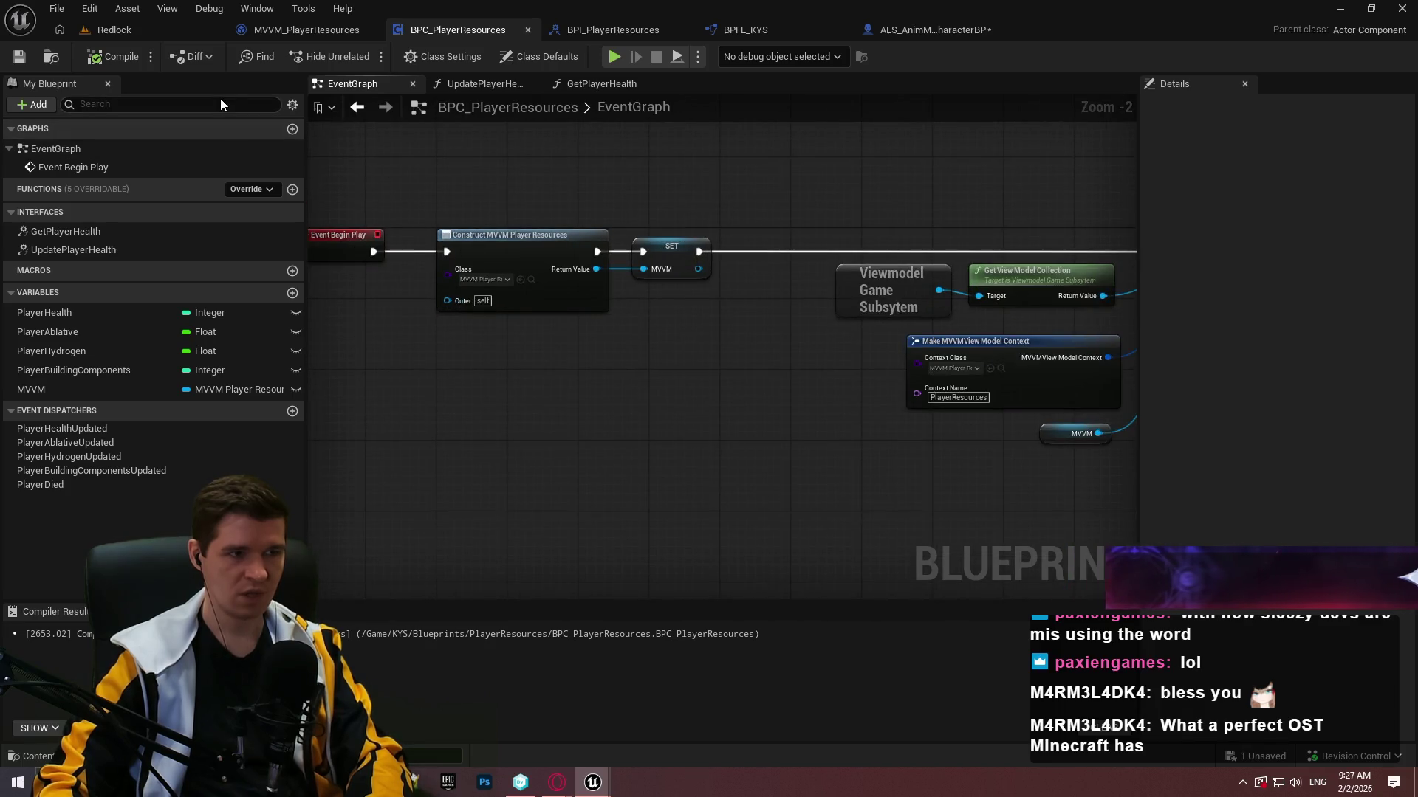
Add a BPC_PlayerResources component to ALS_AnimMan_CharacterBP.
left_click(908, 31)
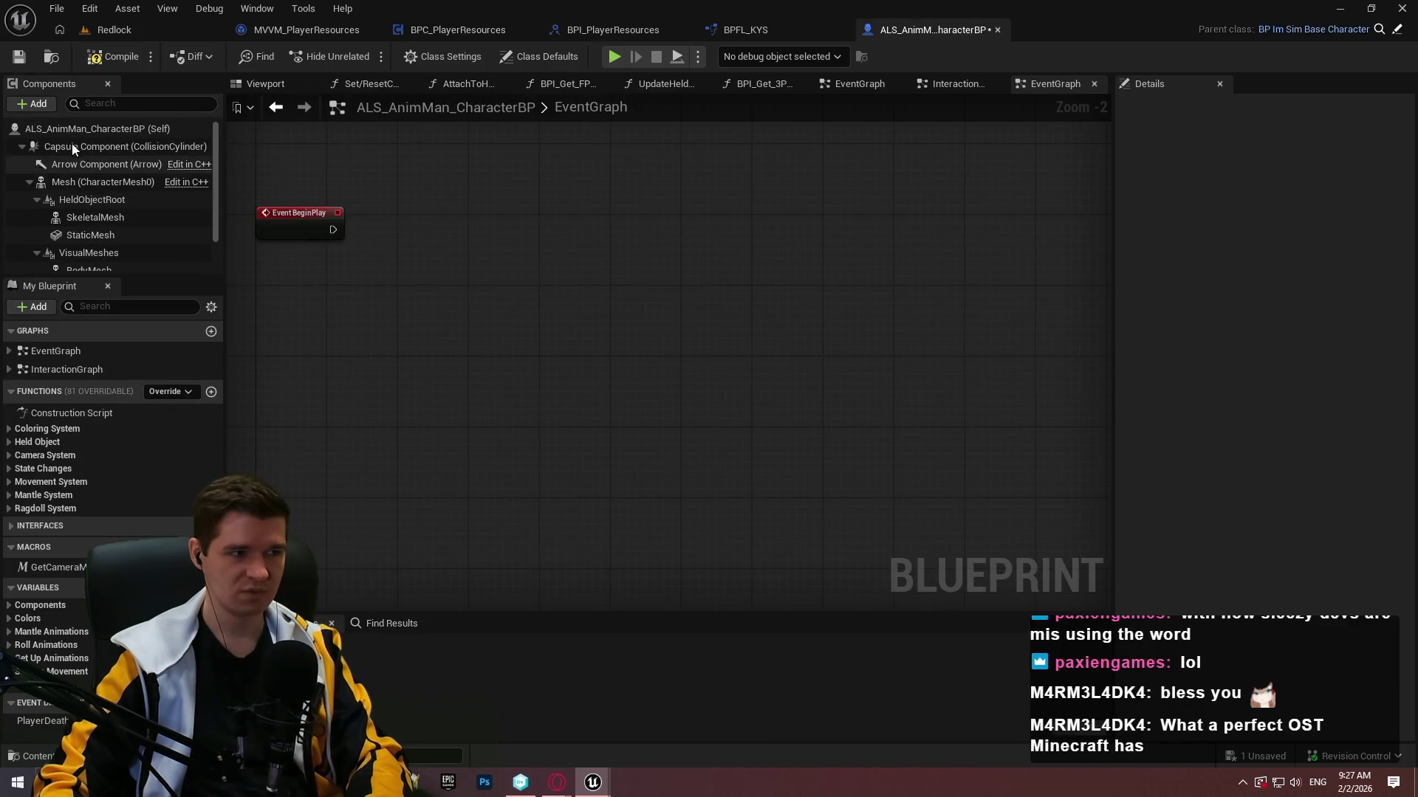
left_click(38, 103)
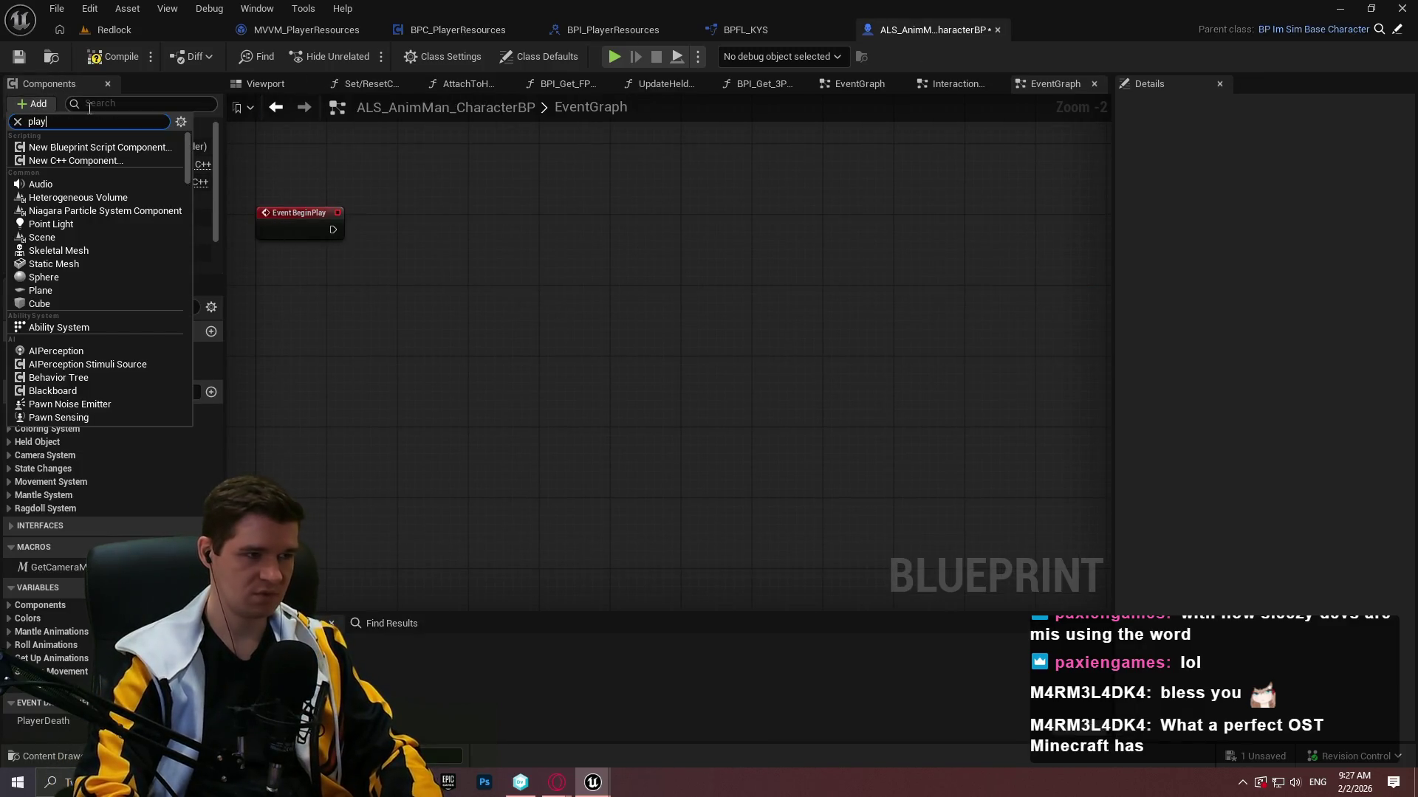
type("playerre")
left_click(115, 149)
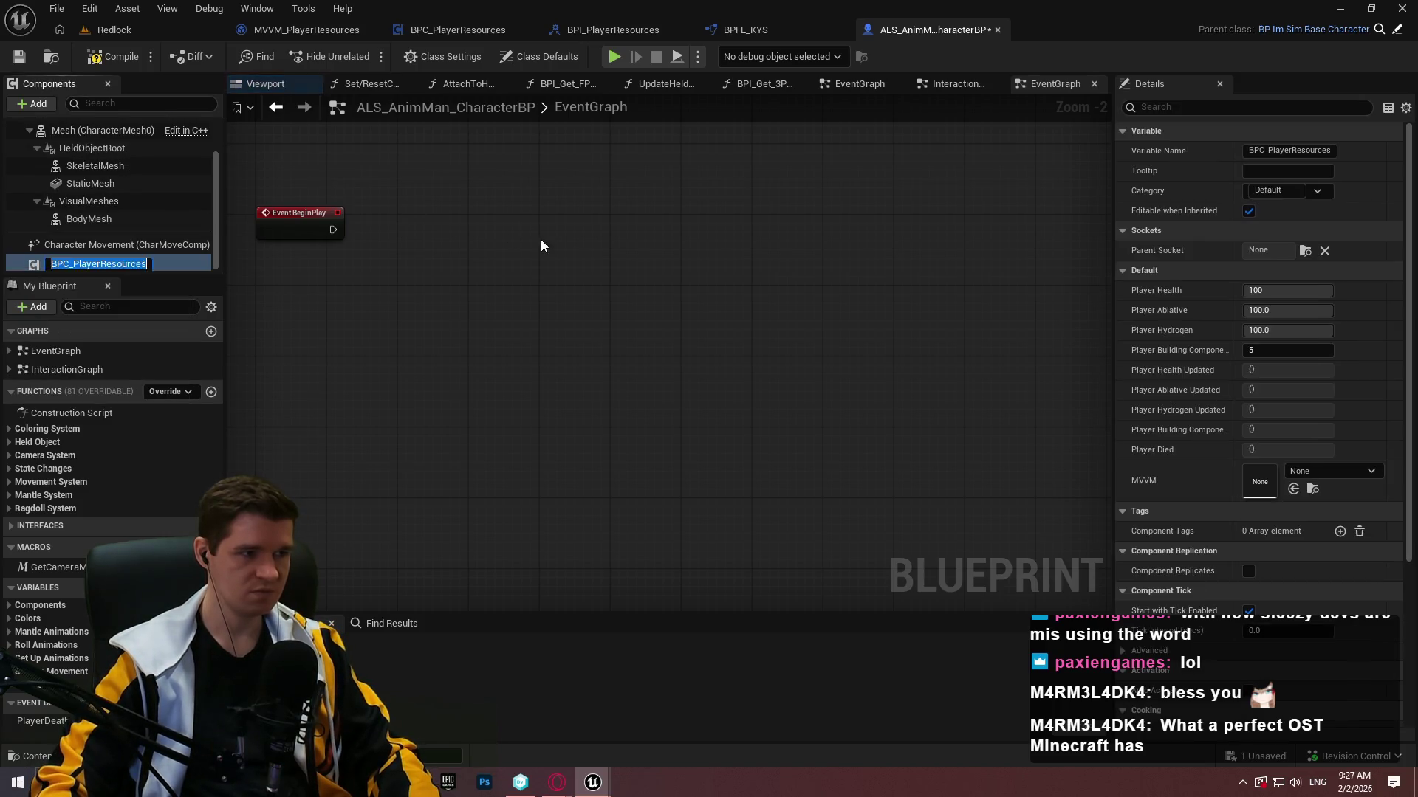
Compile, save and check out the character blueprint, then return to BPC_PlayerResources.
left_click(139, 64)
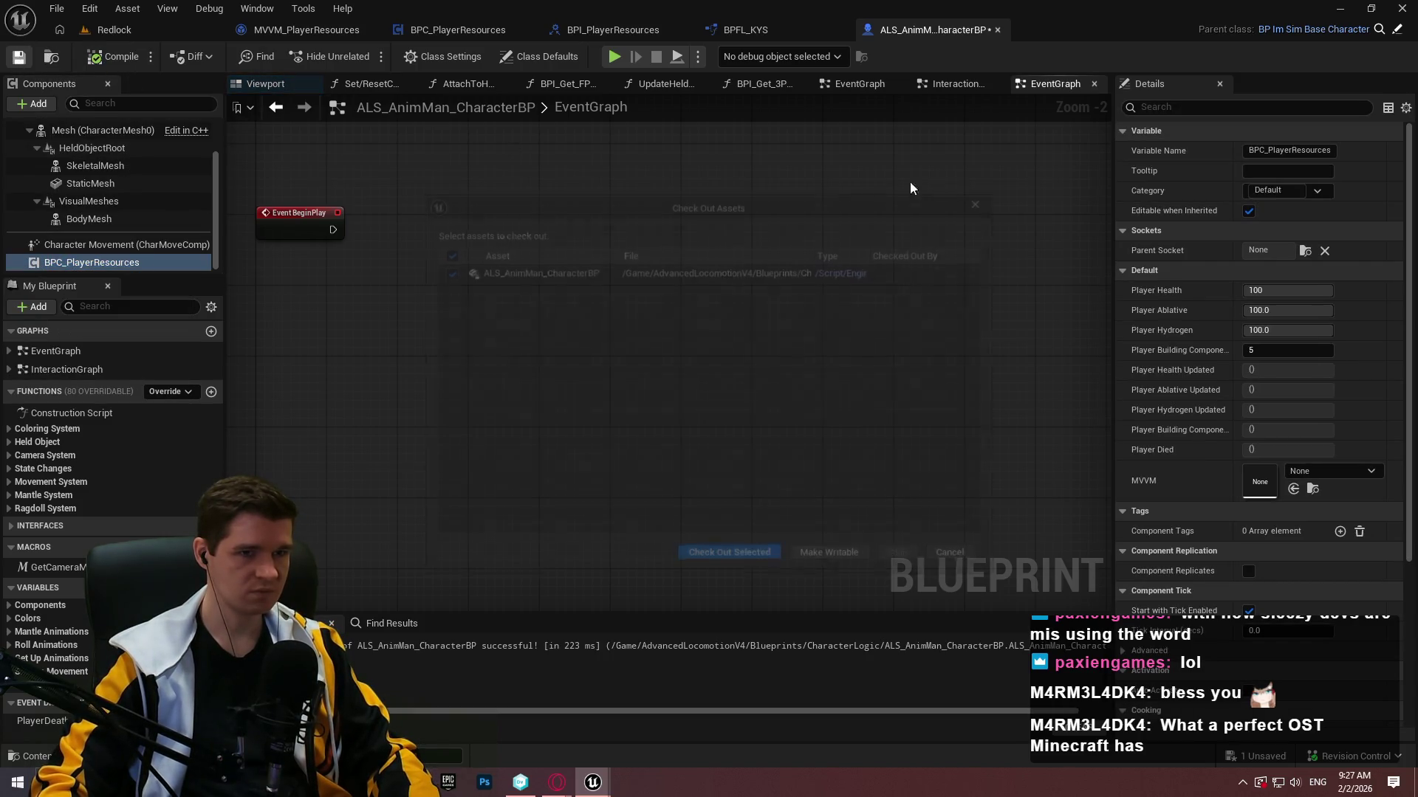
key("ctrl+s")
left_click(727, 558)
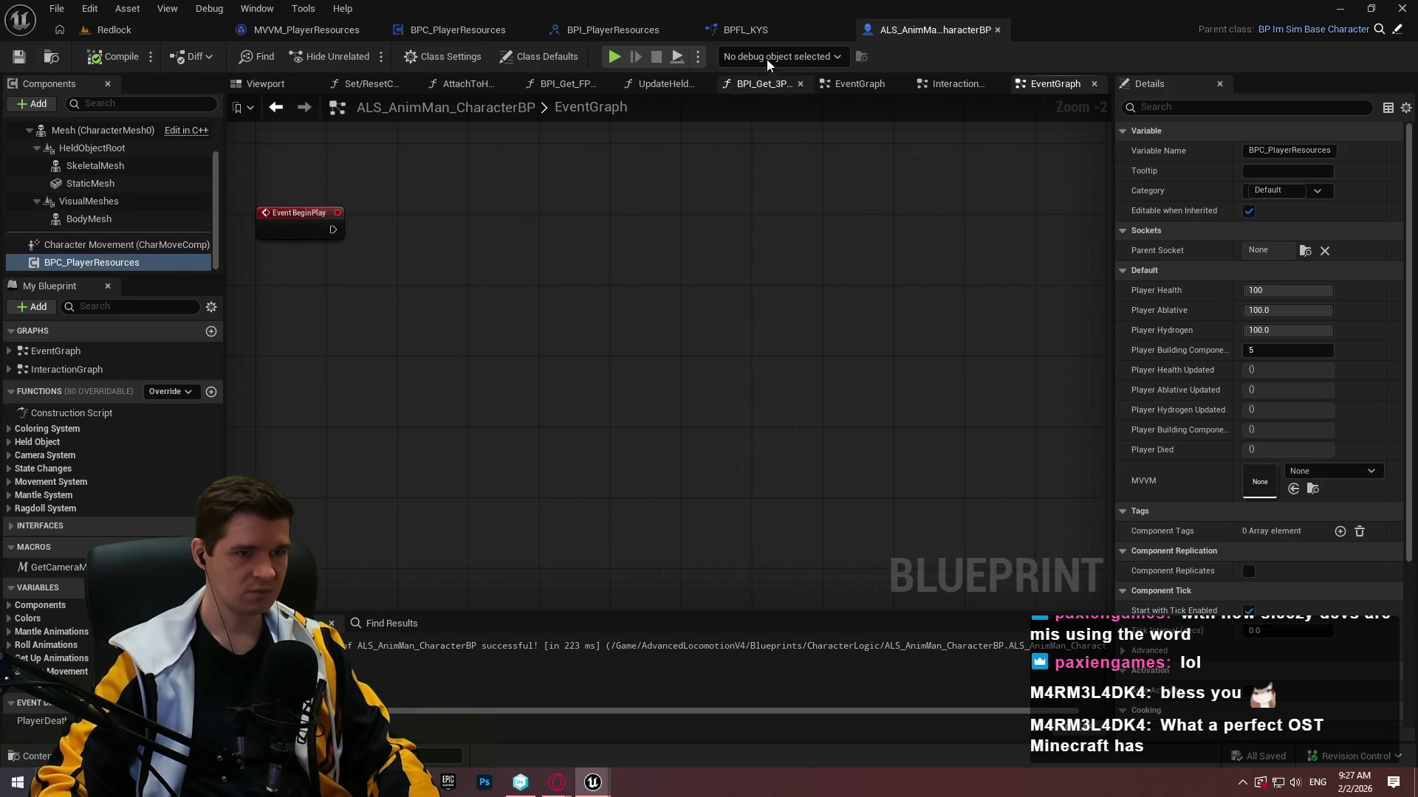
left_click(458, 37)
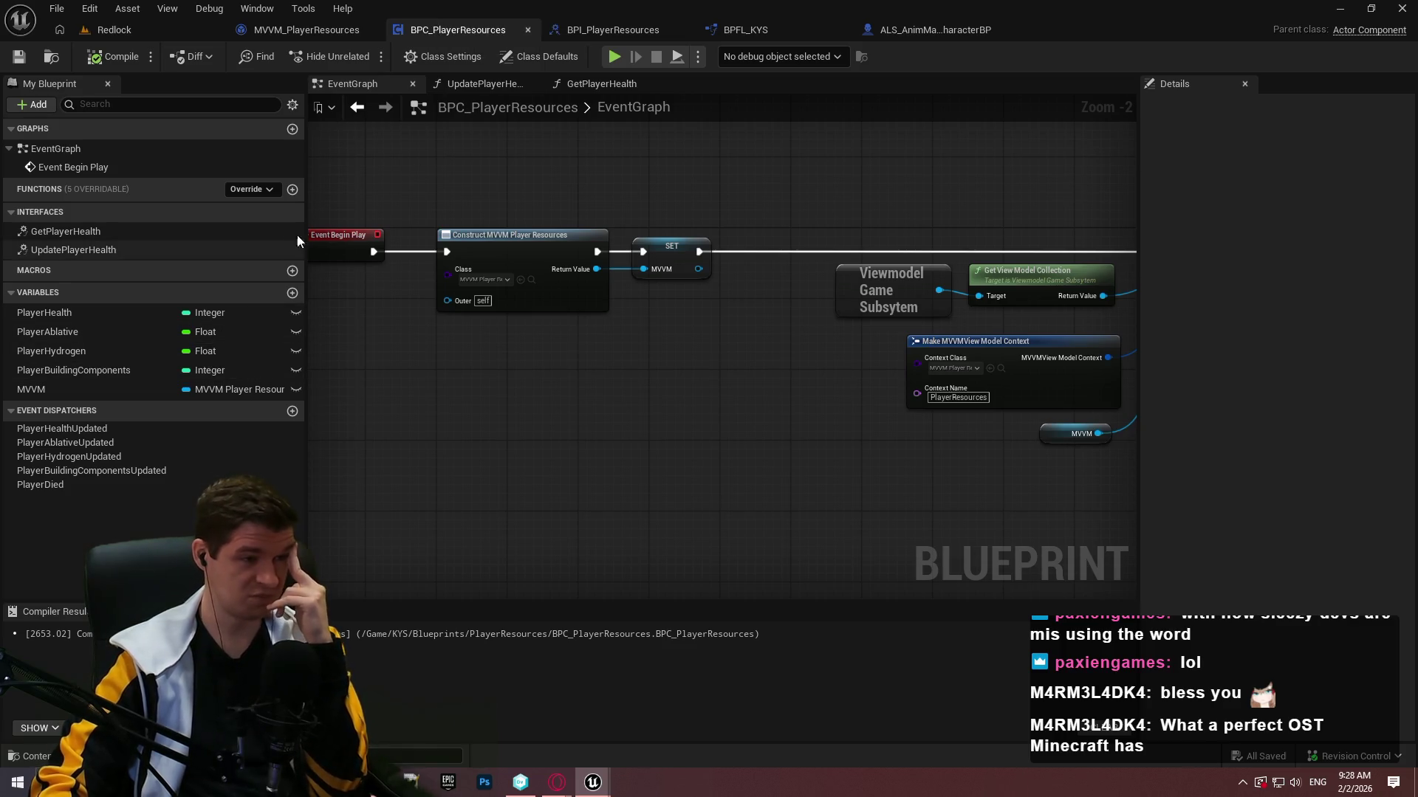
Look over the UpdatePlayerHealth and GetPlayerHealth graphs, then go back to ALS_AnimMan_CharacterBP.
left_click(484, 83)
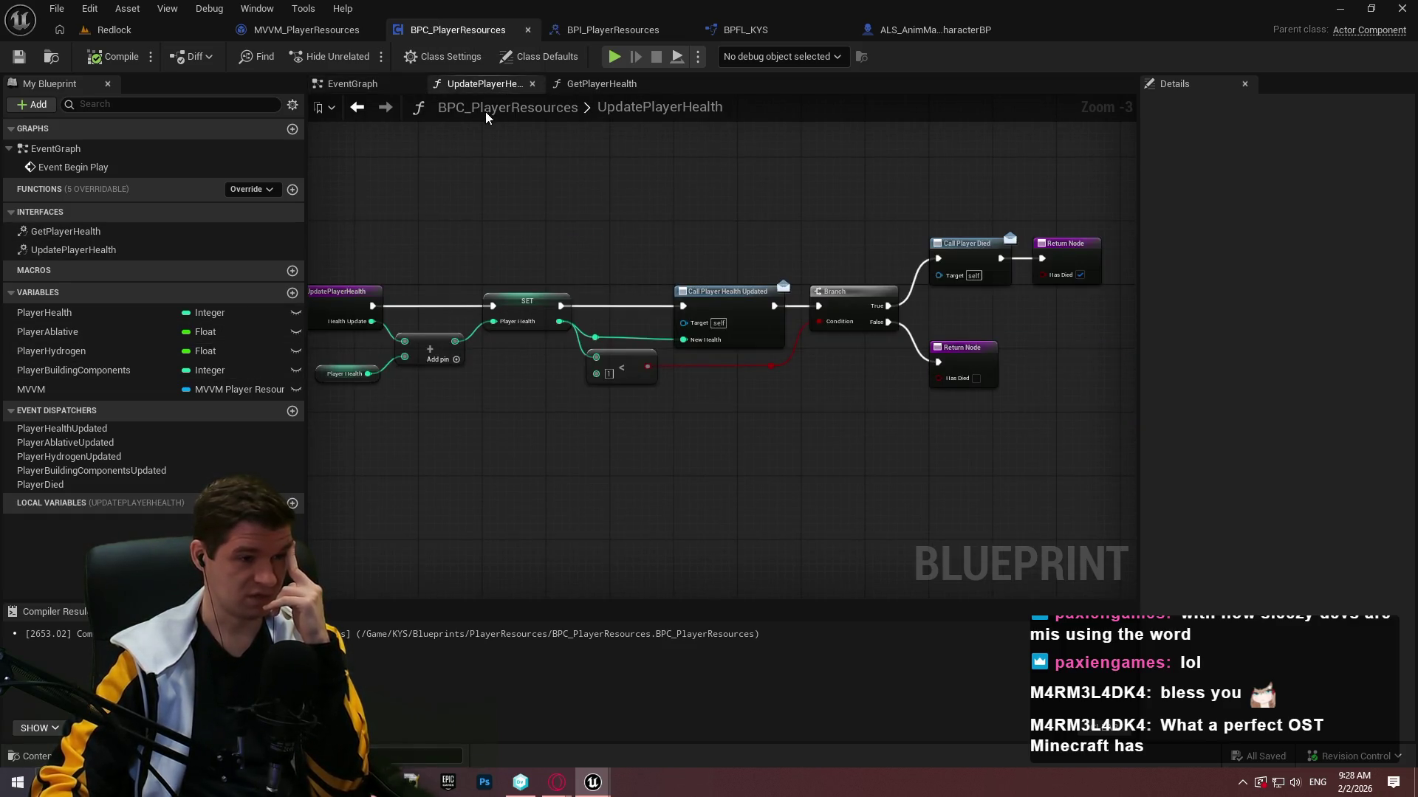
left_click(588, 85)
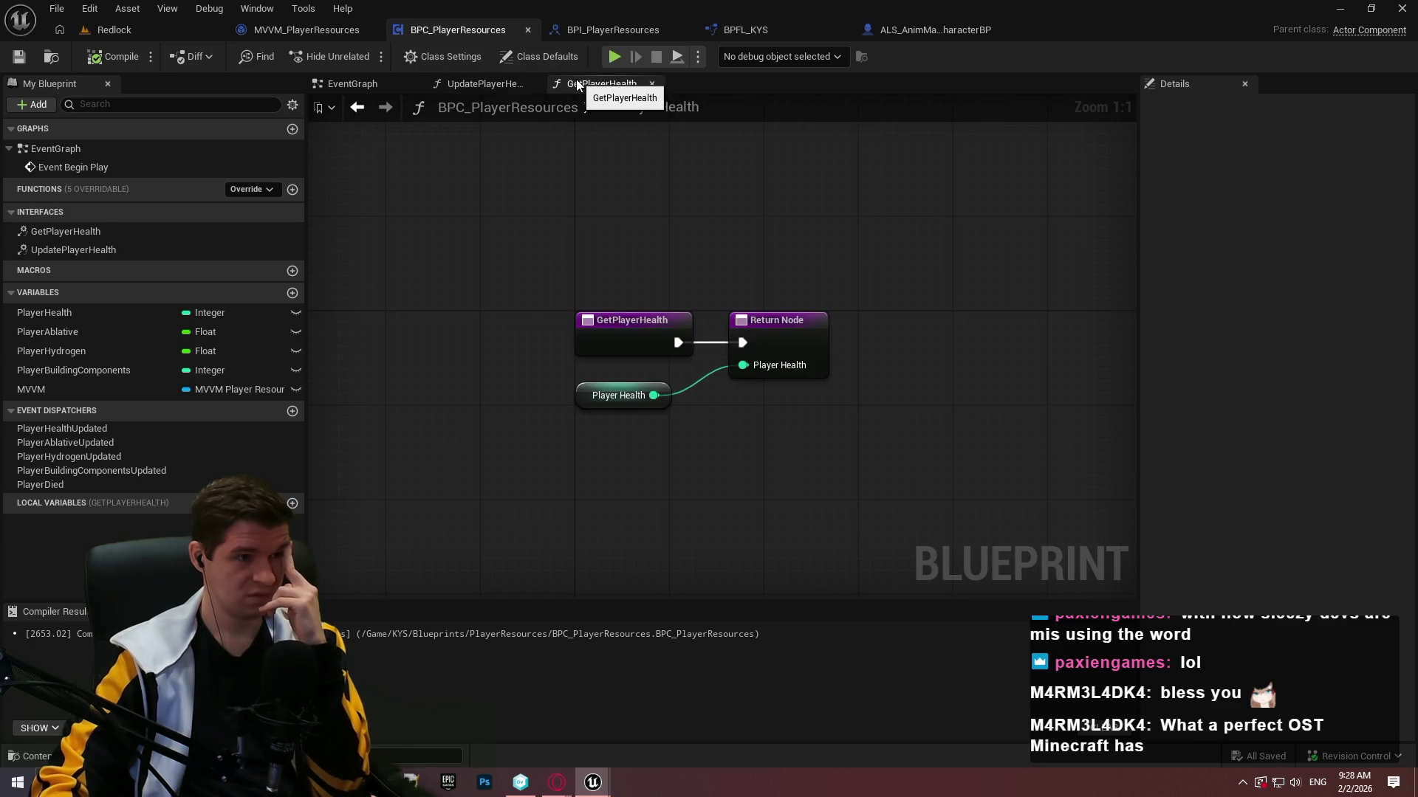
left_click(915, 37)
scroll(566, 245, "down", 4)
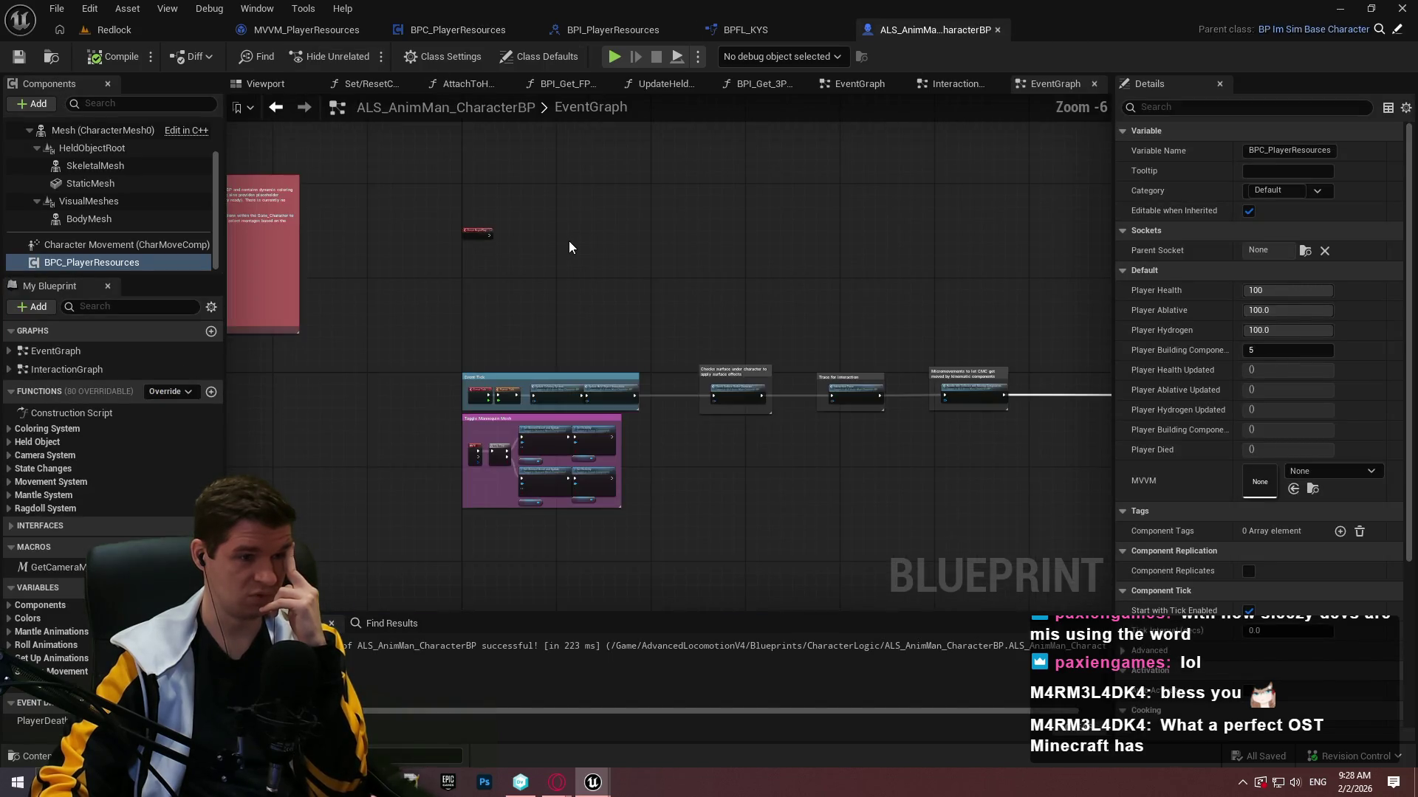
Add a Debug Key Up event to the character's event graph.
left_click(441, 205)
scroll(581, 347, "down", 4)
scroll(445, 288, "up", 9)
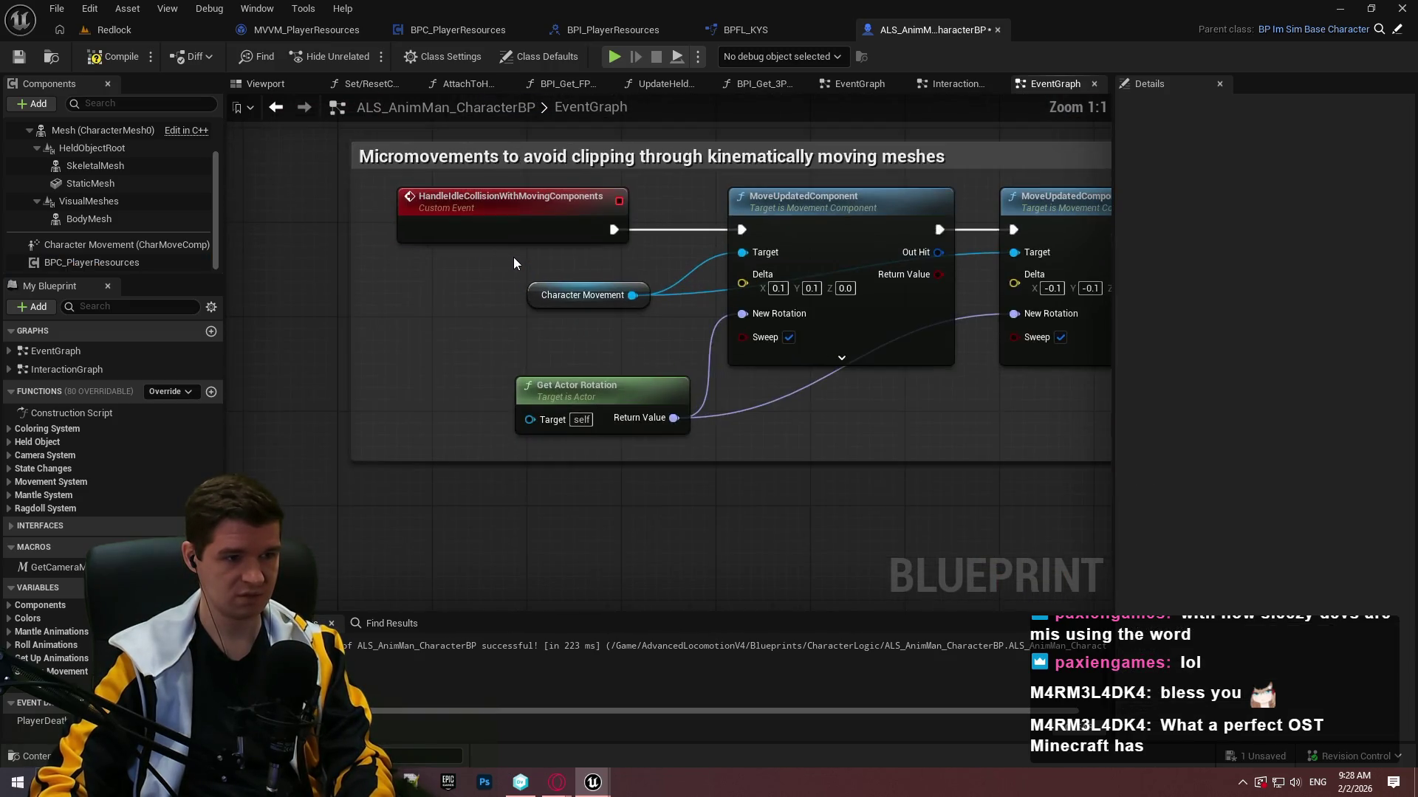
scroll(512, 257, "down", 5)
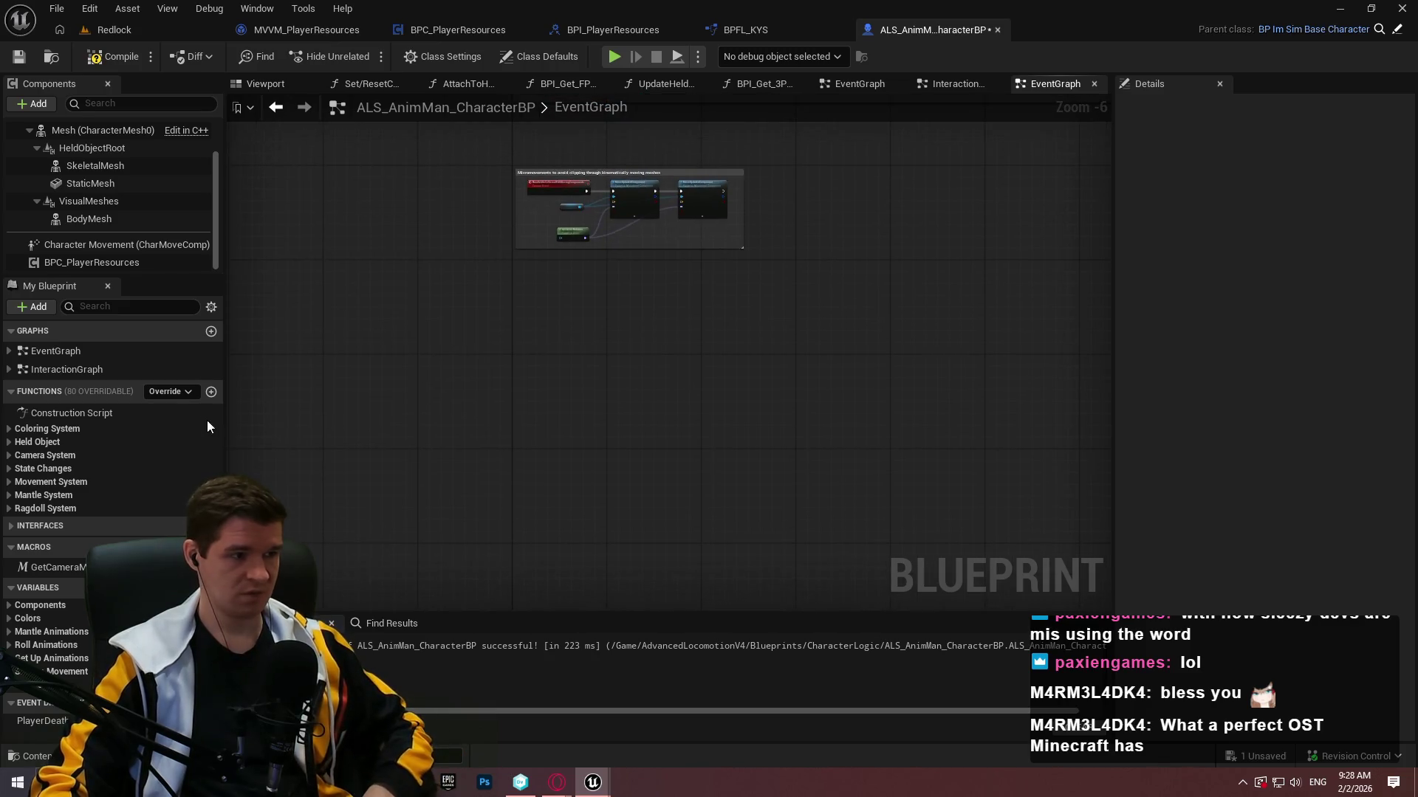
right_click(589, 375)
type("d")
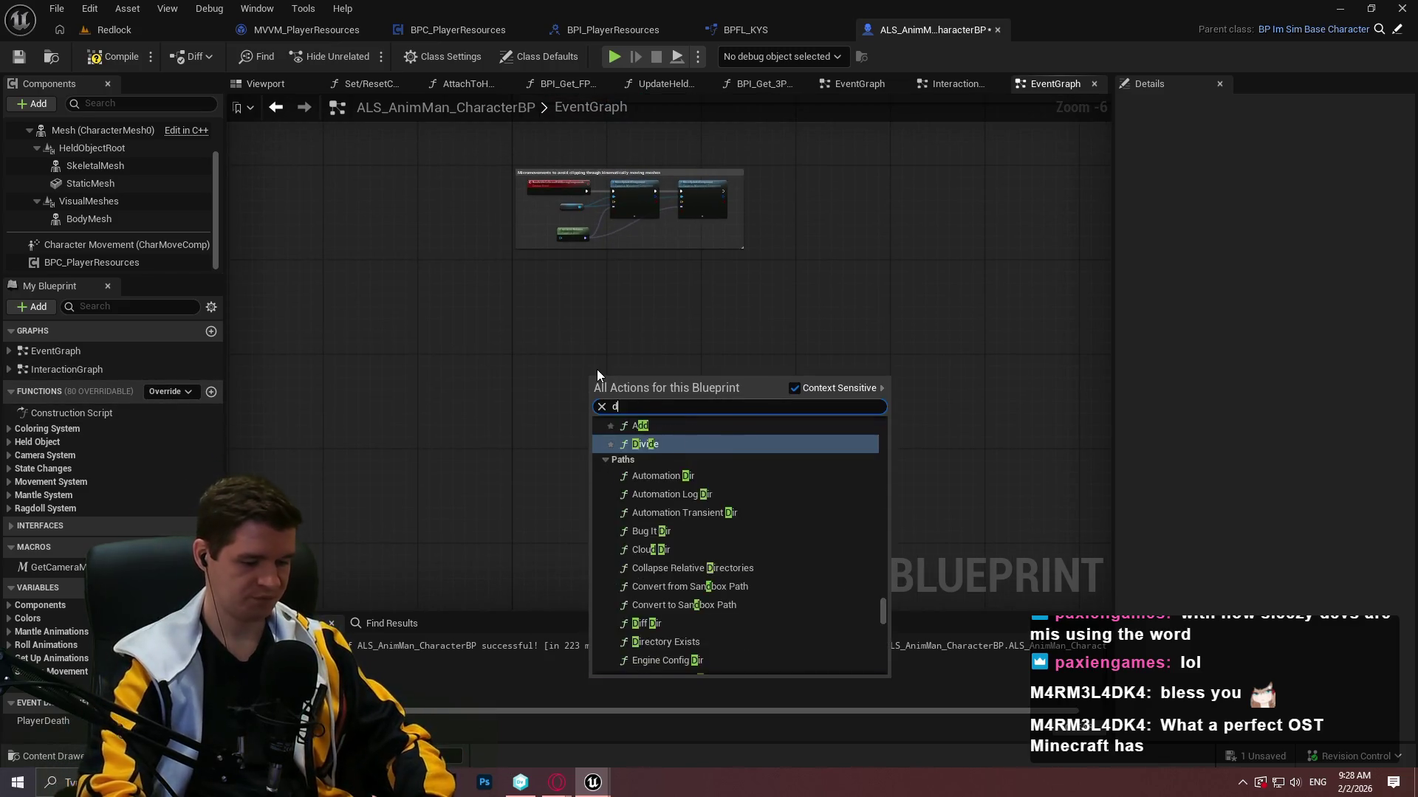
type("ebug key")
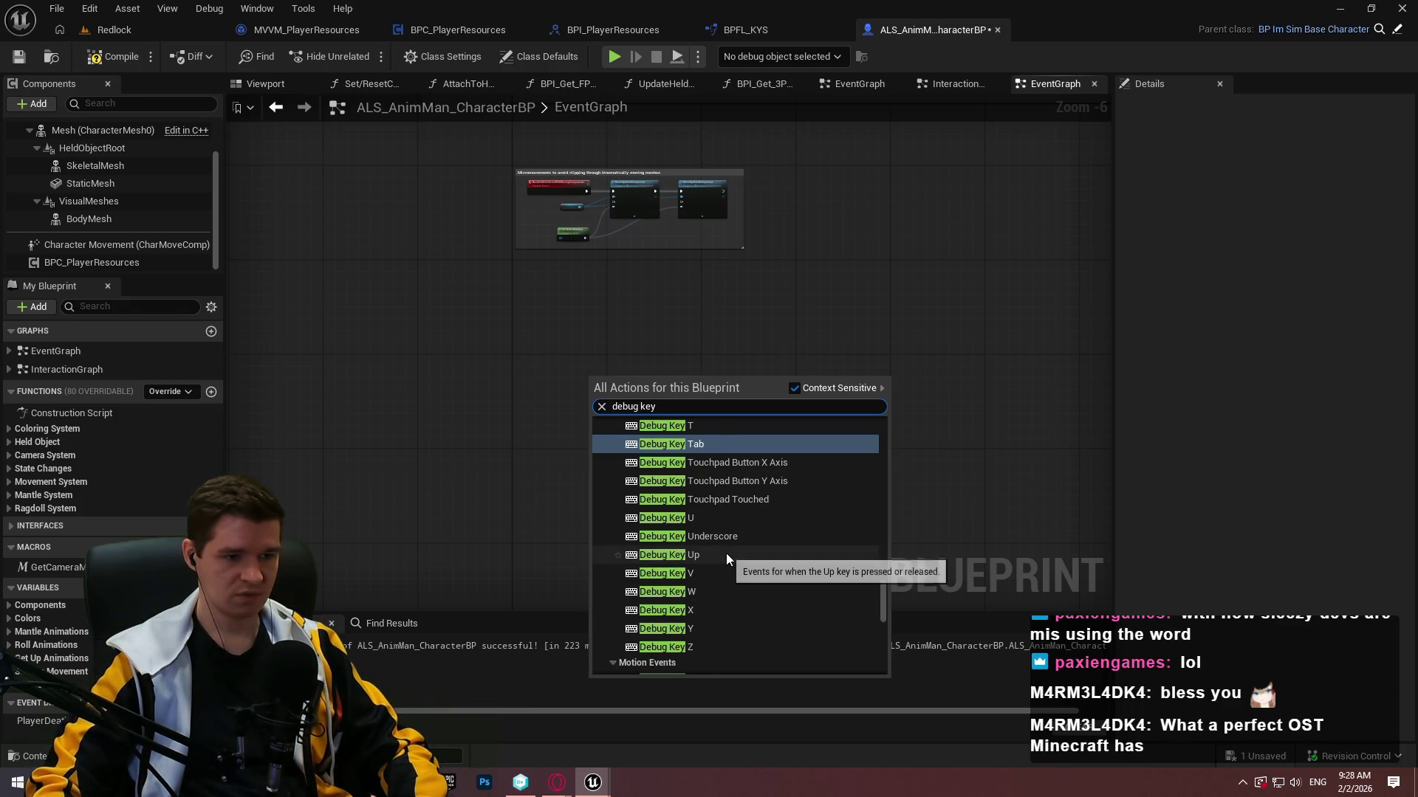
scroll(745, 540, "down", 2)
scroll(731, 564, "up", 3)
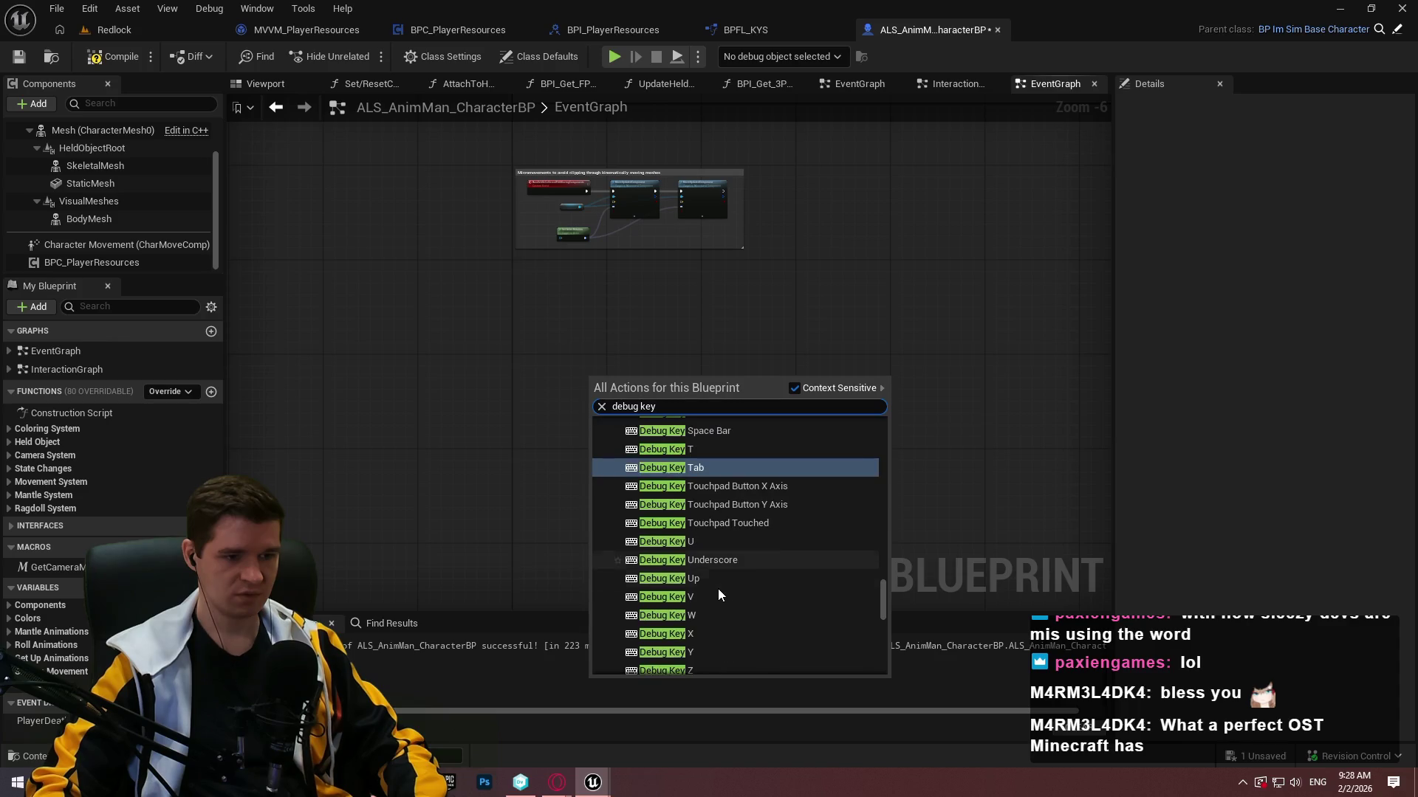
left_click(707, 580)
scroll(601, 395, "up", 2)
Add a Debug Key Down event and place a BPC_PlayerResources reference in the graph.
right_click(546, 388)
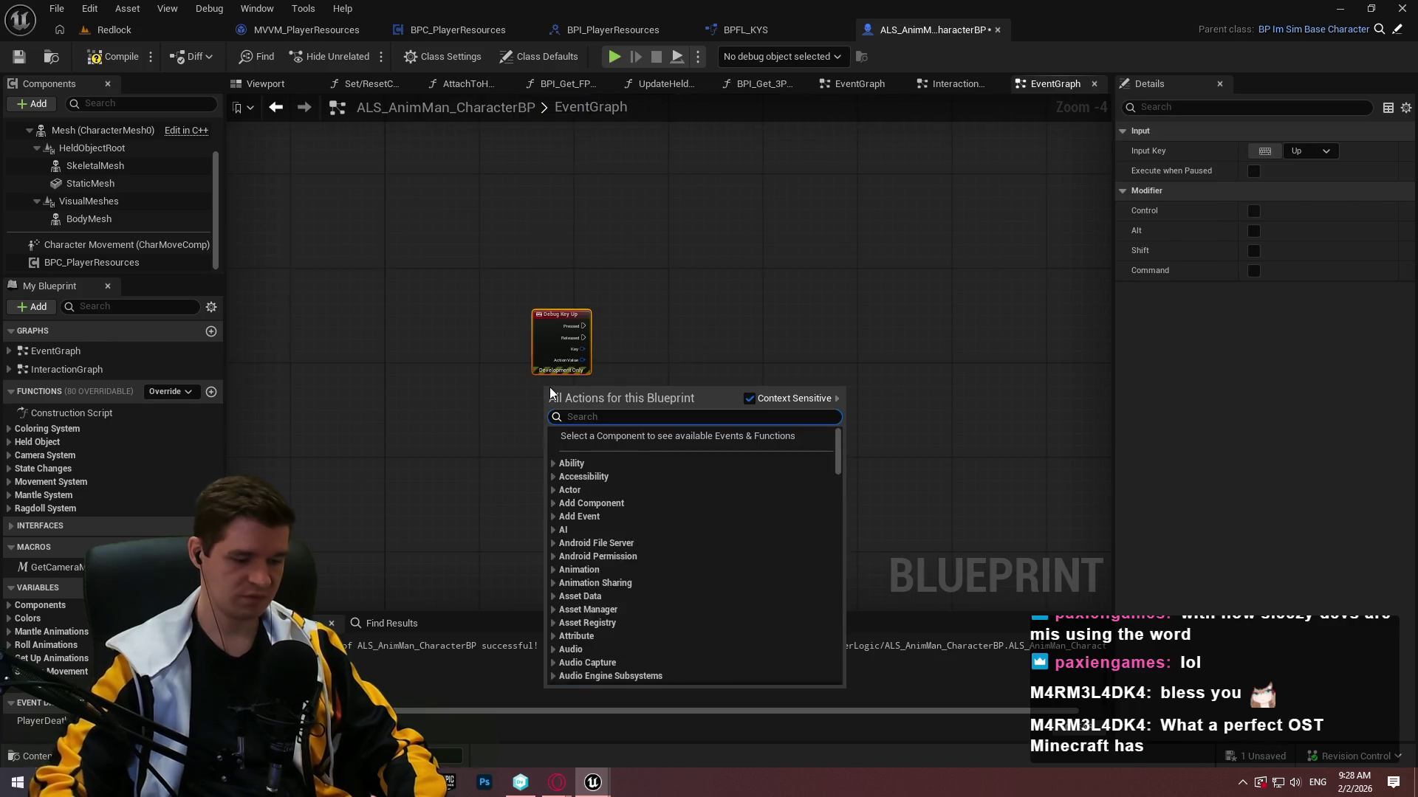
type("debug key down")
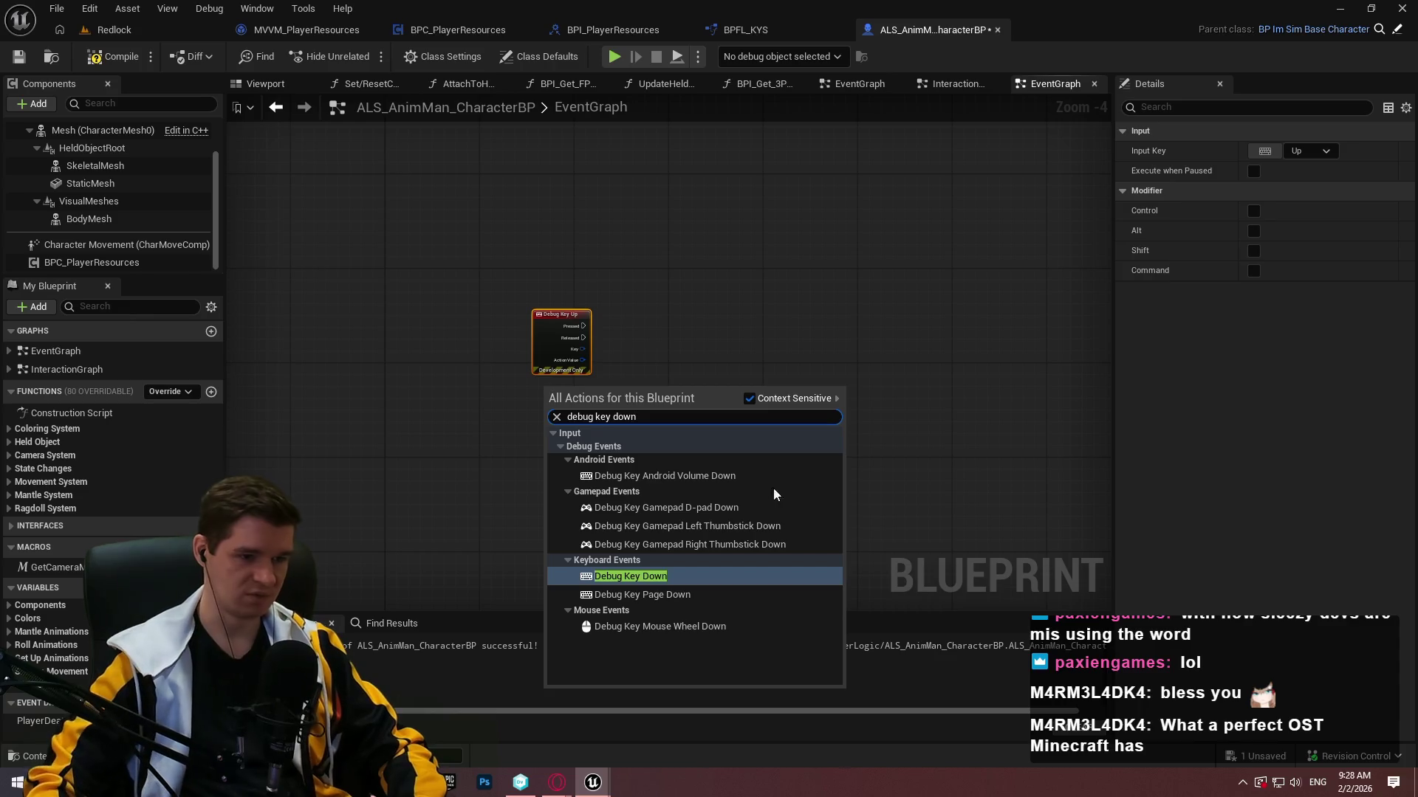
left_click(620, 574)
scroll(639, 343, "up", 1)
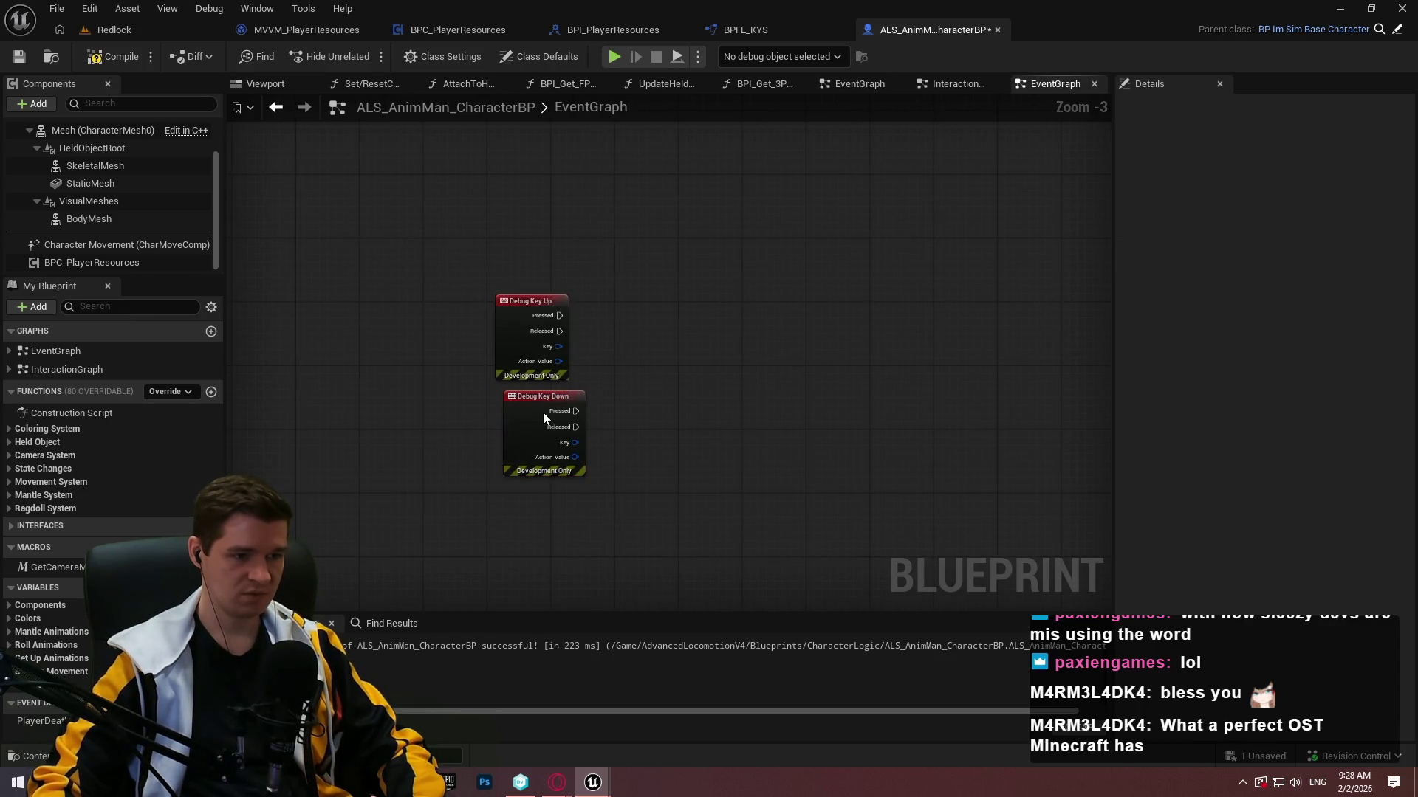
scroll(607, 366, "up", 2)
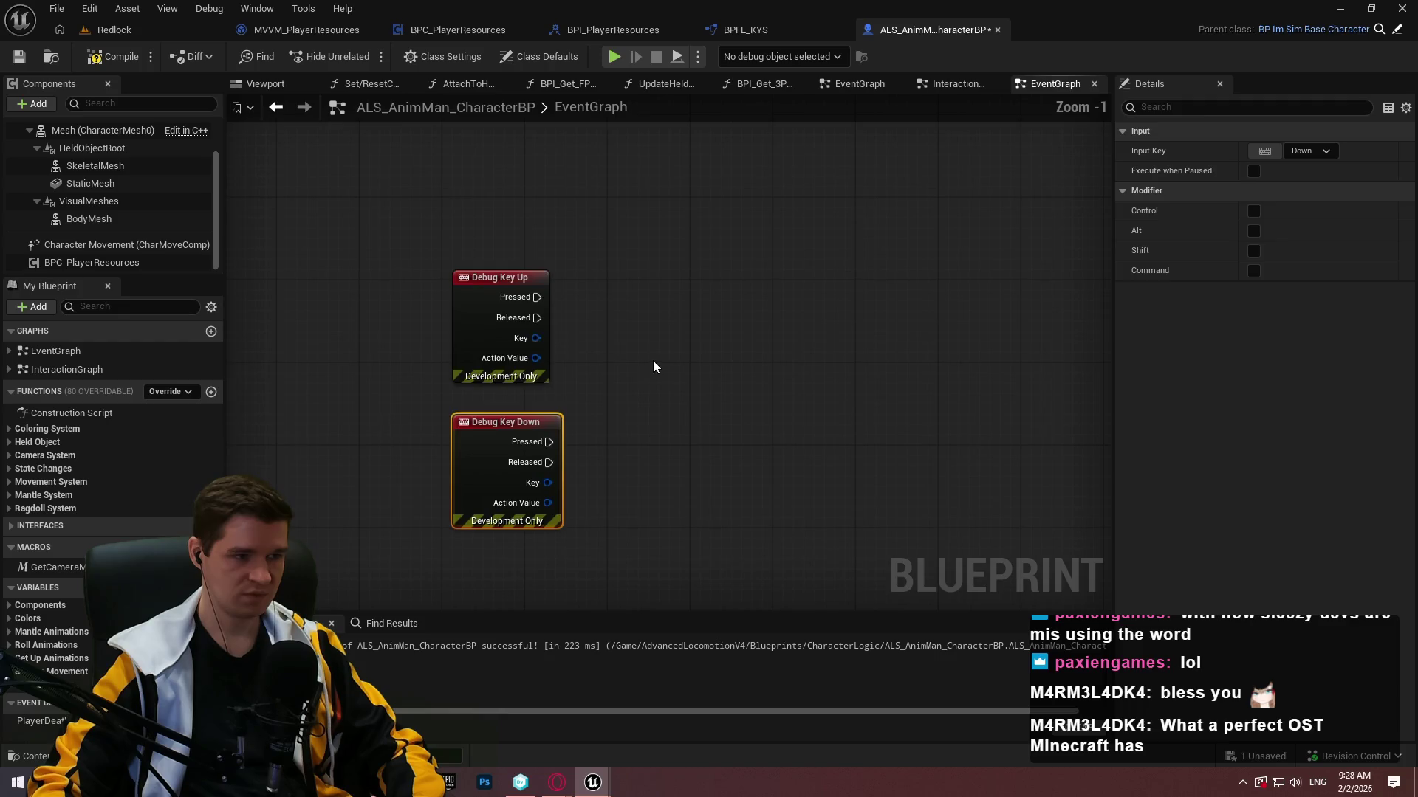
left_click(653, 361)
mouse_move(59, 265)
left_mouse_down()
mouse_move(624, 367)
mouse_move(783, 340)
mouse_move(703, 354)
mouse_move(763, 314)
left_mouse_up()
Have Debug Key Up call Update Player Health with an amount of 1.
type("update")
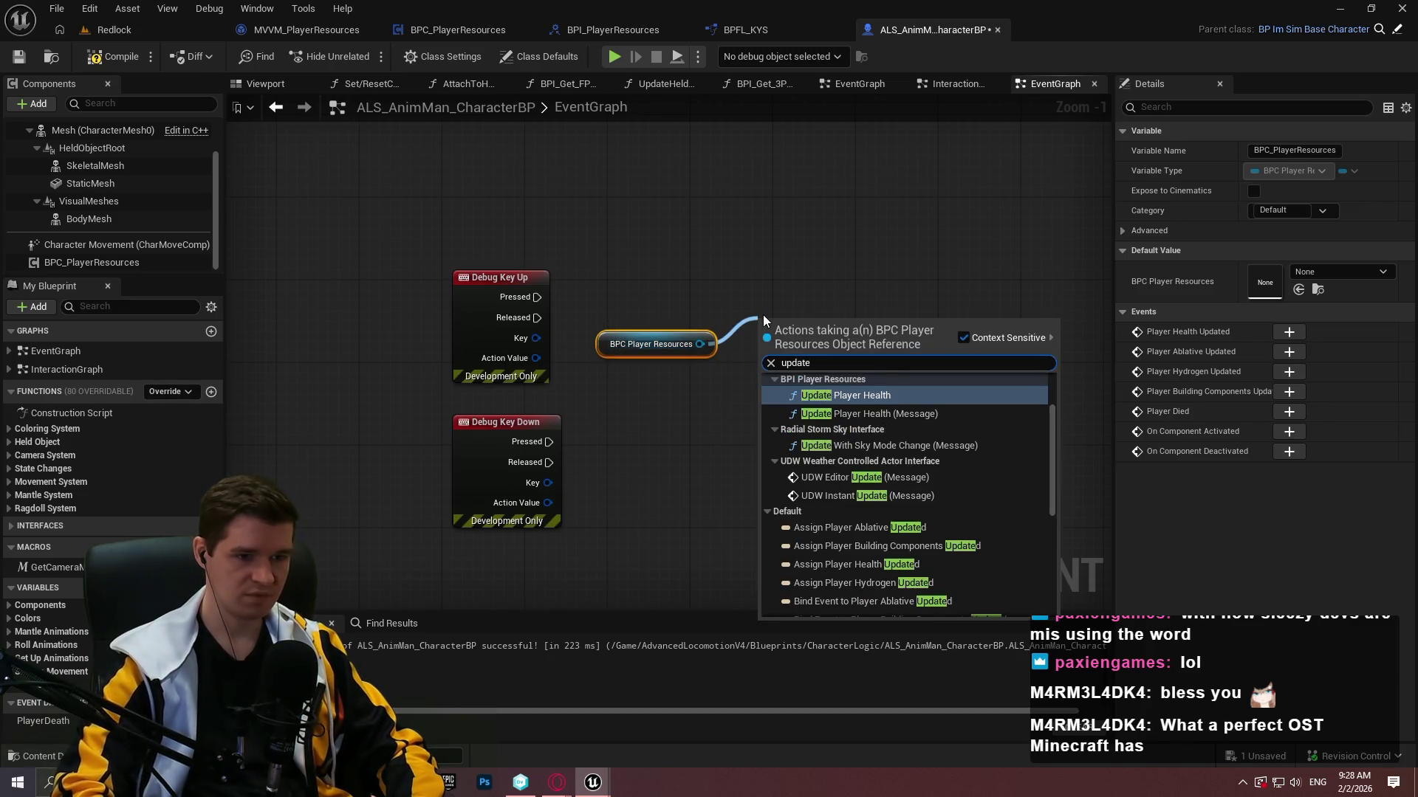
key("Return")
scroll(737, 320, "up", 1)
left_click_drag(768, 356, 524, 297)
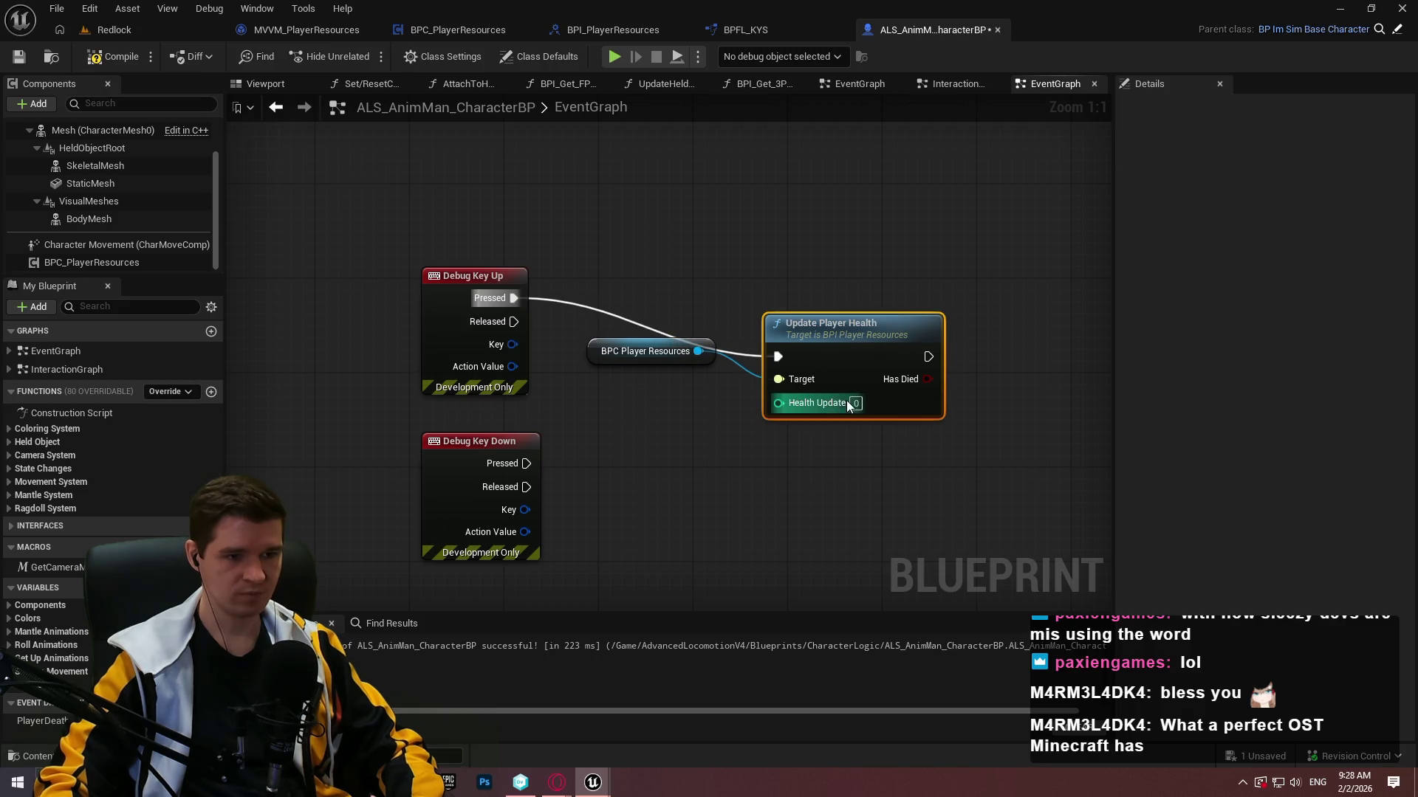
type("1")
left_click_drag(897, 416, 862, 357)
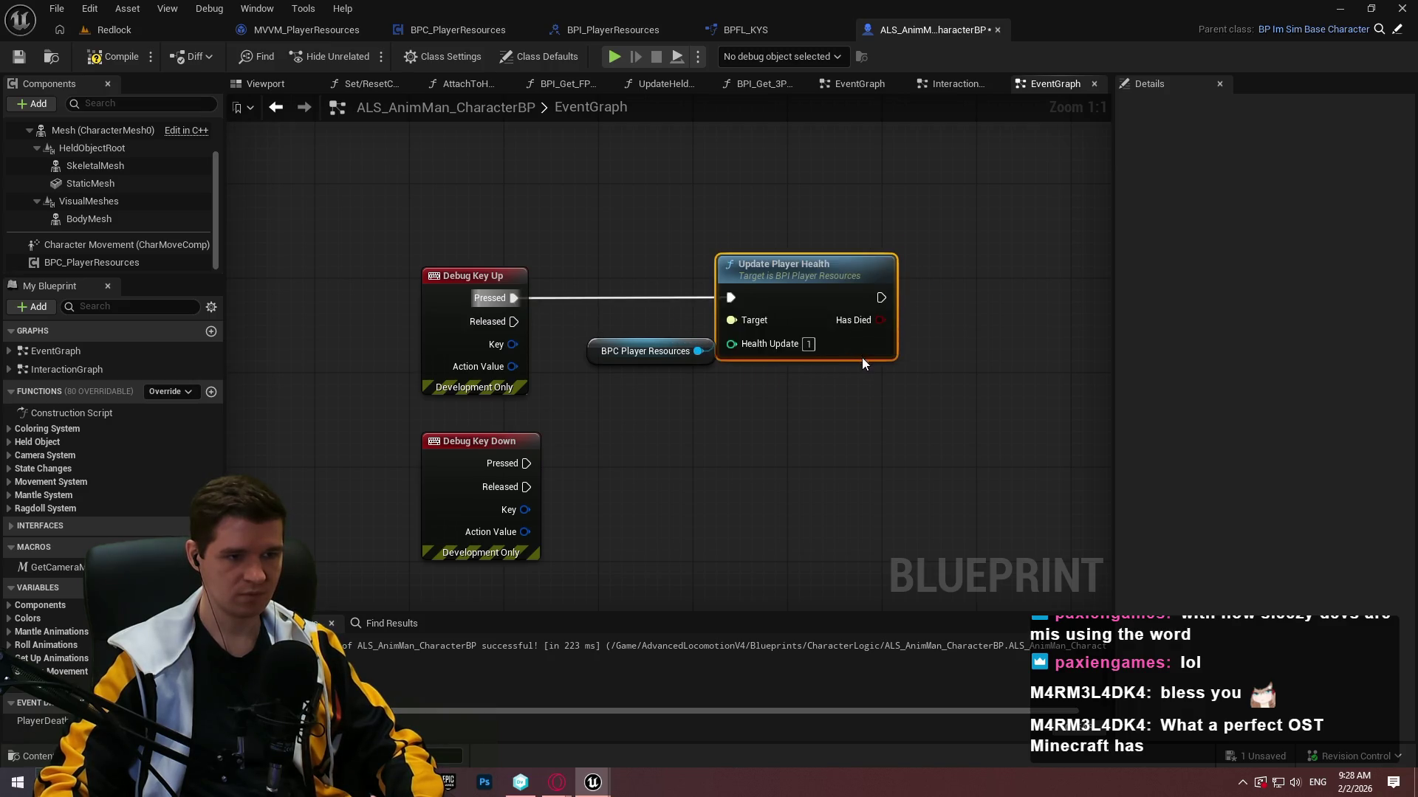
left_click(977, 404)
Branch on Has Died after the health update and print 'PLAYER DIED' when true.
mouse_move(913, 304)
left_mouse_down()
mouse_move(822, 279)
mouse_move(900, 295)
mouse_move(1063, 266)
mouse_move(791, 217)
left_mouse_up()
type("print string")
key("Return")
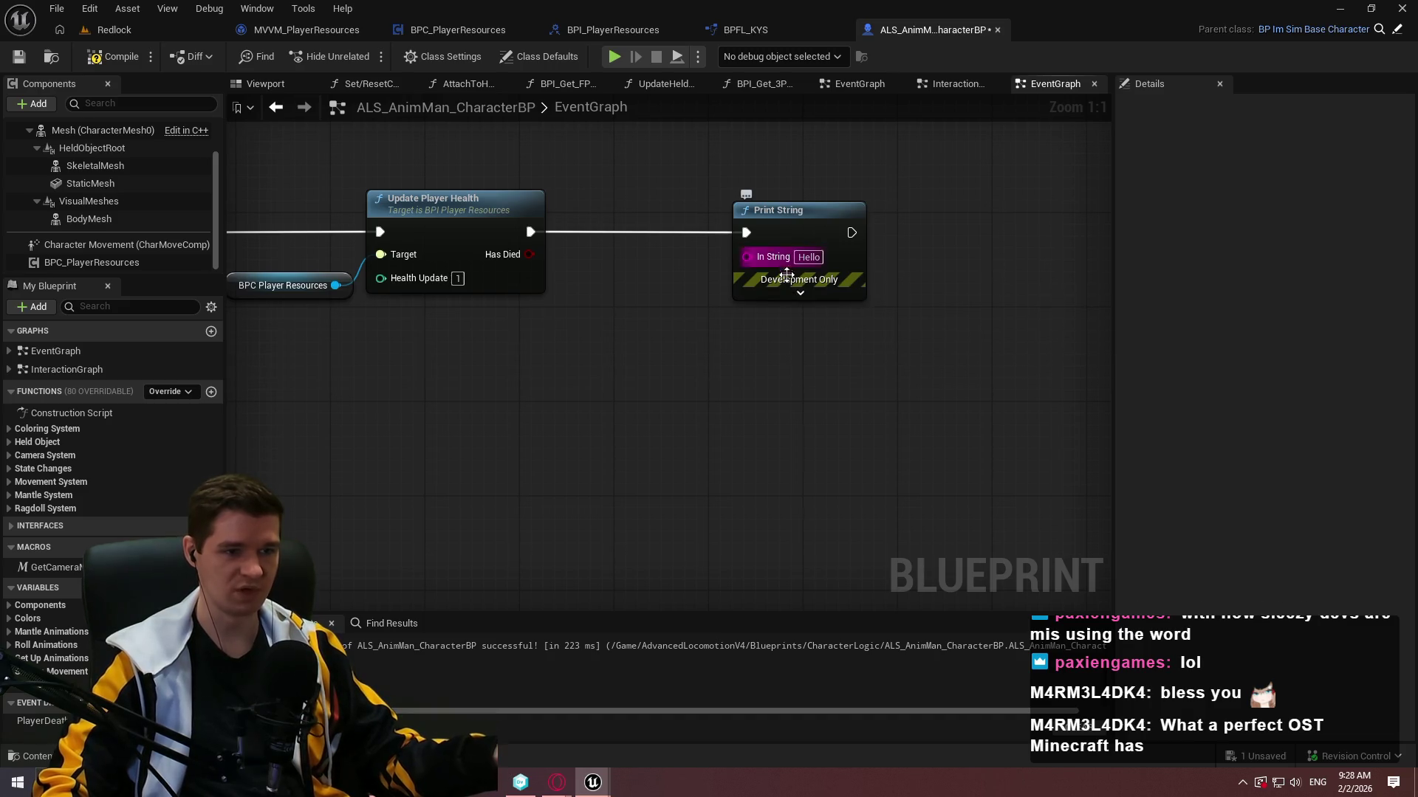
left_click(791, 291)
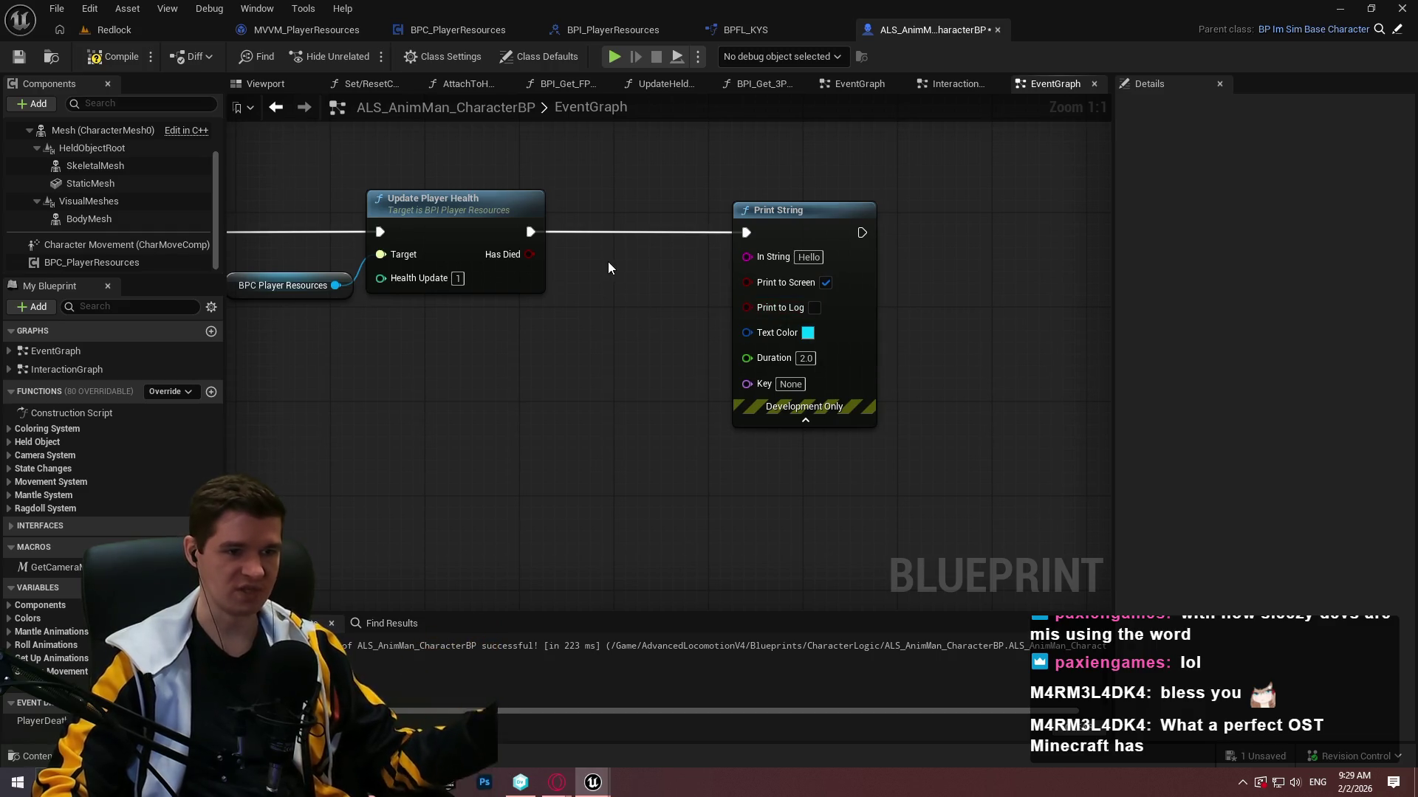
left_click(591, 284)
mouse_move(530, 232)
left_mouse_down()
mouse_move(583, 310)
mouse_move(605, 309)
left_mouse_up()
left_click_drag(606, 292, 585, 212)
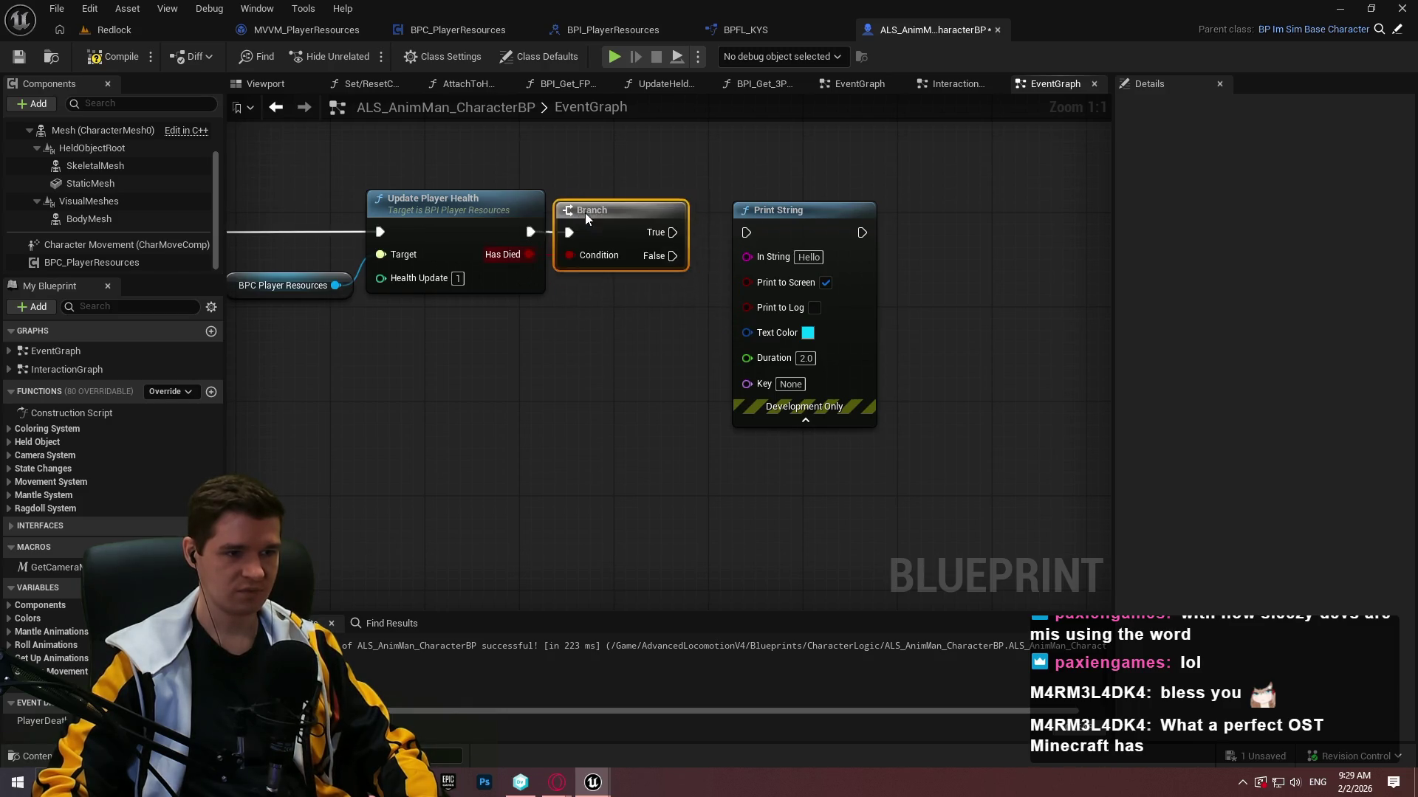
left_click_drag(684, 232, 753, 233)
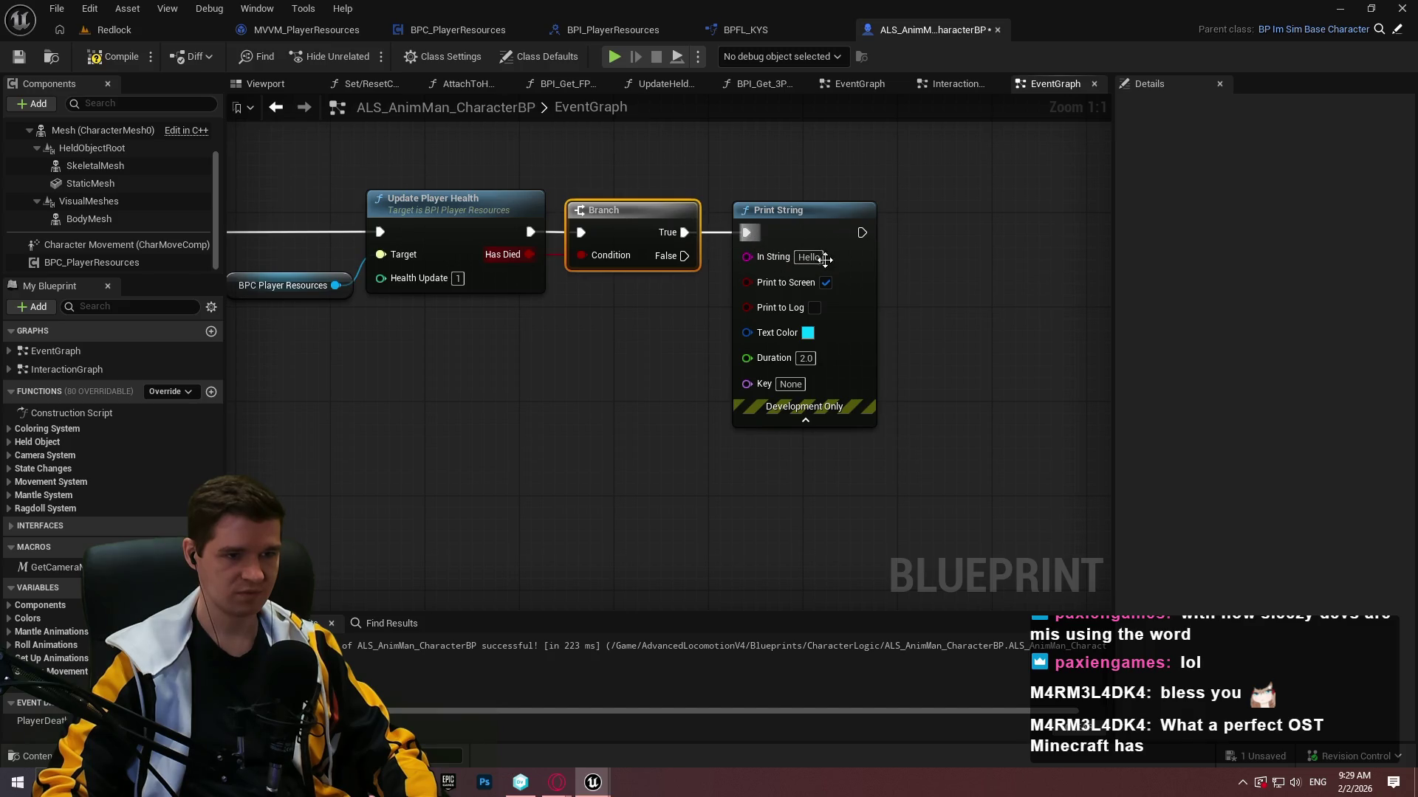
type("PLAYER DIED")
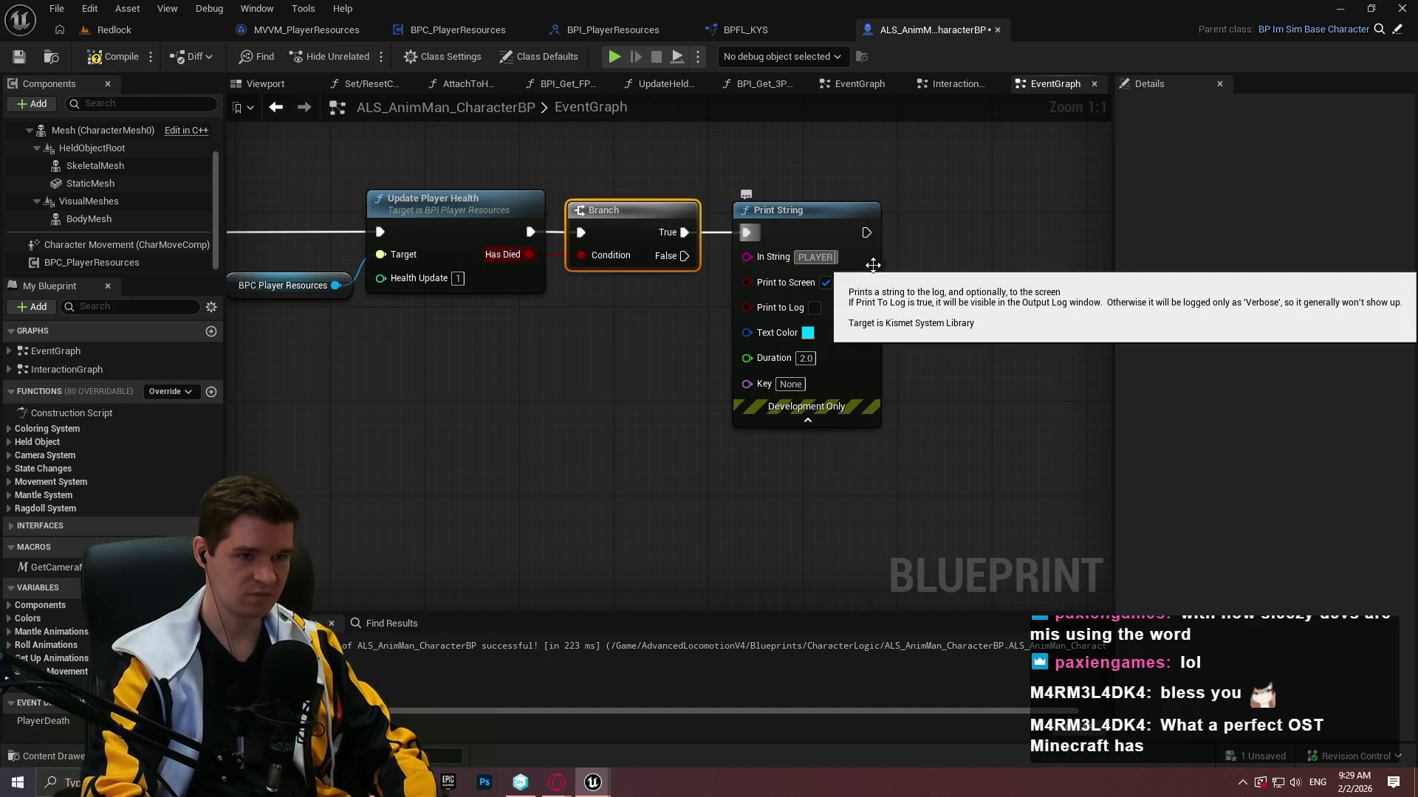
Make the 'PLAYER DIED' print text red.
left_click(808, 334)
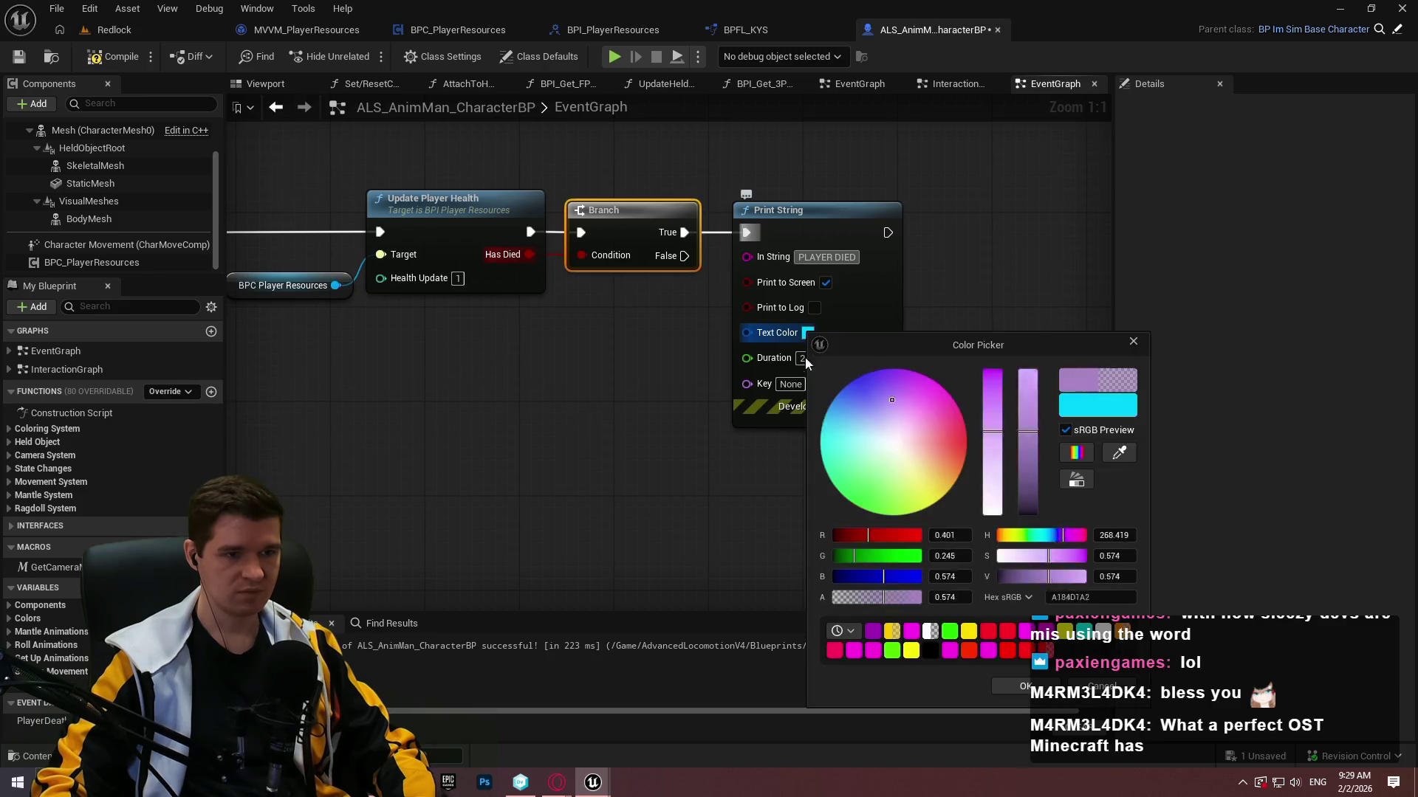
left_click_drag(955, 463, 967, 445)
left_click(1025, 685)
mouse_move(632, 540)
left_mouse_down()
mouse_move(772, 437)
mouse_move(850, 513)
left_mouse_up()
key("ctrl+z")
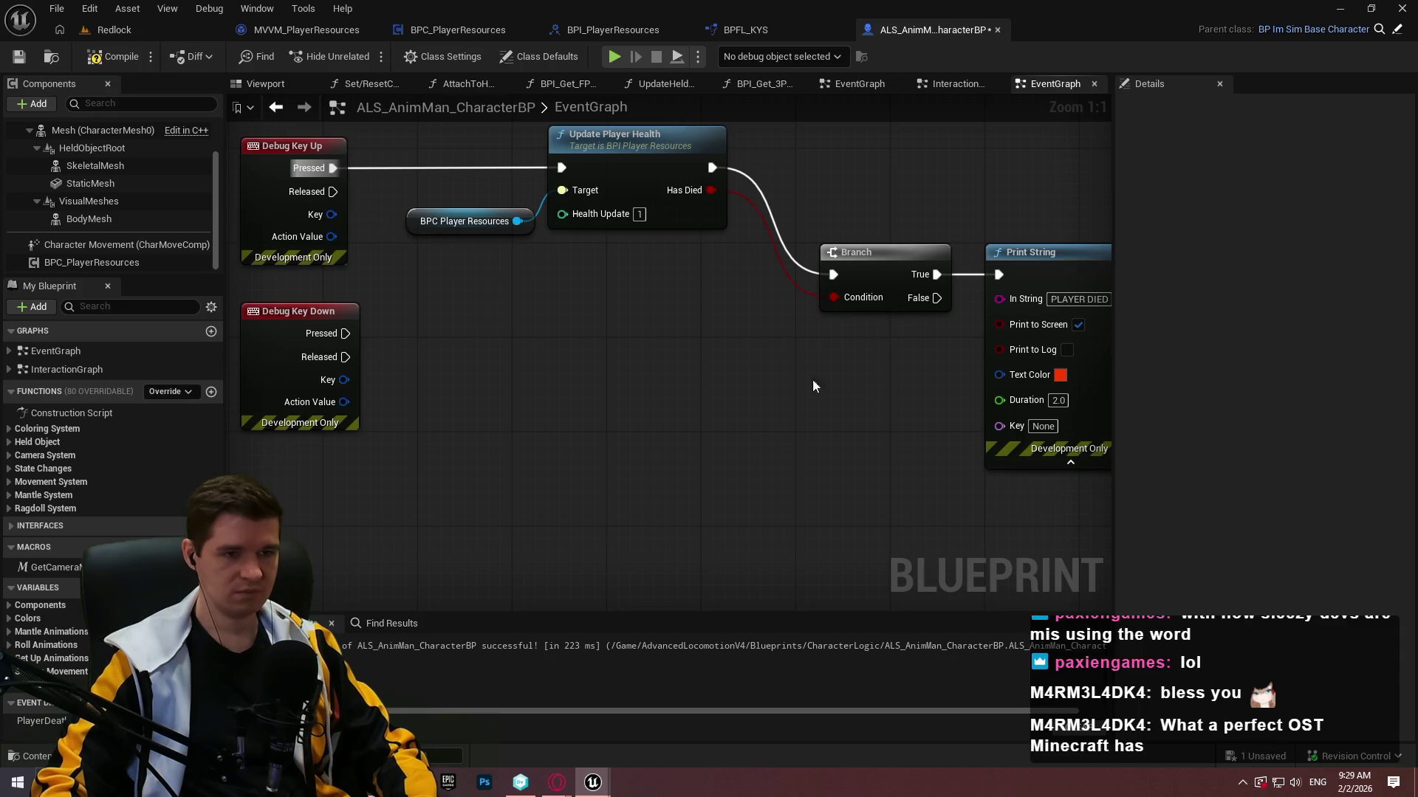
Duplicate the Update Player Health call for Debug Key Down with an amount of -1.
left_click_drag(412, 126, 734, 272)
key("ctrl+c")
key("ctrl+v")
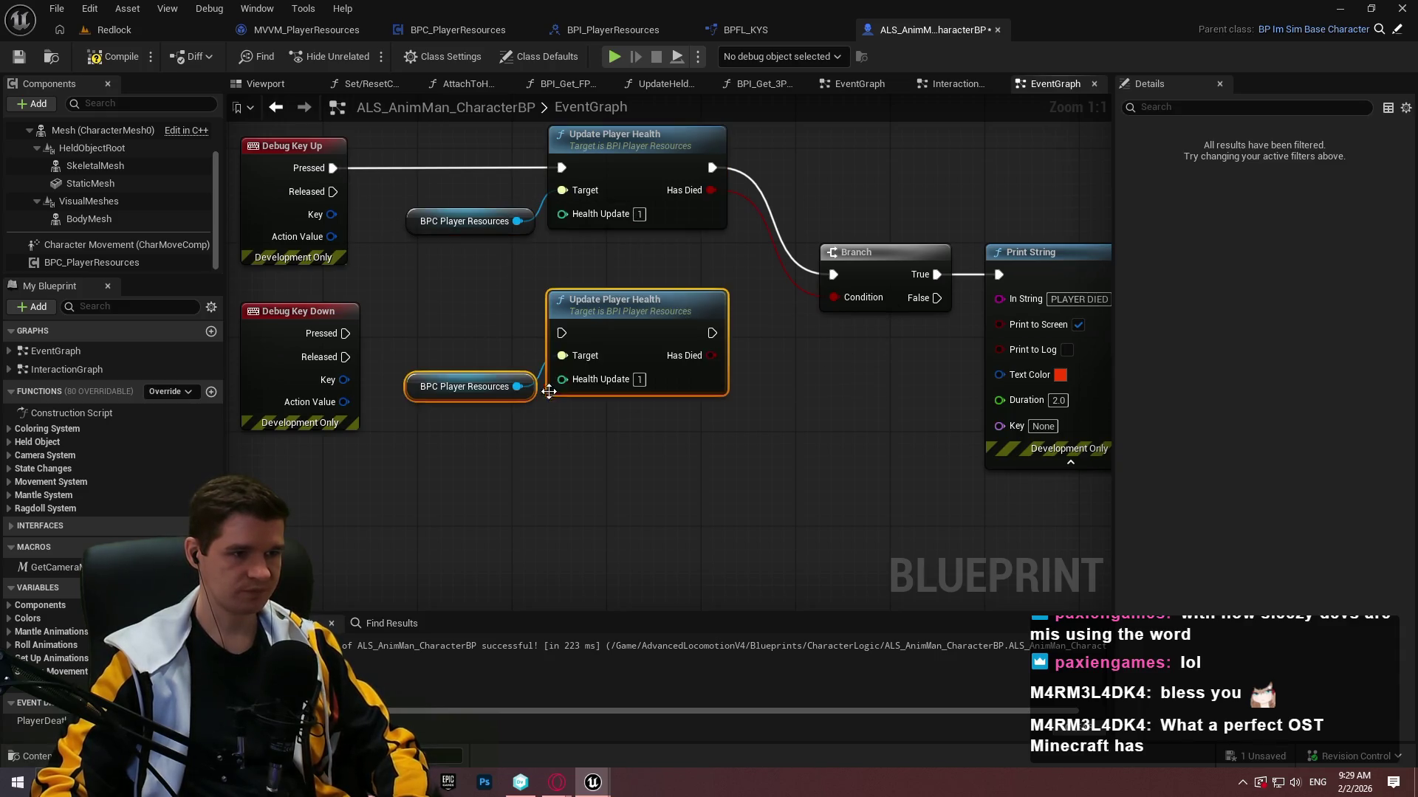
mouse_move(345, 333)
left_mouse_down()
mouse_move(542, 354)
mouse_move(562, 333)
left_mouse_up()
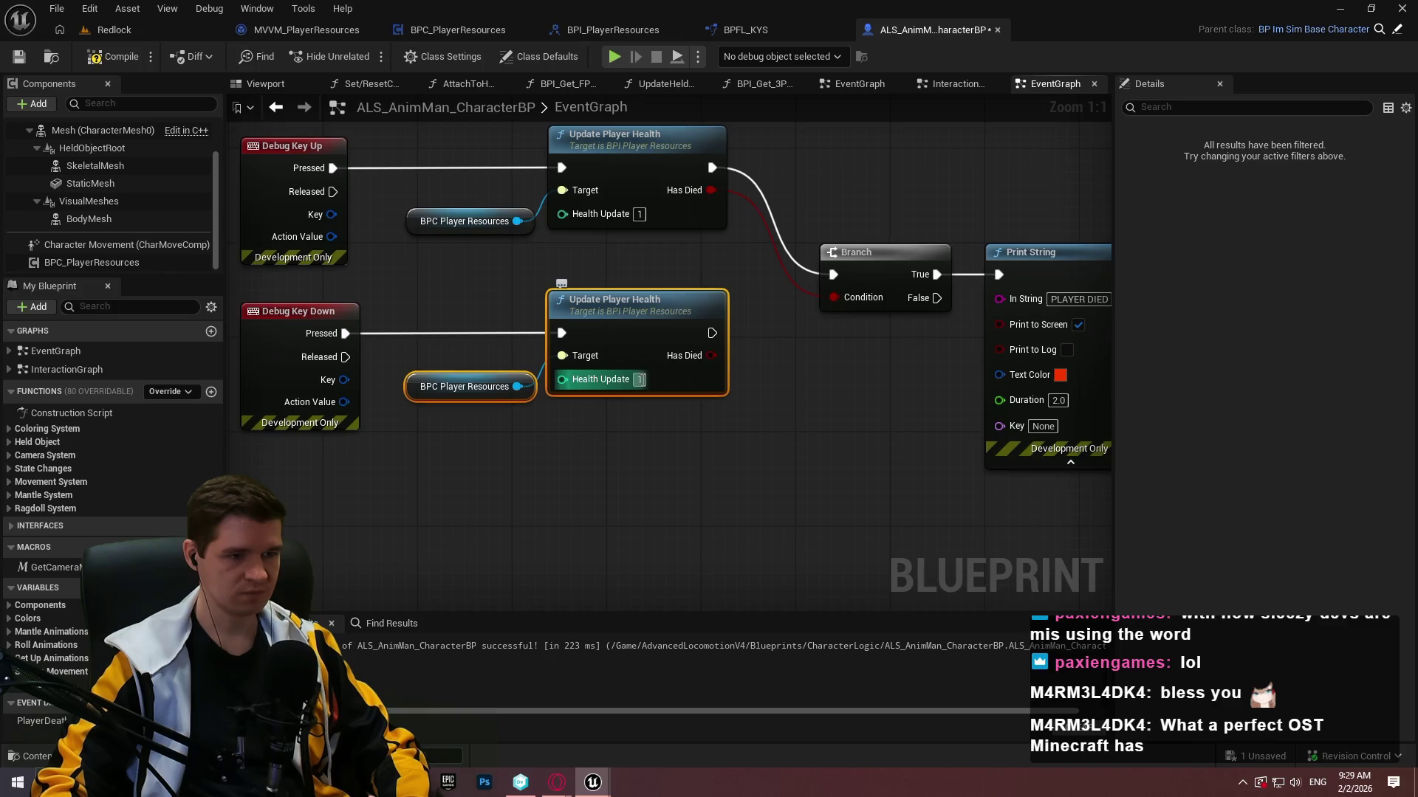
type("-1")
left_click(784, 451)
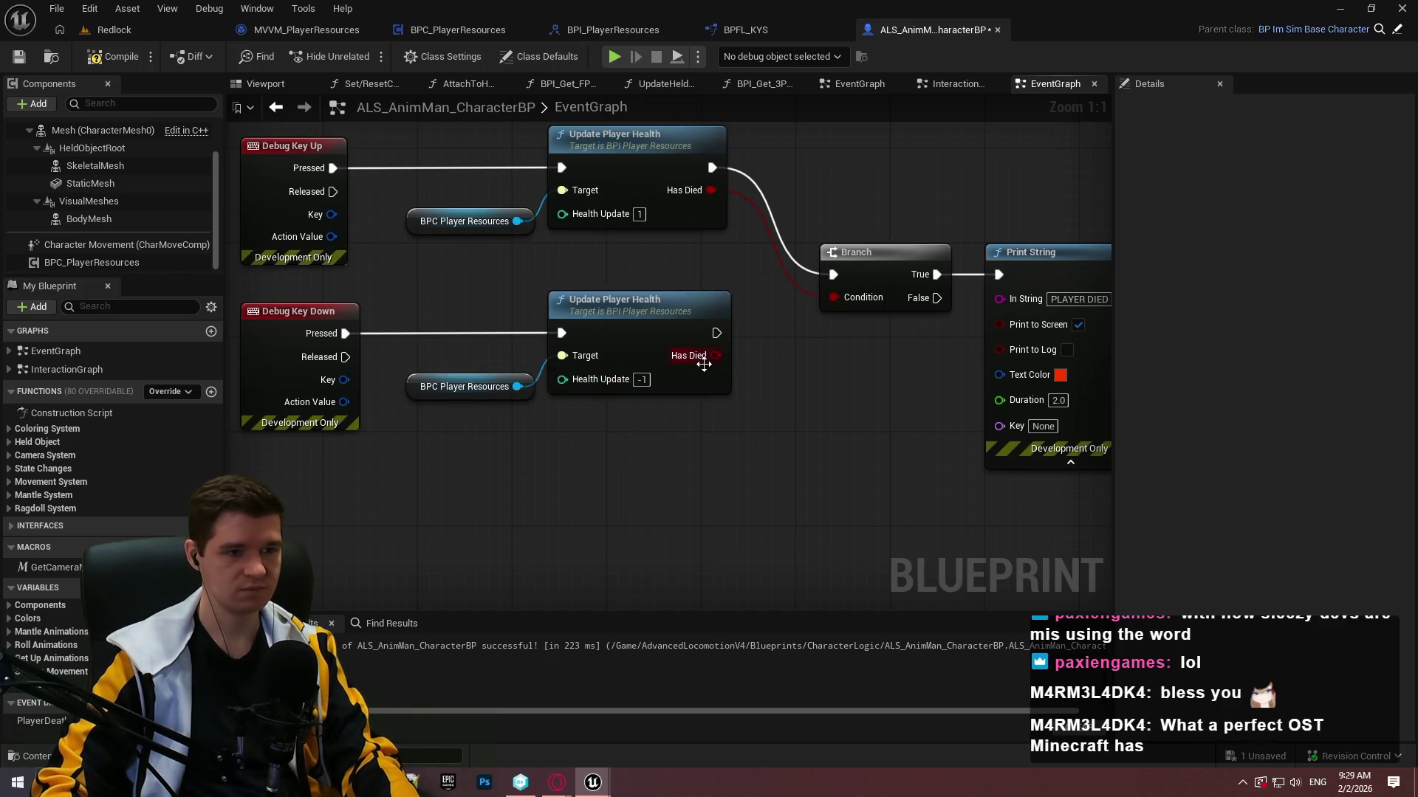
Give the -1 chain its own Has Died Branch into the PLAYER DIED print and save.
left_click(849, 279)
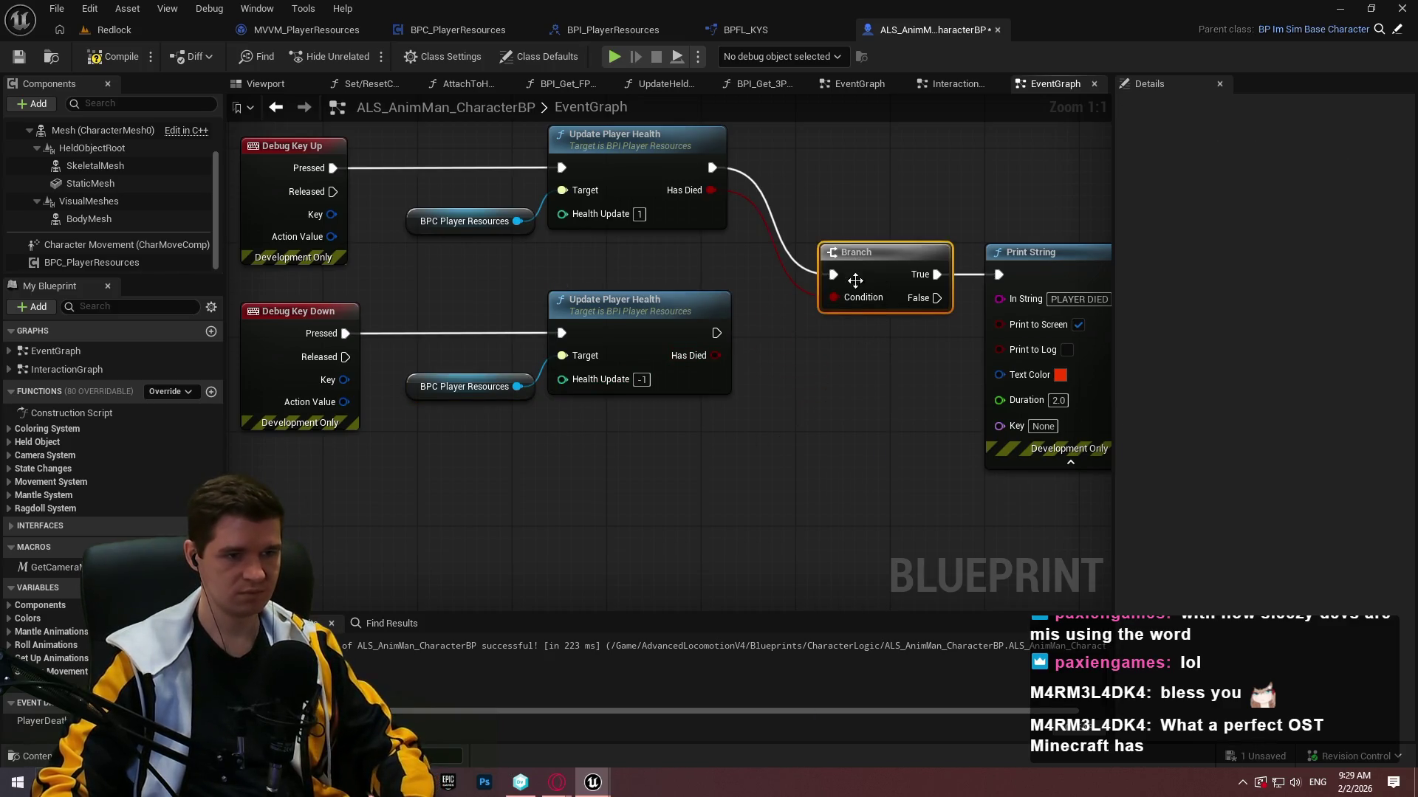
key("ctrl+d")
mouse_move(845, 369)
left_mouse_down()
mouse_move(715, 334)
mouse_move(845, 391)
mouse_move(876, 343)
mouse_move(1003, 287)
mouse_move(999, 275)
left_mouse_up()
left_click(593, 339)
scroll(593, 339, "down", 2)
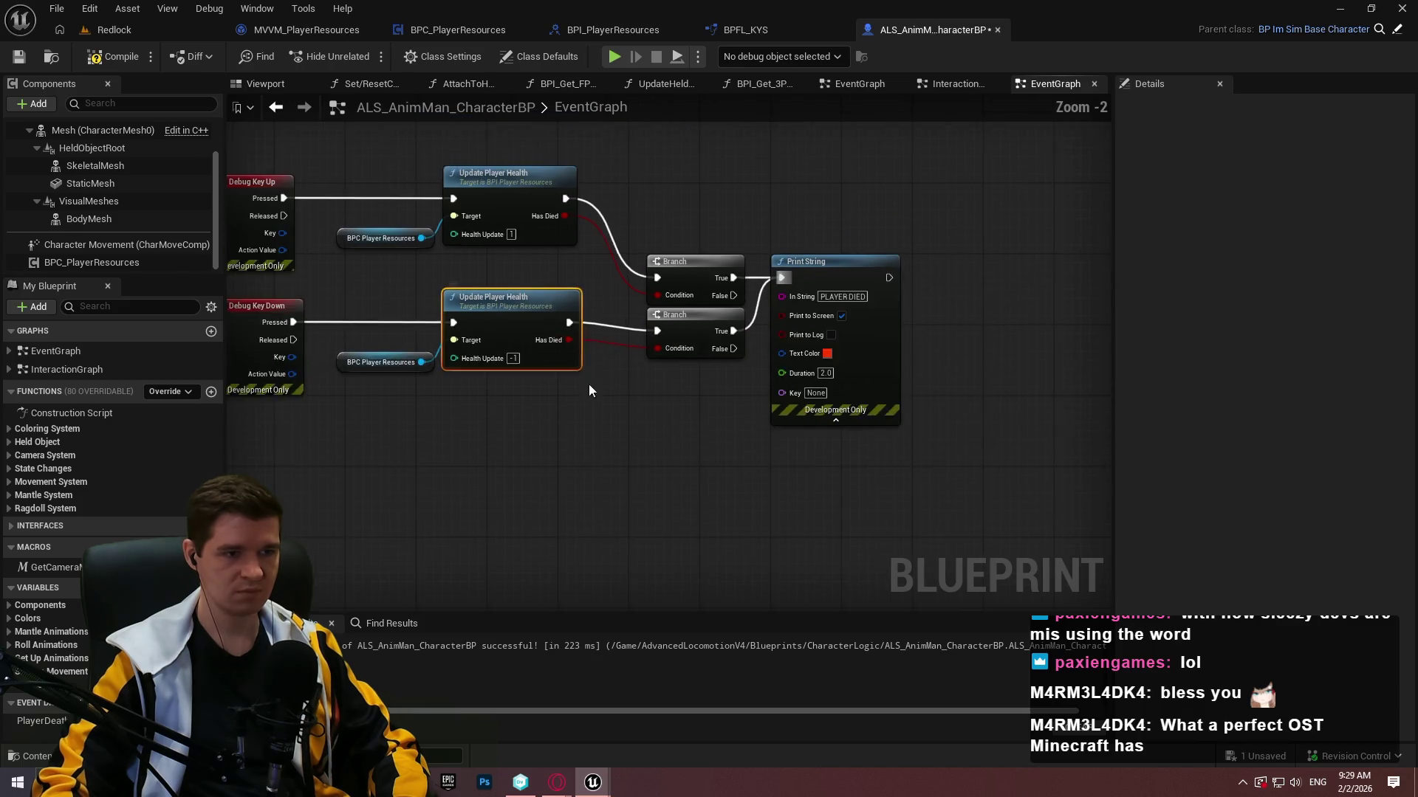
left_click(19, 57)
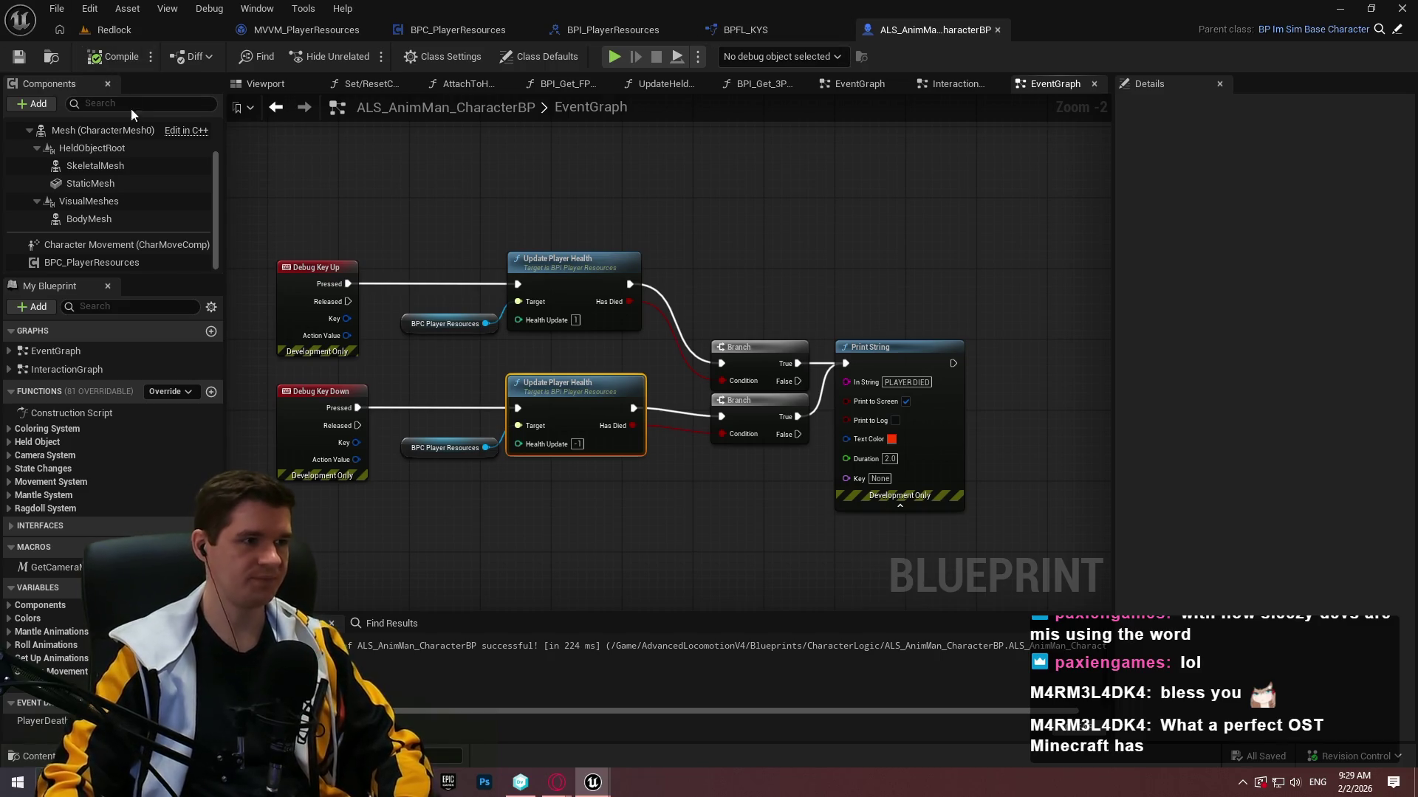
left_click(130, 33)
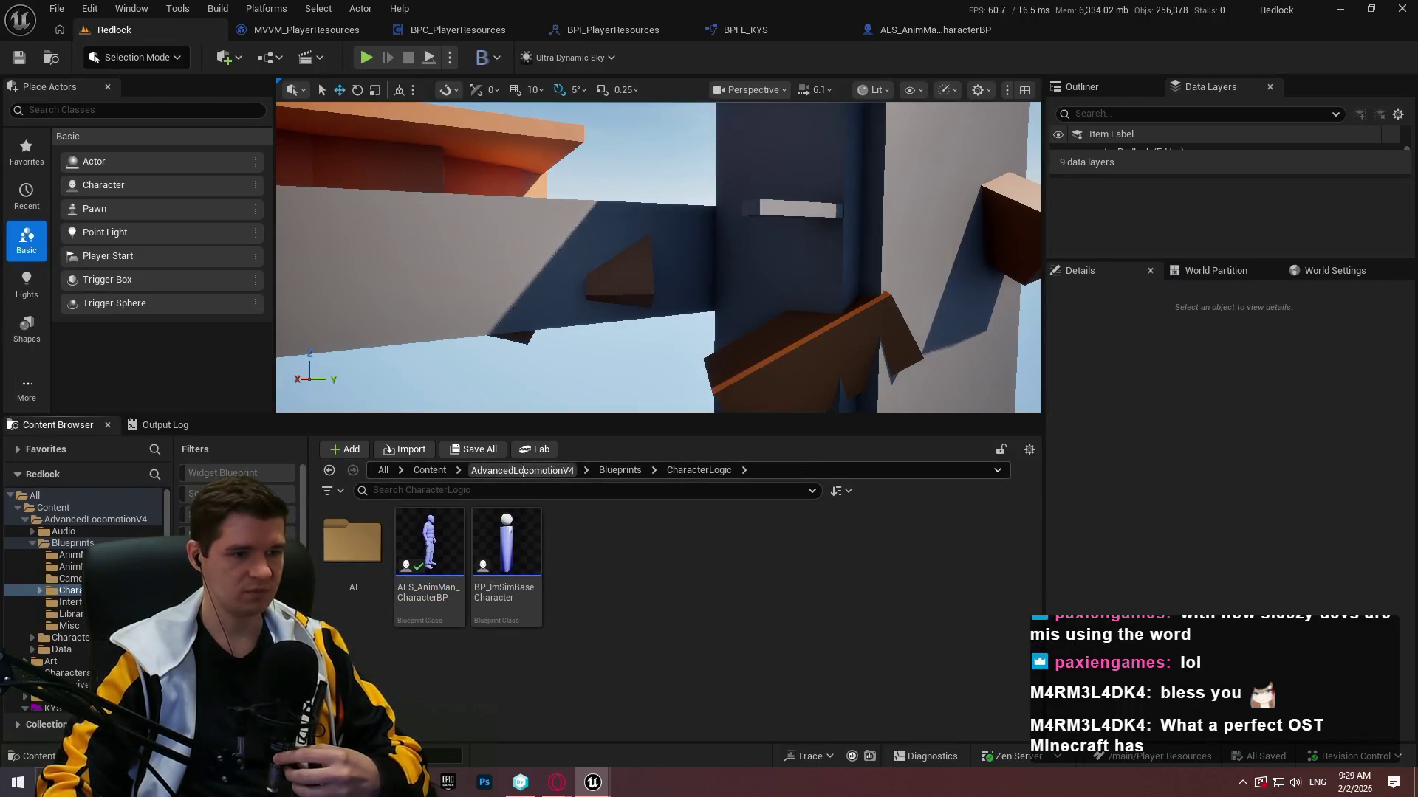
Browse Content > KYS > UI > MainGameHUD and open WBP_MainGameHUD.
left_click(522, 470)
left_click(671, 449)
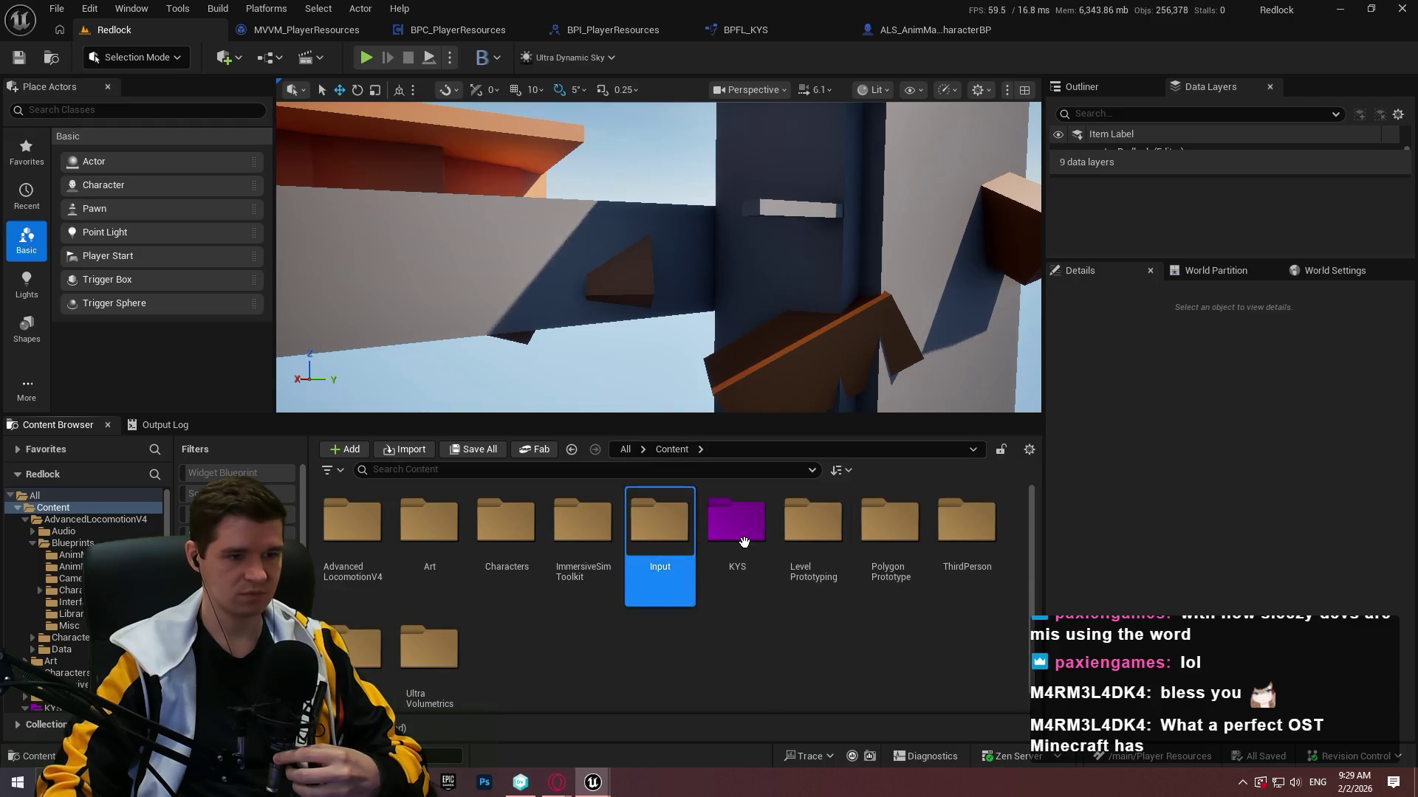
double_click(736, 524)
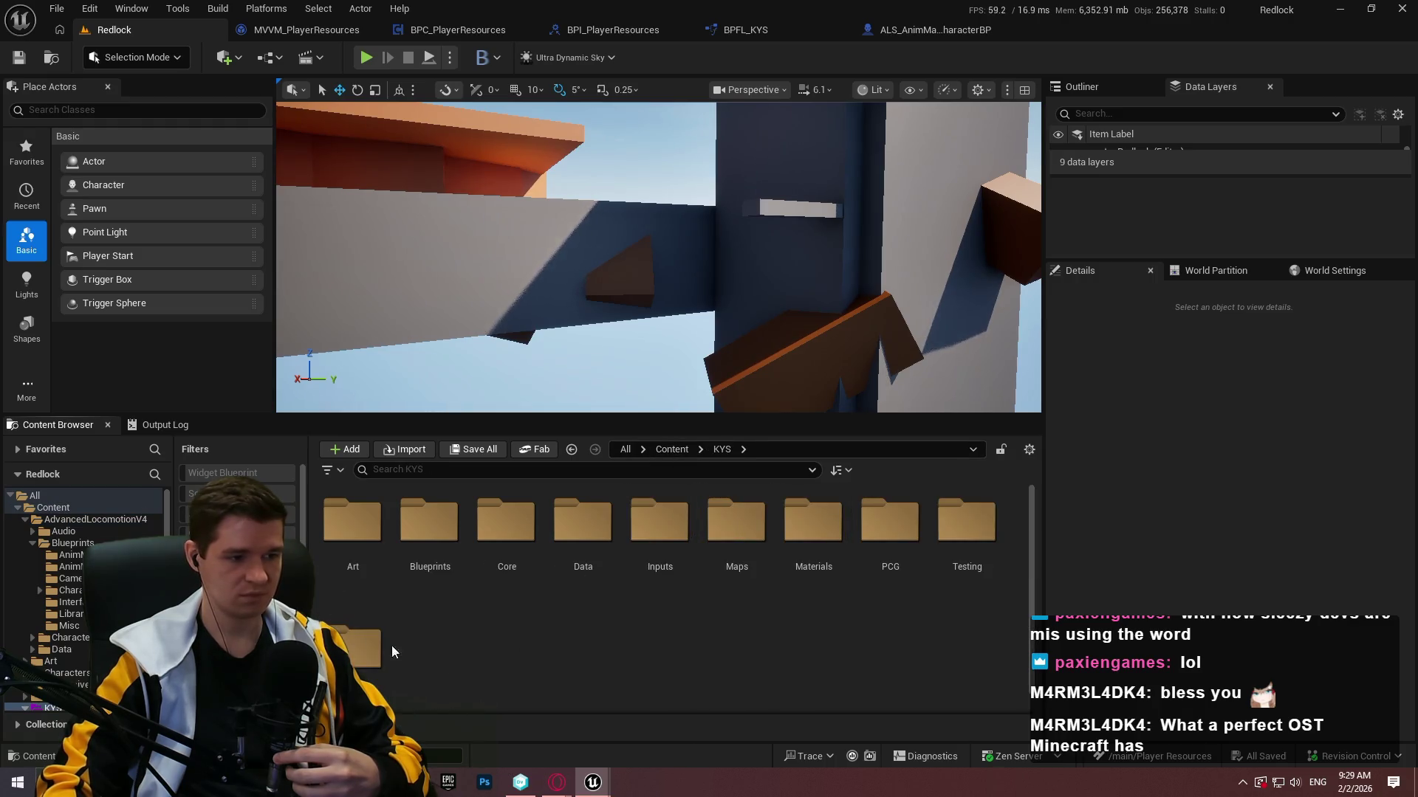
double_click(358, 648)
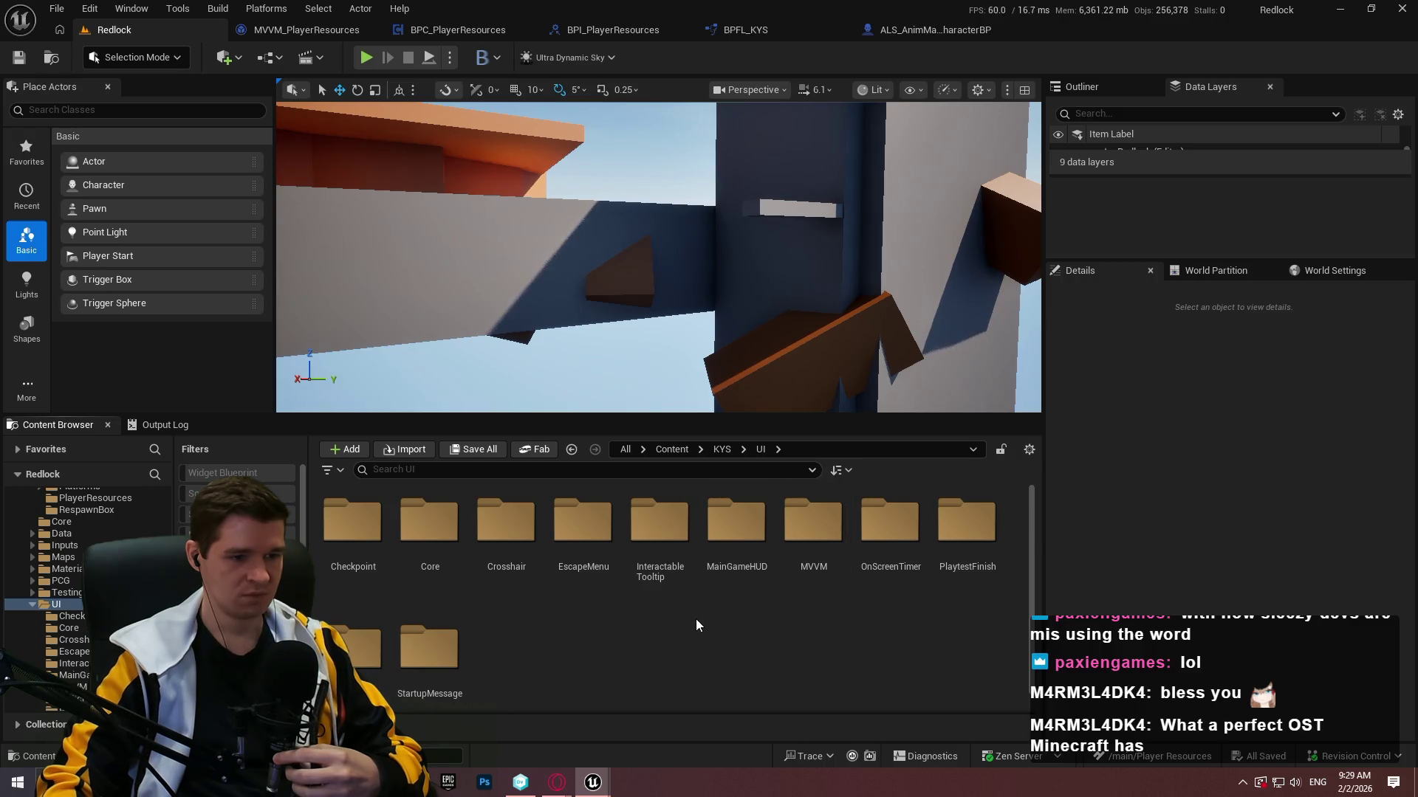
double_click(720, 546)
double_click(352, 524)
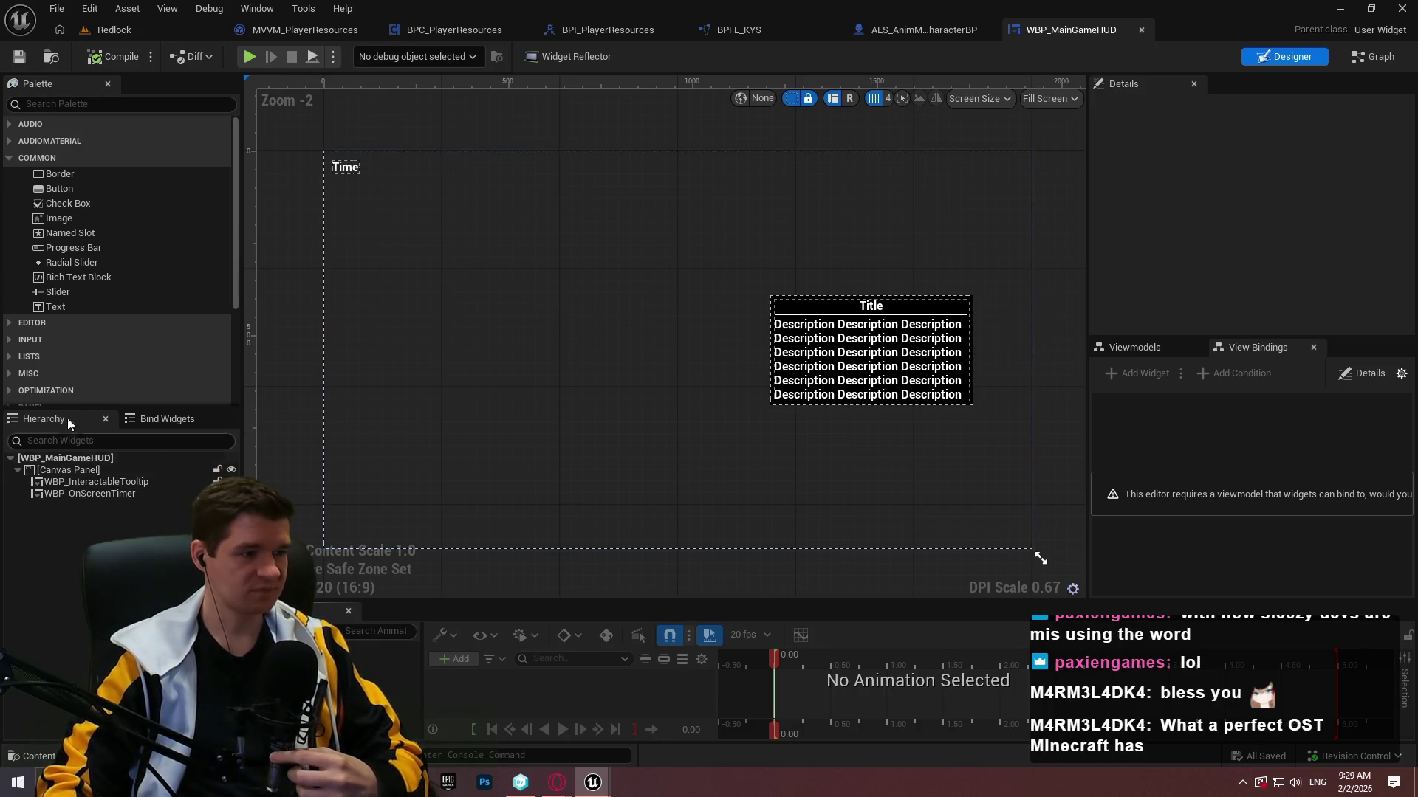
Place a Text Block on the HUD canvas, away from the corner.
left_click_drag(50, 307, 65, 469)
mouse_move(351, 162)
left_mouse_down()
mouse_move(491, 221)
mouse_move(514, 295)
left_mouse_up()
scroll(514, 296, "up", 2)
scroll(515, 295, "up", 2)
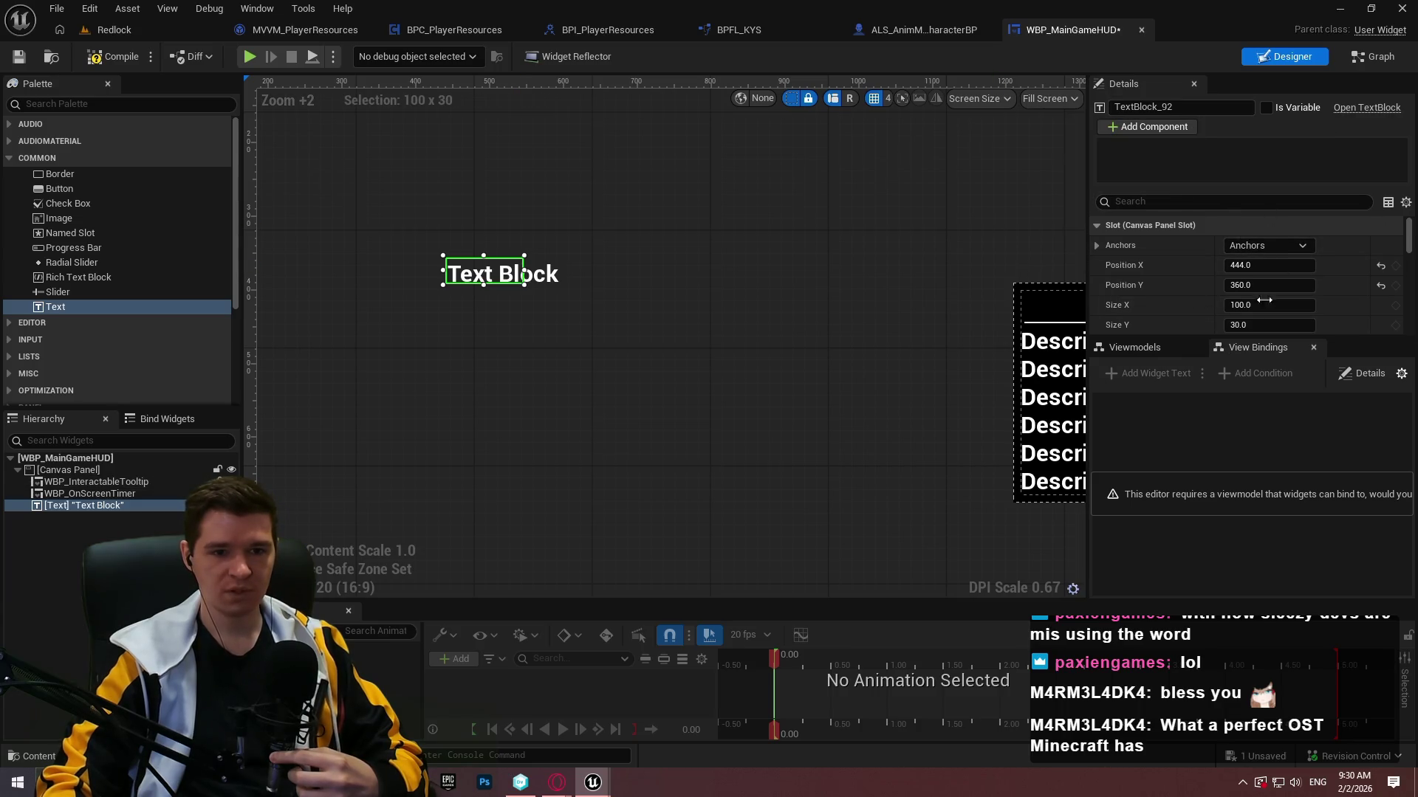
Add the MVVM_PlayerResources viewmodel to the widget and check its Player Health property.
left_click(1140, 347)
left_click(1123, 375)
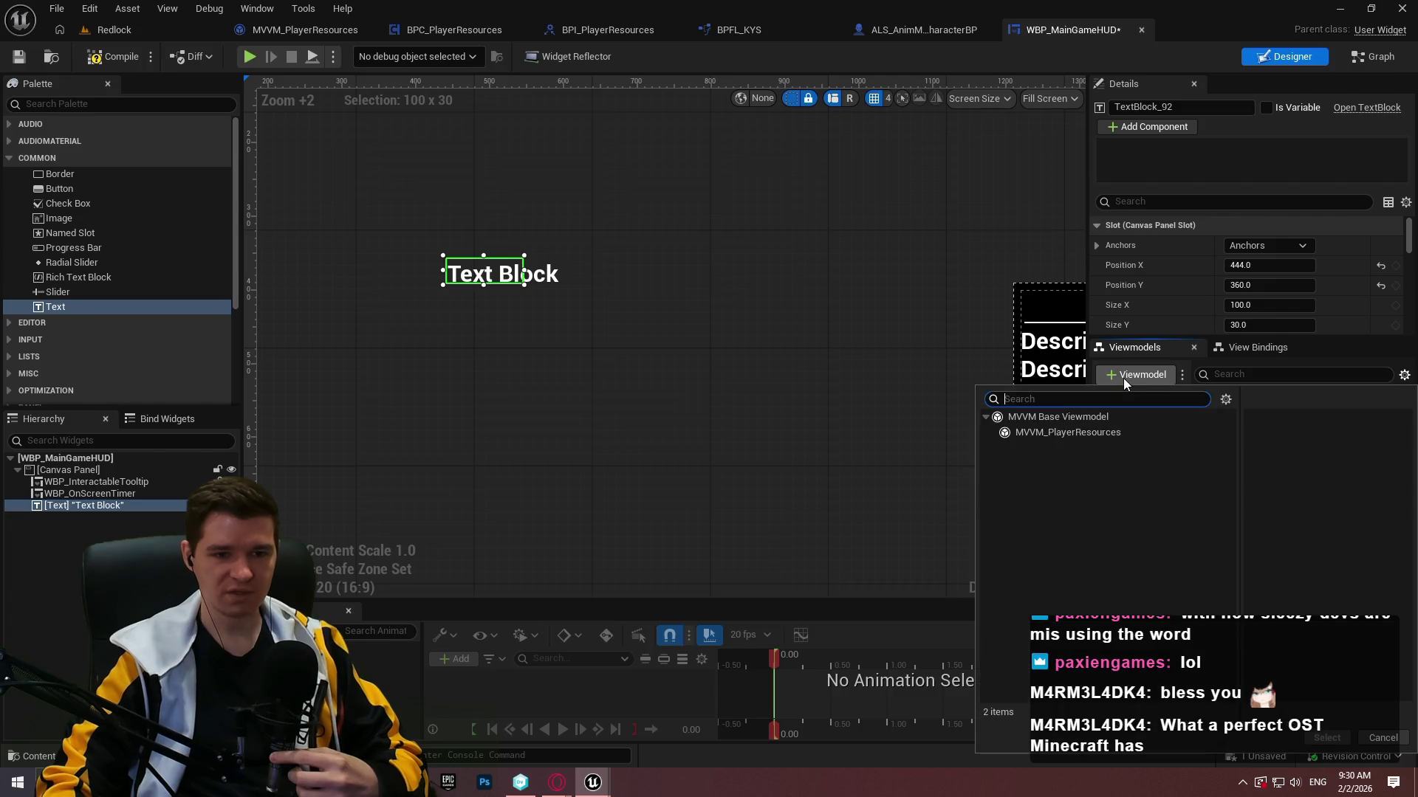
left_click(1075, 433)
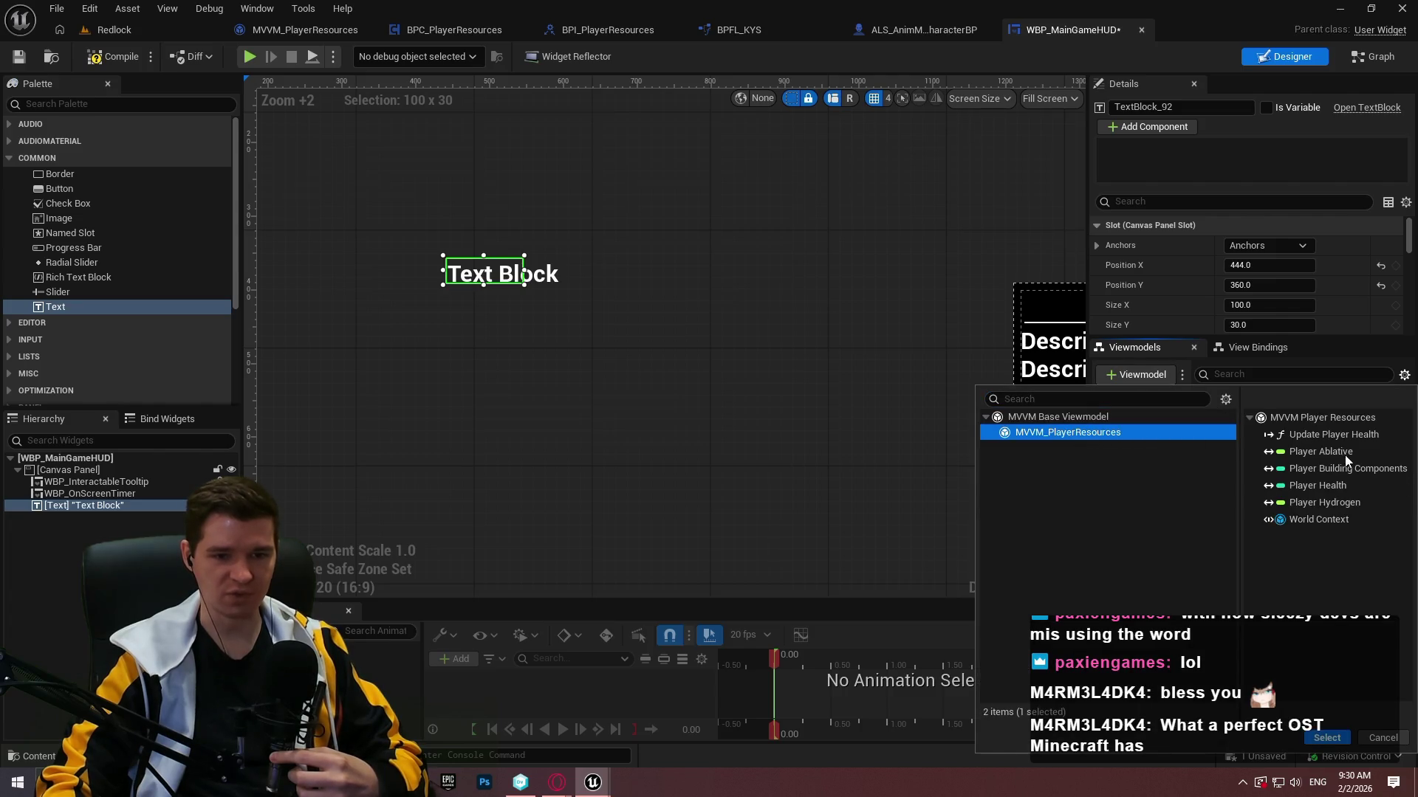
left_click(1316, 486)
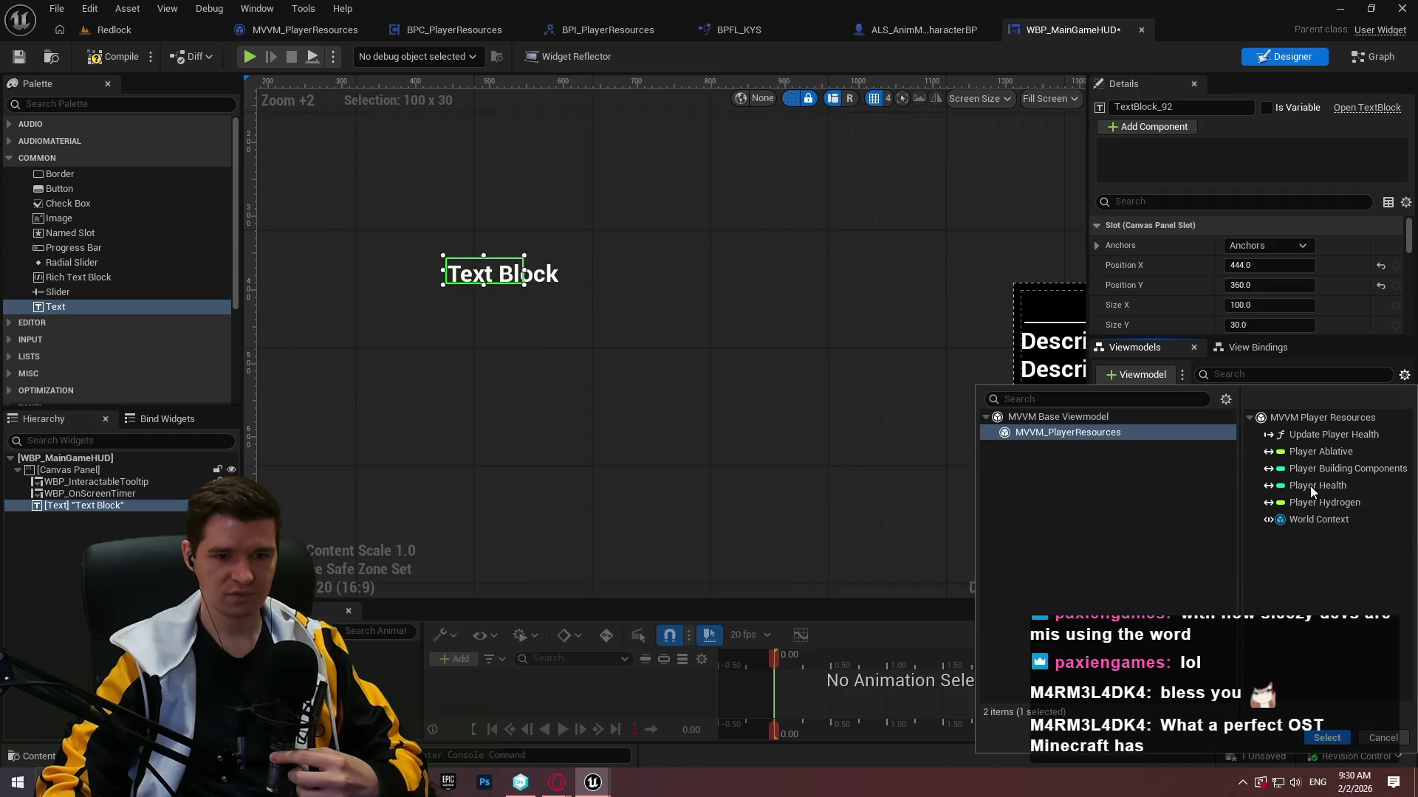
left_click(1338, 736)
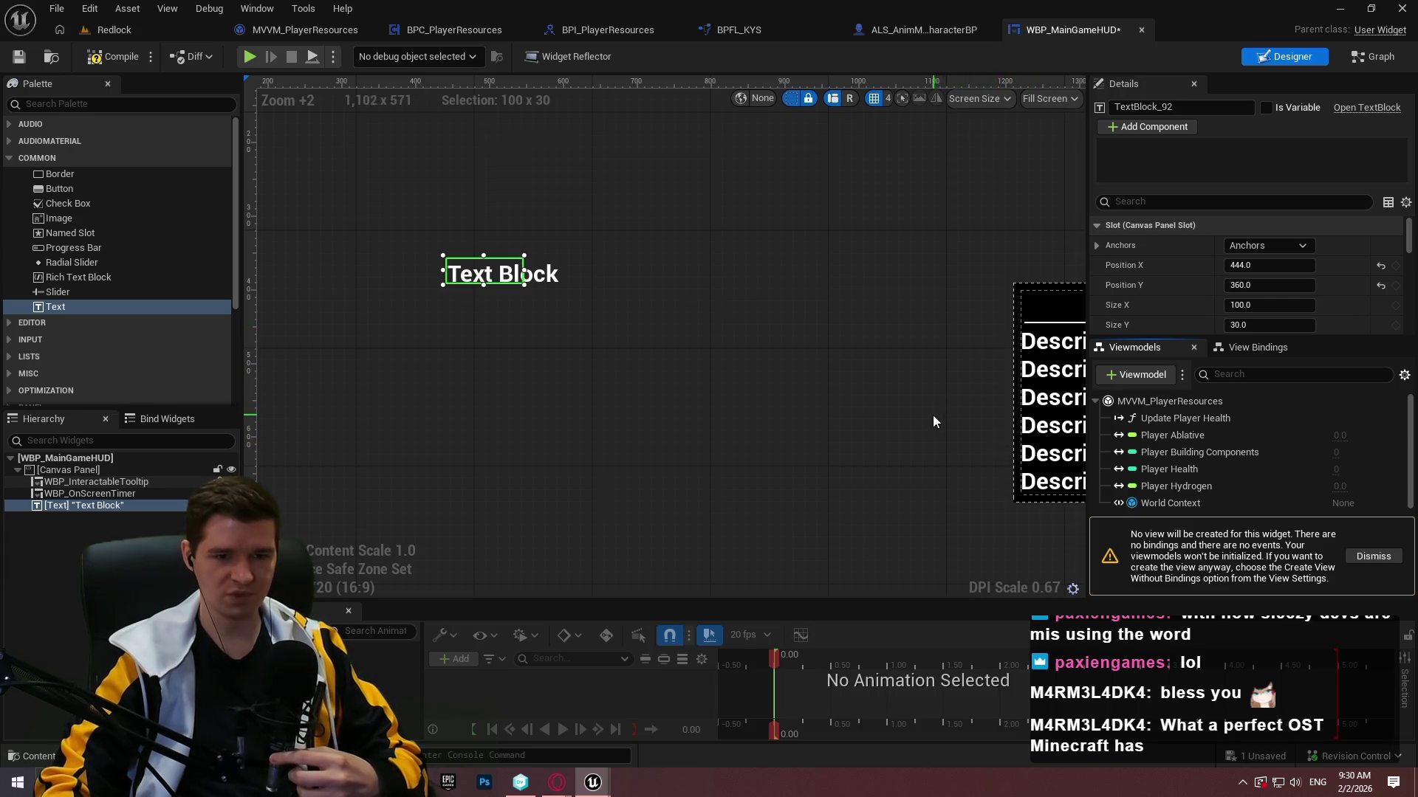
left_click(1169, 469)
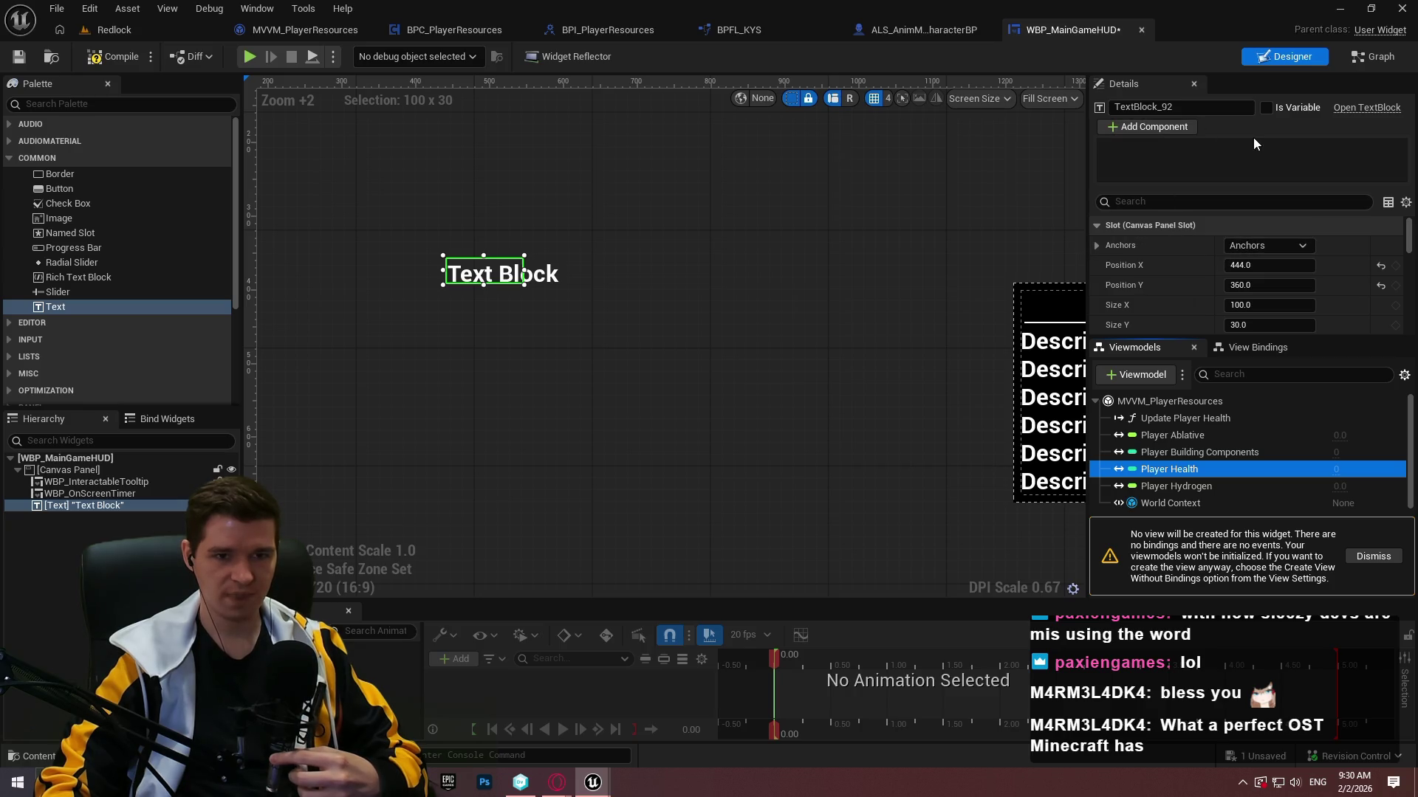
scroll(1174, 251, "down", 5)
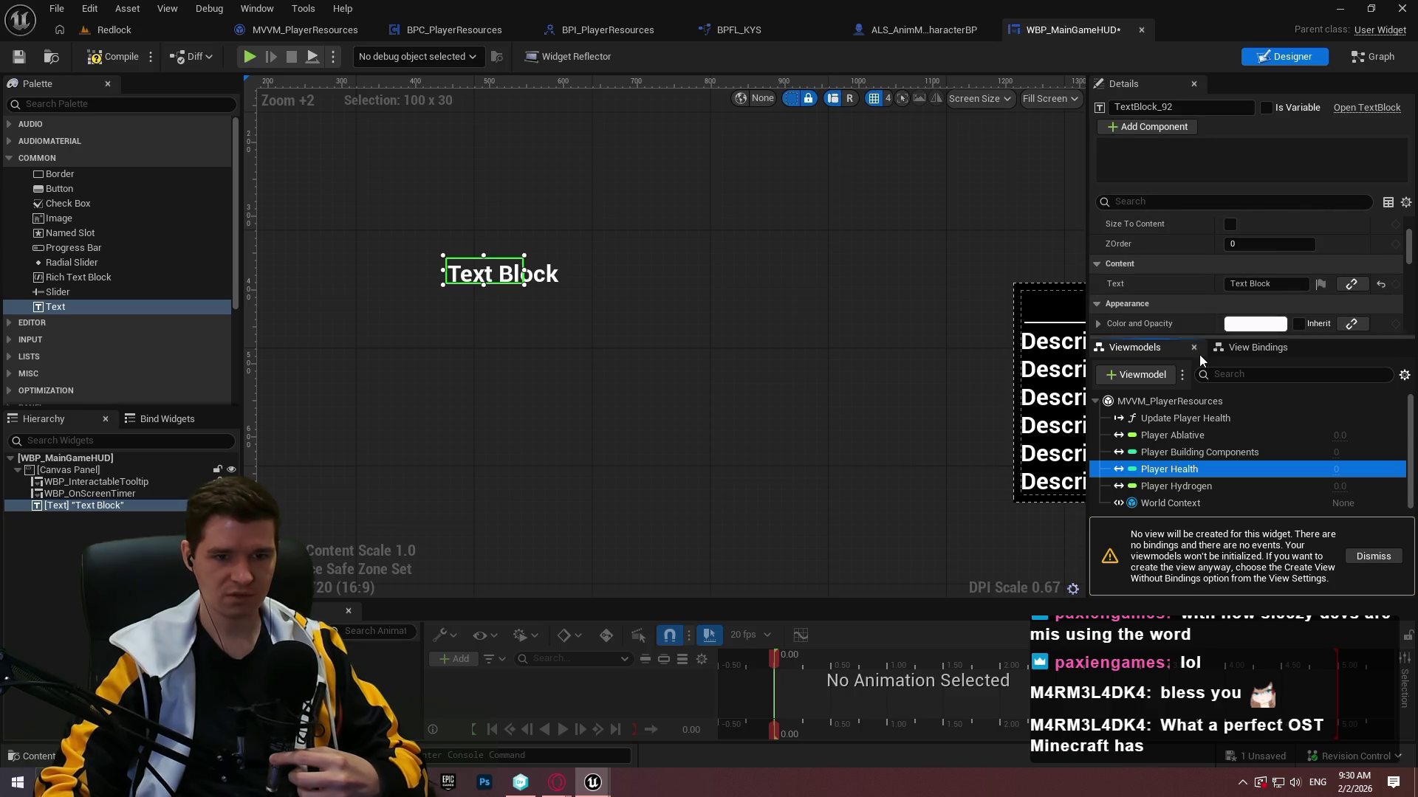
left_click(1241, 350)
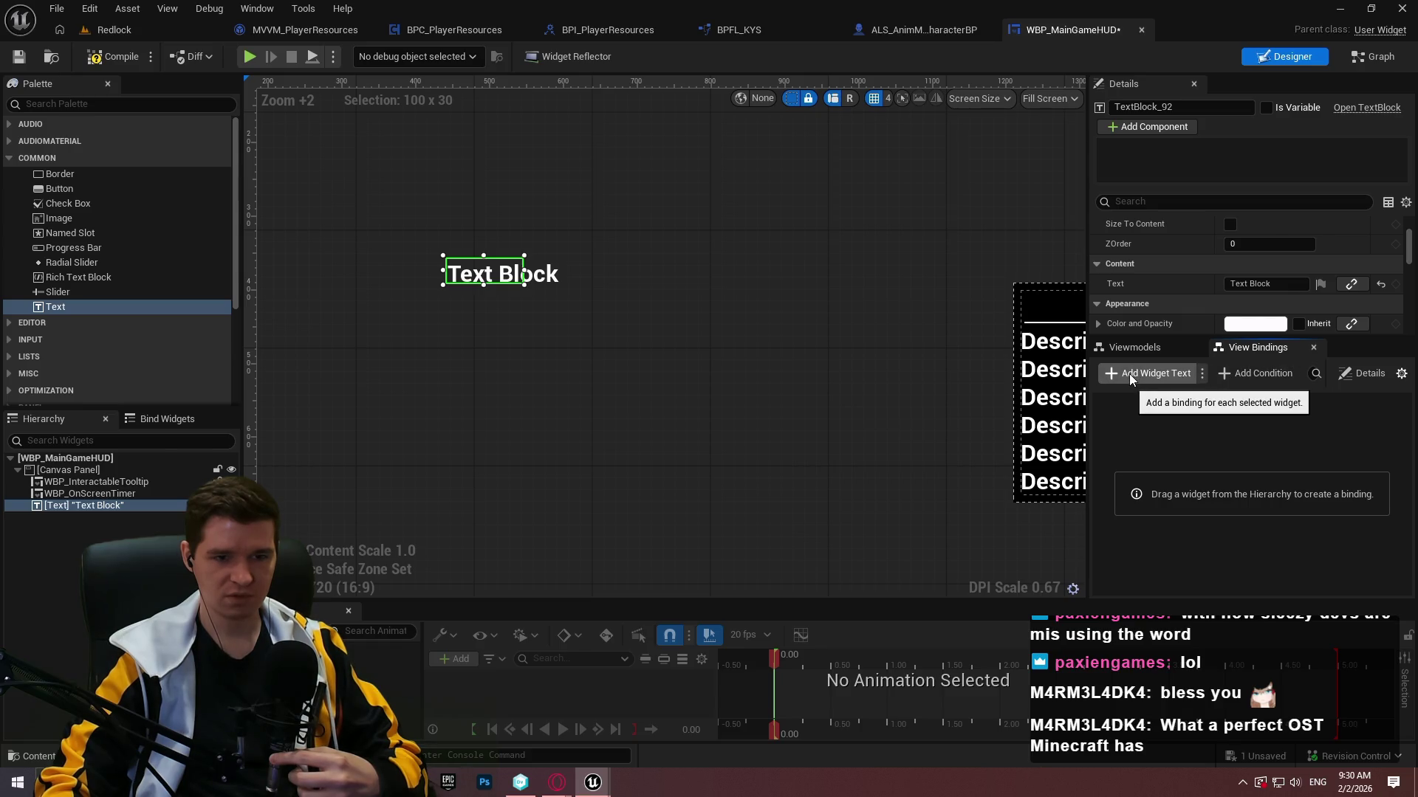
Add a widget text binding for the Text Block and browse its property and source pickers.
left_click(1130, 374)
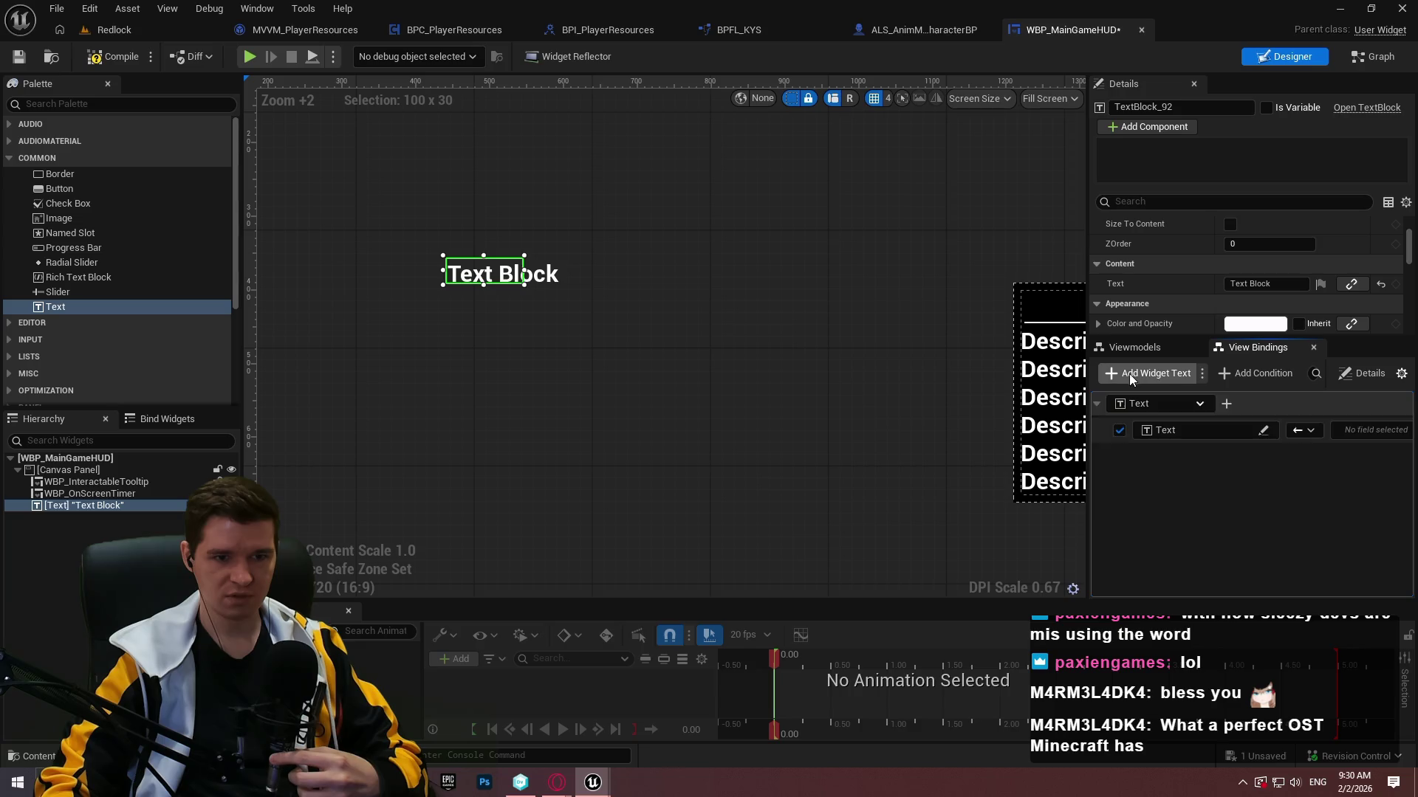
left_click(1306, 429)
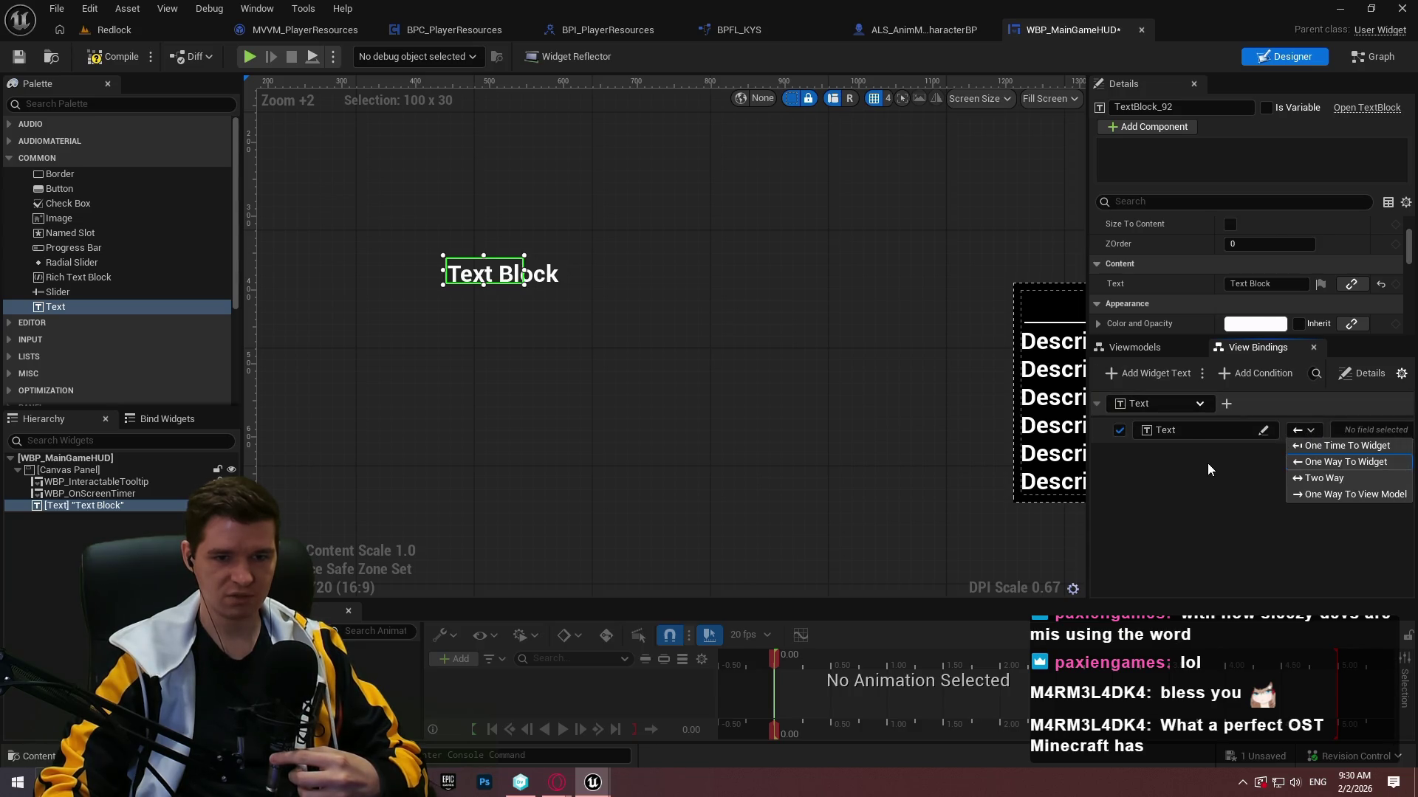
left_click(1219, 434)
left_click(1221, 430)
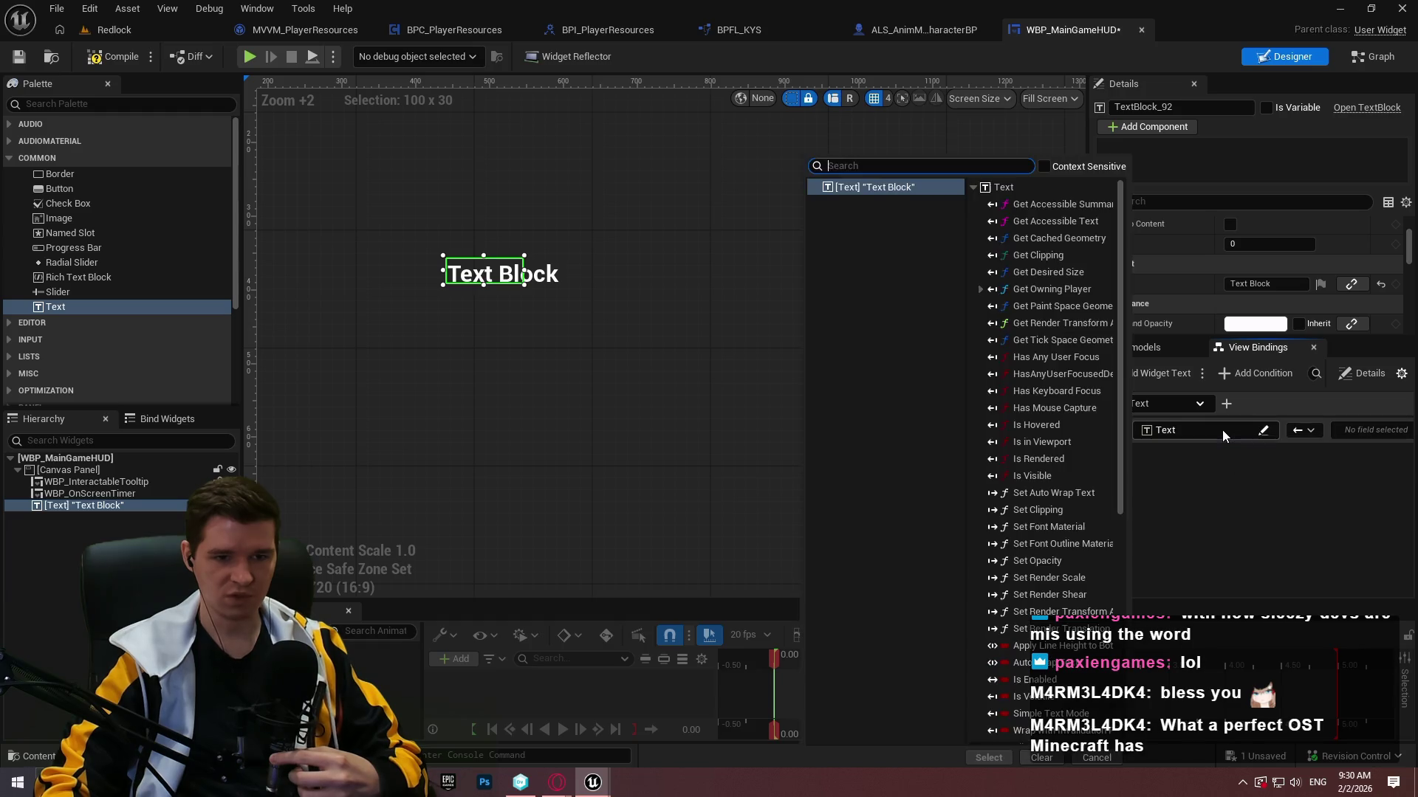
left_click(1186, 493)
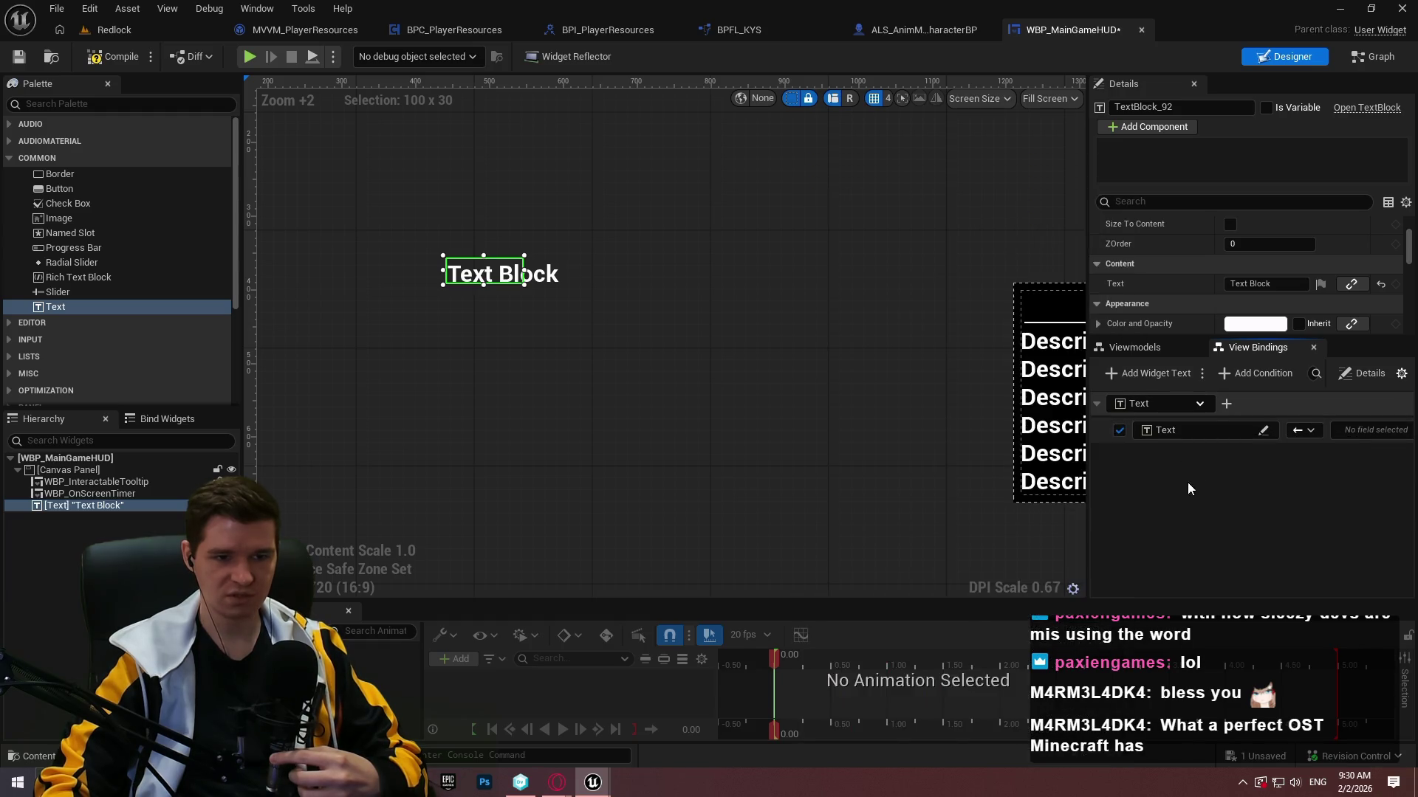
left_click(1359, 429)
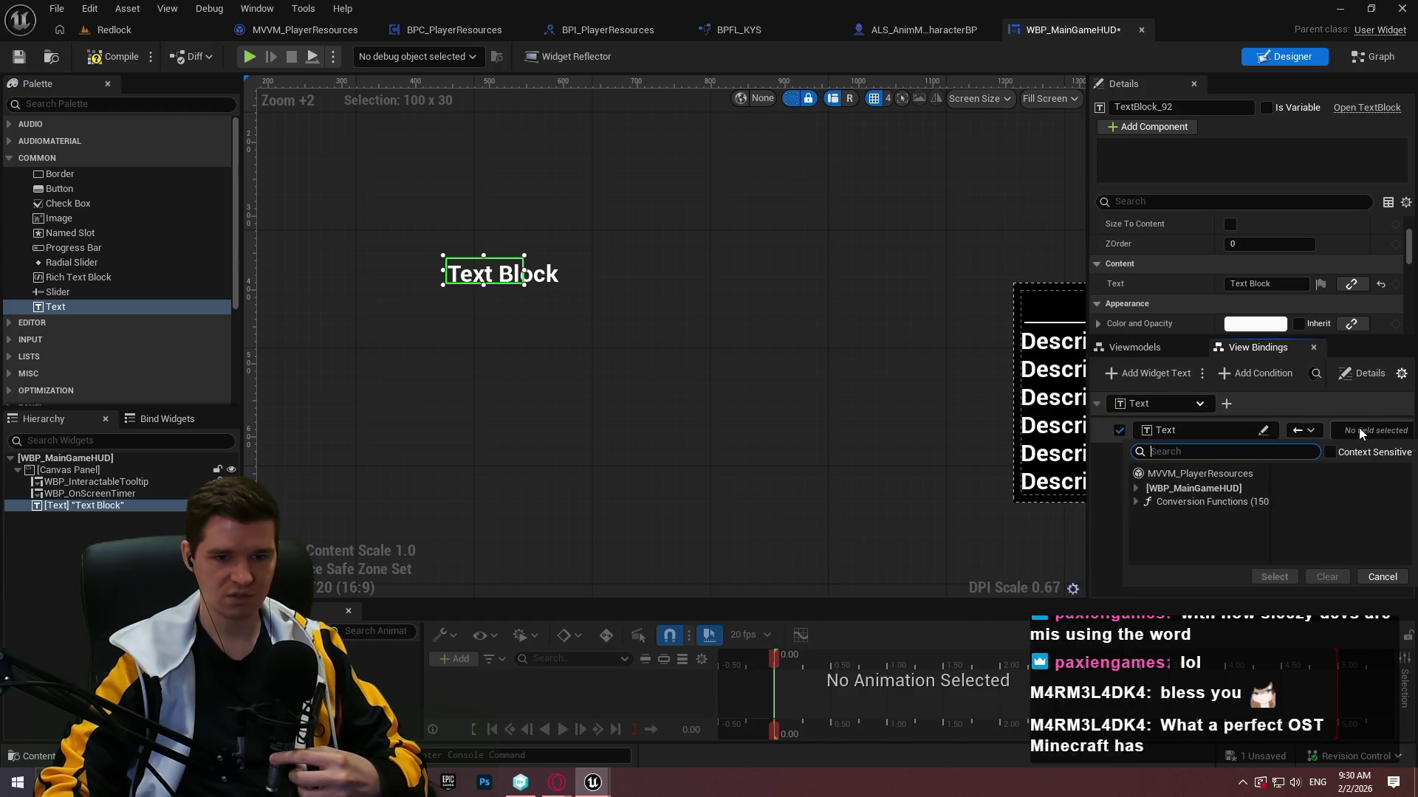
left_click(1136, 489)
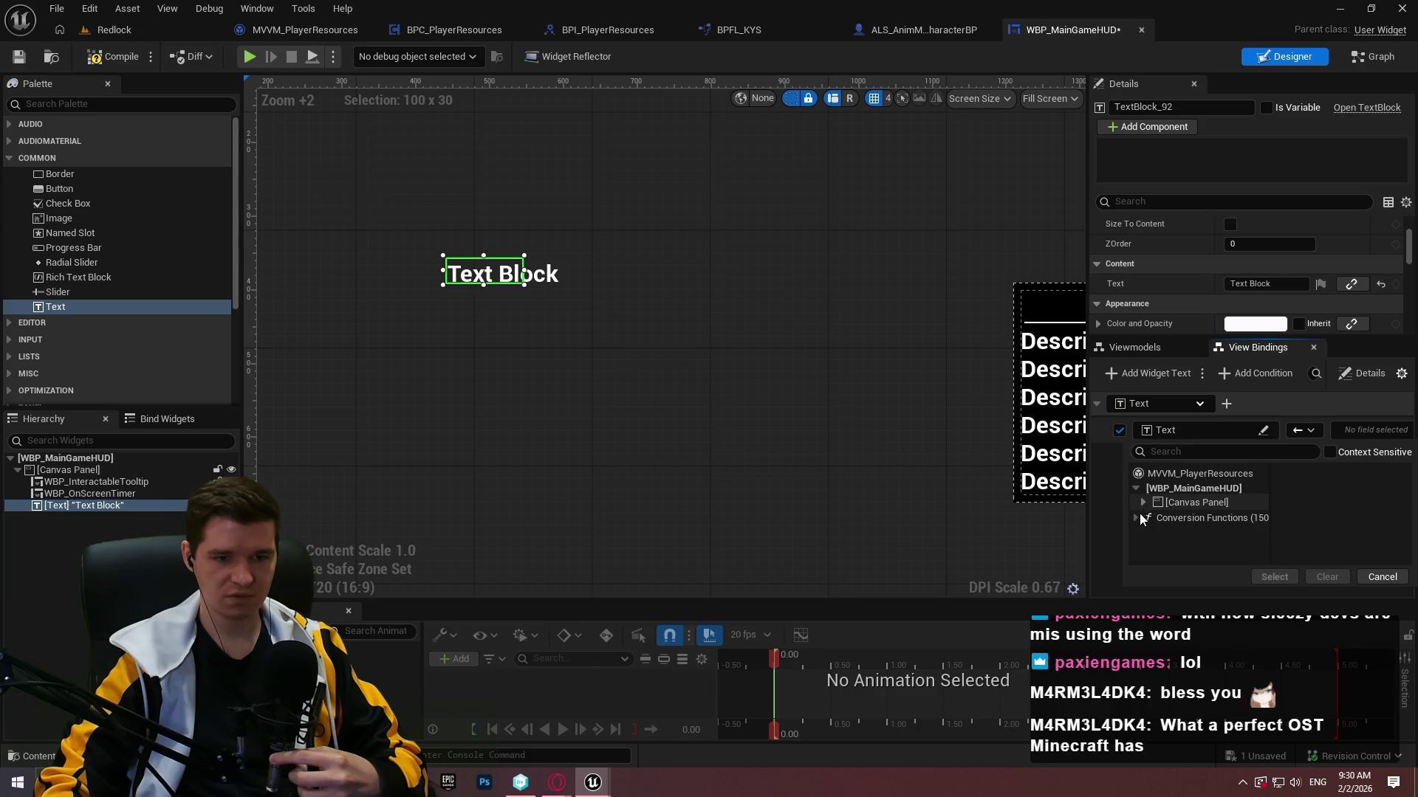
left_click(1137, 518)
left_click(1109, 462)
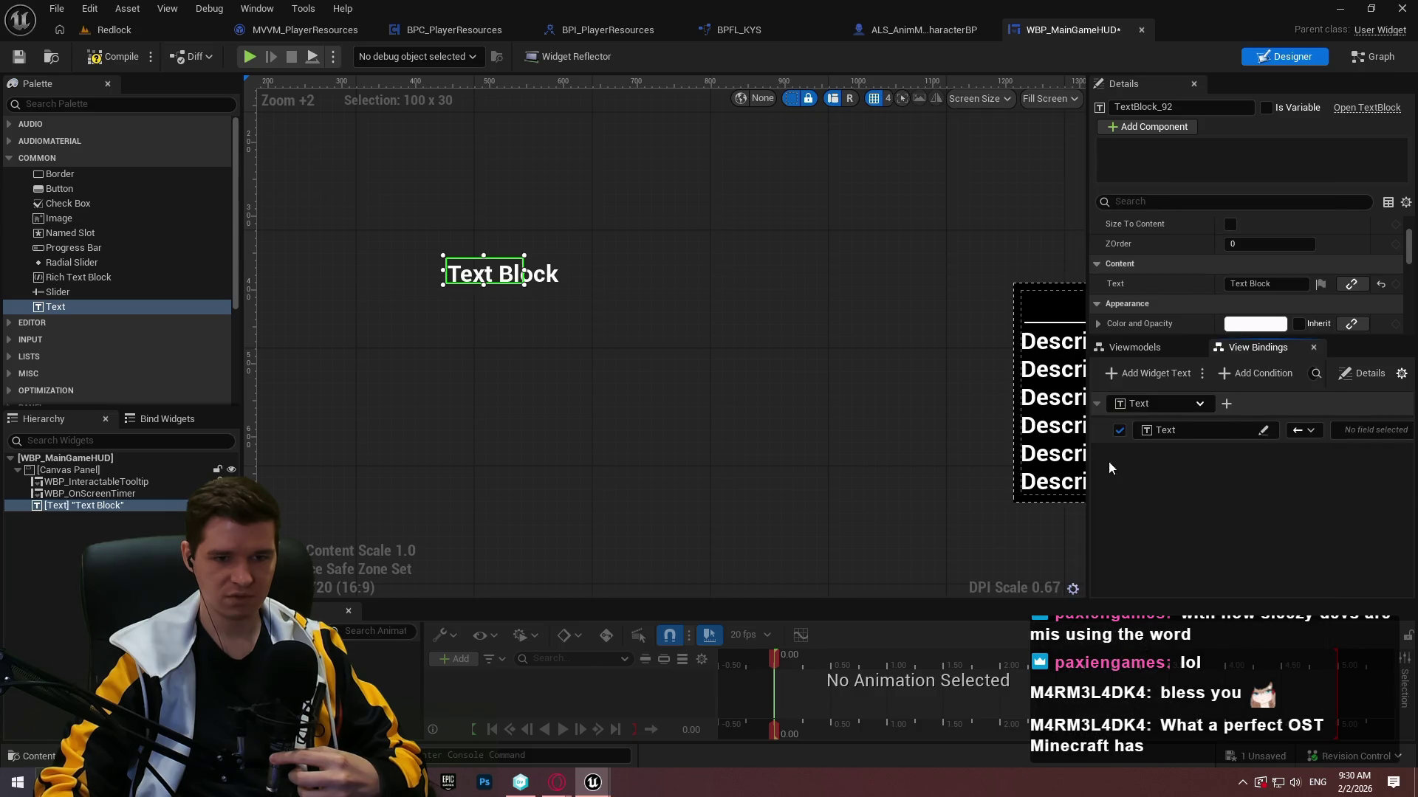
Set the binding source to MVVM_PlayerResources > Player Health and widen the bindings panel.
left_click(1335, 433)
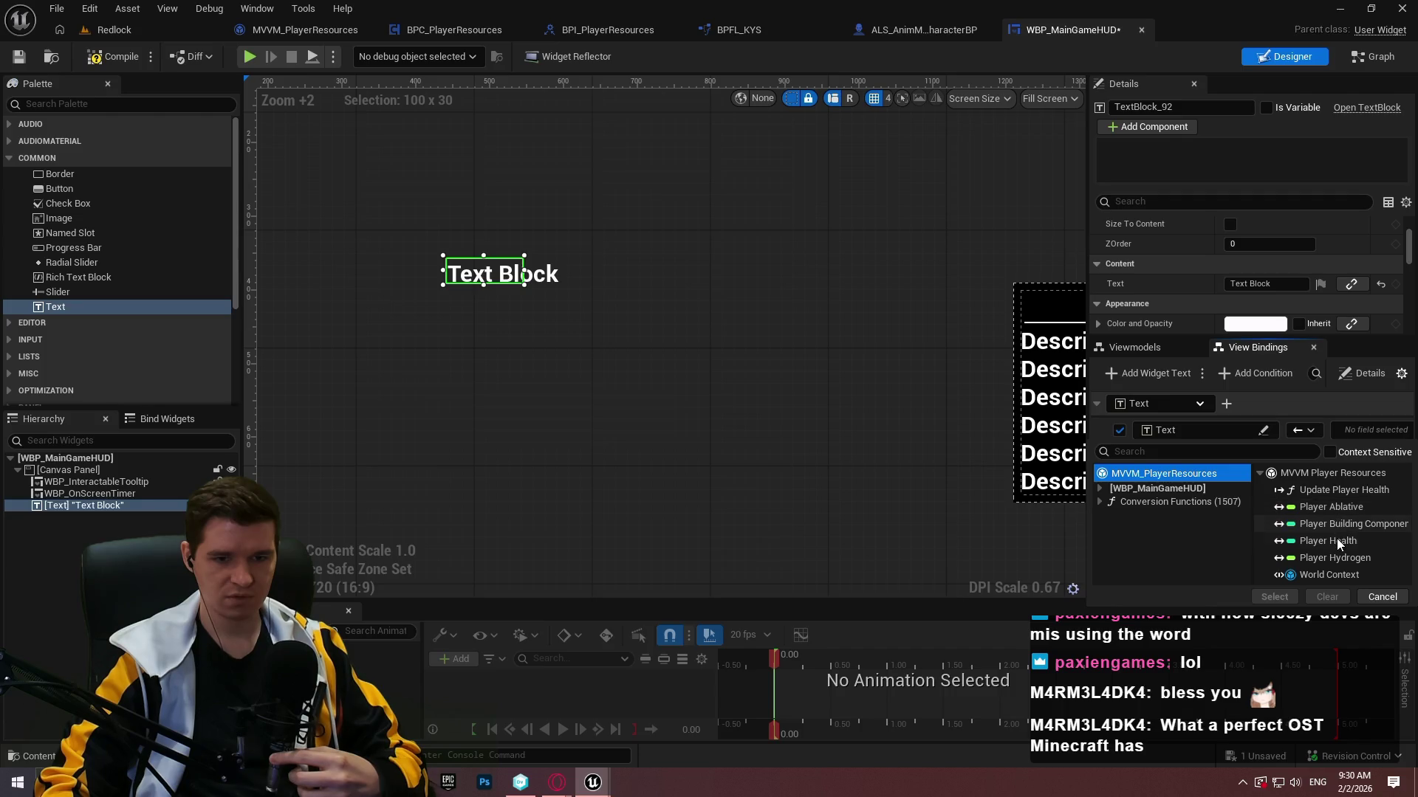
left_click(1337, 541)
left_click(1274, 597)
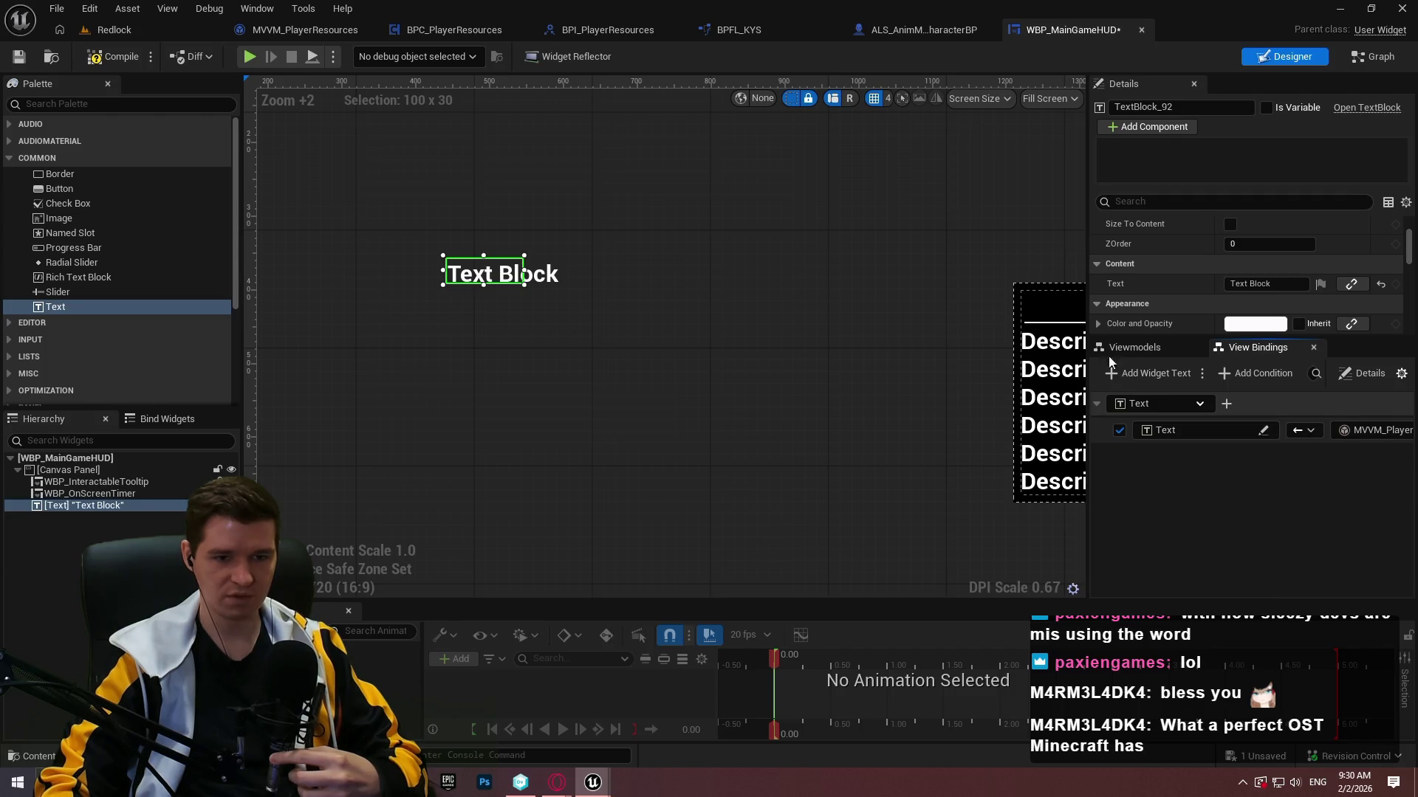
left_click(1133, 349)
left_click(1248, 348)
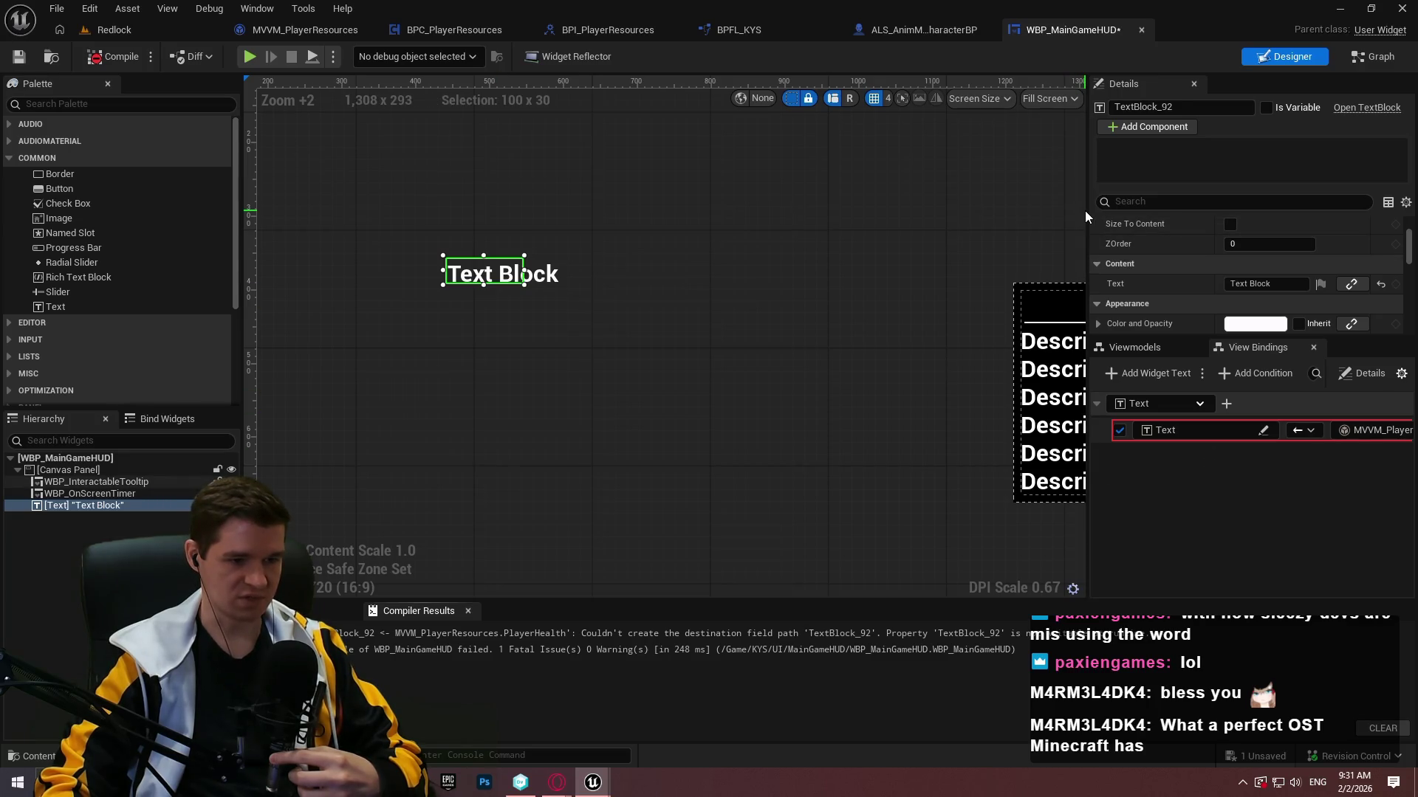
left_click_drag(1063, 185, 569, 215)
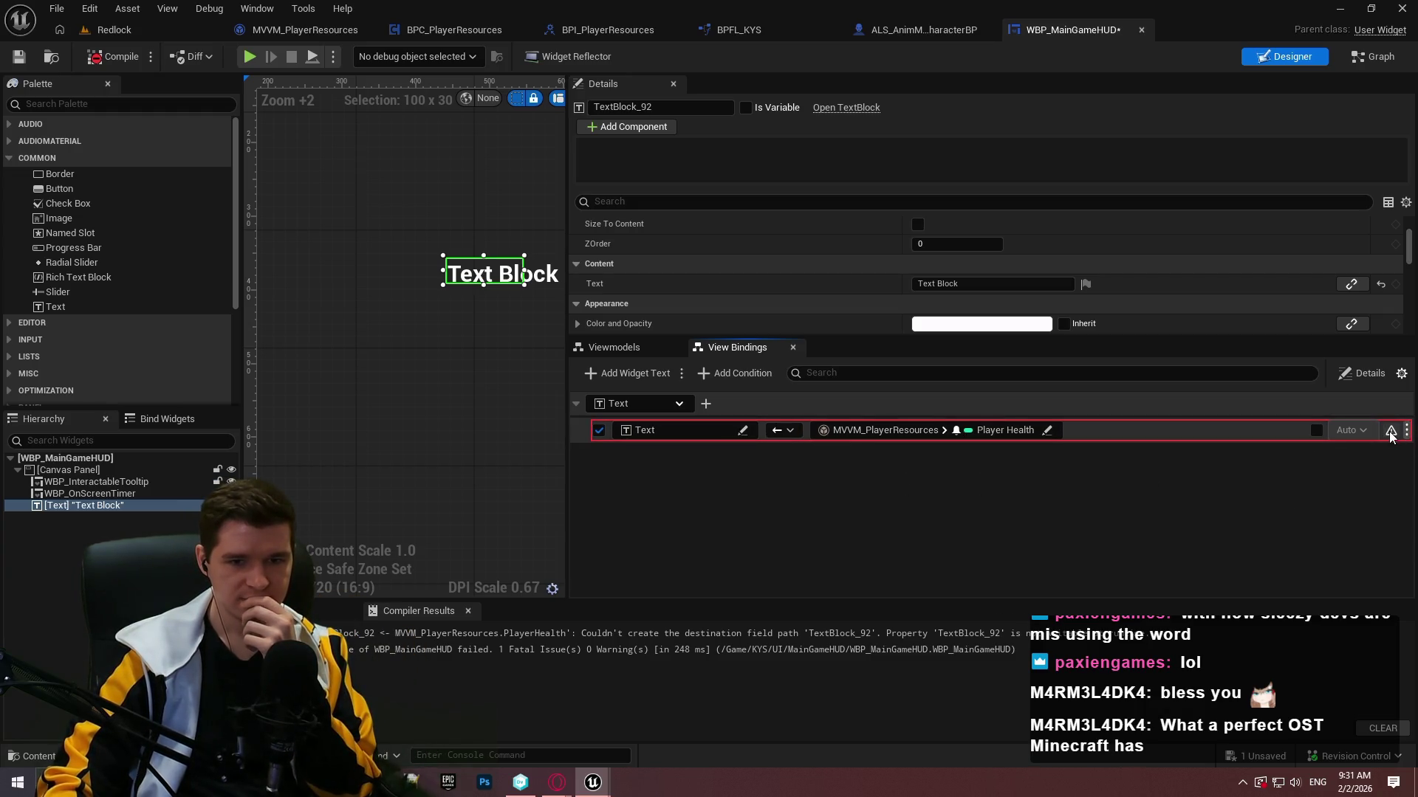
Inspect the Player Health binding's extra and update mode options, leaving them unchanged.
mouse_move(1391, 435)
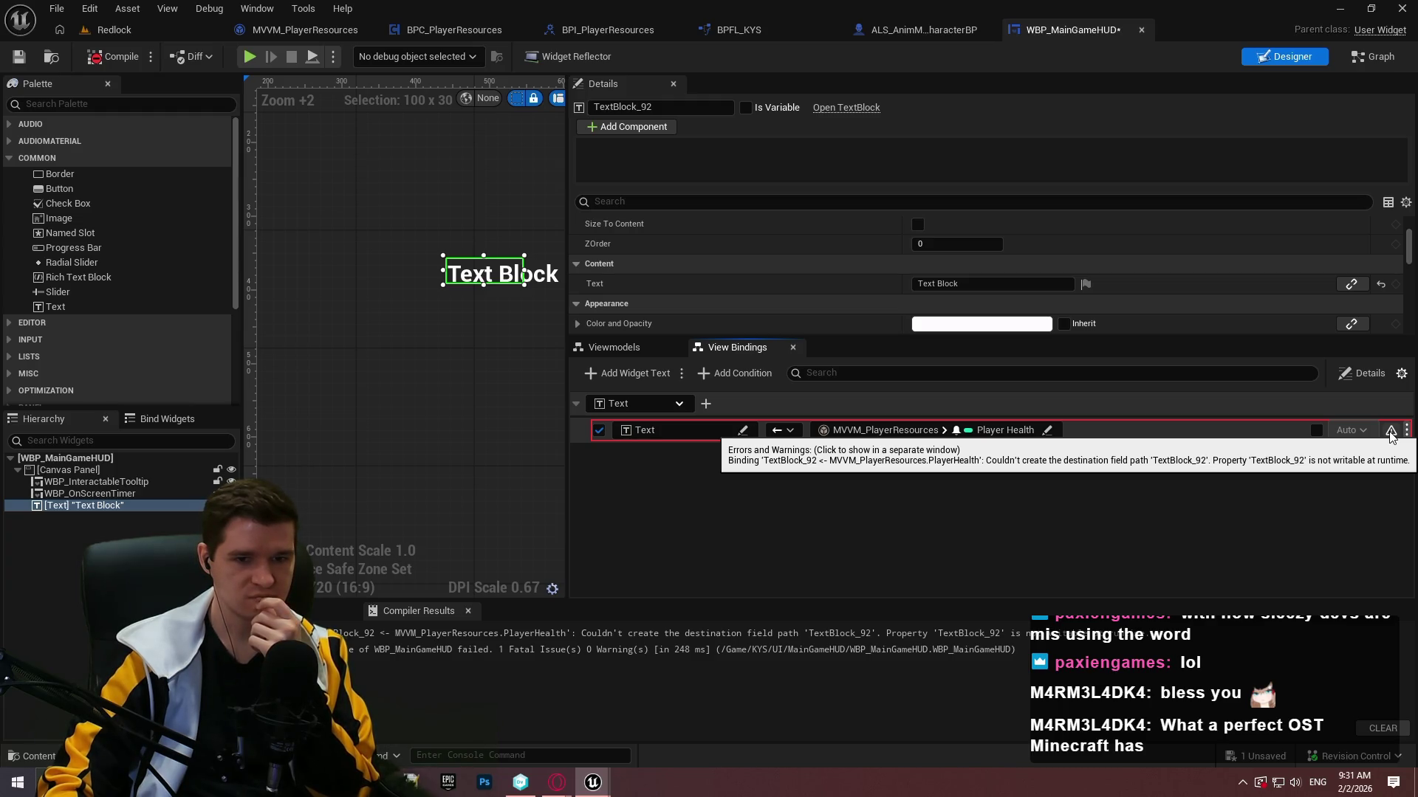
left_click(1407, 430)
left_click(1363, 429)
left_click(1314, 435)
left_click(1316, 430)
left_click(1352, 429)
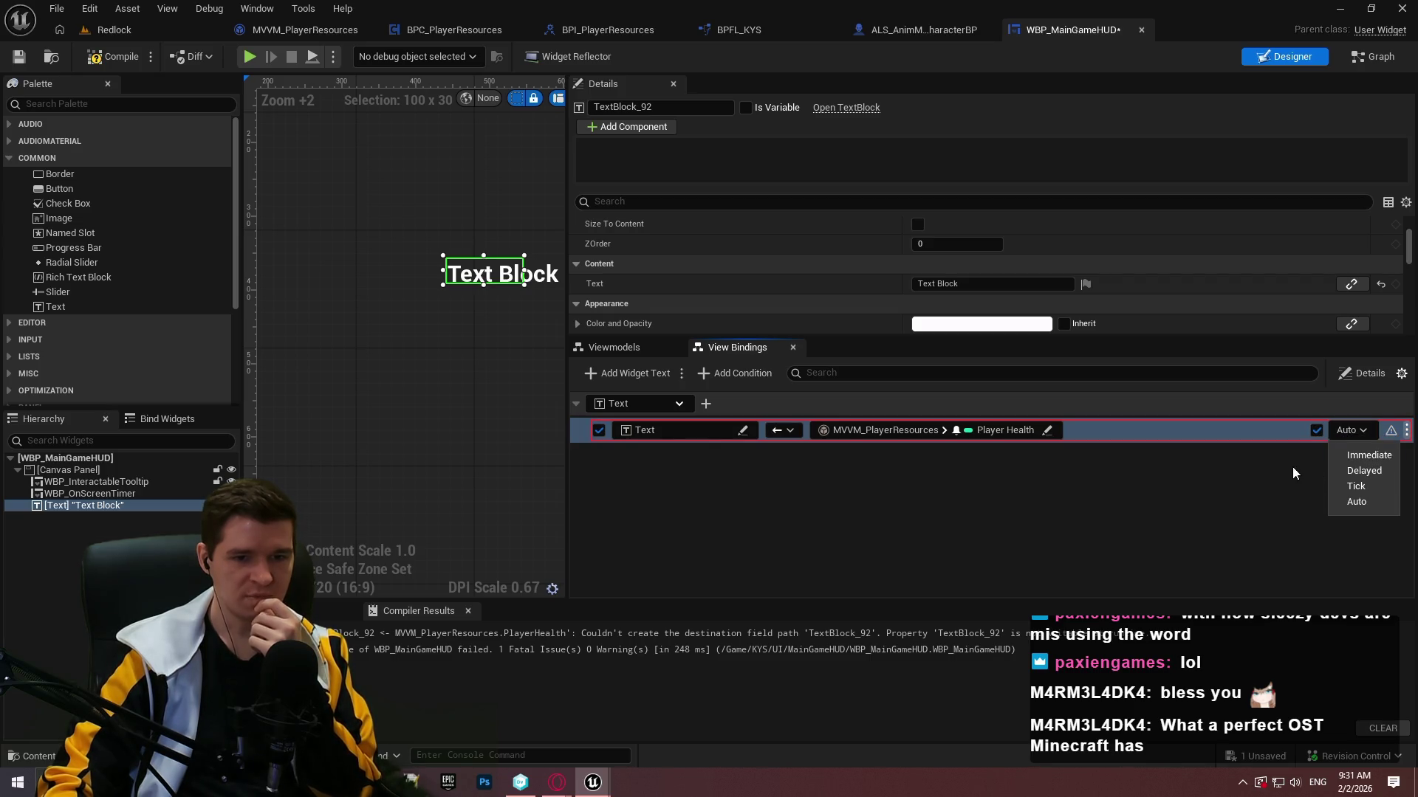
left_click(1319, 432)
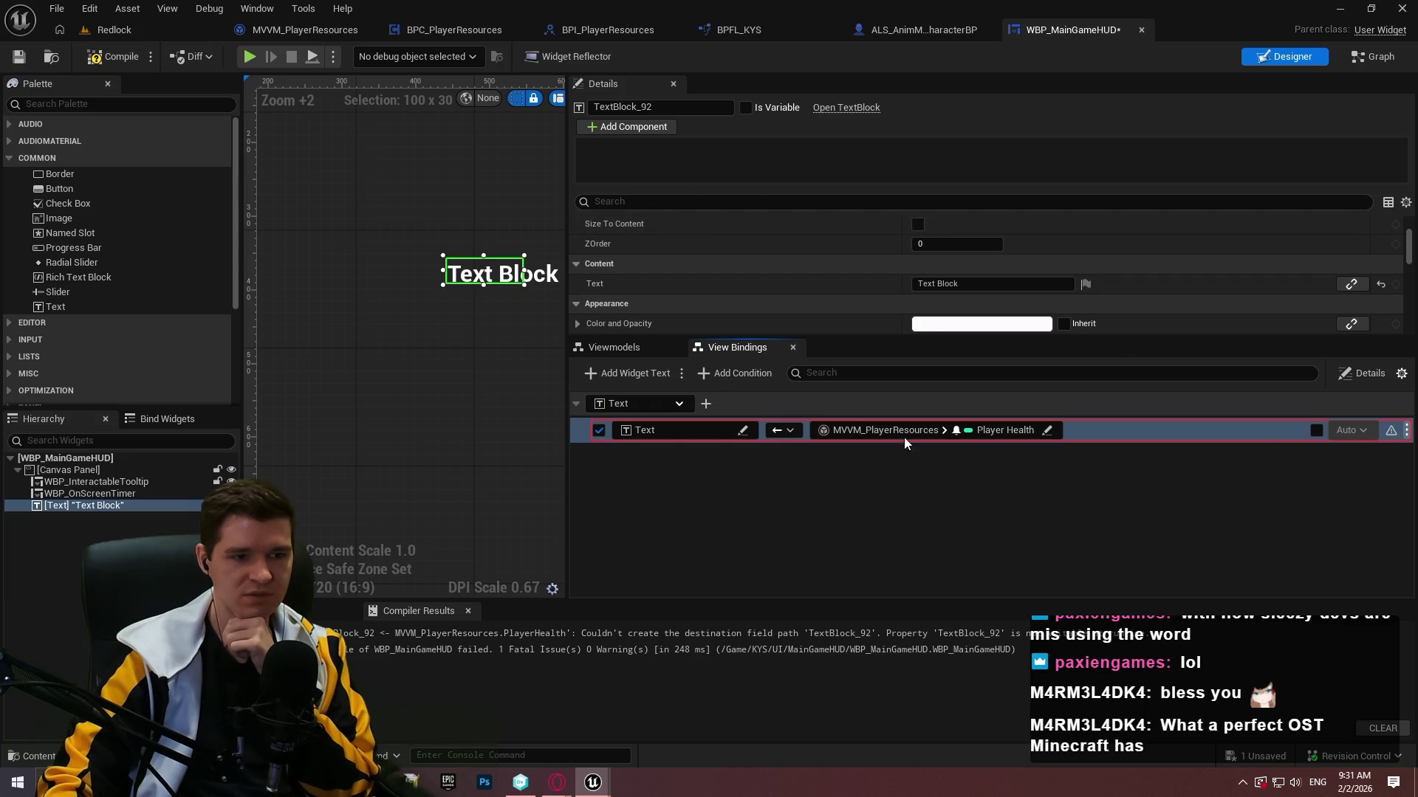
Toggle the Text Block's Is Variable flag, recompile, and save WBP_MainGameHUD after checking it out.
left_click(745, 107)
left_click(119, 56)
left_click(746, 108)
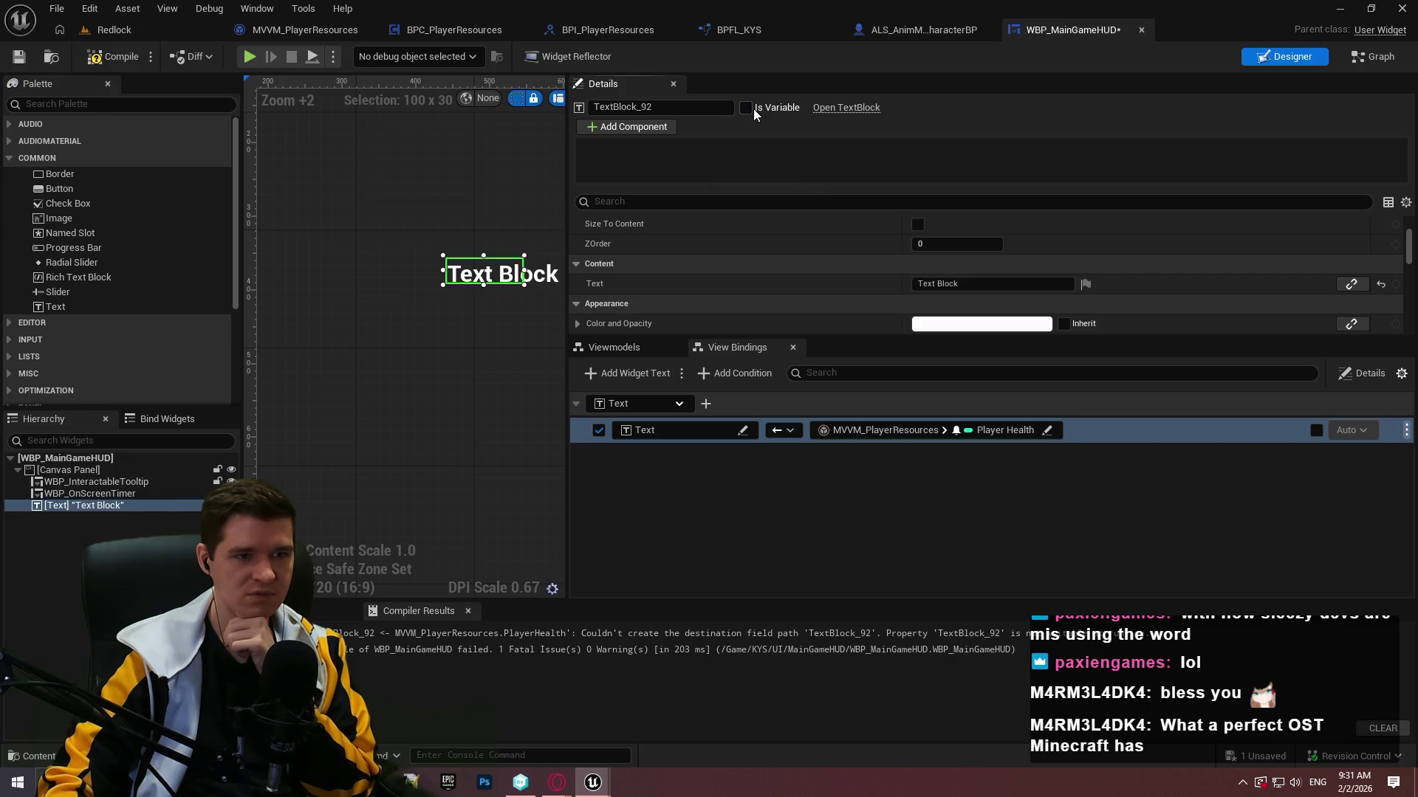
left_click(18, 56)
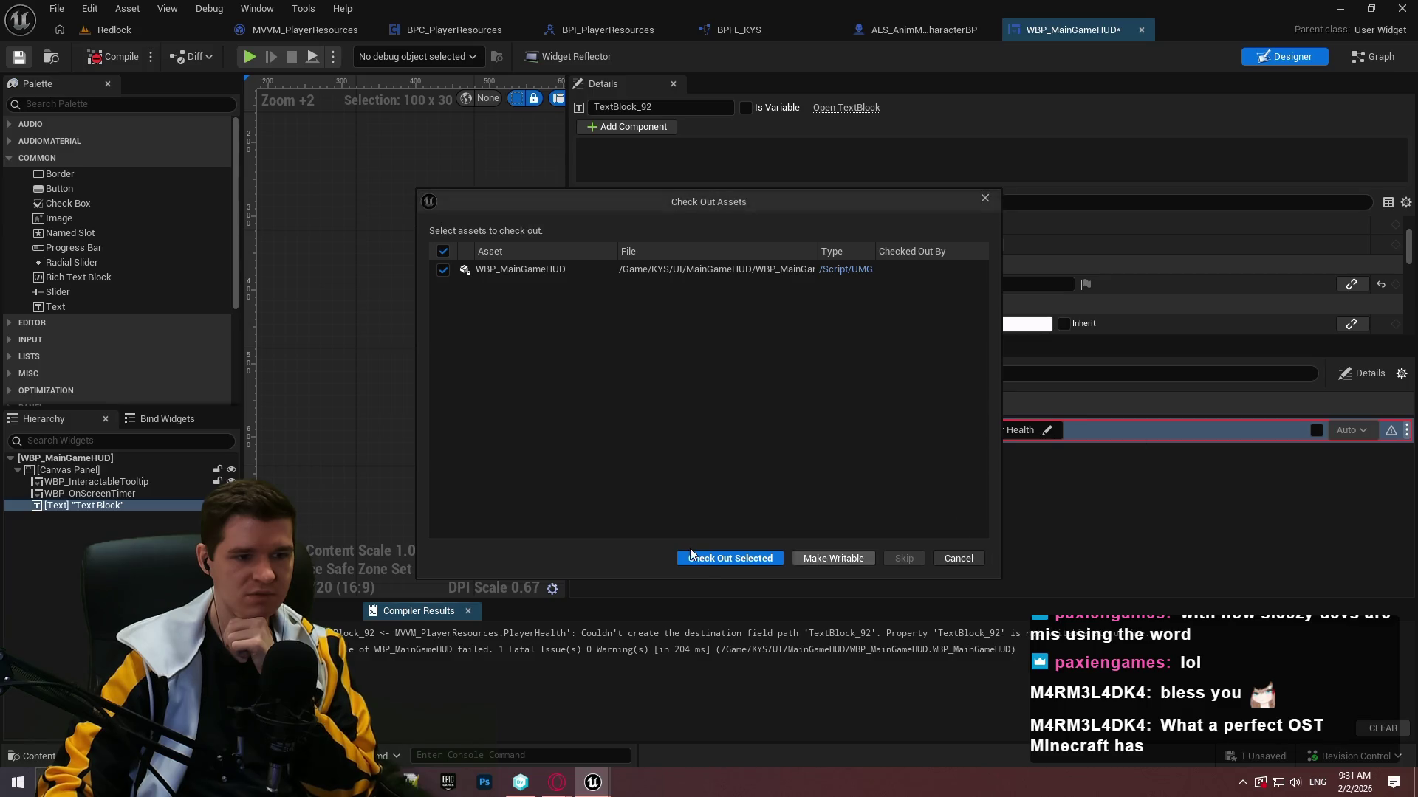
left_click(729, 553)
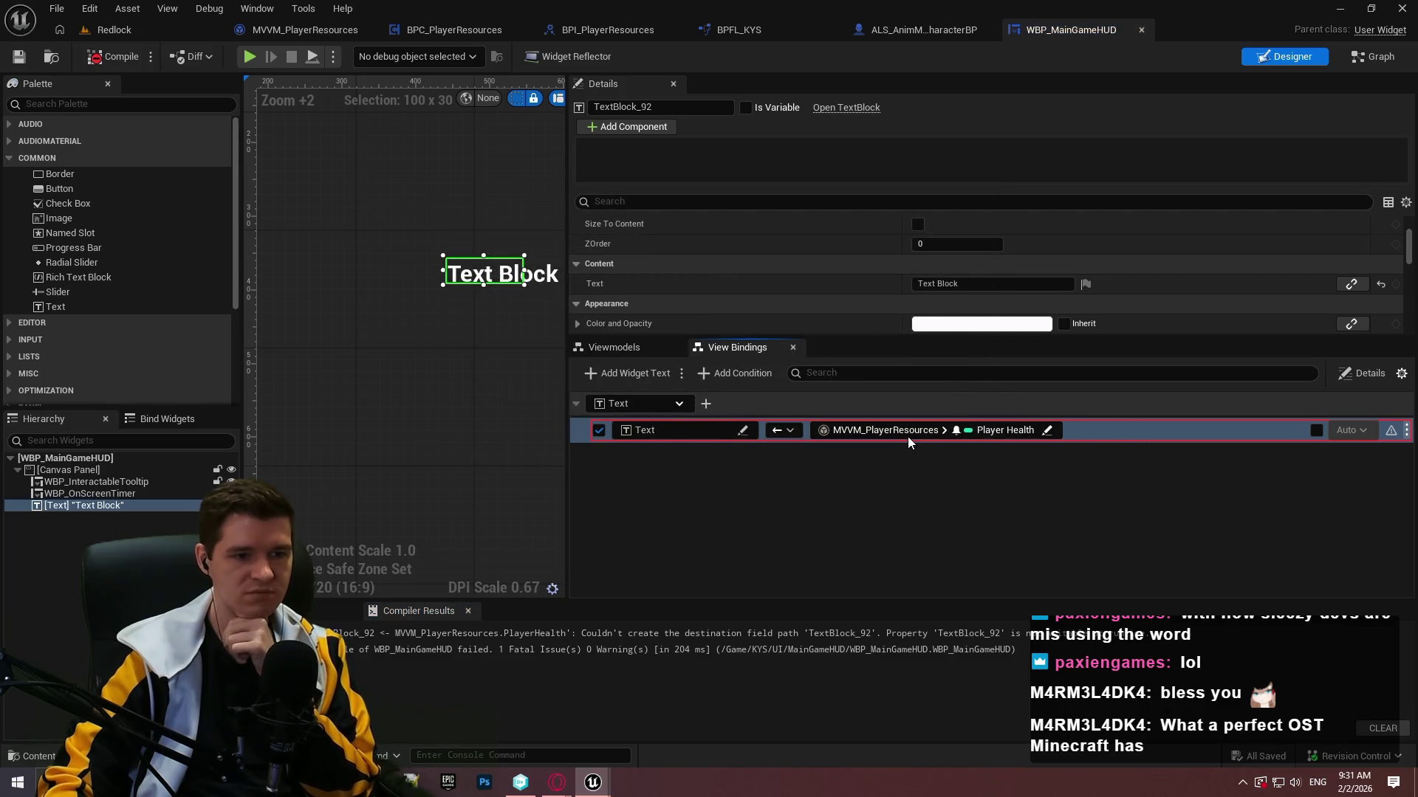
Browse the binding's widget and property choices without selecting anything.
left_click(716, 429)
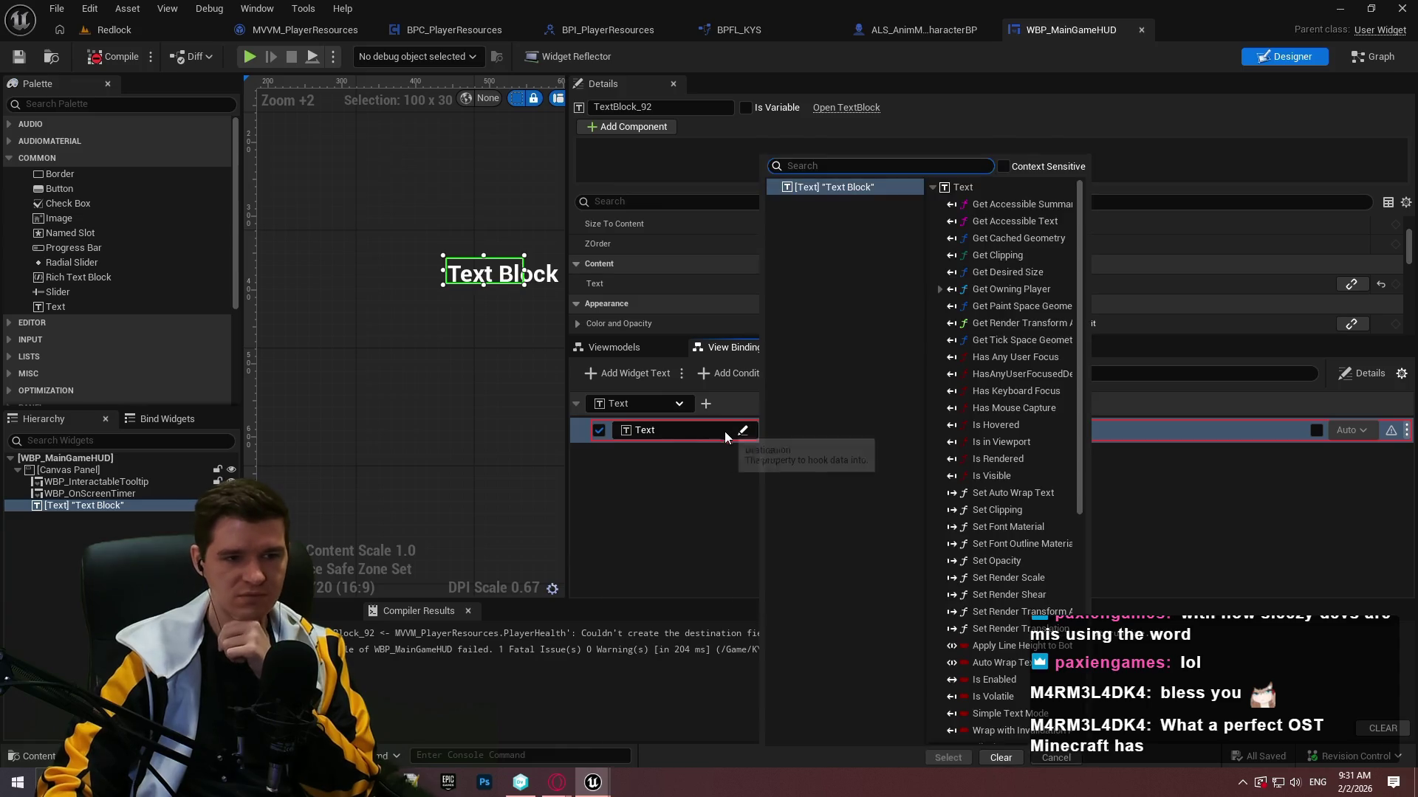
scroll(1025, 240, "down", 4)
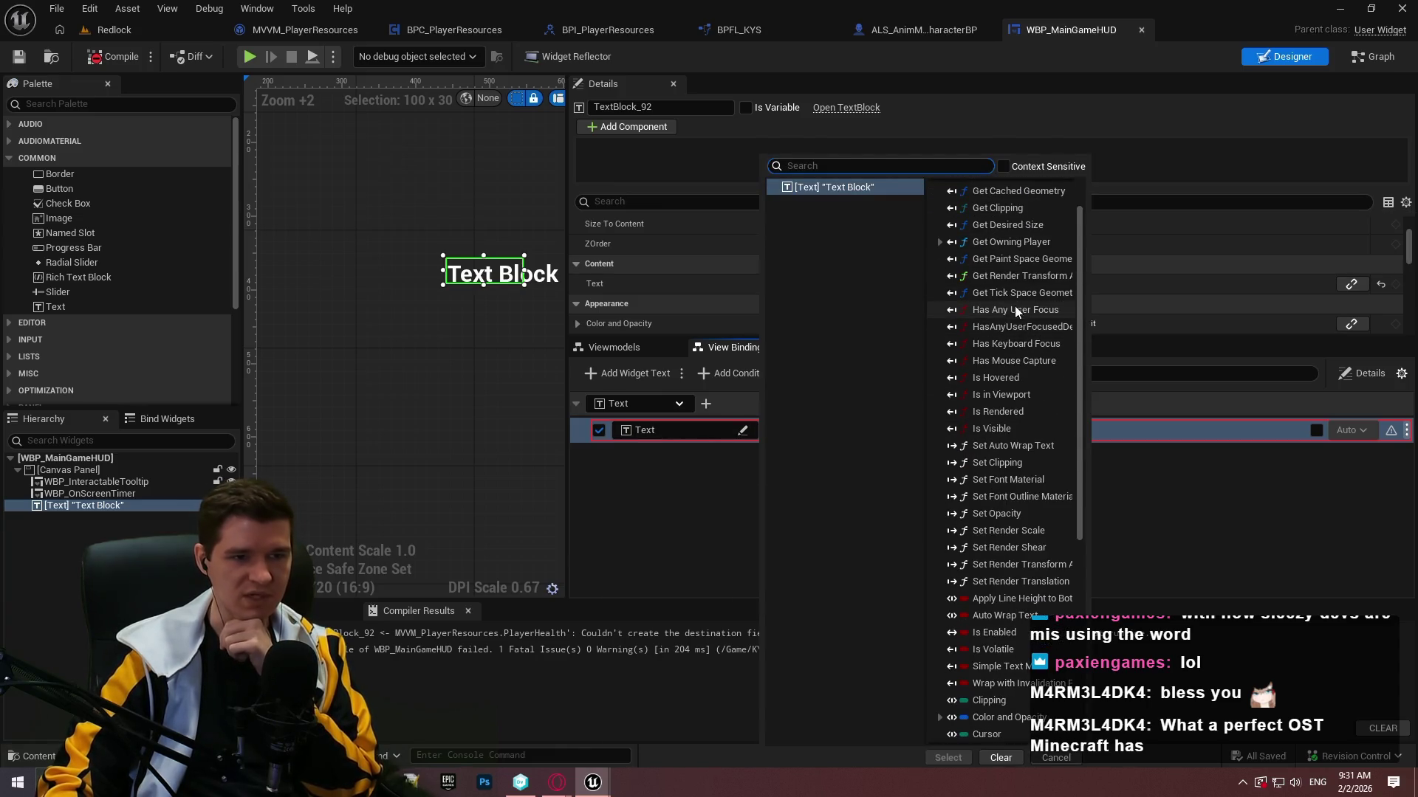
mouse_move(1077, 284)
left_mouse_down()
mouse_move(1078, 494)
mouse_move(1071, 210)
mouse_move(1083, 169)
mouse_move(1104, 489)
left_mouse_up()
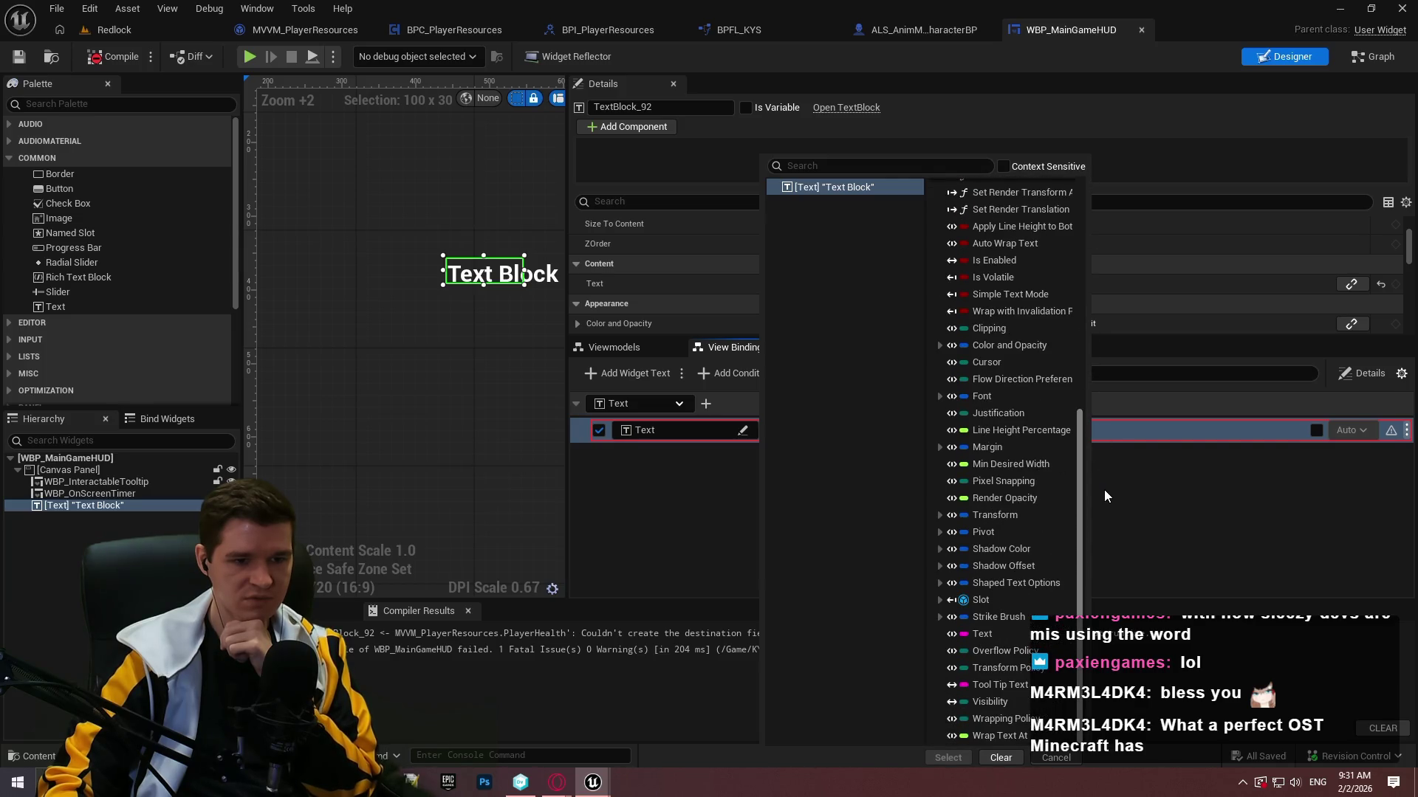
left_click(1177, 529)
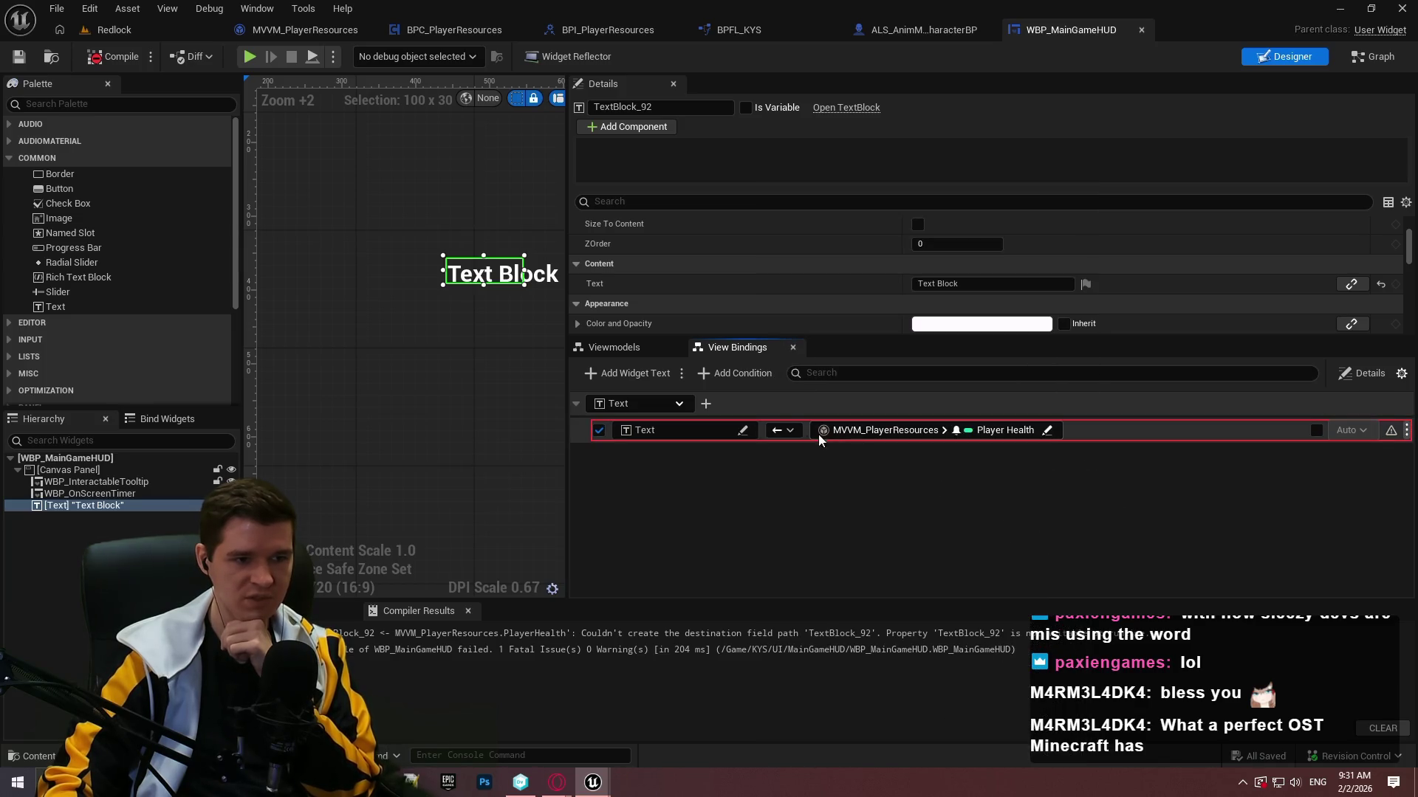
left_click(626, 403)
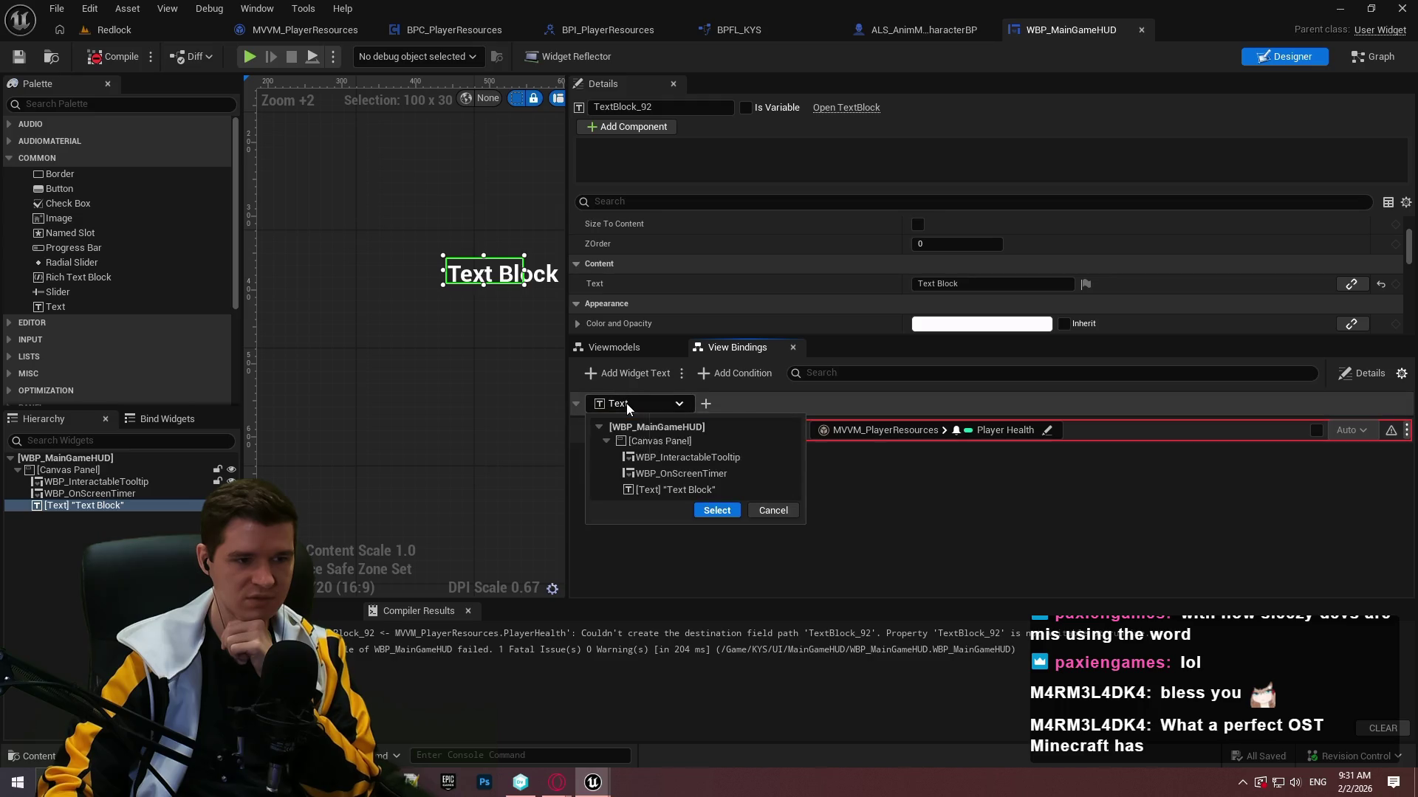
left_click(976, 484)
Search 'text' to set the Text Block's Text property as destination, then recompile.
left_click(741, 431)
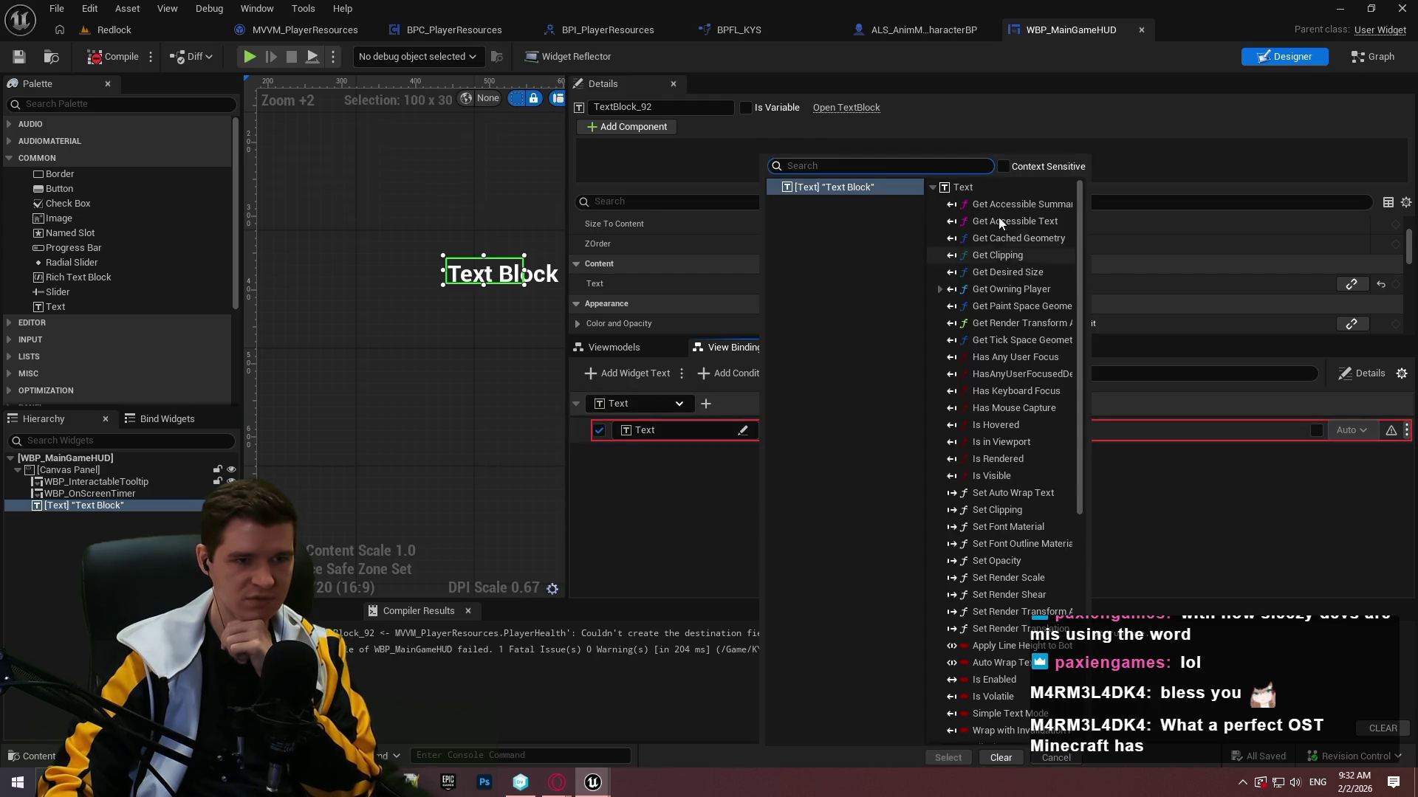
left_click_drag(1079, 189, 1074, 240)
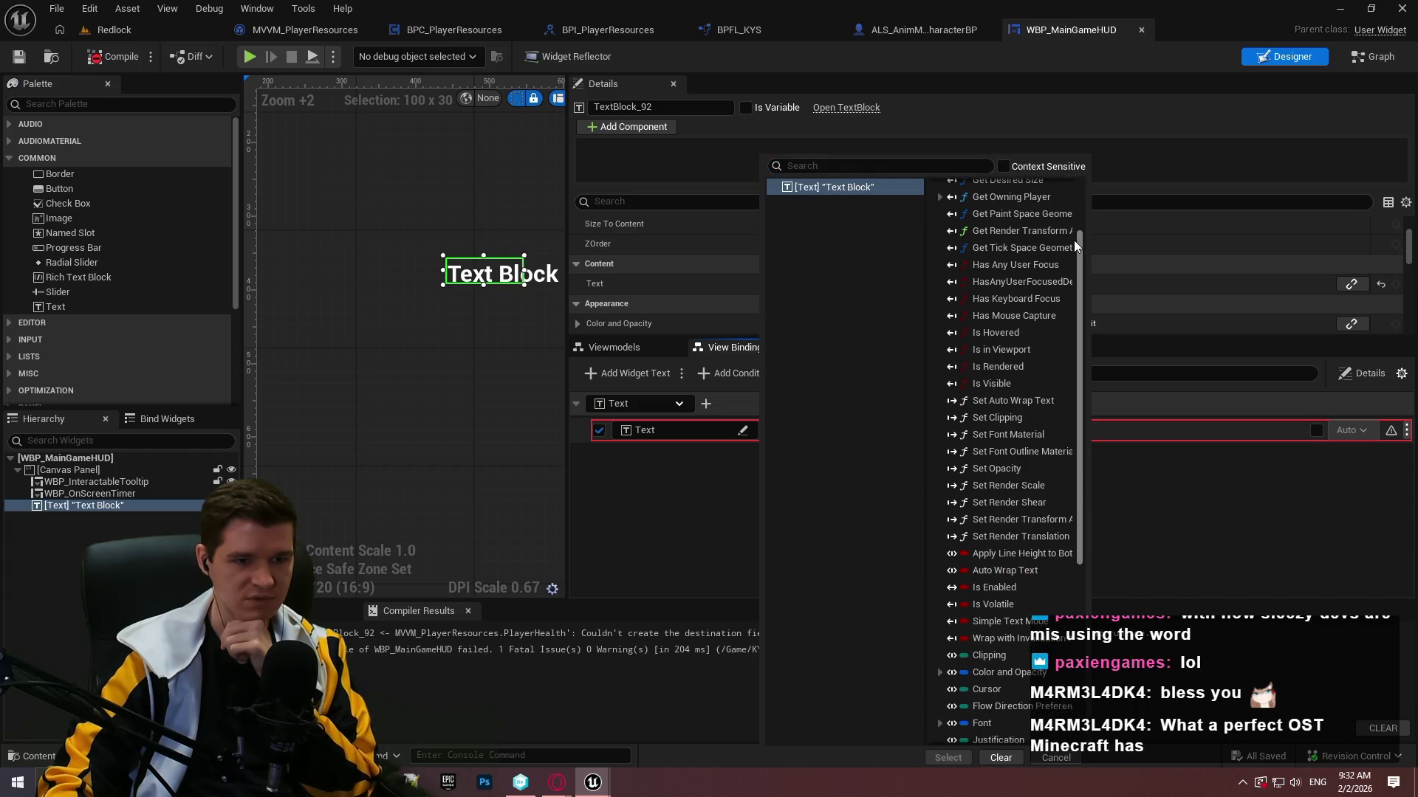
scroll(1070, 289, "down", 5)
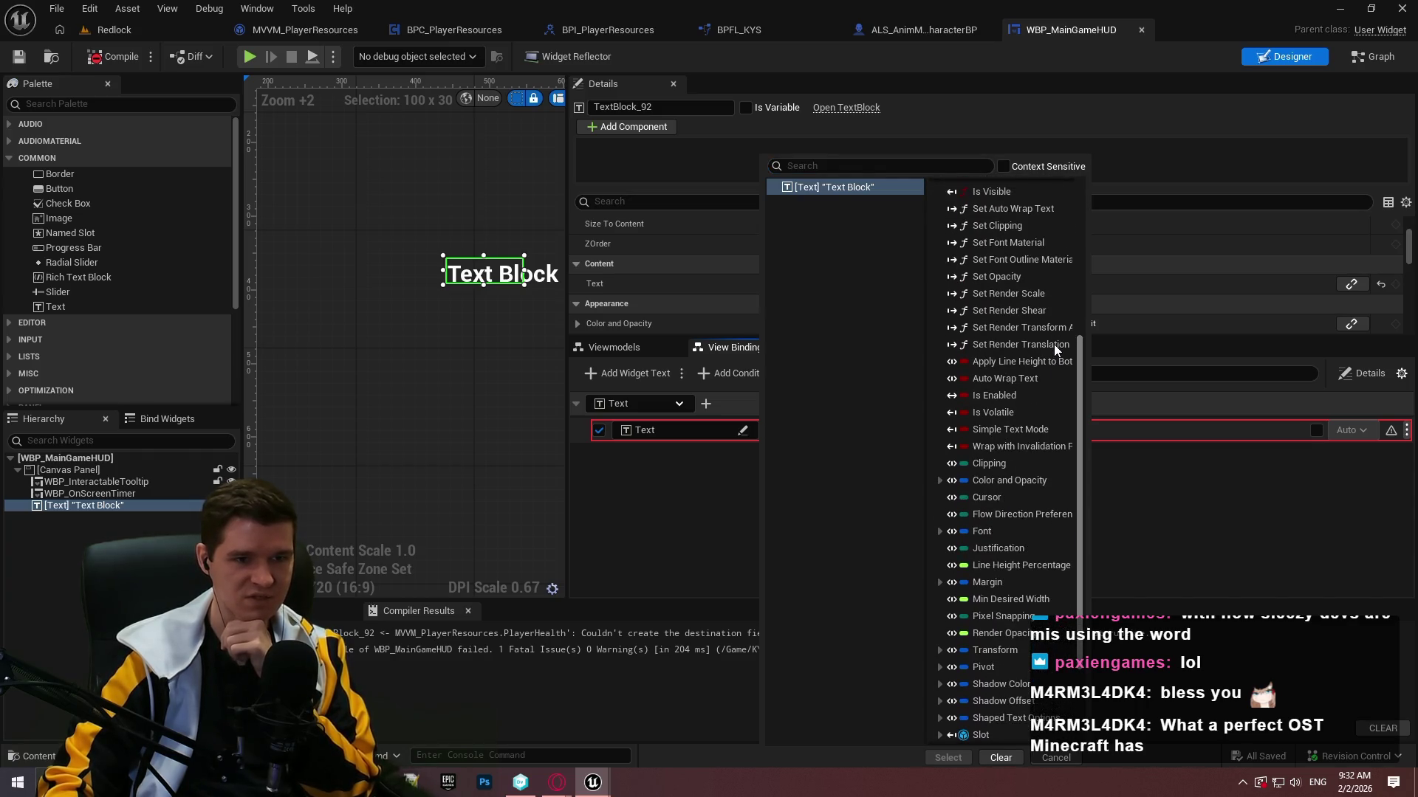
scroll(1056, 361, "down", 4)
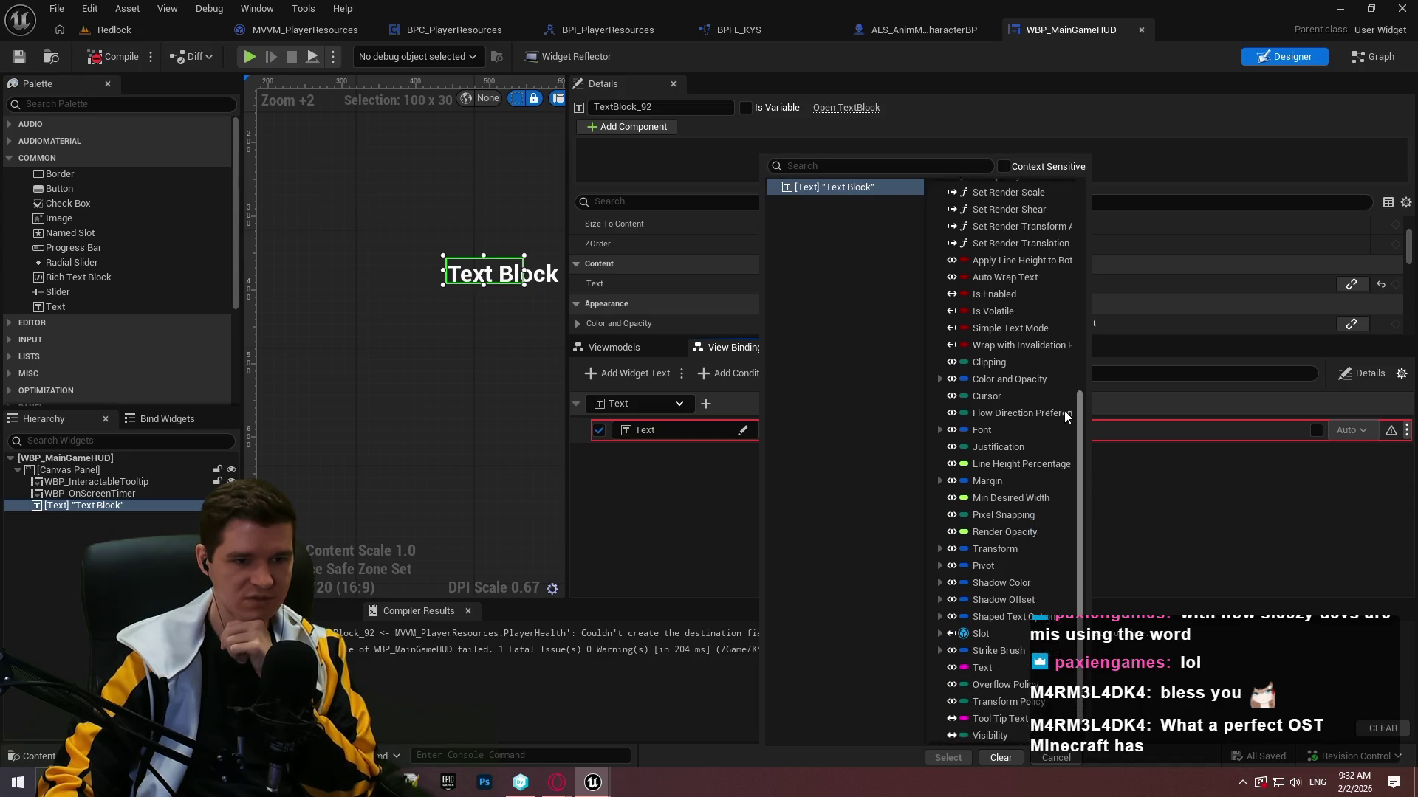
left_click(876, 166)
type("t")
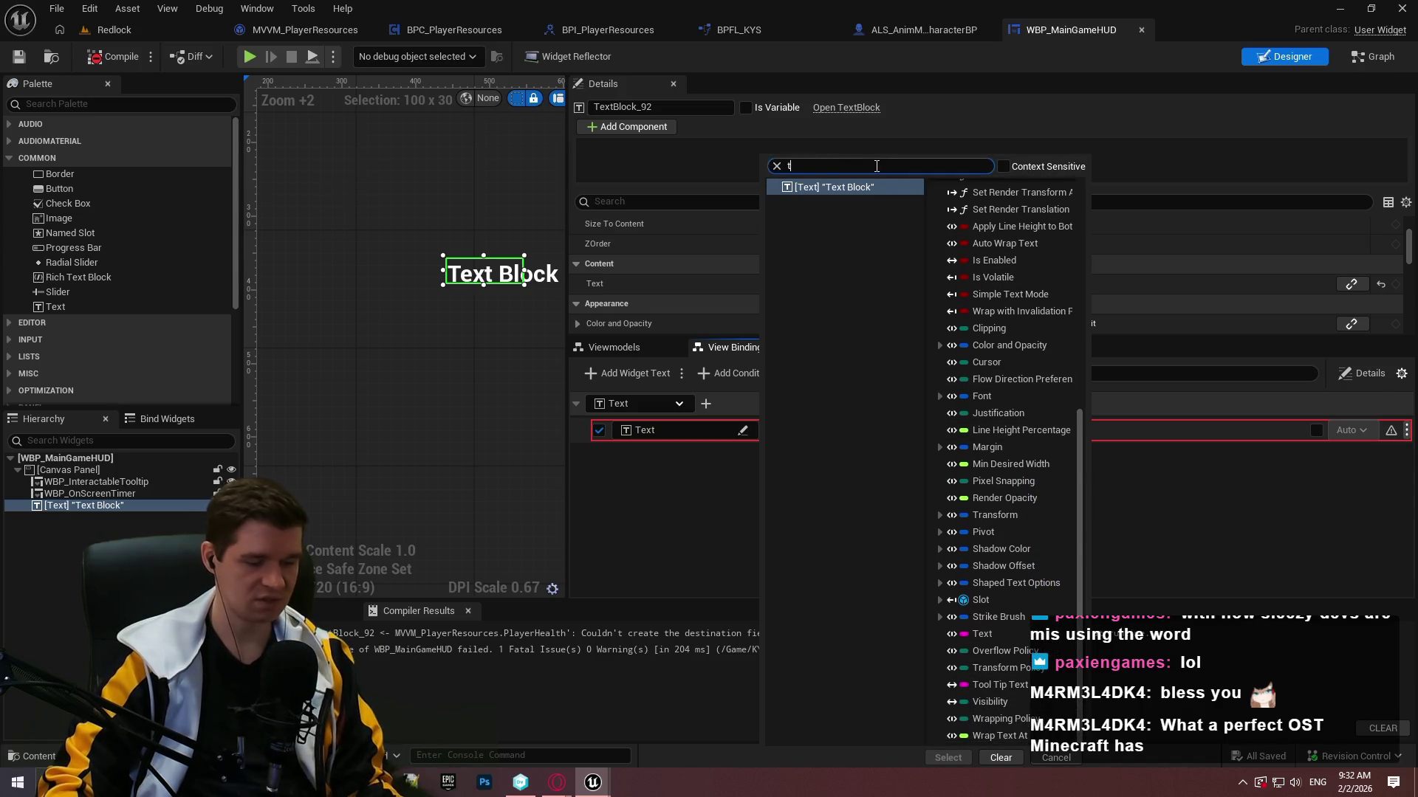
type("ext")
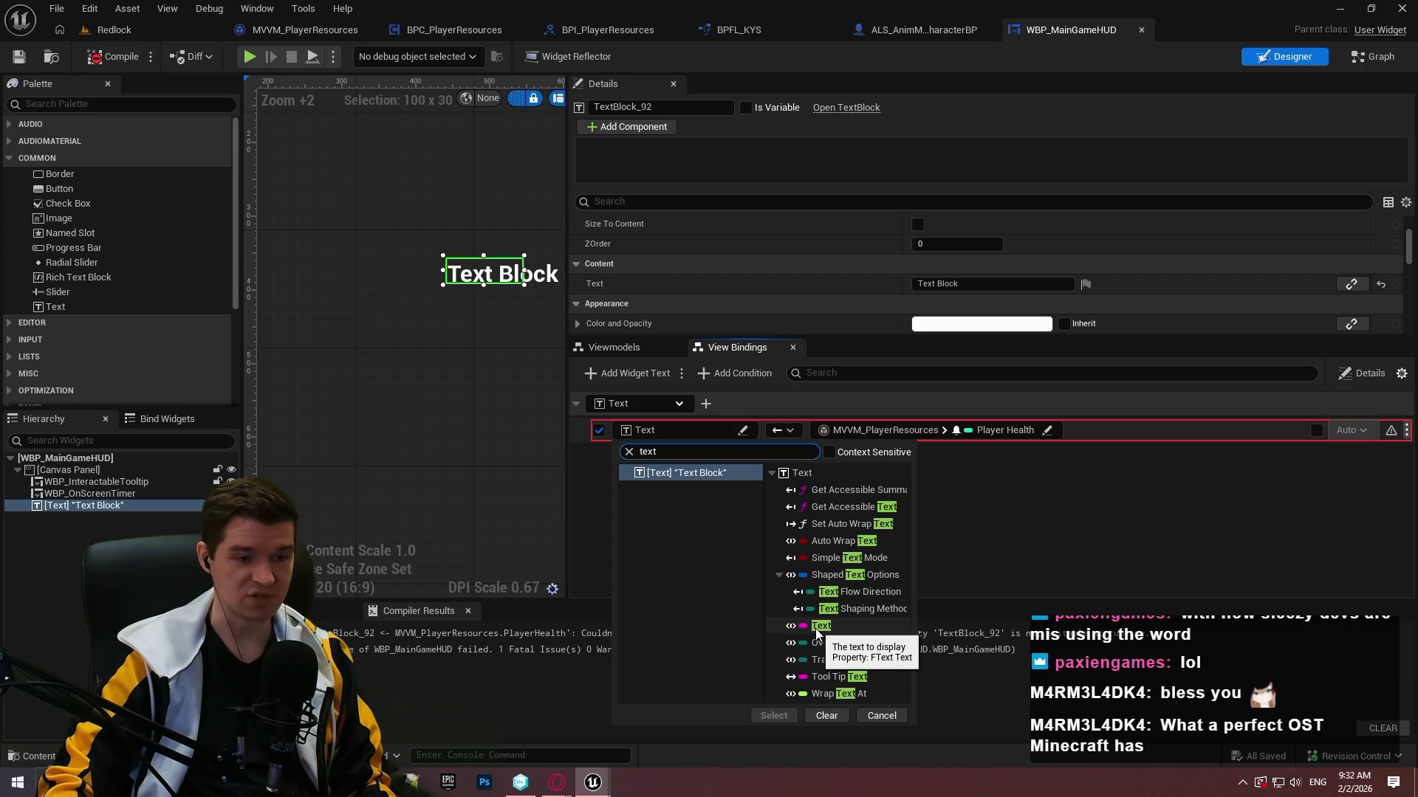
left_click(820, 626)
left_click(775, 714)
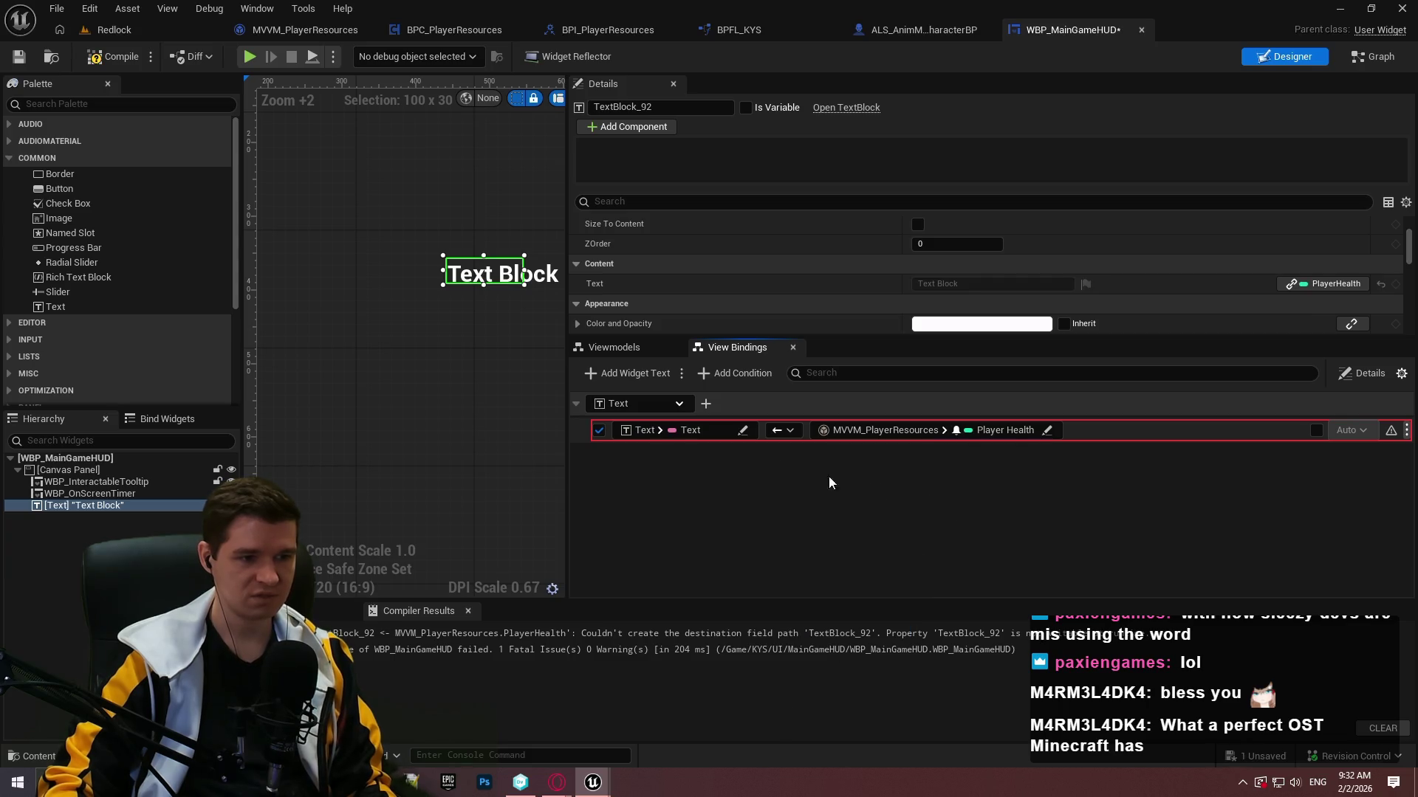
left_click(111, 56)
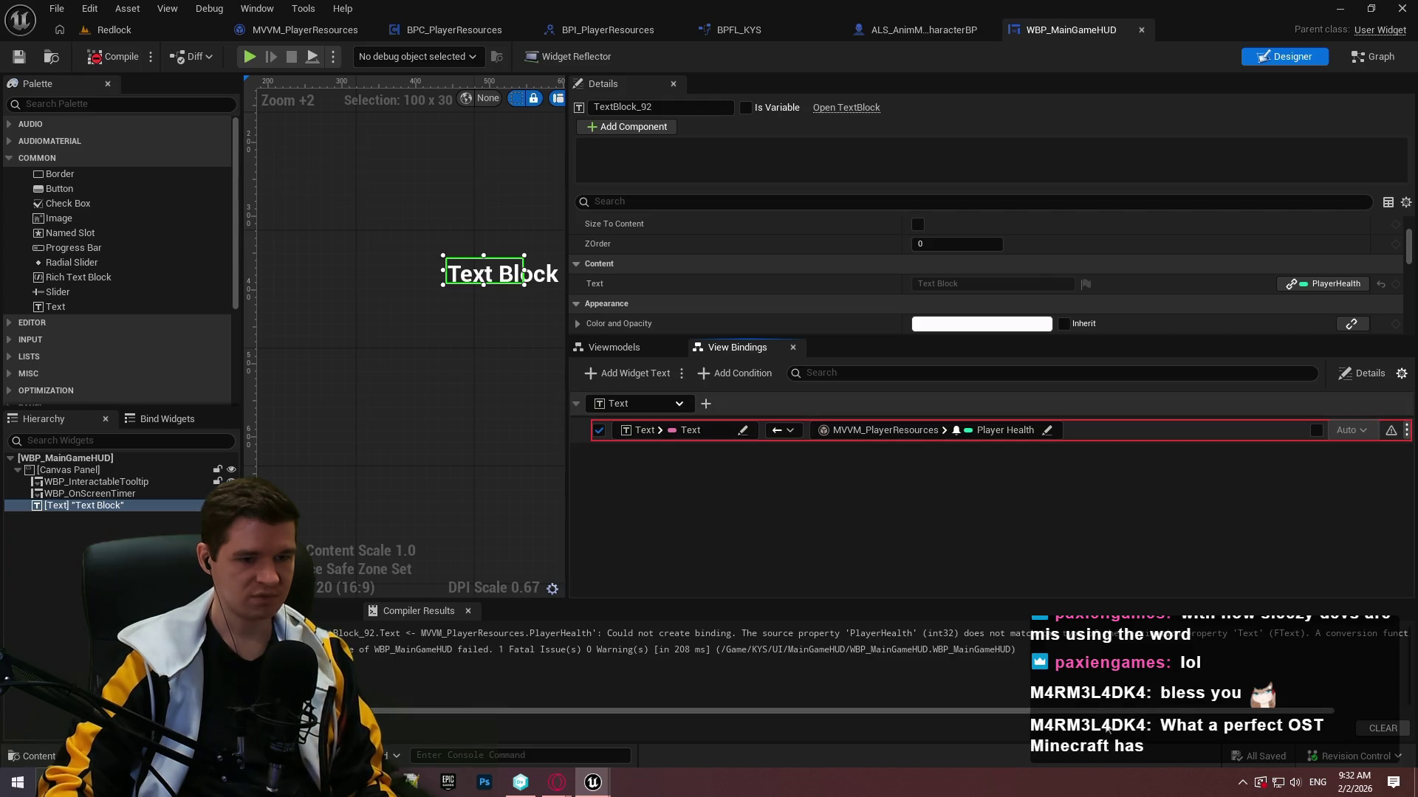
left_click_drag(1248, 711, 1341, 711)
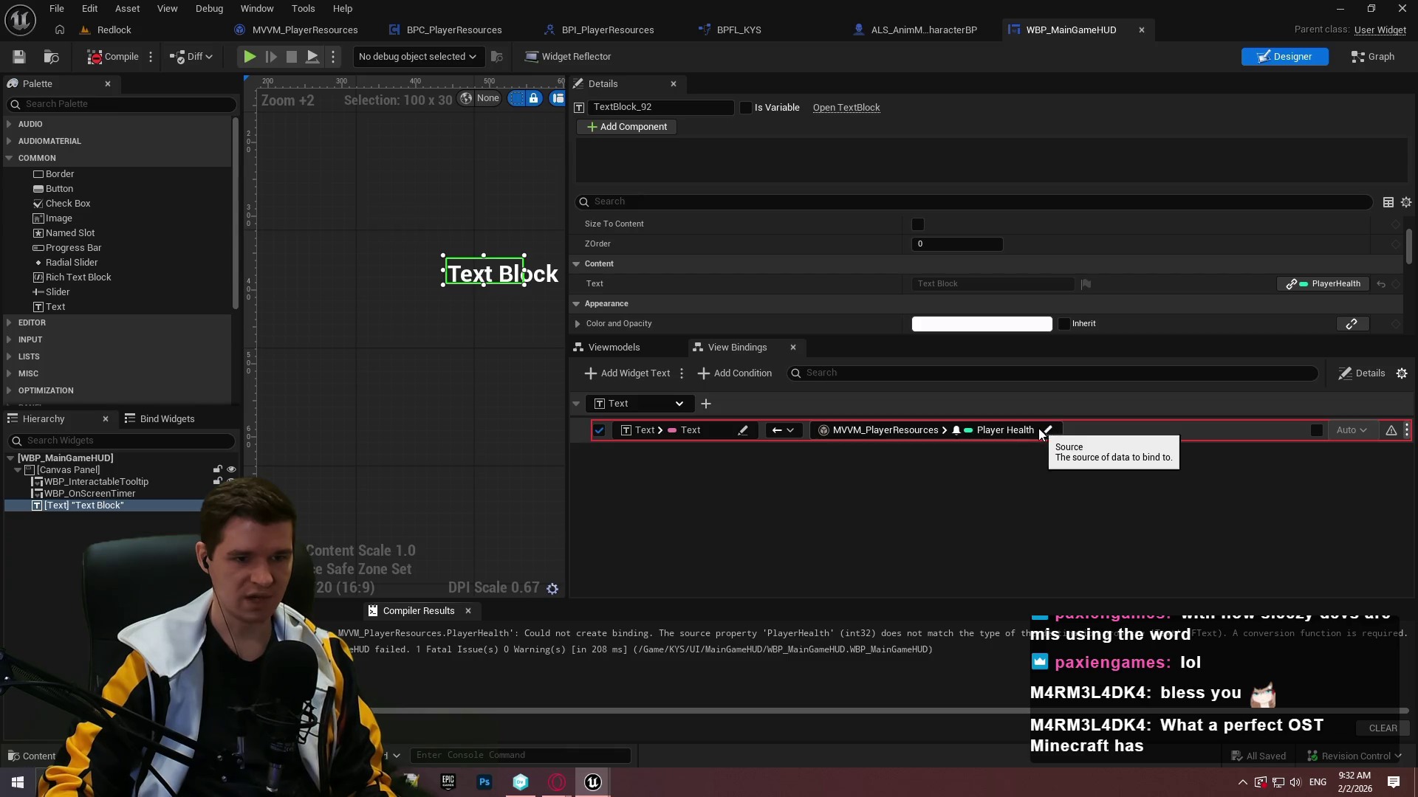
left_click(706, 374)
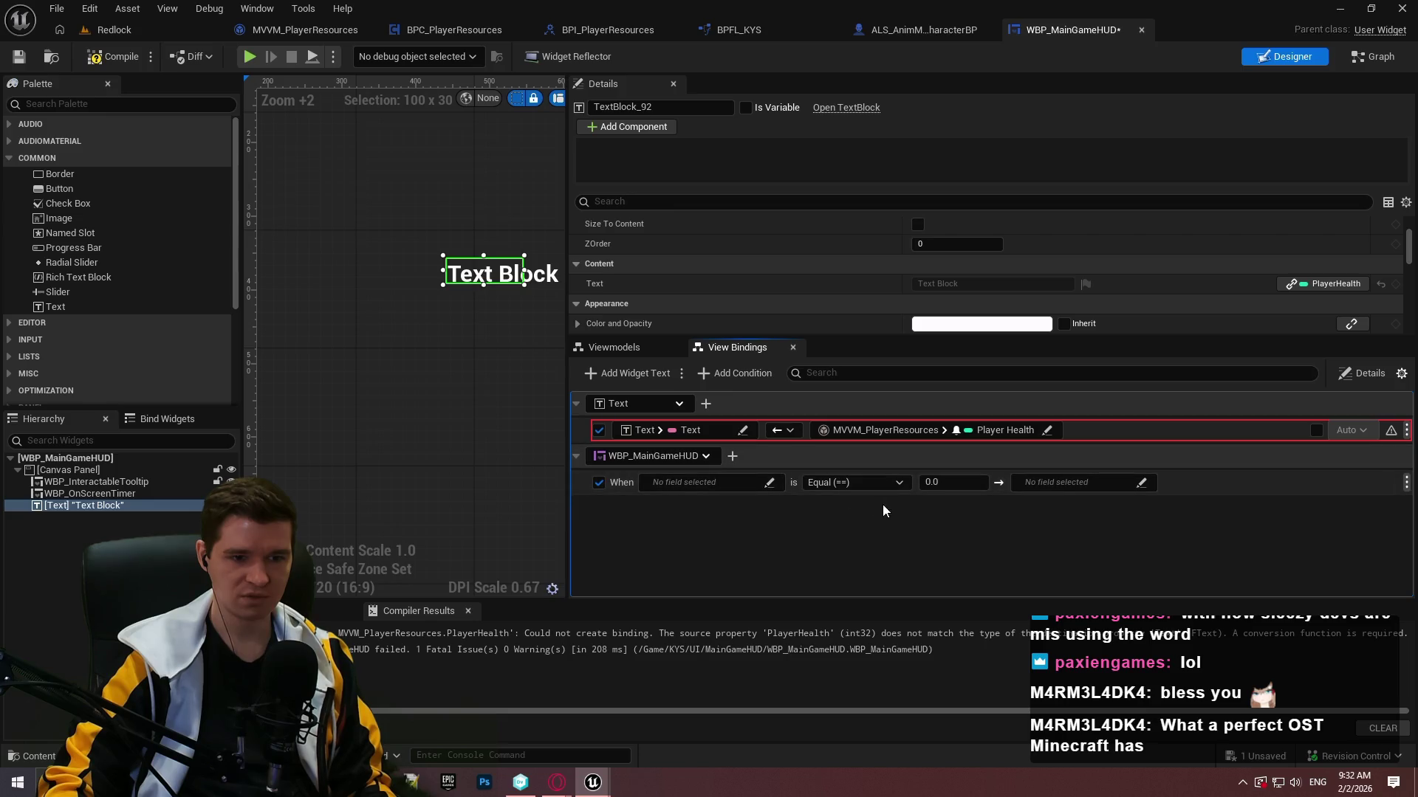
left_click(848, 482)
left_click(751, 490)
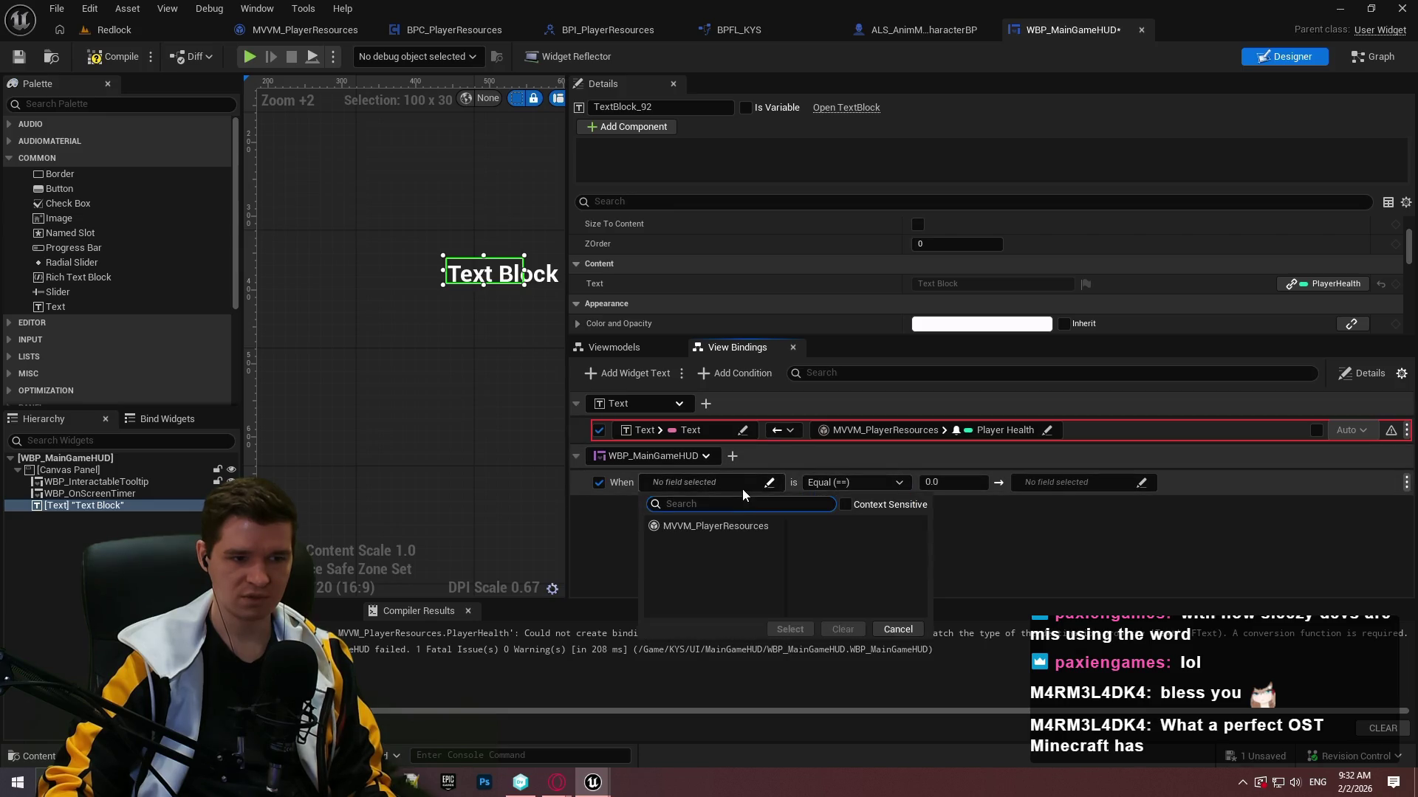
left_click(1171, 485)
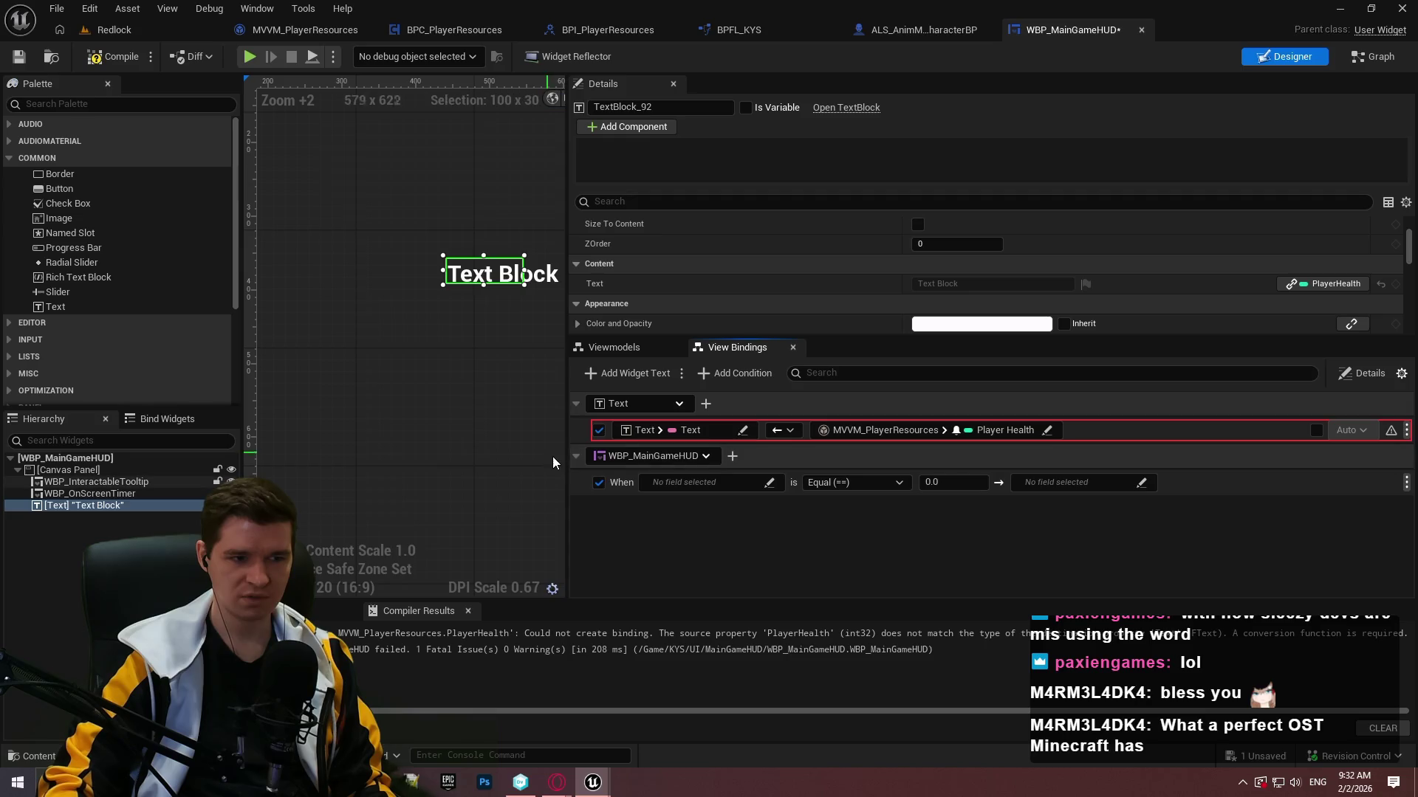
left_click(1405, 485)
left_click(1405, 484)
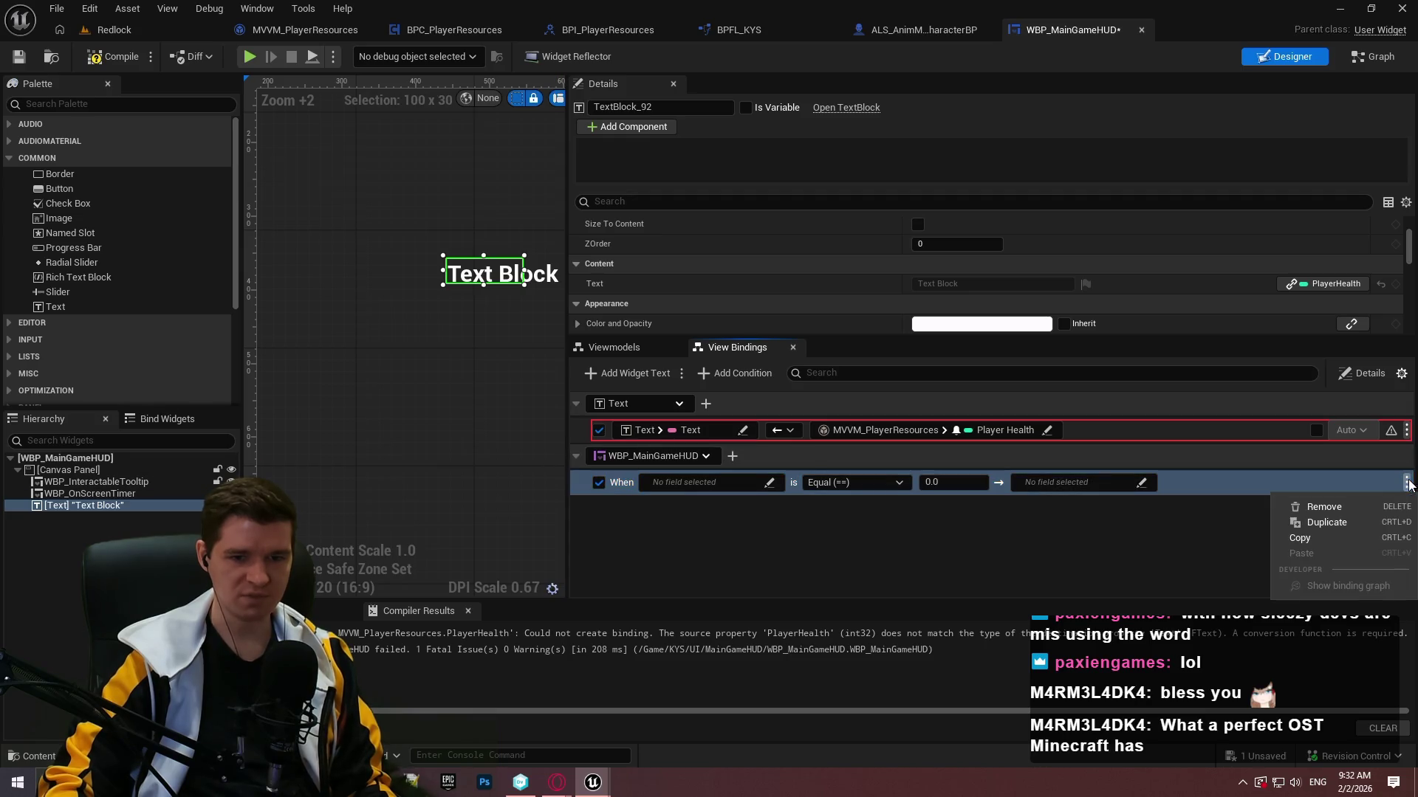
left_click(1323, 506)
left_click(751, 425)
left_click(706, 404)
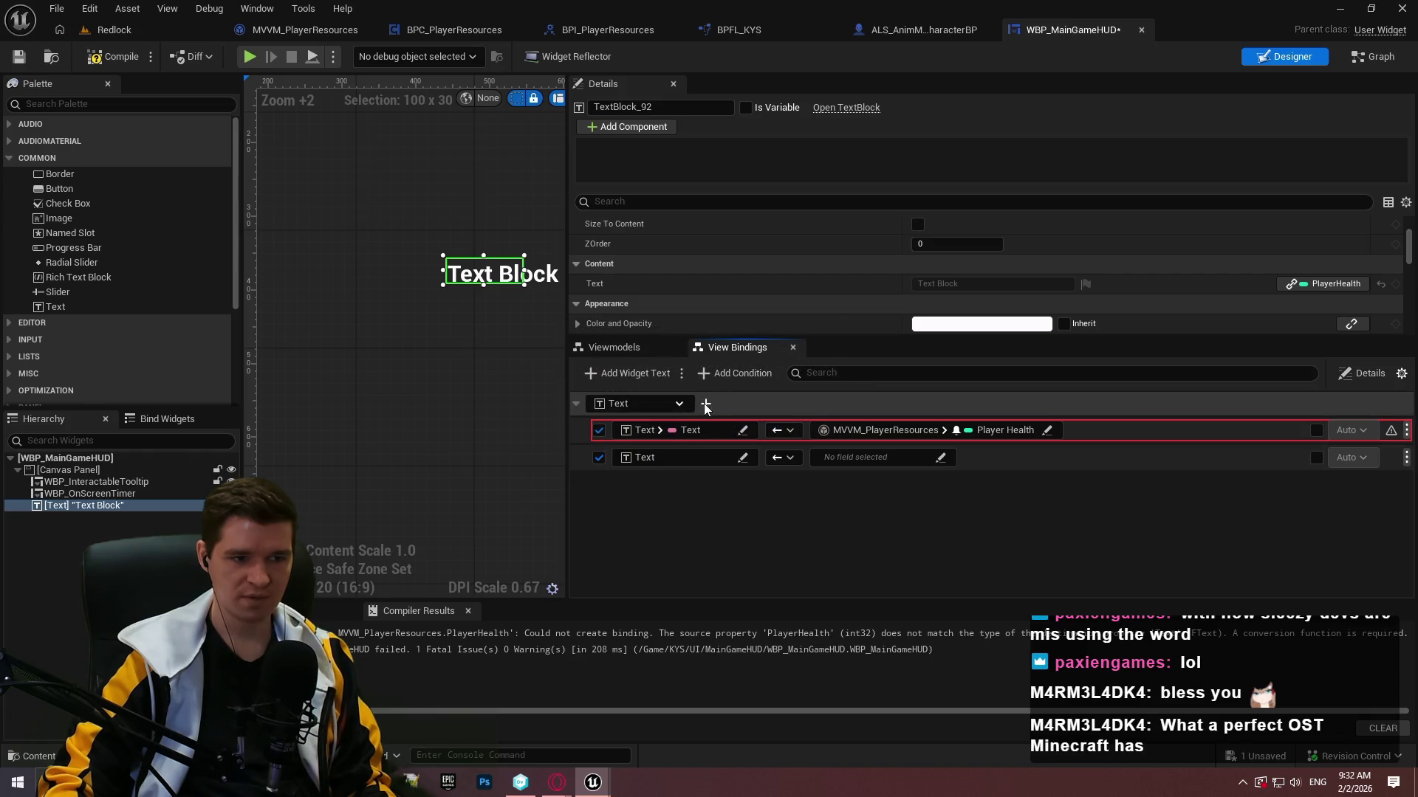
left_click(742, 457)
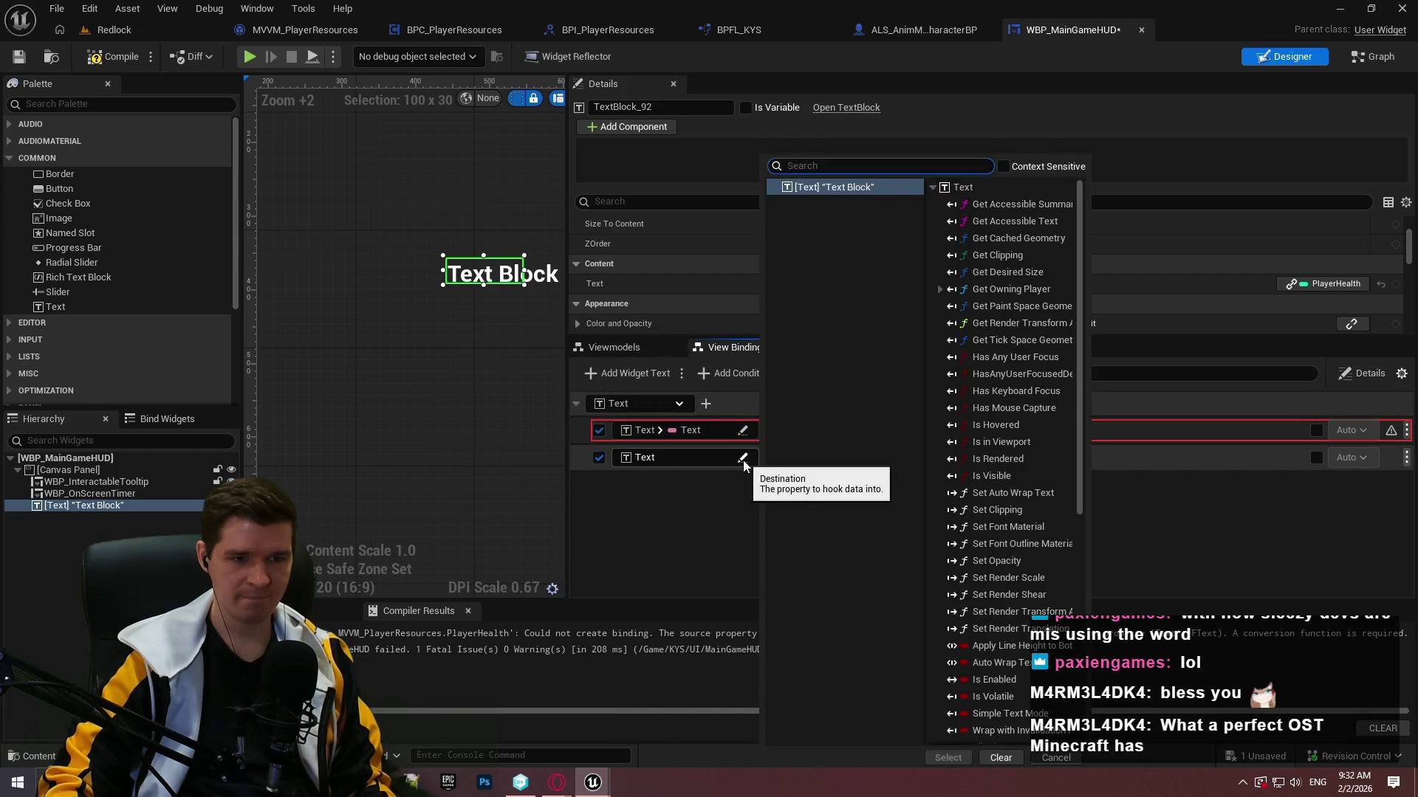
left_click(733, 551)
left_click(783, 458)
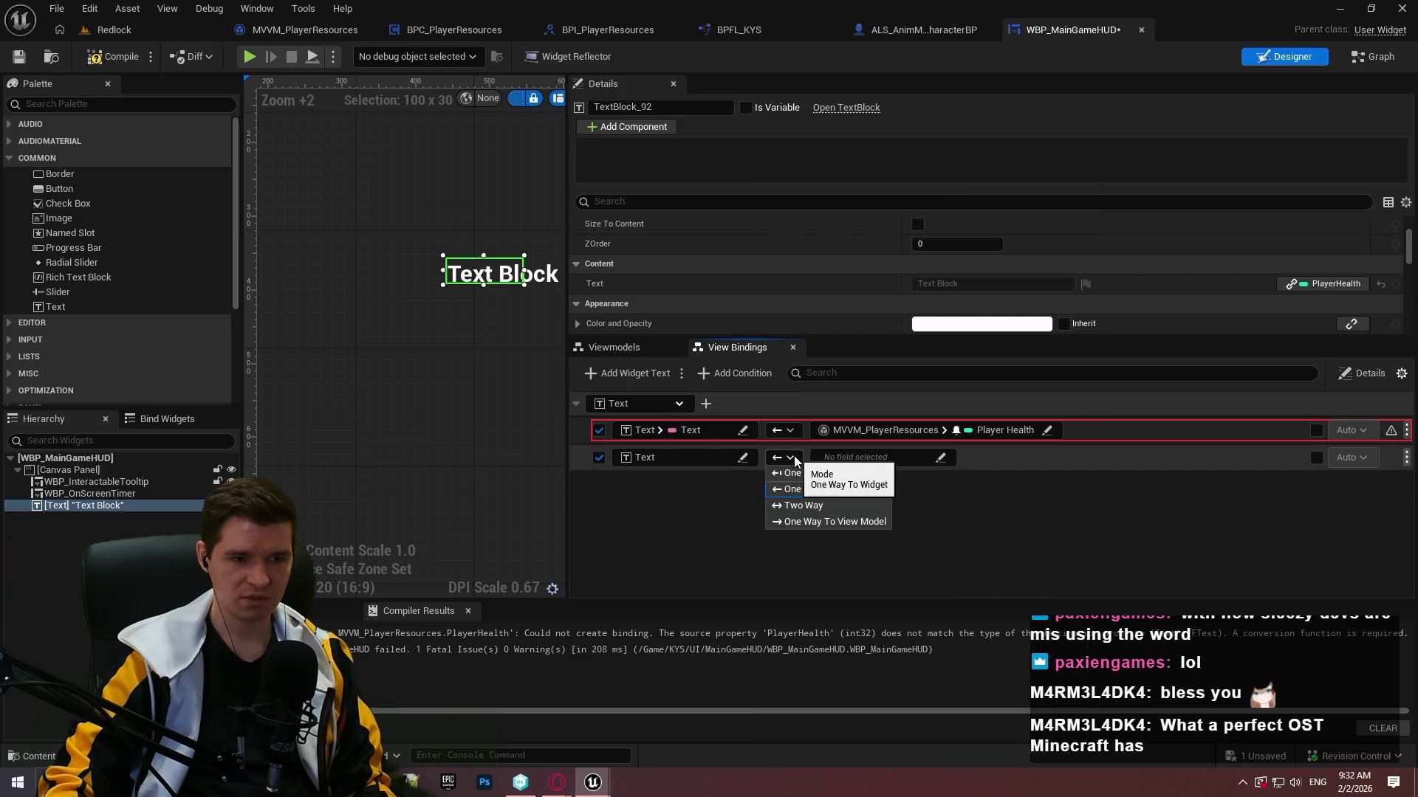
left_click(920, 464)
left_click(1314, 447)
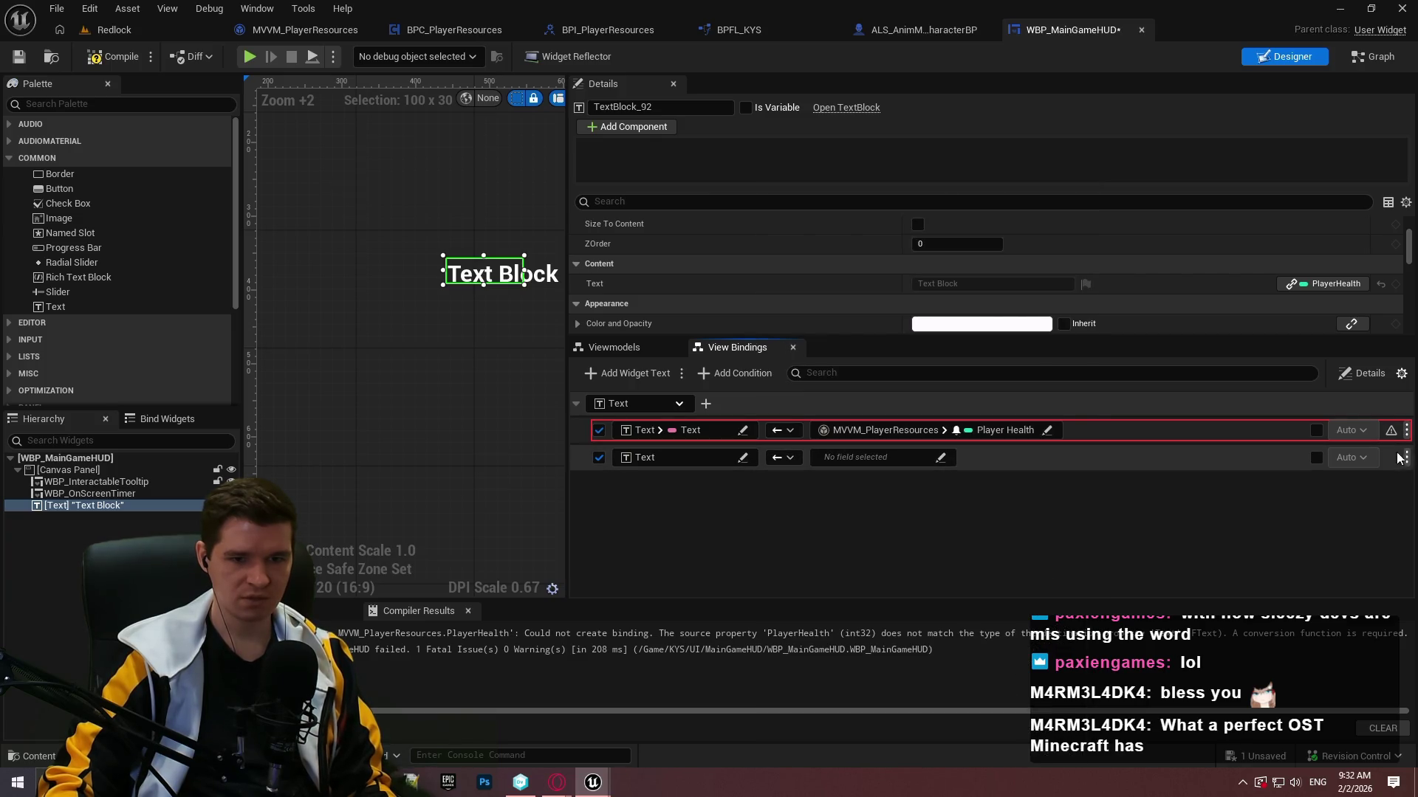
left_click(1410, 461)
left_click(1406, 458)
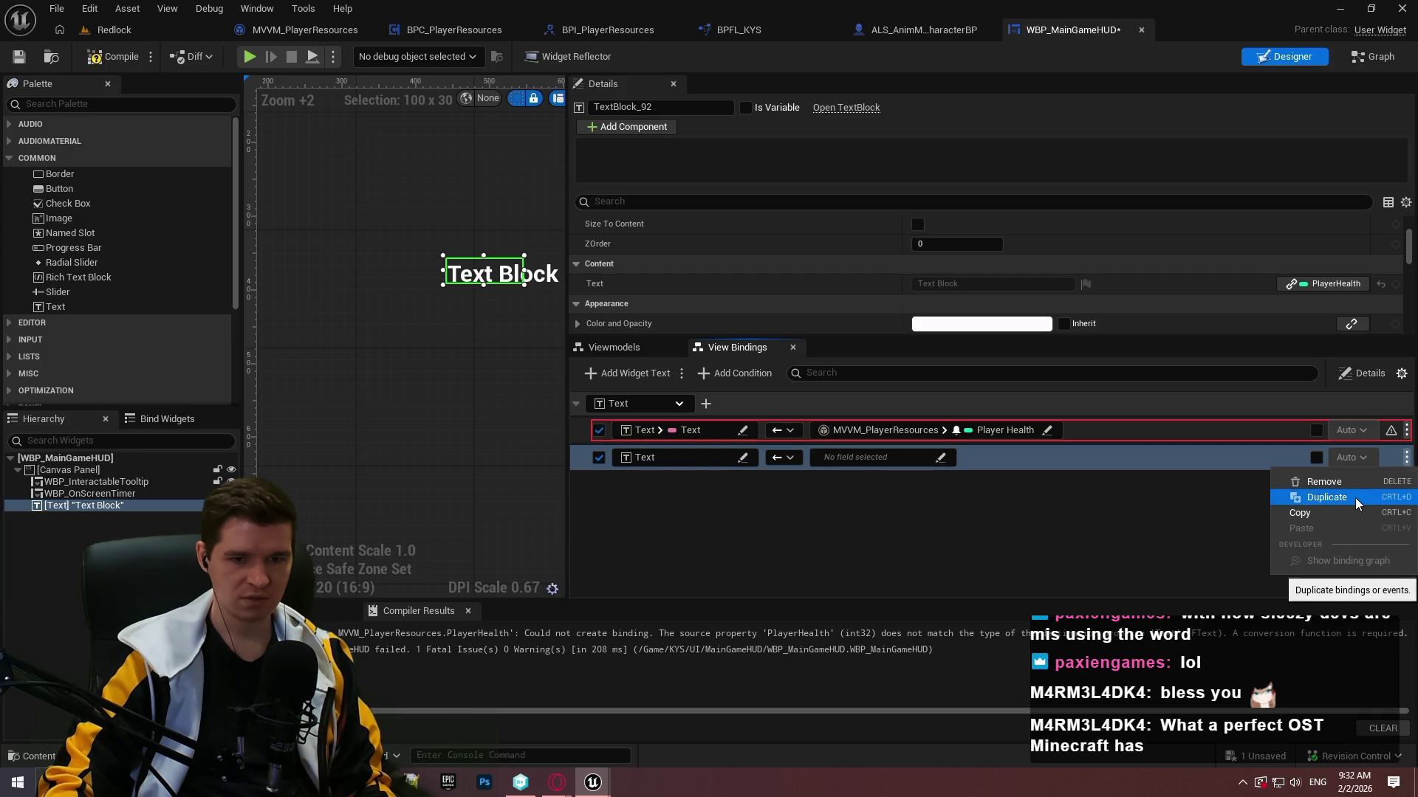
left_click(1322, 482)
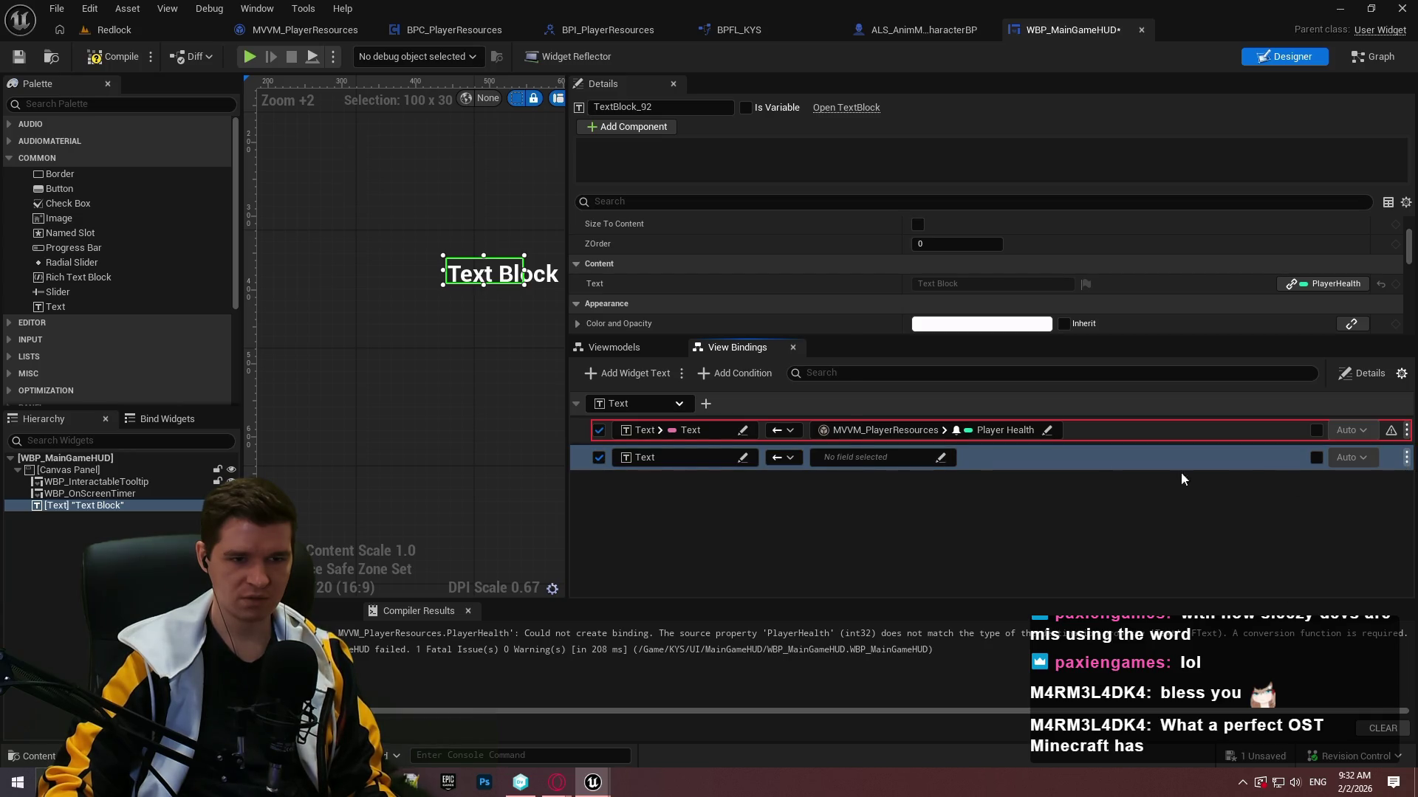
left_click(746, 420)
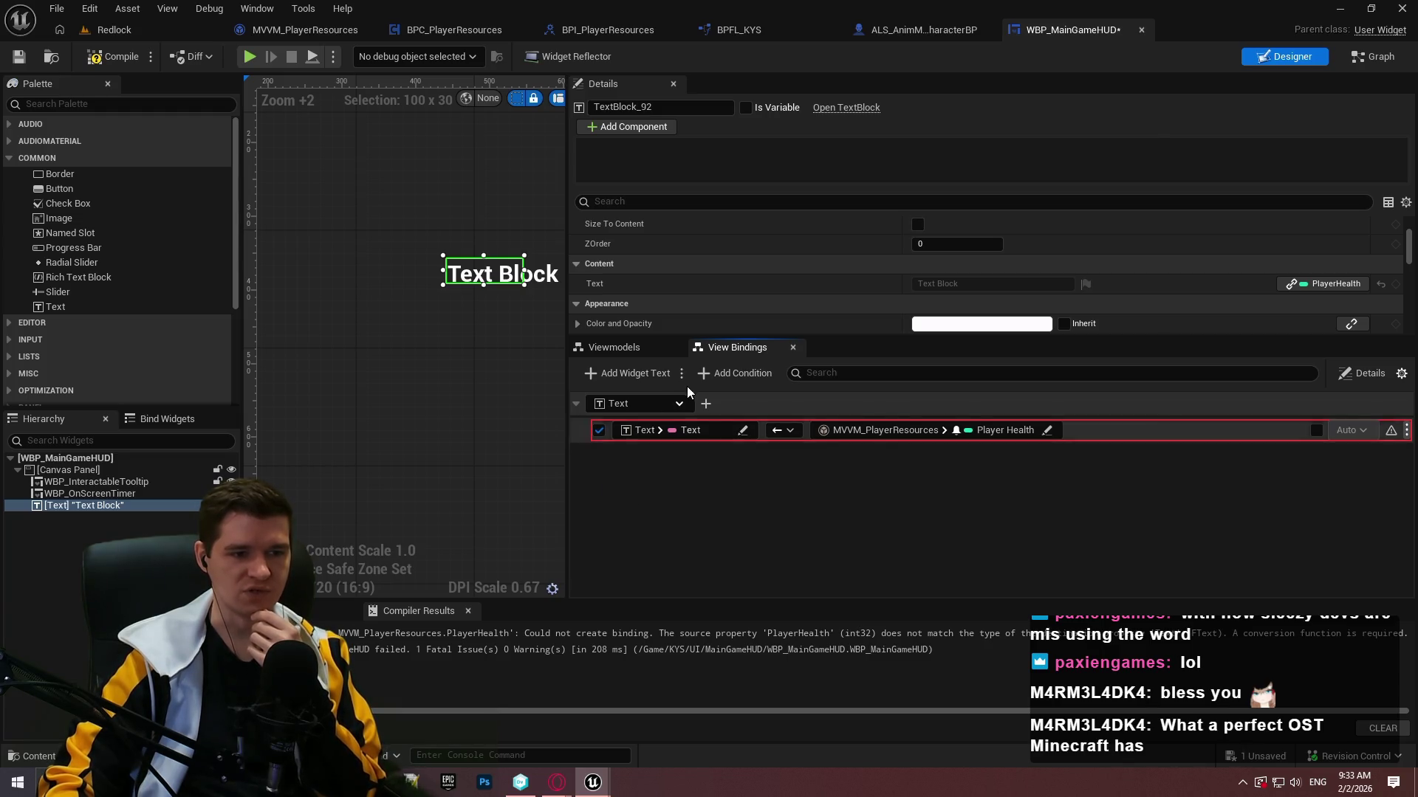
left_click(1401, 375)
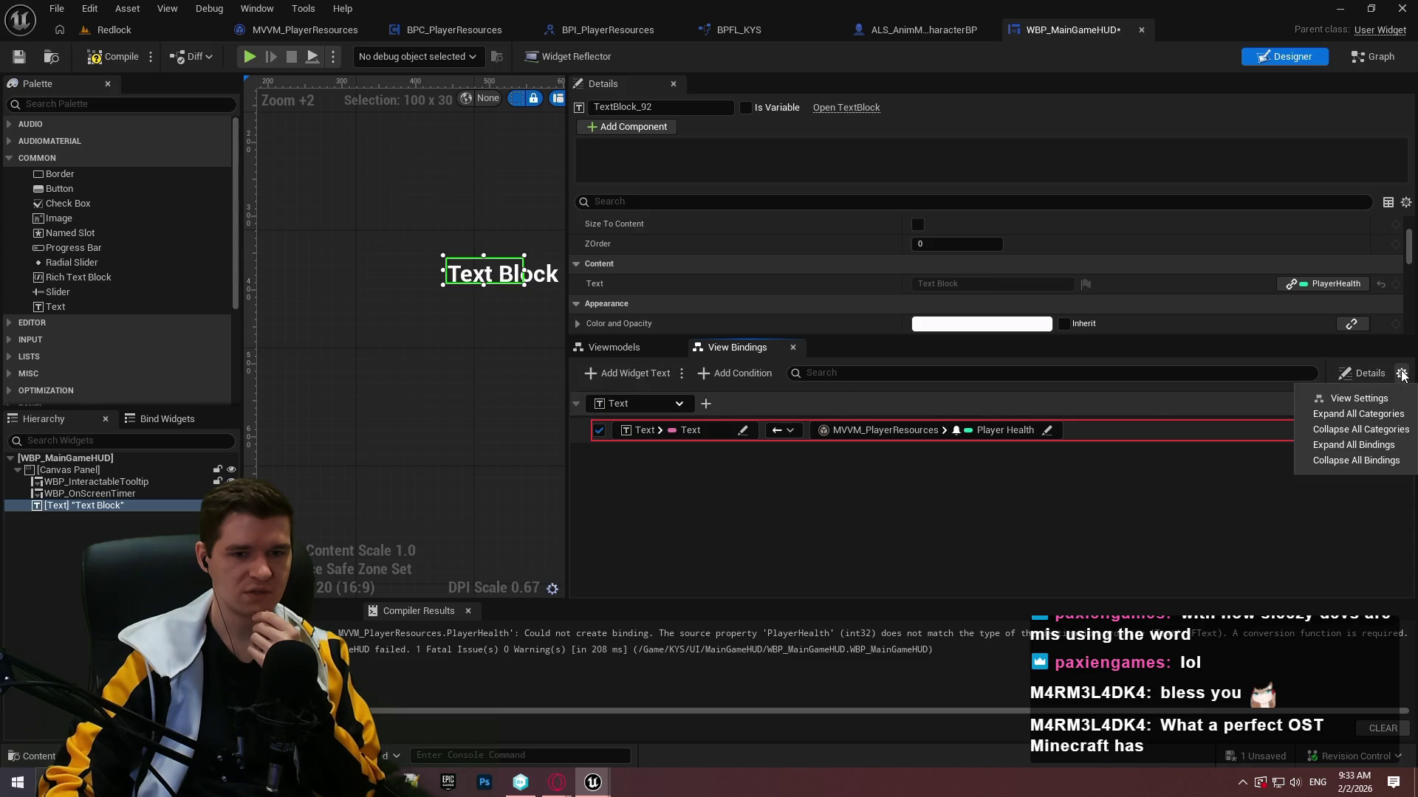
left_click(1401, 374)
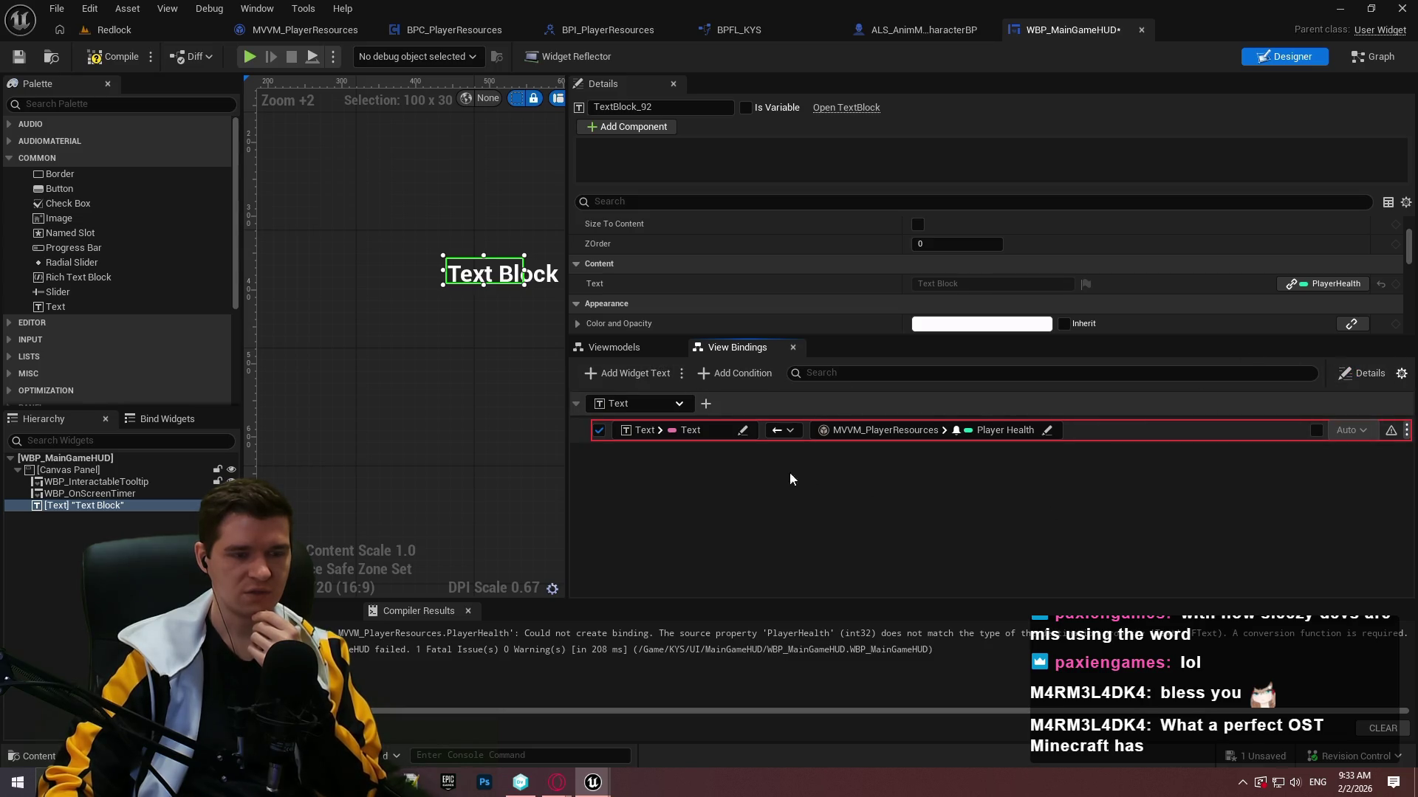
left_click(657, 430)
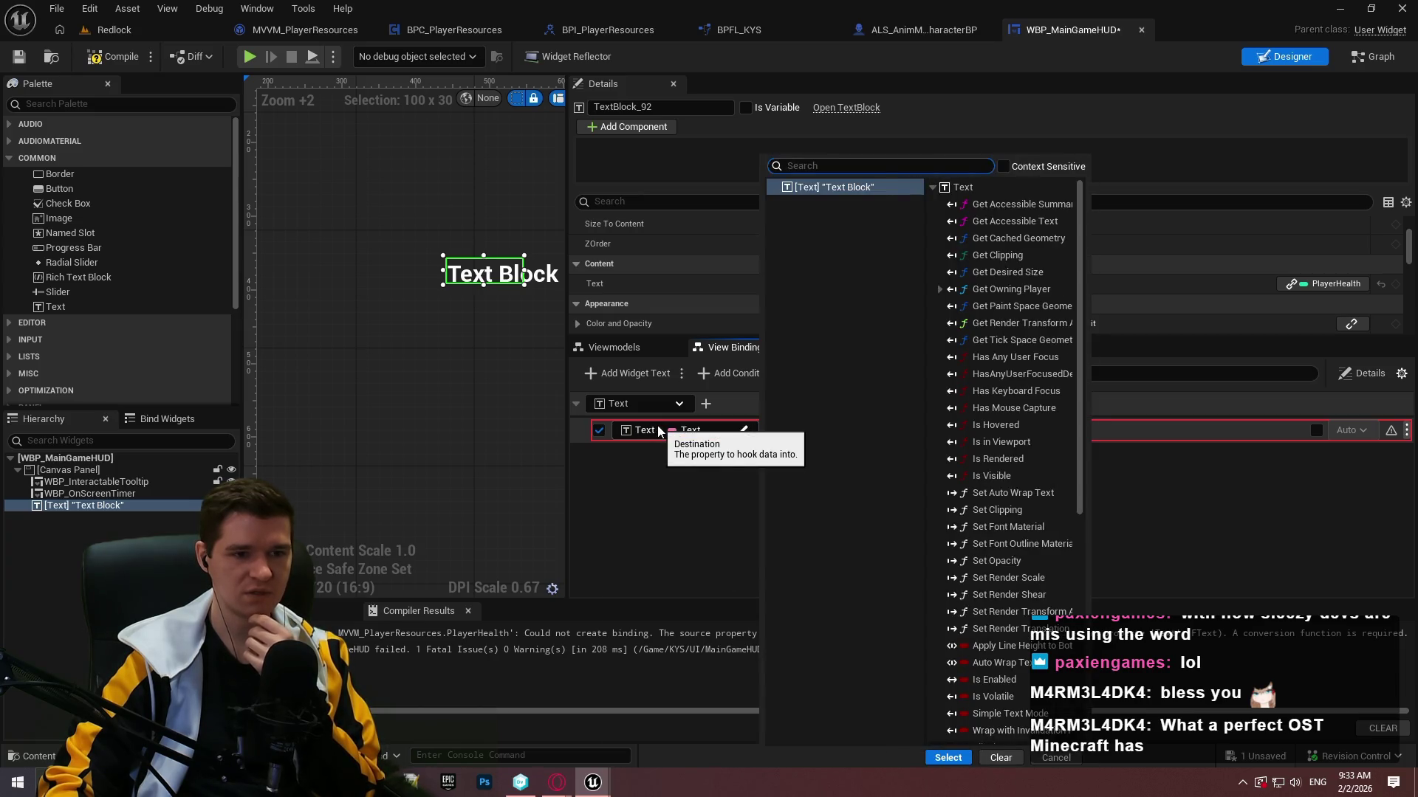
Set the binding's conversion to Utilities > Text > To Text (Integer).
left_click(644, 494)
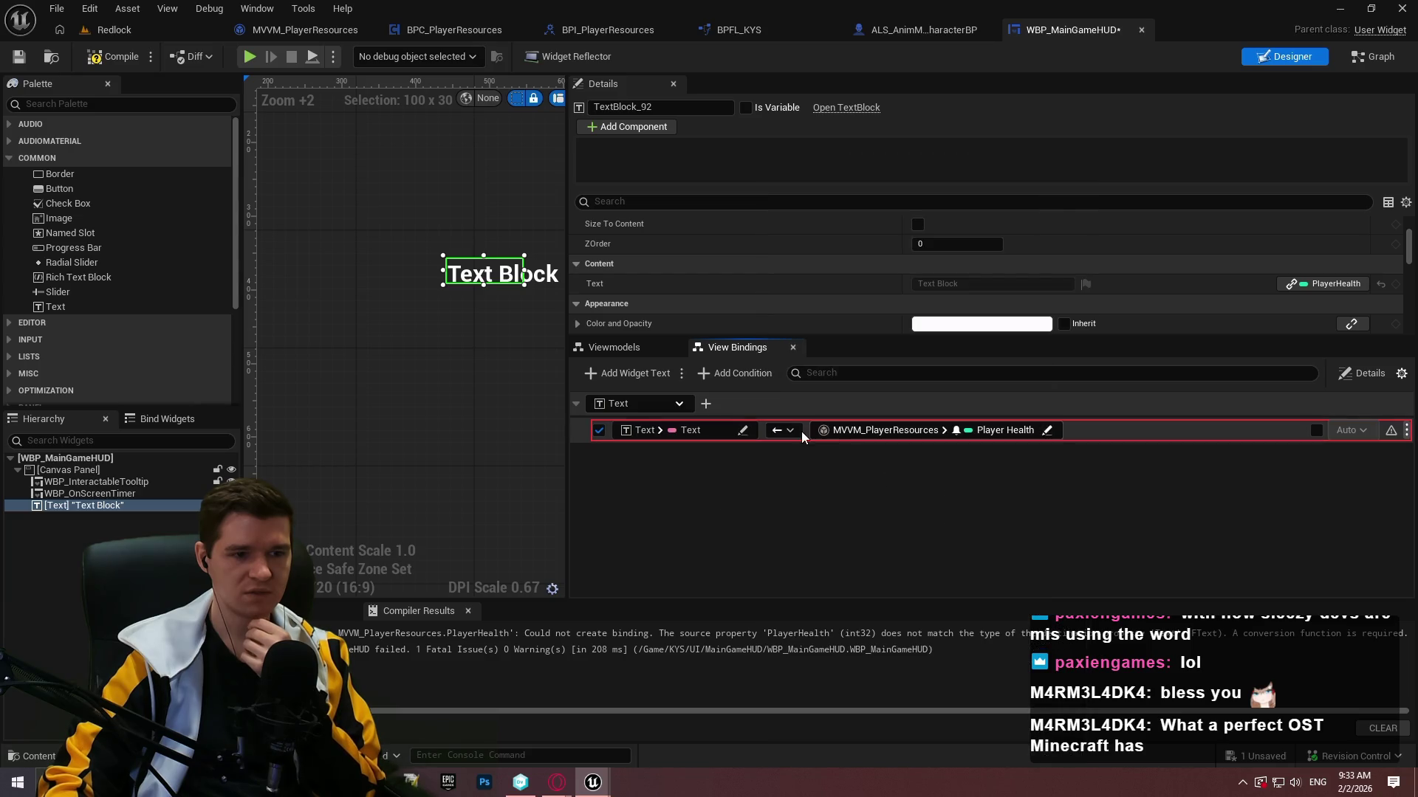
left_click(907, 438)
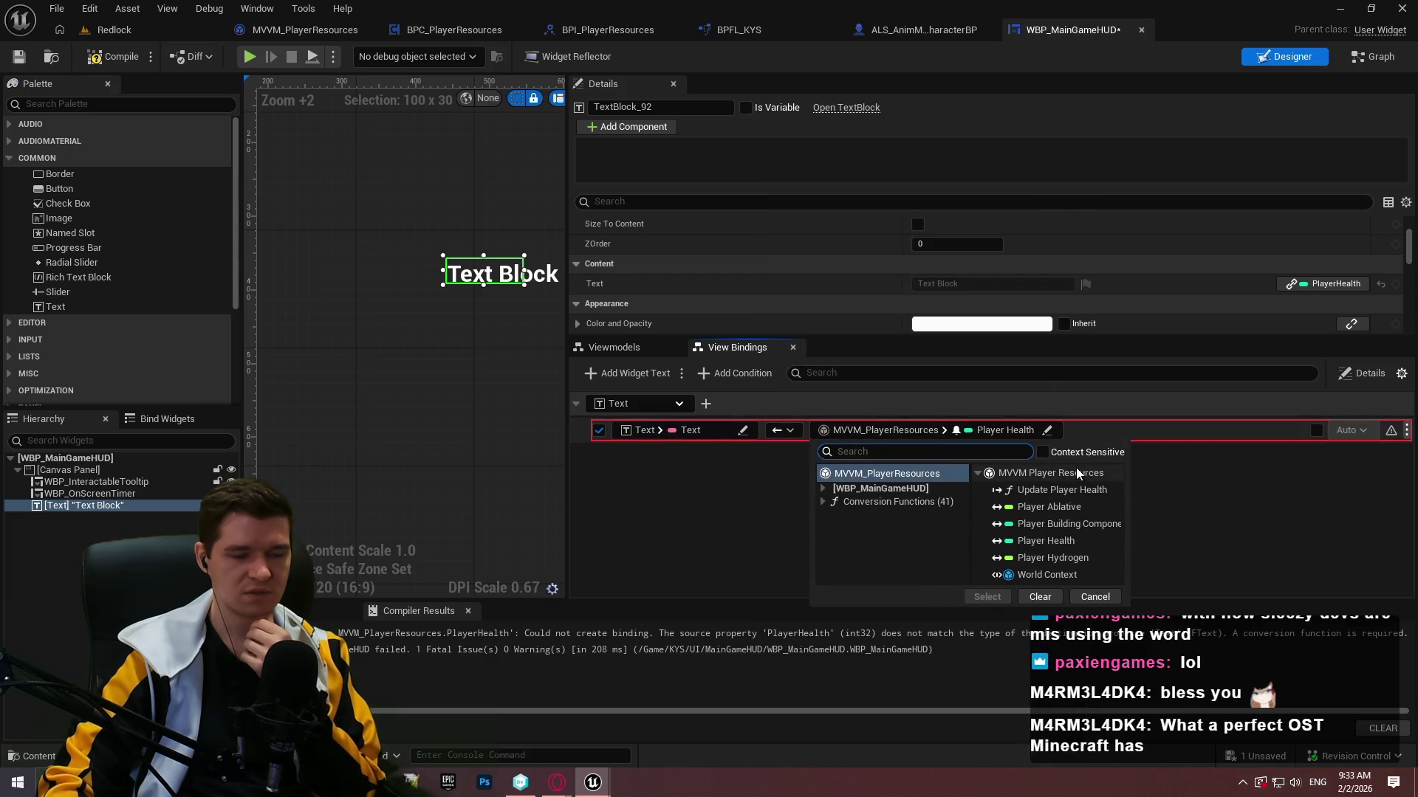
left_click(827, 504)
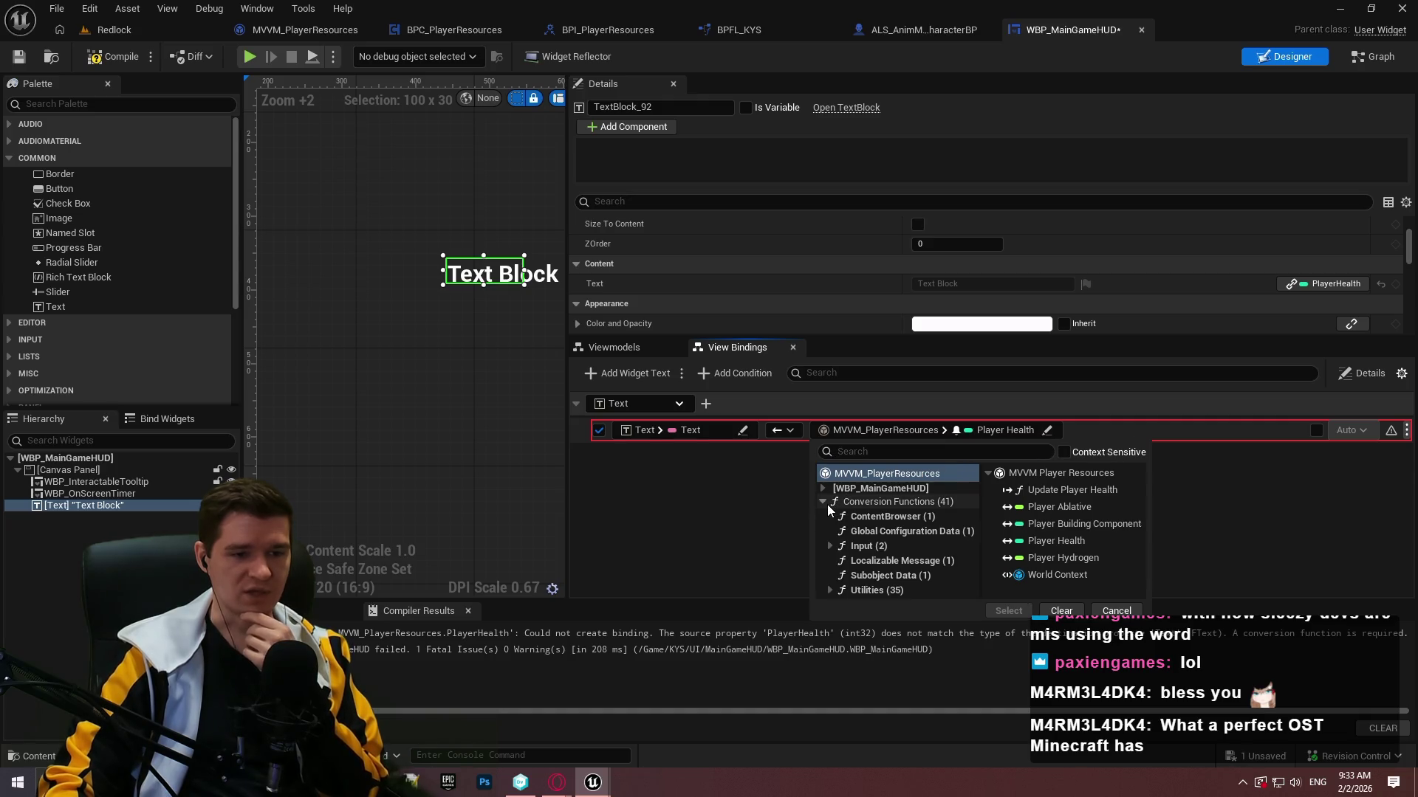
left_click(841, 590)
left_click(867, 620)
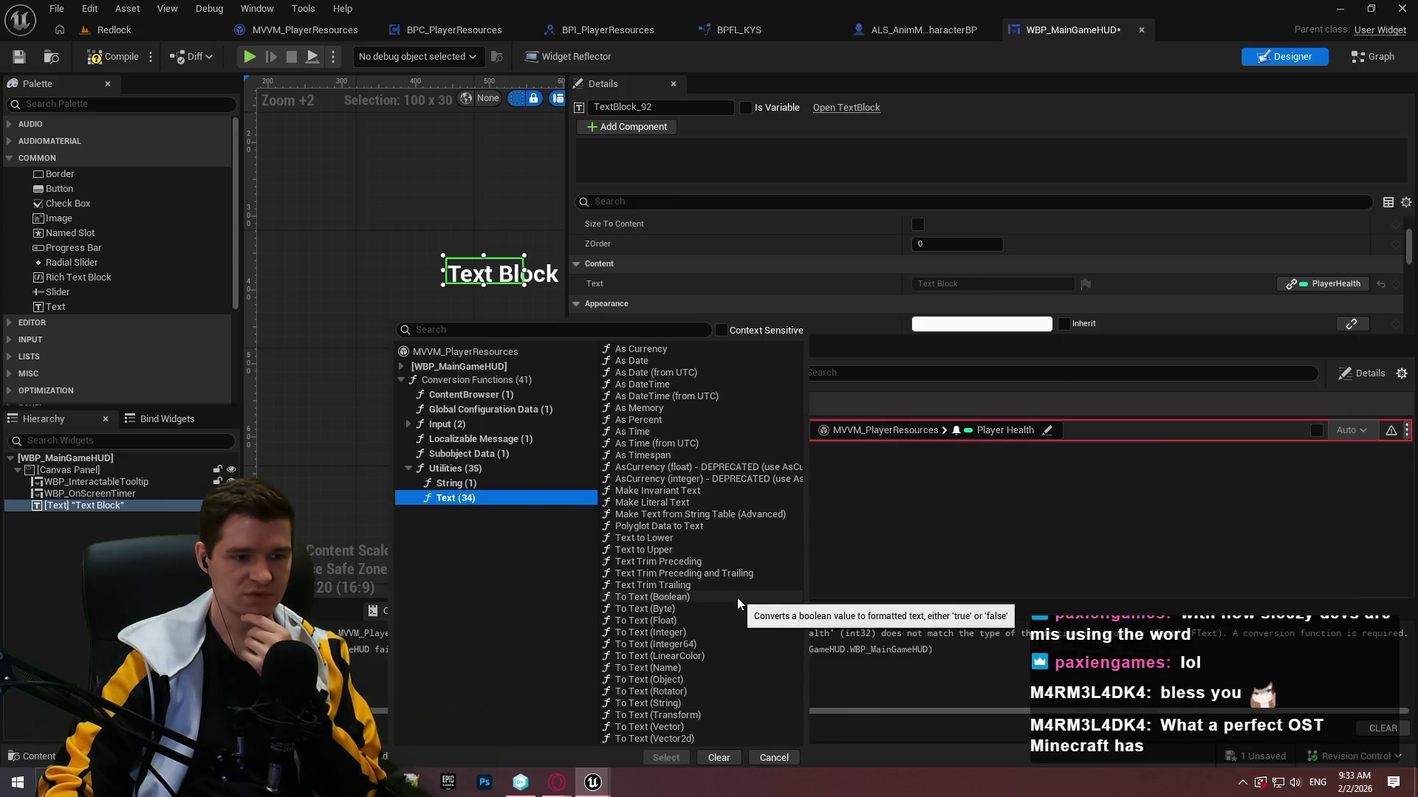
left_click(659, 633)
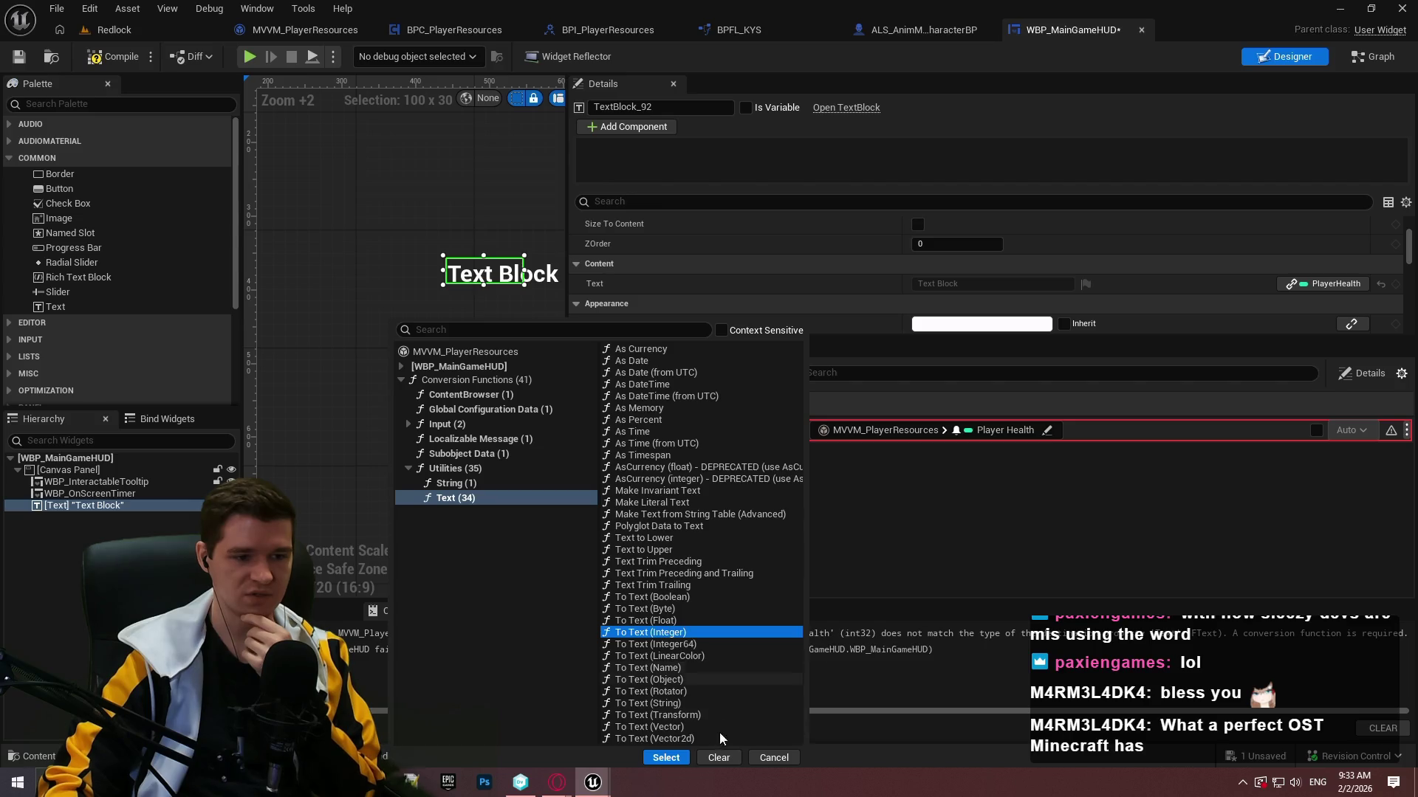
left_click(666, 758)
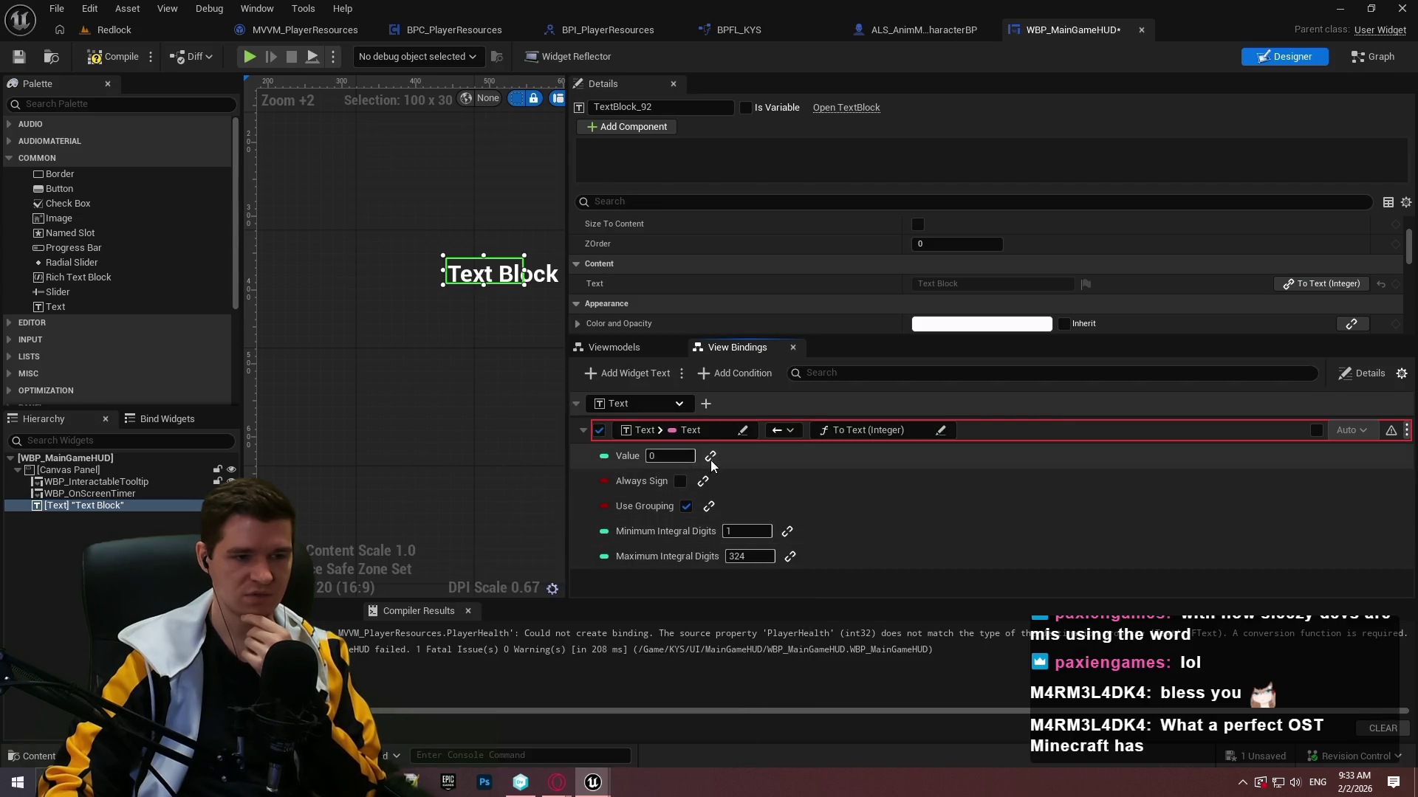
Feed the conversion's Value from MVVM_PlayerResources > Player Health and compile the HUD.
left_click(768, 461)
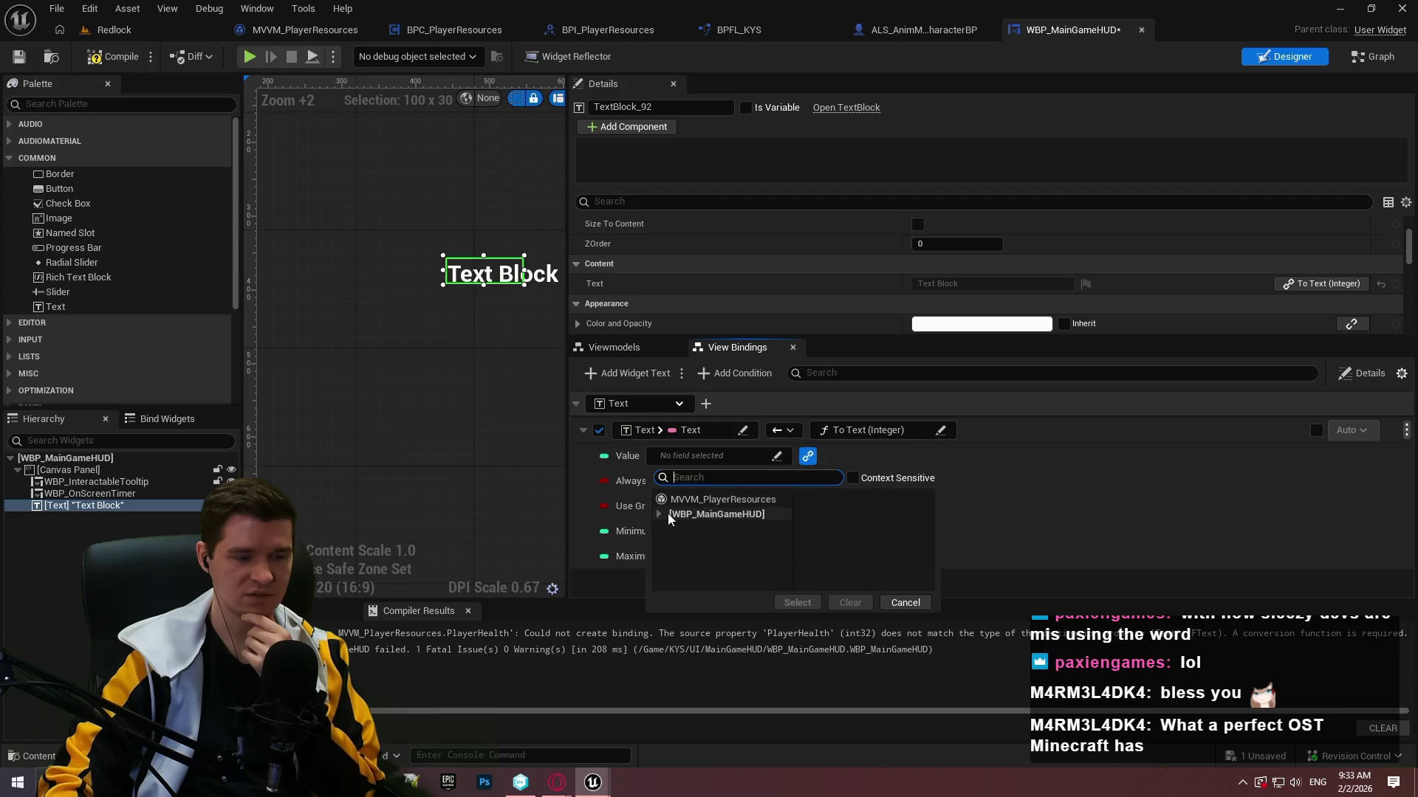
left_click(698, 502)
left_click(878, 567)
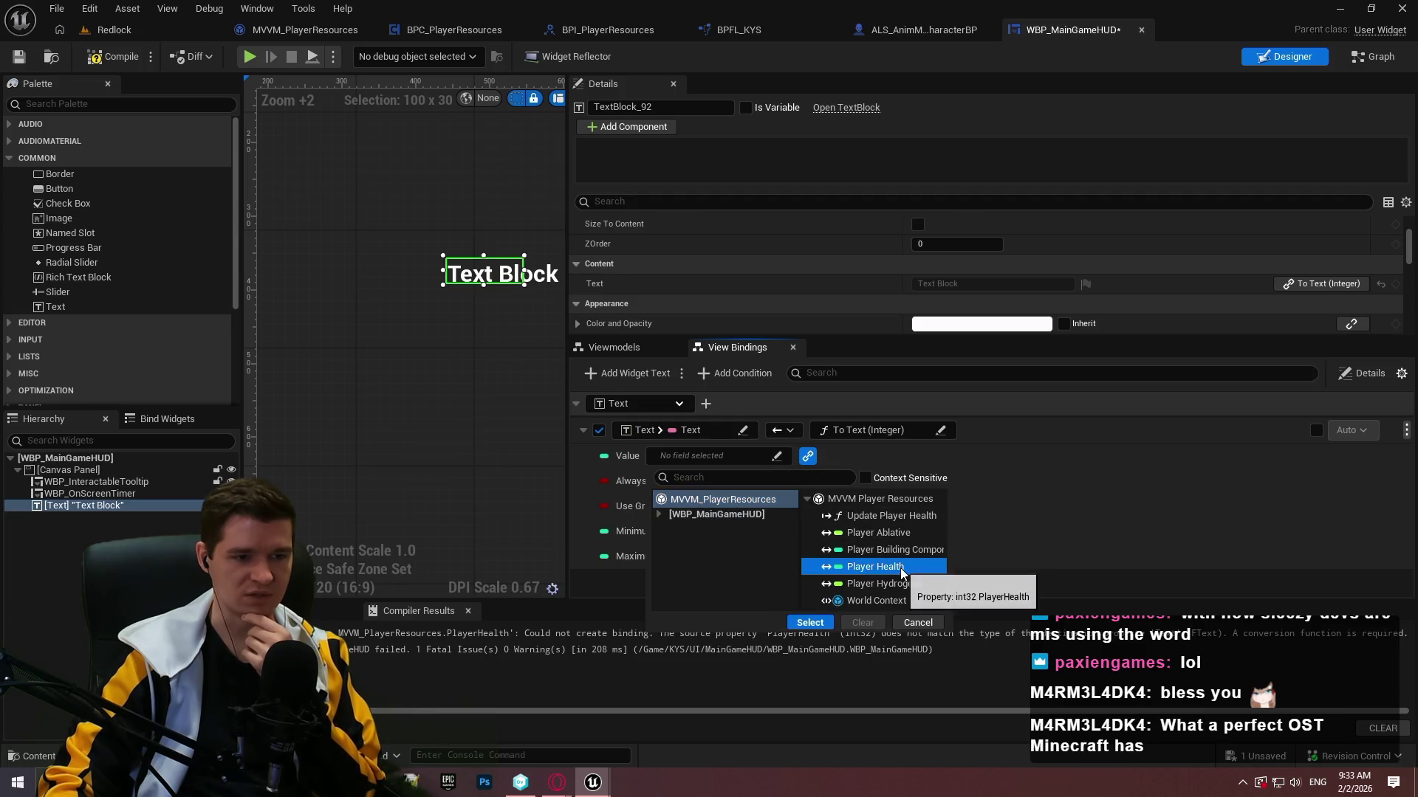
left_click(810, 624)
left_click(1013, 487)
left_click(1009, 505)
left_click(1010, 485)
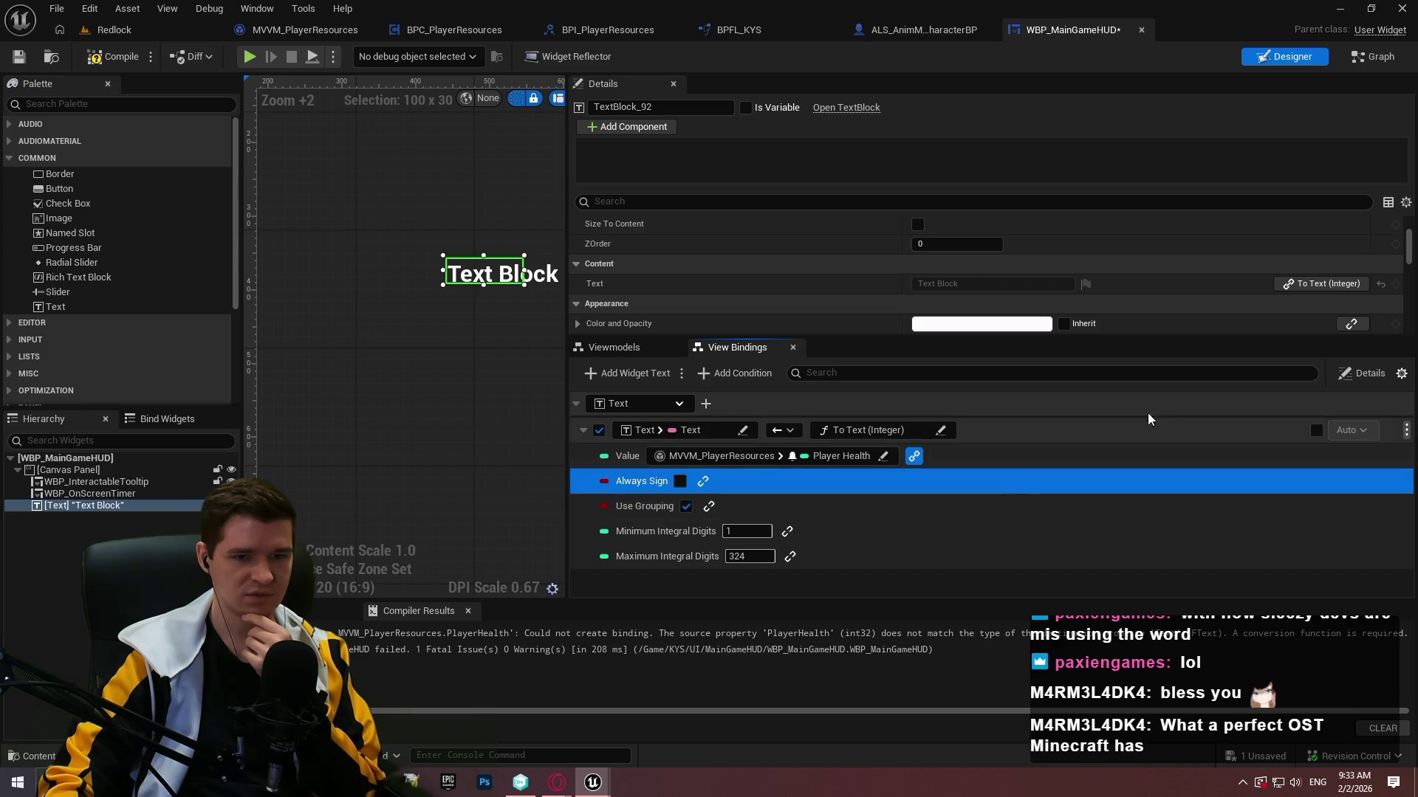
left_click(53, 61)
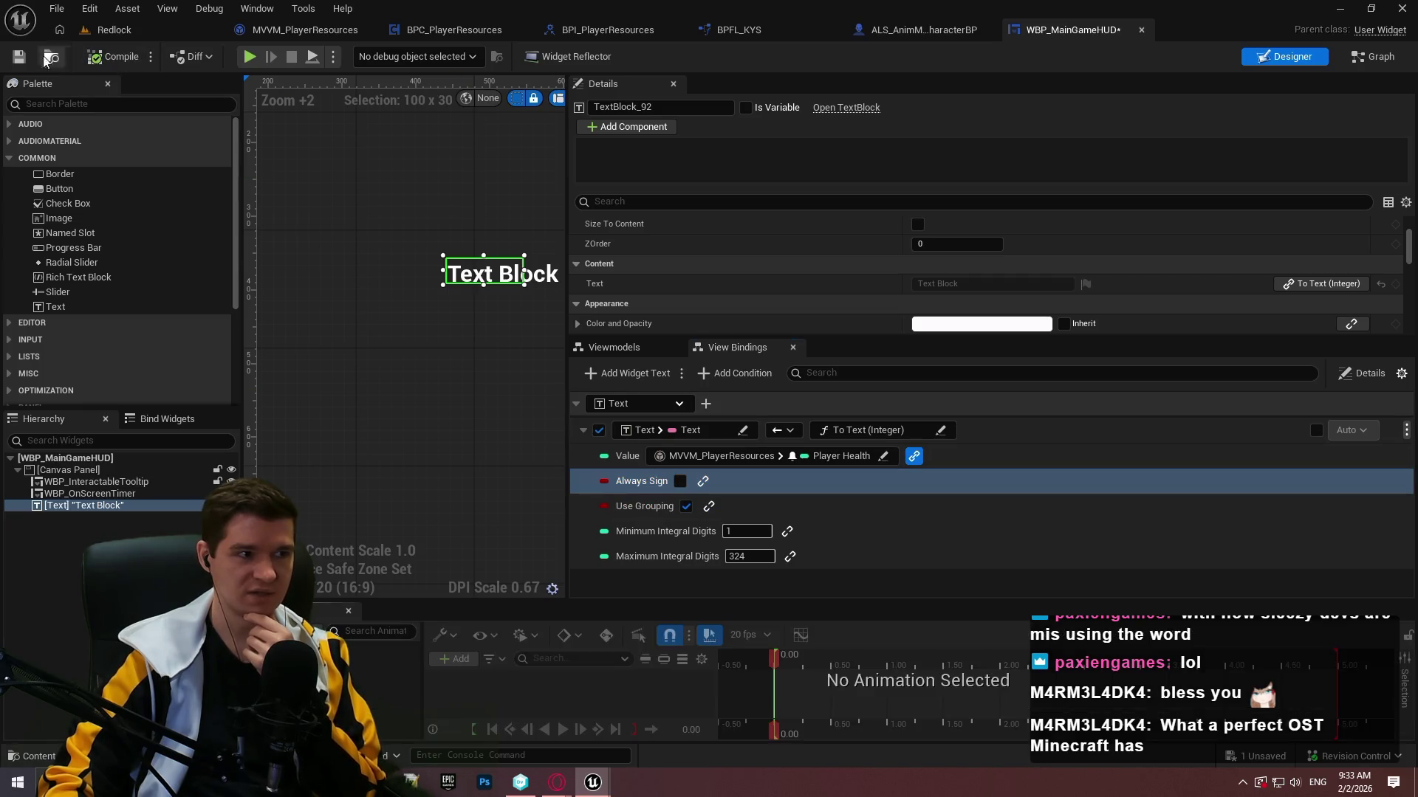
Play-test the Redlock level with Alt+P, run forward briefly, then stop with Esc.
left_click(118, 31)
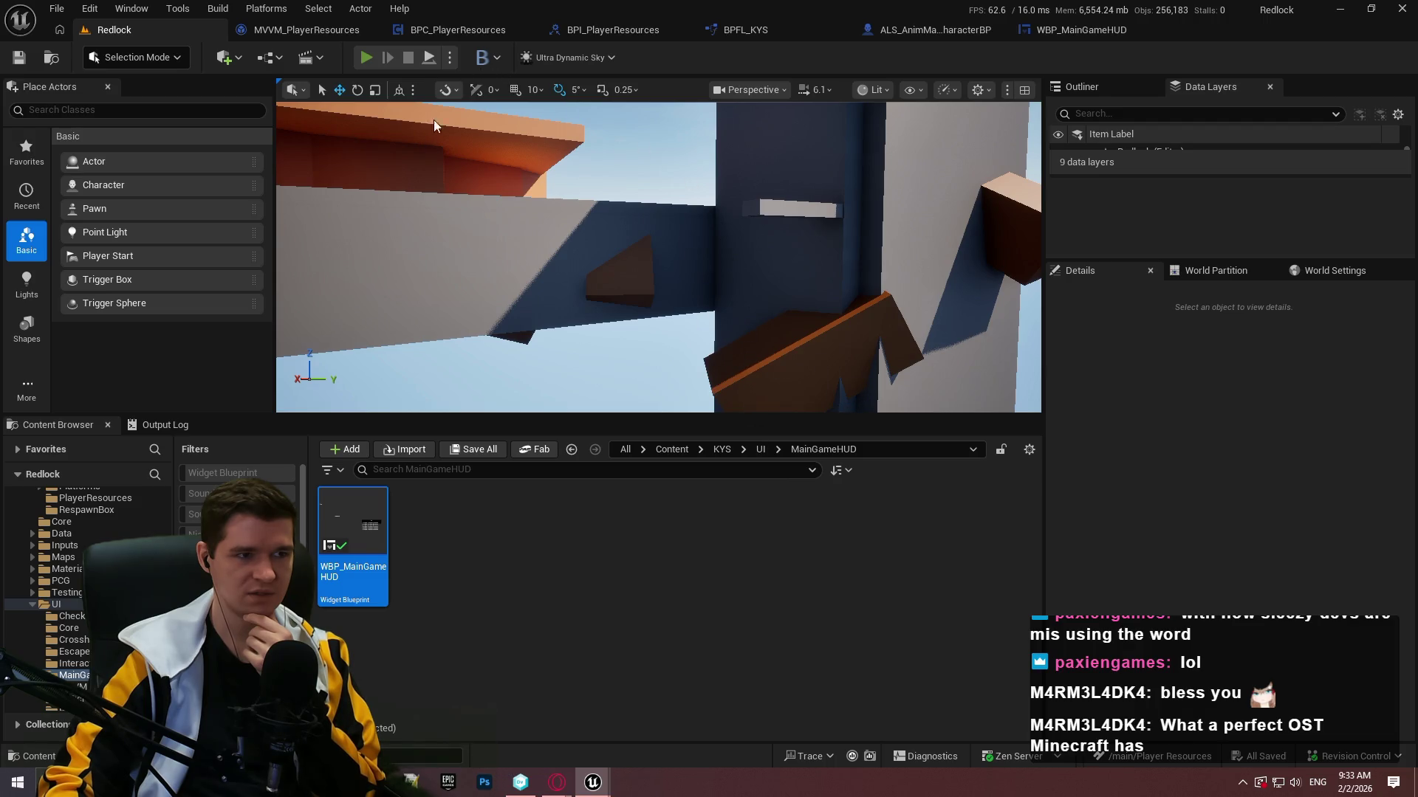
key("alt+p")
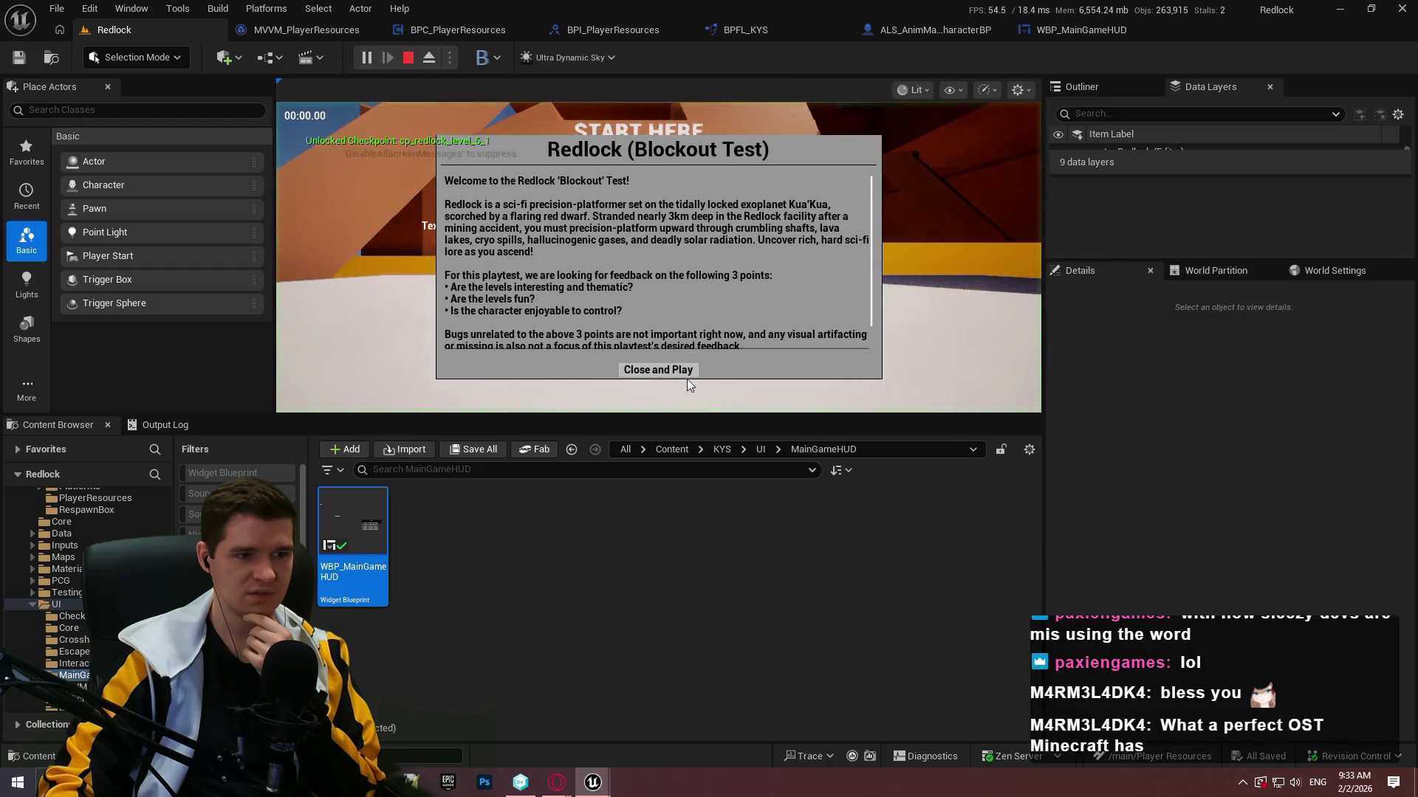
left_click(658, 370)
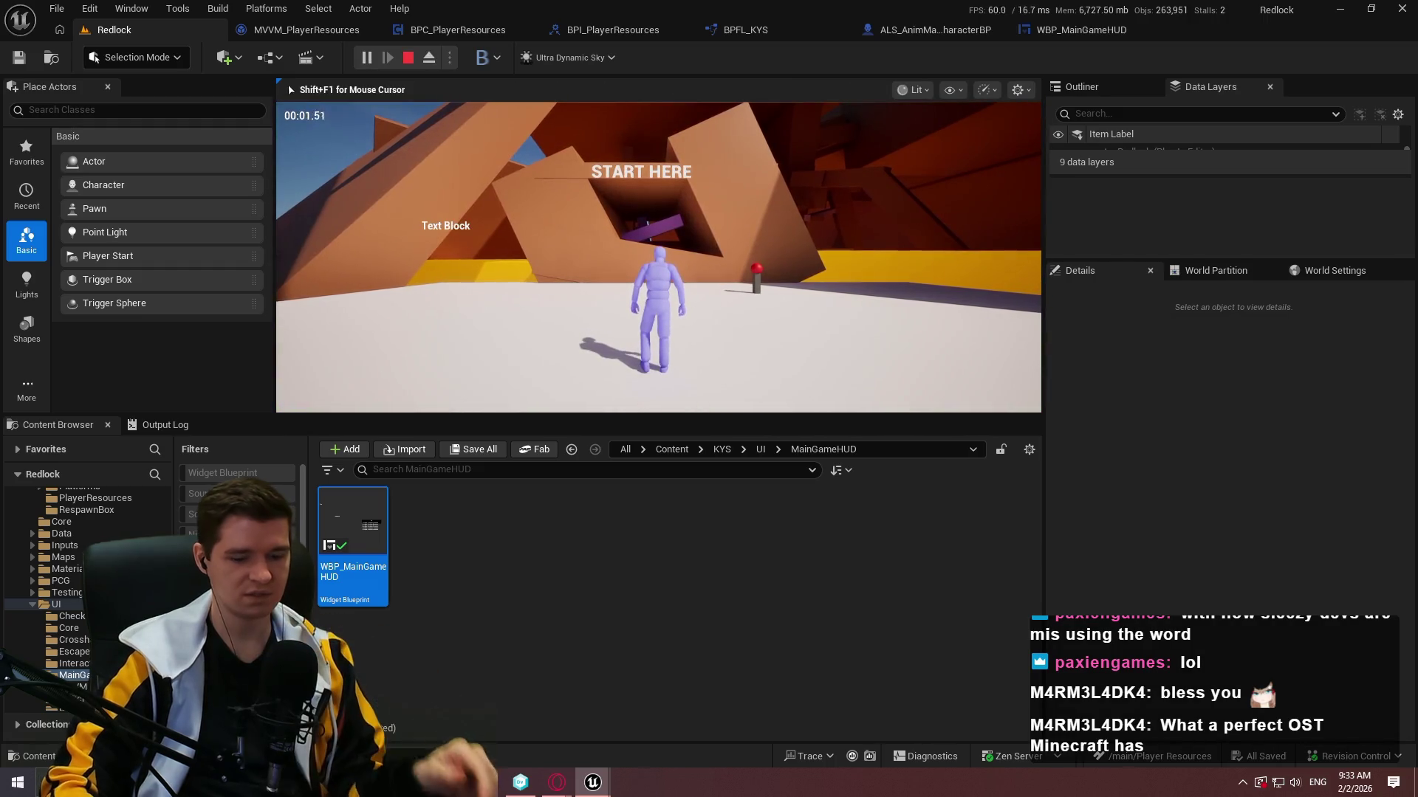
key("w")
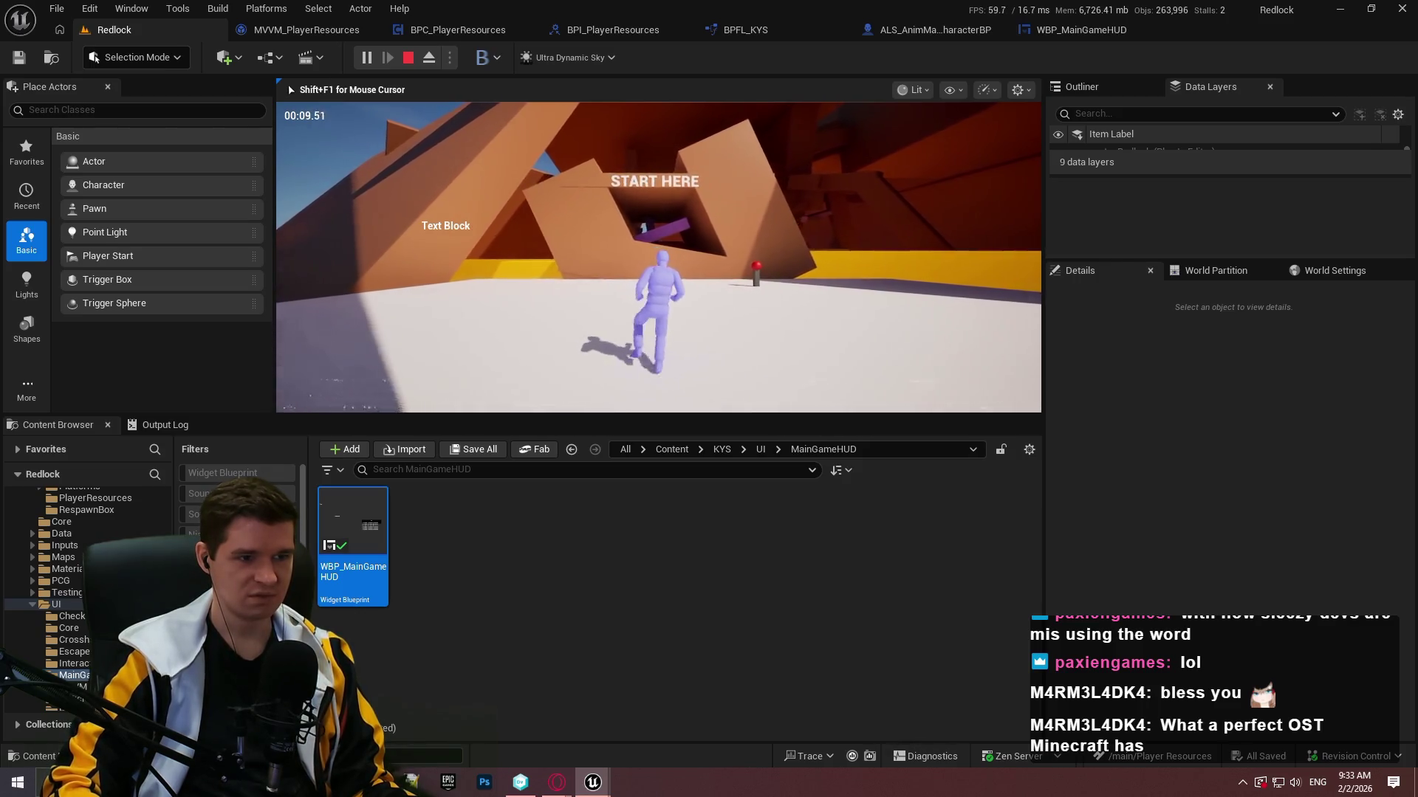
key("Escape")
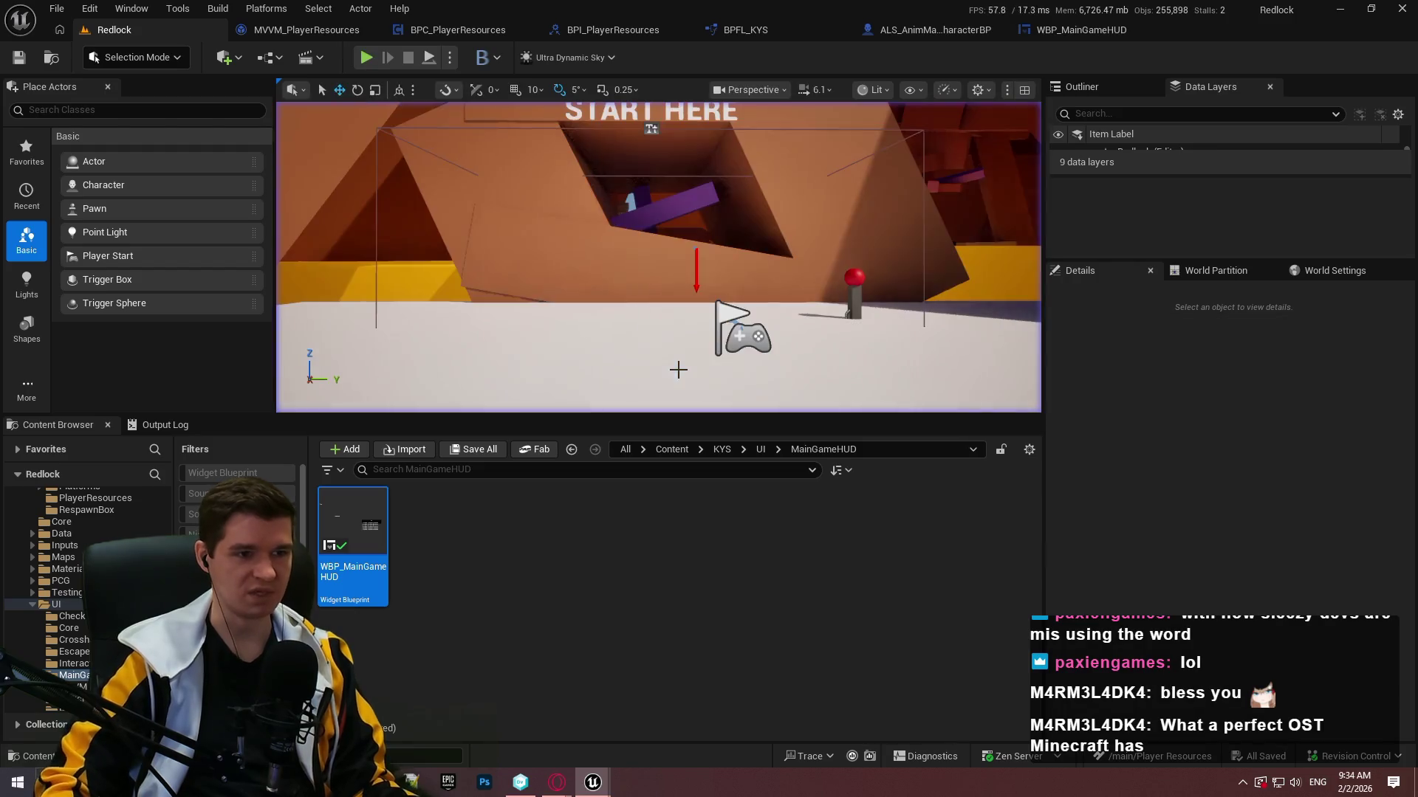
Browse the KYS, AdvancedLocomotionV4/Blueprints and KYS/Inputs/Interaction content folders.
left_click(684, 486)
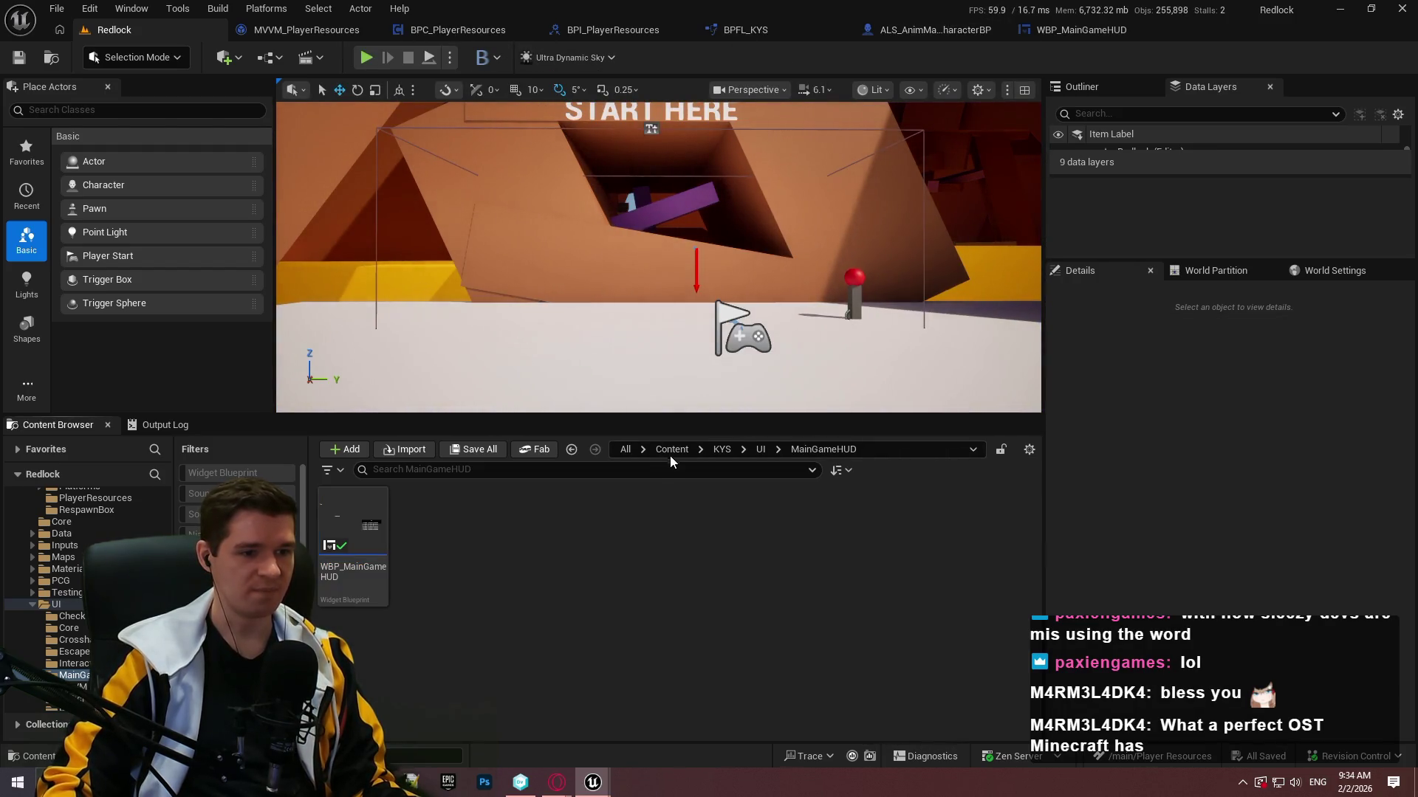
left_click(721, 449)
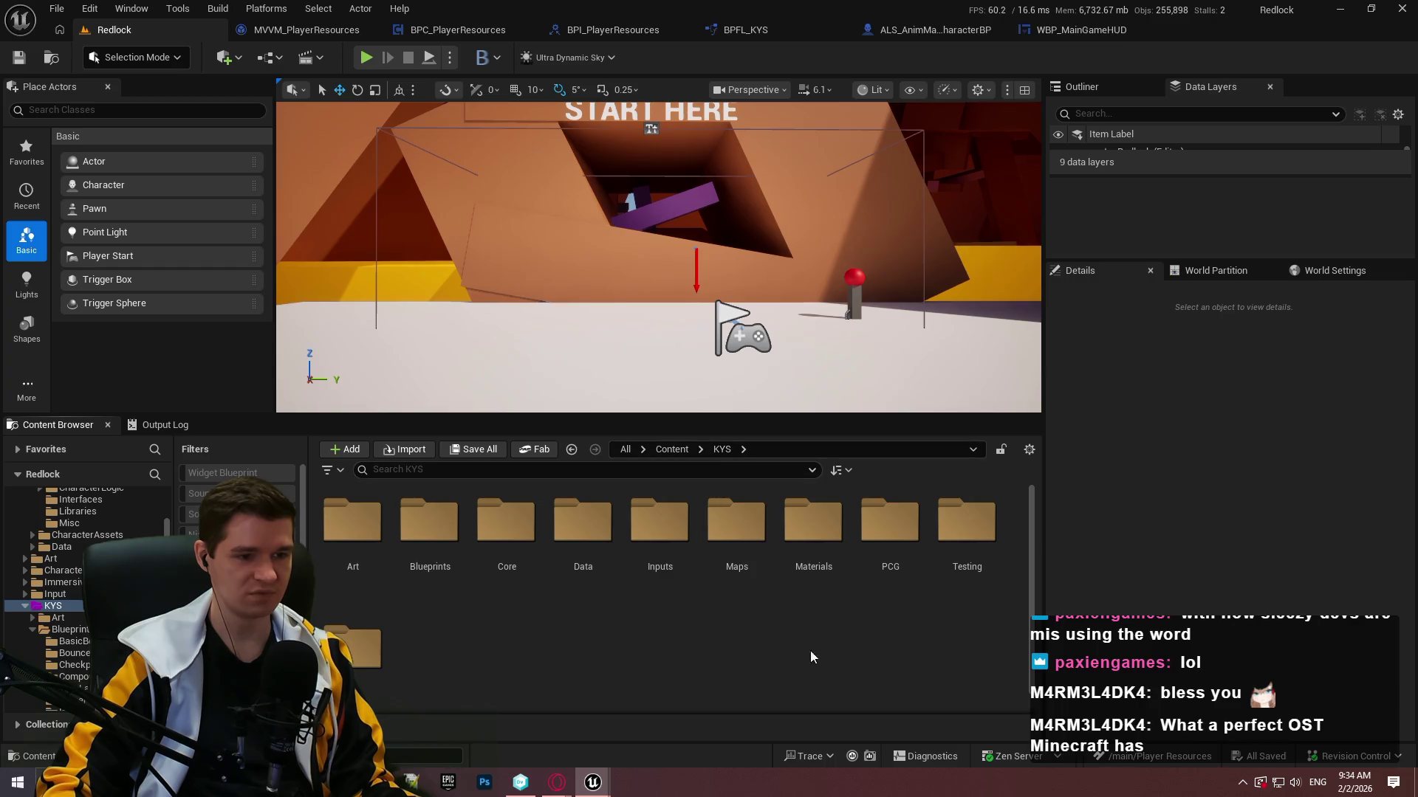
left_click(670, 449)
left_click(327, 531)
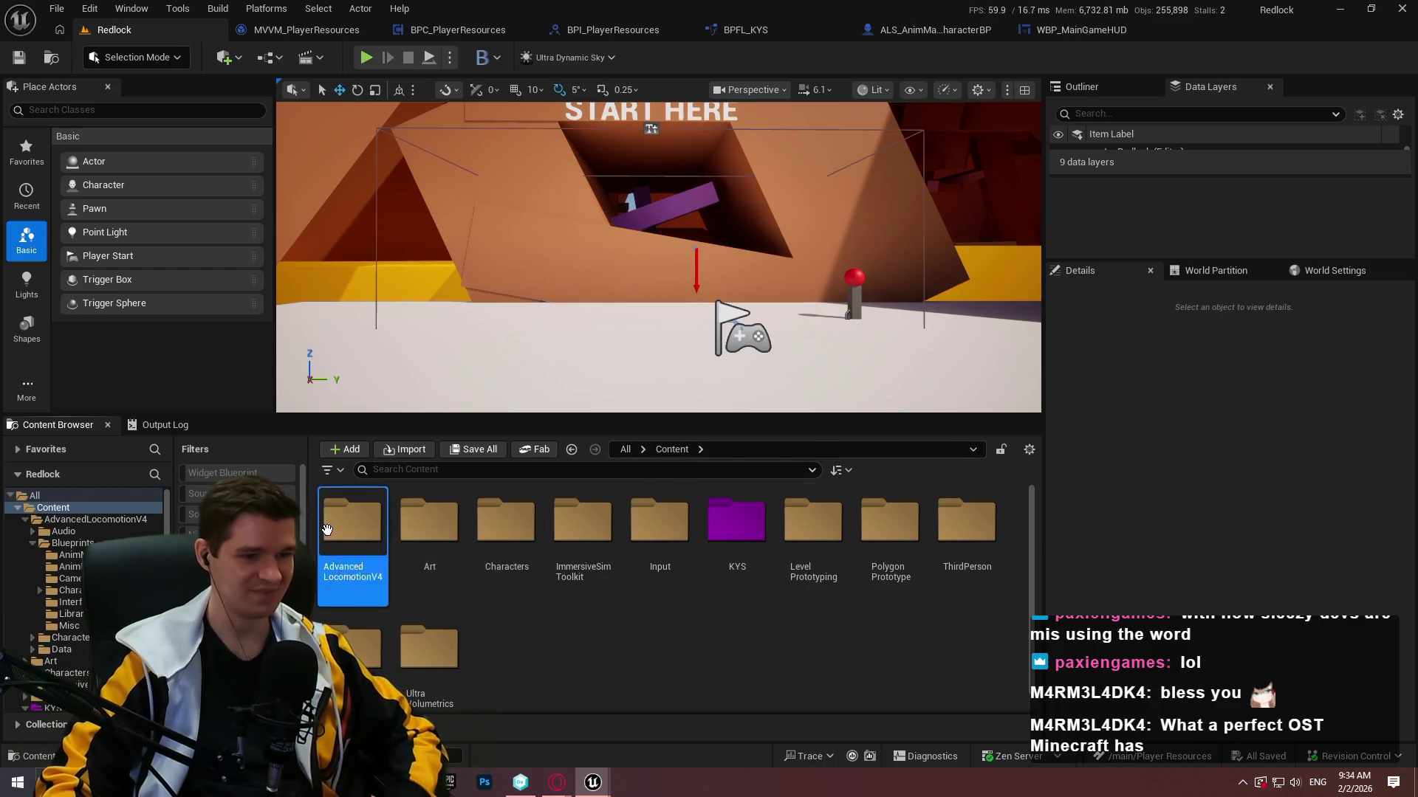
double_click(327, 530)
left_click(429, 524)
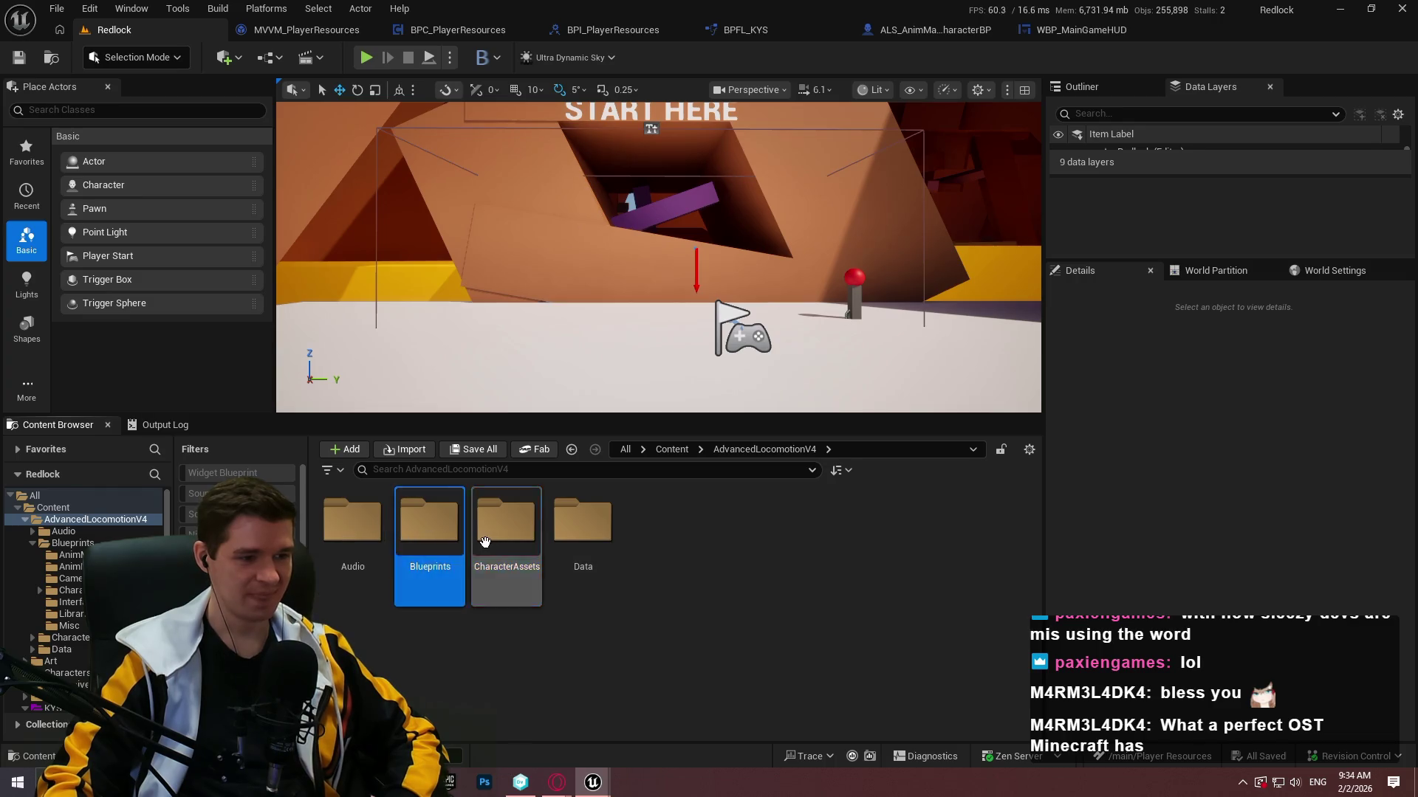
double_click(430, 526)
left_click(684, 451)
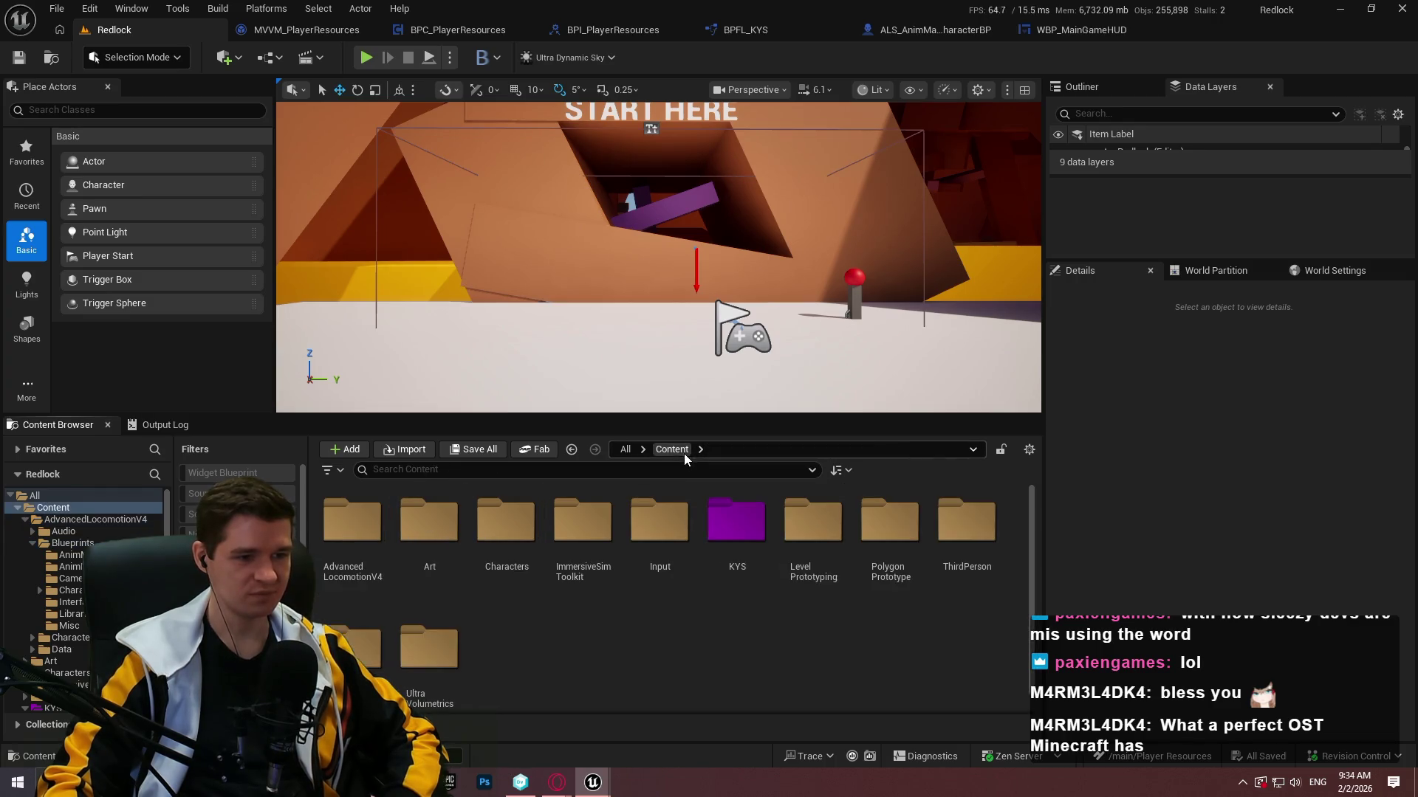
double_click(736, 521)
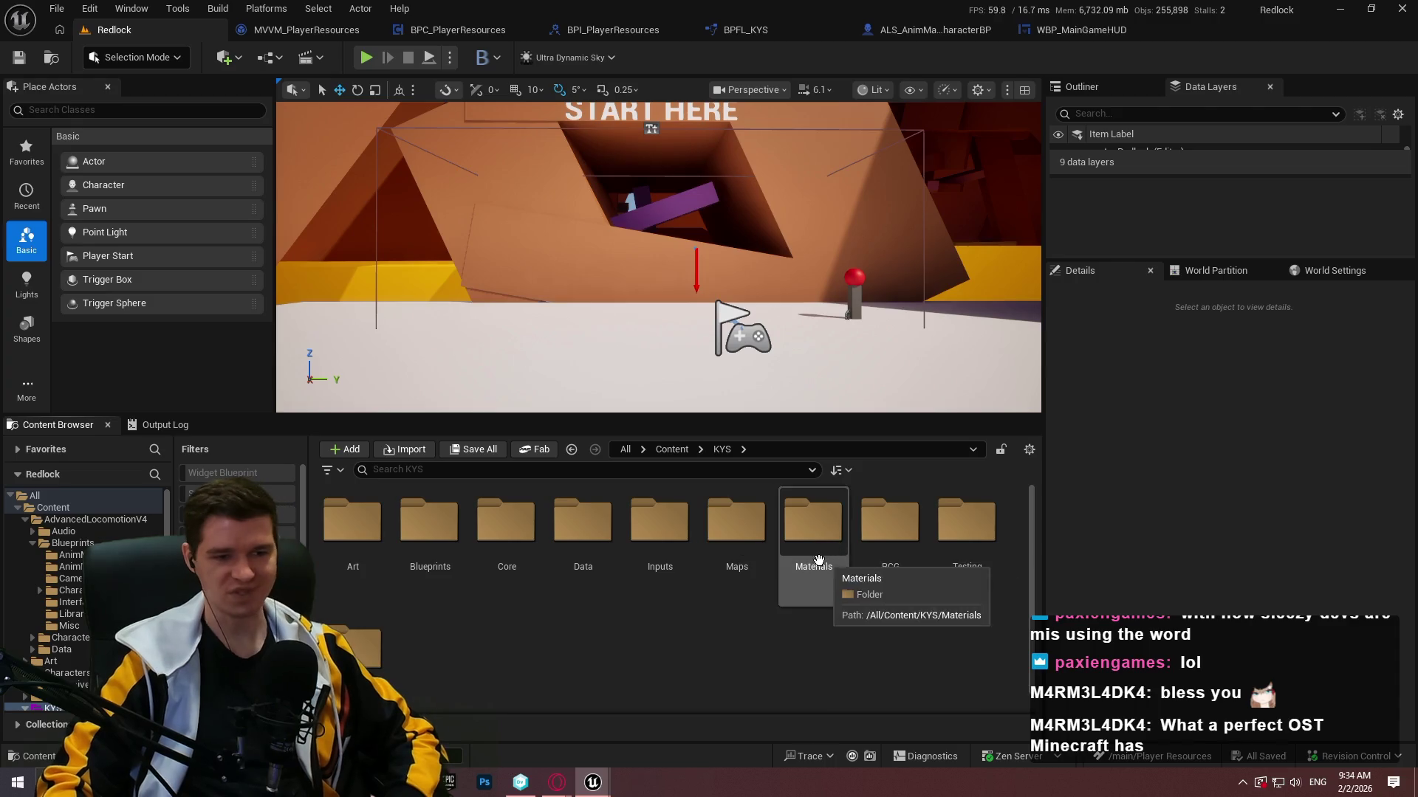
double_click(659, 522)
left_click(346, 561)
double_click(347, 561)
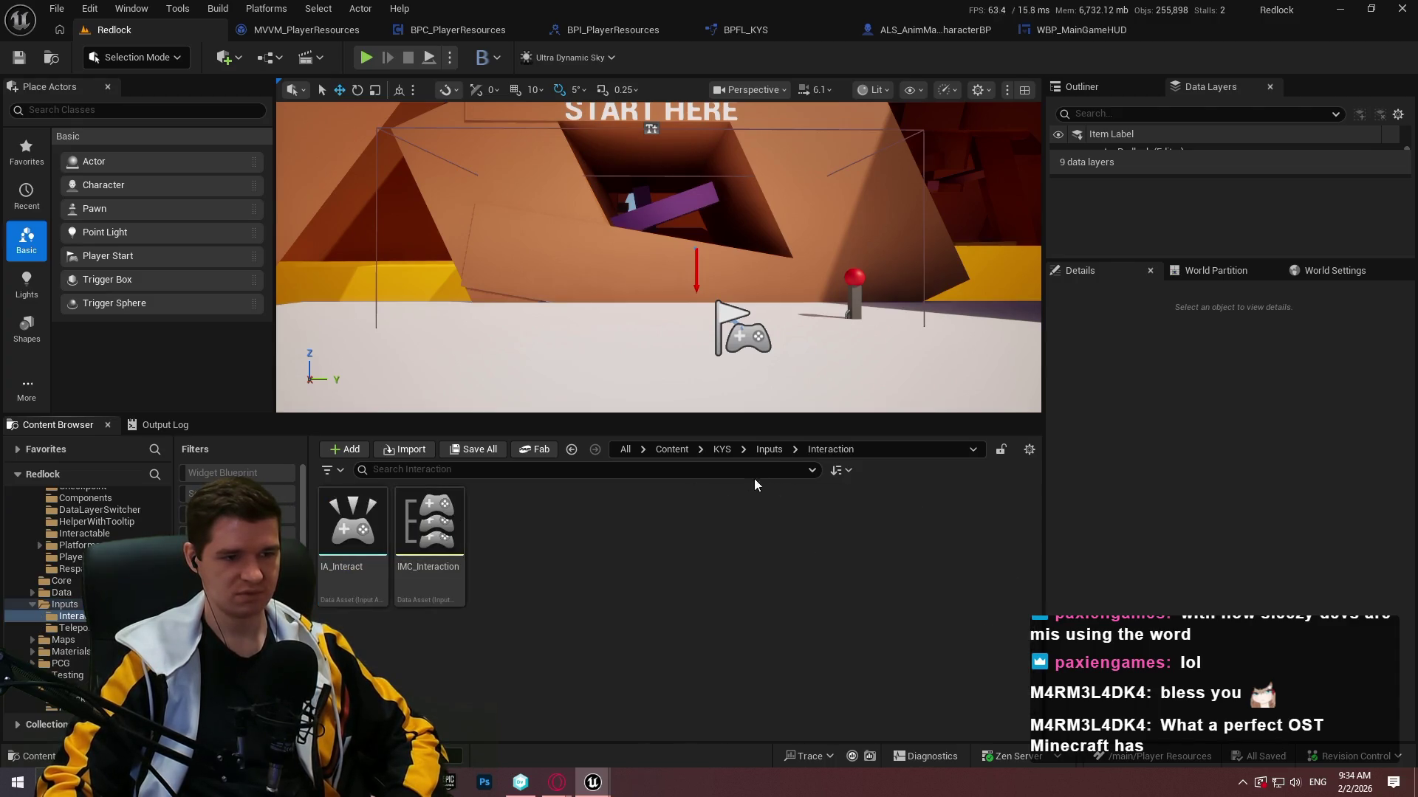
left_click(669, 449)
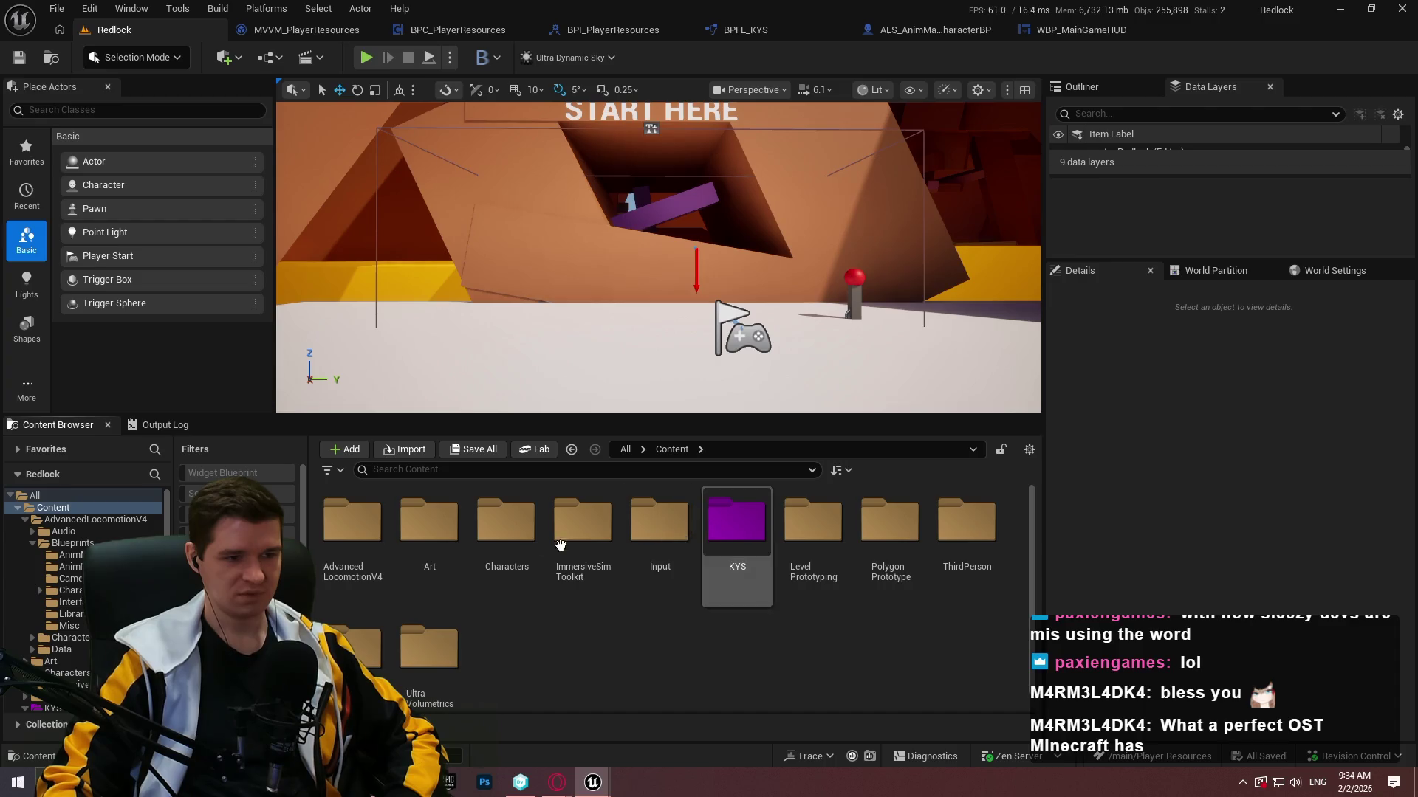
Look through ThirdPerson/Blueprints, then open and close Input/IMC_Default.
scroll(665, 525, "down", 1)
left_click(992, 555)
double_click(992, 554)
double_click(352, 513)
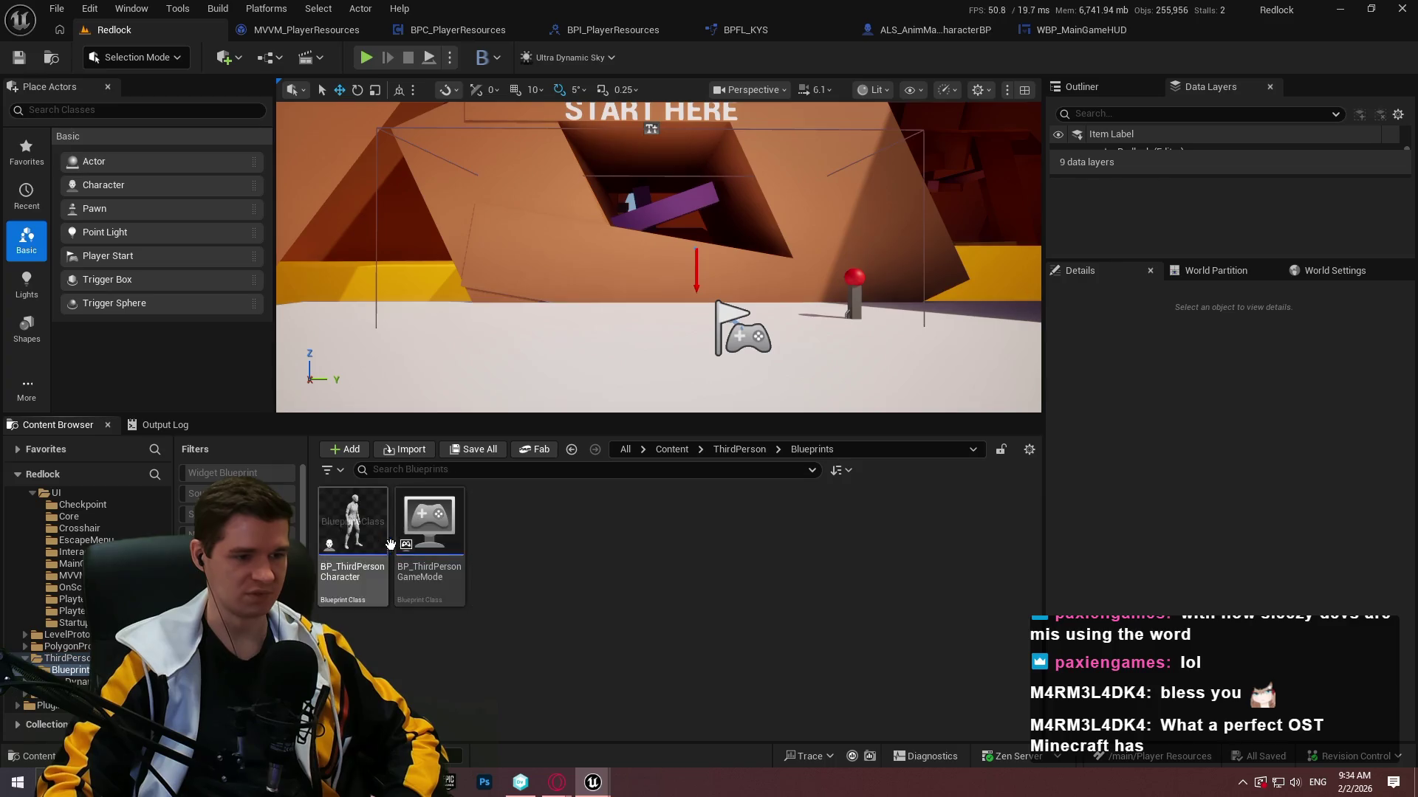
left_click(687, 450)
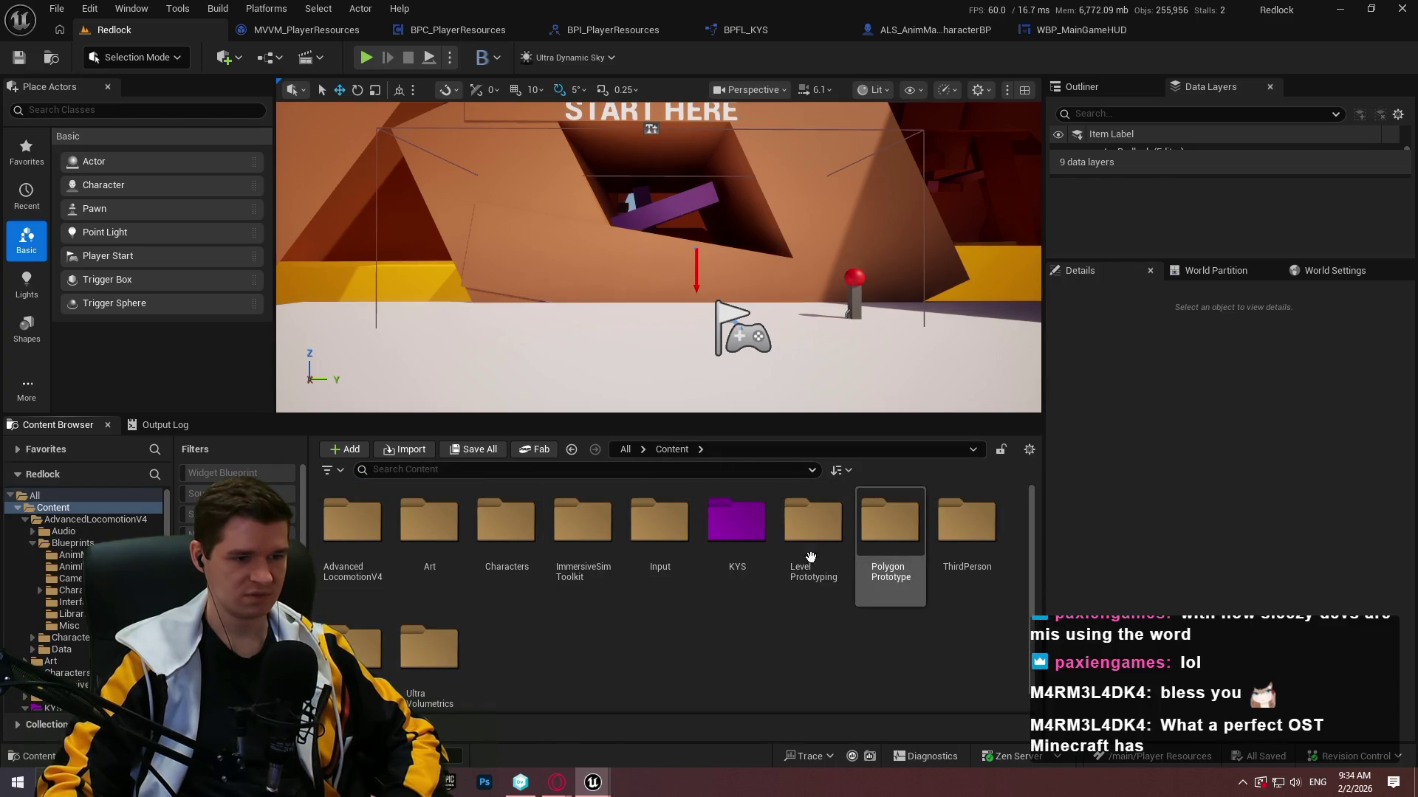
double_click(635, 520)
double_click(507, 521)
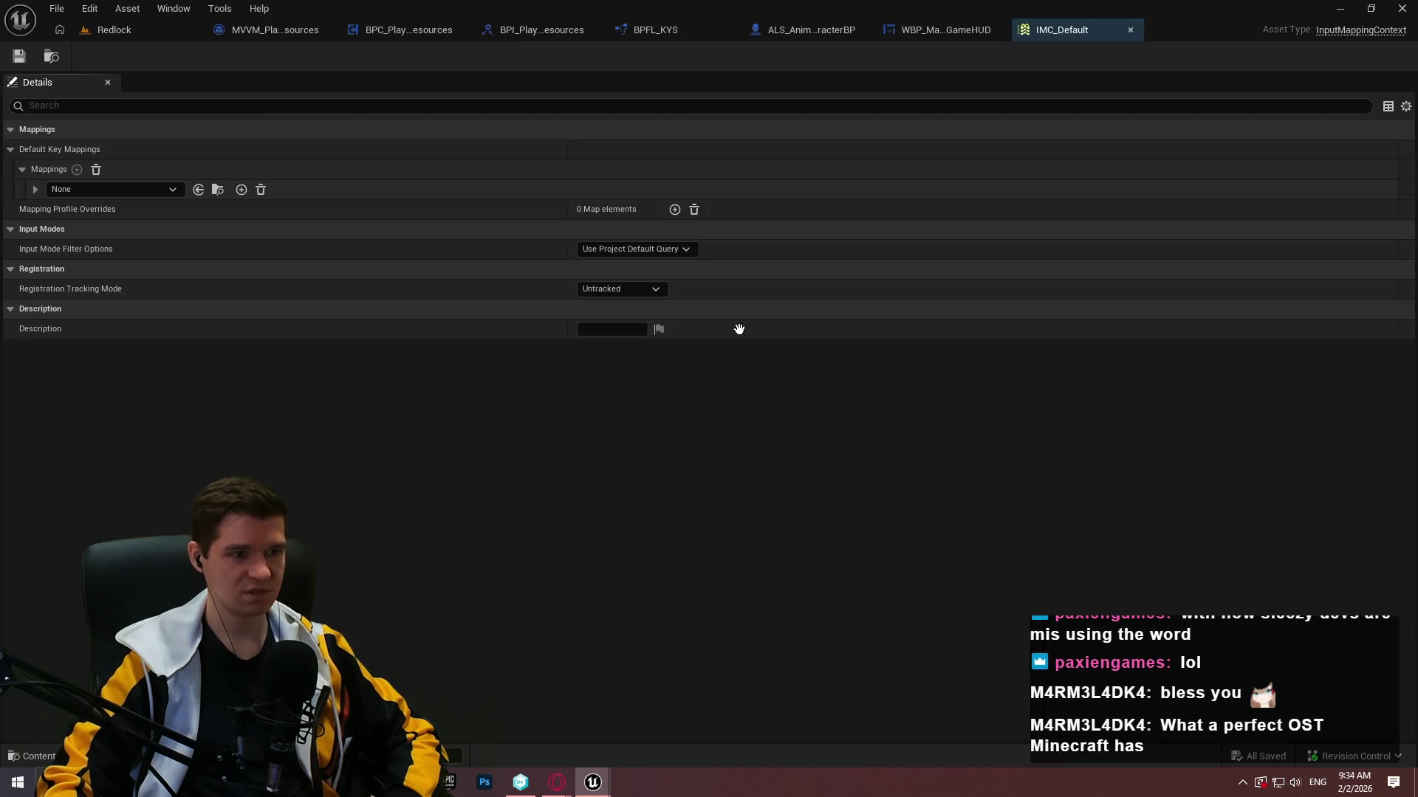
left_click(1128, 28)
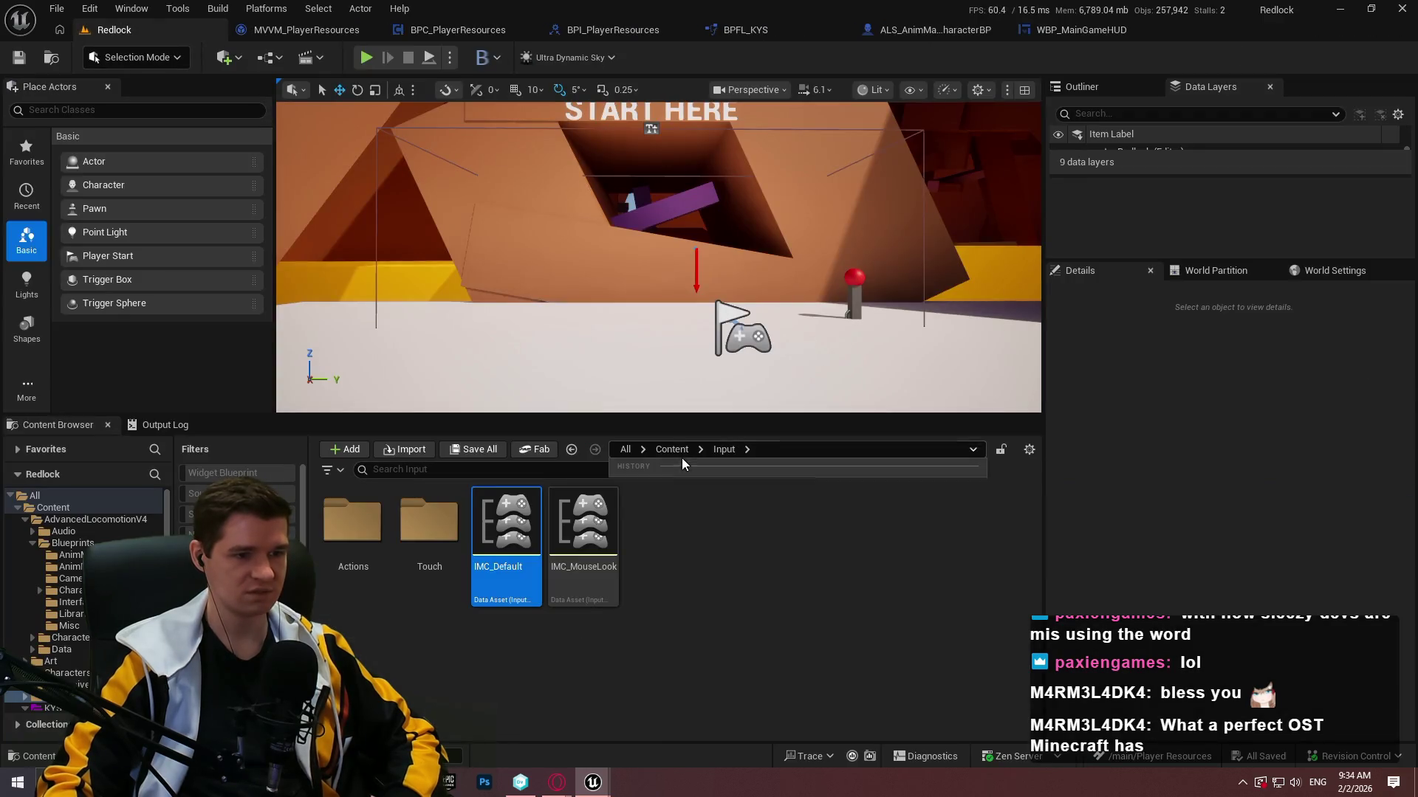
Navigate to ImmersiveSimToolkit > Inputs > Character Movement in the Content Browser.
left_click(672, 450)
double_click(353, 521)
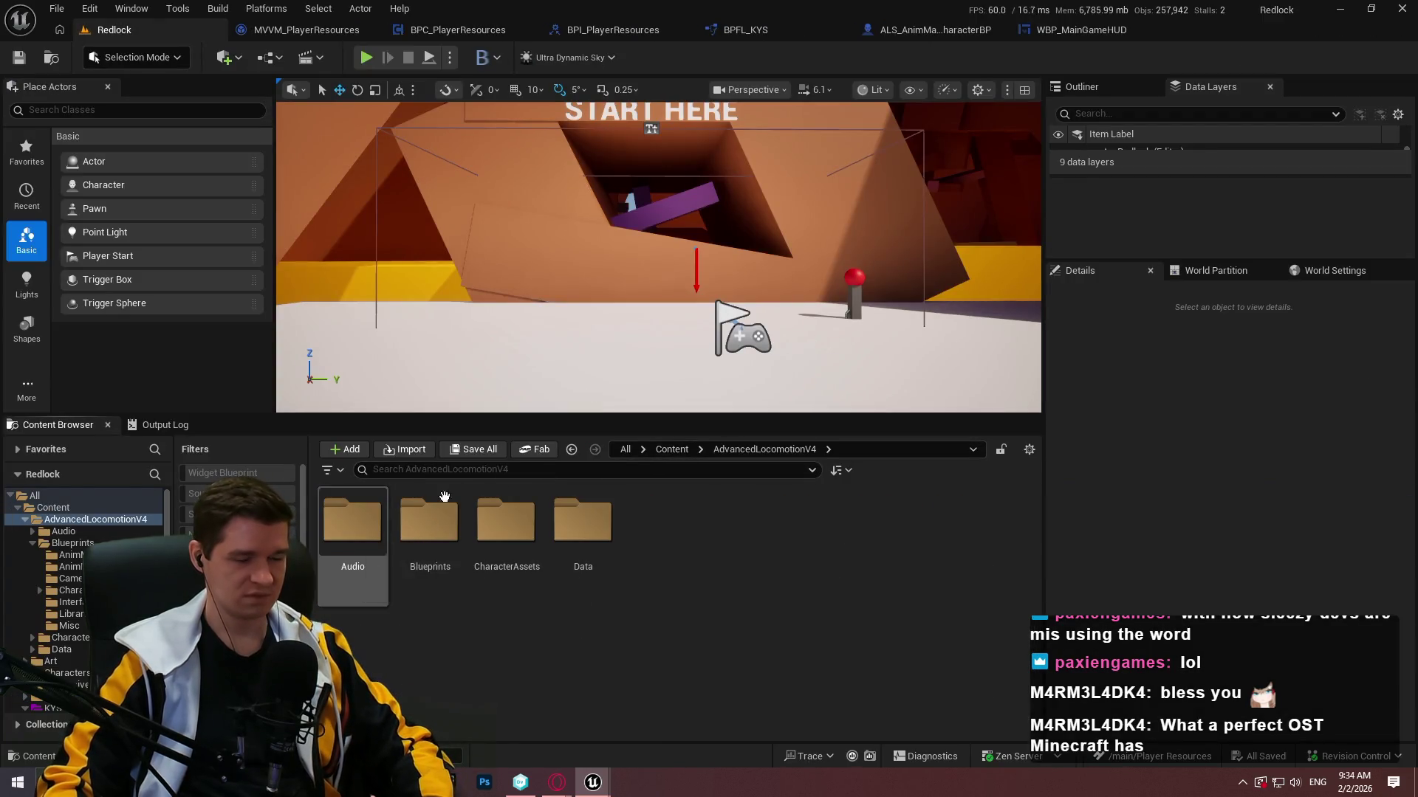
left_click(685, 448)
double_click(583, 520)
double_click(355, 523)
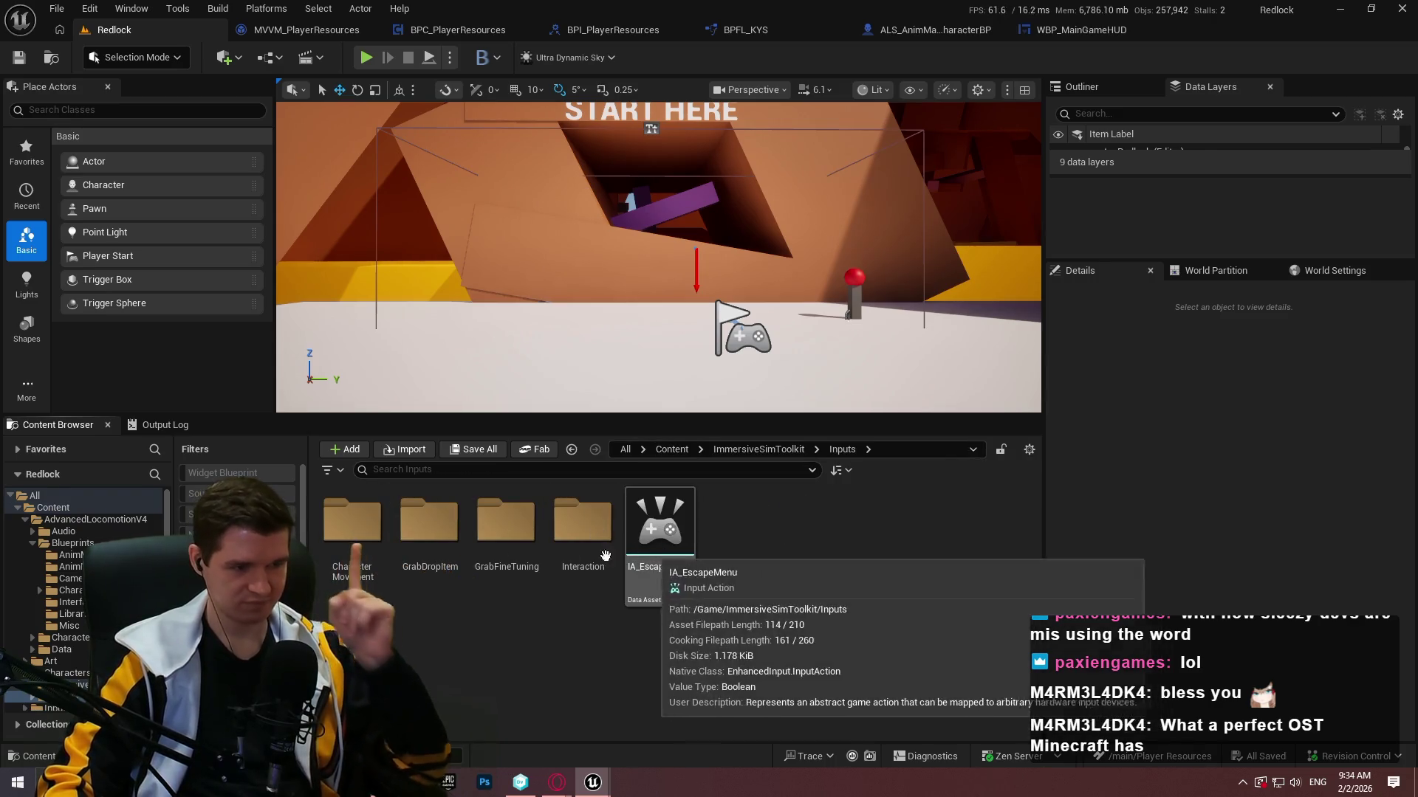
double_click(352, 521)
Remove the Up, Down, Right and Left keys from IA_Move and save IMC_Default.
double_click(432, 523)
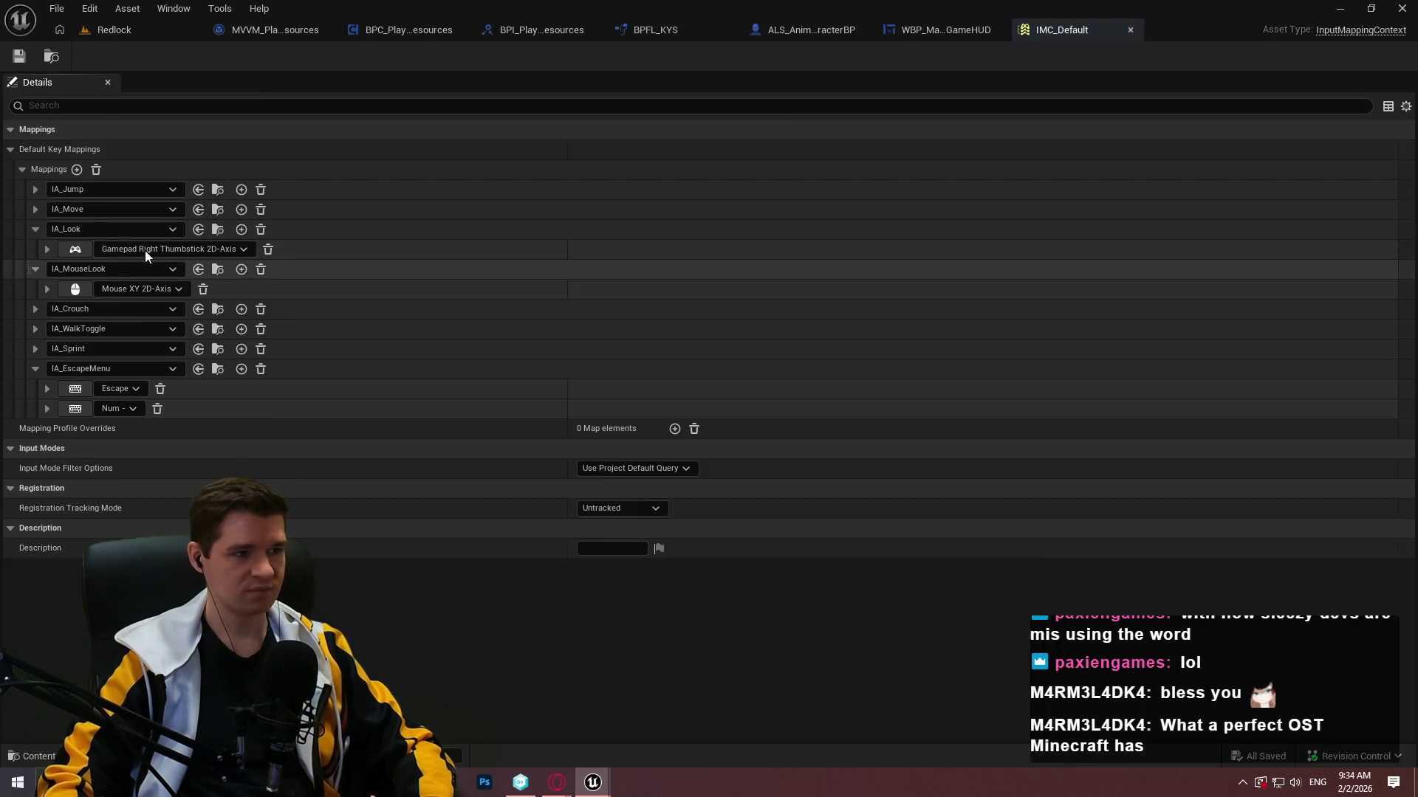
left_click(35, 207)
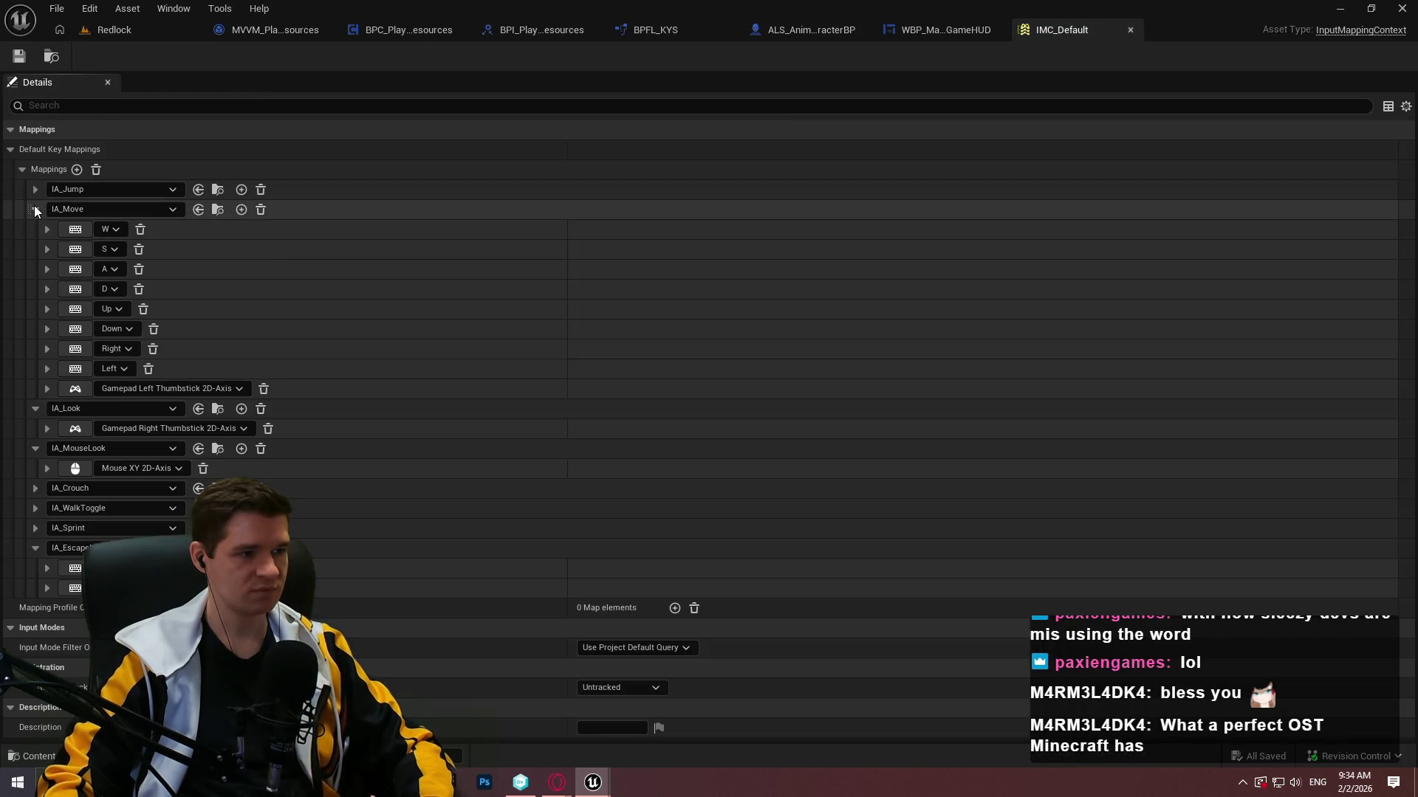
left_click(143, 309)
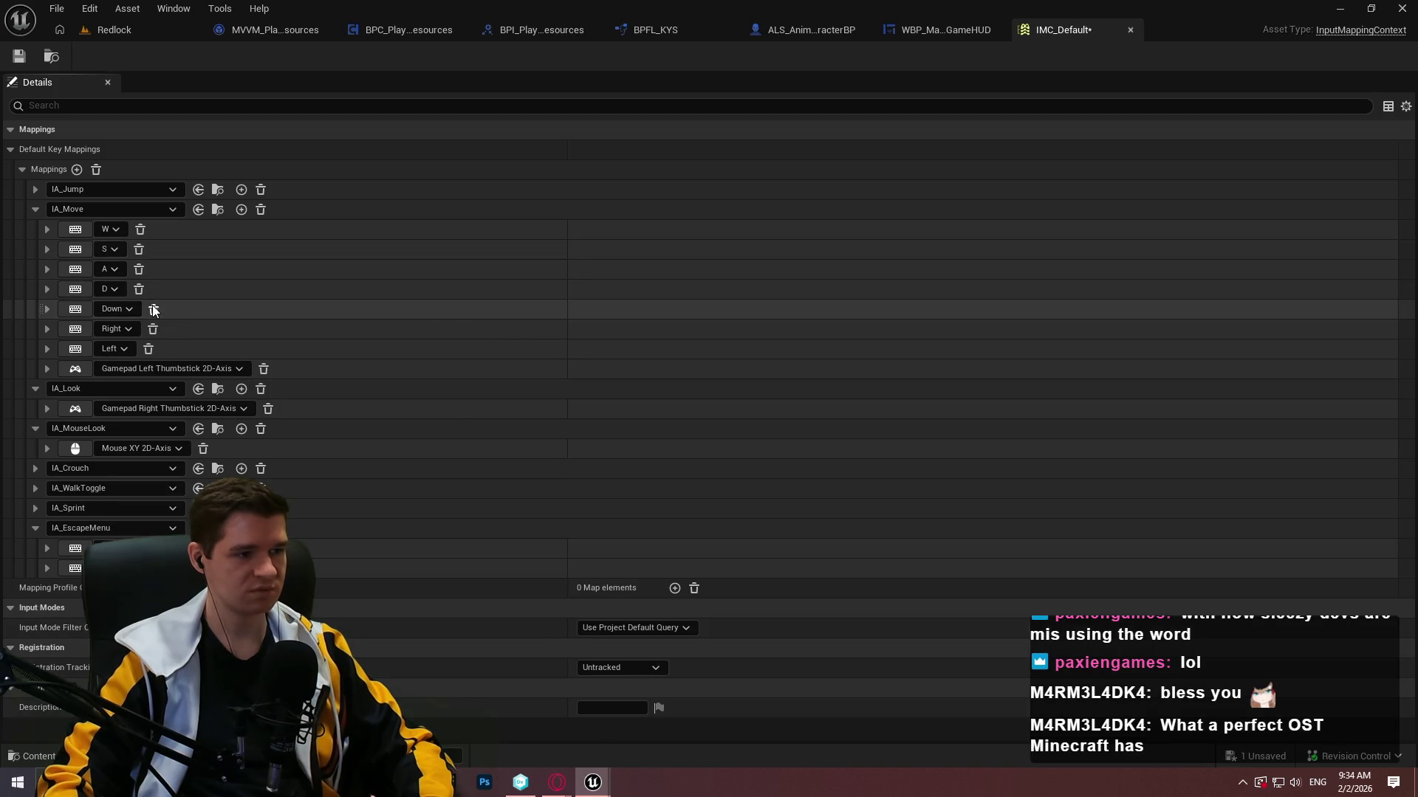
left_click(154, 310)
left_click(153, 309)
left_click(149, 309)
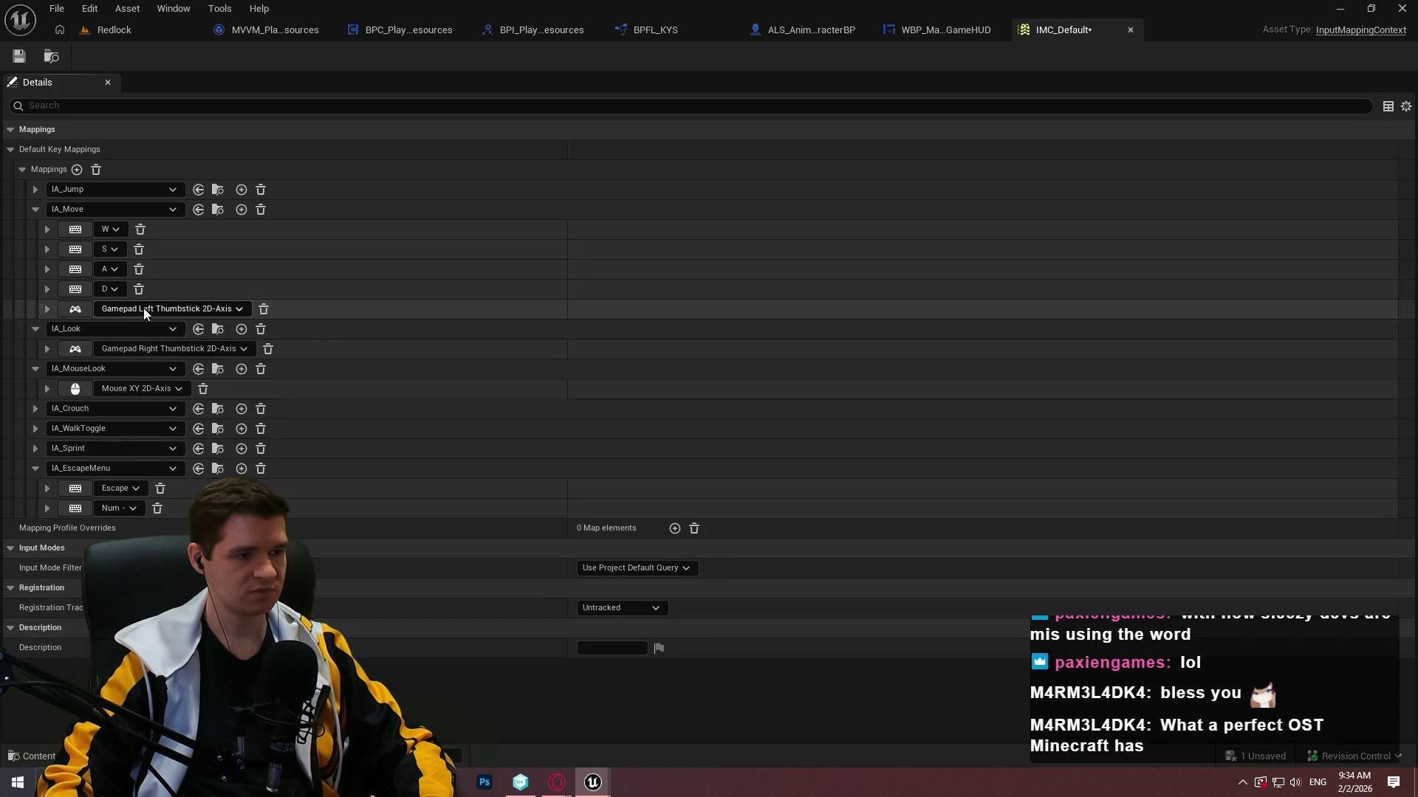
left_click(20, 56)
left_click(711, 561)
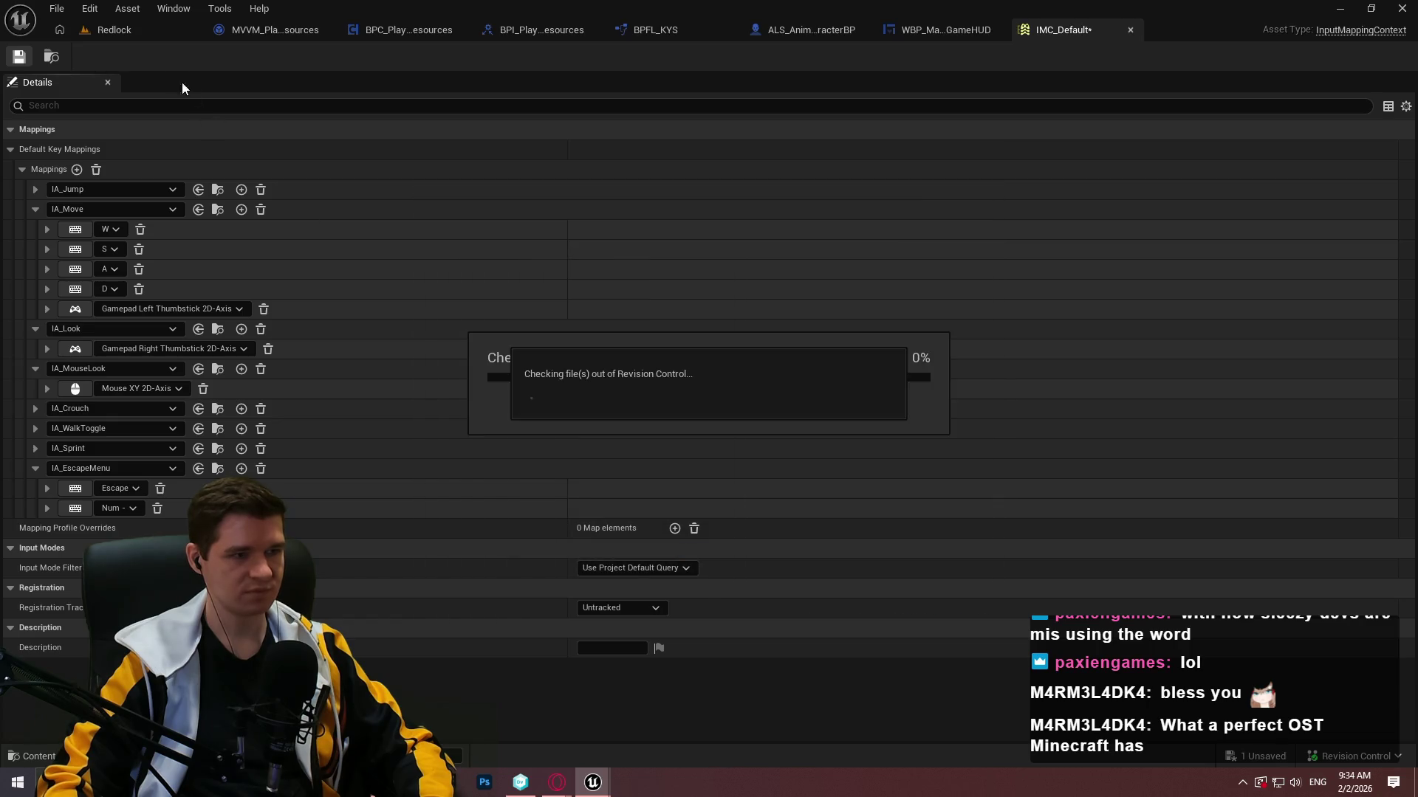
Play the Redlock level in a New Editor Window (PIE) and dismiss the intro dialog.
left_click(184, 30)
left_click(450, 57)
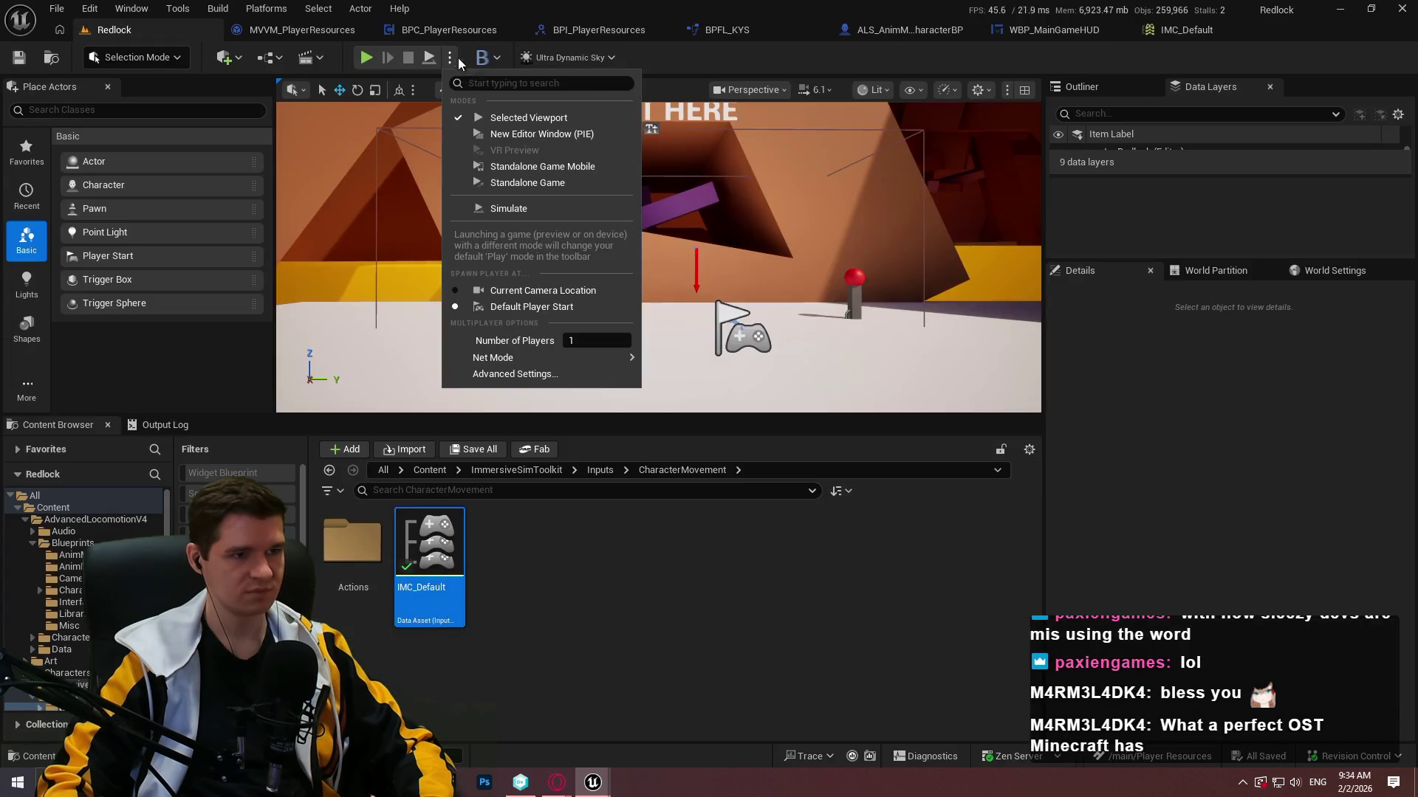
left_click(556, 134)
left_click(731, 629)
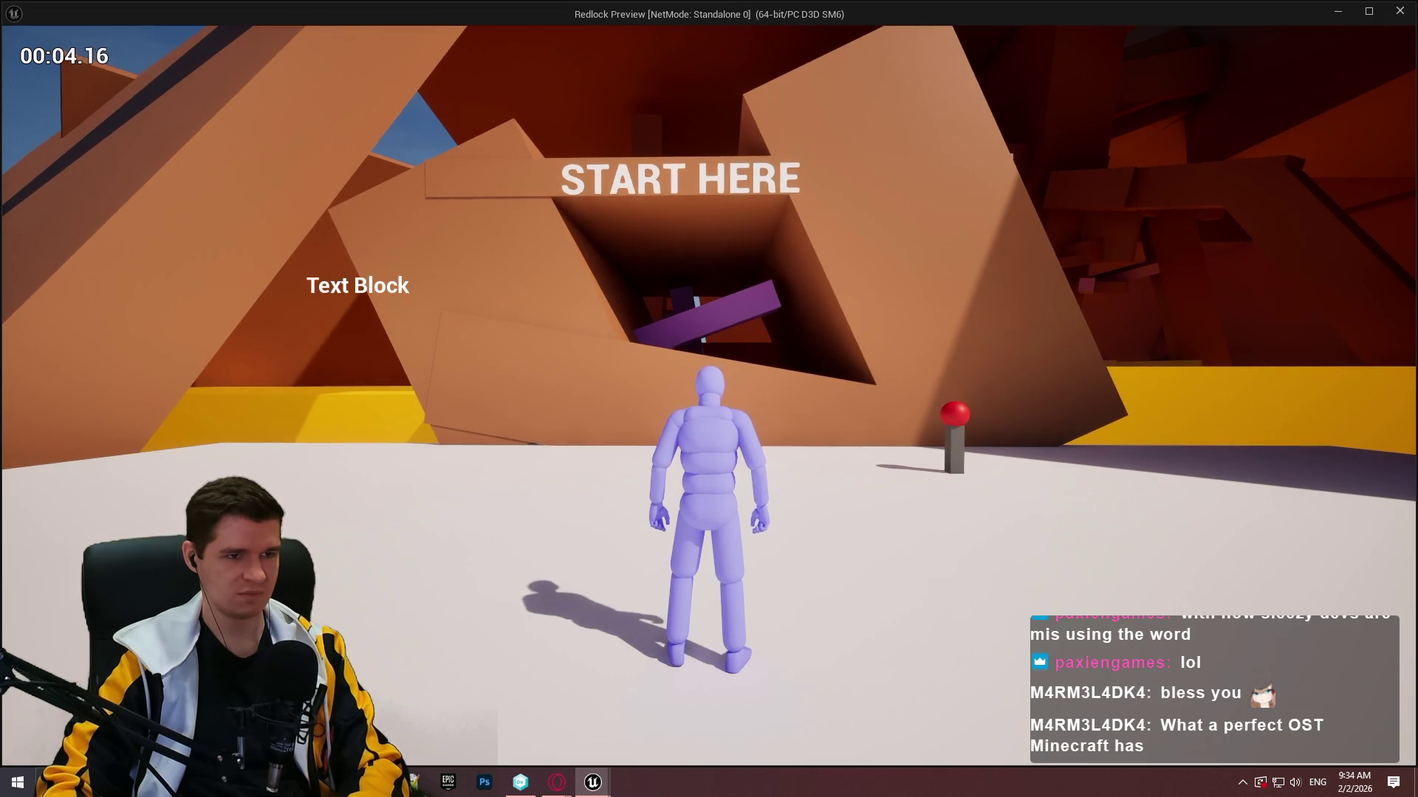
Debug ALS_AnimMan_CharacterBP on the spawned ALS_AnimMan_CharacterBP0, then stop the play test.
key("super")
left_click_drag(1009, 13, 1009, 97)
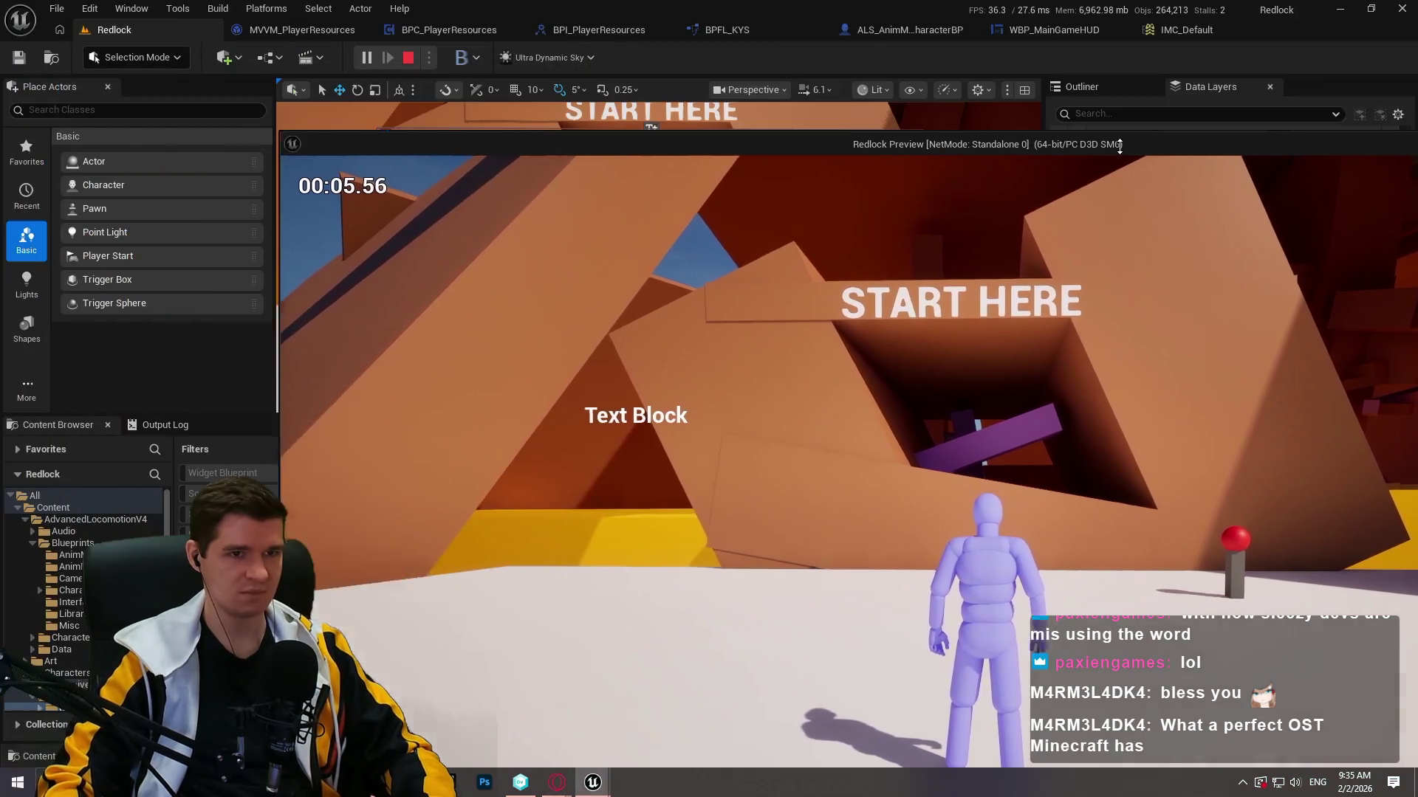
left_click(922, 35)
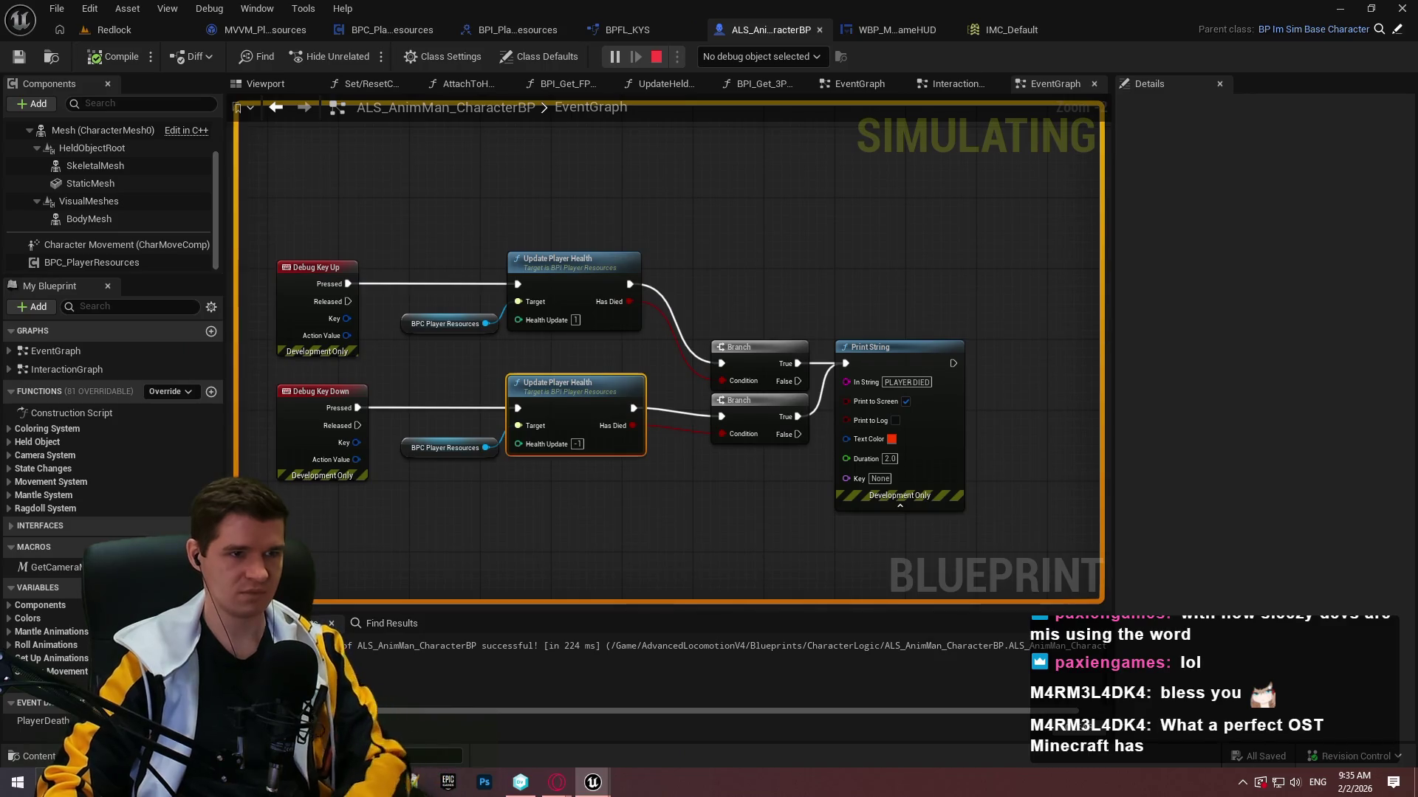
key("super")
left_click(778, 60)
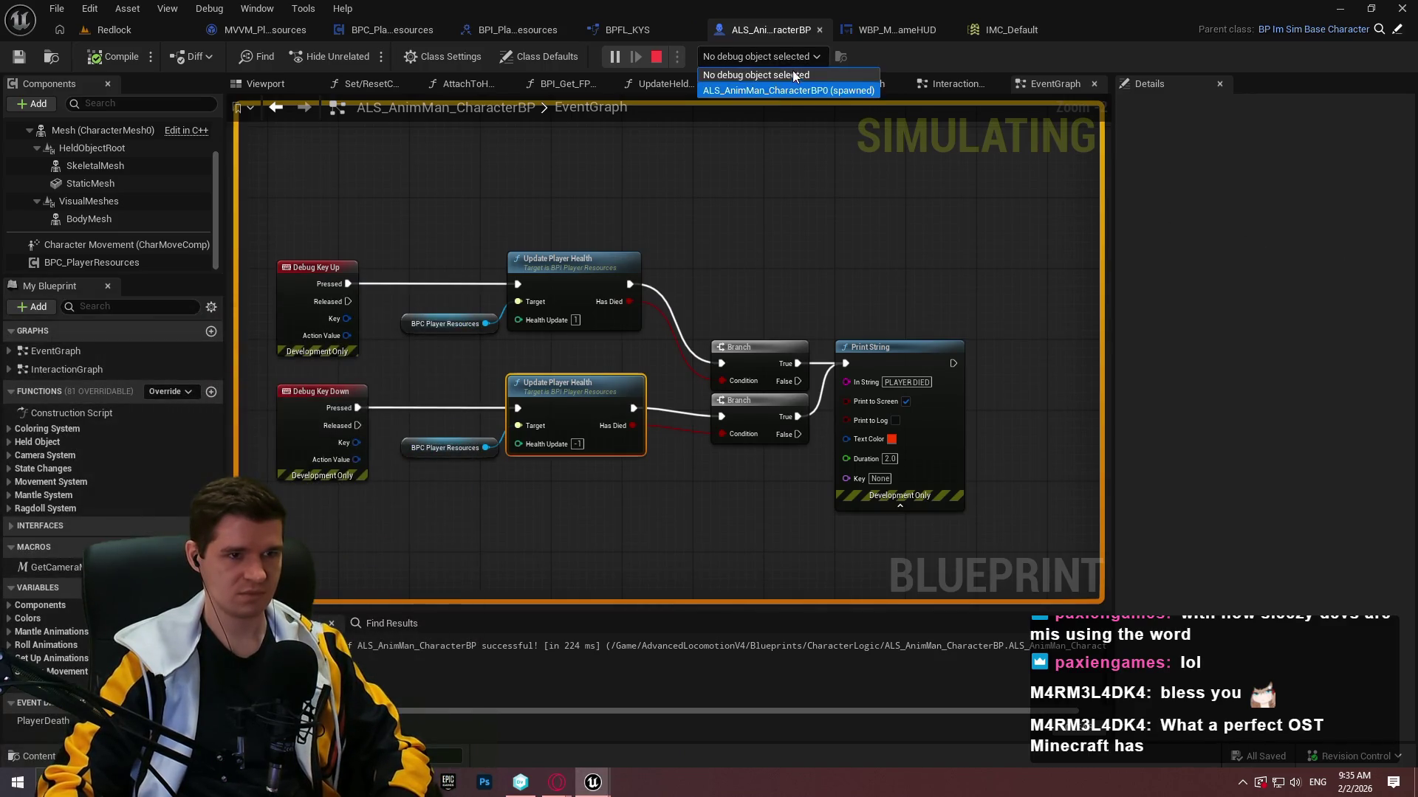
left_click(777, 90)
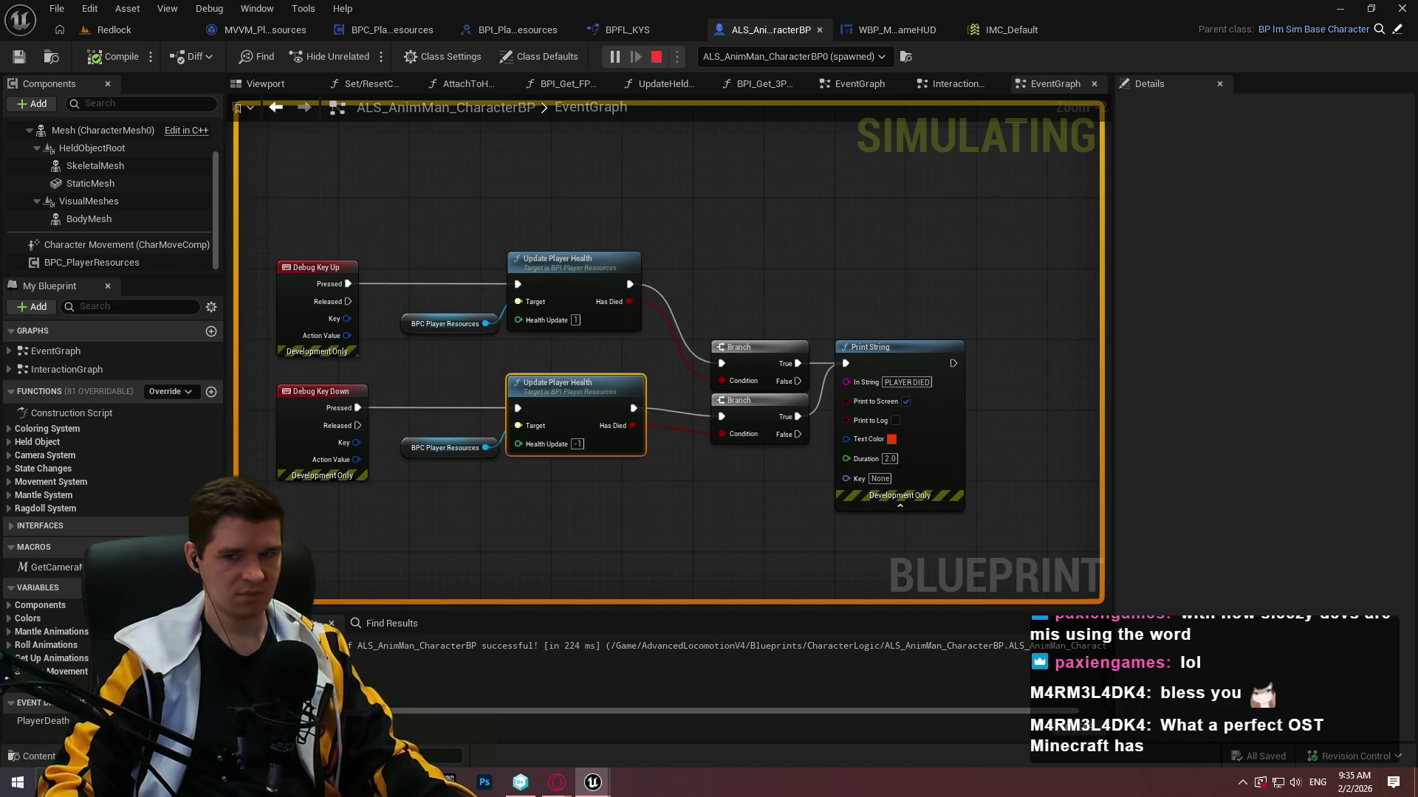
key("Escape")
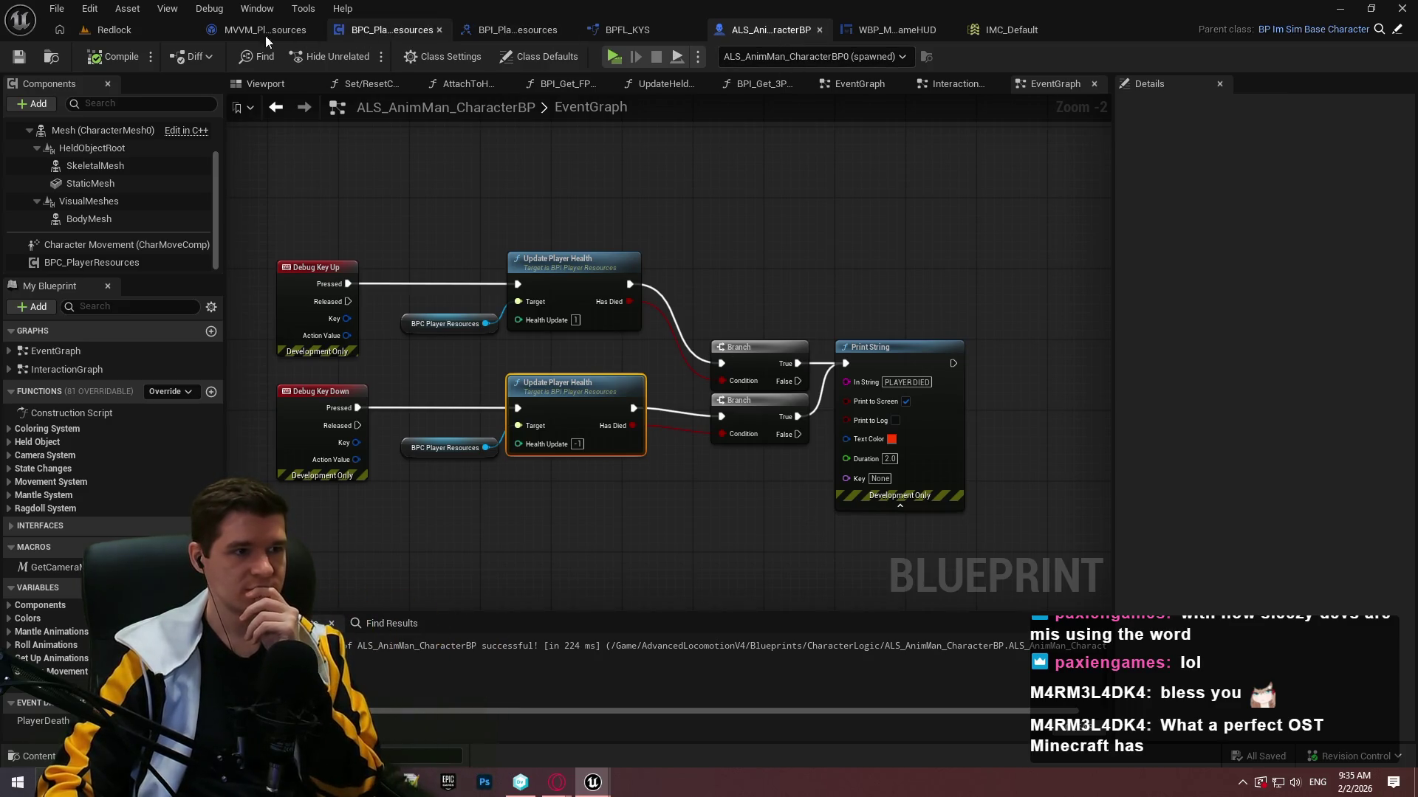
Review UpdatePlayerHealth, the BPI_PlayerResources interface and MVVM_PlayerResources' SetupListeners graph.
left_click(353, 31)
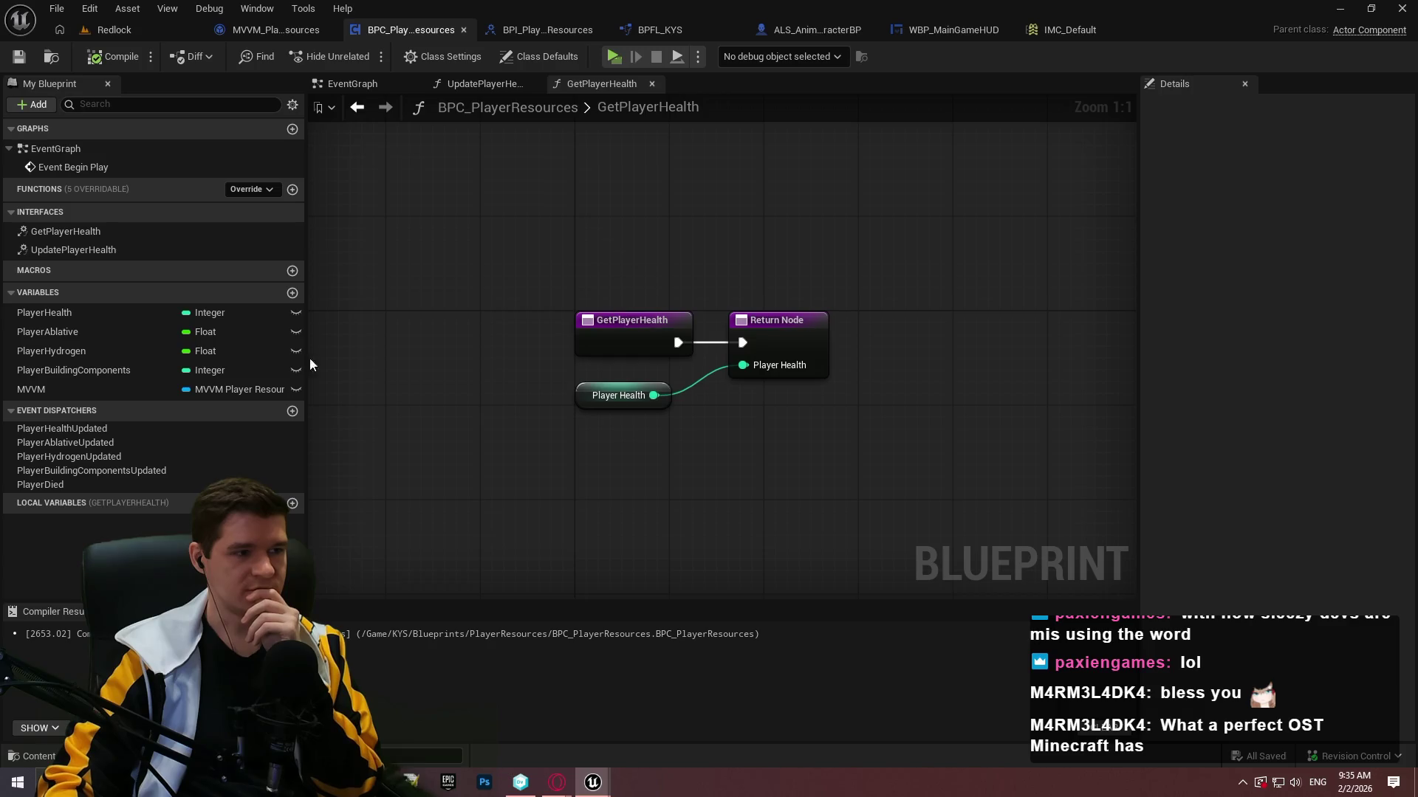
left_click(77, 234)
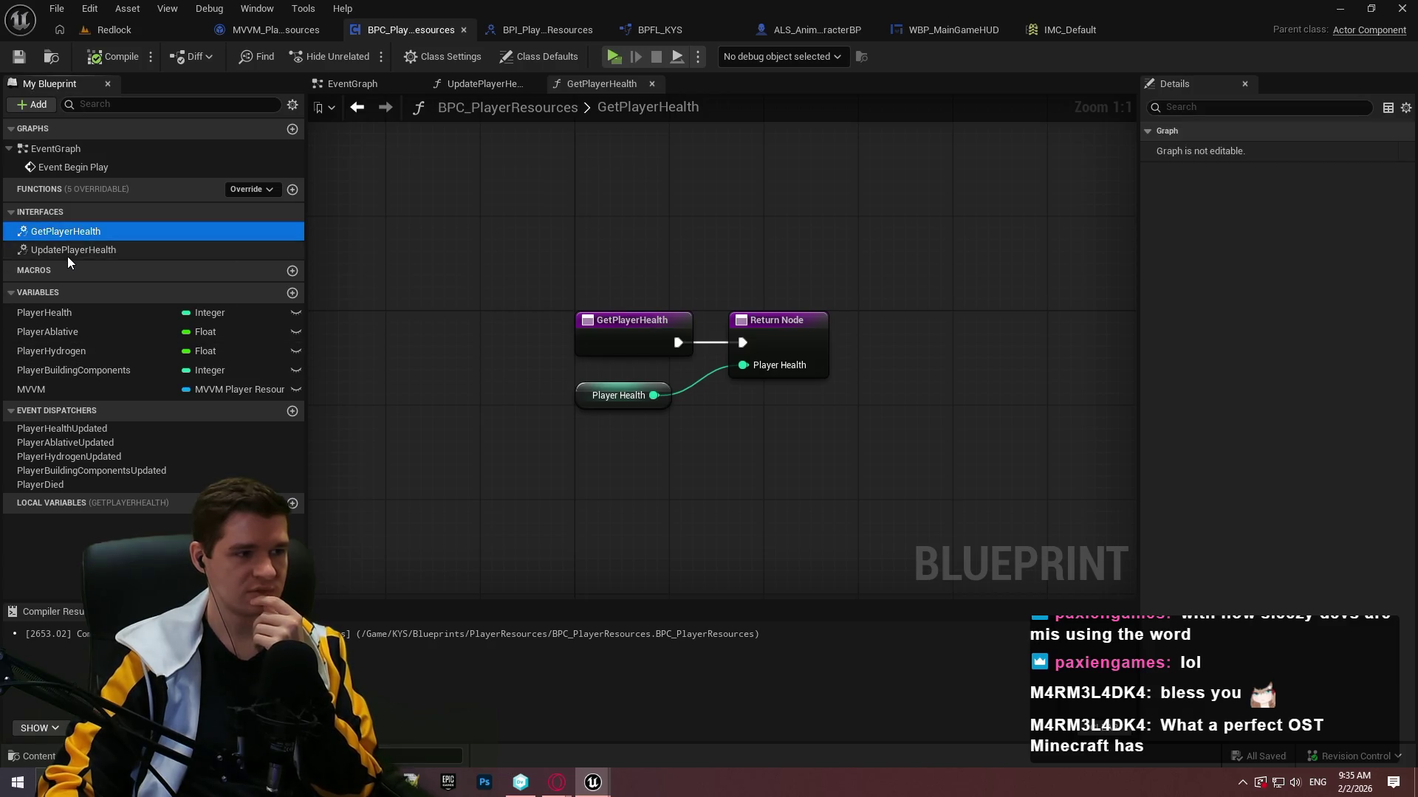
double_click(68, 254)
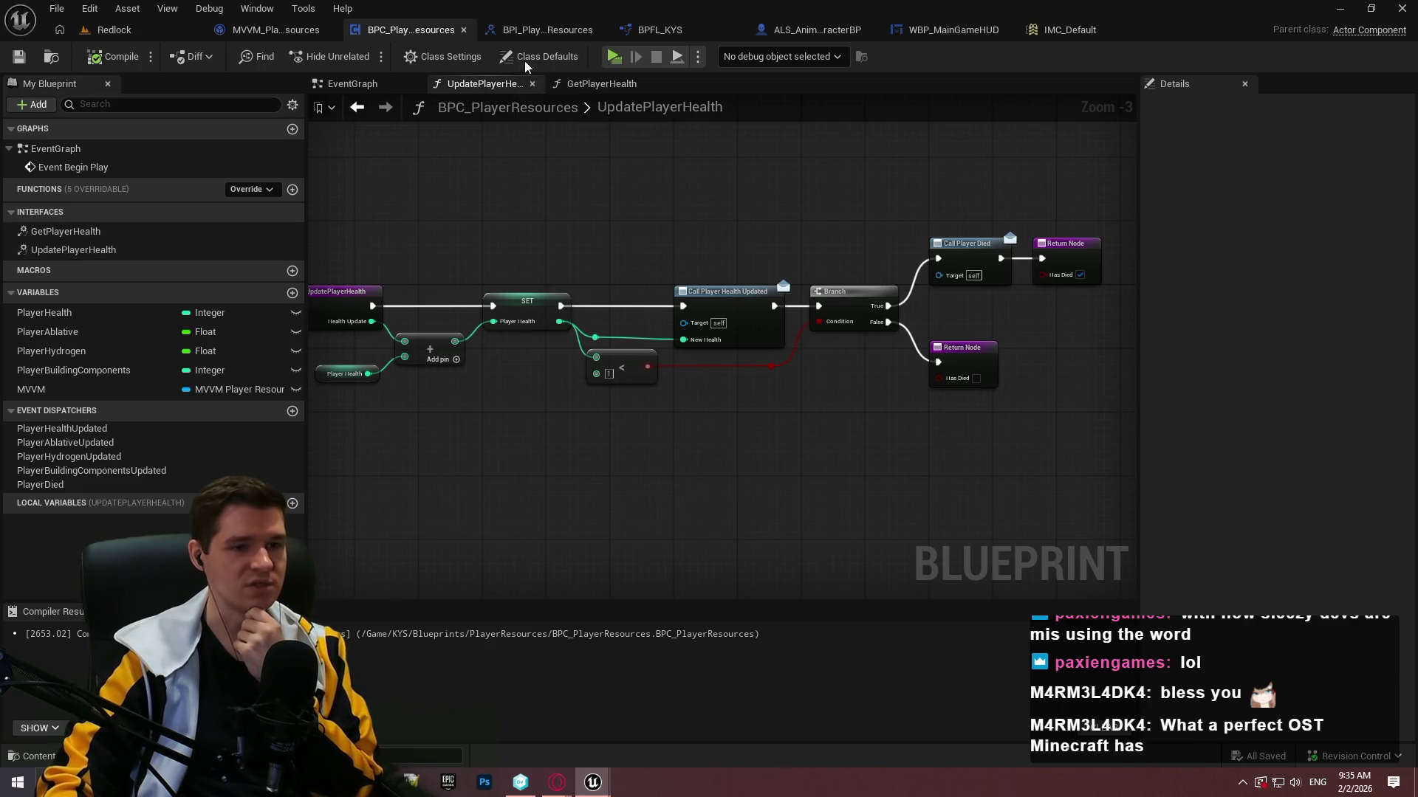
left_click(530, 29)
left_click(269, 30)
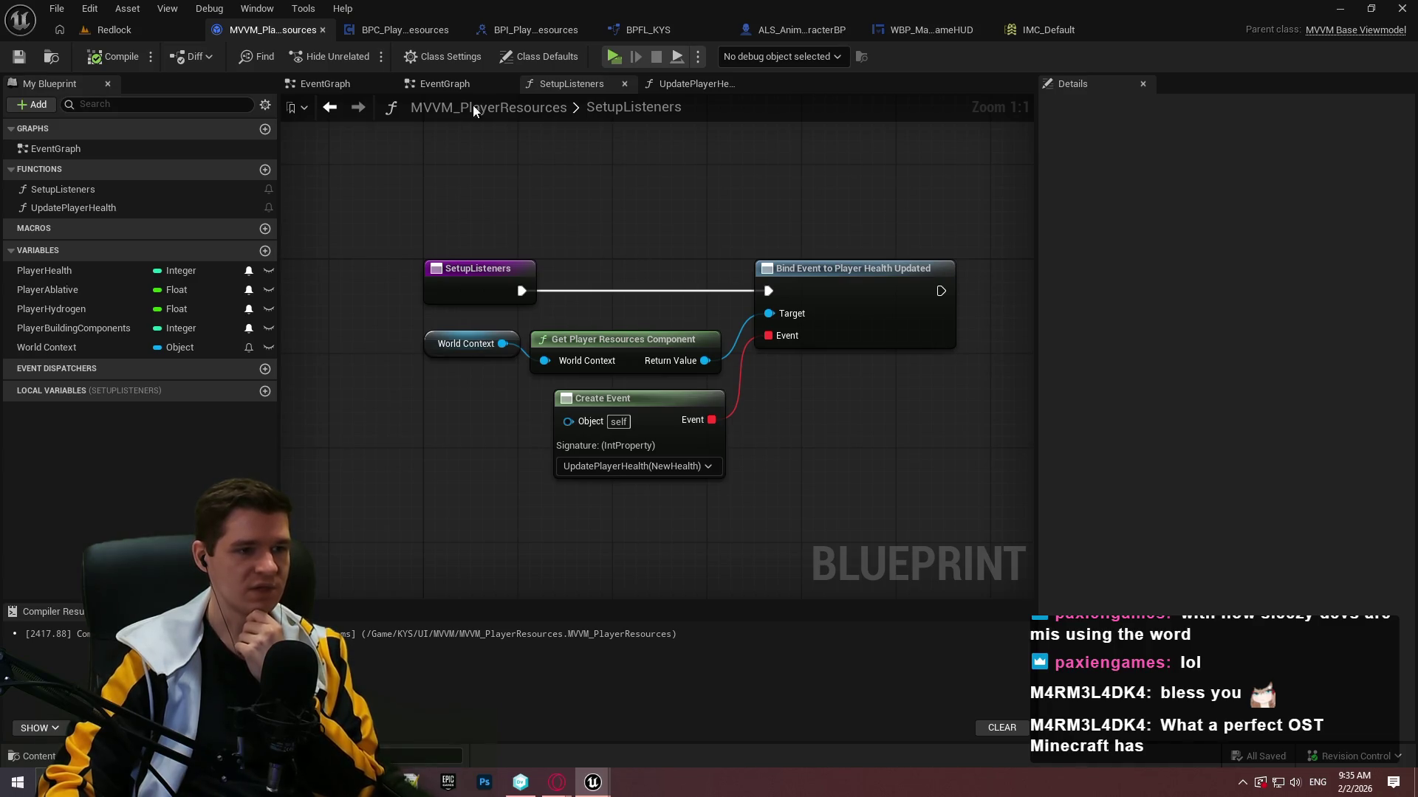
left_click(427, 87)
left_click(589, 84)
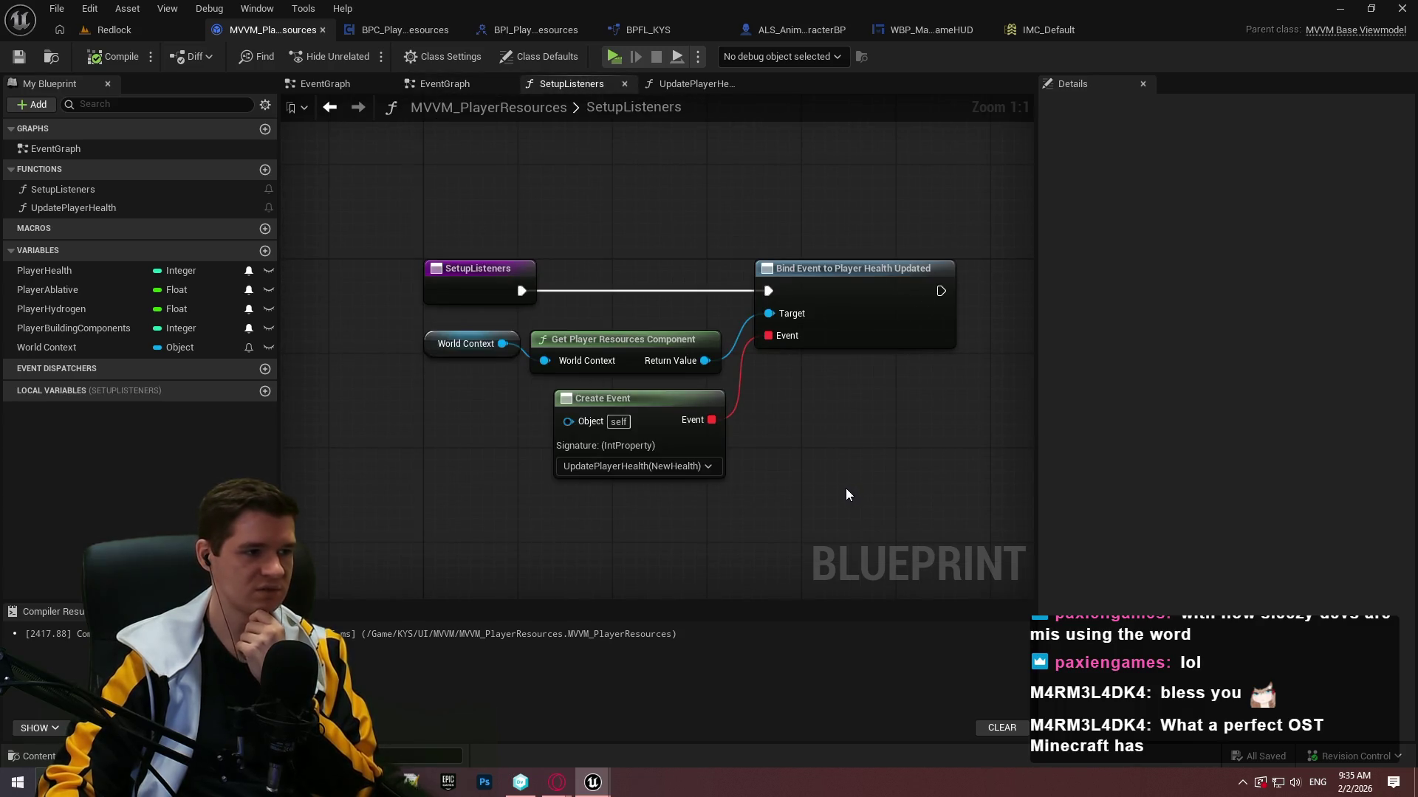
In BPC_PlayerResources' EventGraph, place a Get MVVM node beside Add View Model Instance.
left_click(405, 31)
left_click(542, 30)
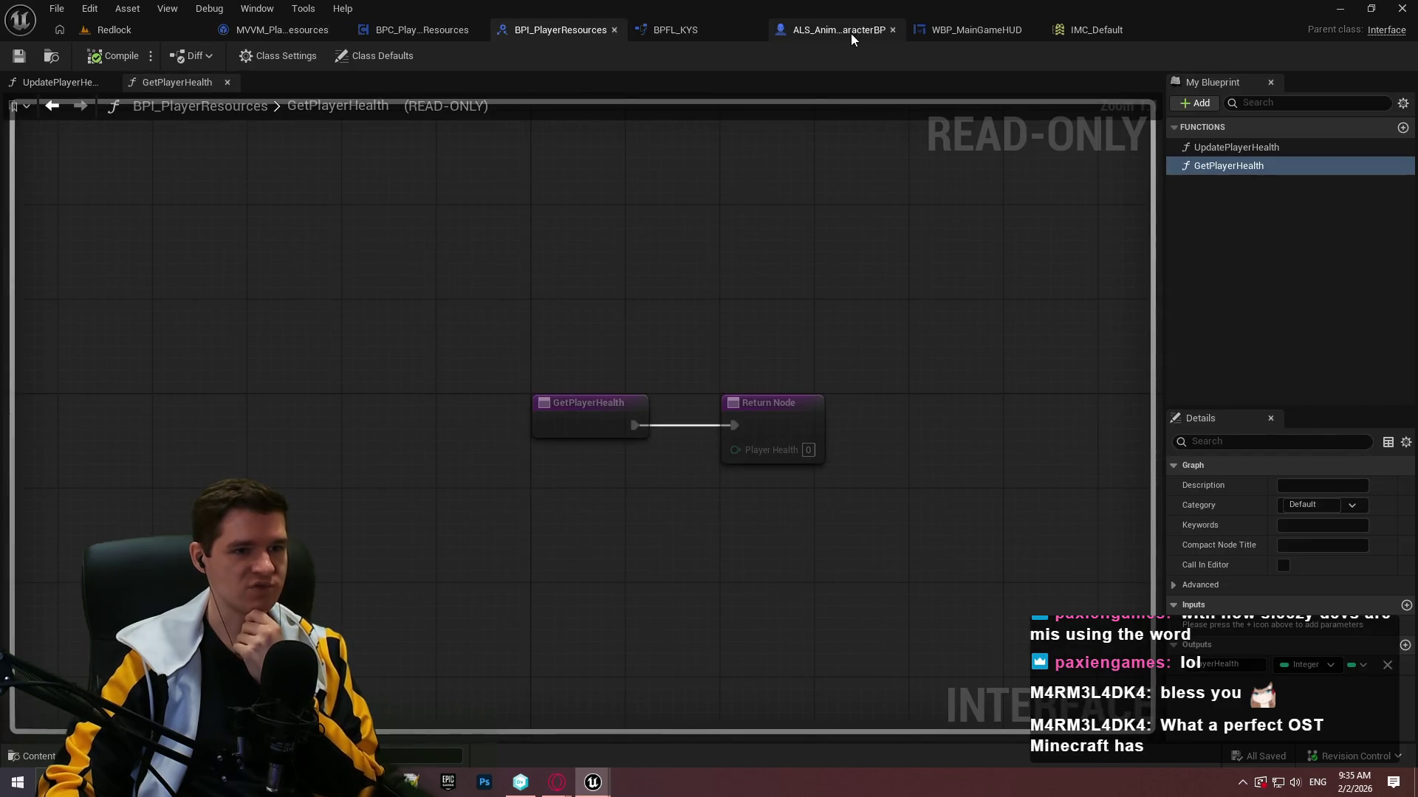
left_click(399, 28)
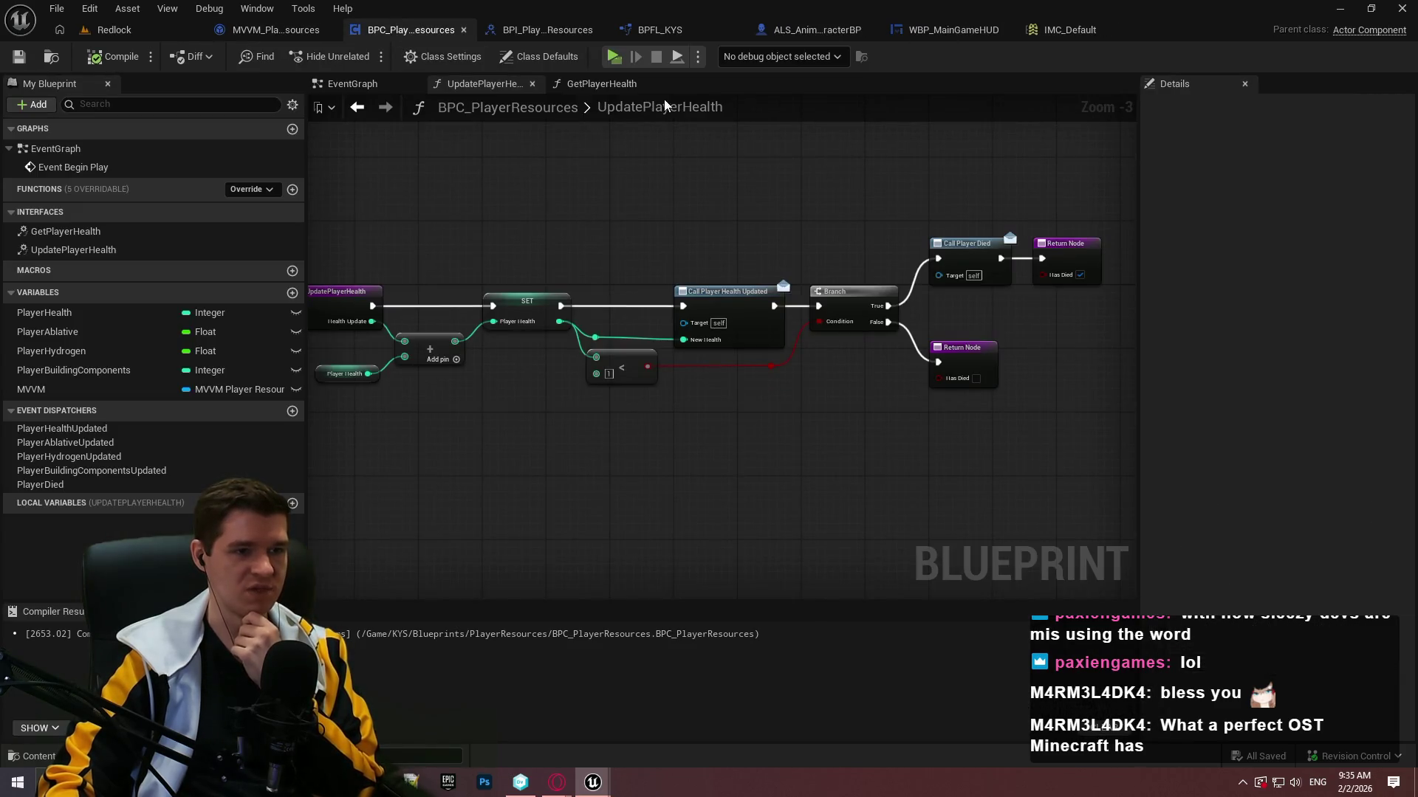
left_click(583, 83)
left_click(330, 85)
left_click_drag(764, 383, 473, 367)
left_click_drag(787, 385, 578, 387)
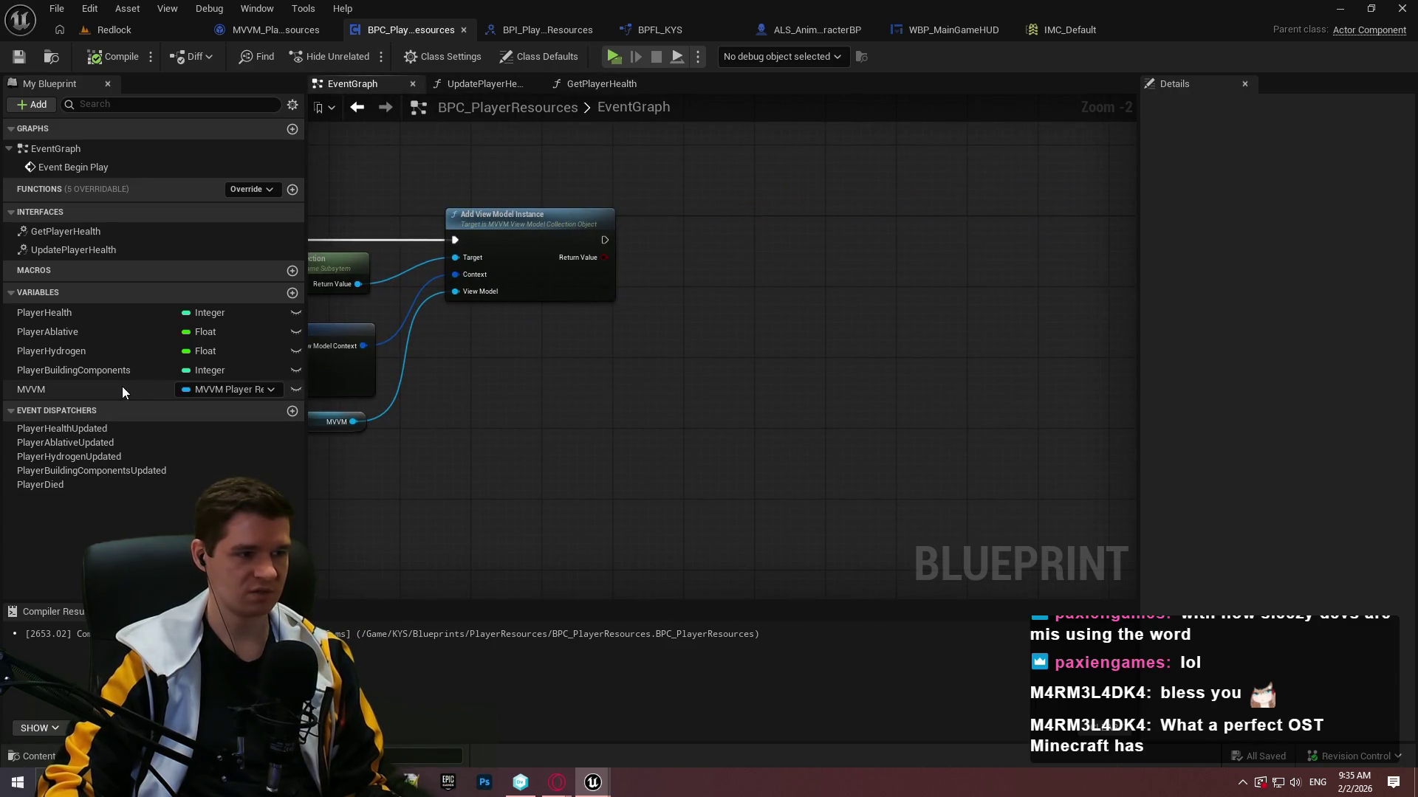
mouse_move(44, 389)
left_mouse_down()
mouse_move(578, 347)
mouse_move(721, 318)
left_mouse_up()
Call Setup Listeners on MVVM, executed right after Add View Model Instance.
left_click(595, 367)
type("setup")
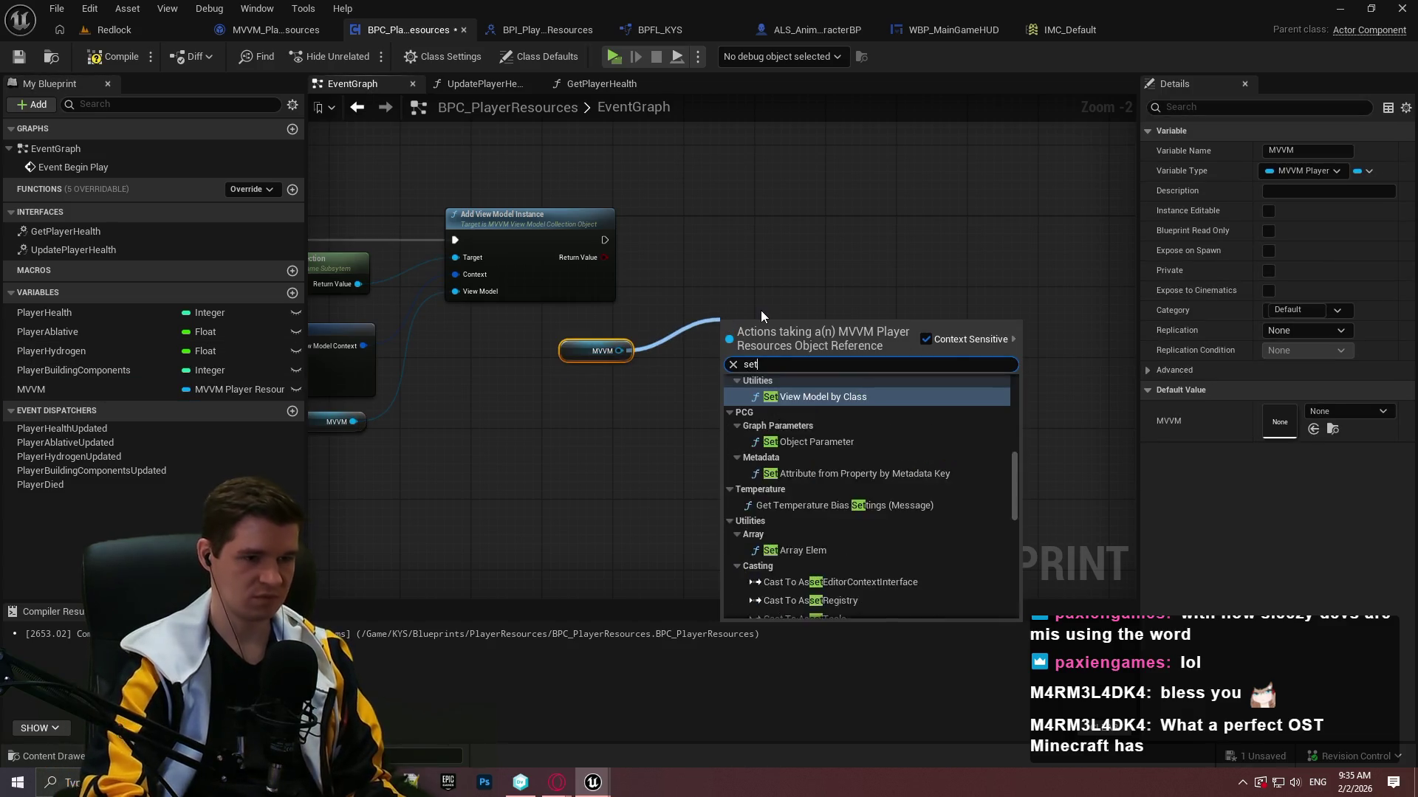
key("Return")
mouse_move(605, 240)
left_mouse_down()
mouse_move(657, 262)
mouse_move(729, 346)
mouse_move(813, 243)
mouse_move(713, 201)
left_mouse_up()
scroll(661, 270, "up", 2)
Compile BPC_PlayerResources and launch a play test of the level.
left_click(118, 56)
left_click(614, 58)
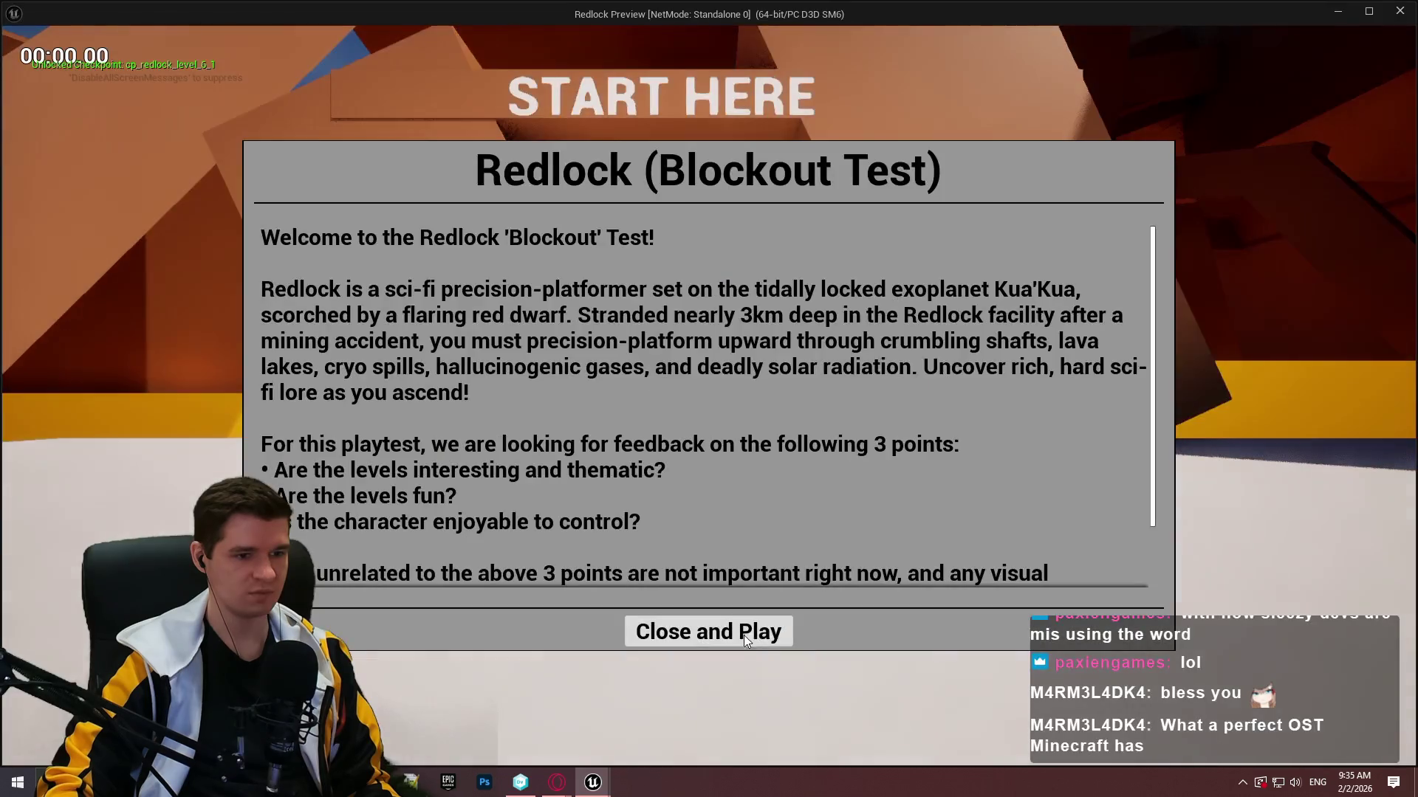
left_click(742, 653)
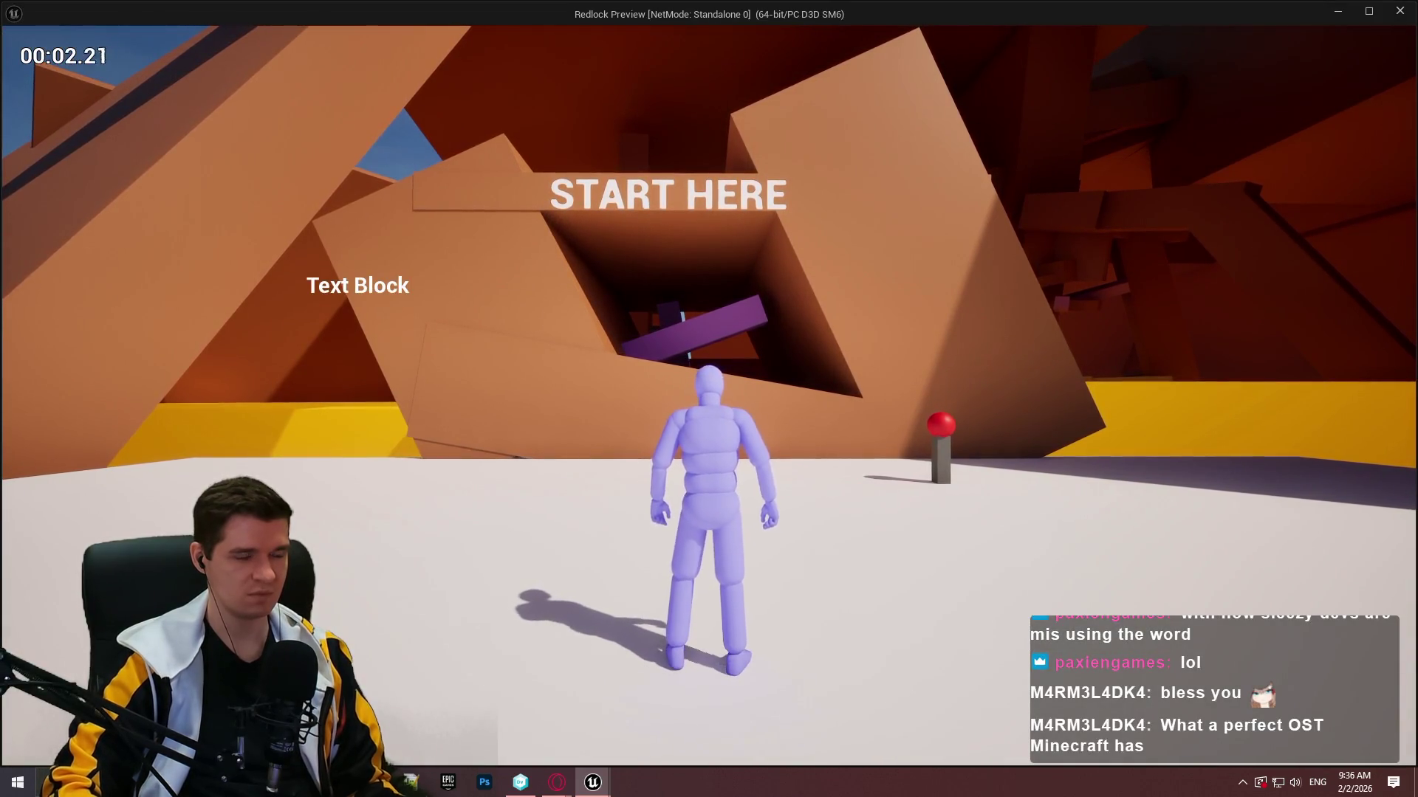
Follow the Message Log errors to IsValid, GetPlayerResourcesComponent and Bind Event to Player Health Updated.
key("Escape")
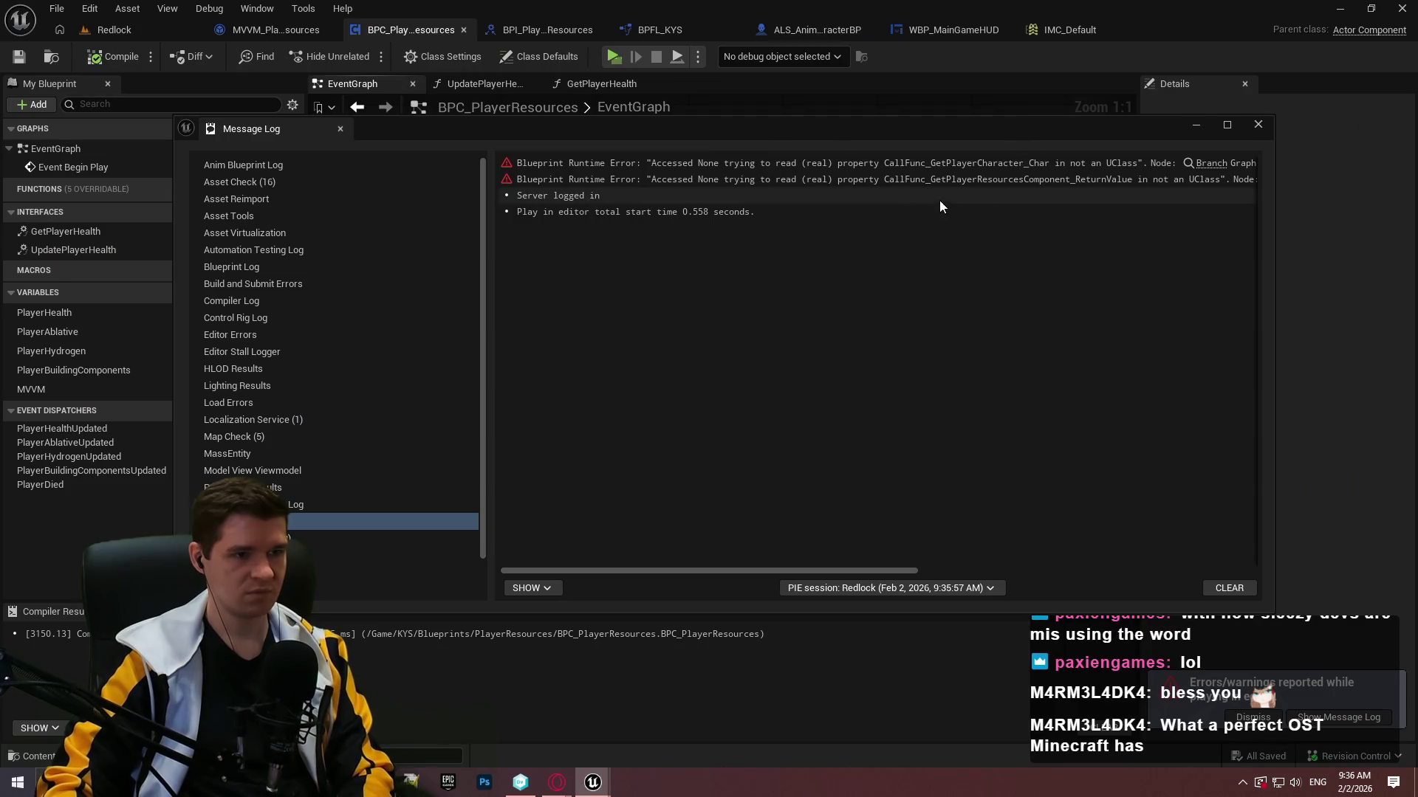
left_click_drag(782, 572, 966, 572)
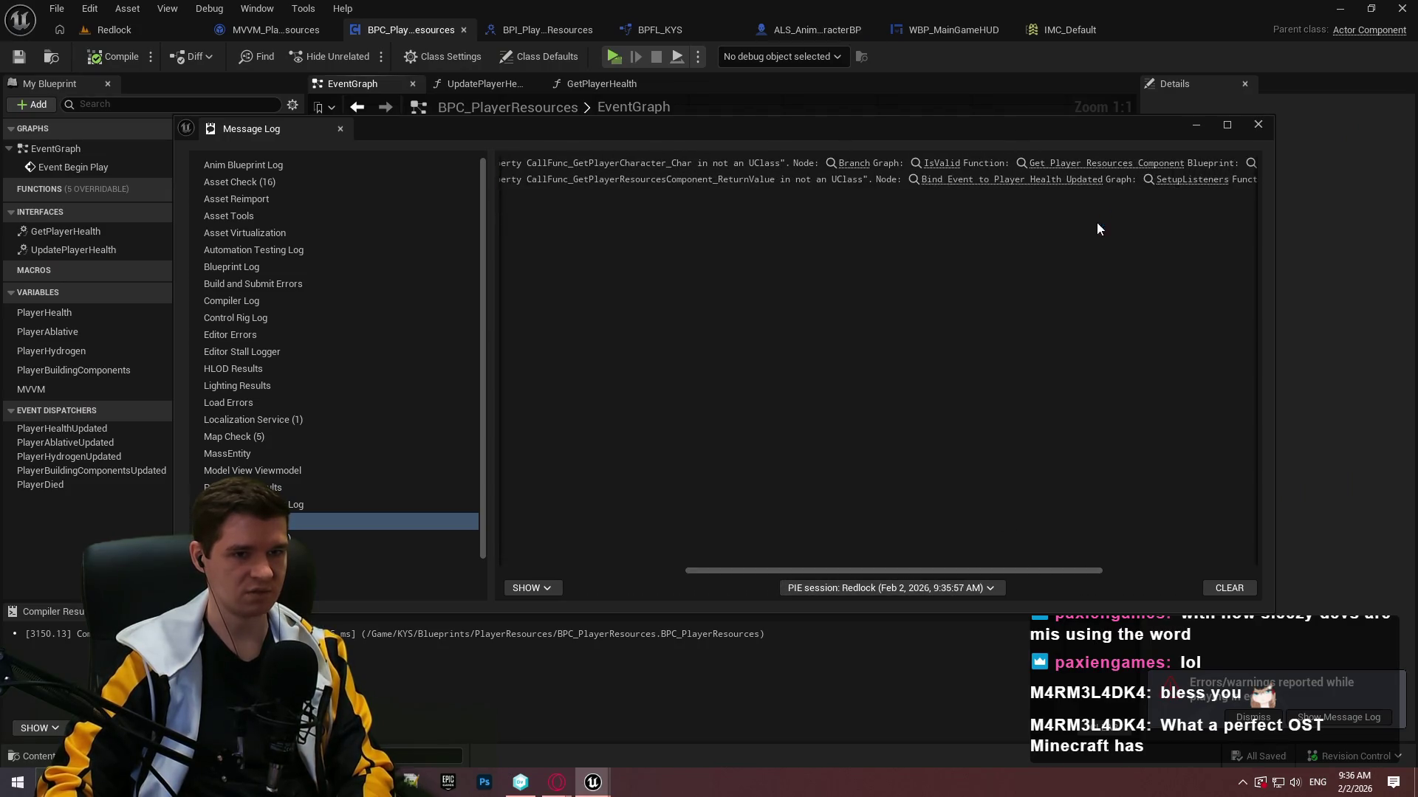
left_click(858, 162)
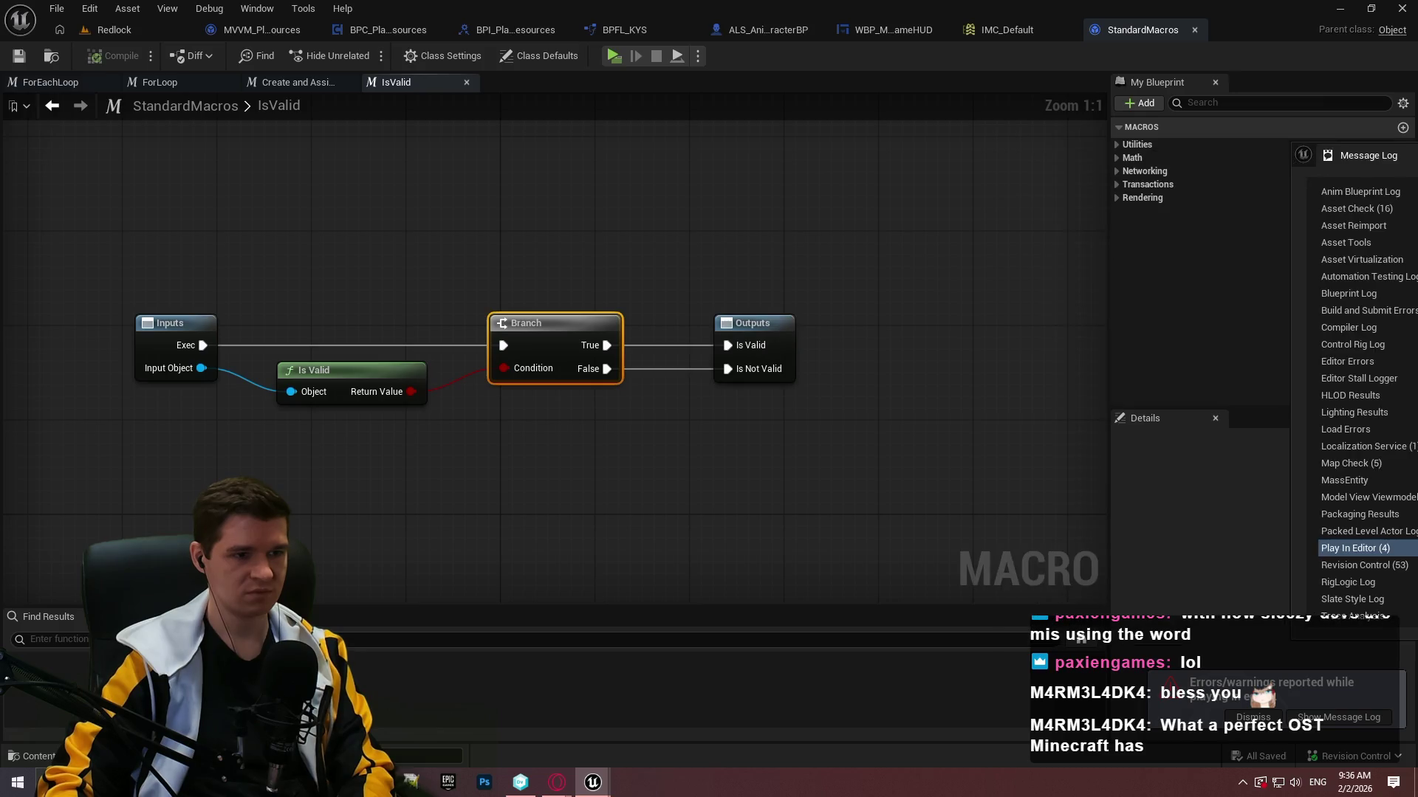
left_click(620, 29)
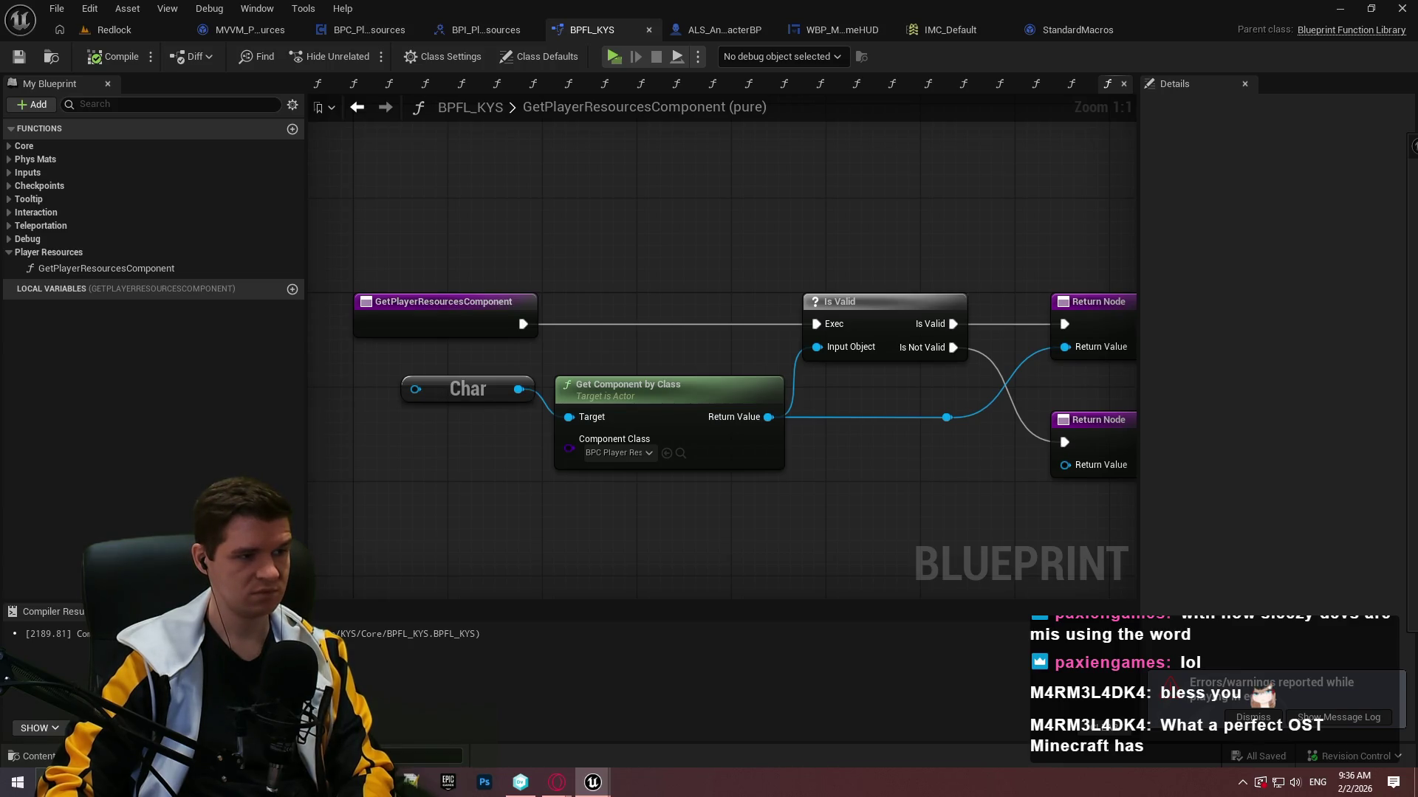
mouse_move(0, 148)
left_mouse_down()
mouse_move(637, 150)
mouse_move(742, 174)
left_mouse_up()
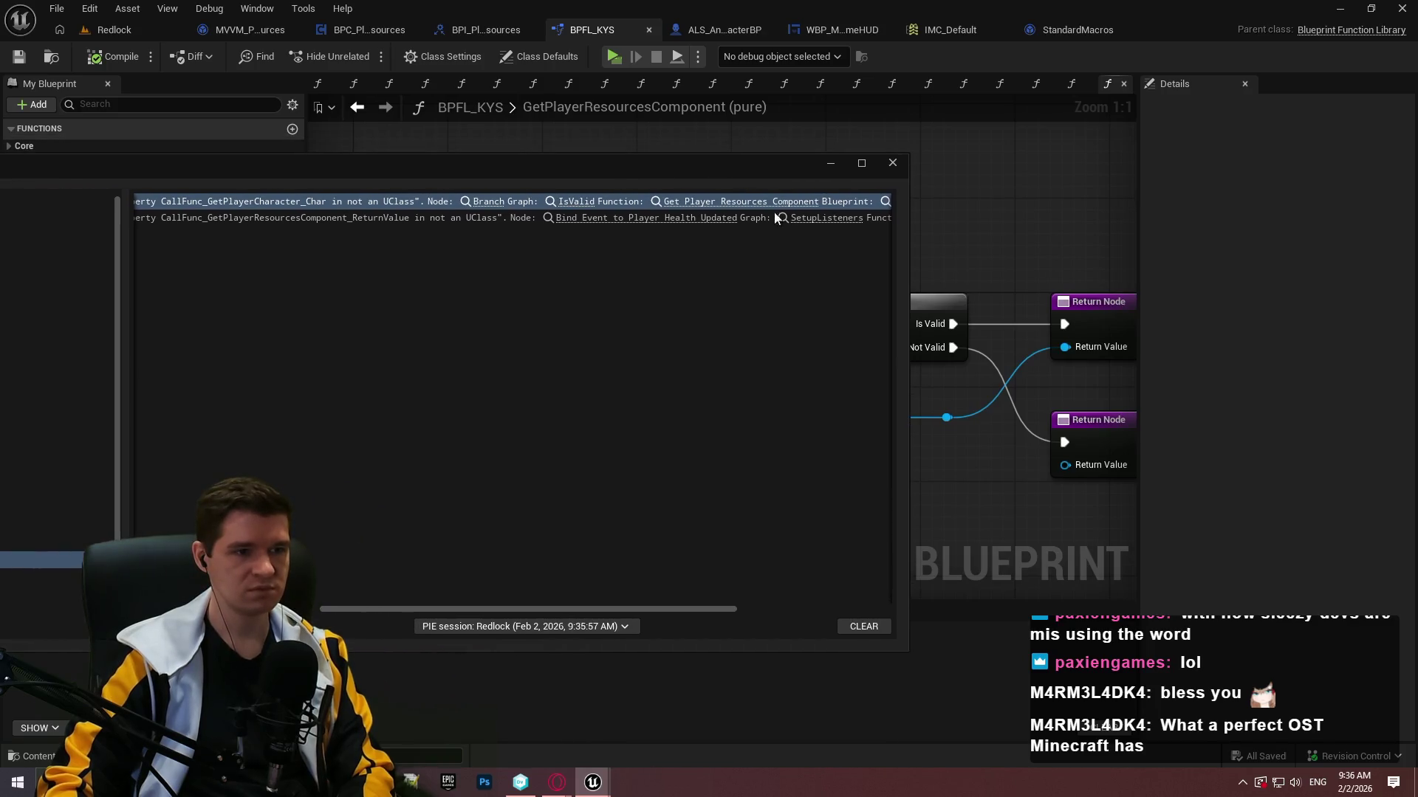
left_click(622, 218)
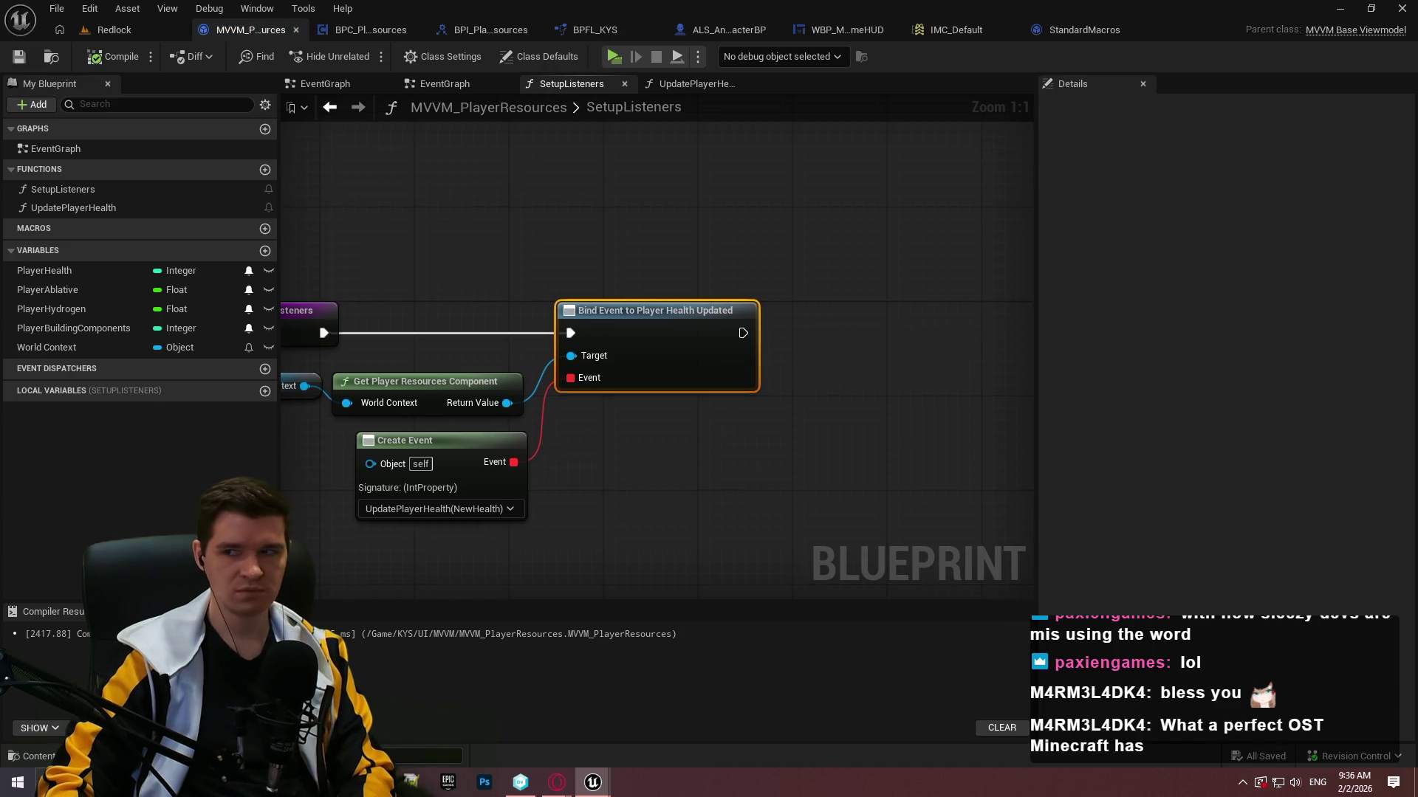
key("Home")
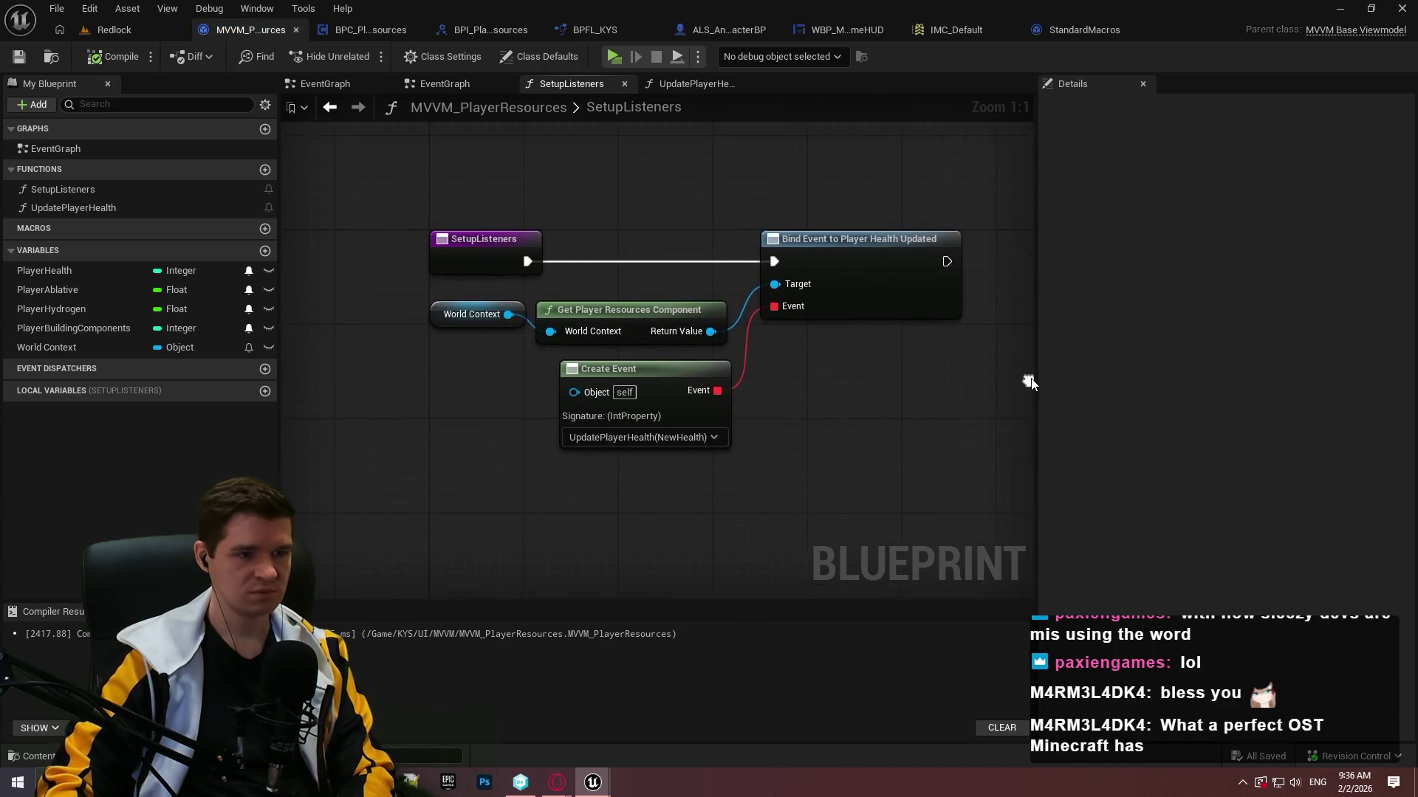
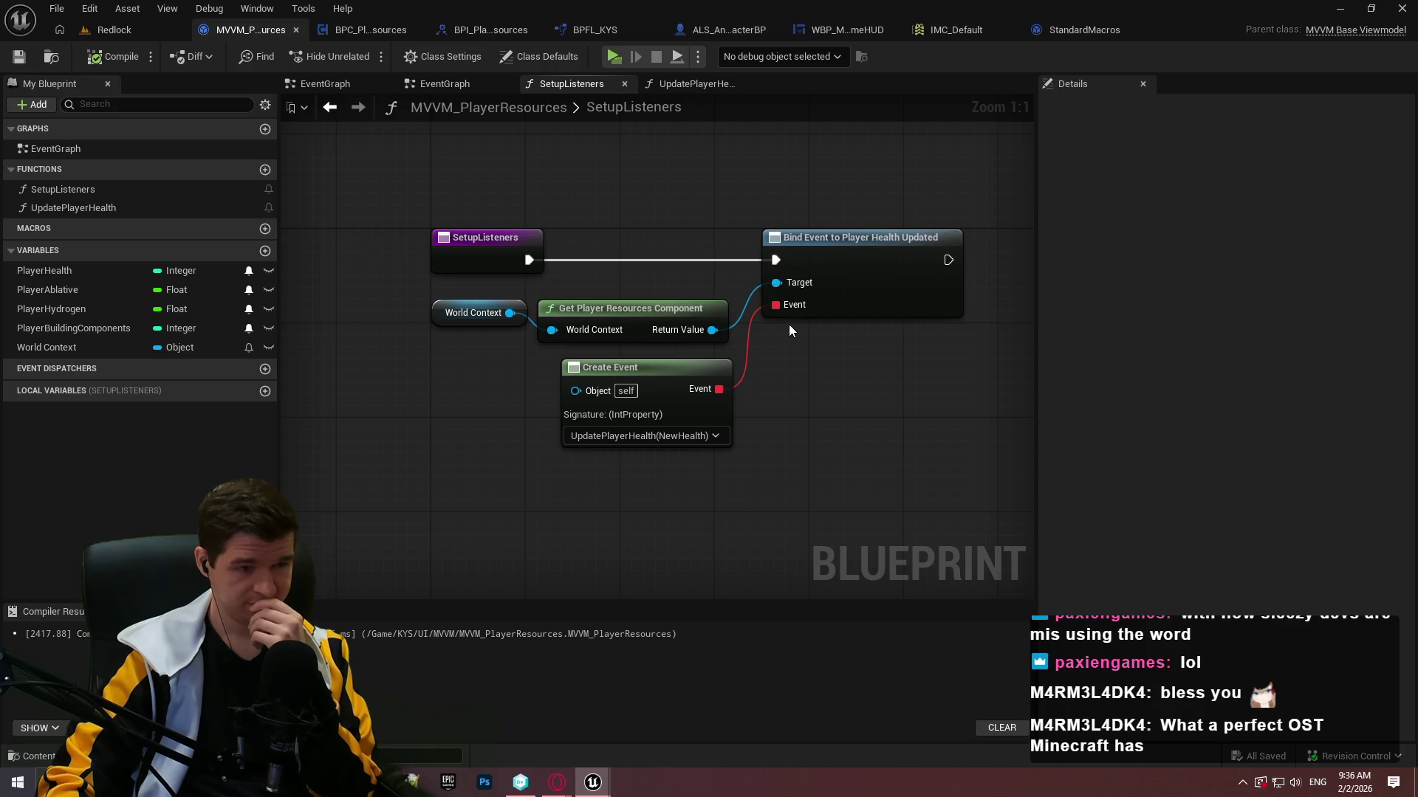
In the ImmersiveSim editor, open MVVM_Core's UpdateTossCharge function graph and center its nodes.
mouse_move(593, 782)
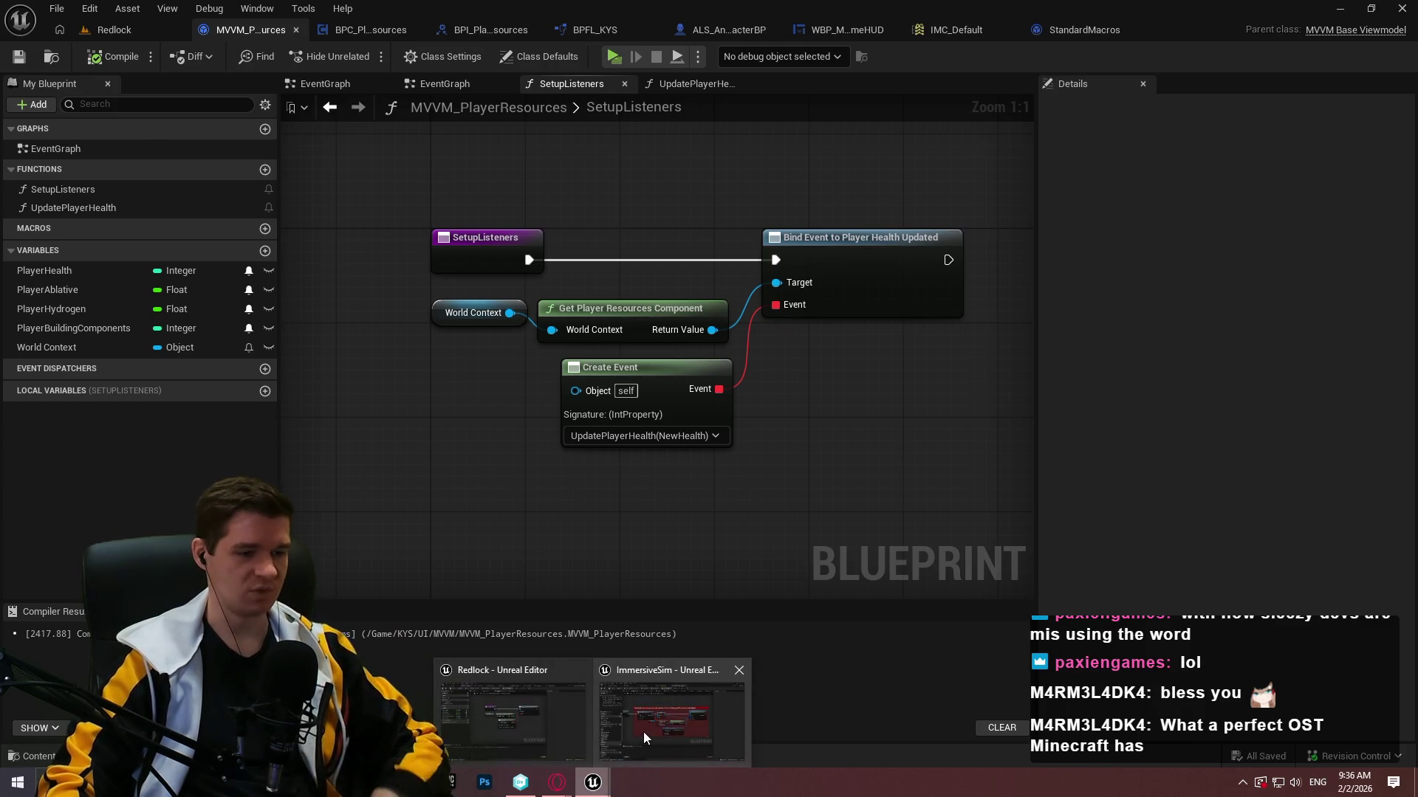
left_click(644, 732)
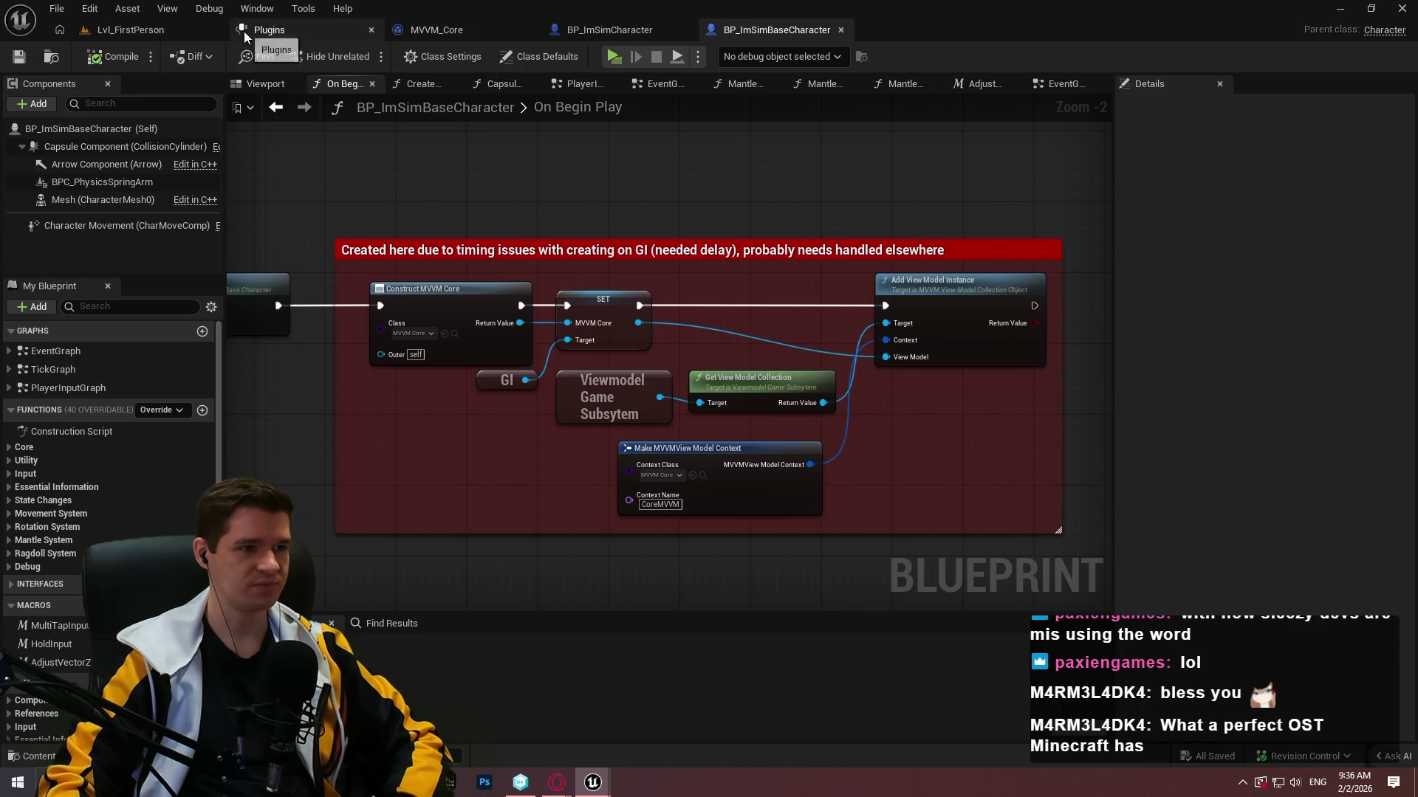
left_click(436, 30)
double_click(69, 187)
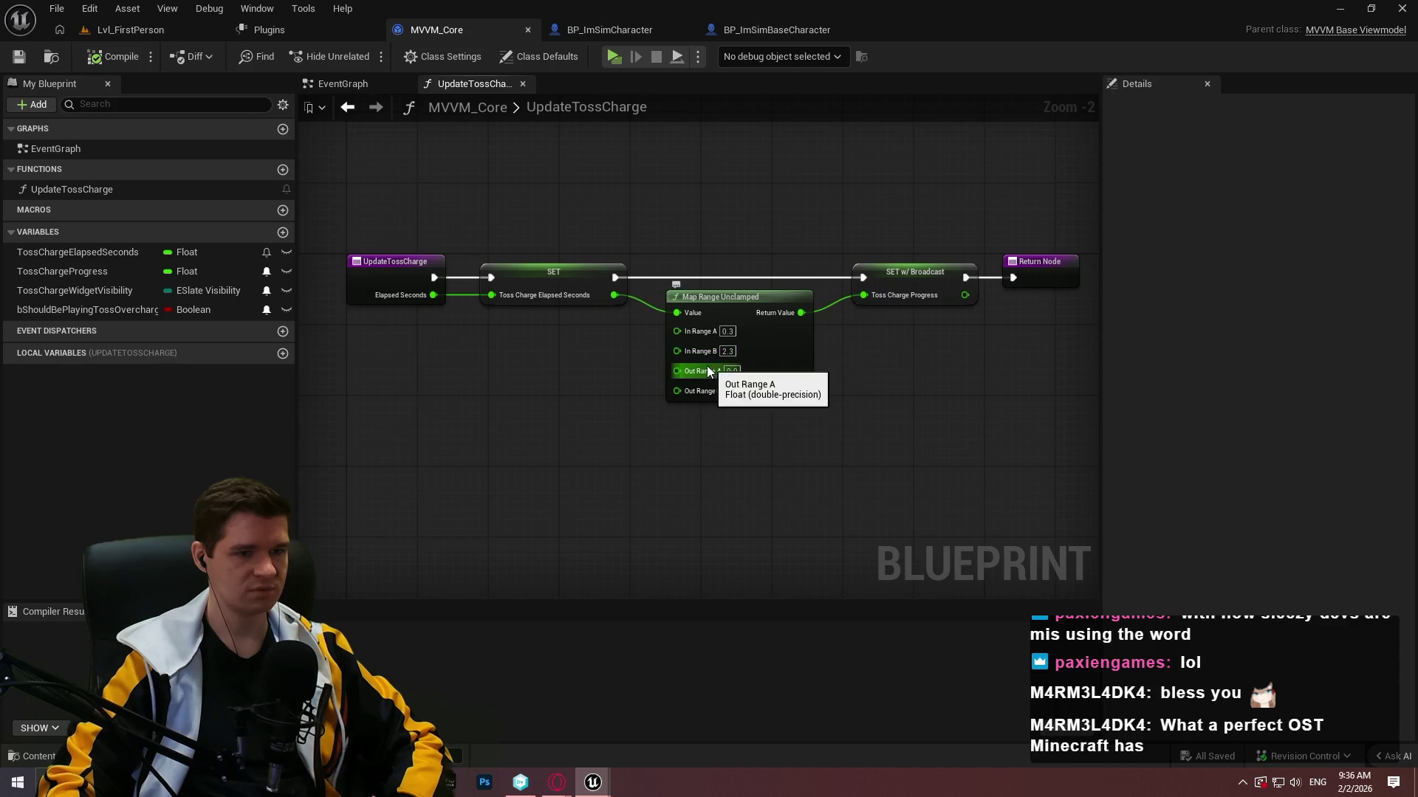
left_click_drag(708, 365, 661, 368)
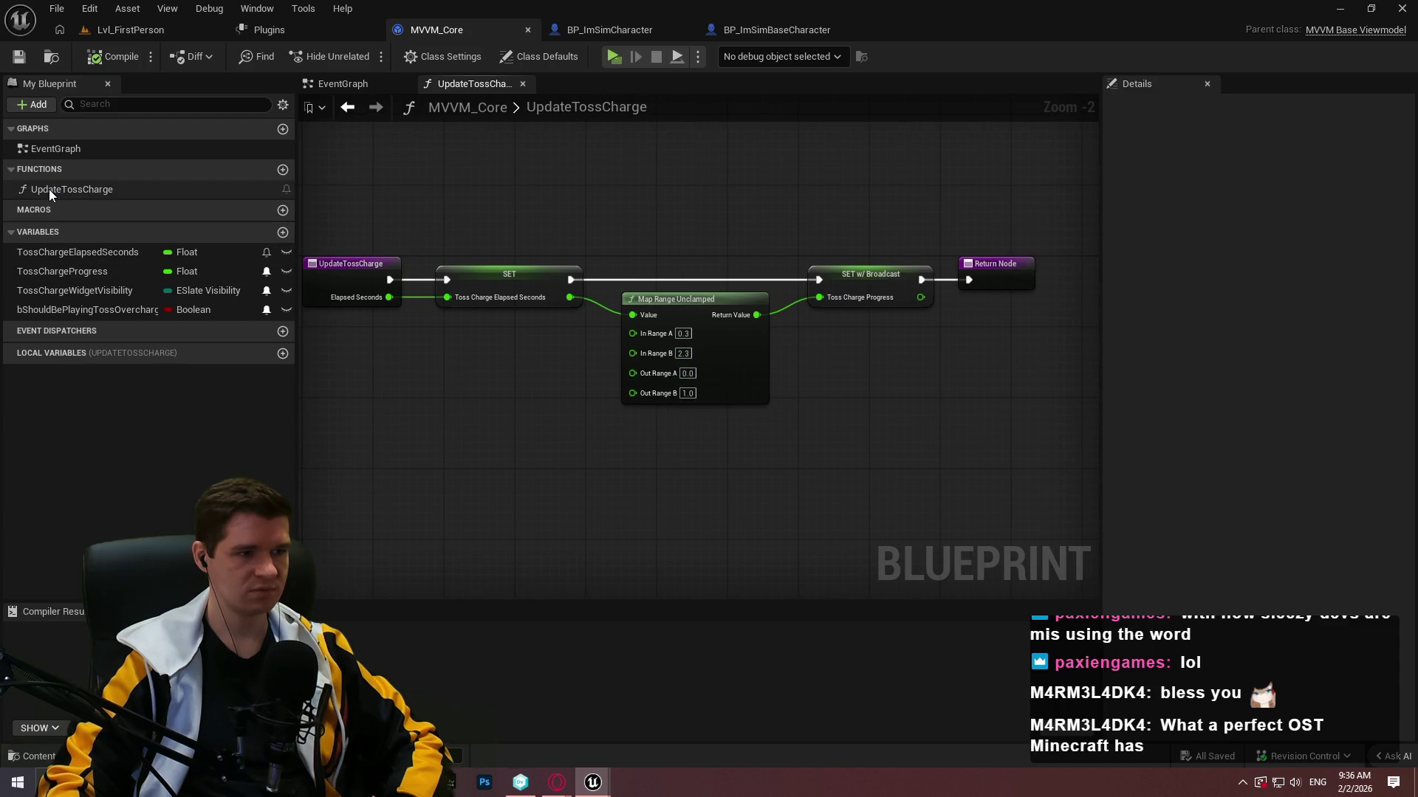
Glance at MVVM_Core's EventGraph, return to UpdateTossCharge, then move to BP_ImSimCharacter.
double_click(70, 149)
scroll(592, 344, "down", 4)
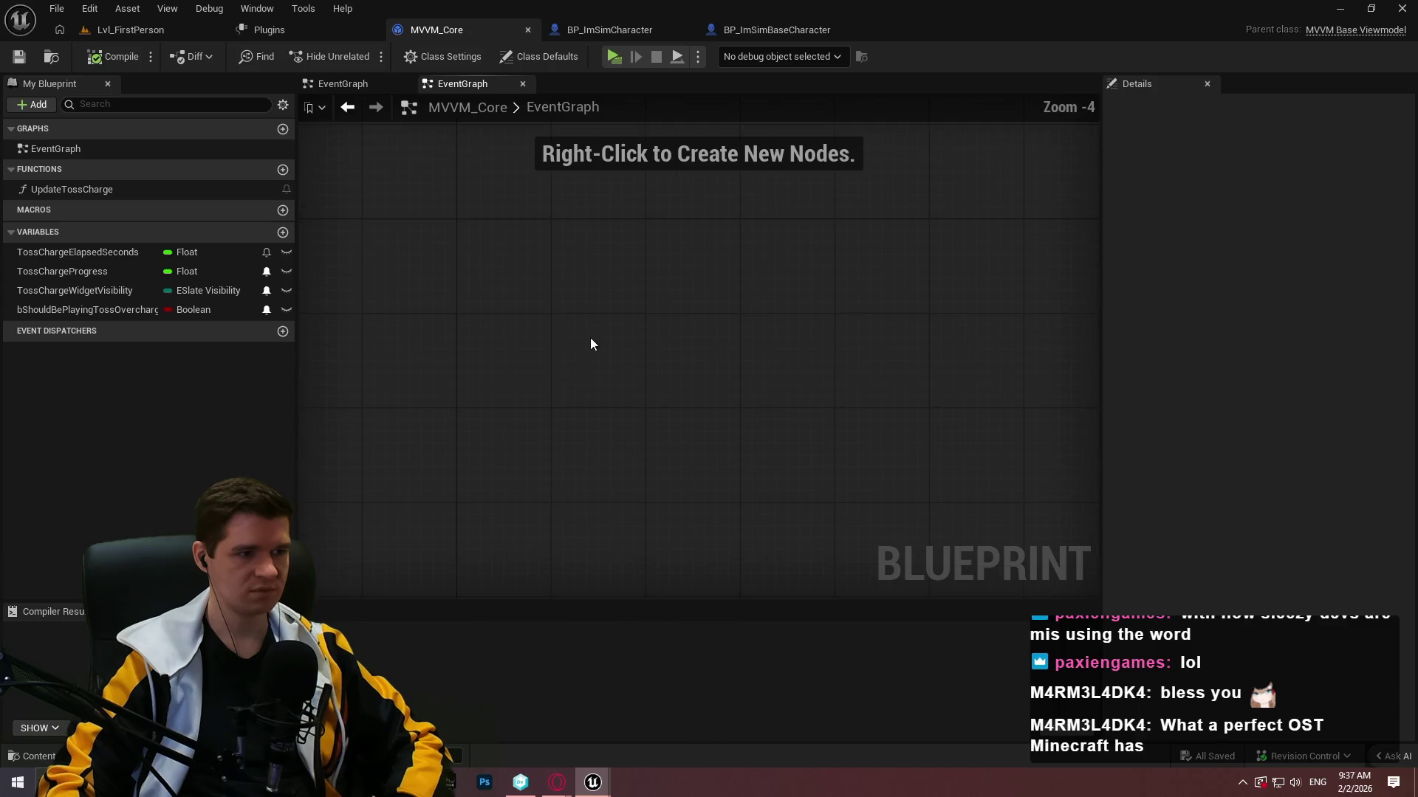
double_click(78, 195)
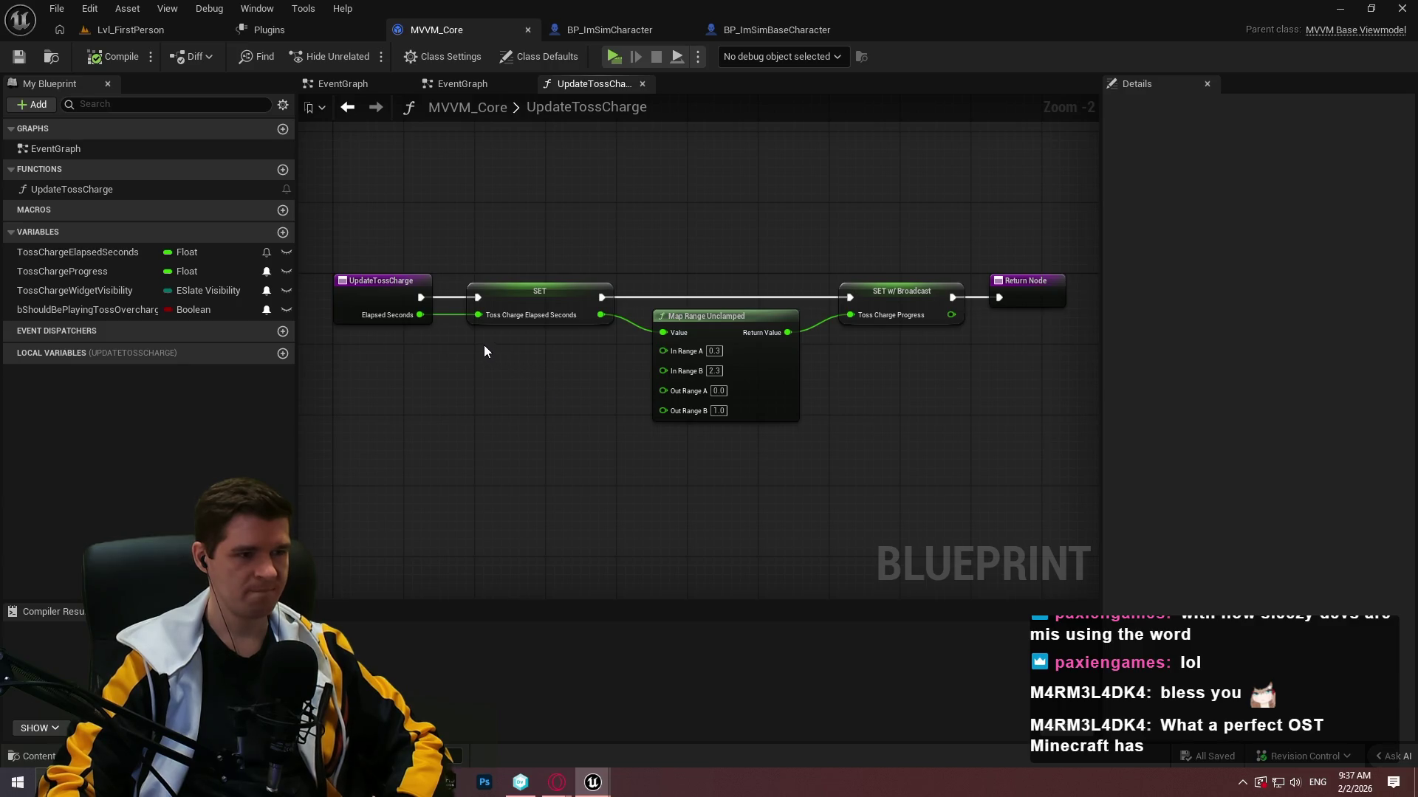
left_click(607, 29)
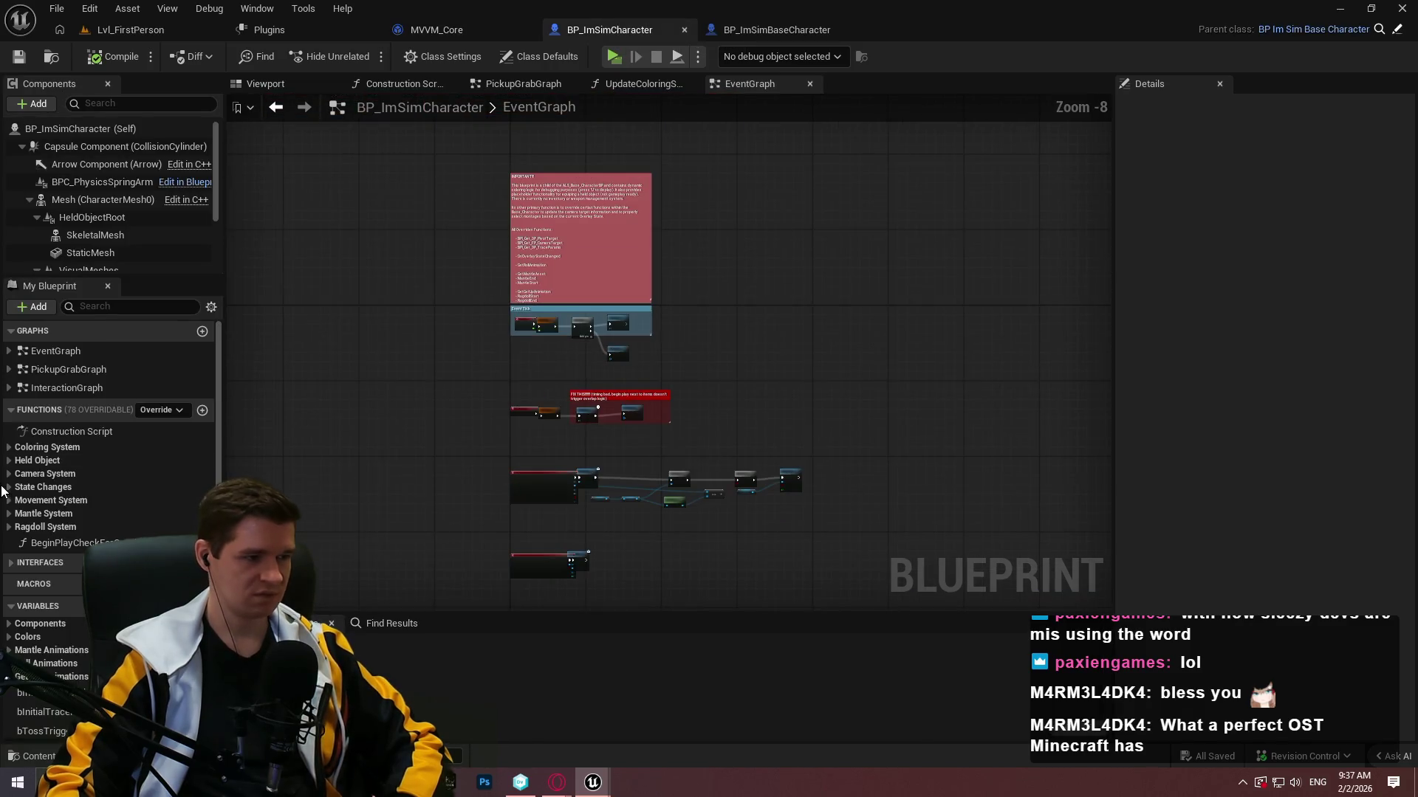
Open BP_ImSimCharacter's InteractionGraph.
scroll(84, 542, "down", 4)
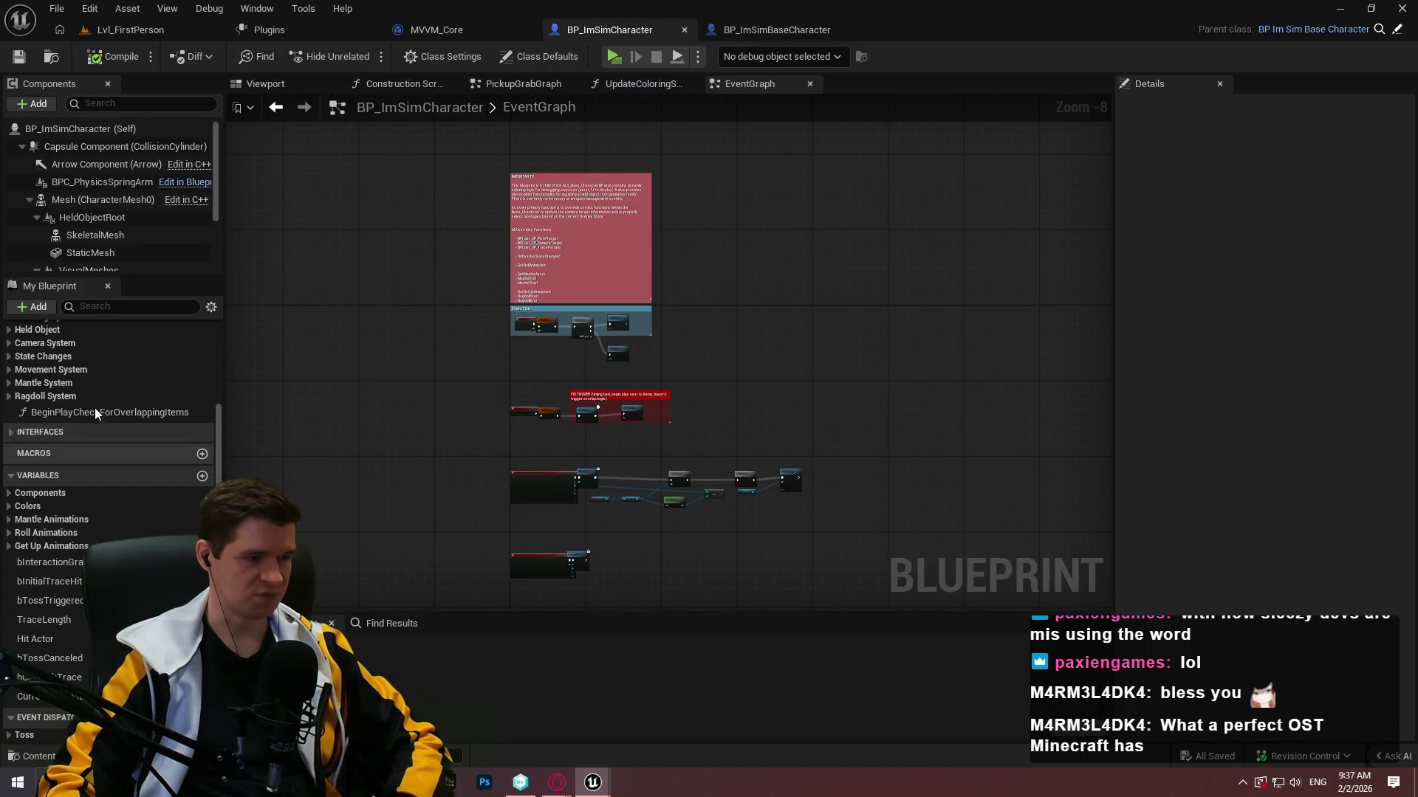
scroll(59, 517, "up", 4)
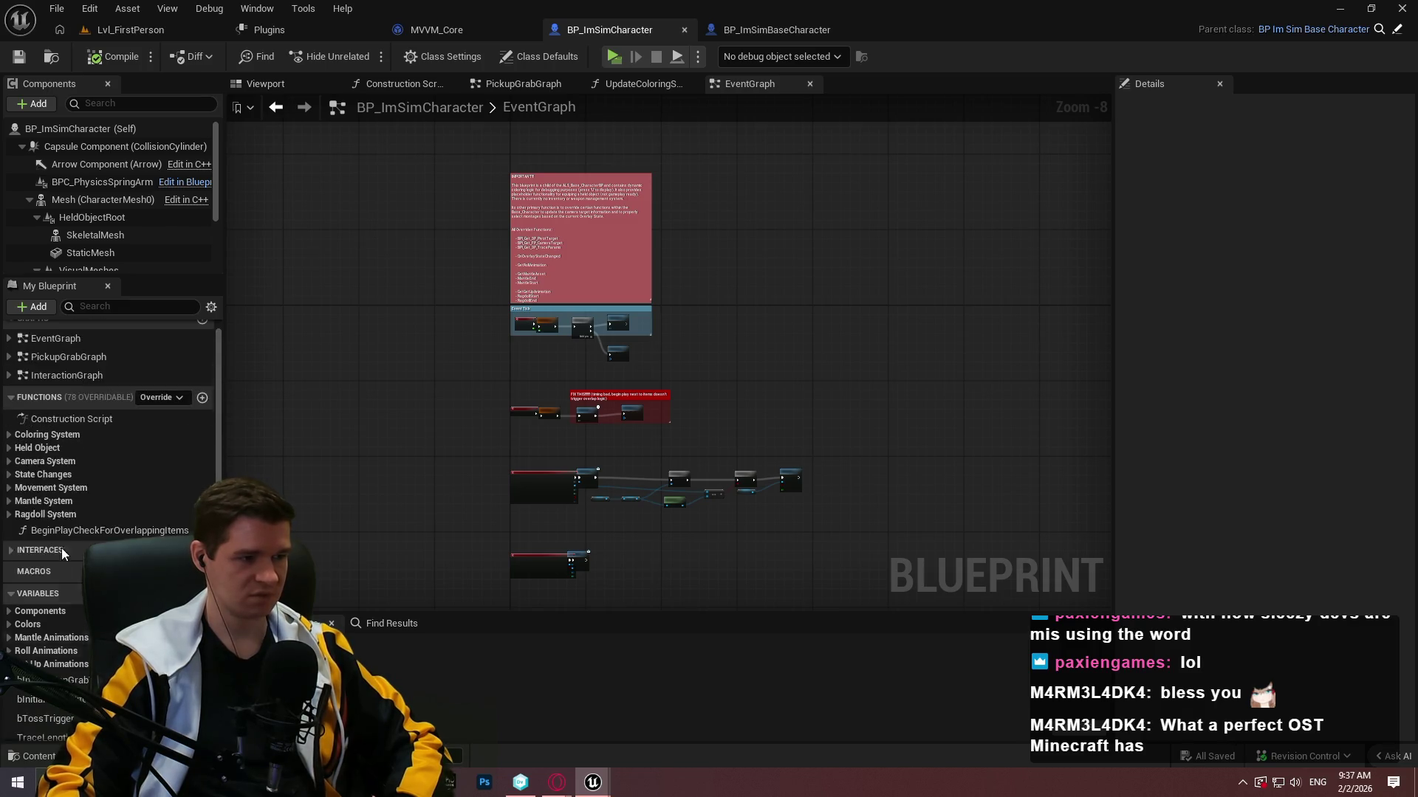
left_click(69, 389)
double_click(69, 394)
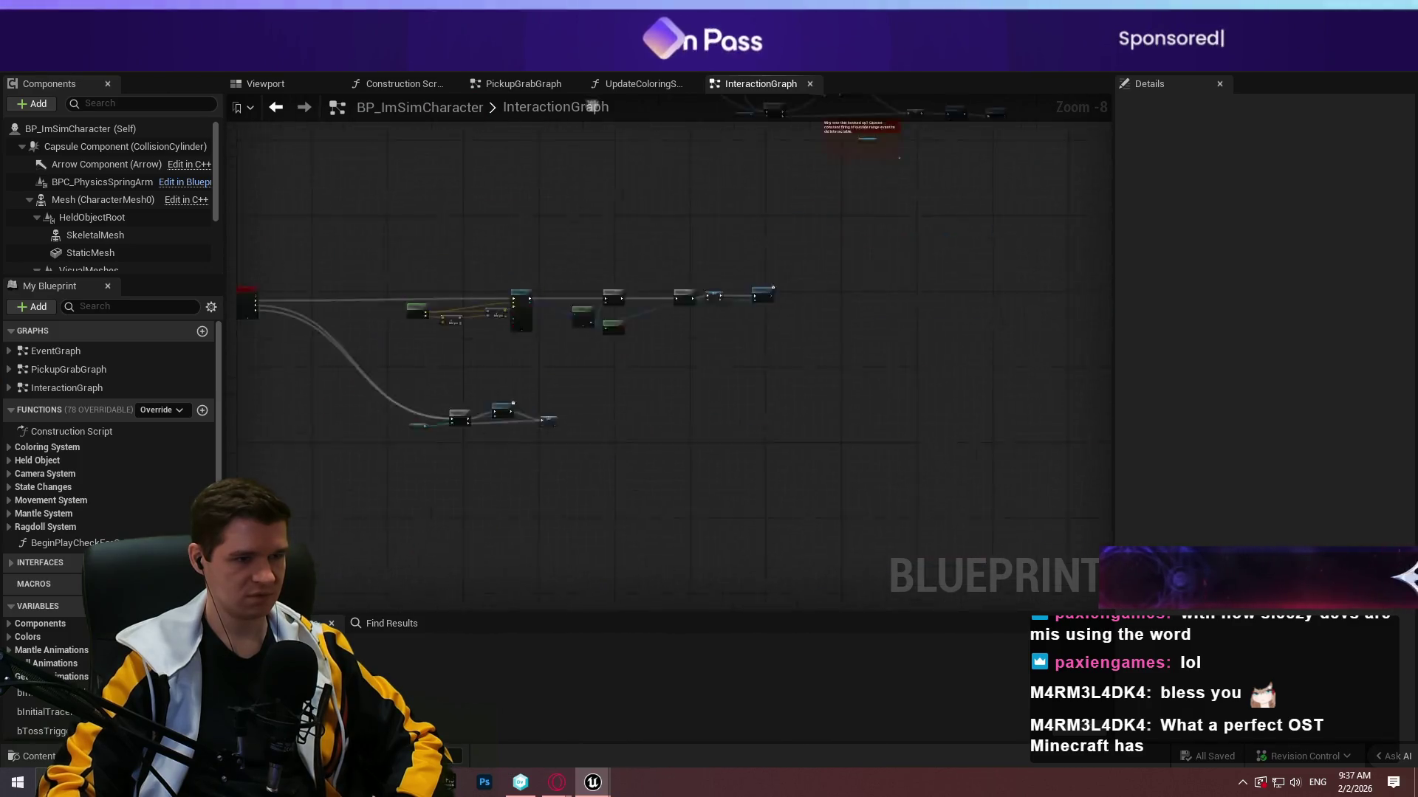
Open the PickupGrabGraph and zoom in and out over its nodes.
double_click(110, 370)
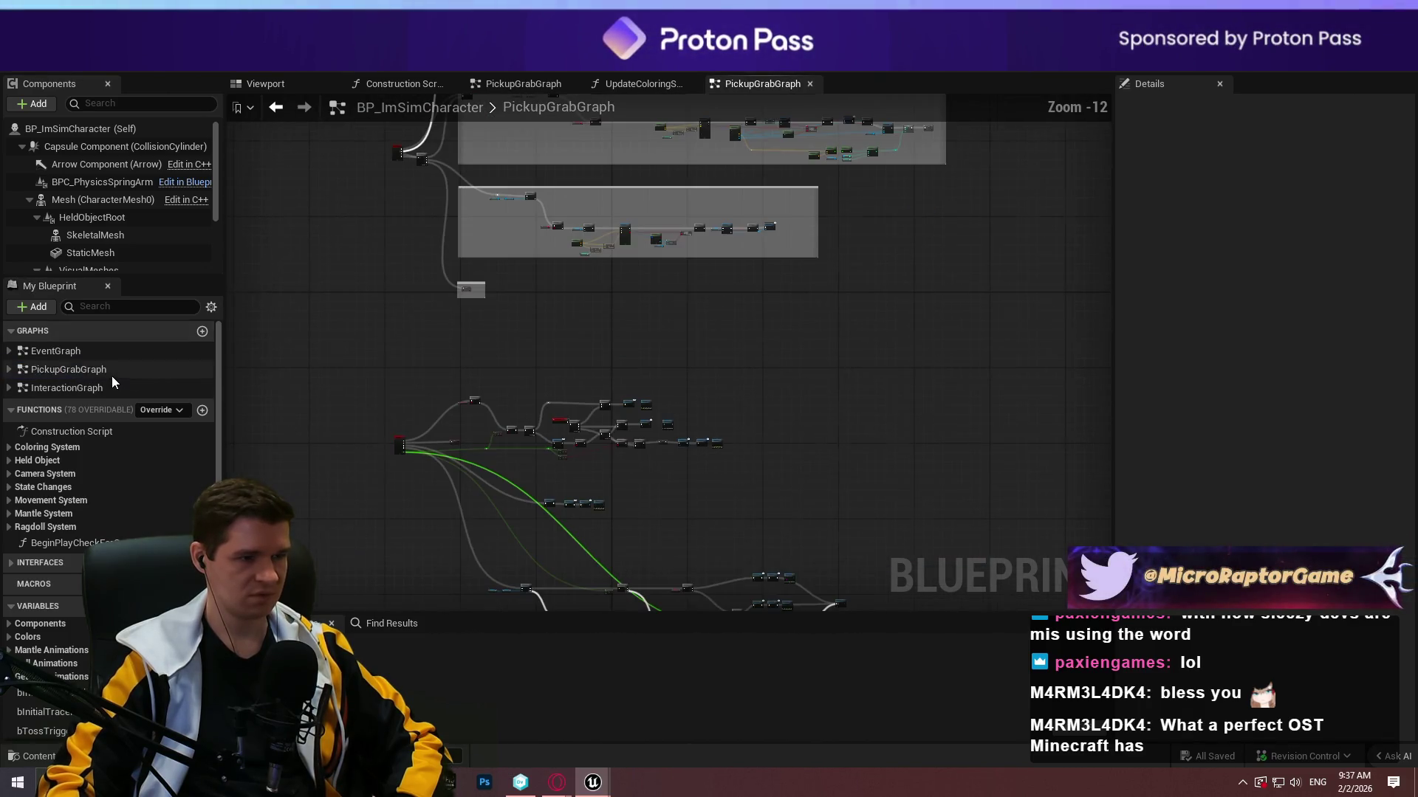
scroll(666, 375, "up", 3)
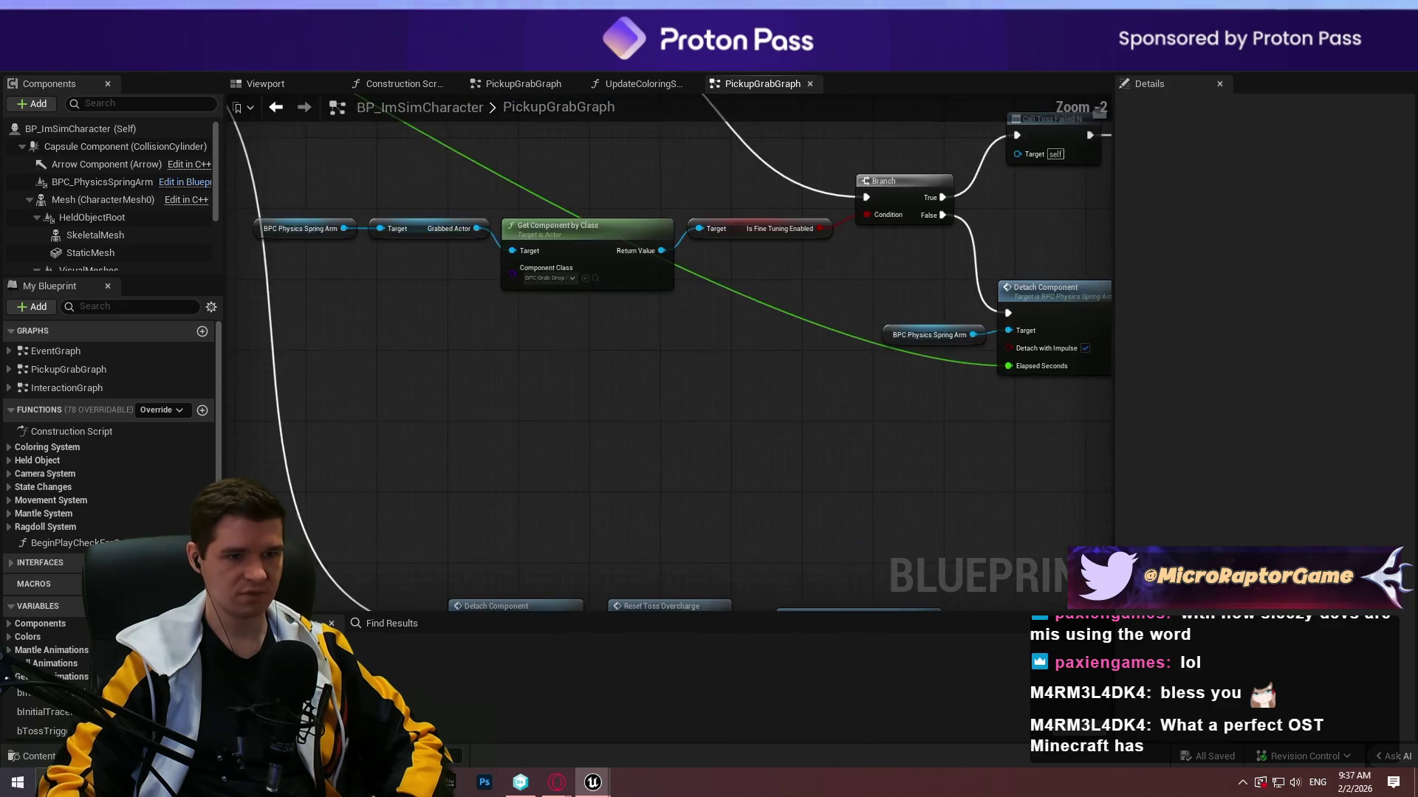
scroll(515, 375, "down", 3)
scroll(497, 342, "up", 3)
scroll(474, 370, "down", 3)
scroll(596, 385, "up", 3)
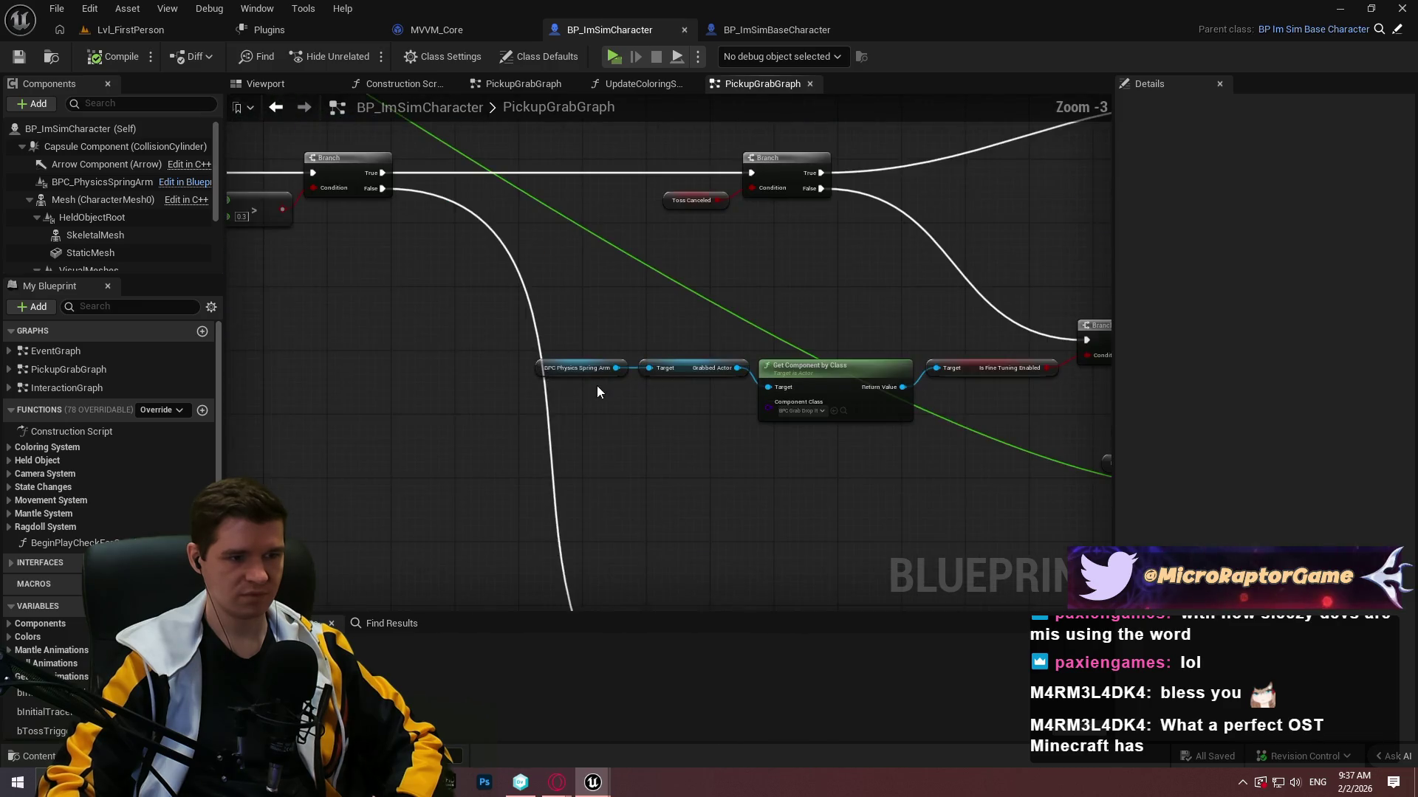
scroll(821, 313, "down", 3)
scroll(821, 313, "up", 2)
scroll(832, 520, "down", 2)
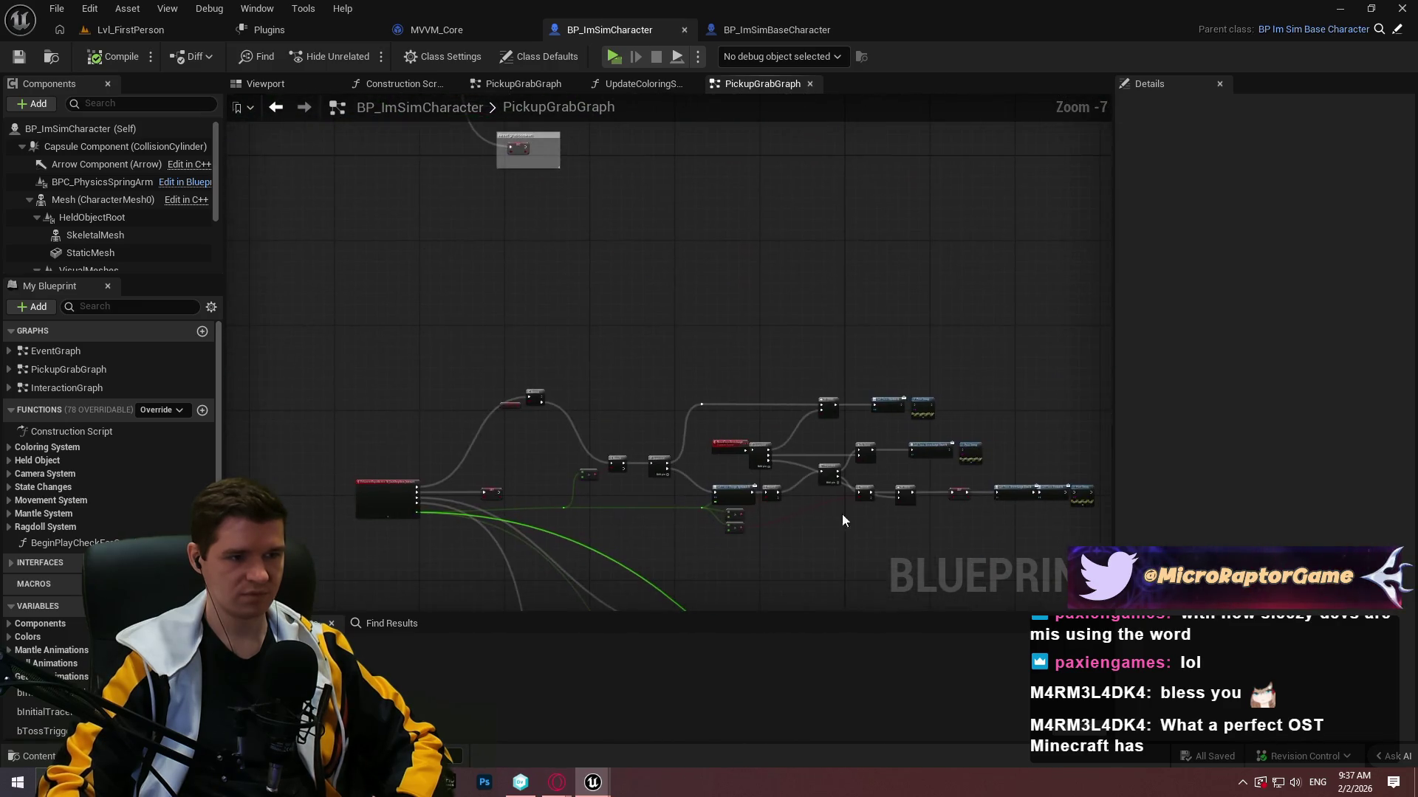
scroll(906, 512, "up", 3)
scroll(783, 291, "down", 3)
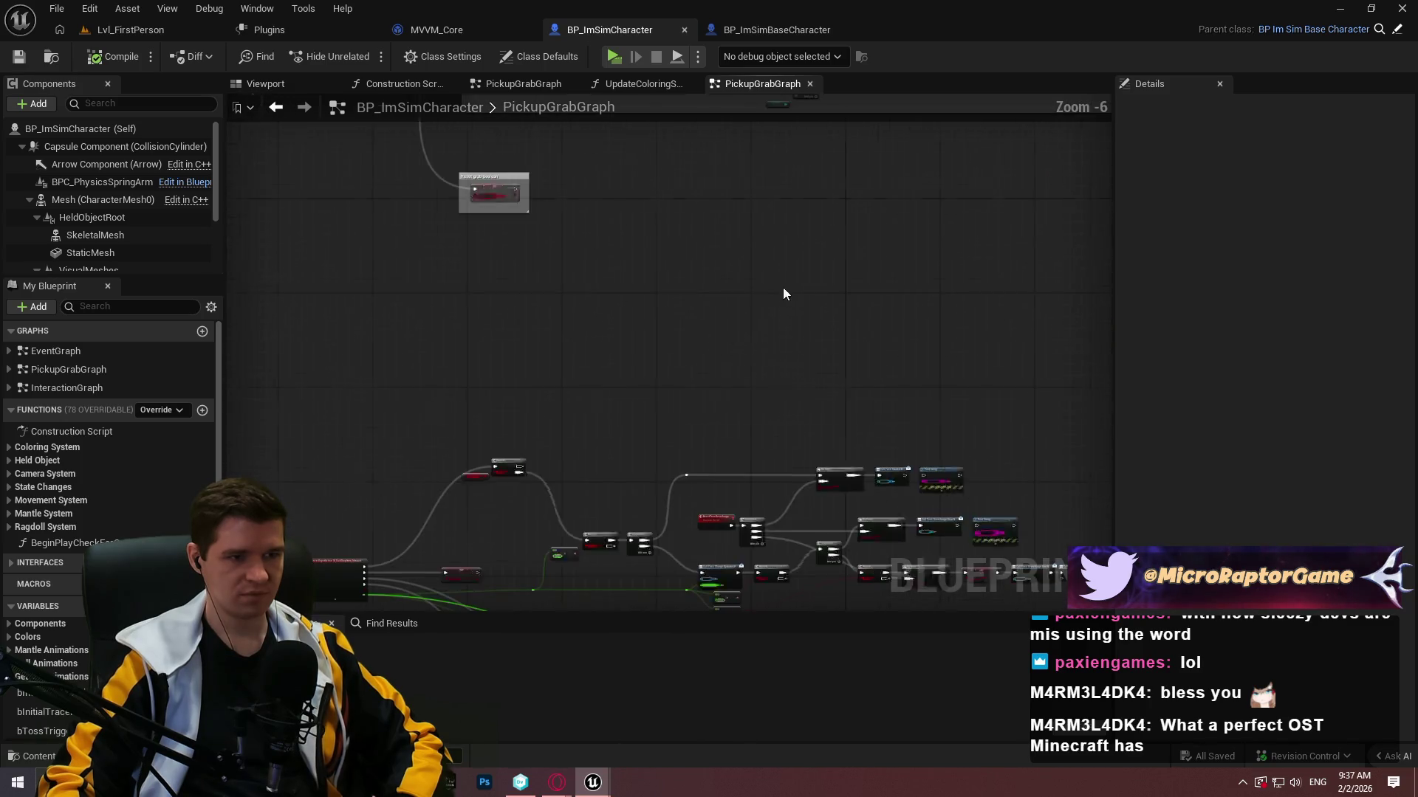
scroll(834, 561, "up", 1)
scroll(690, 367, "up", 3)
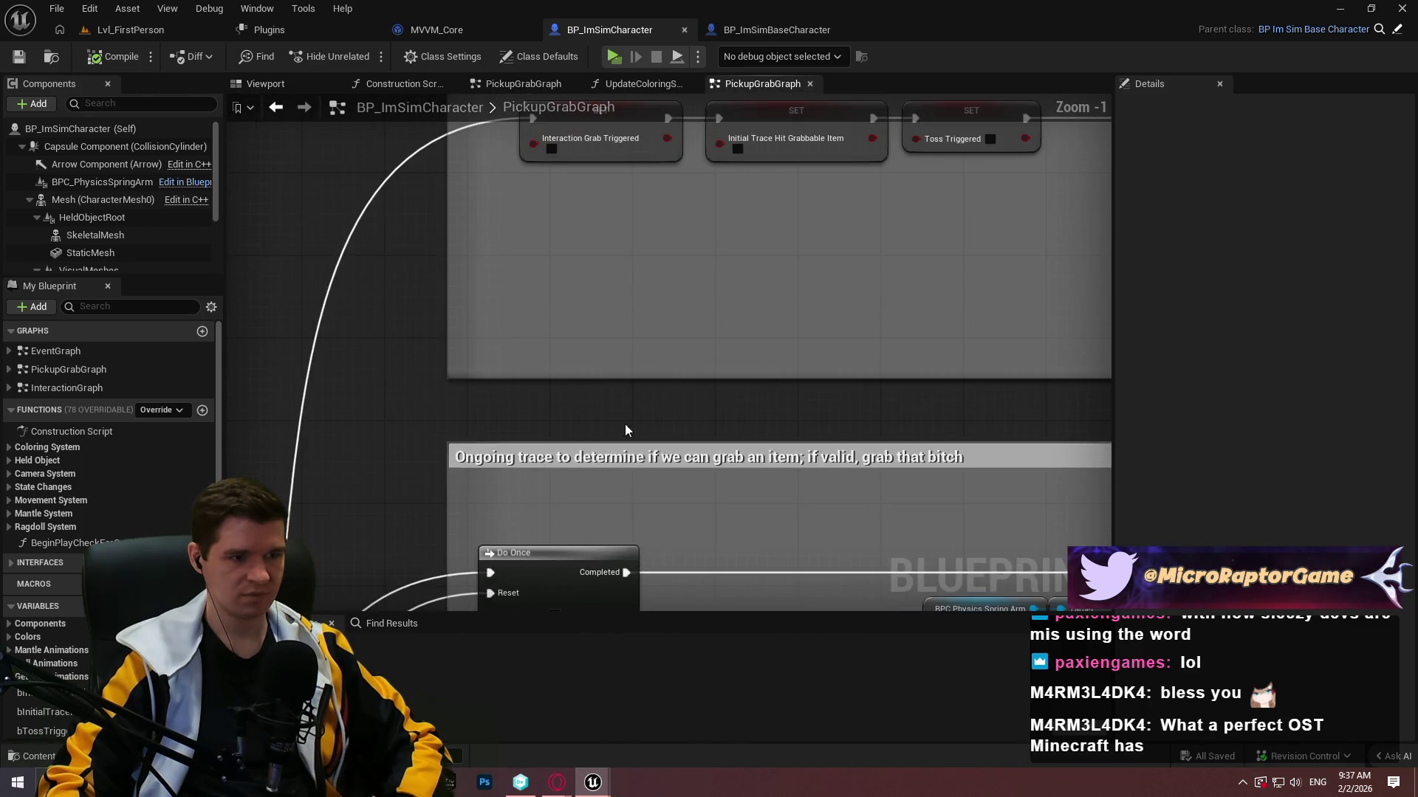
Pan across PickupGrabGraph's trace and Is Valid/Branch groups, then return to Lvl_FirstPerson.
mouse_move(720, 189)
left_mouse_down()
mouse_move(633, 554)
mouse_move(550, 167)
mouse_move(501, 106)
mouse_move(622, 105)
left_mouse_up()
mouse_move(648, 327)
left_mouse_down()
mouse_move(674, 494)
mouse_move(591, 528)
left_mouse_up()
mouse_move(769, 288)
left_mouse_down()
mouse_move(922, 493)
mouse_move(894, 605)
mouse_move(665, 561)
mouse_move(233, 232)
left_mouse_up()
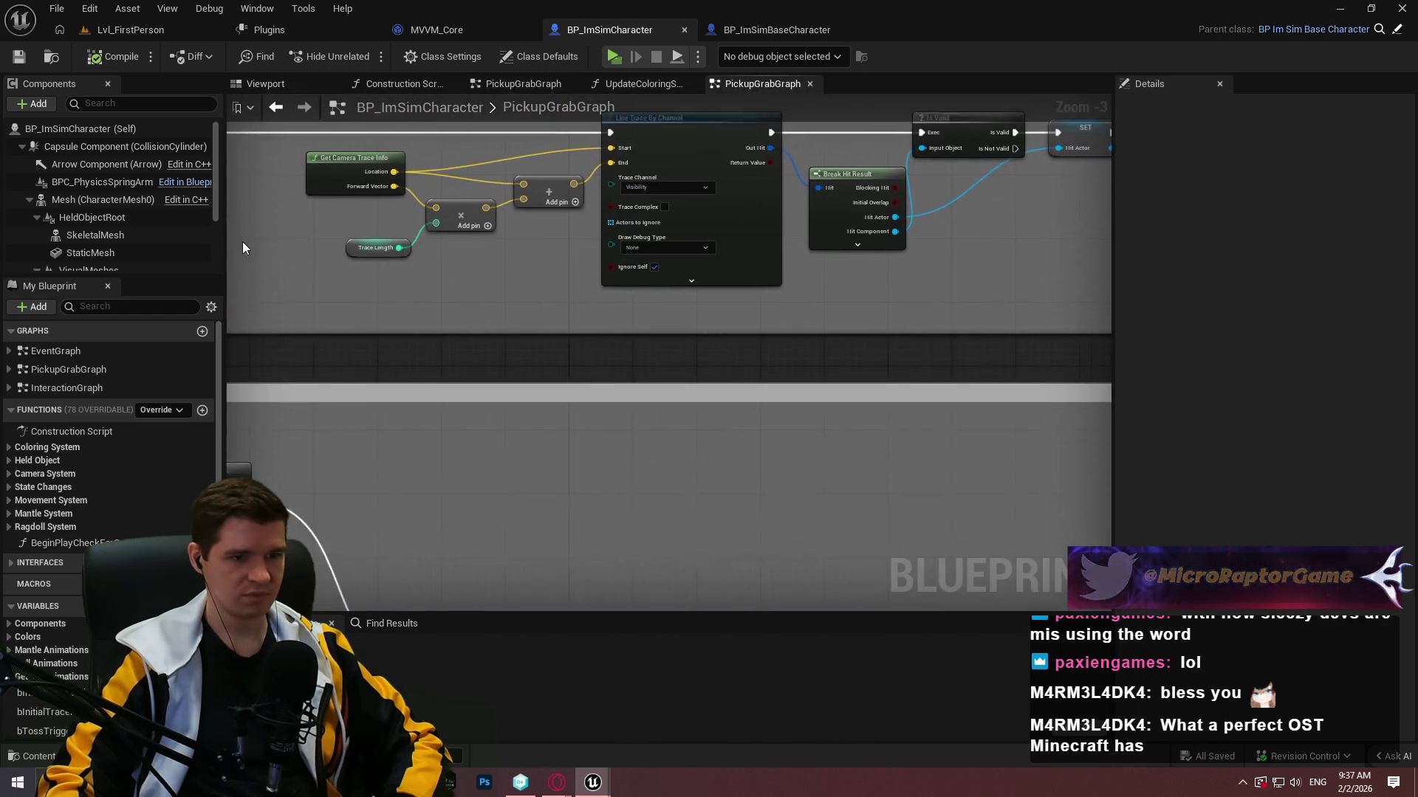
scroll(571, 316, "down", 4)
scroll(728, 400, "up", 3)
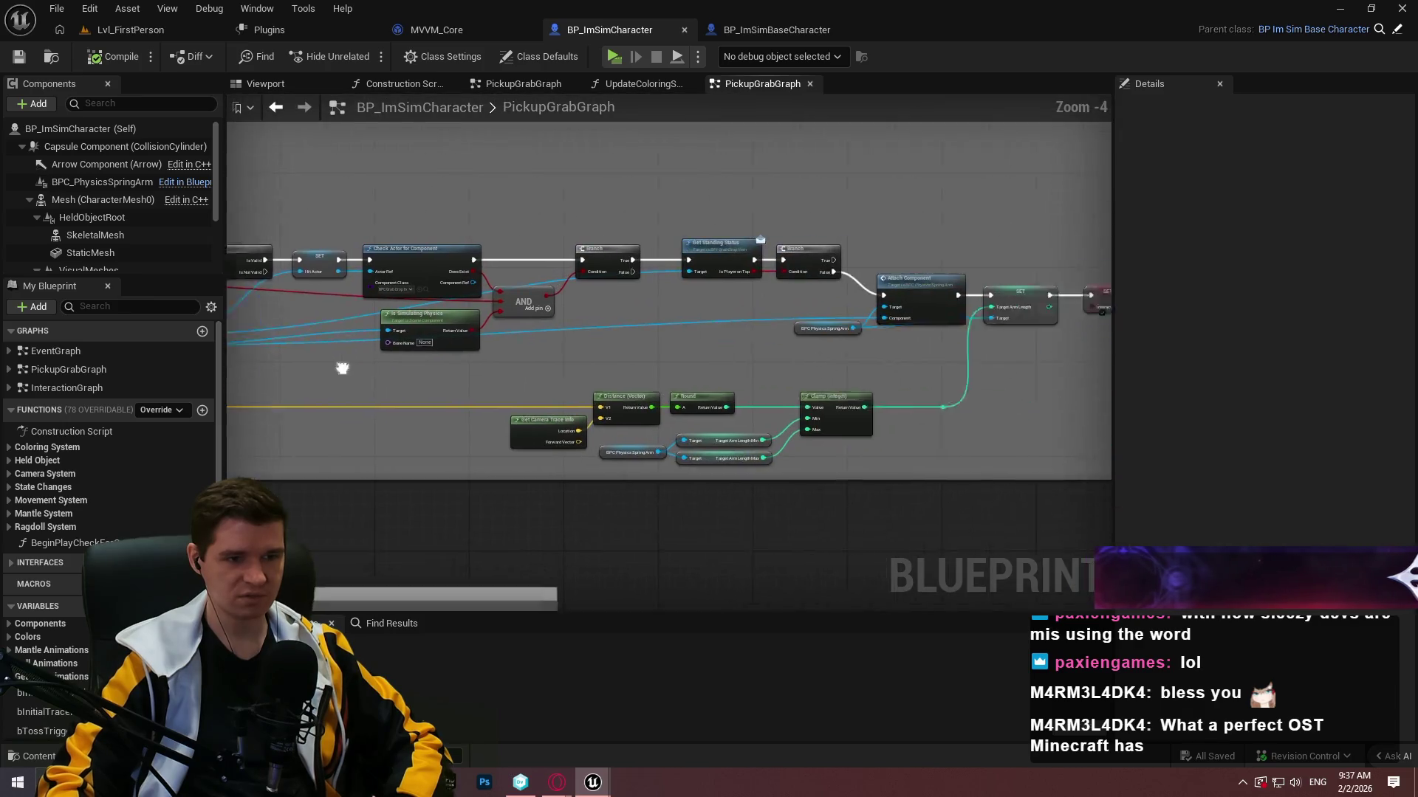
scroll(483, 357, "up", 2)
scroll(967, 433, "down", 2)
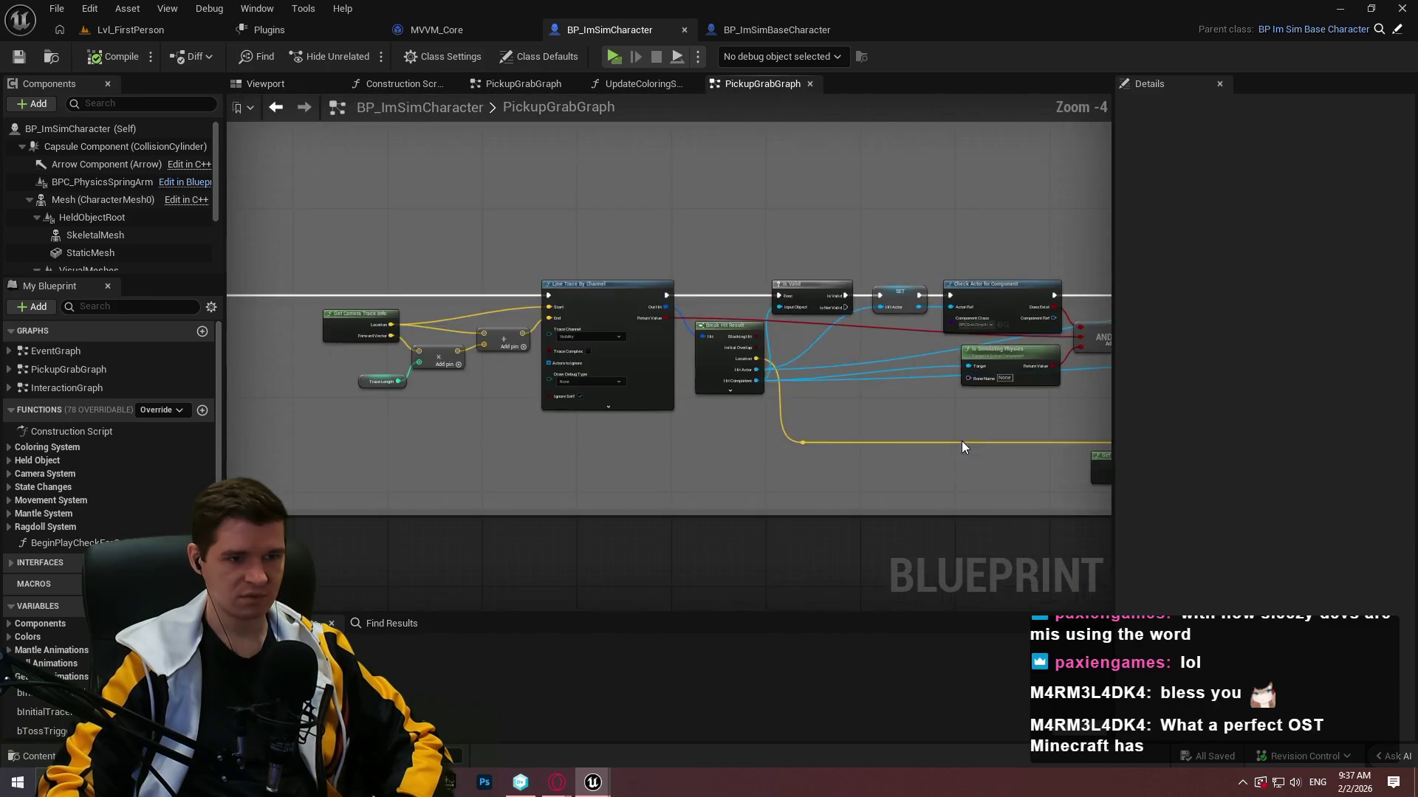
scroll(857, 294, "down", 4)
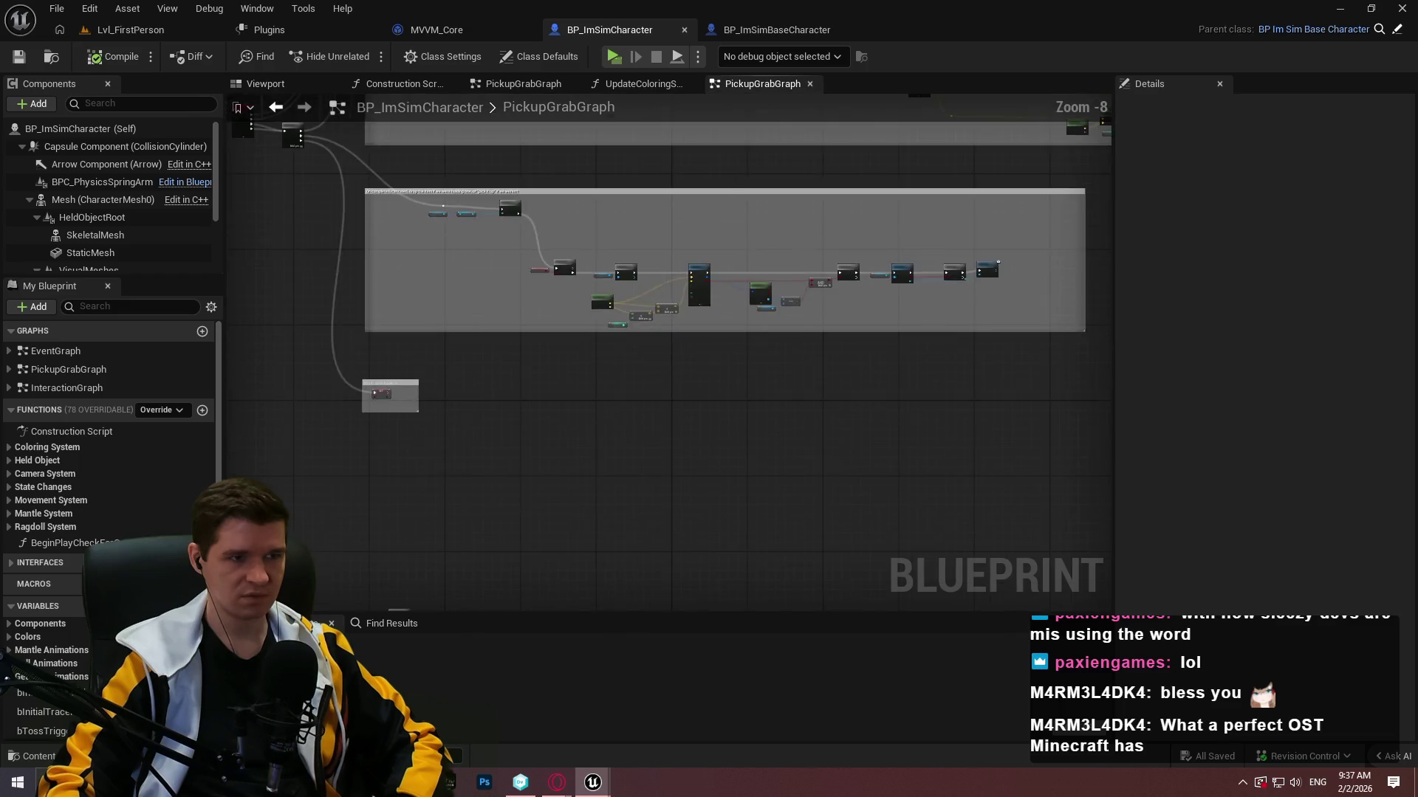
scroll(710, 488, "down", 4)
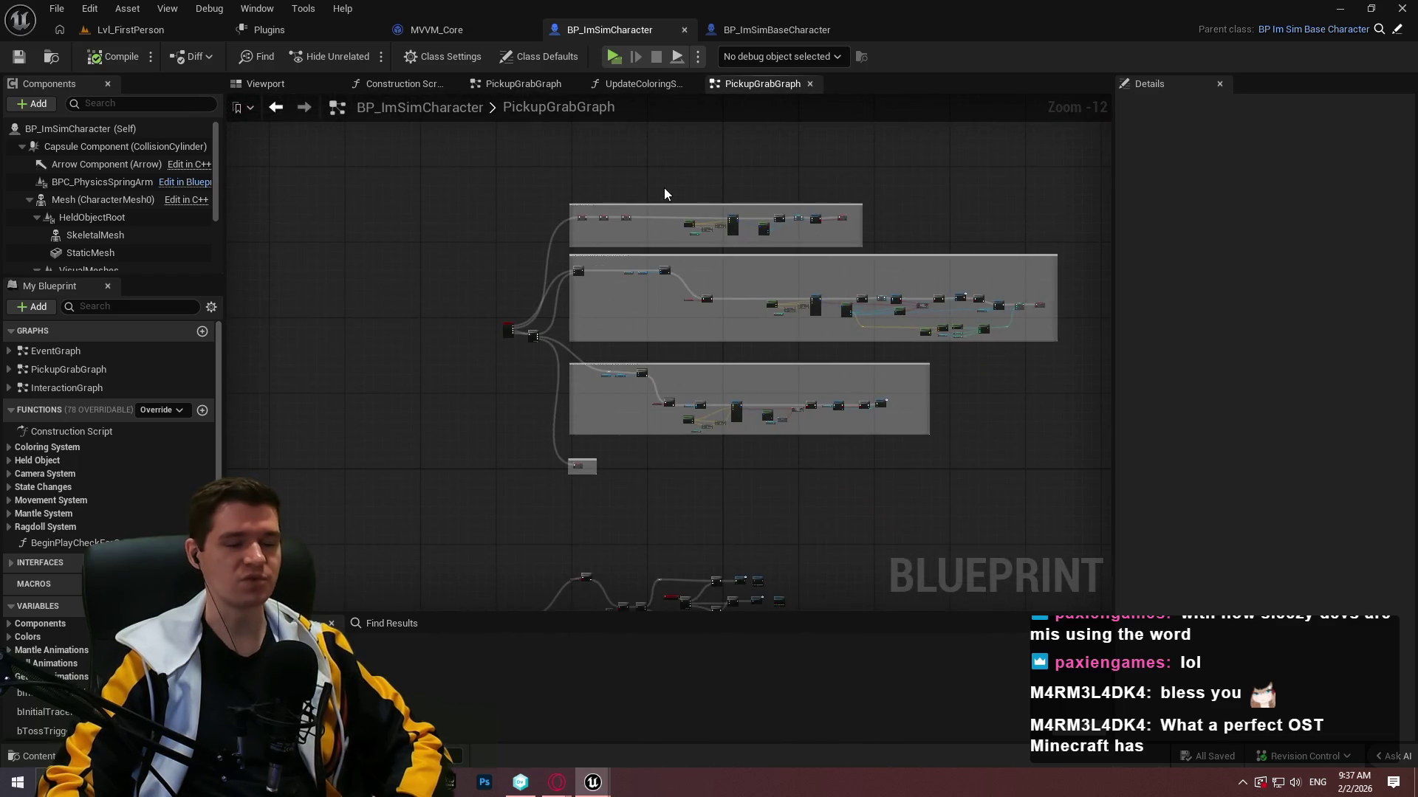
left_click(131, 29)
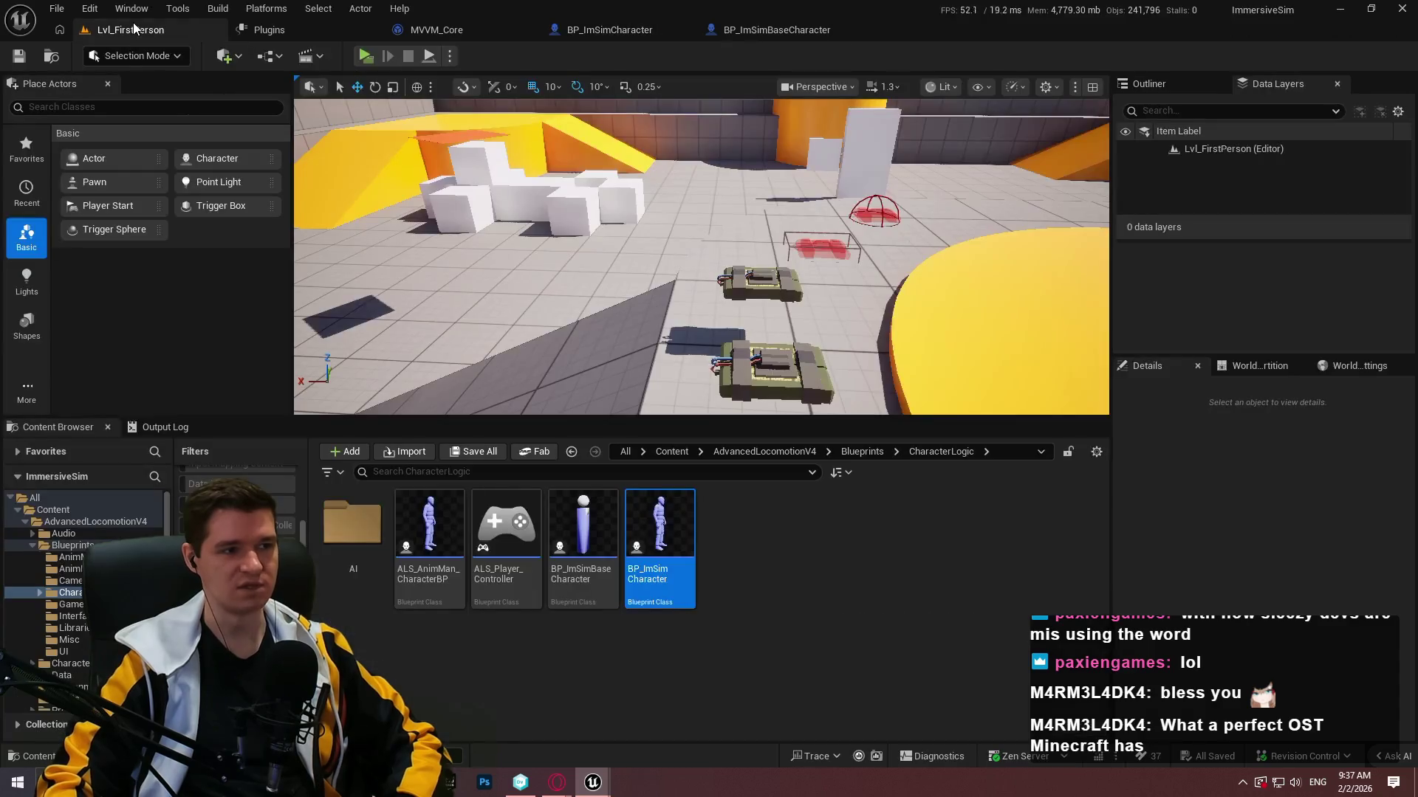
Select a pickup in the level and open BP_PickupItem_C4 in the full blueprint editor.
left_click(835, 528)
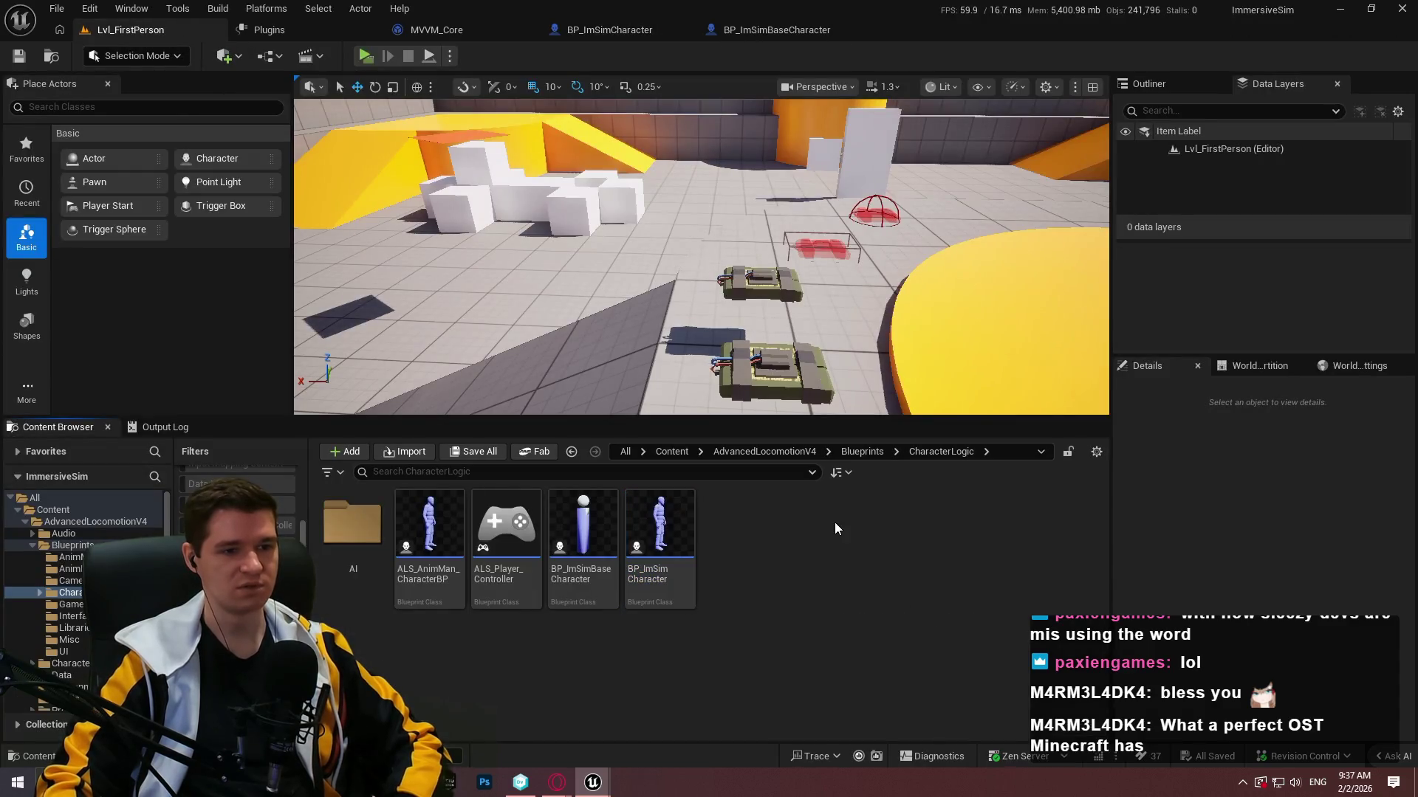
left_click(771, 366)
left_click(1367, 389)
left_click(1268, 431)
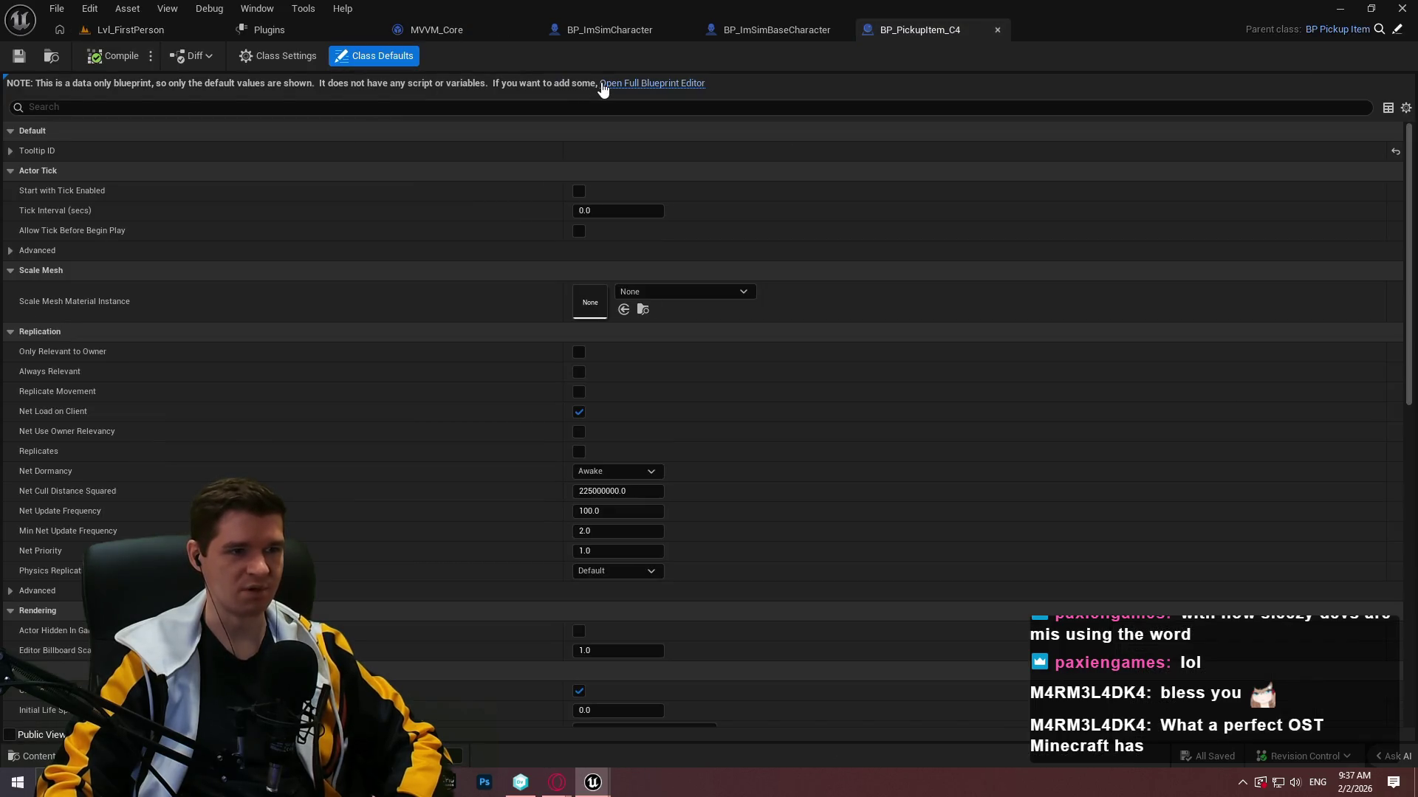
left_click(556, 83)
Go through BP_GrabDropItem to edit the BPC_GrabDropItem component at its BindEventsOnGrab graph.
left_click(87, 208)
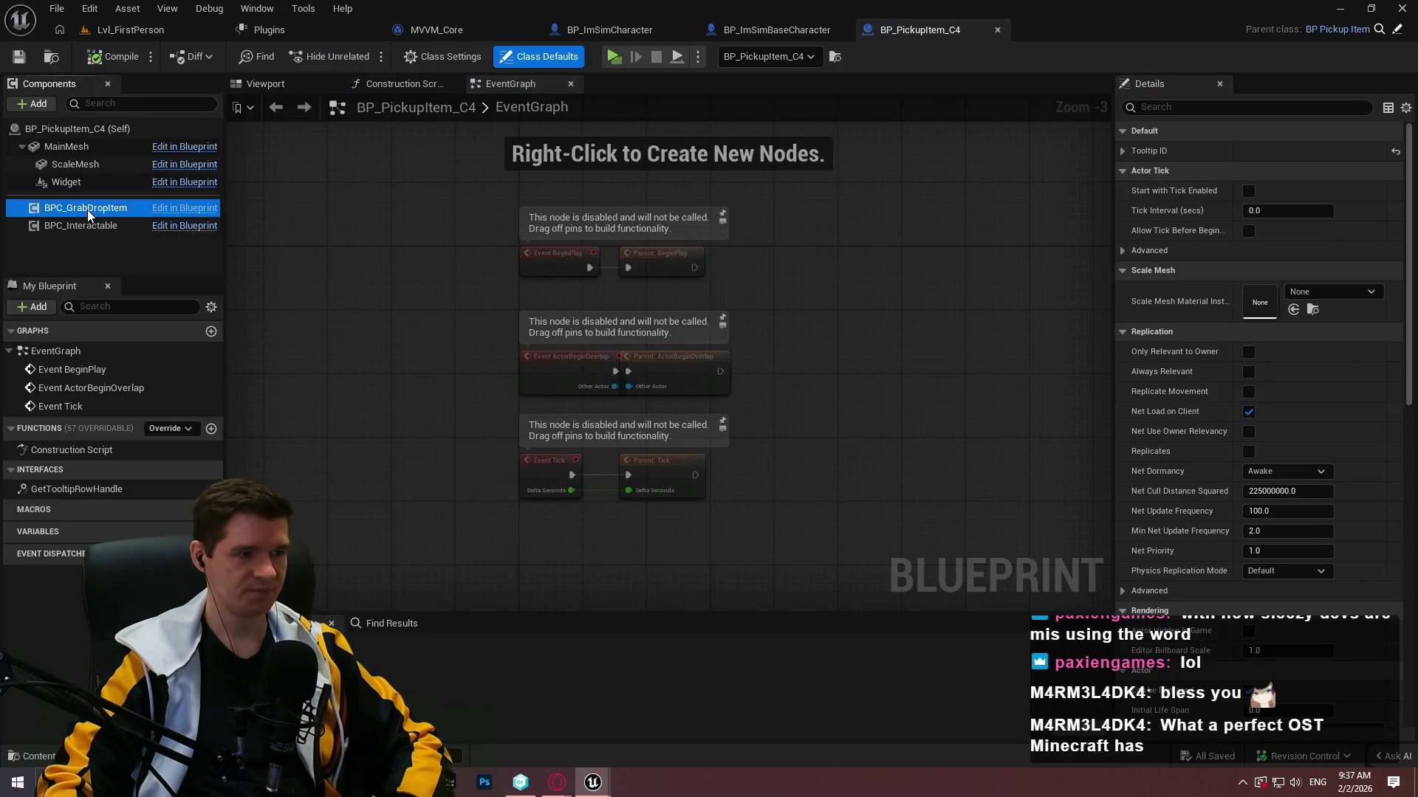
left_click(185, 208)
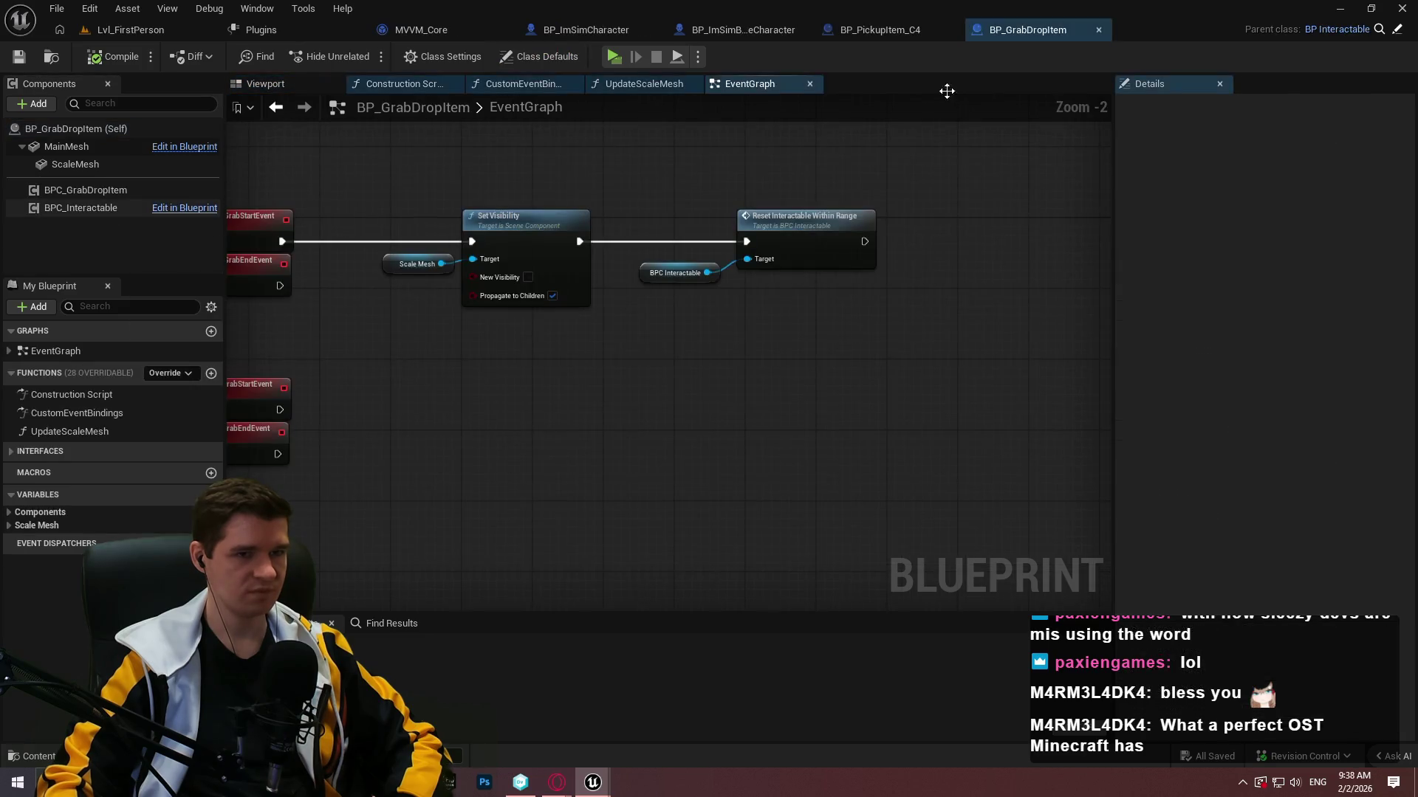
scroll(680, 210, "down", 3)
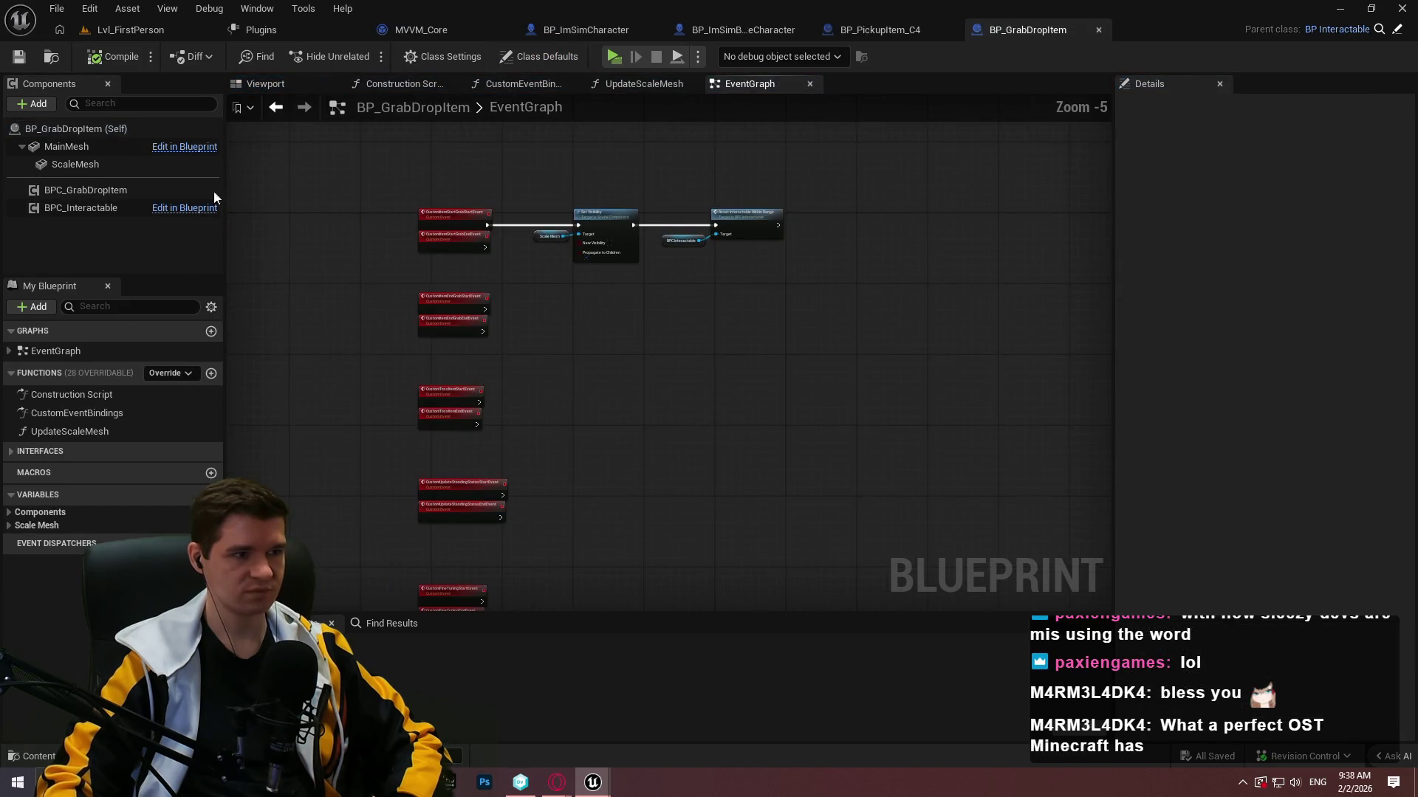
right_click(101, 190)
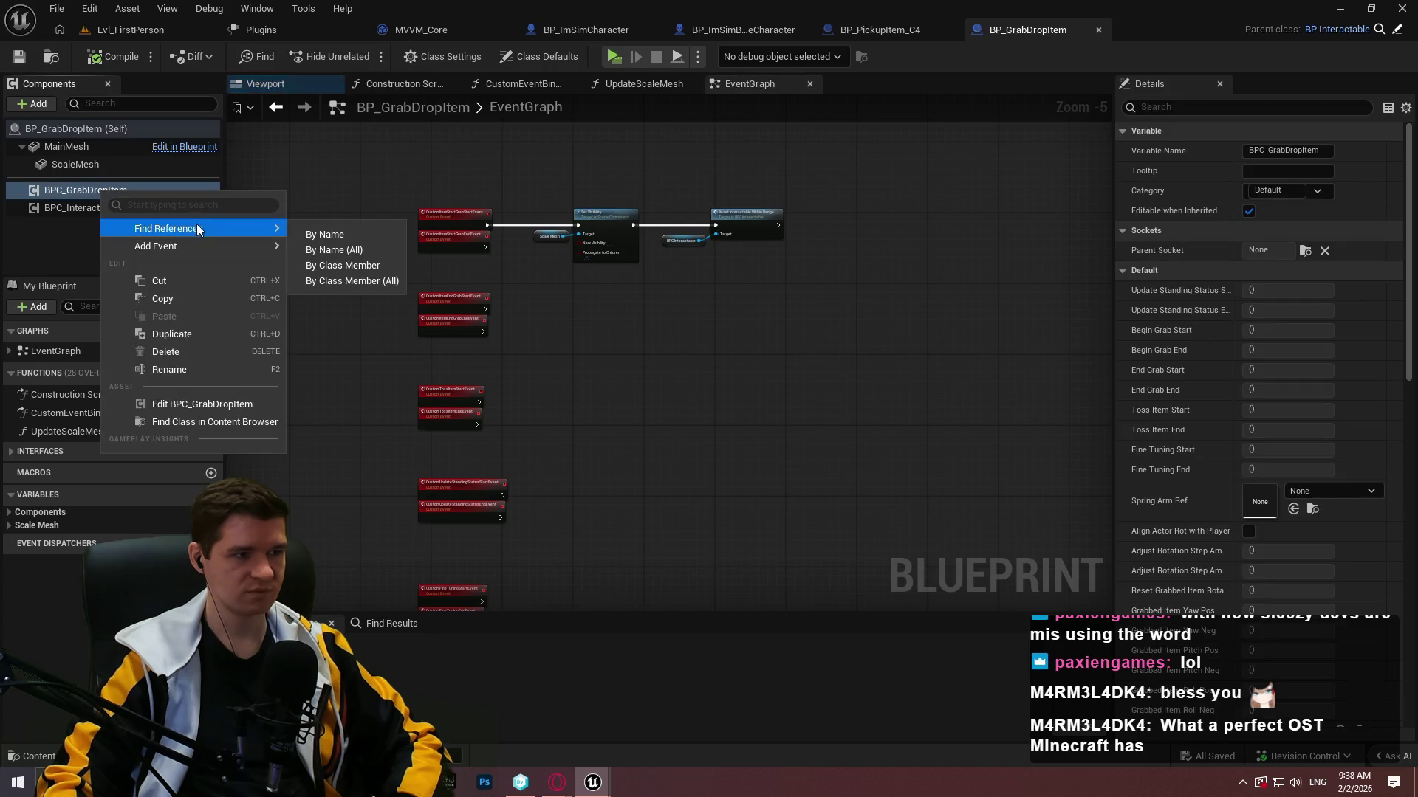
left_click(201, 406)
scroll(798, 220, "down", 4)
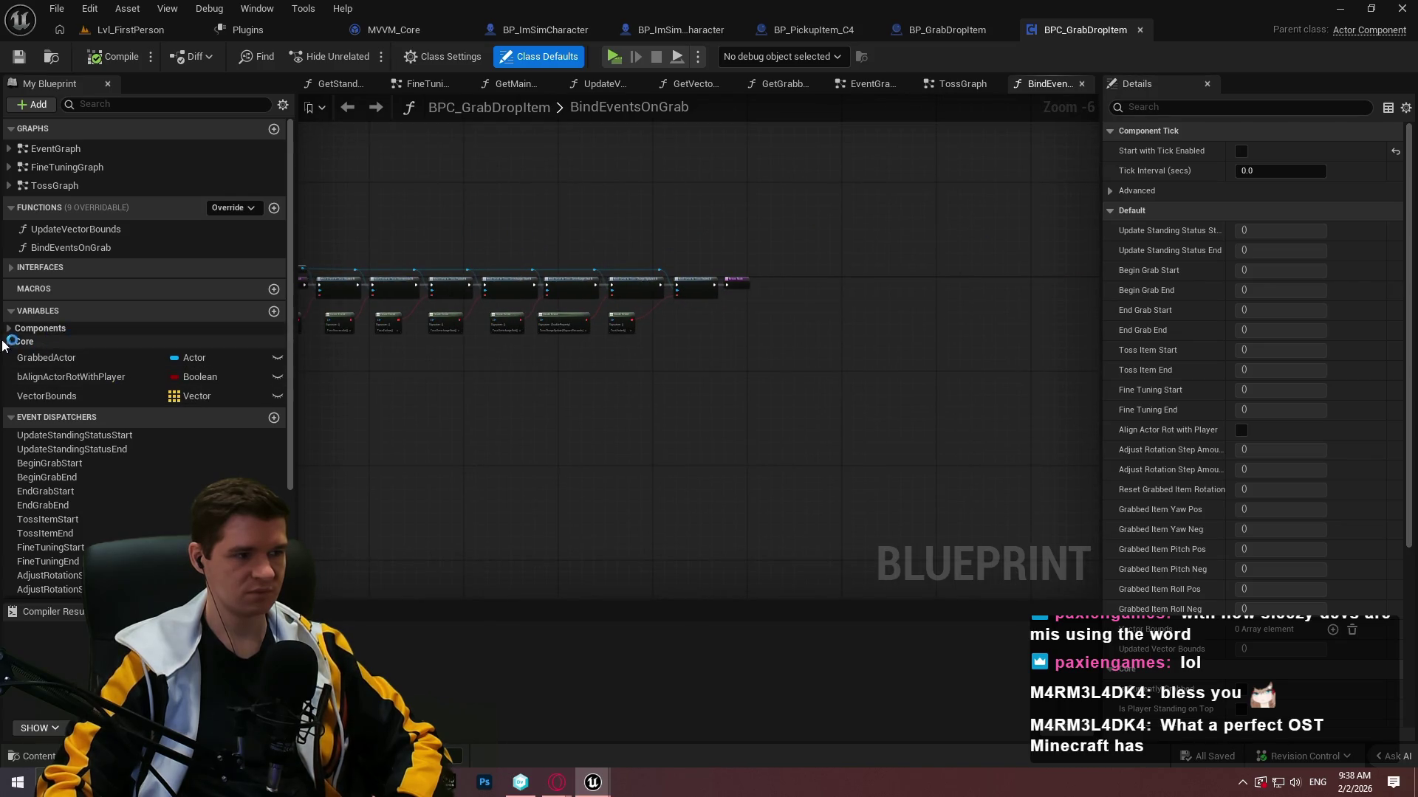
Open TossGraph, pan to its toss success and failure events, then close BPC_GrabDropItem.
left_click(65, 188)
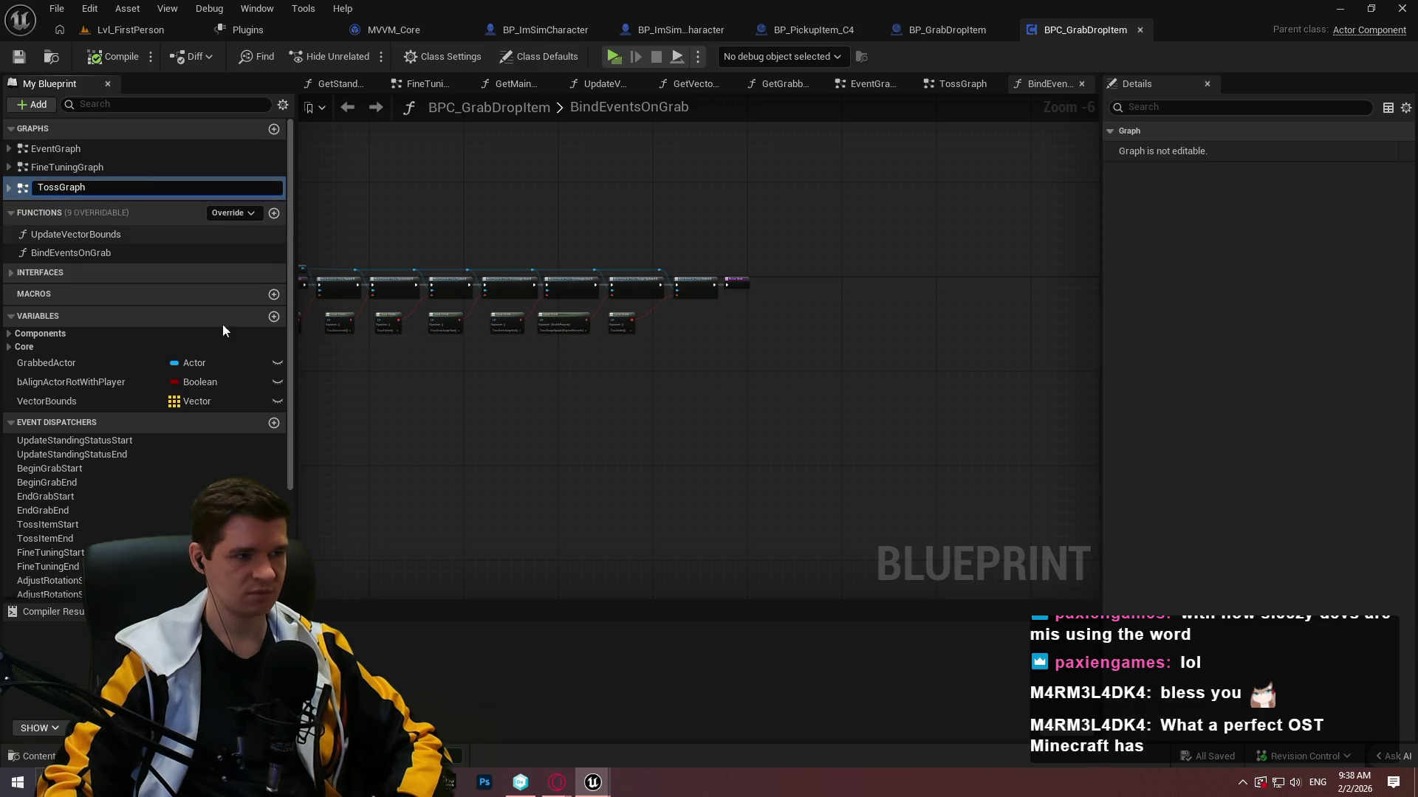
double_click(37, 183)
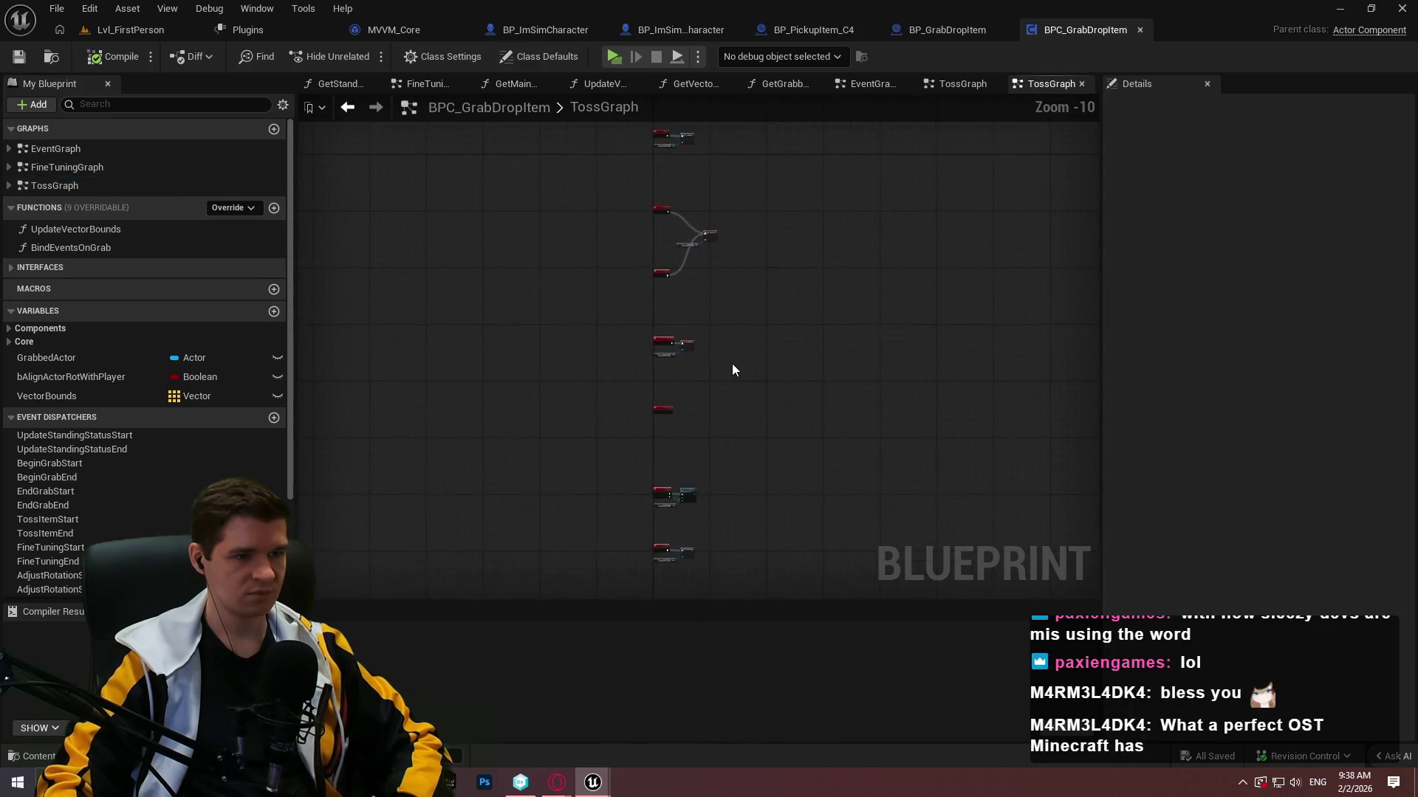
scroll(653, 180, "up", 6)
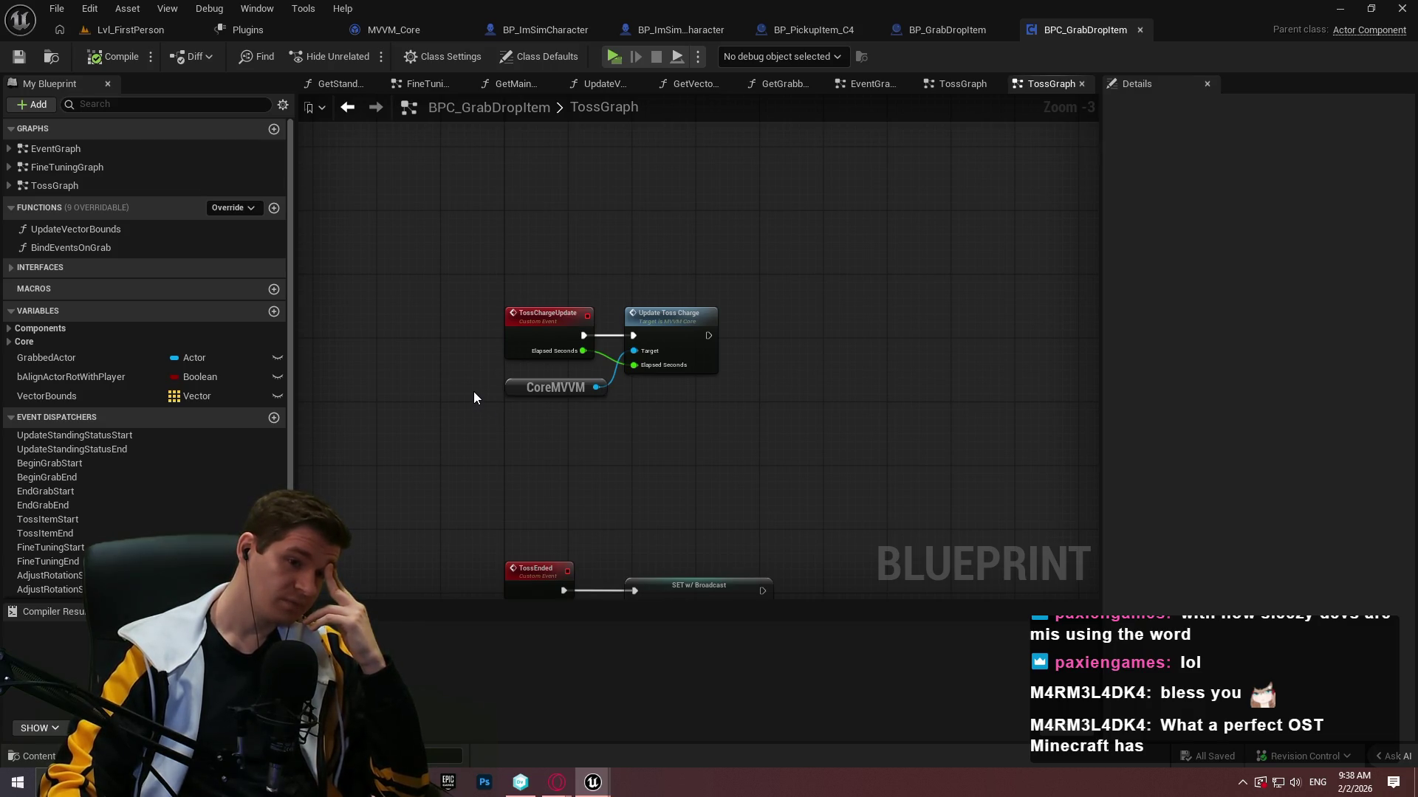
mouse_move(471, 392)
left_mouse_down()
mouse_move(502, 174)
mouse_move(759, 327)
mouse_move(655, 313)
left_mouse_up()
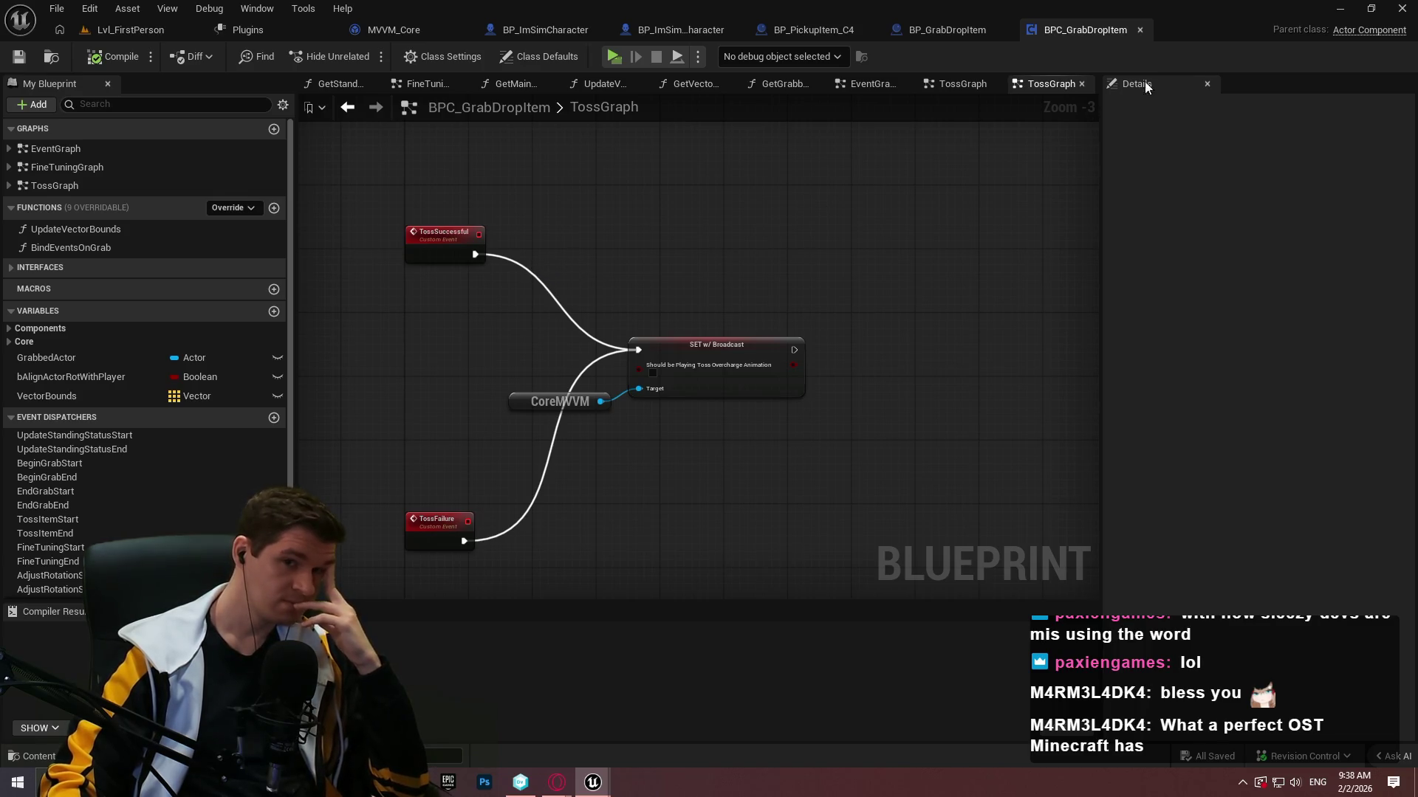
left_click(1399, 9)
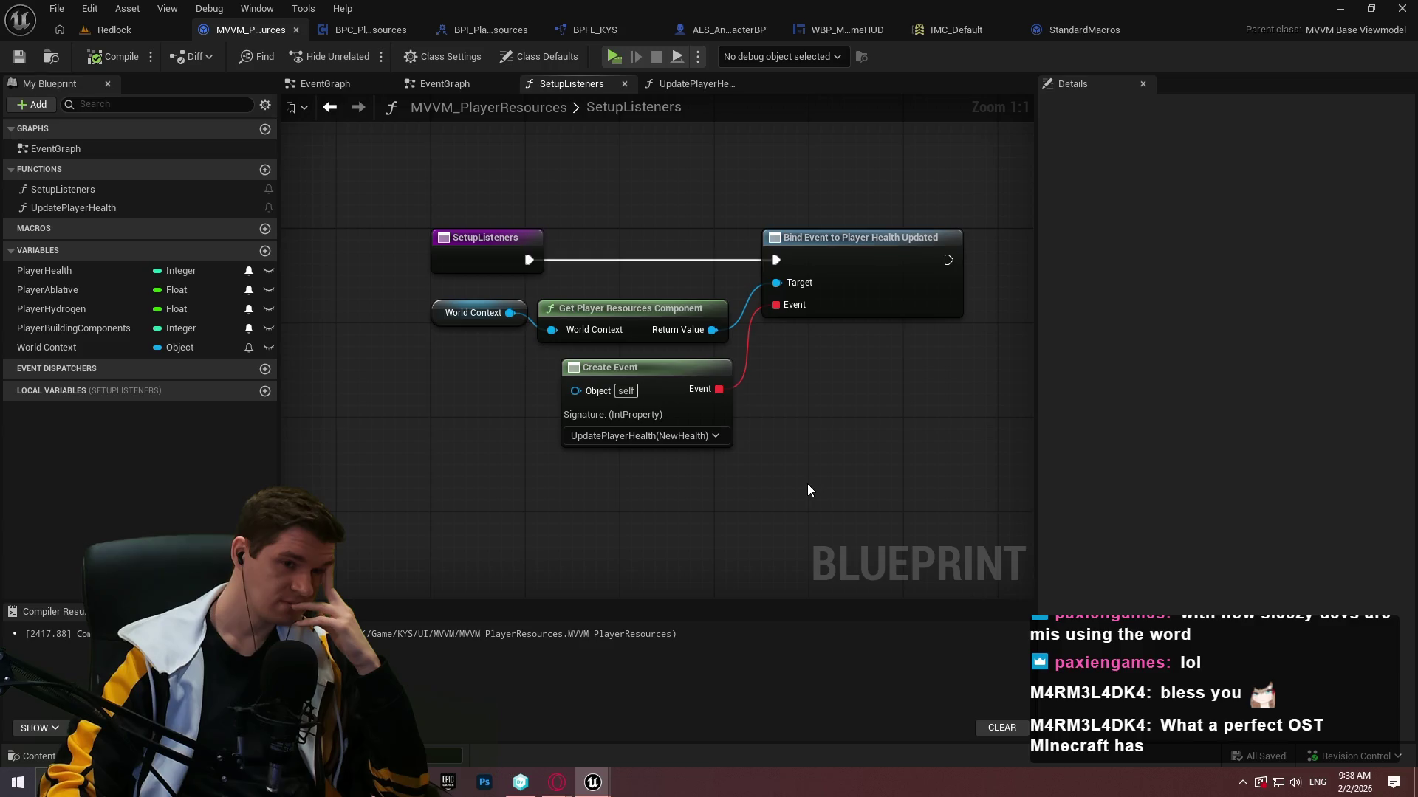
Add a Get Player Character node to SetupListeners, abandoning a cast off its return value.
left_click_drag(805, 480, 704, 390)
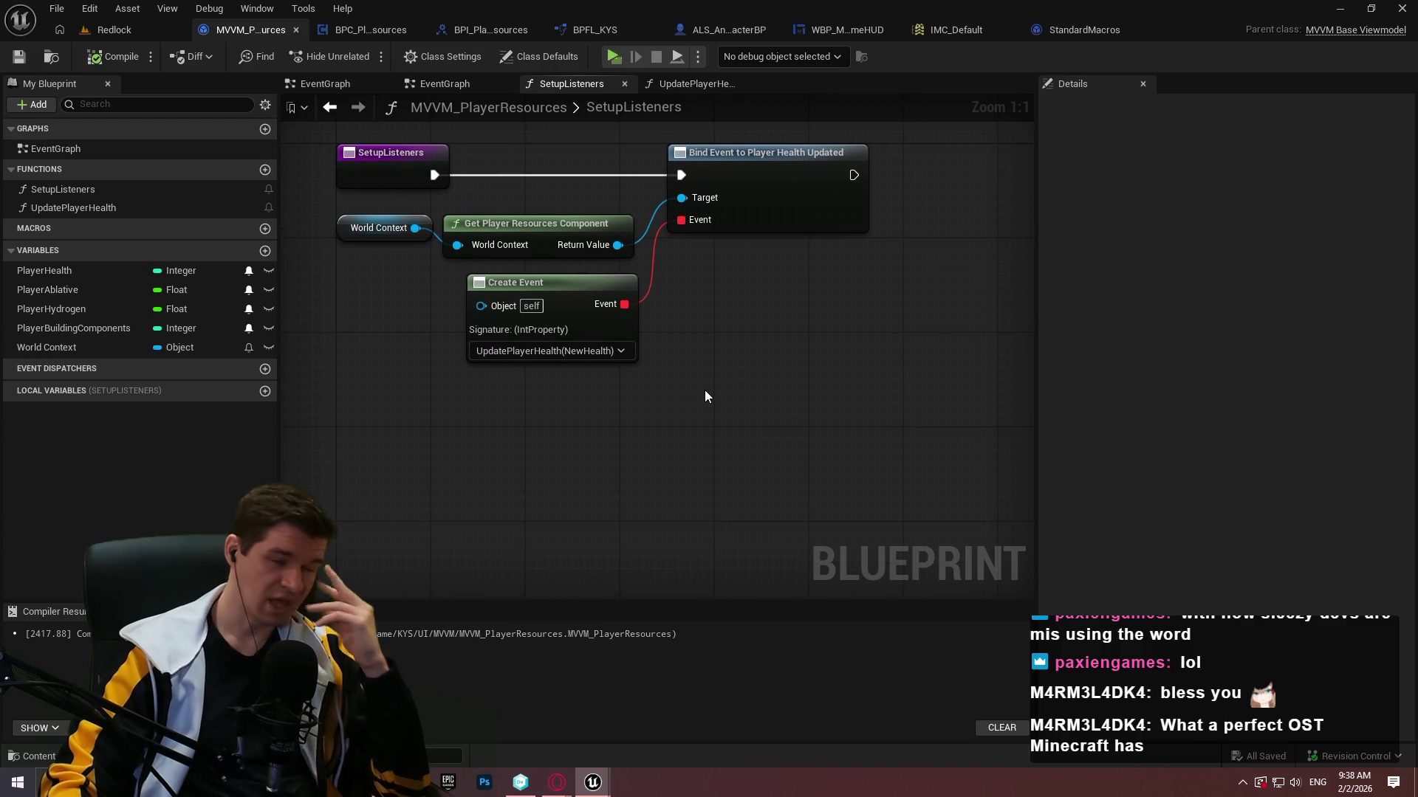
right_click(704, 390)
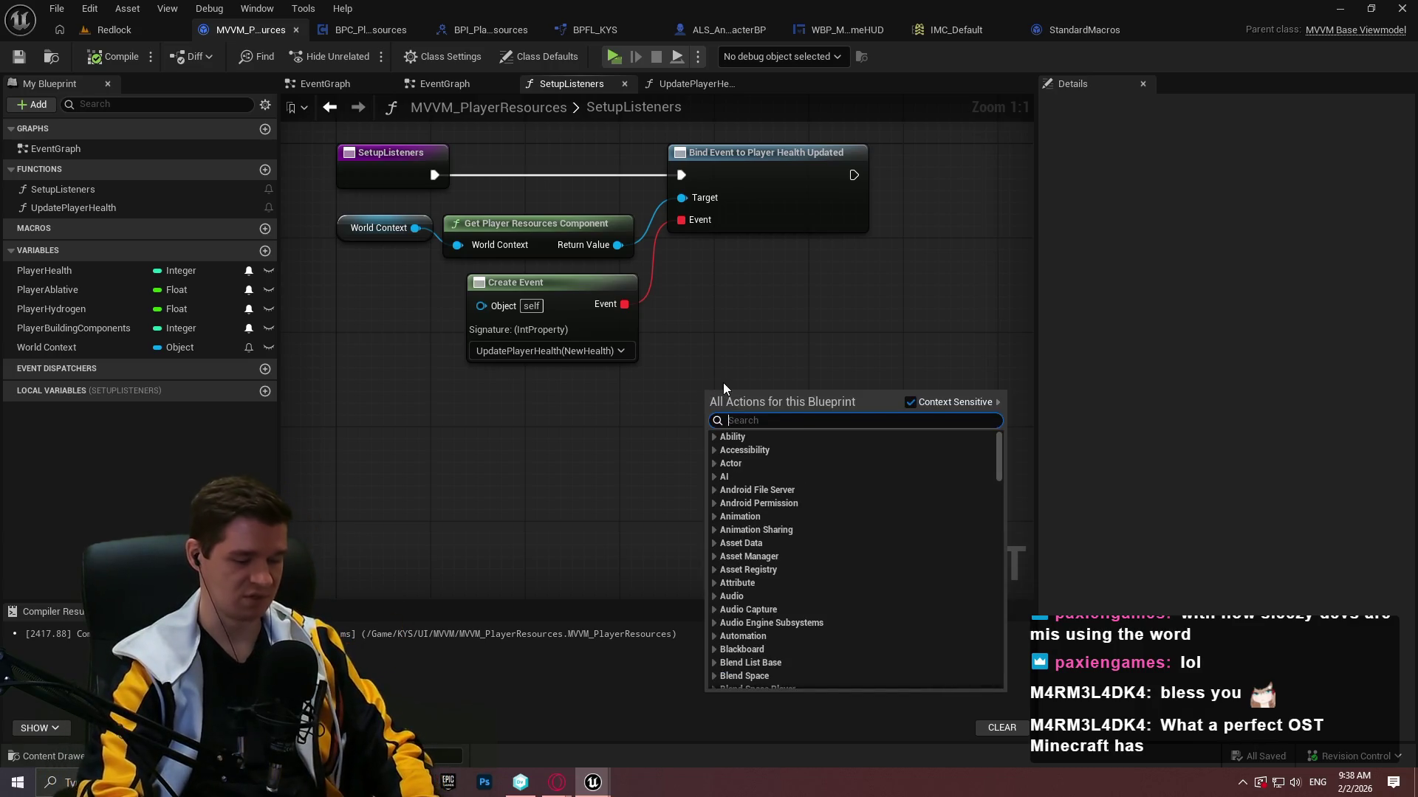
type("get player char")
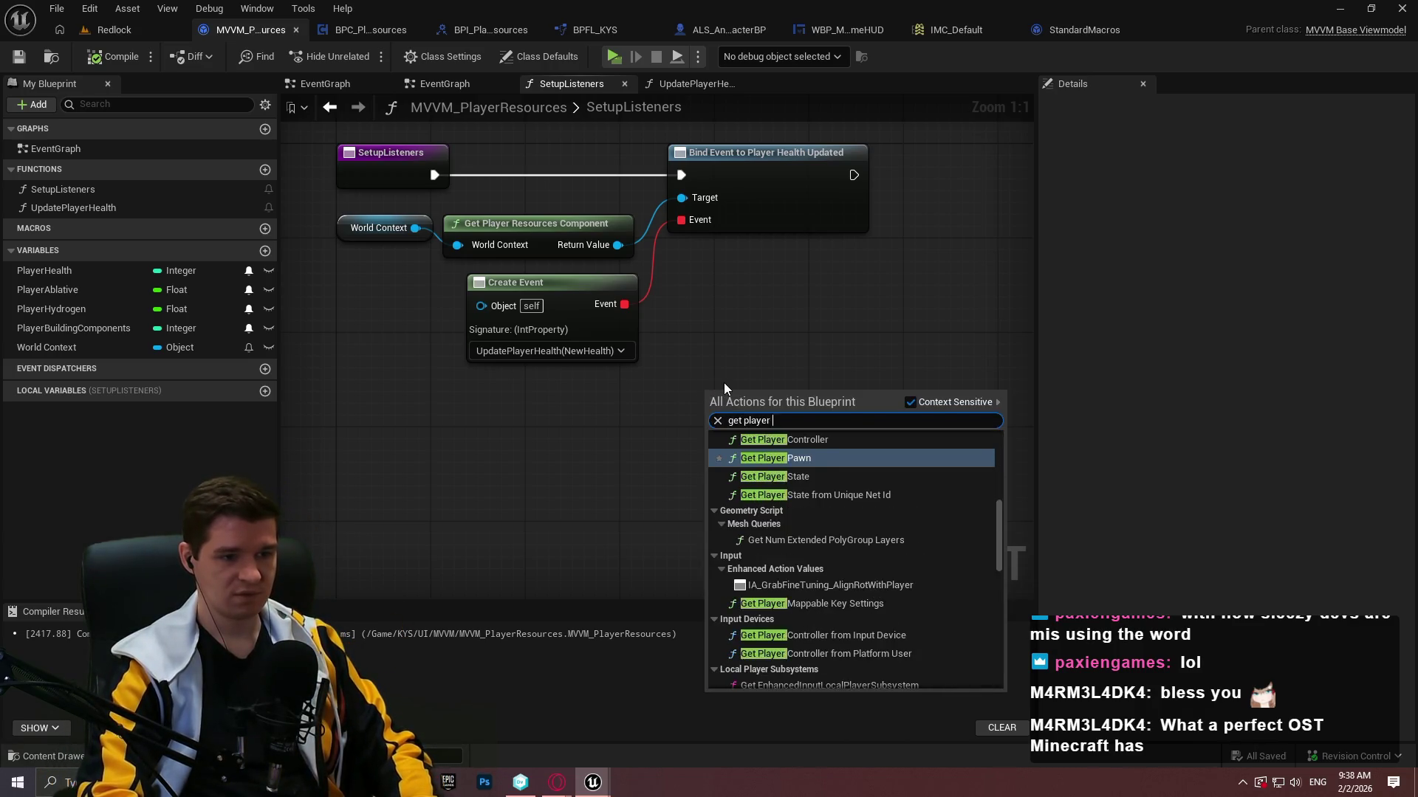
key("Return")
left_click(679, 295)
left_click_drag(692, 399, 771, 288)
type("cast")
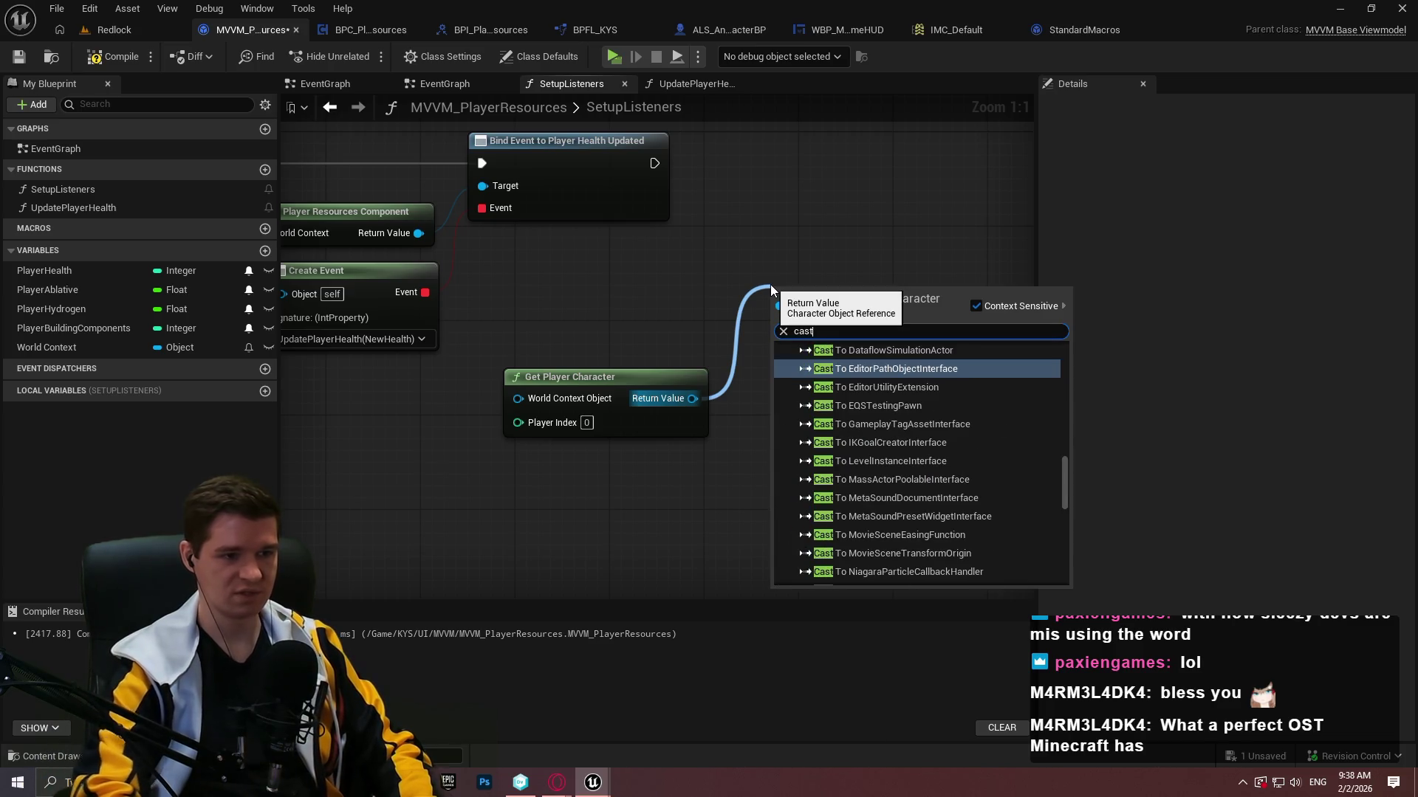
left_click(588, 330)
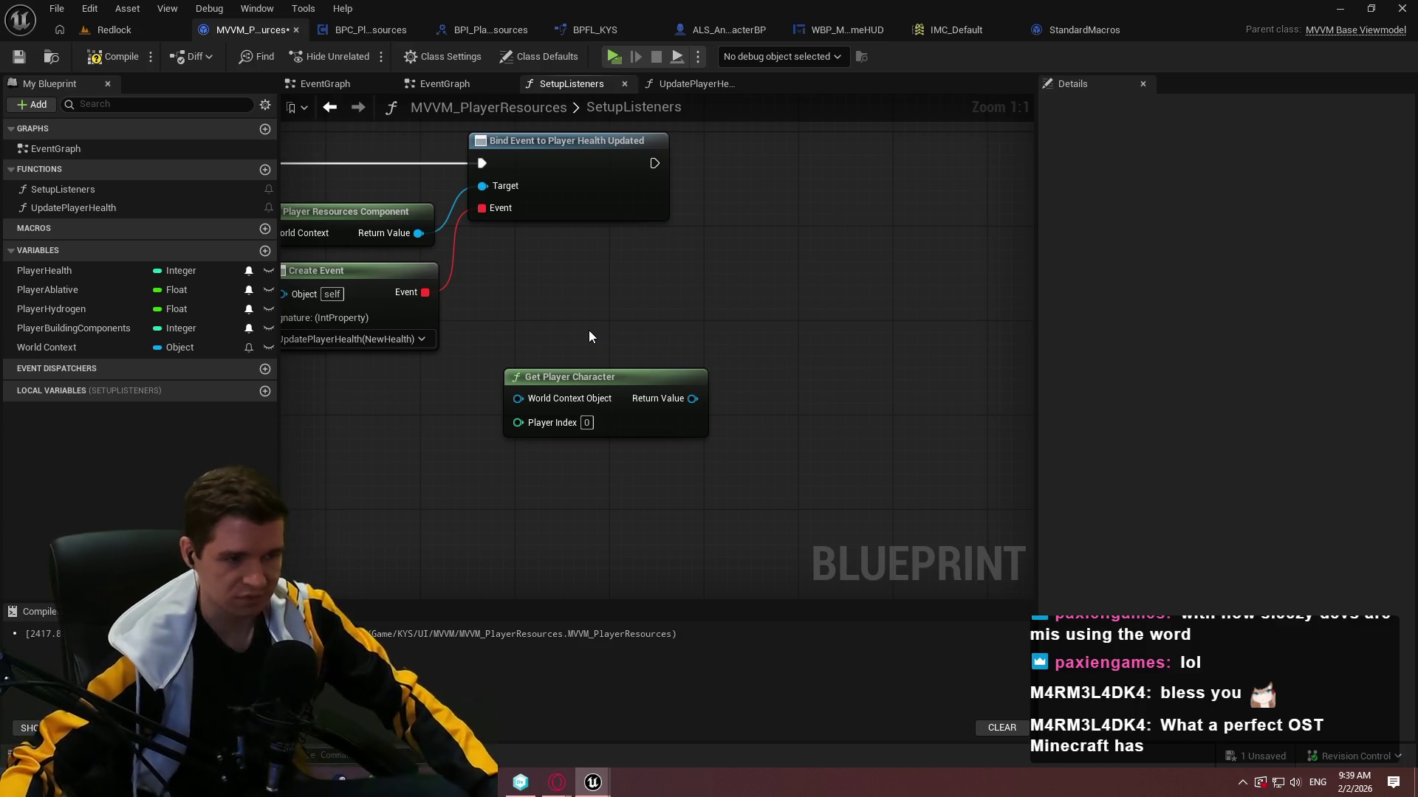
Search the World Context variable's type picker for 'world', then close it unchanged.
left_click(55, 347)
left_click(179, 348)
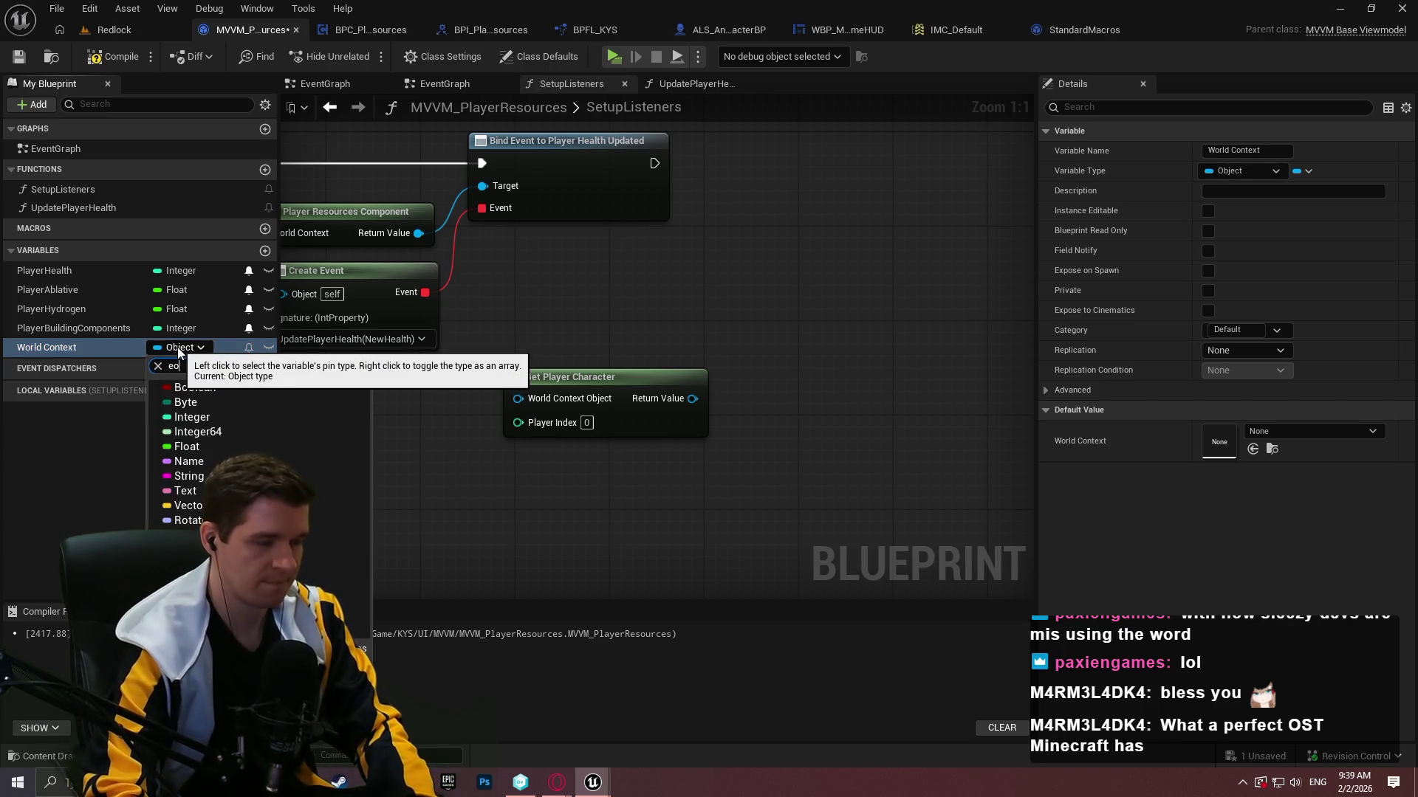
key("BackSpace")
key("BackSpace")
type("worldcon")
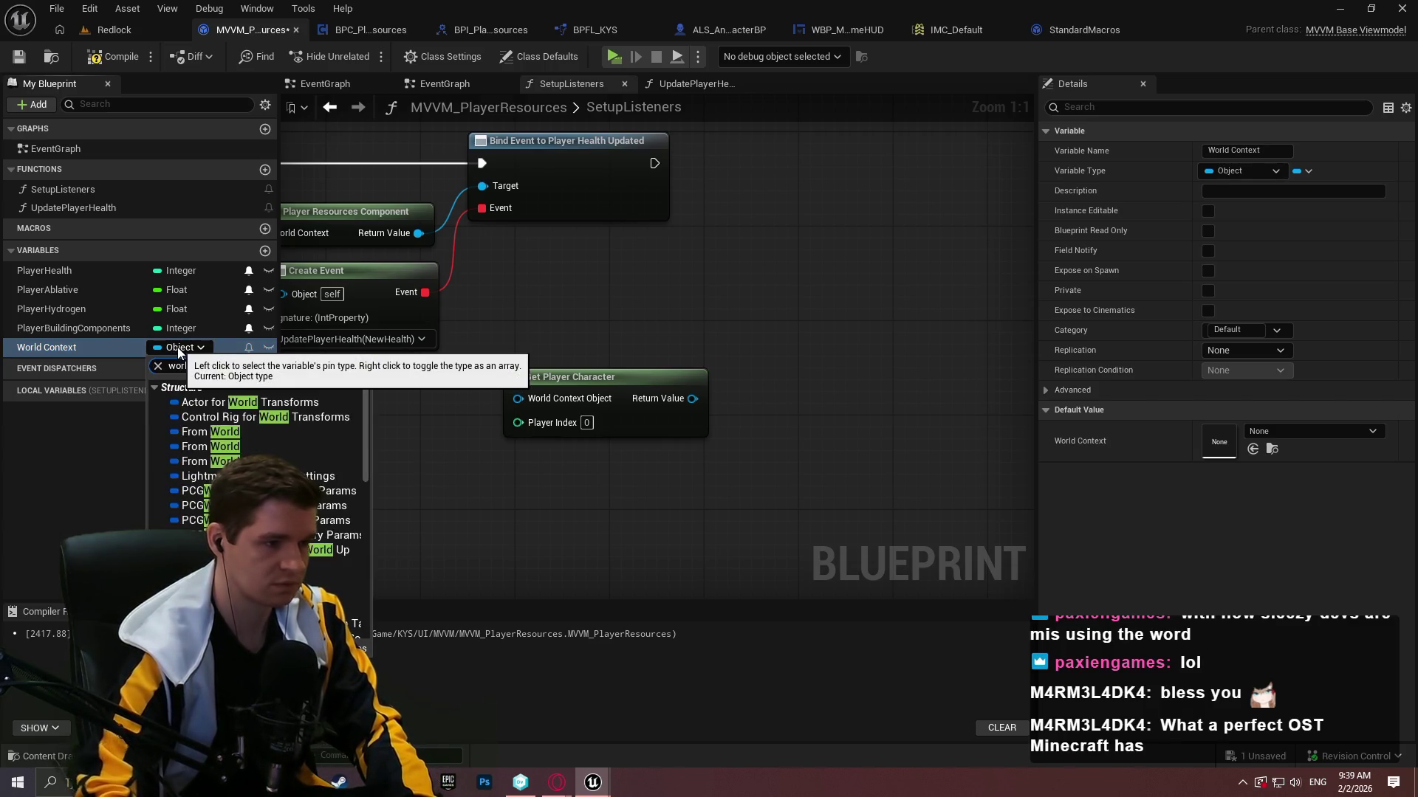
key("BackSpace")
key("BackSpace")
key("BackSpace")
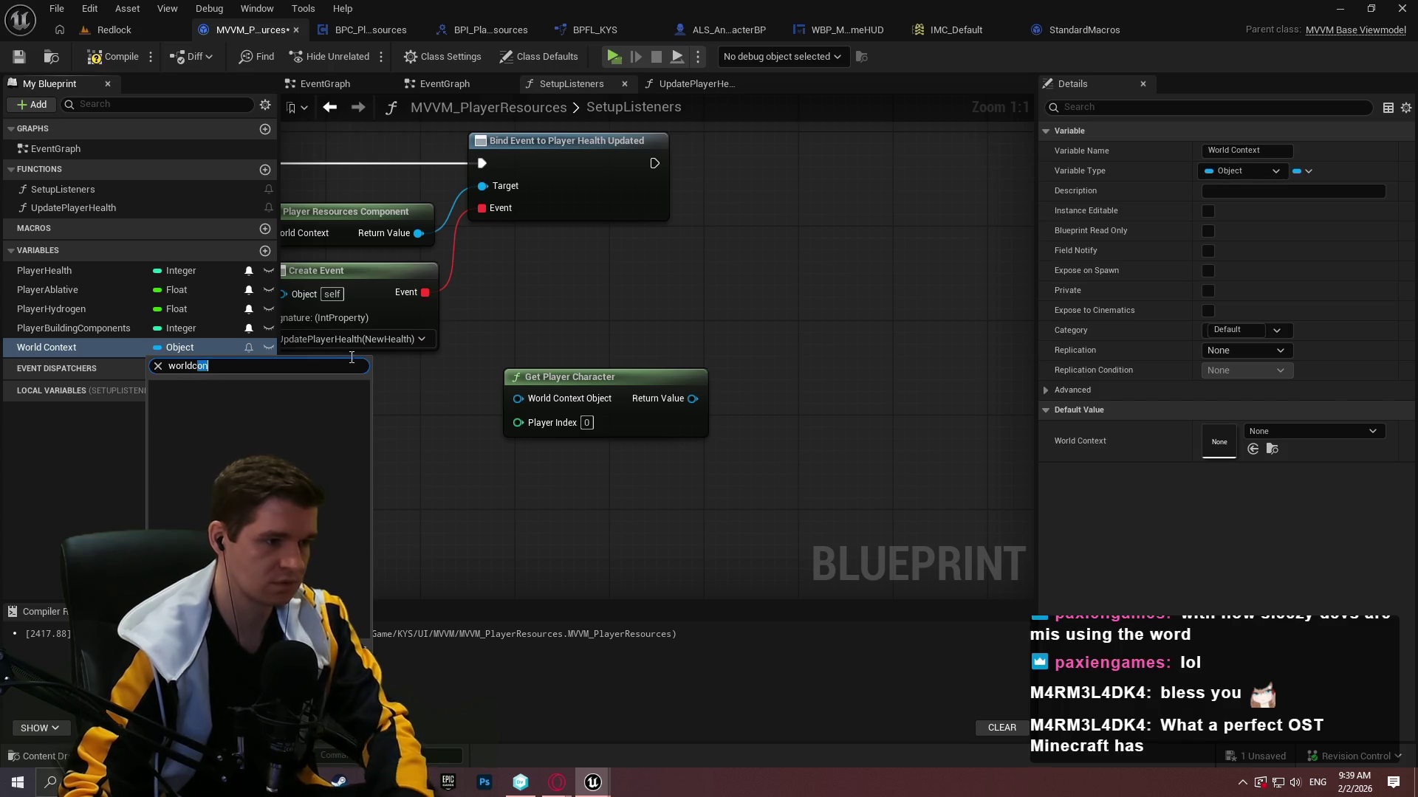
scroll(331, 506, "down", 1)
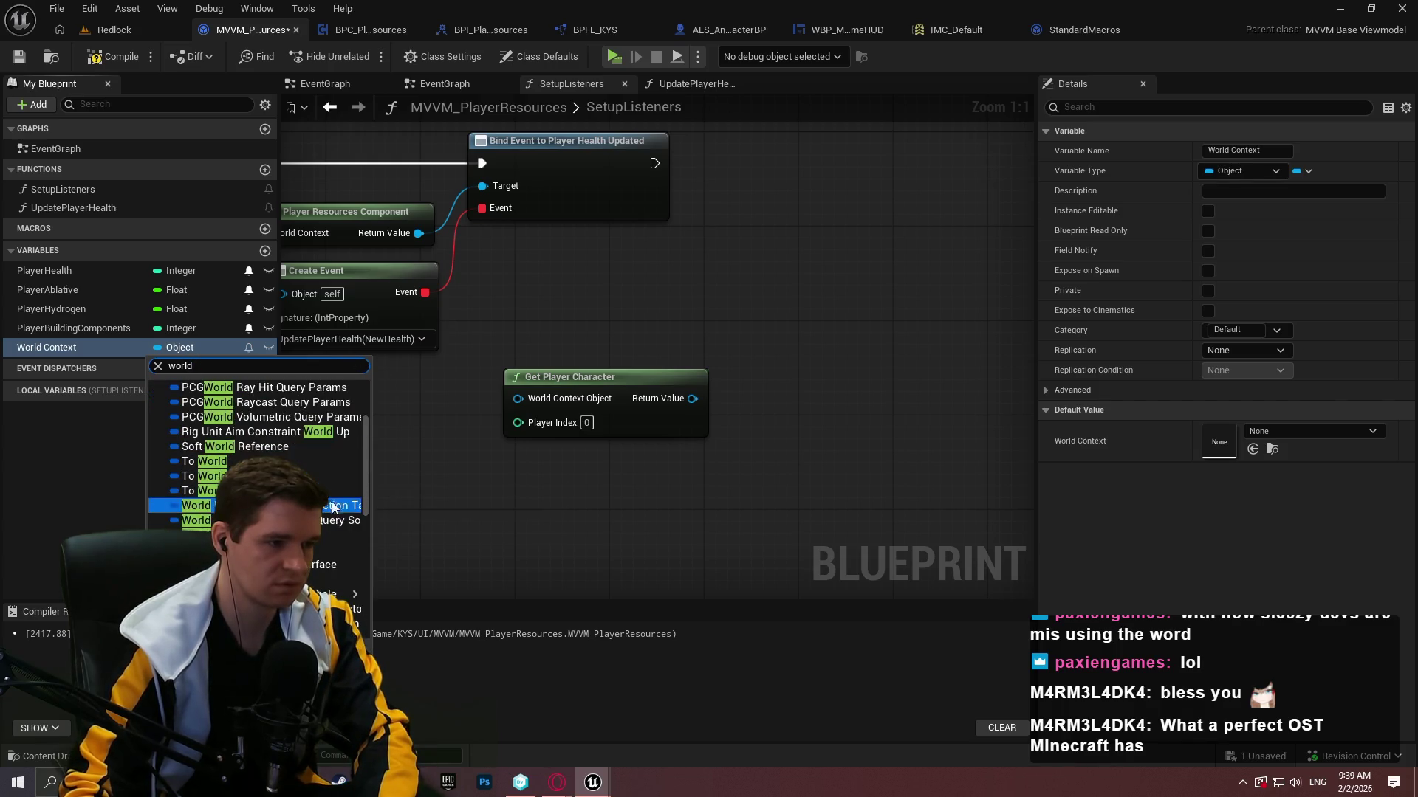
mouse_move(376, 548)
left_mouse_down()
mouse_move(374, 615)
mouse_move(395, 514)
mouse_move(384, 330)
left_mouse_up()
left_click(537, 316)
Delete the World Context variable, compile and save MVVM_PlayerResources, then bring up the forum thread.
left_click(63, 344)
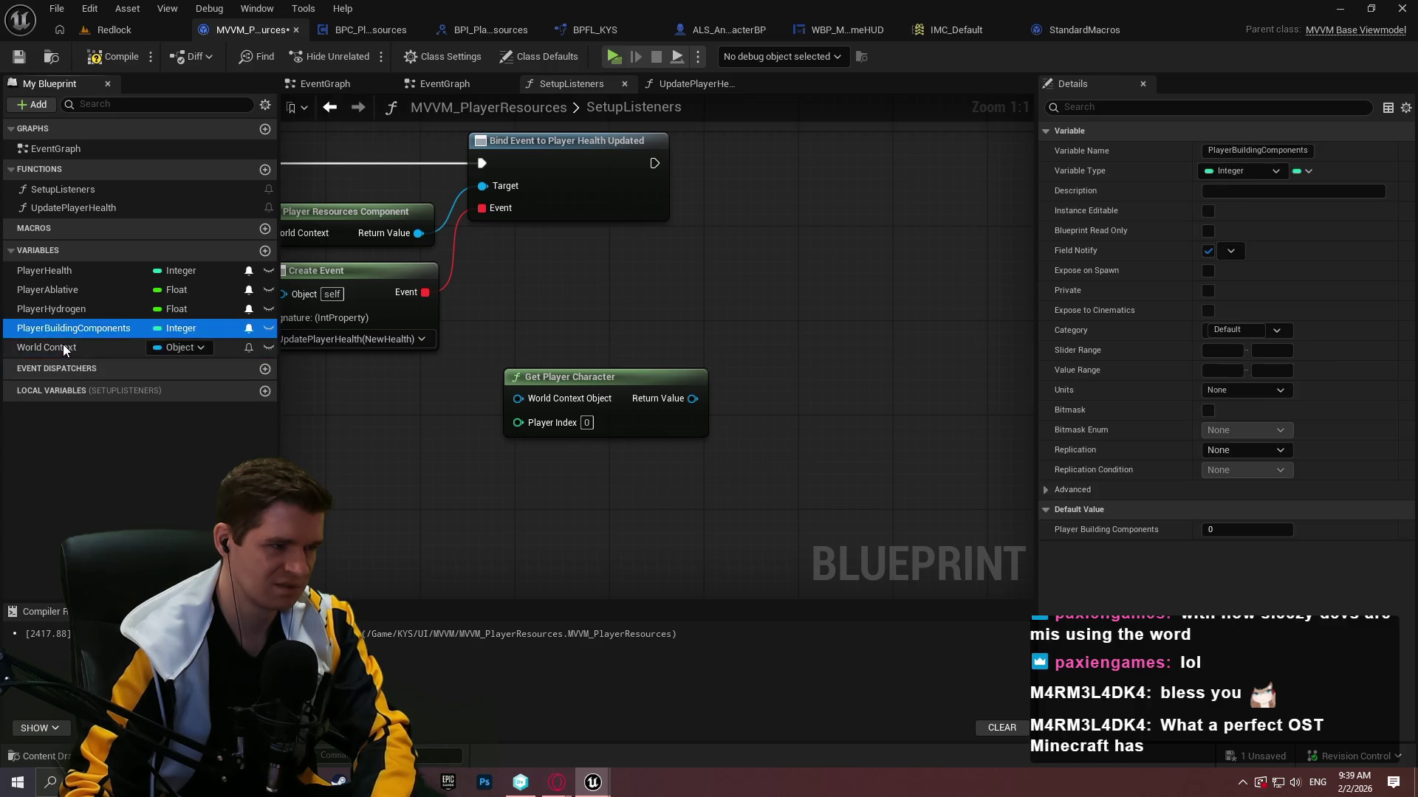
key("Delete")
left_click(790, 427)
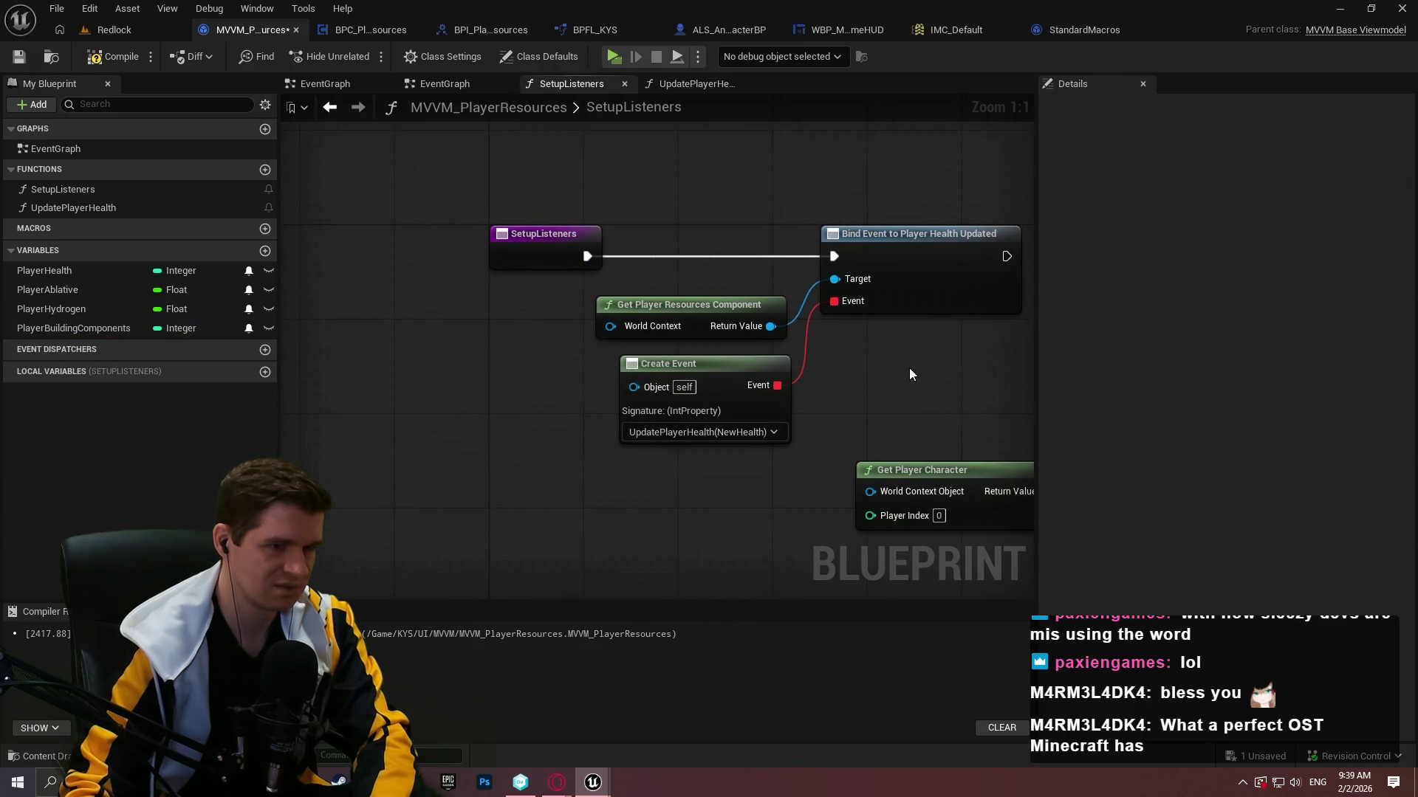
left_click(87, 53)
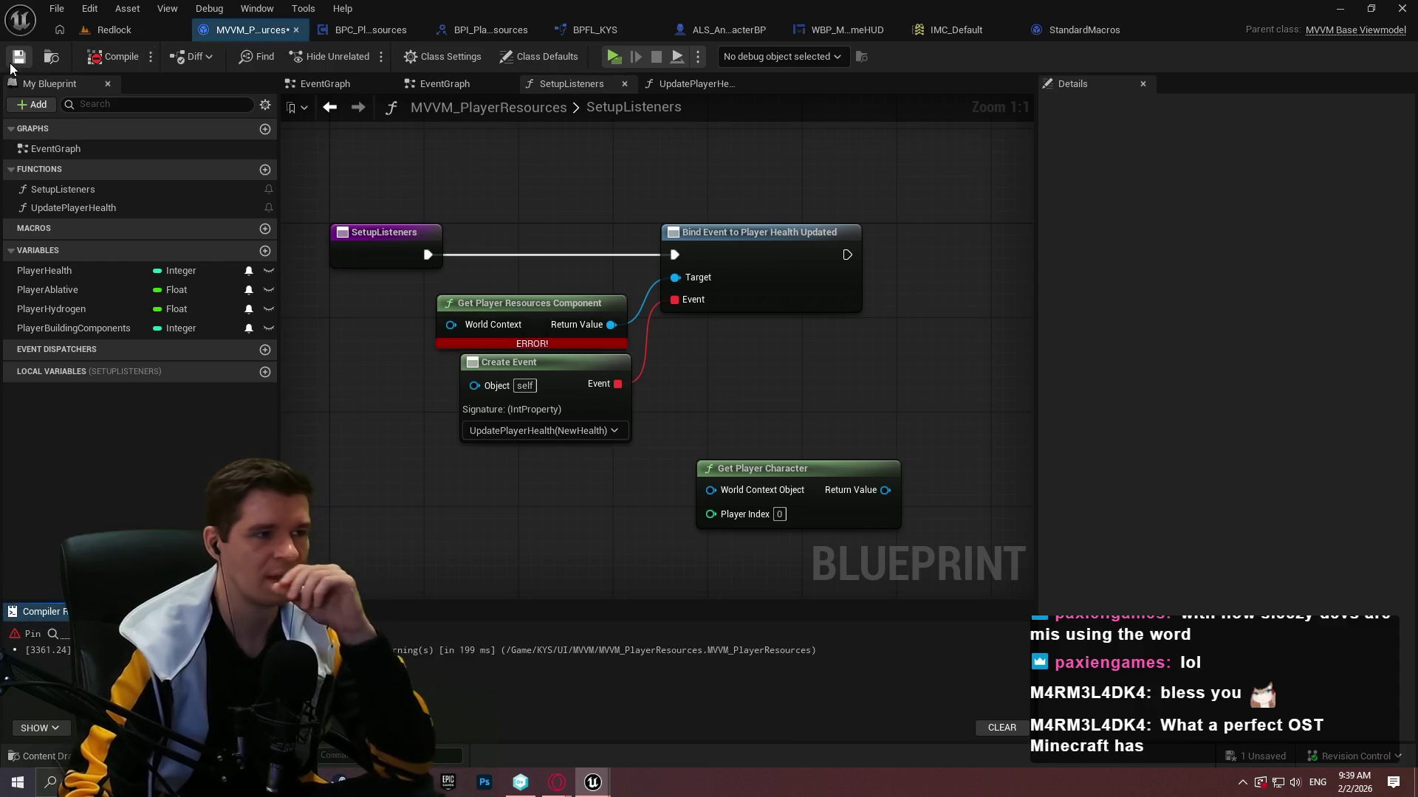
key("ctrl+s")
mouse_move(557, 782)
left_click(657, 720)
Read through the 'Blueprint Function Libraries and World Context?' thread, then go back to the search results.
scroll(1034, 384, "down", 1)
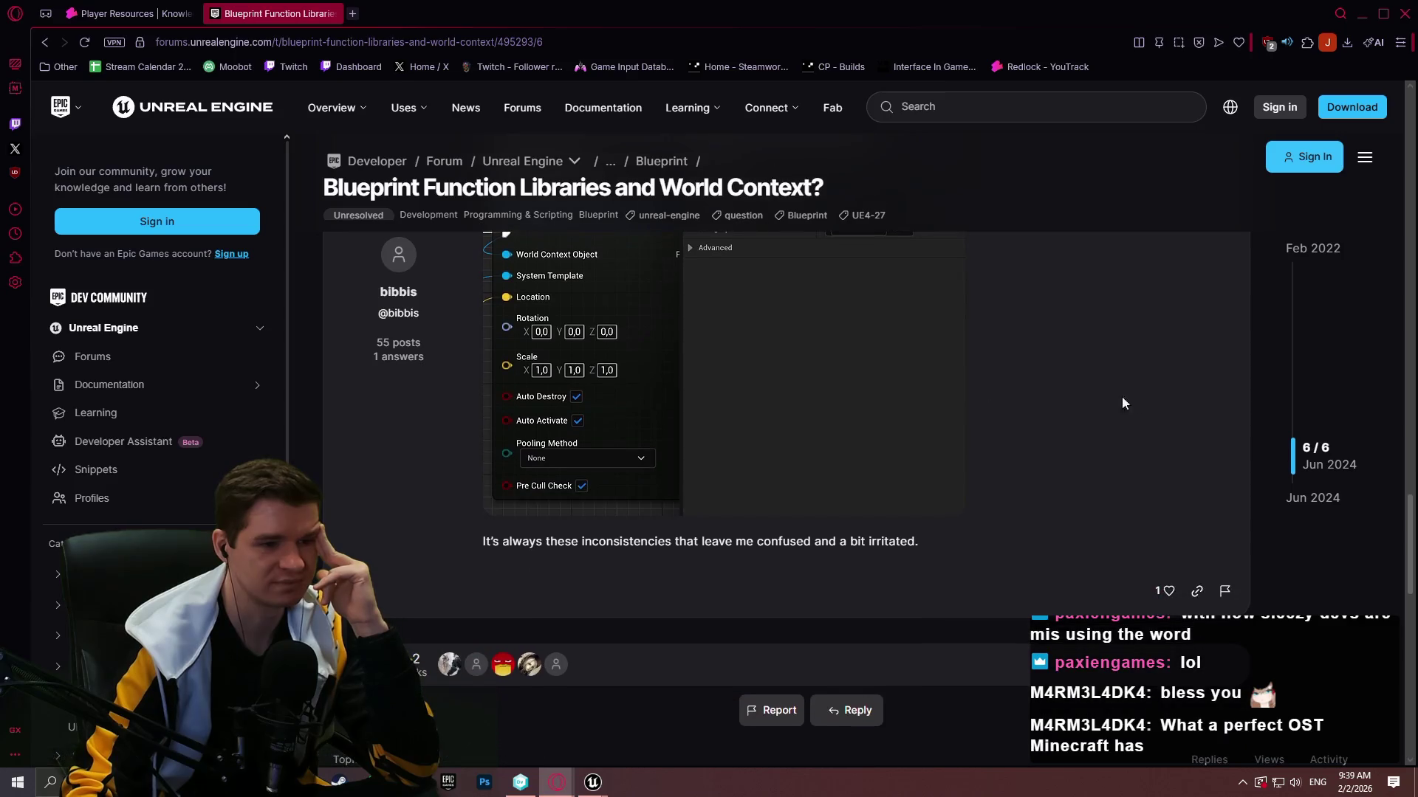
scroll(1069, 469, "up", 3)
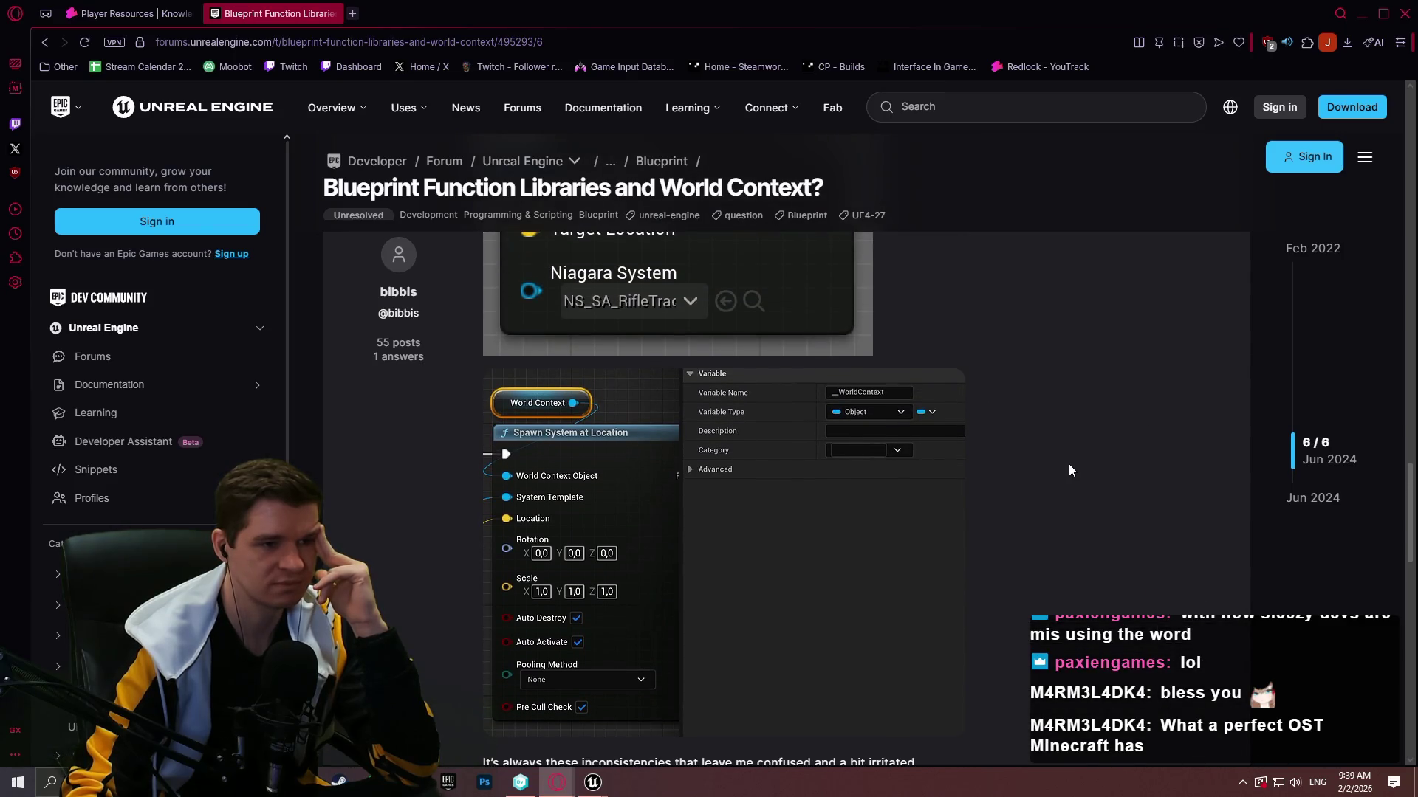
scroll(1059, 461, "down", 2)
scroll(1054, 454, "up", 4)
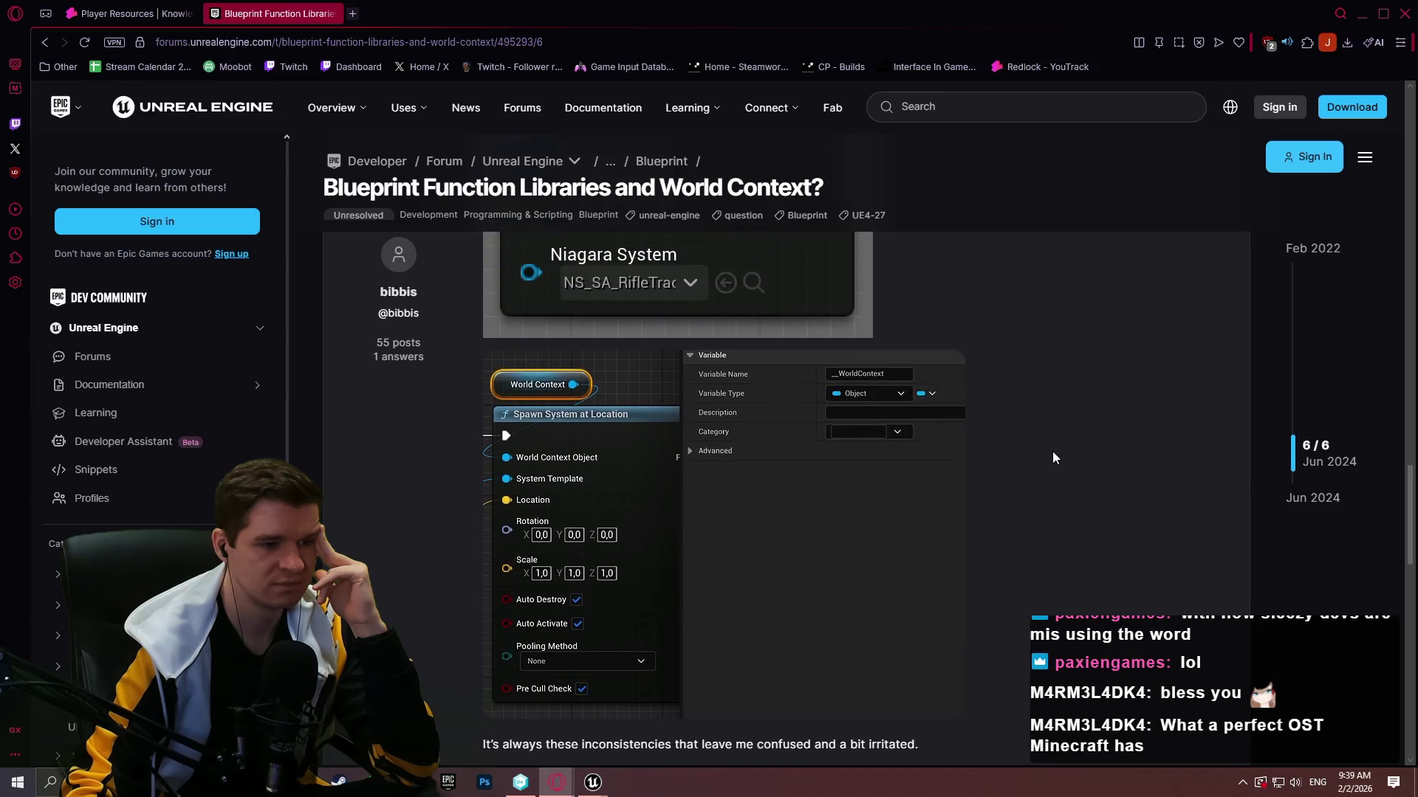
scroll(1041, 438, "up", 3)
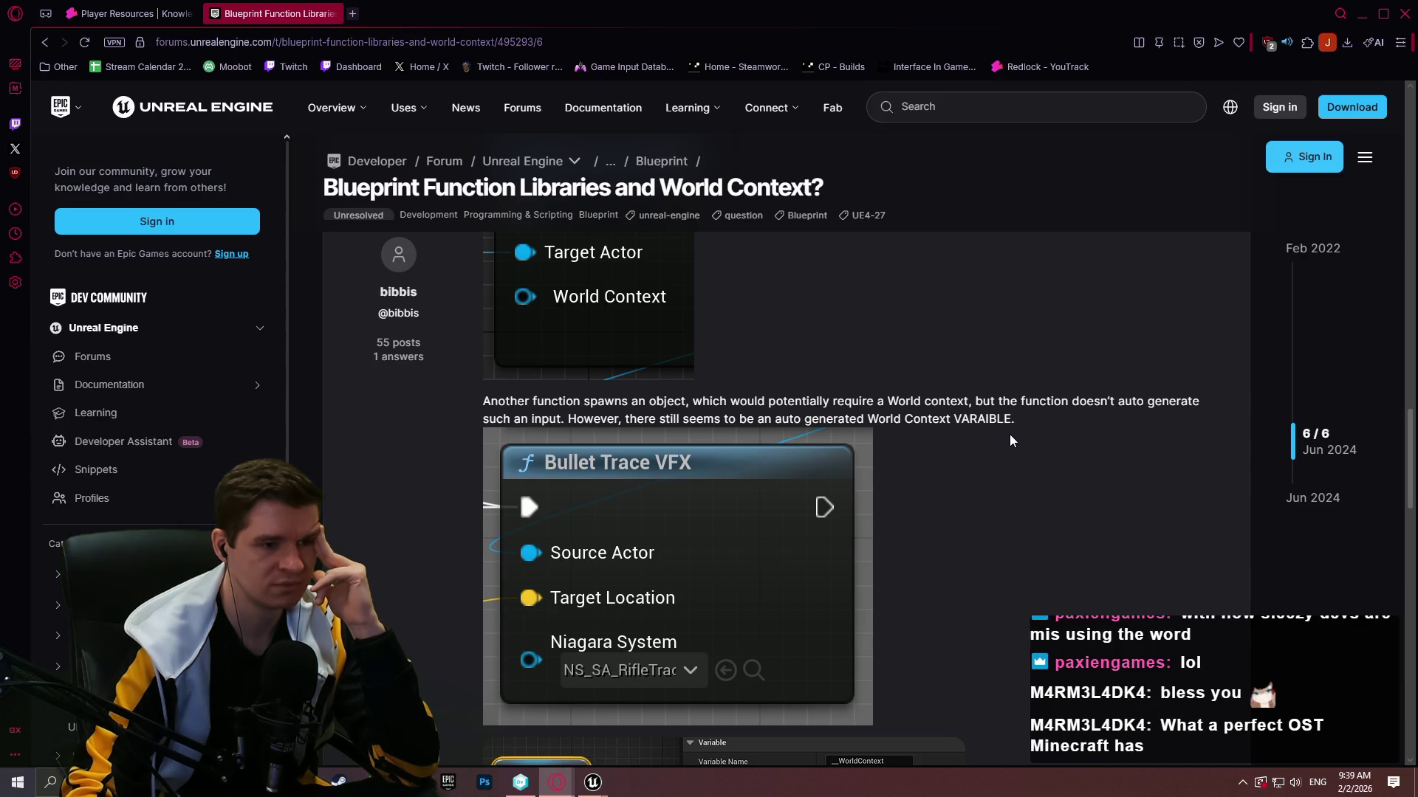
scroll(1009, 442, "down", 4)
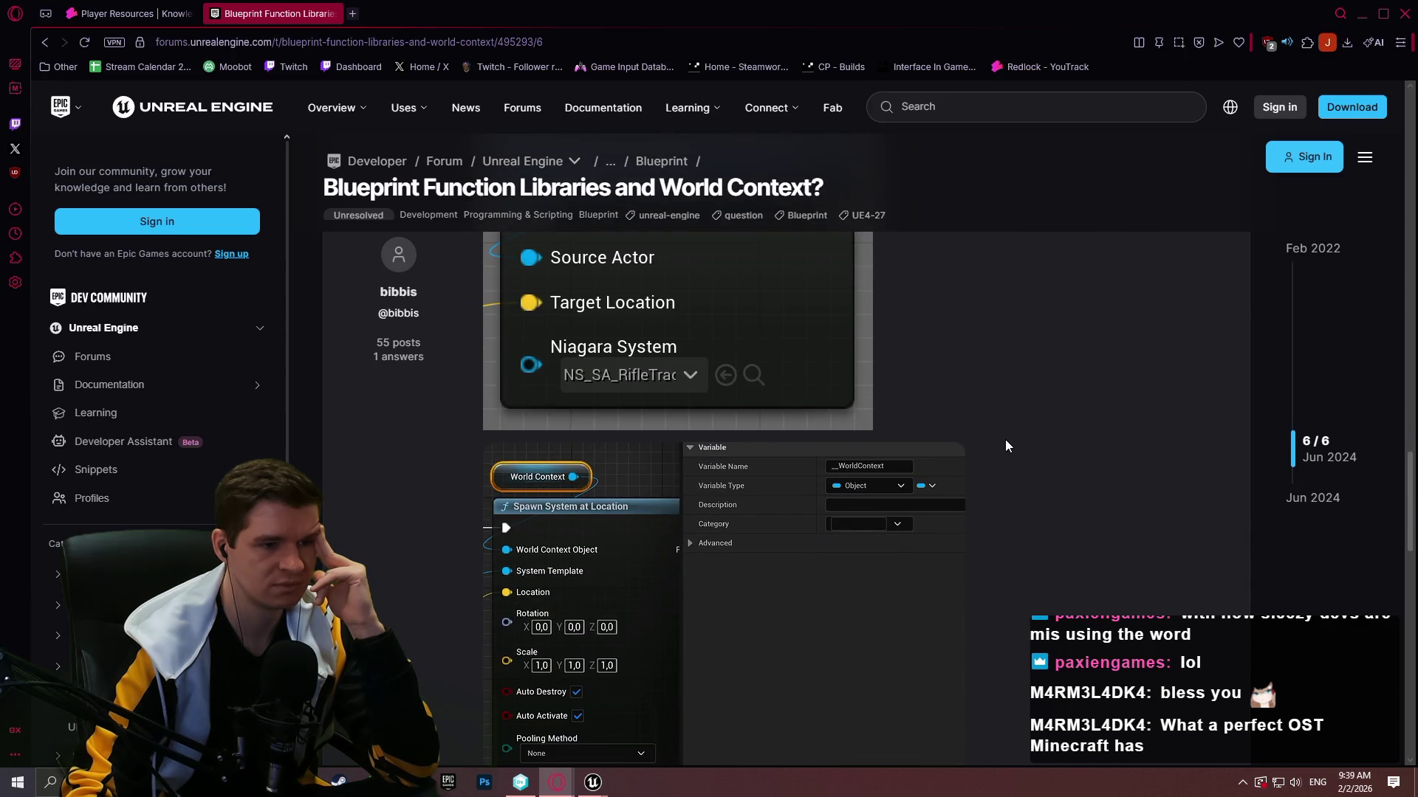
scroll(1004, 440, "down", 1)
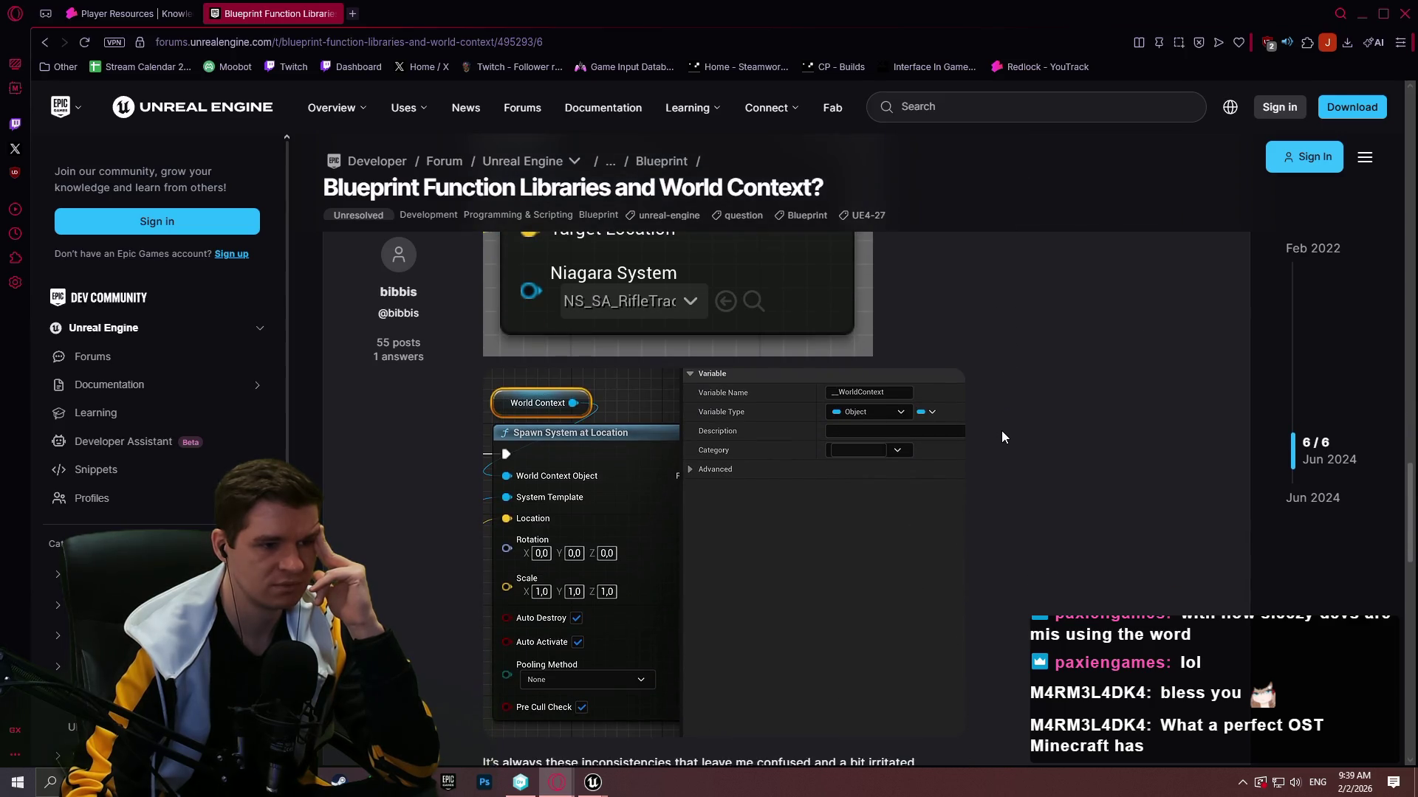
scroll(998, 424, "down", 1)
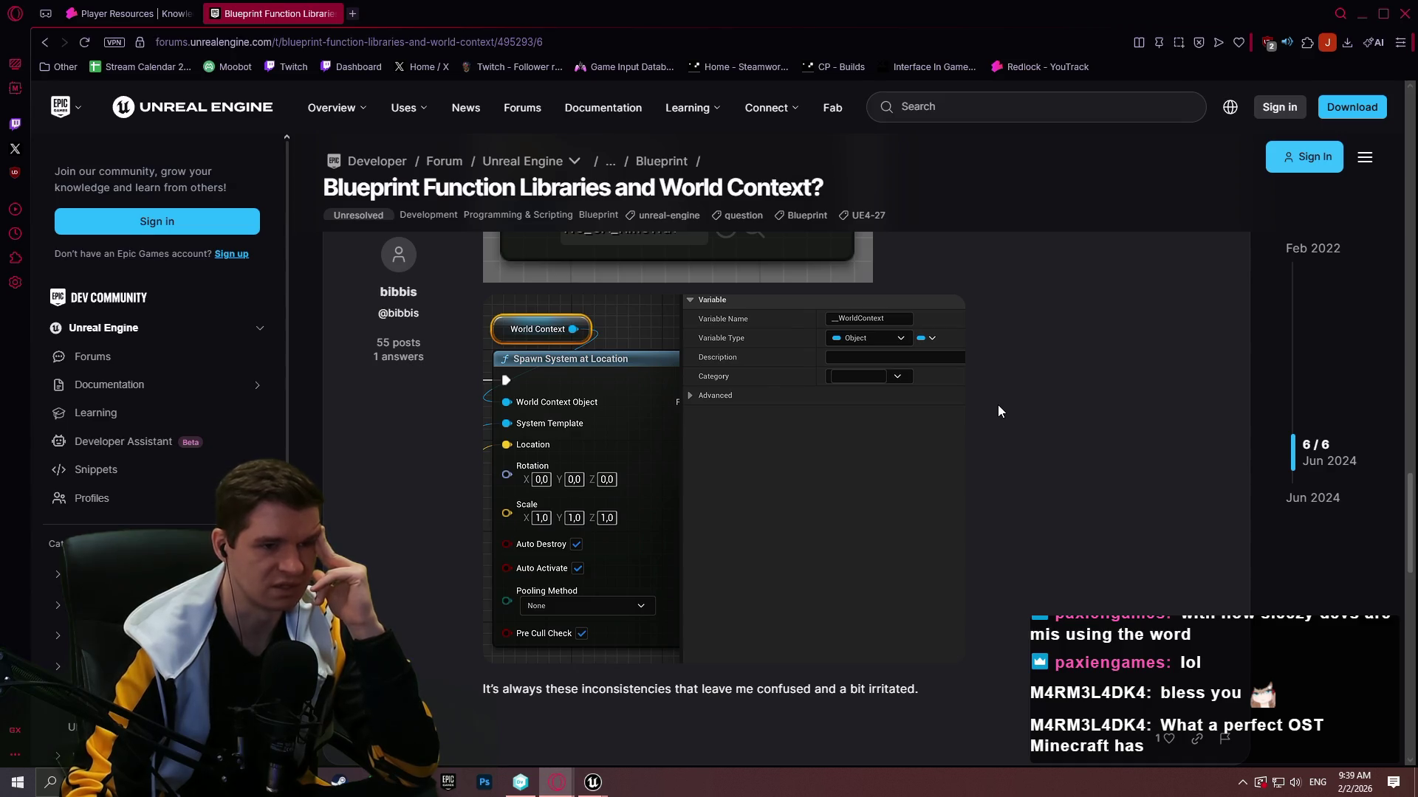
scroll(998, 404, "up", 12)
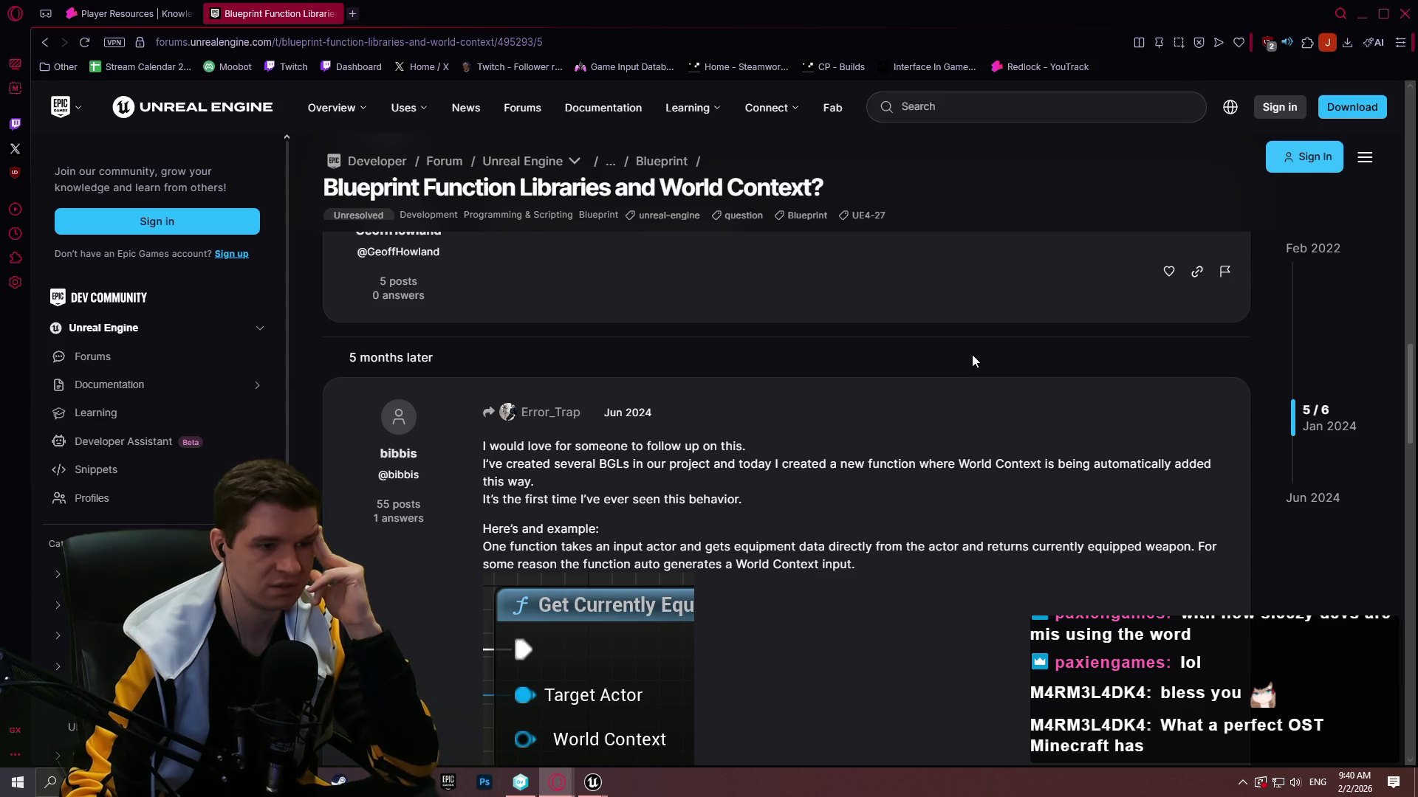
left_click(45, 42)
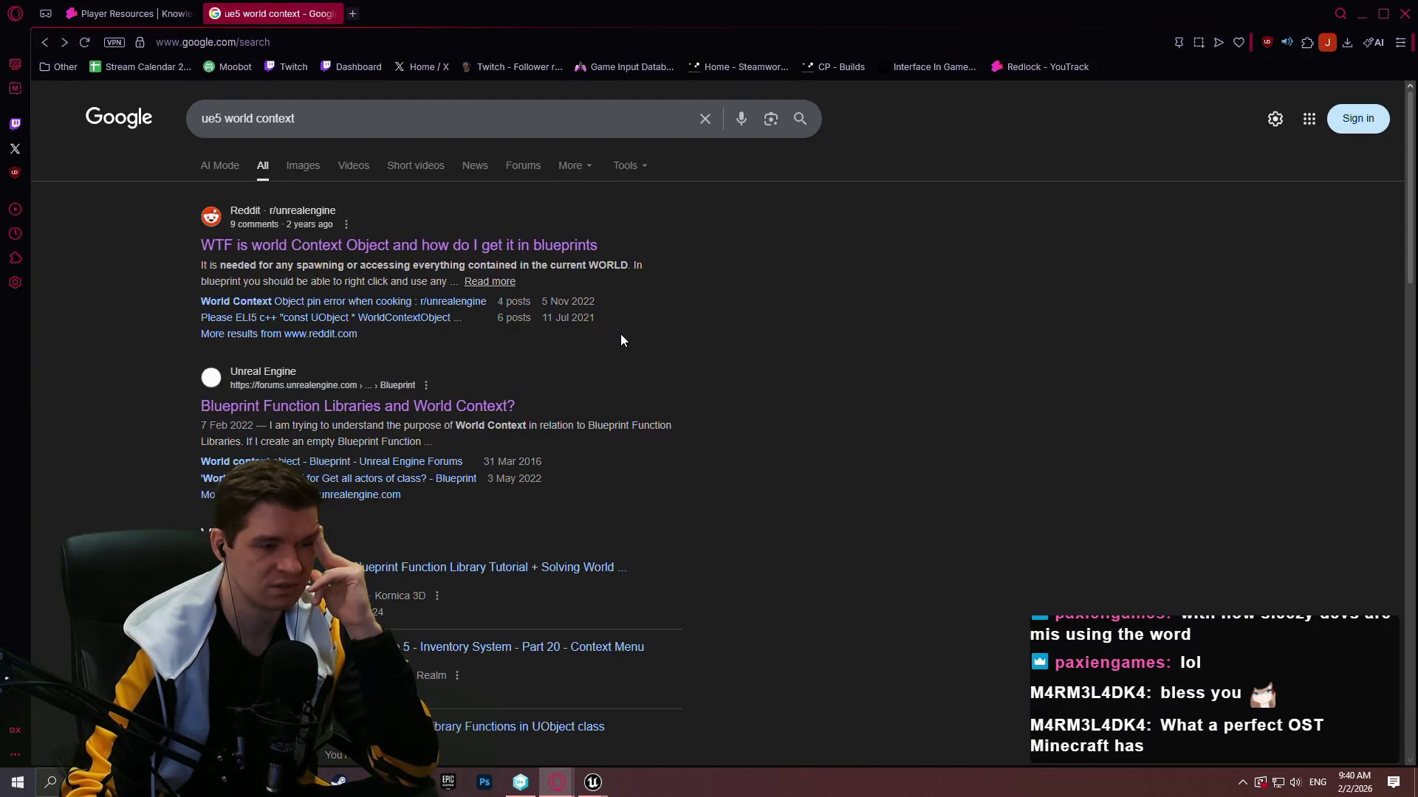
Scroll the 'ue5 world context' web results, then switch to image results.
scroll(620, 340, "down", 4)
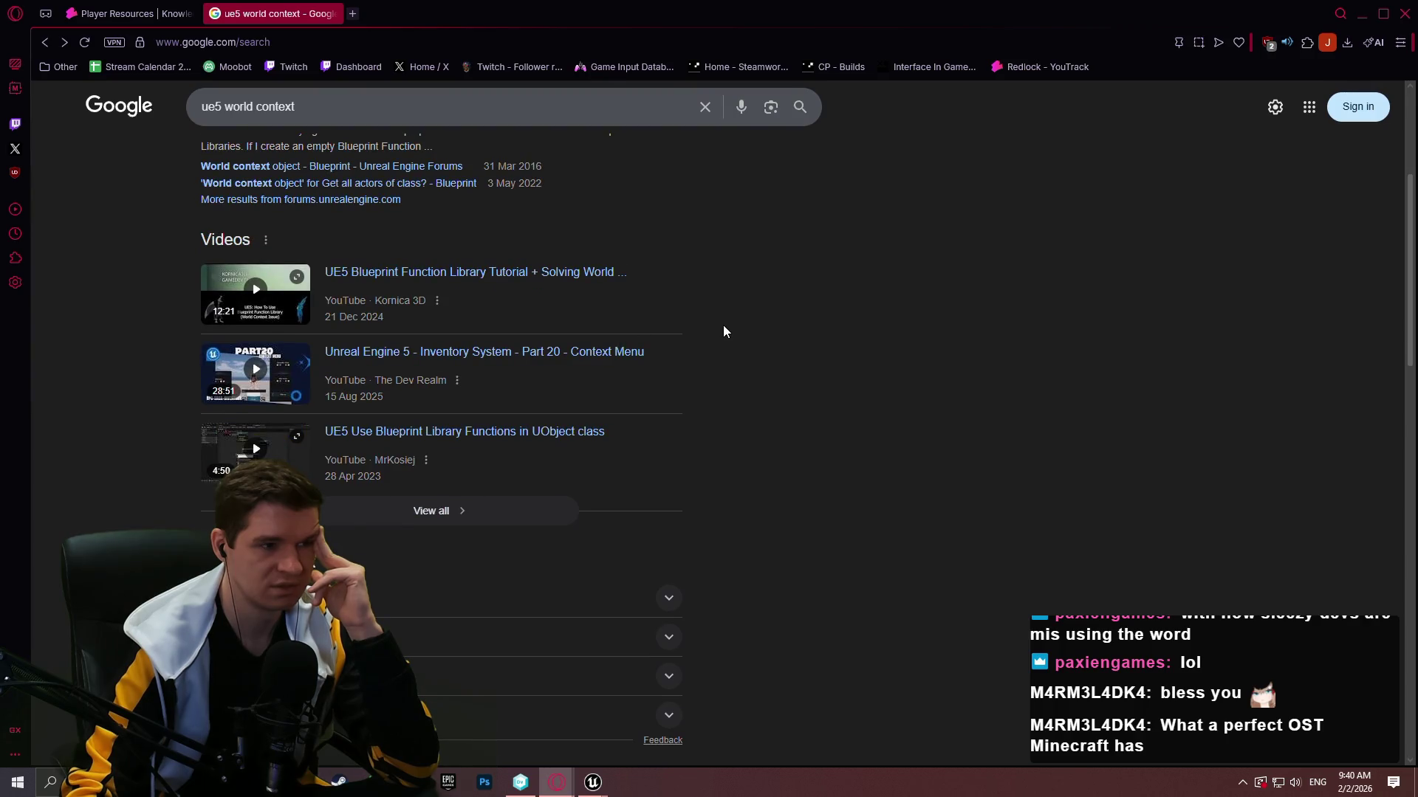
scroll(723, 331, "down", 4)
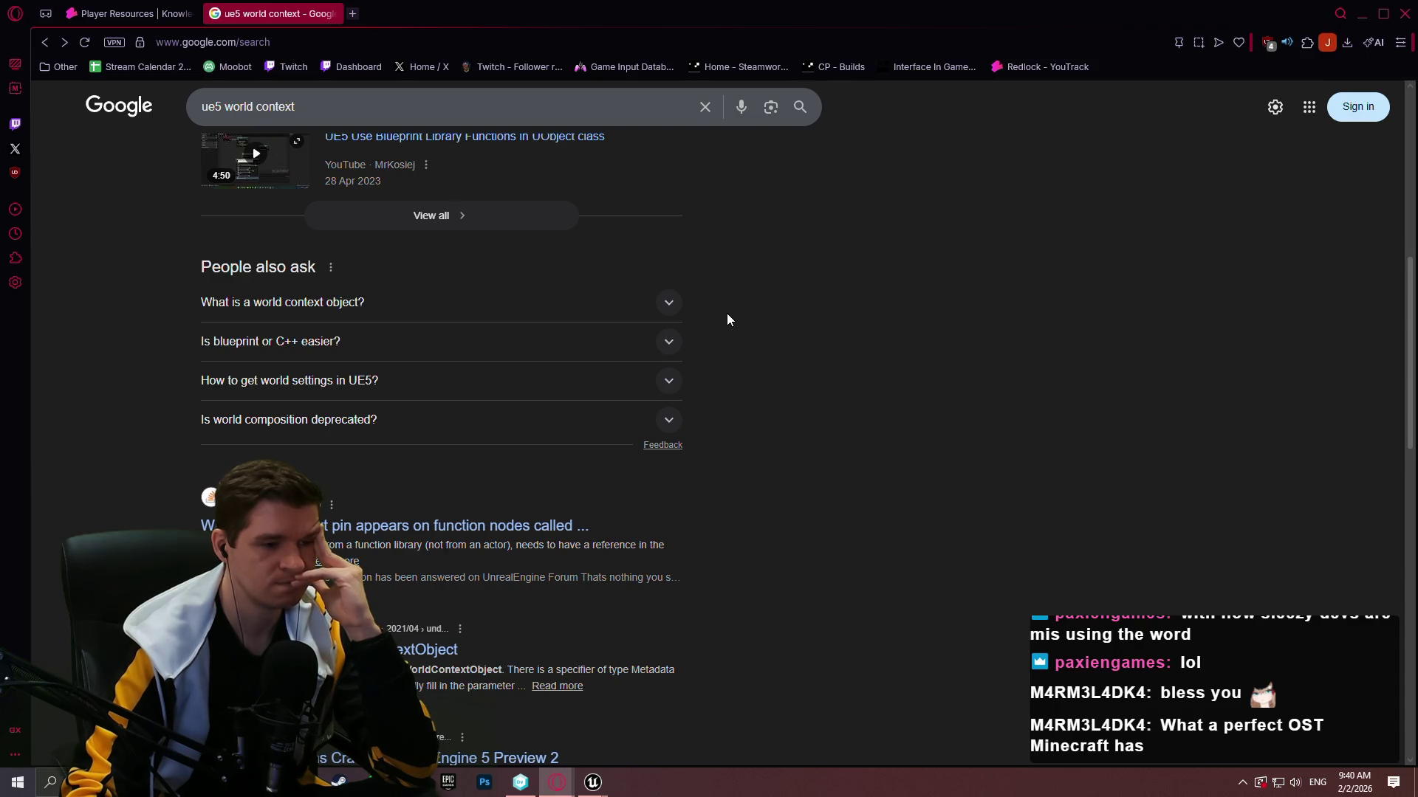
scroll(726, 318, "down", 4)
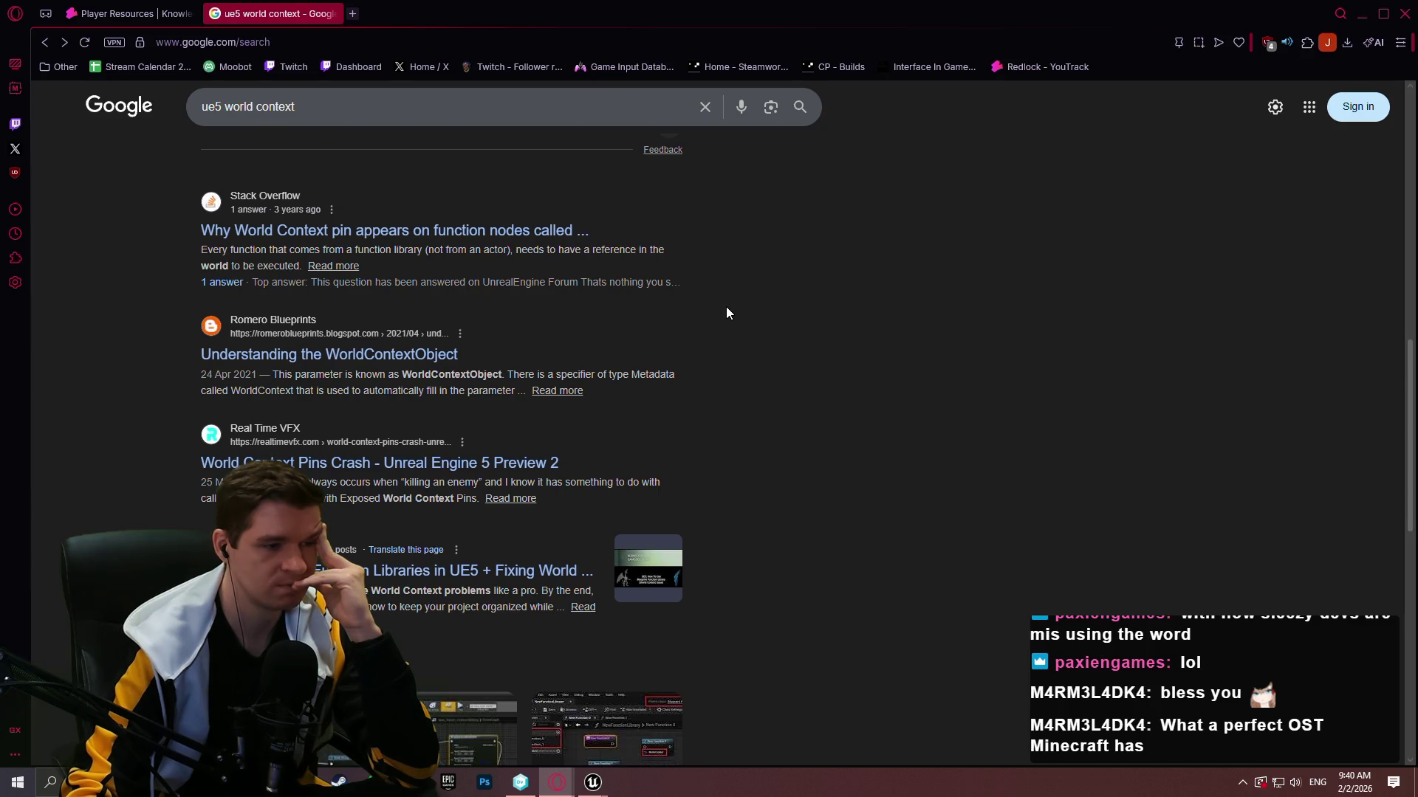
scroll(725, 311, "down", 3)
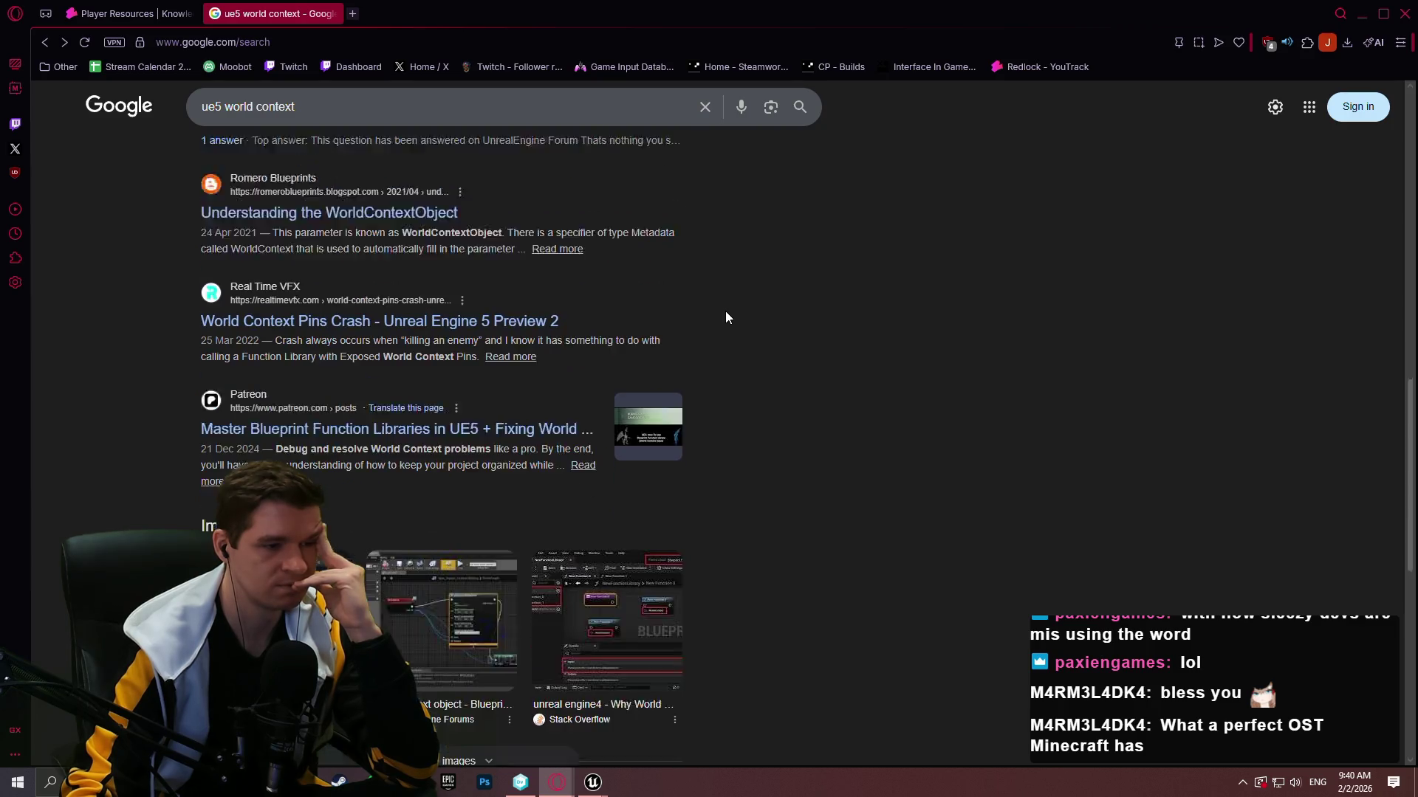
middle_click(911, 521)
scroll(910, 521, "up", 3)
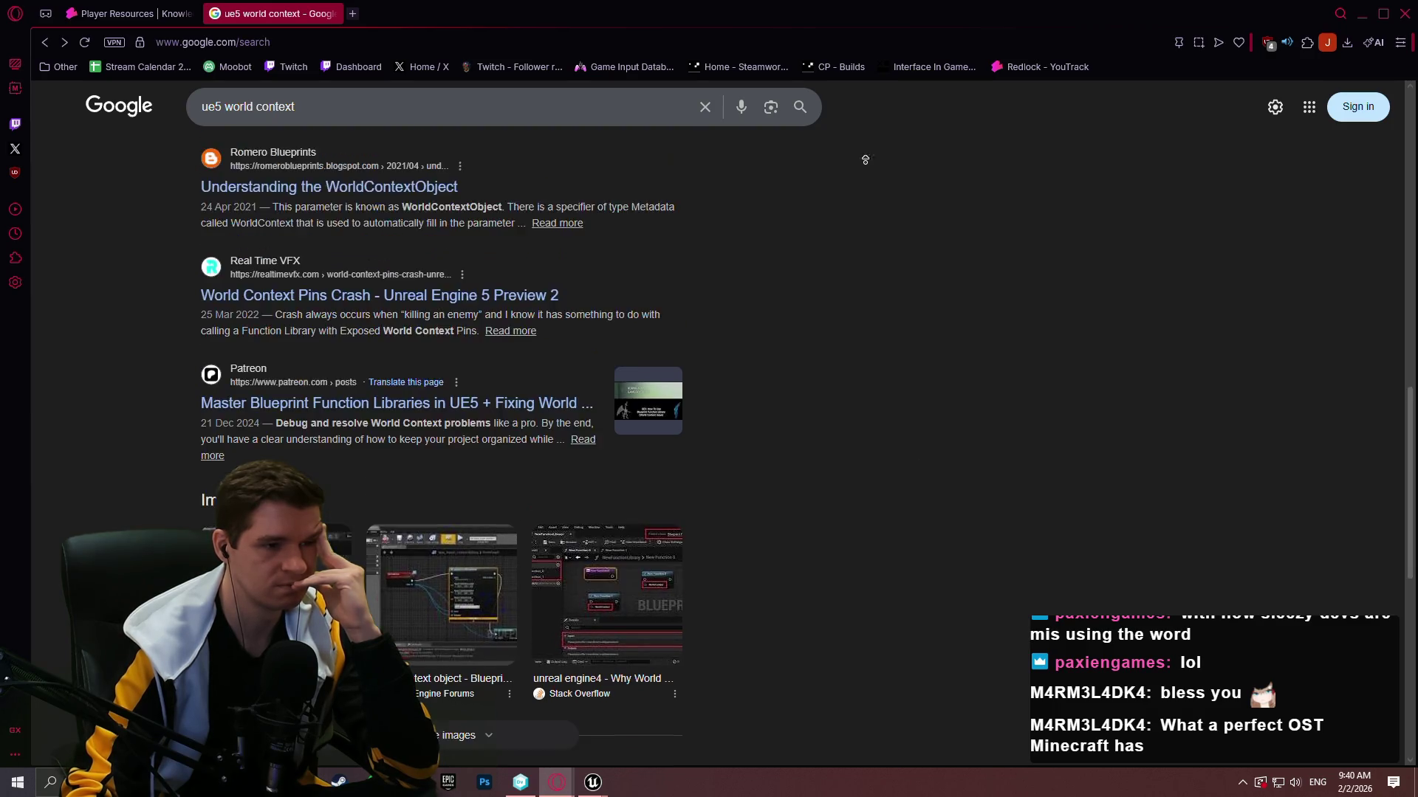
left_click(309, 170)
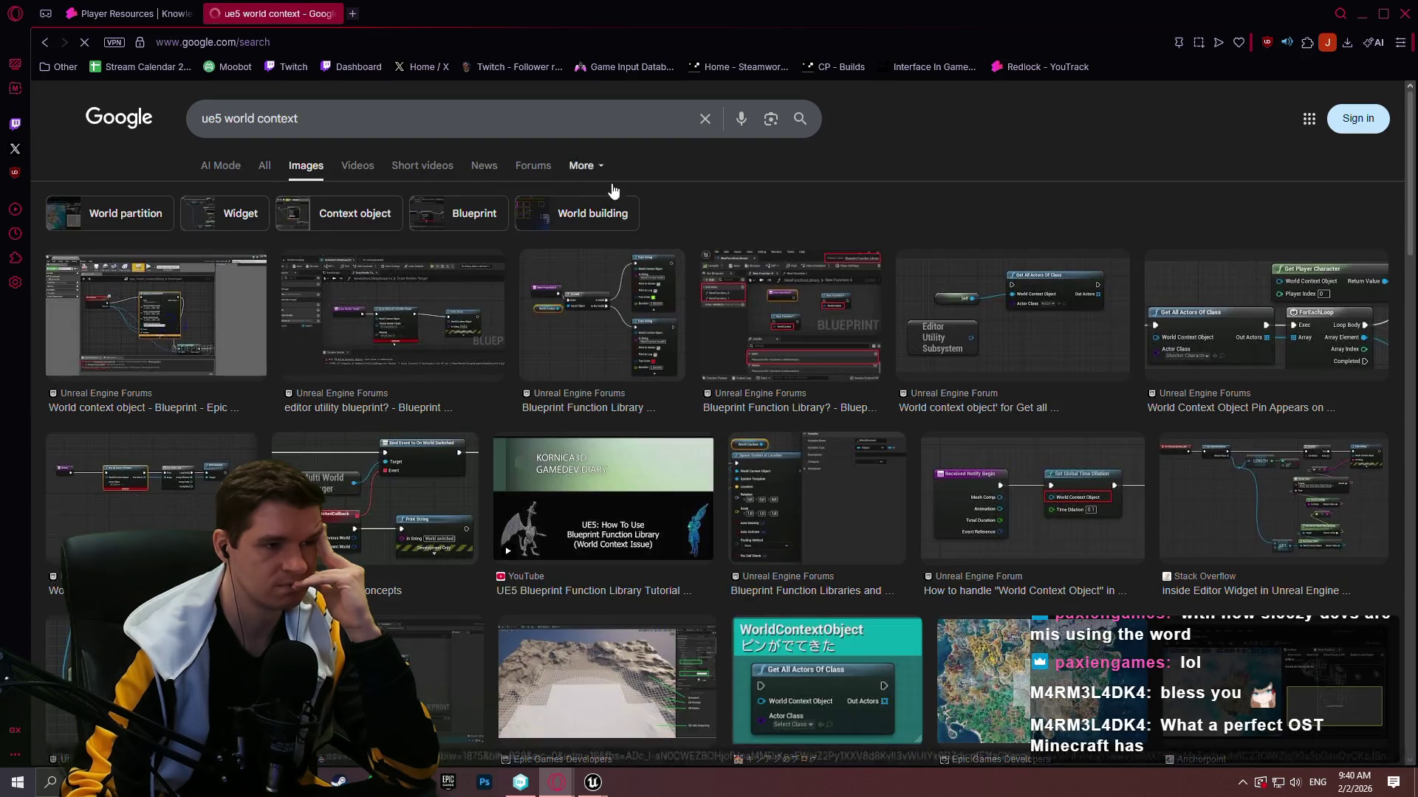
Preview several image results and open 'World Context Object Pin Appears on Nodes' in a new tab.
left_click(593, 323)
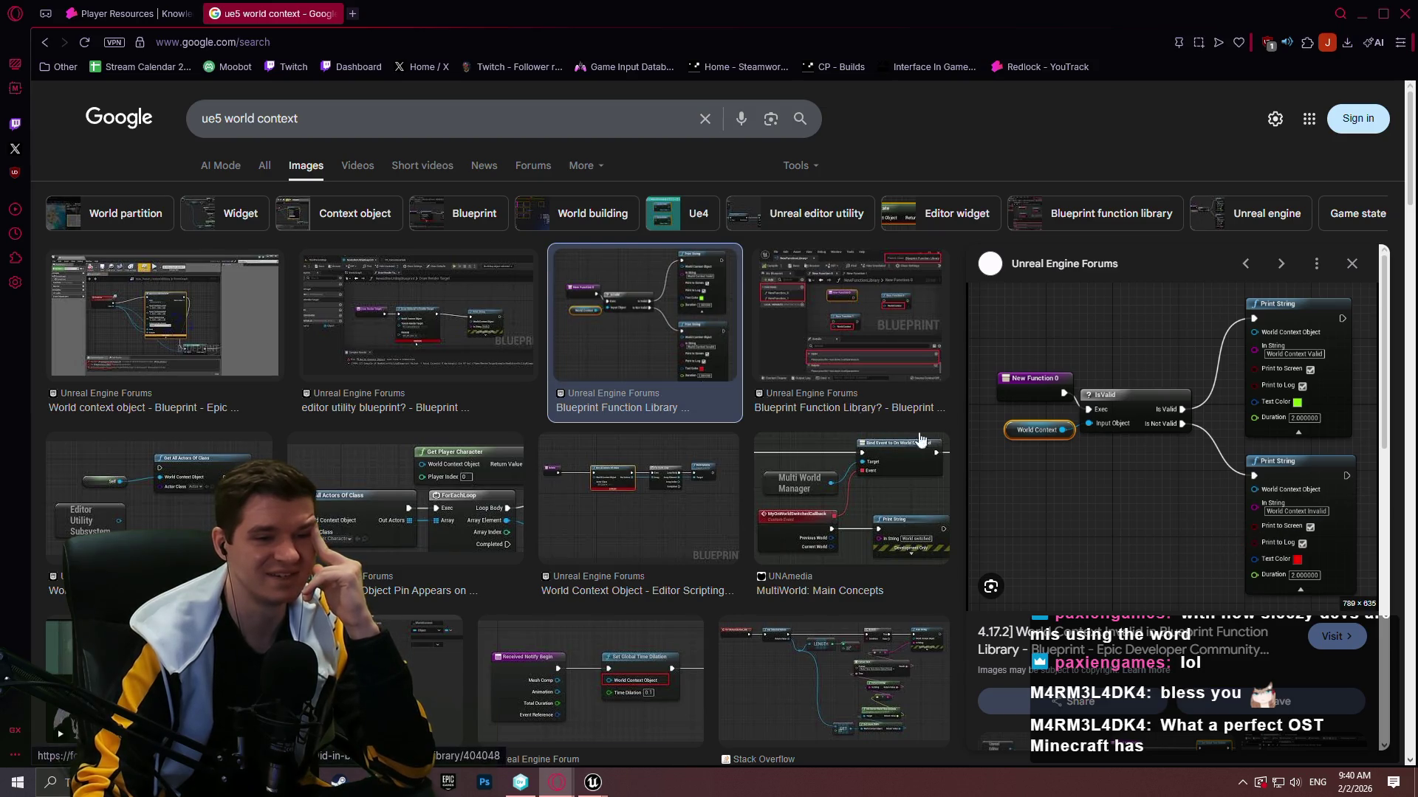
left_click(777, 318)
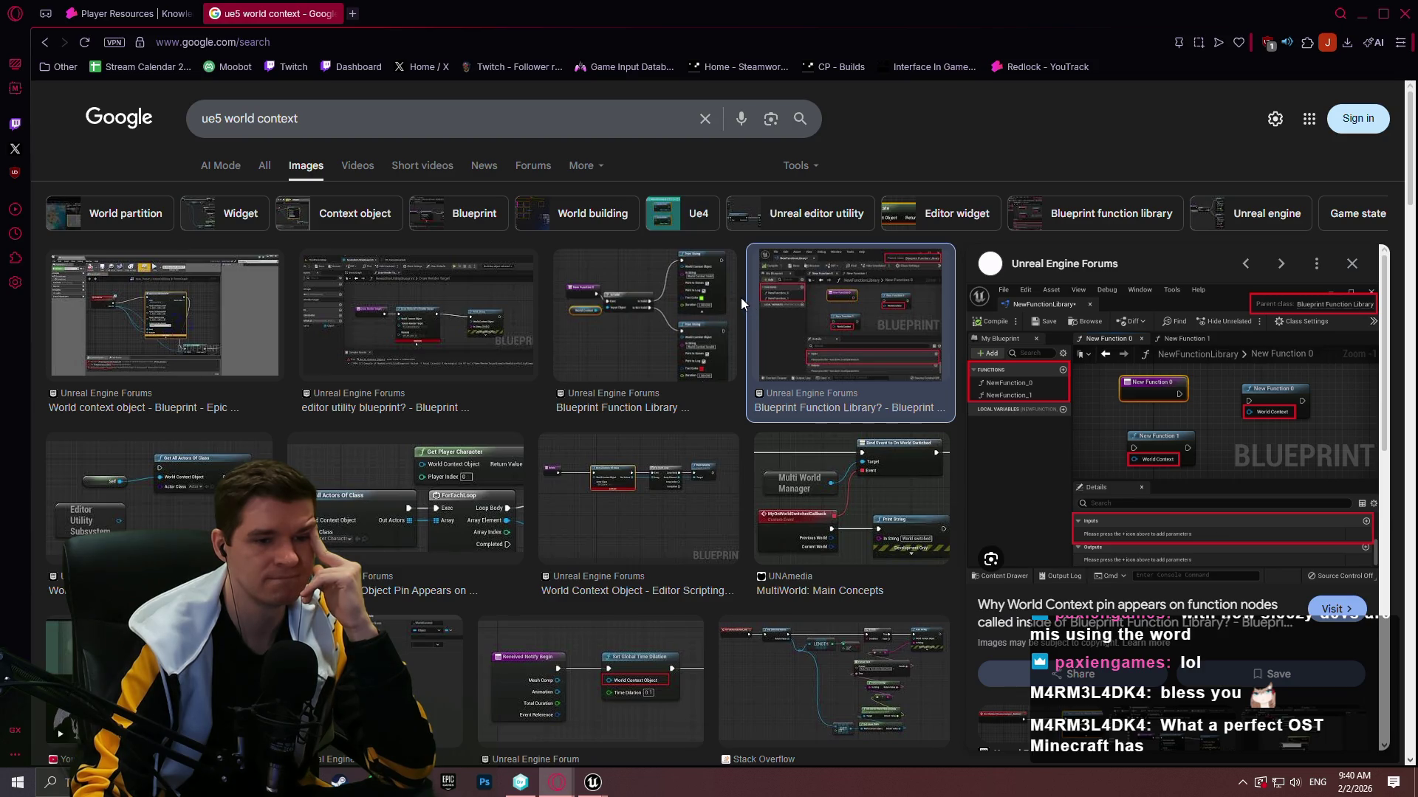
left_click(476, 318)
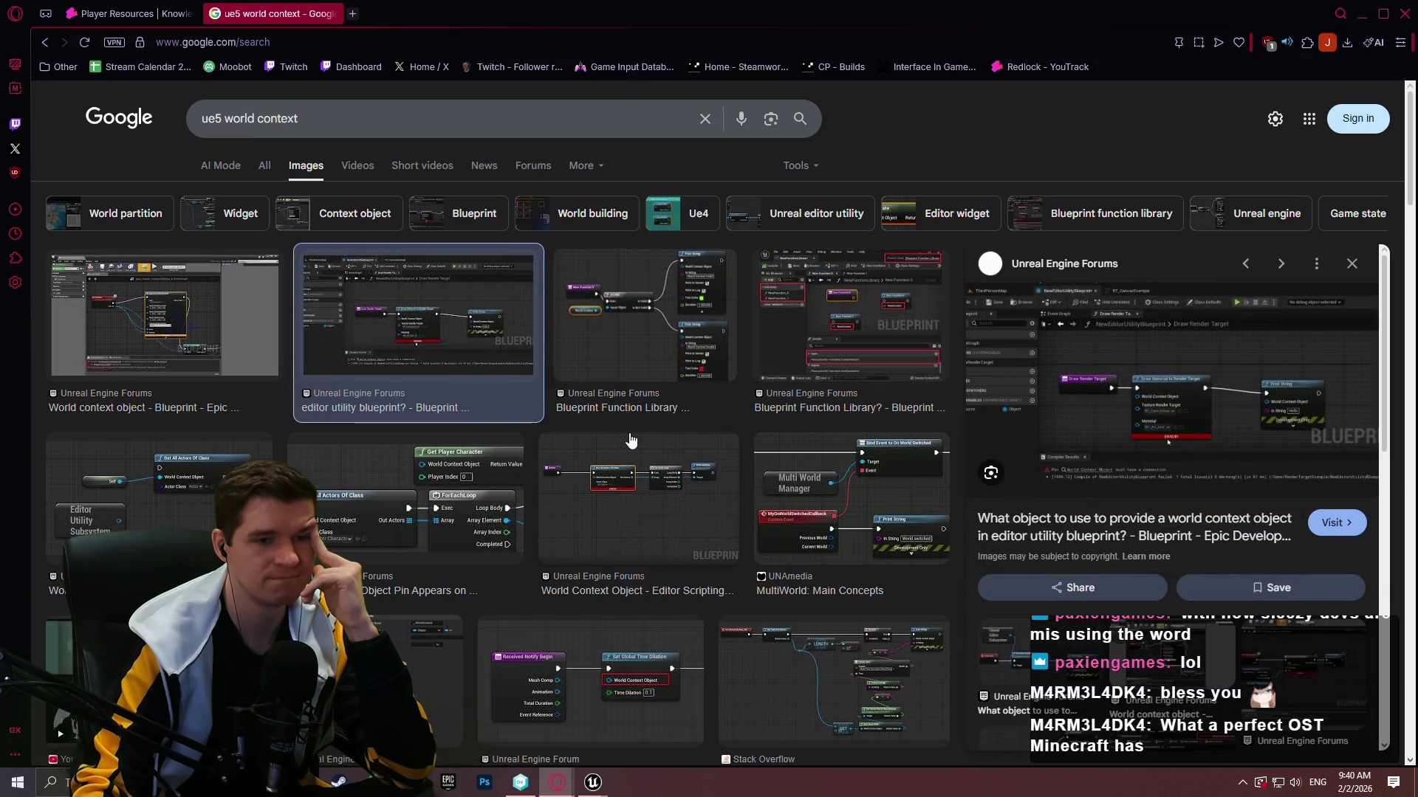
left_click(401, 484)
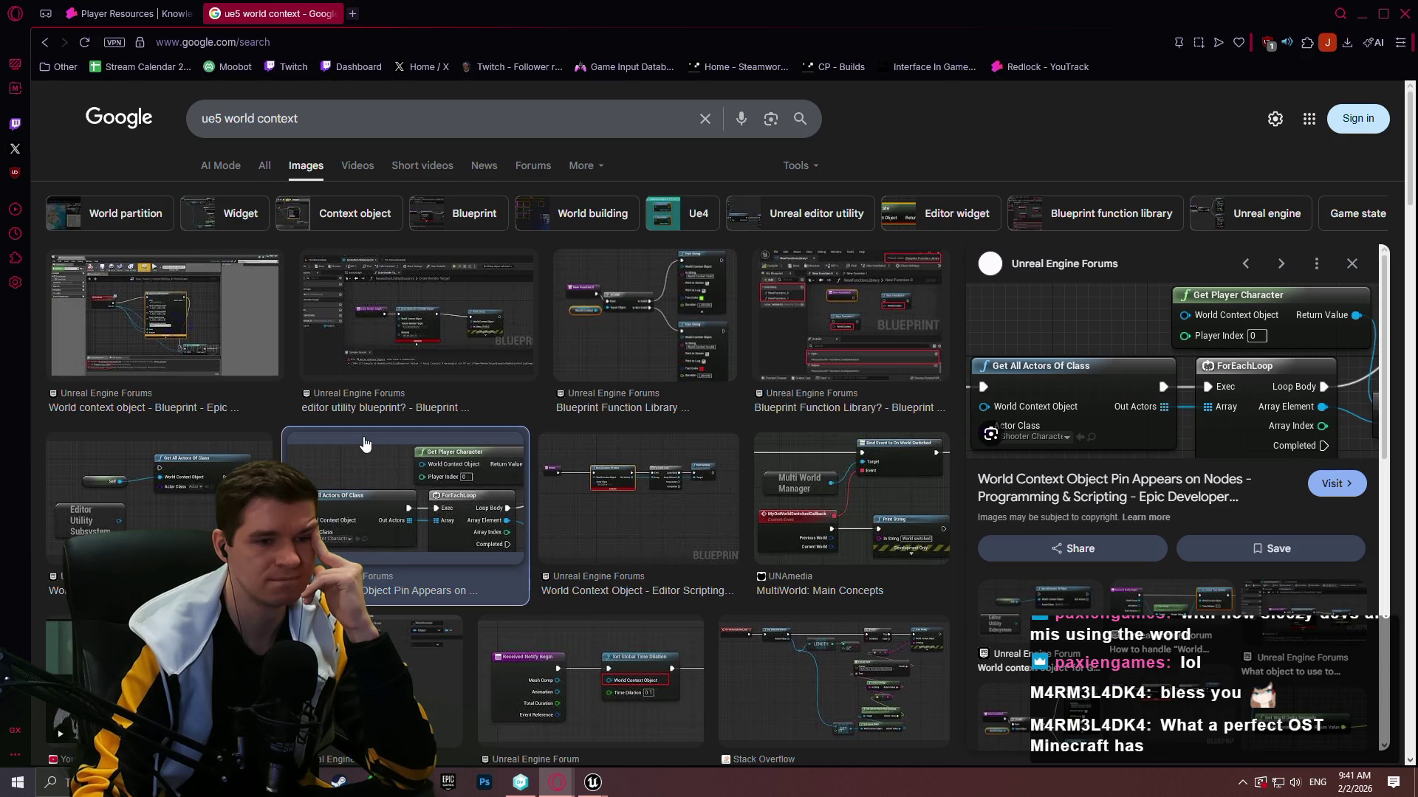
left_click(1318, 489)
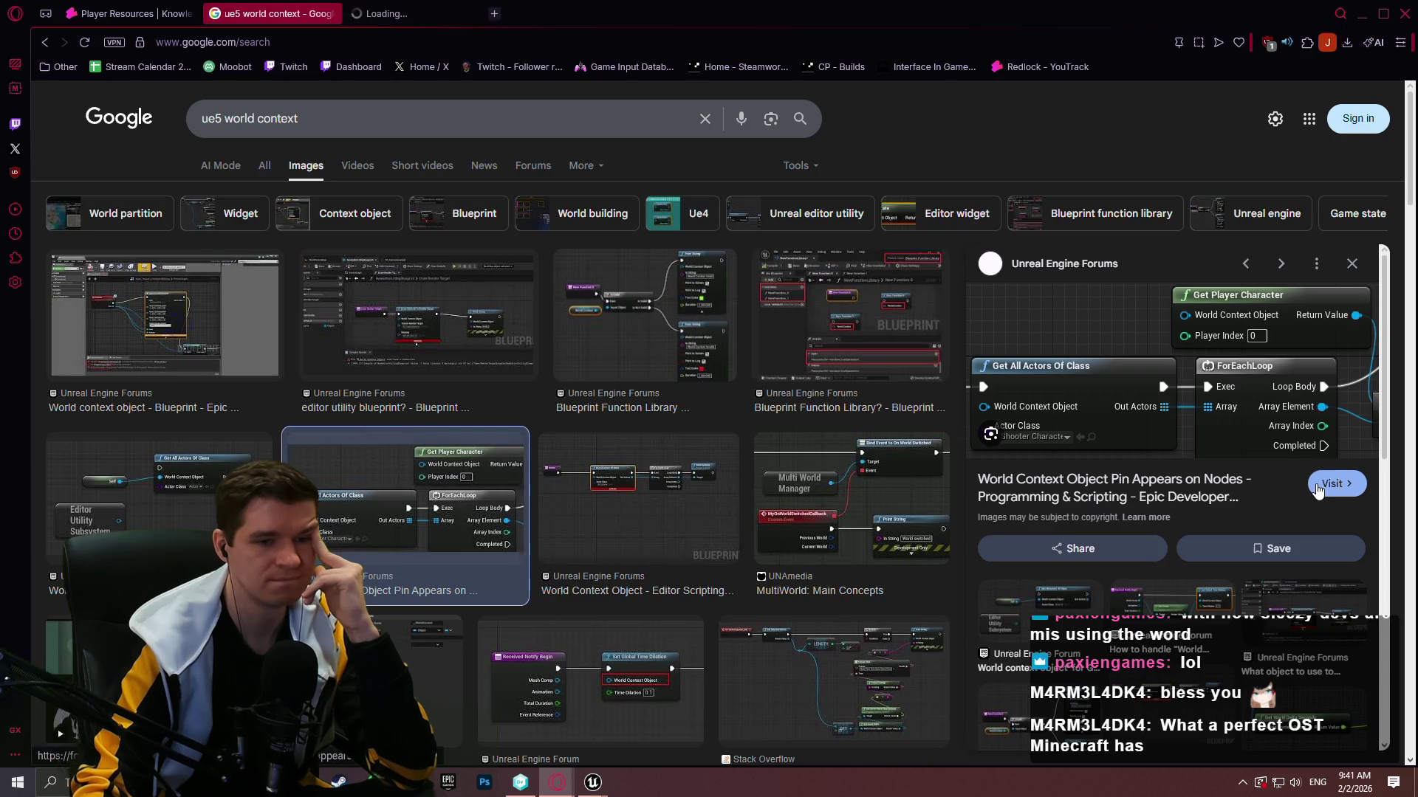
key("Left")
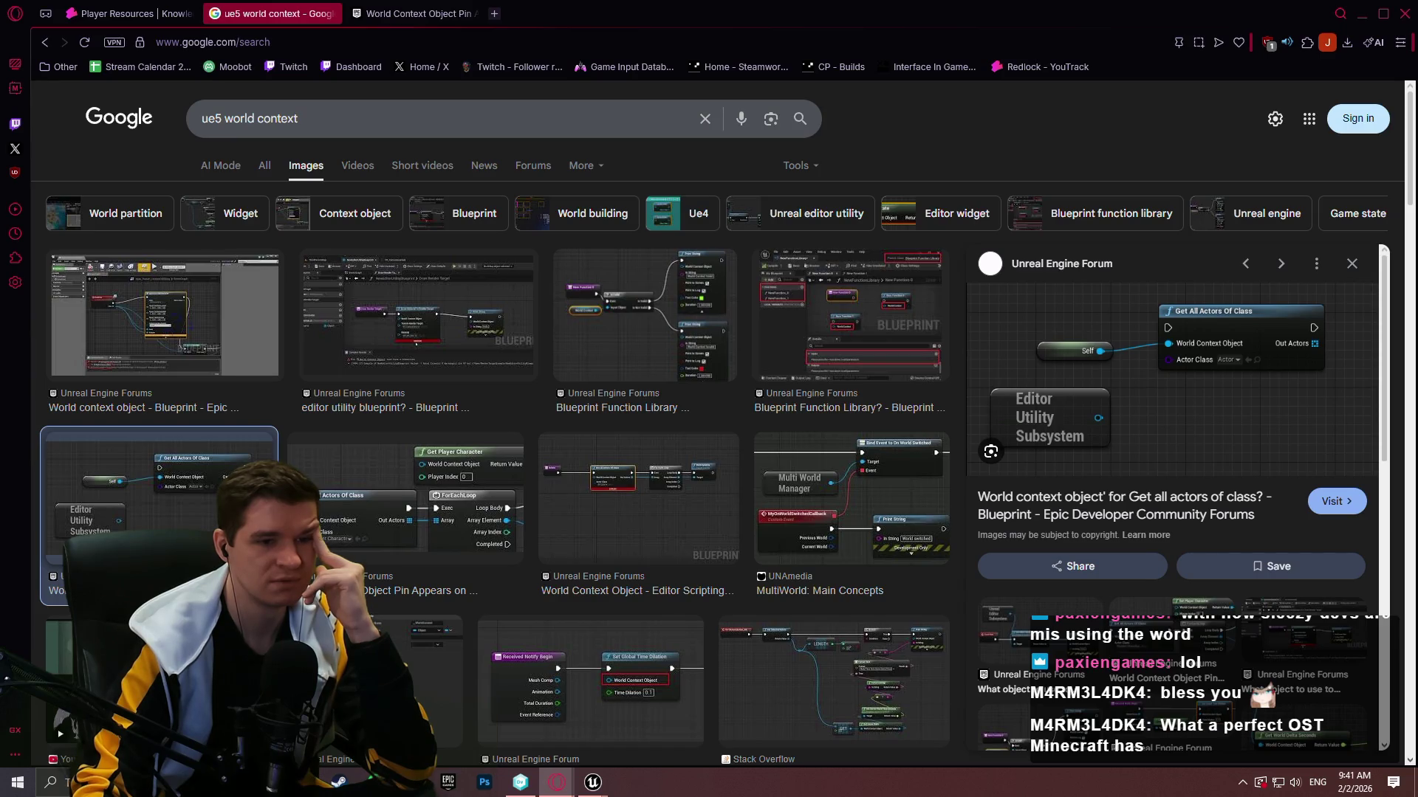
left_click(458, 14)
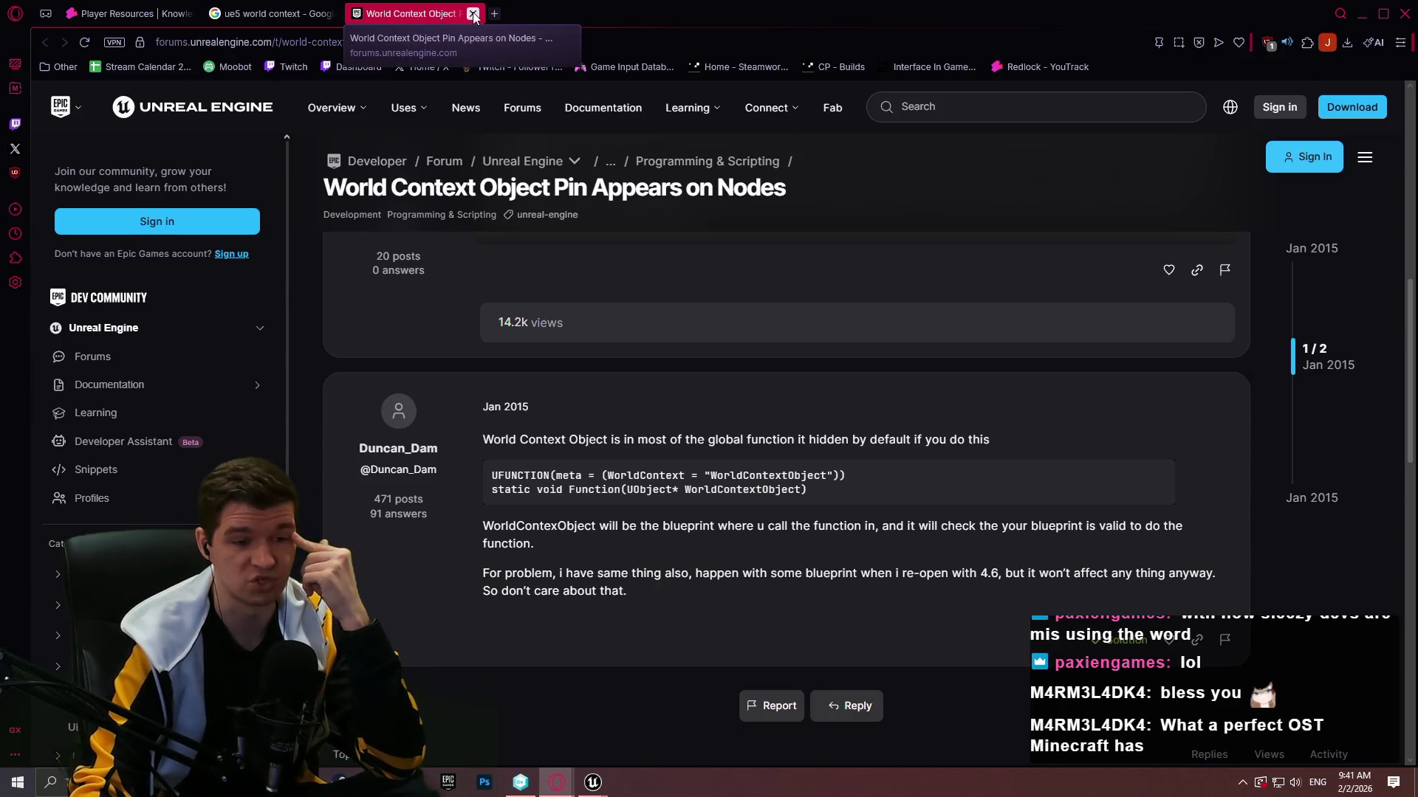
Close the forum tab, recompile the viewmodel, play the level despite compile errors, then stop.
left_click(473, 14)
mouse_move(593, 782)
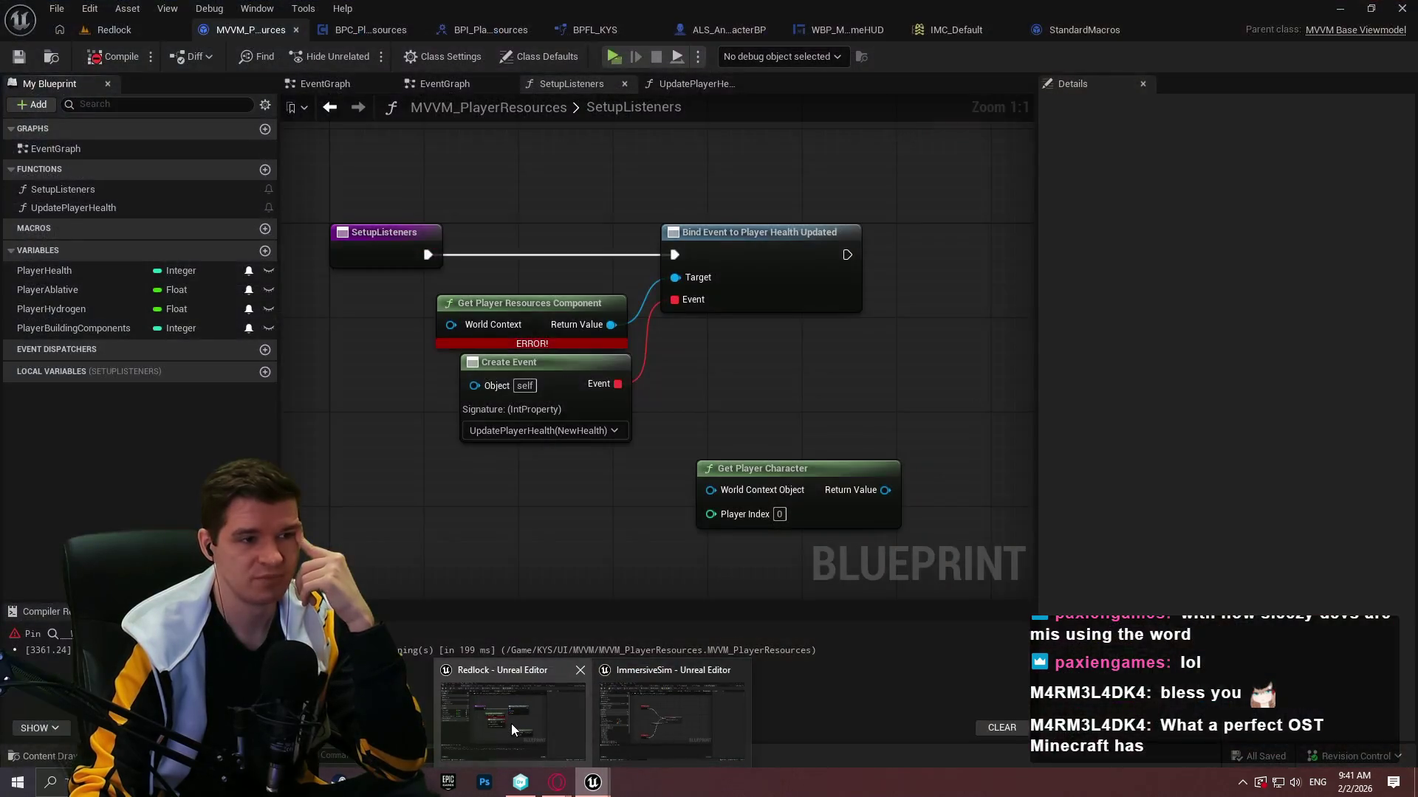
left_click(515, 731)
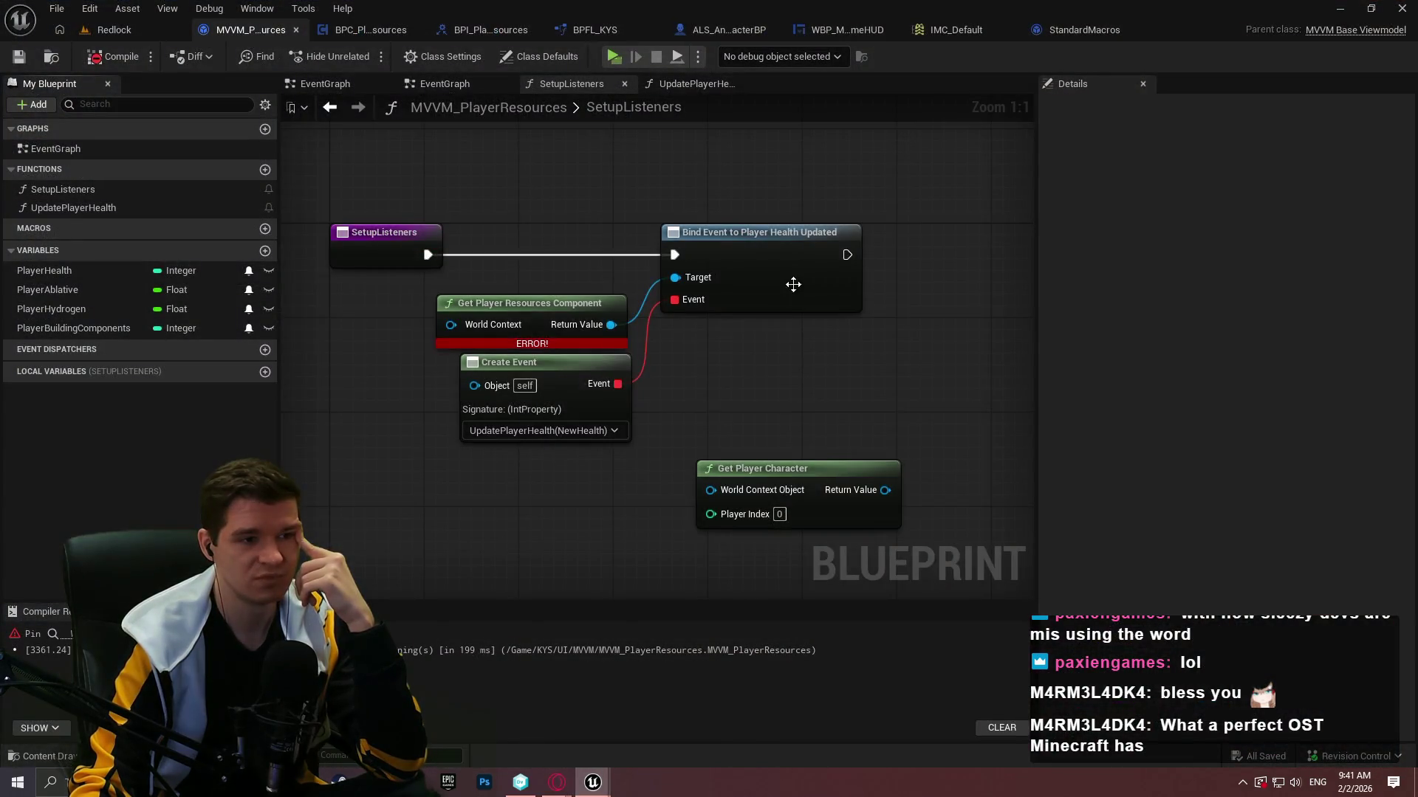
left_click(115, 59)
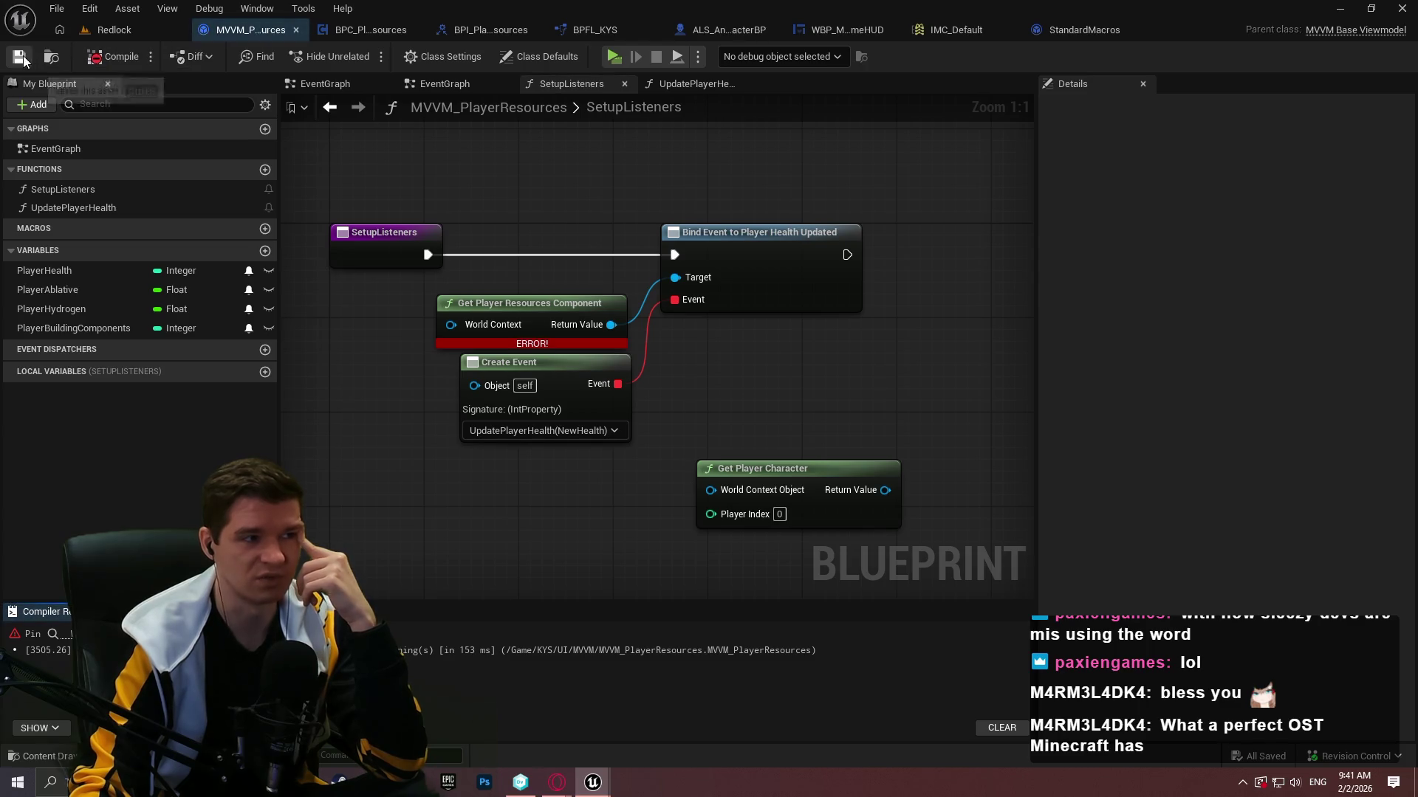
left_click(614, 57)
left_click(812, 419)
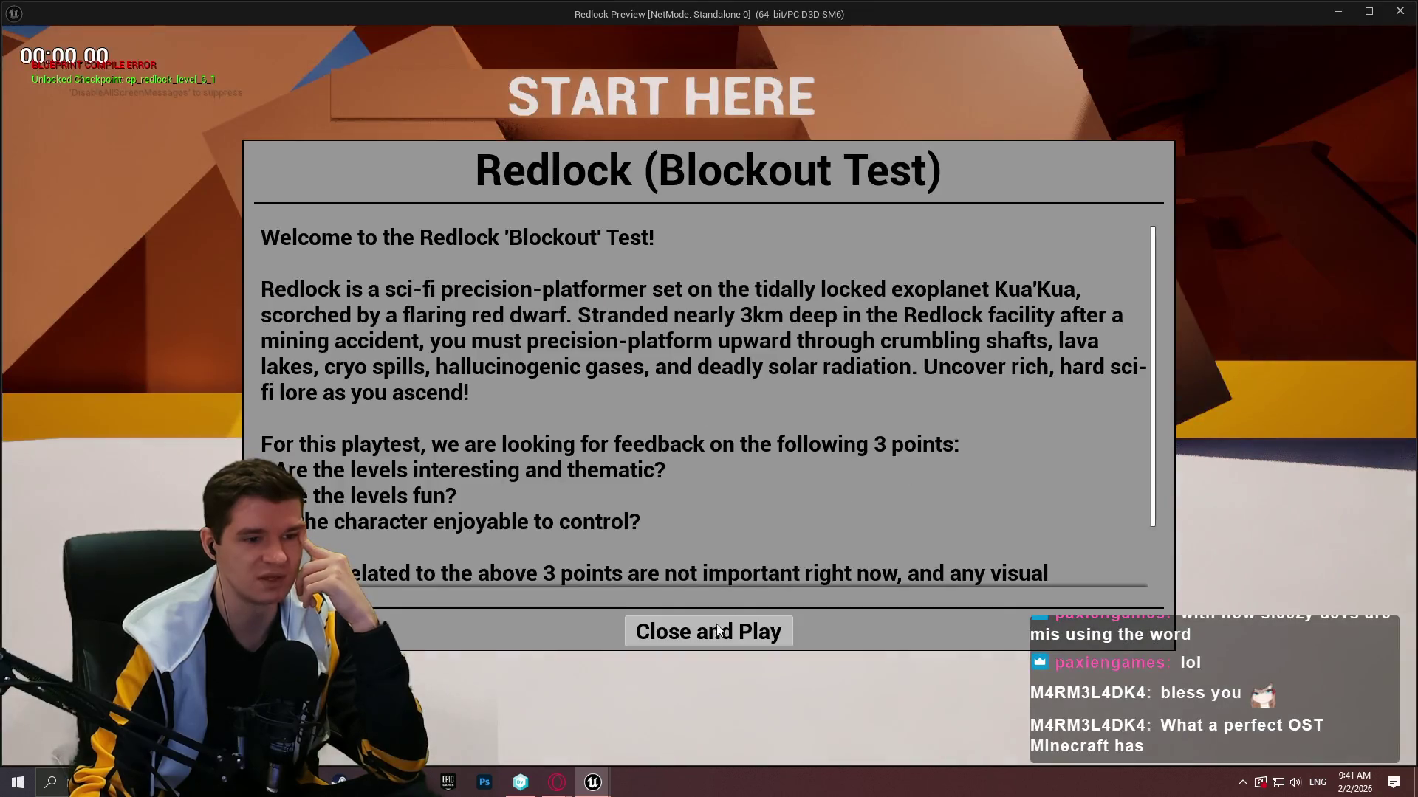
left_click(709, 633)
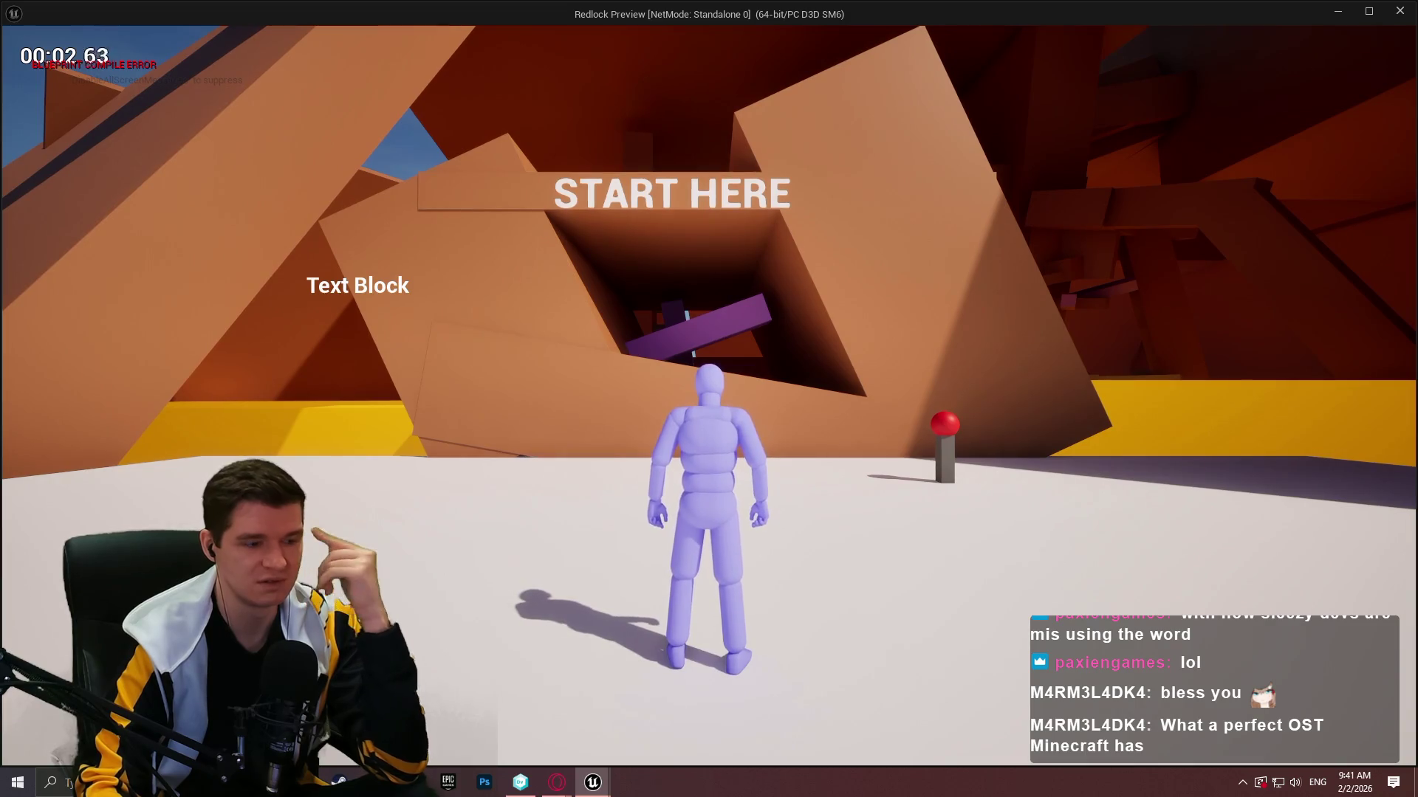
key("Escape")
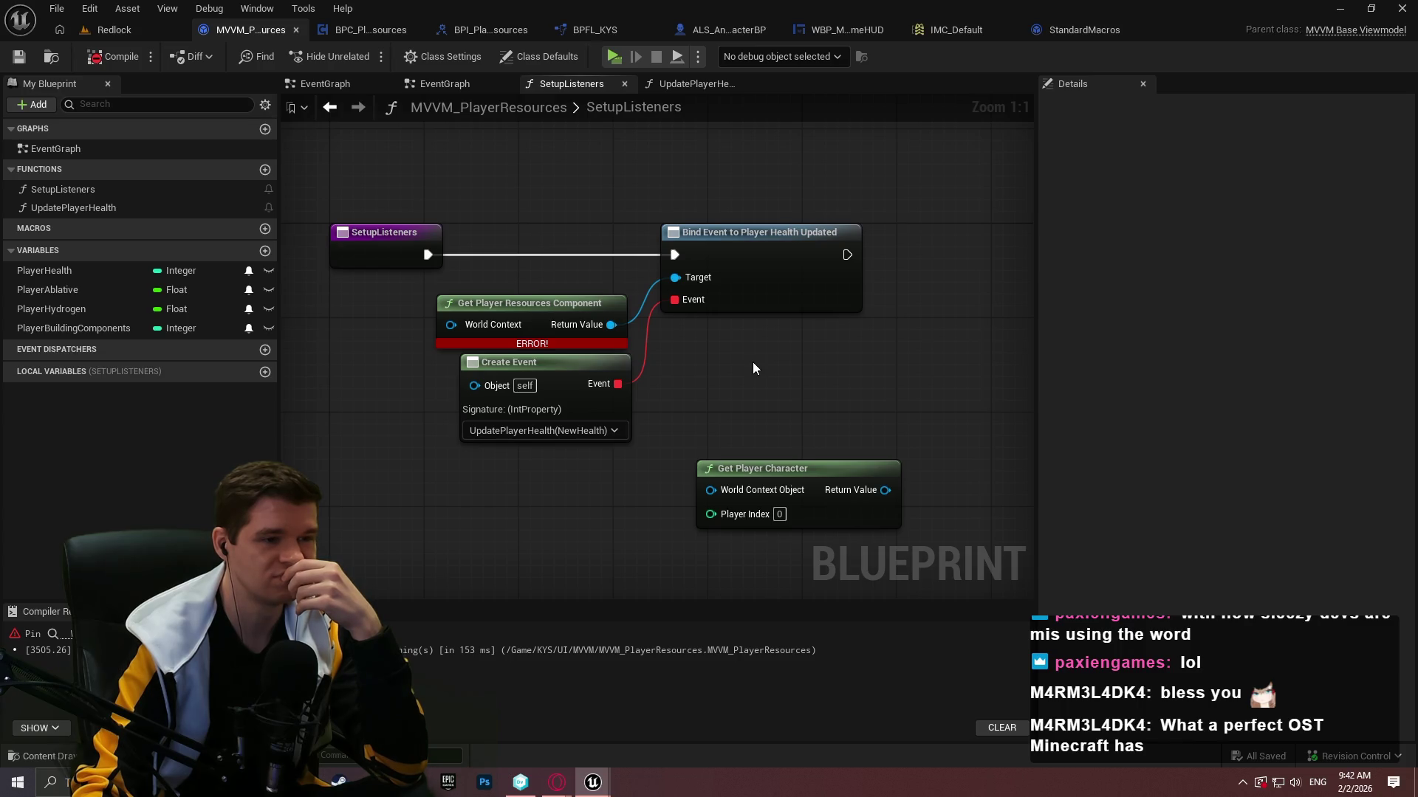
Add then delete a Get Player Resources Component node in EventGraph, recompile and save.
double_click(46, 149)
right_click(642, 365)
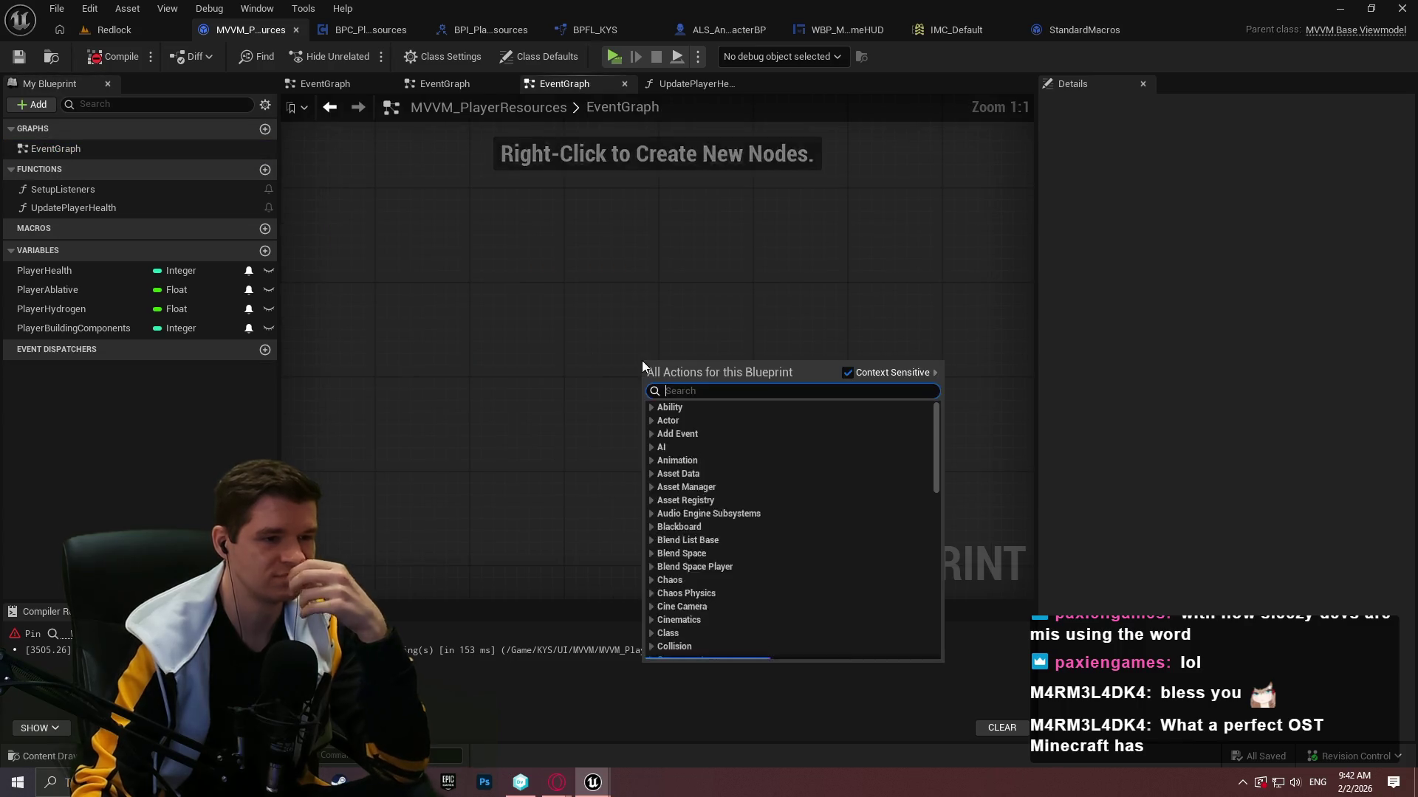
type("get player ")
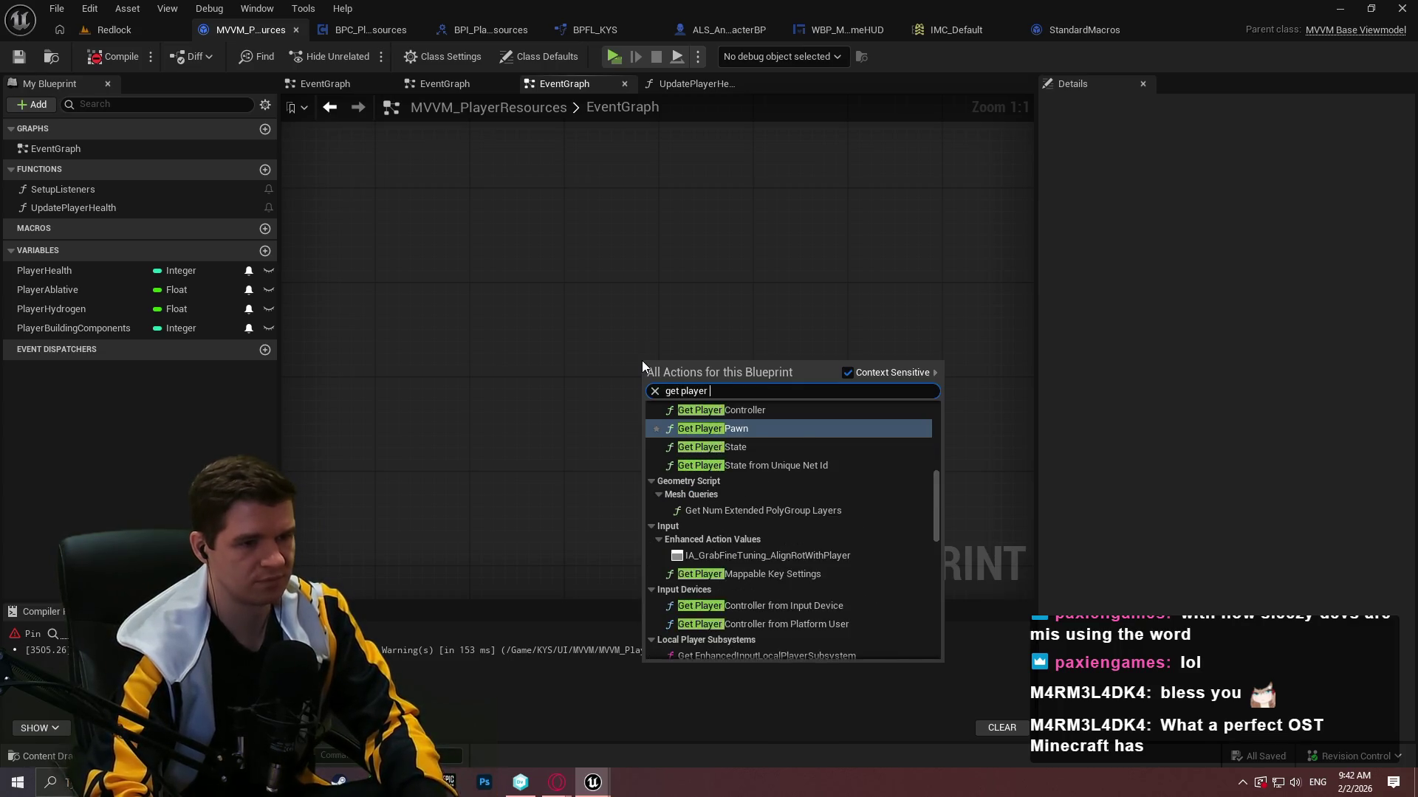
type("res")
key("Return")
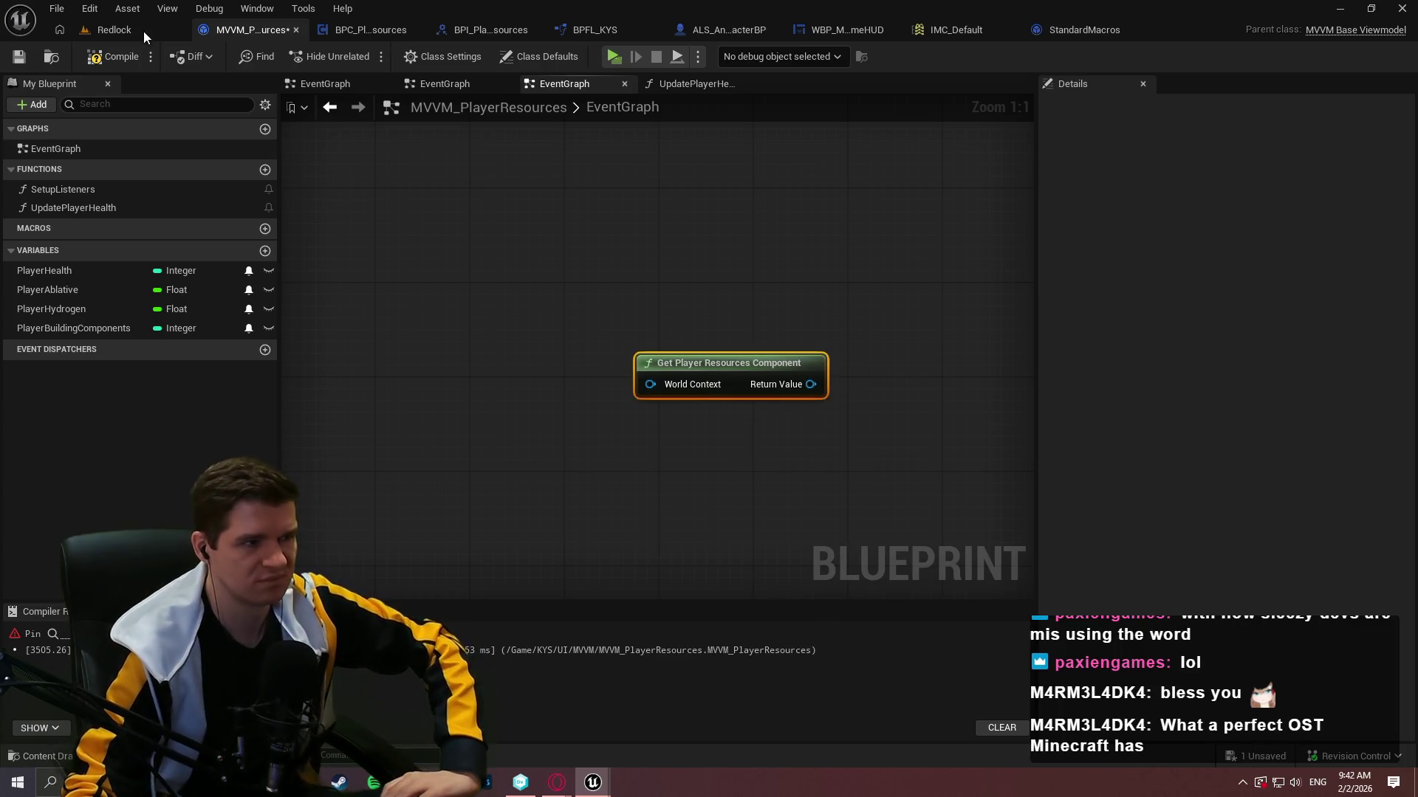
left_click(123, 51)
key("Delete")
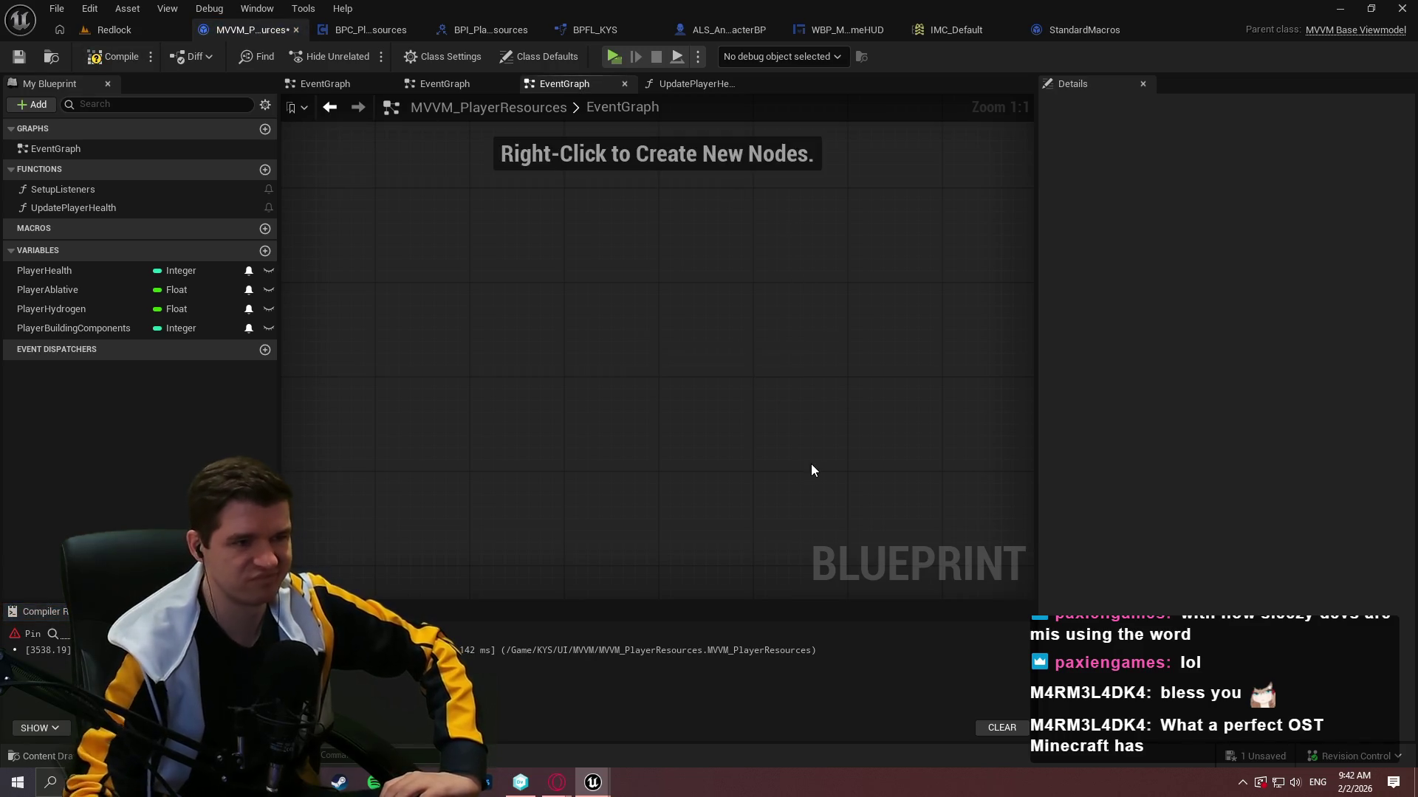
left_click(115, 56)
left_click(19, 56)
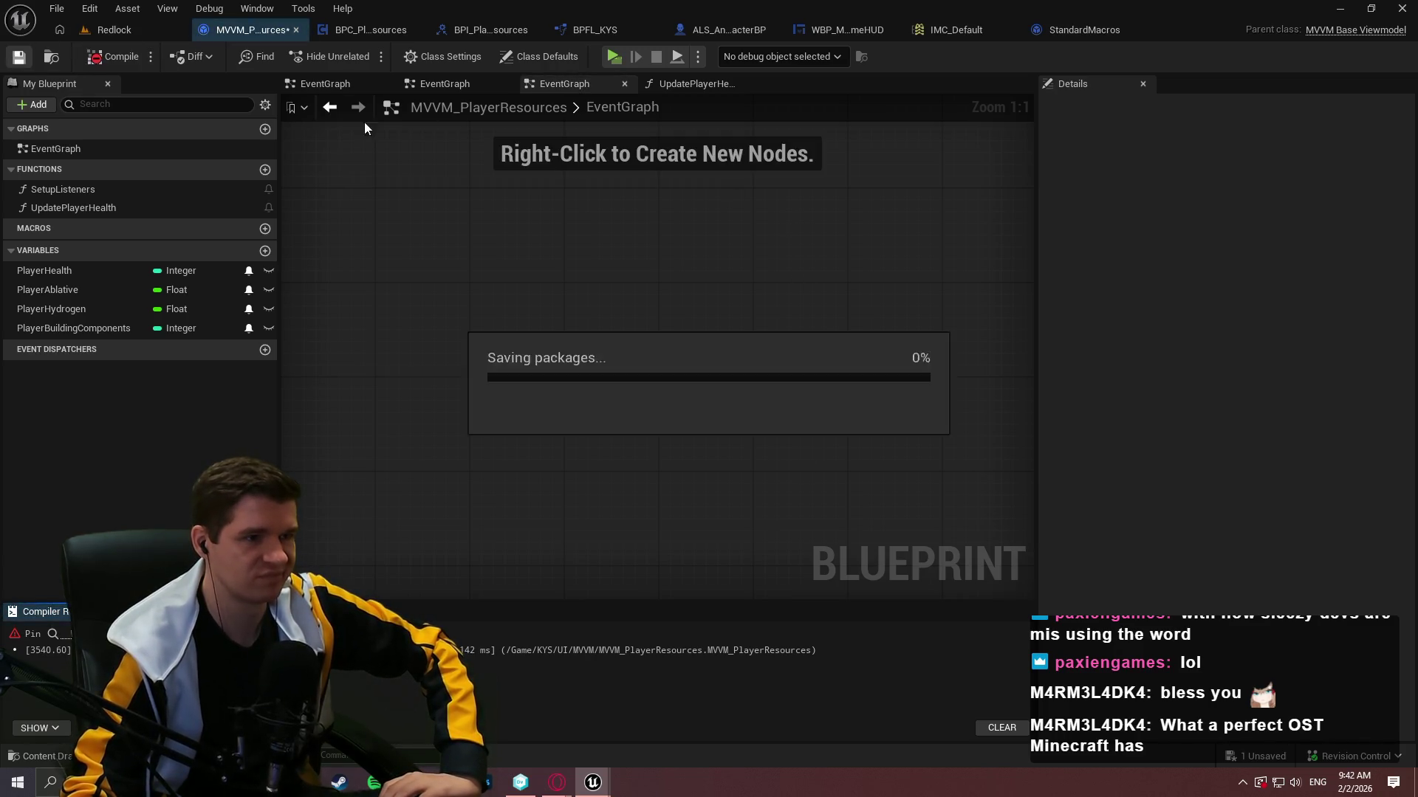
Look through the UpdatePlayerHealth graph and the other EventGraph tabs.
left_click(680, 83)
left_click(450, 80)
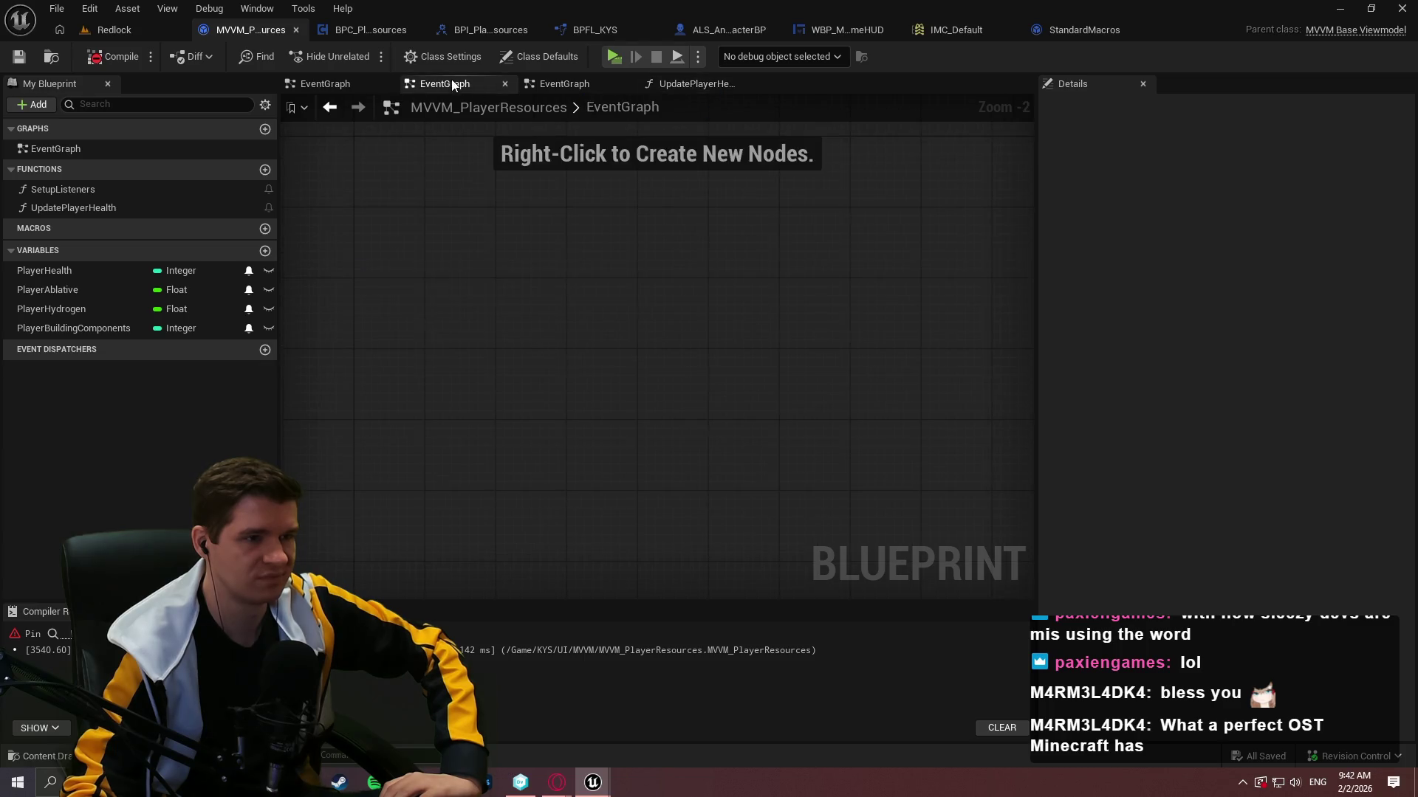
left_click(538, 83)
mouse_move(593, 781)
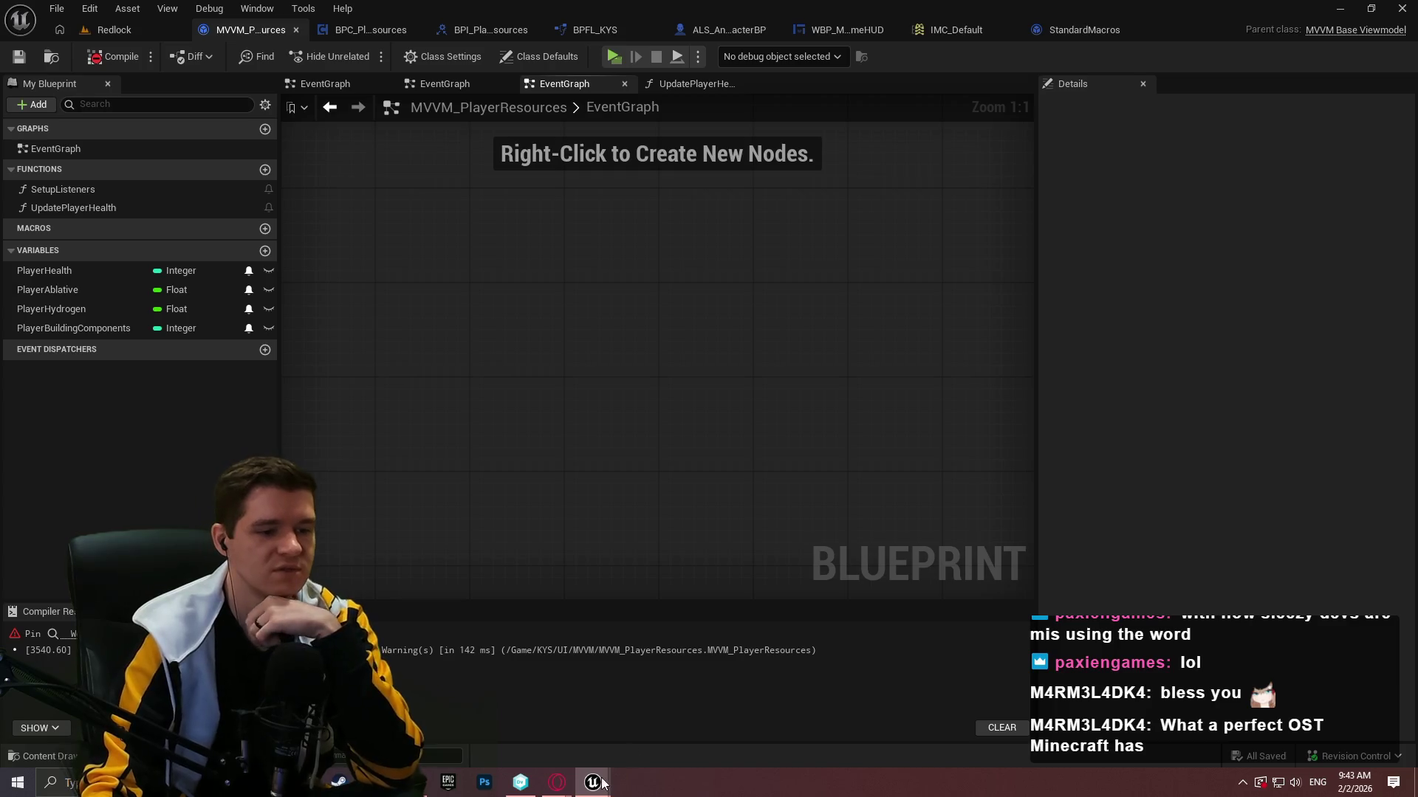
Open 'How to get WorldContextObject inside a C++ BP Function Library?' from the image results in a new tab.
mouse_move(557, 782)
left_click(613, 727)
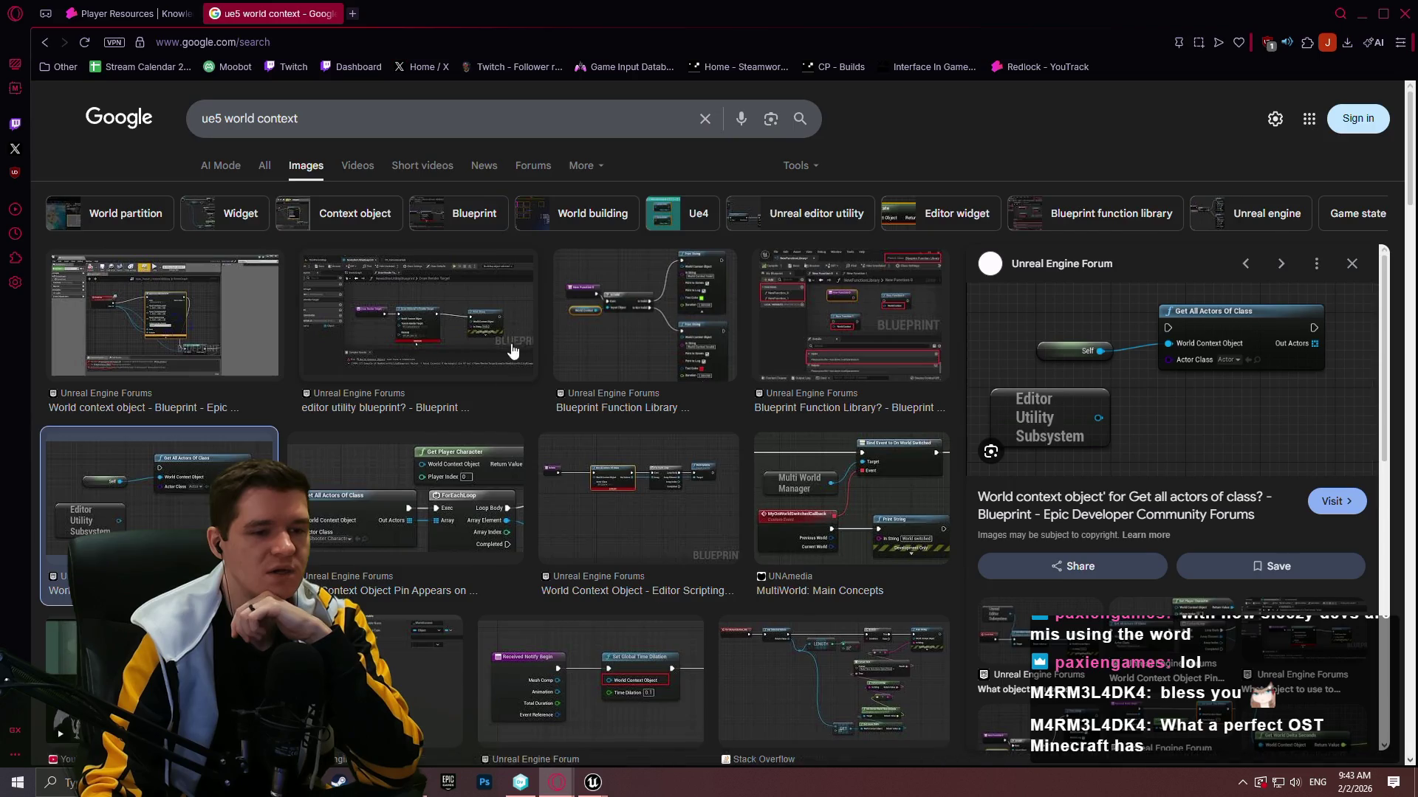
scroll(508, 362, "down", 4)
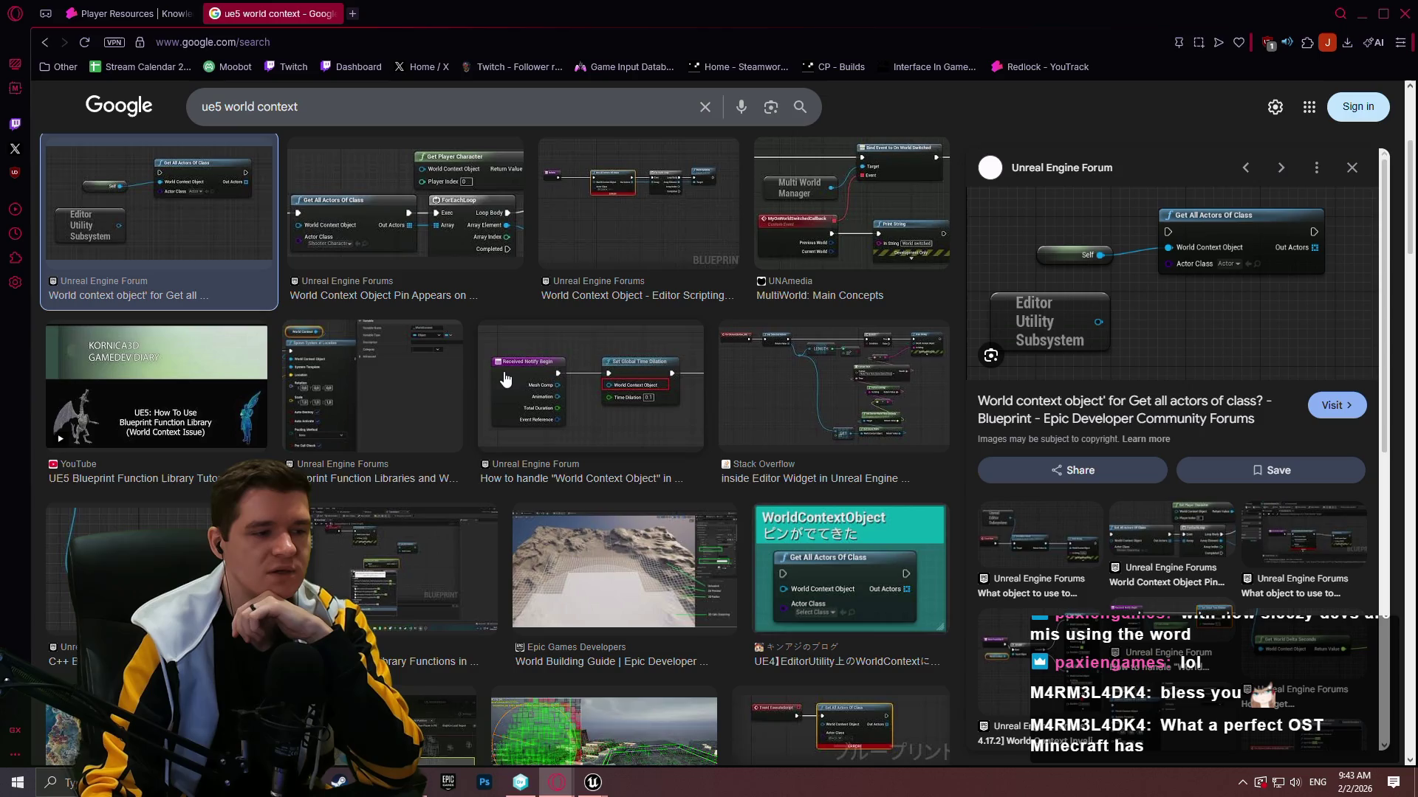
left_click(125, 568)
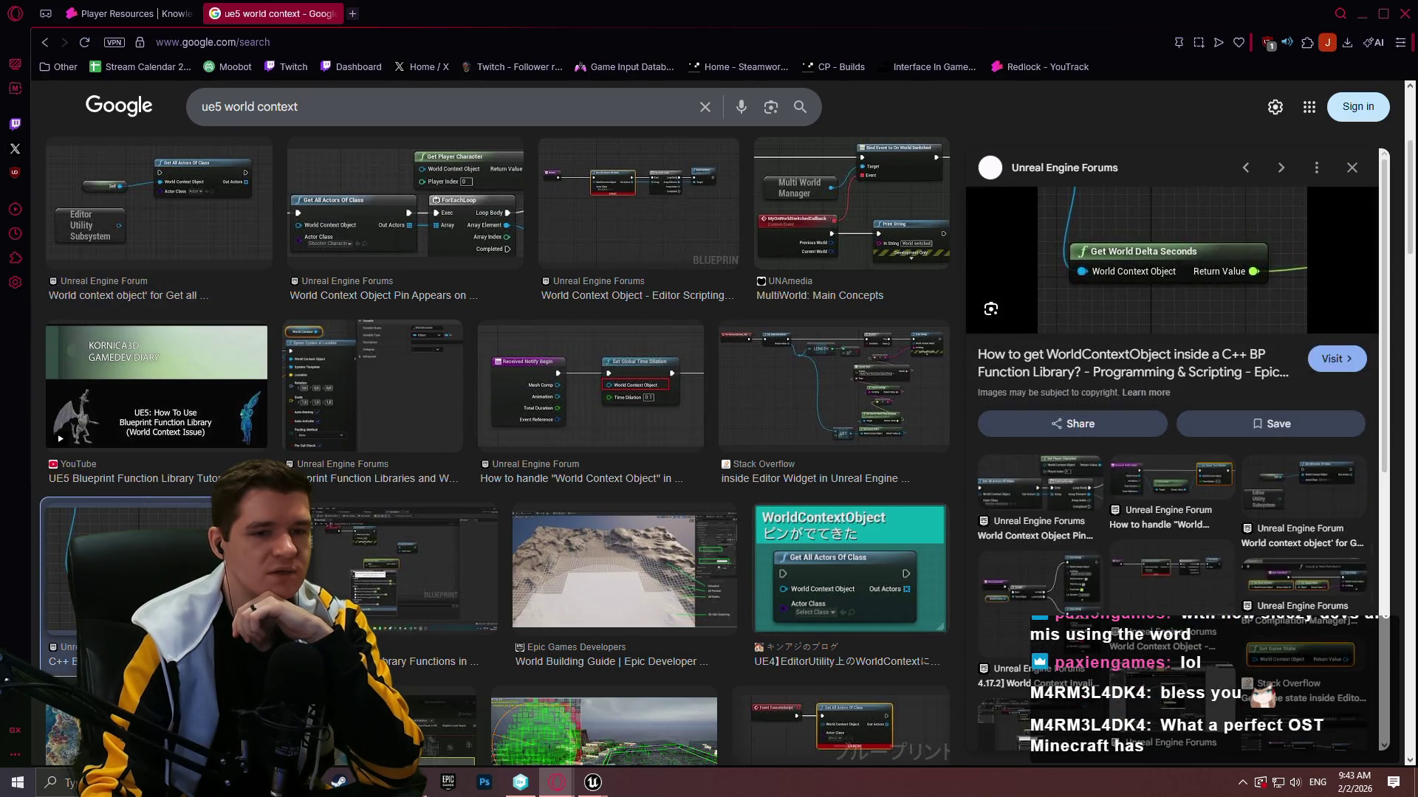
left_click(1324, 361)
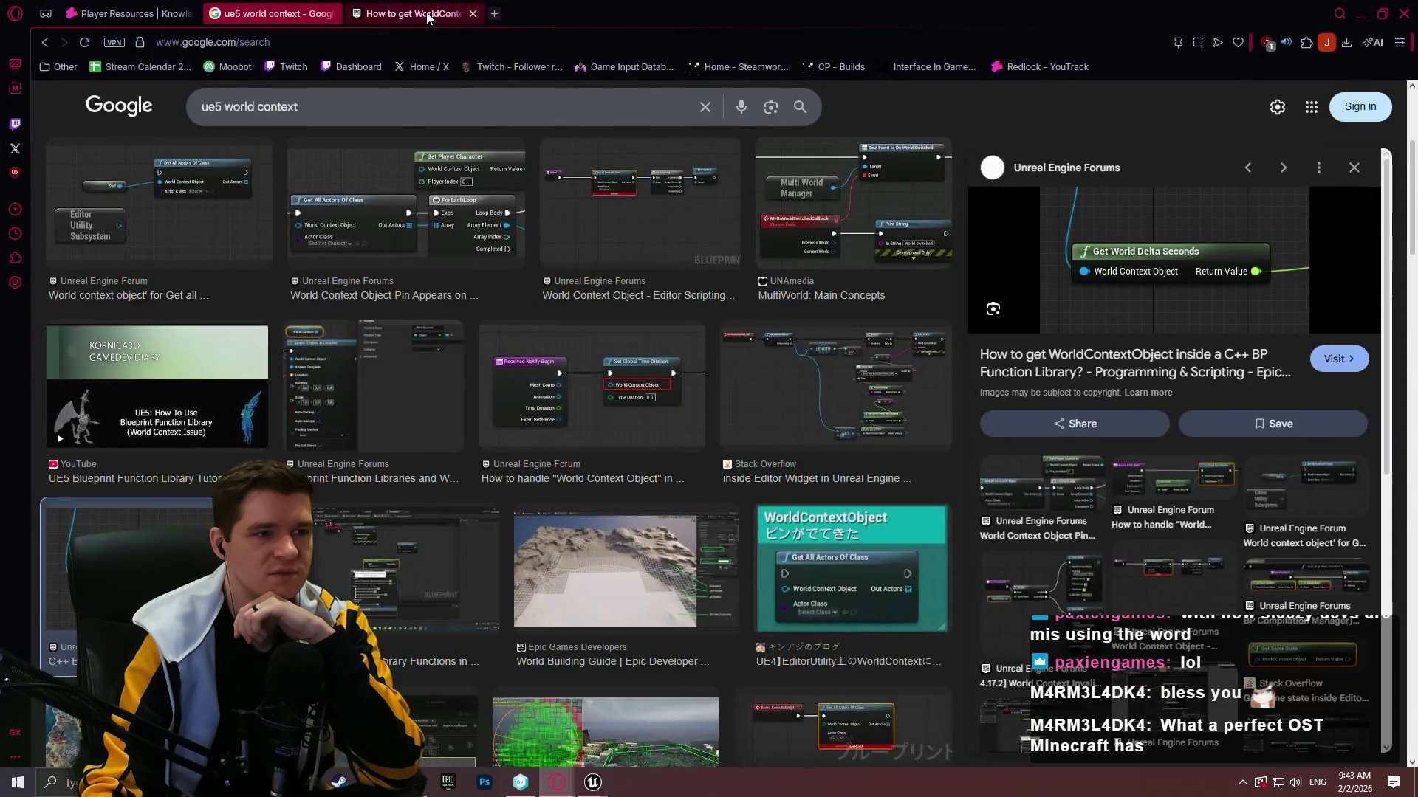
left_click(427, 12)
Read the forum's solved WorldContextObject answer, then bring back the MVVM_PlayerResources Blueprint window.
scroll(892, 329, "down", 5)
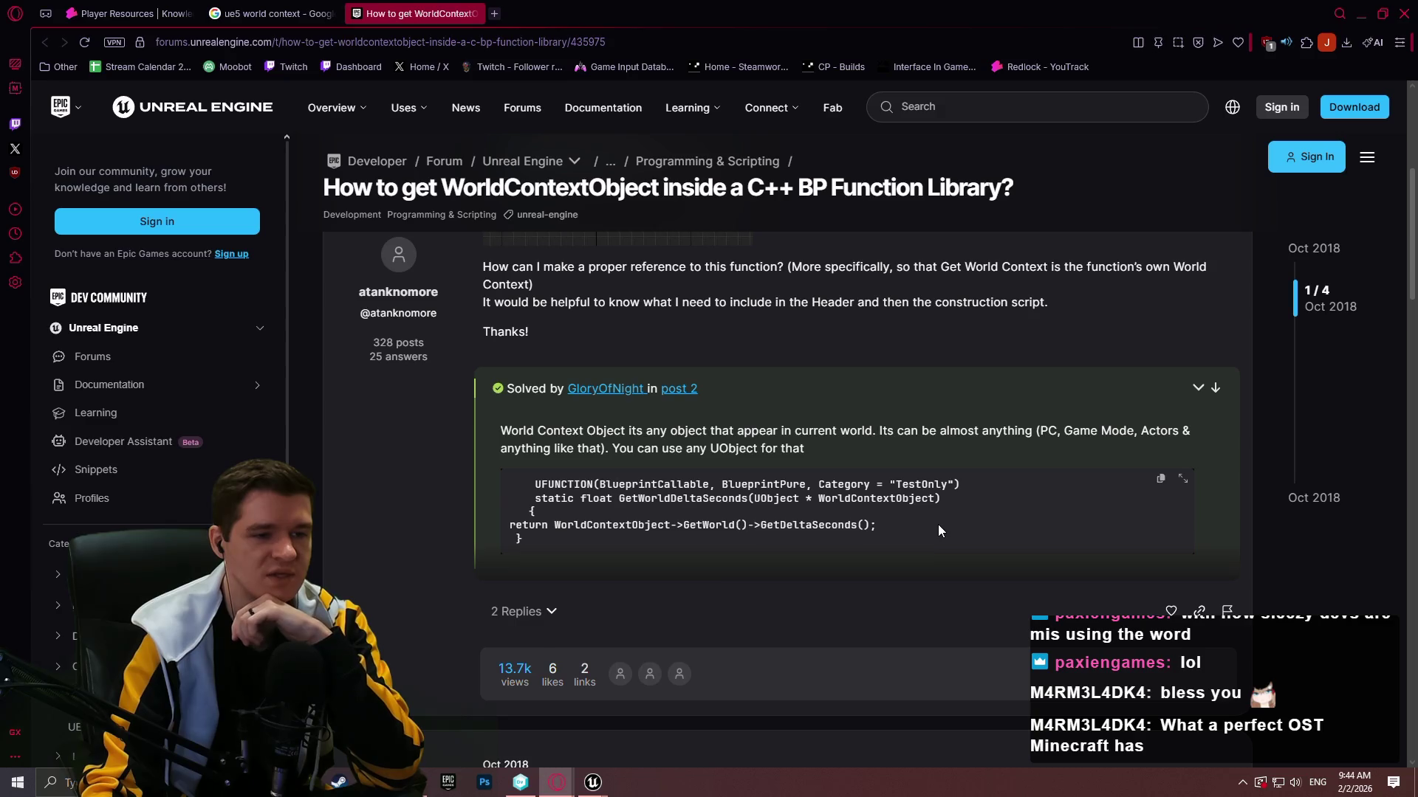
scroll(935, 523, "down", 2)
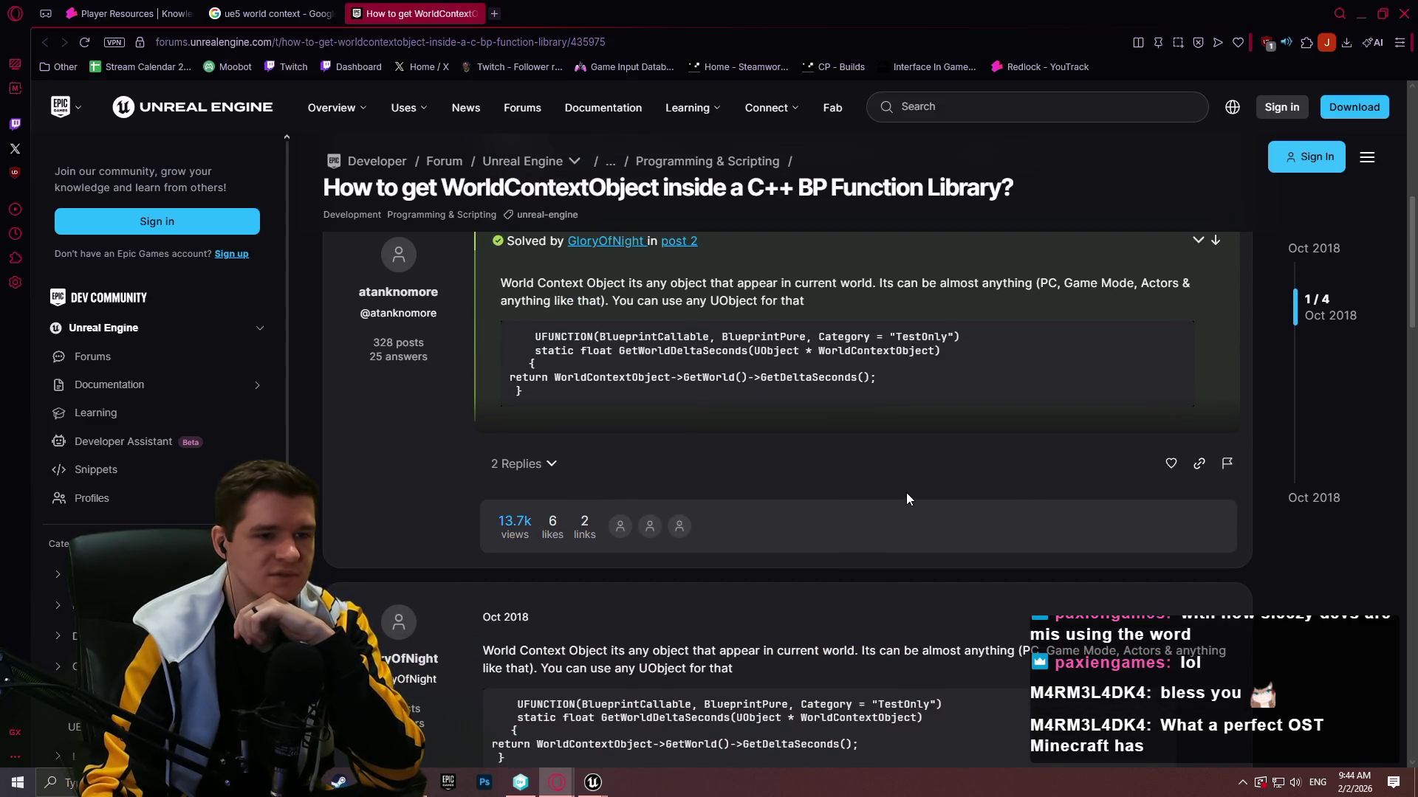
scroll(908, 499, "down", 5)
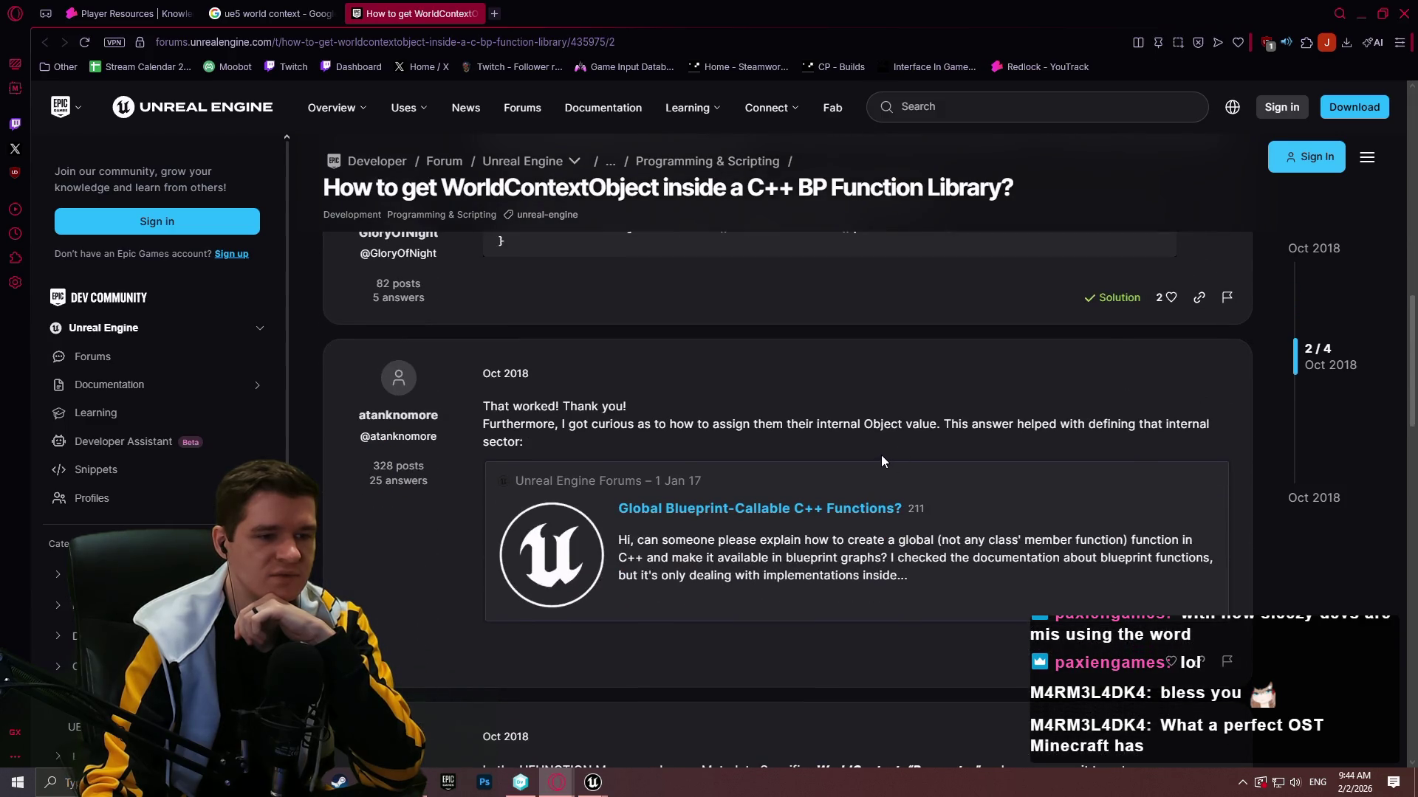
scroll(880, 455, "down", 6)
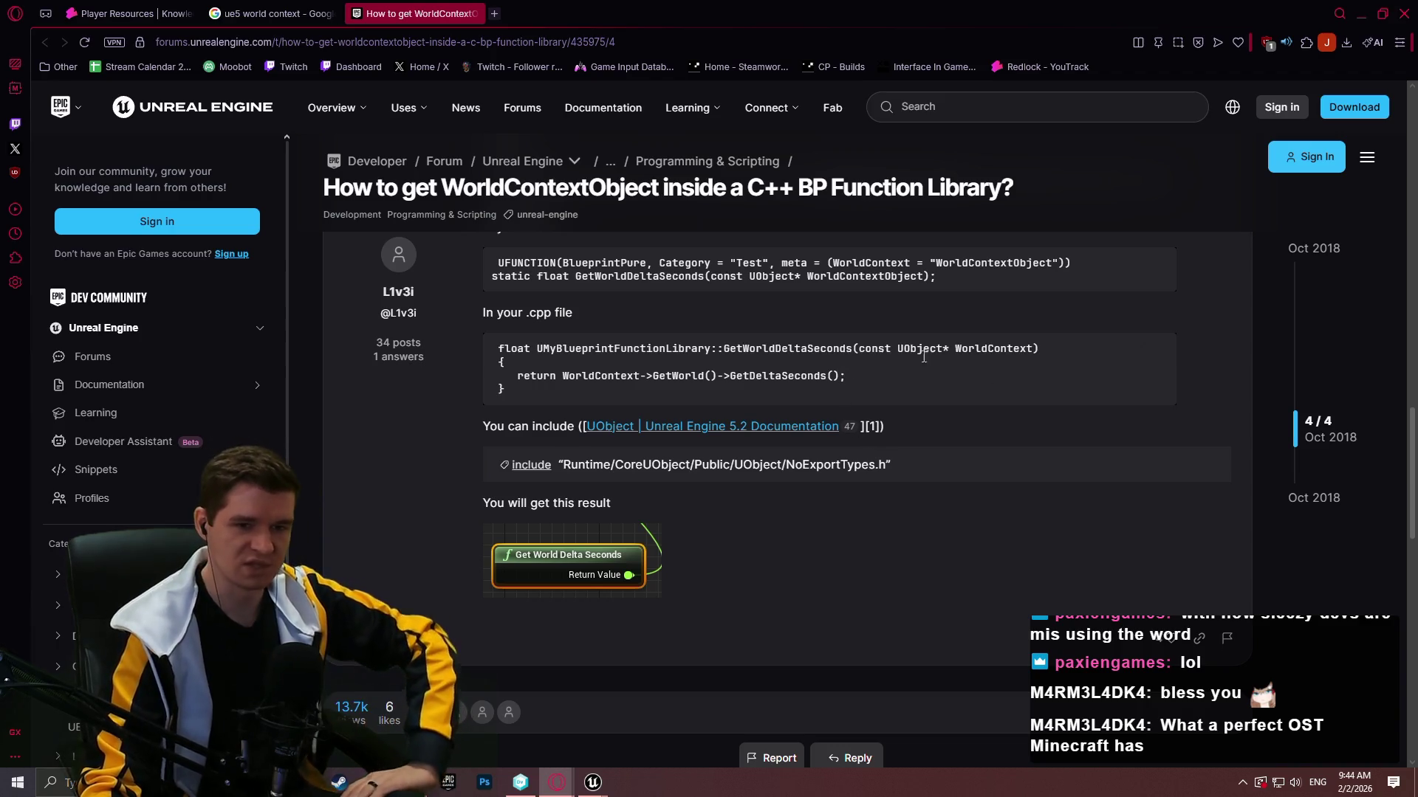
scroll(880, 354, "up", 15)
scroll(1233, 357, "down", 5)
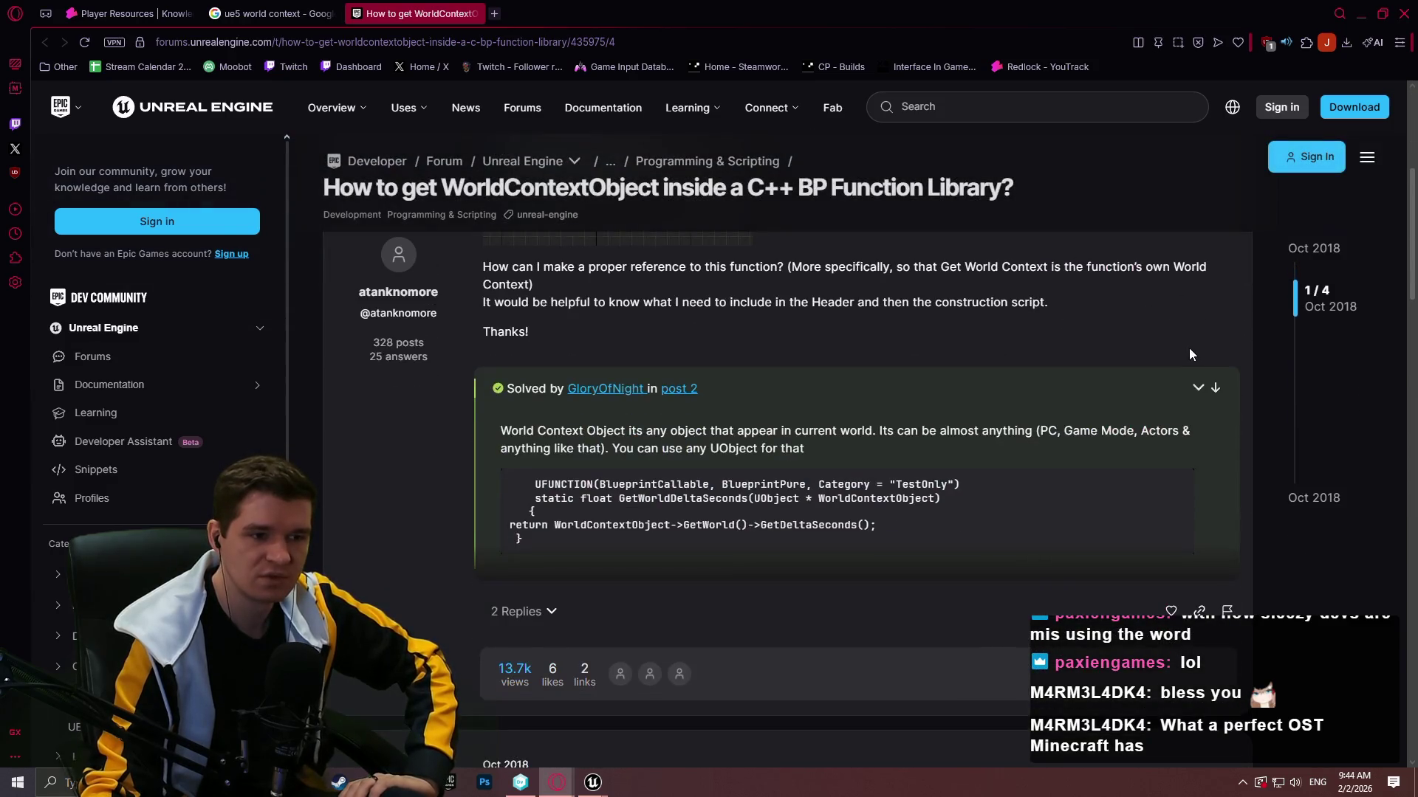
scroll(1181, 348, "up", 3)
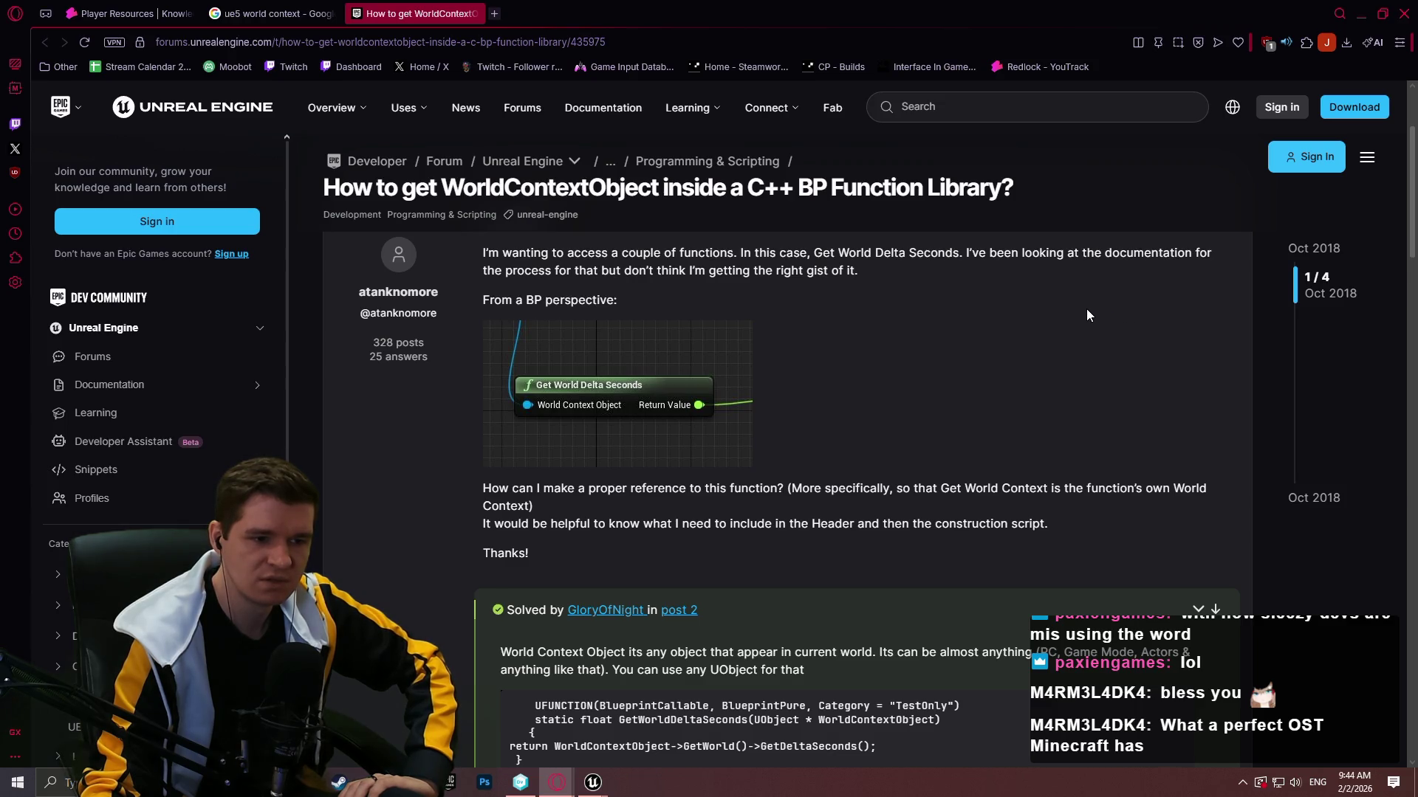
scroll(1048, 323, "down", 4)
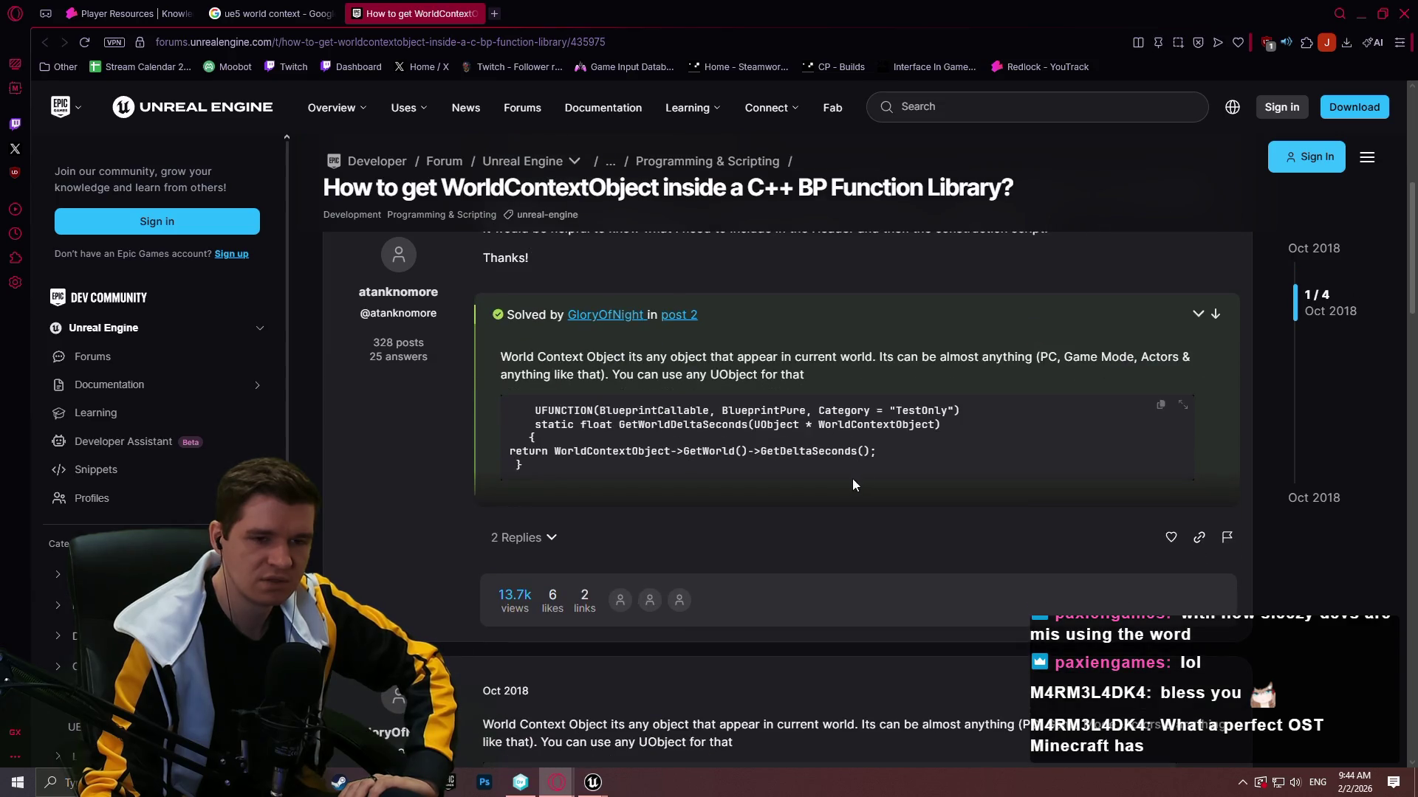
left_click(579, 762)
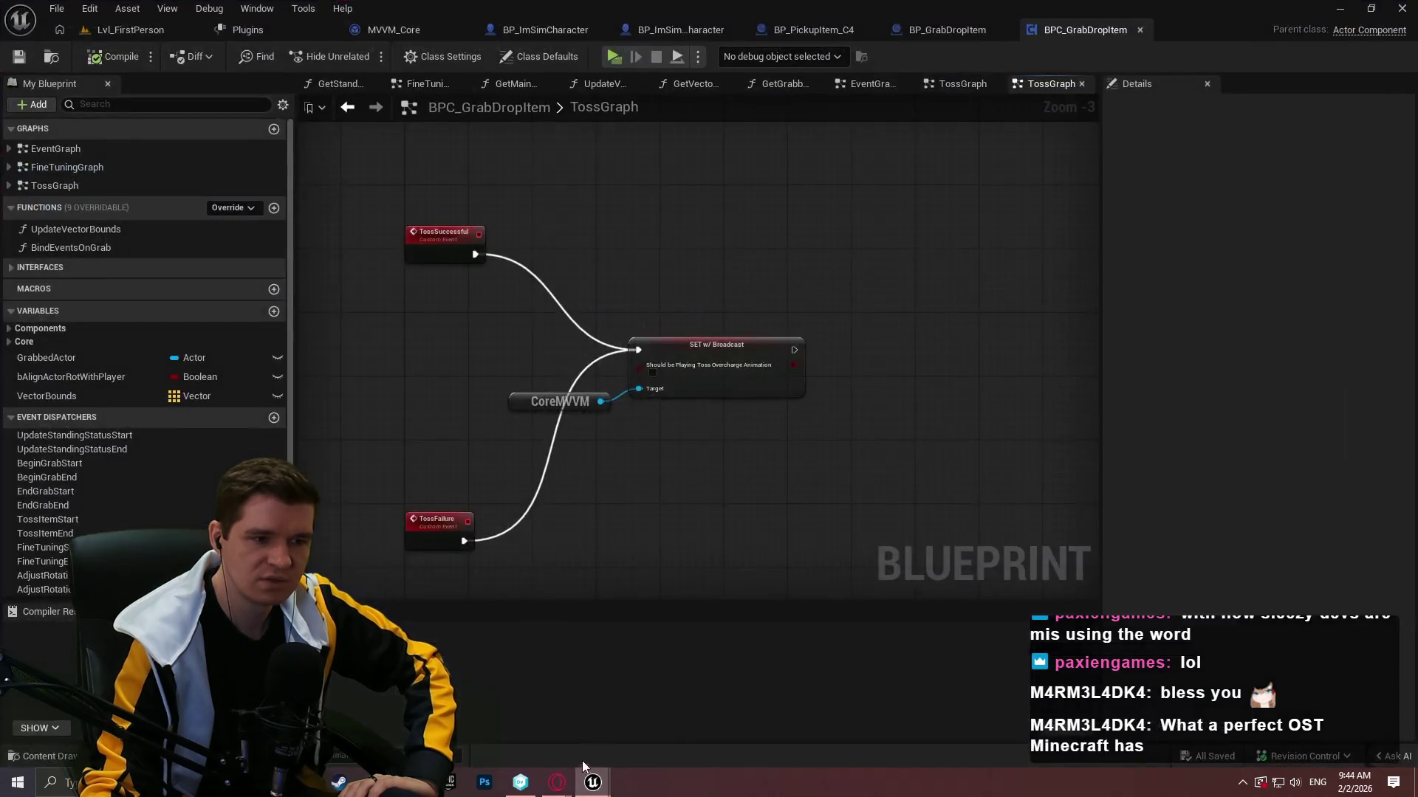
left_click(535, 733)
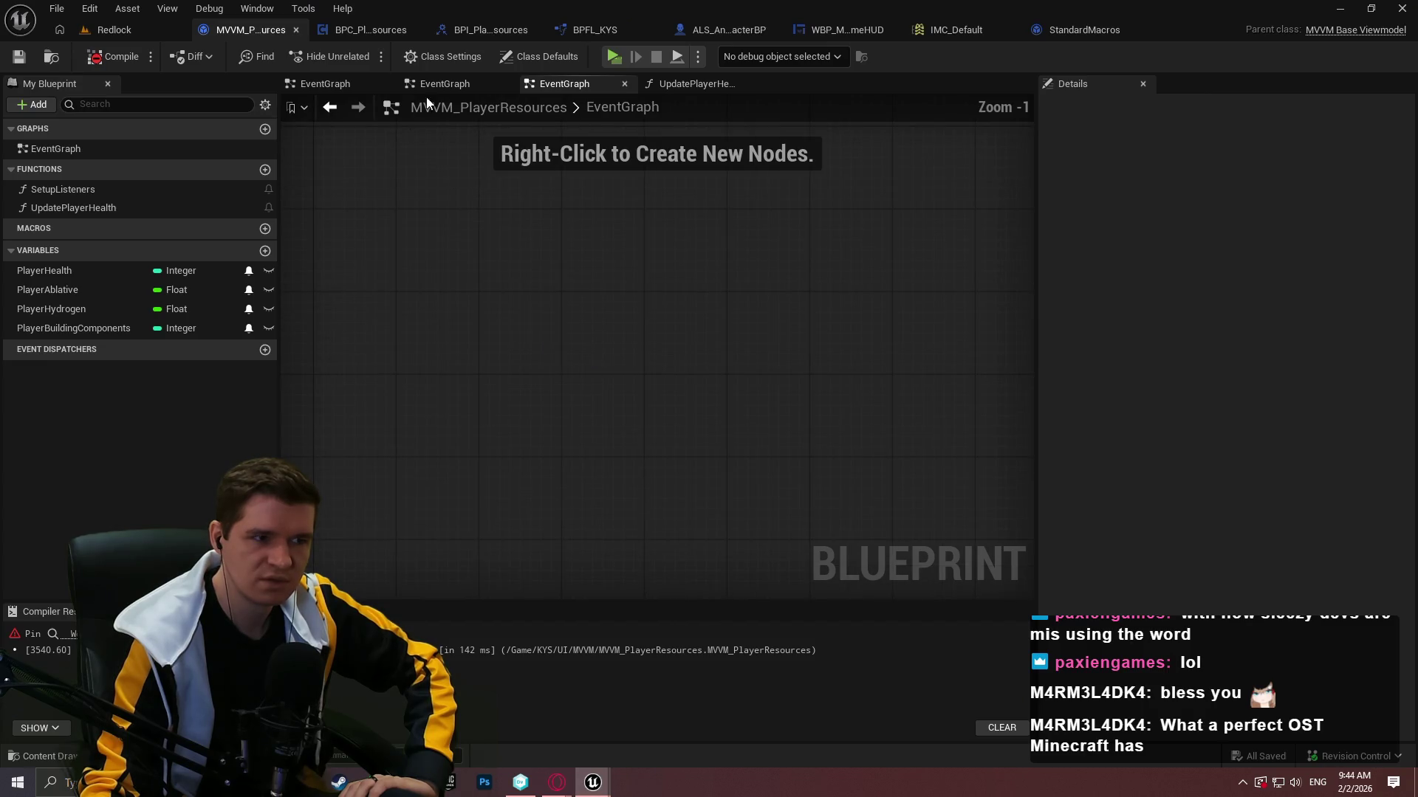
In the SetupListeners graph, compile with a Get Game Mode node as World Context, then delete it.
left_click(665, 84)
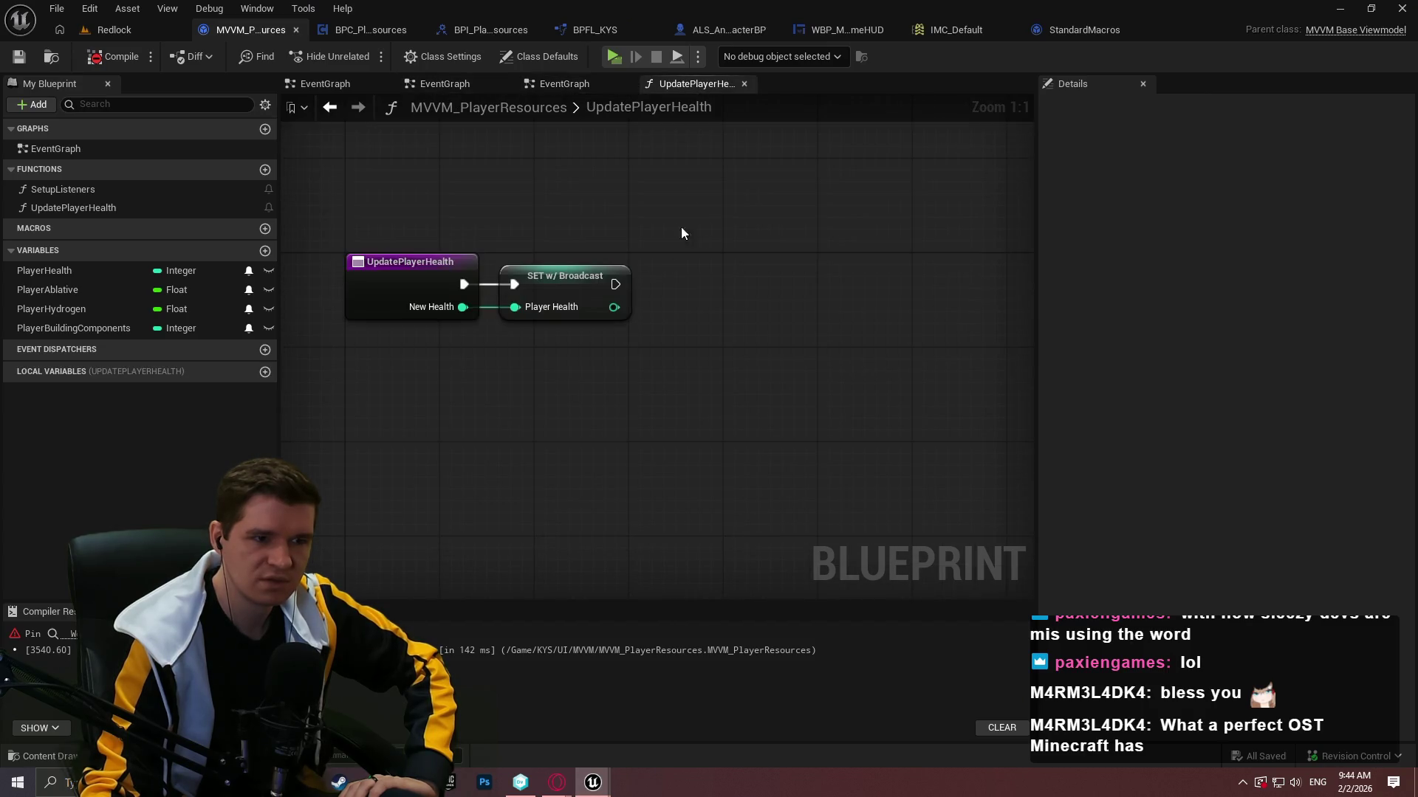
left_click(426, 81)
double_click(77, 189)
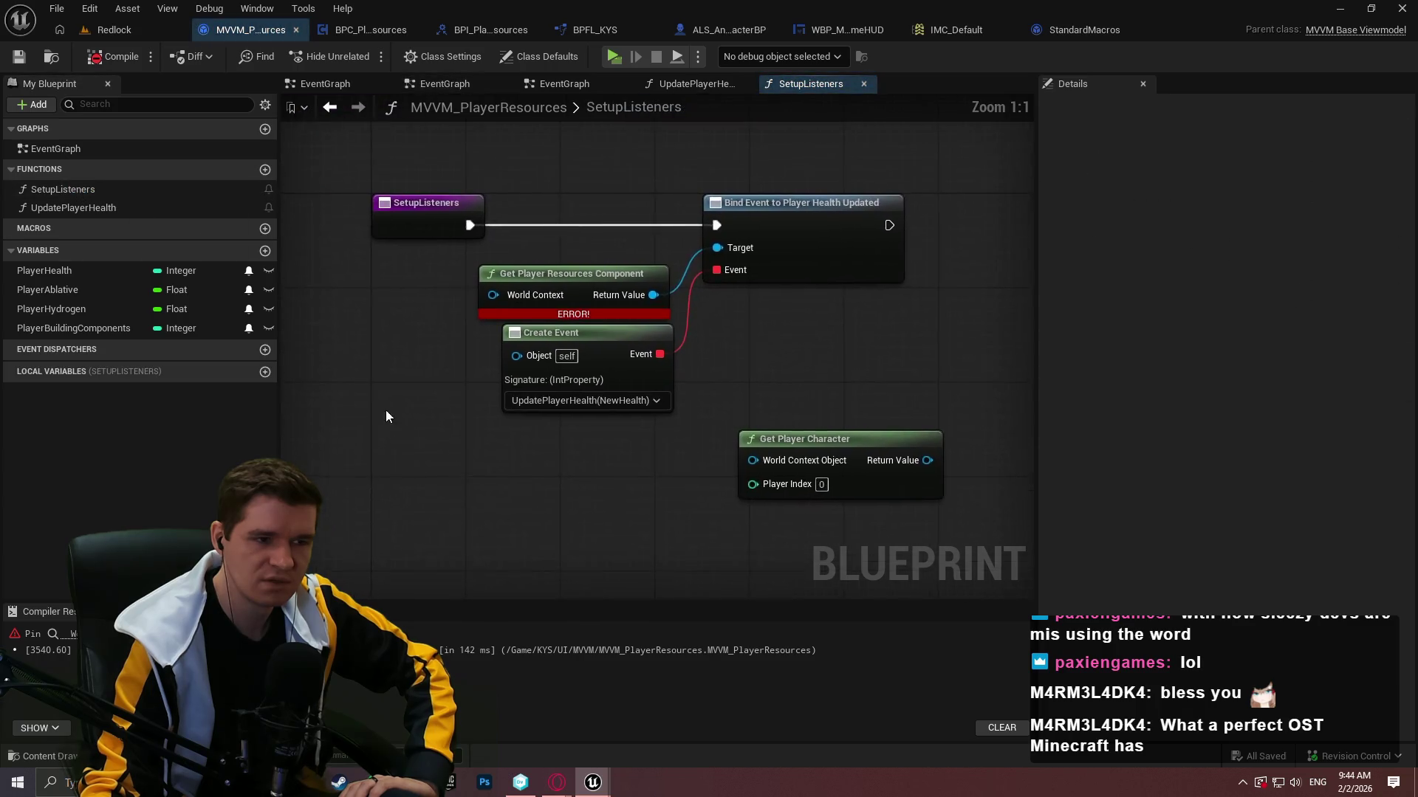
right_click(588, 344)
type("get ga")
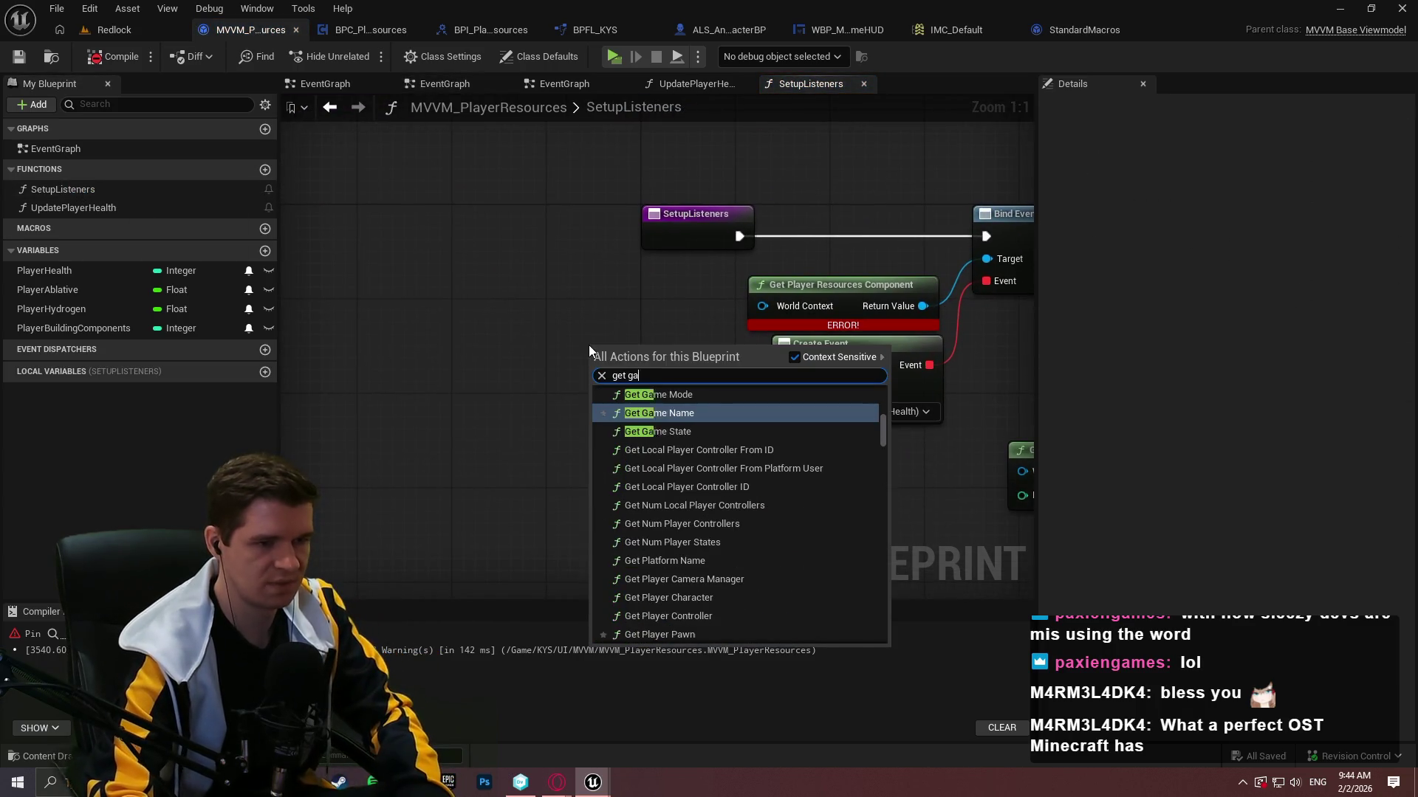
type("me mode")
key("Return")
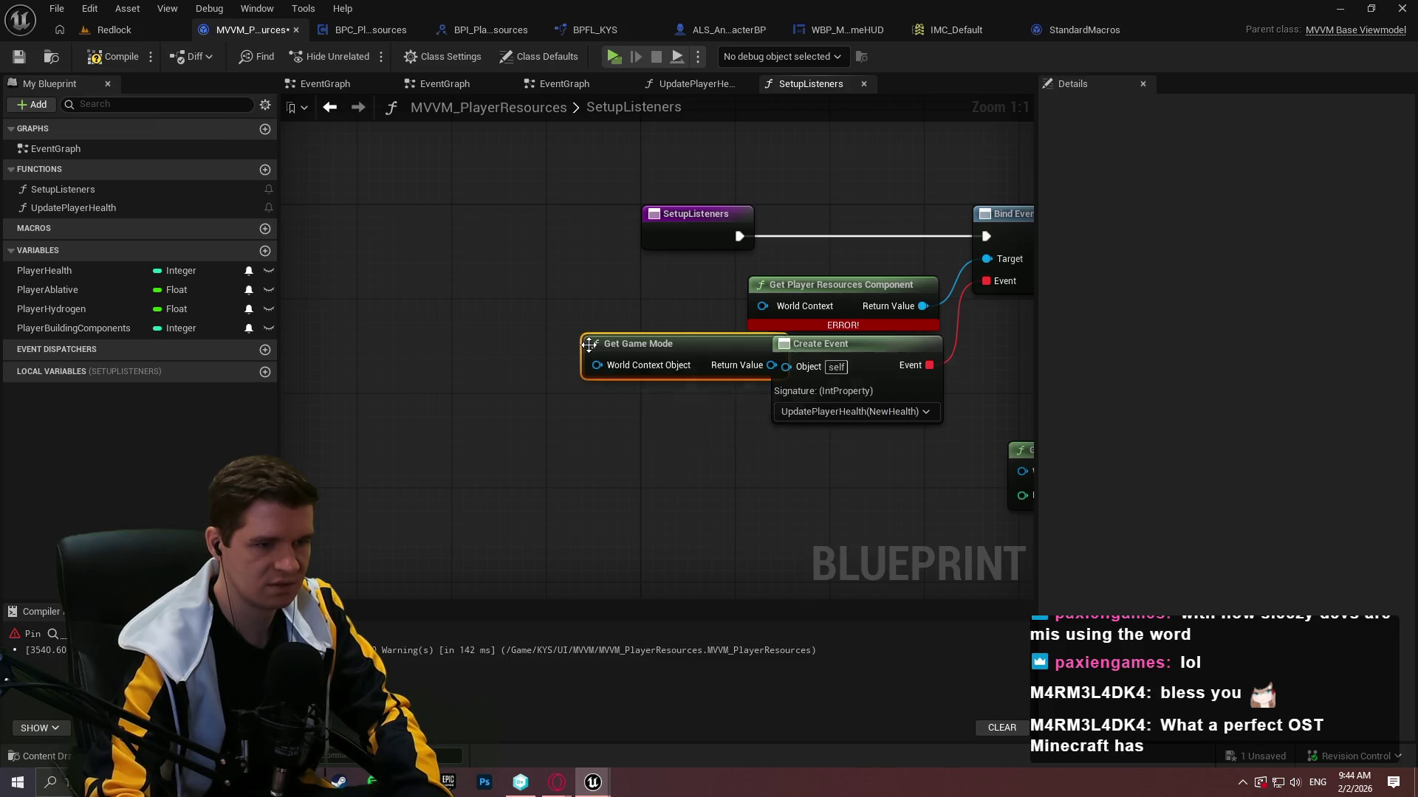
mouse_move(745, 341)
left_mouse_down()
mouse_move(480, 373)
mouse_move(832, 253)
mouse_move(641, 361)
mouse_move(895, 281)
mouse_move(904, 295)
left_mouse_up()
left_click(97, 59)
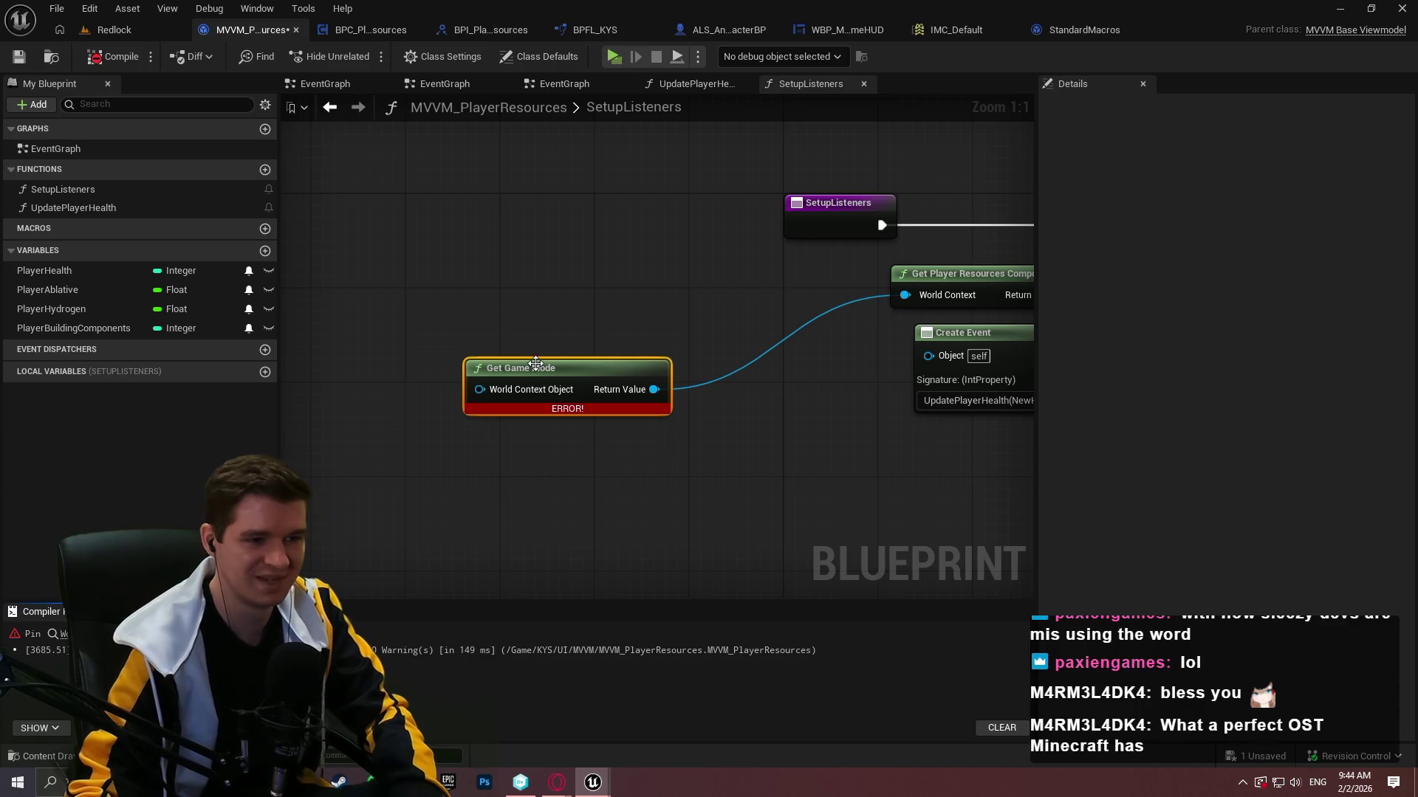
key("Delete")
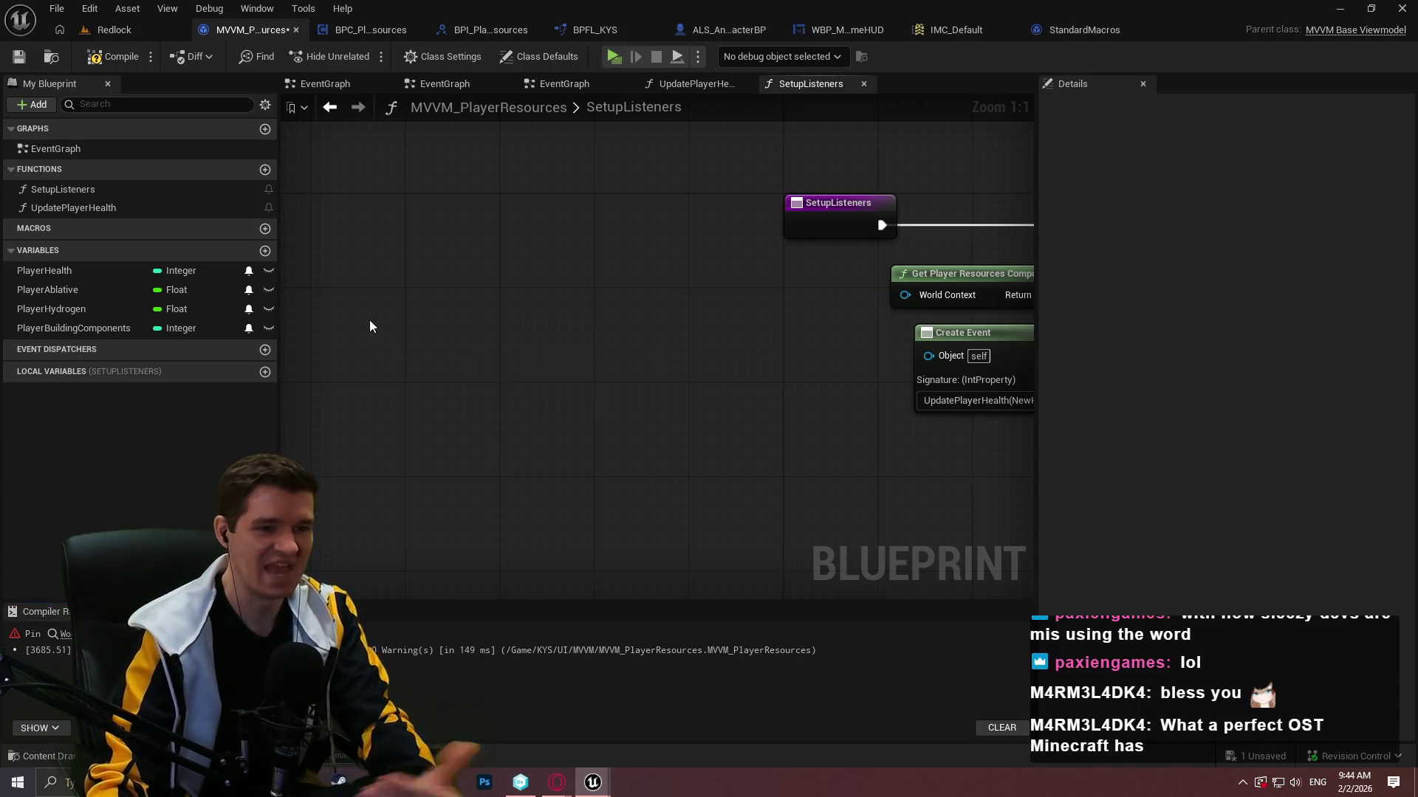
Compile with Get Game Instance wired into World Context, then delete it and recompile.
right_click(592, 300)
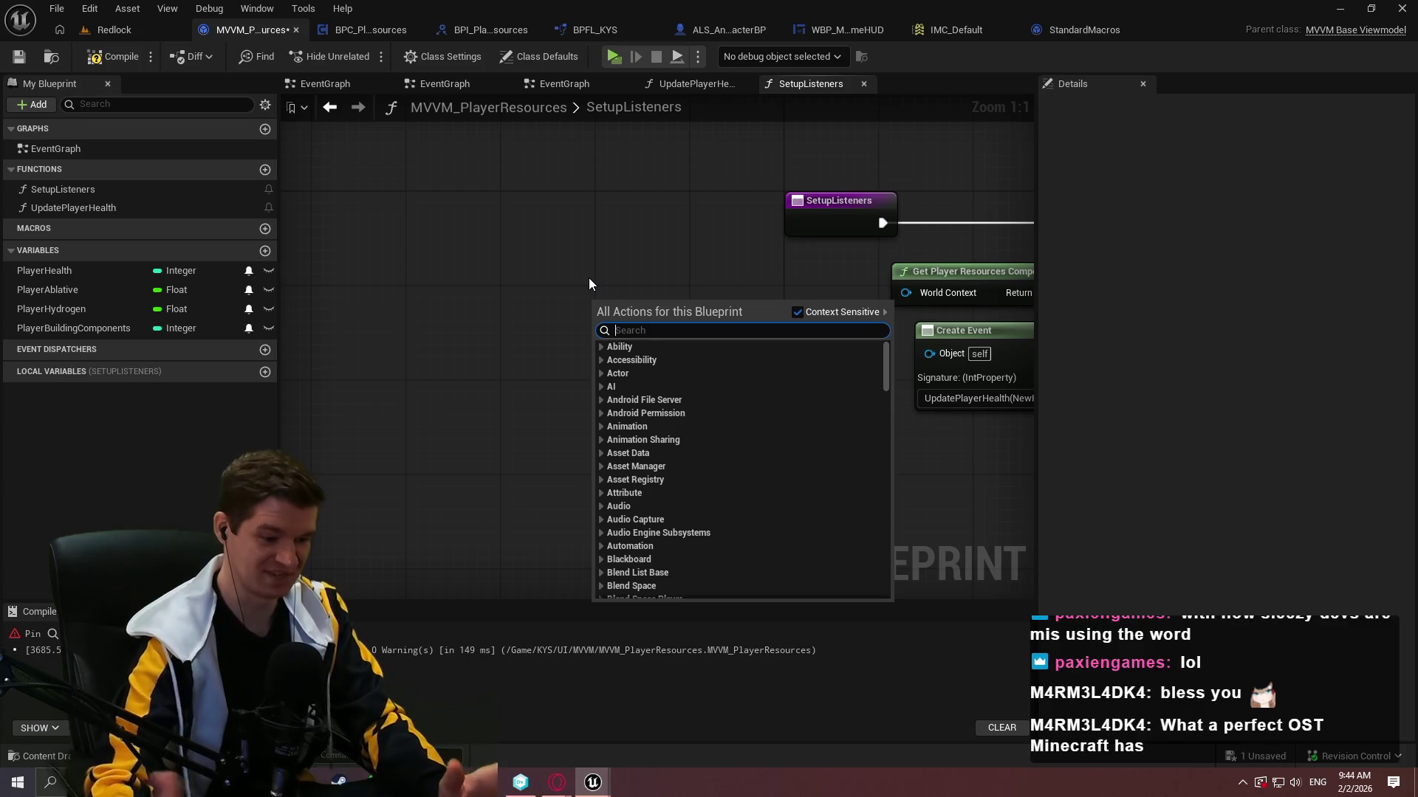
type("get ")
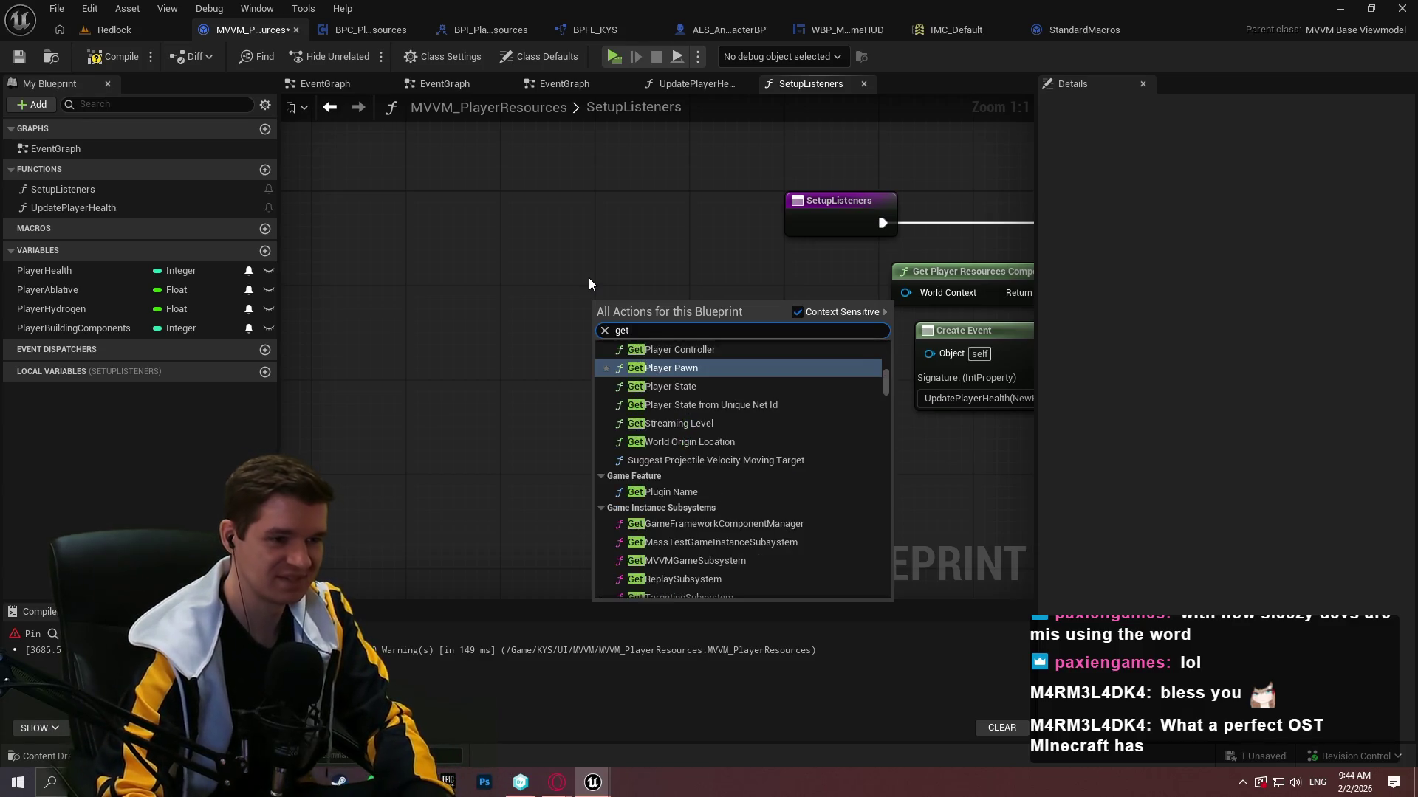
type("game instan")
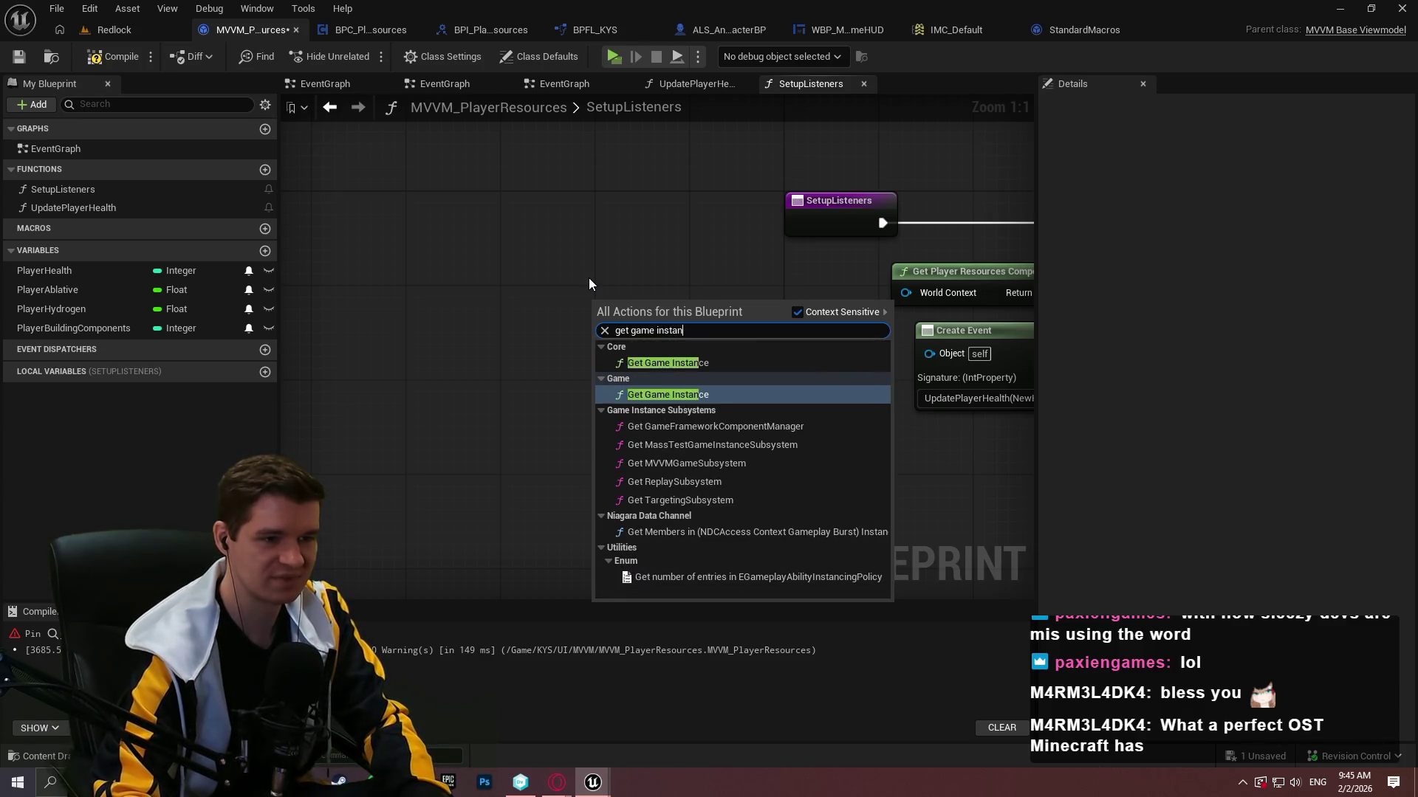
key("Up")
key("Return")
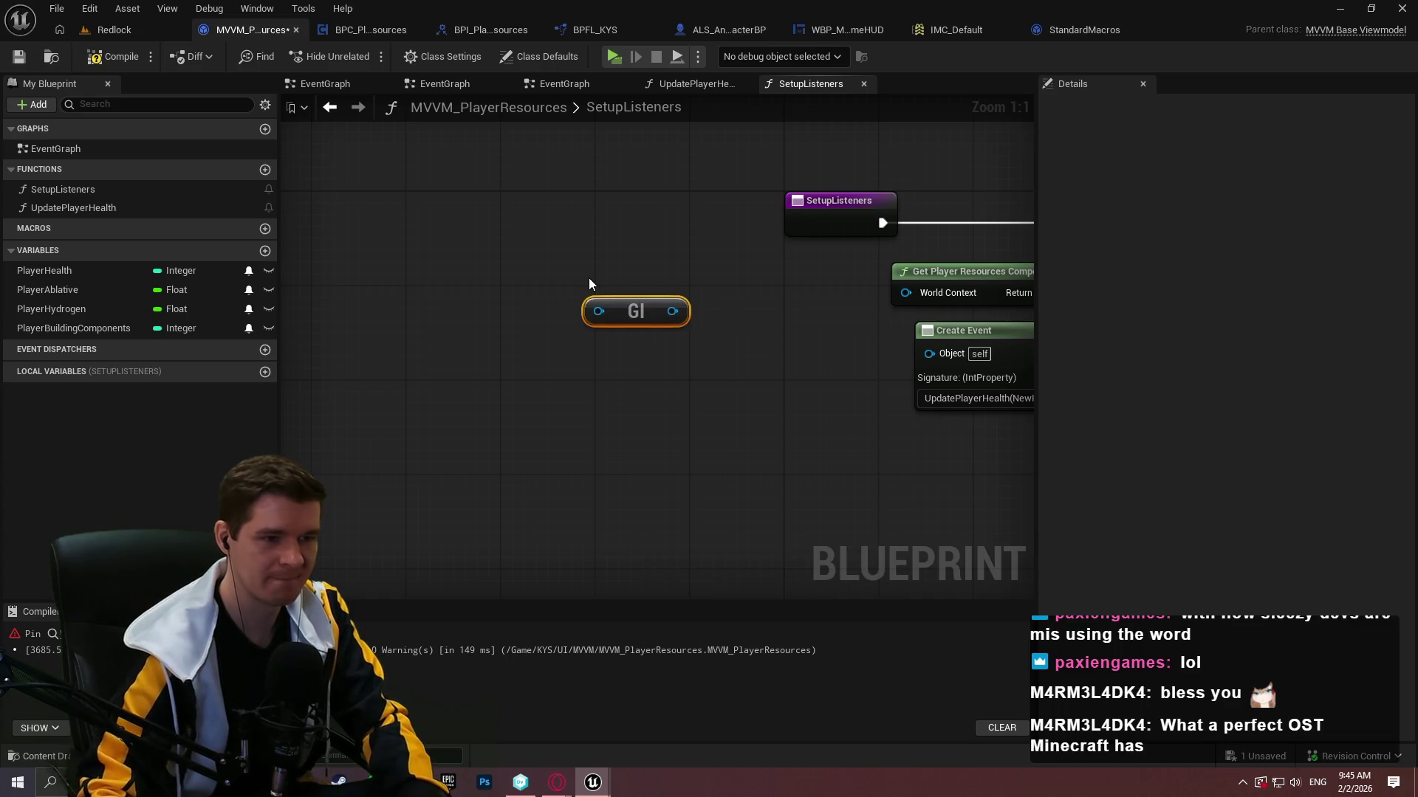
mouse_move(673, 311)
left_mouse_down()
mouse_move(1045, 286)
mouse_move(742, 298)
mouse_move(755, 293)
left_mouse_up()
left_click(113, 57)
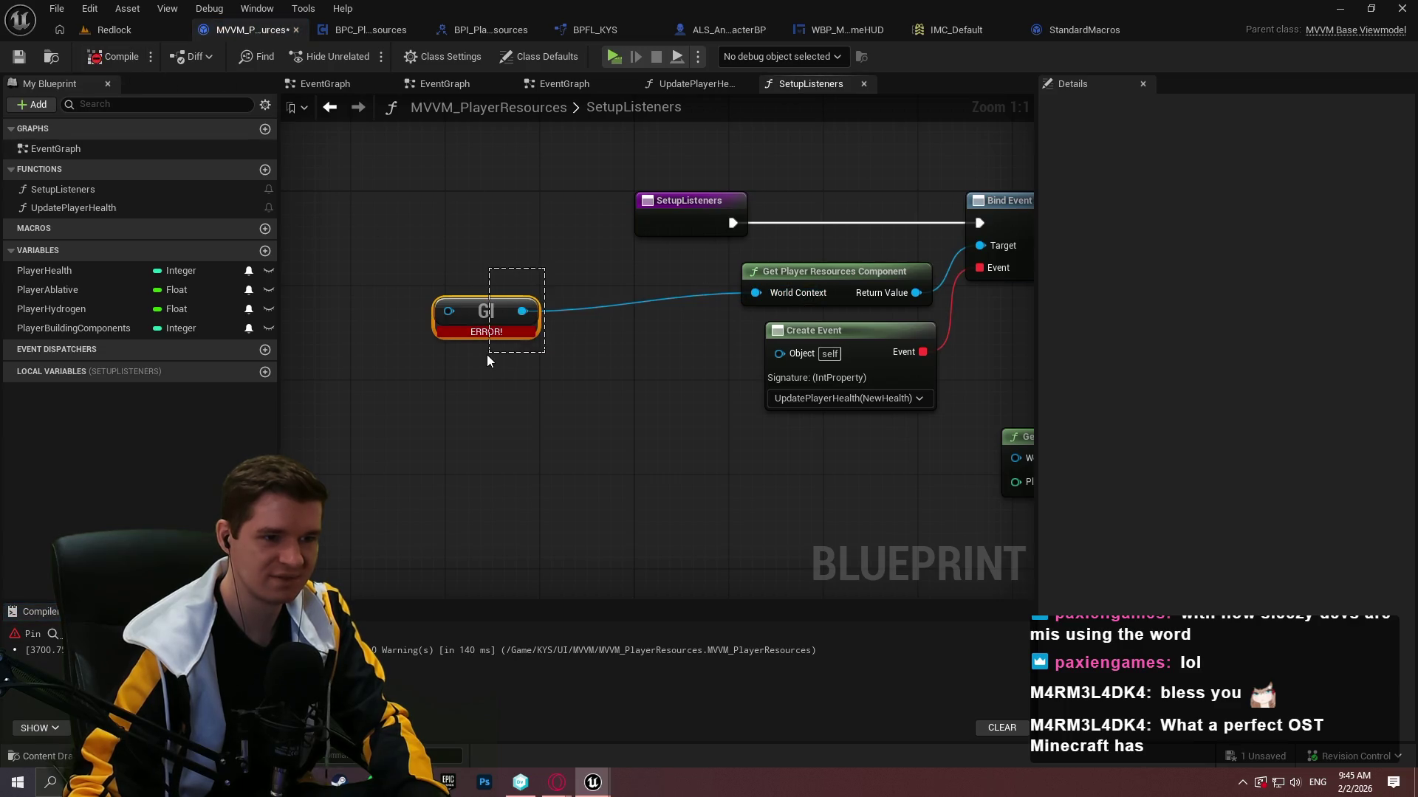
key("Delete")
right_click(488, 332)
left_click(538, 302)
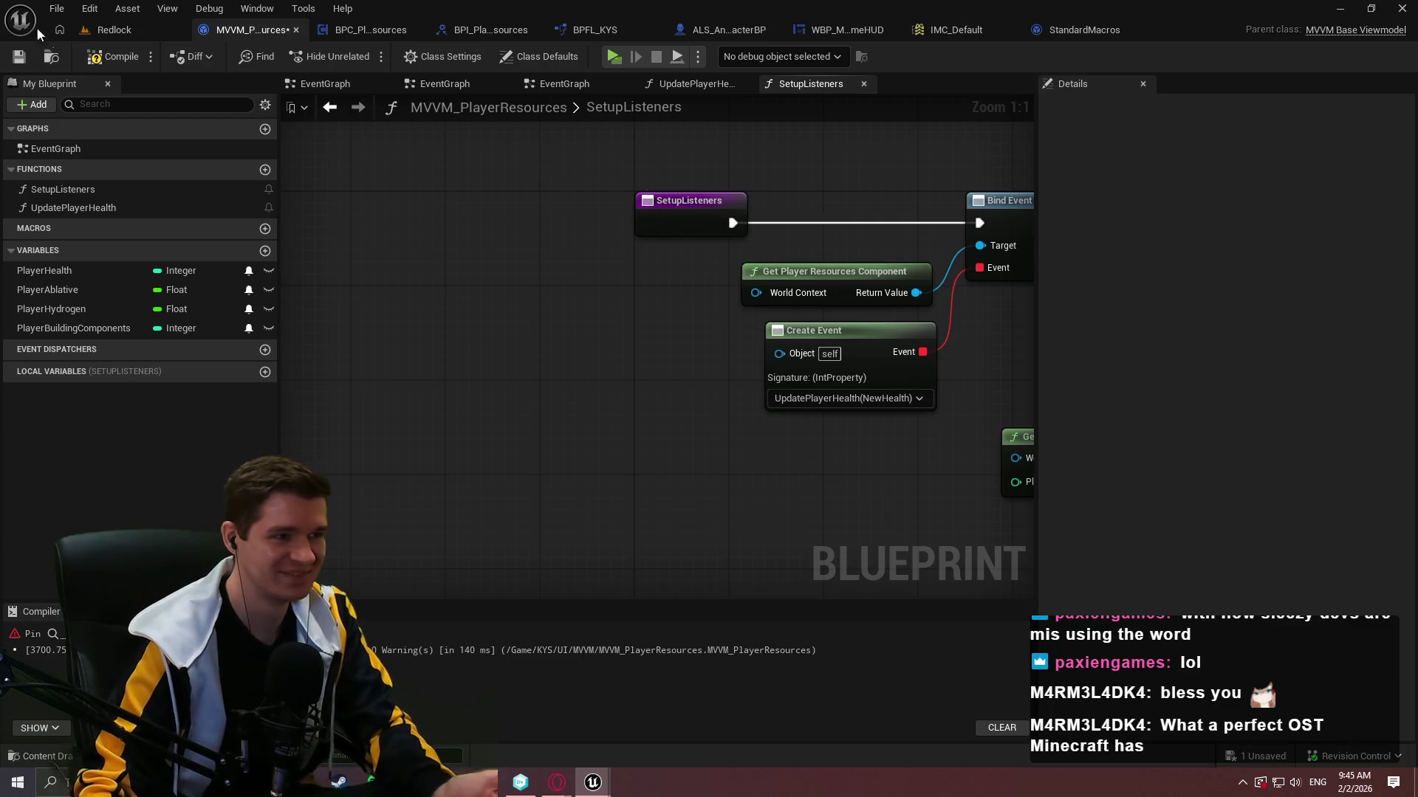
left_click(100, 58)
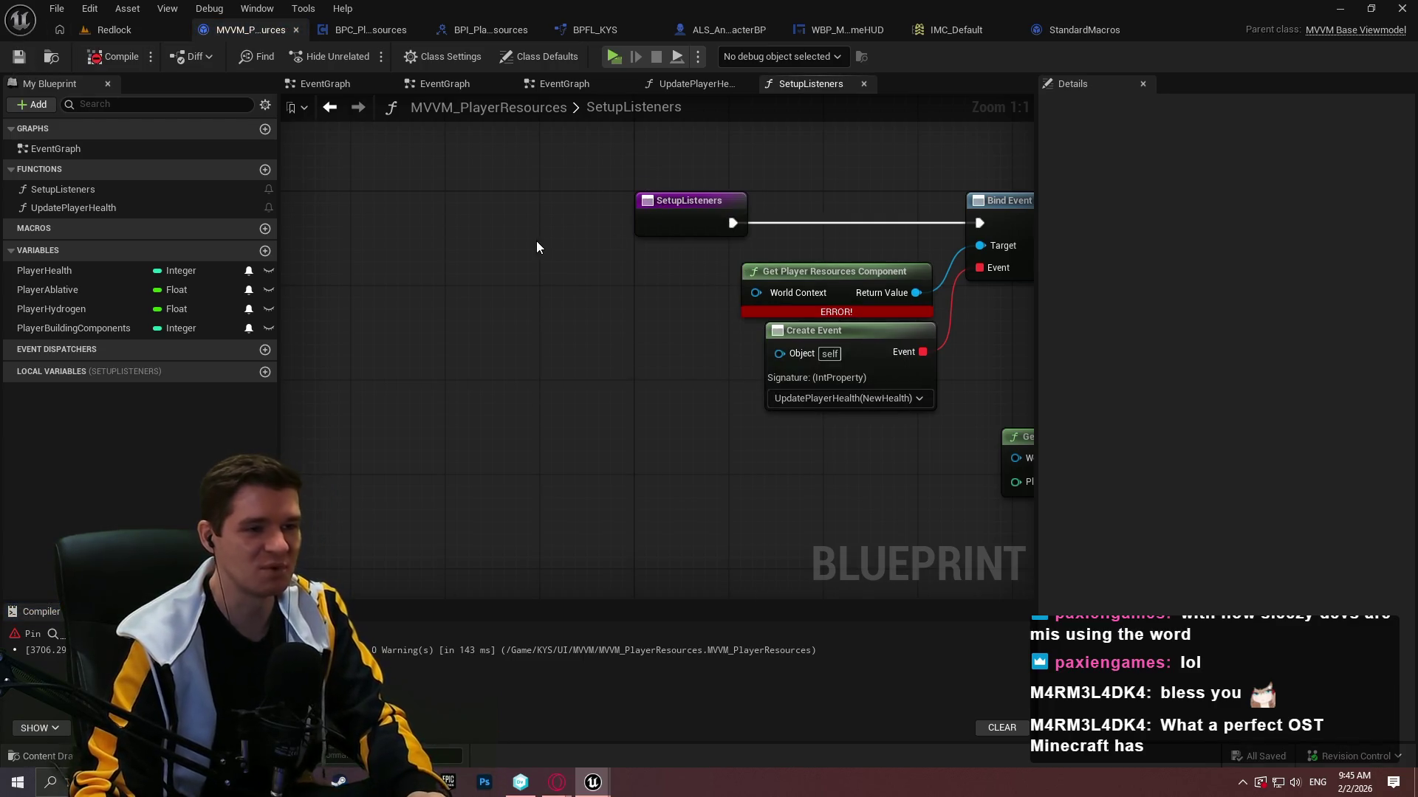
Add a Character object reference input named Player to SetupListeners.
left_click(702, 211)
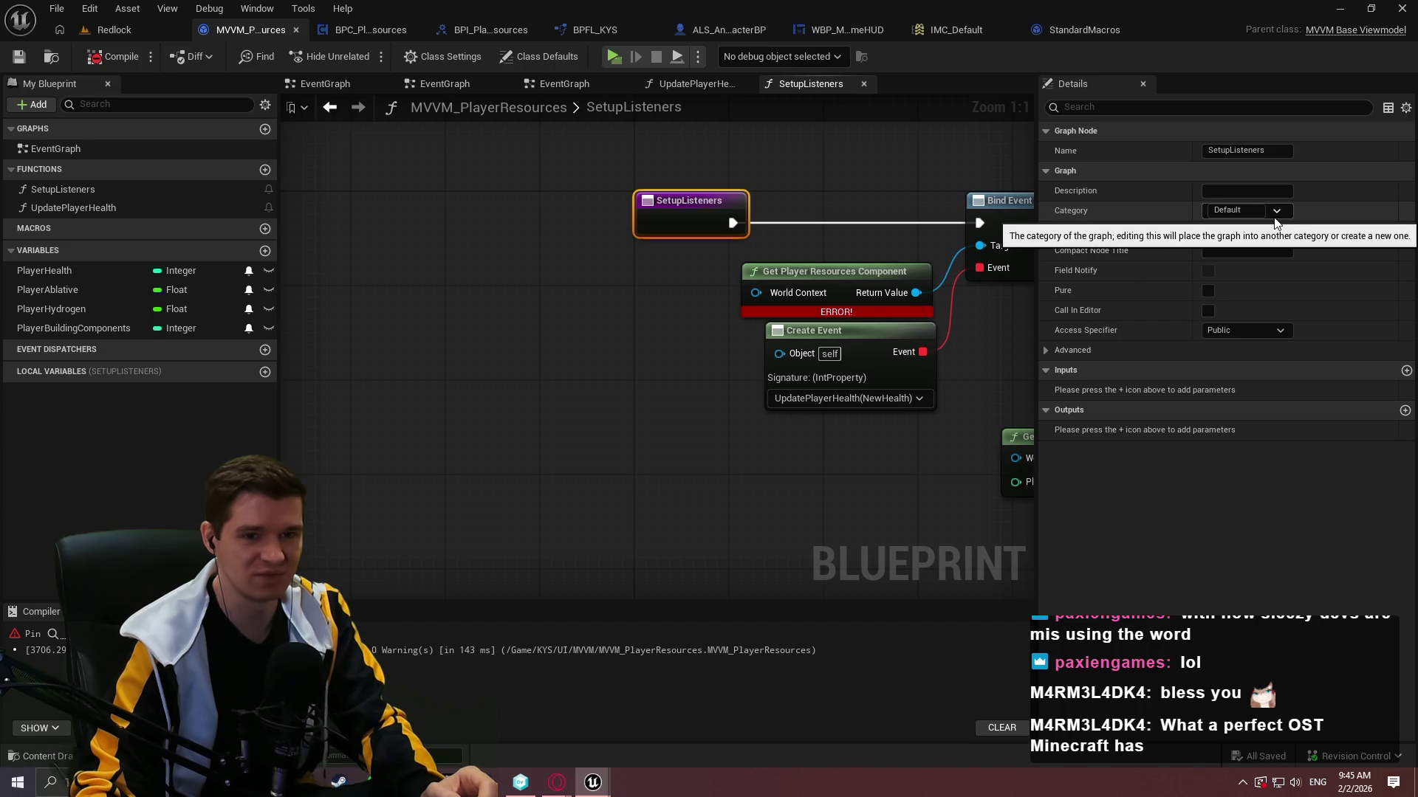
left_click(1405, 370)
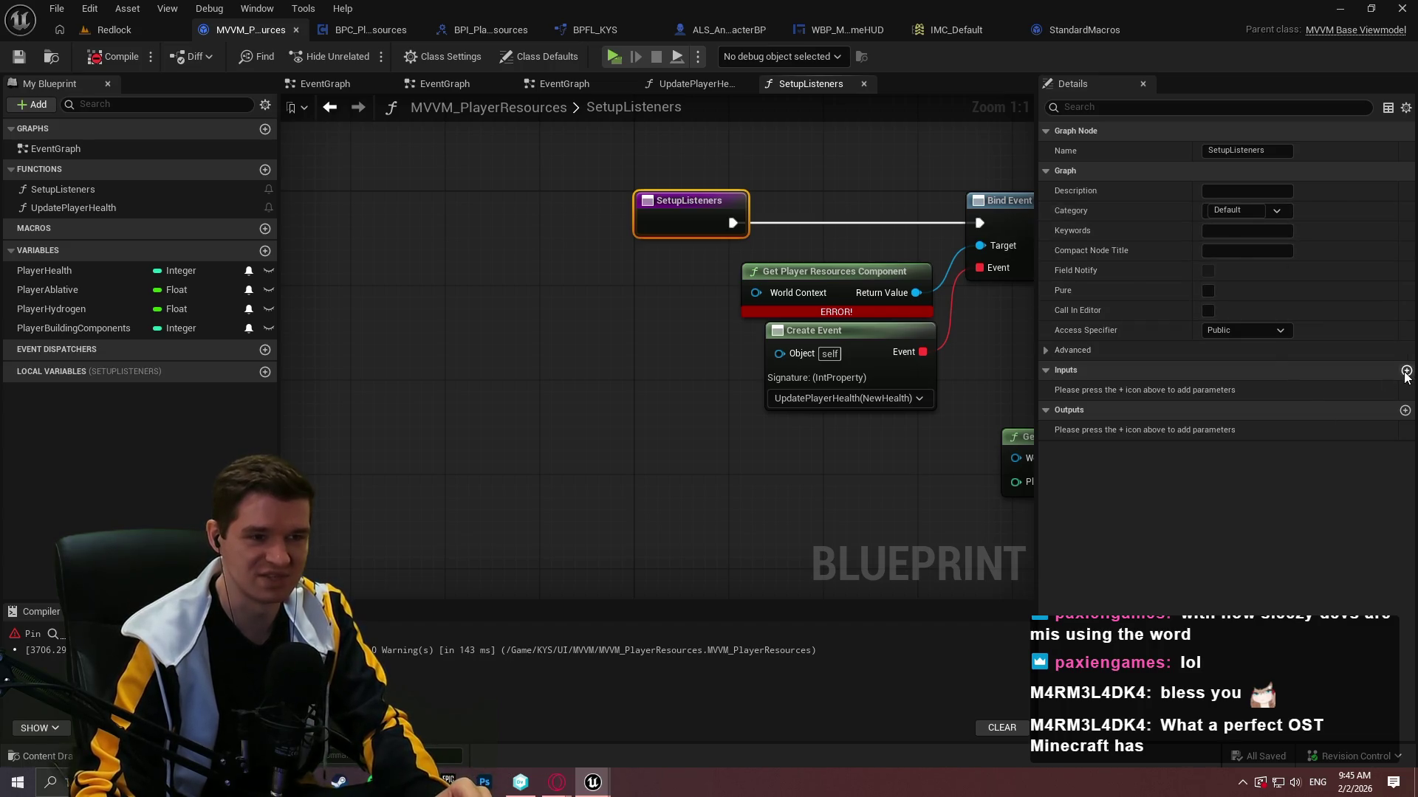
left_click(1253, 392)
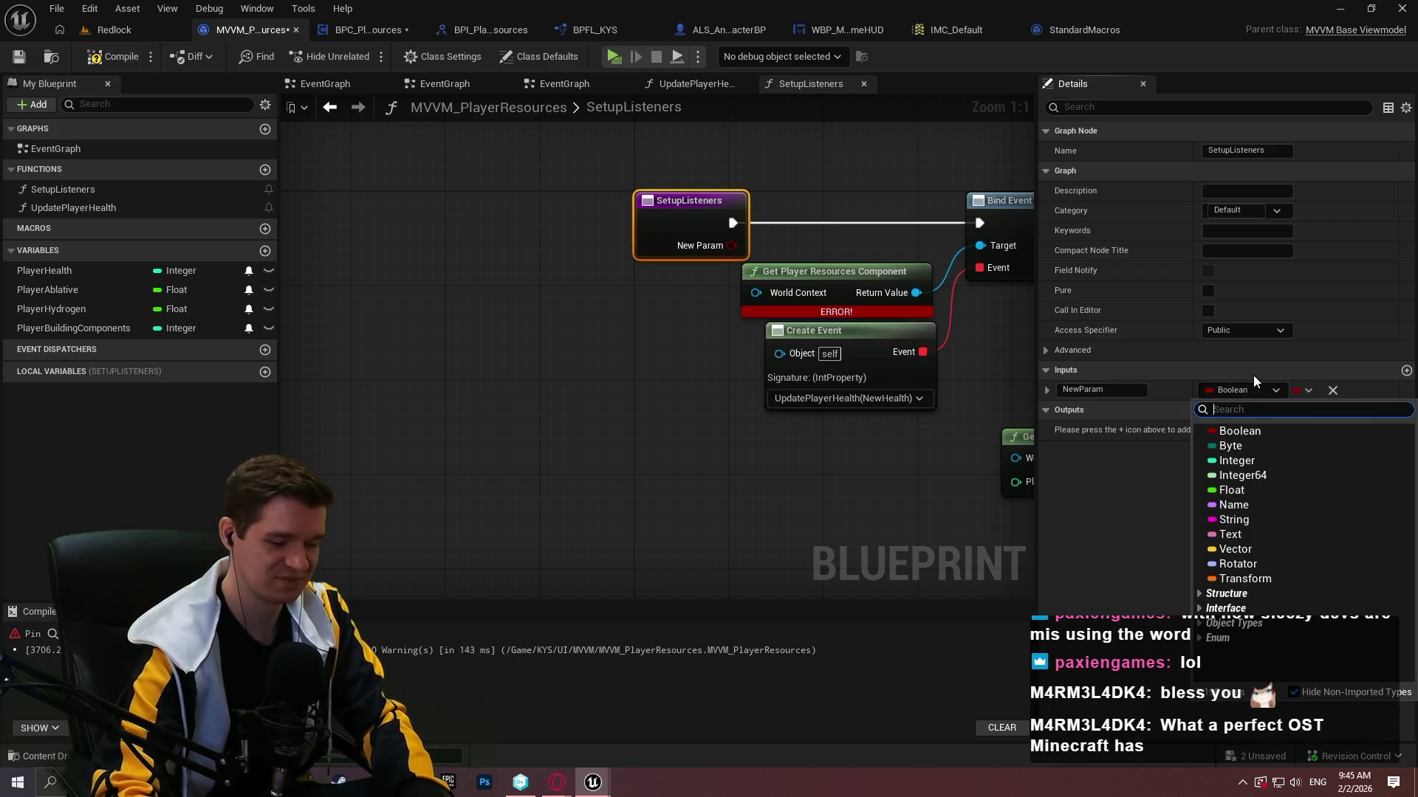
type("char")
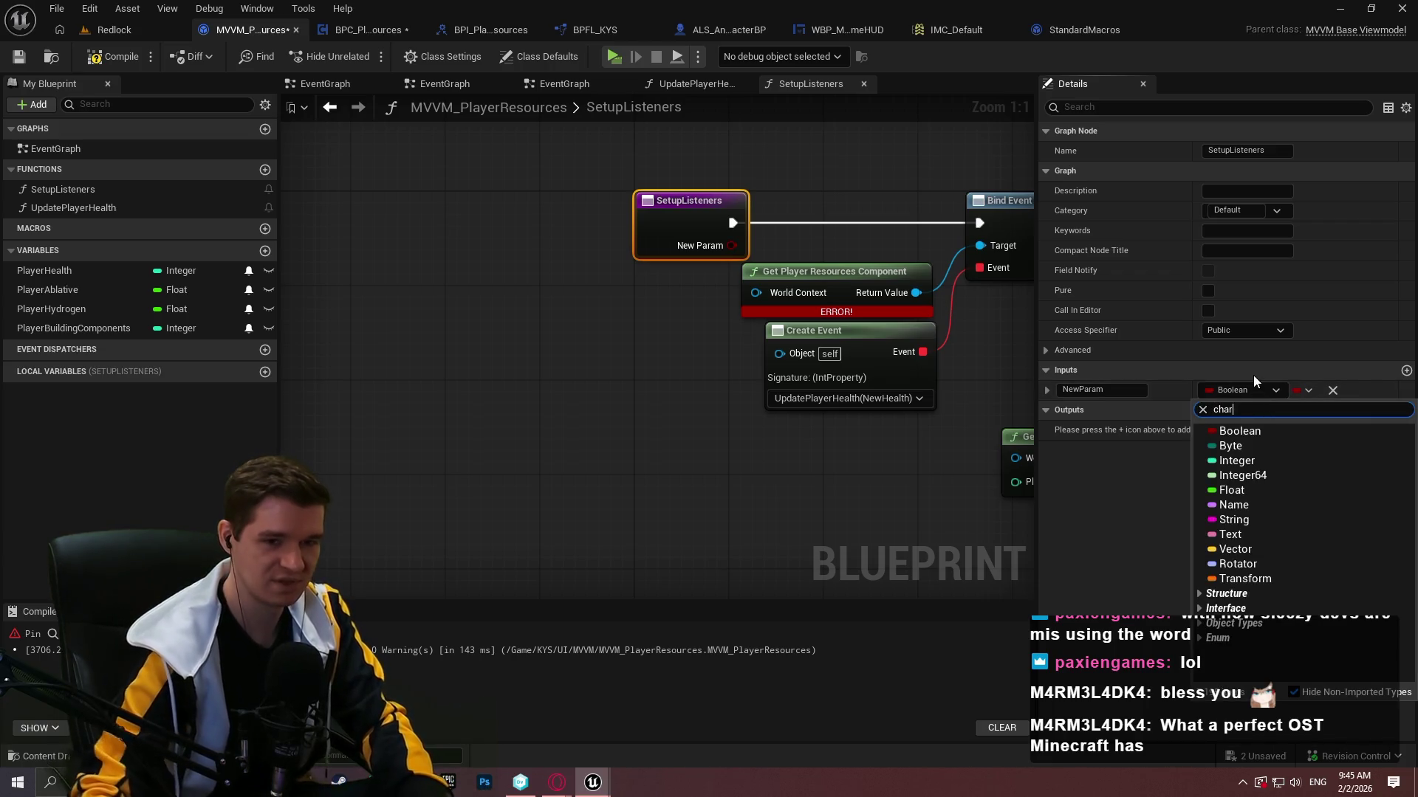
type("cter")
key("ctrl+a")
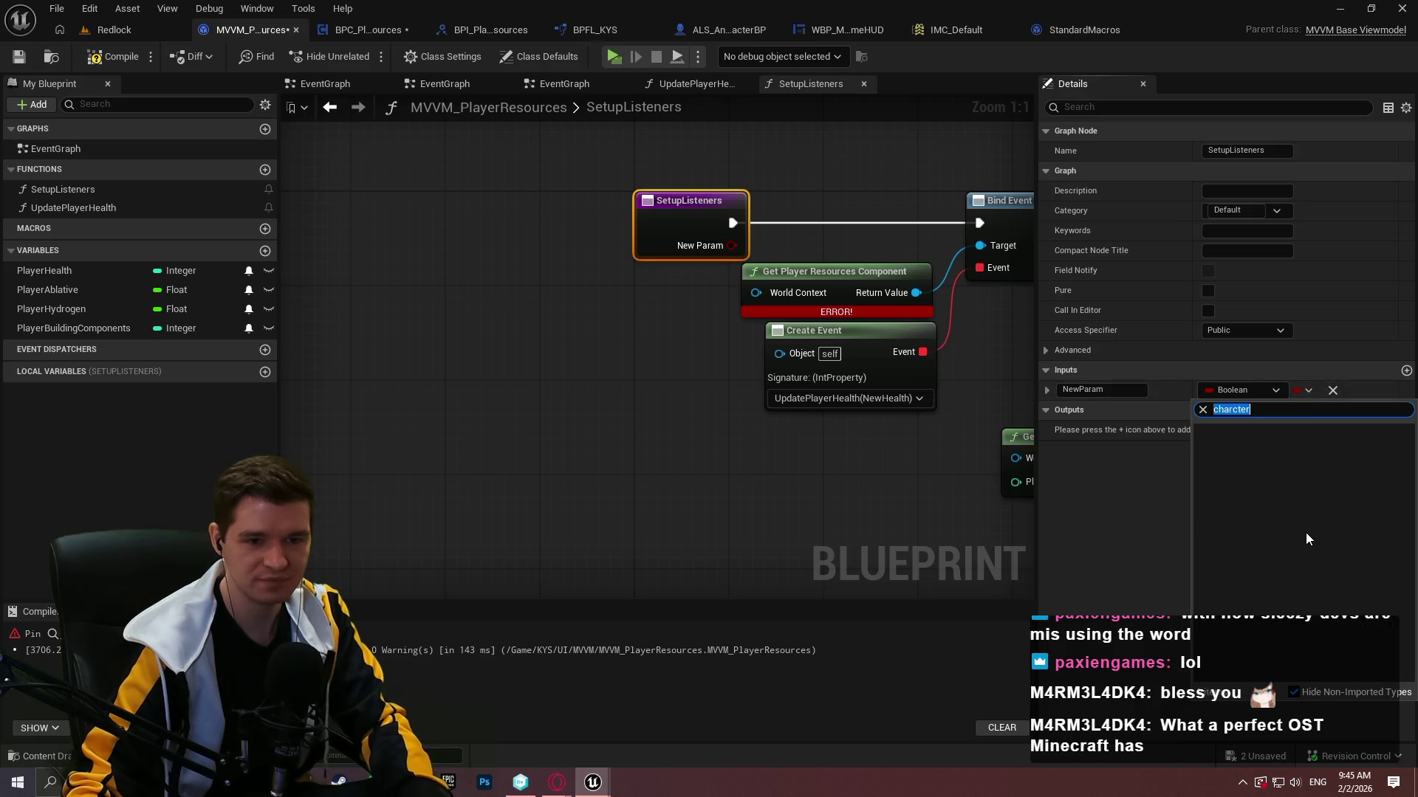
type("character")
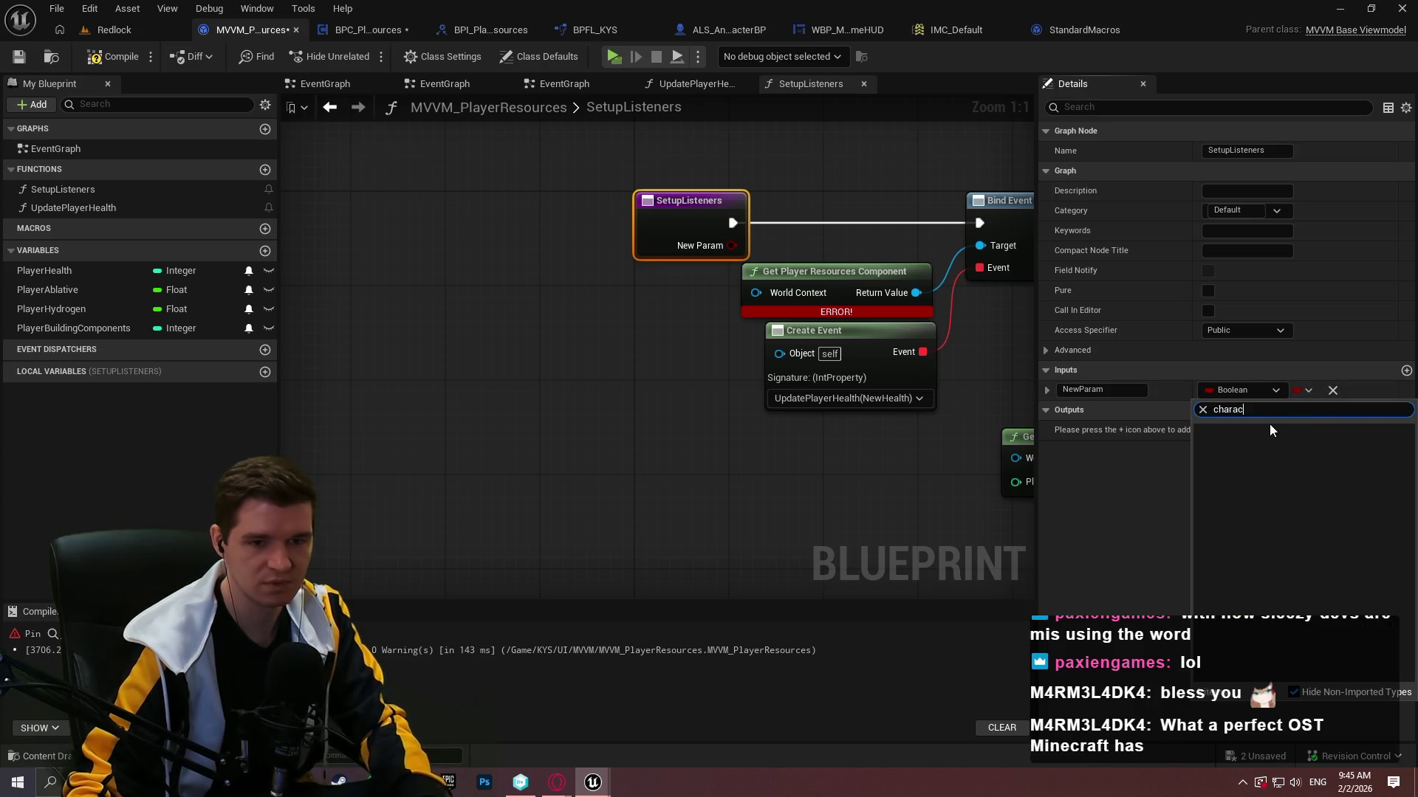
mouse_move(1255, 579)
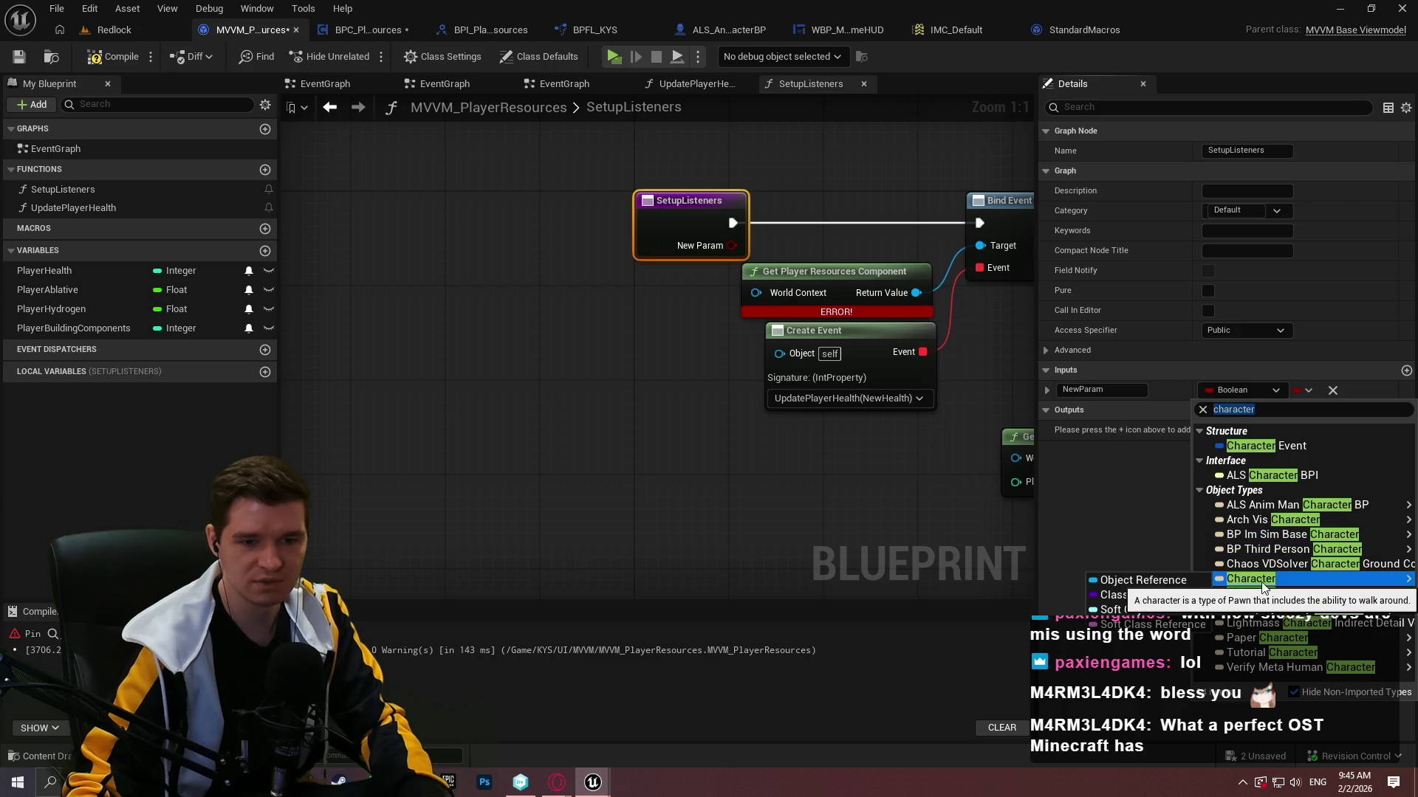
left_click(1189, 581)
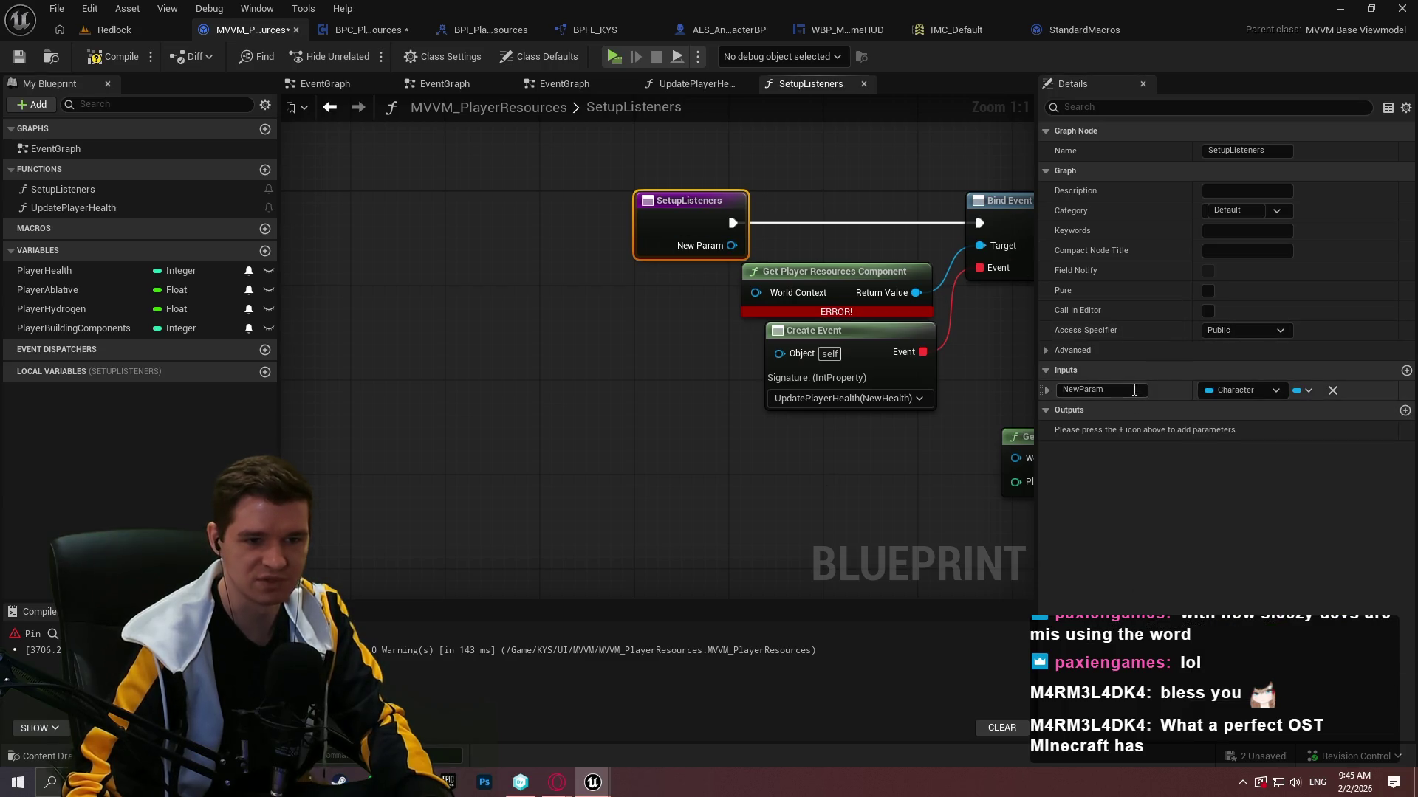
type("PlayerC")
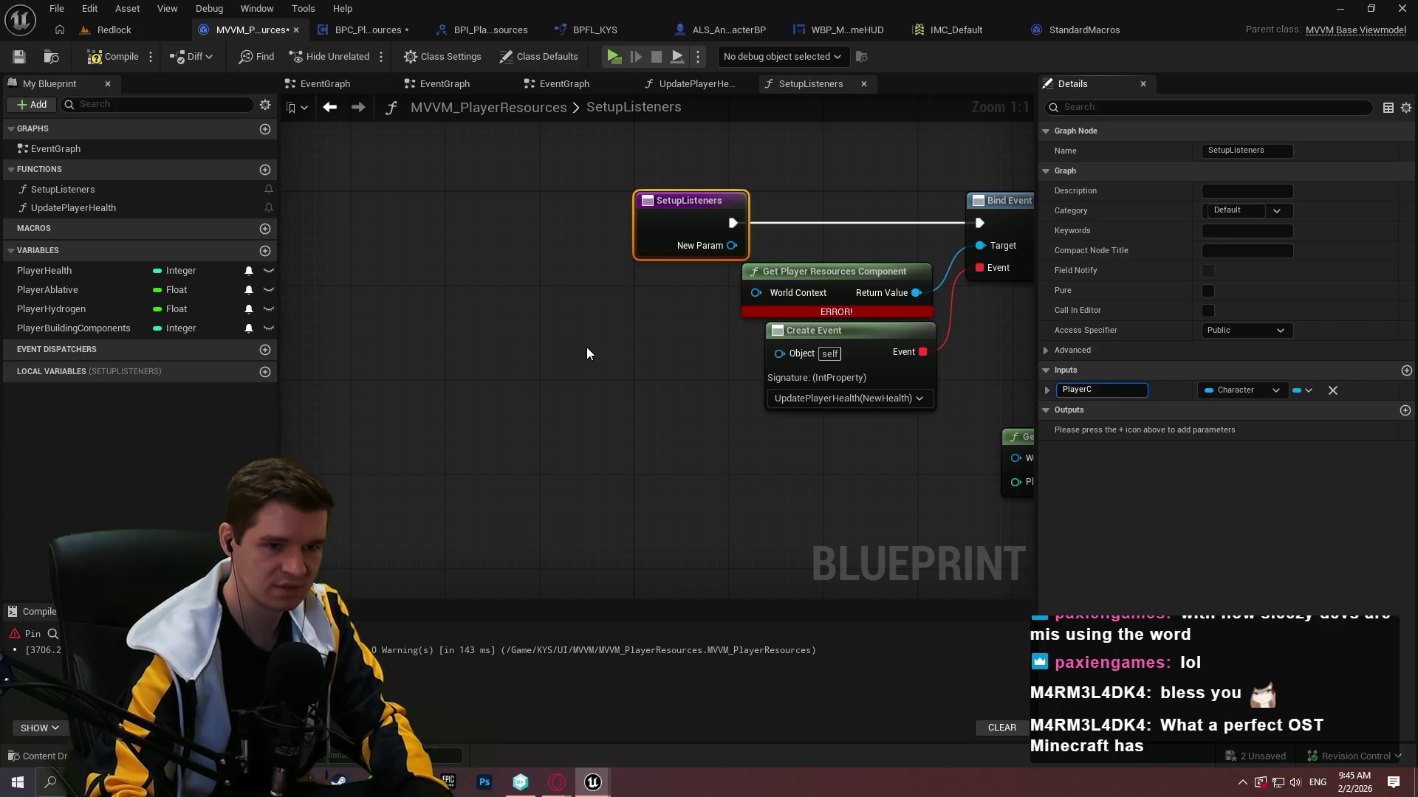
key("BackSpace")
key("Return")
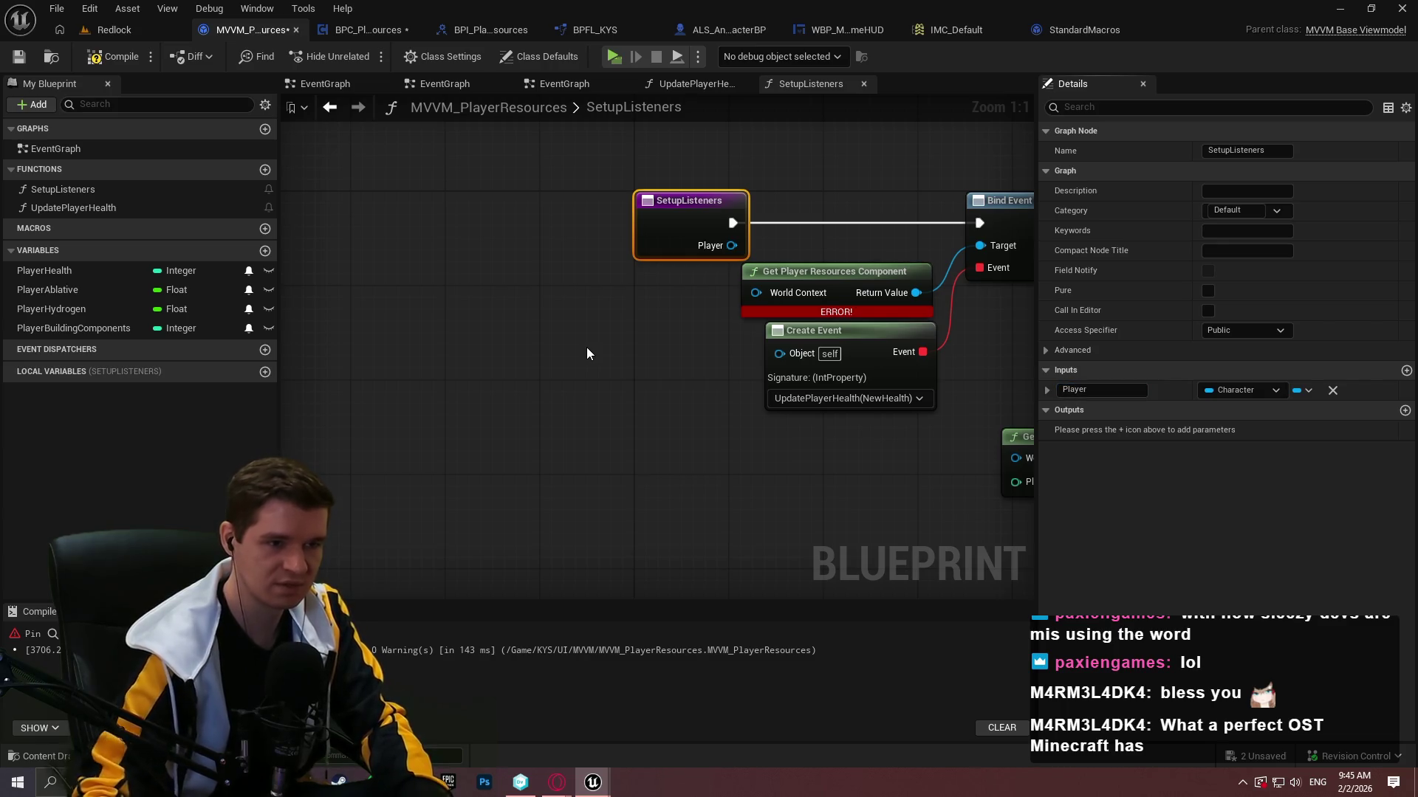
Wire Player into World Context on Get Player Resources Component, then compile and save.
left_click_drag(755, 292, 721, 244)
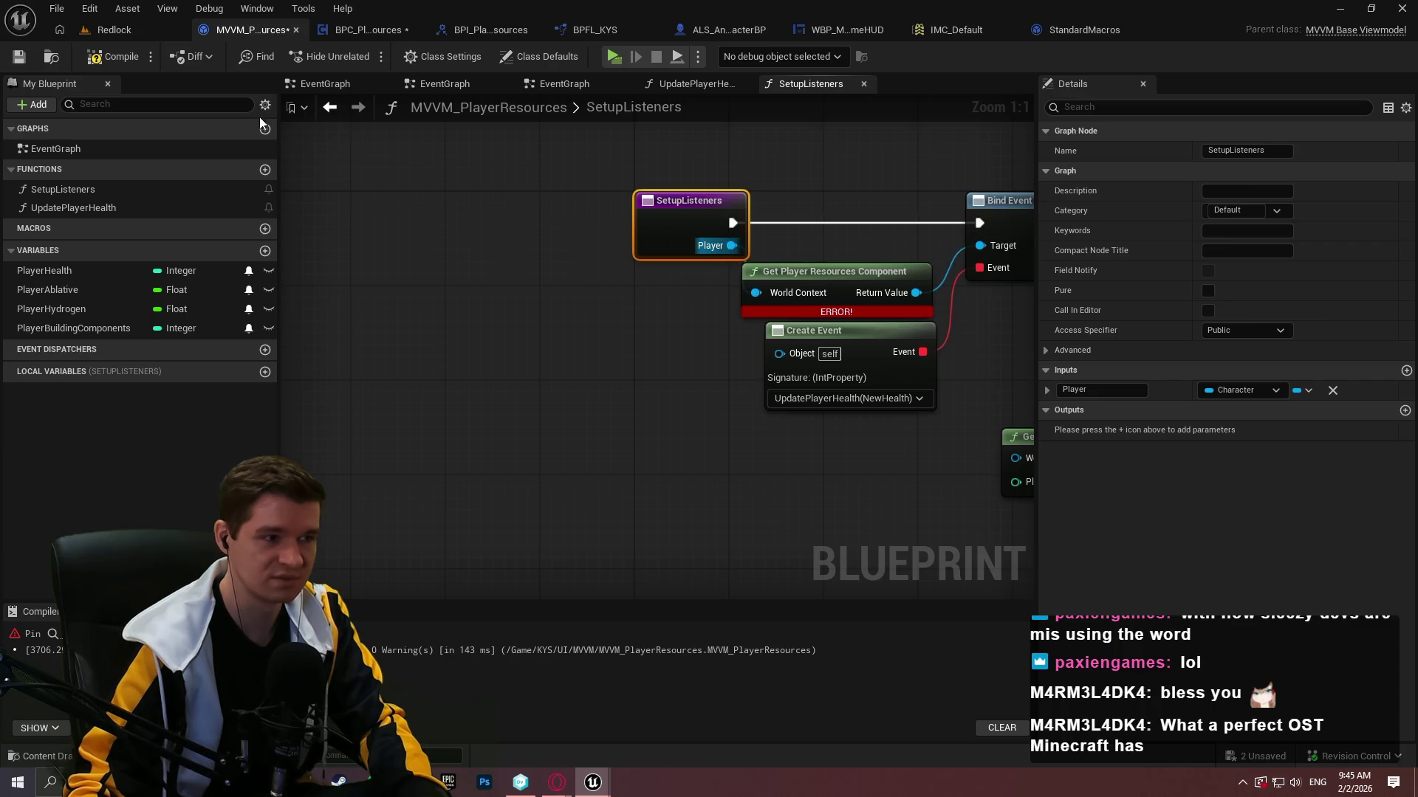
left_click(121, 57)
key("ctrl+s")
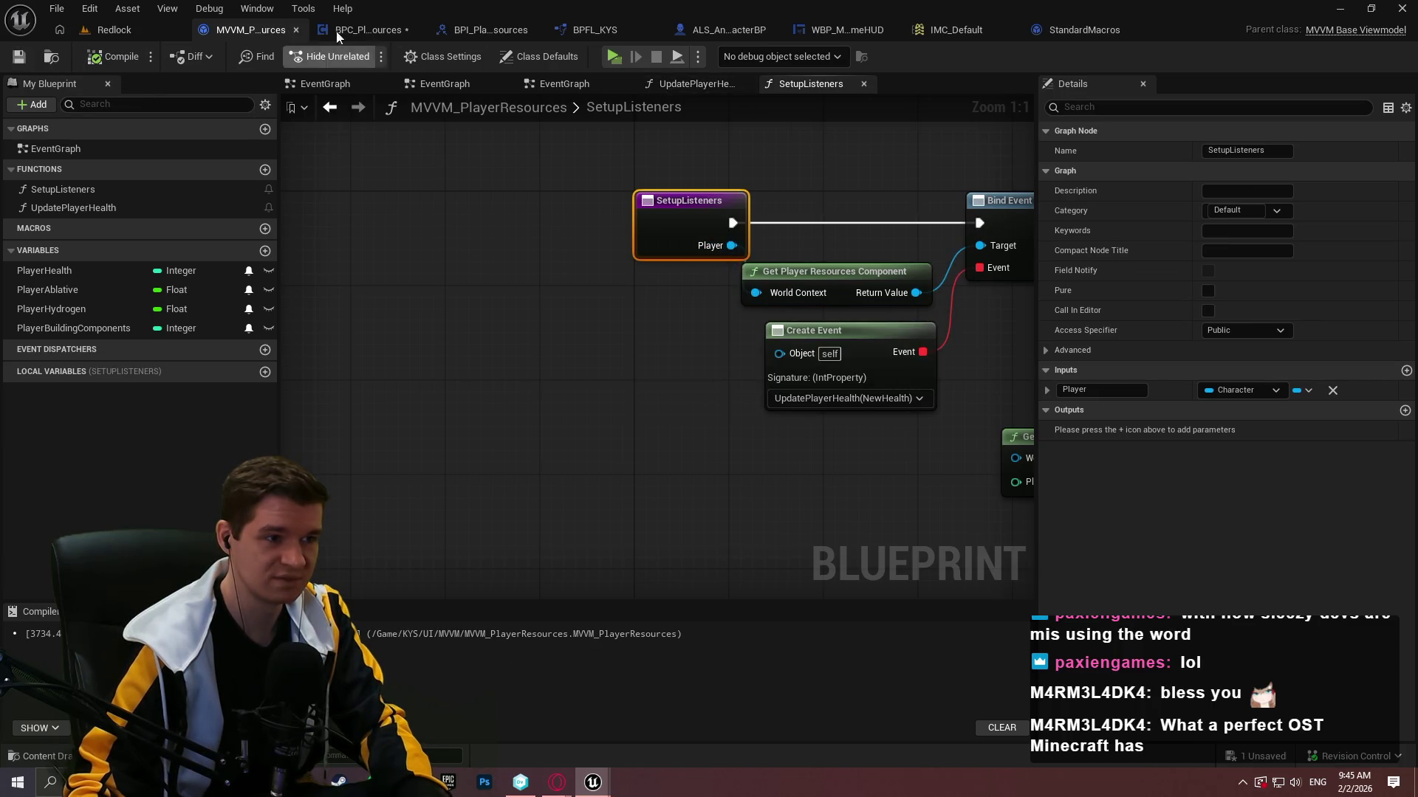
Add a Get Owner node to the BPC_PlayerResources EventGraph and save the Blueprint.
left_click(366, 20)
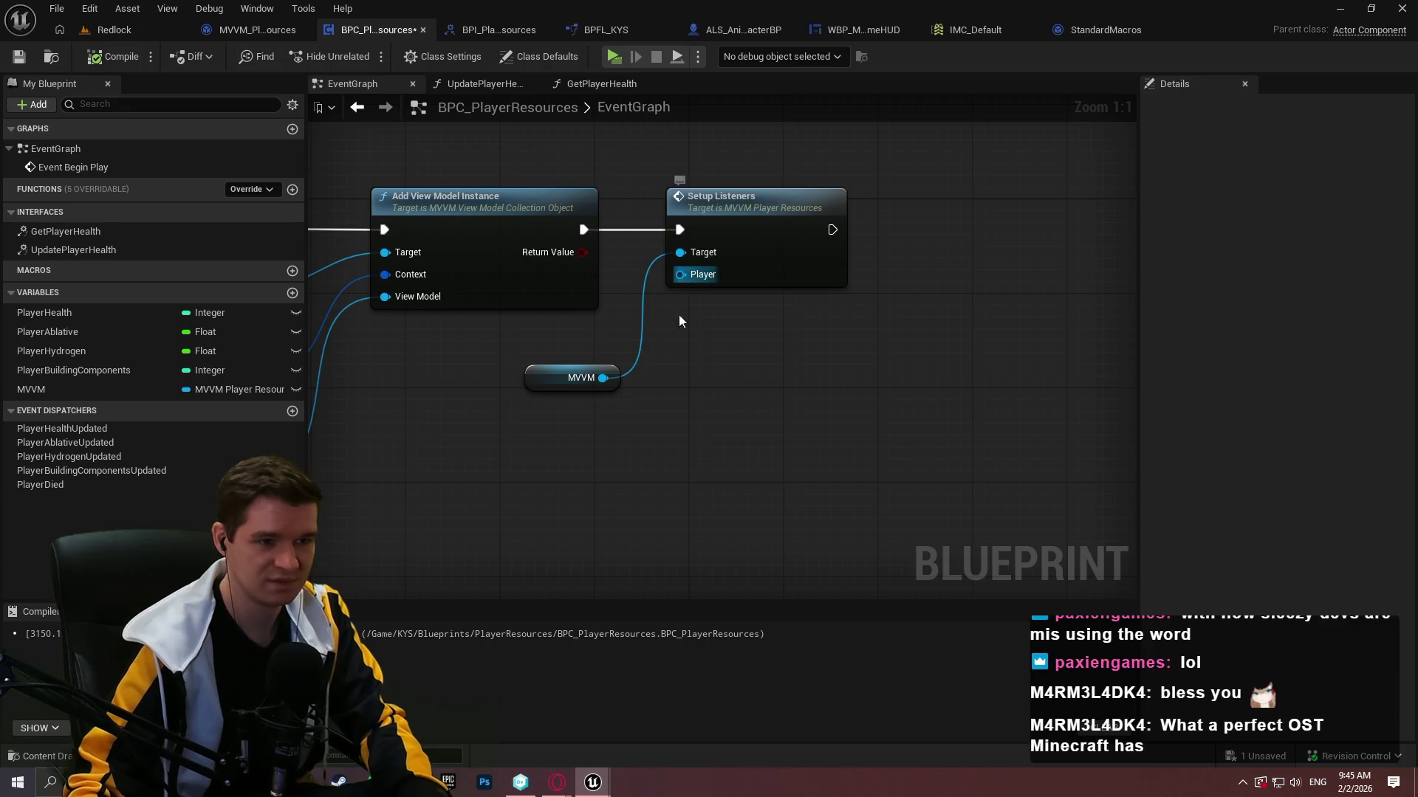
left_click_drag(680, 274, 671, 422)
type("self")
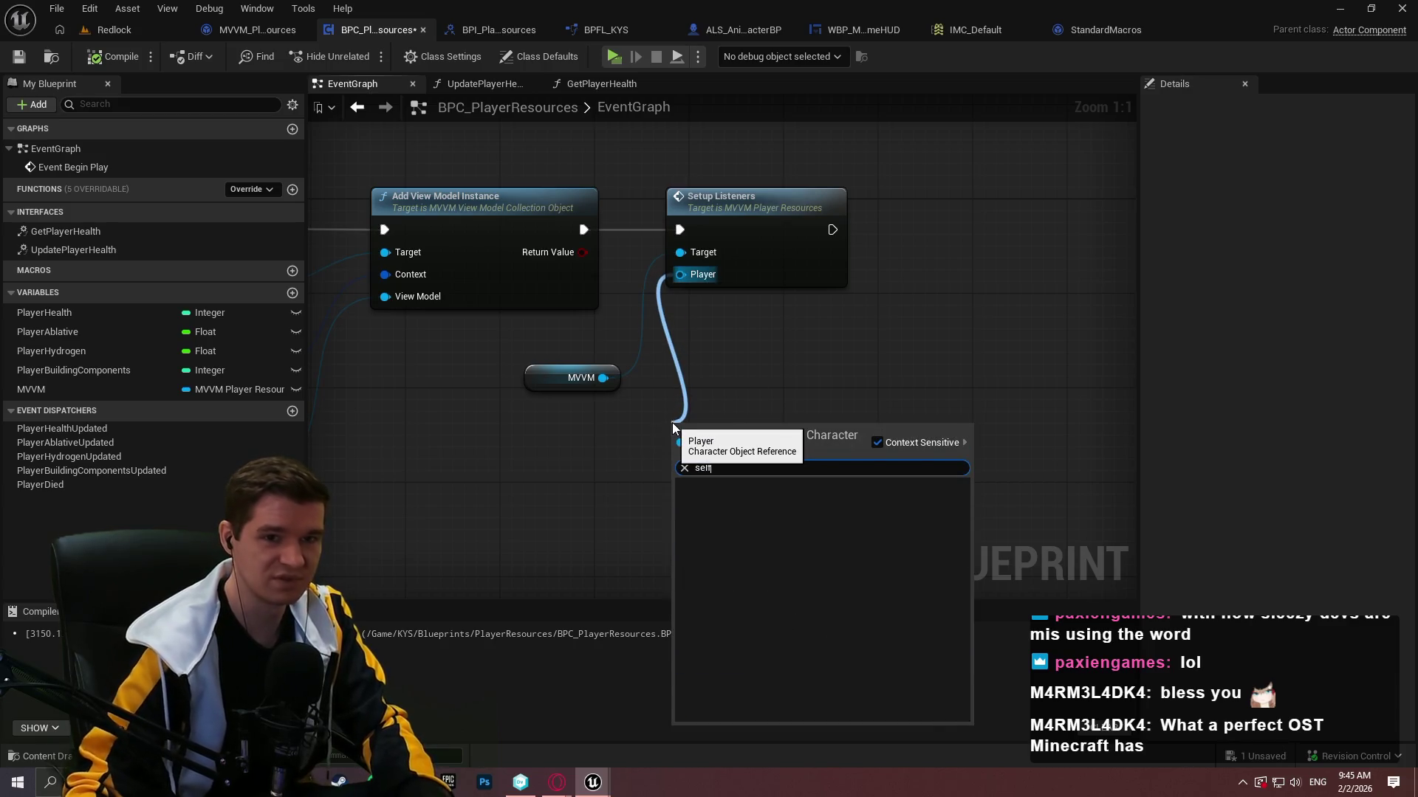
left_click(874, 411)
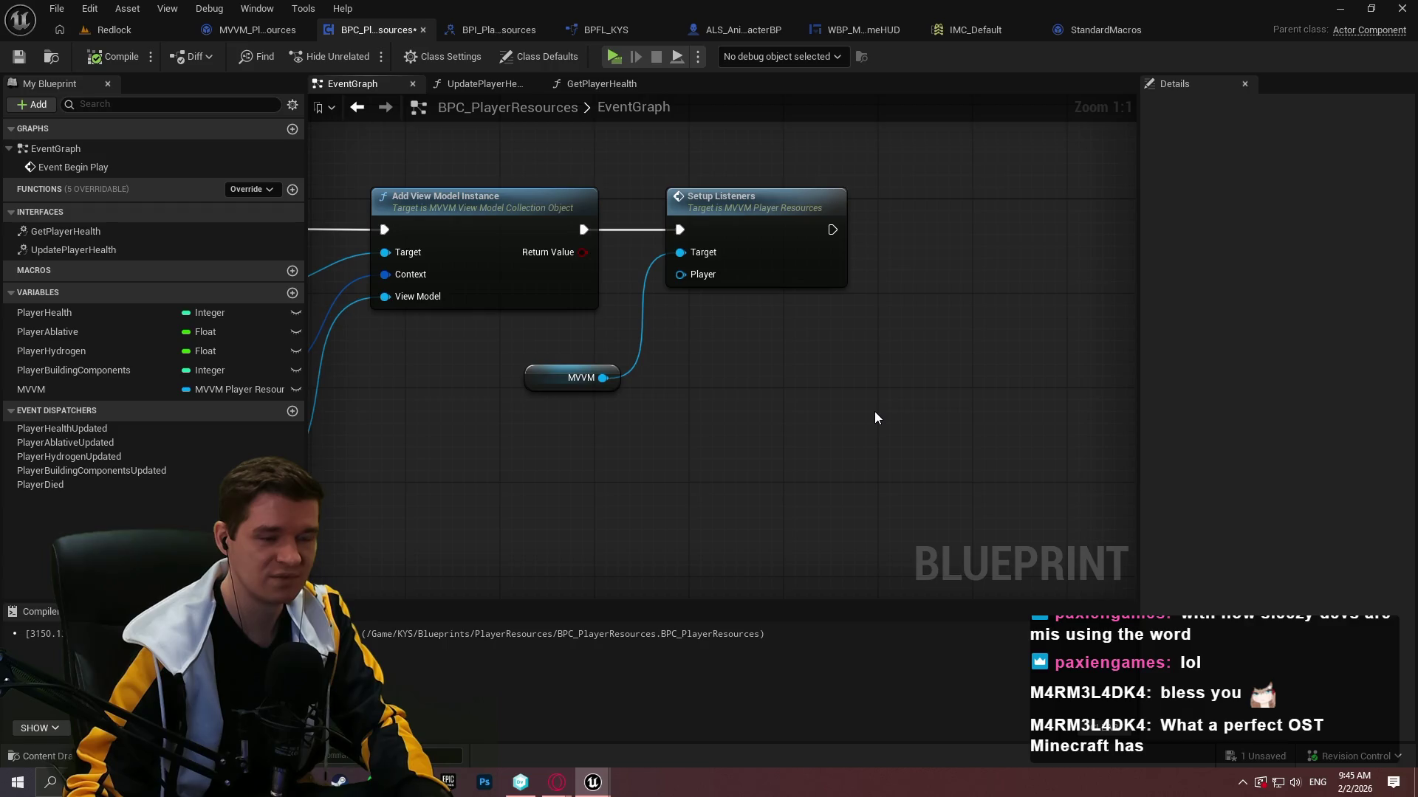
left_click_drag(875, 411, 1033, 326)
right_click(782, 356)
type("getowner")
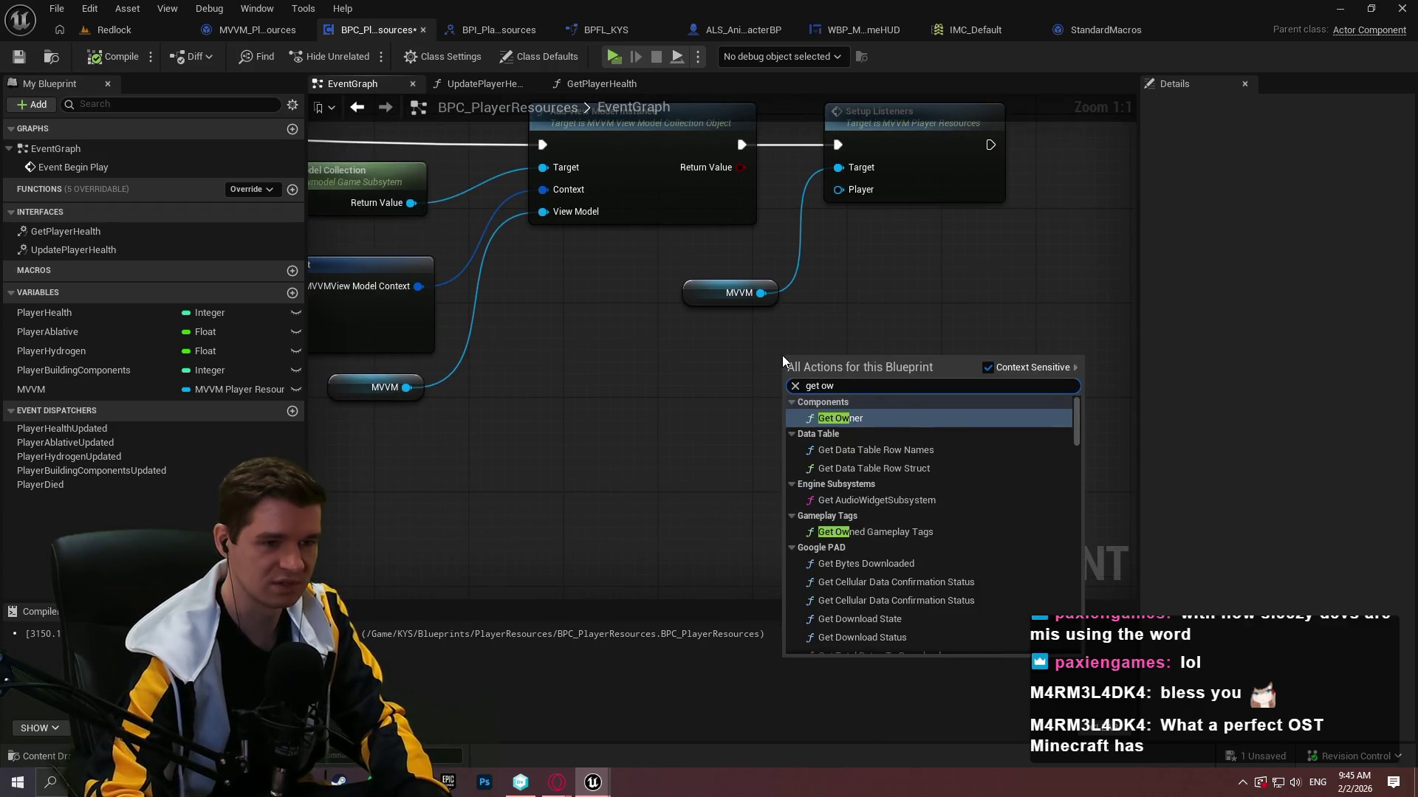
key("Return")
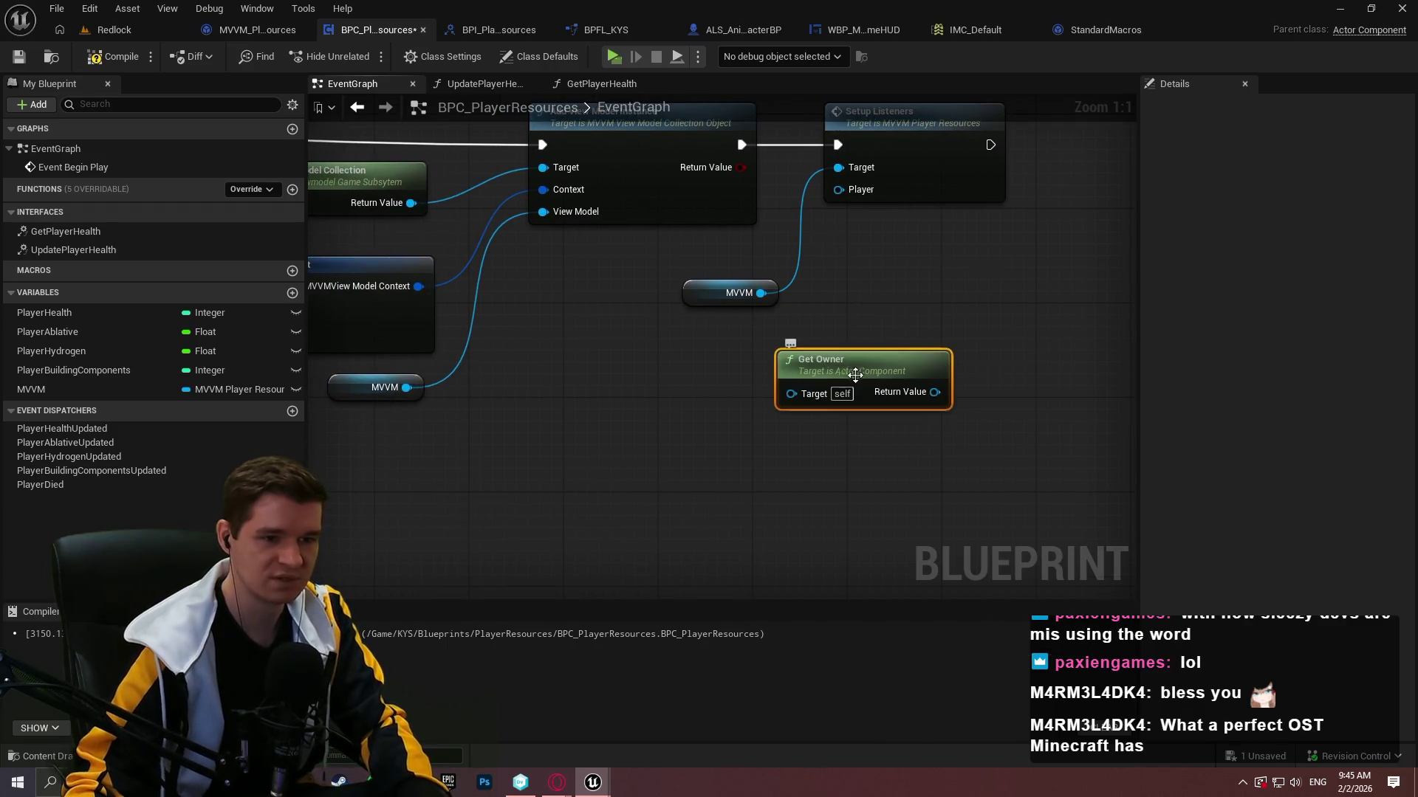
mouse_move(935, 392)
left_mouse_down()
mouse_move(894, 216)
mouse_move(860, 189)
mouse_move(1004, 357)
left_mouse_up()
left_click_drag(870, 375, 692, 399)
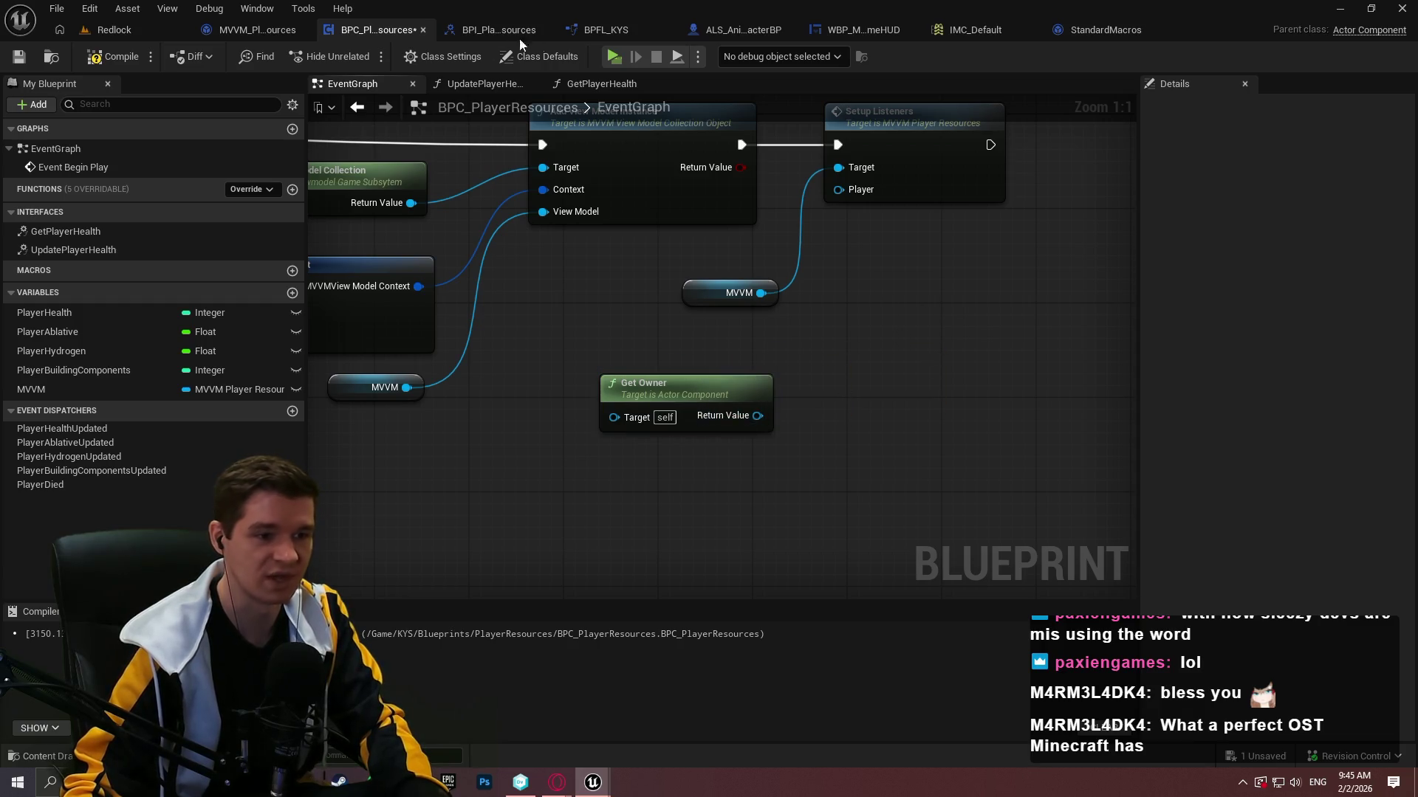
left_click(18, 56)
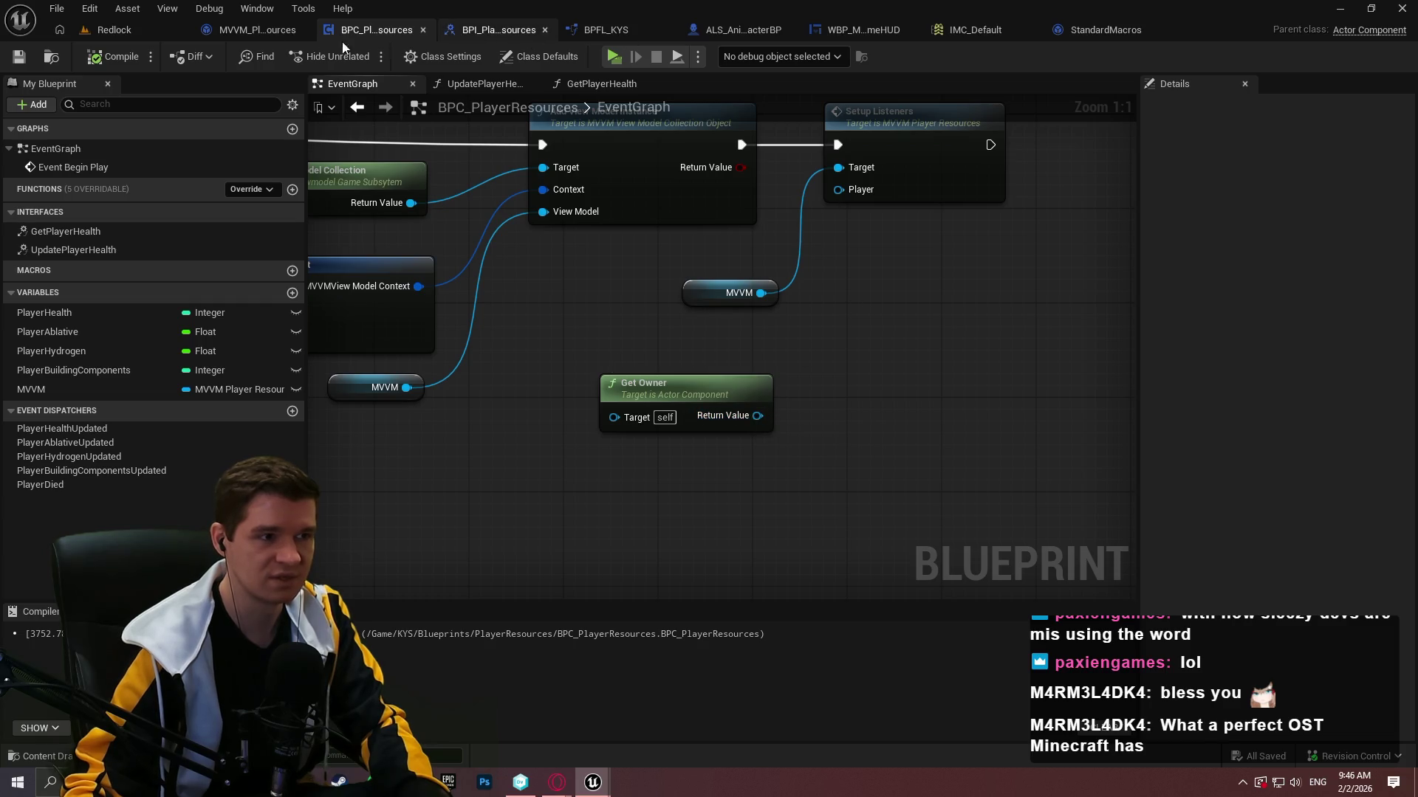
Change the SetupListeners Player input to an Actor Object Reference, then compile and save.
left_click(691, 30)
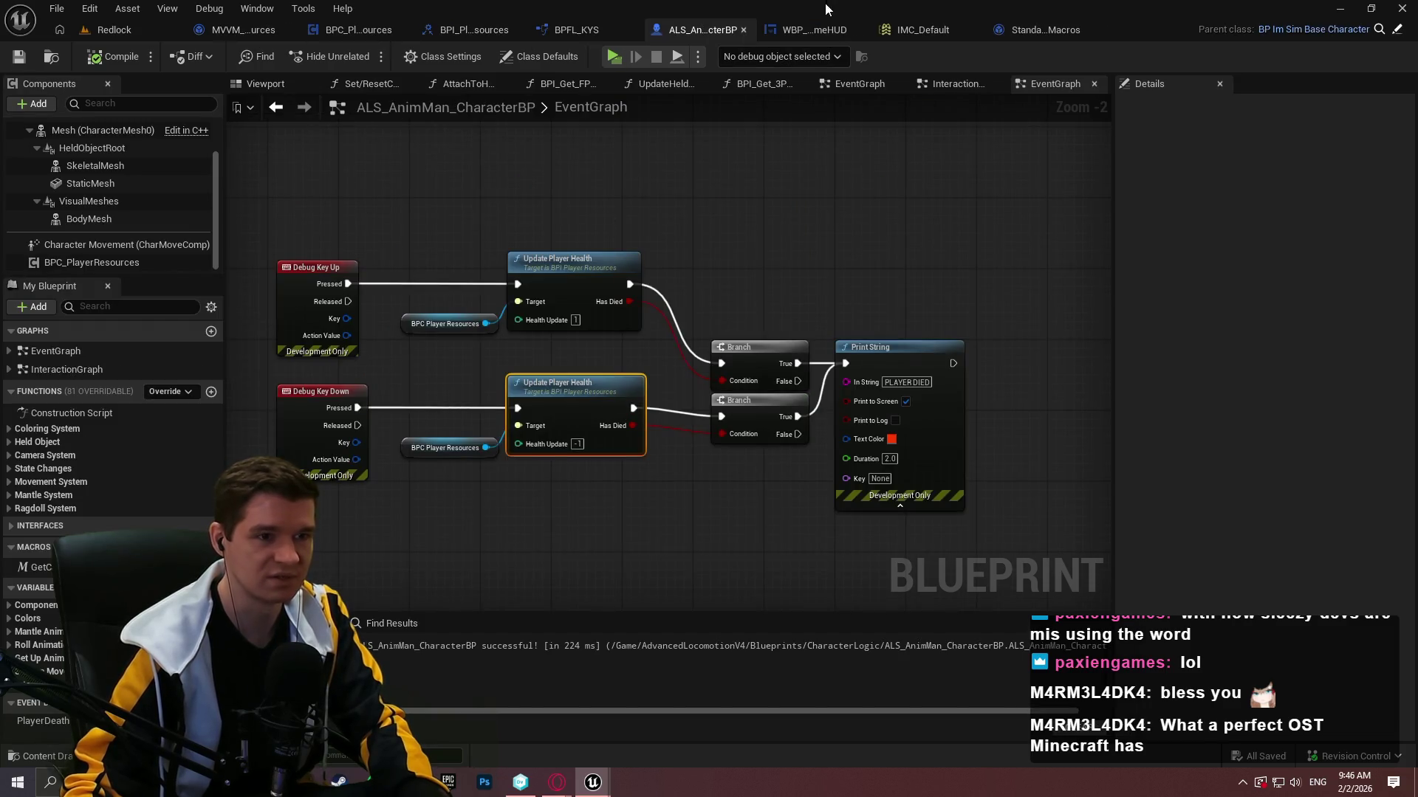
left_click(464, 28)
left_click(365, 31)
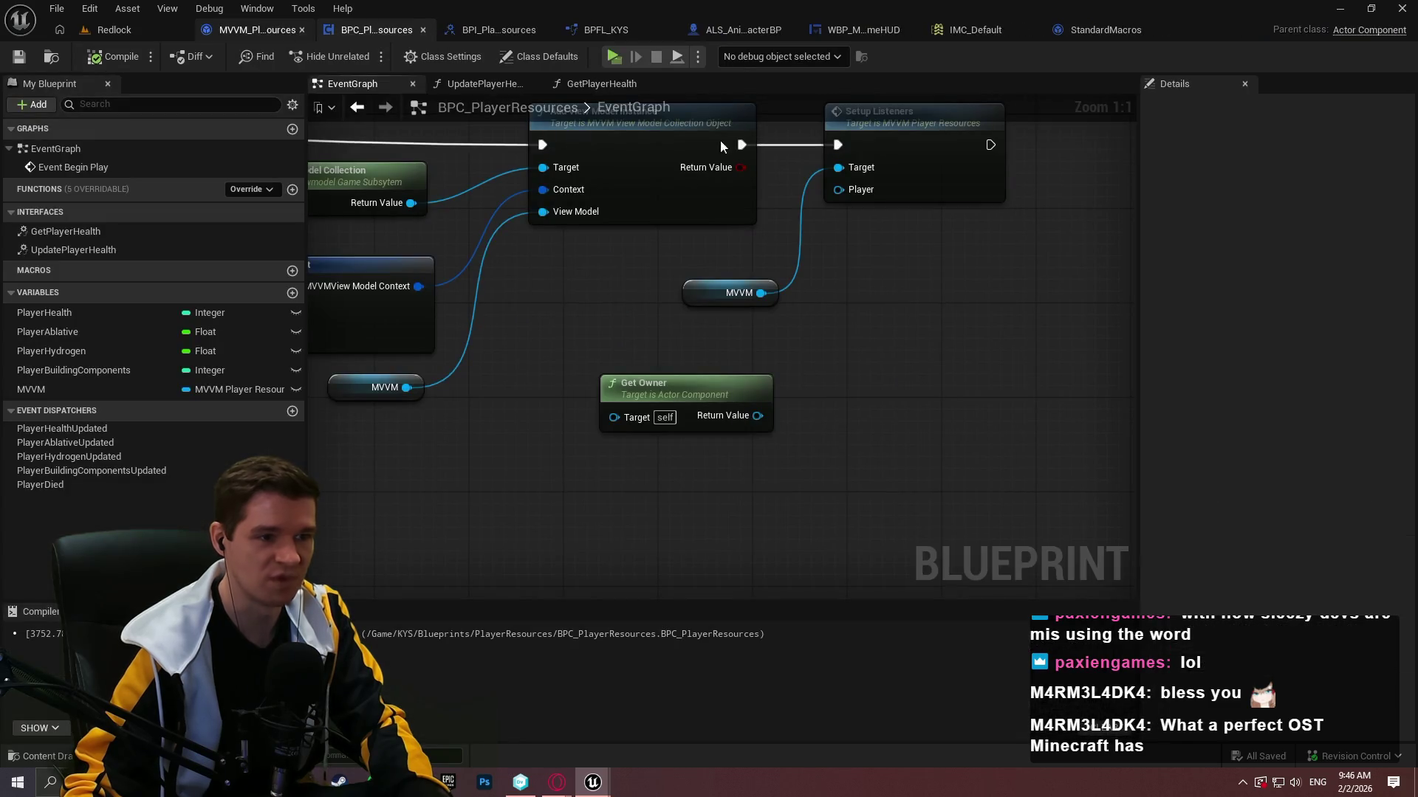
double_click(950, 174)
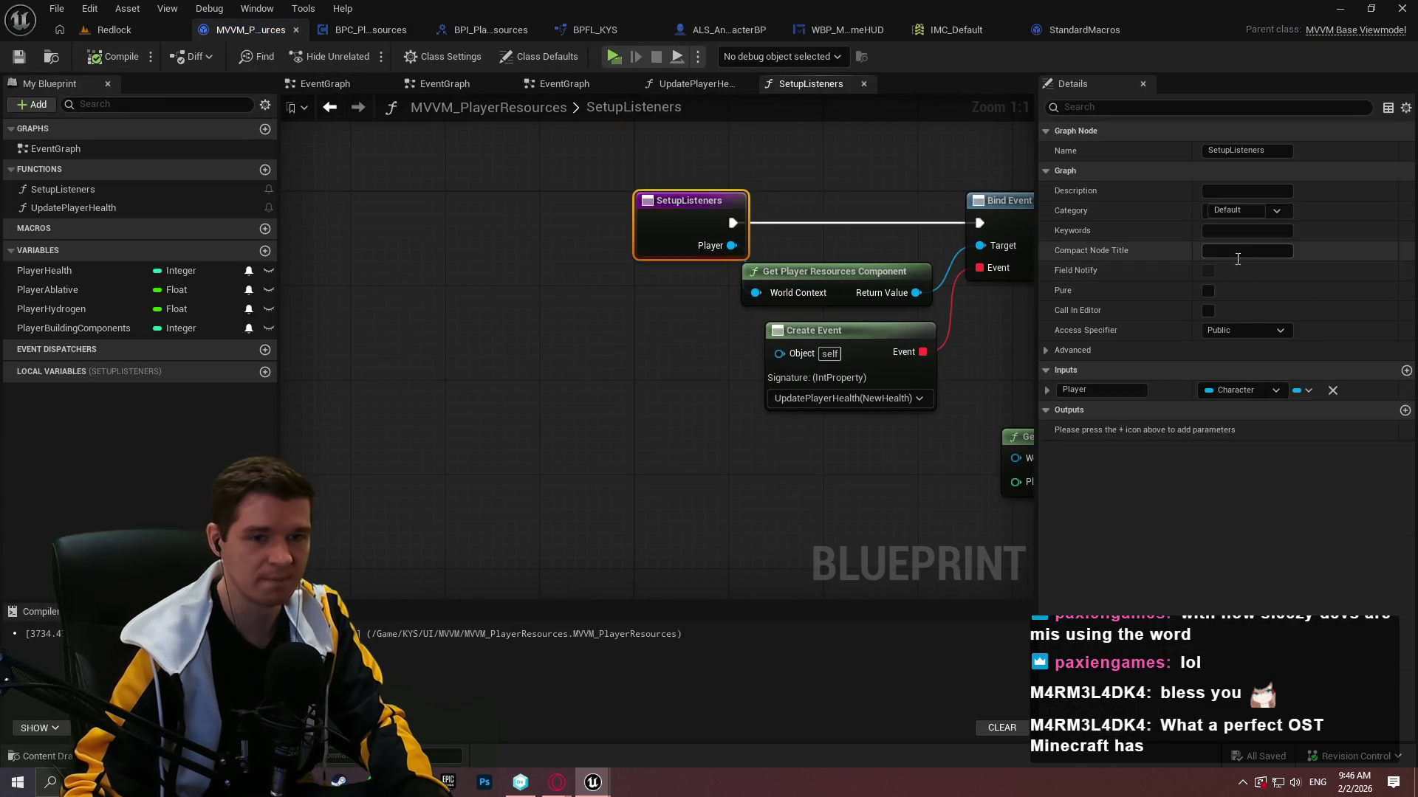
left_click(1249, 390)
type("acto")
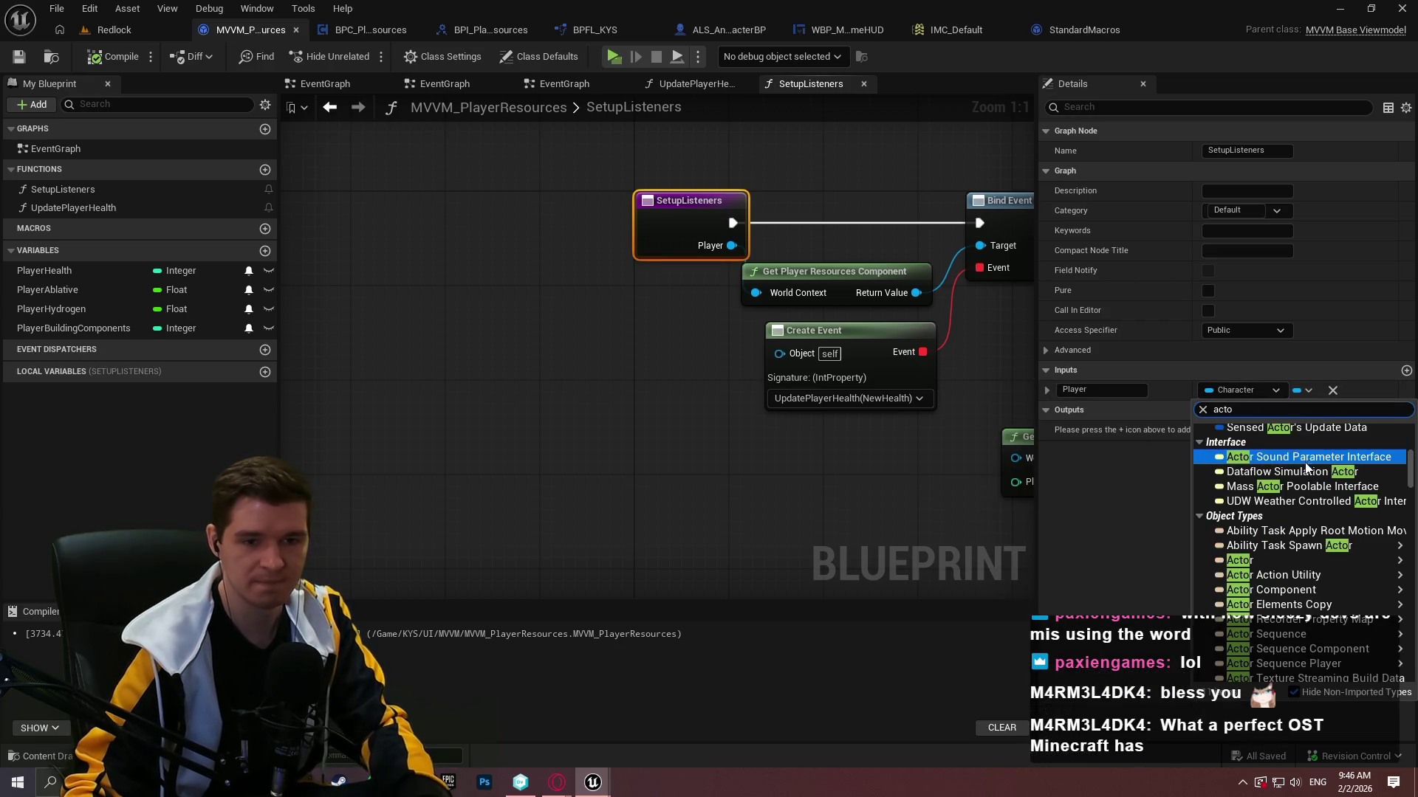
mouse_move(1254, 563)
left_click(1152, 535)
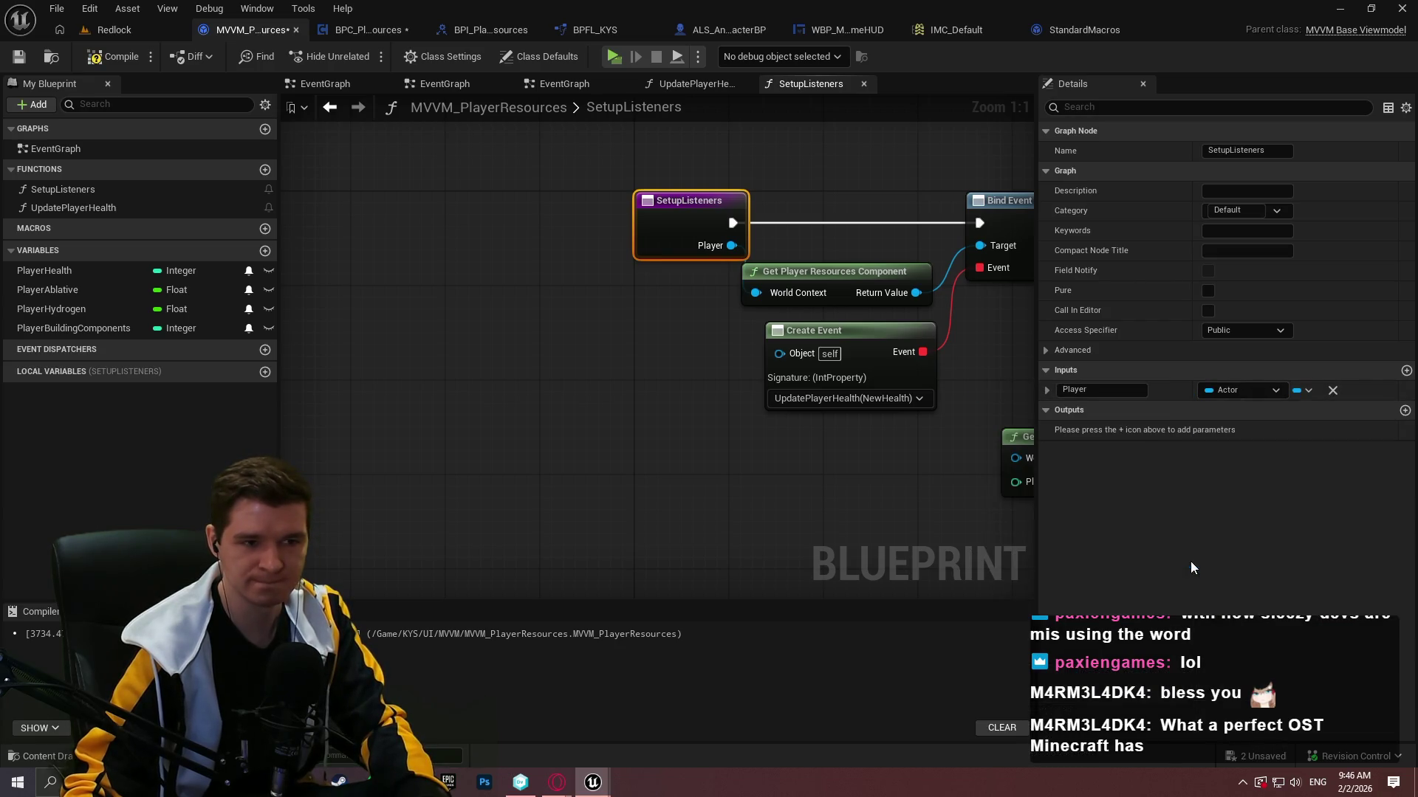
left_click(112, 56)
left_click(18, 56)
left_click(366, 30)
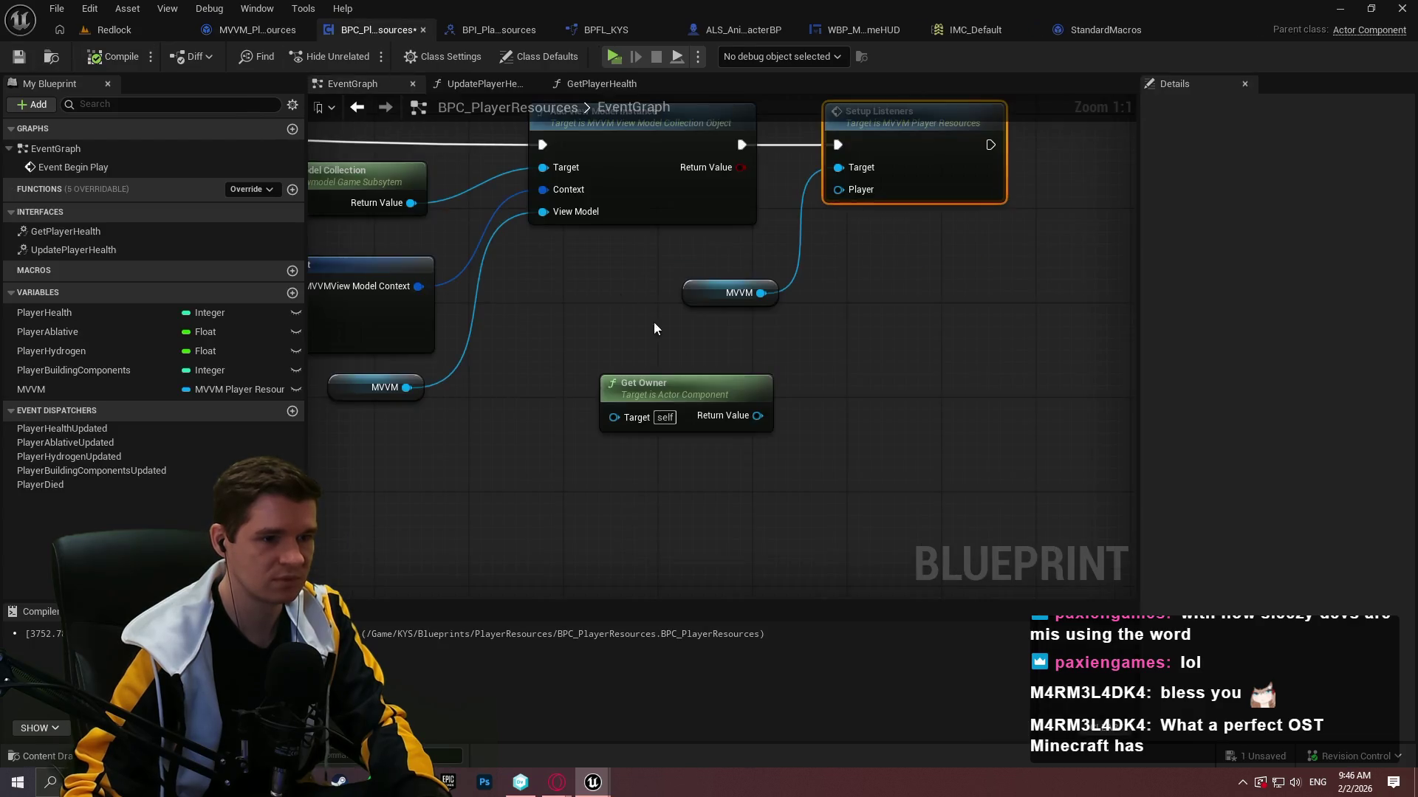
Connect Get Owner's Return Value to Setup Listeners' Player, recompile with F7, and play-test.
left_click_drag(758, 415, 860, 190)
left_click(903, 304)
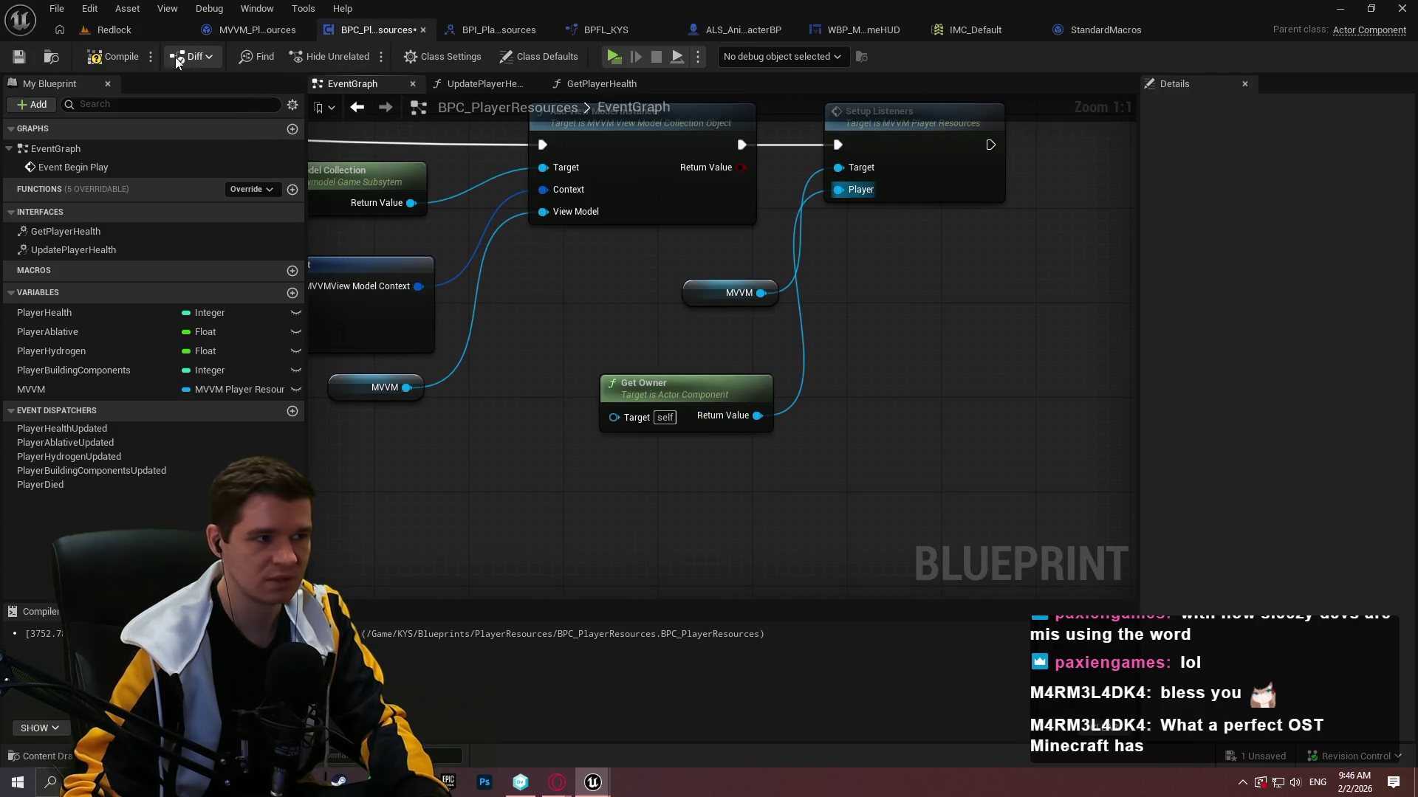
key("F7")
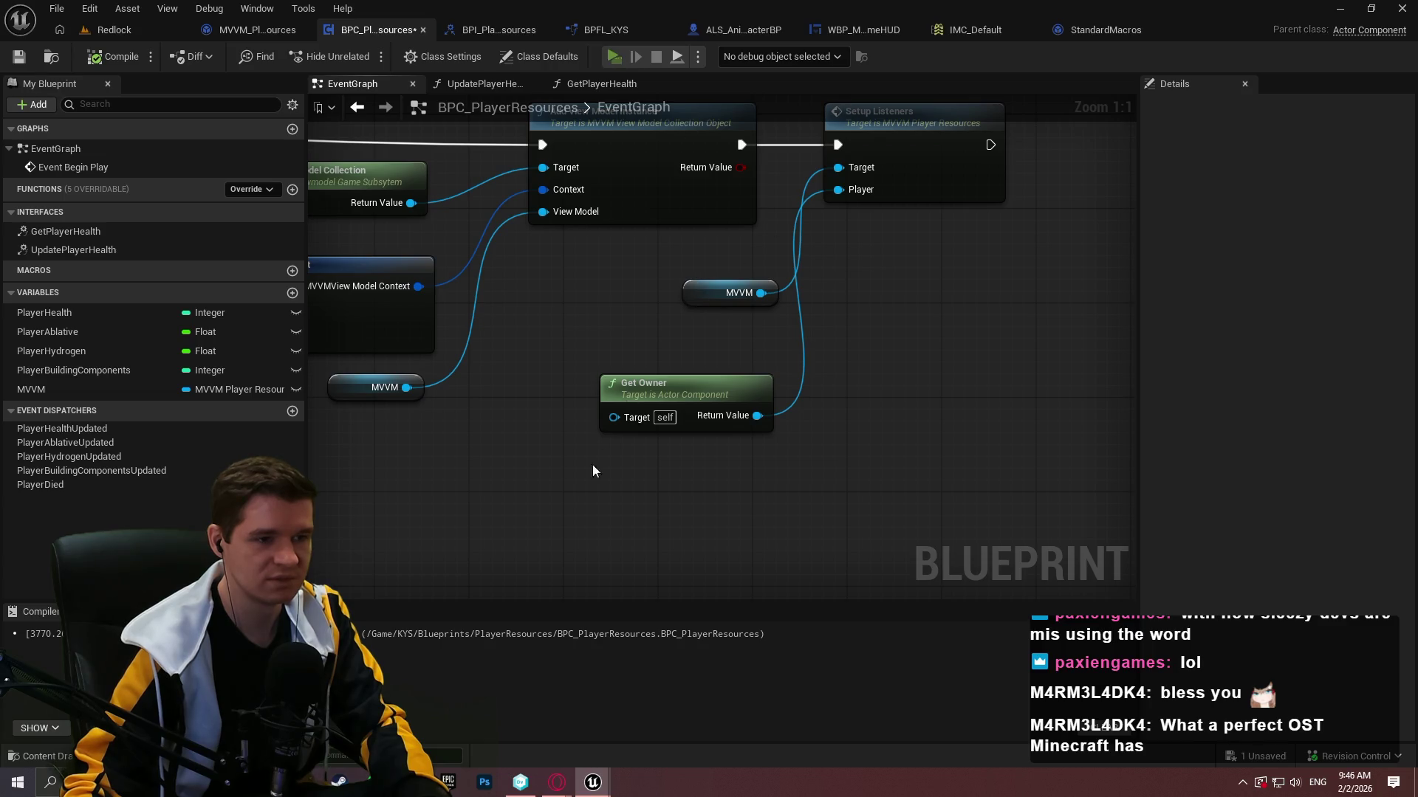
key("alt+p")
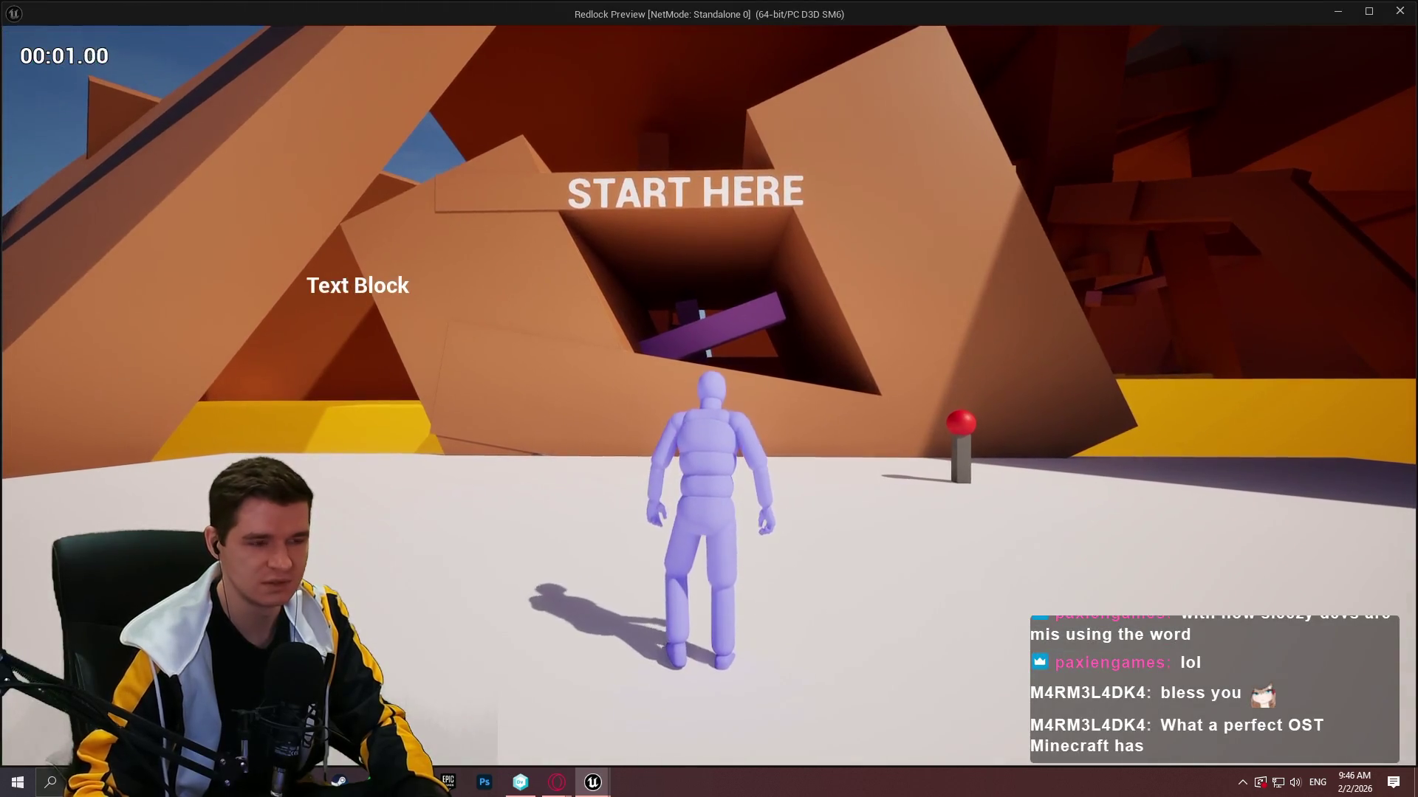
key("Escape")
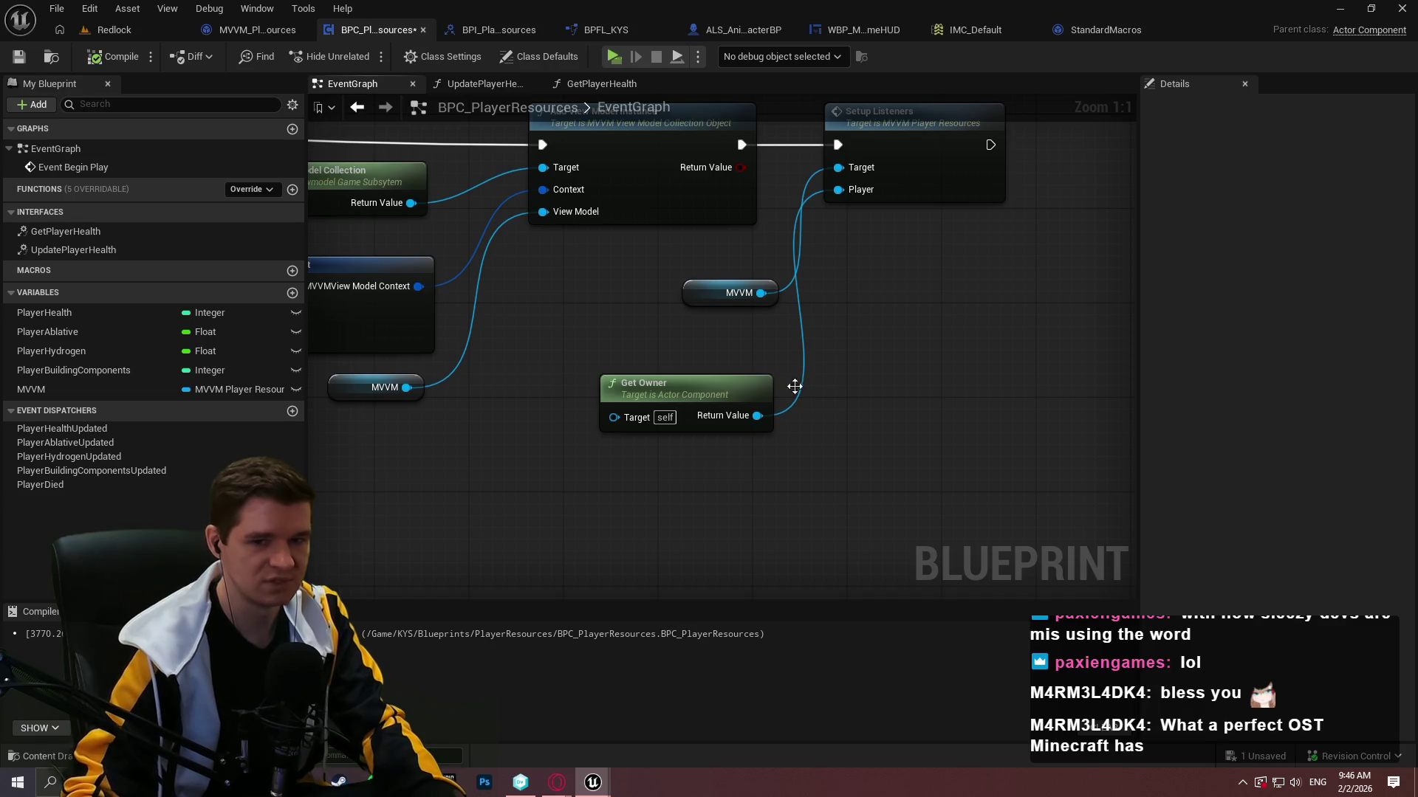
Tidy the Get Owner and Setup Listeners nodes, recompile, and open the BPI_PlayerResources interface.
left_click_drag(843, 322, 939, 322)
left_click(757, 463)
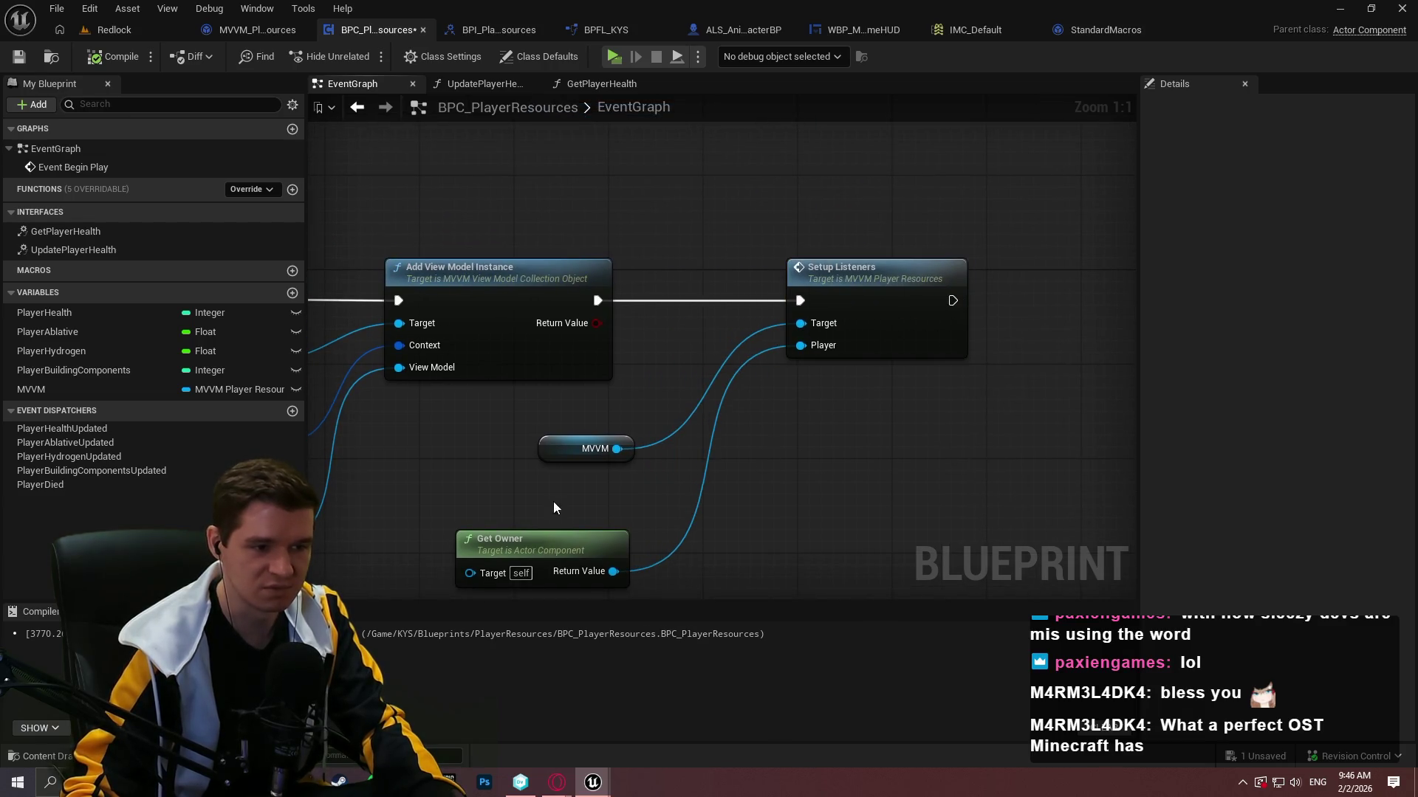
left_click_drag(545, 553, 557, 494)
left_click(139, 60)
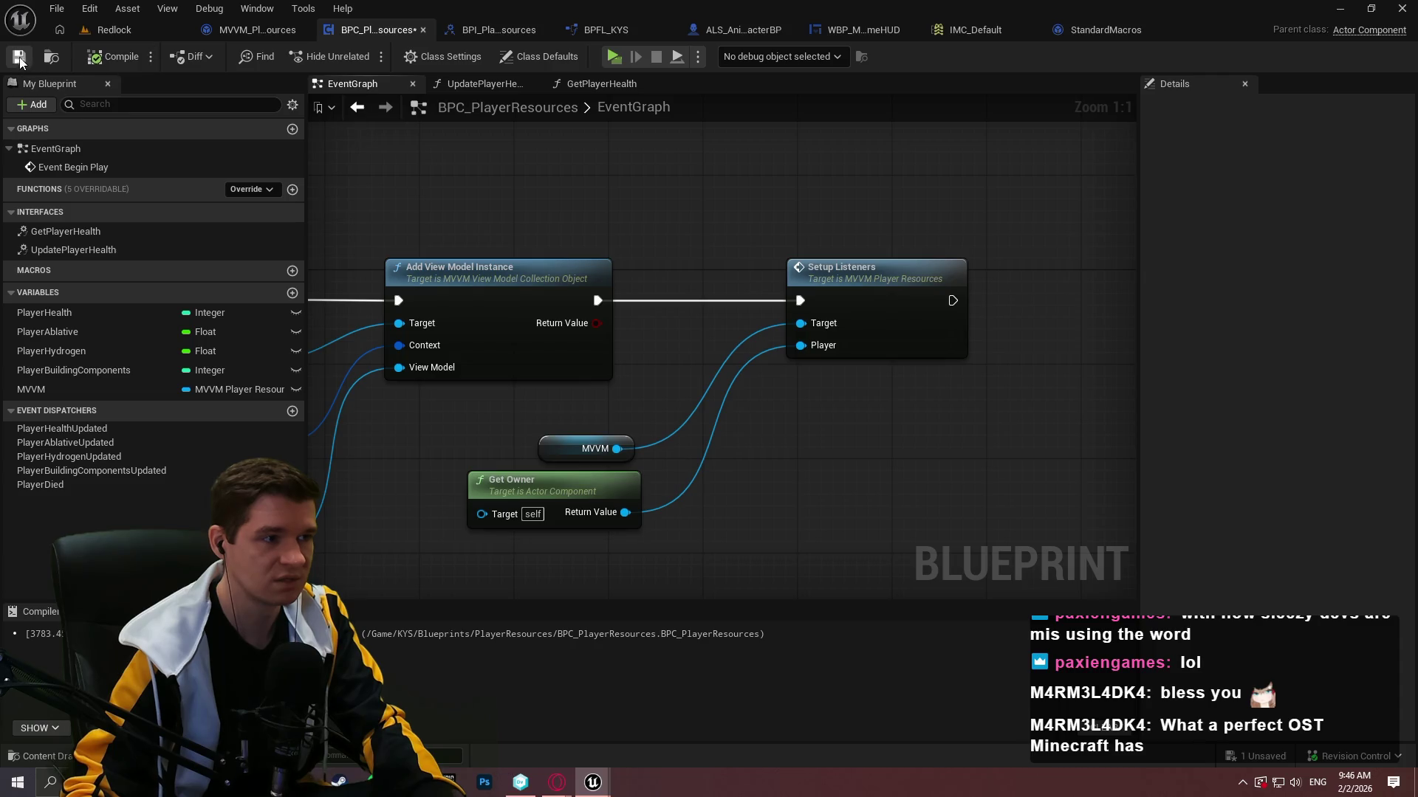
left_click(254, 34)
left_click(400, 30)
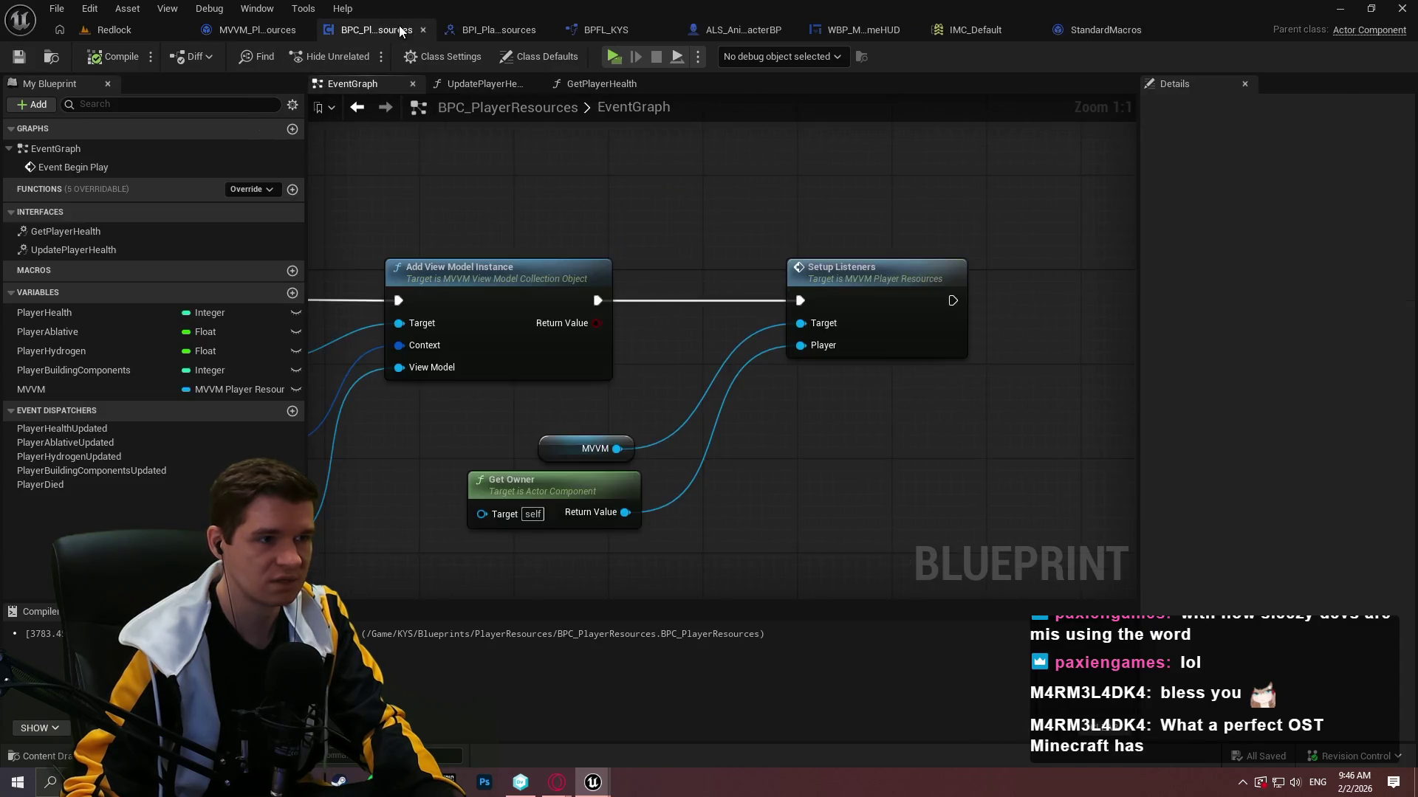
left_click(492, 34)
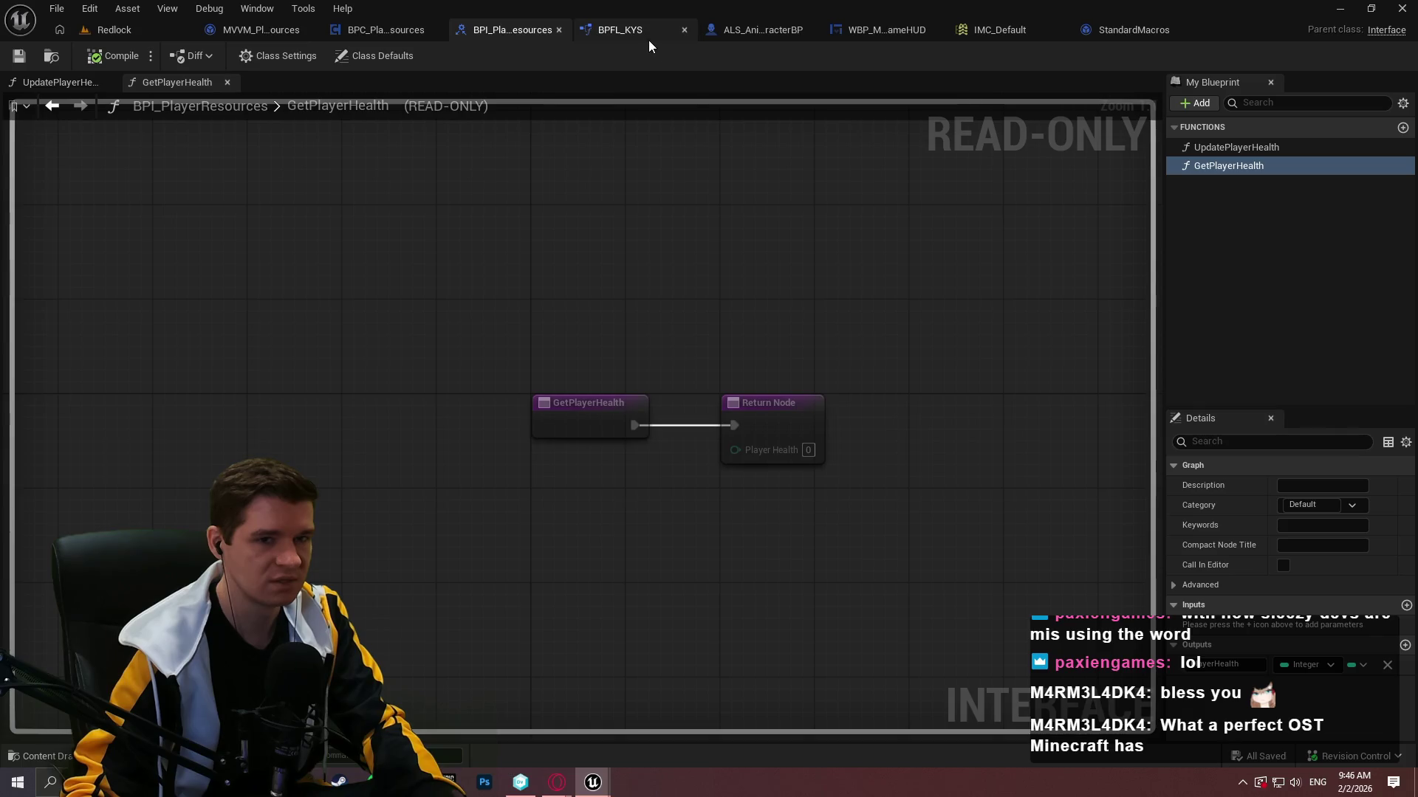
Add a breakpoint on the entry node of BPC_PlayerResources' UpdatePlayerHealth function.
left_click(384, 29)
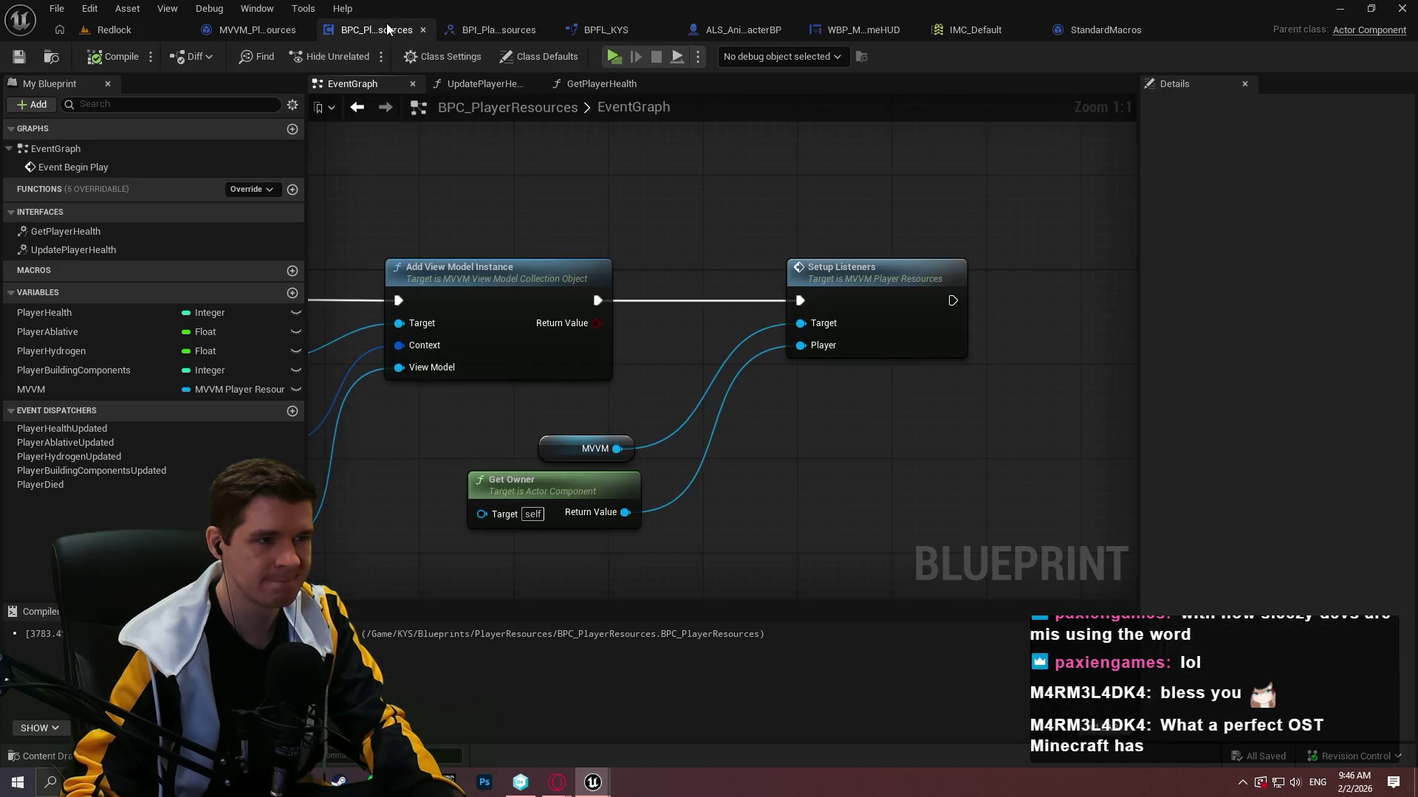
left_click(756, 35)
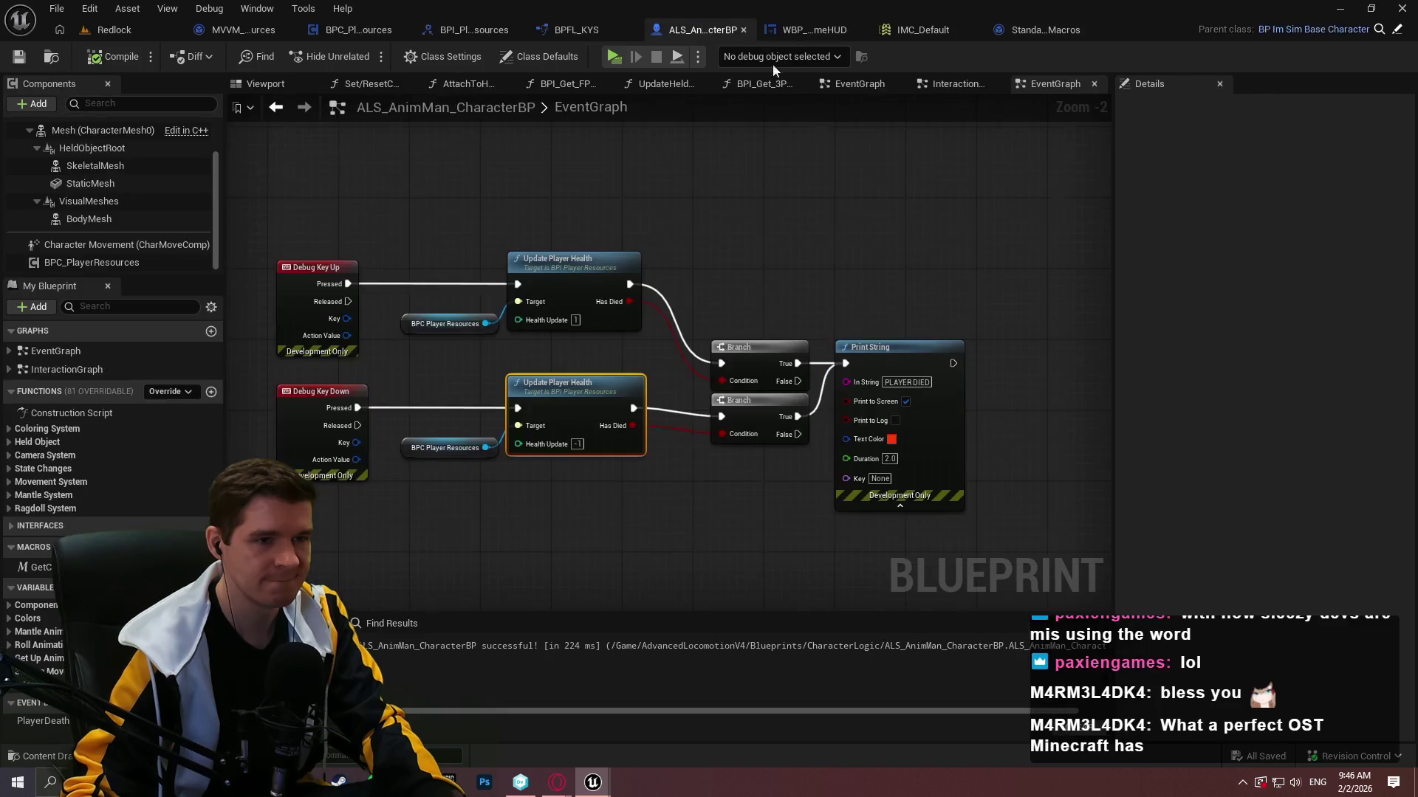
double_click(593, 398)
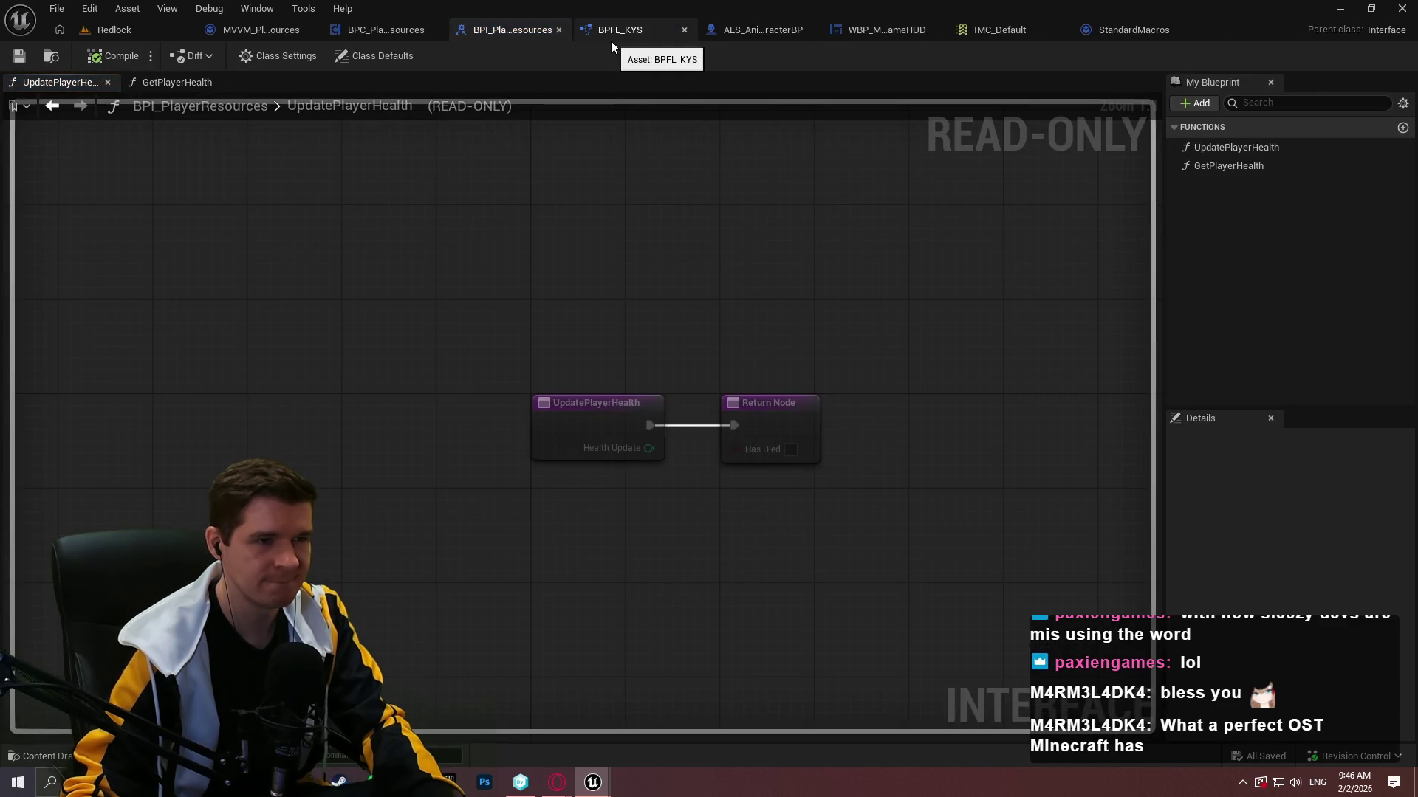
left_click(344, 28)
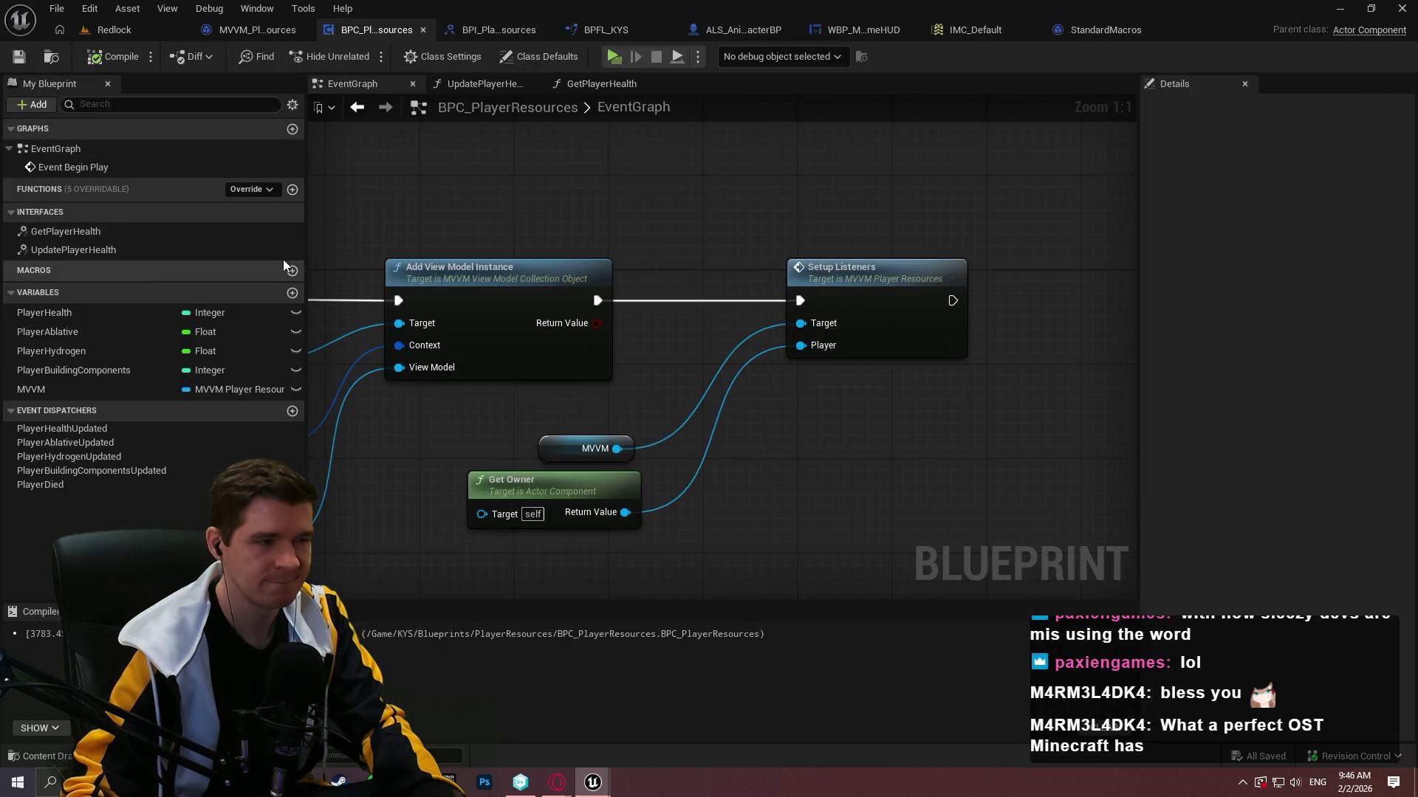
double_click(233, 247)
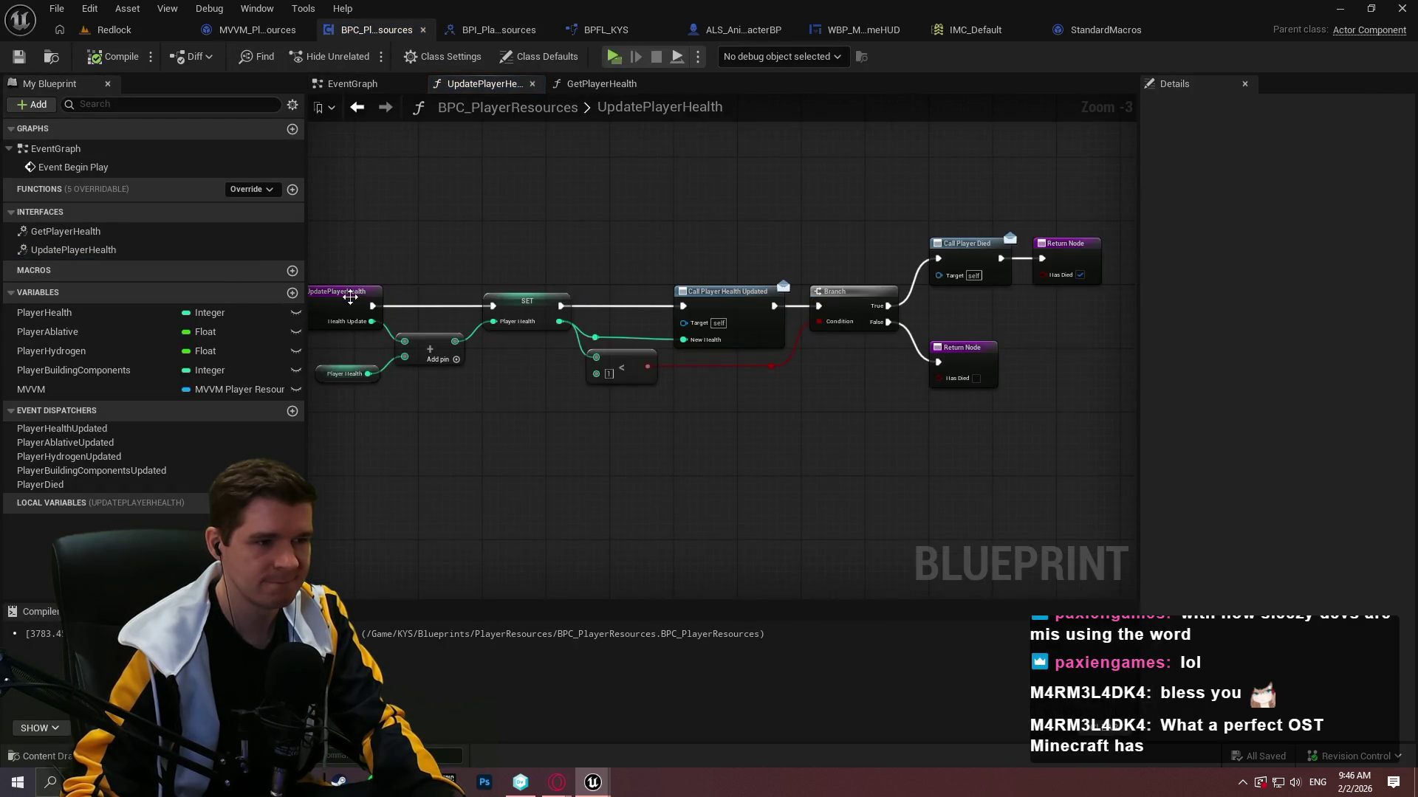
right_click(357, 294)
left_click(414, 650)
Play and step through the health update into the viewmodel, confirming Player Health 100 to 99, then stop.
left_click(612, 58)
left_click(676, 639)
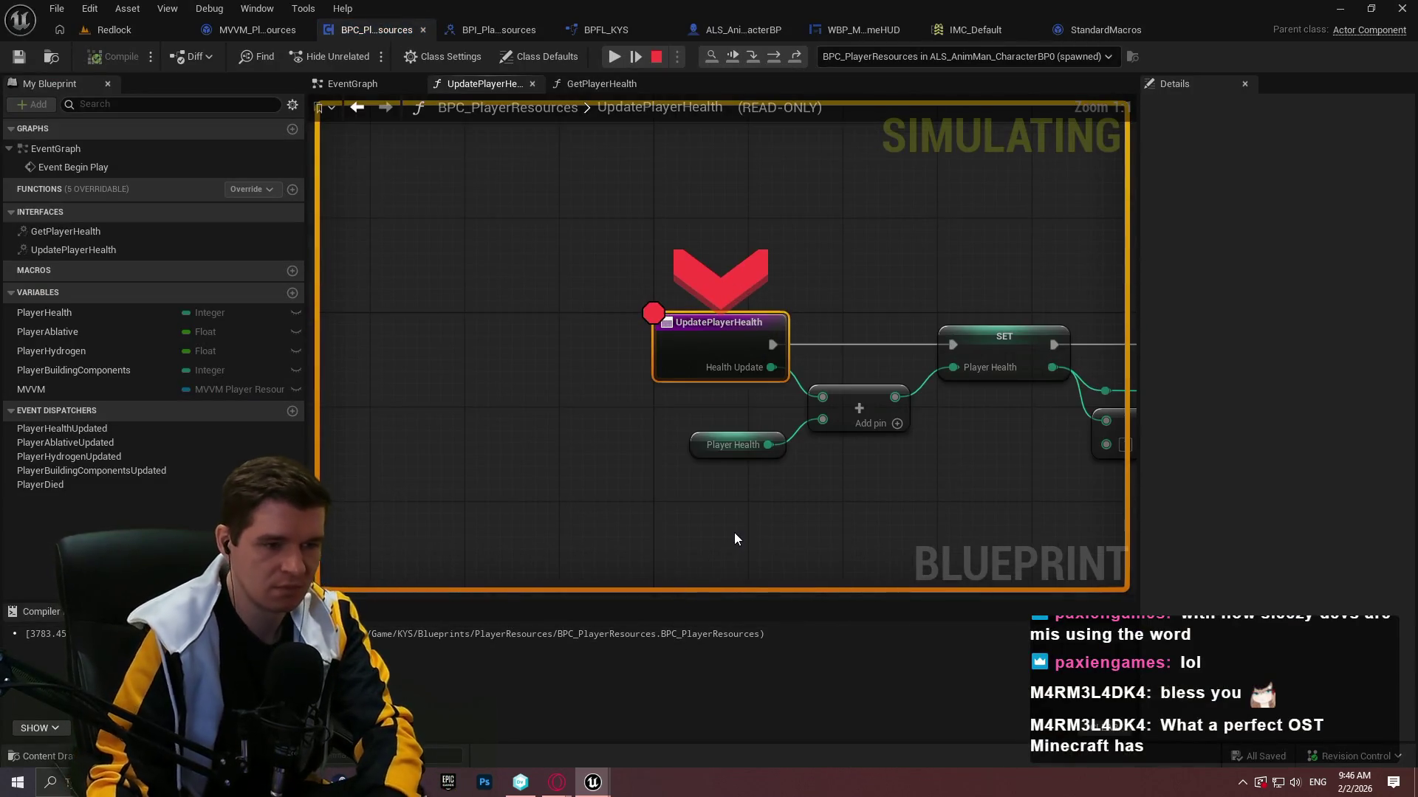
key("F10")
mouse_move(473, 449)
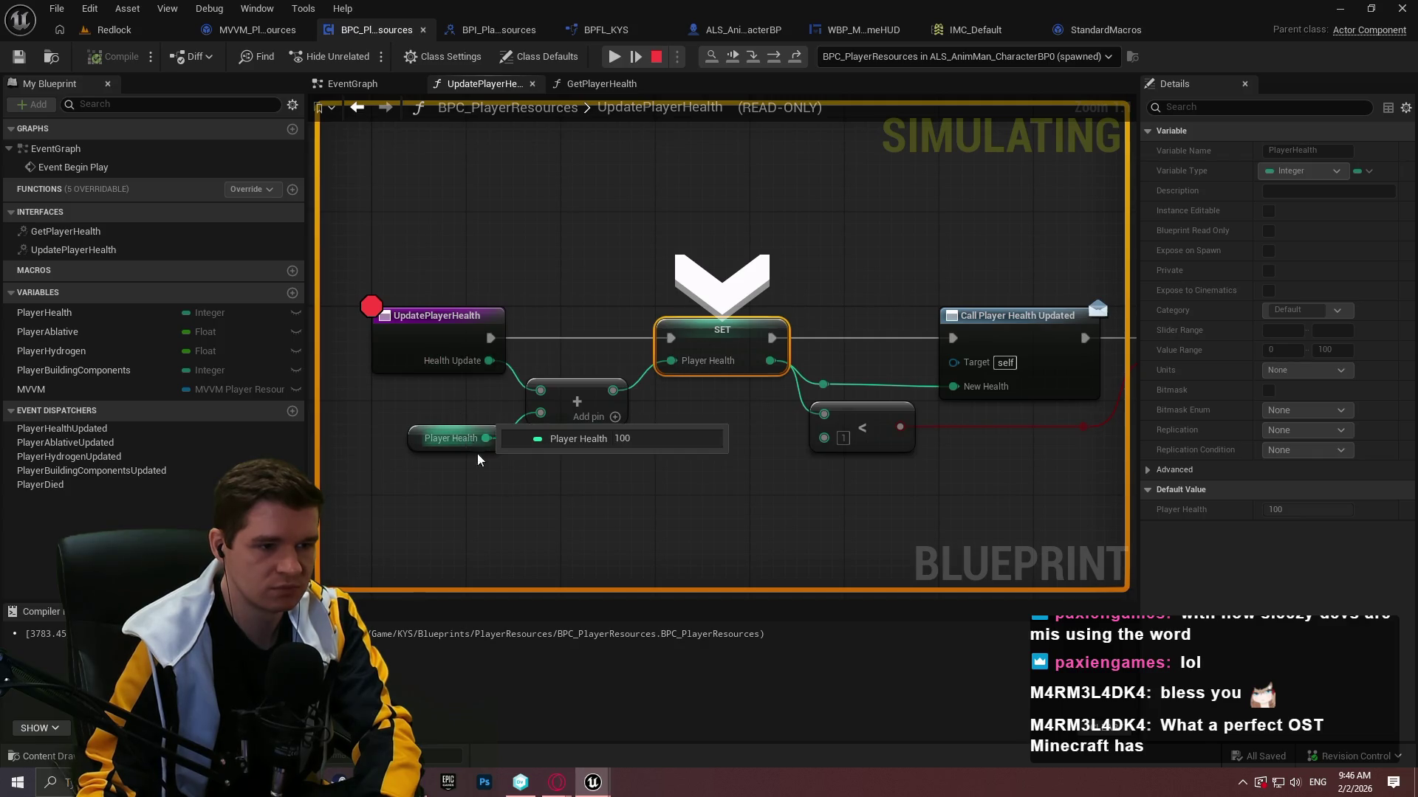
key("F10")
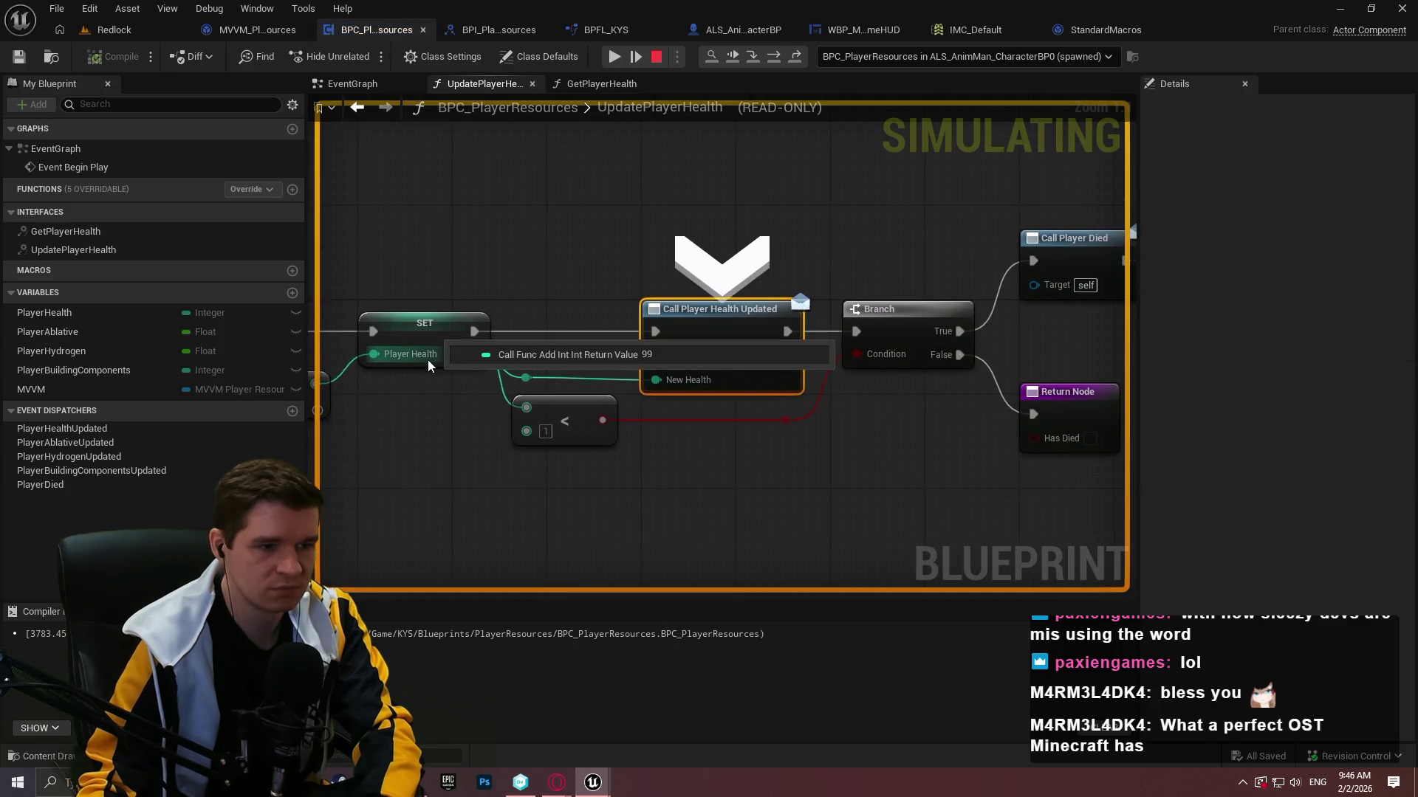
mouse_move(662, 380)
key("F11")
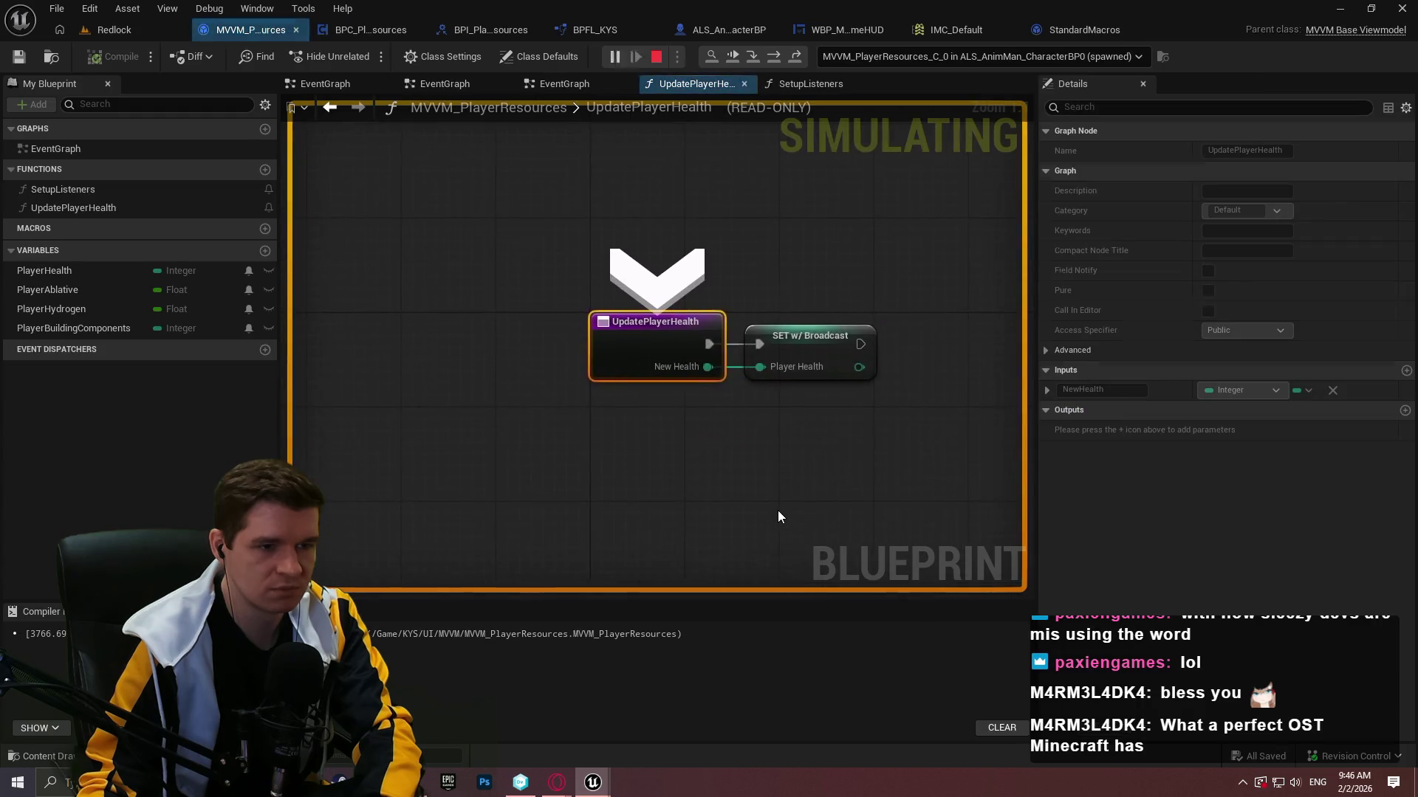
key("F10")
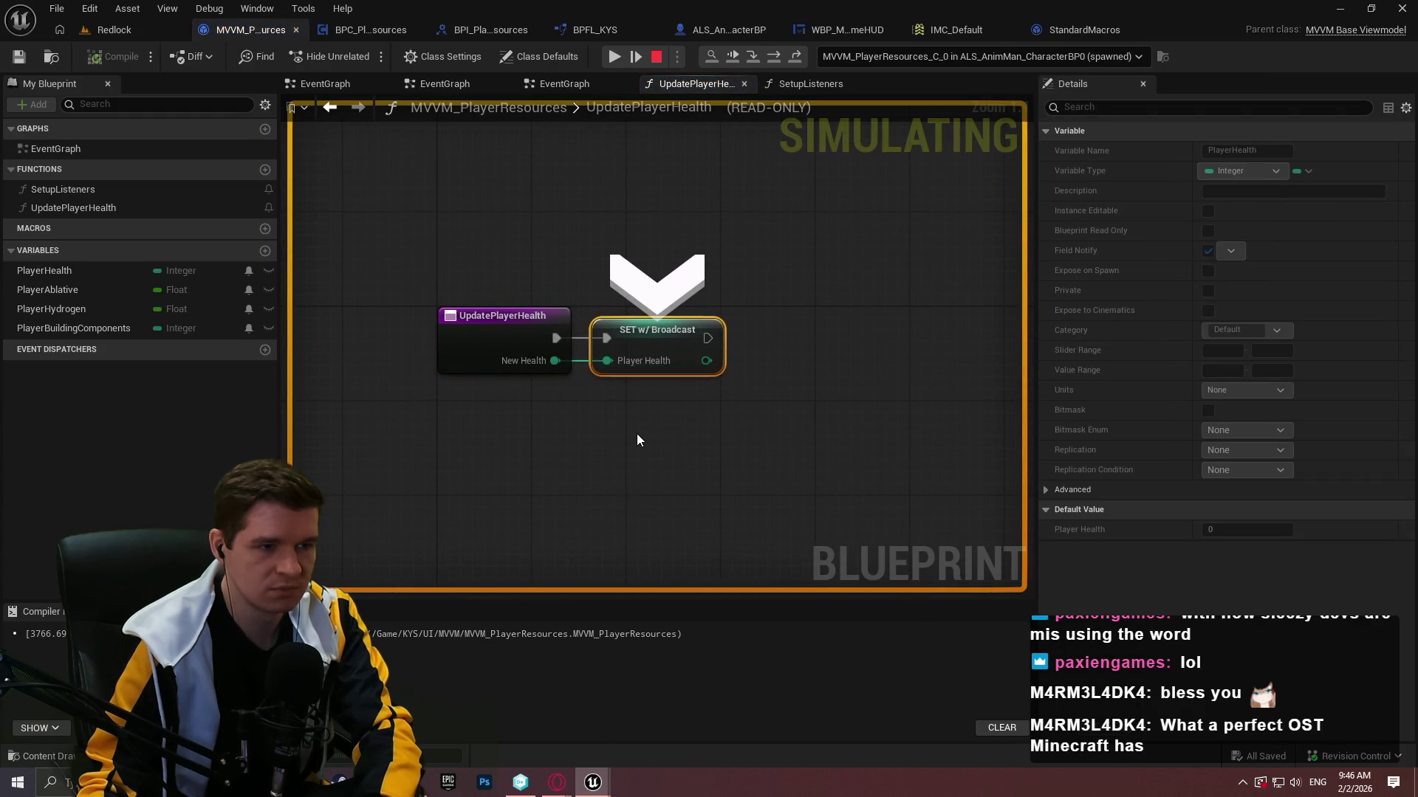
key("F10")
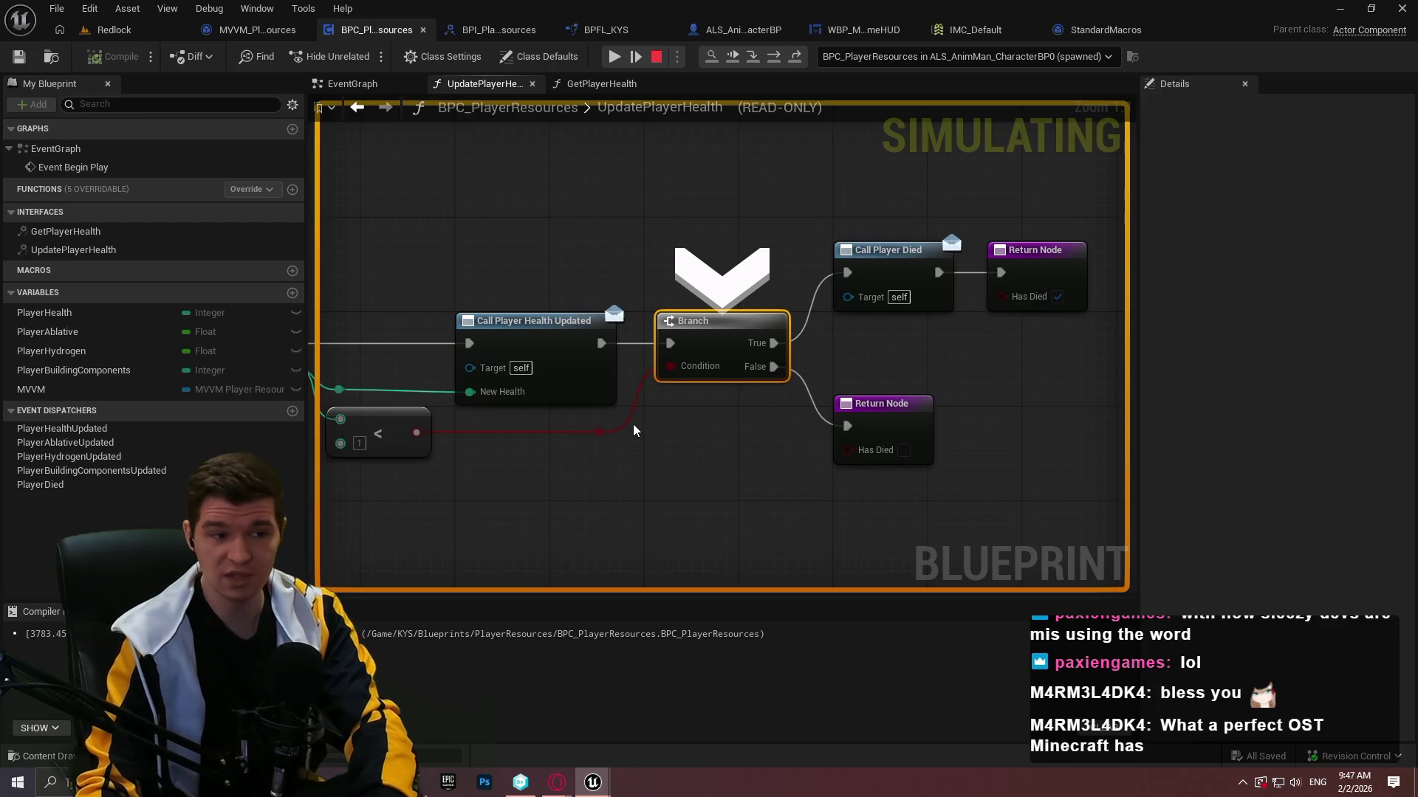
key("F10")
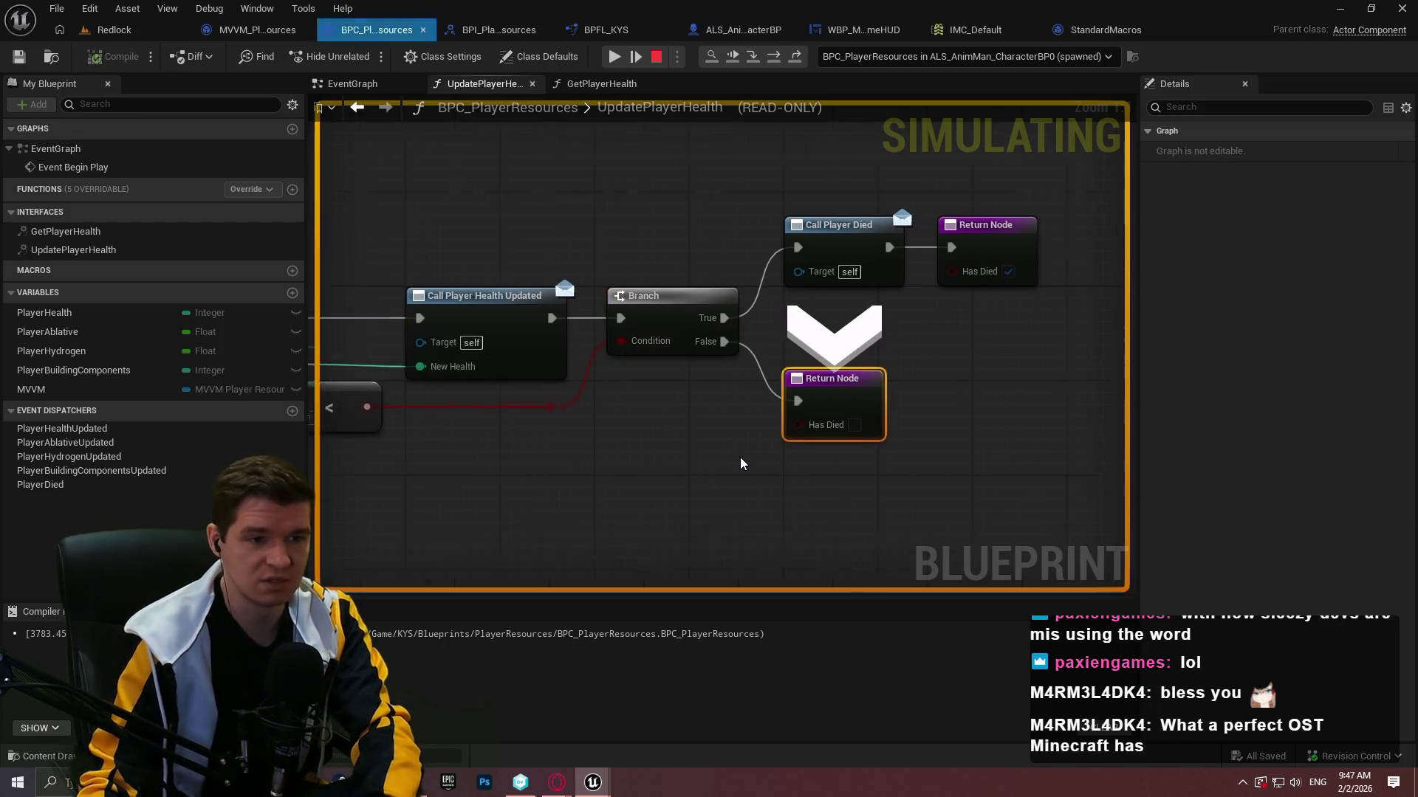
key("F10")
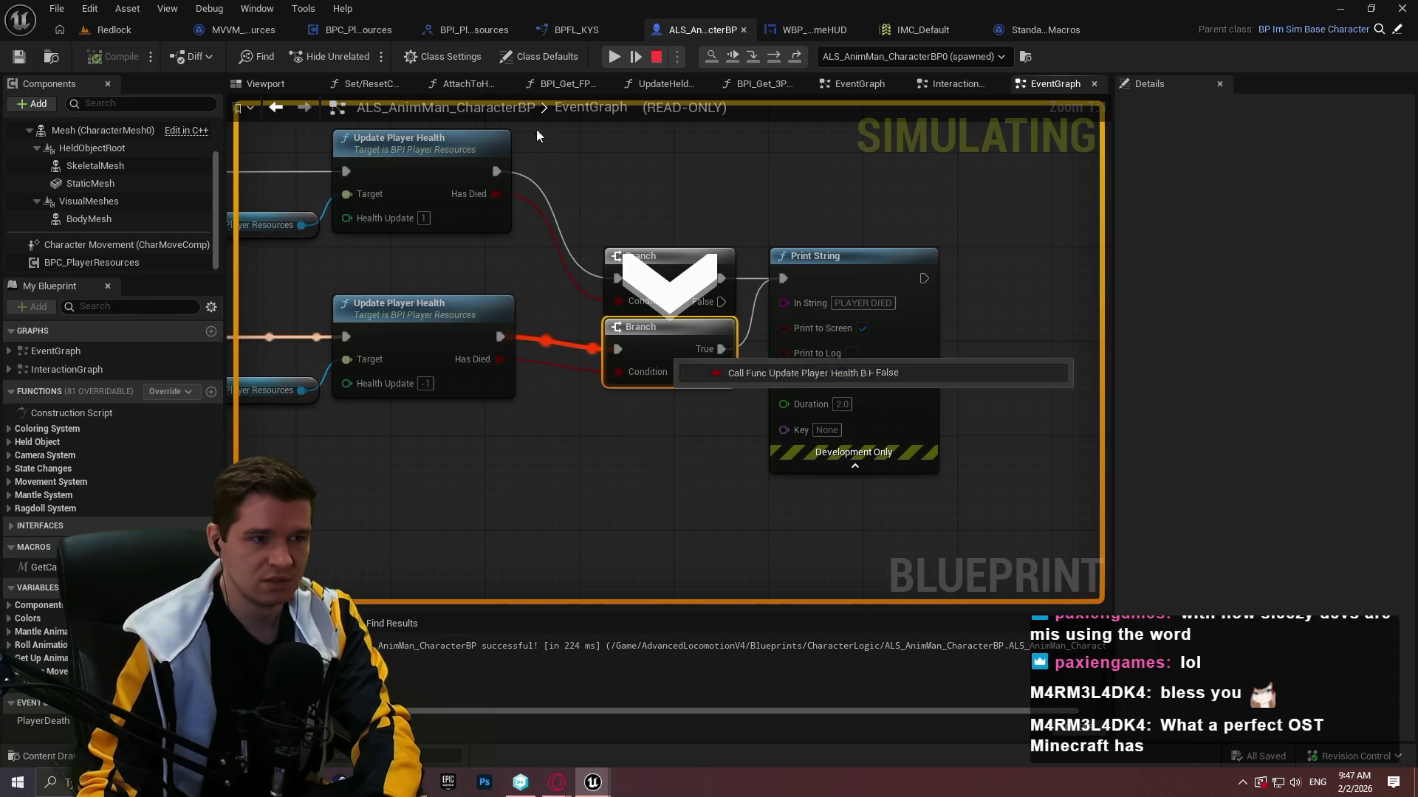
left_click(656, 57)
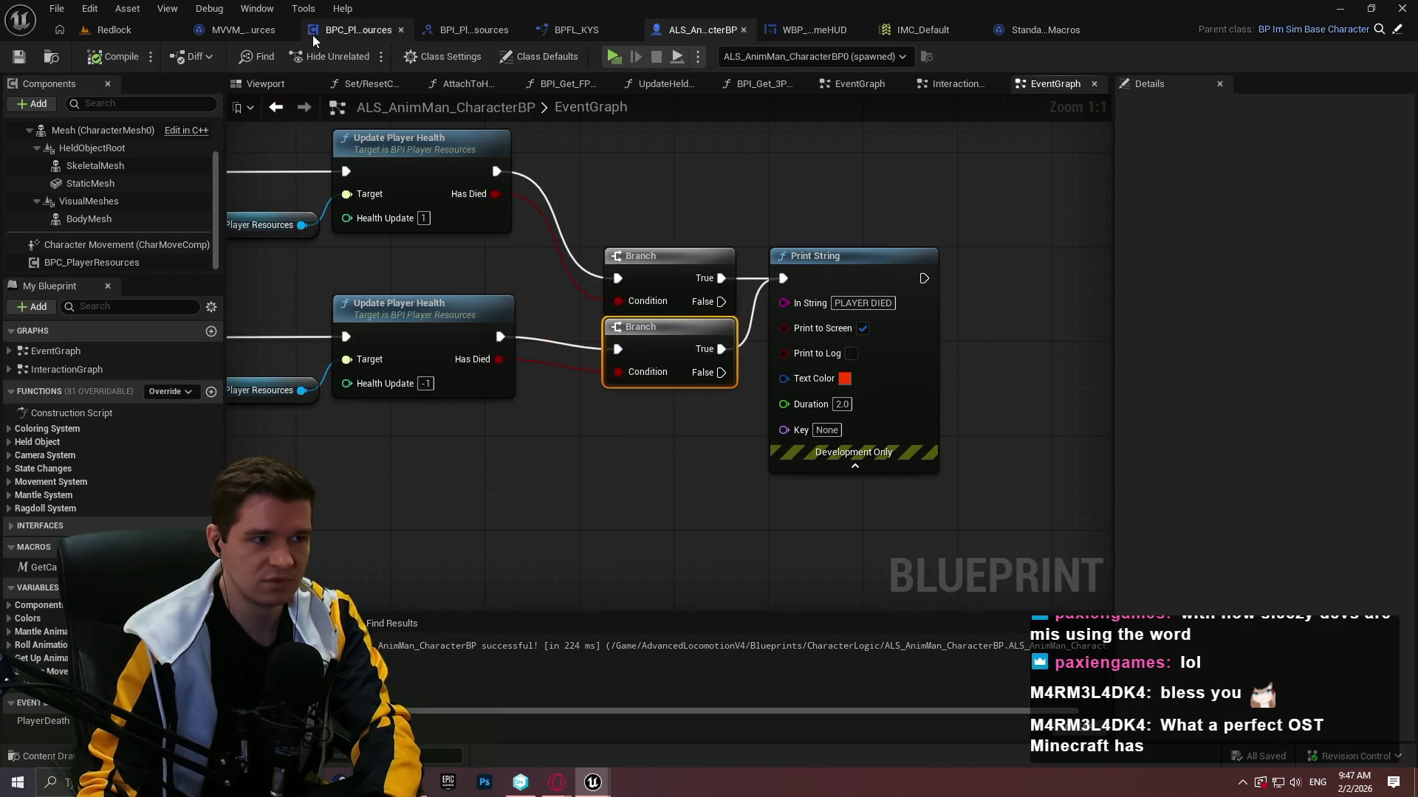
Mark the WBP_MainGameHUD Text Block as a variable, play, remove the UpdatePlayerHealth breakpoint and resume.
left_click(805, 28)
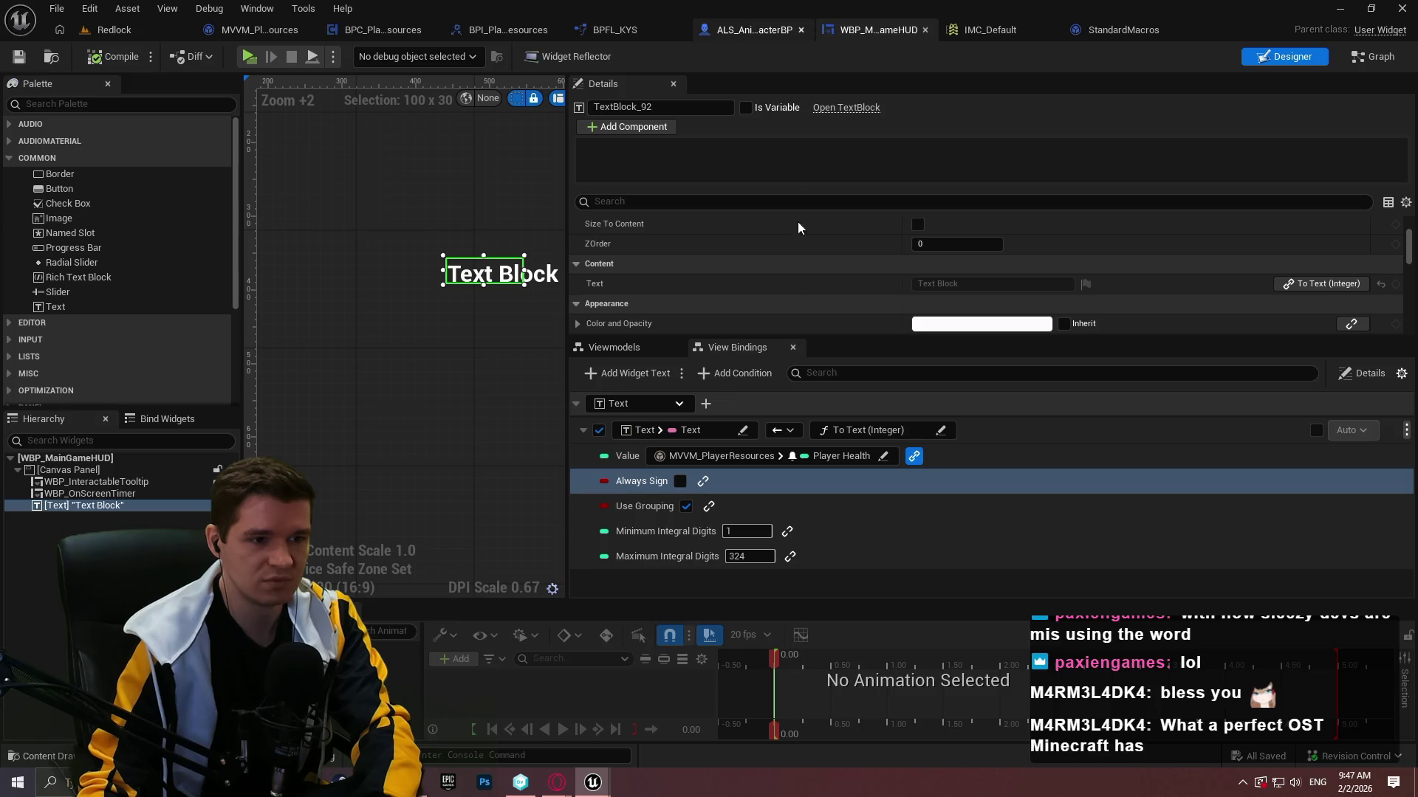
left_click(746, 108)
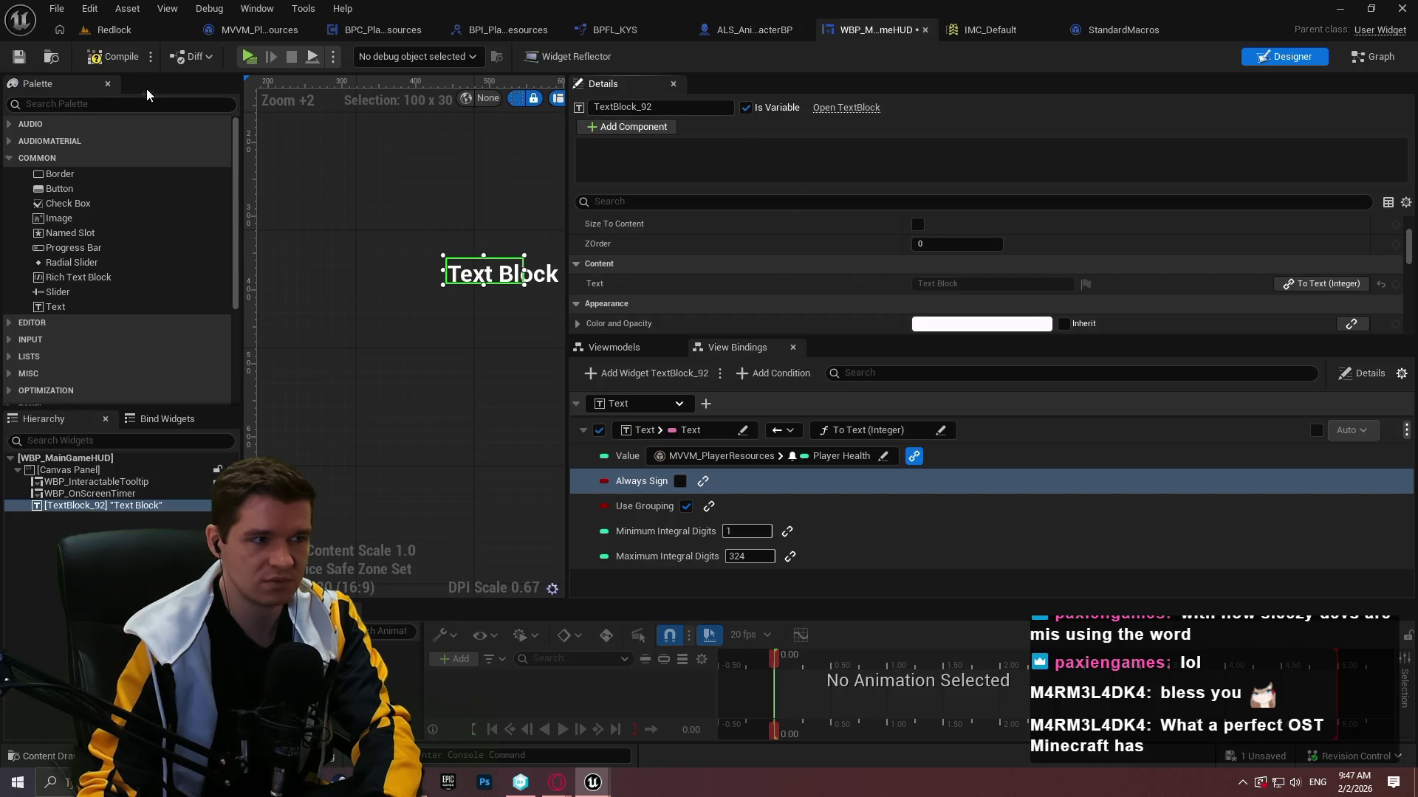
left_click(249, 57)
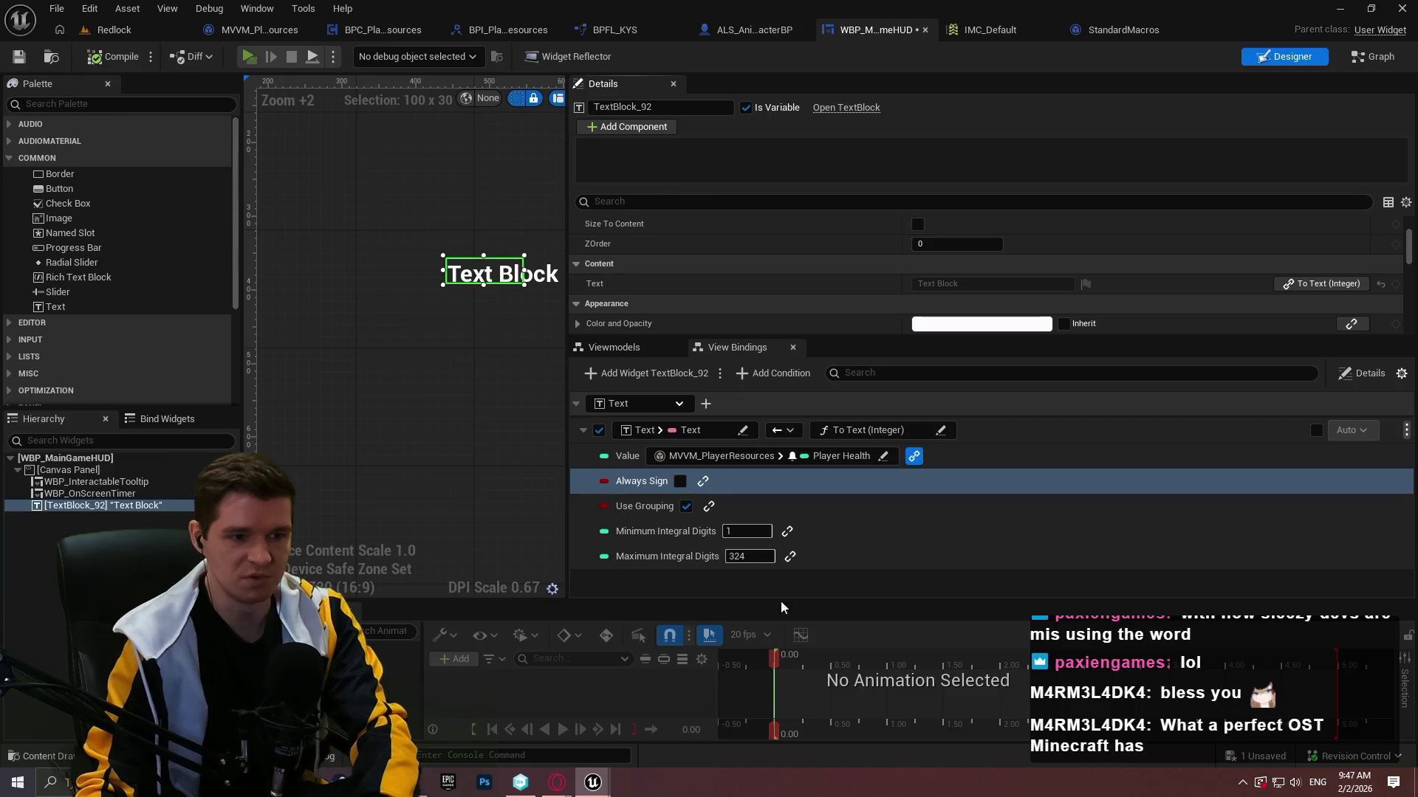
left_click(710, 630)
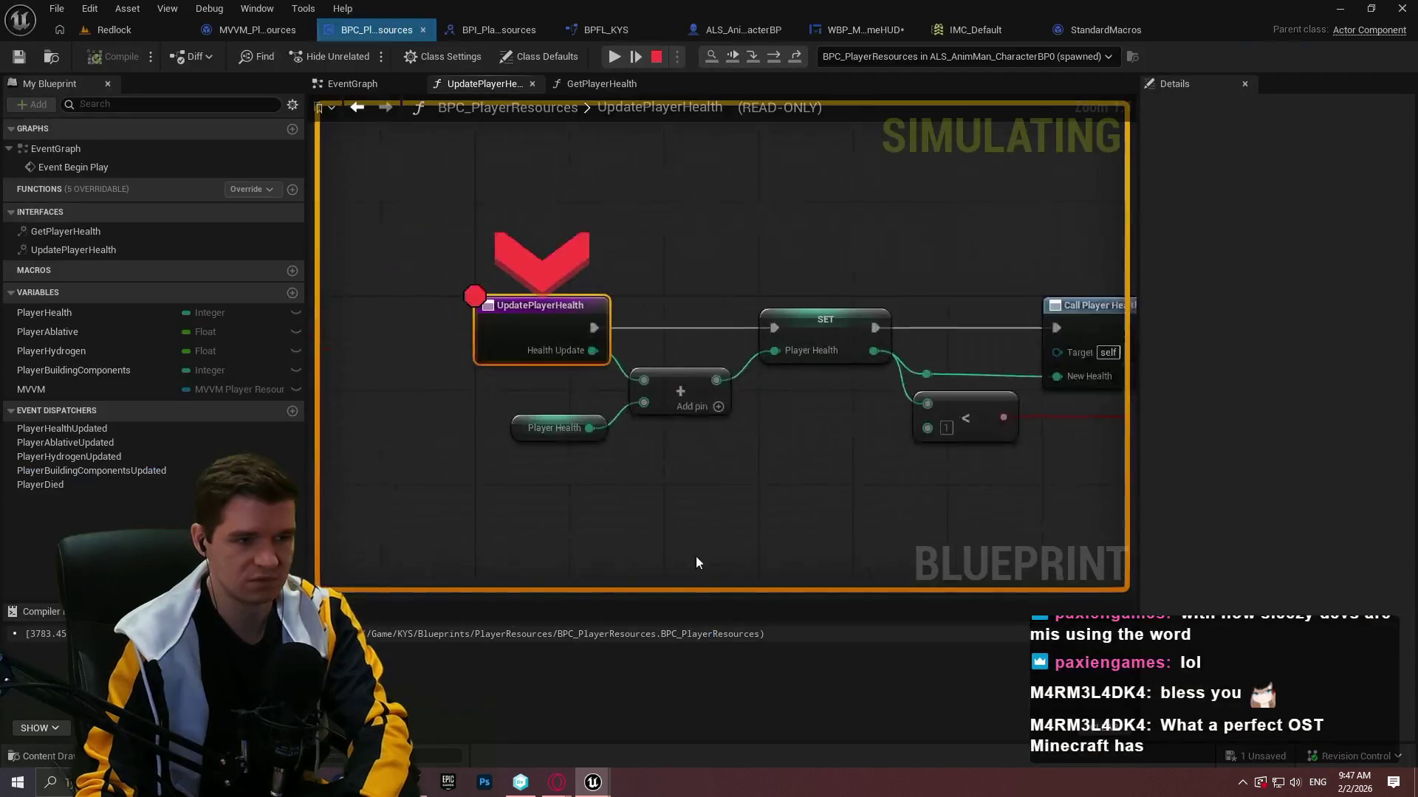
right_click(706, 366)
left_click(731, 484)
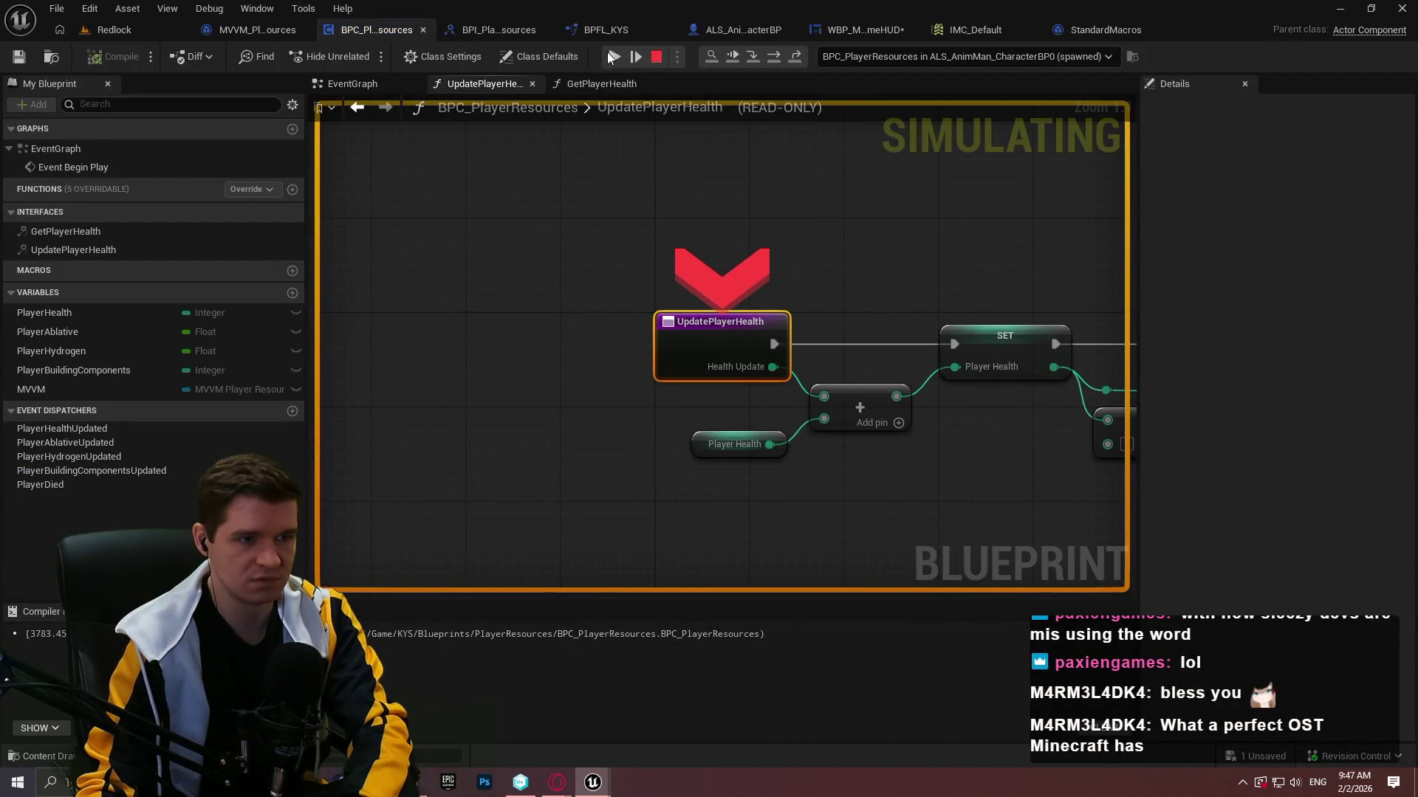
left_click(613, 56)
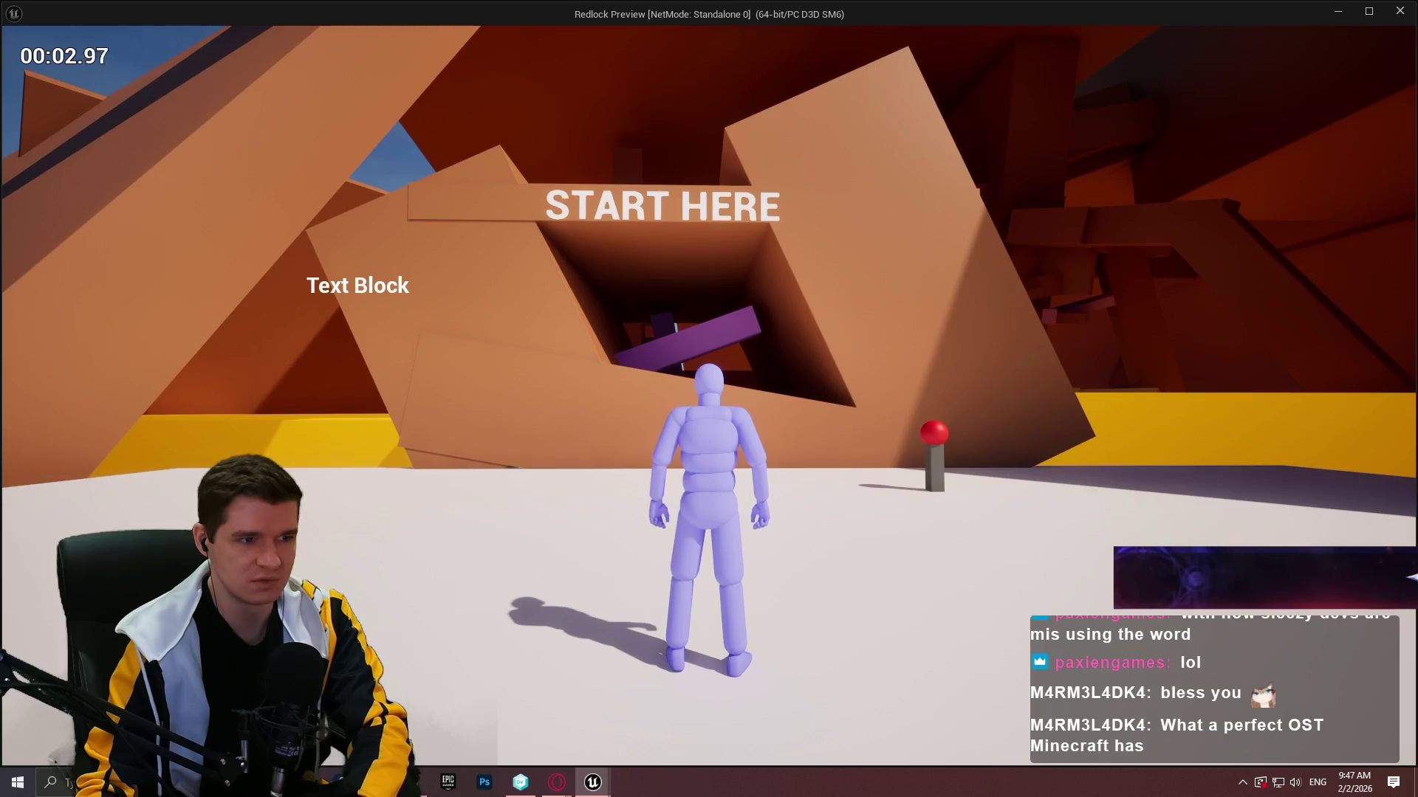
End the play session and reopen the HUD's Text binding group in the designer.
key("Escape")
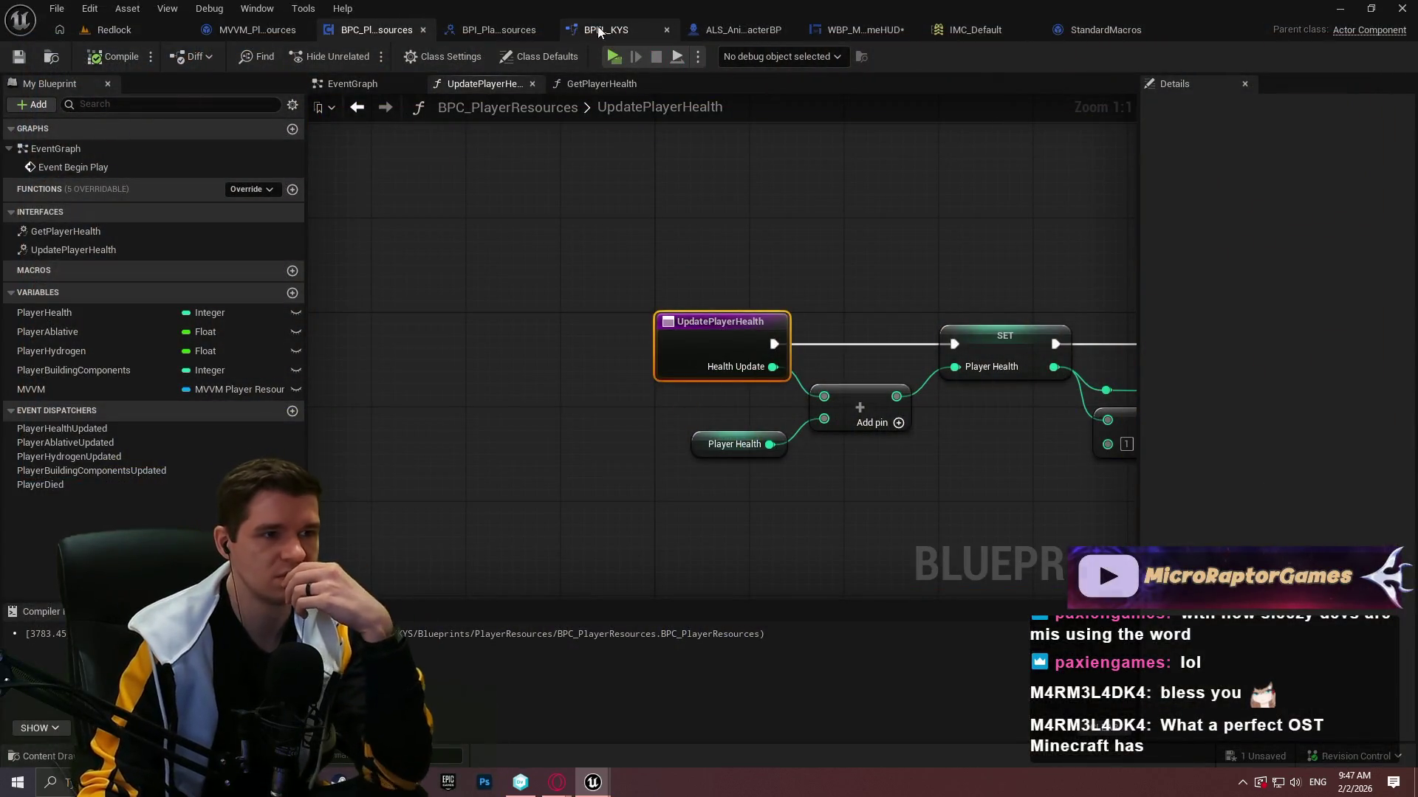
left_click(848, 31)
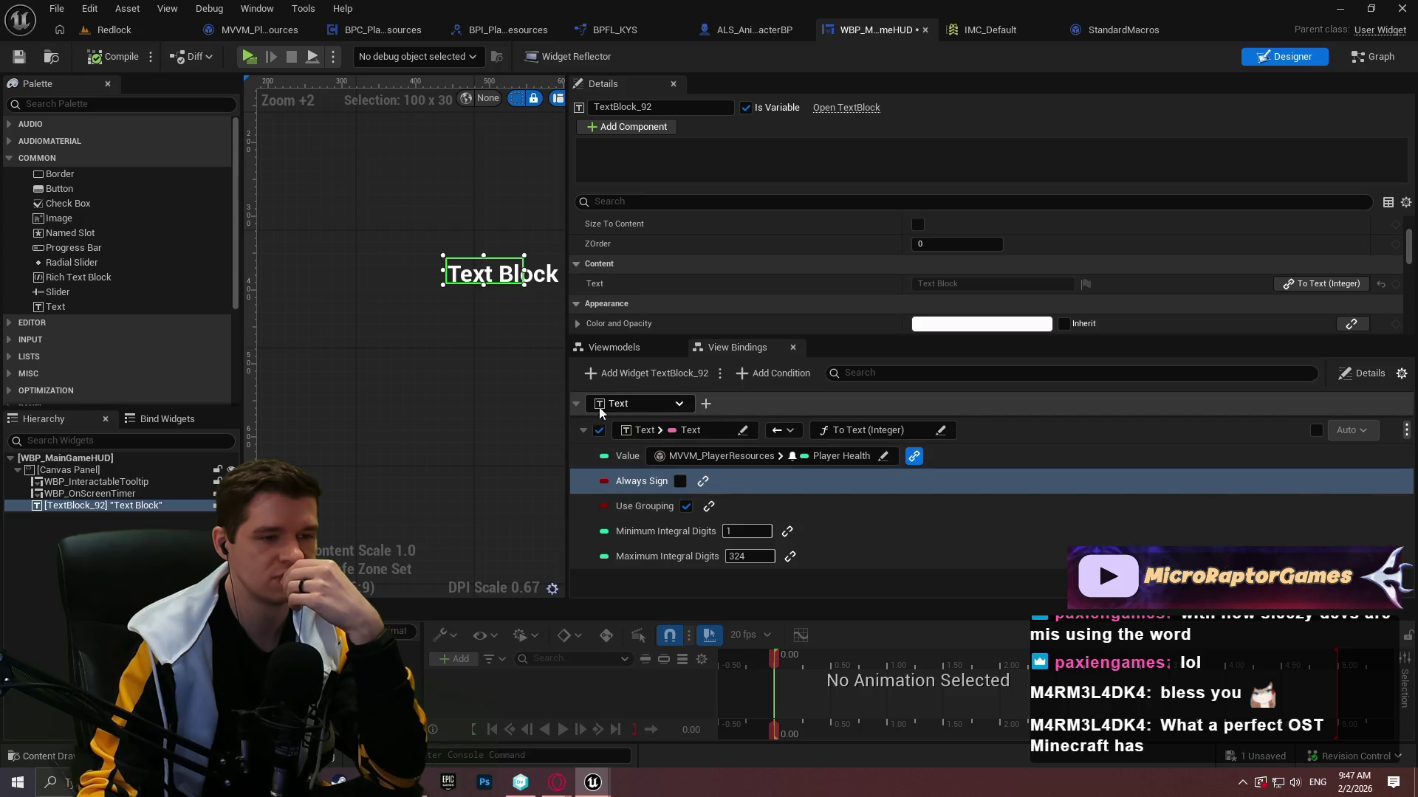
left_click(576, 404)
left_click(576, 404)
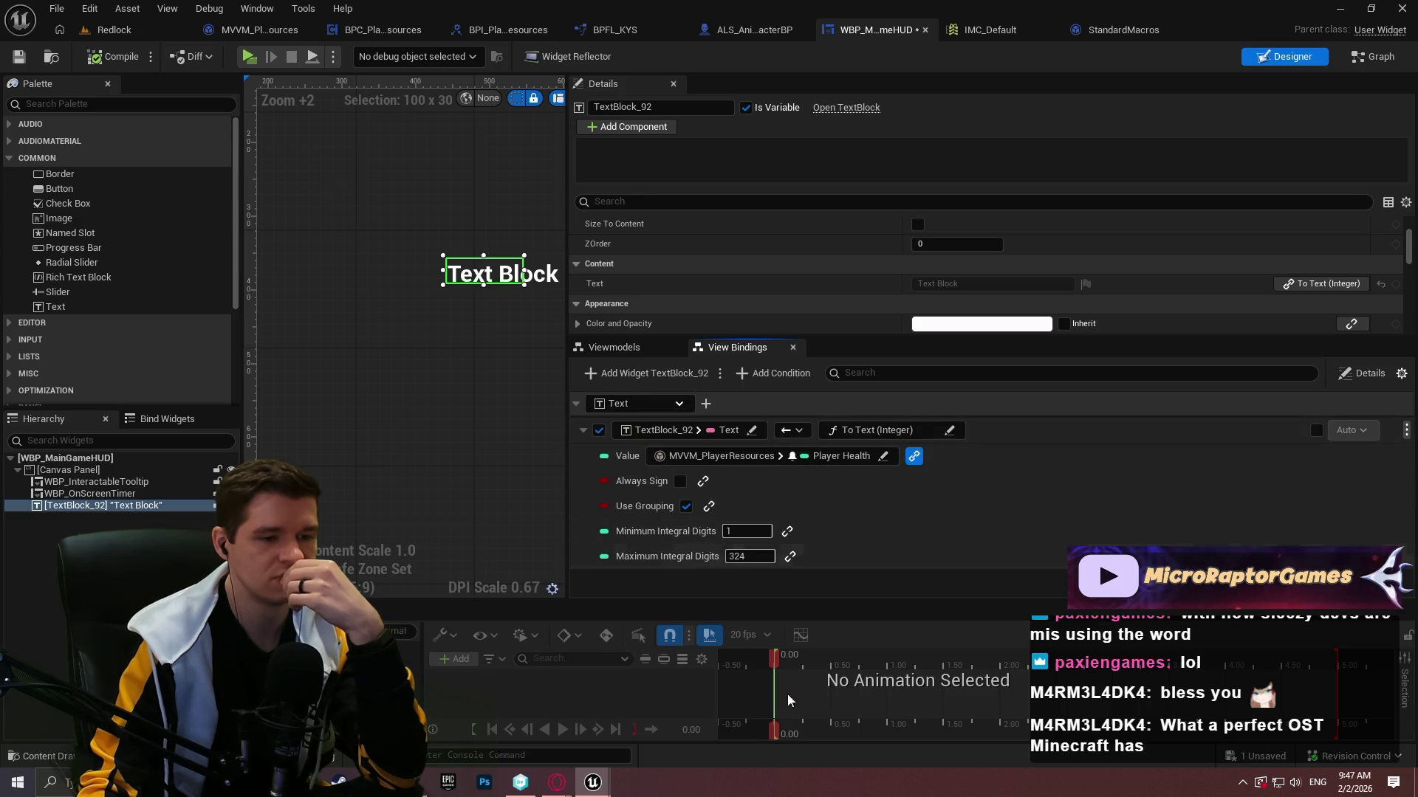
In the other project's Content Browser, browse from Content into the ImmersiveSimToolkit folder.
mouse_move(592, 782)
left_click(685, 724)
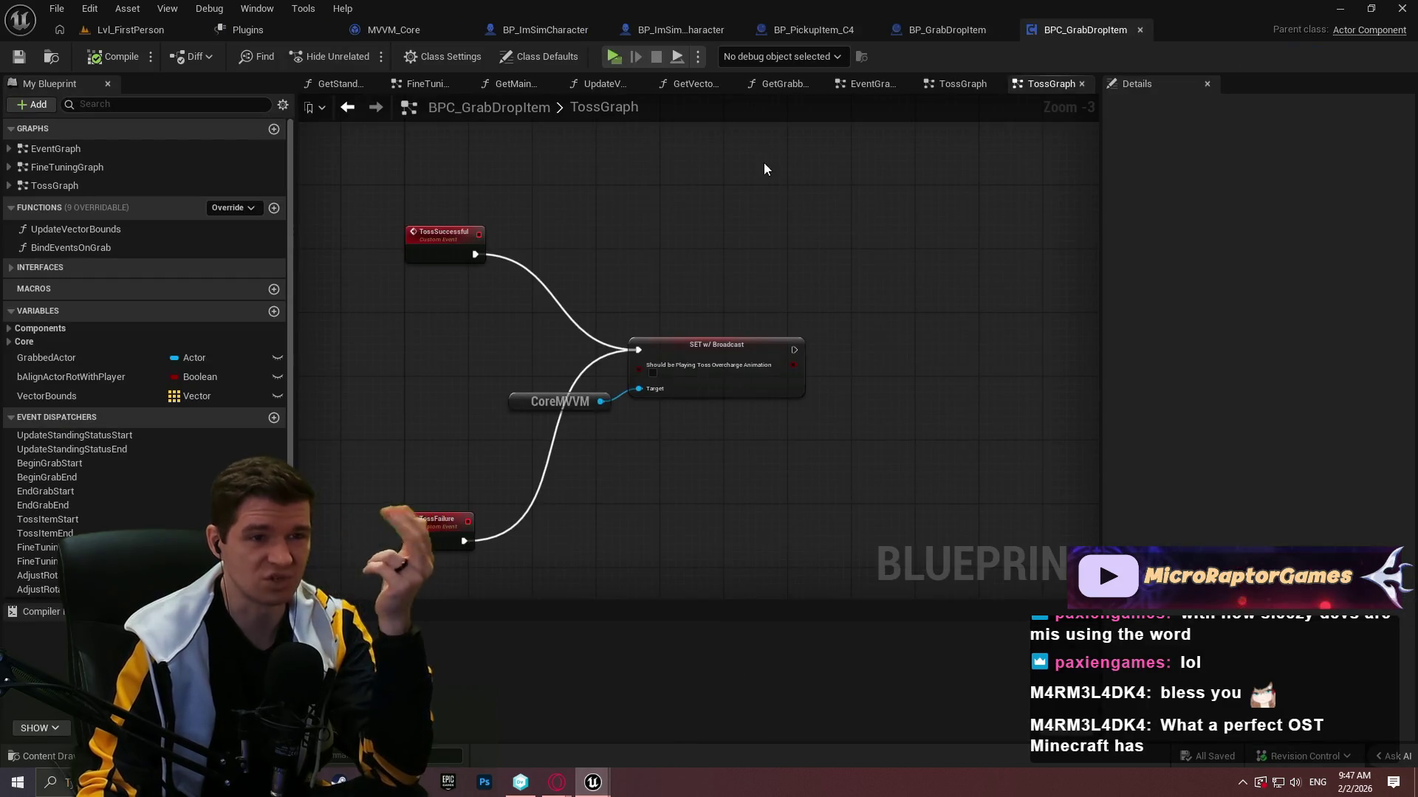
left_click(122, 29)
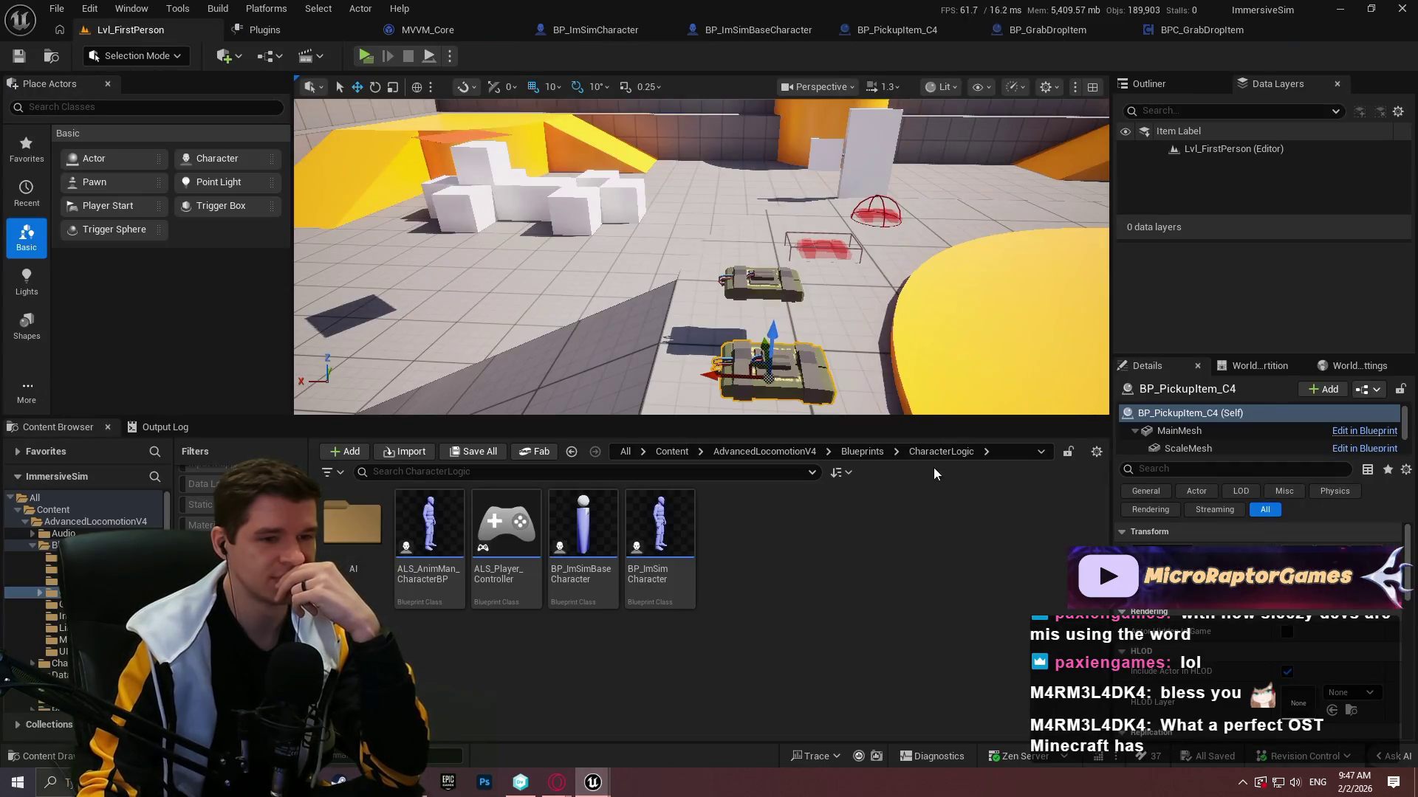
left_click(672, 452)
double_click(657, 525)
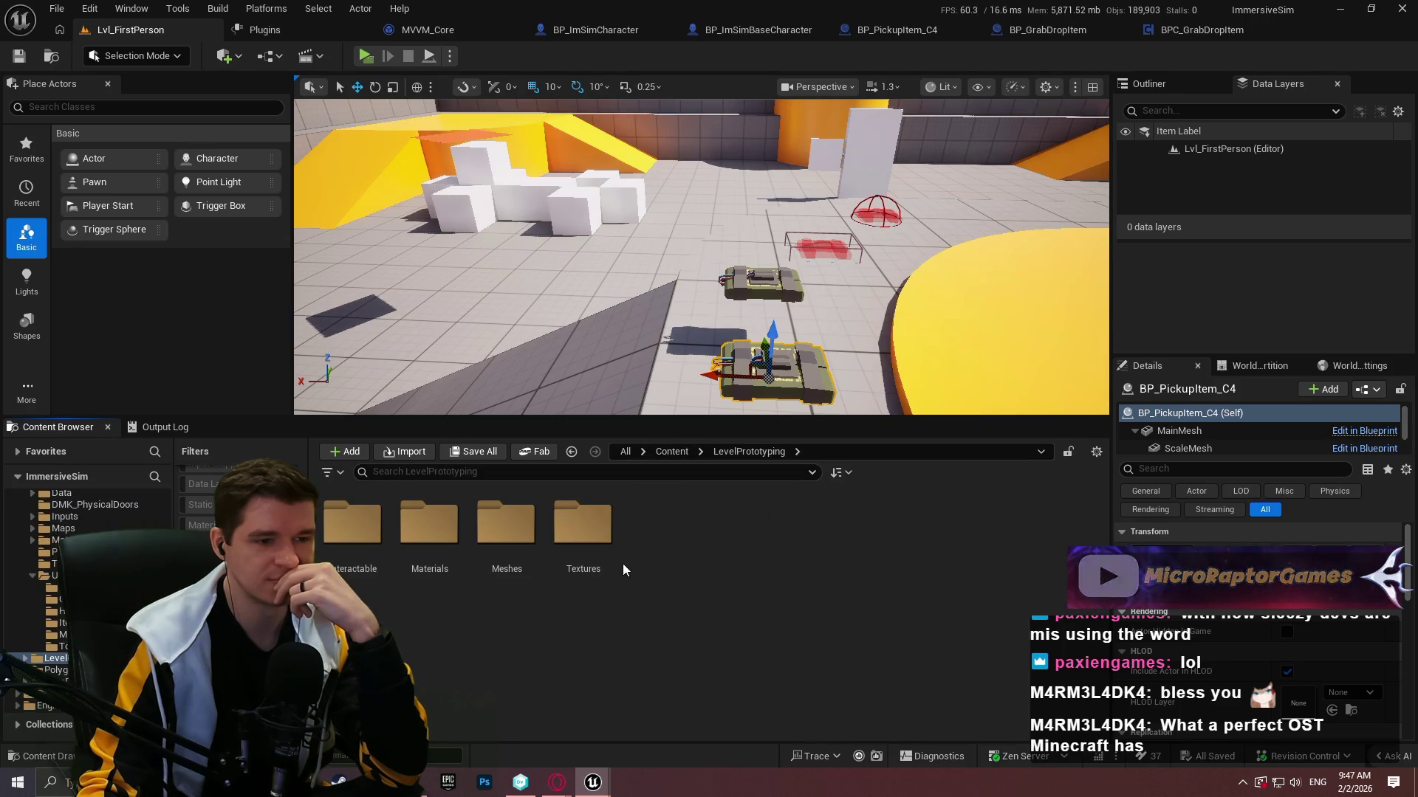
left_click(686, 452)
double_click(581, 523)
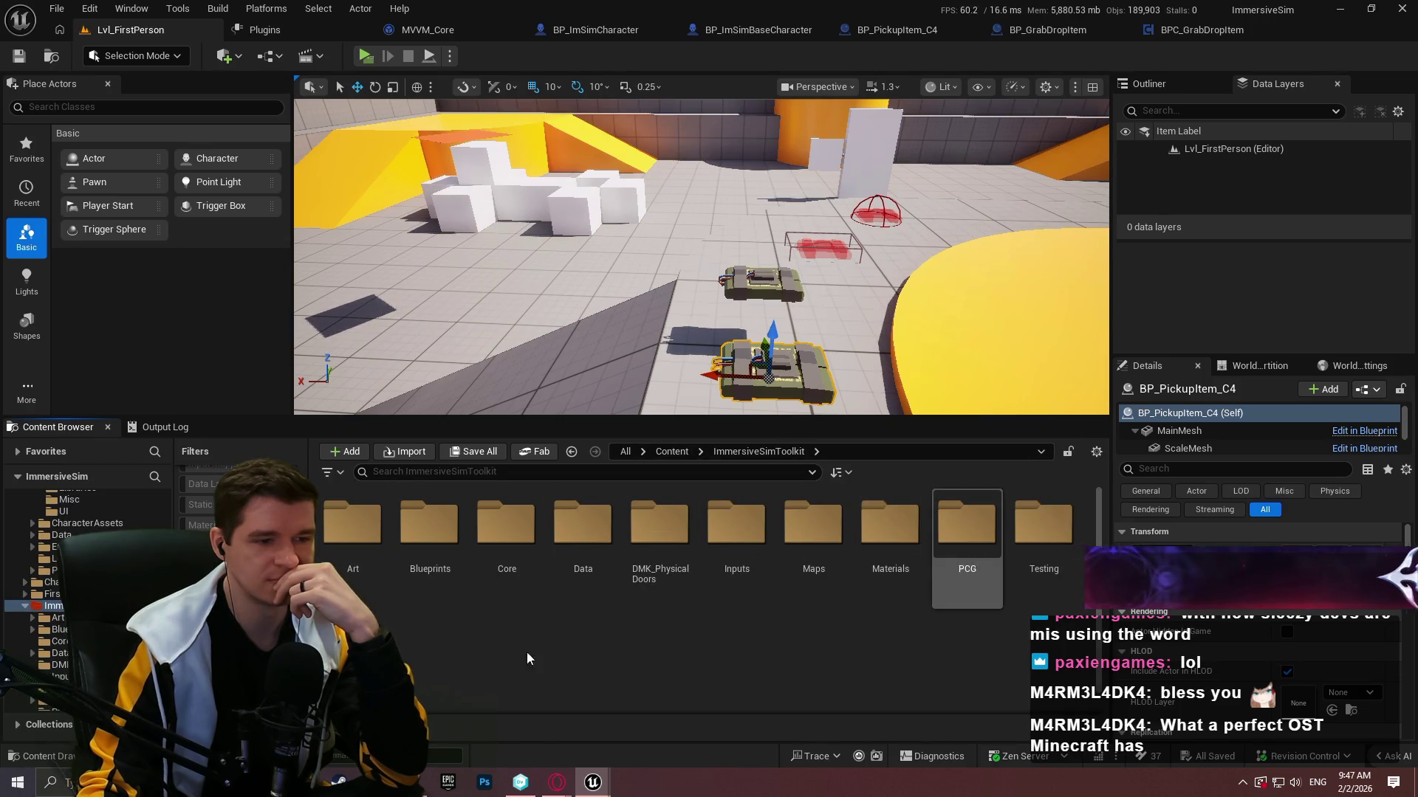
Browse the UI subfolders to GrabDropCharge and open WBP_GrabDropCharge in the widget editor.
double_click(353, 642)
double_click(650, 552)
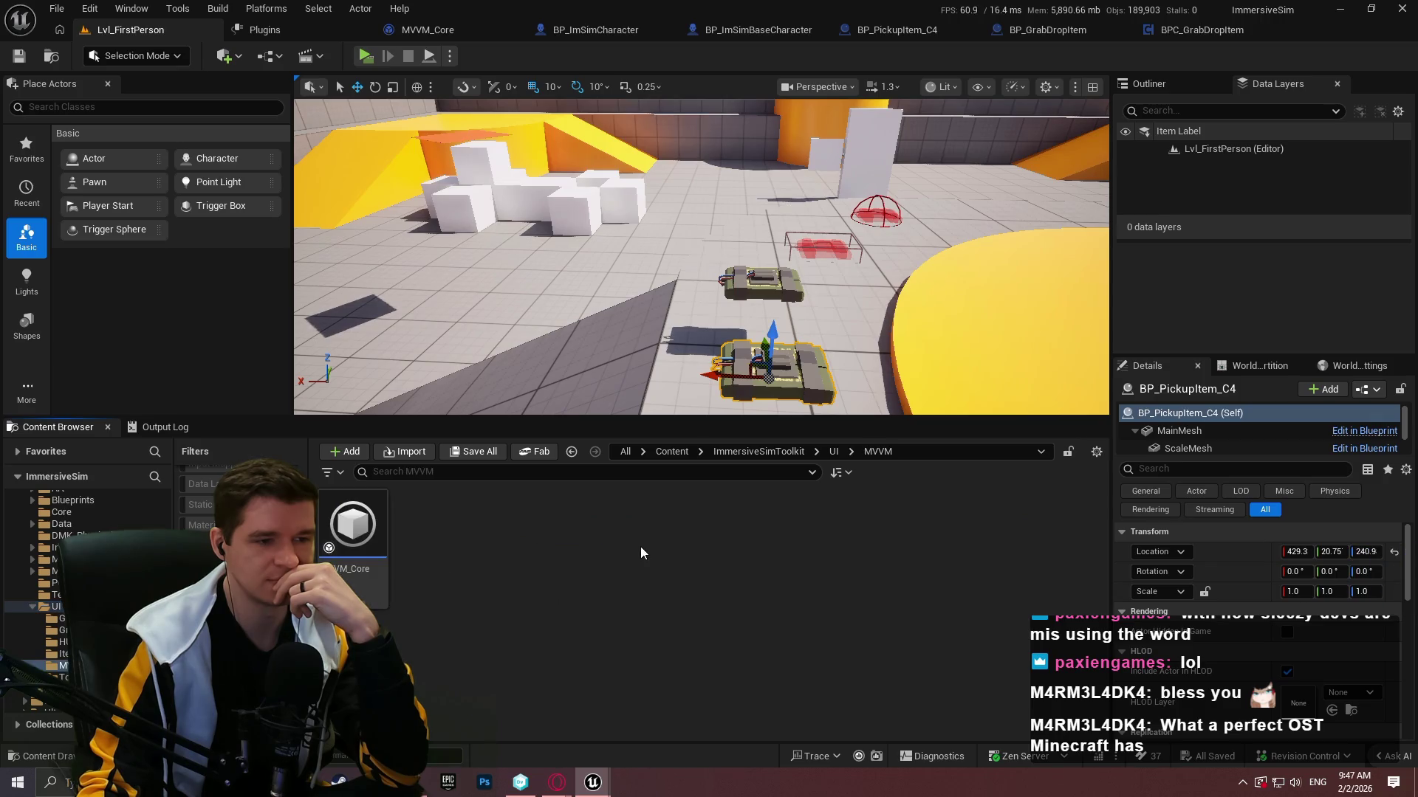
left_click(833, 452)
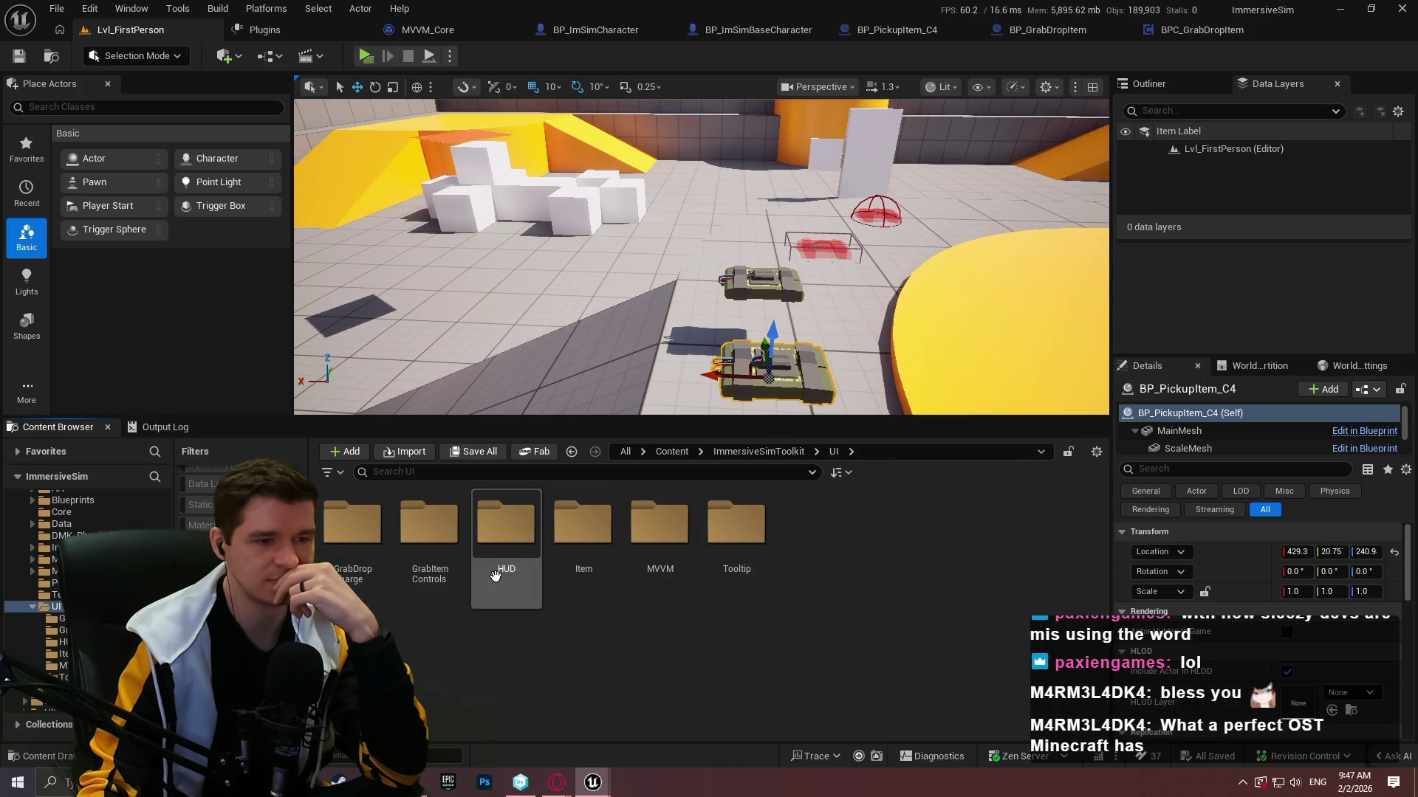
double_click(499, 580)
left_click(834, 452)
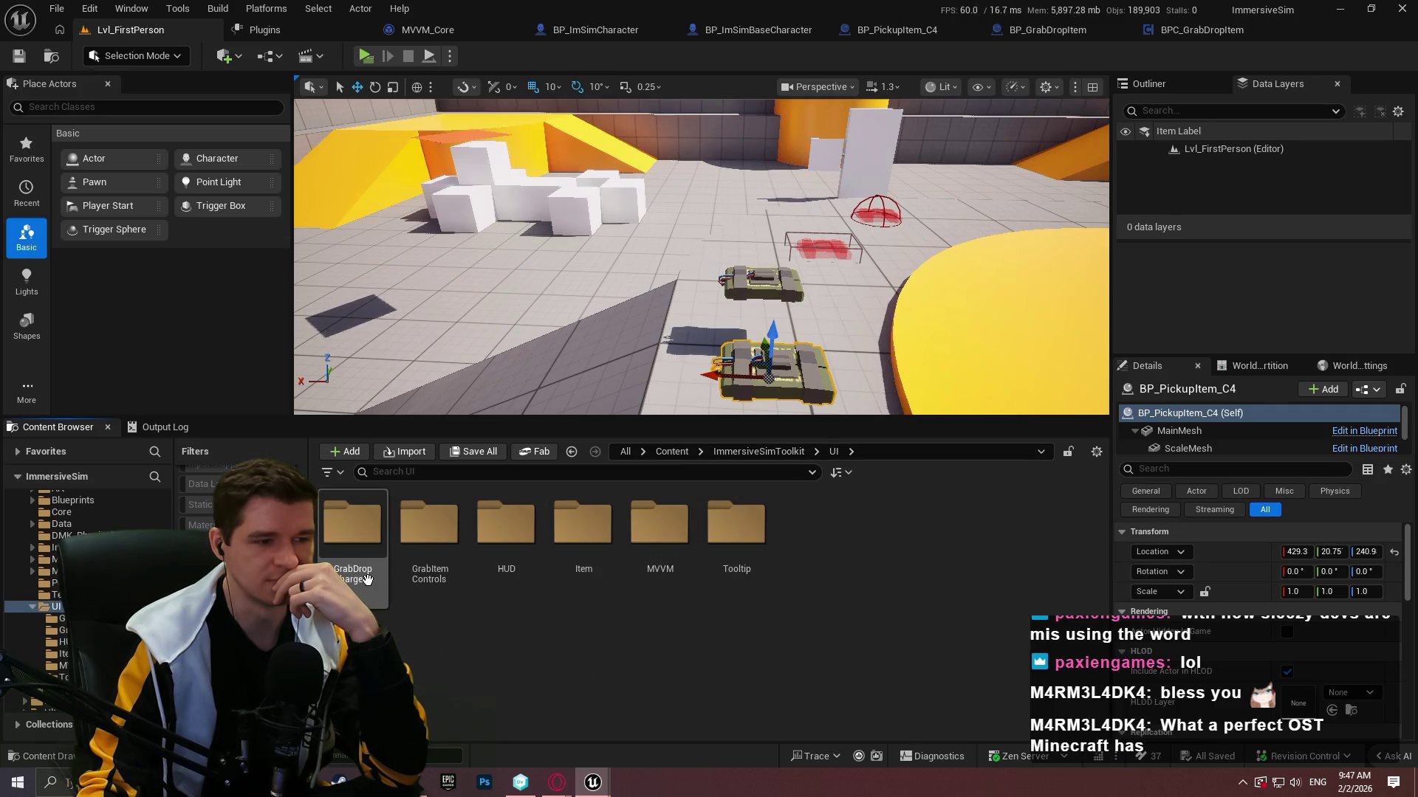
double_click(353, 531)
left_click(366, 580)
double_click(366, 580)
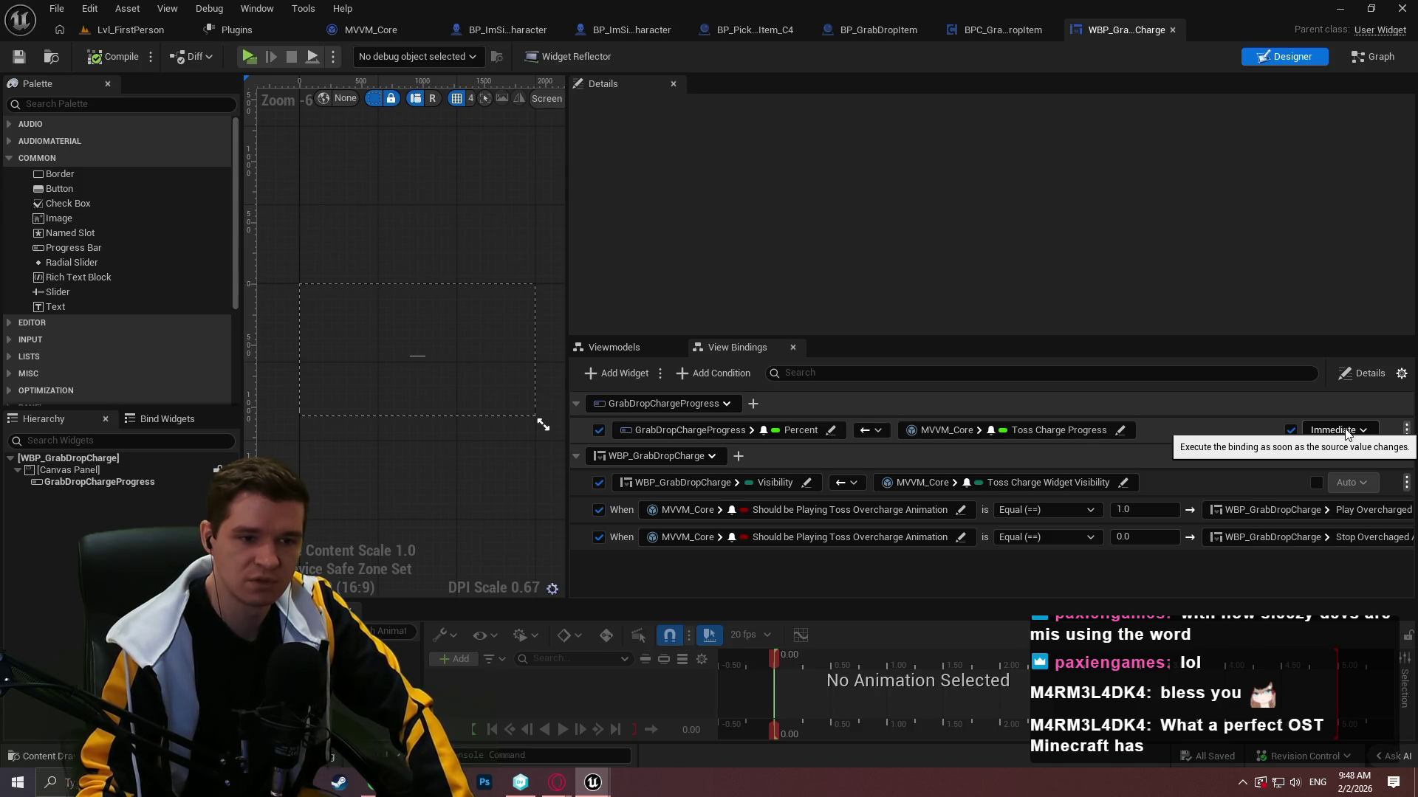
Back in the main HUD widget, enable the Text Block's health binding with Immediate update mode.
left_click(1343, 9)
left_click(1248, 481)
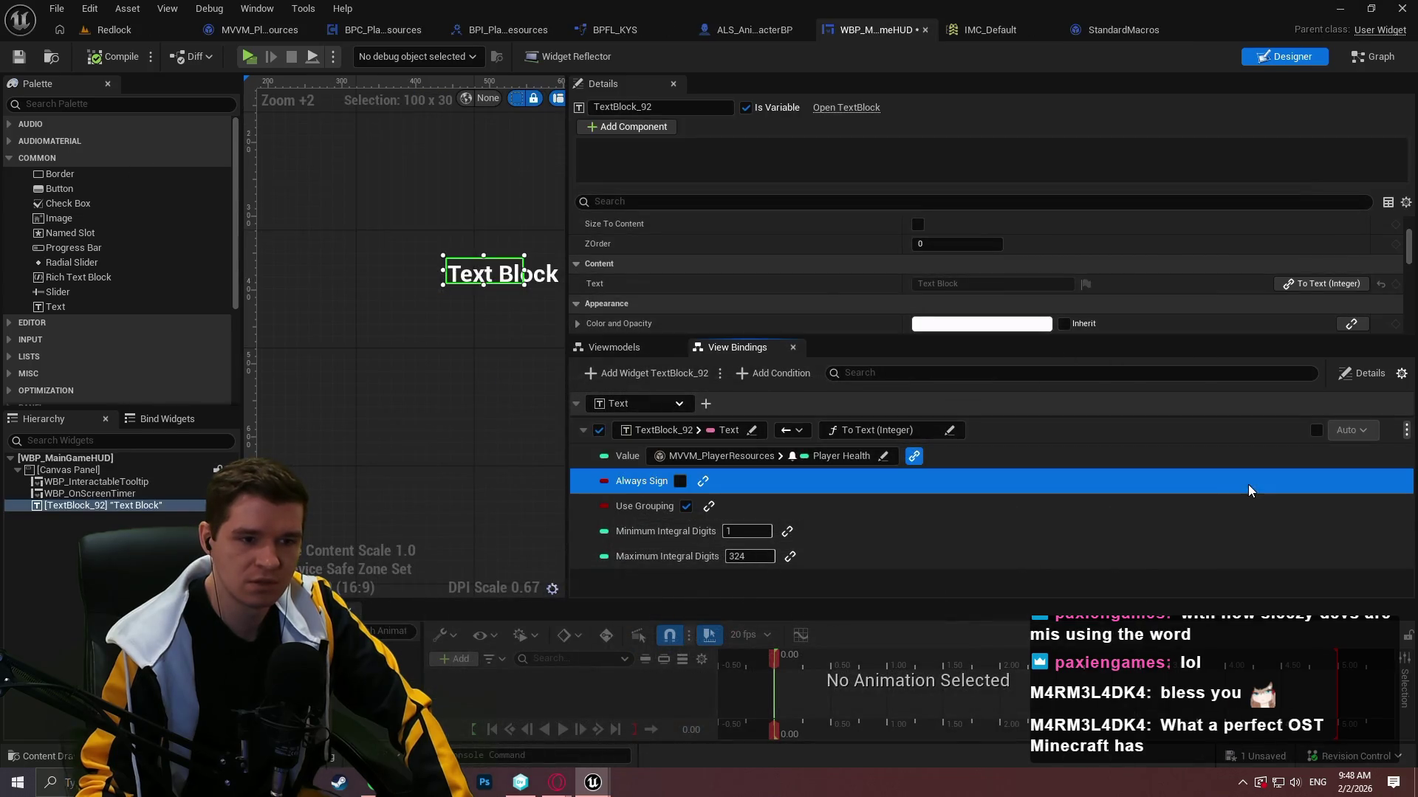
left_click(1316, 430)
left_click(1351, 430)
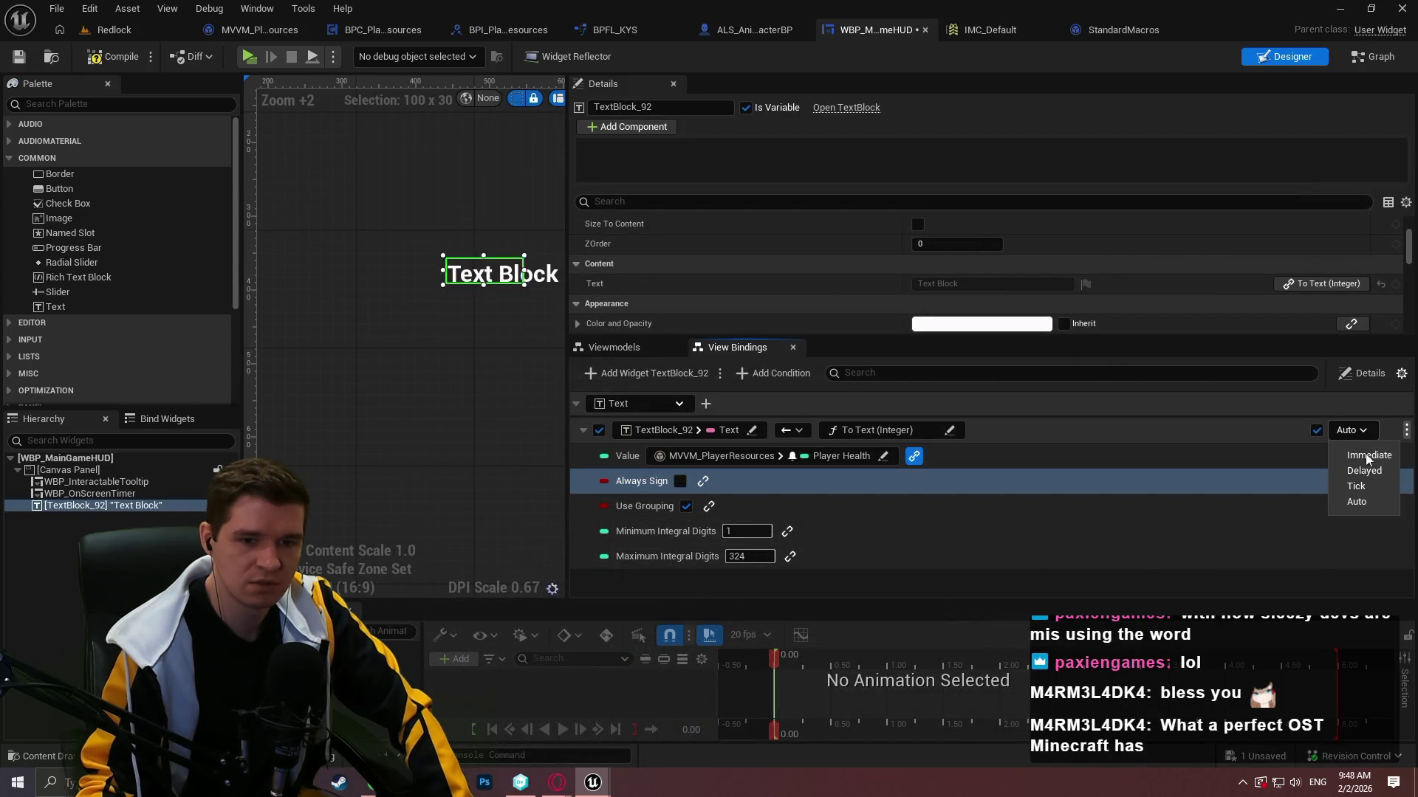
left_click(1370, 456)
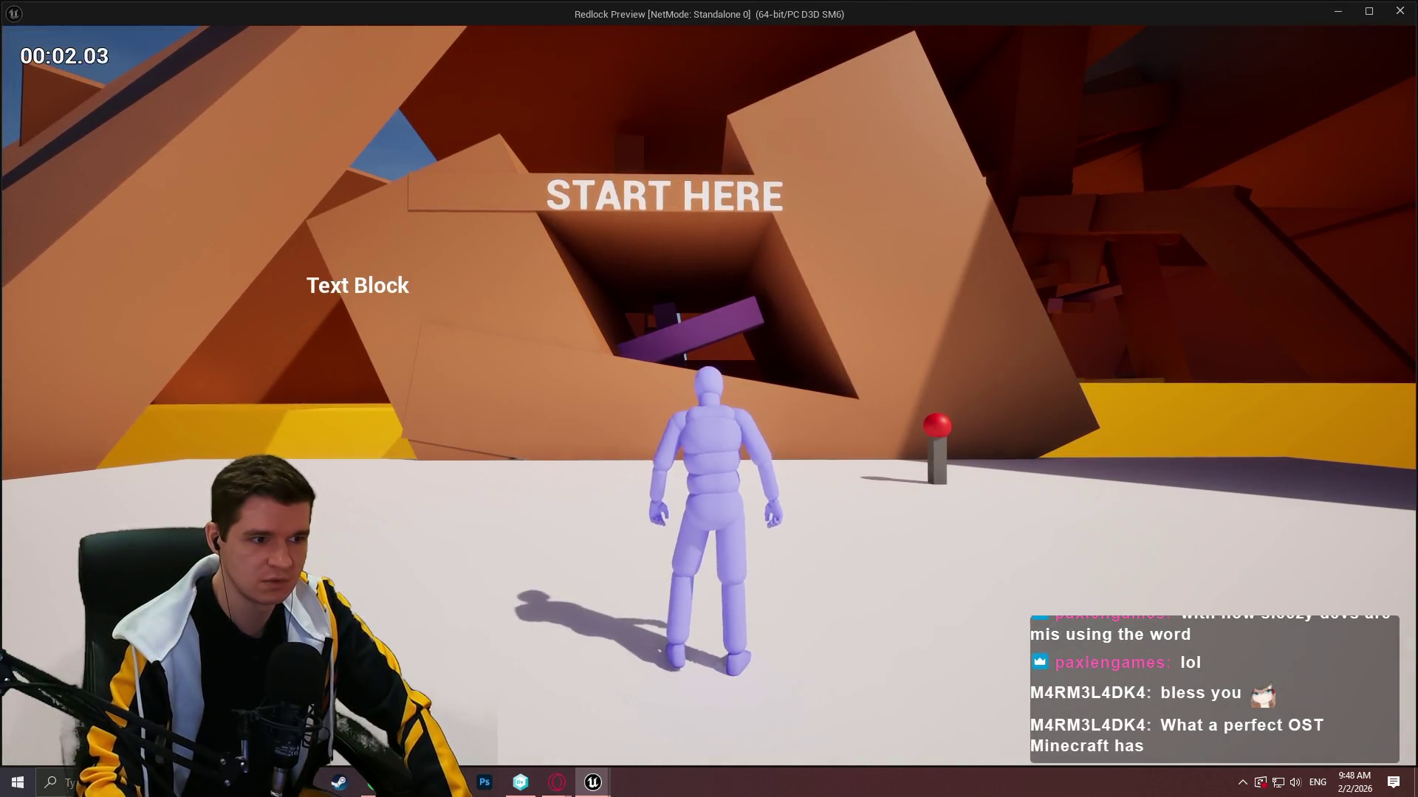
key("Escape")
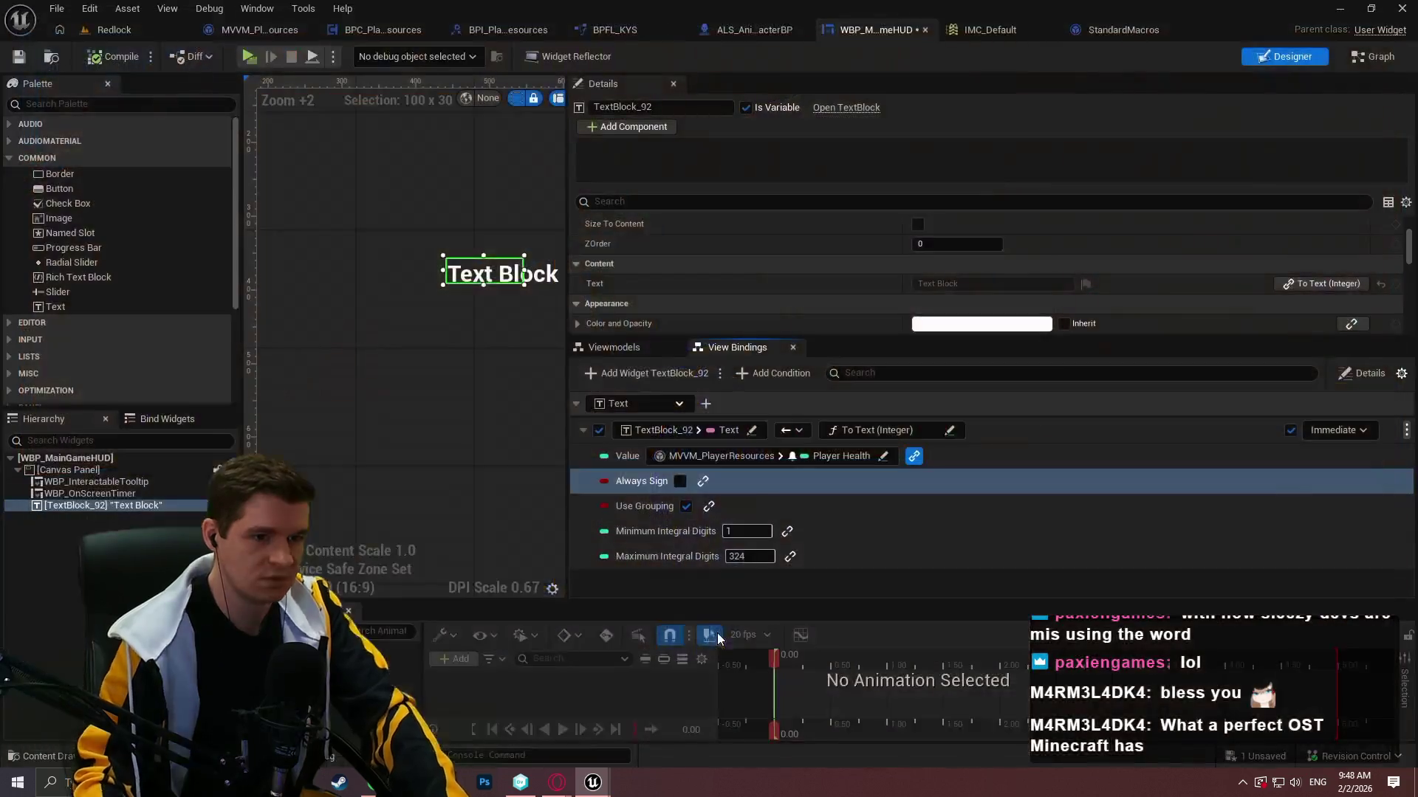
Switch the TextBlock_92 Text binding's update mode to Auto.
left_click(1349, 433)
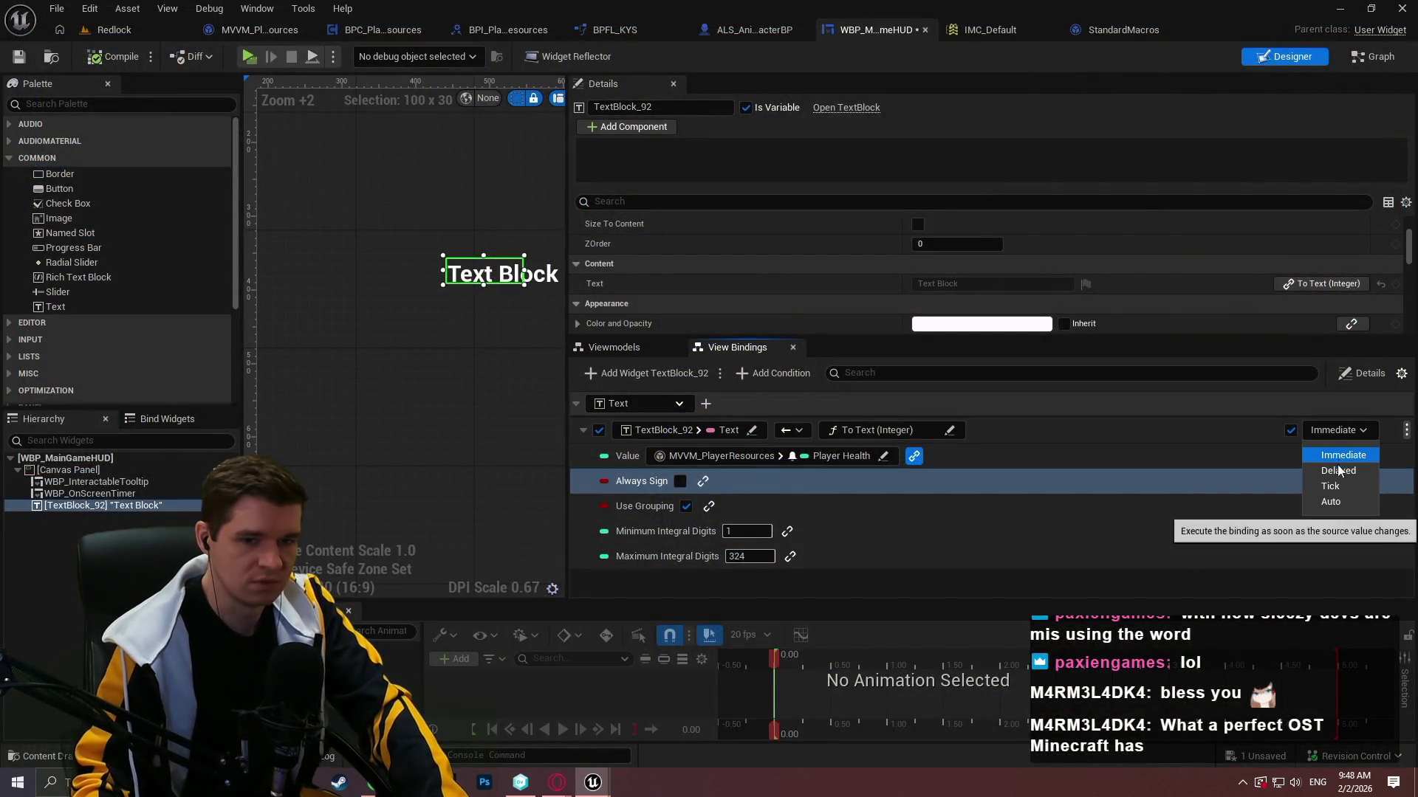
left_click(1339, 502)
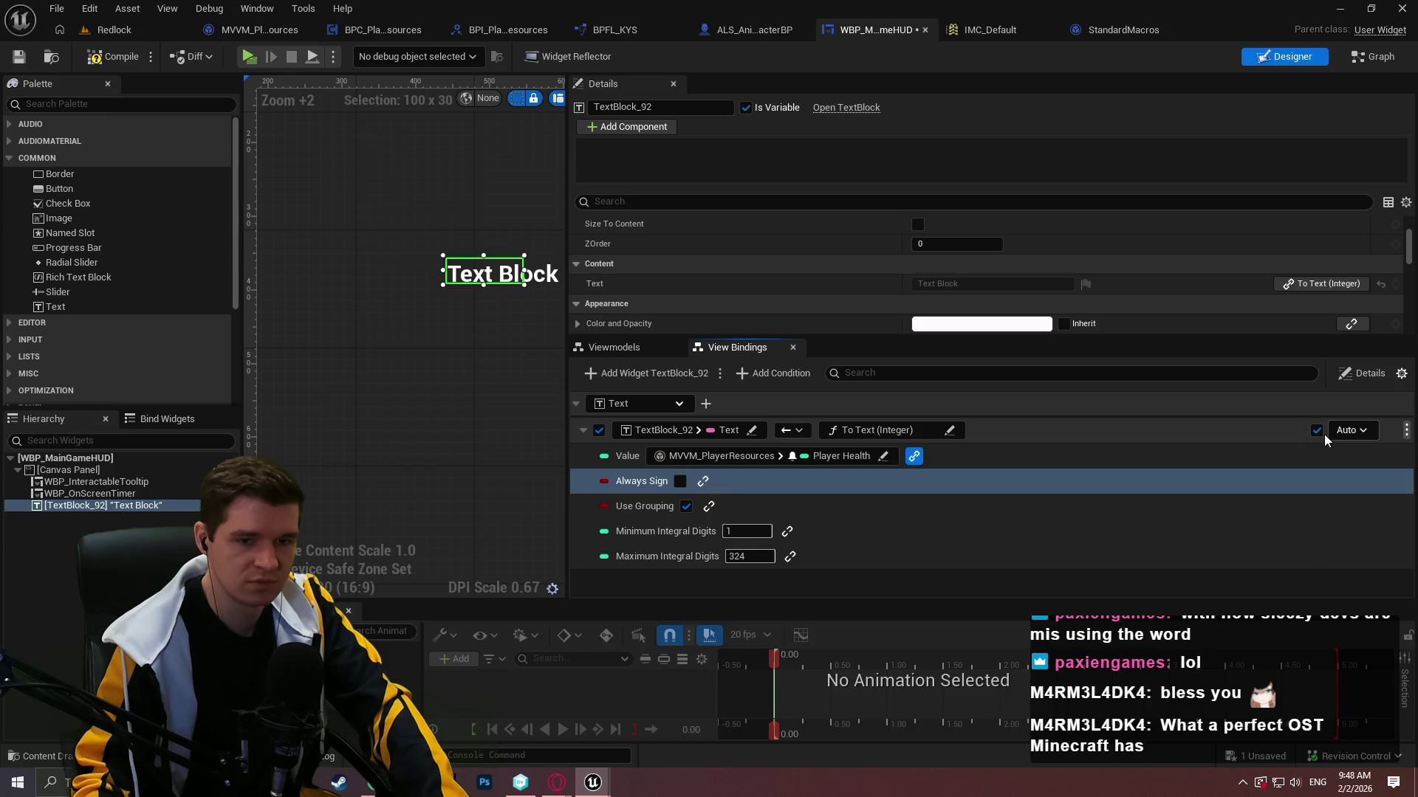
left_click(962, 436)
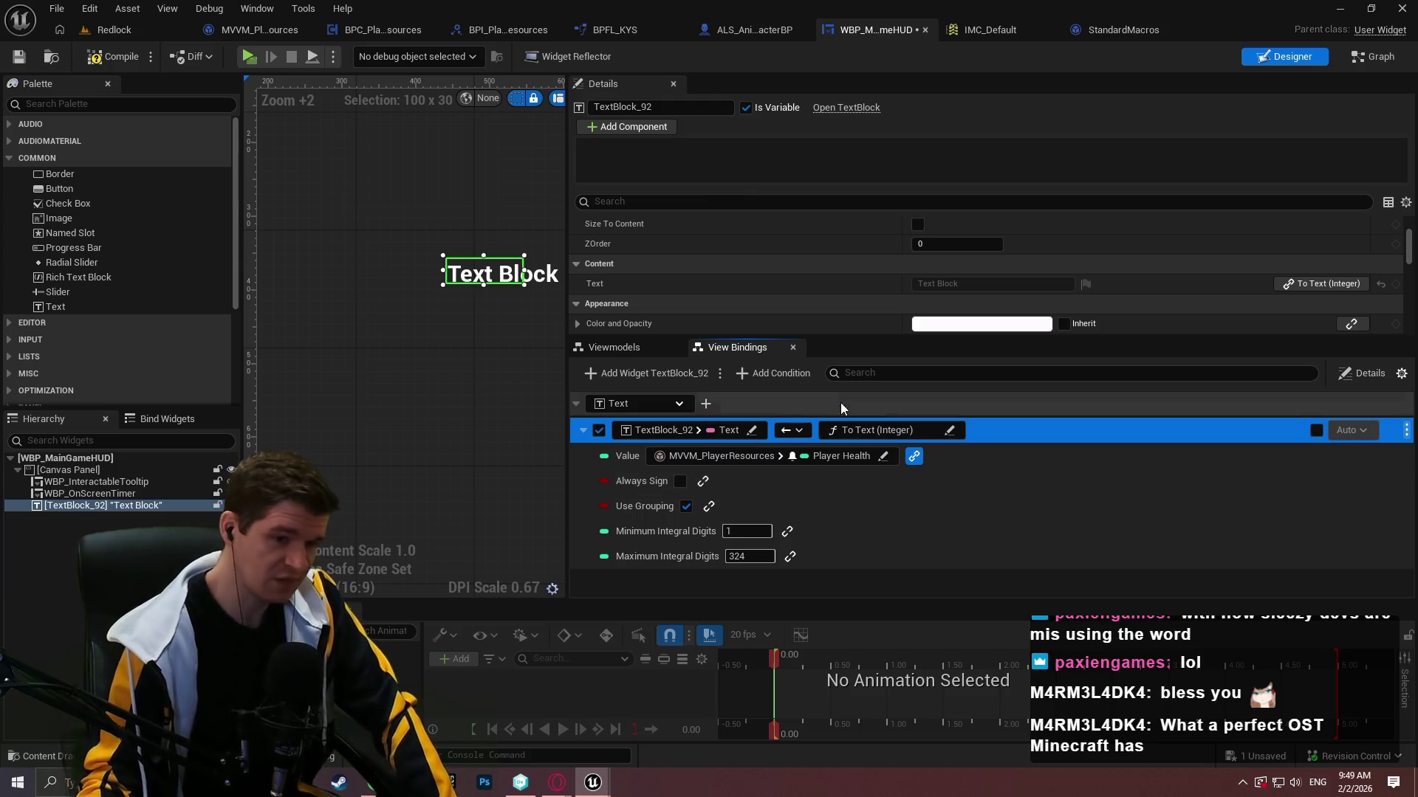
Review the health value binding's source without changes, then compile the HUD widget.
left_click(812, 454)
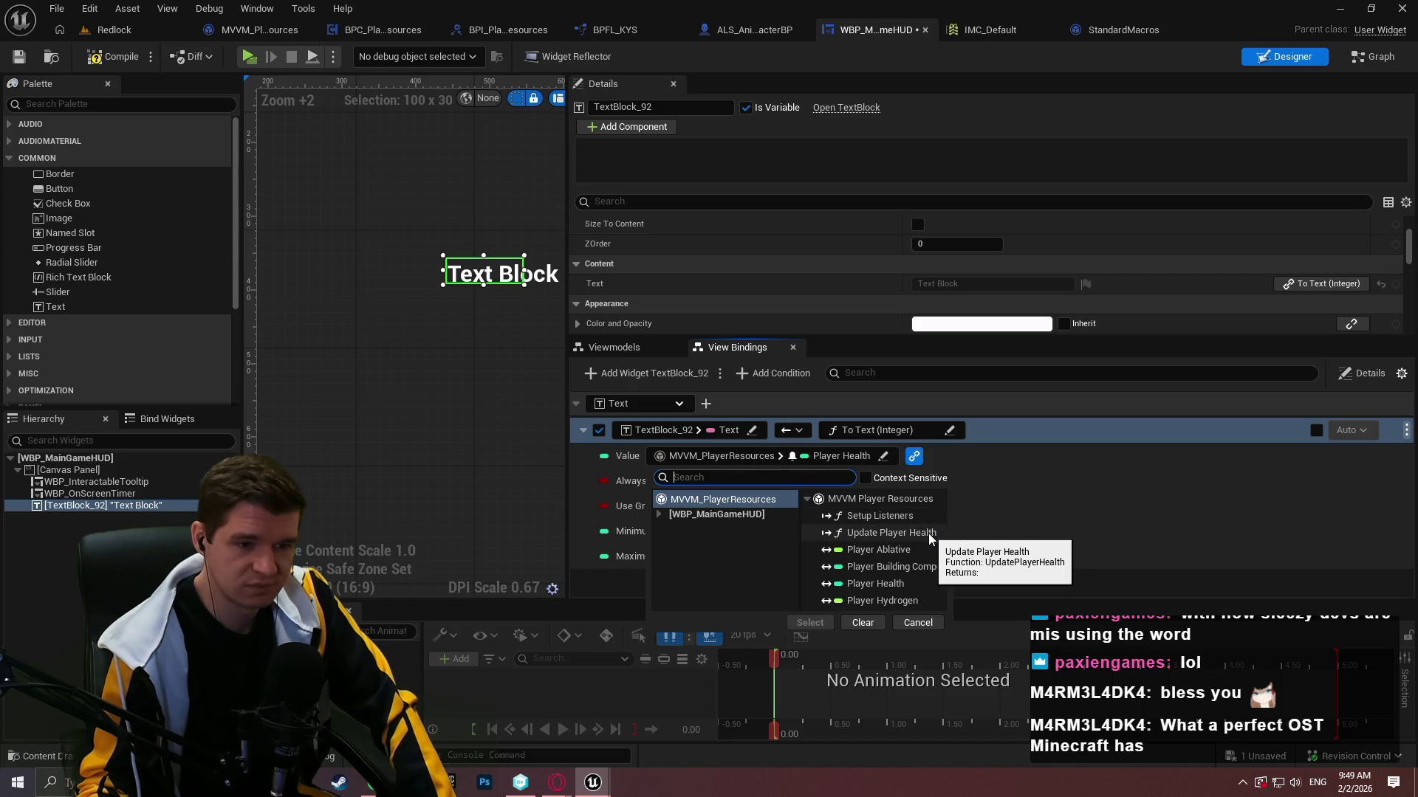
left_click(1024, 485)
left_click(1019, 456)
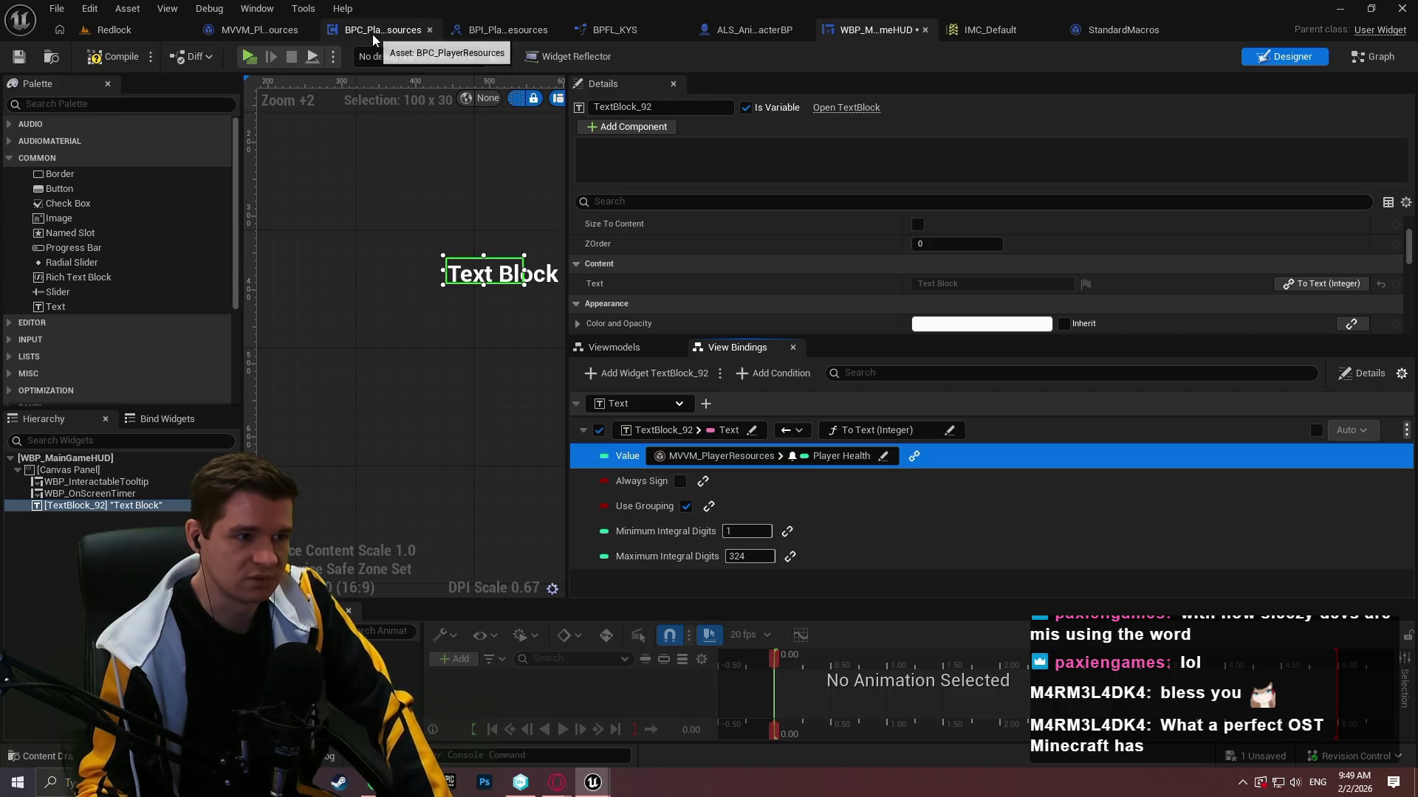
left_click(116, 59)
Review UpdatePlayerHealth in BPI_PlayerResources and BPC_PlayerResources, including the Branch and Player Died nodes.
left_click(503, 30)
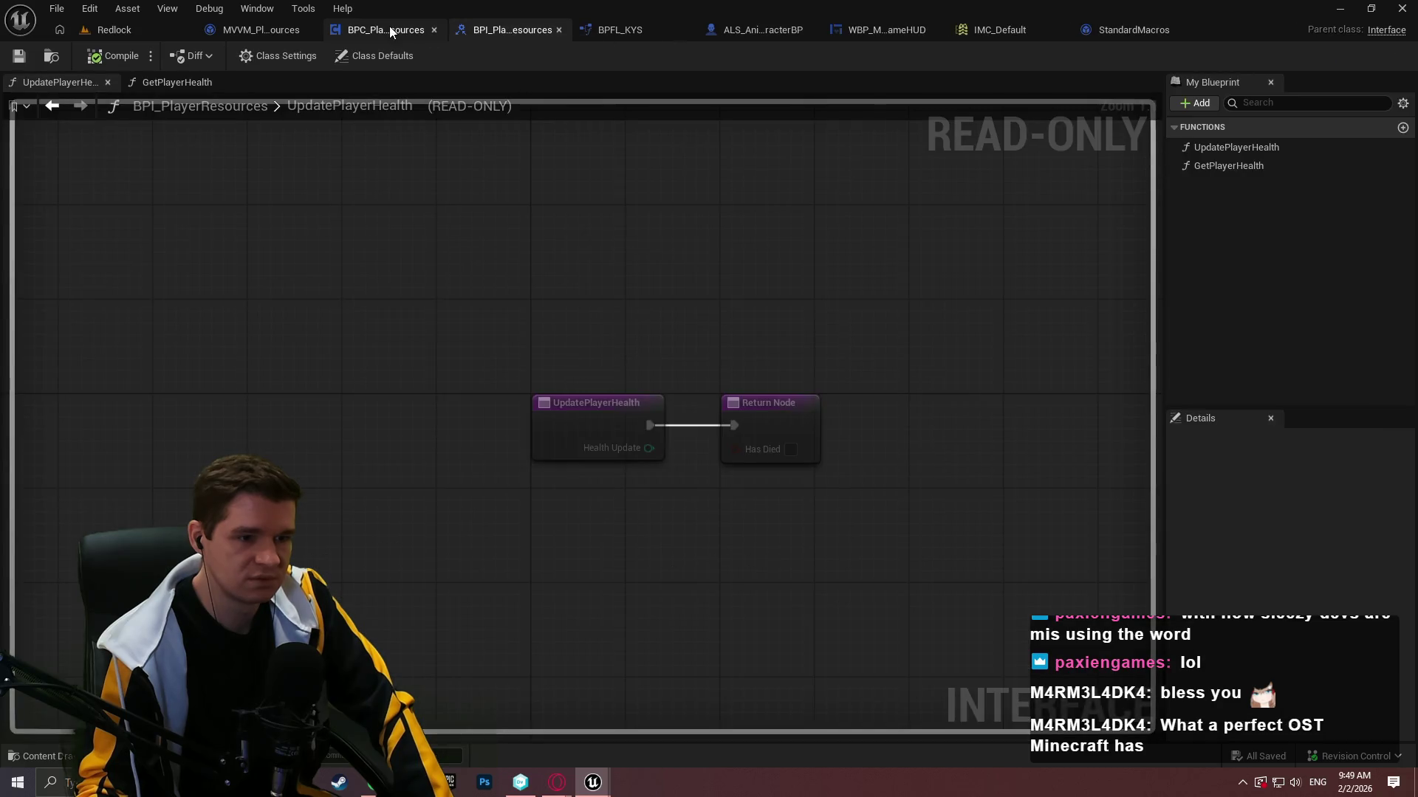
left_click(391, 29)
left_click_drag(1025, 189, 650, 158)
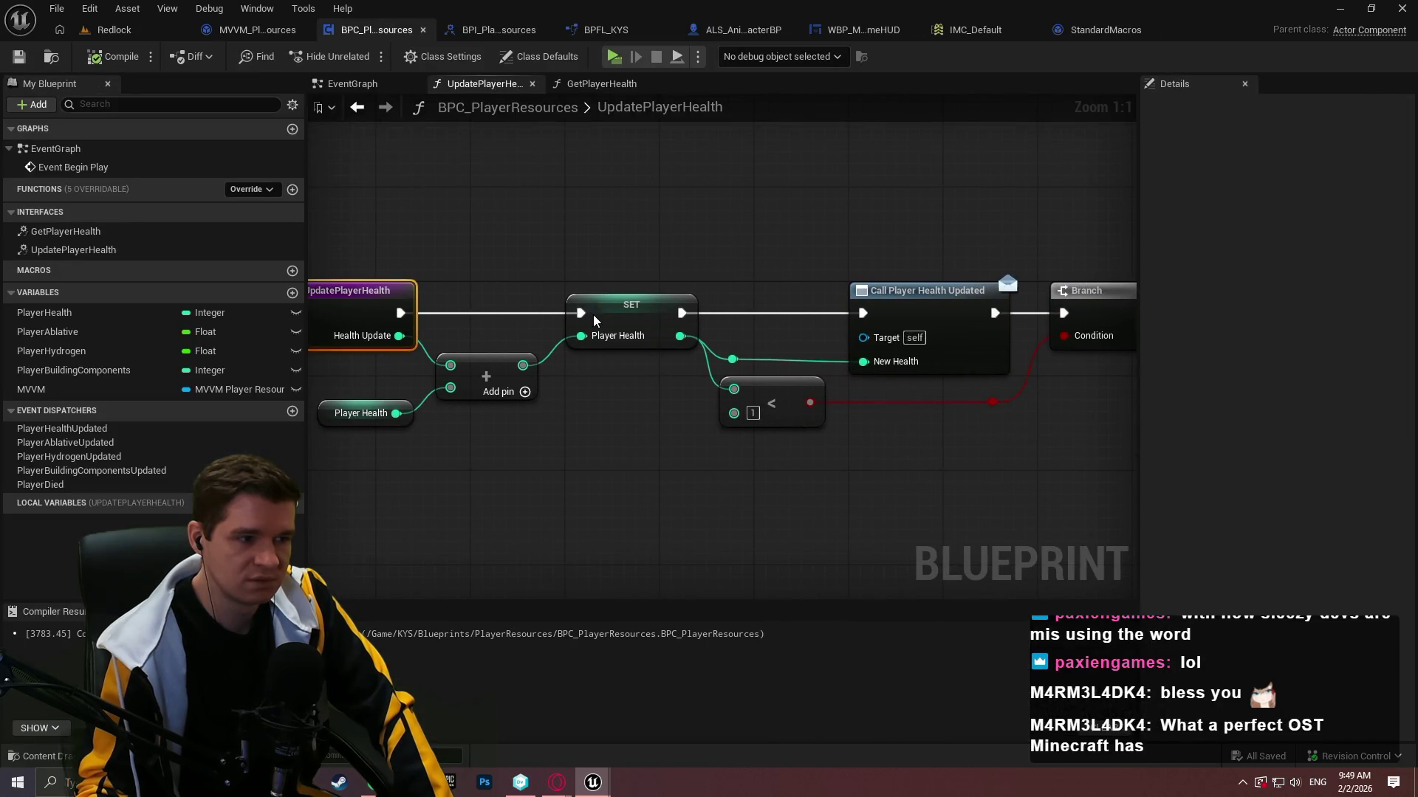
left_click_drag(648, 309, 369, 310)
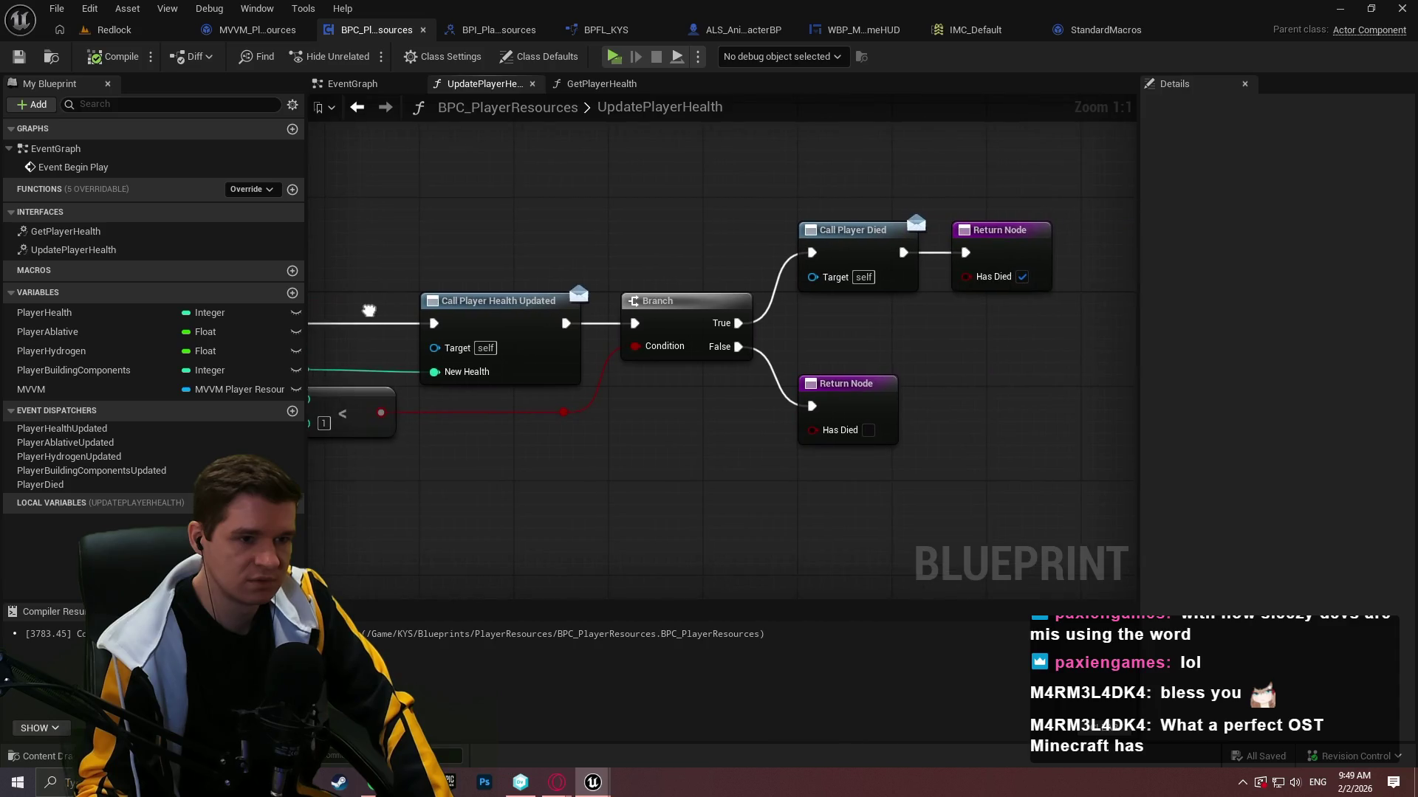
Inspect MVVM_PlayerResources' UpdatePlayerHealth, where New Health sets Player Health with broadcast.
left_click(255, 29)
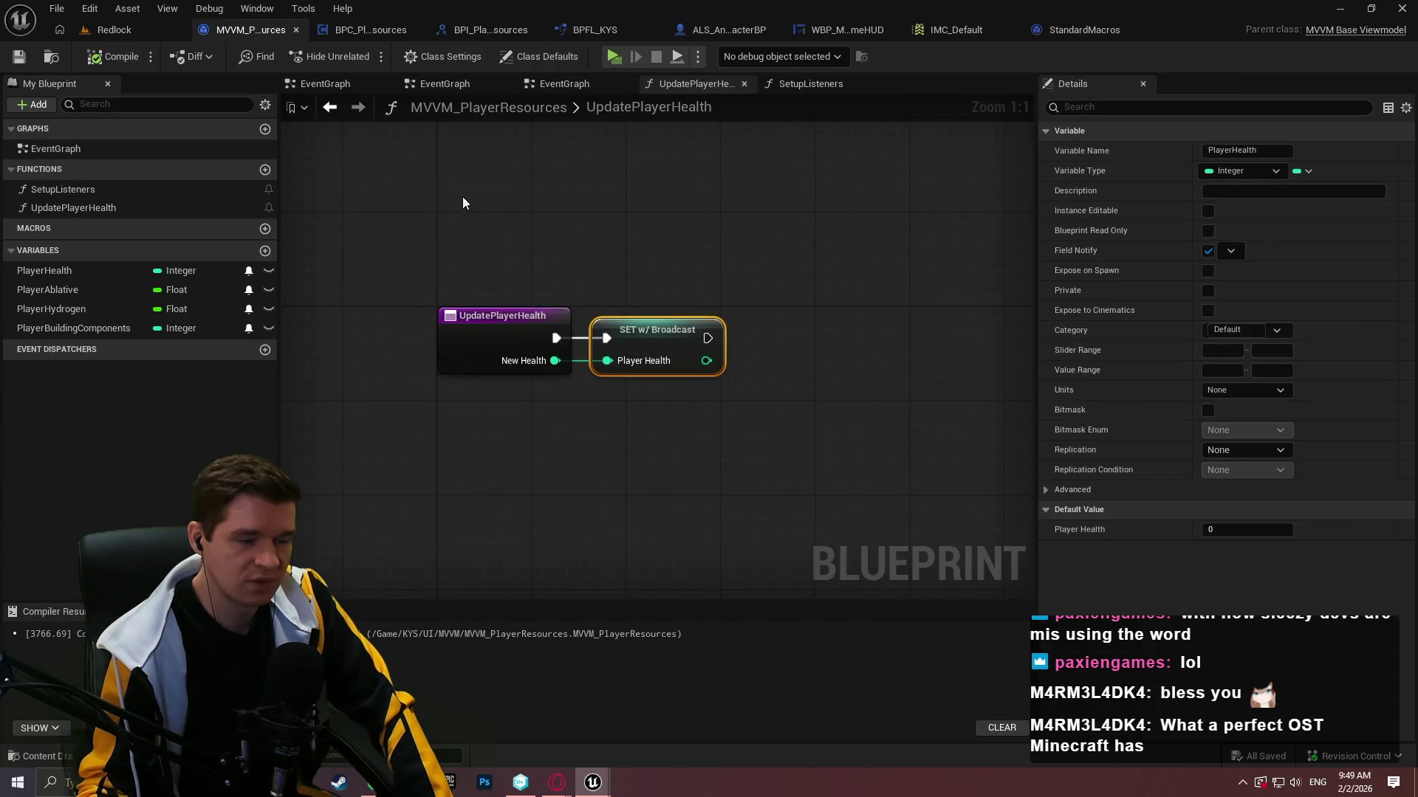
left_click(762, 344)
left_click(555, 329)
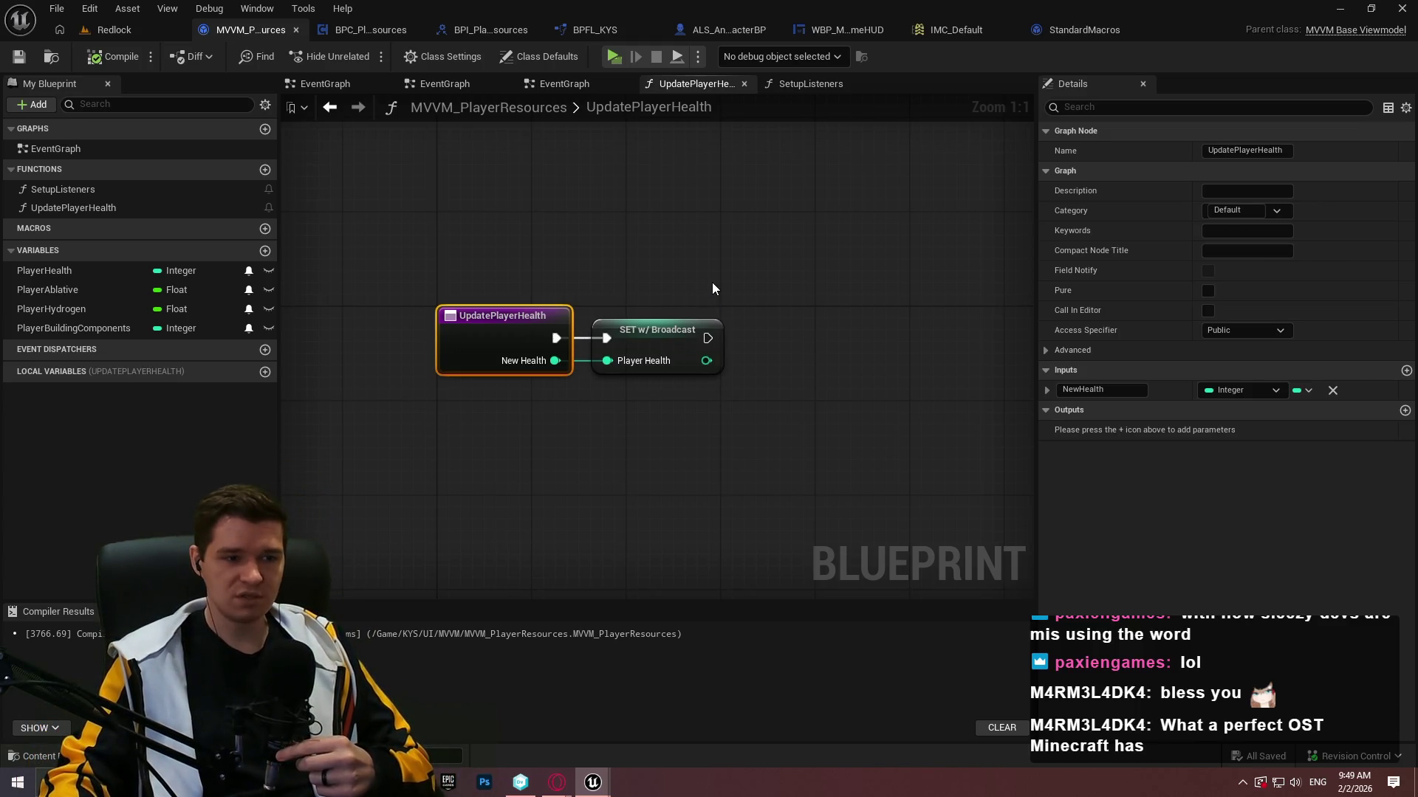
Compare with MVVM_Core's UpdateTossCharge inputs and TossChargeProgress variable, then return to the Redlock editor.
mouse_move(593, 783)
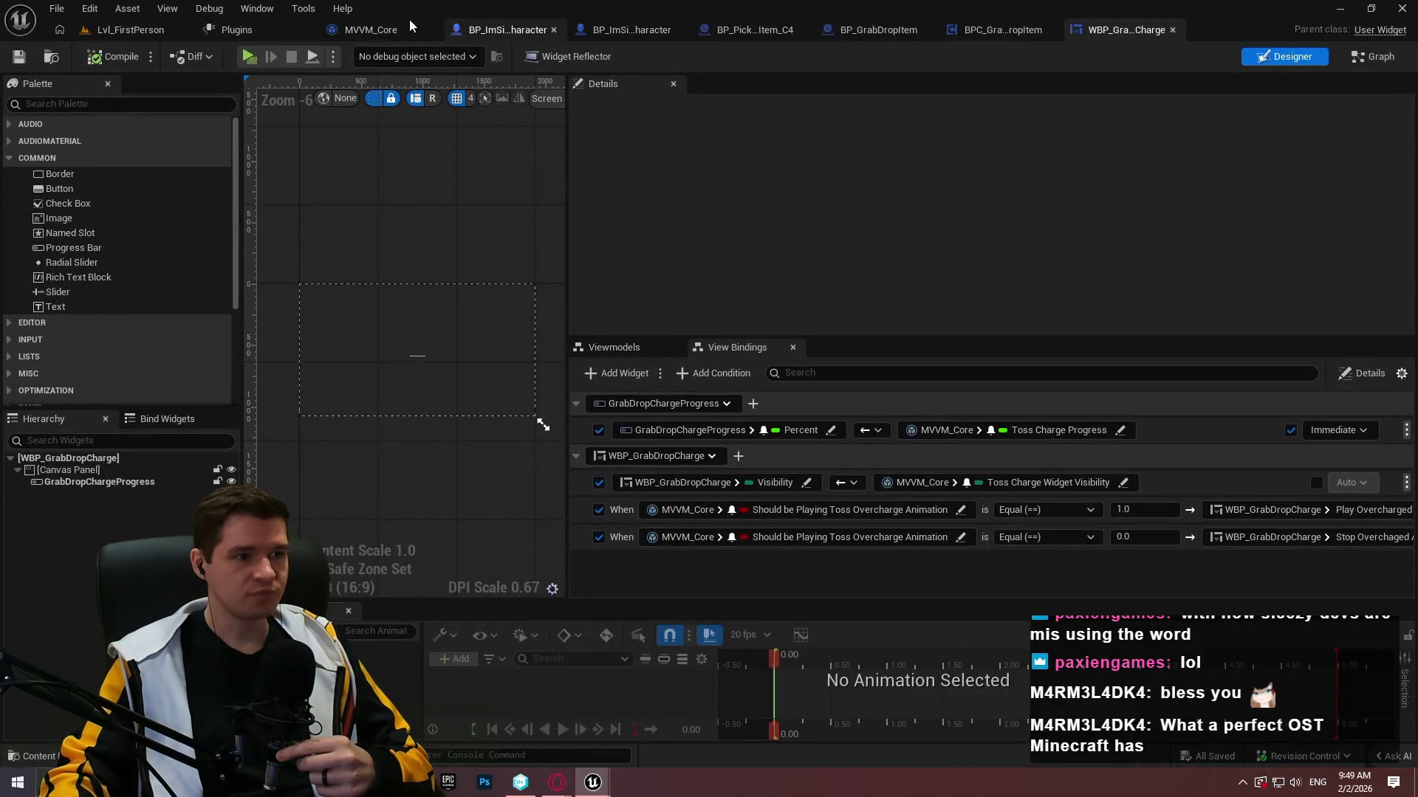
left_click(369, 29)
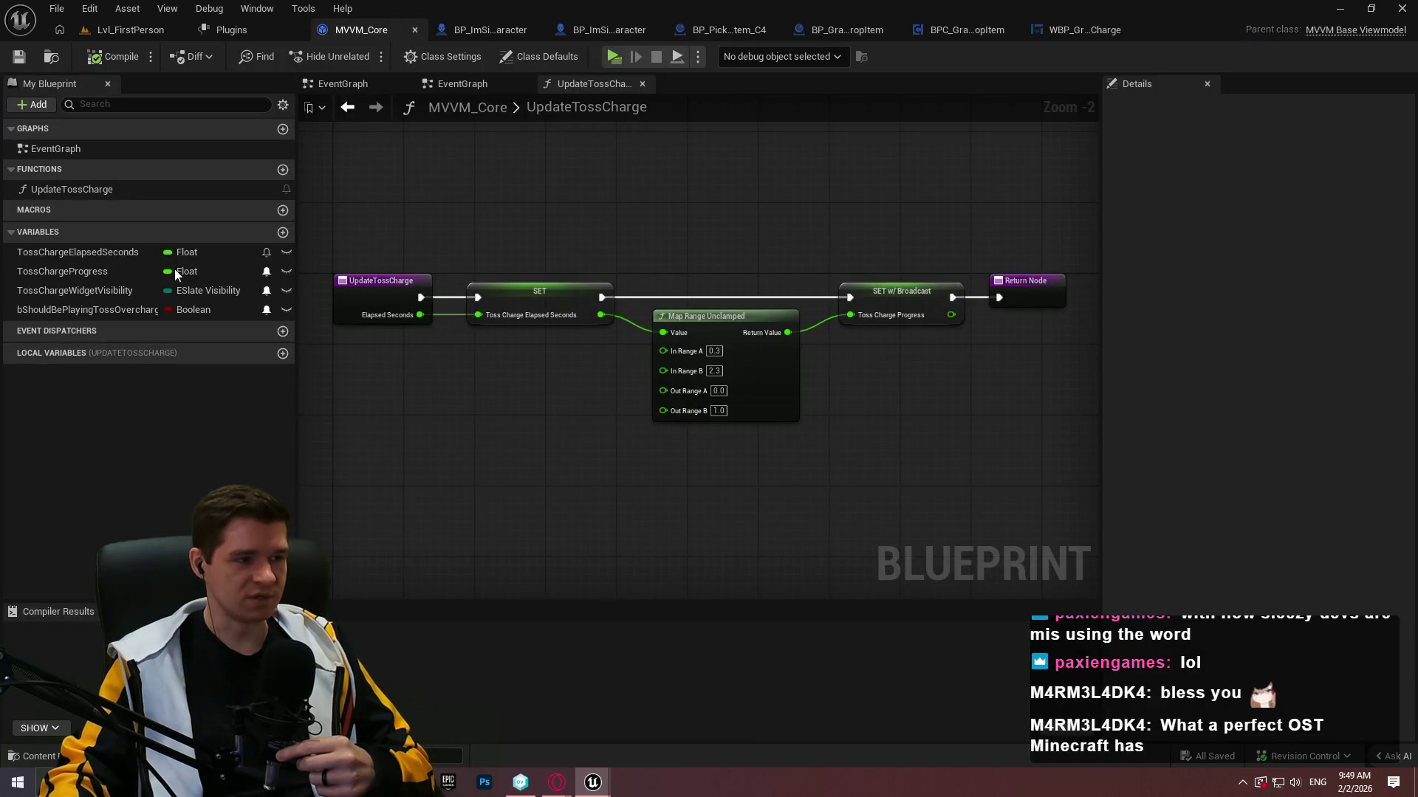
left_click(373, 286)
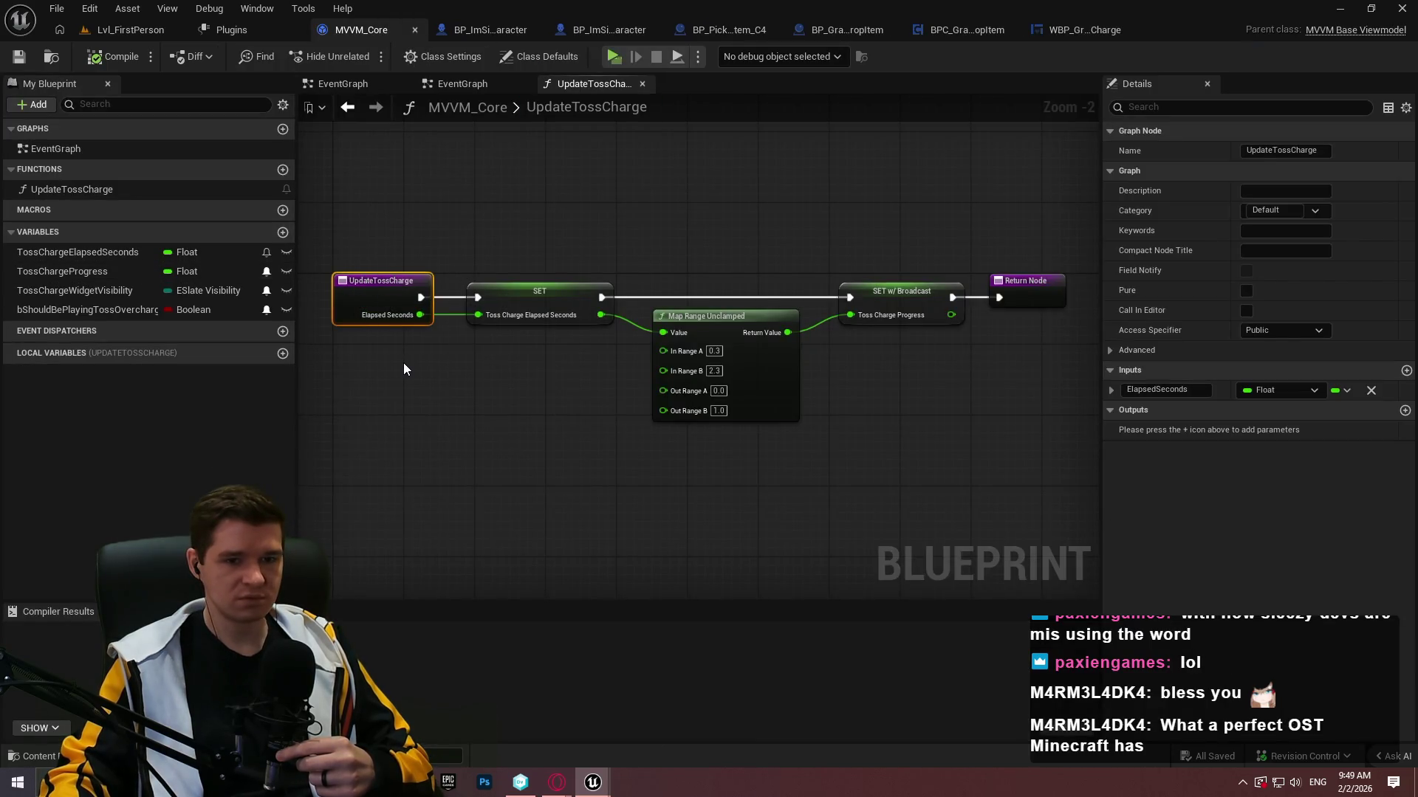
left_click(85, 273)
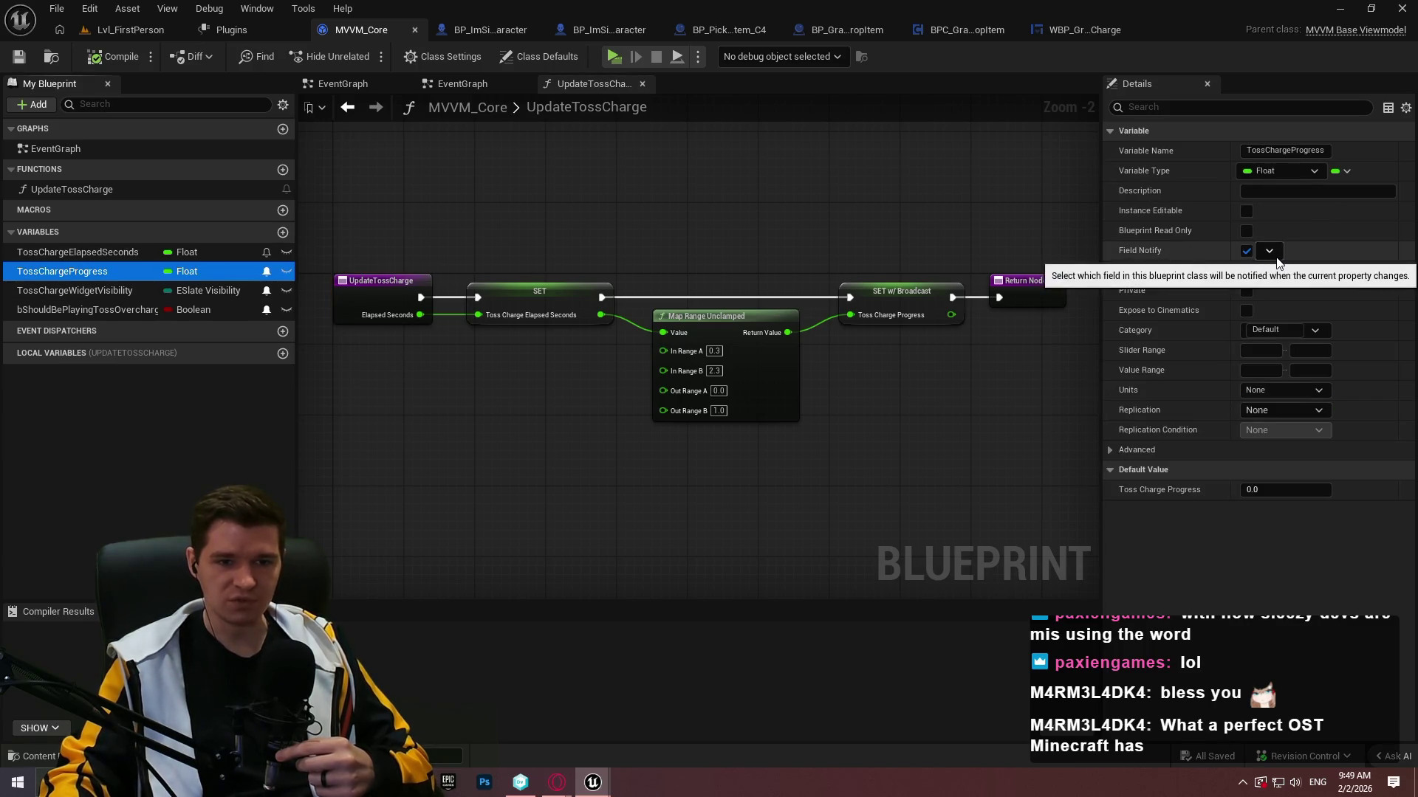
left_click(1340, 8)
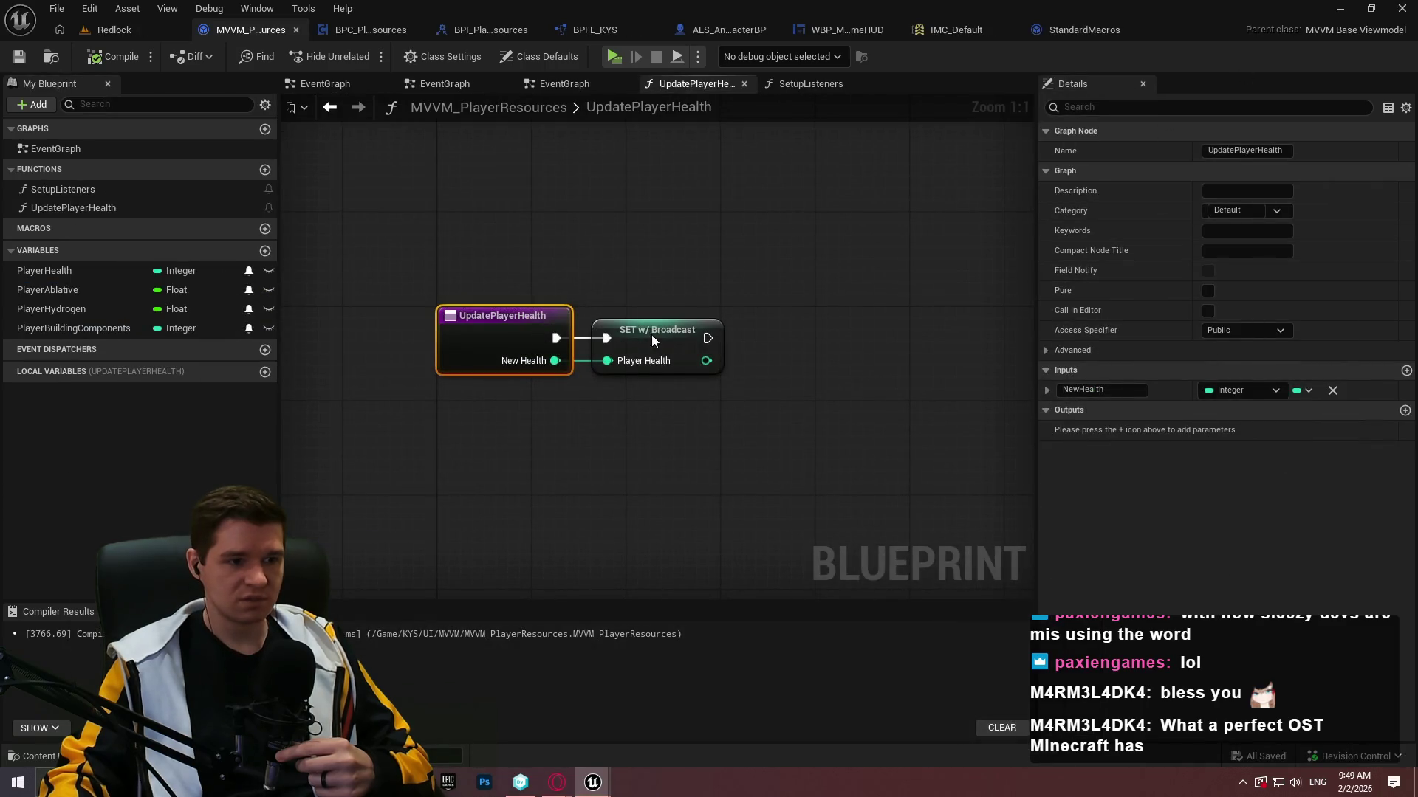
left_click(652, 340)
left_click(1231, 251)
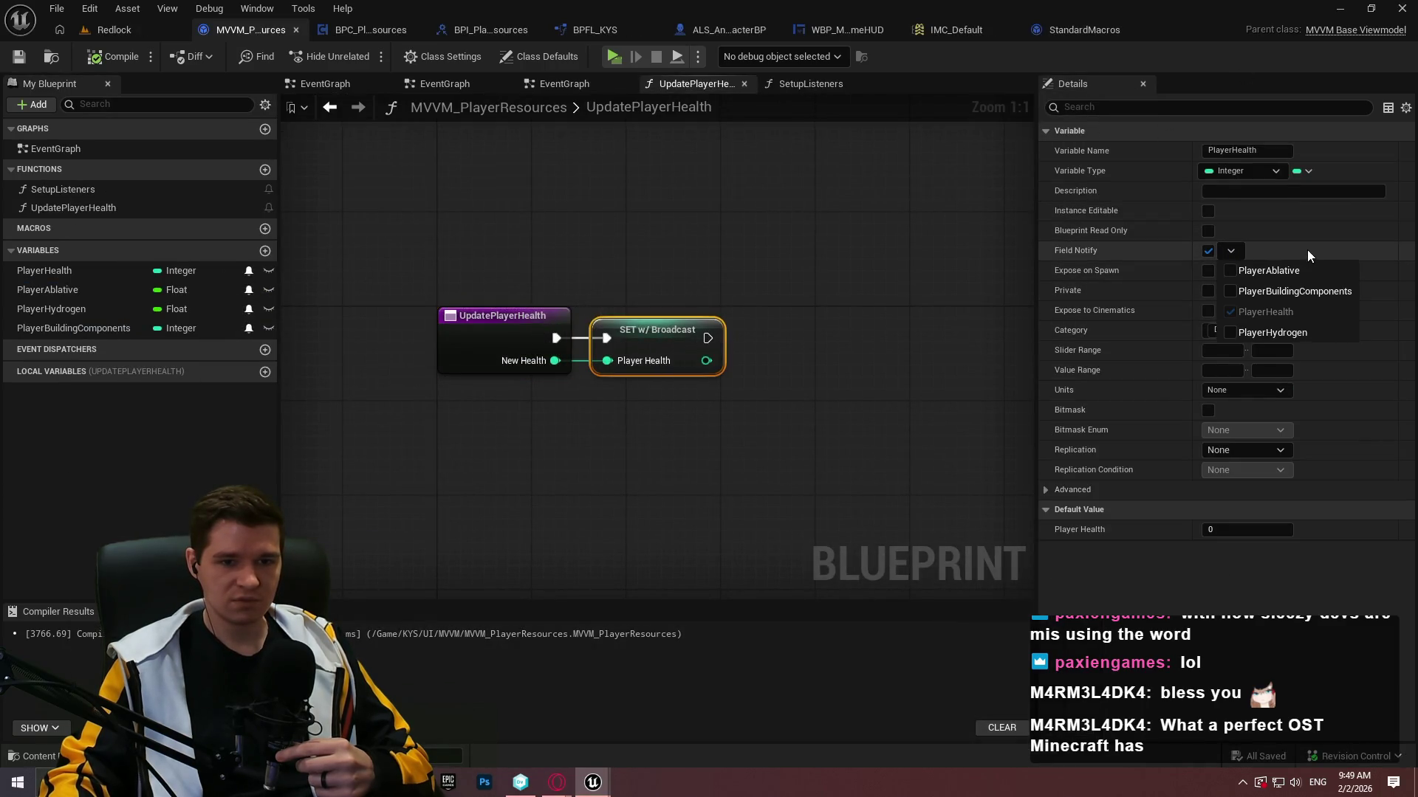
left_click(1300, 250)
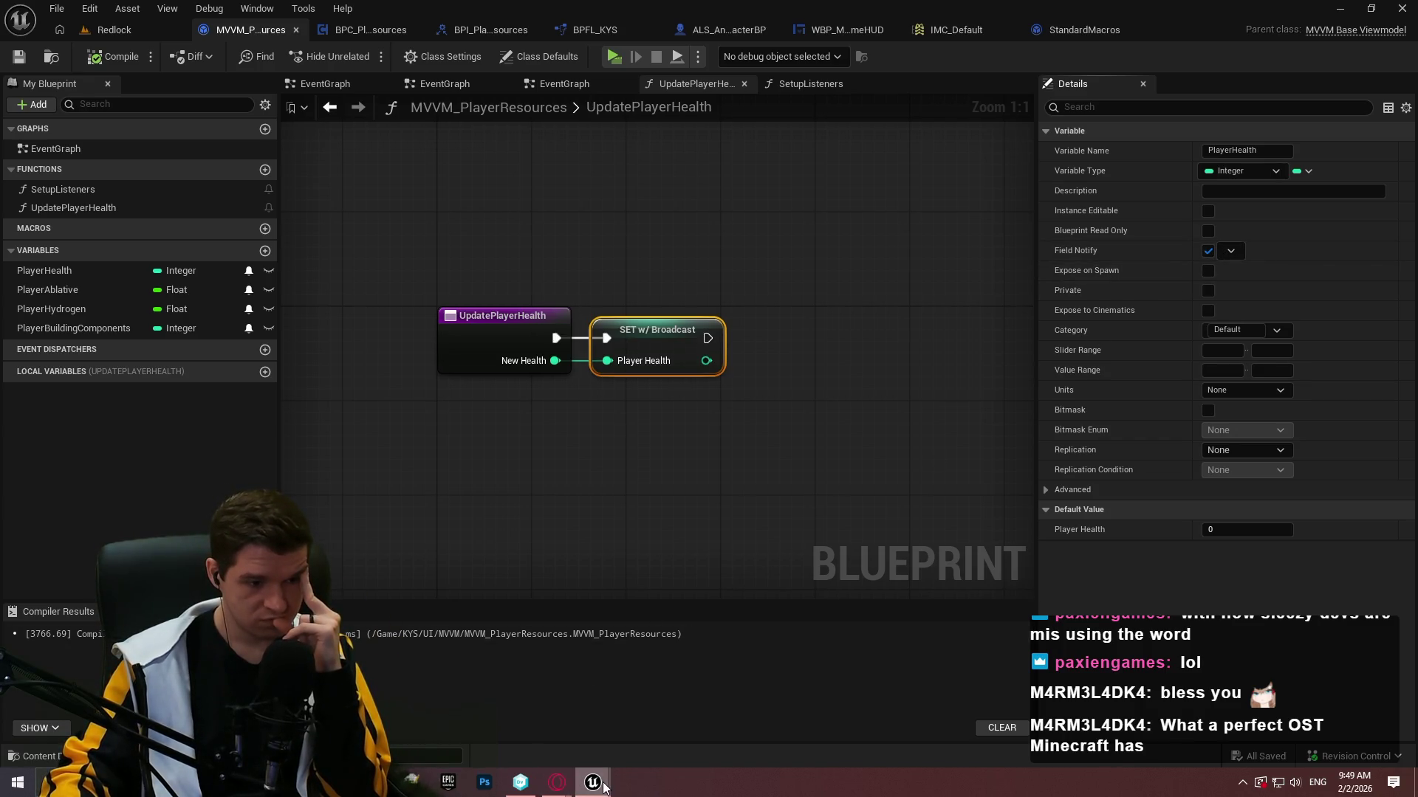
mouse_move(604, 787)
mouse_move(734, 720)
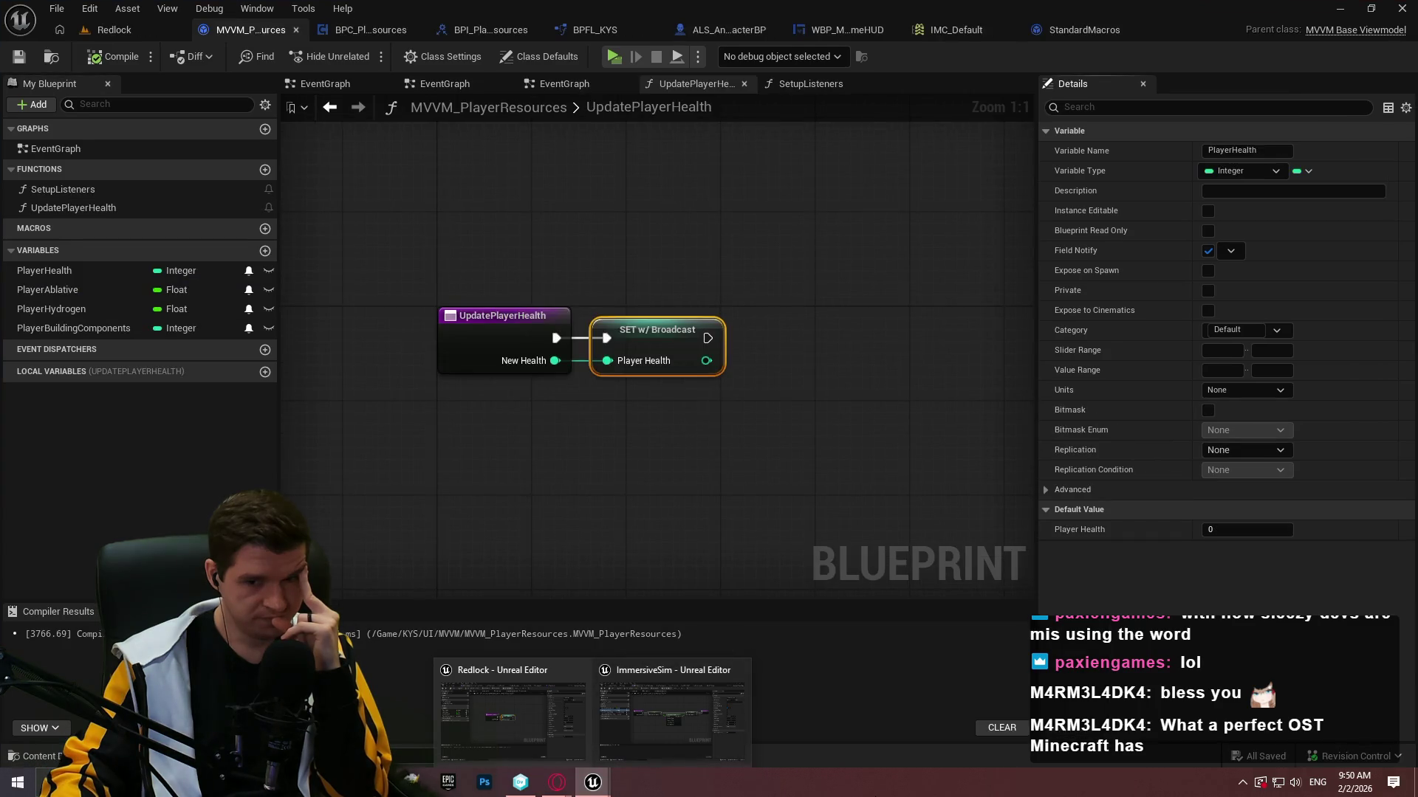
left_click(815, 485)
left_click(635, 331)
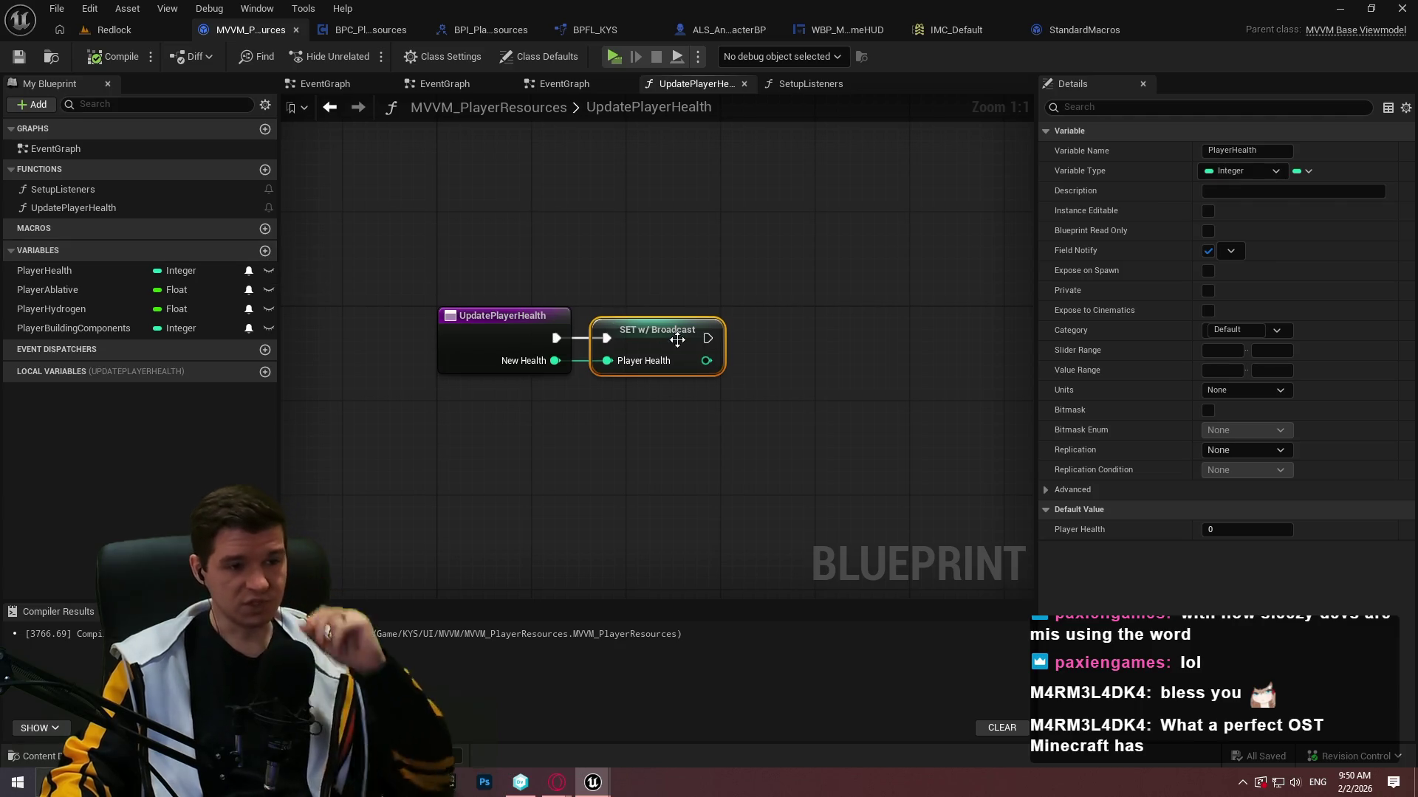
left_click_drag(706, 369, 827, 375)
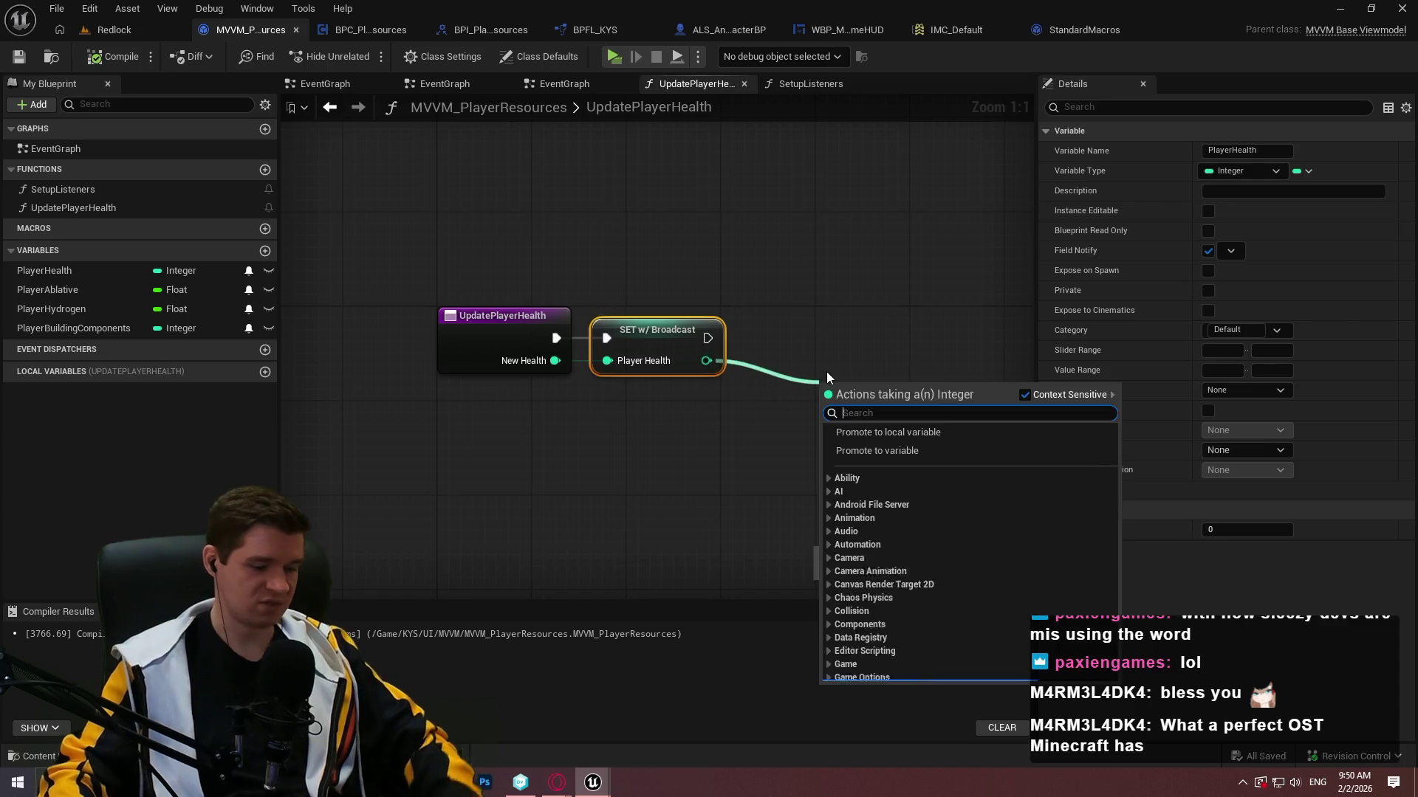
Add a To Text (Integer) conversion node and place it near the Player Health setter.
type("to text")
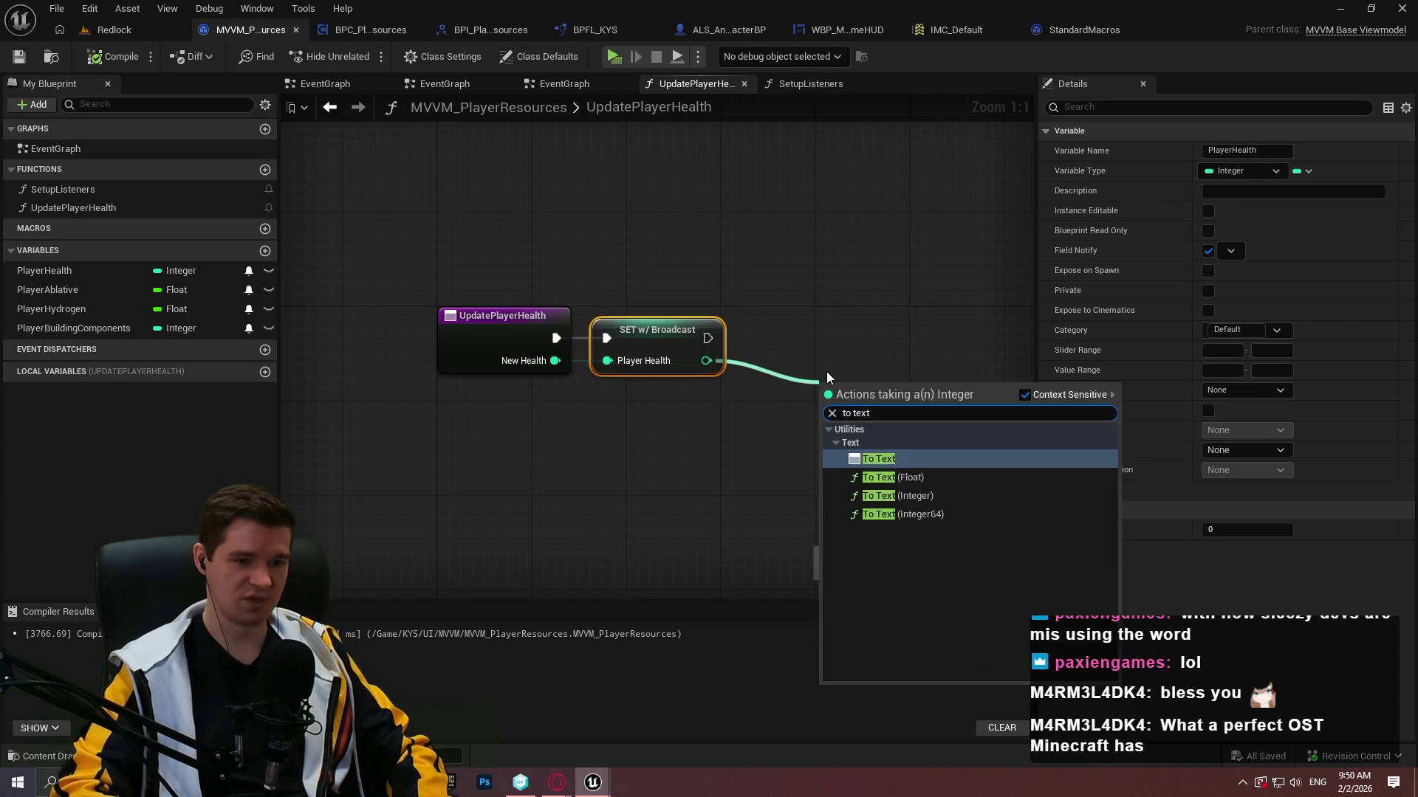
key("Down")
key("Down")
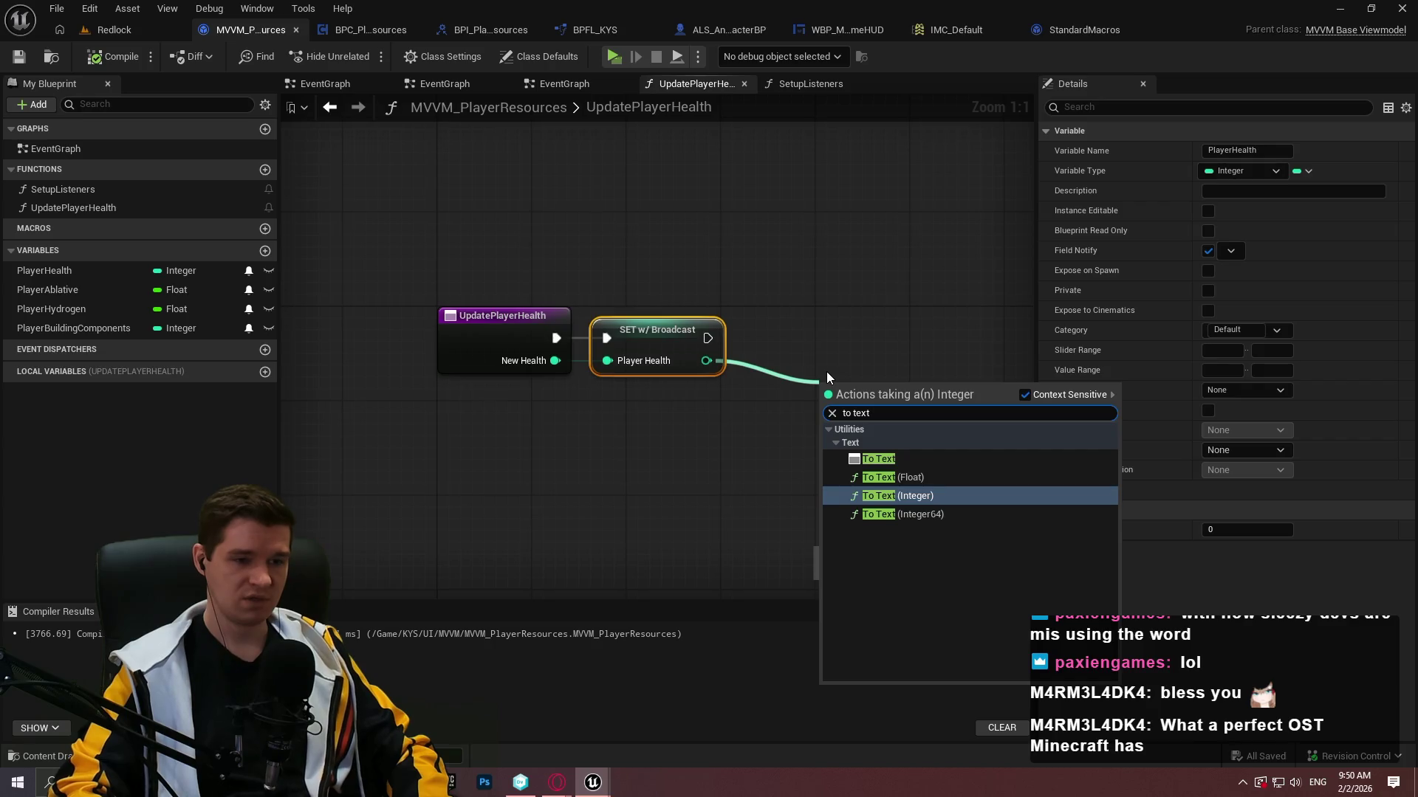
key("Up")
key("Down")
key("Return")
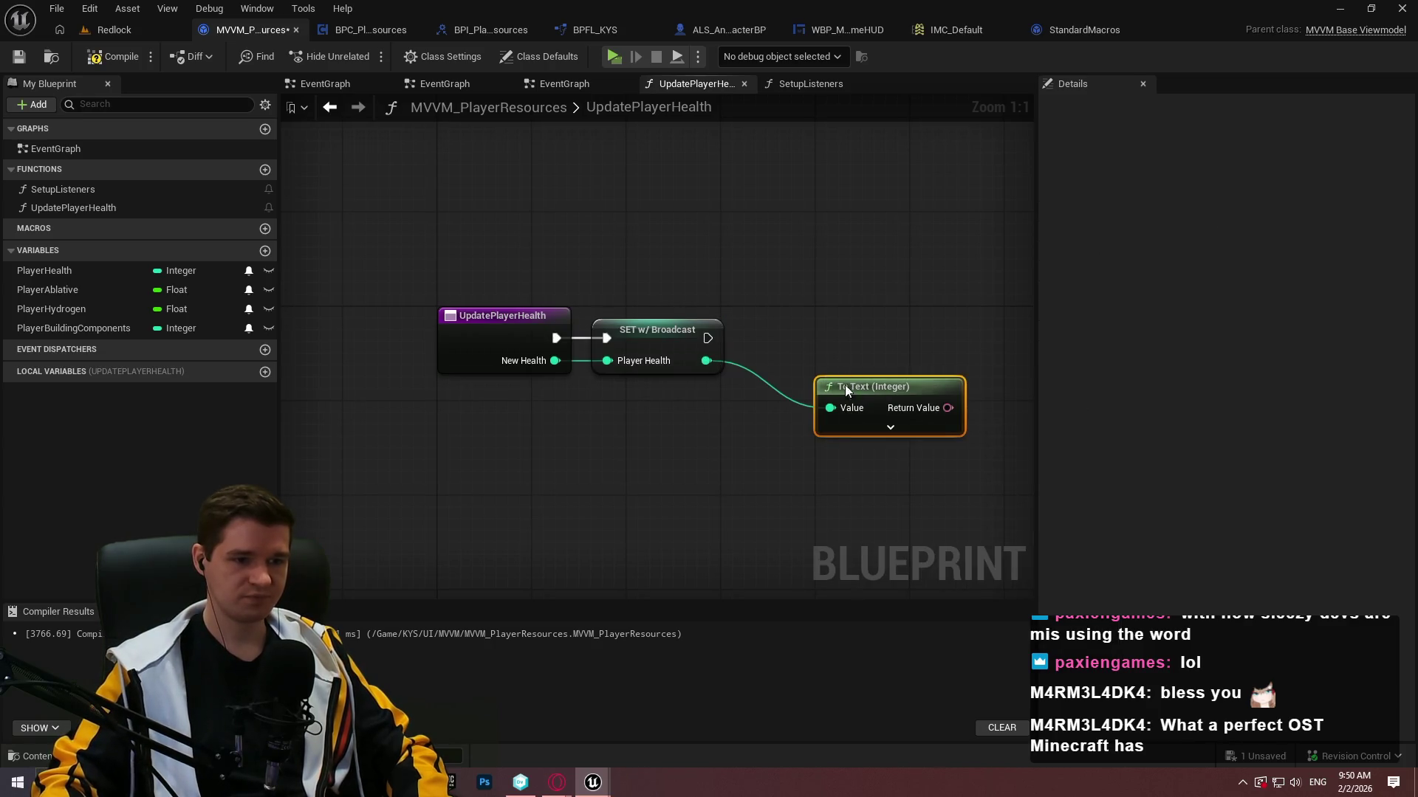
left_click_drag(851, 392, 796, 377)
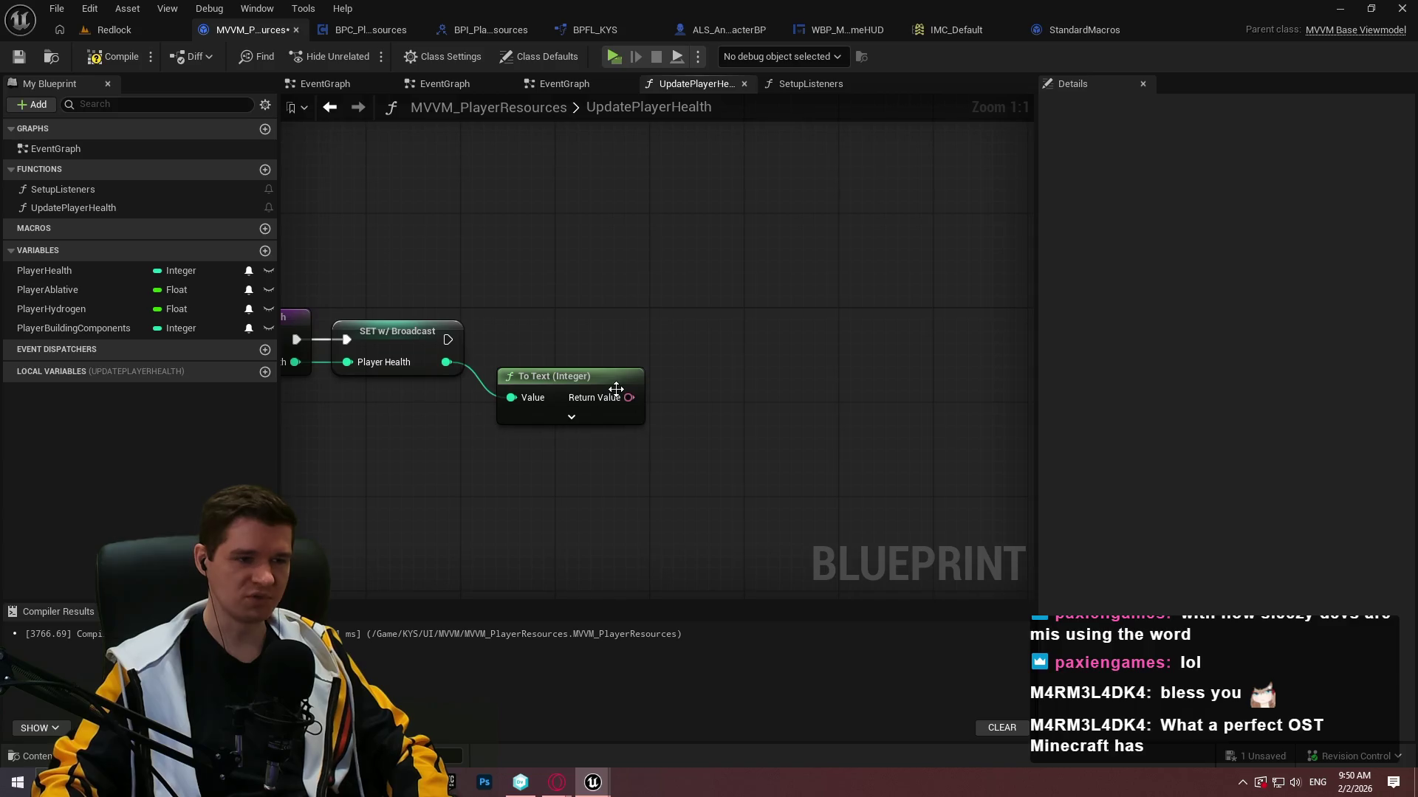
Store the converted text in a new variable 'test', set after the health broadcast.
left_click_drag(628, 397, 737, 334)
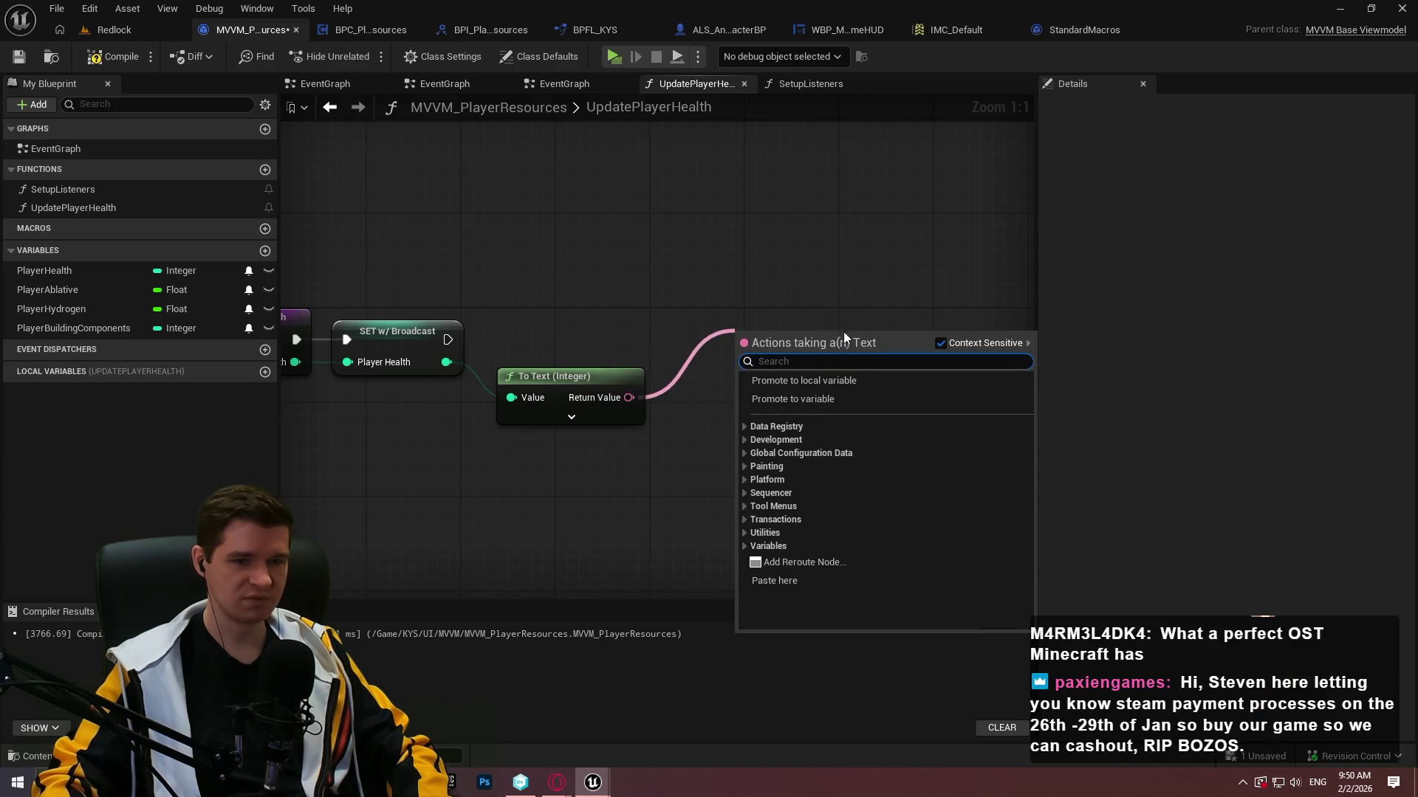
left_click(805, 400)
type("tes")
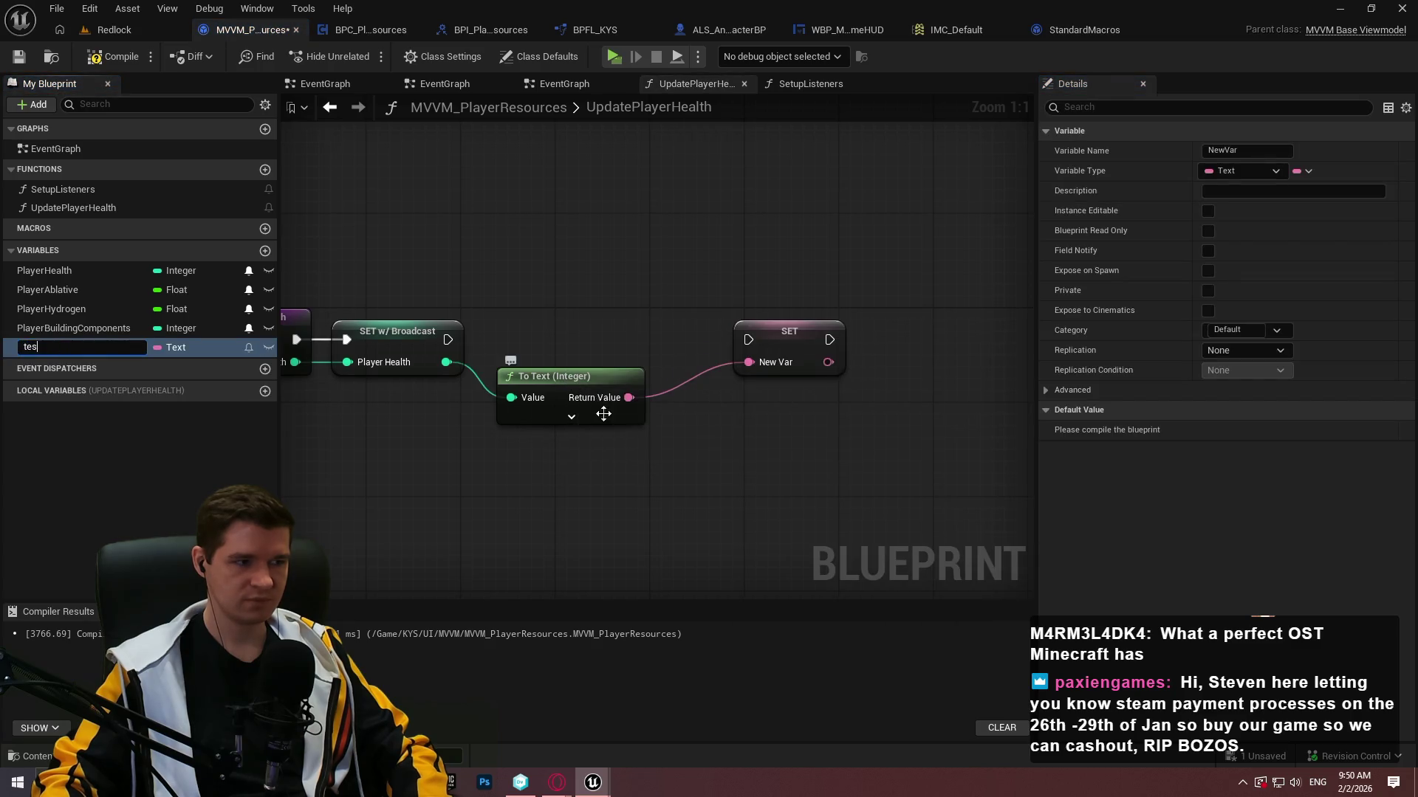
type("t")
key("Return")
left_click_drag(751, 341, 619, 333)
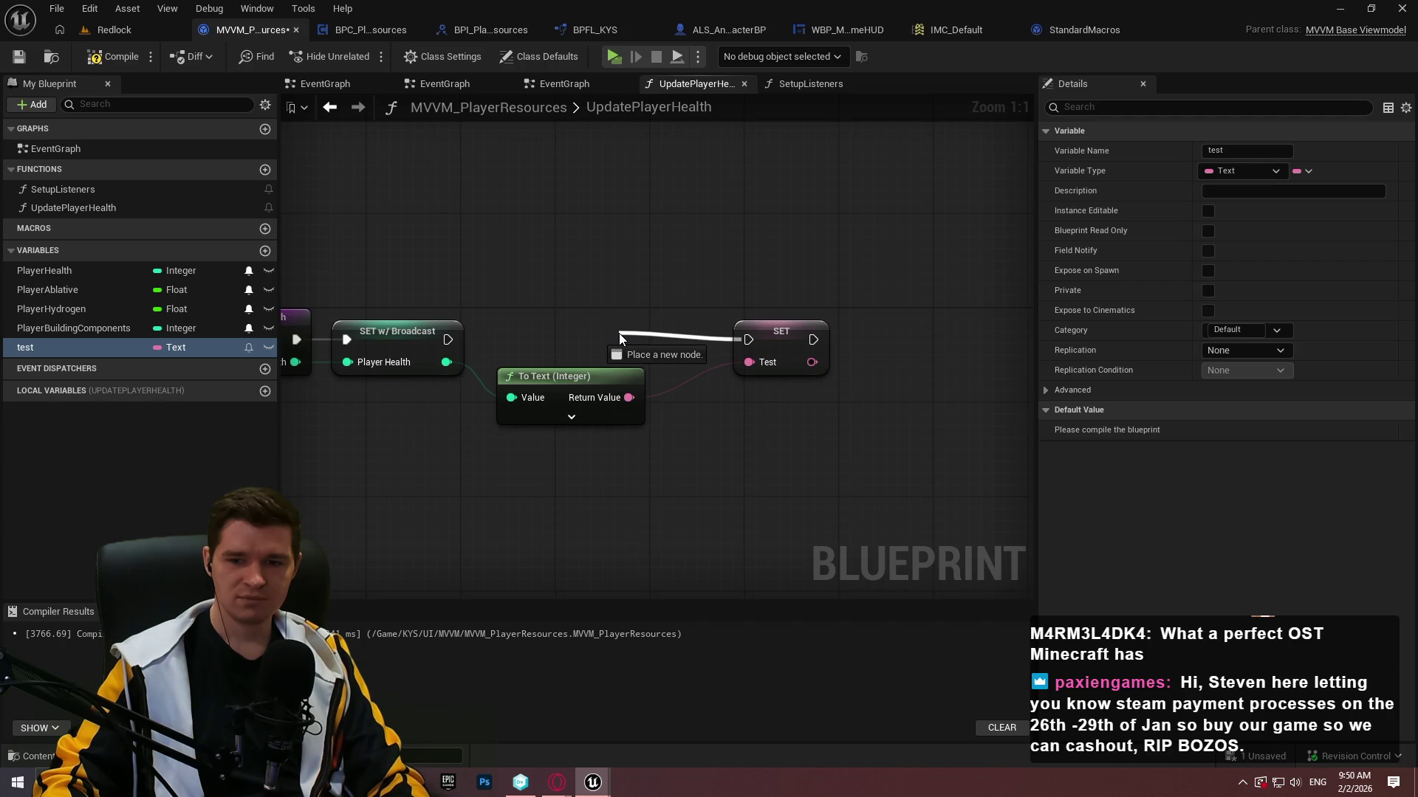
left_click_drag(619, 334, 448, 340)
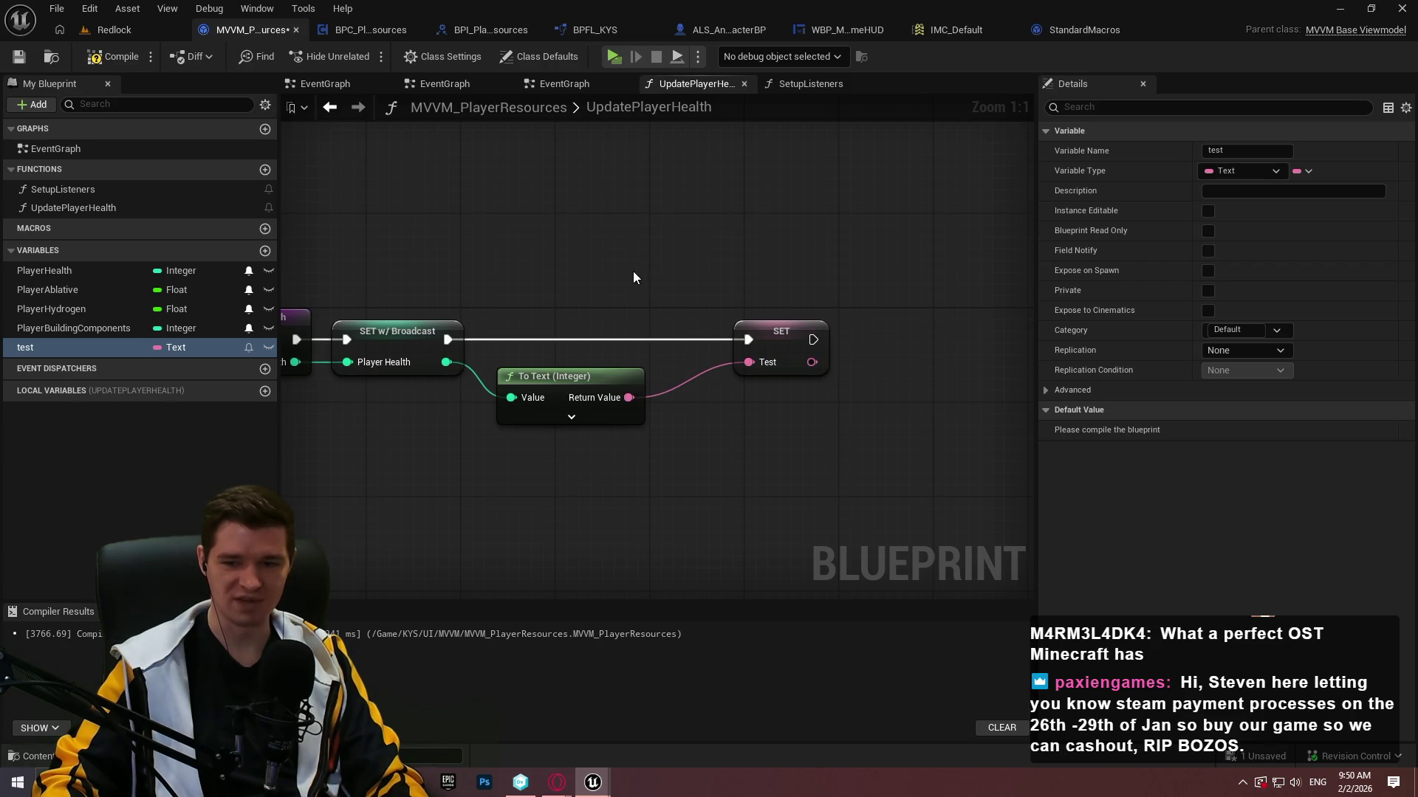
left_click_drag(771, 331, 711, 330)
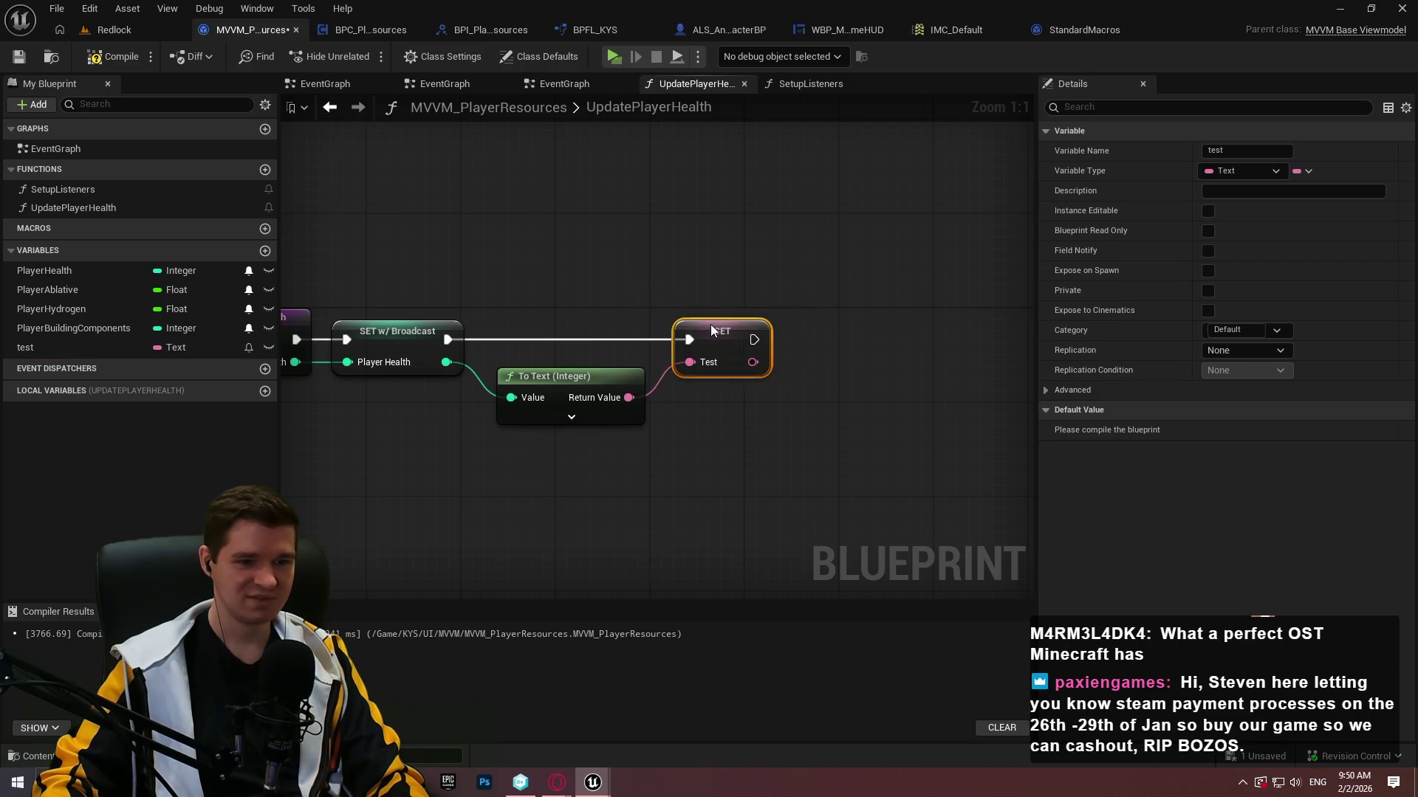
left_click(718, 396)
Compile and save, make 'test' Field Notify so it sets with broadcast, then compile and save again.
left_click(112, 57)
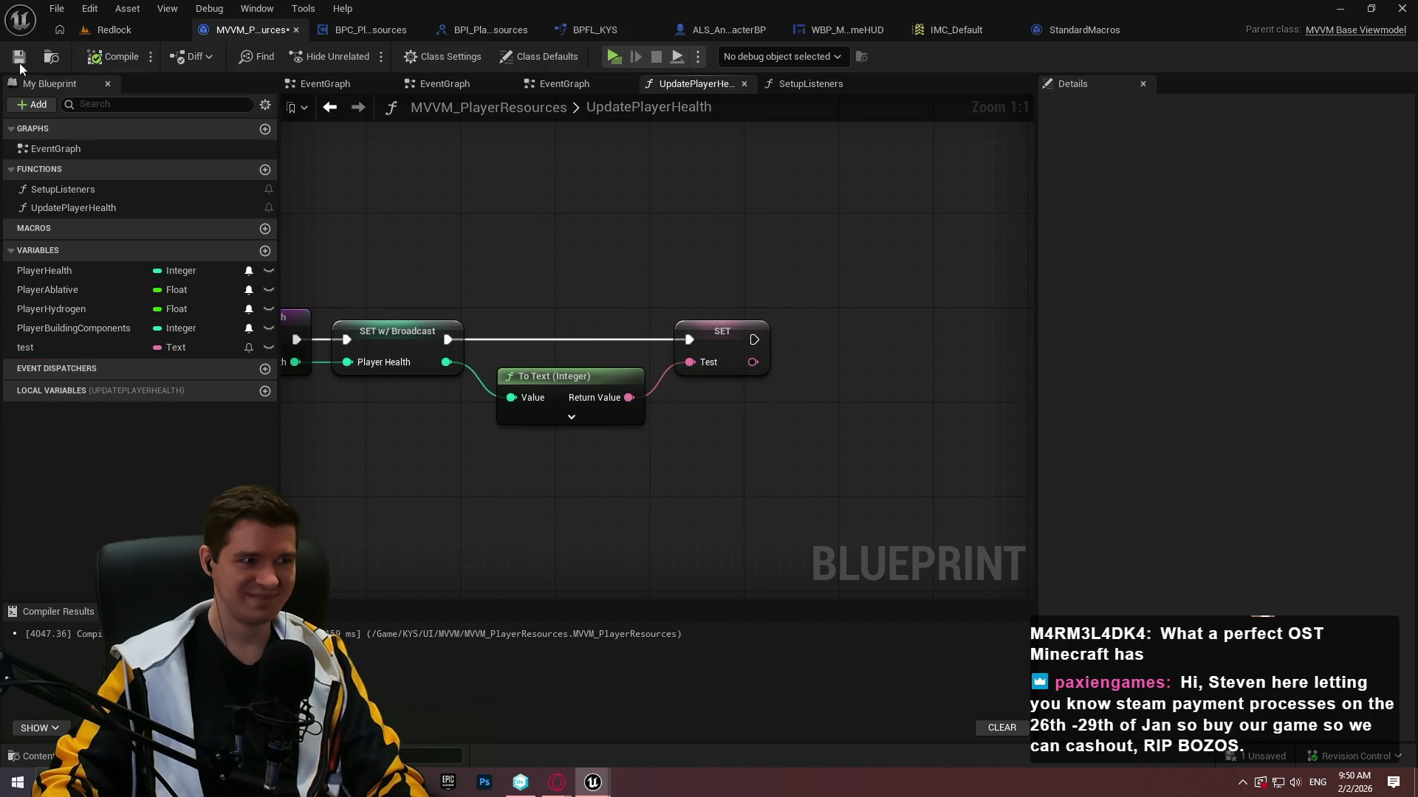
key("ctrl+s")
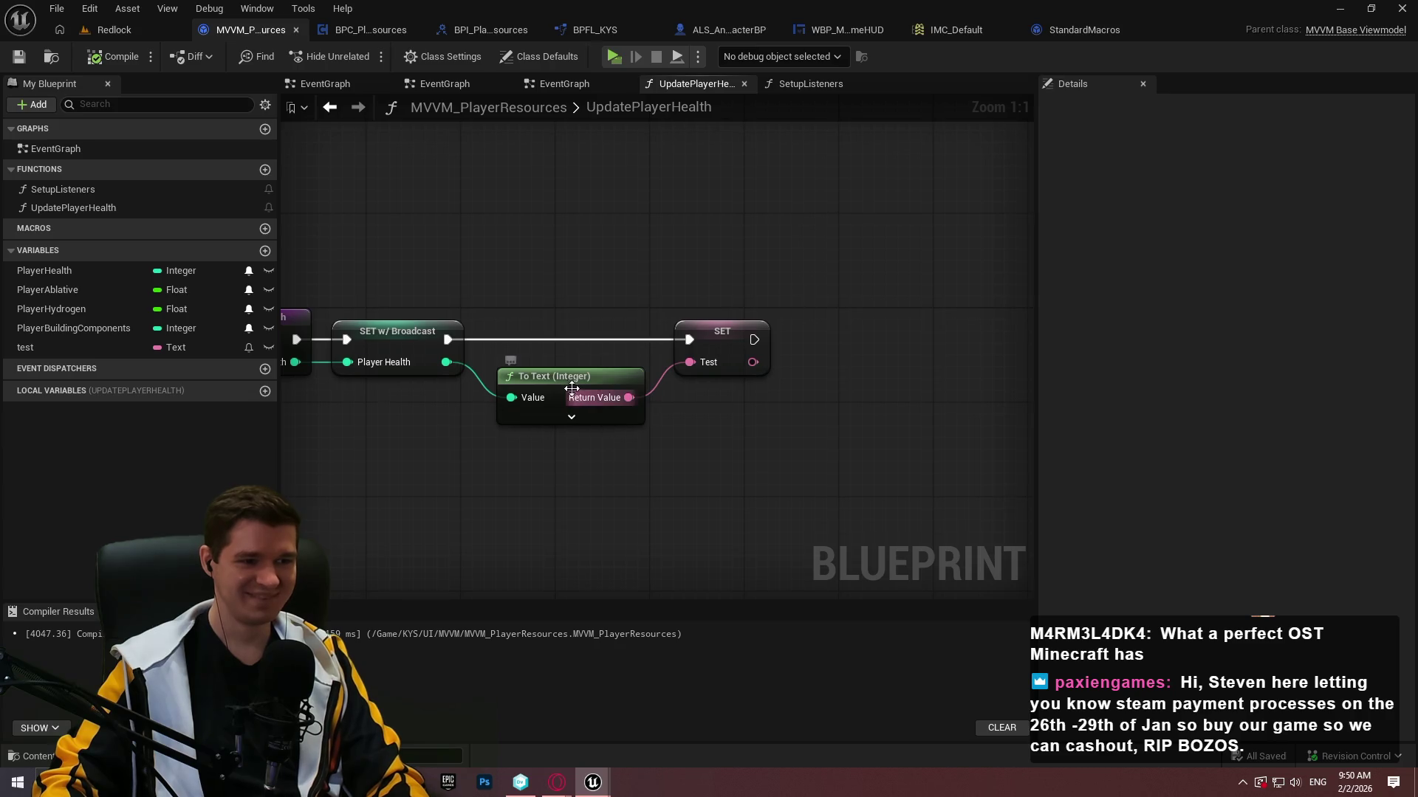
left_click_drag(636, 388, 625, 388)
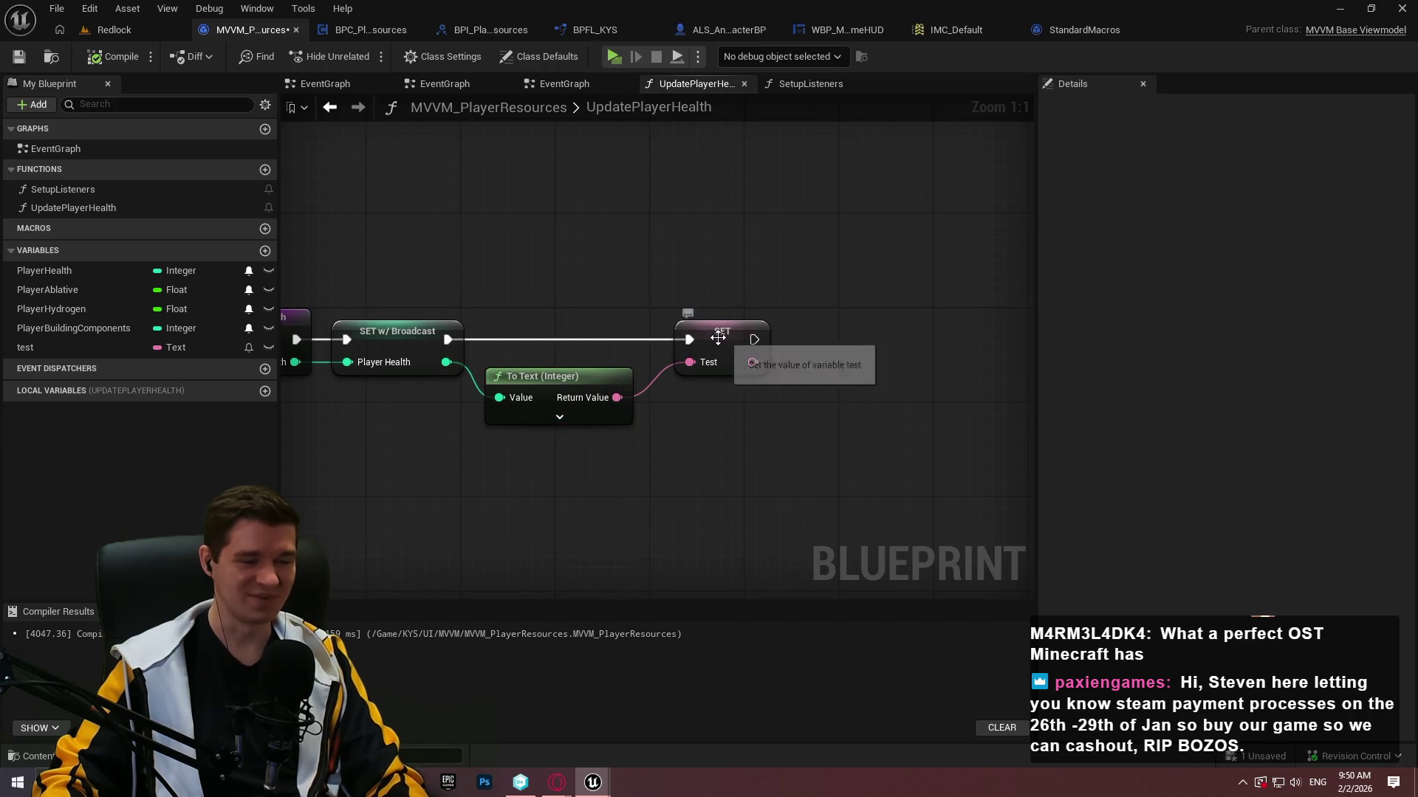
left_click(249, 347)
left_click(19, 57)
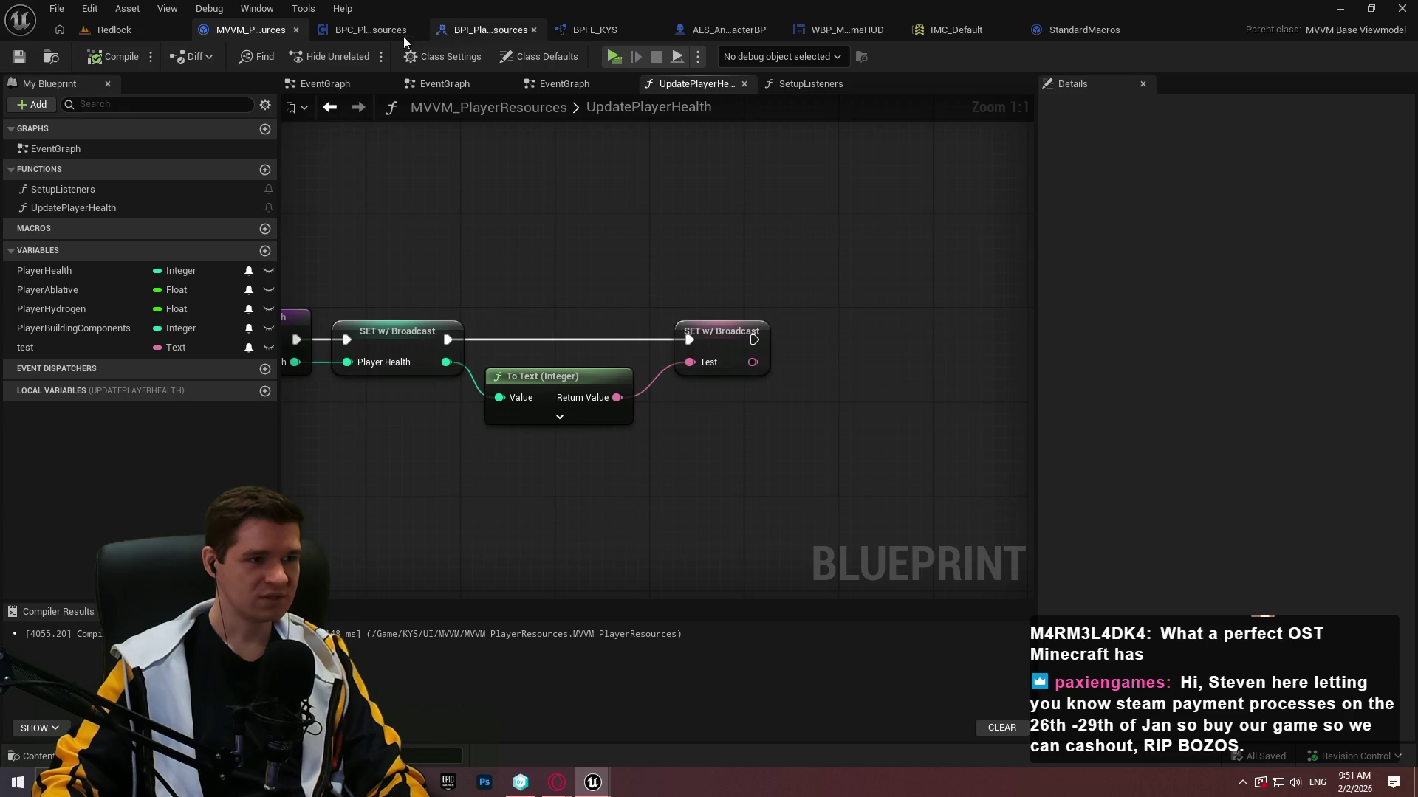
Bind TextBlock_92's Text in WBP_MainGameHUD to MVVM_PlayerResources' Test property and compile.
left_click(860, 31)
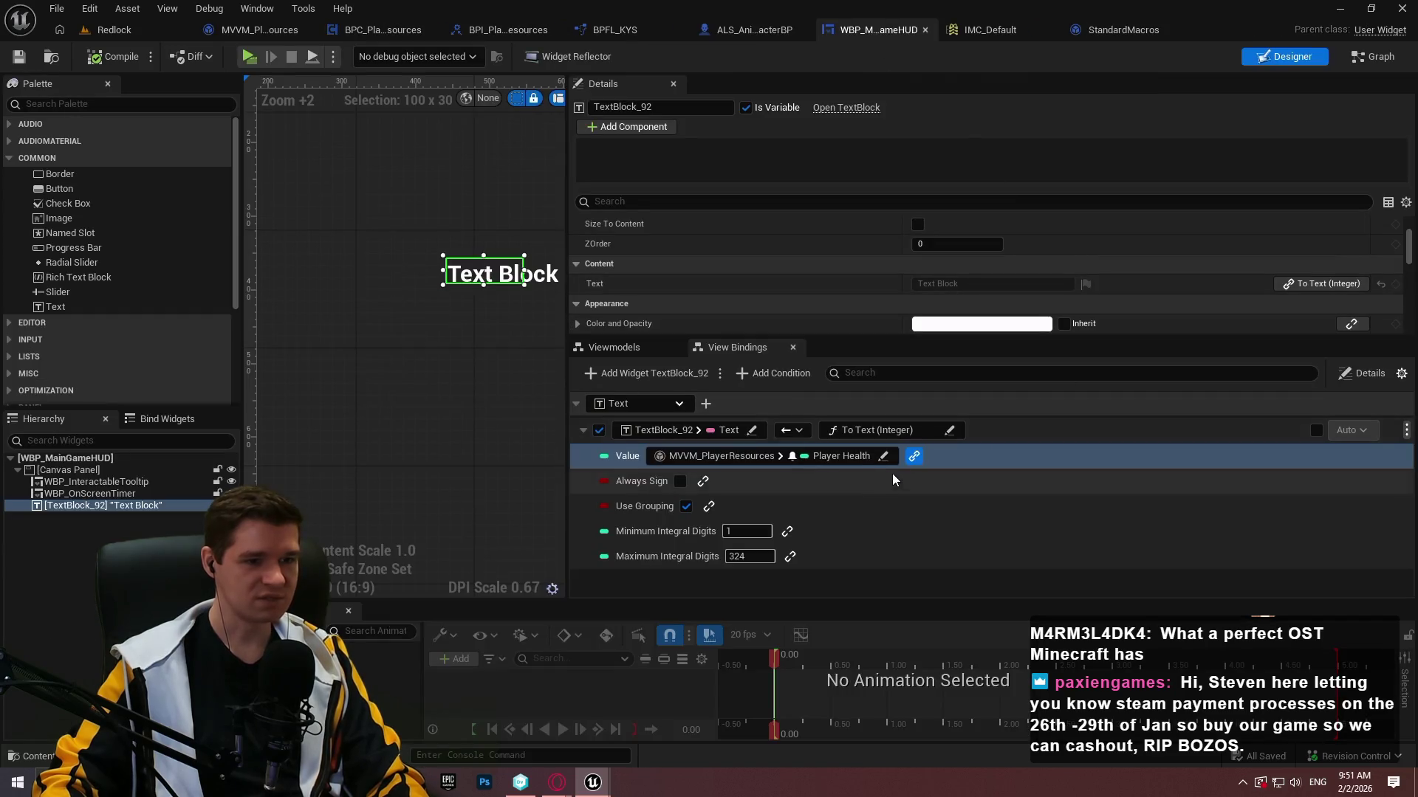
left_click(895, 434)
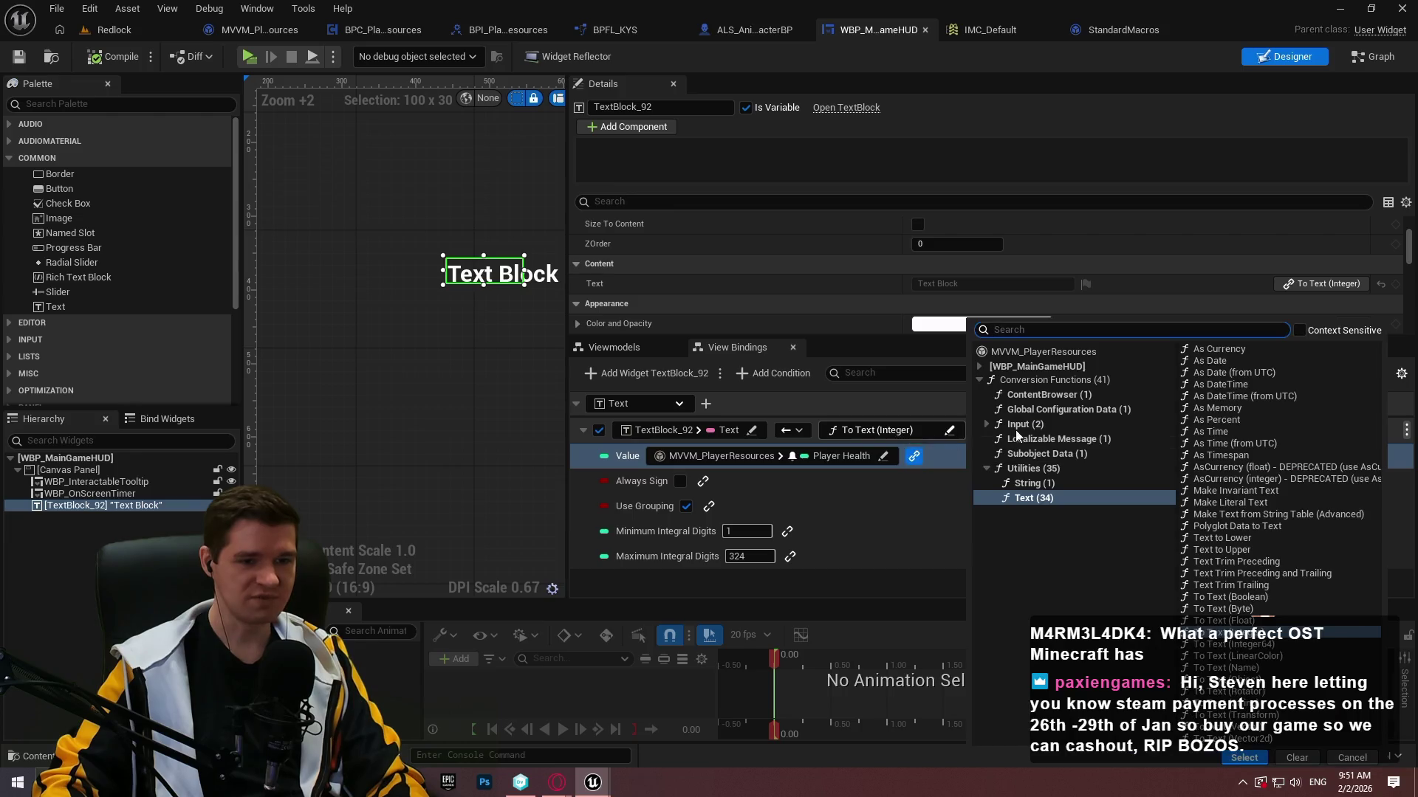
left_click(1051, 354)
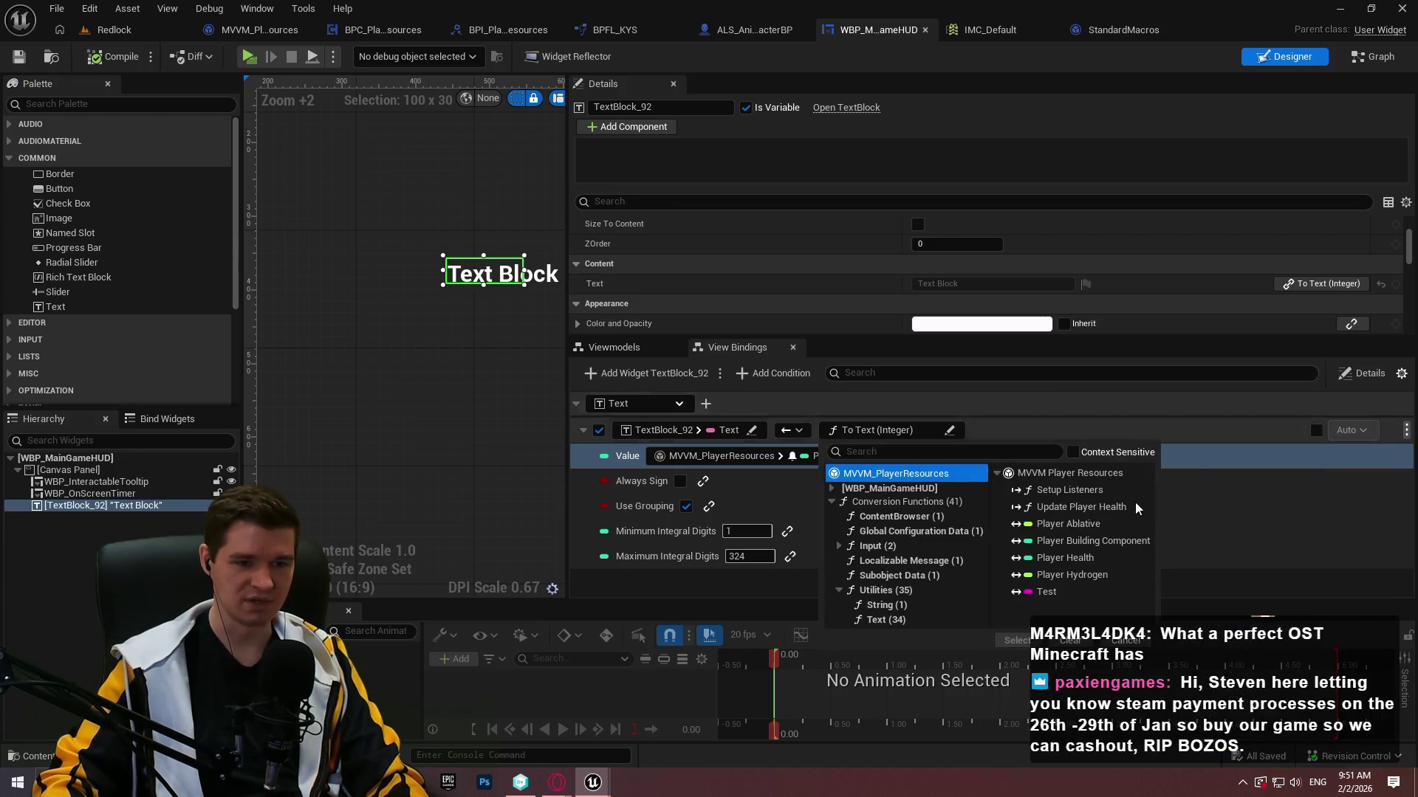
left_click(1061, 591)
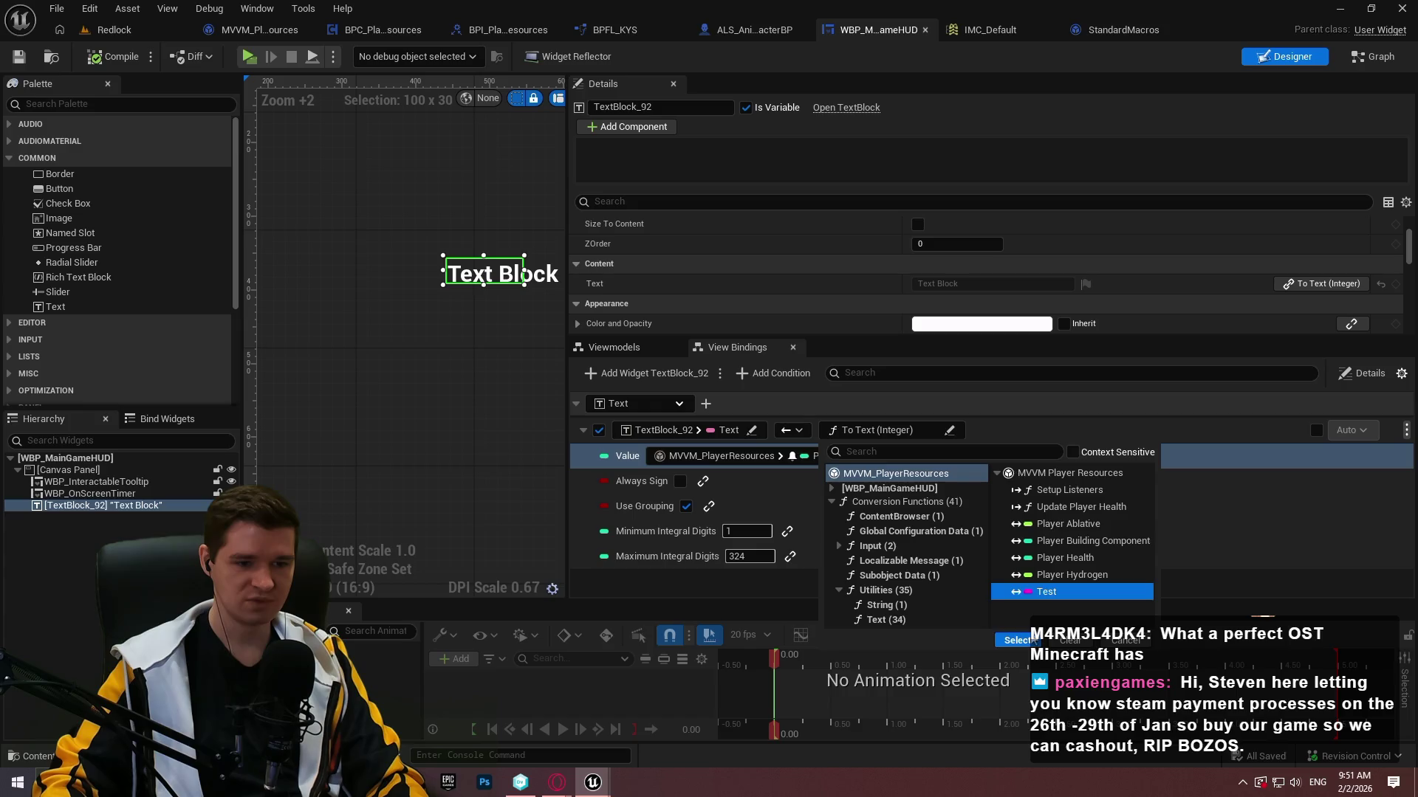
left_click(1018, 639)
left_click(94, 60)
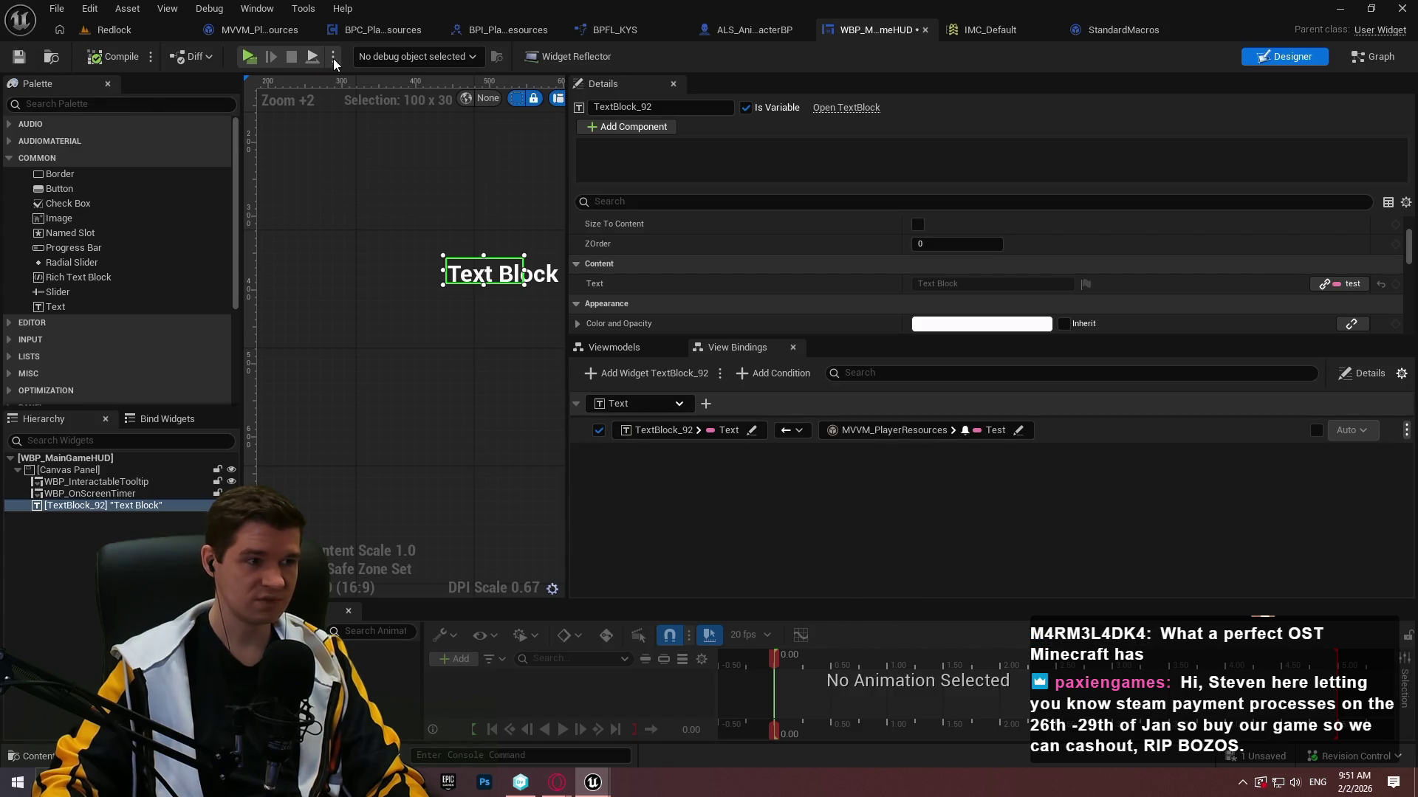
Run a play test of the HUD, then stop it with Escape.
left_click(248, 57)
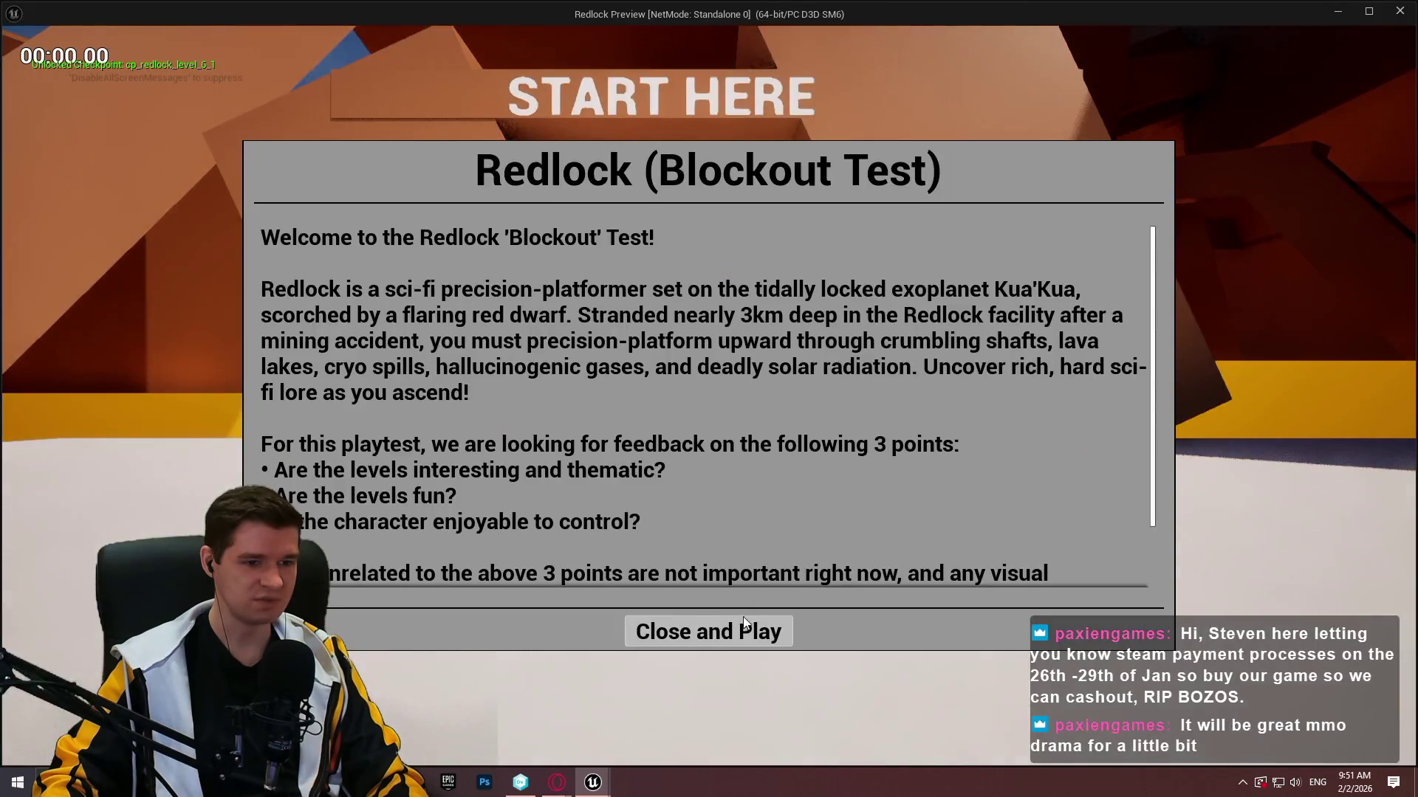
left_click(743, 624)
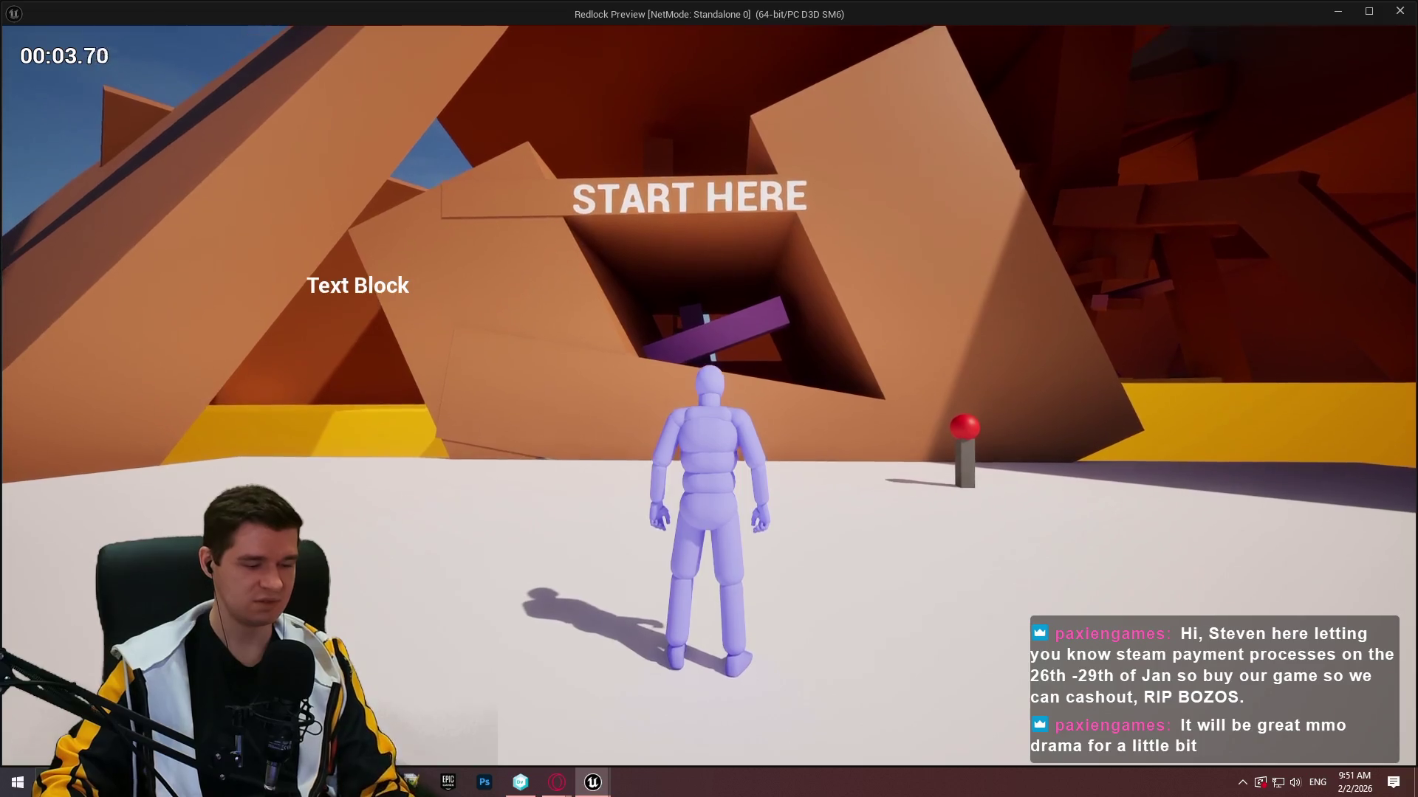
key("Escape")
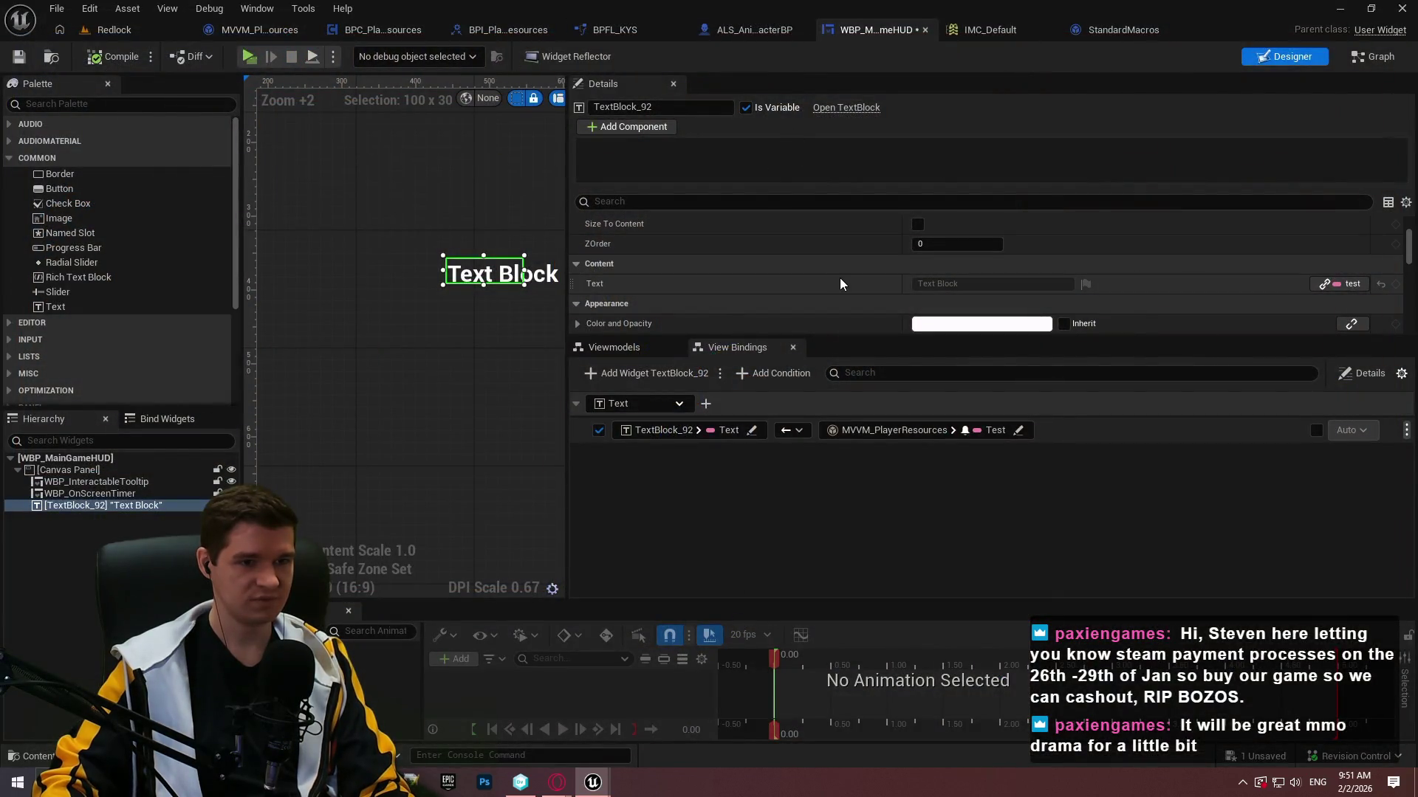
Show the HUD's viewmodel properties and View settings, which initialize sources, bindings and events on construct.
scroll(823, 290, "up", 1)
scroll(819, 281, "down", 3)
scroll(816, 266, "up", 2)
scroll(1070, 325, "up", 2)
left_click(596, 349)
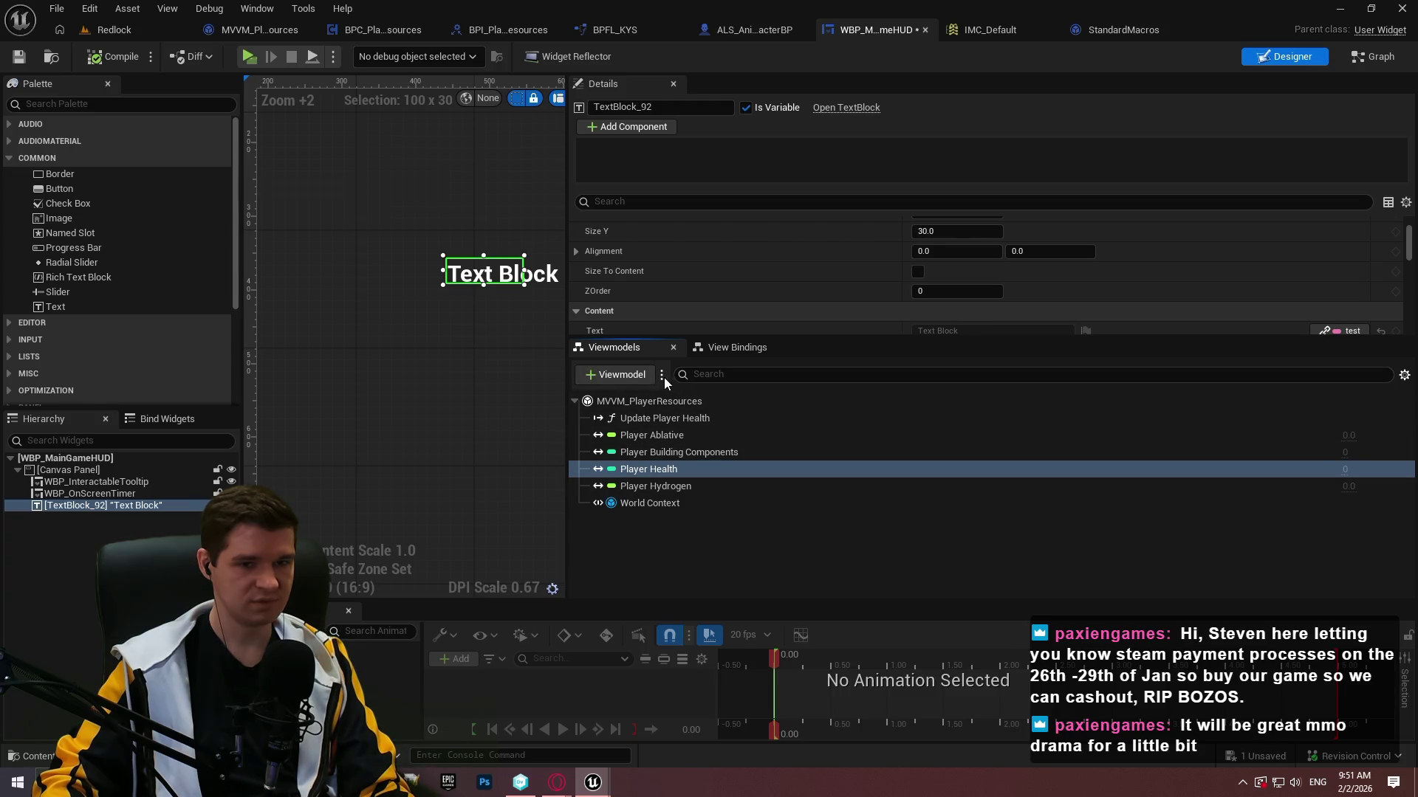
left_click(1403, 375)
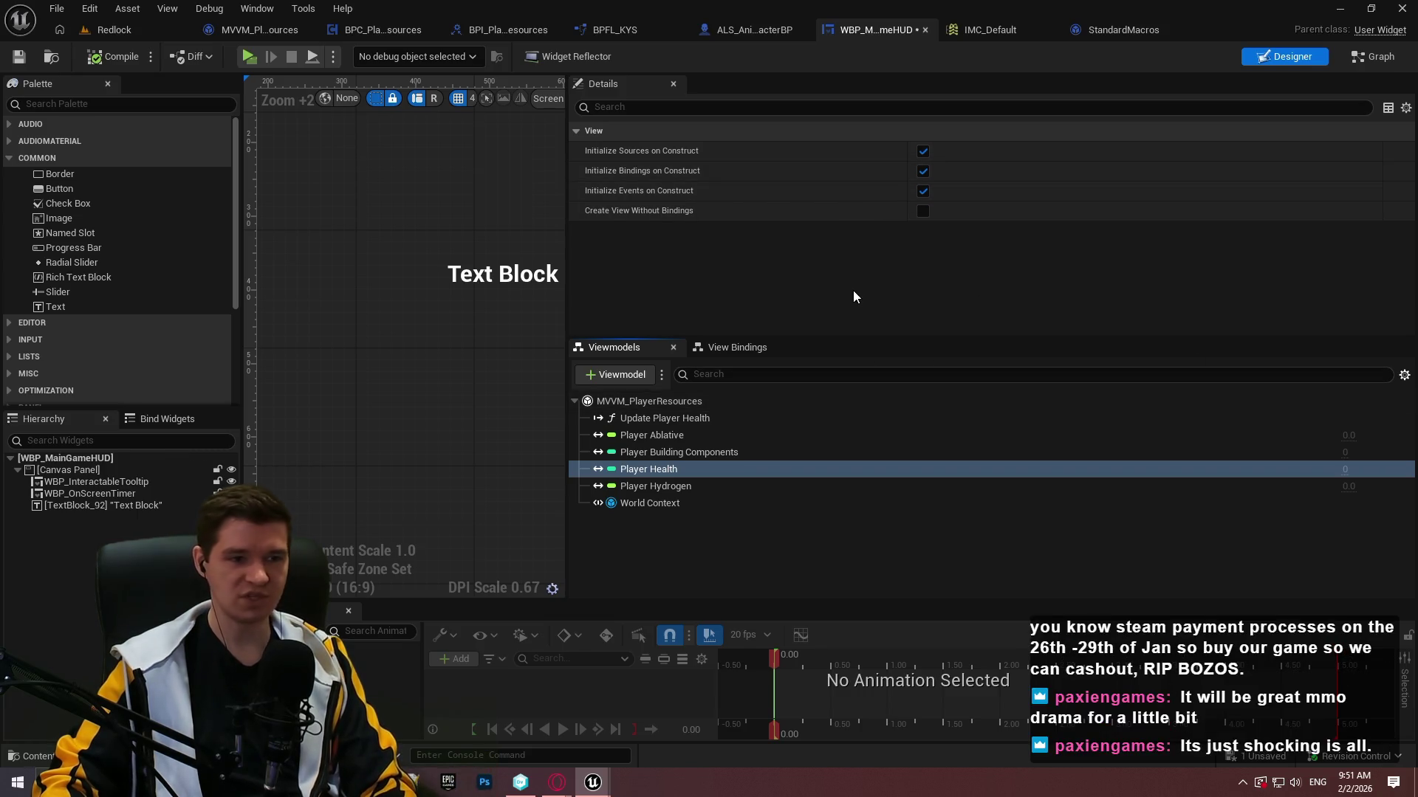
Switch to the ImmersiveSim project and open the WBP_GrabDropCharge widget.
mouse_move(595, 781)
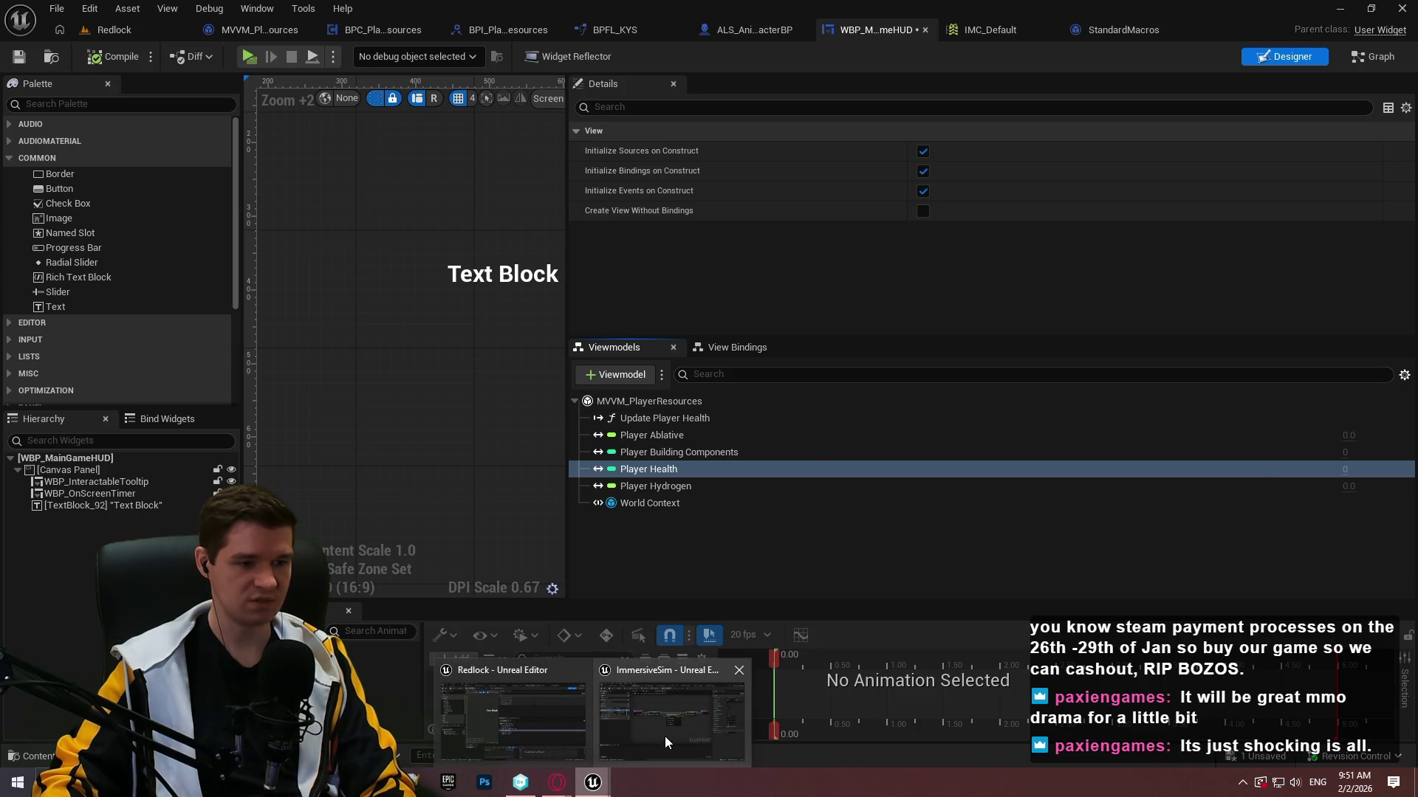
left_click(664, 737)
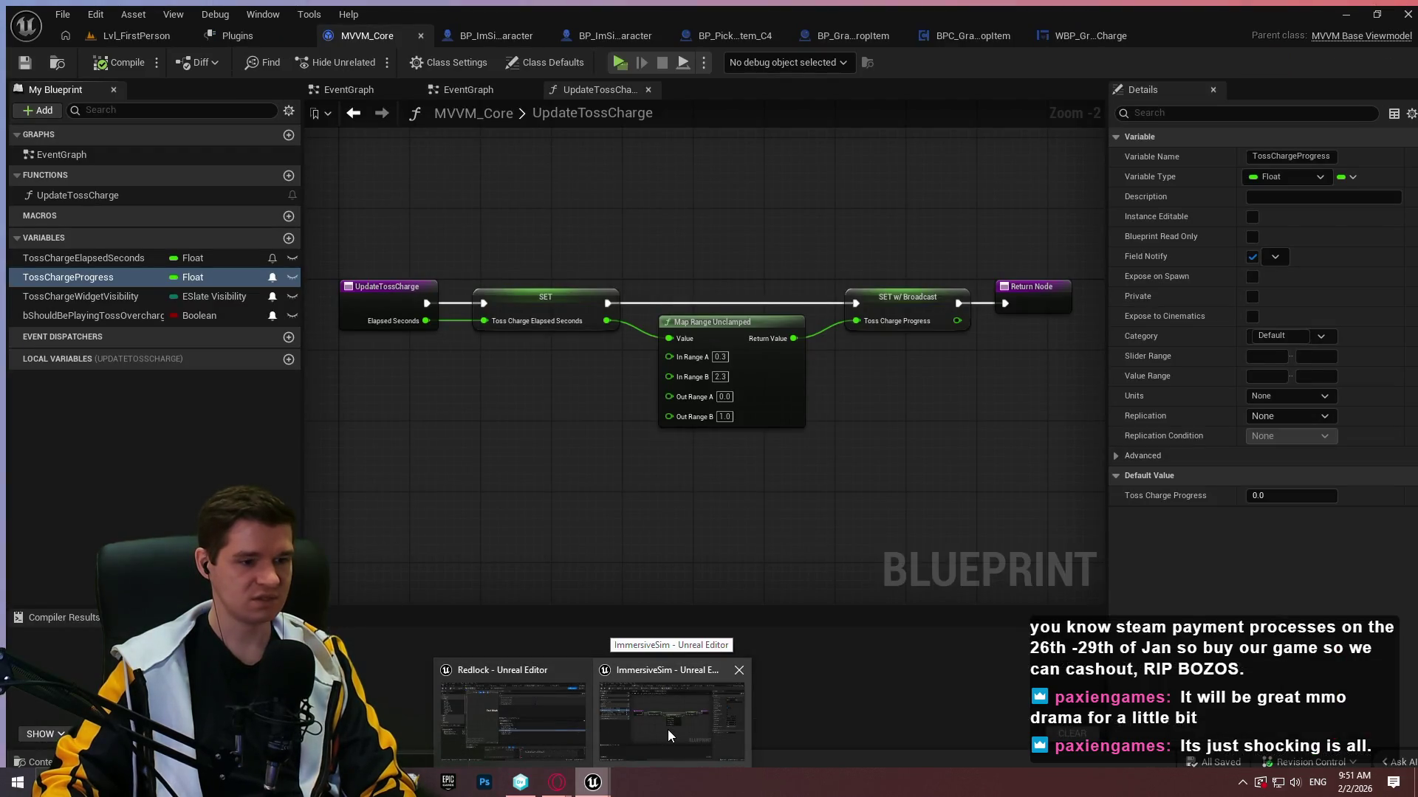
left_click(693, 732)
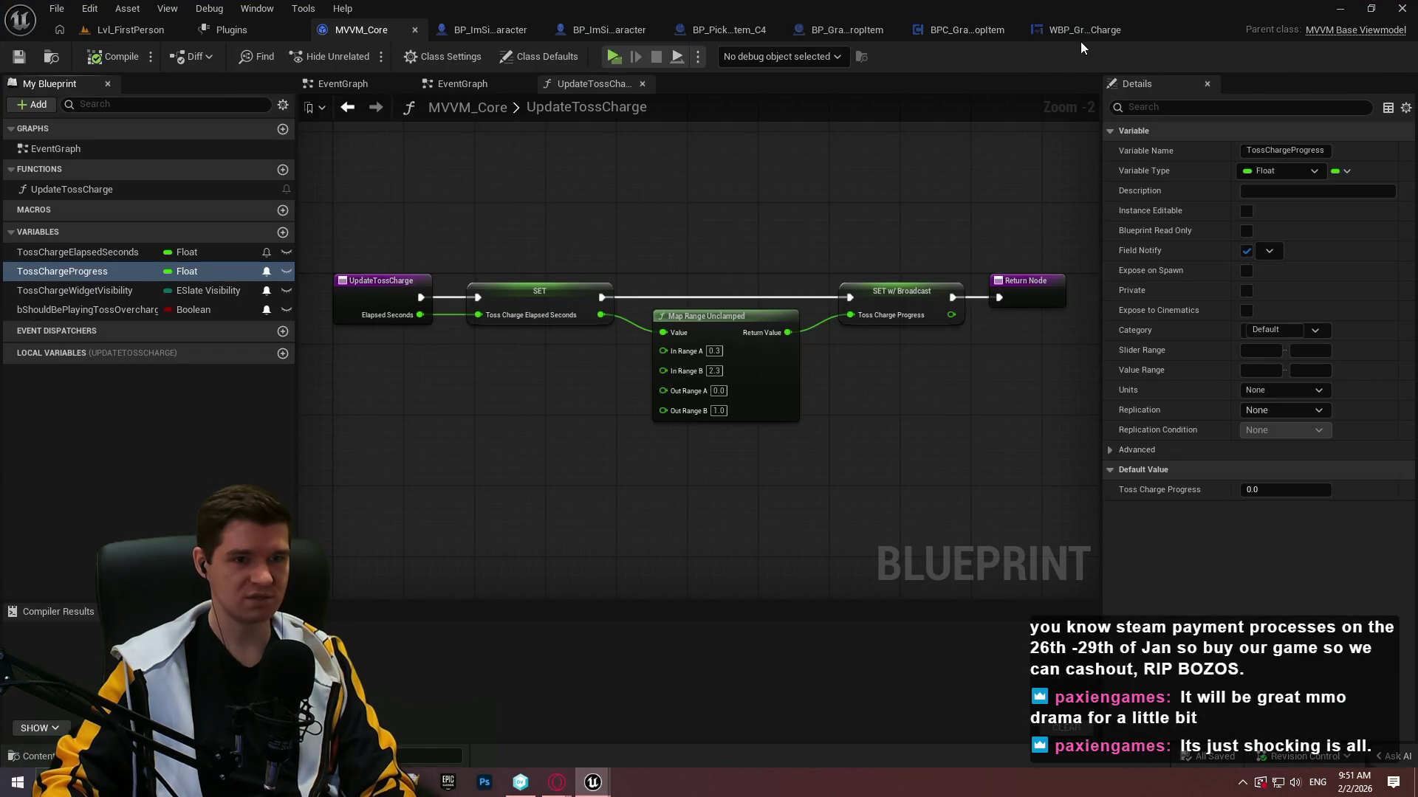
left_click(1083, 35)
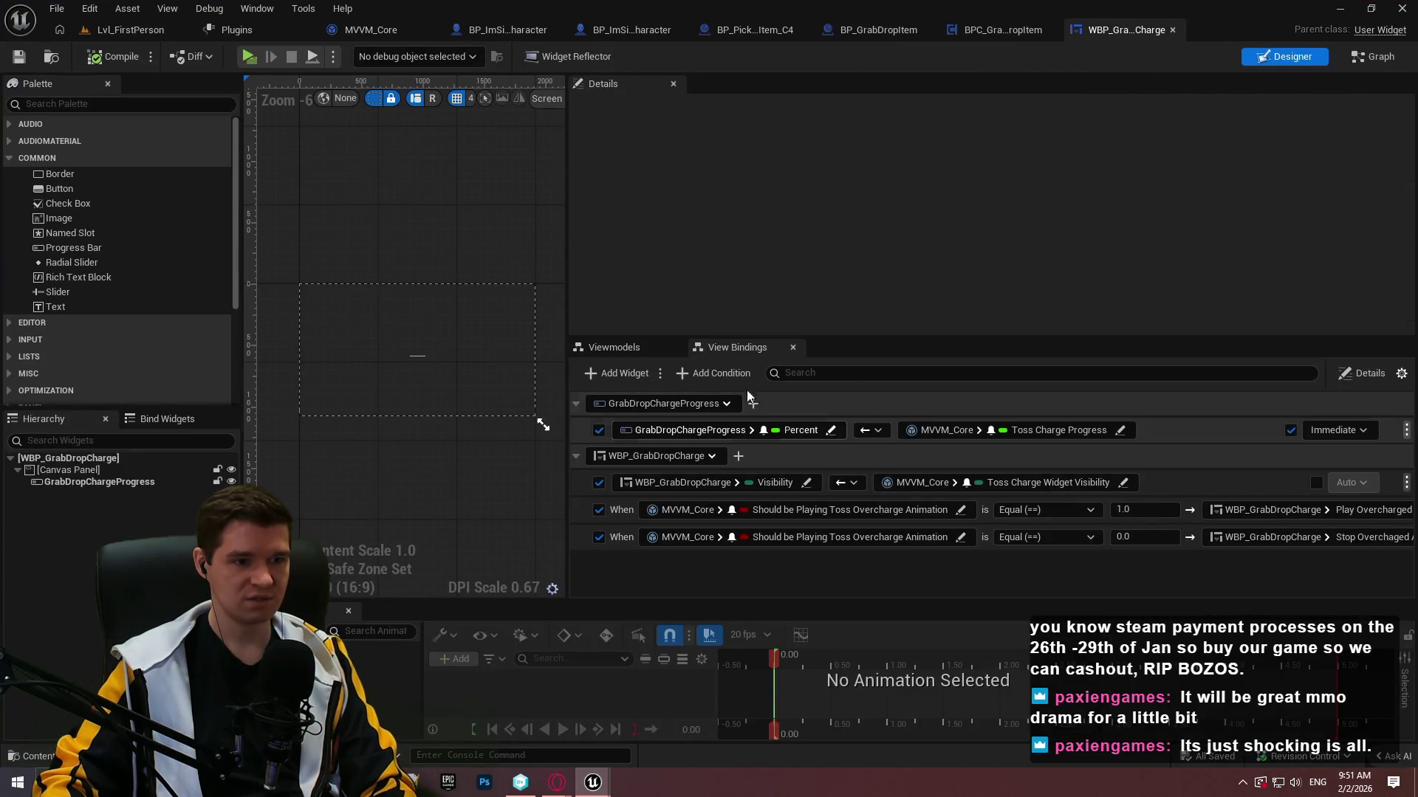
Check WBP_GrabDropCharge's MVVM_Core viewmodel properties, view settings and view bindings.
left_click(1401, 375)
left_click(1401, 377)
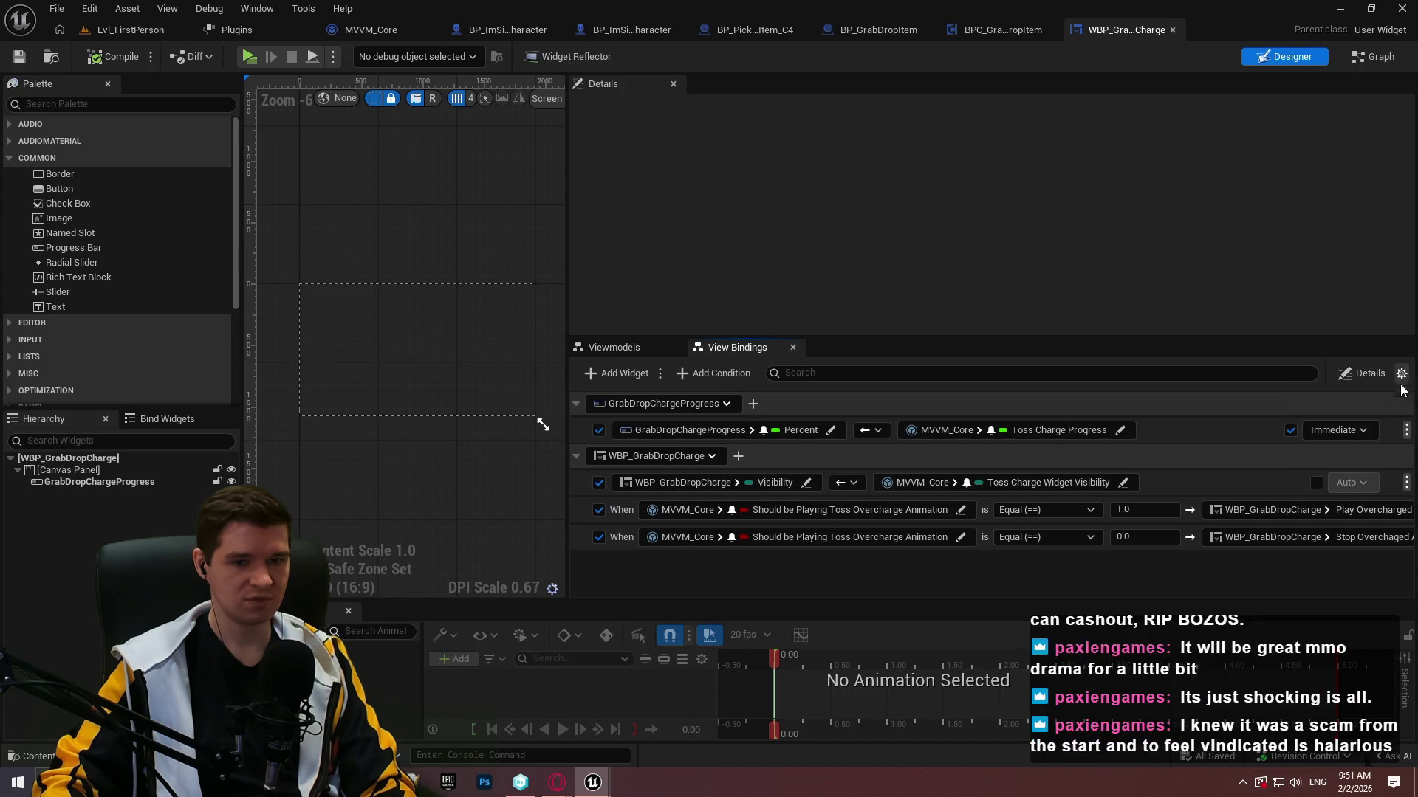
left_click(636, 348)
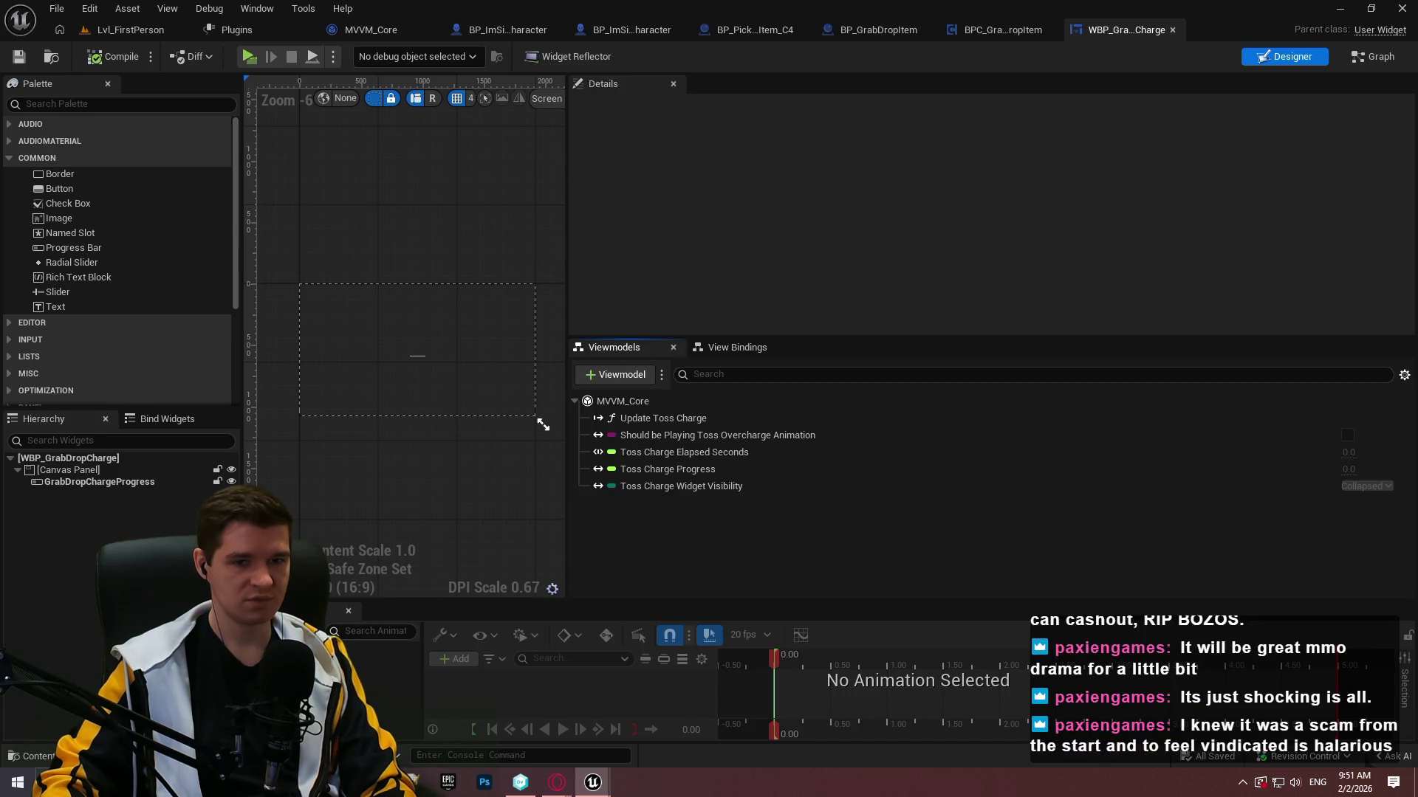
left_click(1405, 378)
left_click(1388, 402)
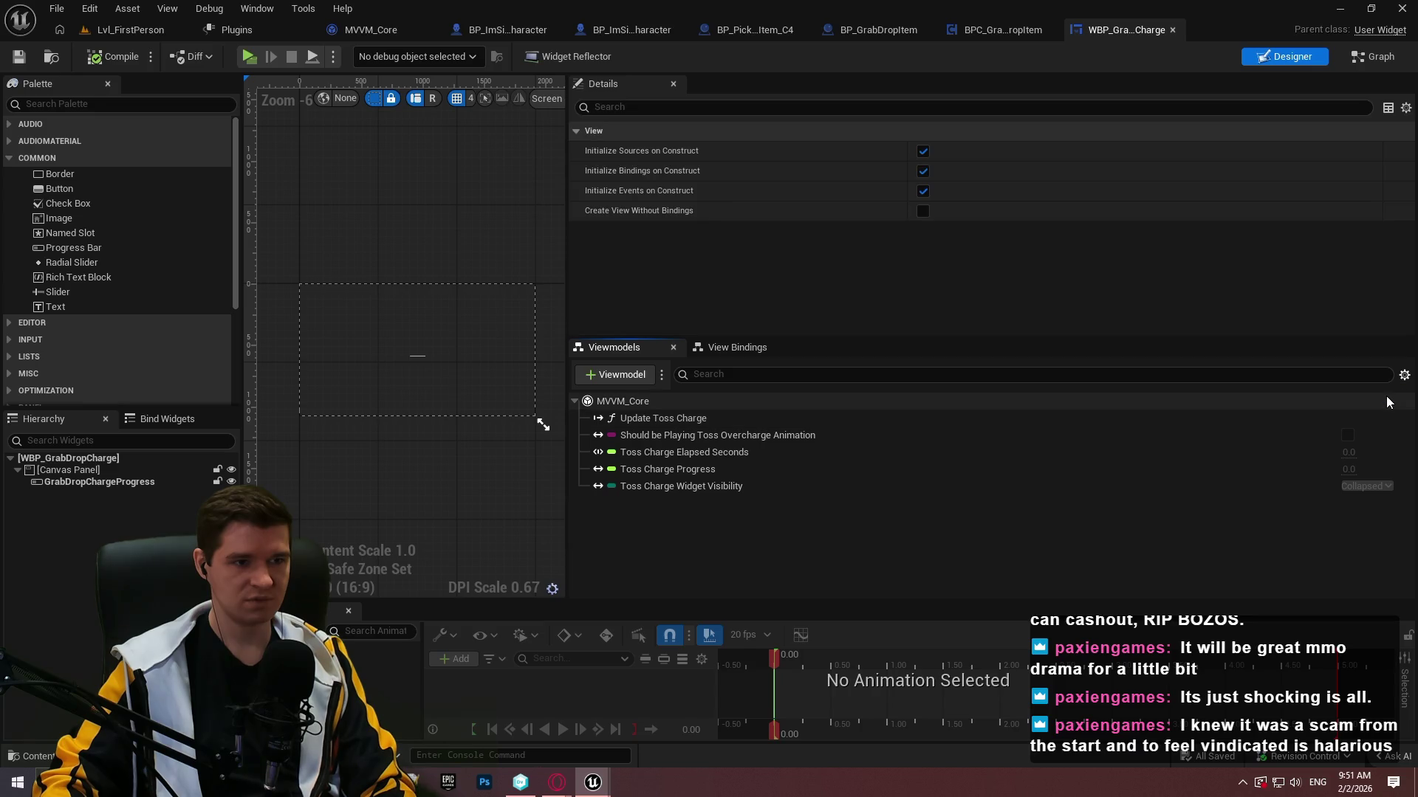
left_click(734, 353)
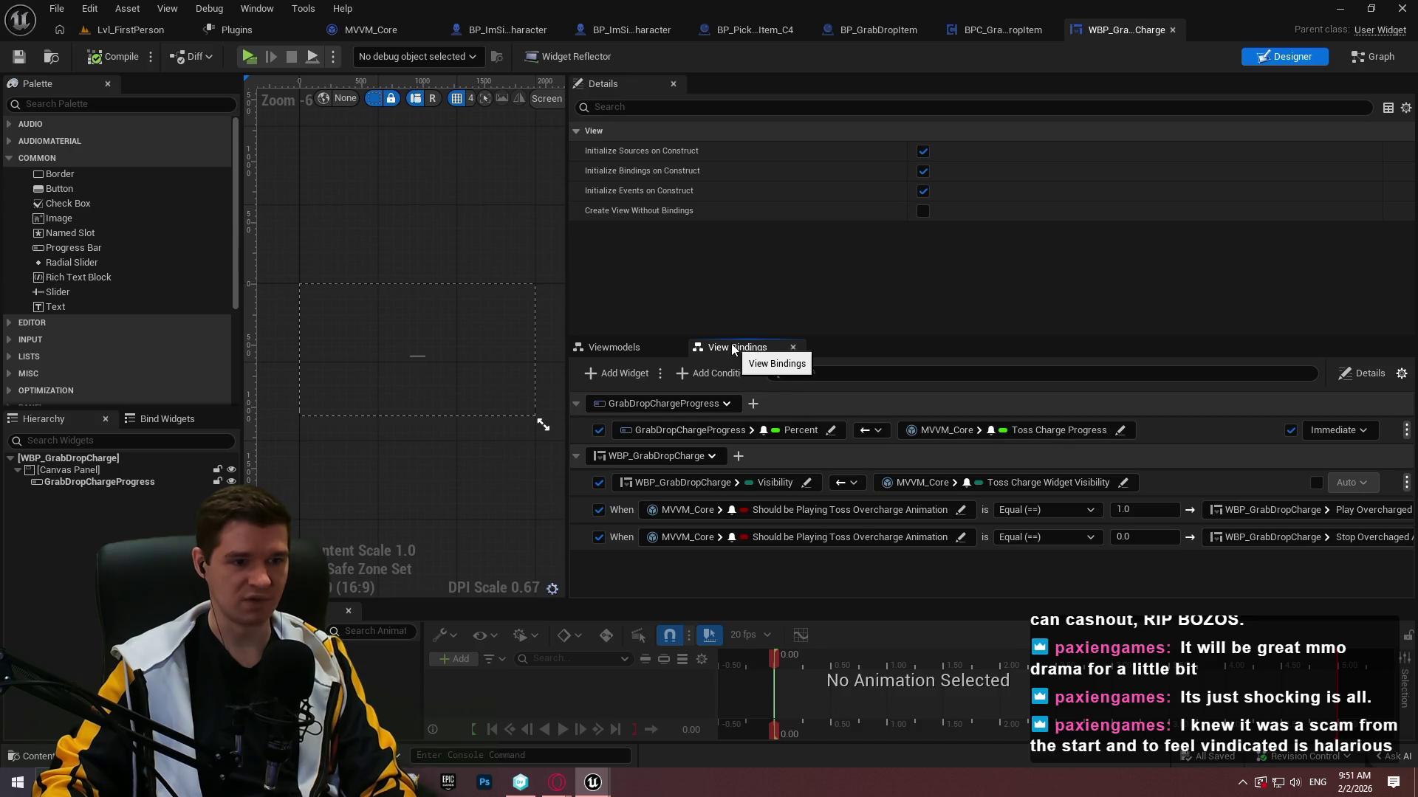
left_click(609, 347)
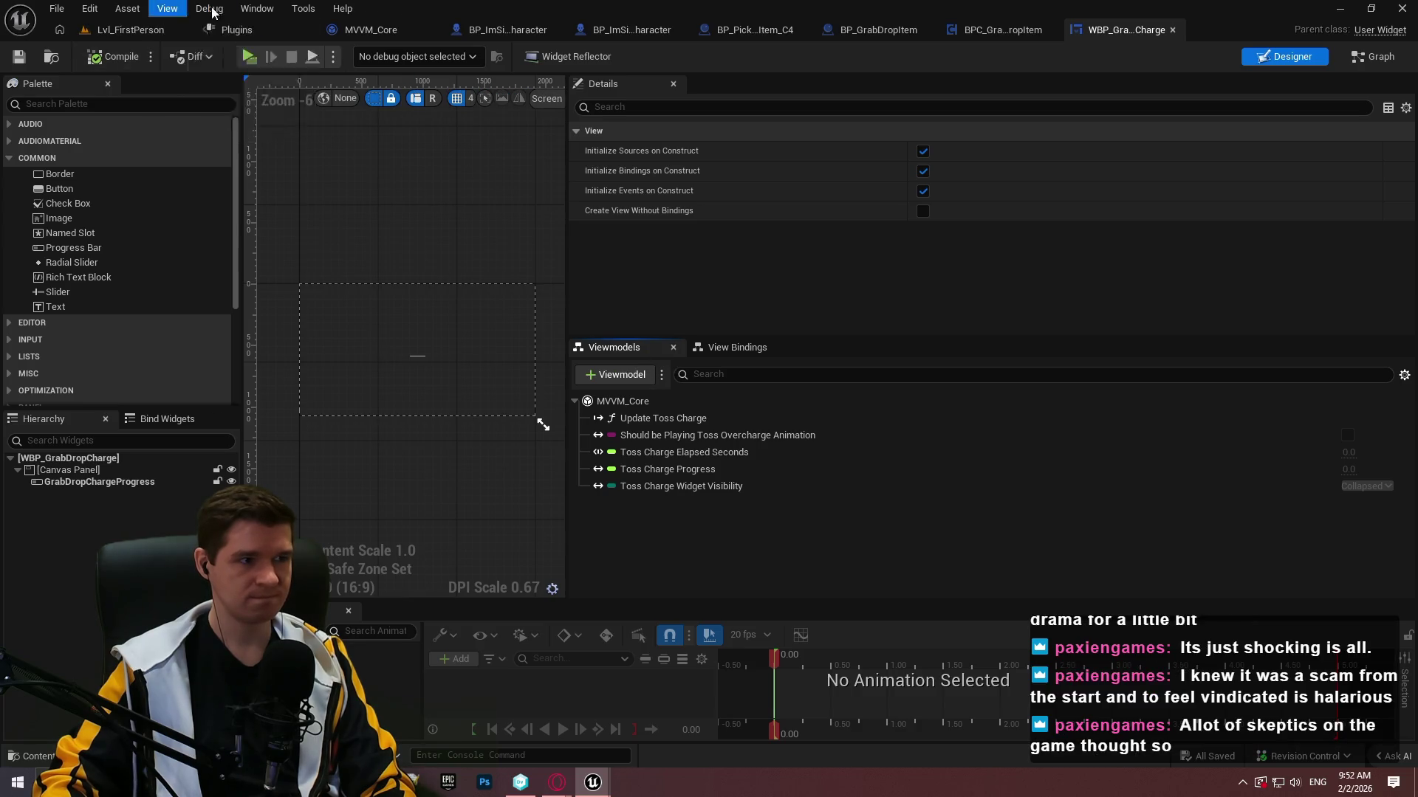
Open the +Viewmodel picker, showing MVVM_Core under MVVM Base Viewmodel, then dismiss it.
left_click(260, 9)
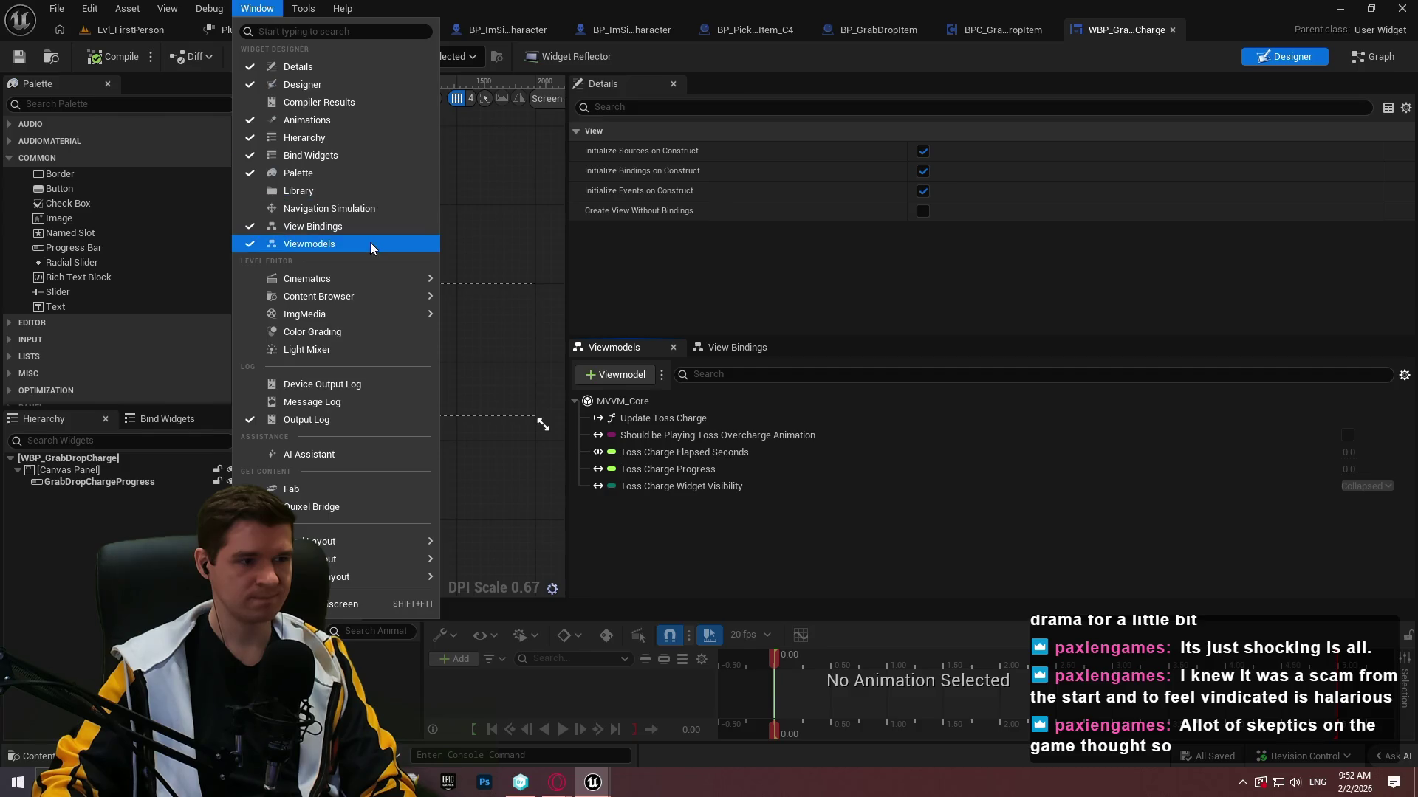
left_click(308, 244)
left_click(653, 377)
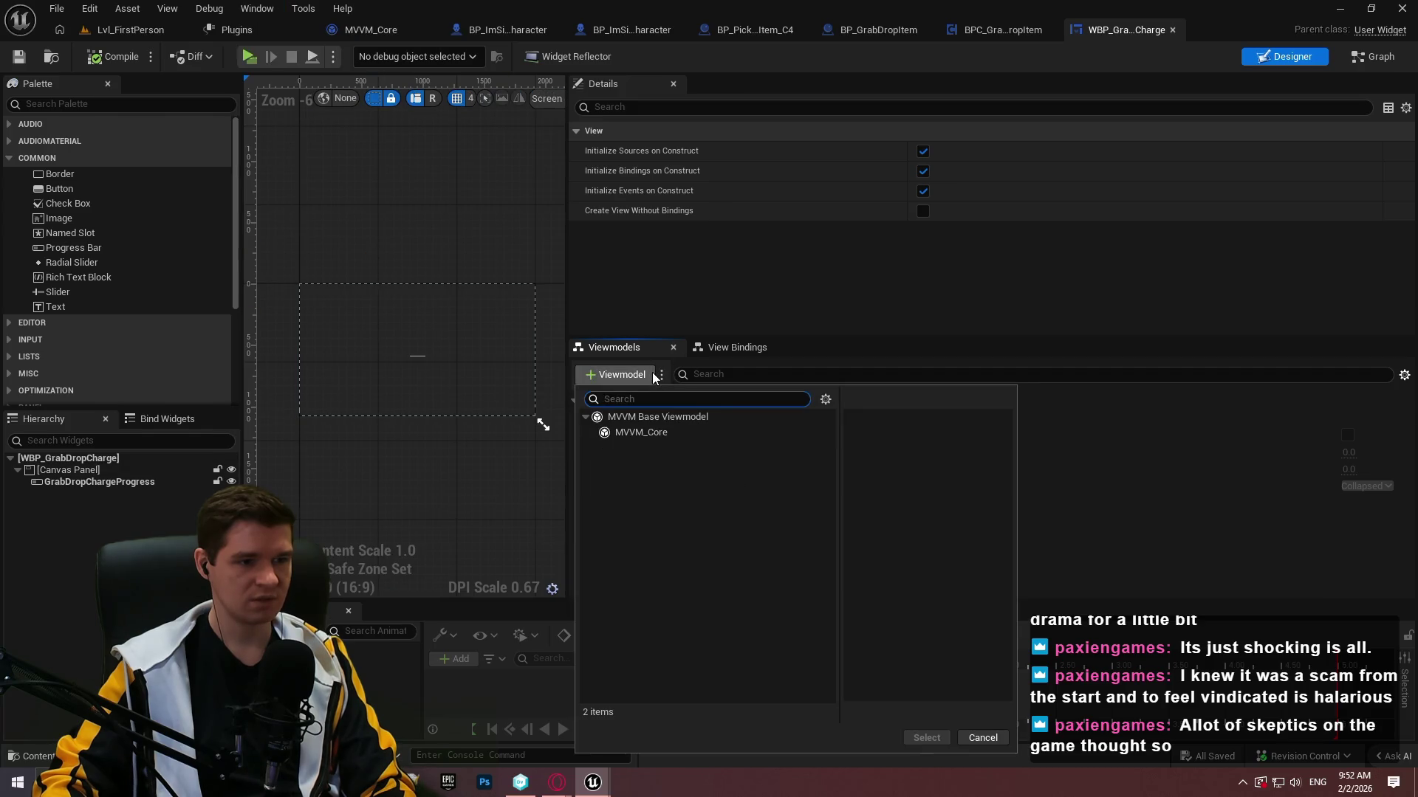
key("Down")
key("Down")
key("Return")
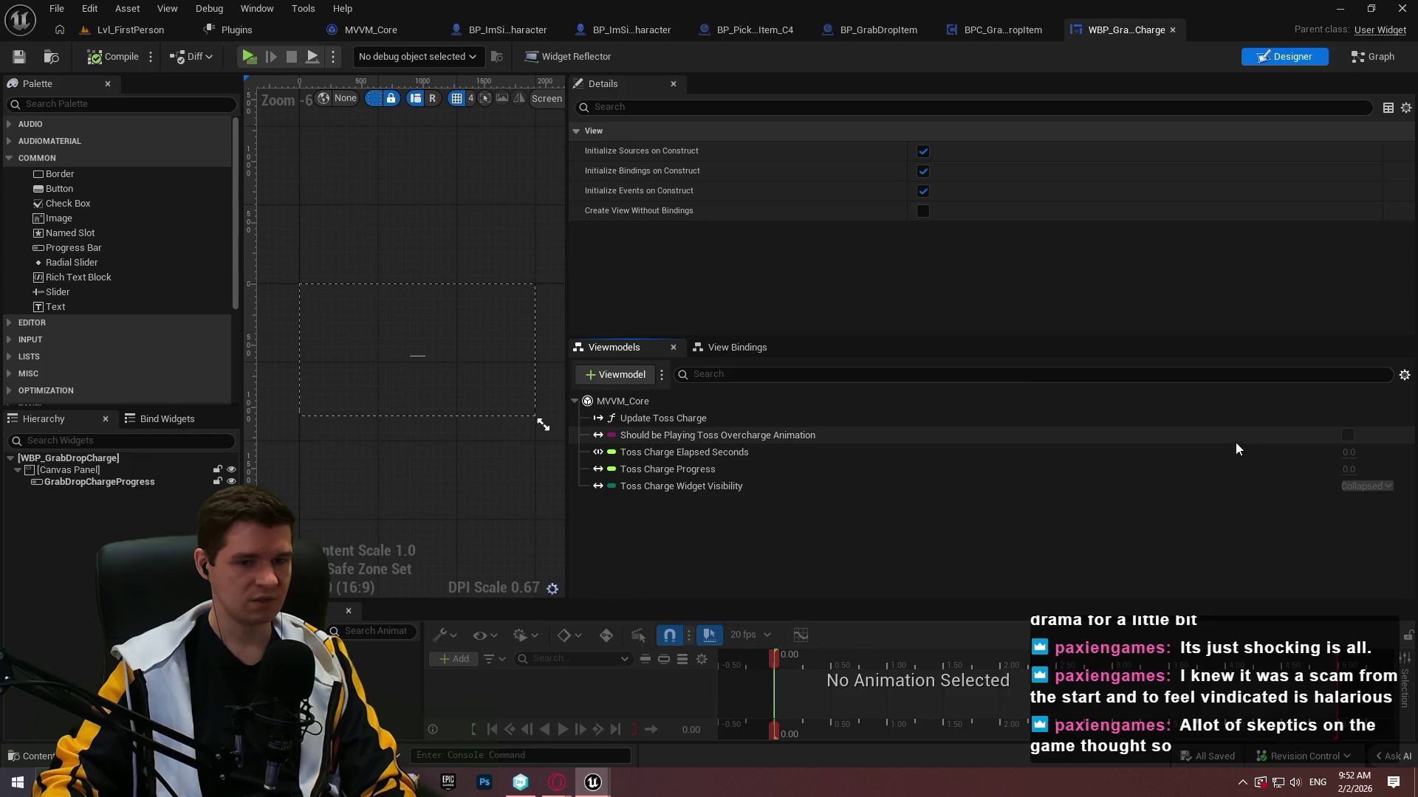
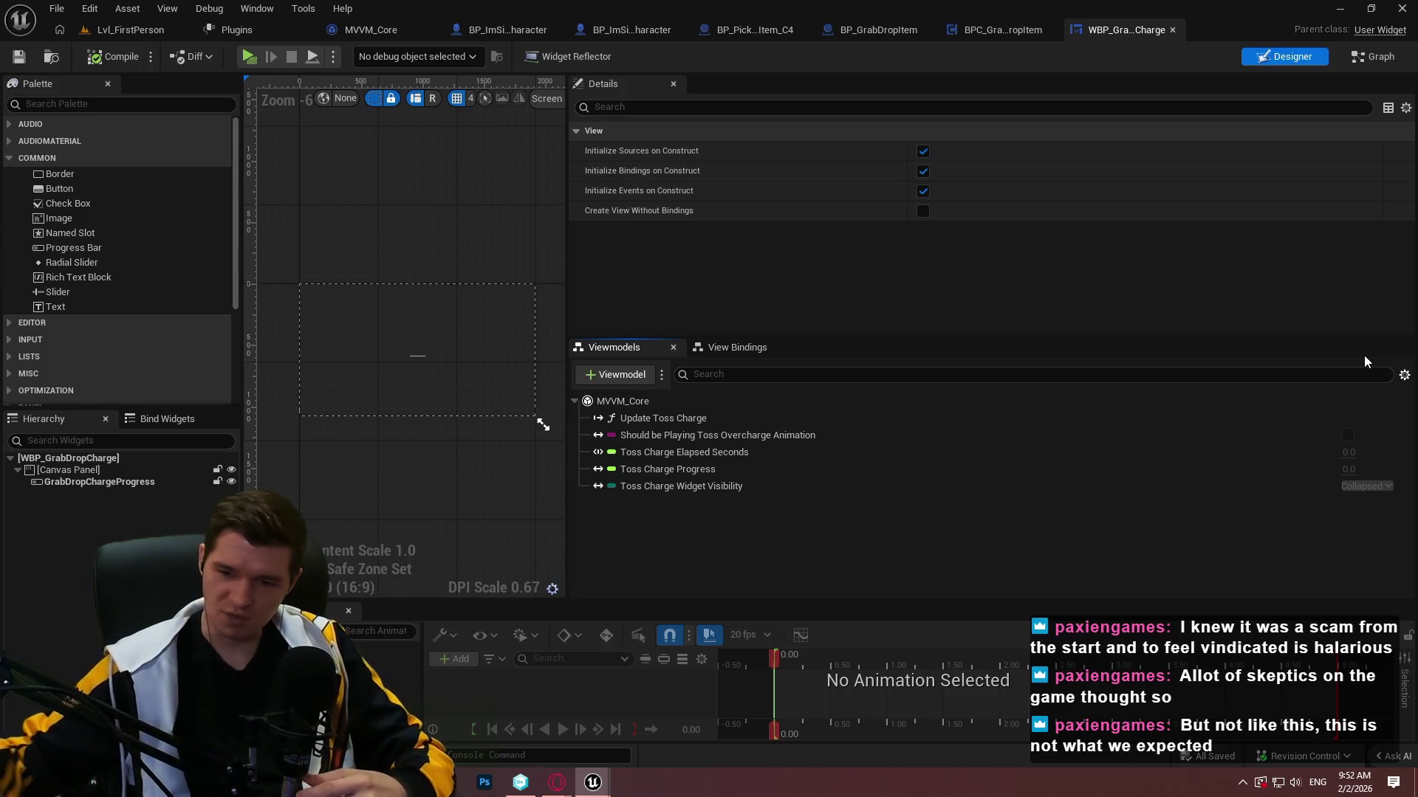
Show the View Bindings, including Percent bound to Toss Charge Progress, and select GrabDropChargeProgress.
left_click(739, 347)
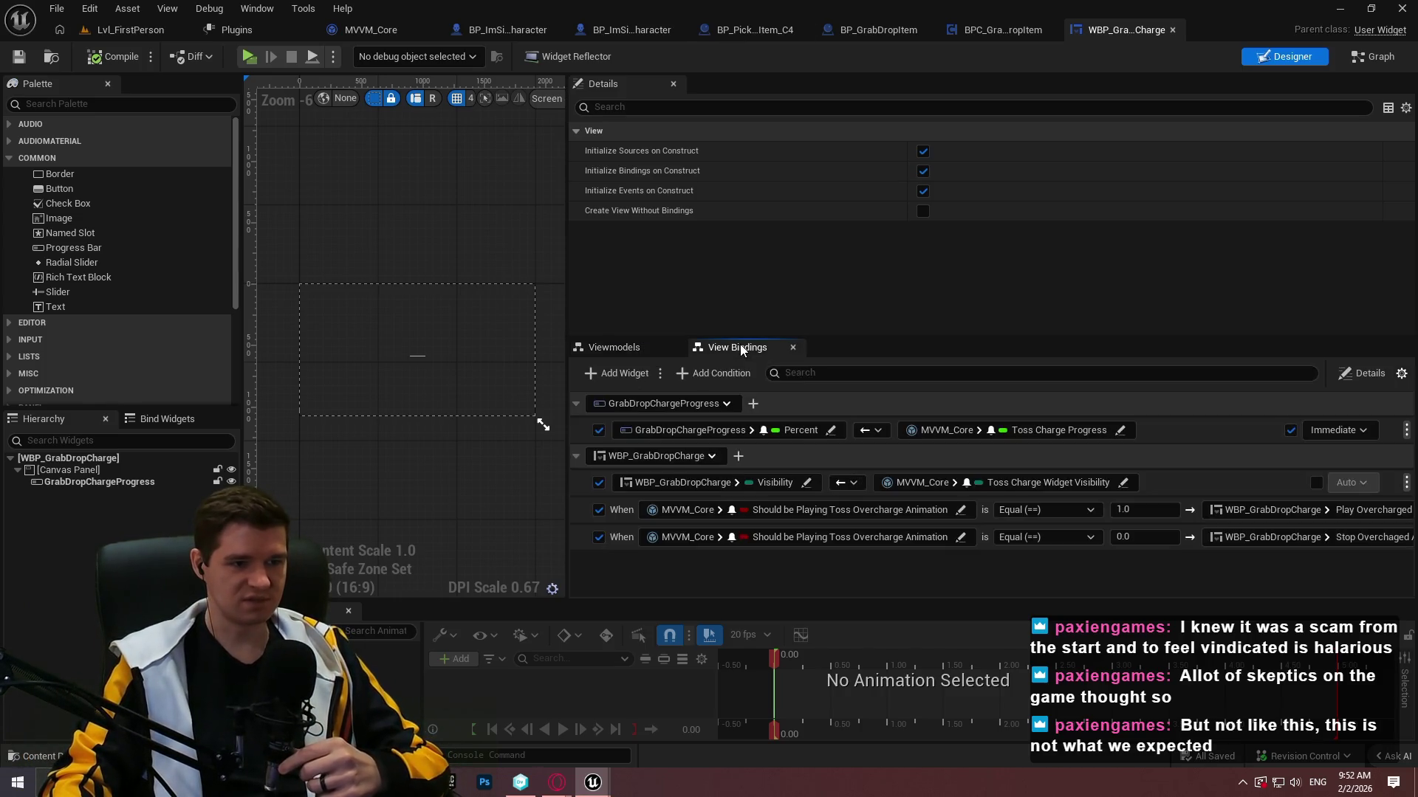
left_click(1365, 373)
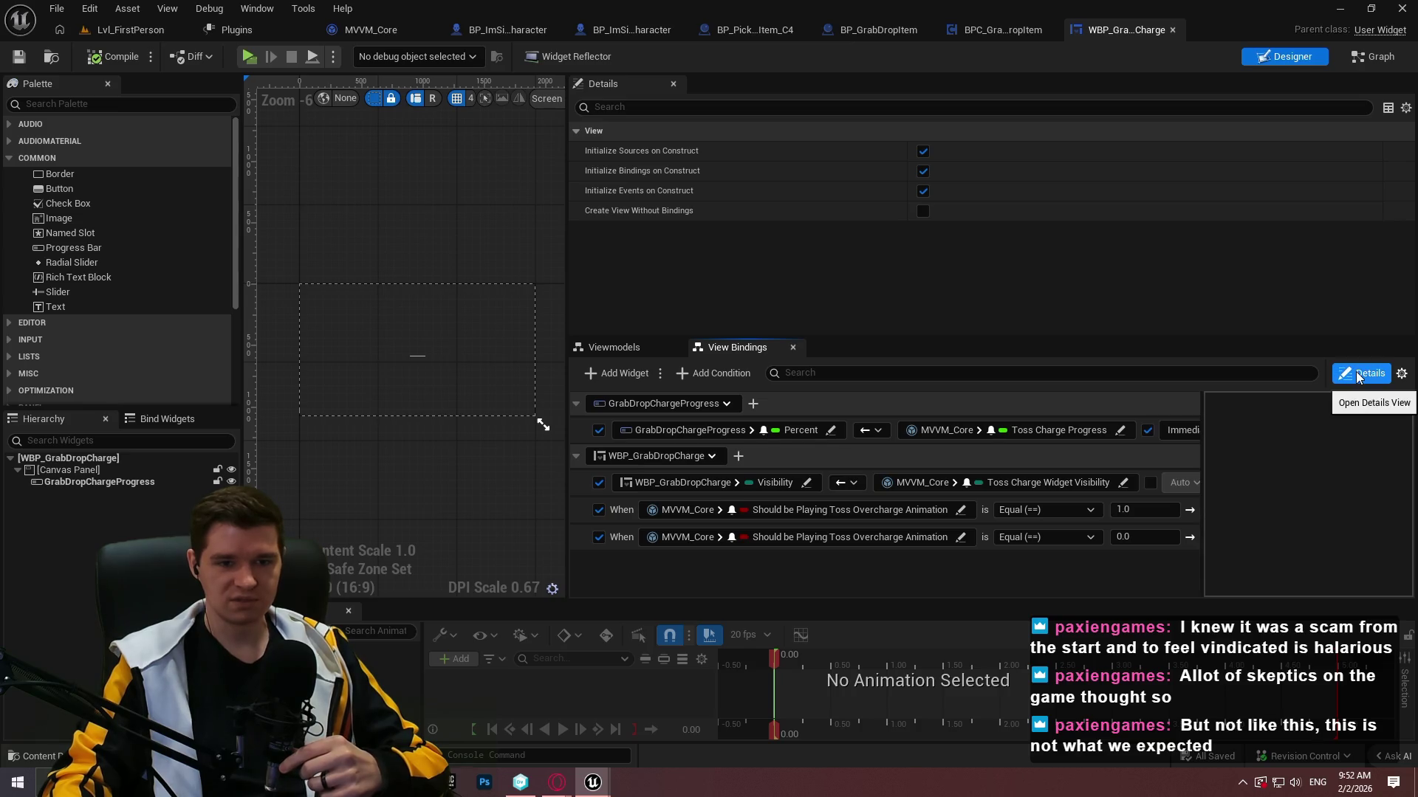
left_click(1401, 373)
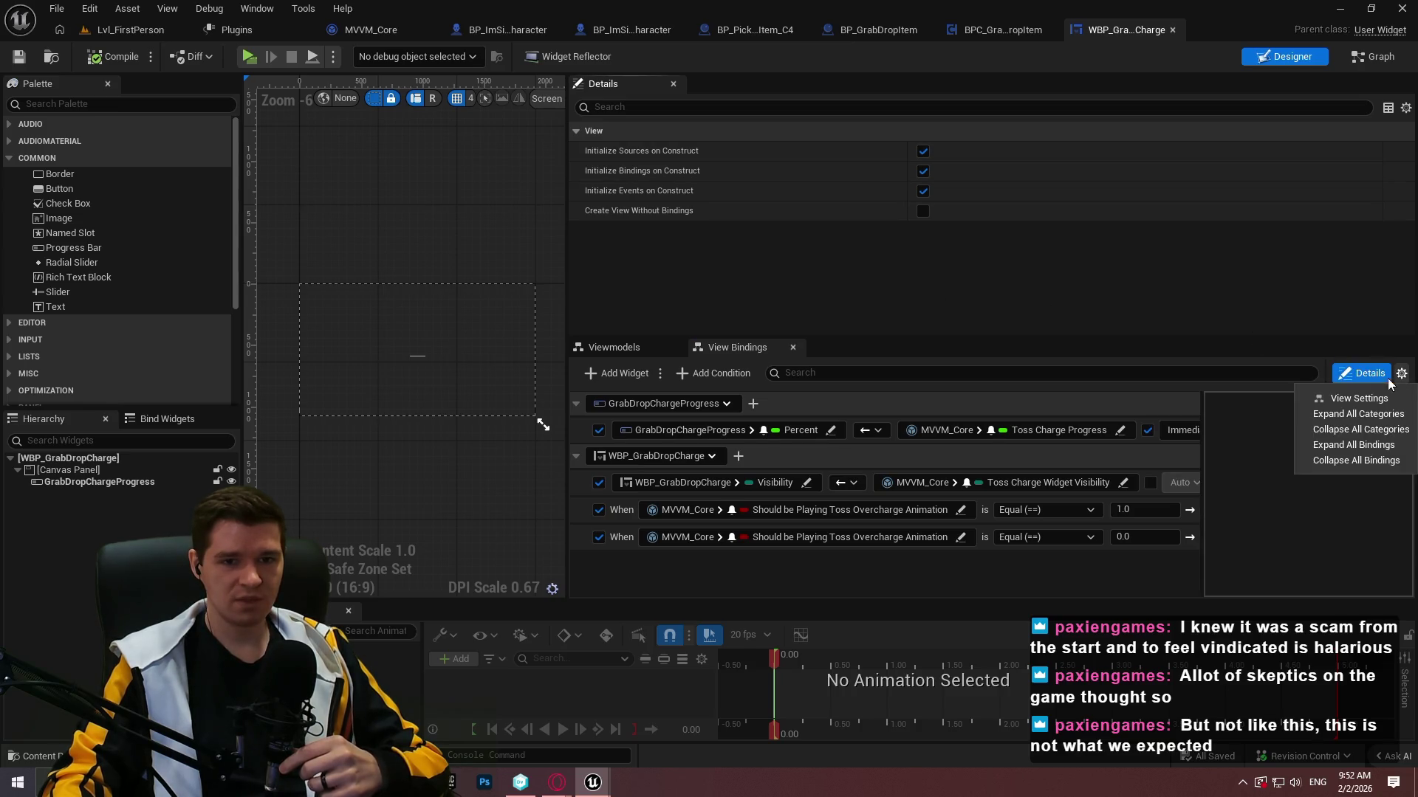
left_click(1370, 375)
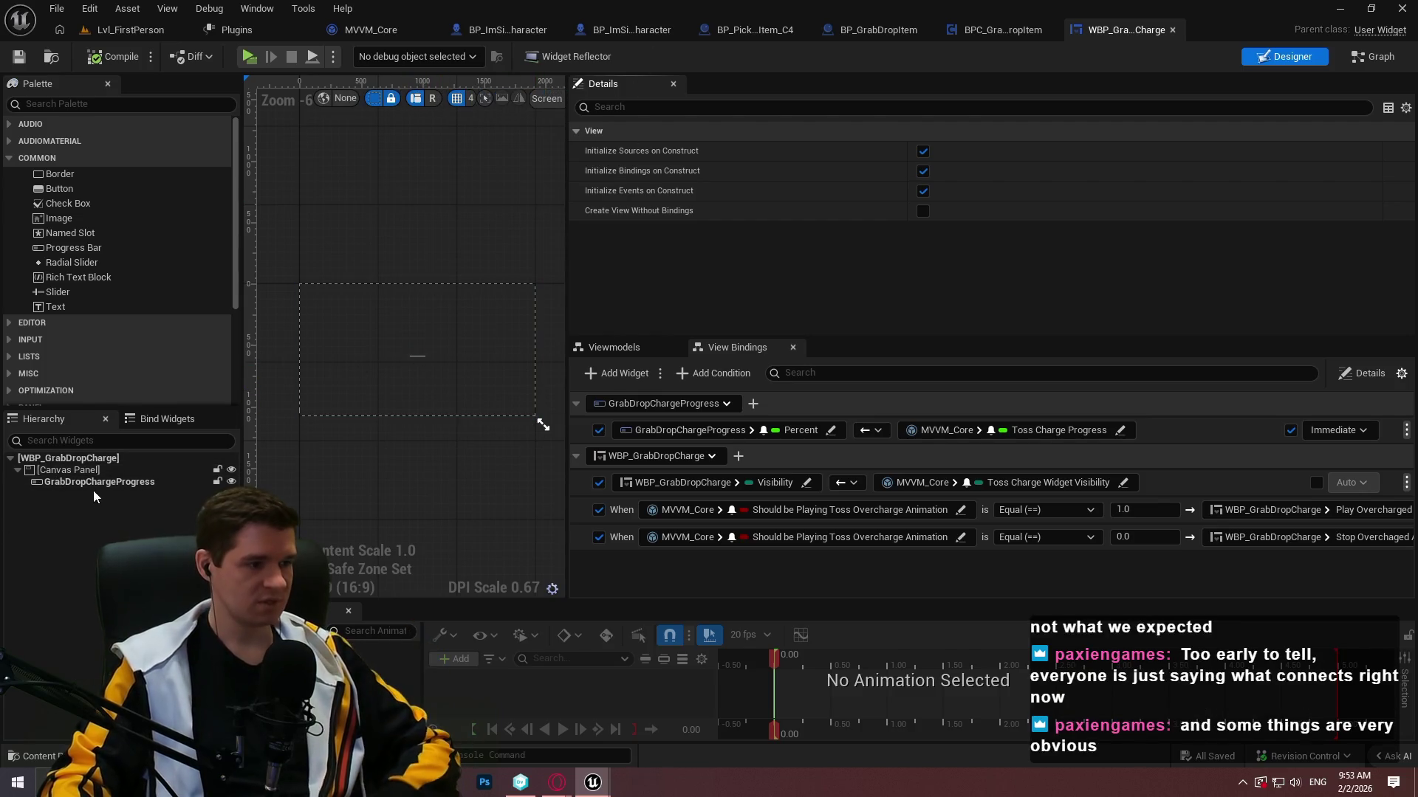
left_click(417, 356)
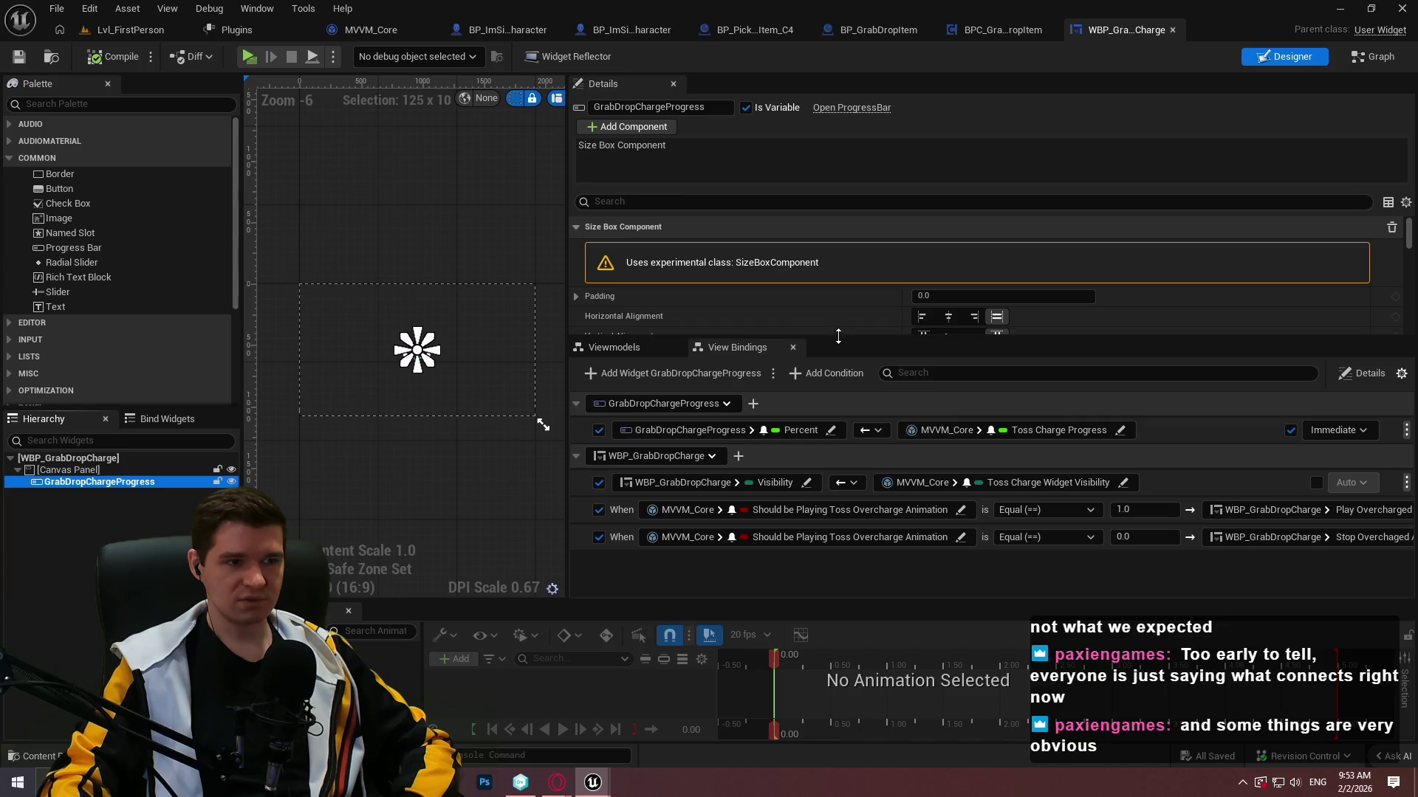
Enlarge the Details panel to review GrabDropChargeProgress's properties, then list MVVM_Core's members.
mouse_move(834, 341)
left_mouse_down()
mouse_move(822, 508)
mouse_move(846, 404)
left_mouse_up()
scroll(849, 332, "down", 5)
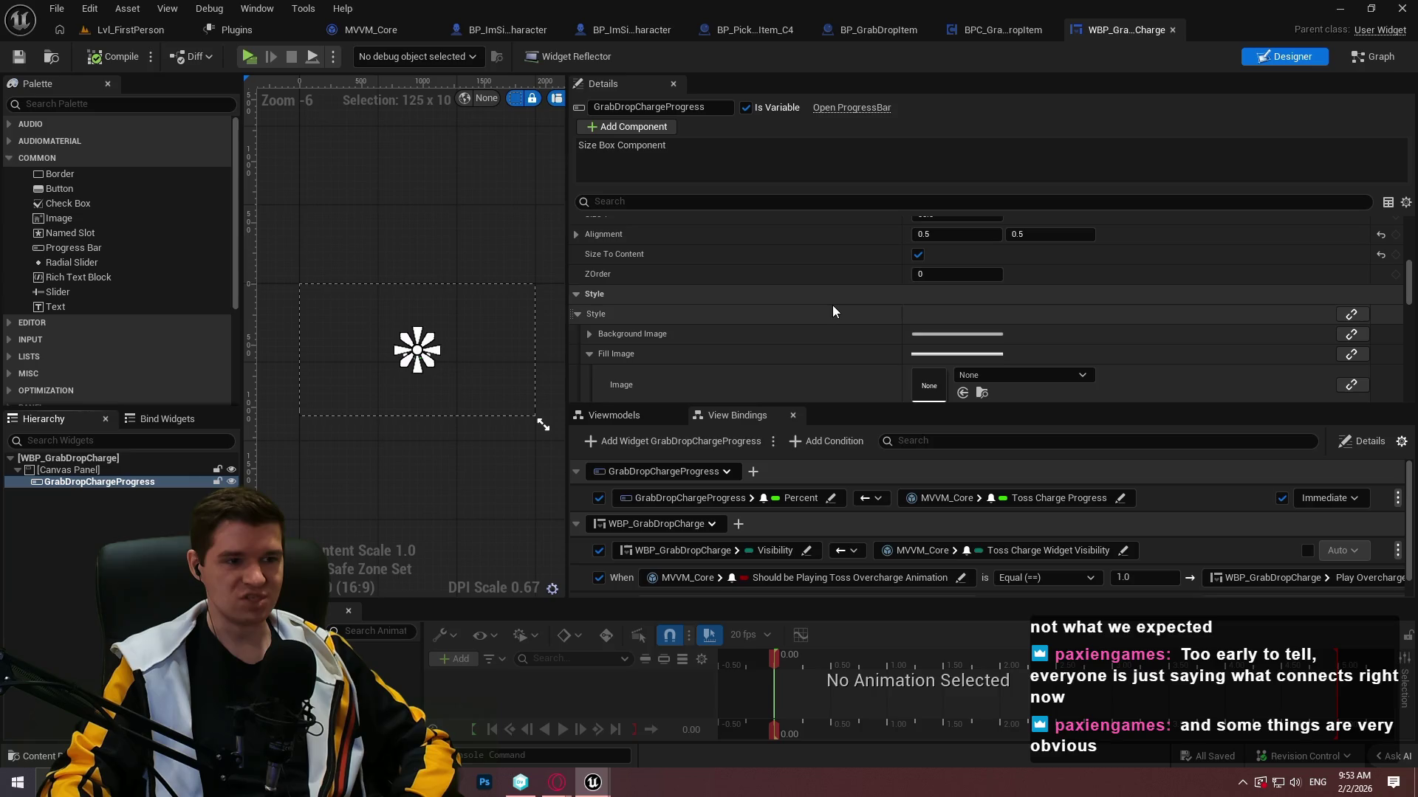
scroll(829, 302, "down", 5)
scroll(822, 290, "down", 4)
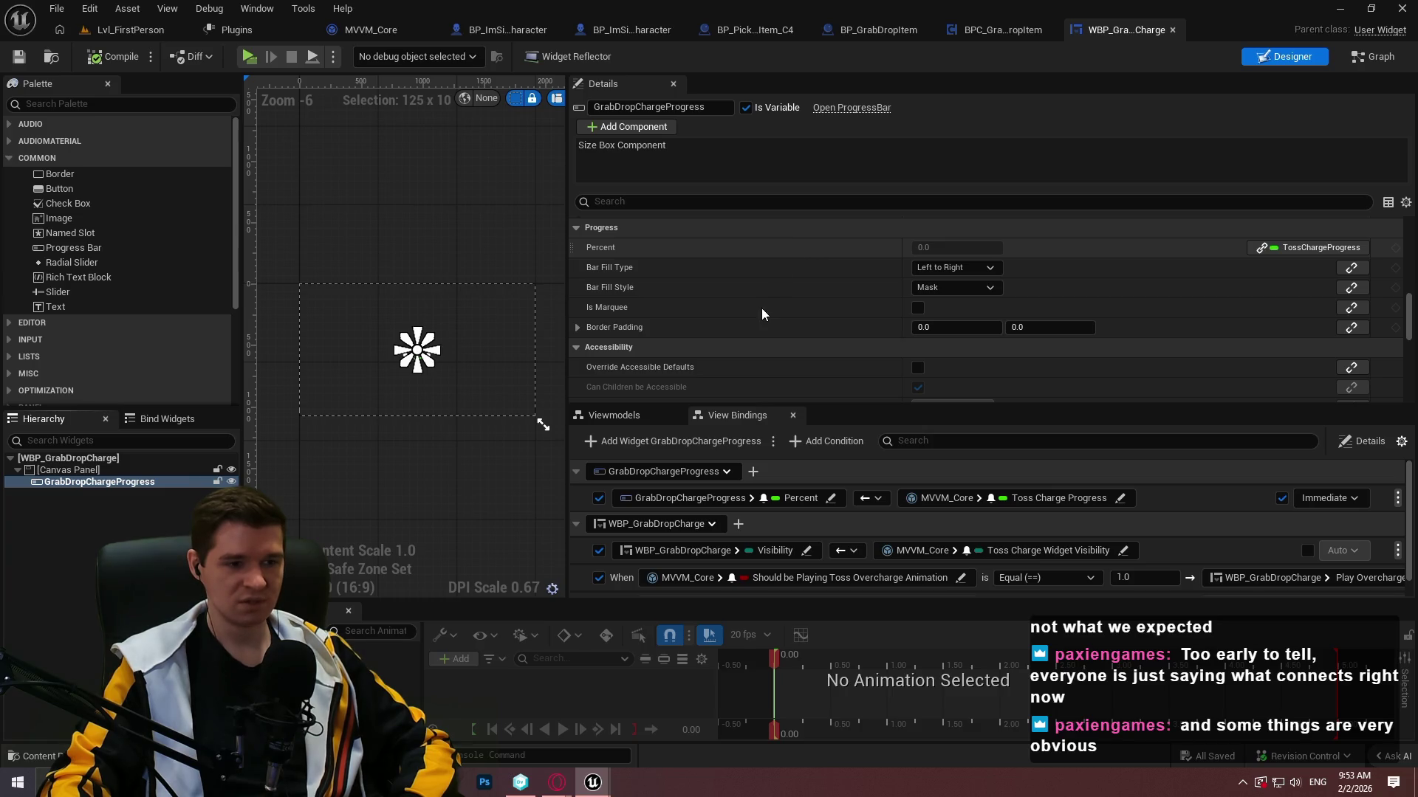
scroll(757, 295, "down", 3)
scroll(761, 290, "down", 5)
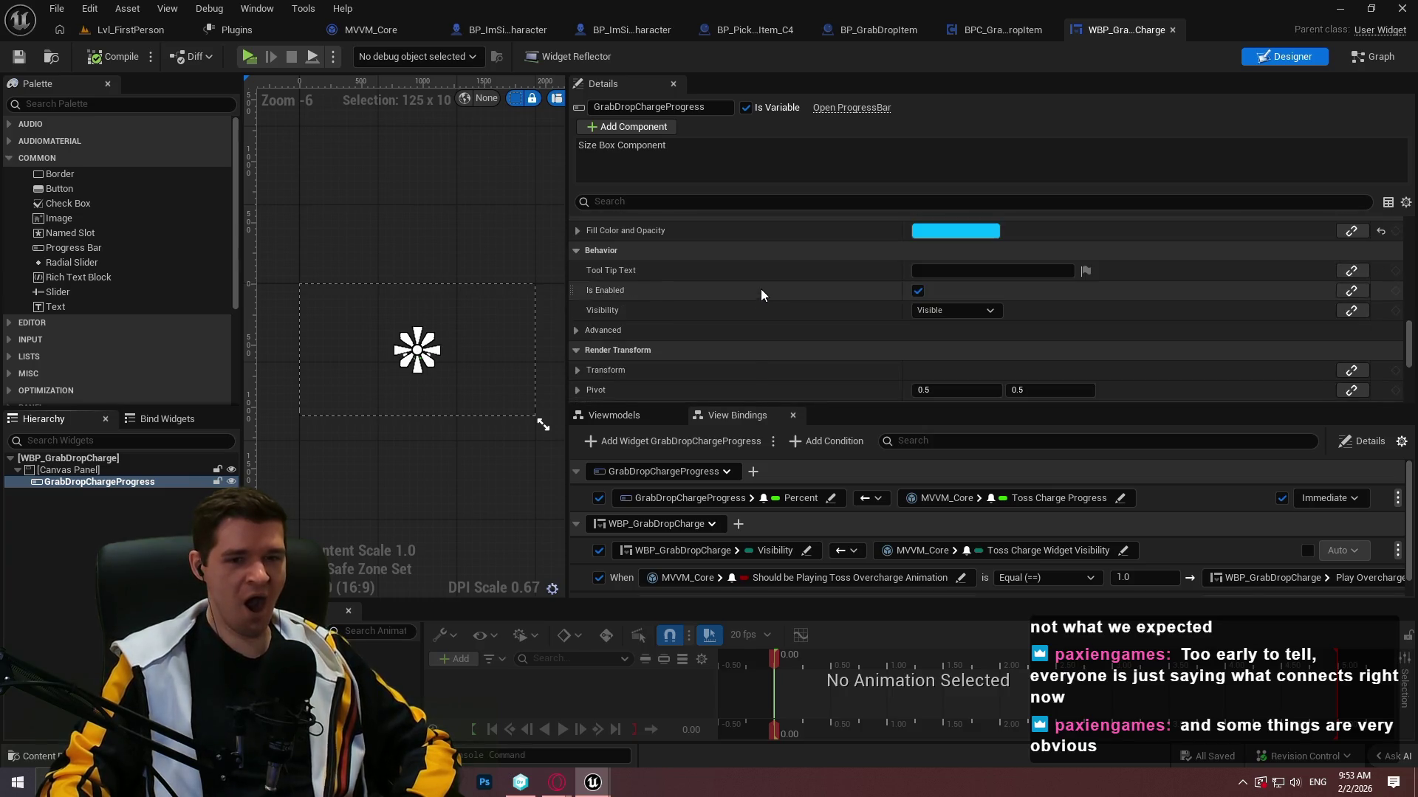
scroll(735, 282, "up", 4)
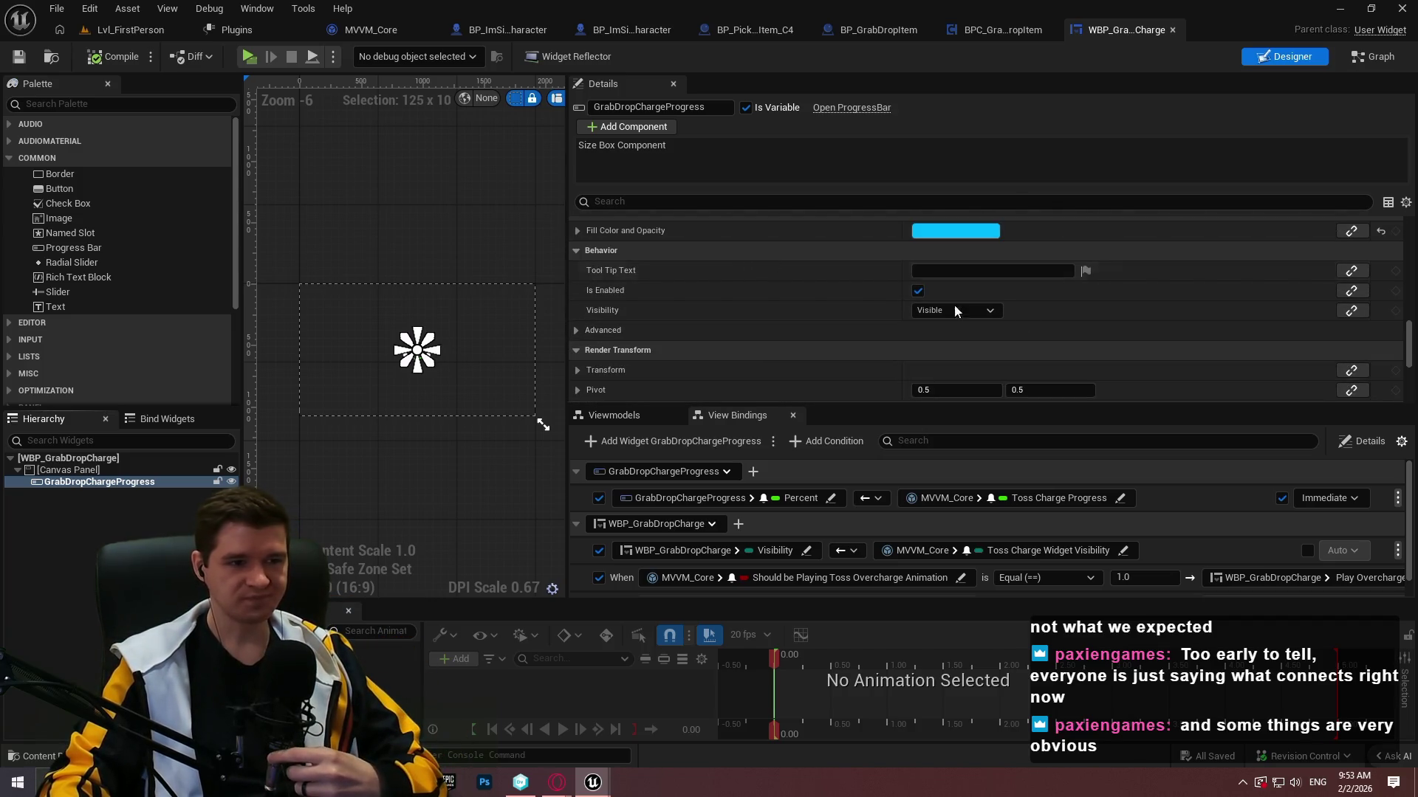
mouse_move(1408, 349)
left_mouse_down()
mouse_move(1408, 325)
mouse_move(1408, 362)
left_mouse_up()
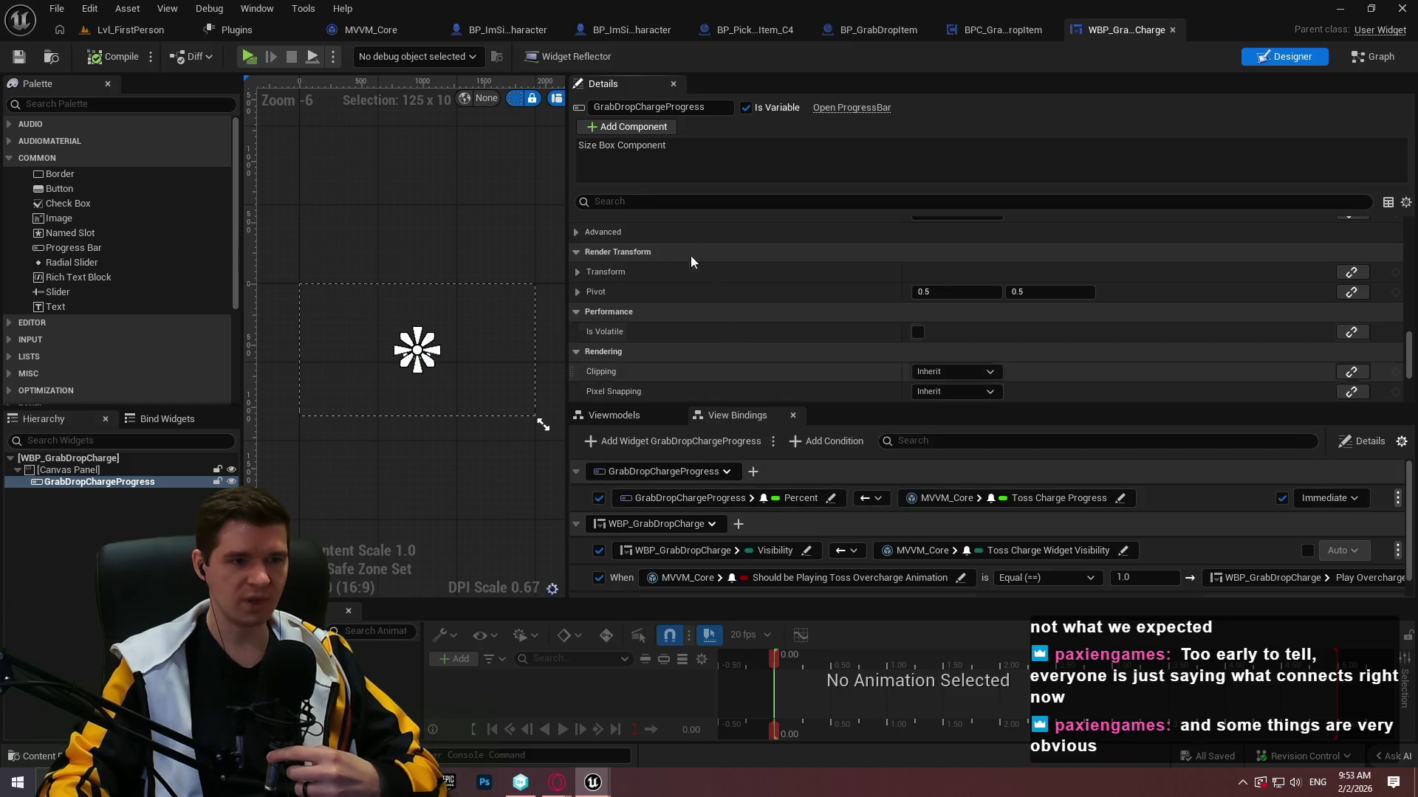
left_click(610, 415)
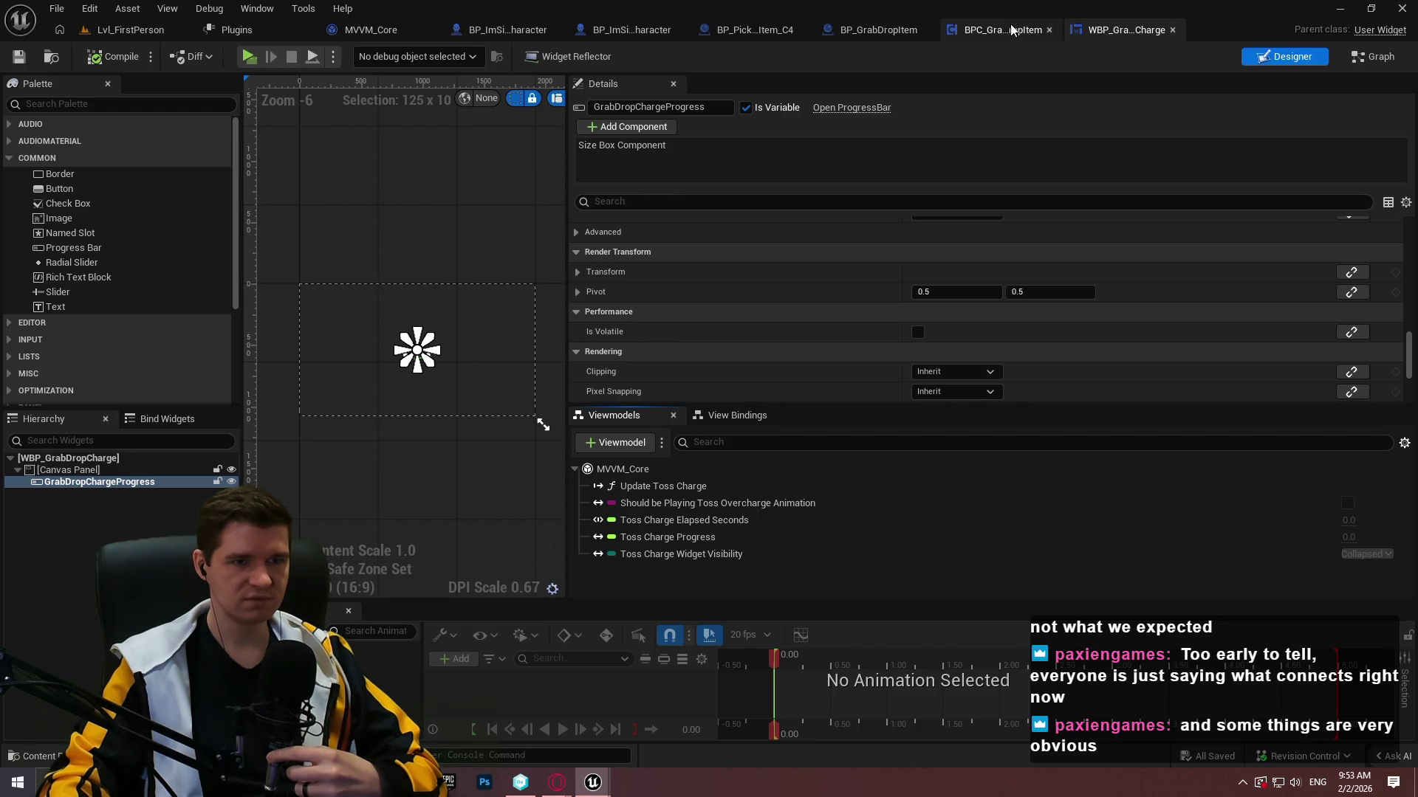
left_click(365, 33)
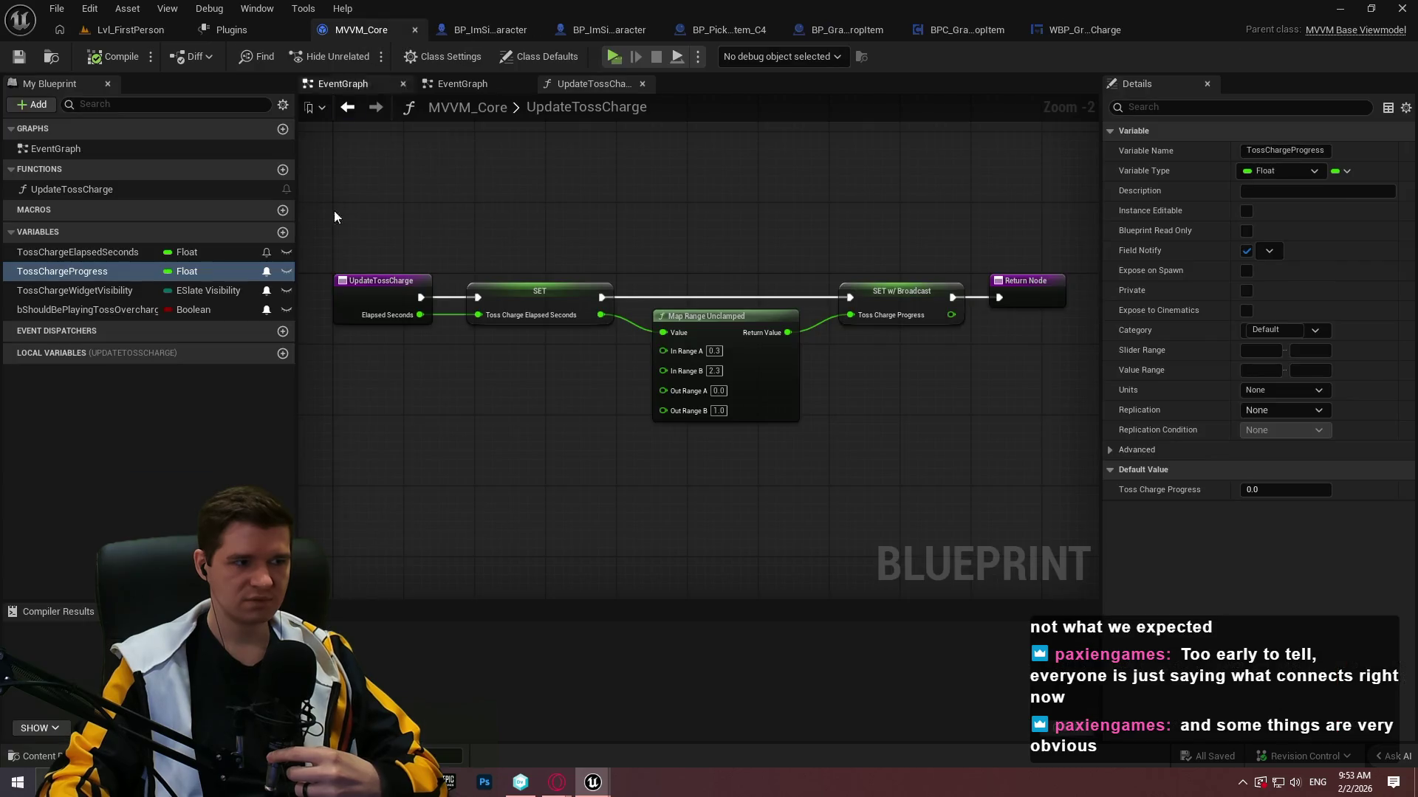
left_click(1092, 39)
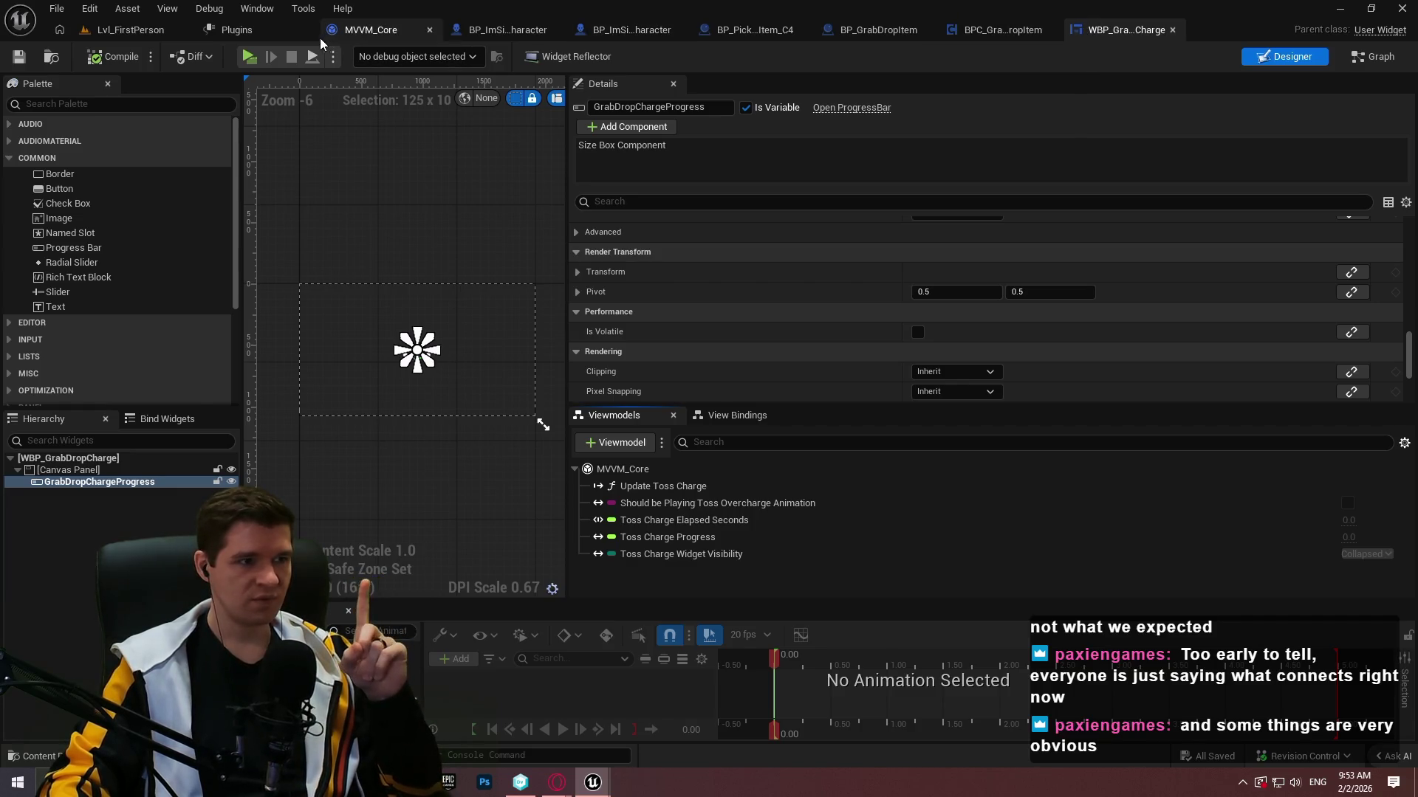
left_click(397, 33)
left_click(508, 31)
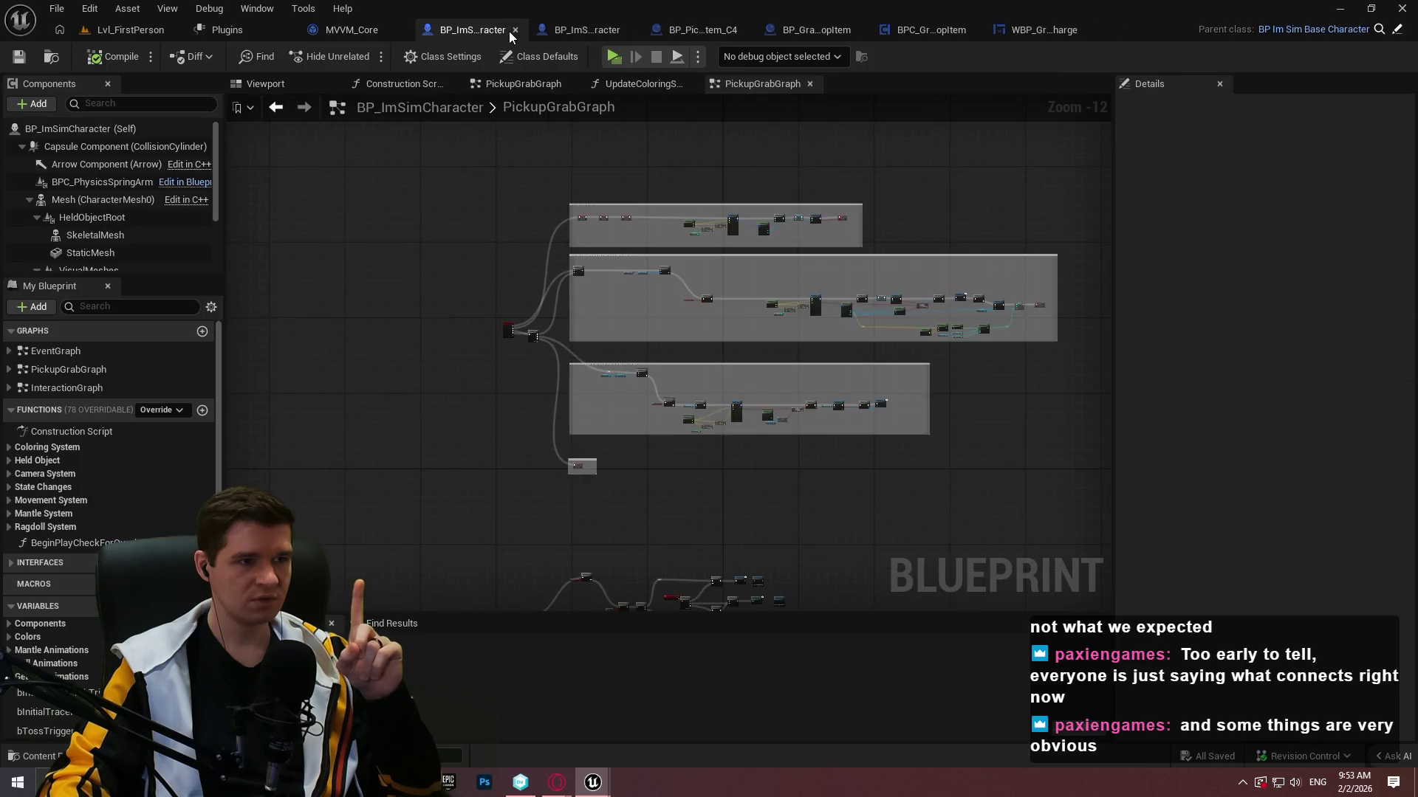
left_click(595, 33)
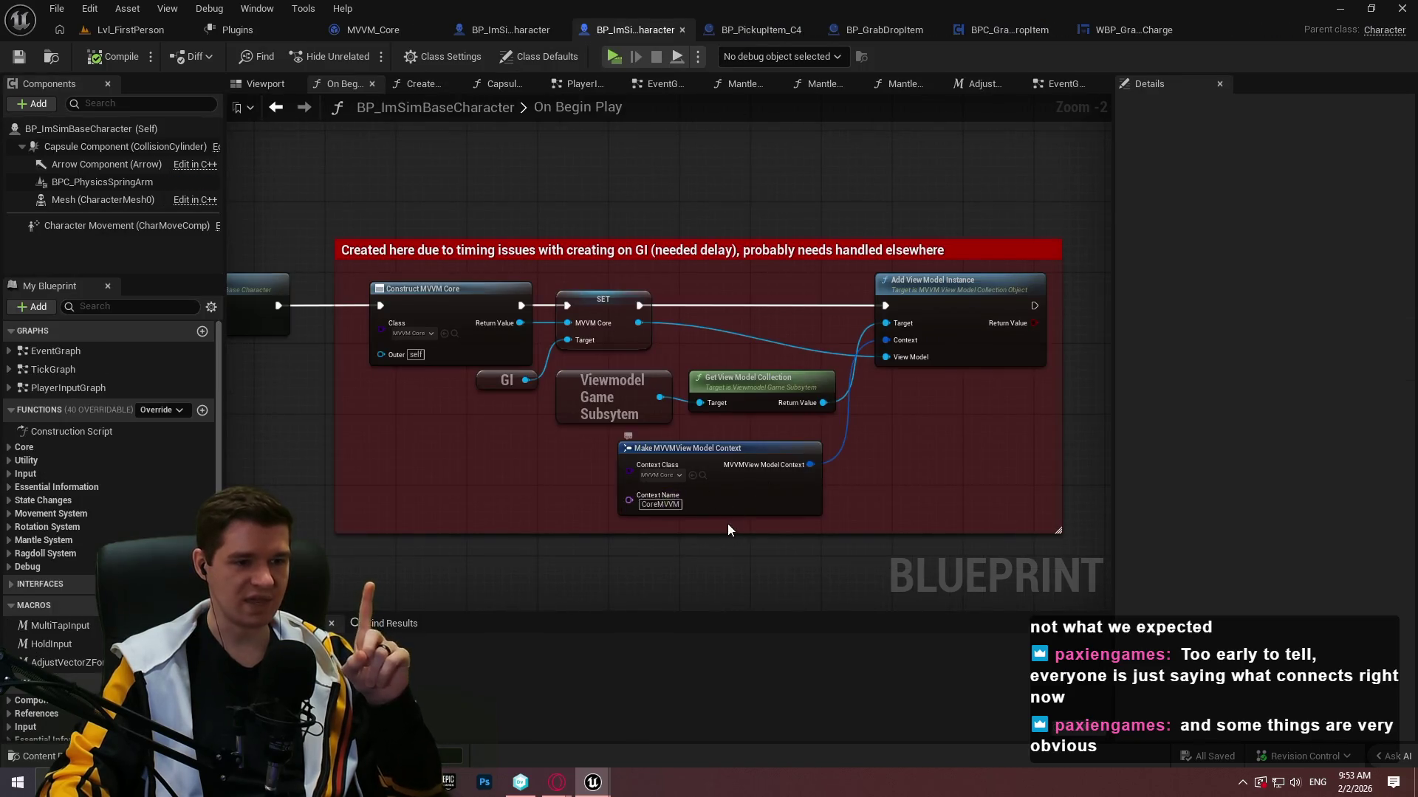
scroll(735, 528, "up", 2)
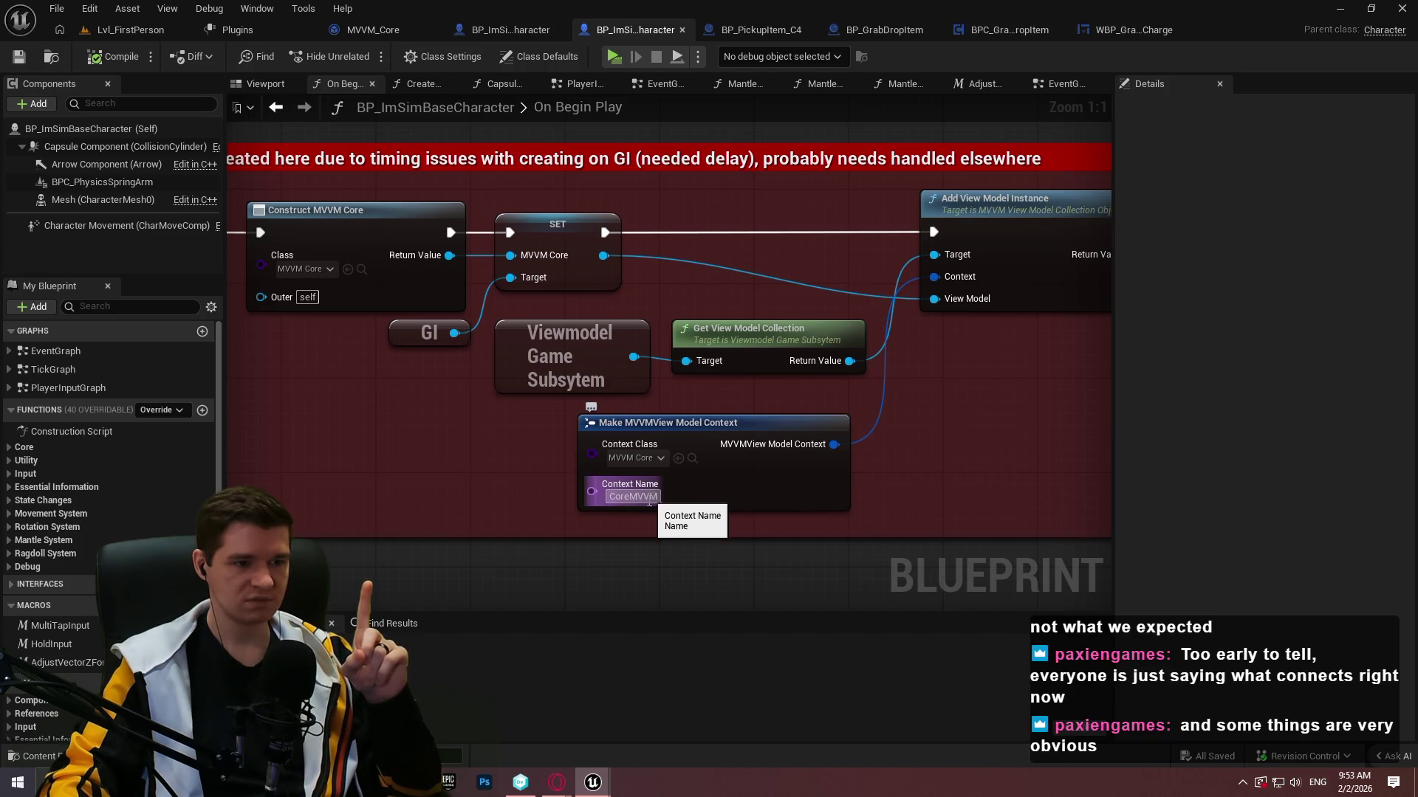
left_click(1136, 28)
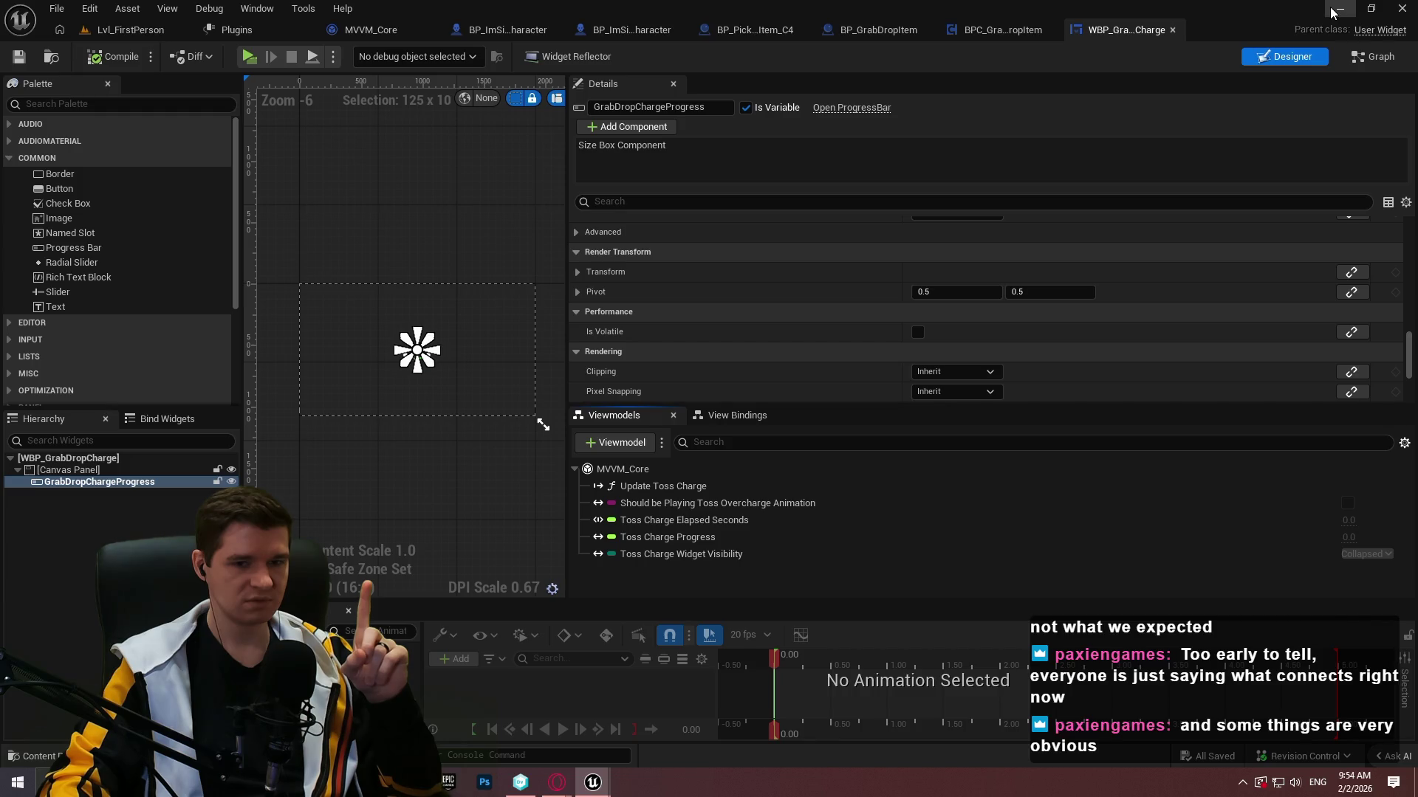
Return to the ImmersiveSim editor and open WBP_GrabDropCharge's event graph.
left_click(1335, 13)
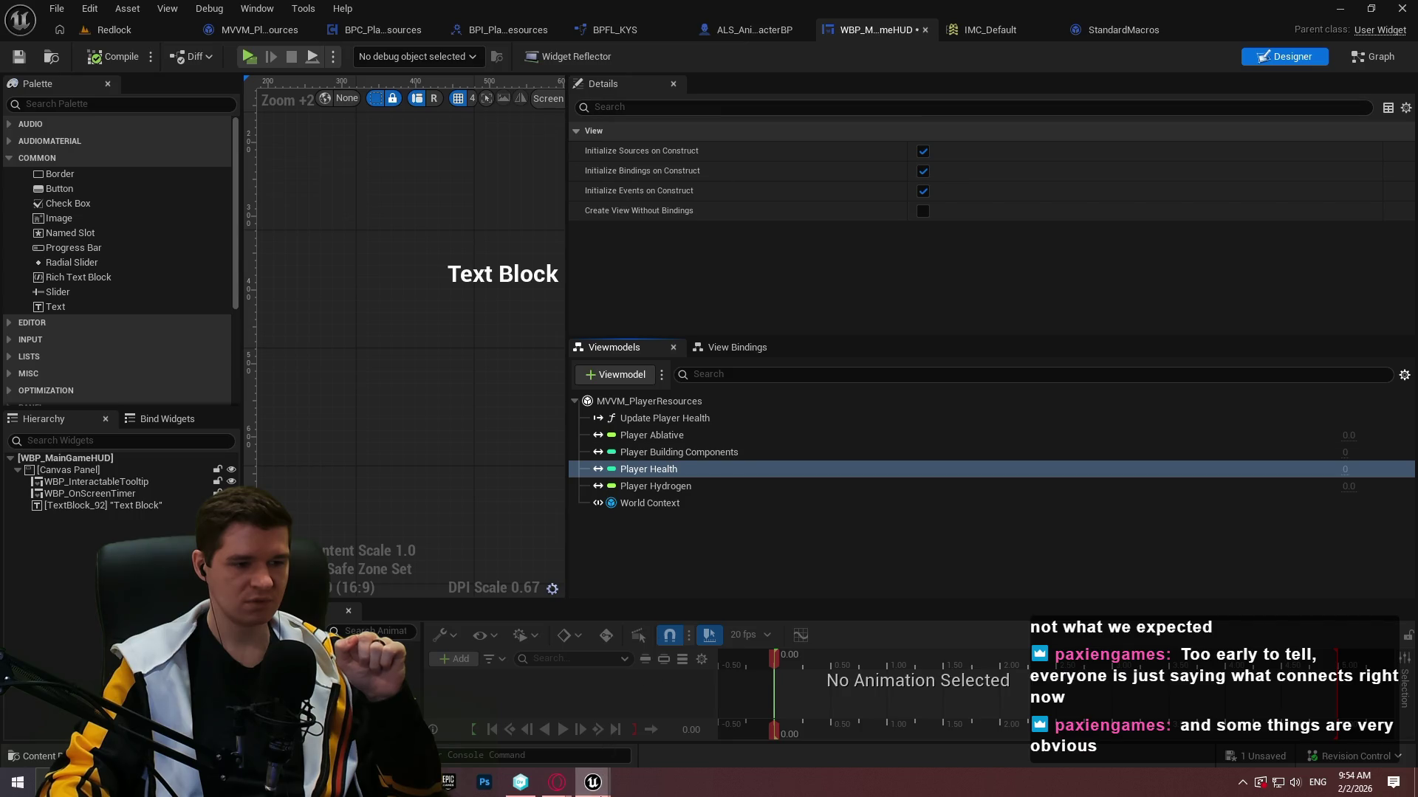
mouse_move(593, 782)
mouse_move(657, 754)
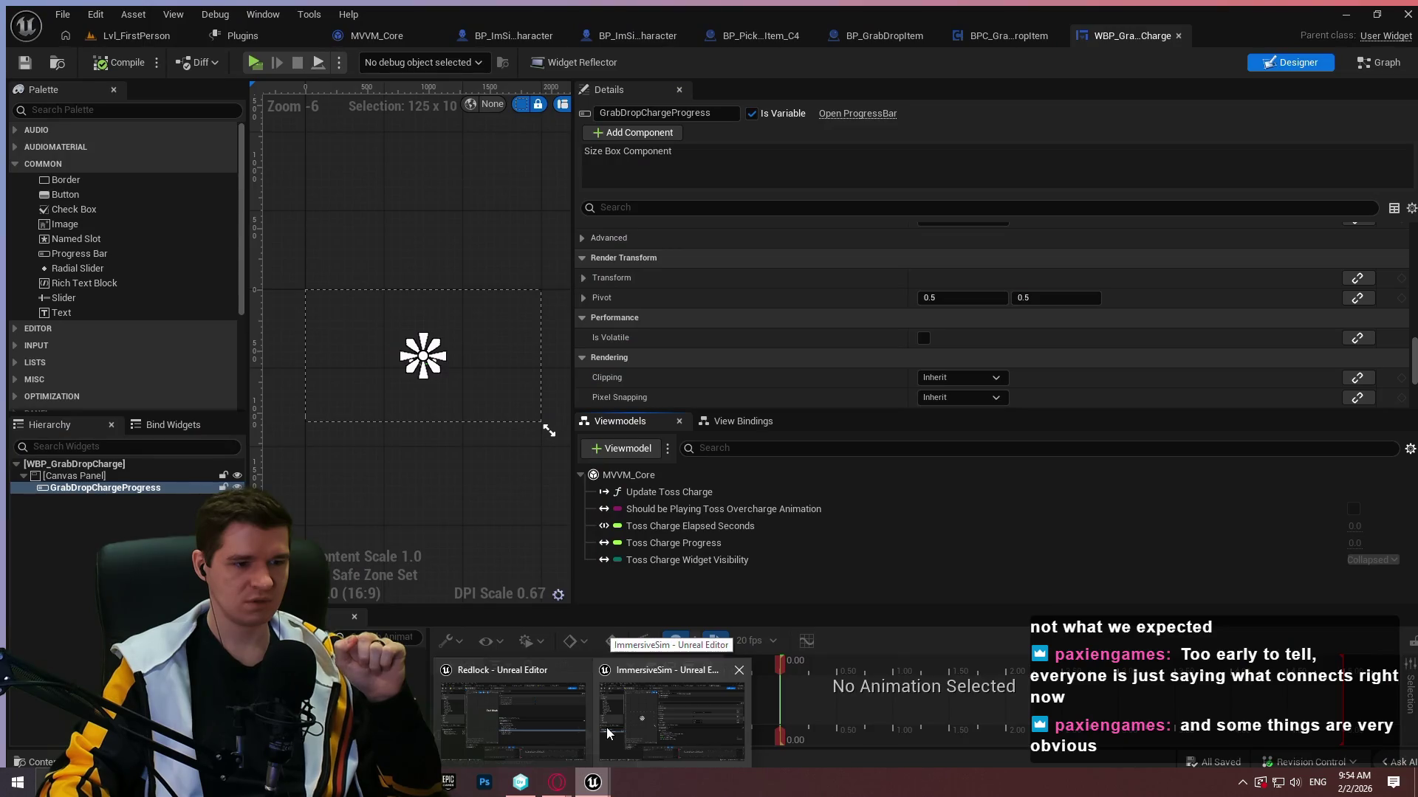
left_click(605, 728)
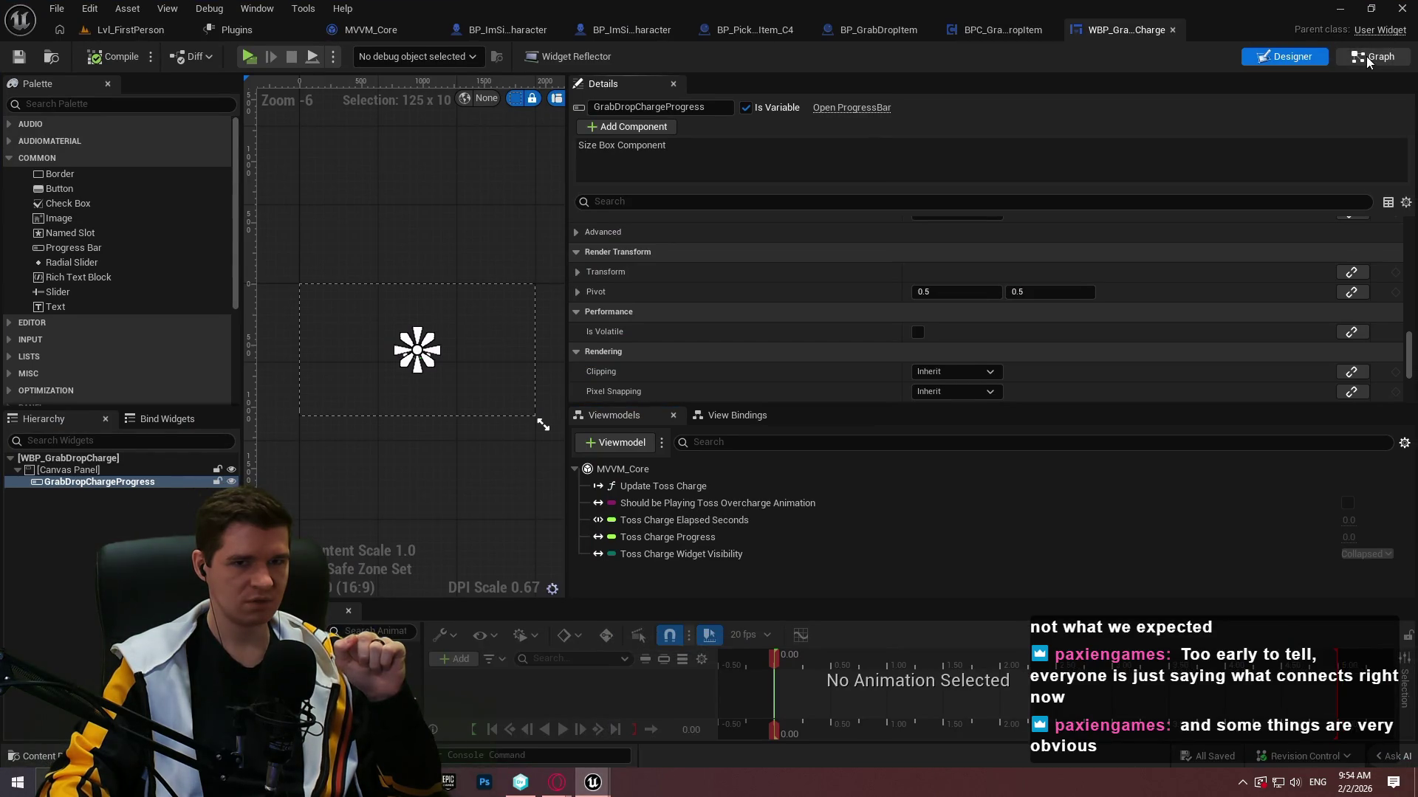
left_click(1366, 56)
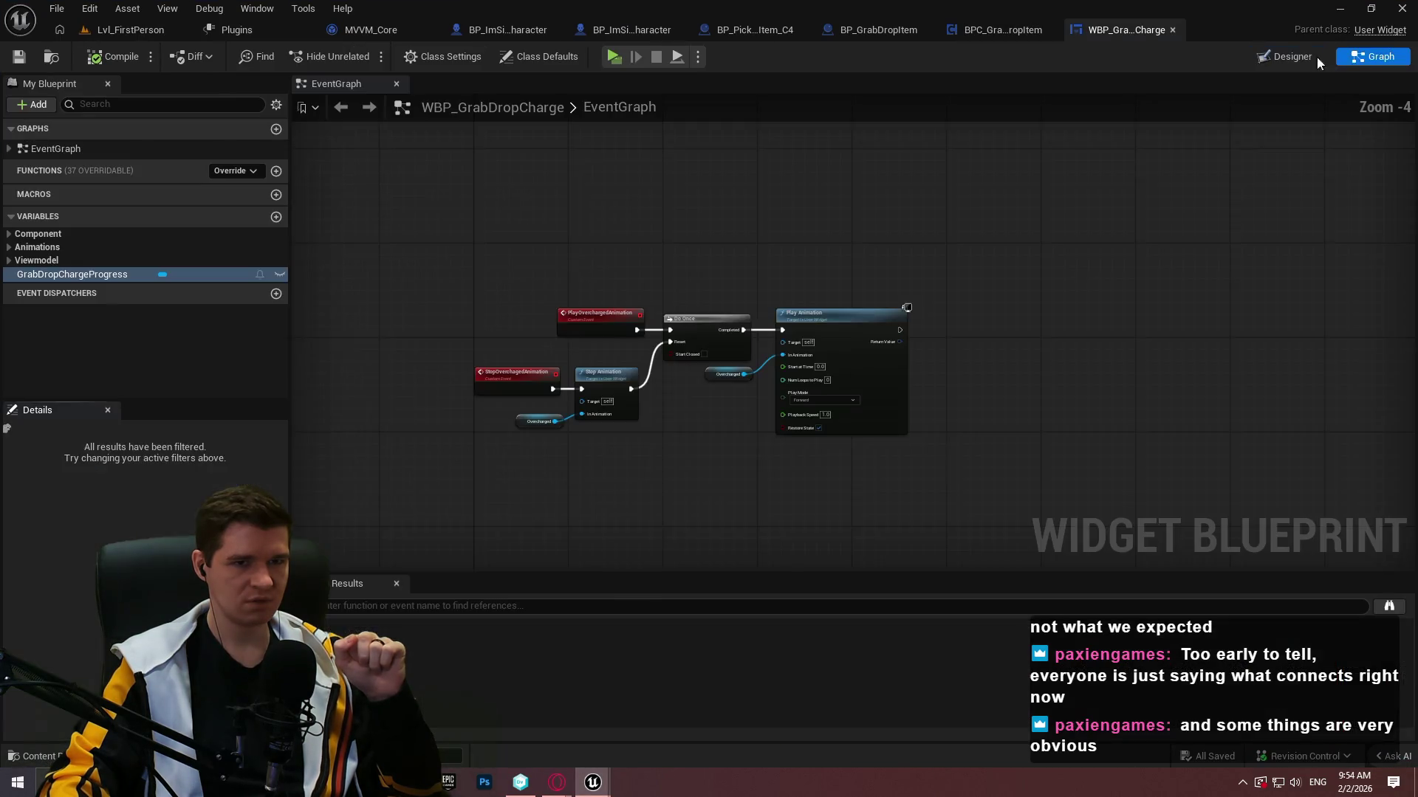
Expand the Viewmodel, Component and Animations categories and select MVVM_Core in My Blueprint.
left_click(87, 150)
left_click_drag(594, 239, 675, 198)
left_click(66, 259)
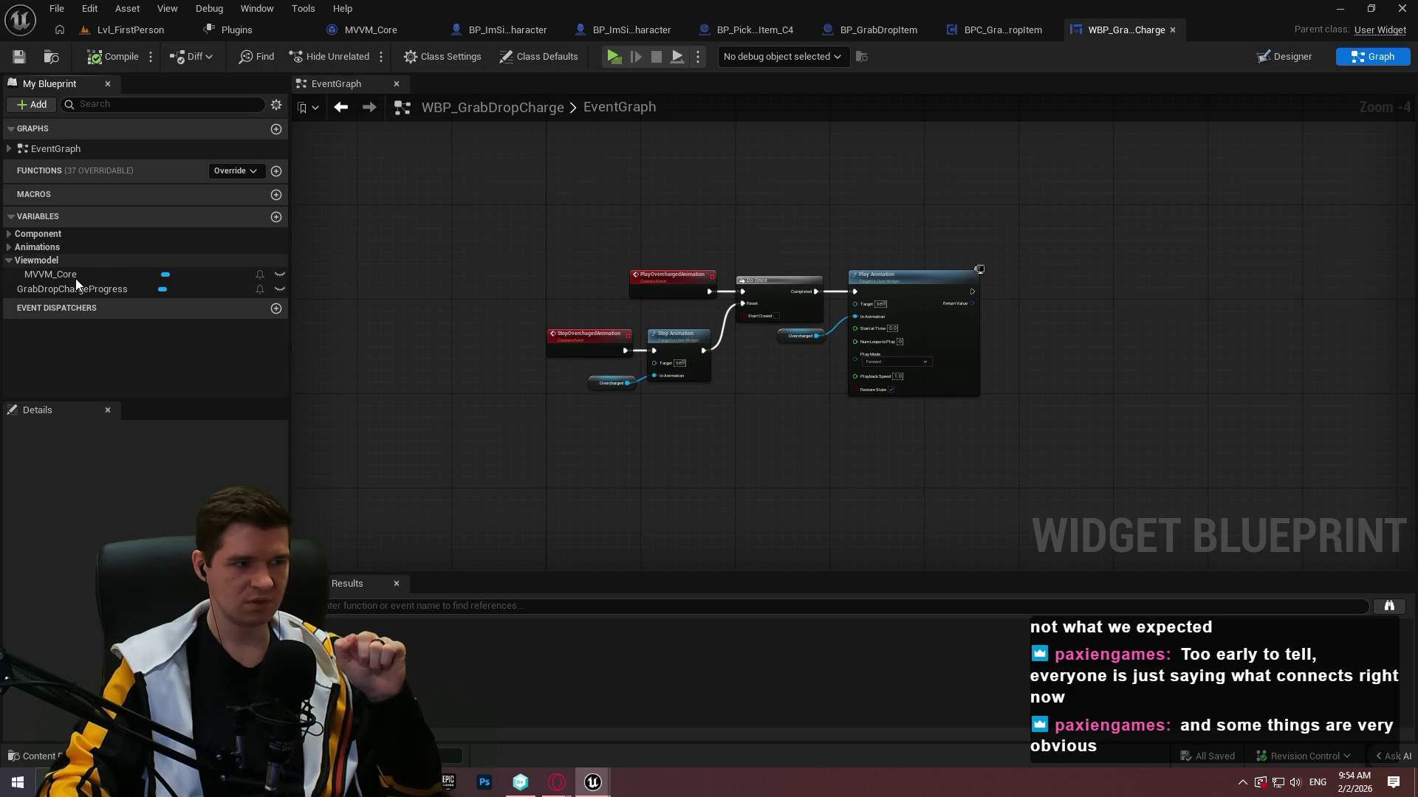
left_click(74, 275)
left_click(66, 233)
left_click(89, 262)
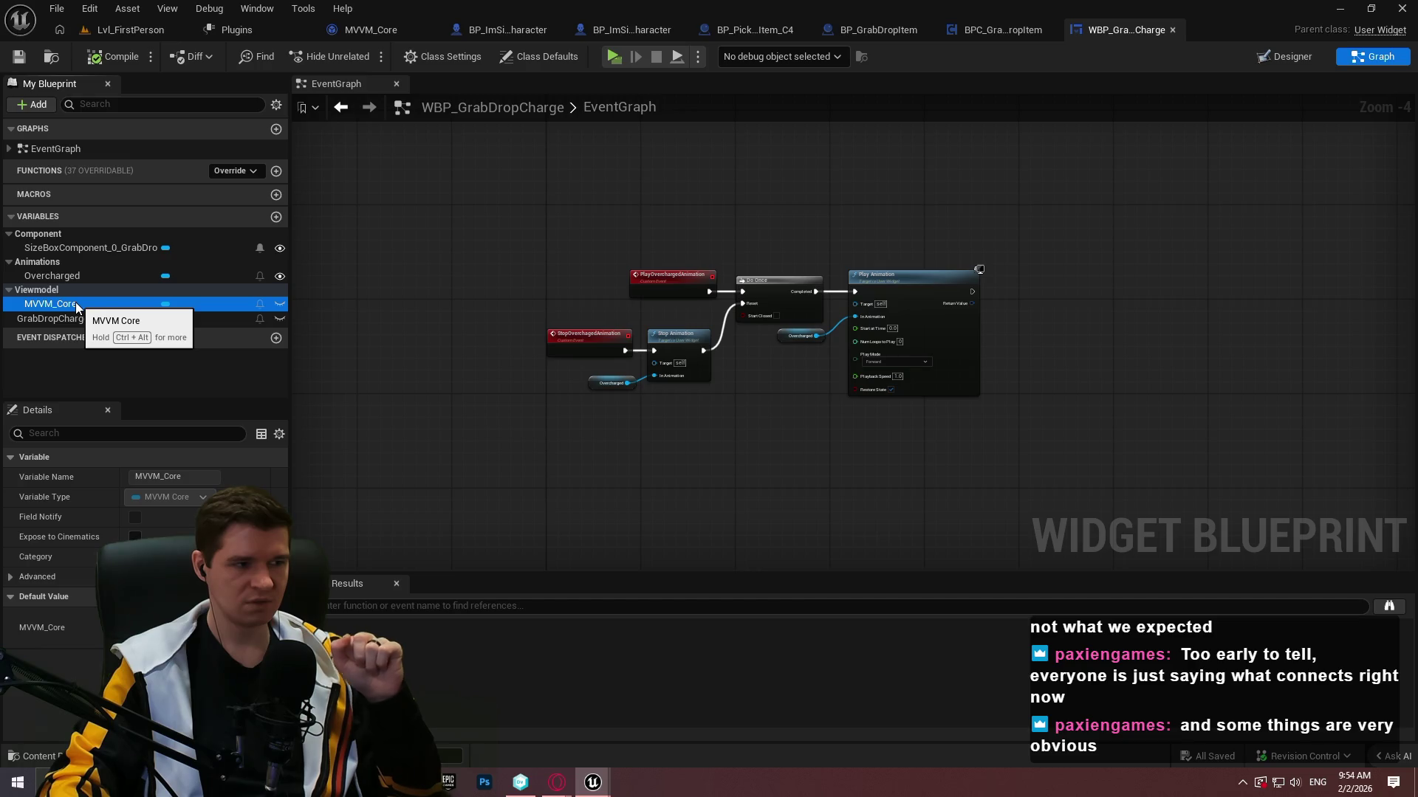
Find all references to MVVM_Core by name, then bring up the Redlock project's editor.
scroll(566, 410, "up", 2)
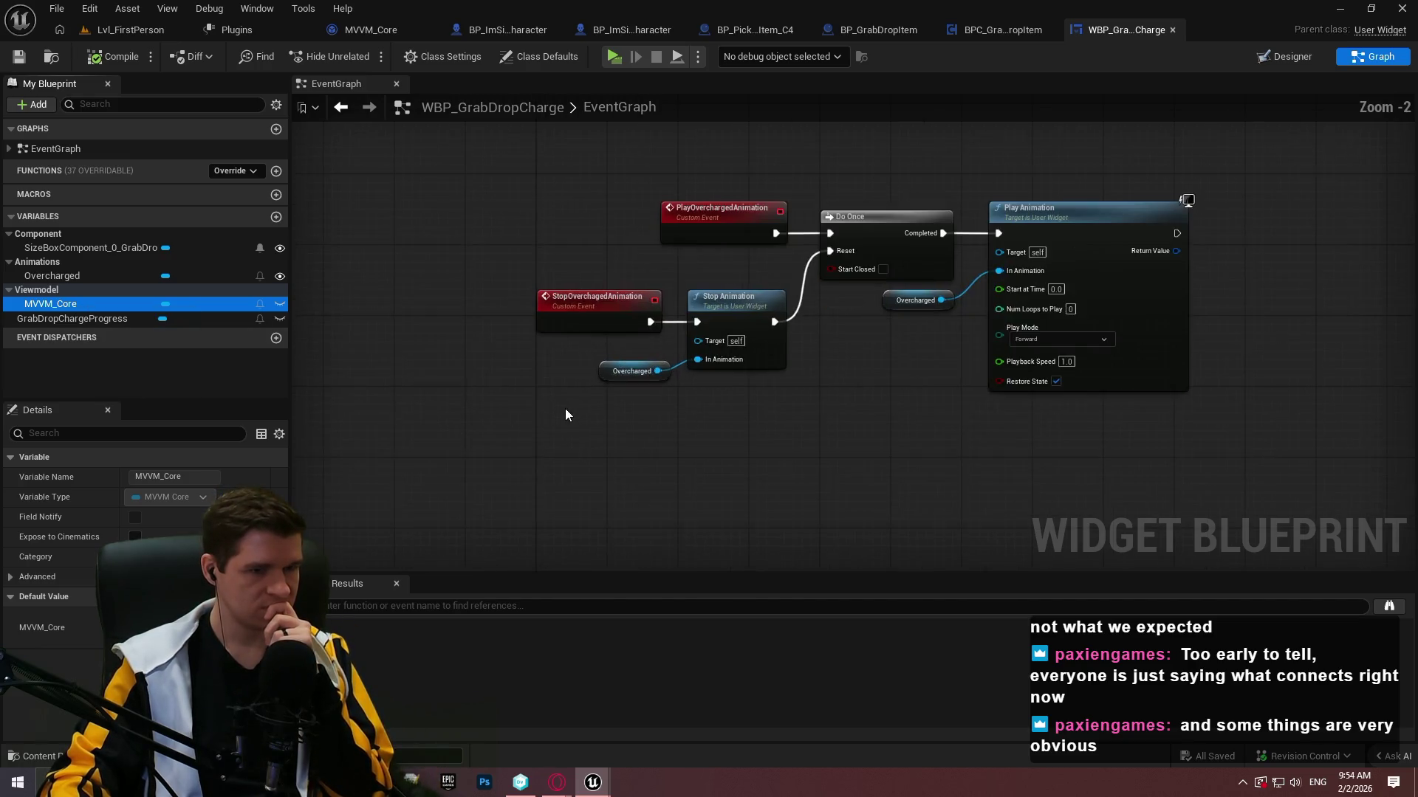
right_click(90, 303)
mouse_move(163, 354)
left_click(288, 377)
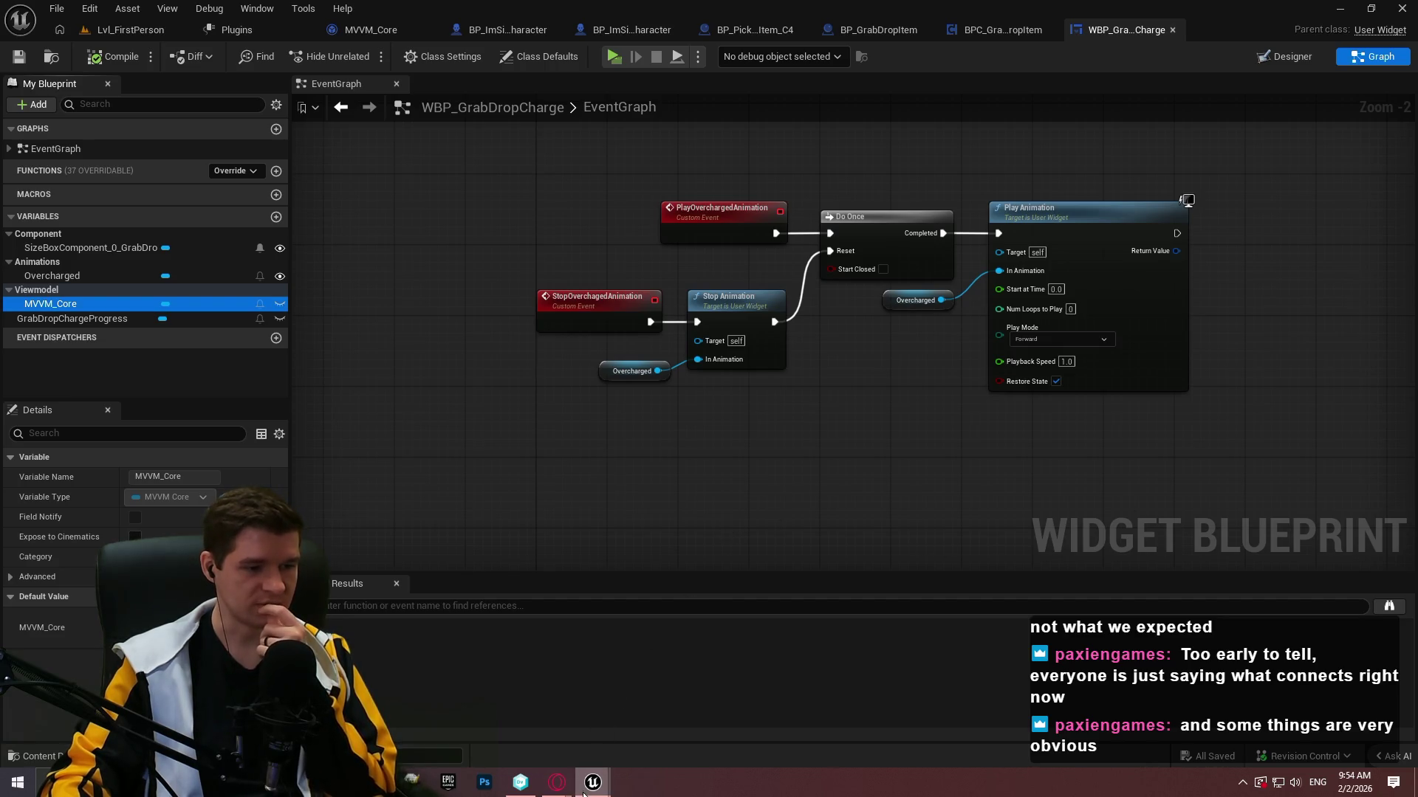
mouse_move(587, 787)
left_click(543, 754)
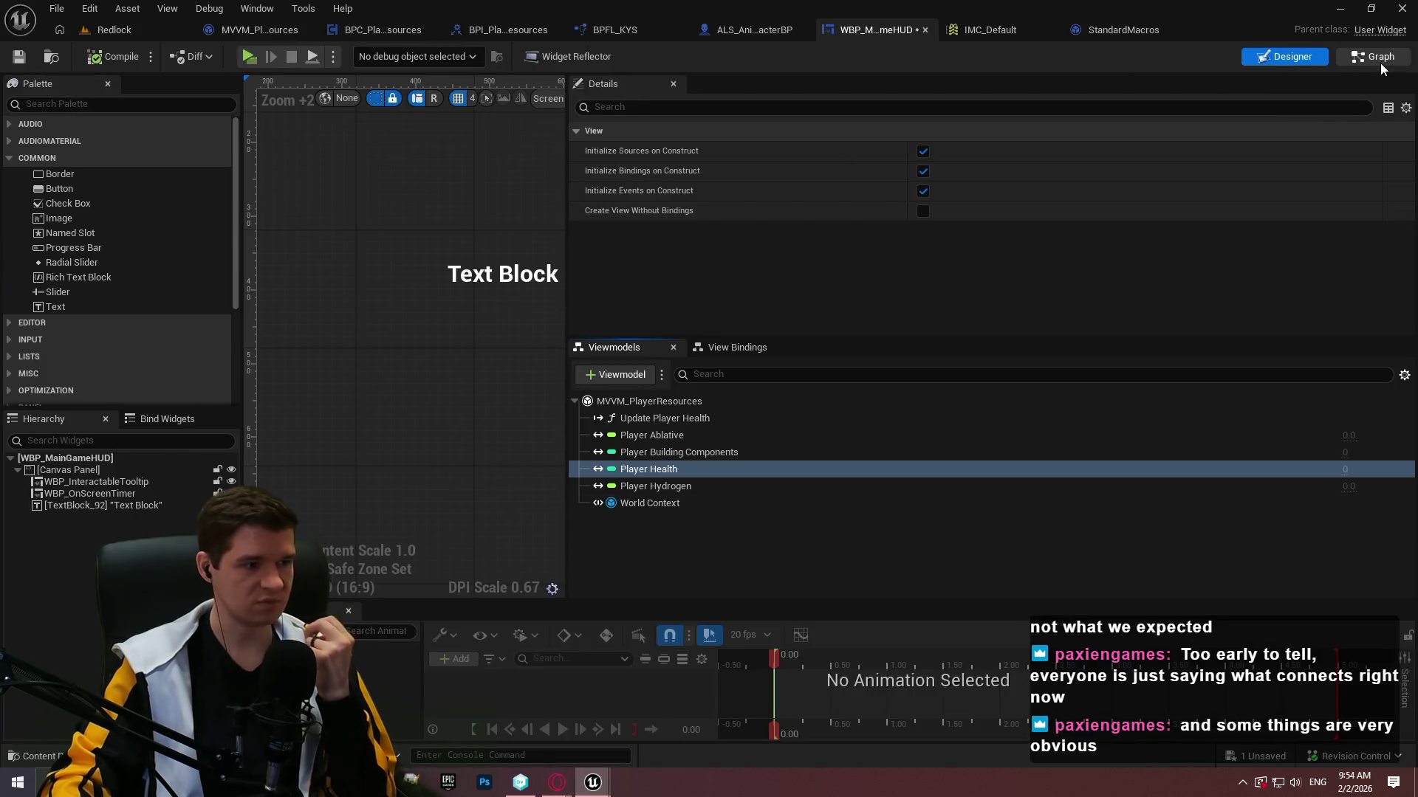
Flip WBP_MainGameHUD between its event graph and Designer layout.
left_click(1380, 64)
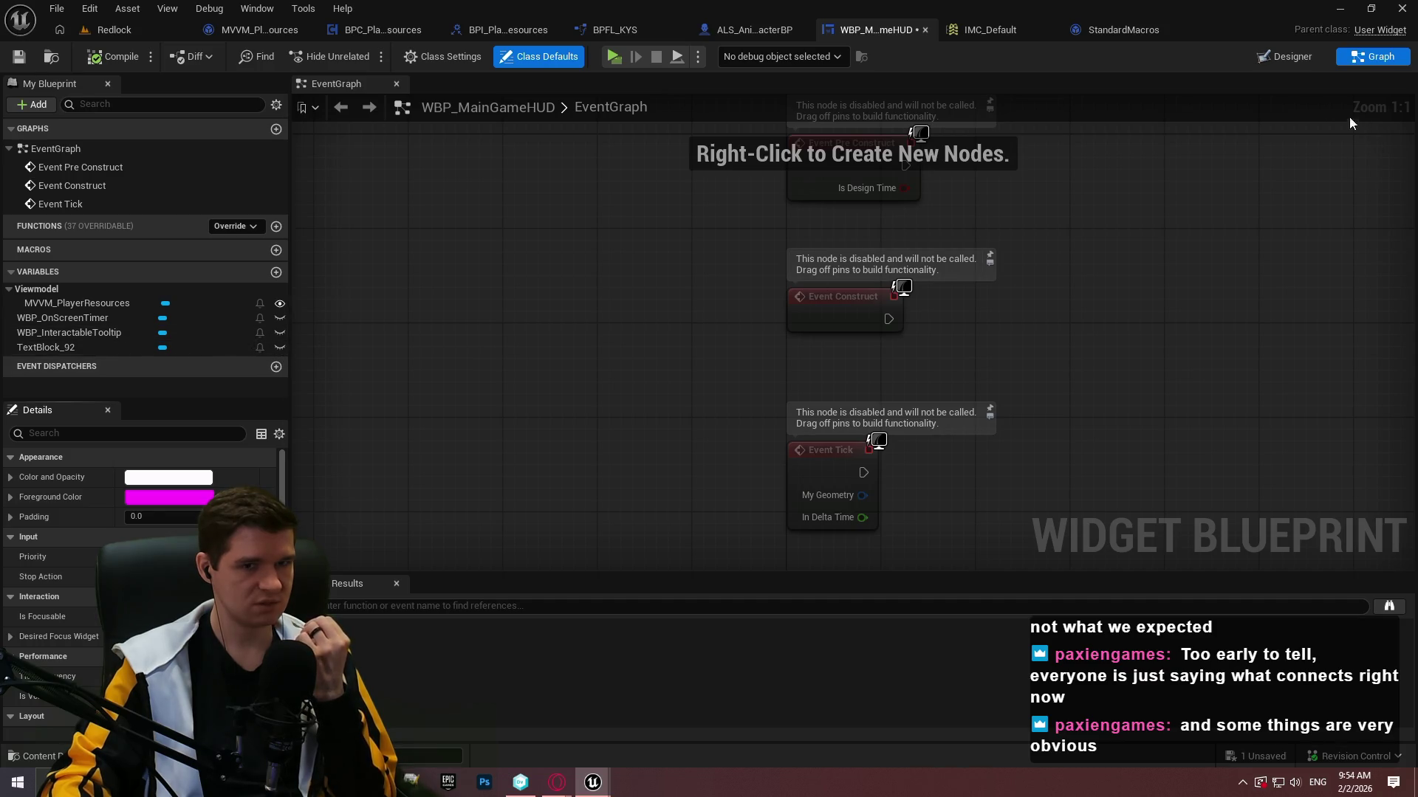
left_click(1289, 63)
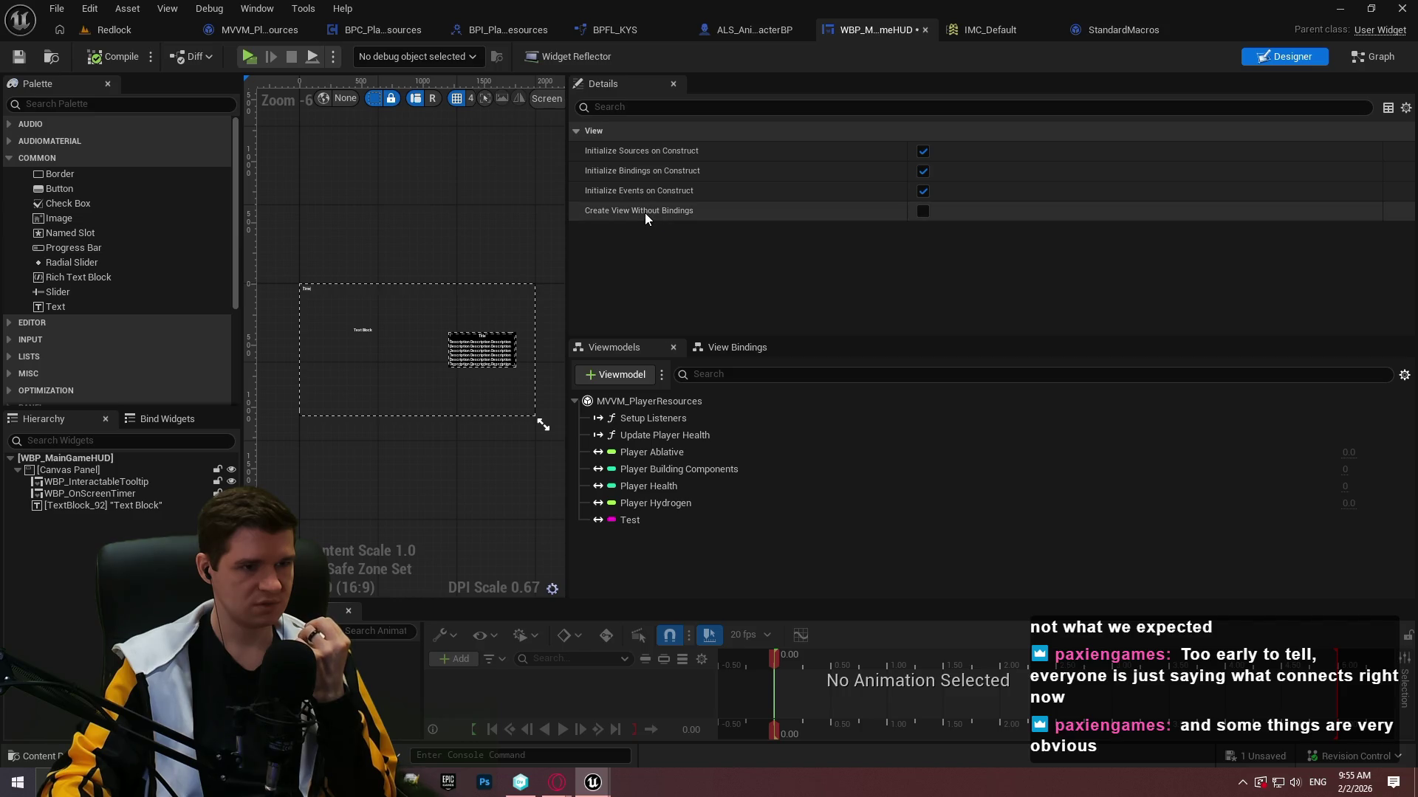
mouse_move(645, 214)
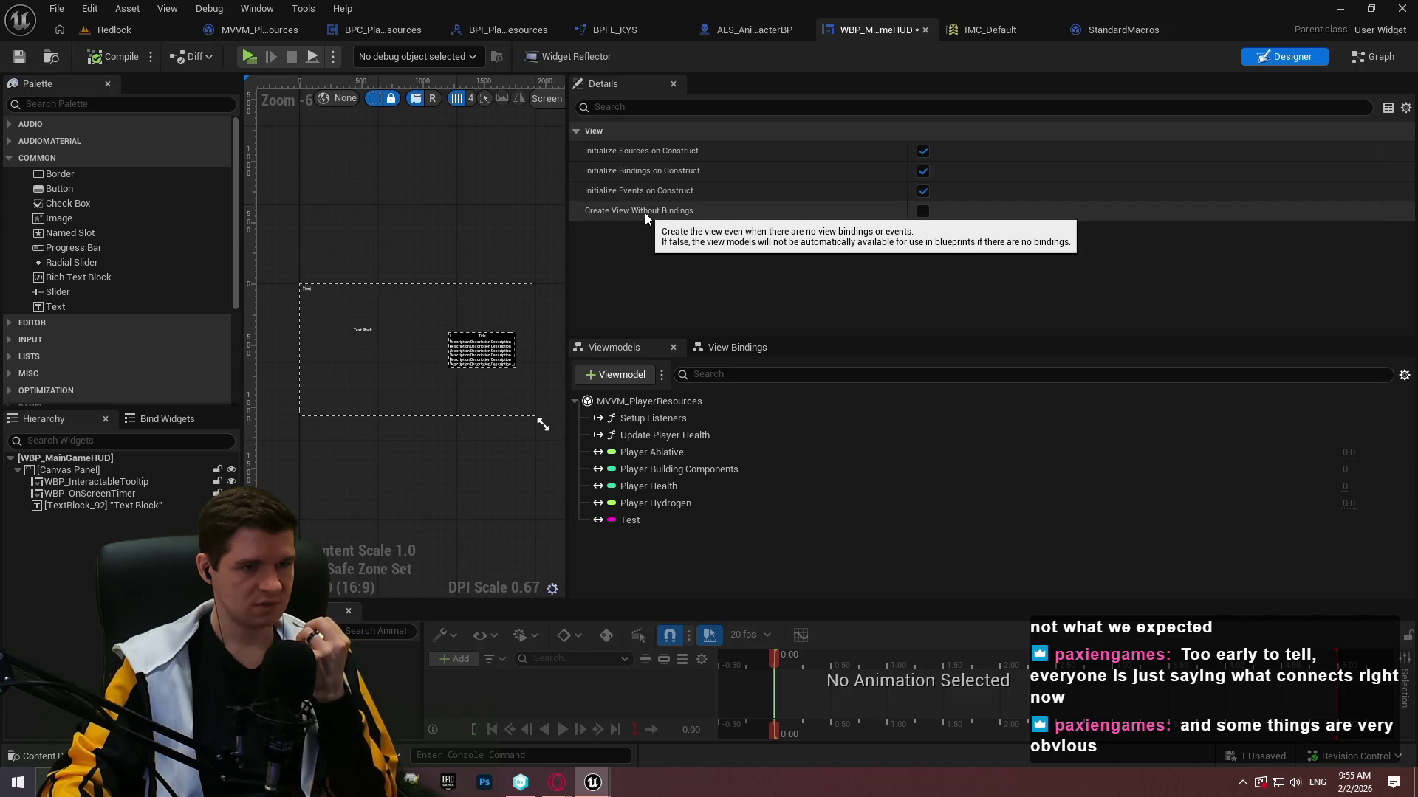
left_click(1359, 56)
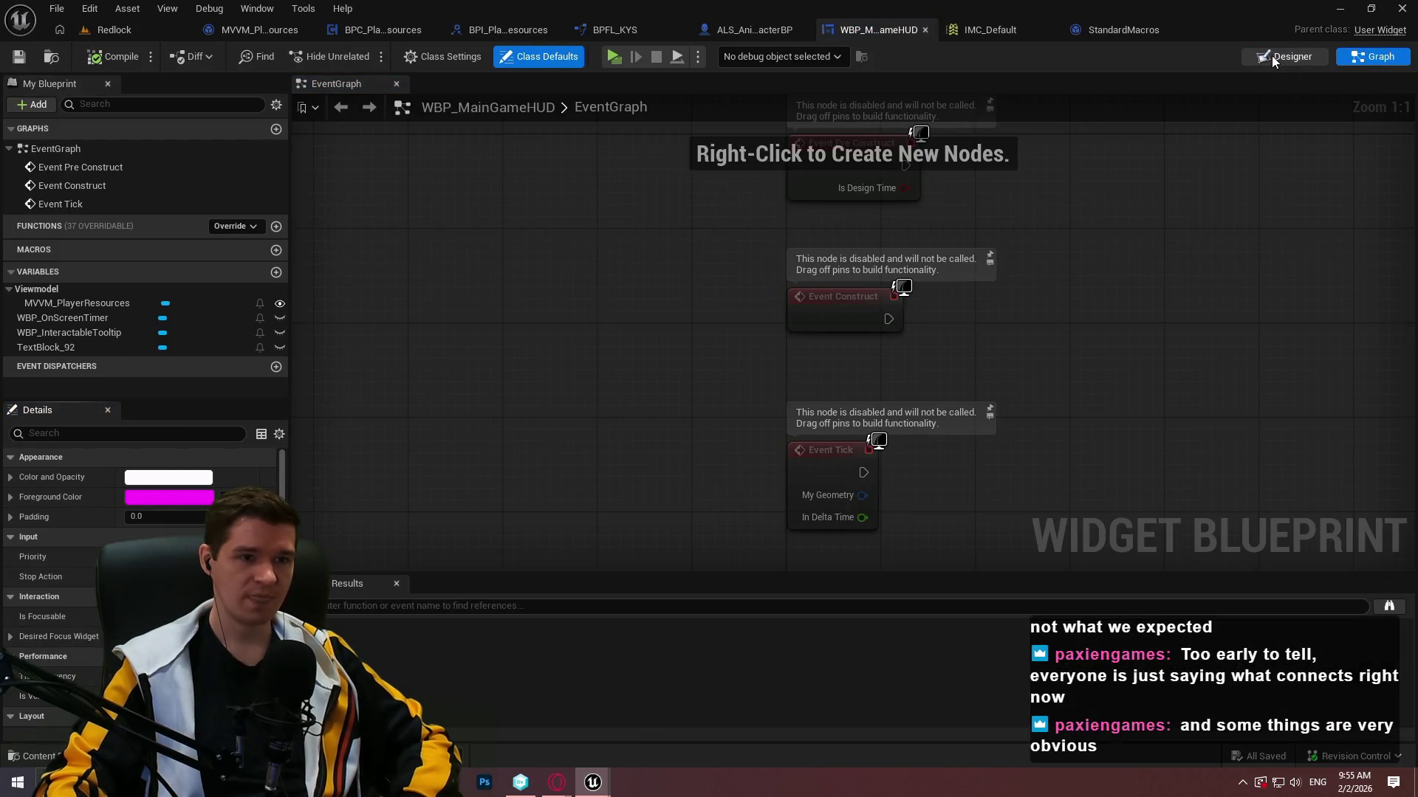
left_click(1285, 56)
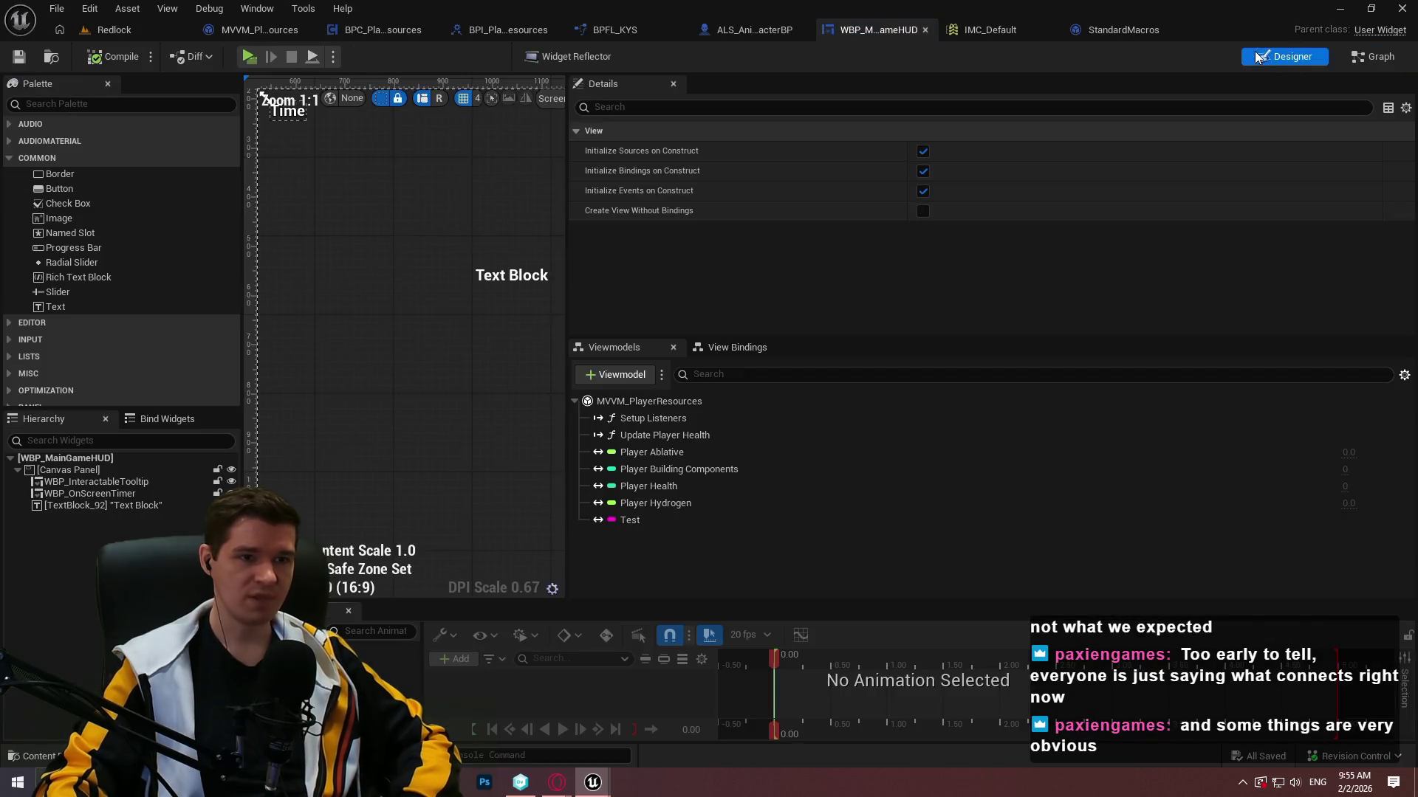
Inspect the Test property of MVVM_PlayerResources and its one-way binding to TextBlock_92's Text.
left_click(742, 347)
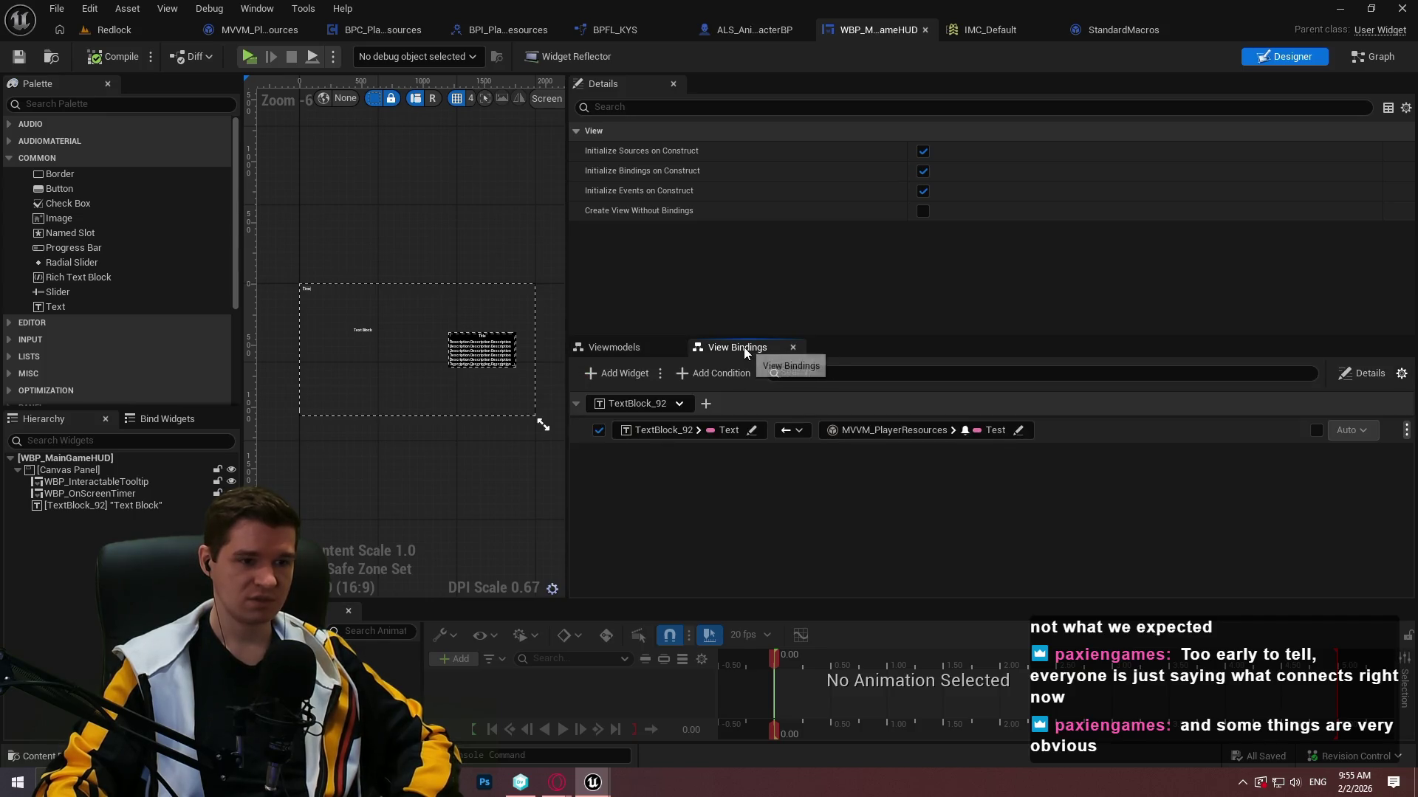
left_click(632, 344)
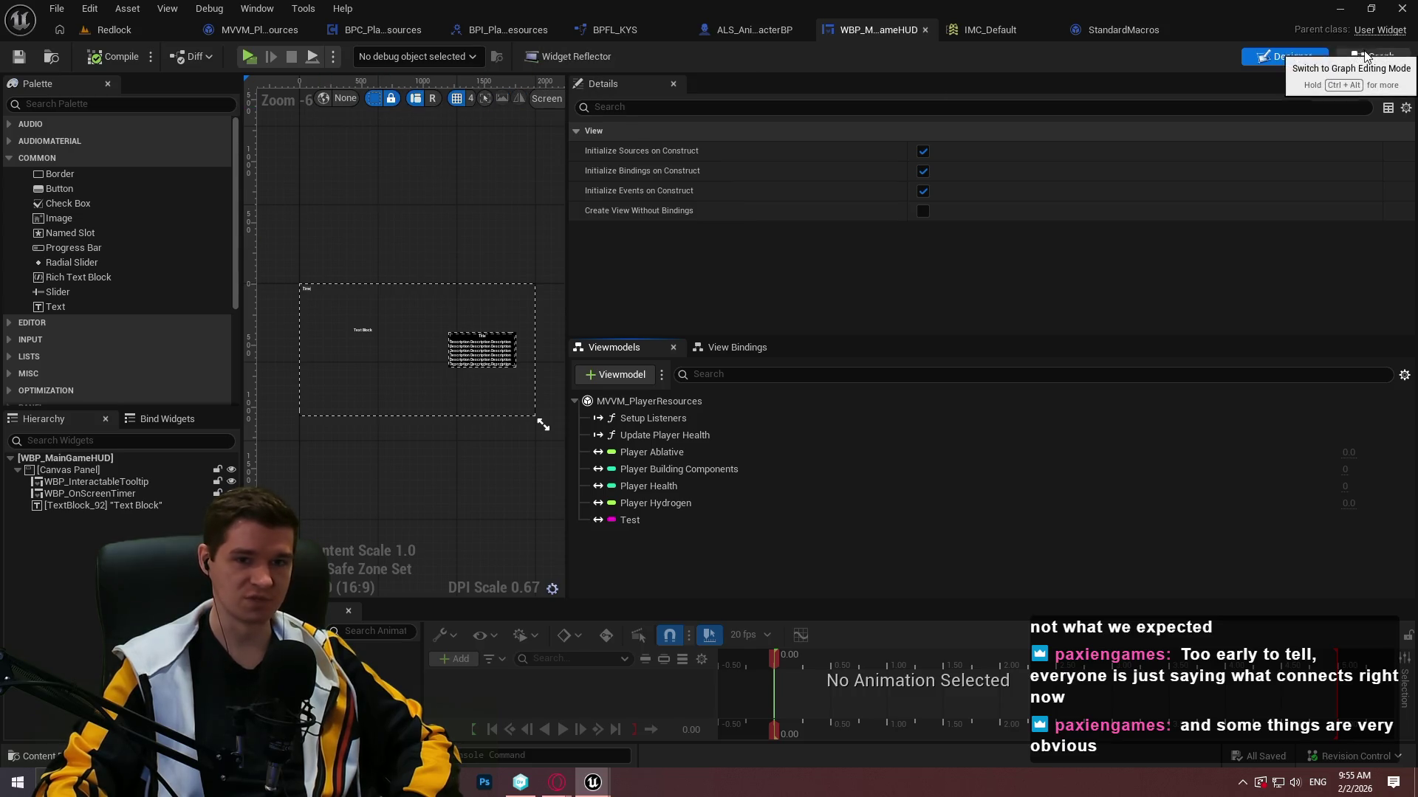
left_click(1406, 108)
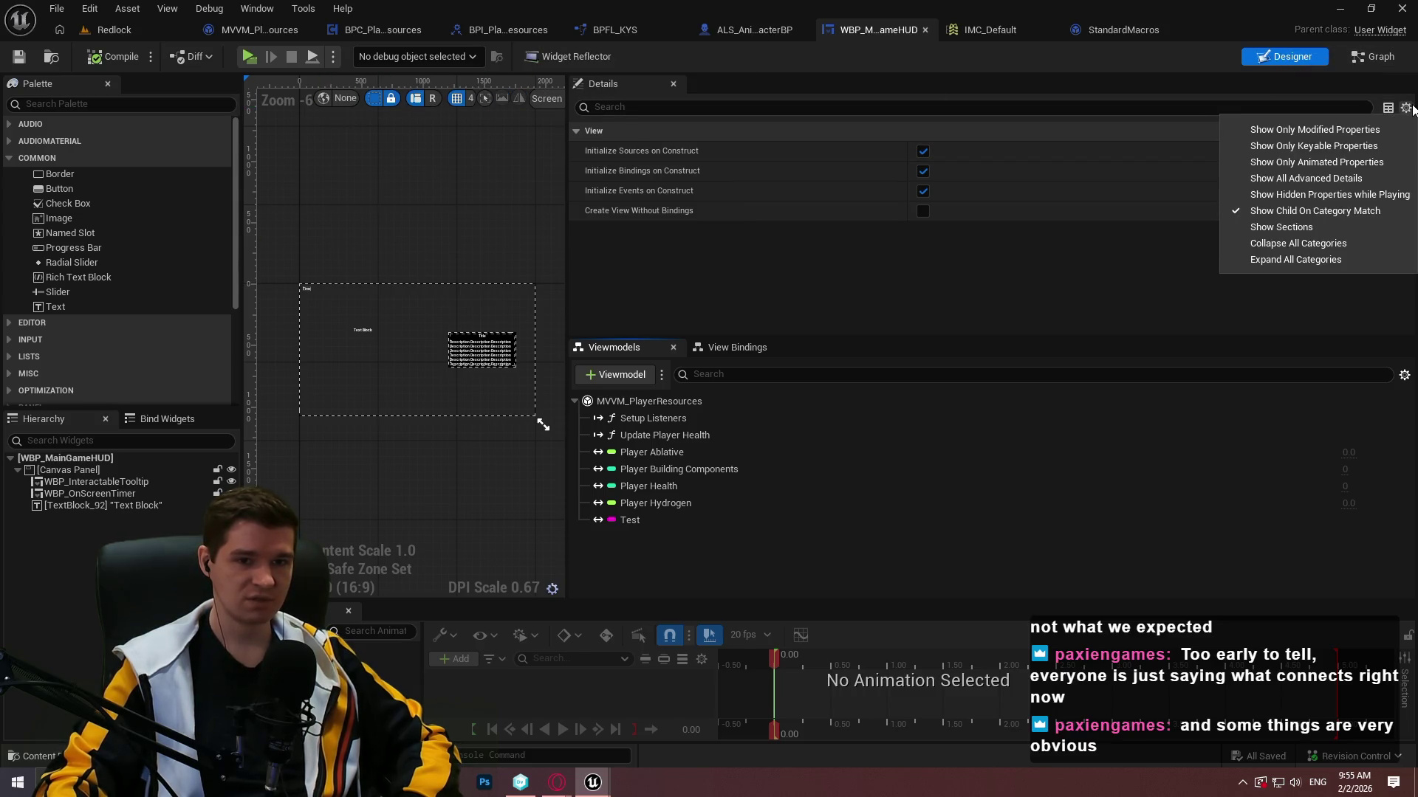
left_click(1407, 108)
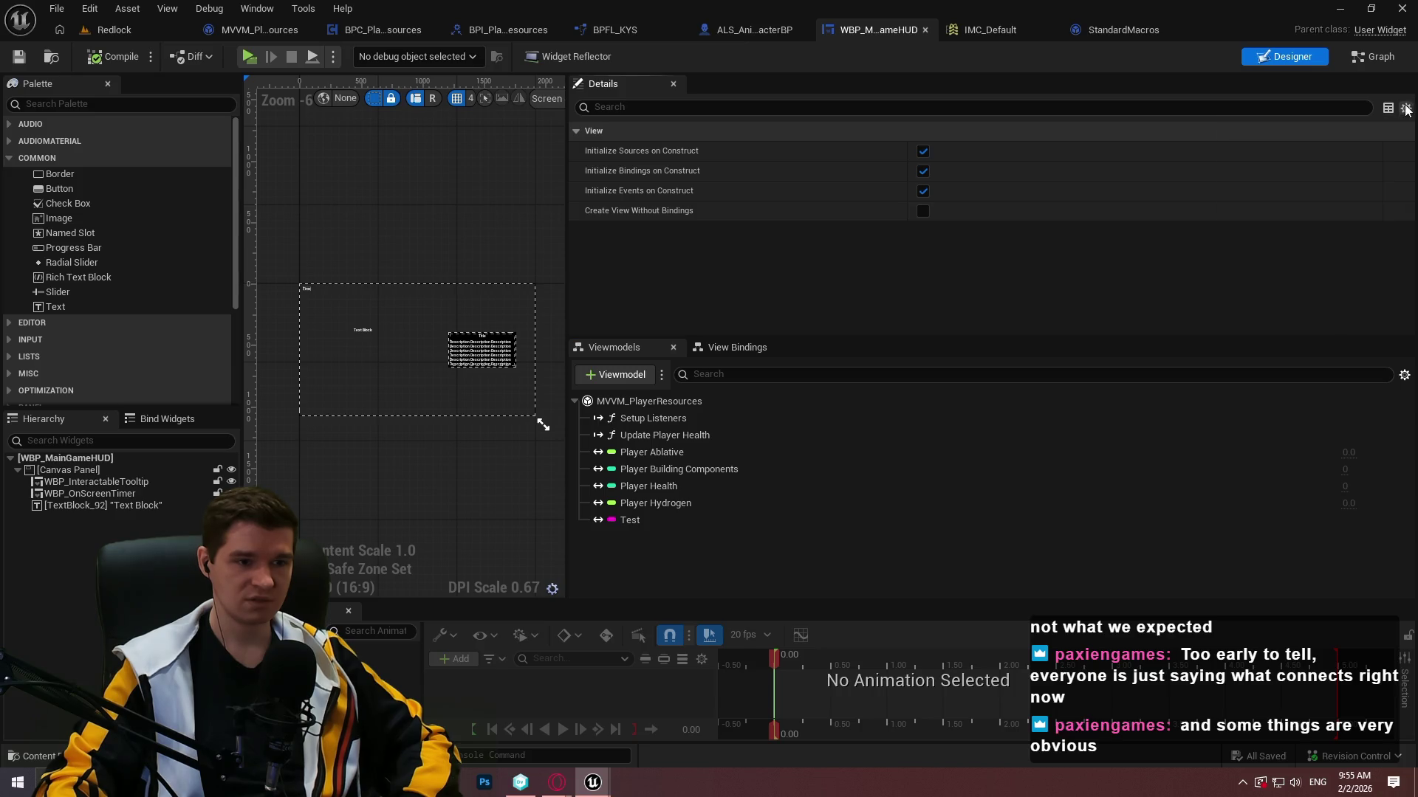
left_click(659, 521)
left_click(734, 349)
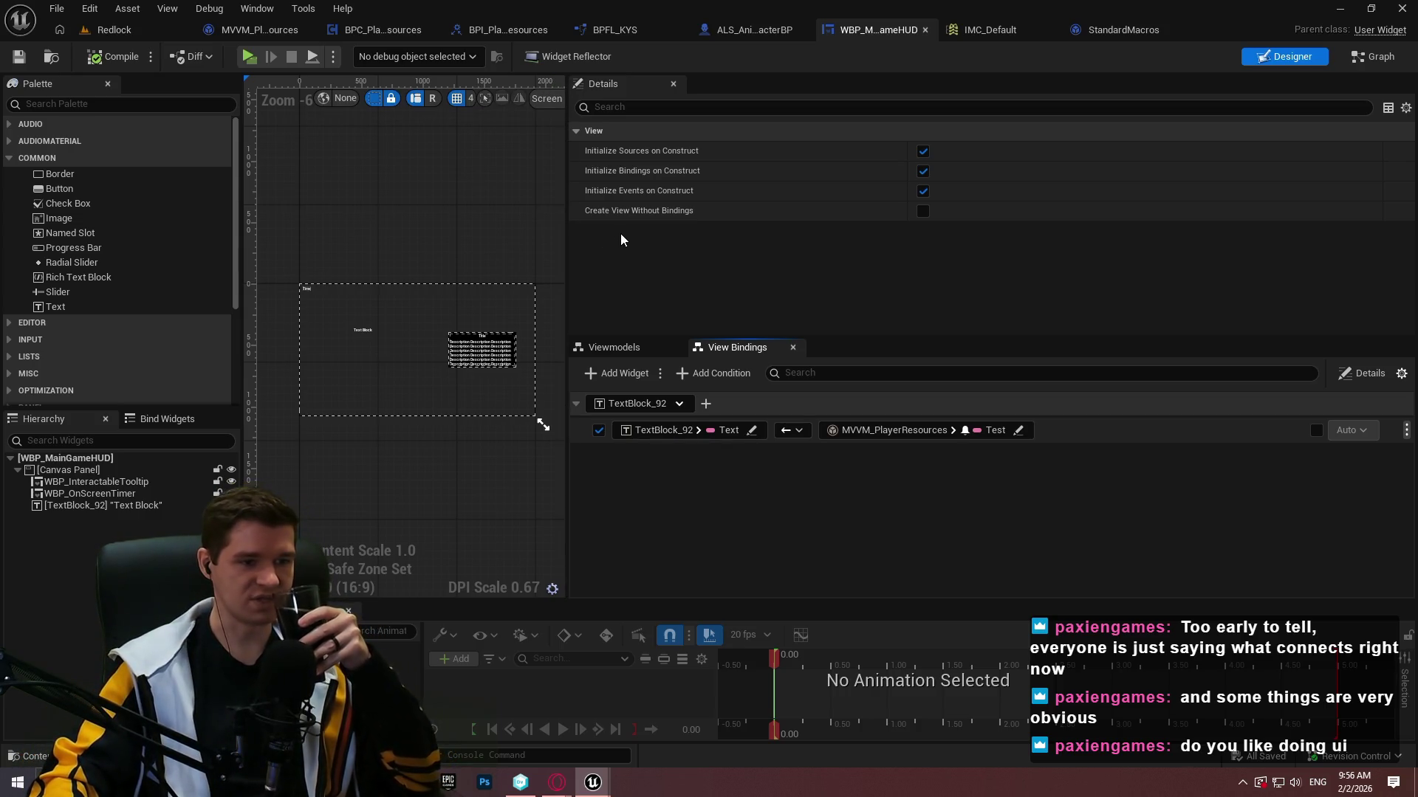
left_click(660, 374)
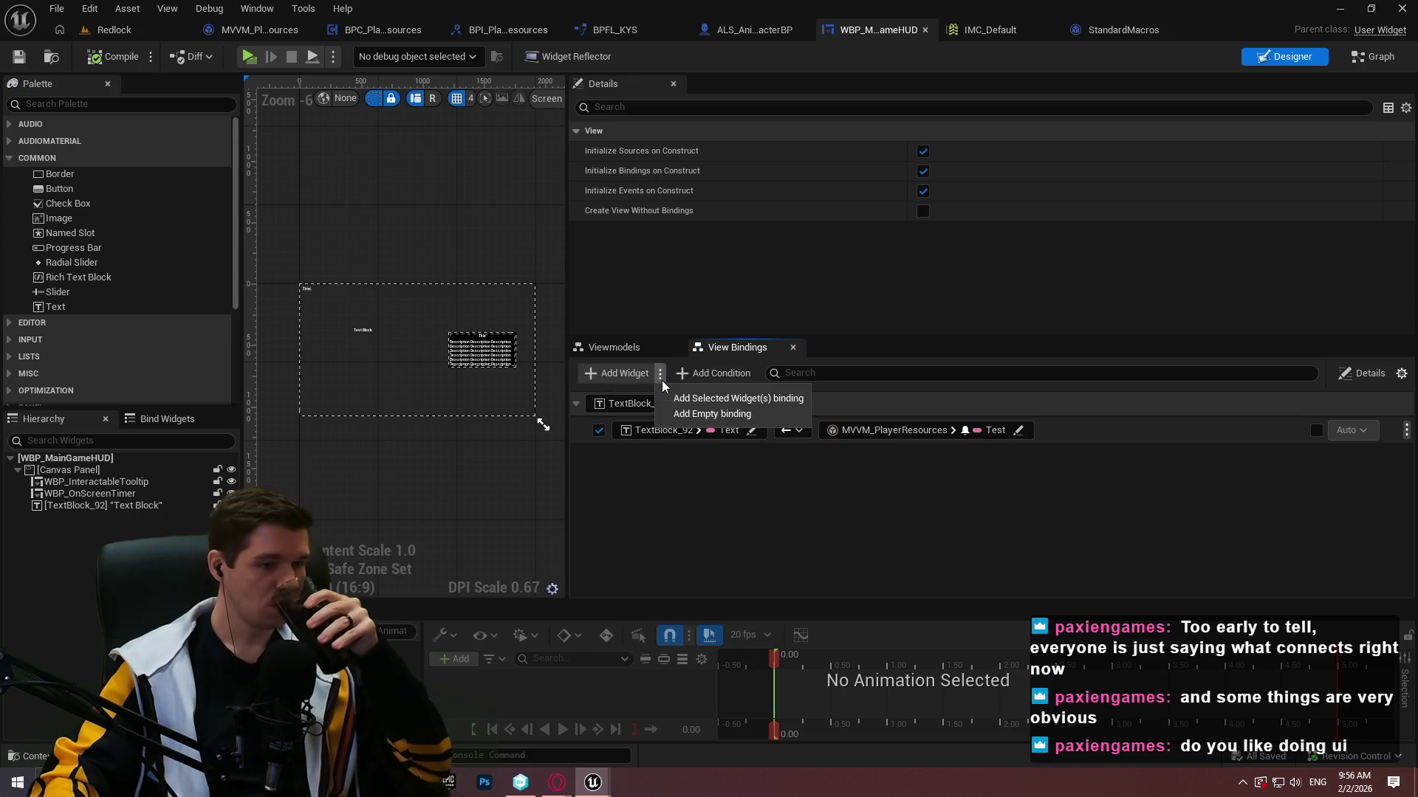
left_click(968, 537)
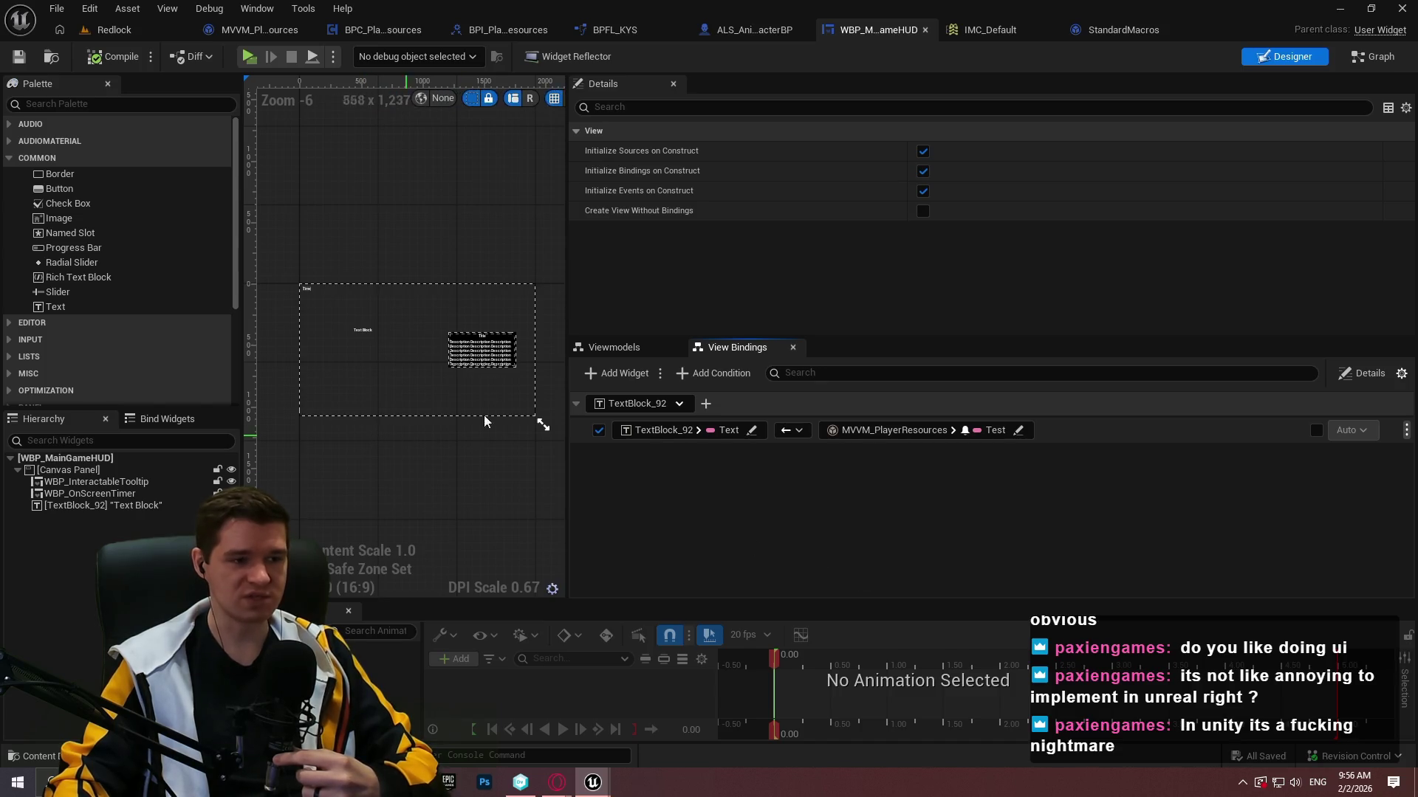
left_click_drag(569, 247, 1070, 248)
scroll(480, 366, "up", 4)
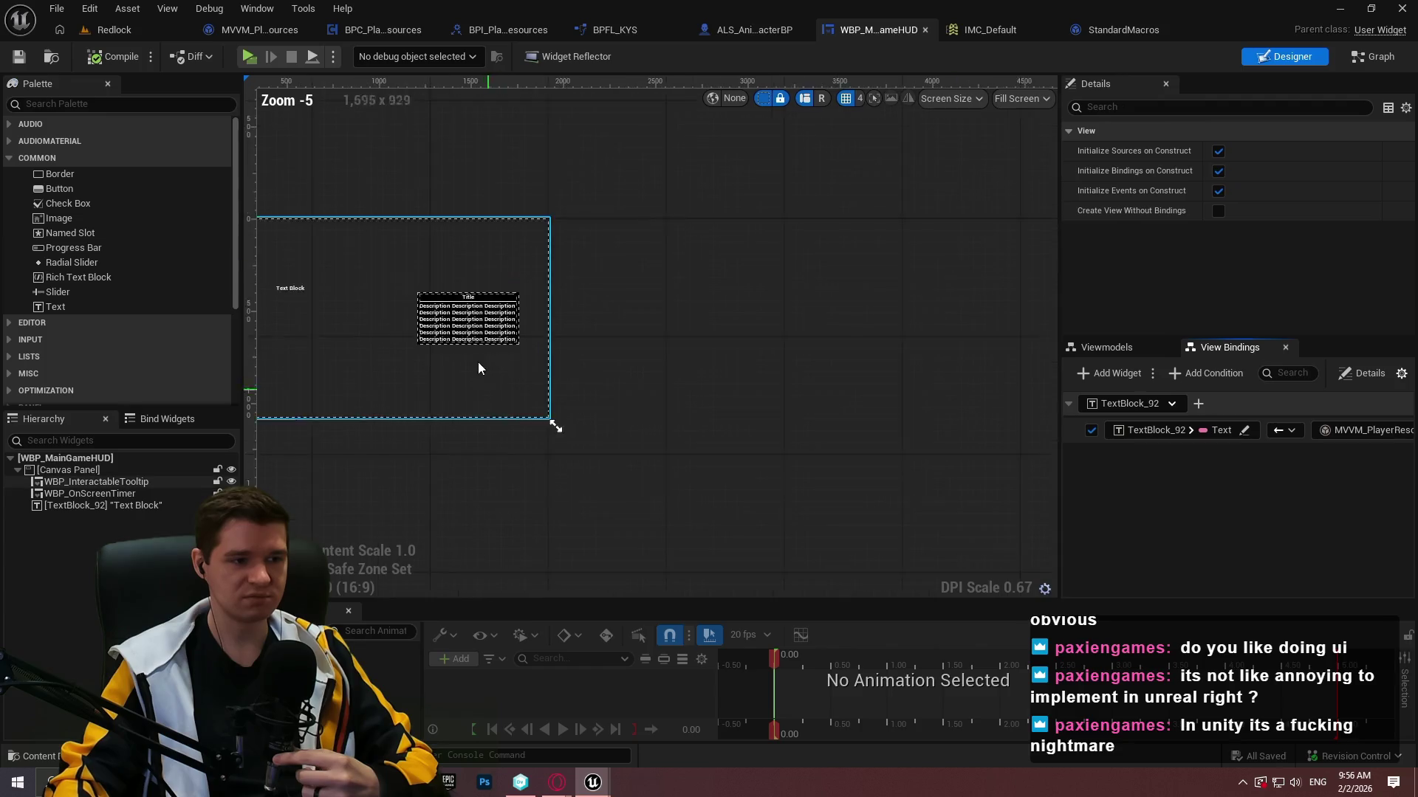
left_click(871, 375)
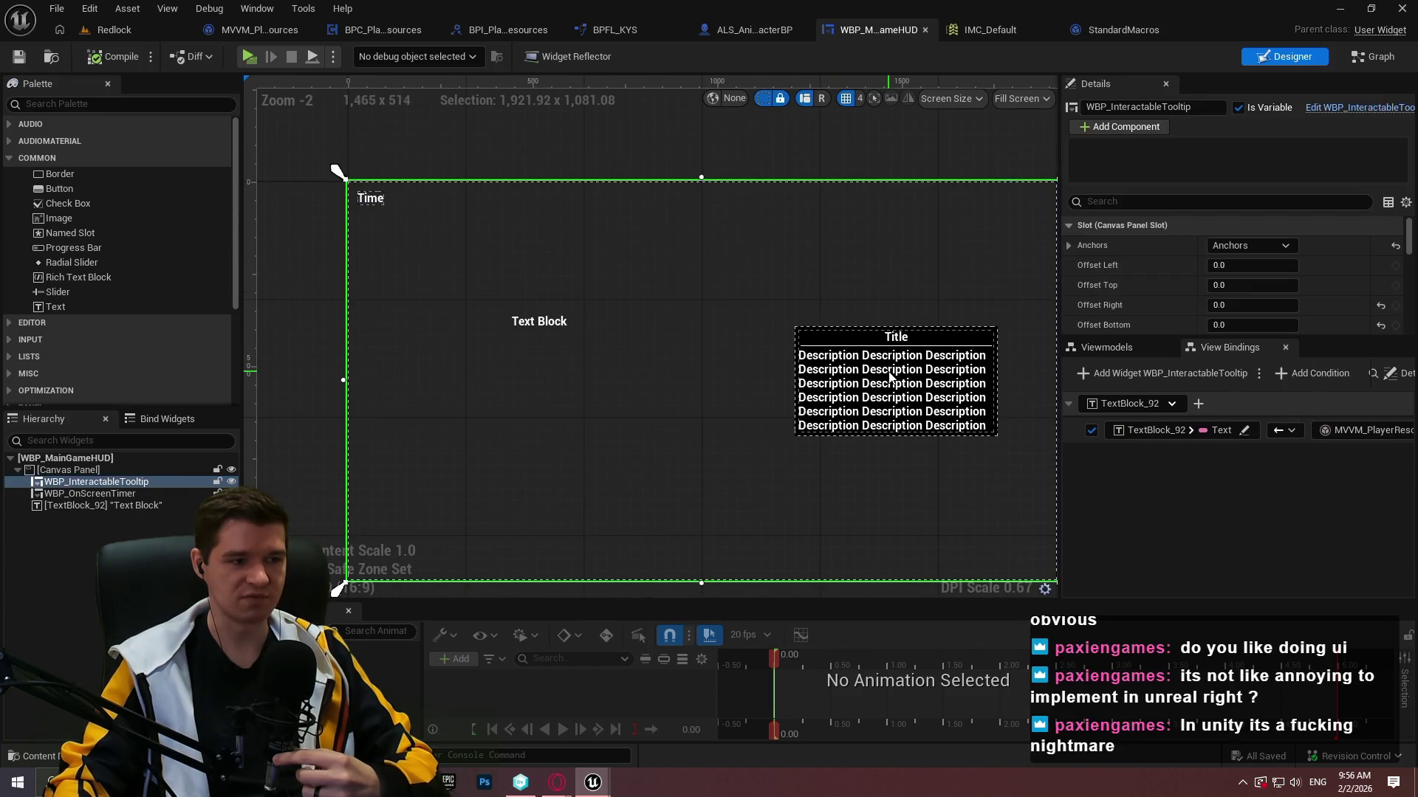
left_click(141, 508)
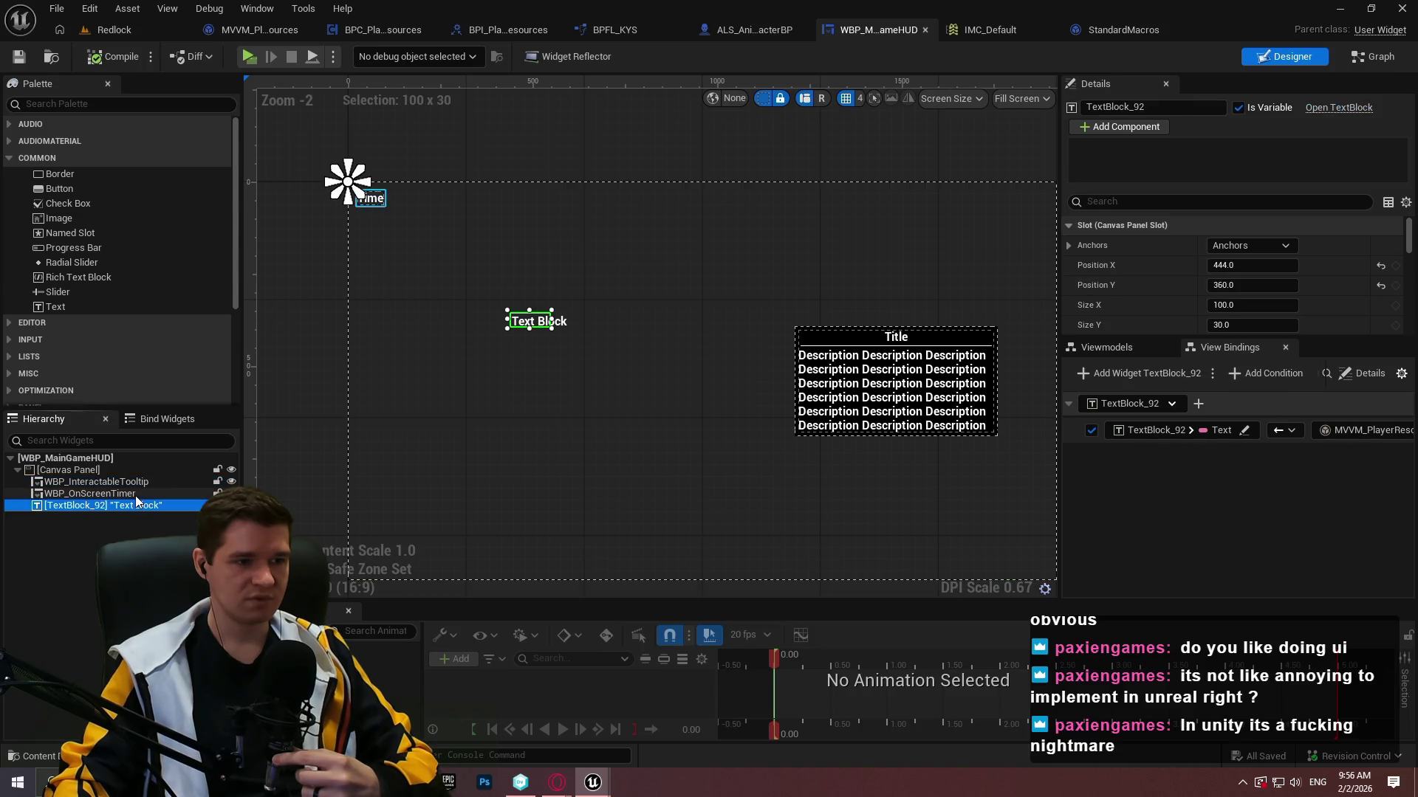
left_click(1057, 134)
left_click(529, 323)
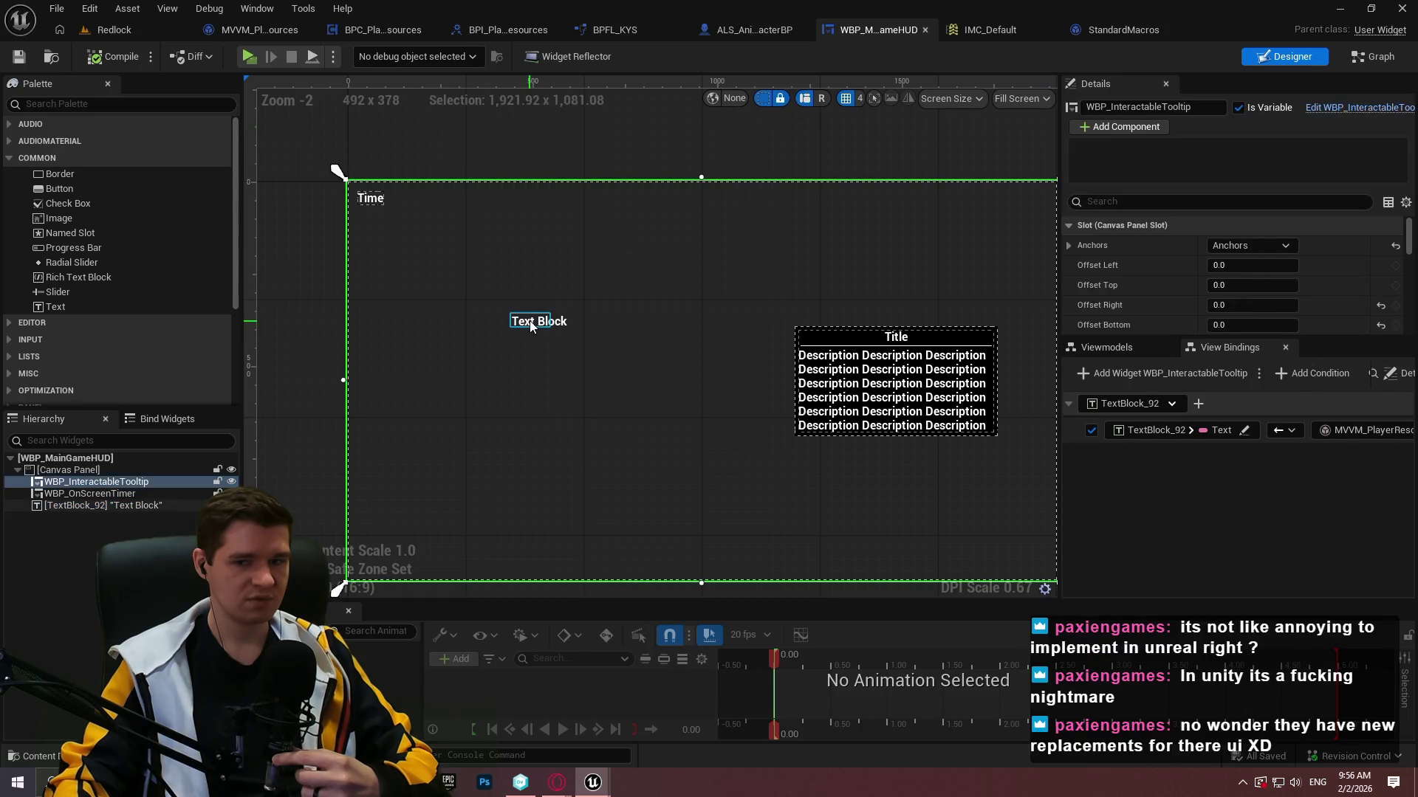
left_click(530, 322)
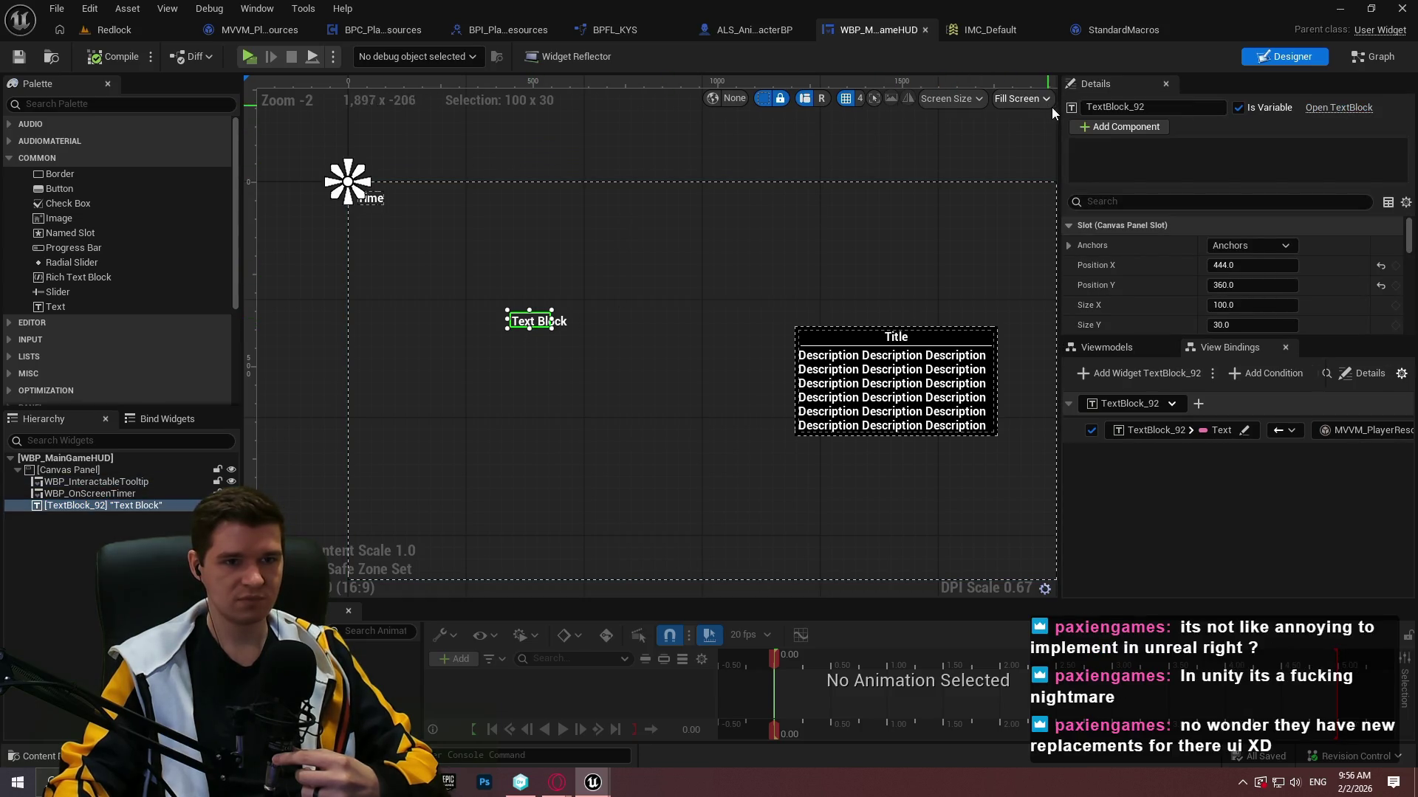
left_click_drag(1059, 130, 851, 131)
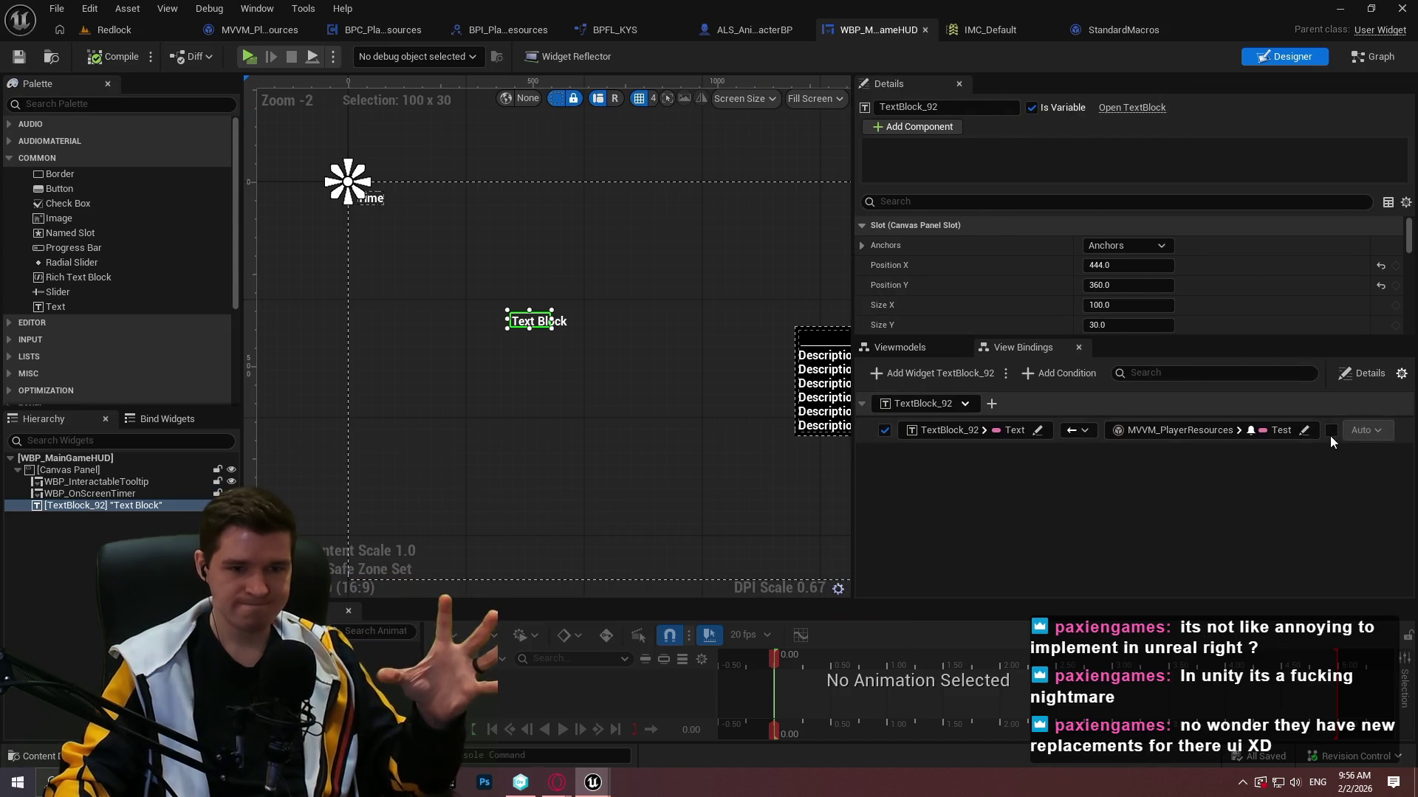
left_click(989, 404)
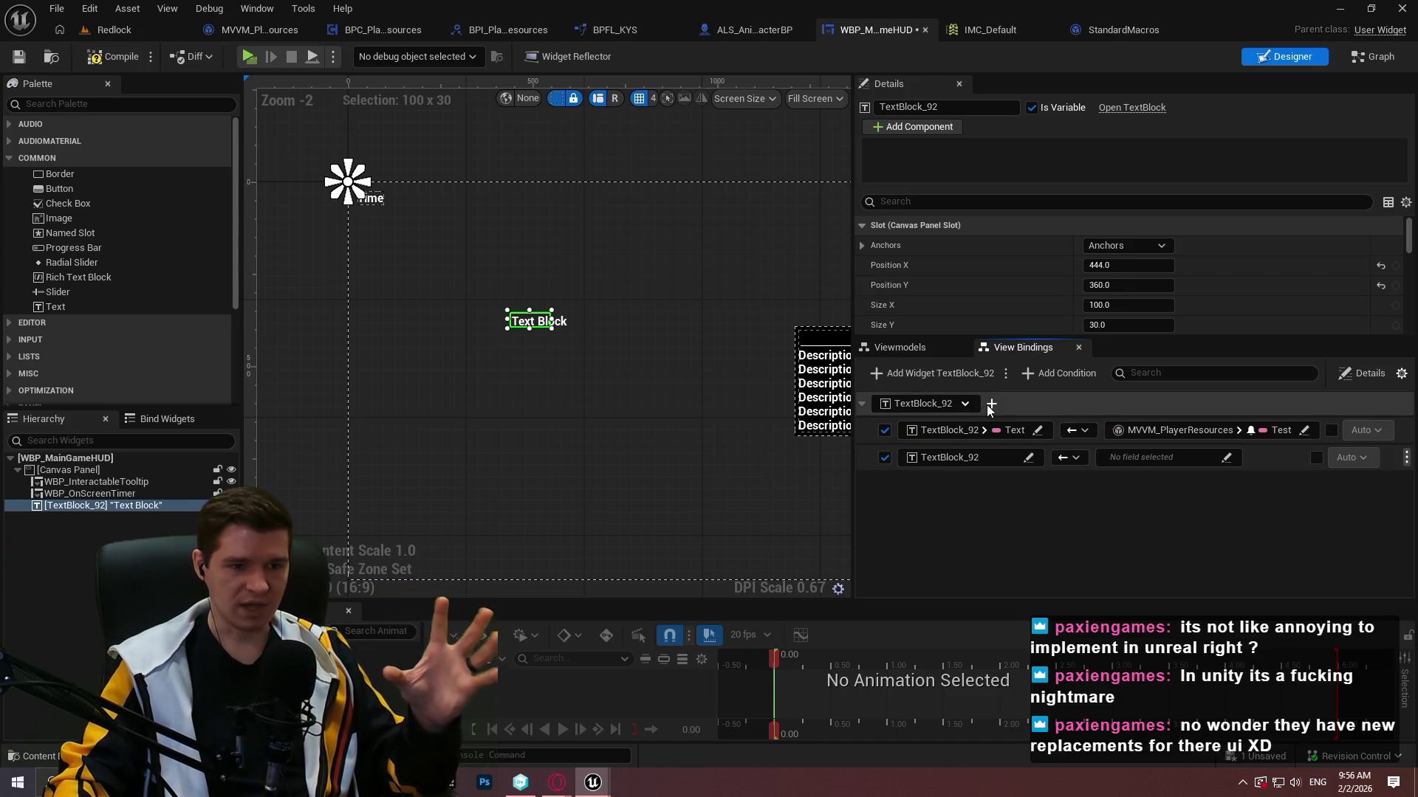
left_click(1406, 457)
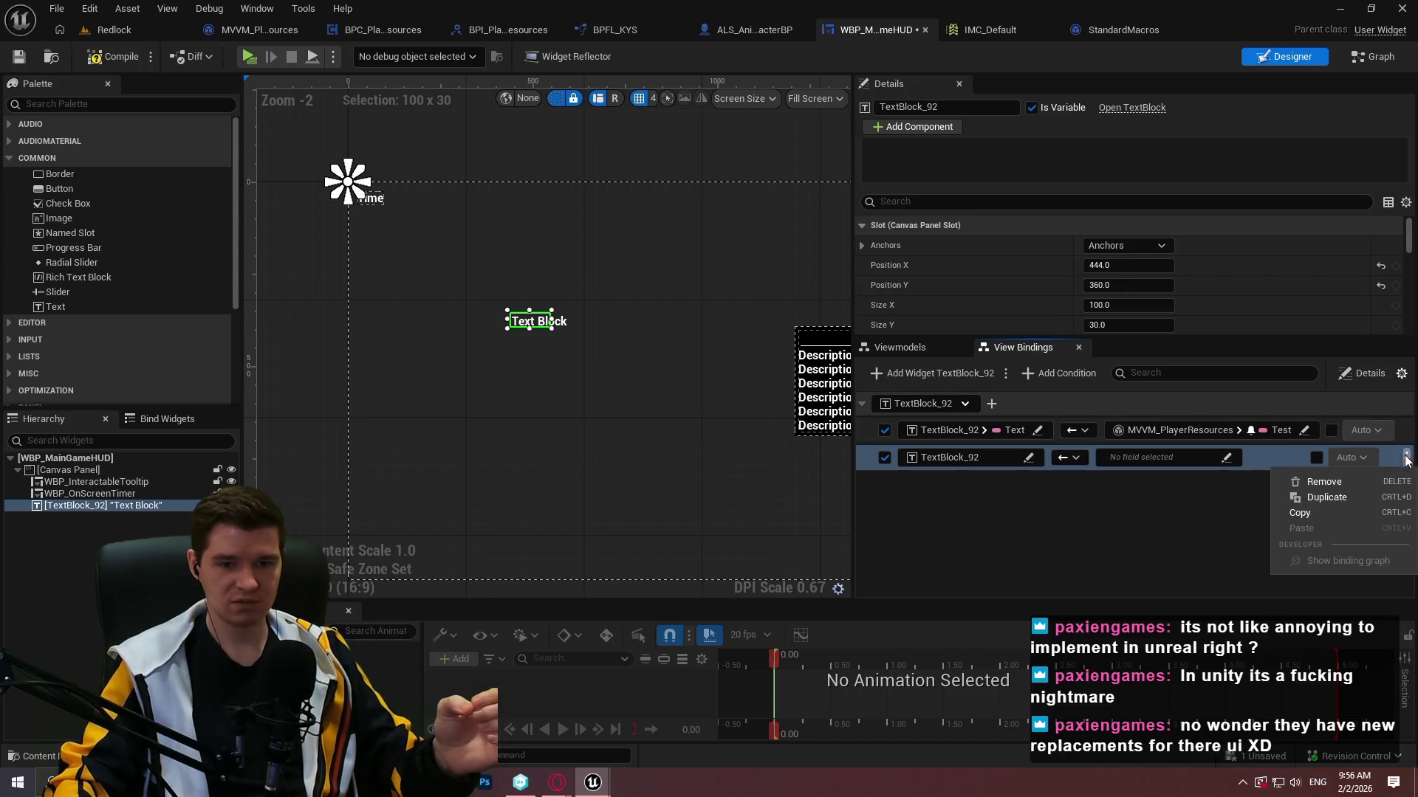
left_click(1336, 484)
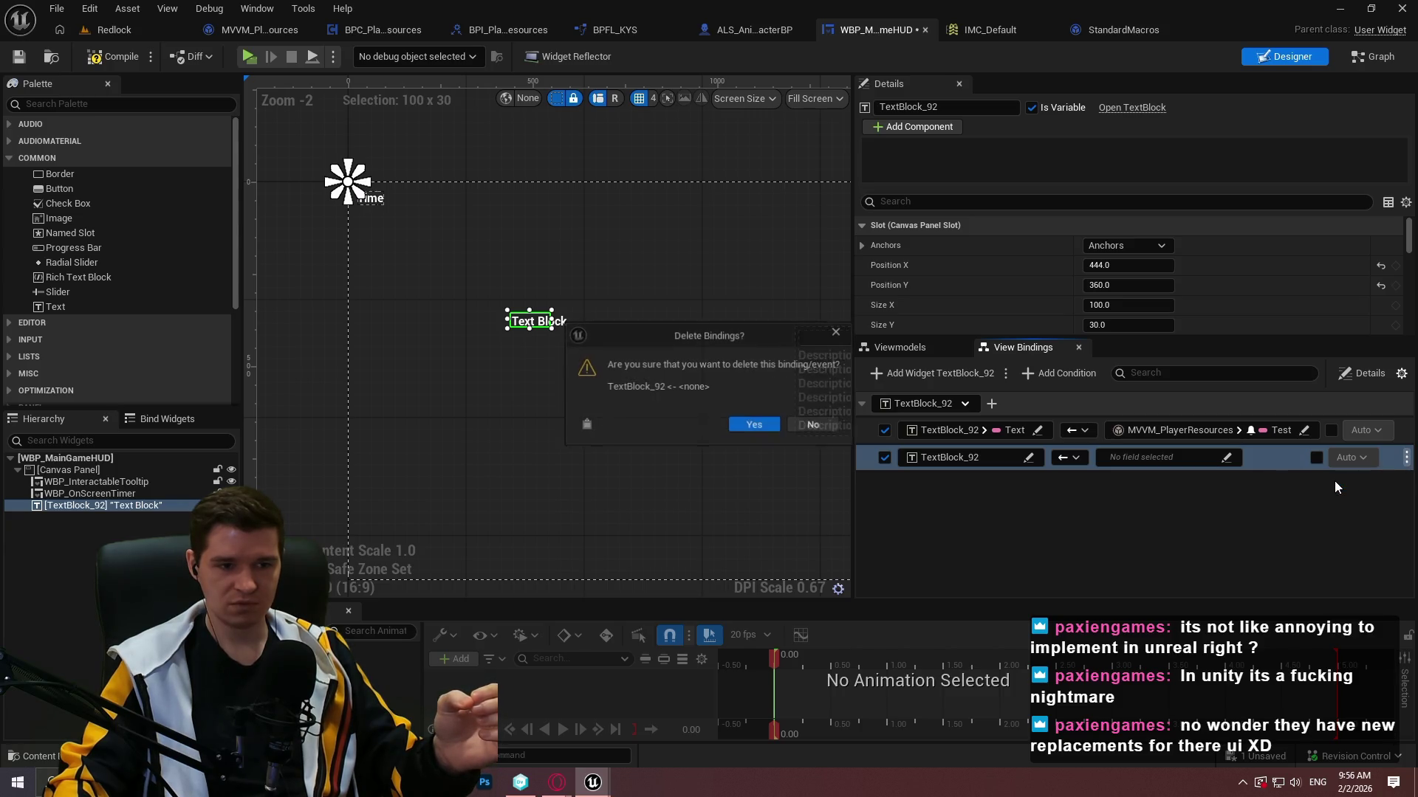
left_click(753, 425)
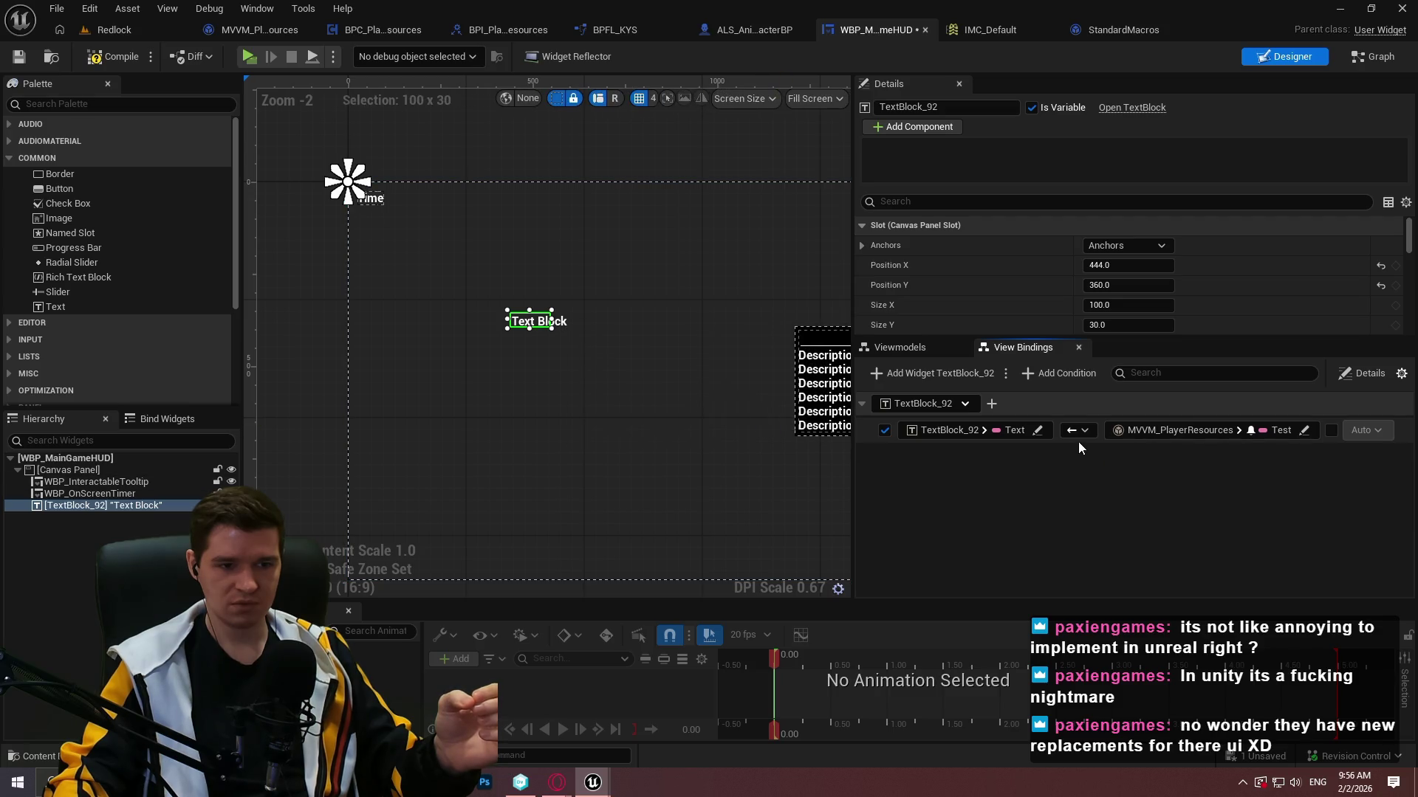
left_click(991, 405)
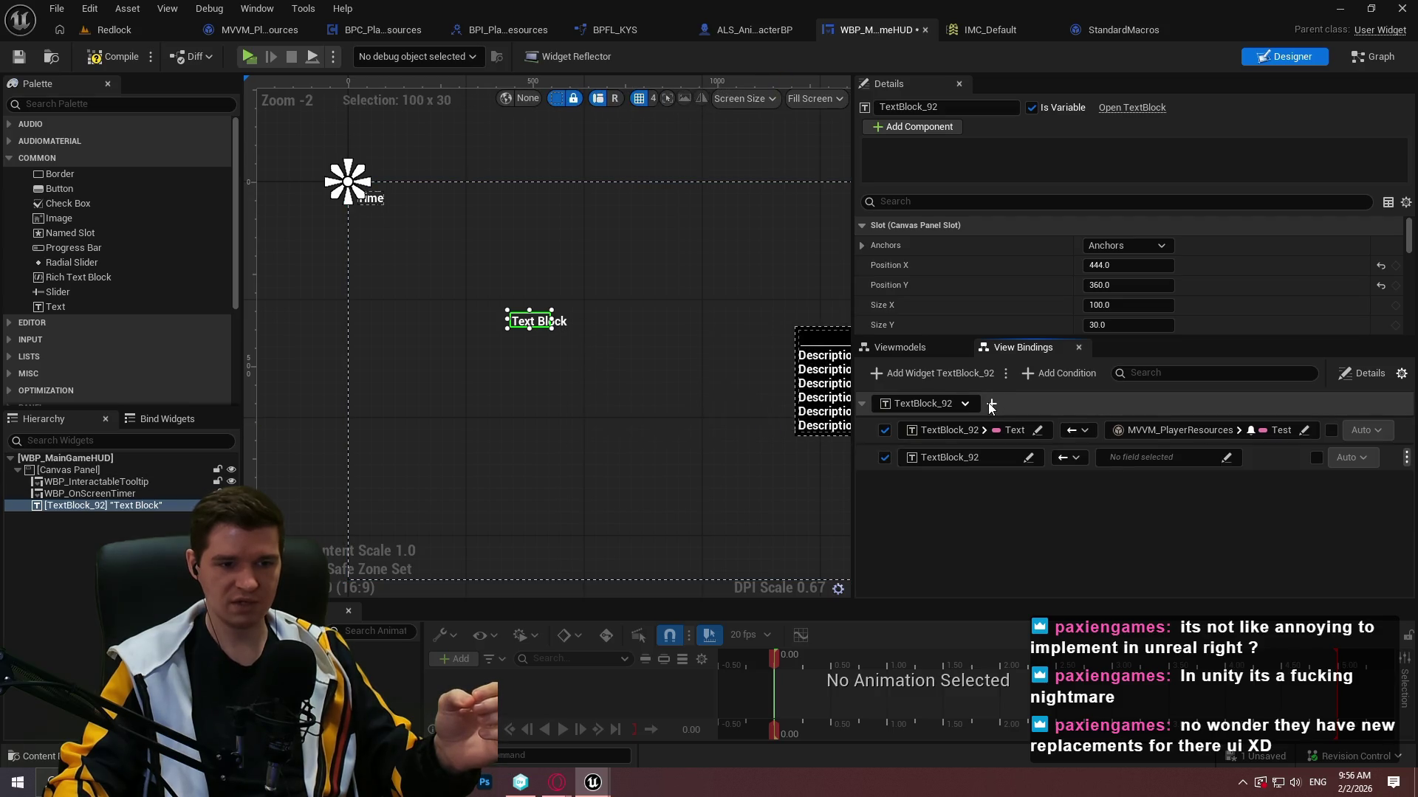
right_click(1384, 468)
left_click(1338, 480)
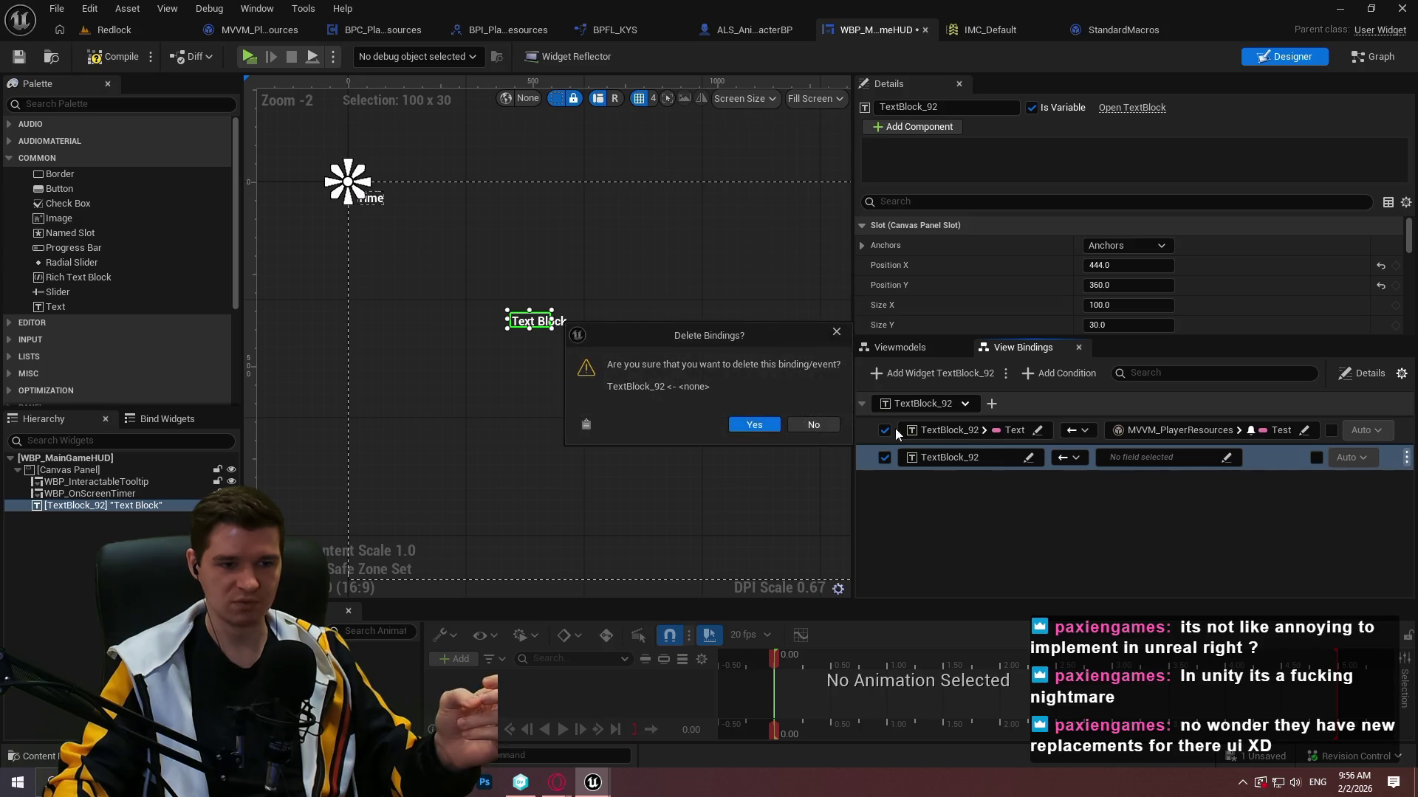
left_click(751, 425)
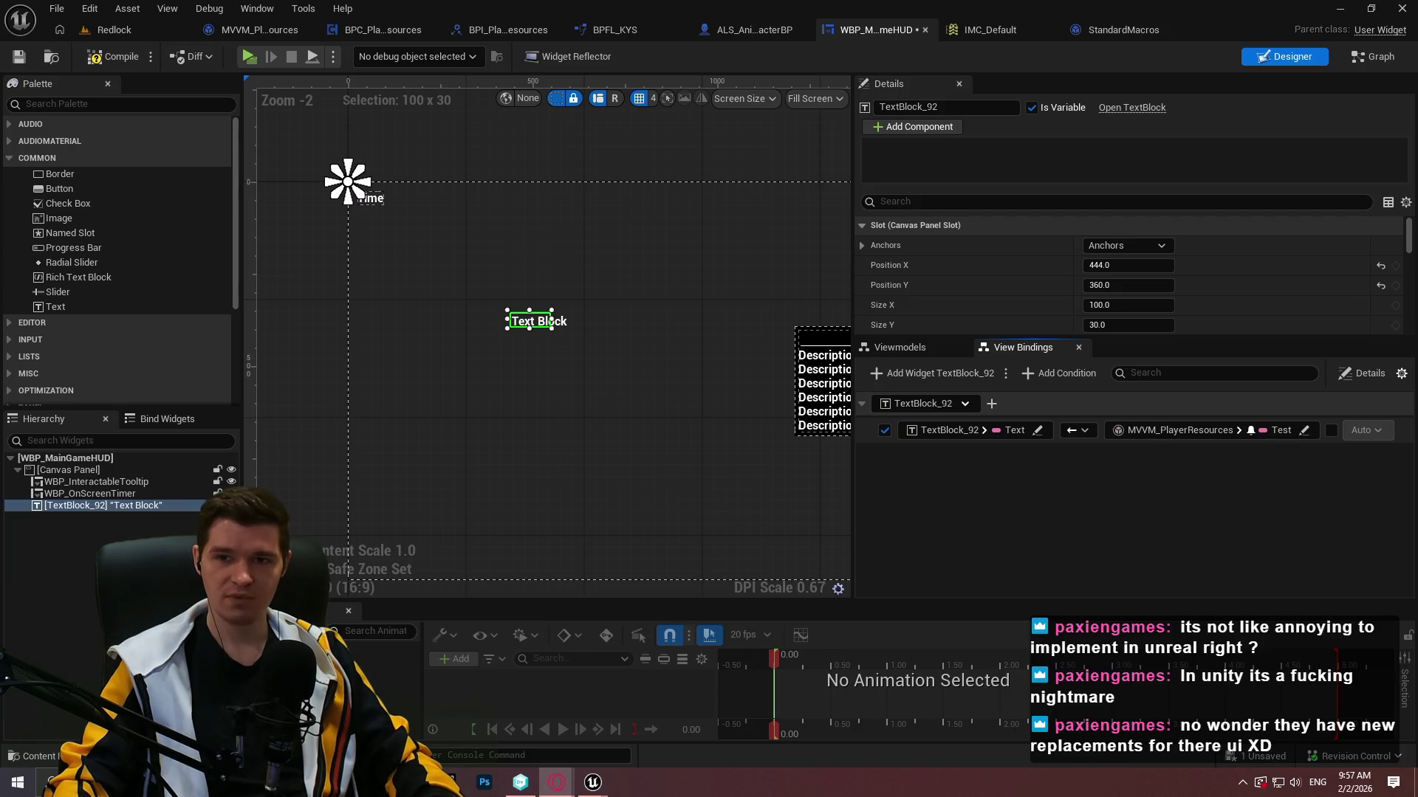
key("alt+Tab")
key("ctrl+w")
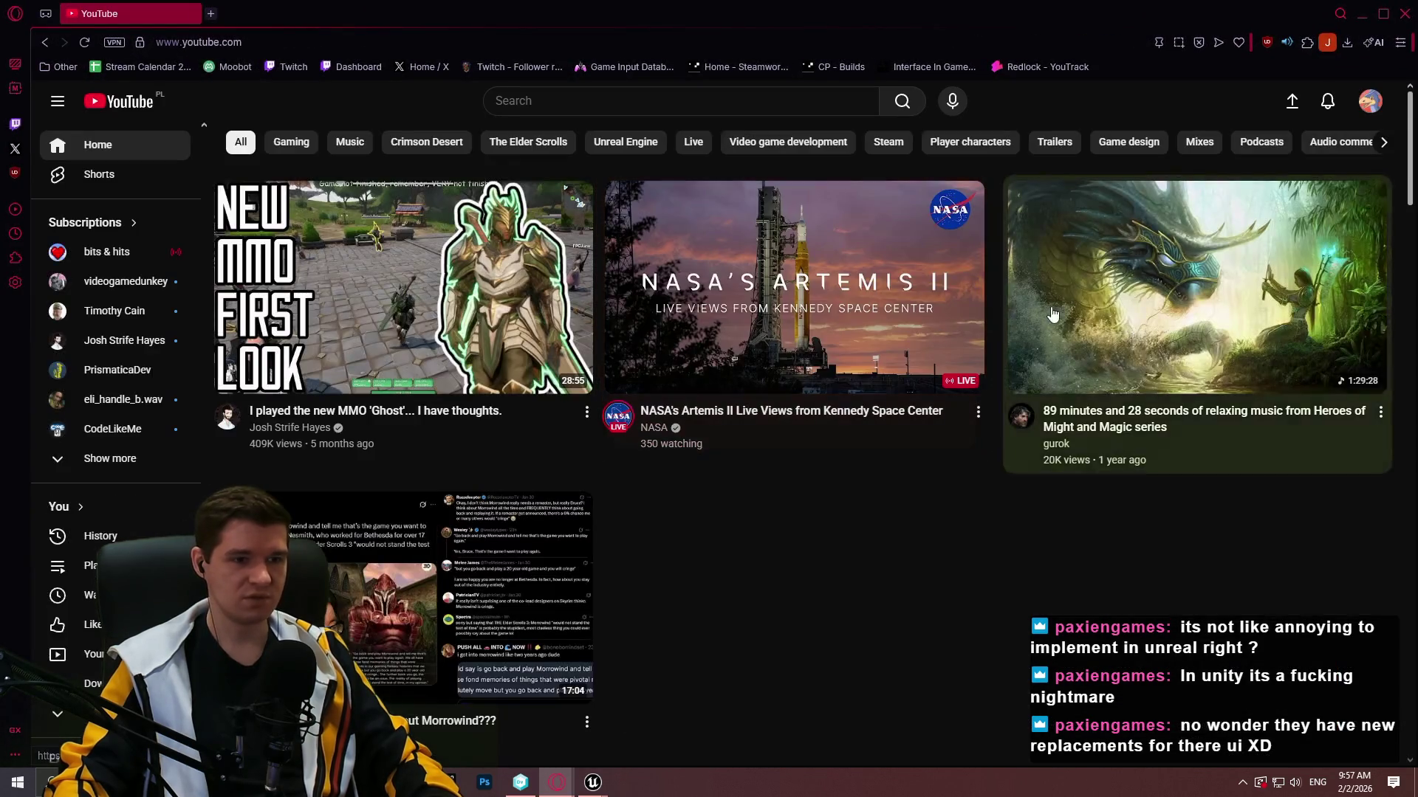
Open the channel's Immersive Sim Toolkit playlist and open the Day 3 stream in a new tab.
left_click(1369, 101)
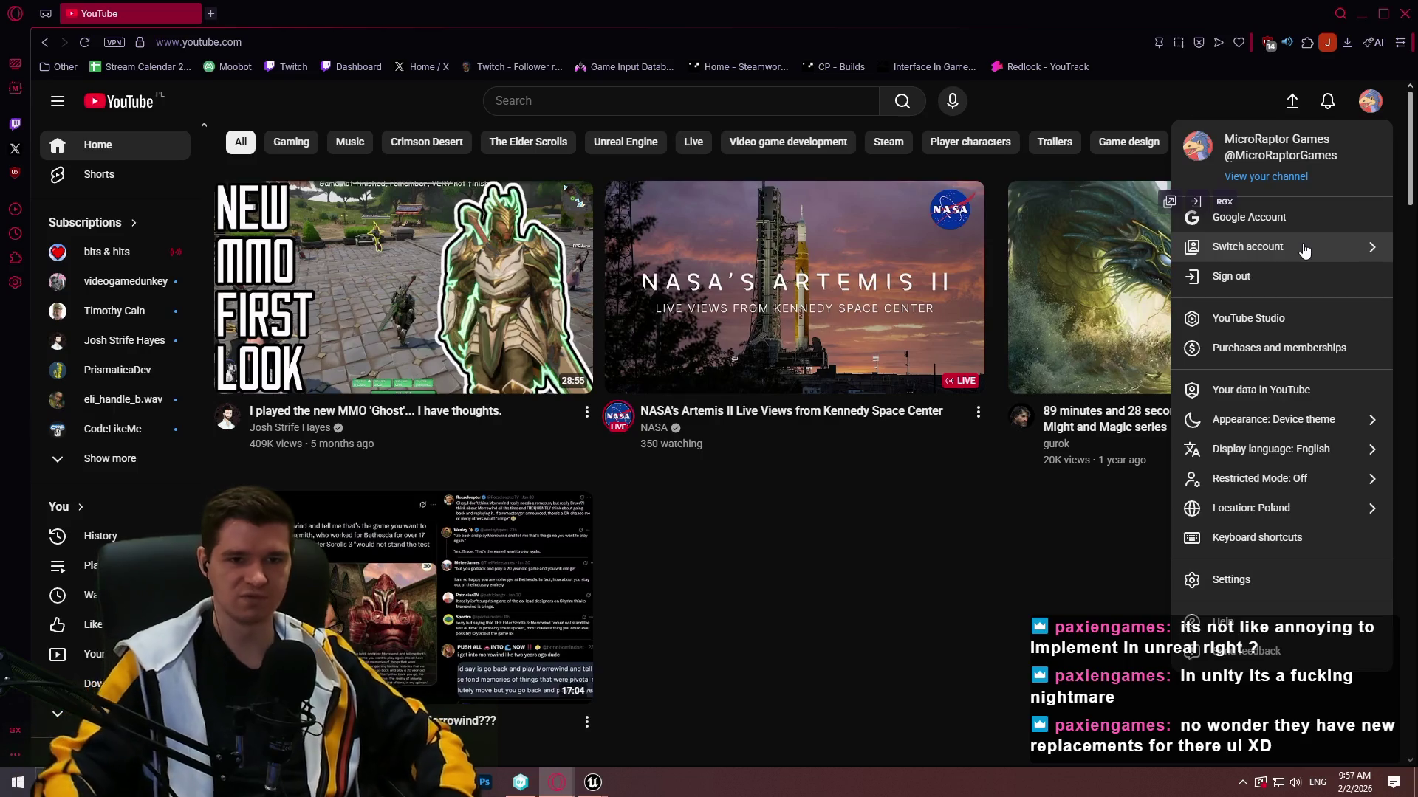
left_click(1260, 187)
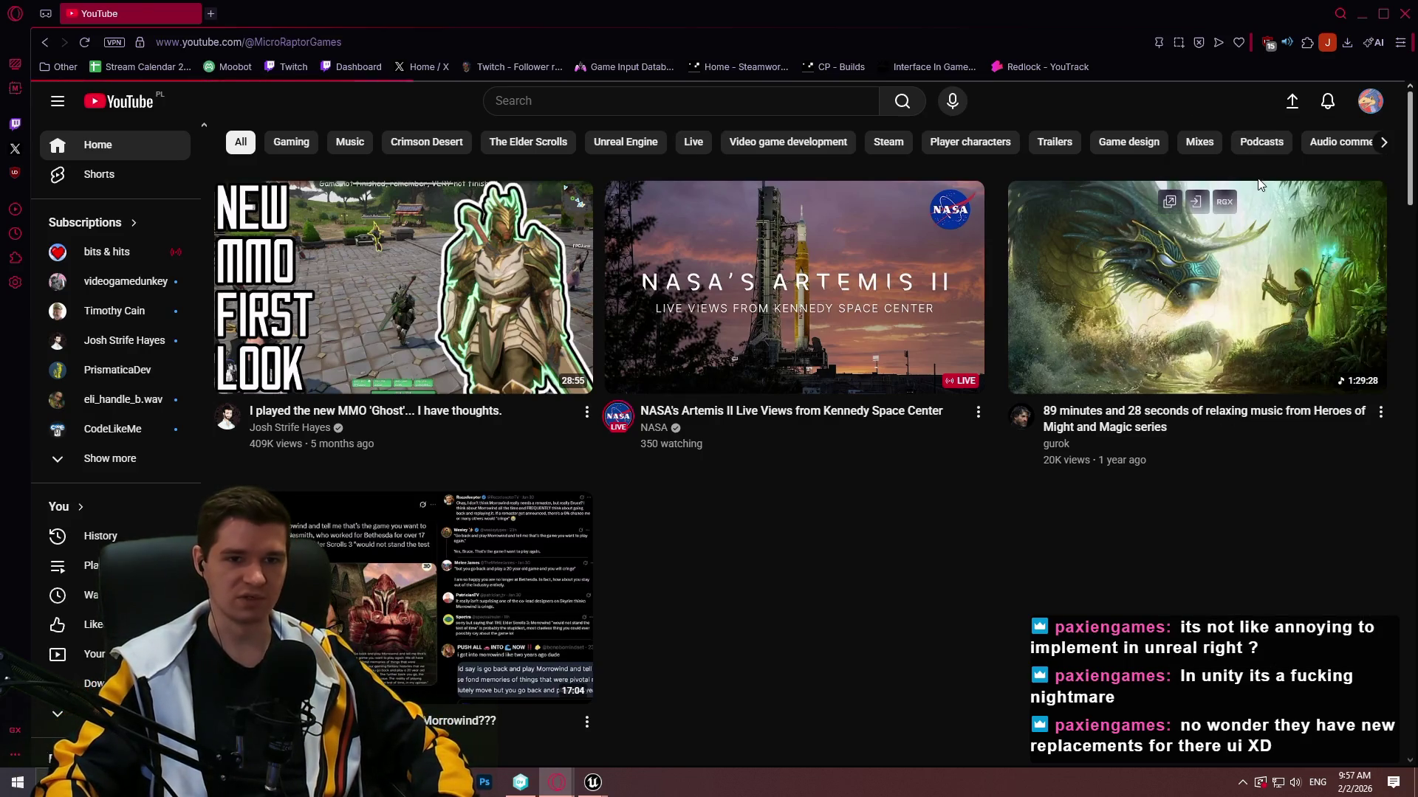
left_click(426, 306)
left_click(460, 305)
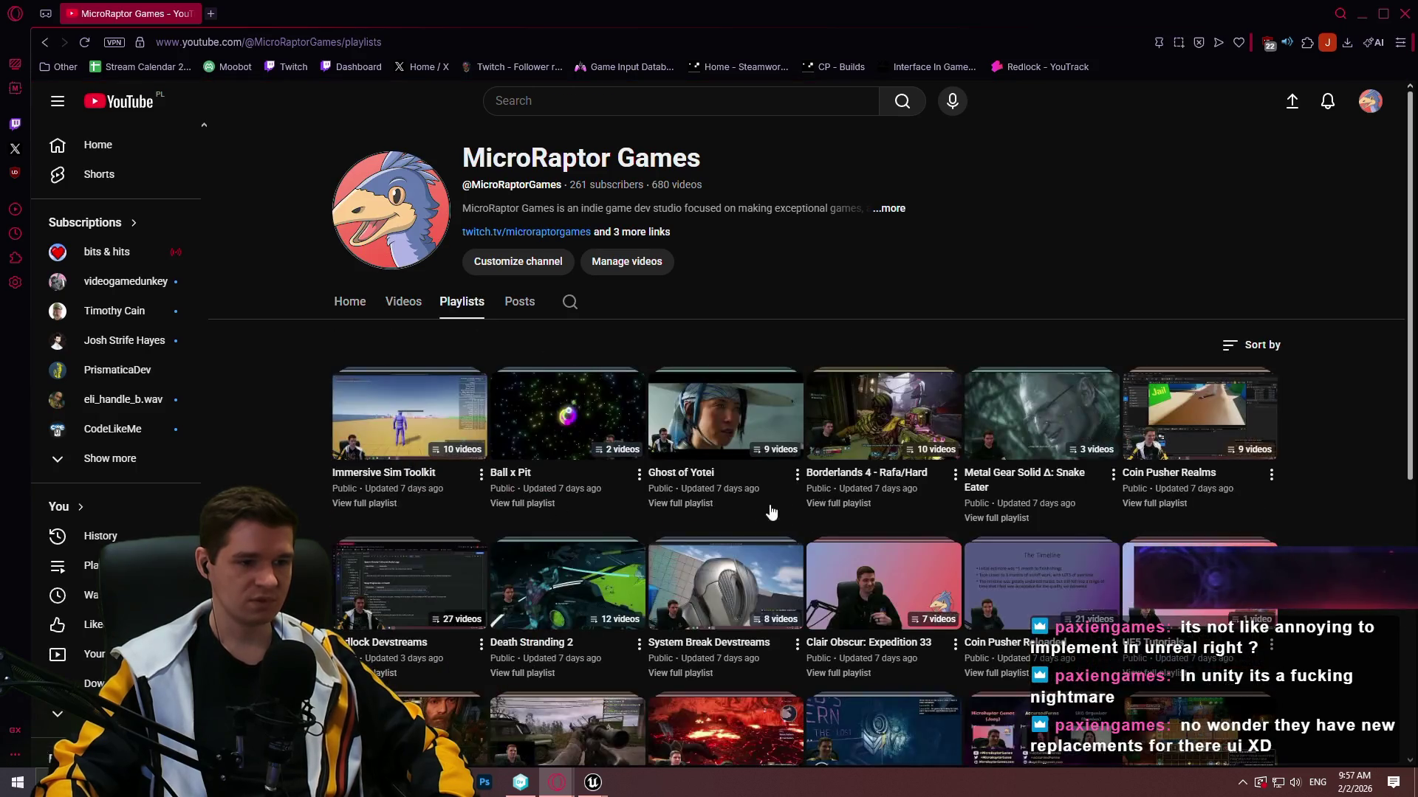
left_click(365, 502)
scroll(722, 438, "down", 5)
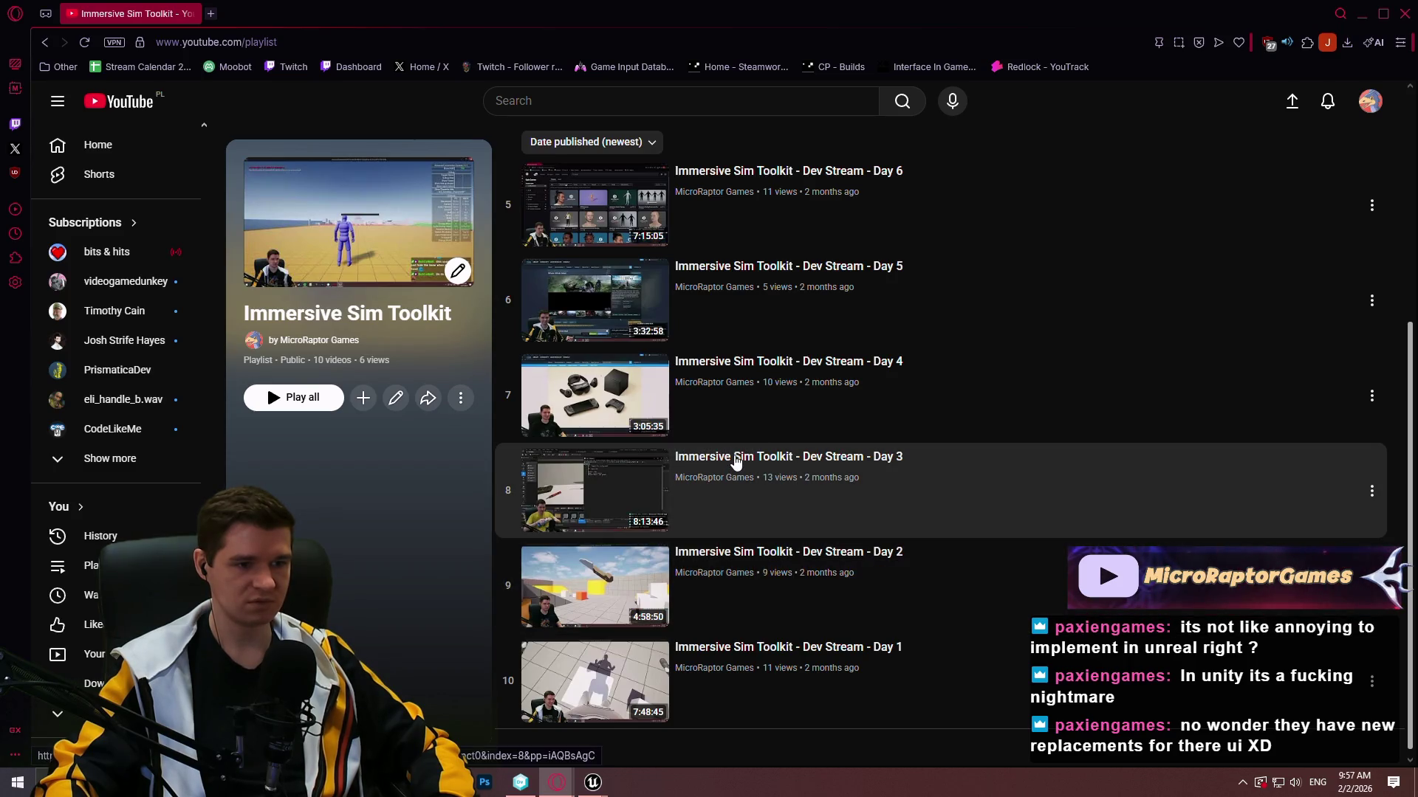
middle_click(736, 461)
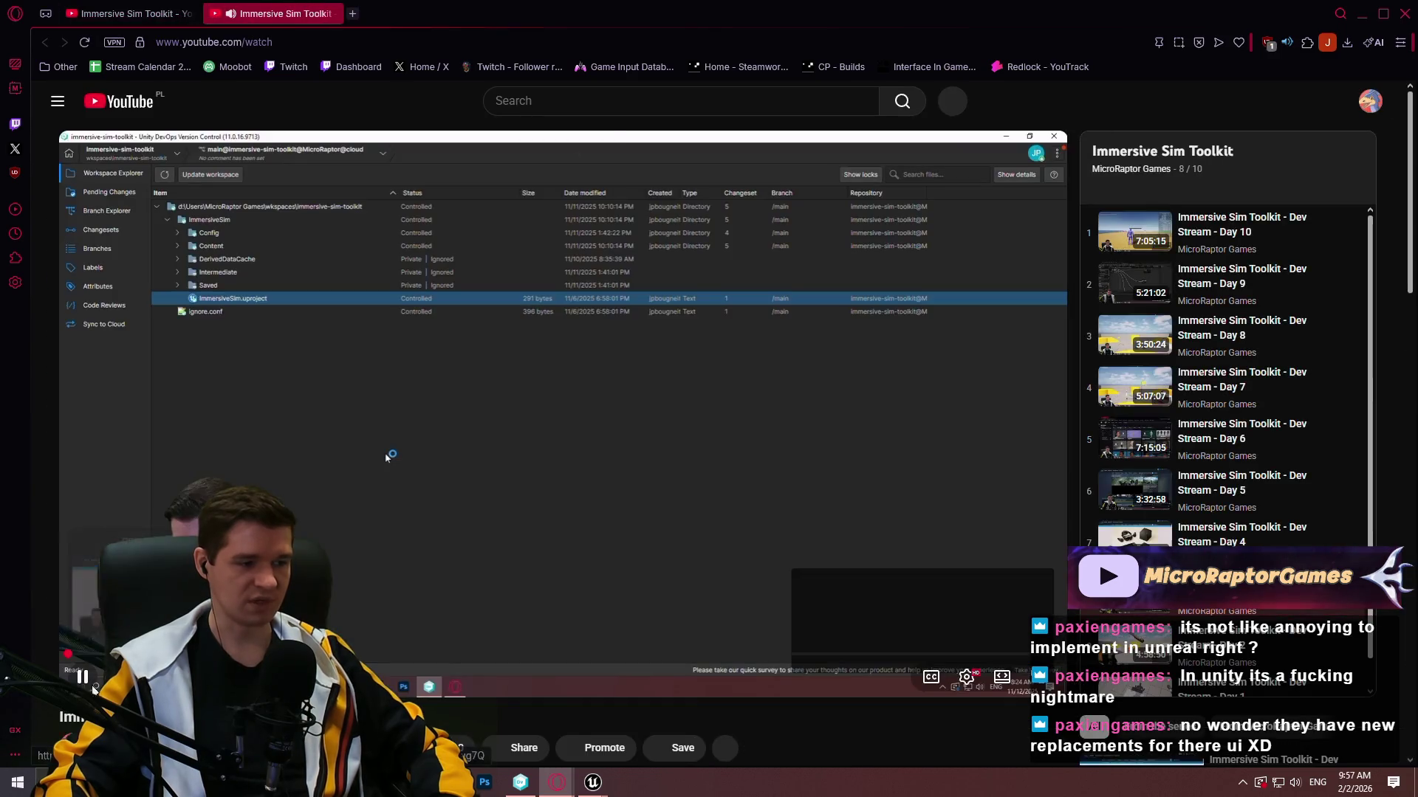
Pause the Day 3 stream, check its description, and close its tab.
left_click(83, 677)
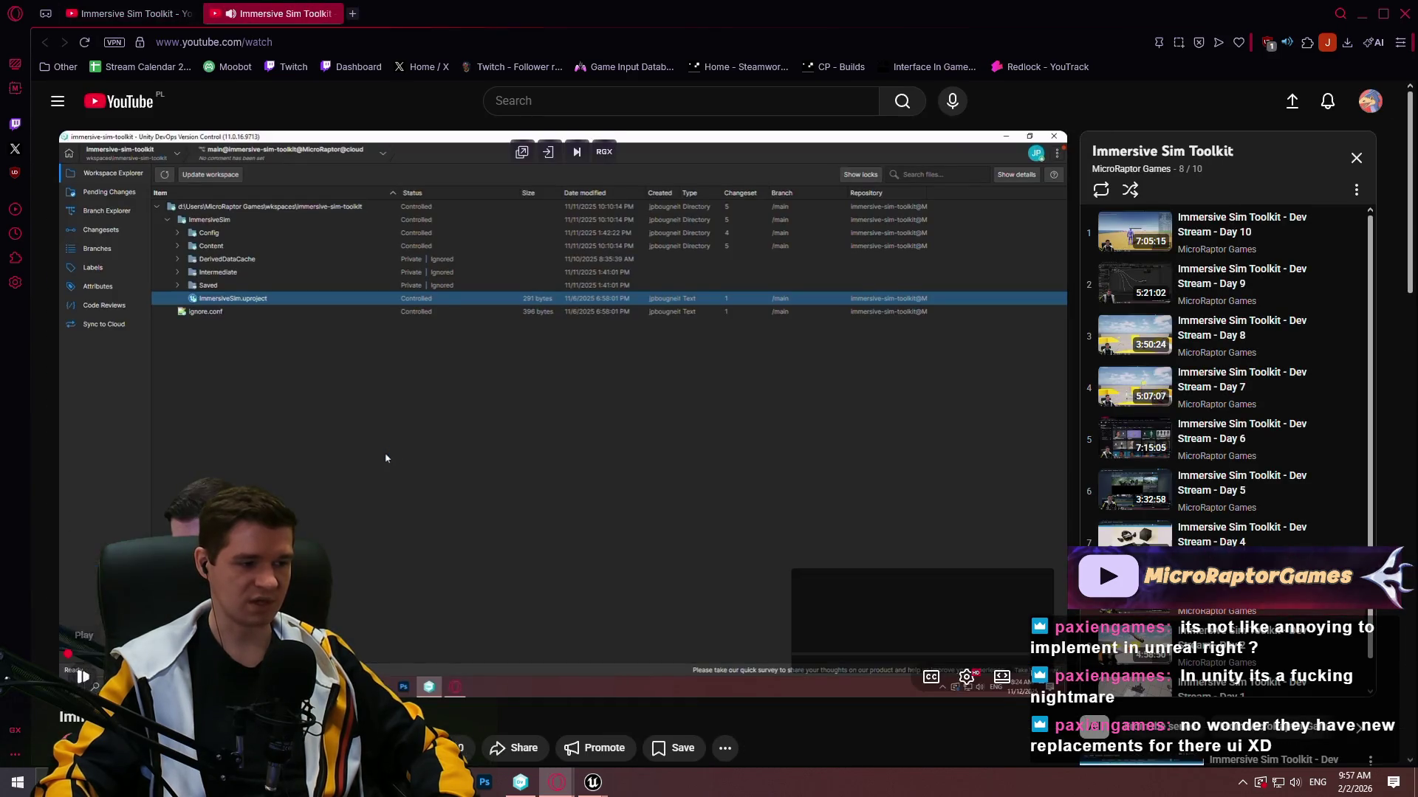
scroll(94, 688, "down", 5)
left_click(224, 480)
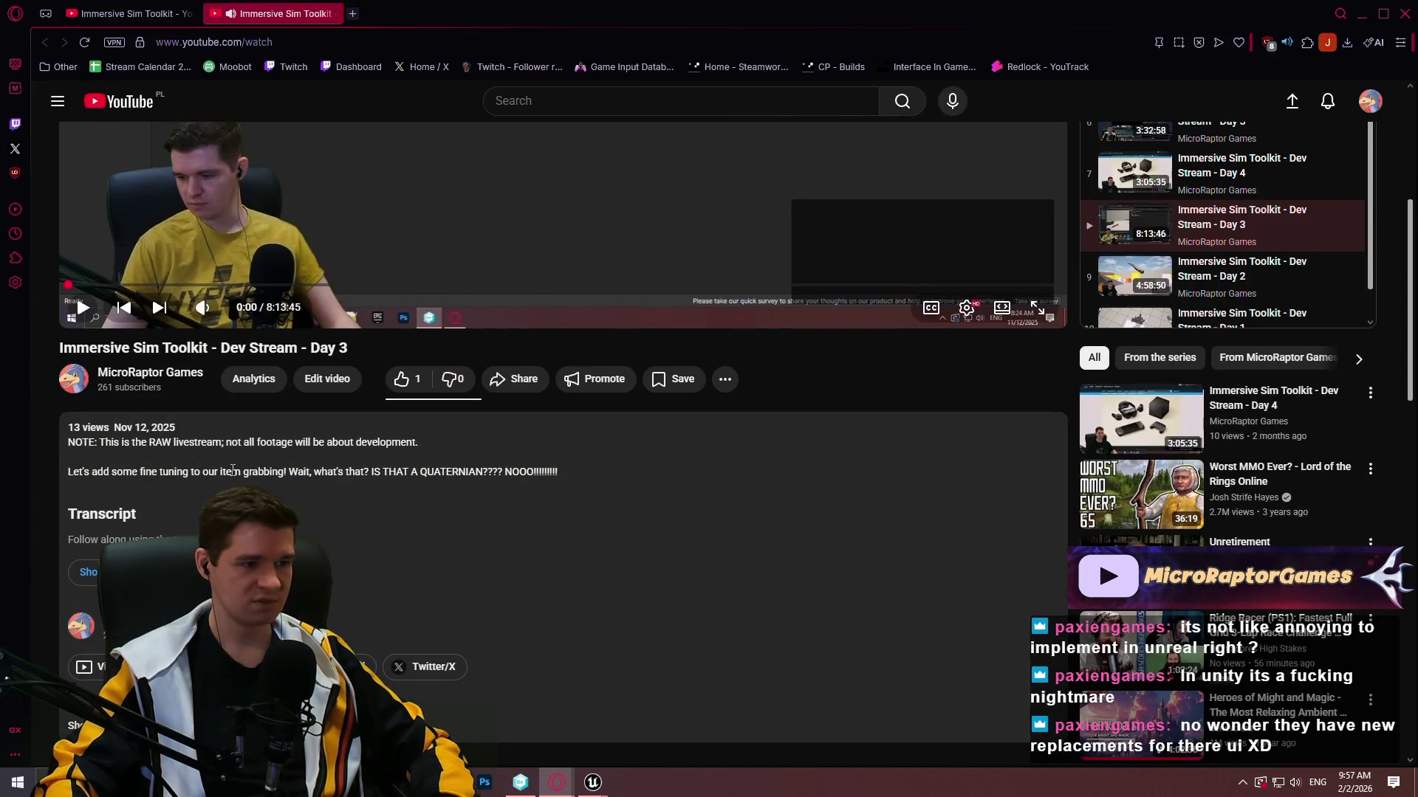
left_click(331, 13)
scroll(984, 465, "up", 5)
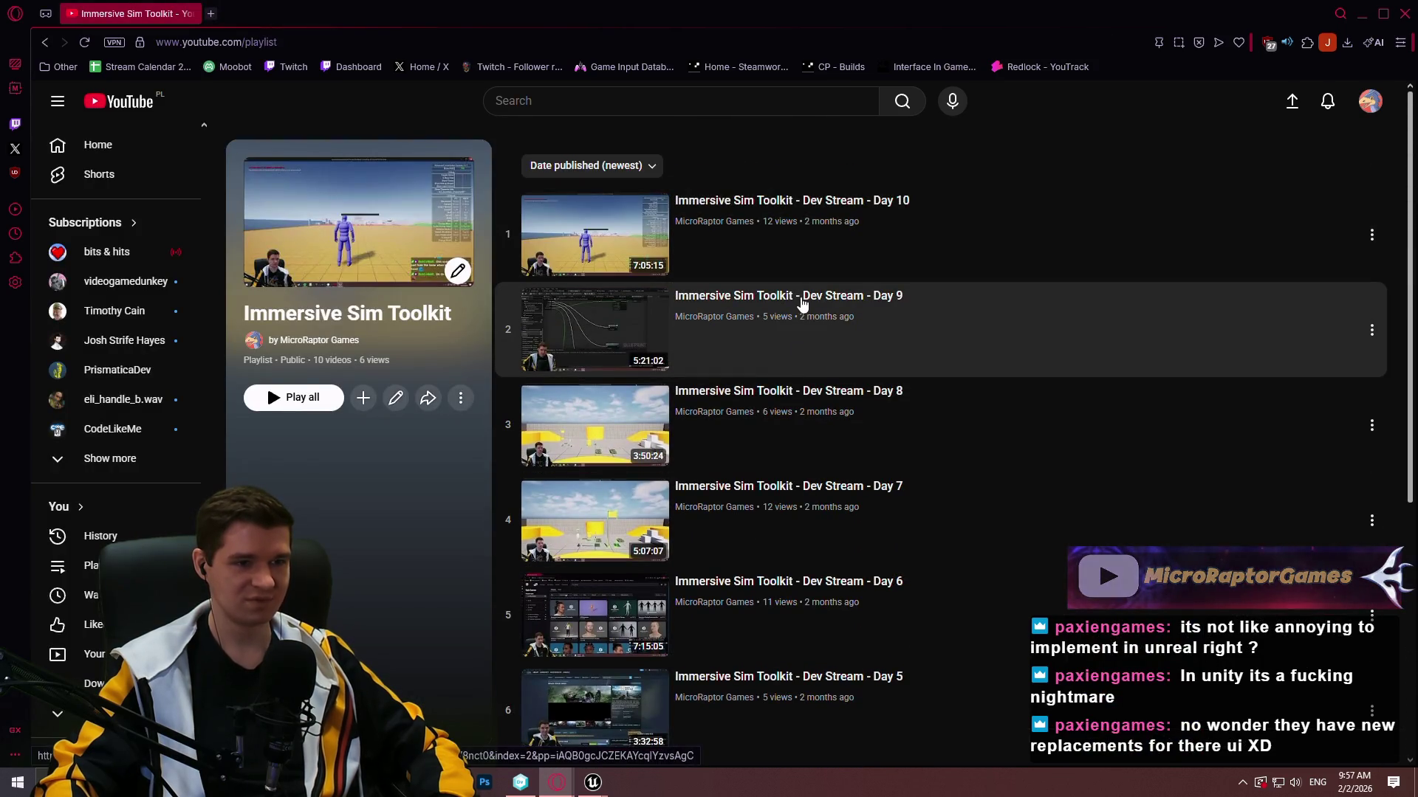
Open the Day 9 and Day 8 streams in background tabs, keeping only Day 9.
middle_click(801, 302)
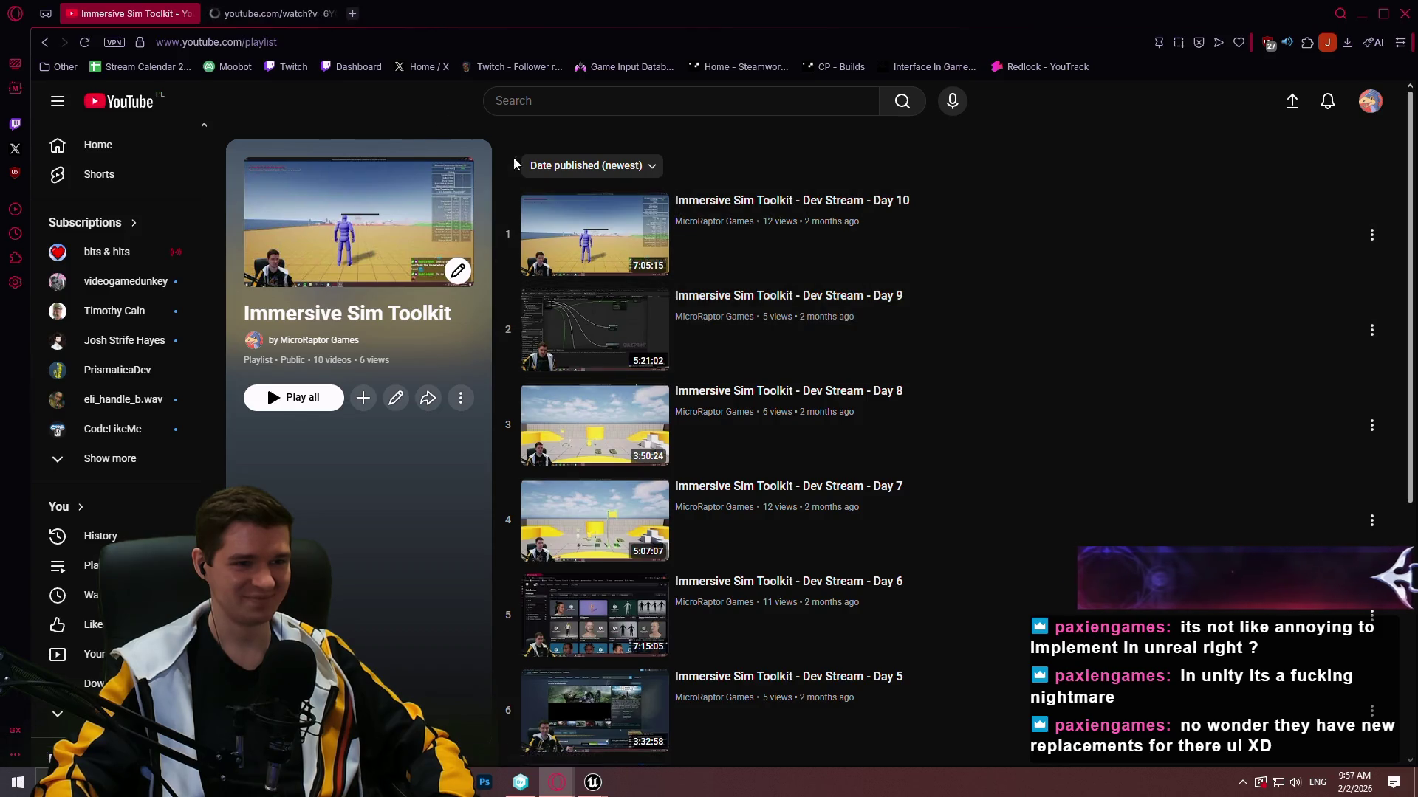
middle_click(801, 400)
key("ctrl+Tab")
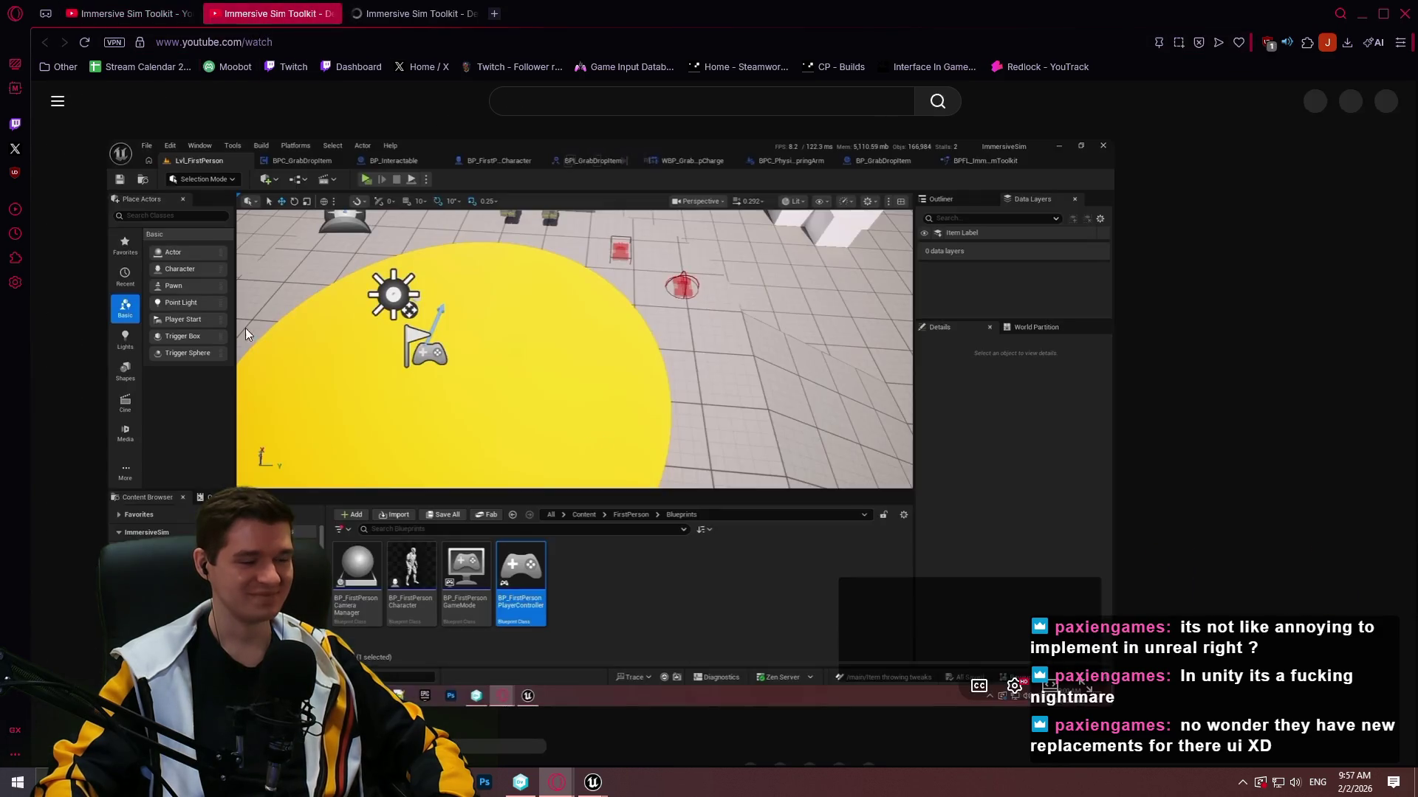
scroll(425, 598, "down", 3)
left_click(425, 600)
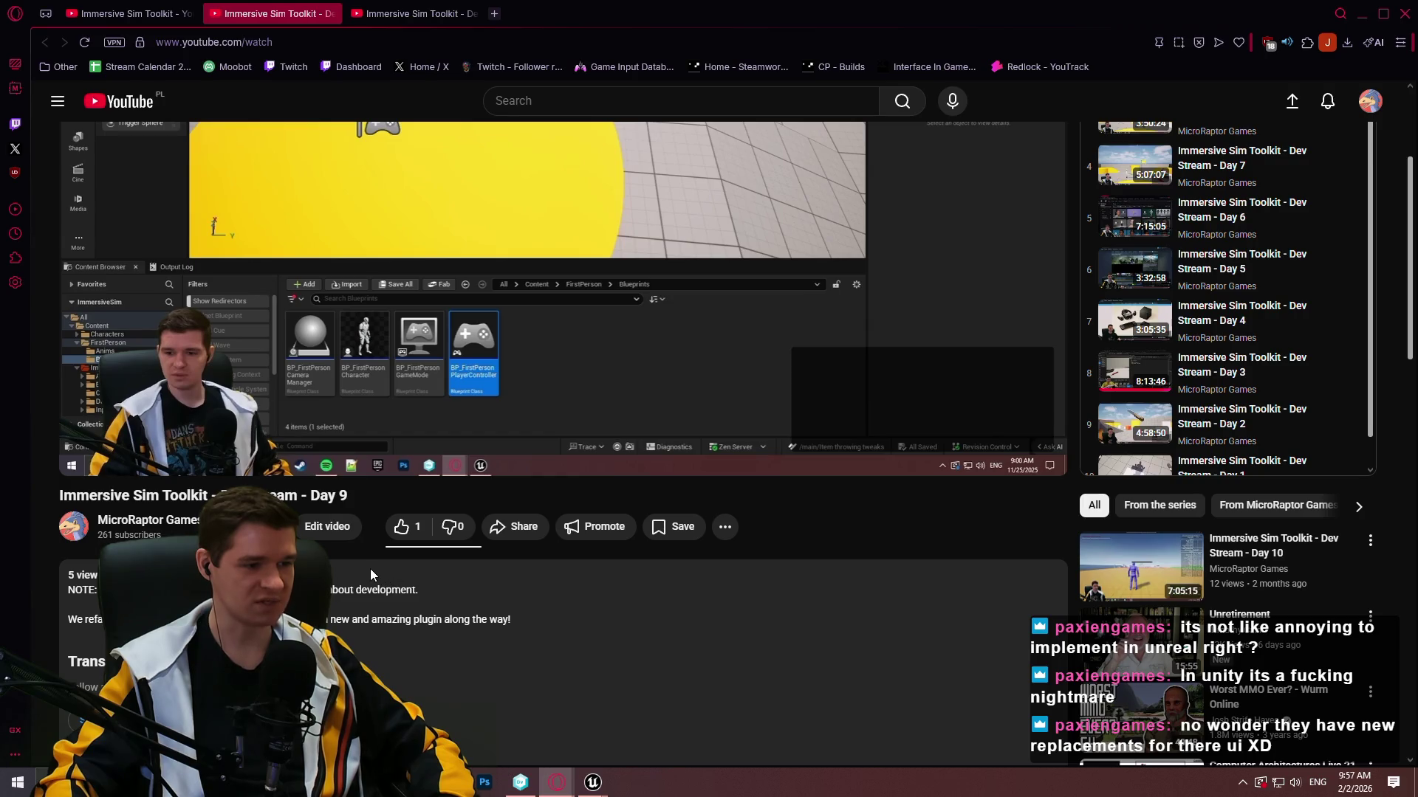
left_click(472, 13)
Put Day 9 in theater mode and seek to the viewmodel docs around 2:38.
left_click(1023, 465)
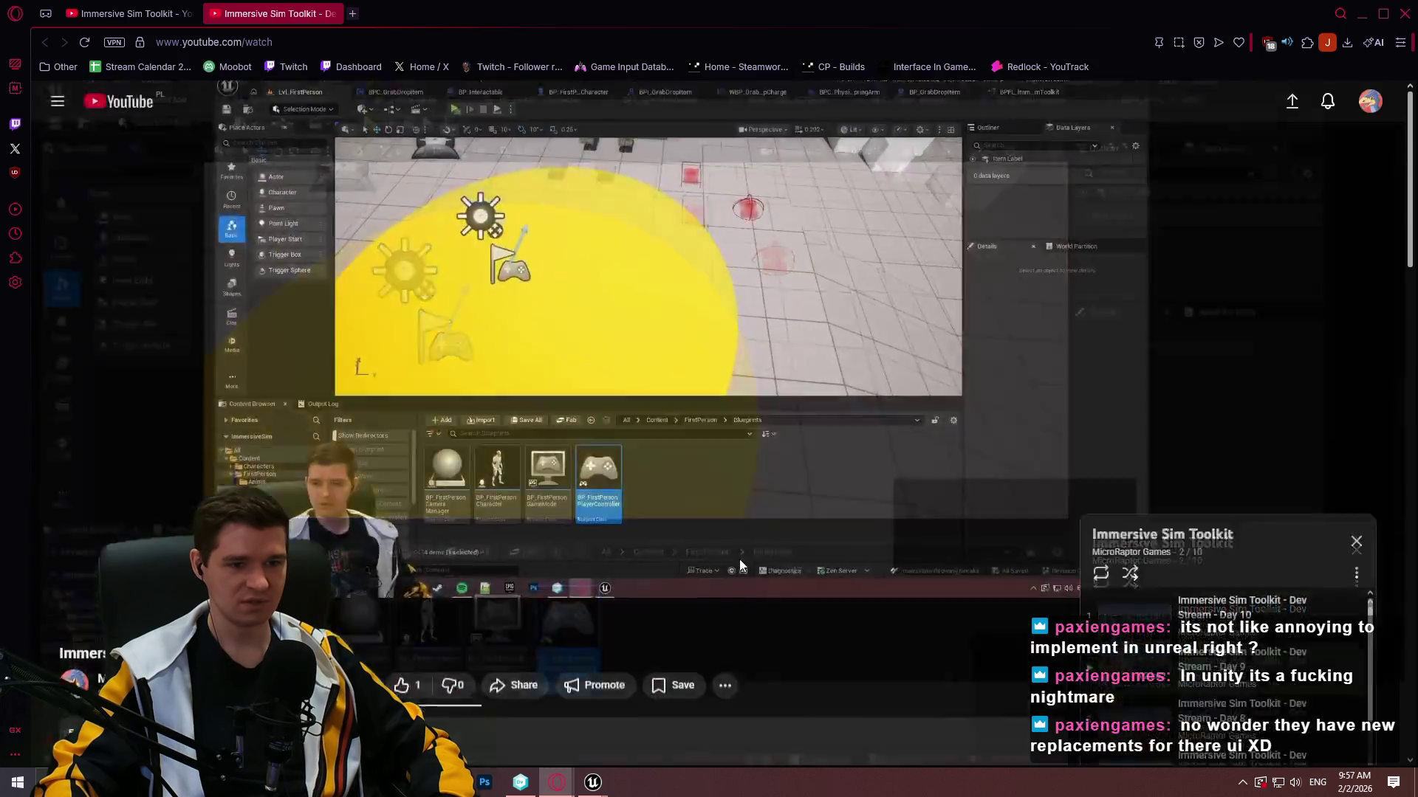
left_click_drag(465, 639, 574, 645)
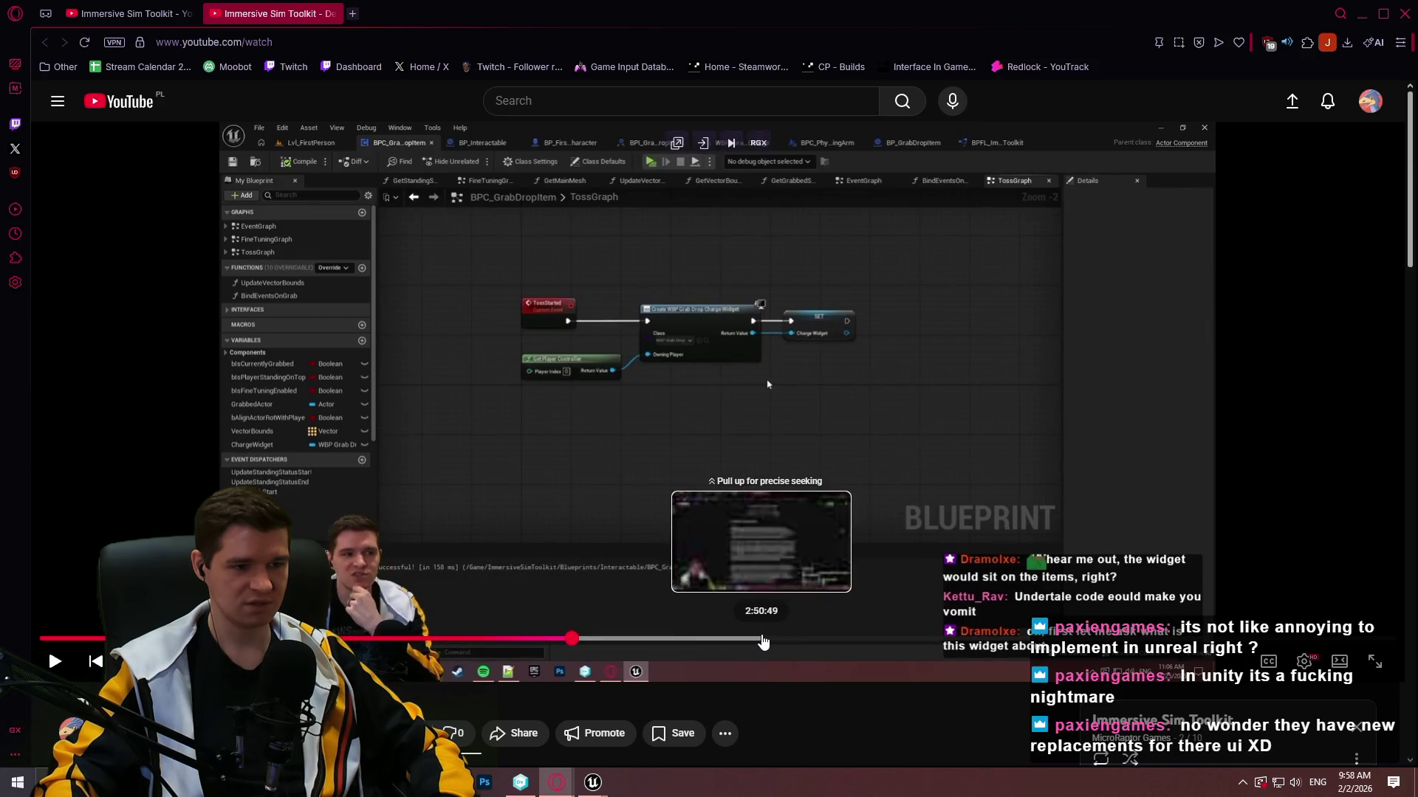
left_click(727, 641)
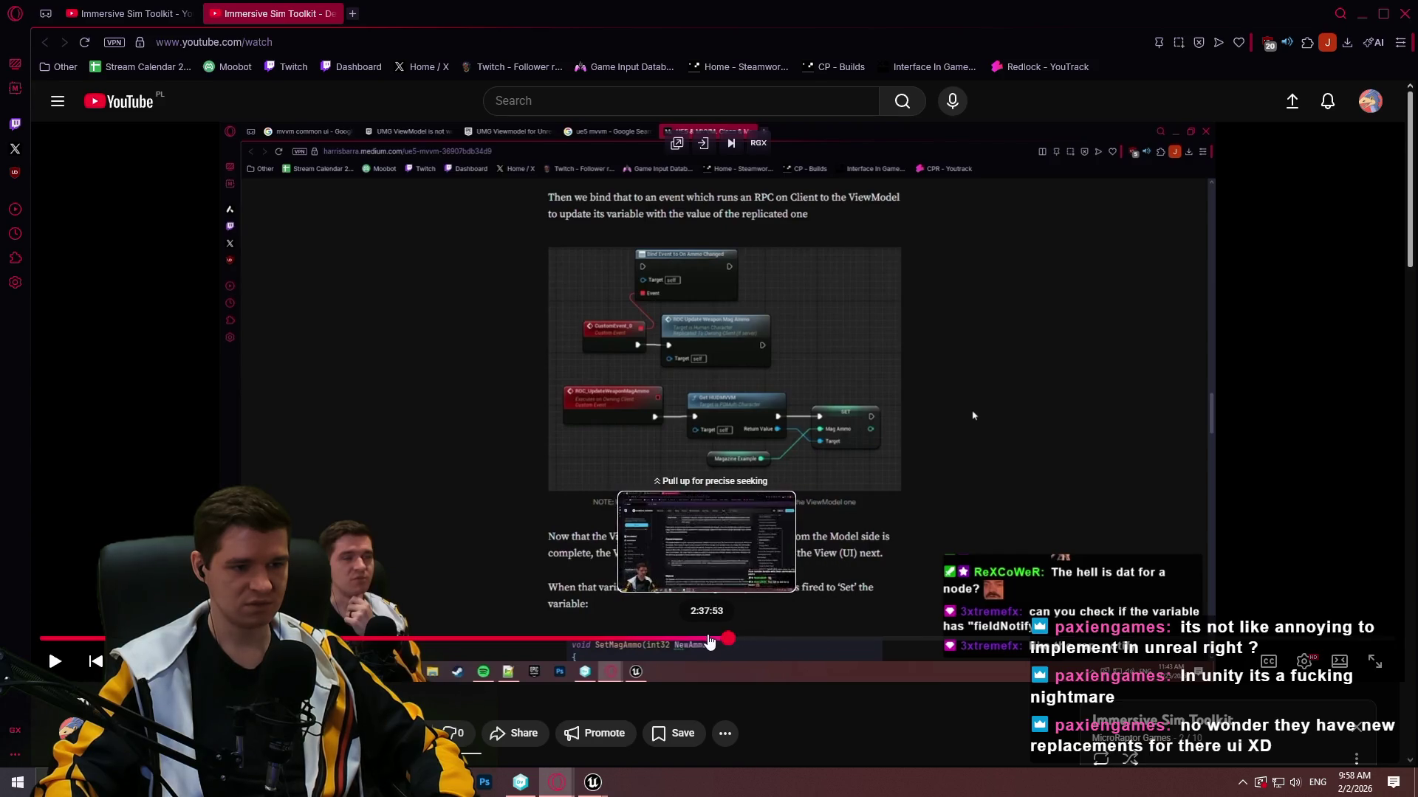
left_click(709, 640)
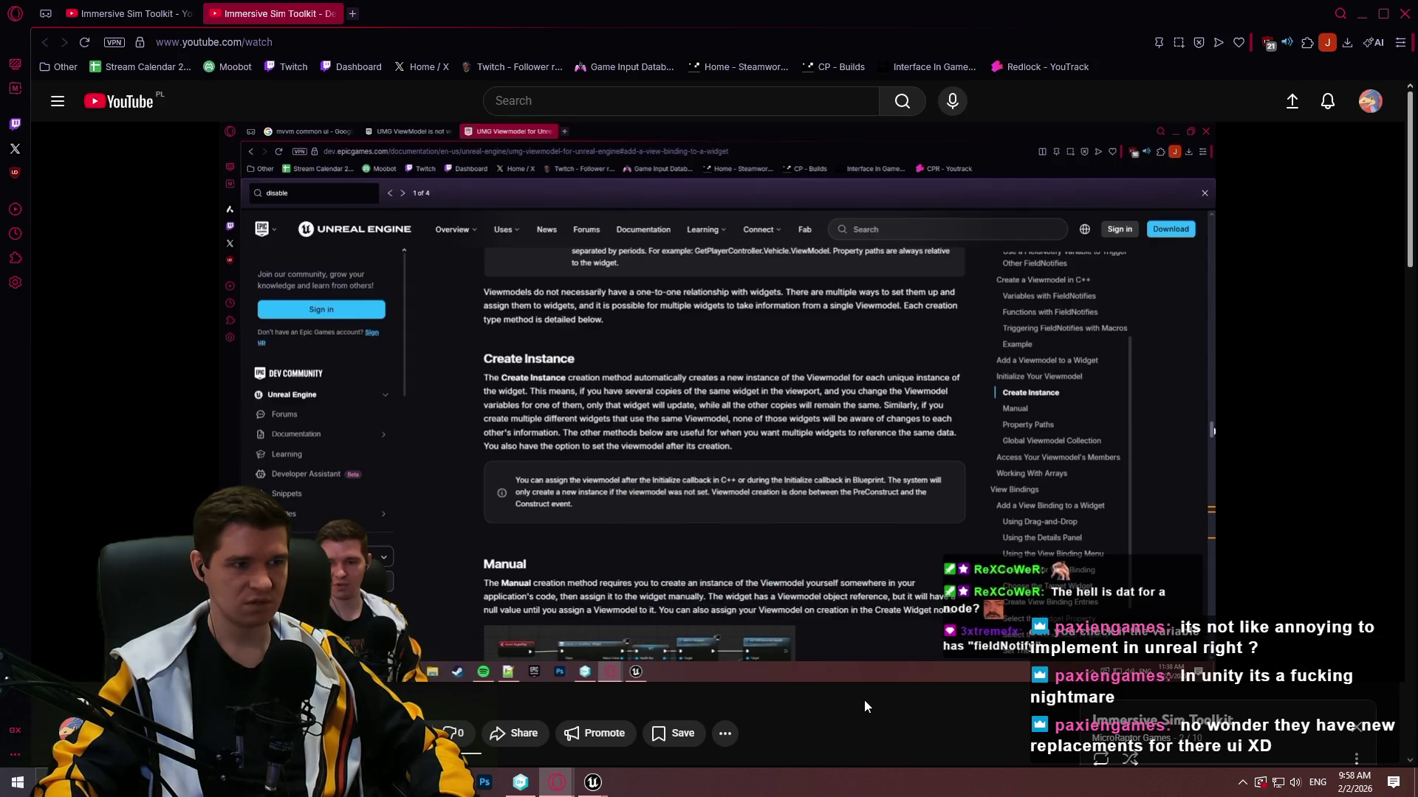
left_click(357, 15)
Search 'ue5 mvvm' and open Epic's UMG Viewmodel documentation page.
type("ue5 mv")
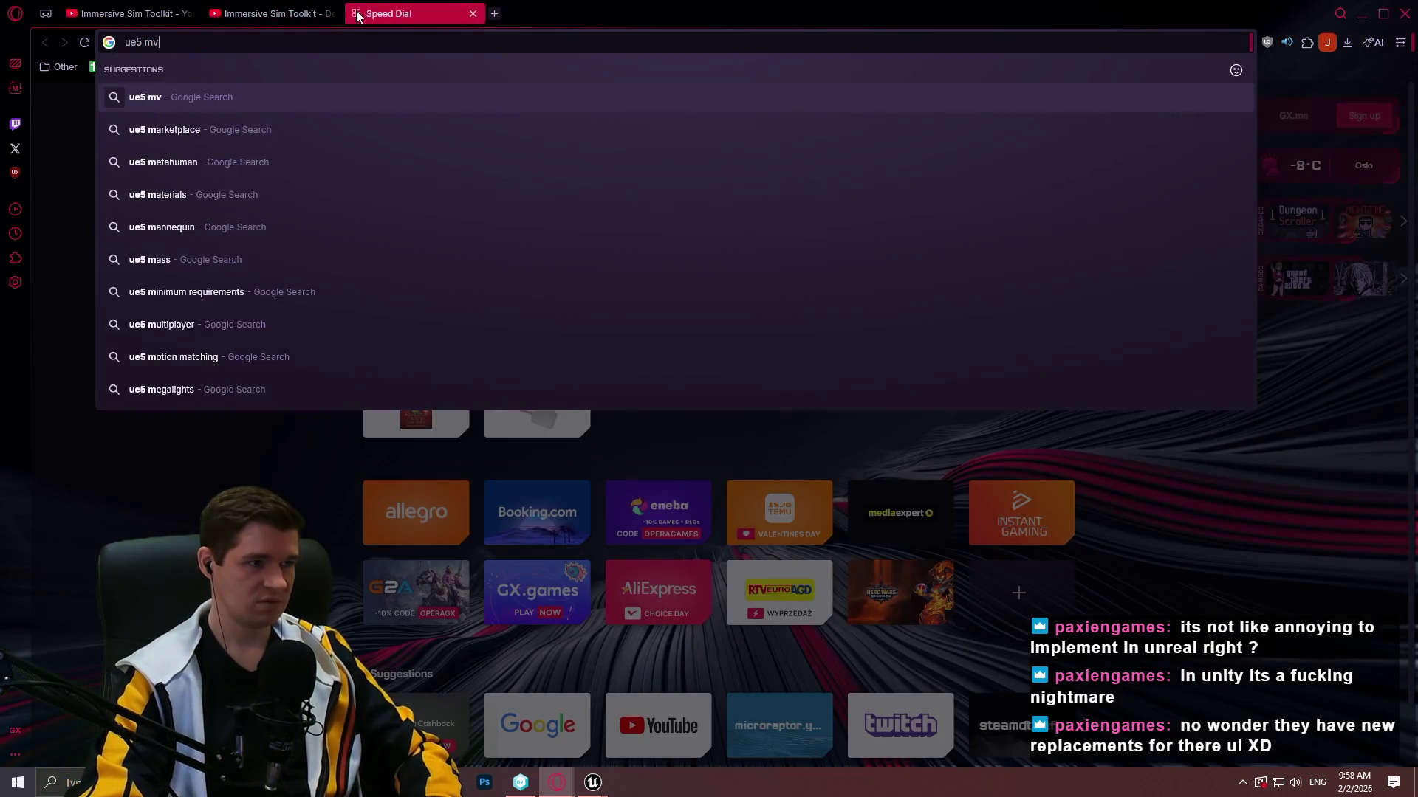
type("vm")
key("Return")
left_click(233, 248)
scroll(473, 317, "down", 5)
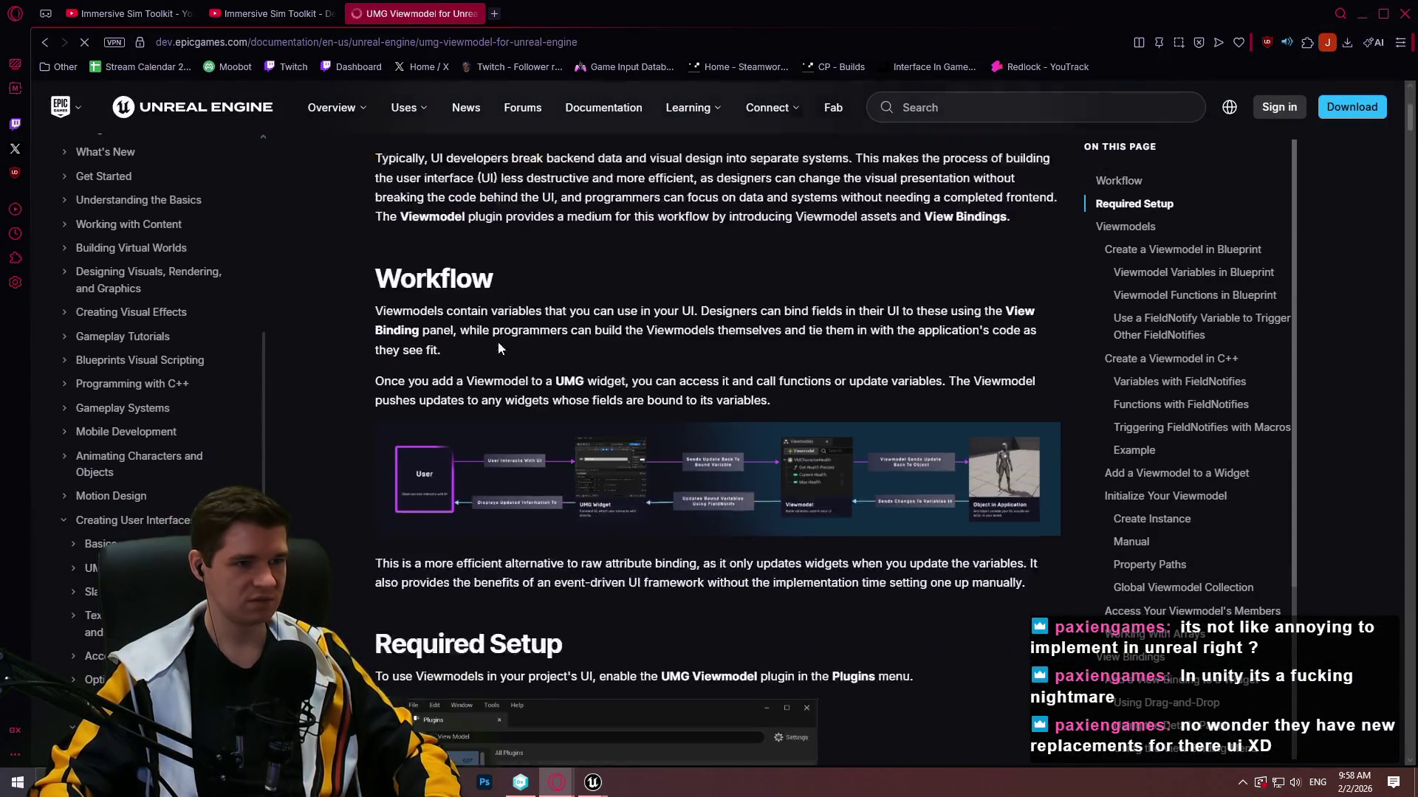
scroll(500, 347, "down", 8)
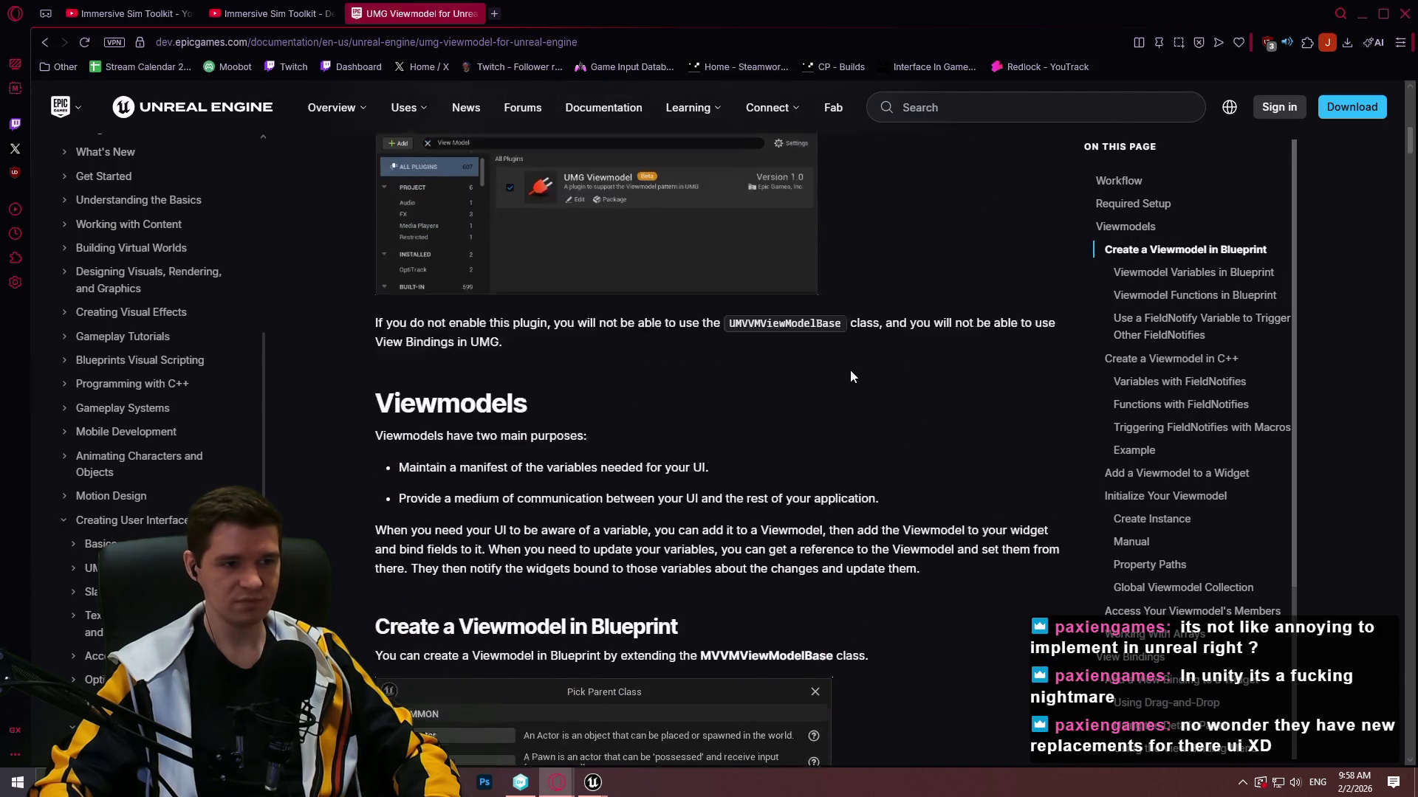
scroll(842, 365, "down", 10)
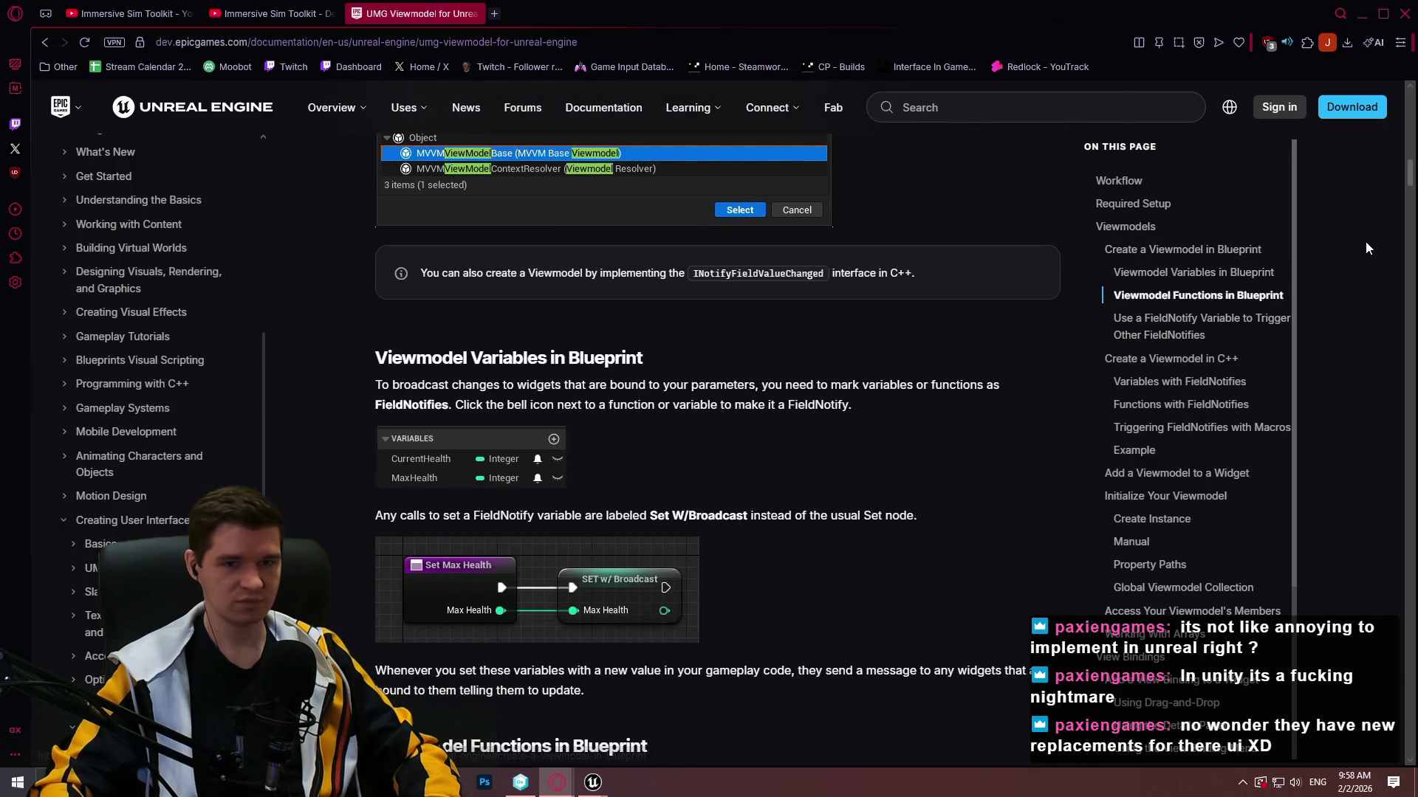
mouse_move(1410, 174)
left_mouse_down()
mouse_move(1393, 327)
mouse_move(1354, 410)
mouse_move(1356, 397)
left_mouse_up()
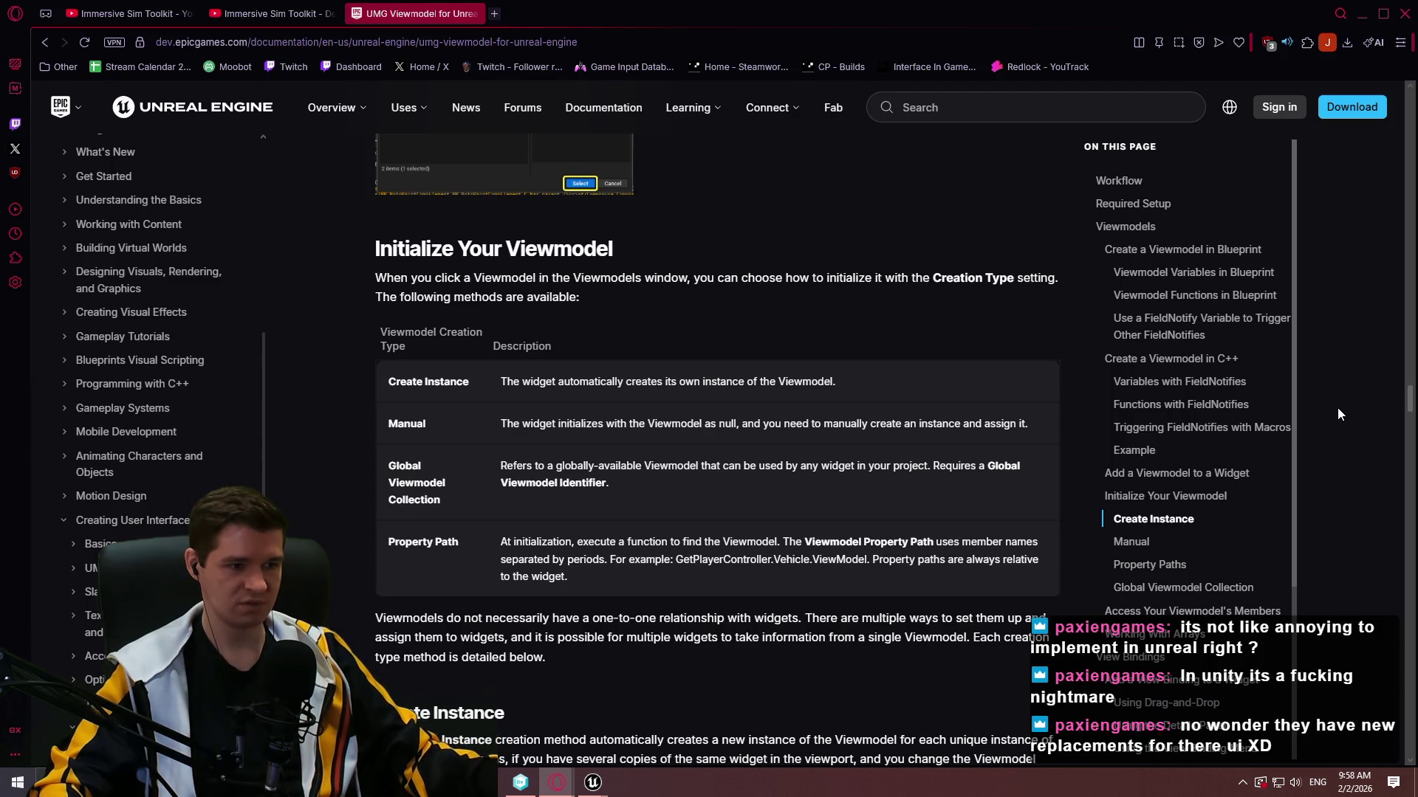
Read down to Global Viewmodel Collection, then switch to the WorldContextObject forum thread window.
scroll(733, 302, "down", 3)
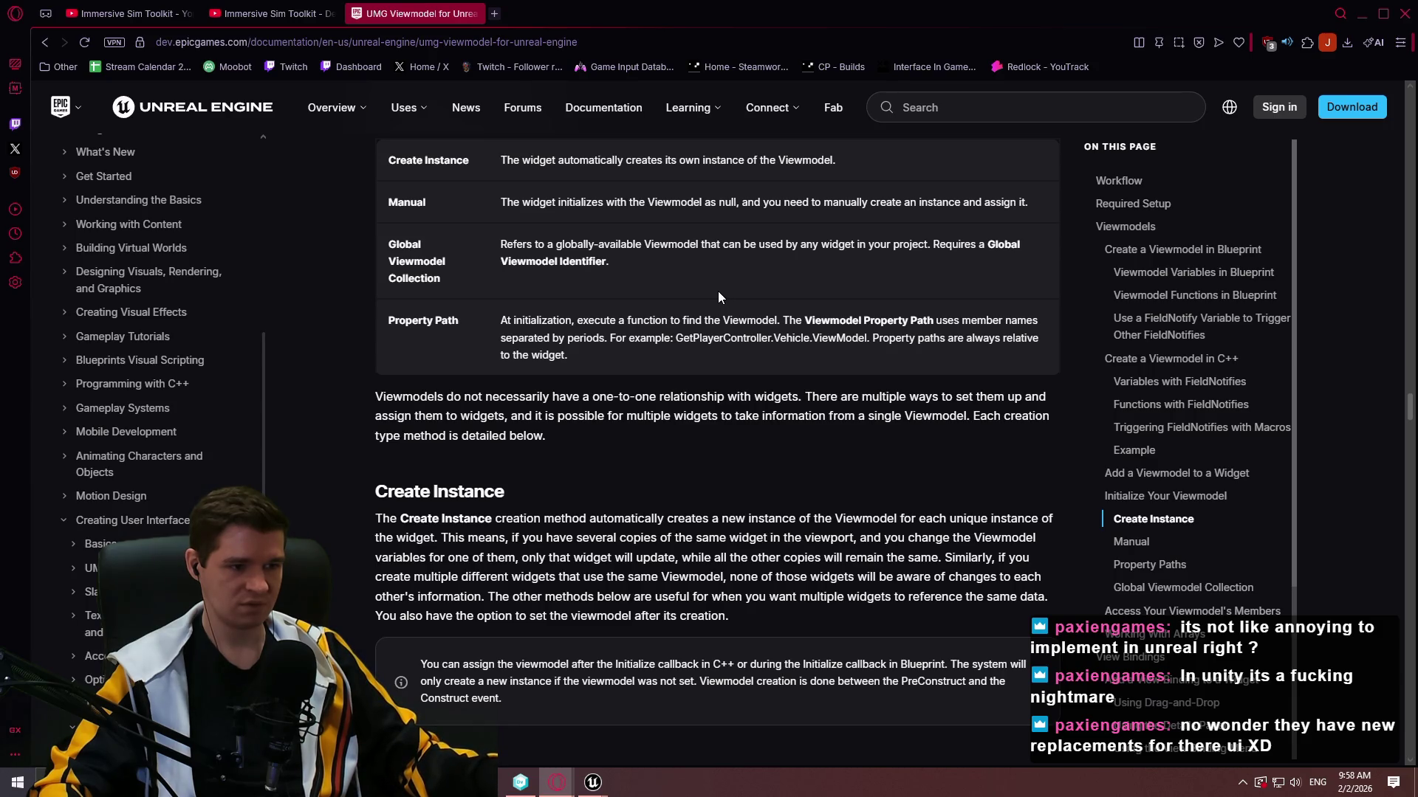
scroll(717, 292, "down", 4)
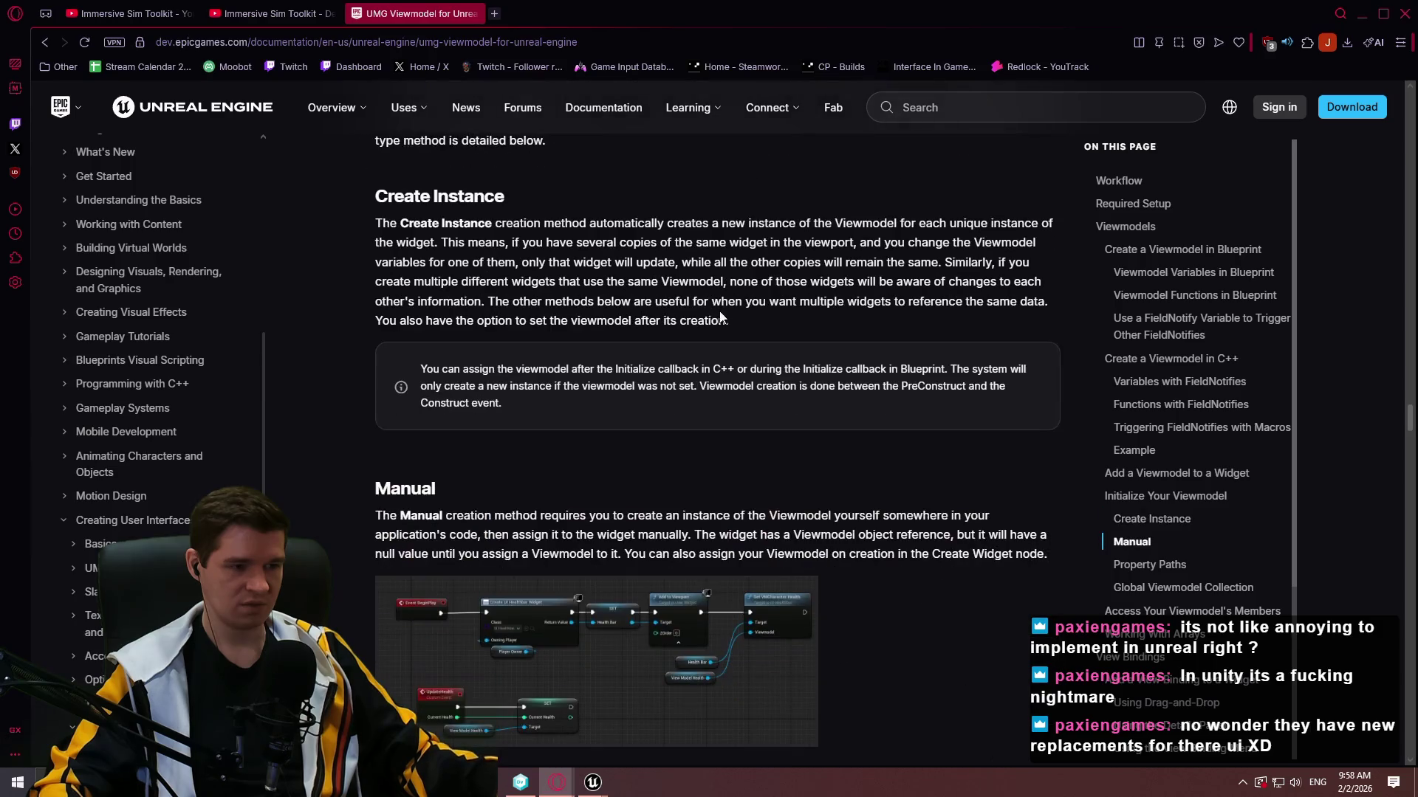
scroll(721, 306, "down", 5)
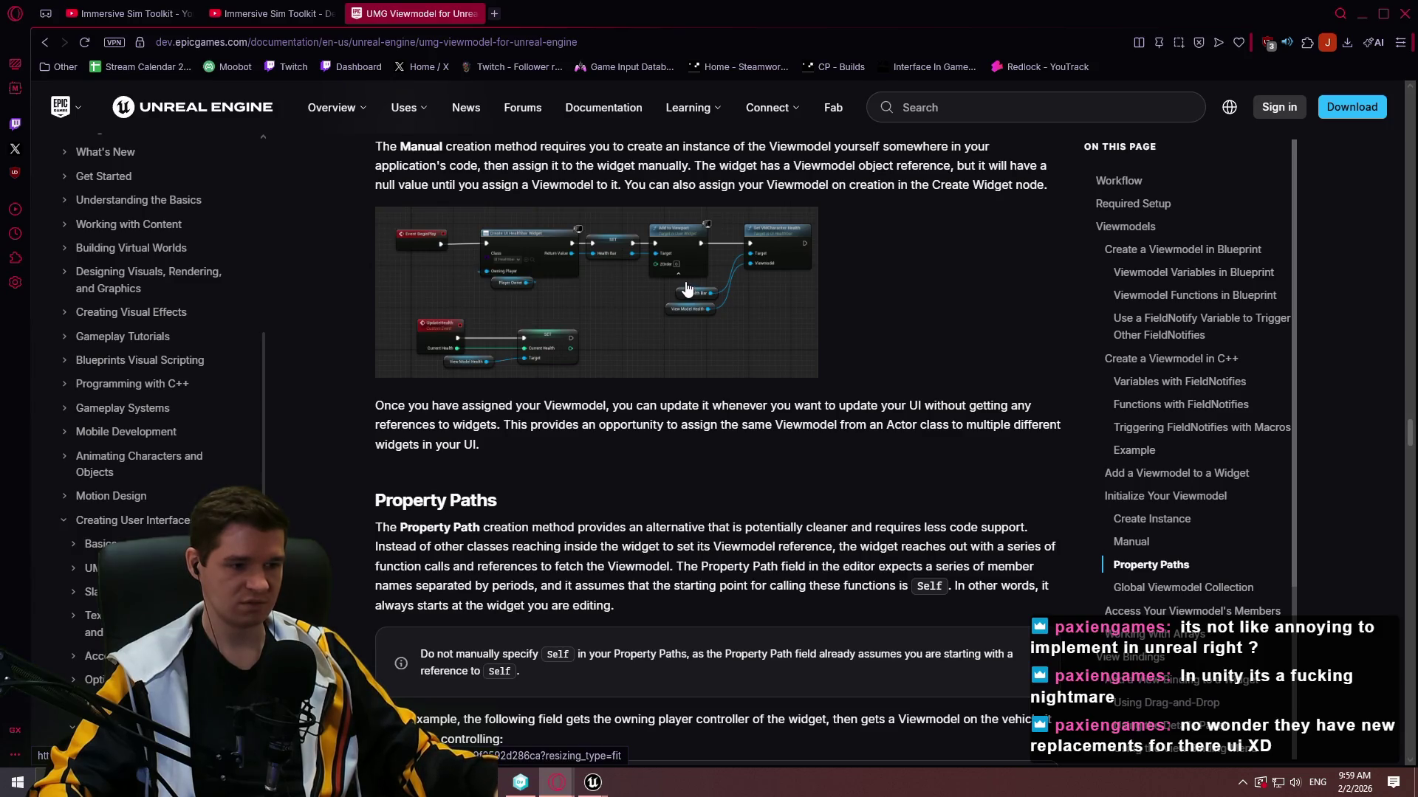
scroll(687, 288, "down", 4)
scroll(685, 292, "down", 5)
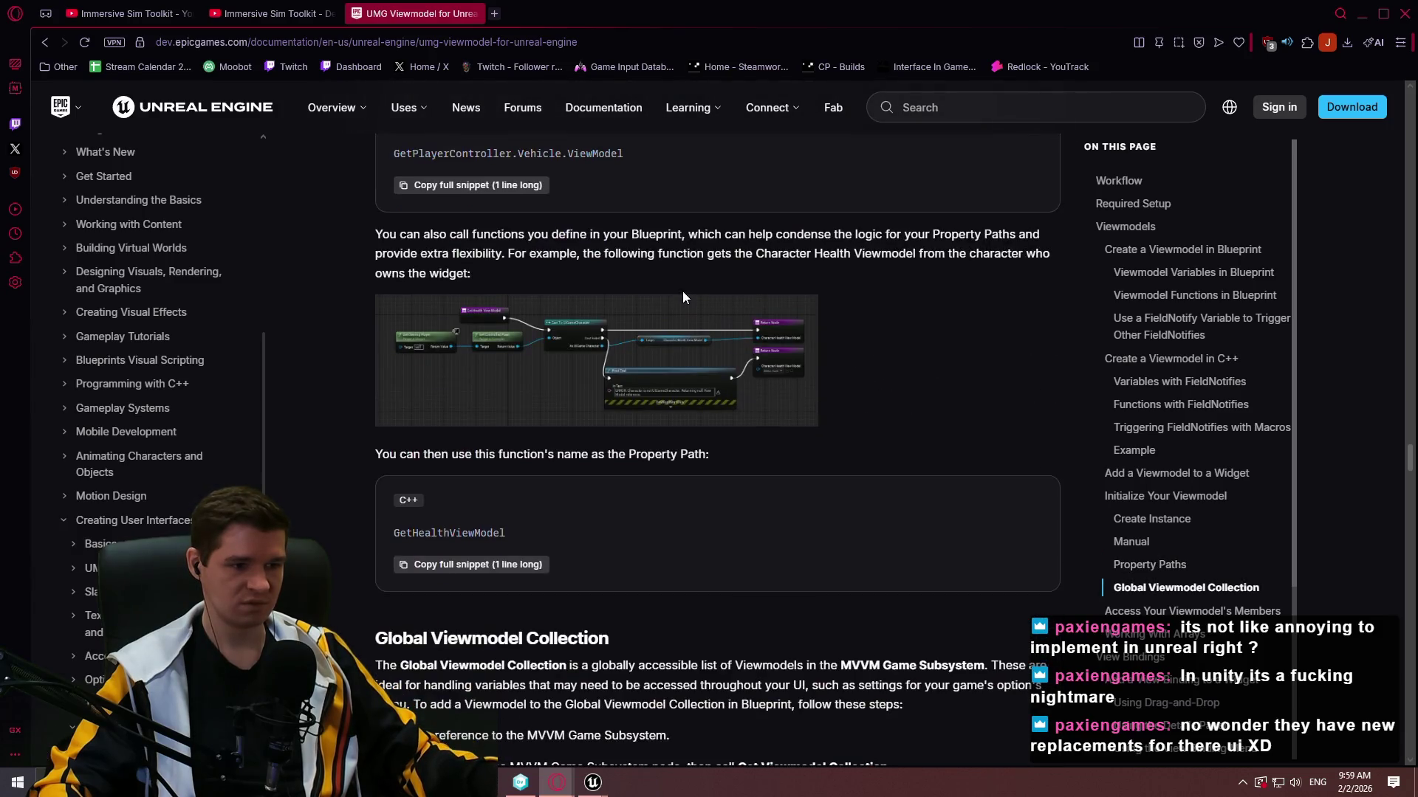
scroll(682, 285, "down", 4)
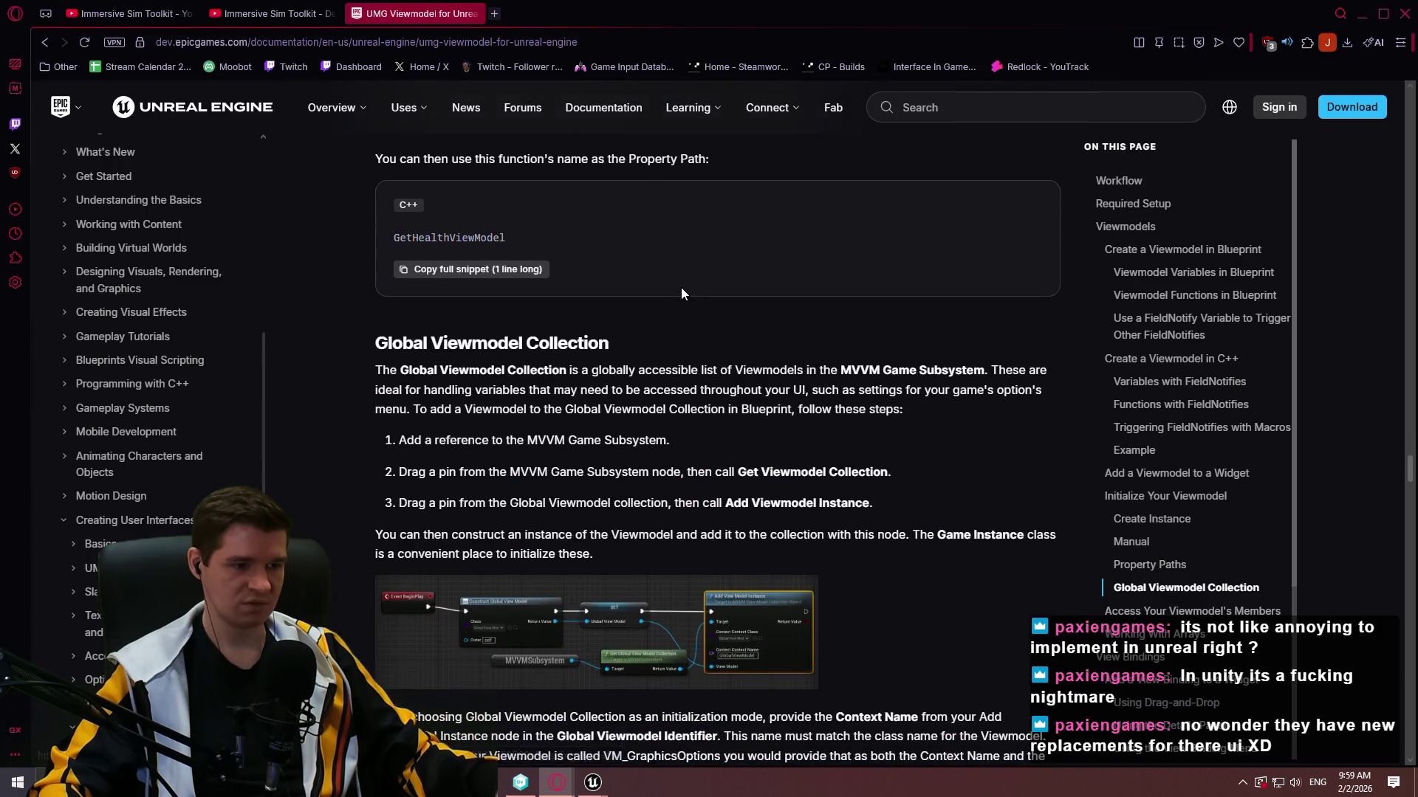
scroll(680, 291, "down", 4)
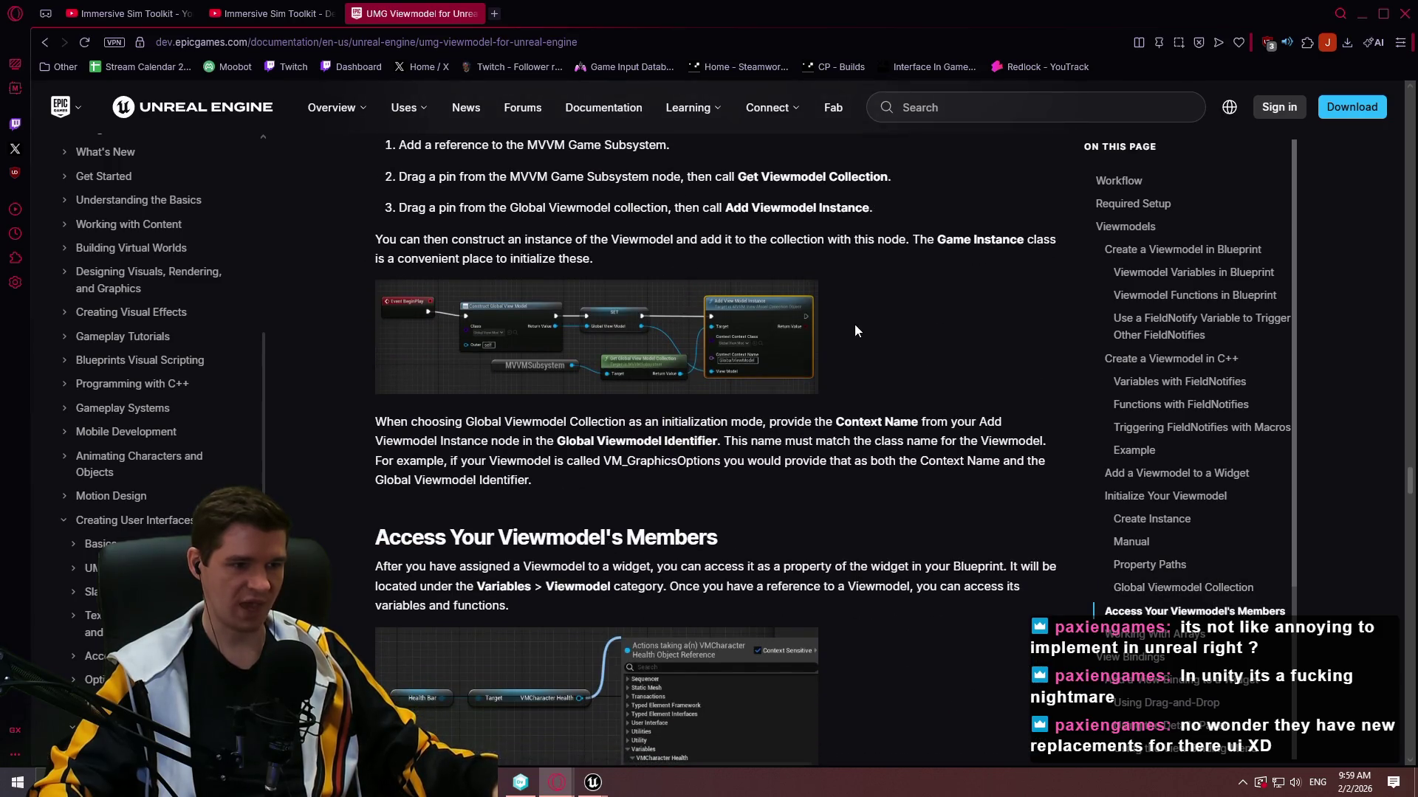
scroll(857, 326, "up", 2)
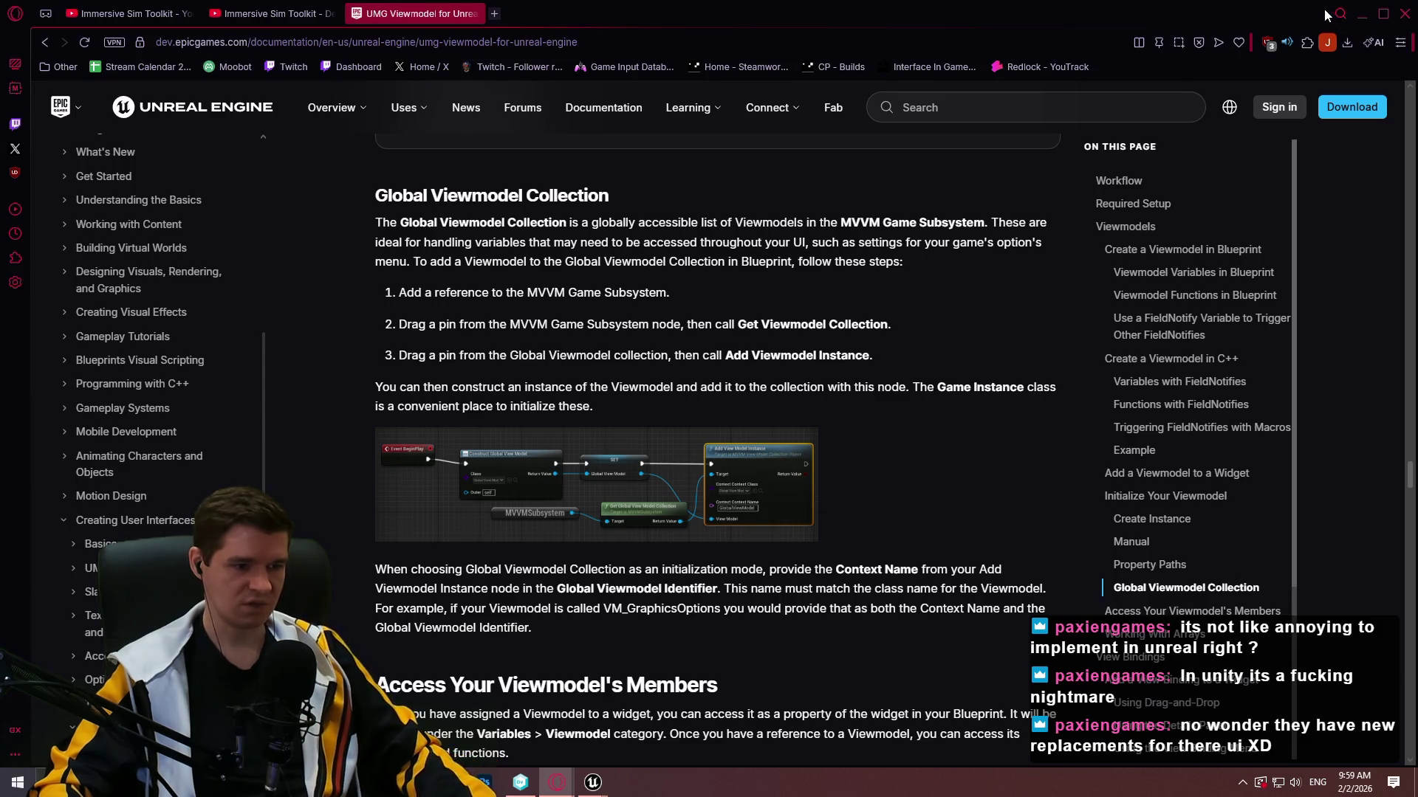
key("alt+Tab")
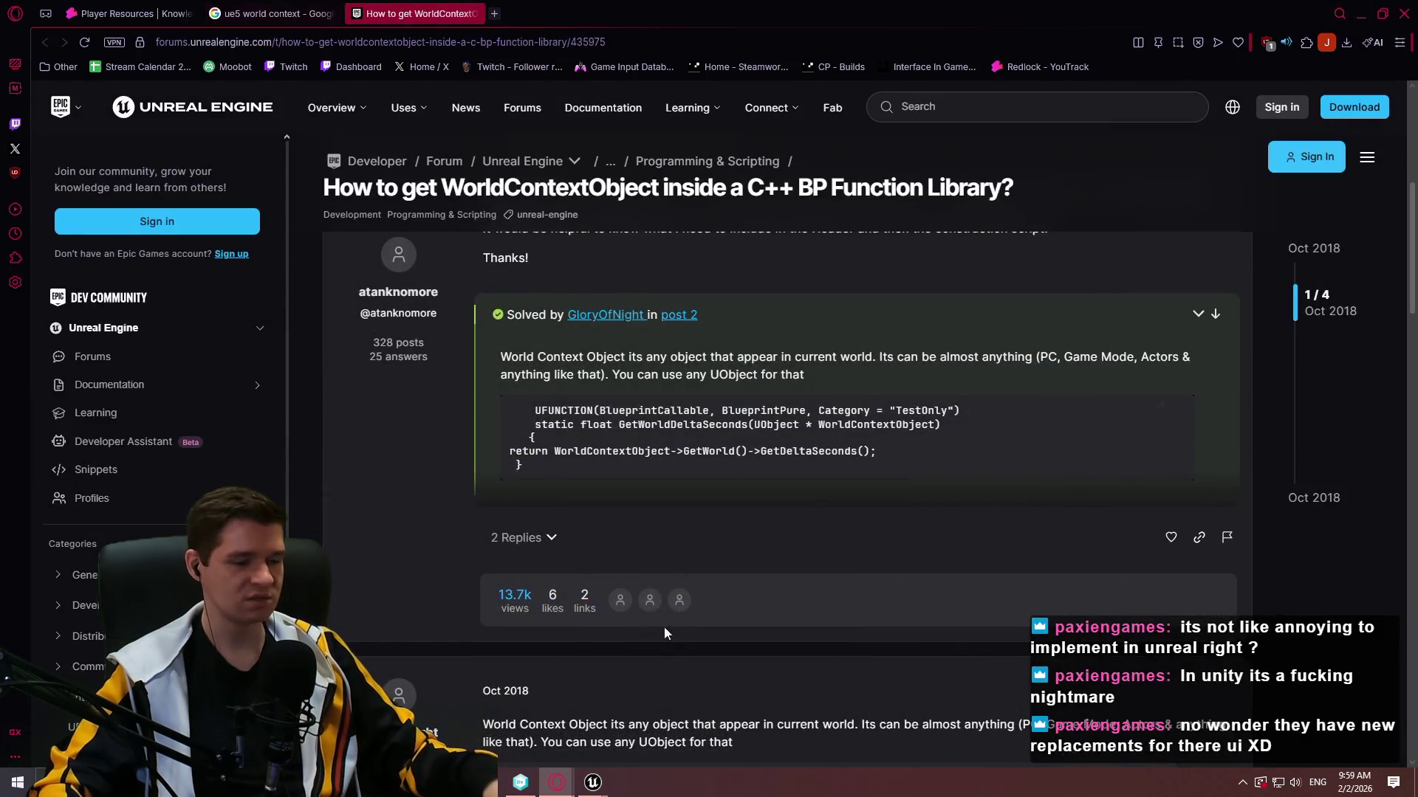
Save WBP_MainGameHUD and open BPC_PlayerResources' EventGraph.
mouse_move(593, 783)
left_click(544, 731)
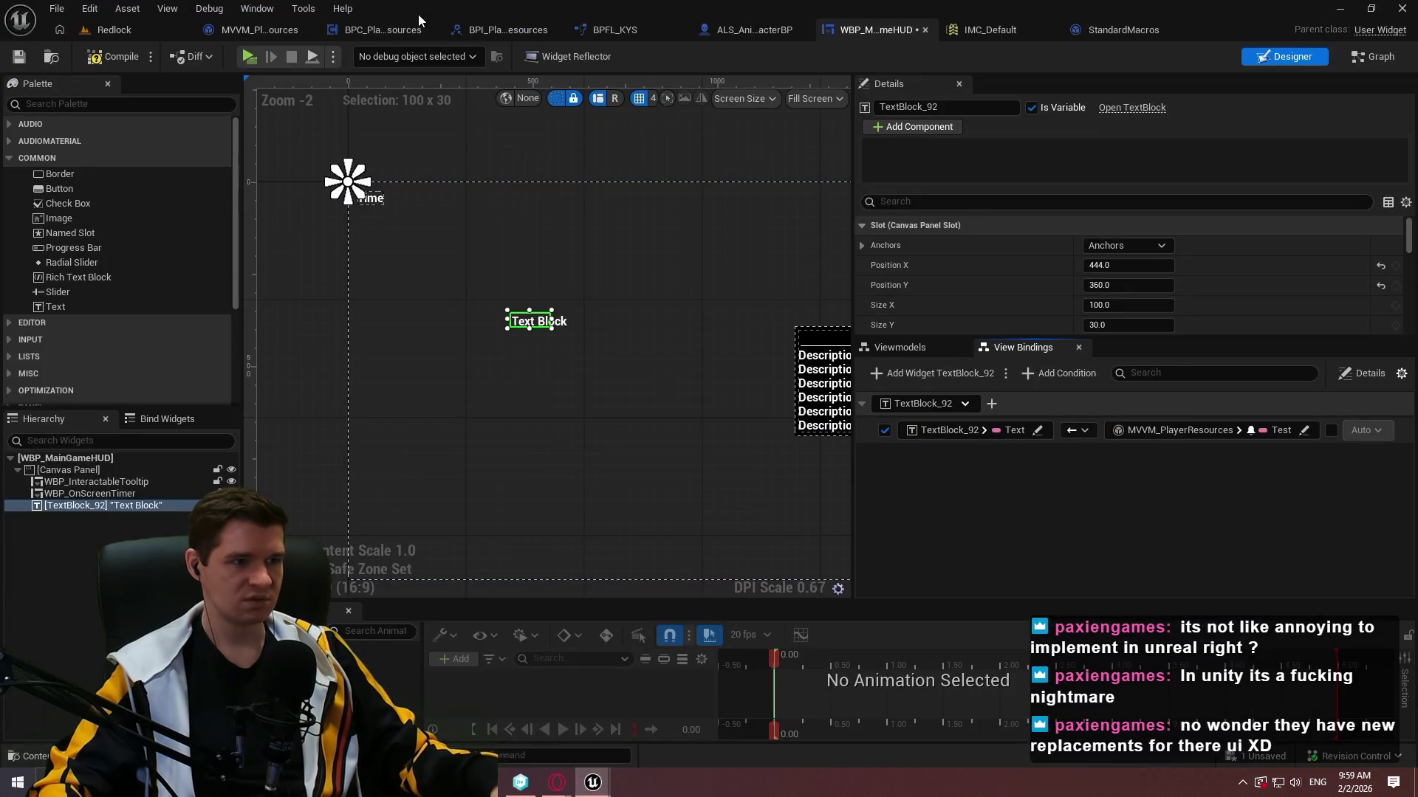
left_click(19, 57)
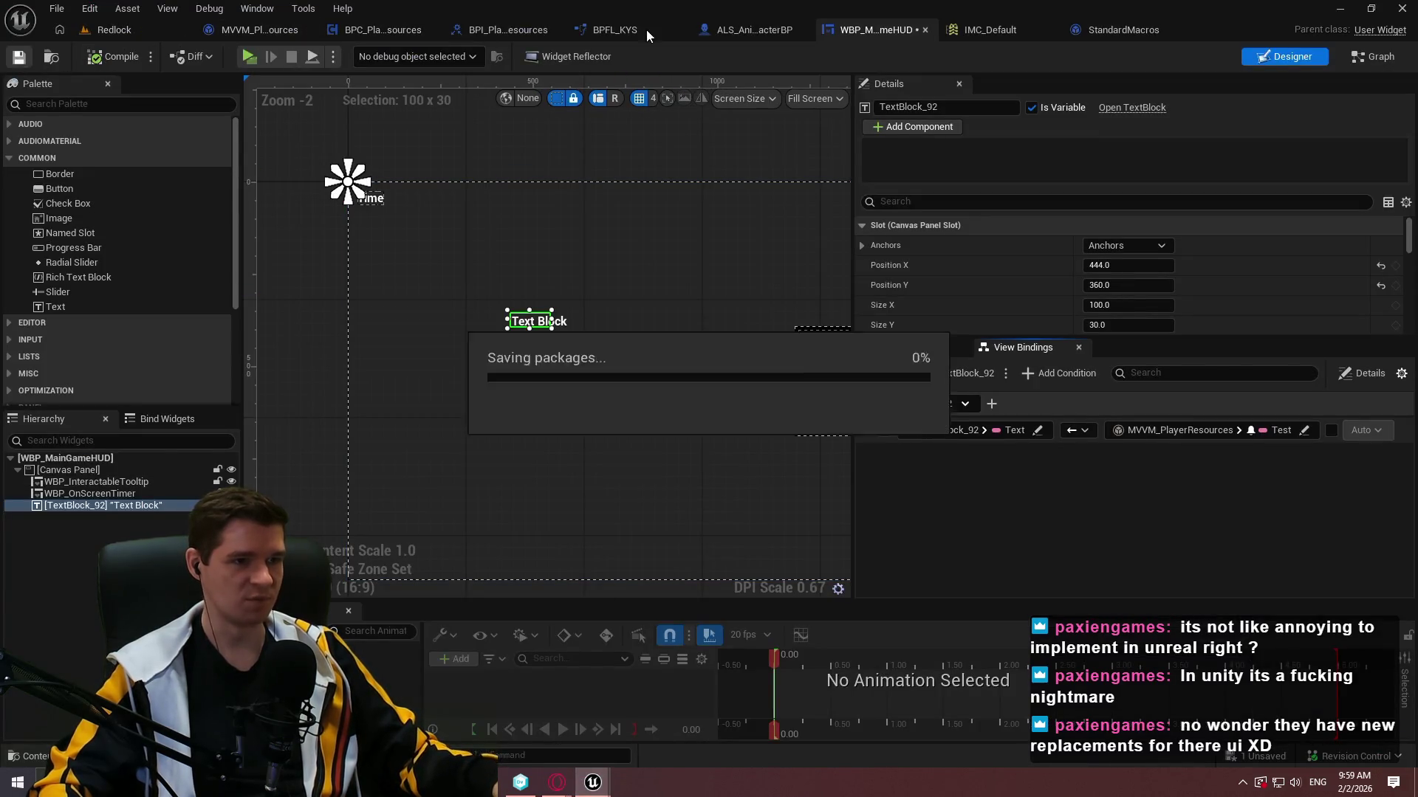
left_click(402, 30)
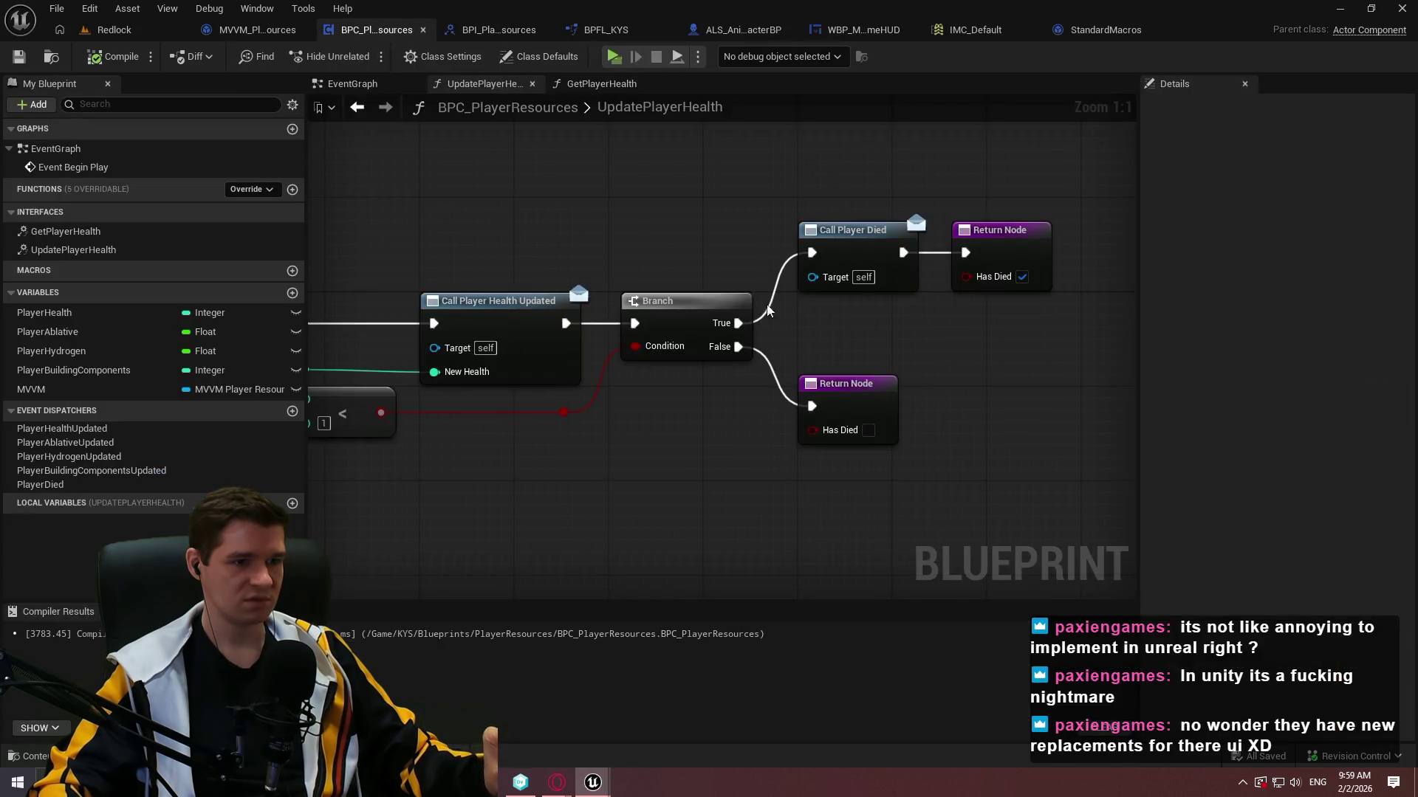
left_click(357, 103)
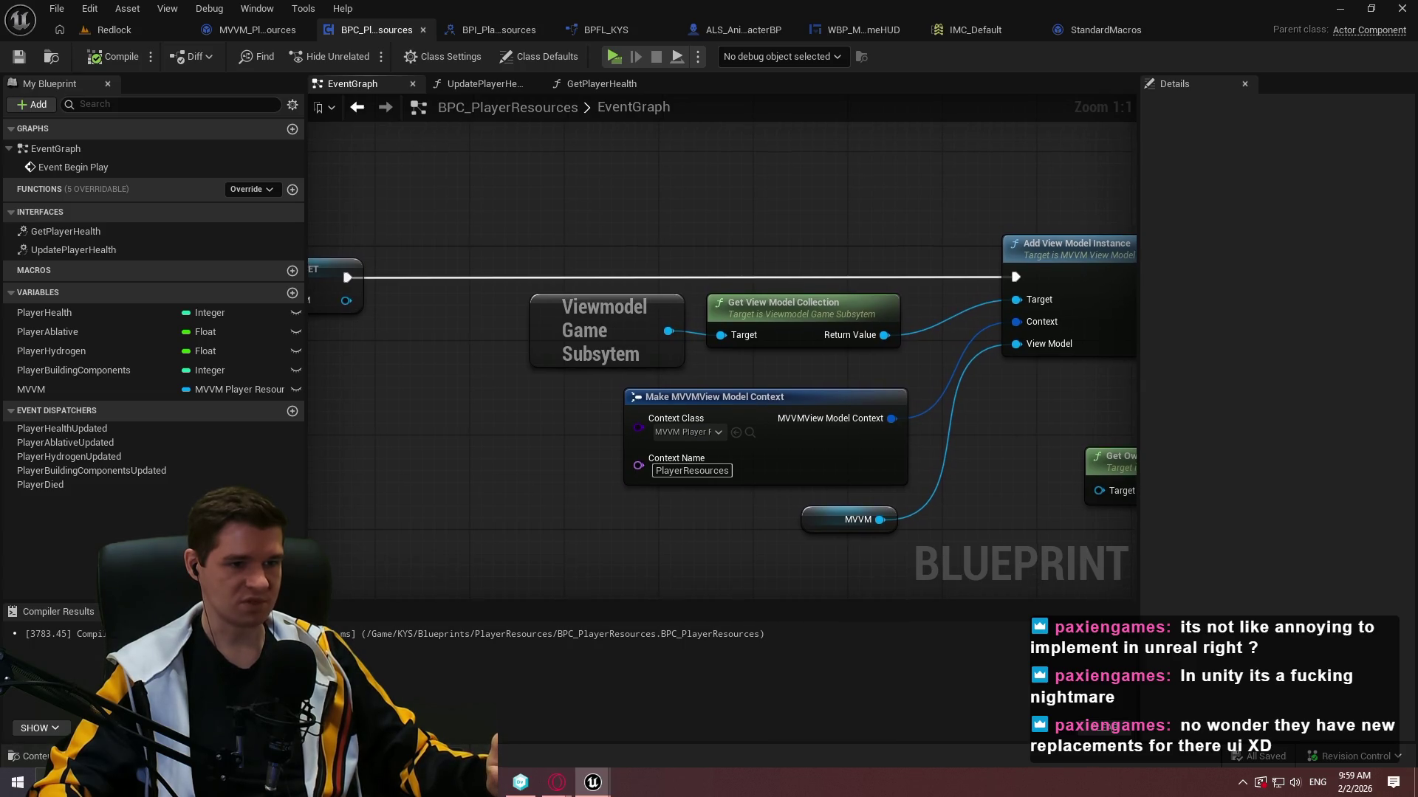
Add a Print String after Add View Model Instance printing its Return Value, then play-test.
left_click_drag(1123, 169, 639, 141)
left_click_drag(720, 165, 708, 204)
left_click_drag(676, 288, 751, 141)
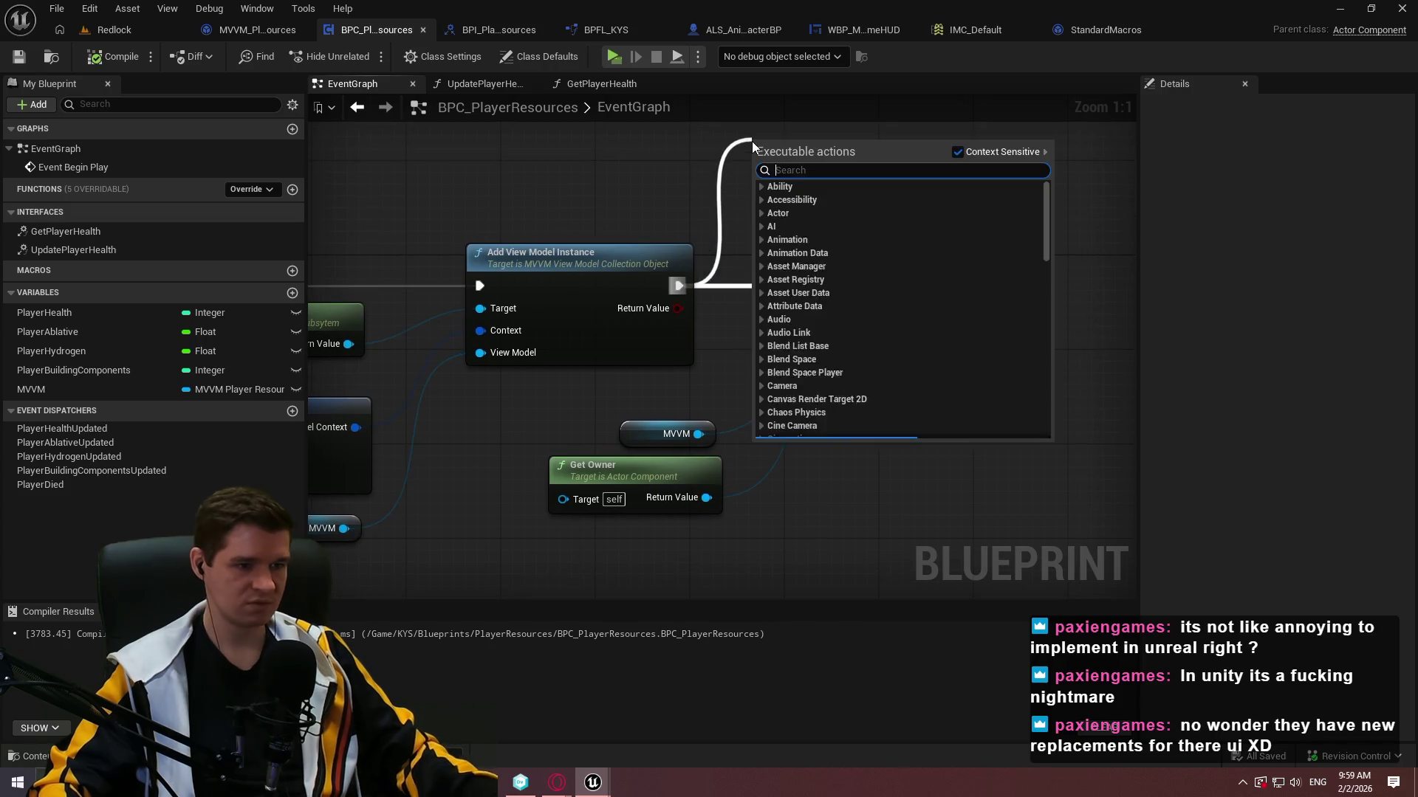
type("print")
key("Return")
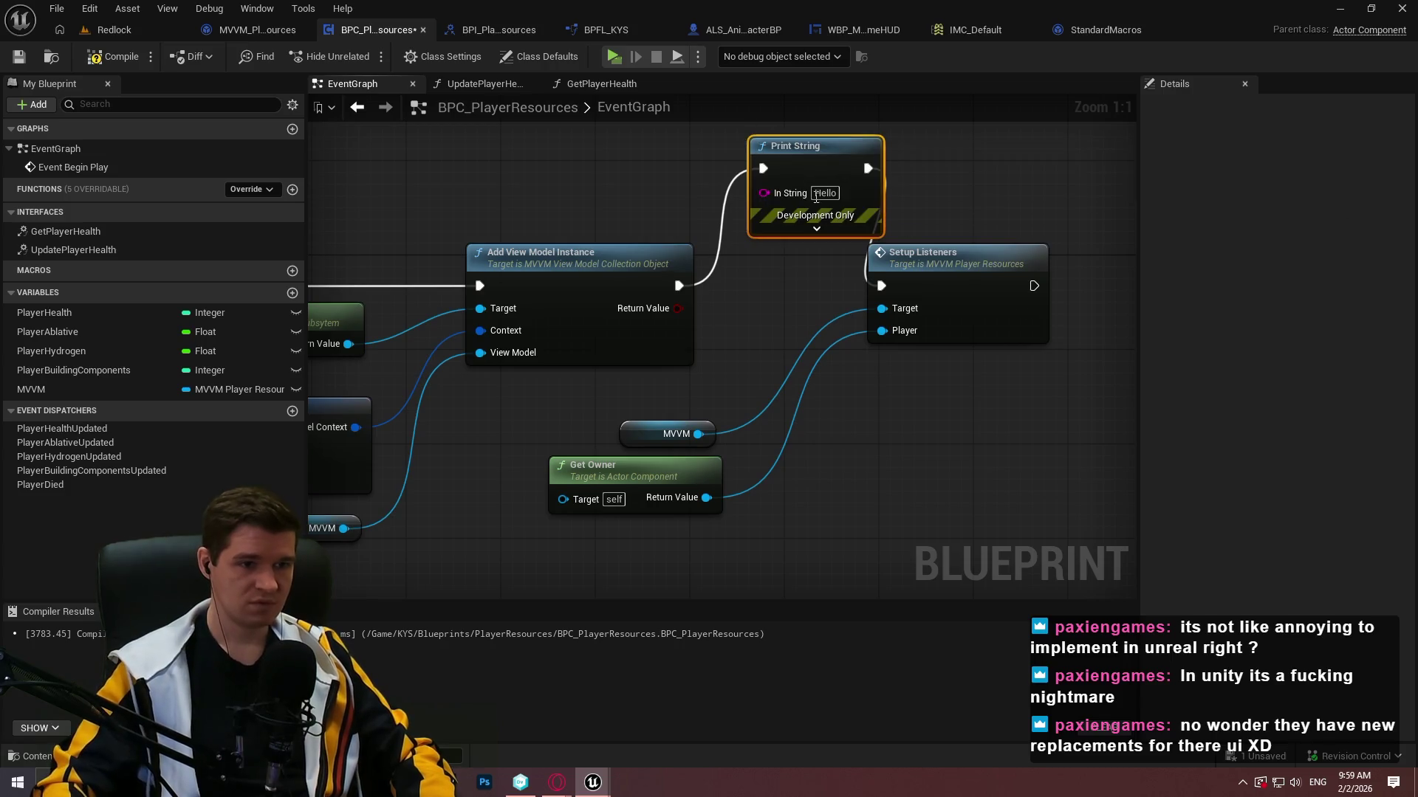
mouse_move(764, 193)
left_mouse_down()
mouse_move(709, 344)
mouse_move(676, 316)
left_mouse_up()
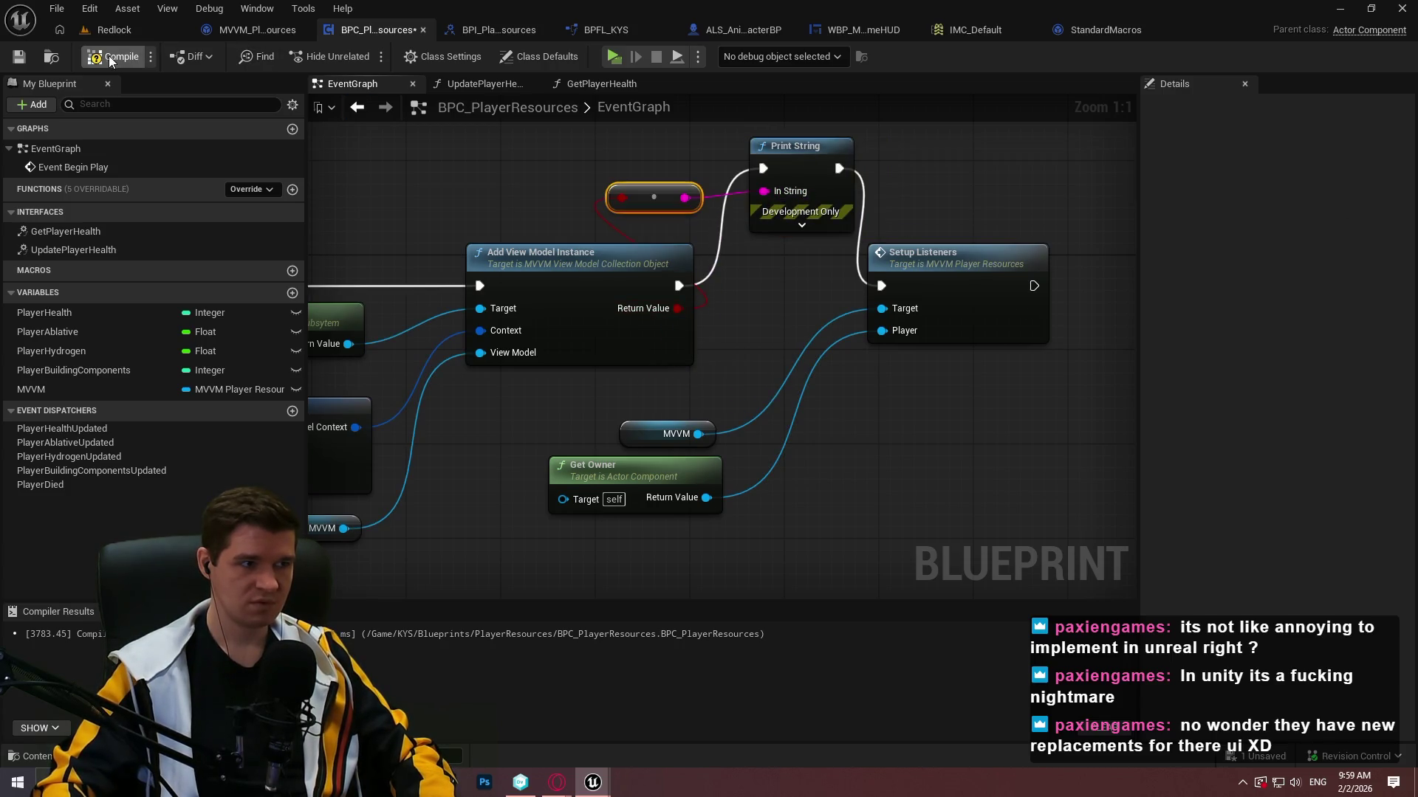
left_click(614, 57)
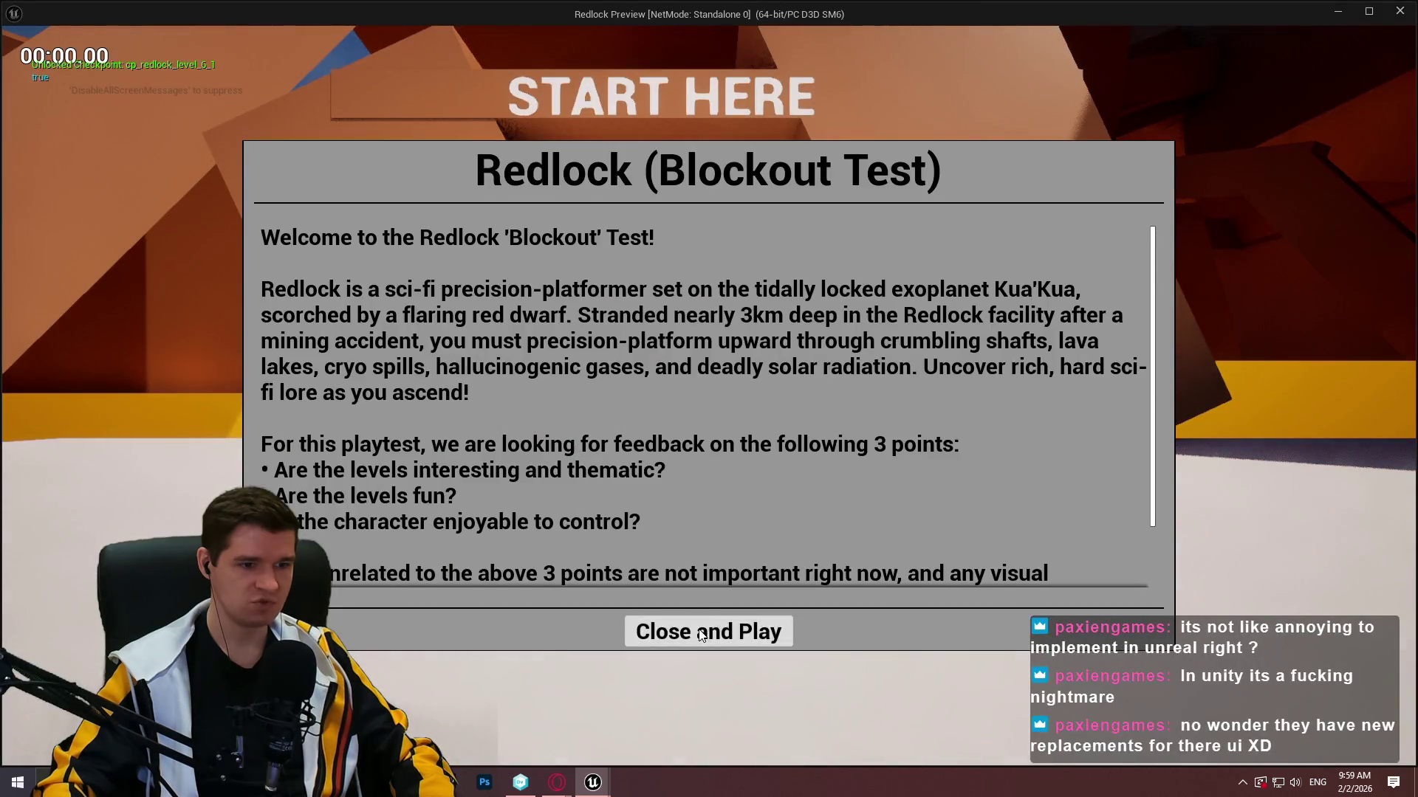
Stop the play session and add Get View Model Collection off the Viewmodel Game Subsystem.
left_click(705, 631)
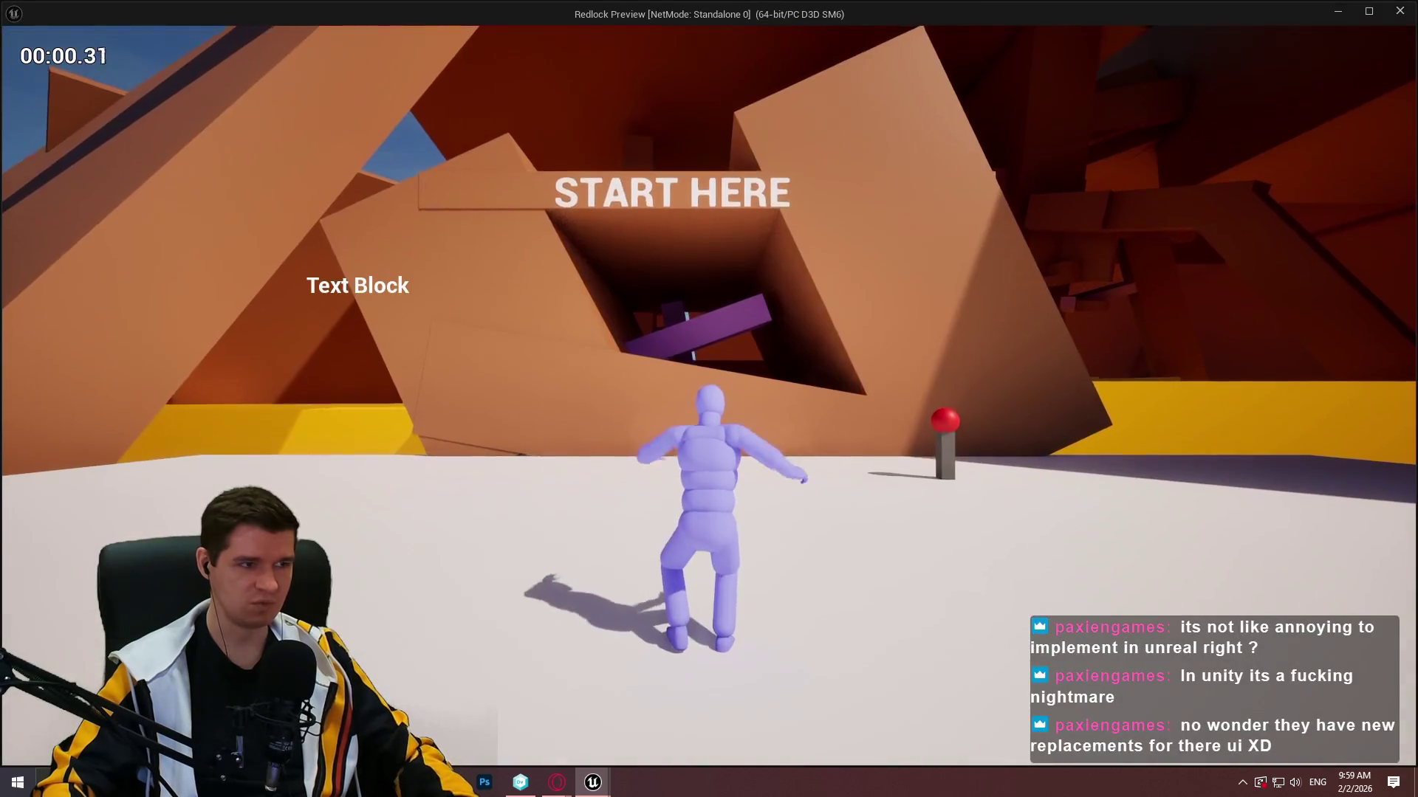
key("Escape")
mouse_move(597, 314)
left_mouse_down()
mouse_move(903, 237)
mouse_move(908, 381)
left_mouse_up()
left_click_drag(443, 407, 534, 221)
type("model")
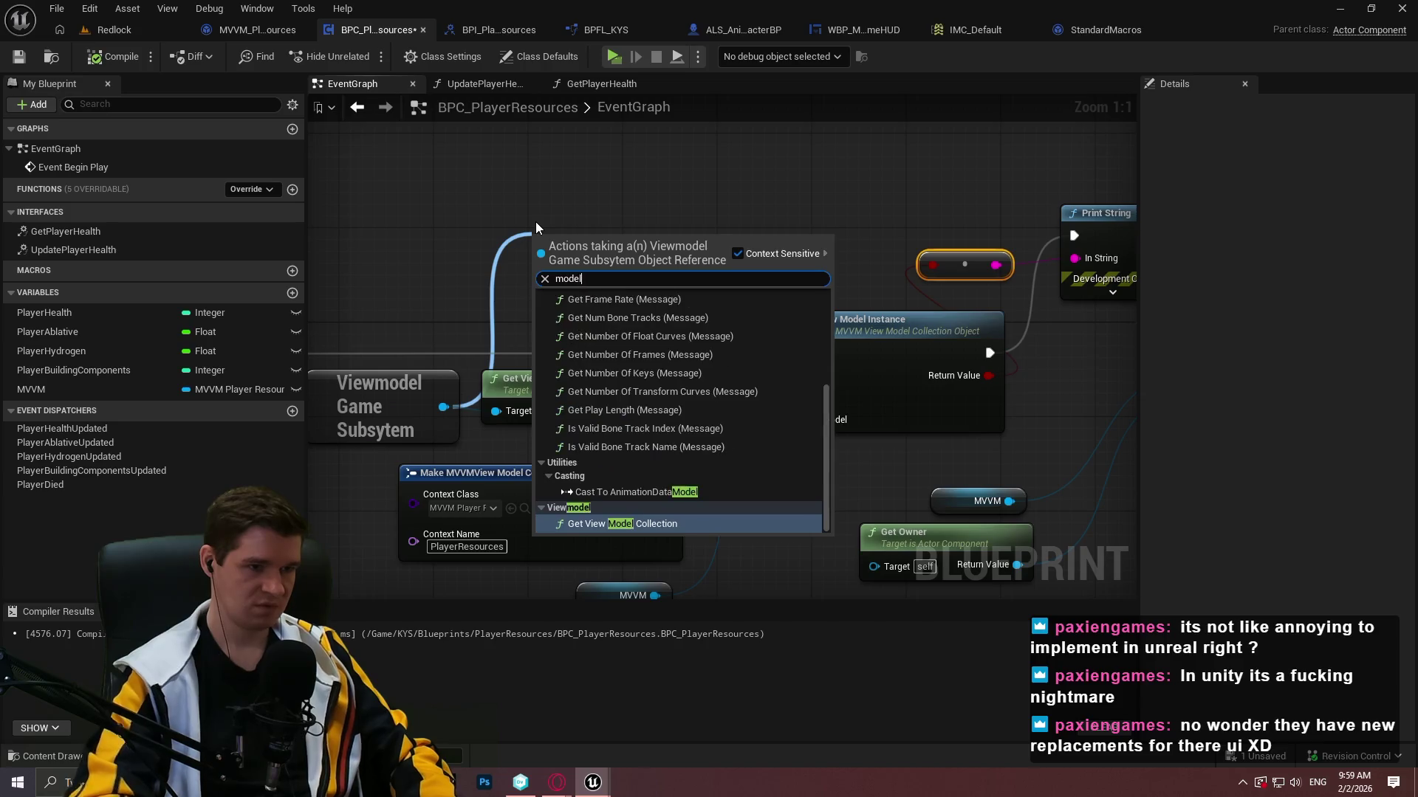
left_click(640, 525)
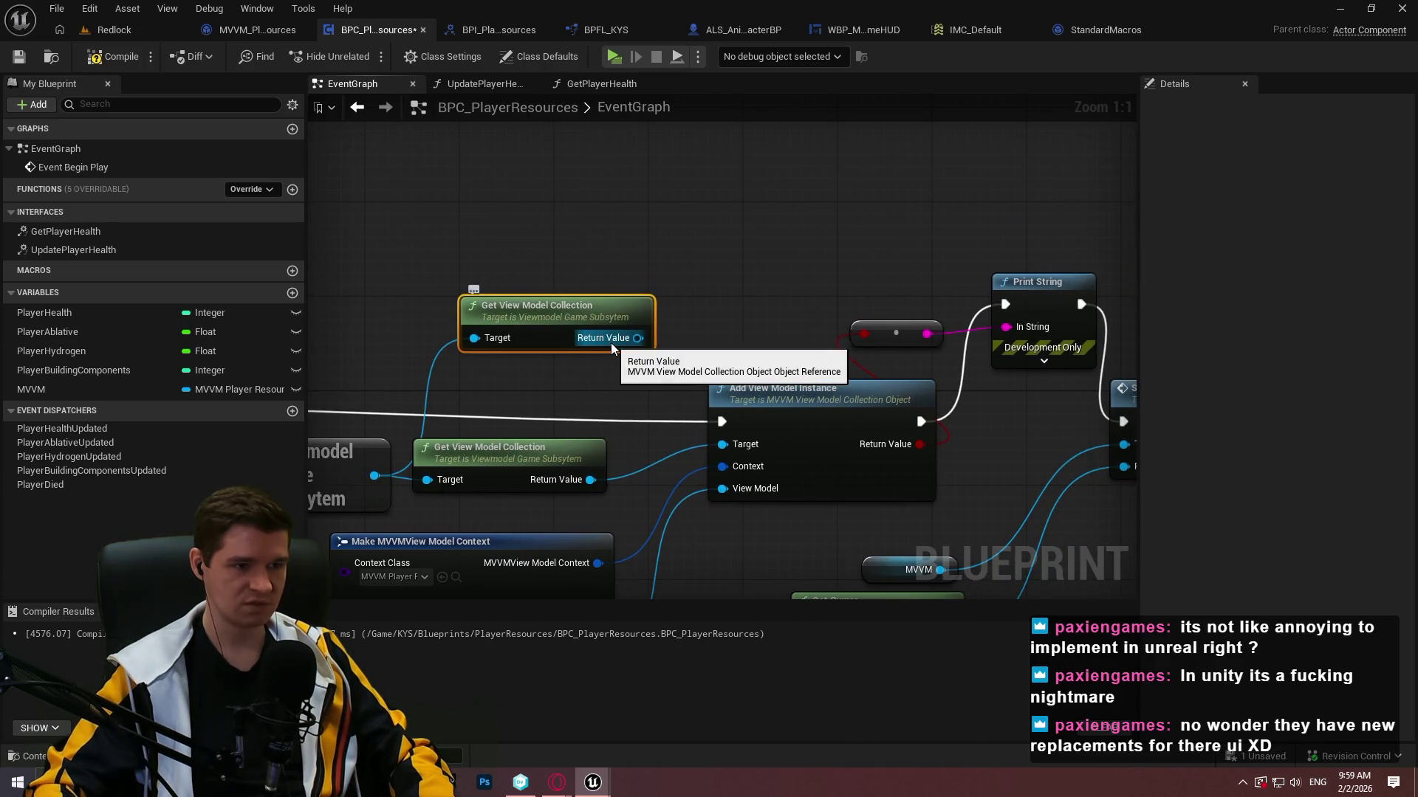
Add Find First View Model Instance Of Type from the collection's return value.
left_click_drag(611, 344, 719, 250)
type("vi")
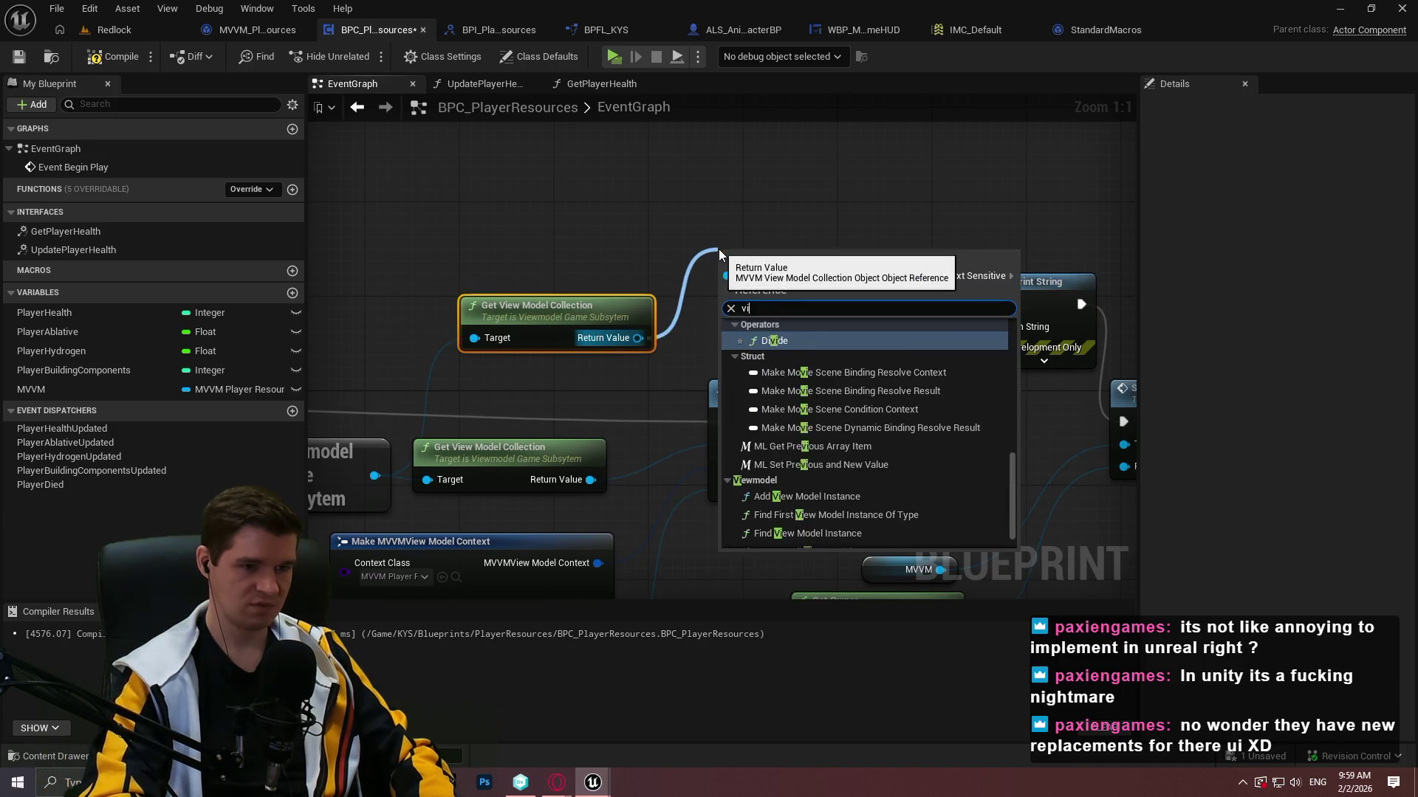
type("ew")
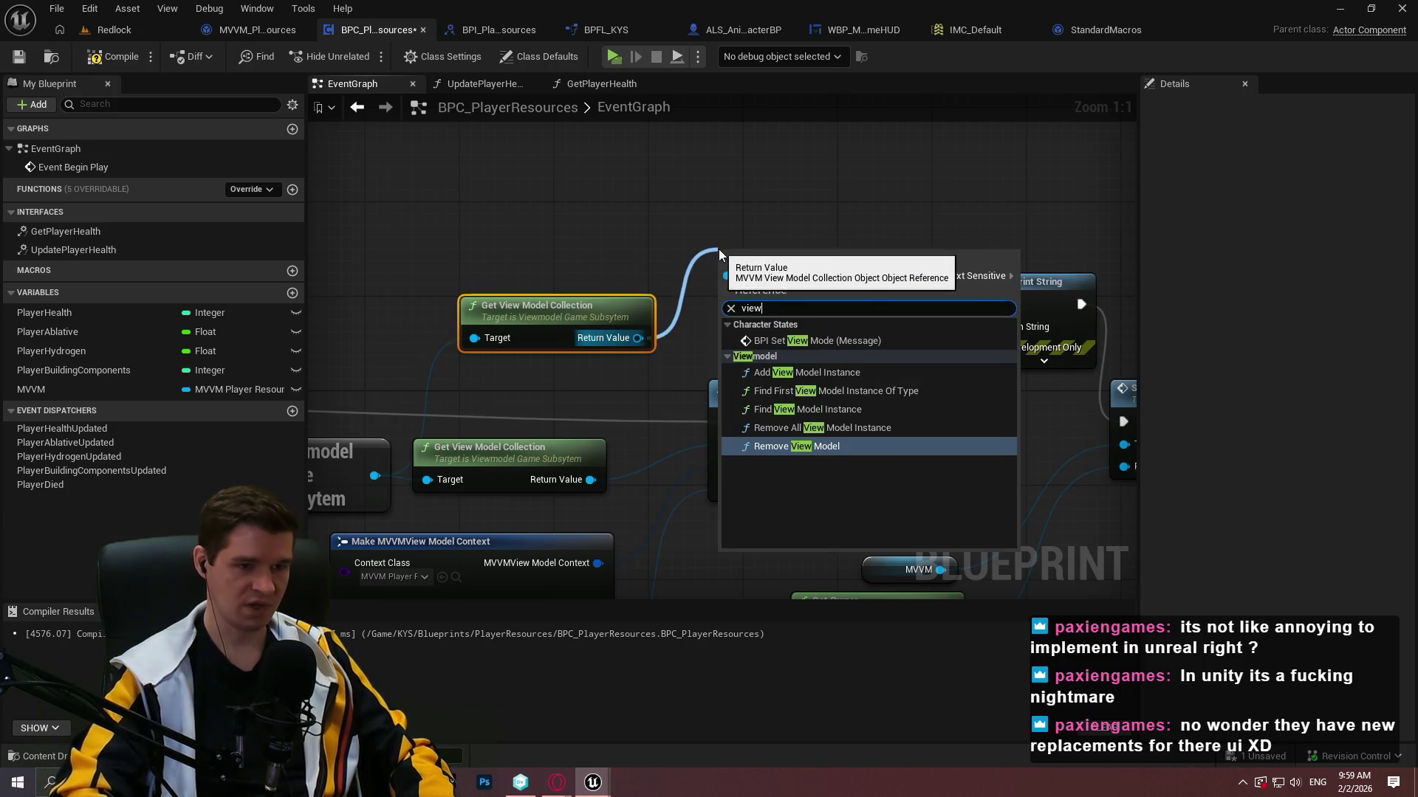
key("Up")
key("Up")
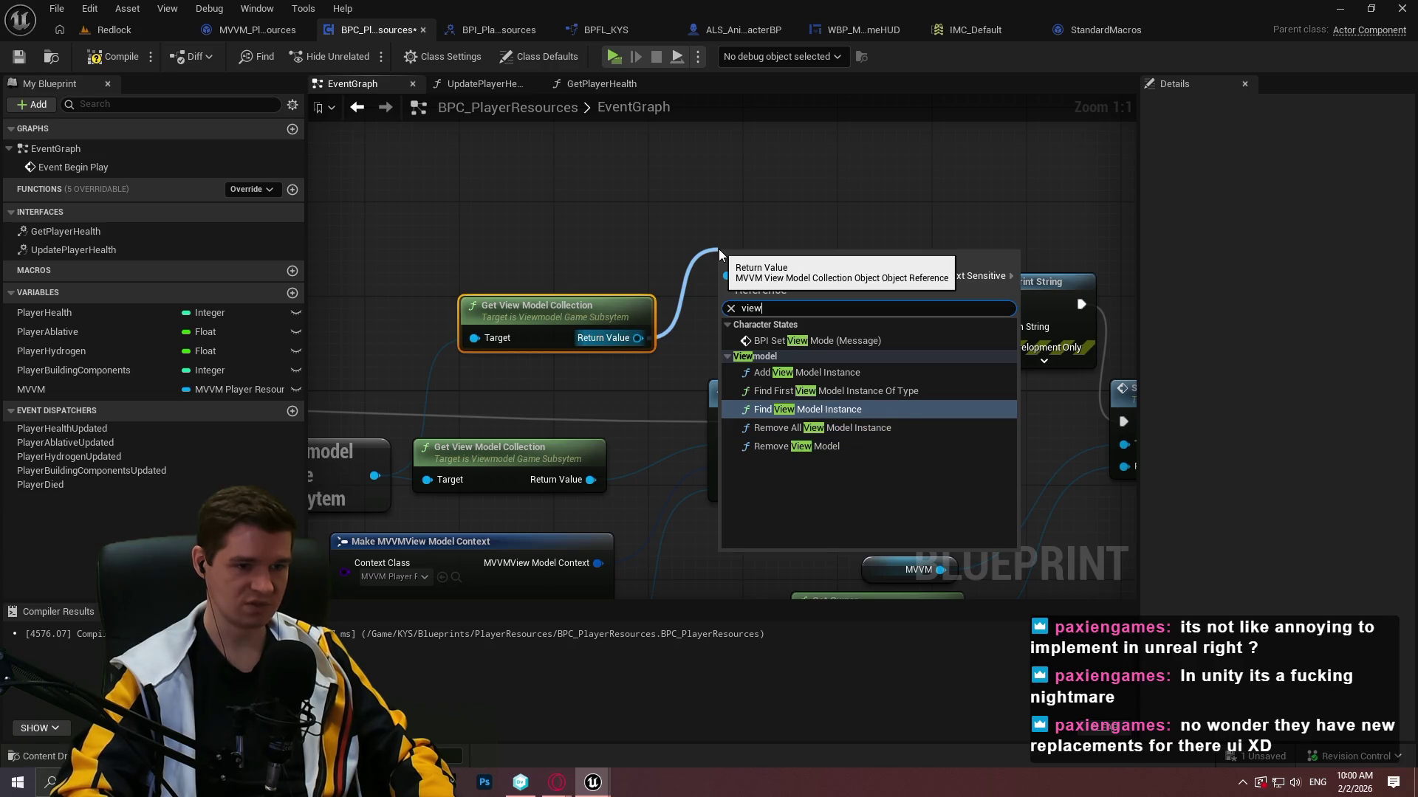
key("Up")
key("Return")
mouse_move(789, 285)
left_mouse_down()
mouse_move(803, 172)
mouse_move(598, 211)
mouse_move(562, 480)
mouse_move(314, 439)
mouse_move(4, 455)
mouse_move(1243, 544)
mouse_move(600, 196)
mouse_move(561, 201)
left_mouse_up()
Discard trial Get Property Reference and GET nodes, then promote the View Model Class pin to a variable.
type("cr")
key("BackSpace")
key("BackSpace")
key("BackSpace")
type("mak")
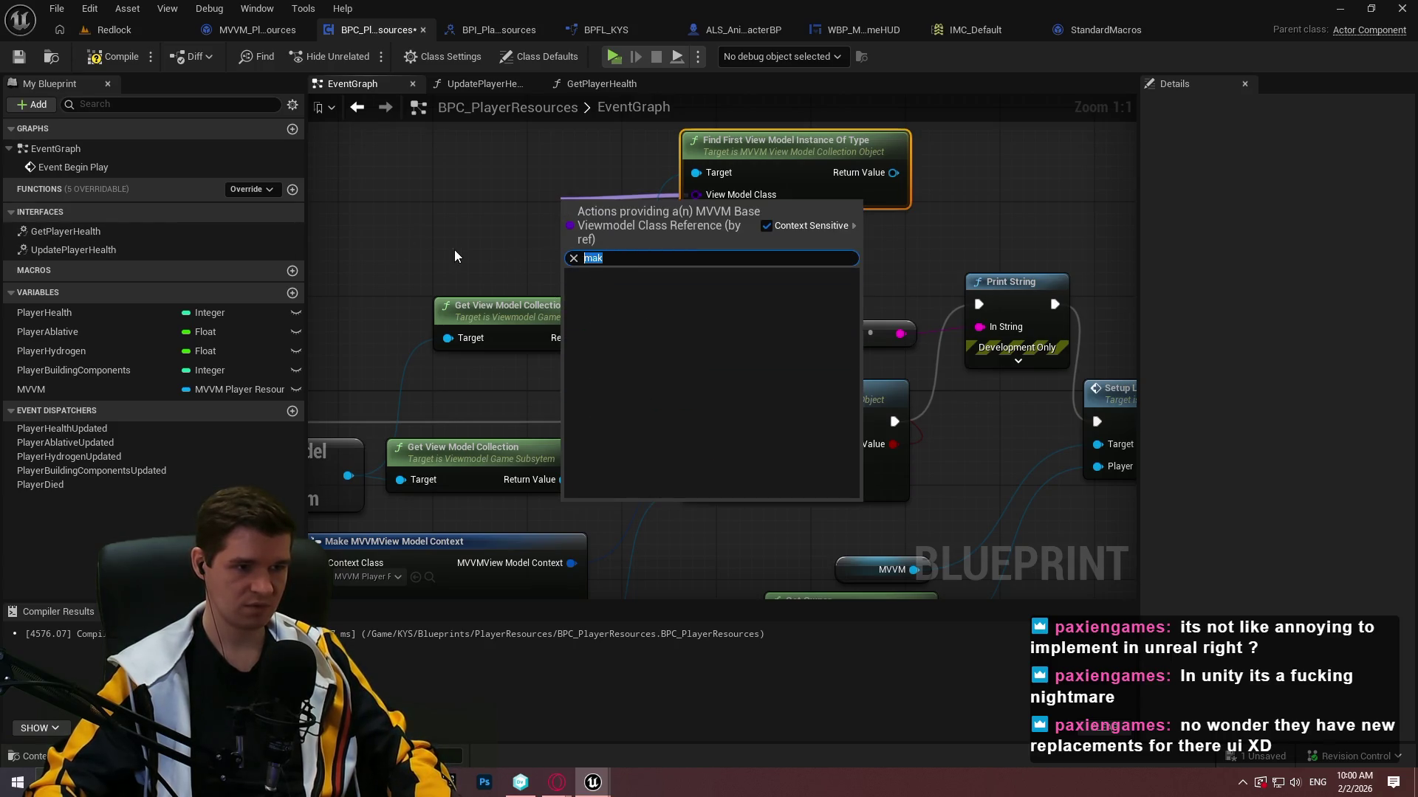
type("get")
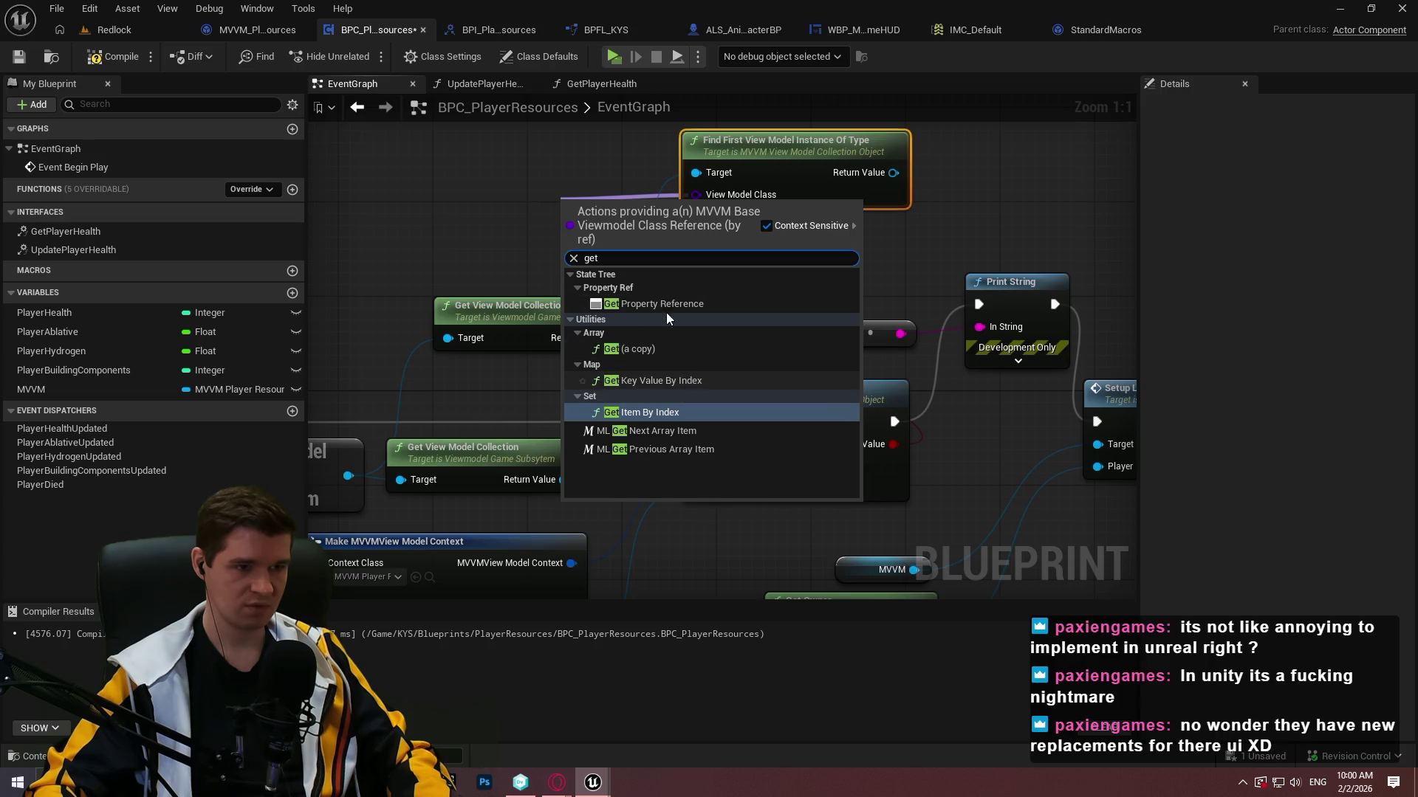
left_click(672, 307)
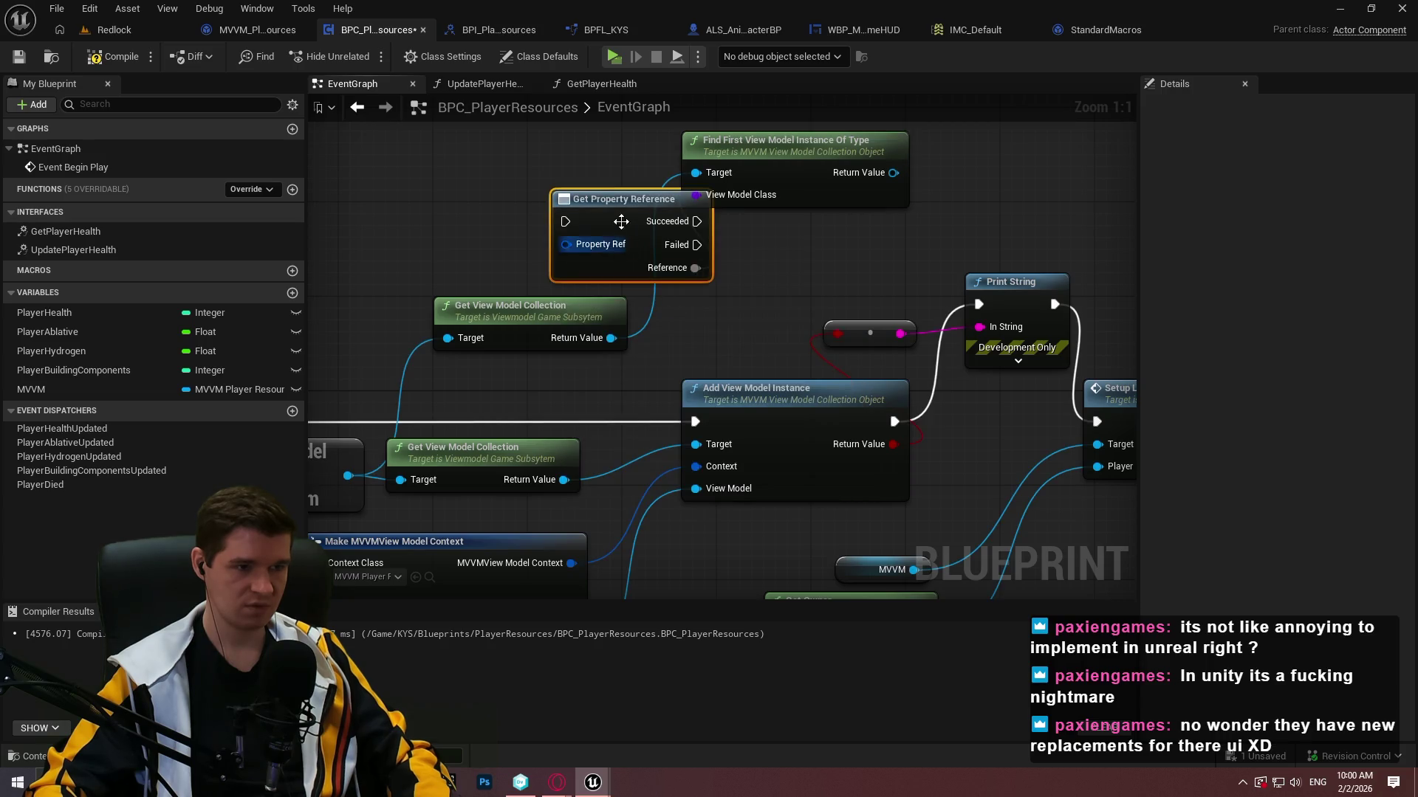
left_click_drag(622, 225, 446, 191)
key("Delete")
left_click_drag(703, 194, 577, 197)
type("g")
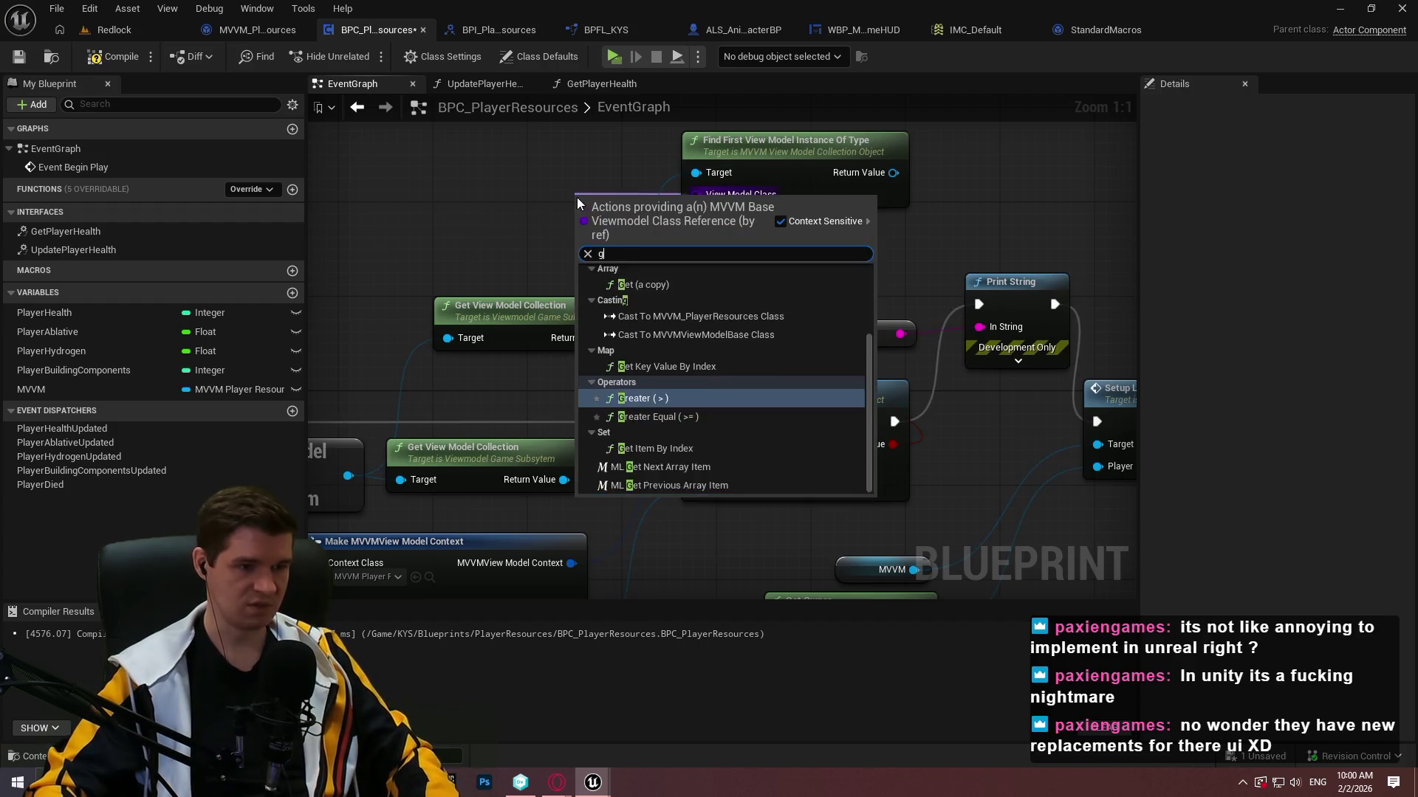
type("et")
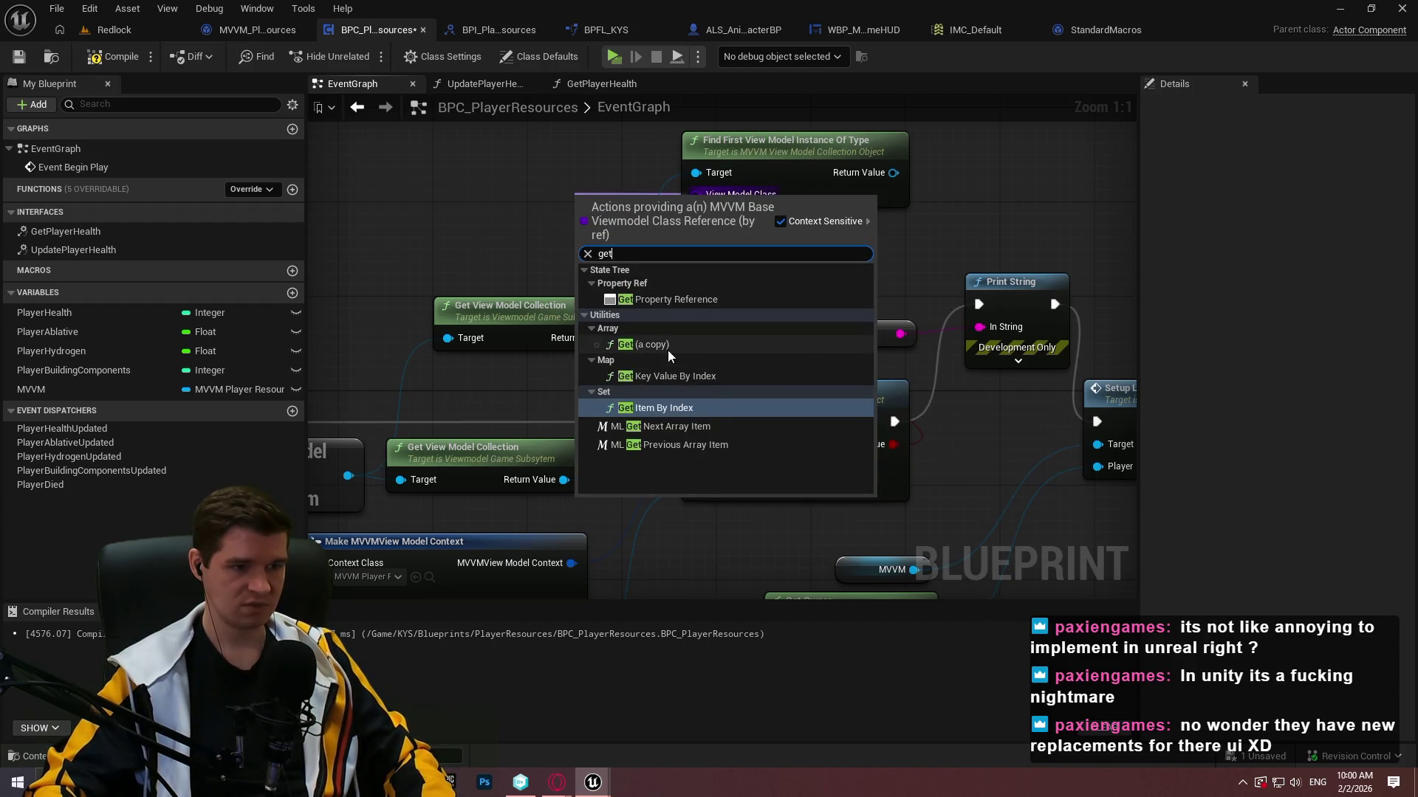
left_click(664, 344)
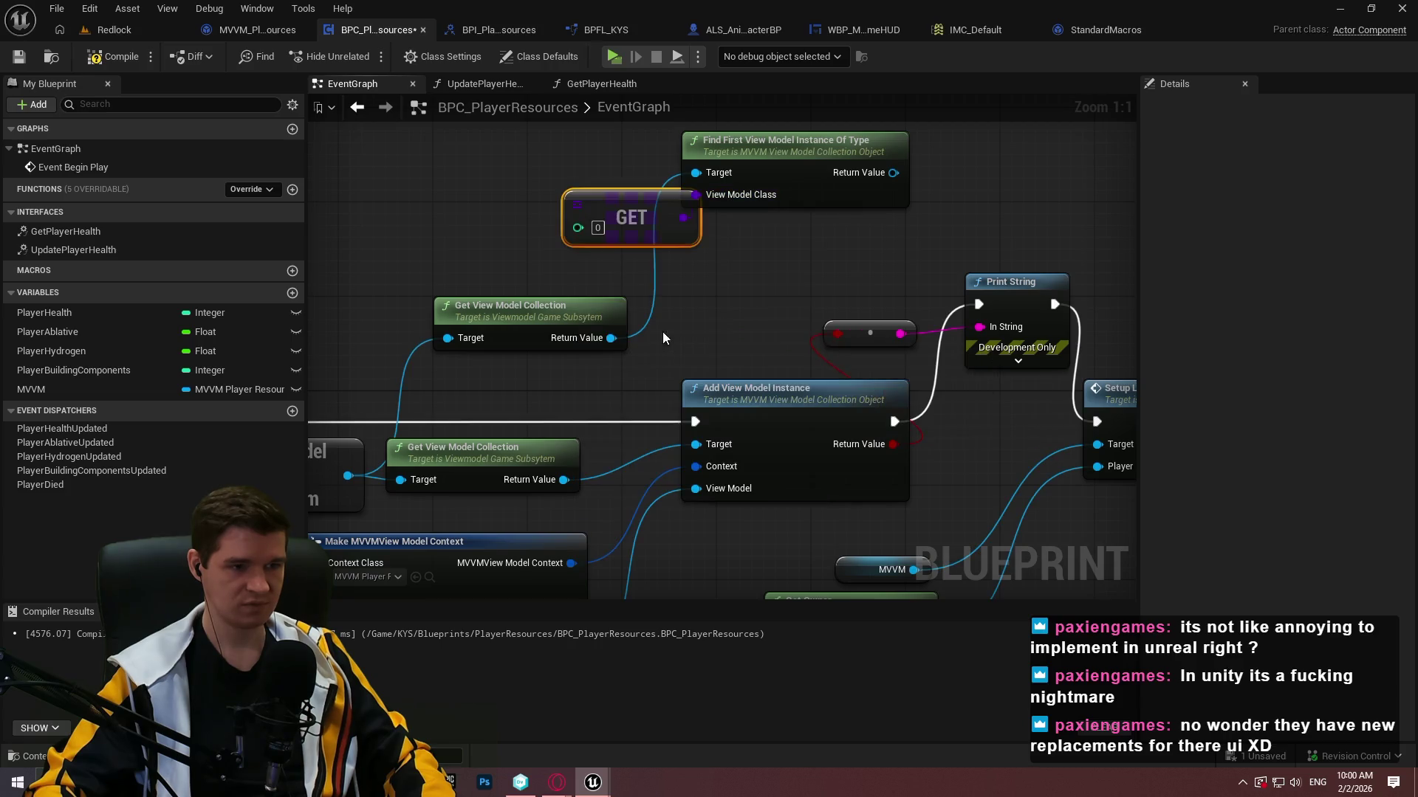
key("Delete")
mouse_move(695, 194)
left_mouse_down()
mouse_move(508, 212)
mouse_move(506, 200)
left_mouse_up()
left_click(562, 278)
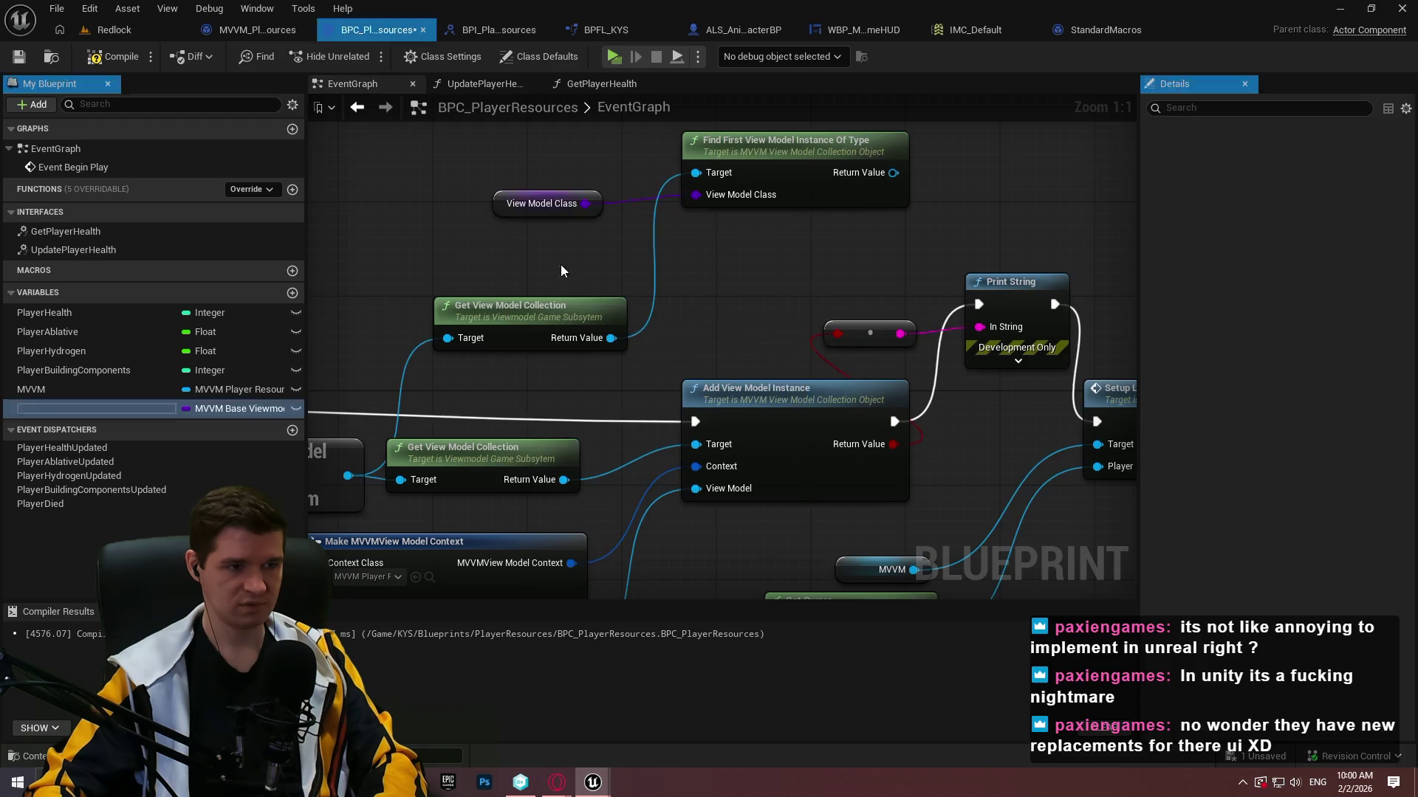
Compile, then set the View Model Class variable's default to MVVM_PlayerResources.
left_click(101, 59)
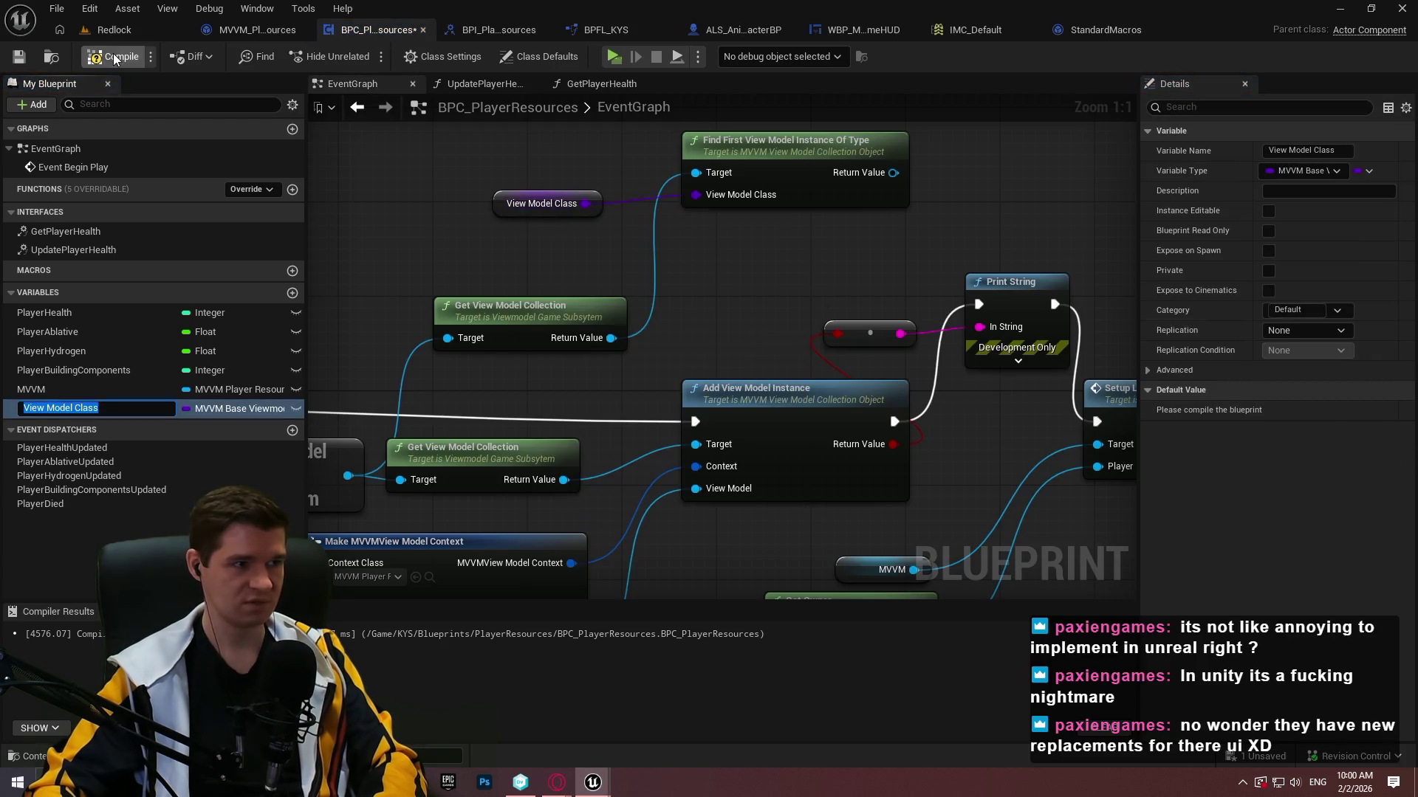
left_click(1283, 410)
left_click(1287, 462)
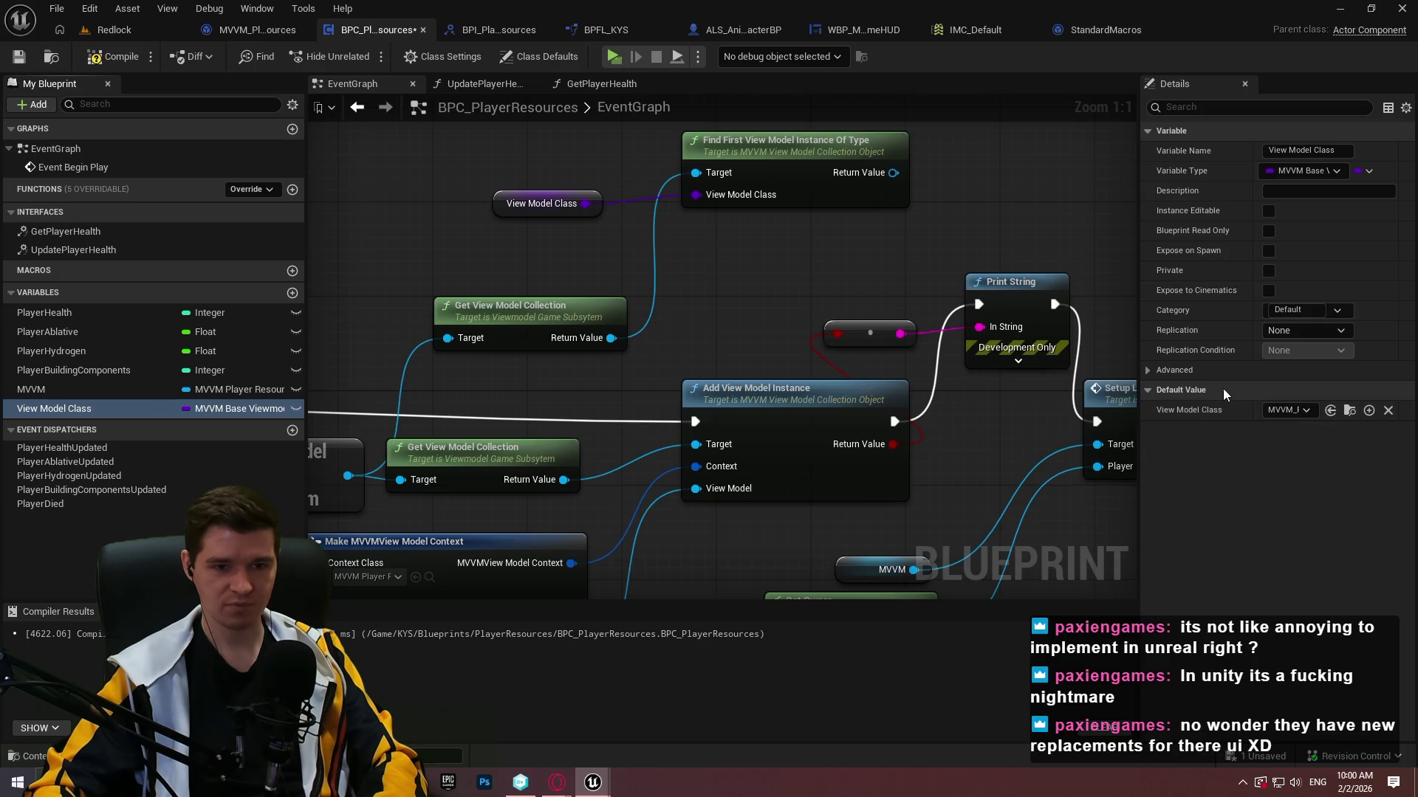
Feed an Is Valid check on the found view model into the printed message and playtest it.
left_click_drag(804, 282, 867, 251)
type("is valid")
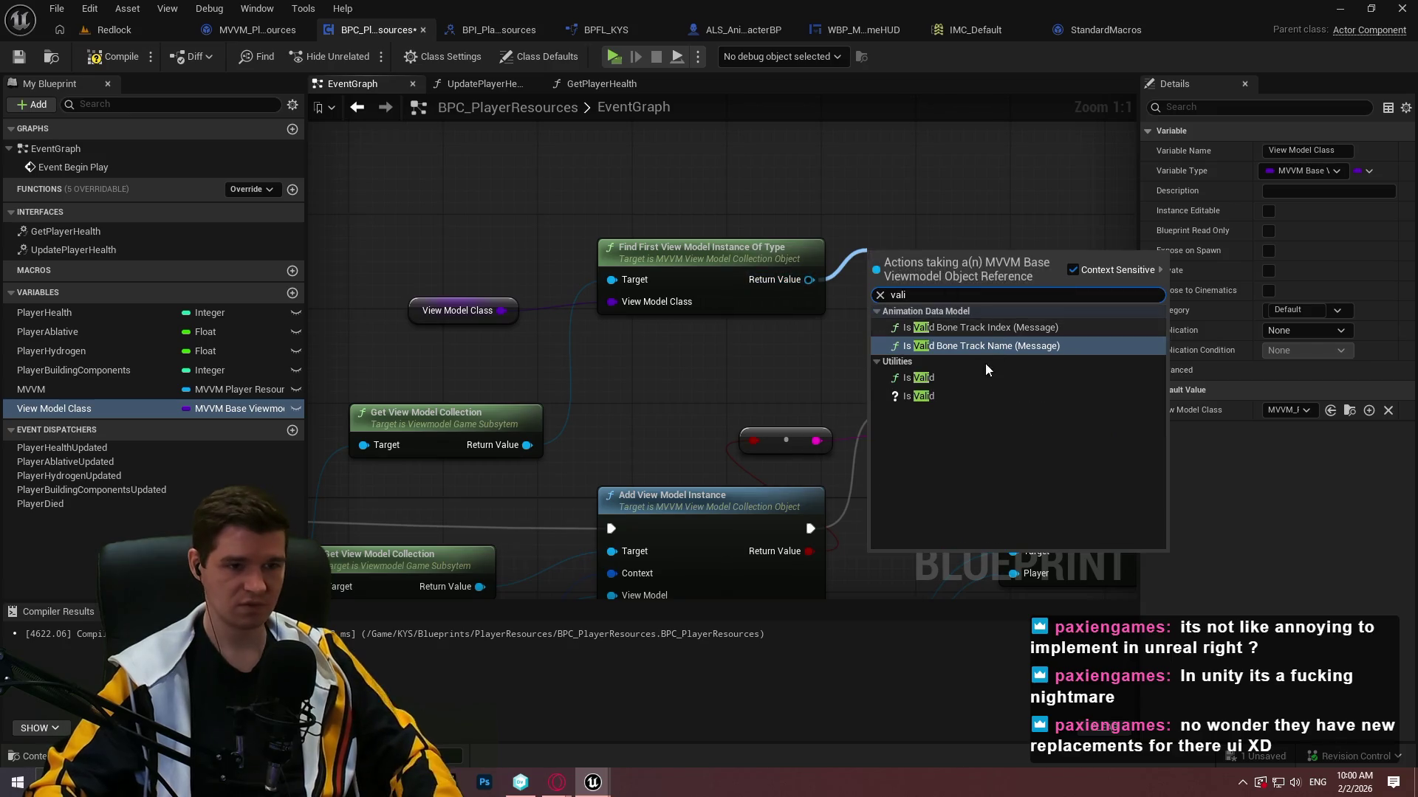
left_click(933, 378)
mouse_move(991, 279)
left_mouse_down()
mouse_move(752, 453)
mouse_move(753, 442)
left_mouse_up()
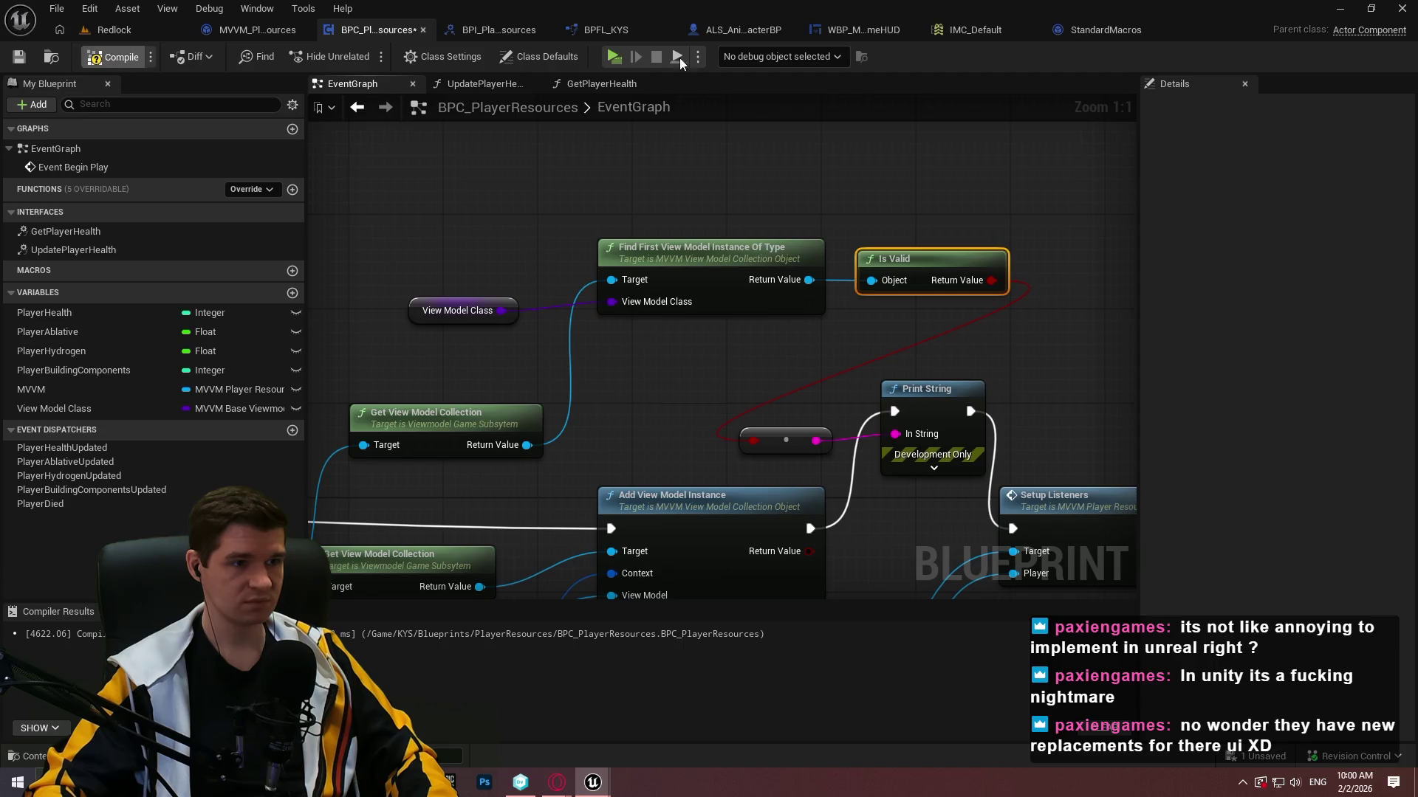
left_click(613, 56)
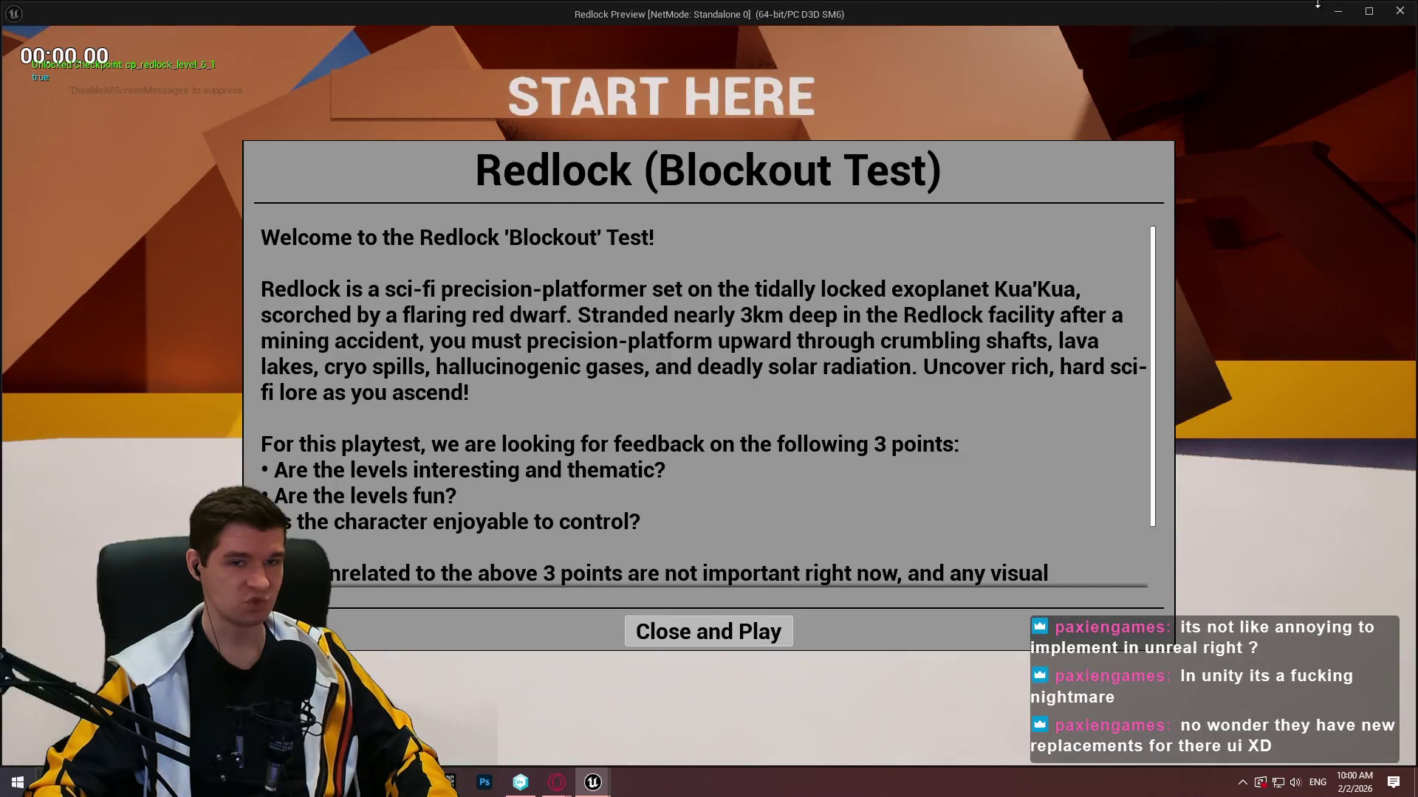
key("Escape")
Delete the lookup and print nodes and the View Model Class variable, and wire Add View Model Instance to Setup Listeners.
mouse_move(951, 299)
left_mouse_down()
mouse_move(893, 157)
mouse_move(1015, 406)
mouse_move(330, 213)
mouse_move(400, 240)
left_mouse_up()
key("Delete")
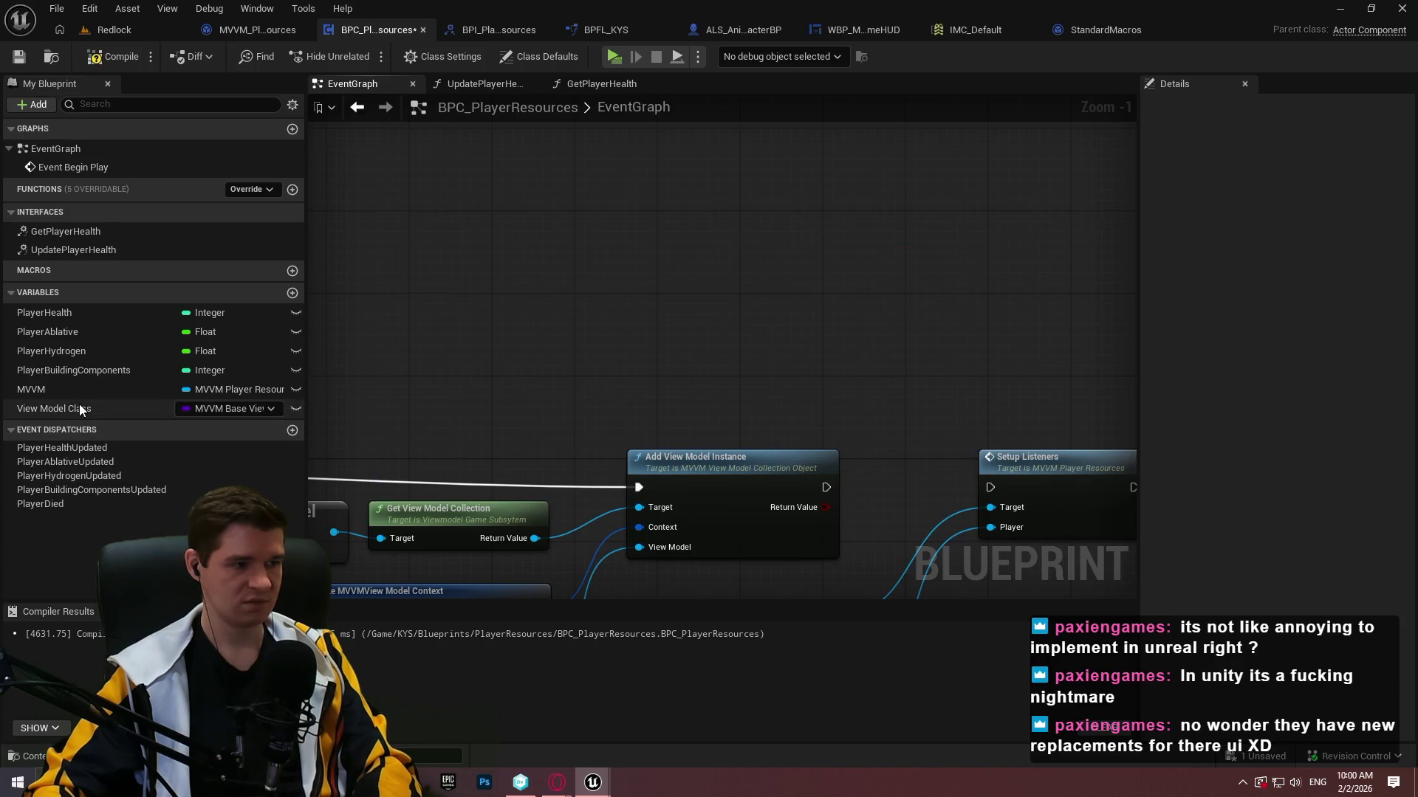
left_click(80, 409)
key("Delete")
left_click(111, 56)
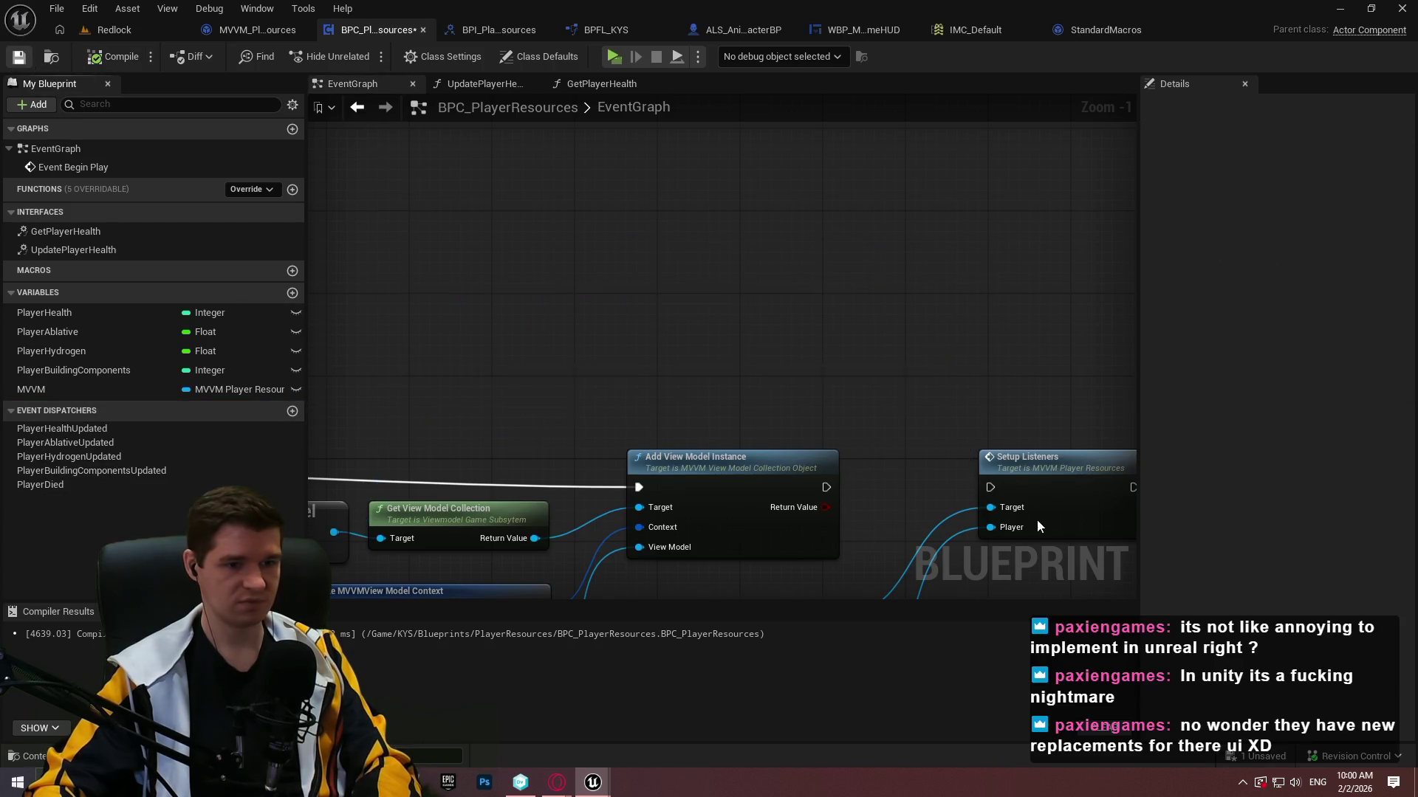
left_click_drag(991, 487, 827, 487)
left_click(134, 63)
Switch to the UMG Viewmodel documentation page and scroll down.
mouse_move(989, 480)
left_mouse_down()
mouse_move(942, 262)
mouse_move(963, 293)
left_mouse_up()
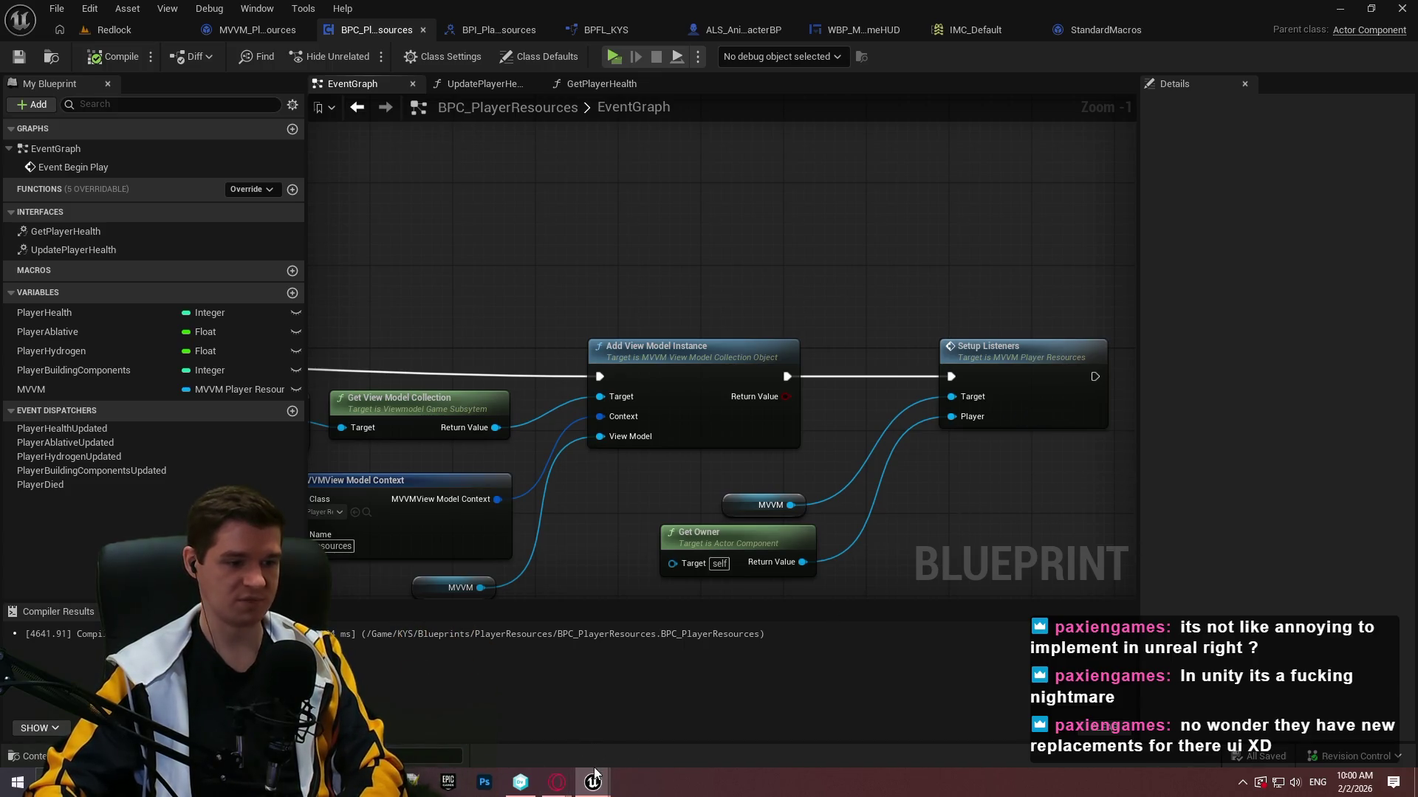
mouse_move(592, 783)
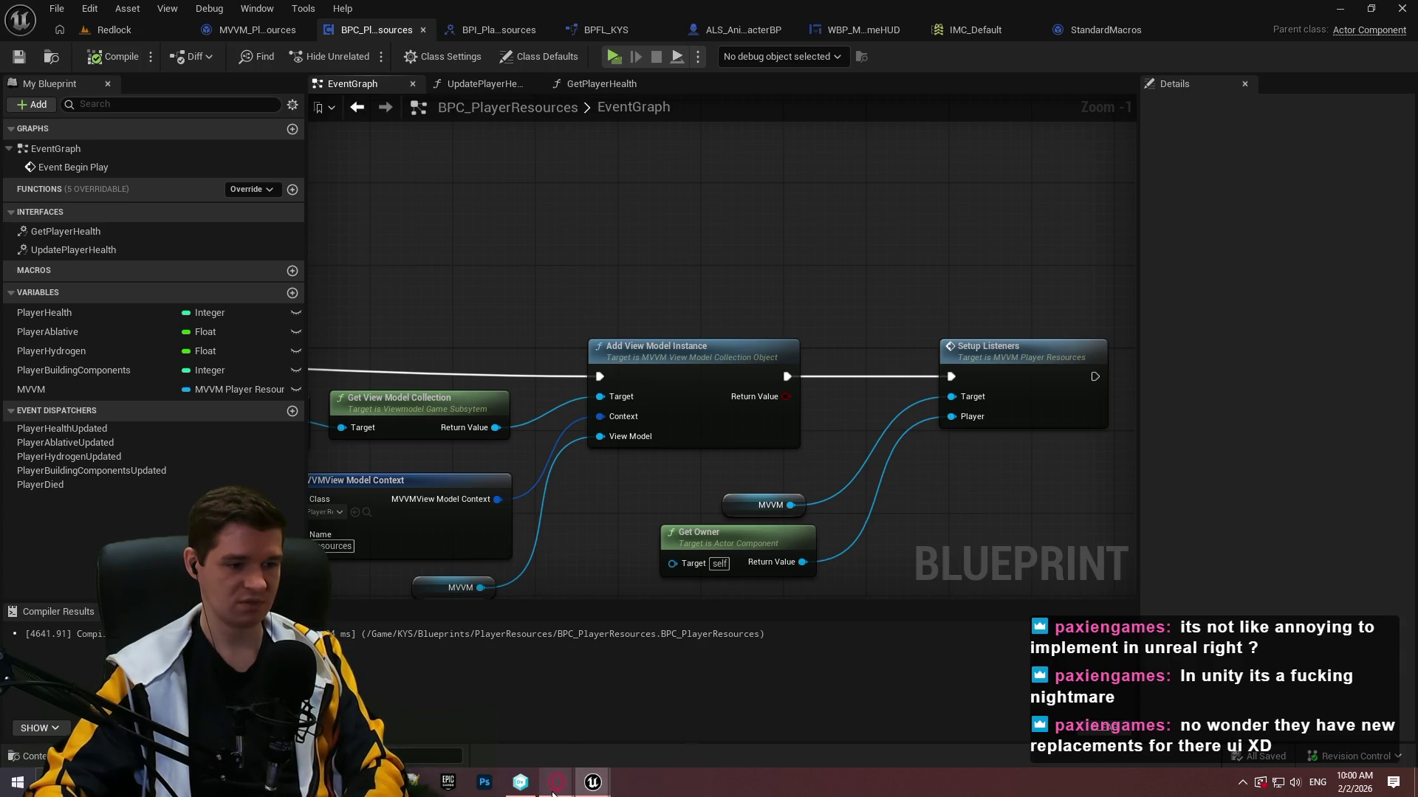
left_click(675, 730)
scroll(848, 436, "down", 5)
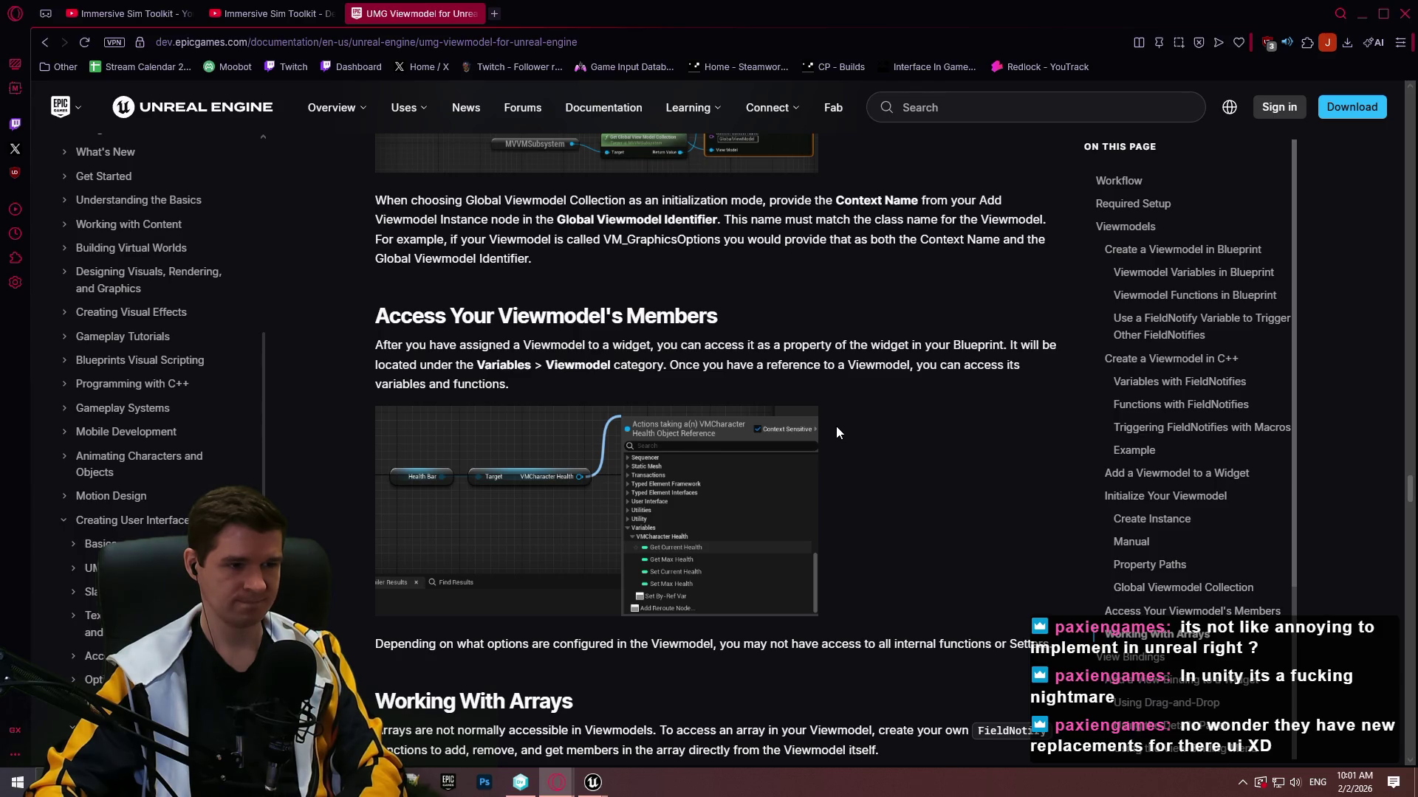
Read through the View Bindings and Details Panel sections, then return to the BPC_PlayerResources editor.
scroll(835, 427, "down", 7)
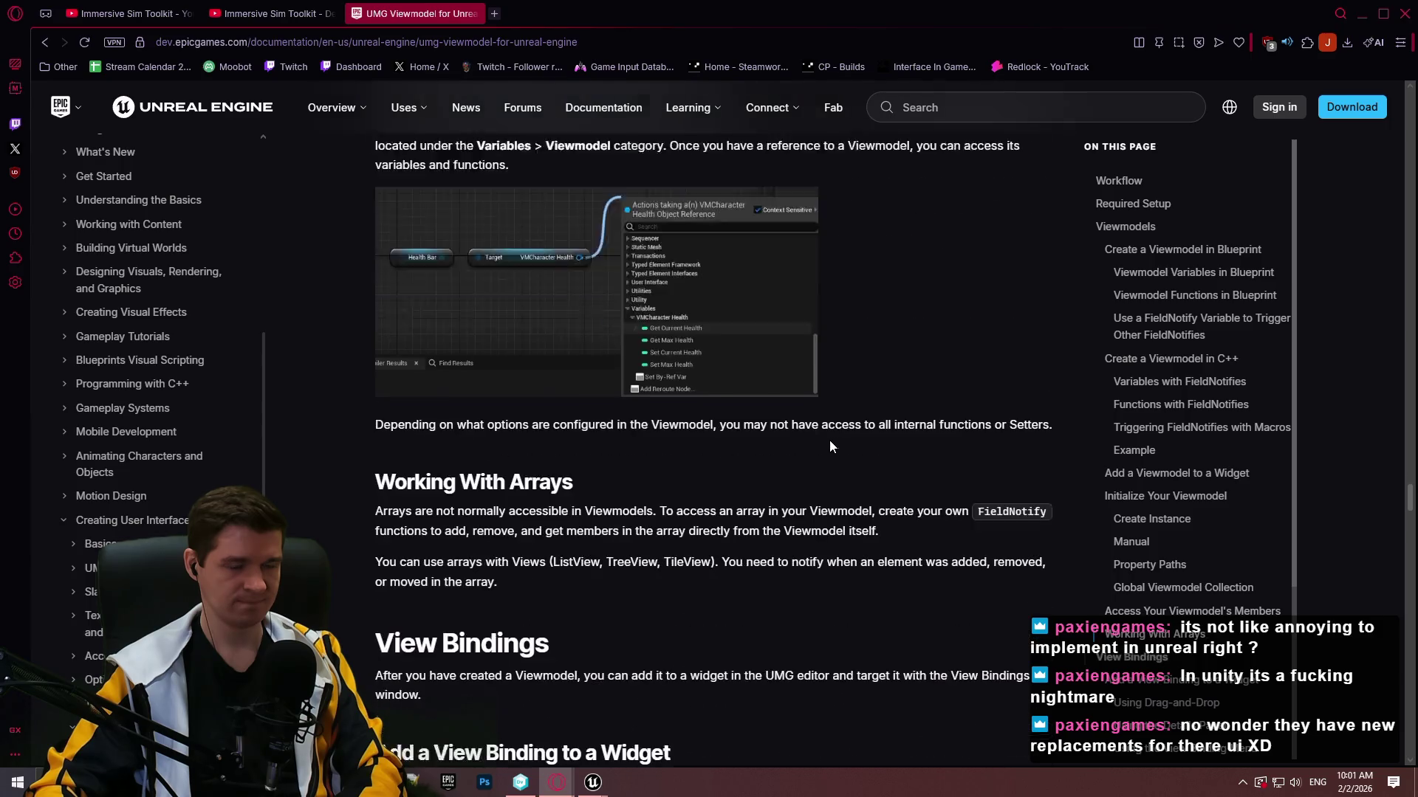
scroll(825, 406, "down", 1)
scroll(825, 406, "down", 3)
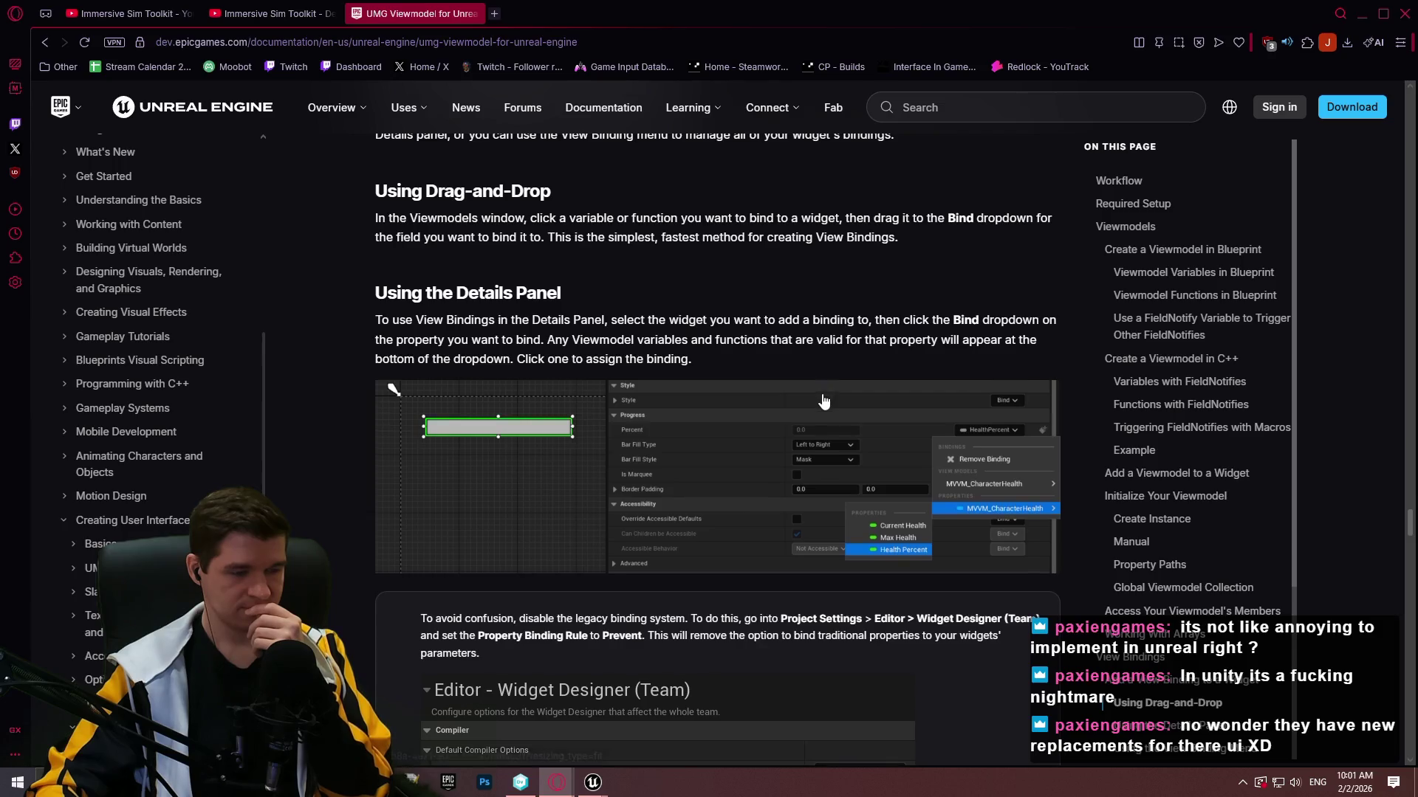
scroll(823, 399, "down", 1)
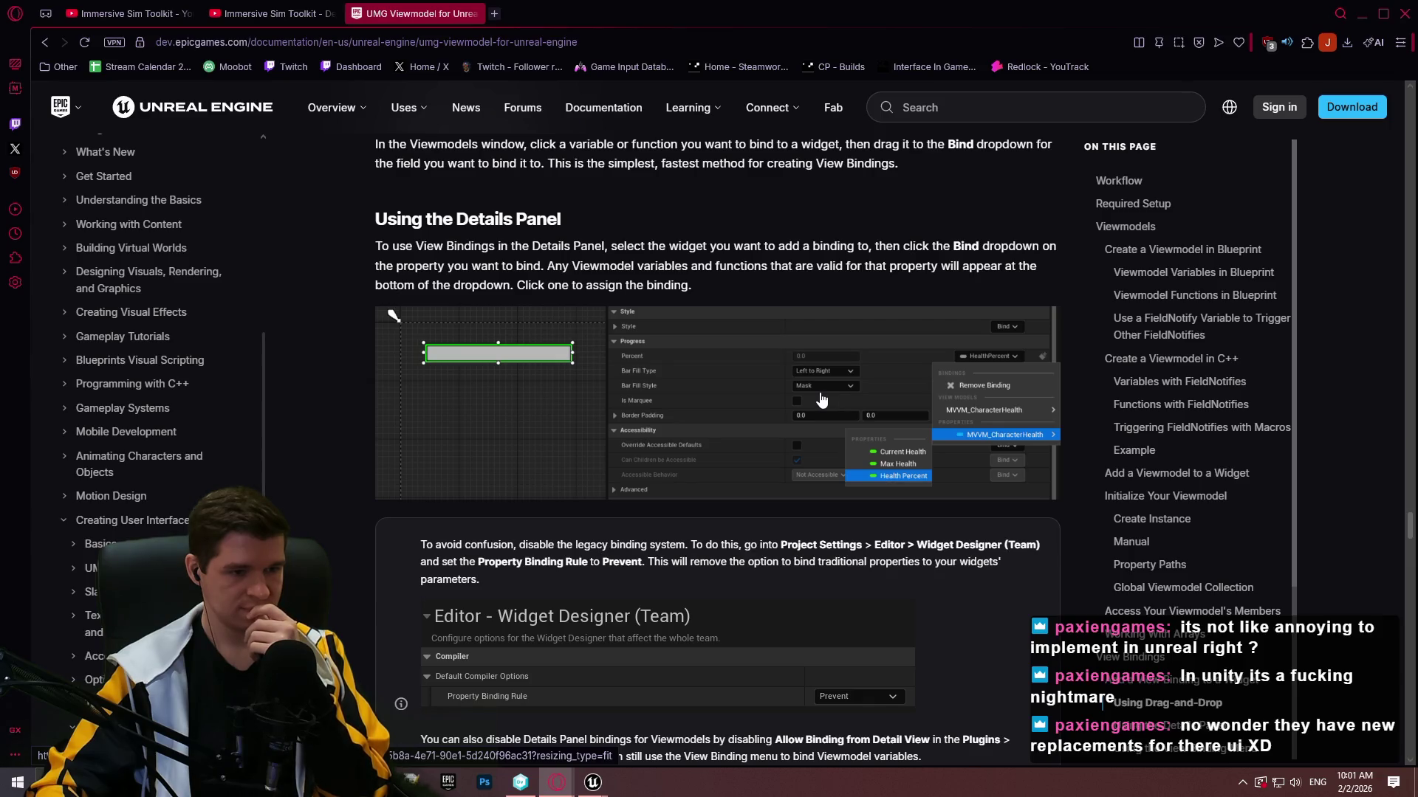
scroll(820, 397, "down", 4)
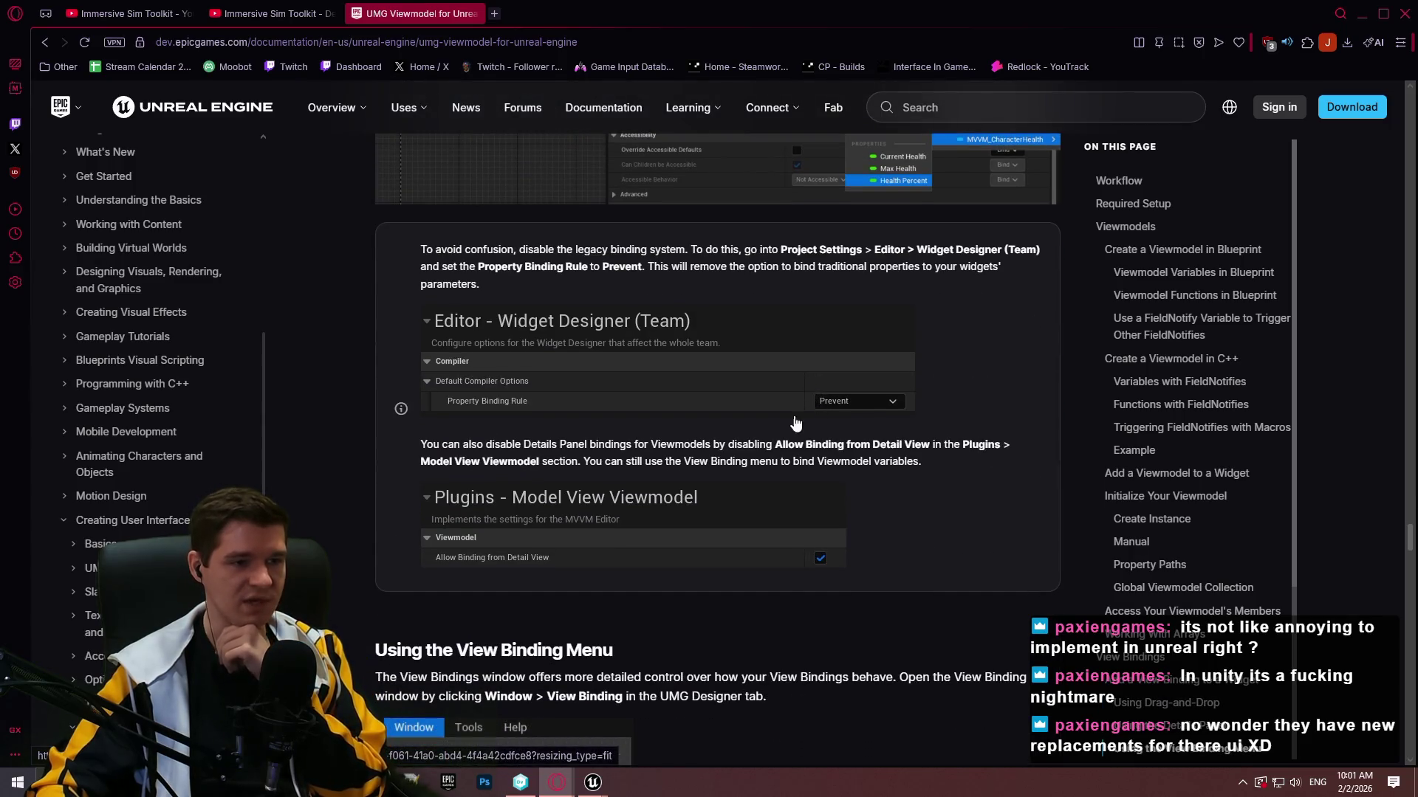
mouse_move(591, 787)
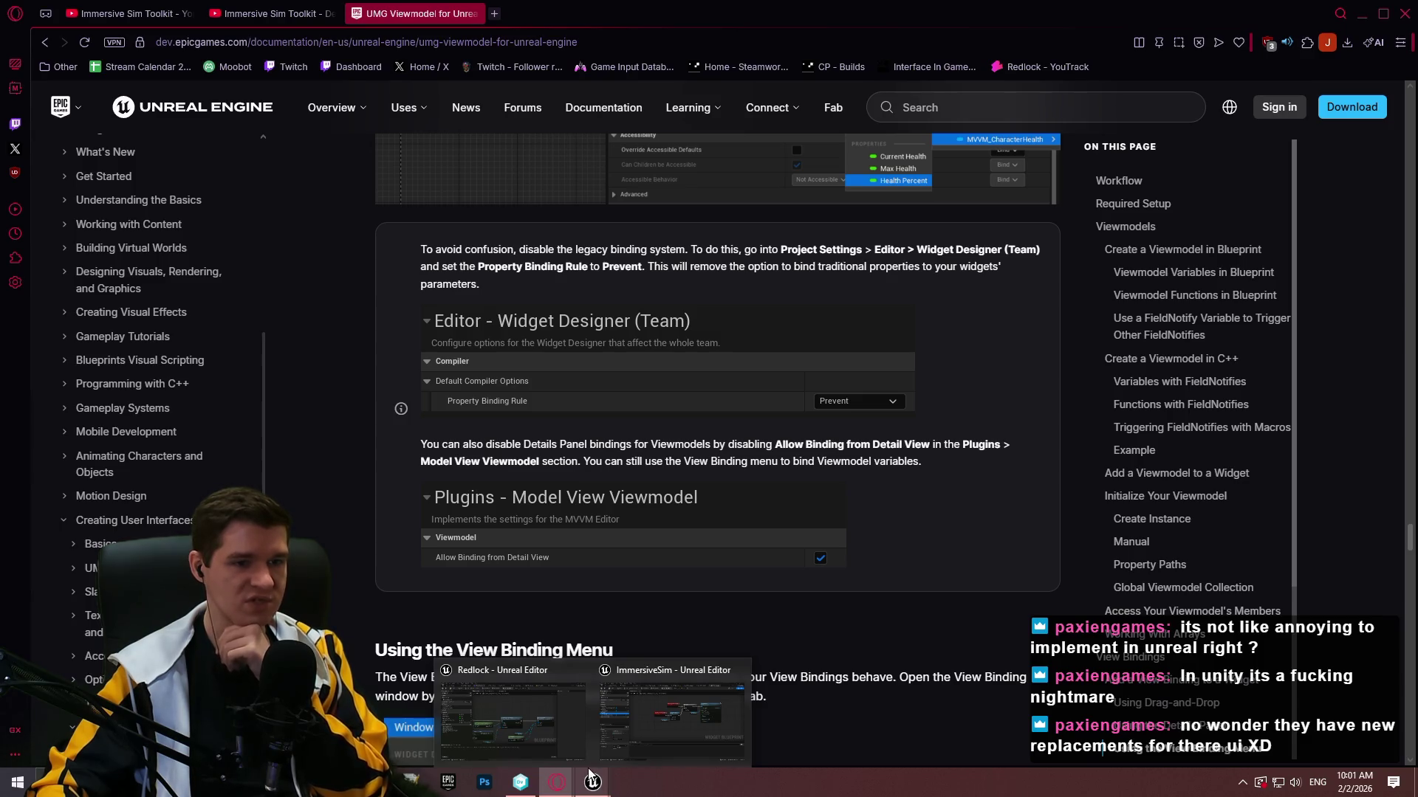
left_click(540, 728)
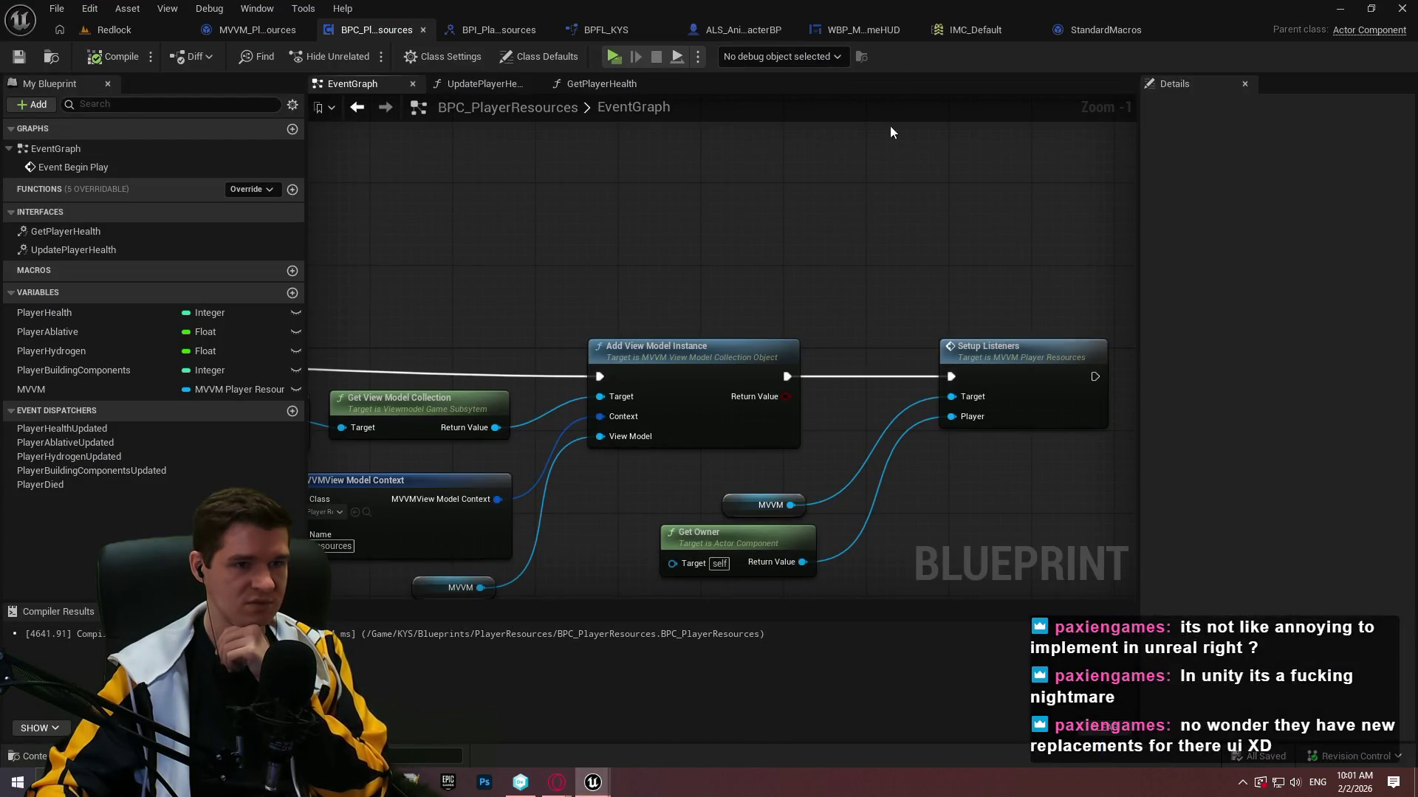
Open Project Settings and restore the editor window to full screen.
left_click(79, 15)
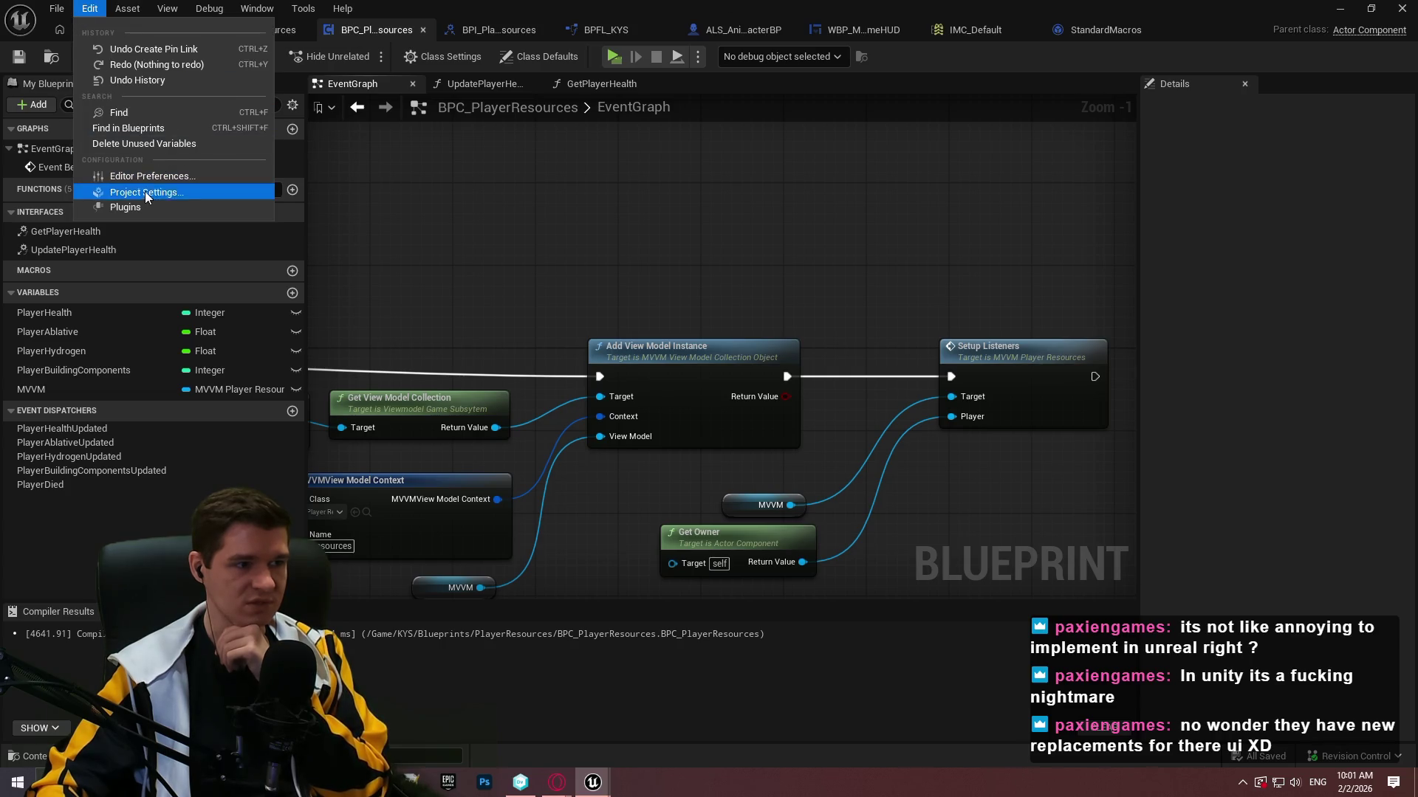
left_click(144, 194)
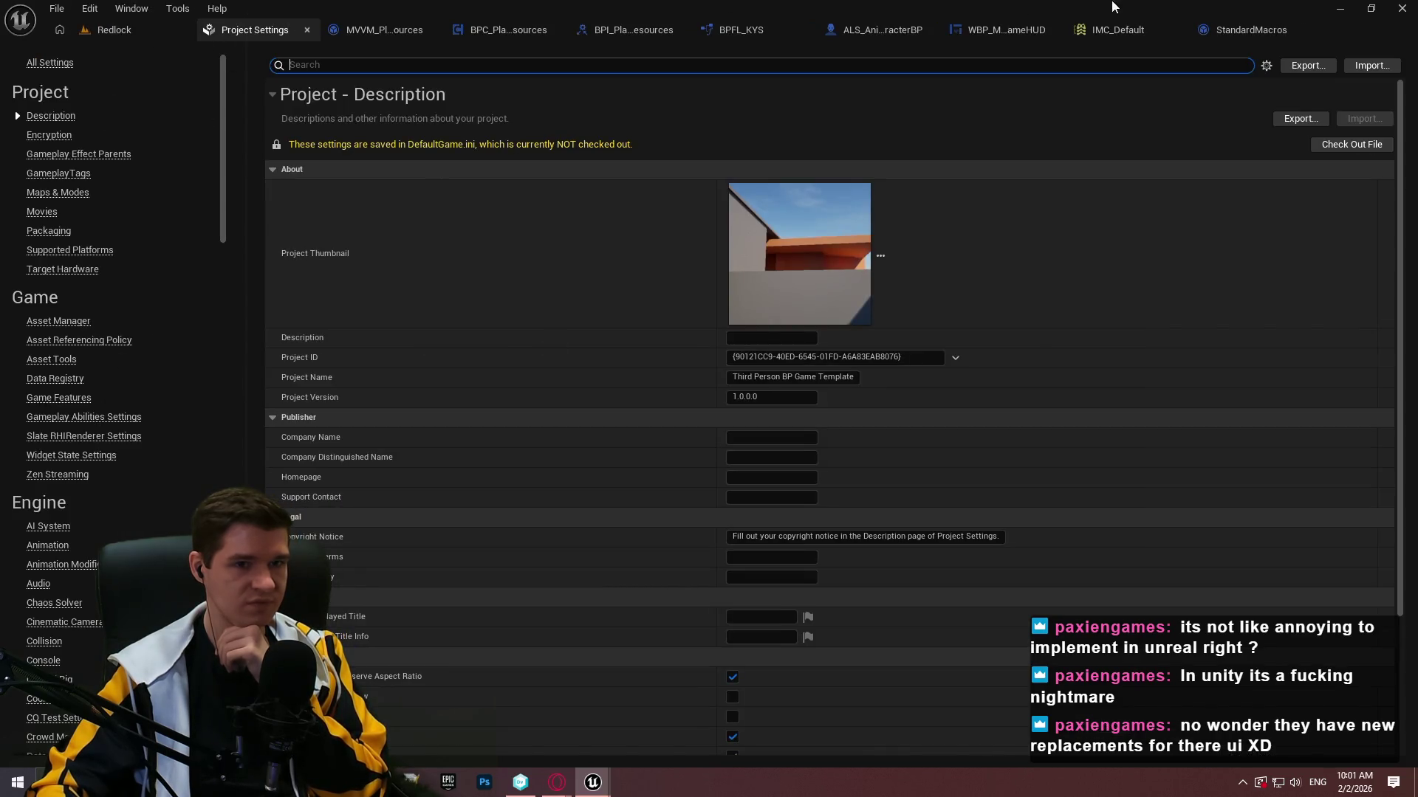
scroll(92, 491, "down", 3)
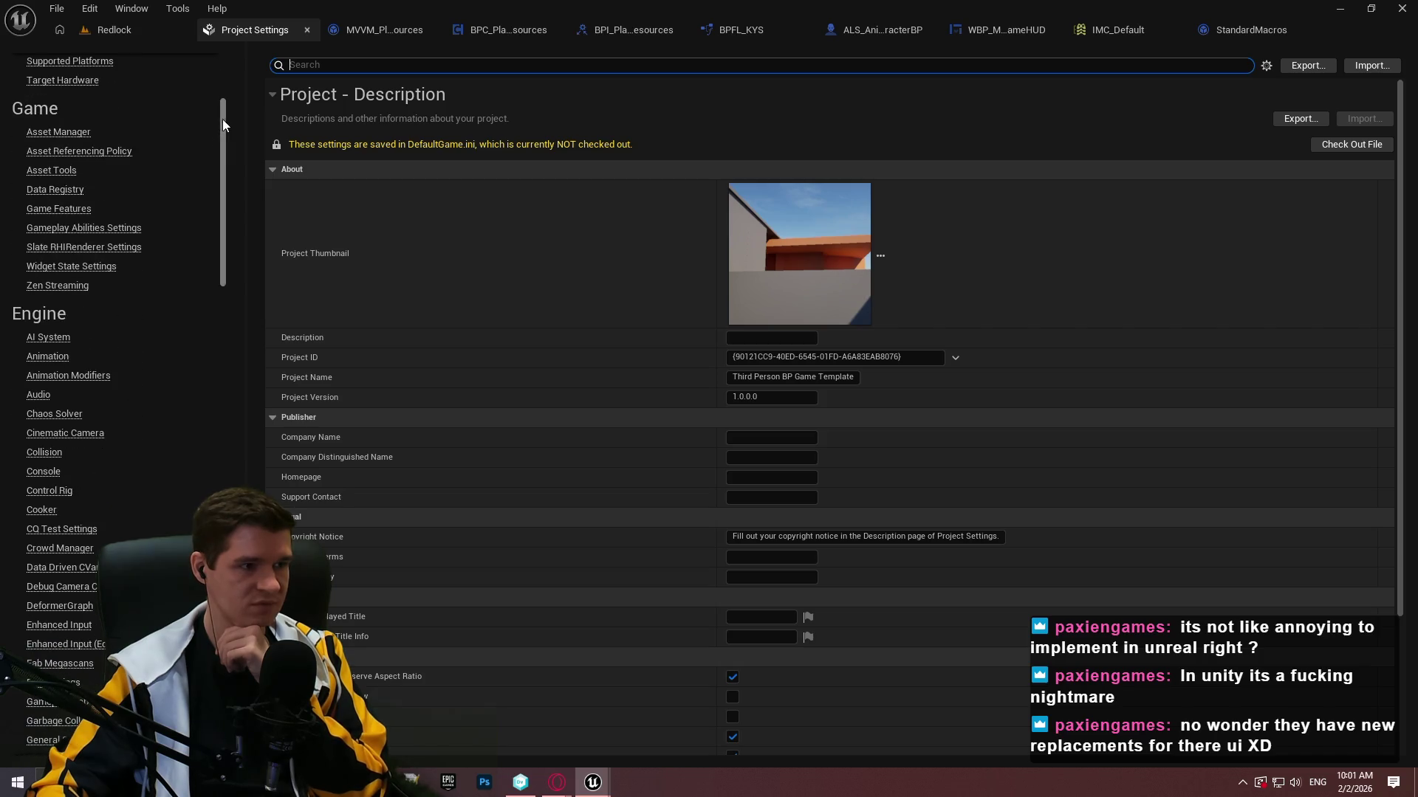
scroll(224, 124, "down", 10)
mouse_move(900, 9)
left_mouse_down()
mouse_move(886, 486)
mouse_move(847, 605)
left_mouse_up()
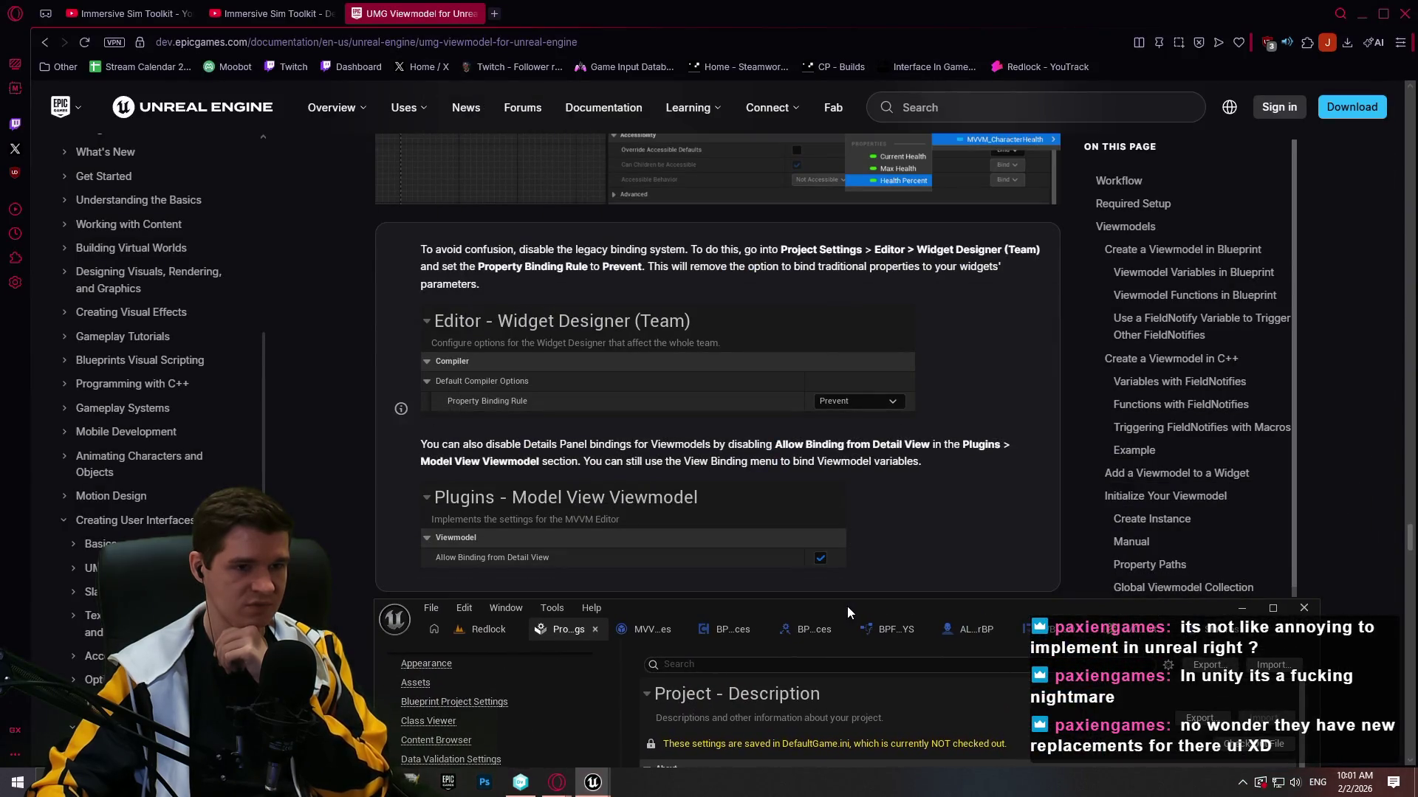
double_click(847, 605)
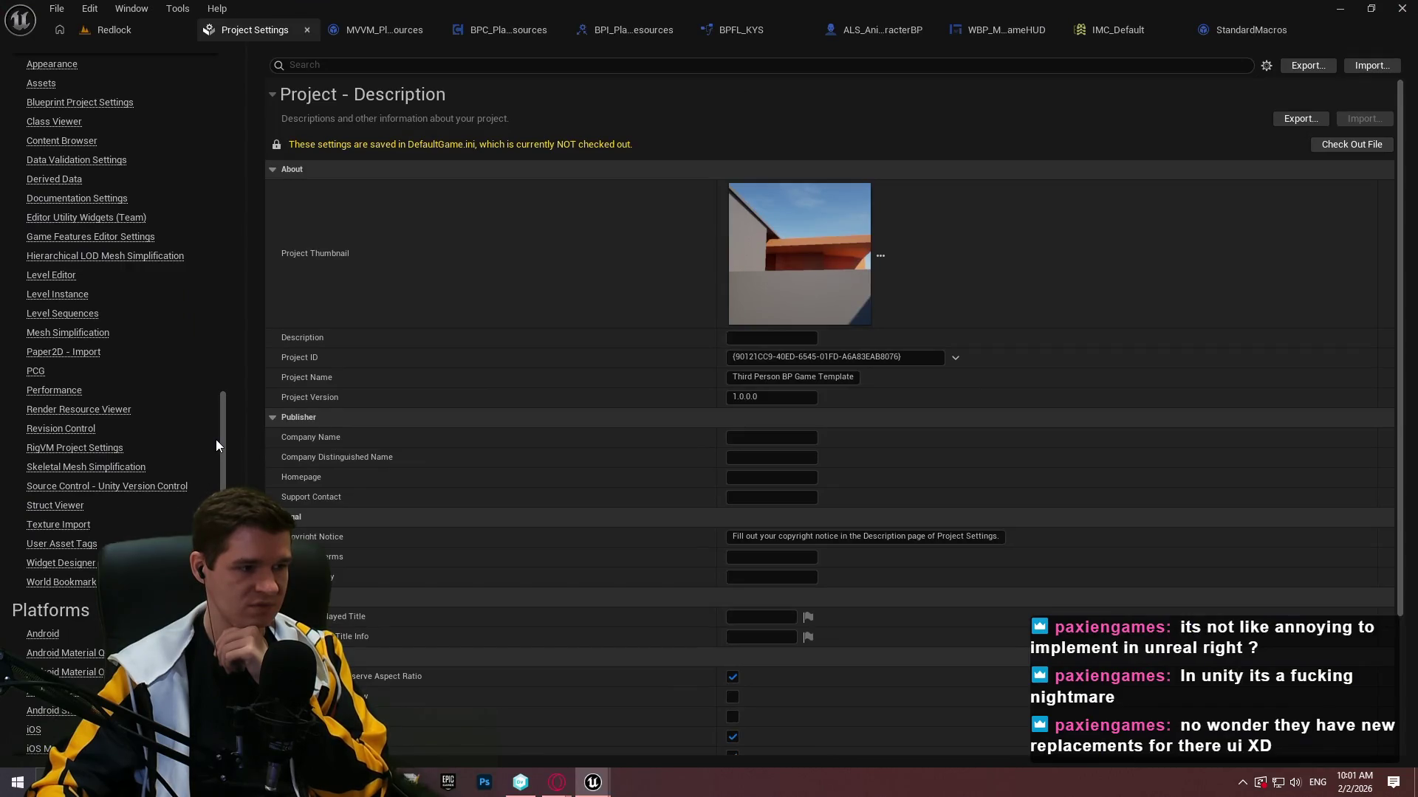
Change the Widget Designer (Team) Property Binding Rule from Allow to Prevent, then return to WBP_MainGameHUD.
left_click(60, 563)
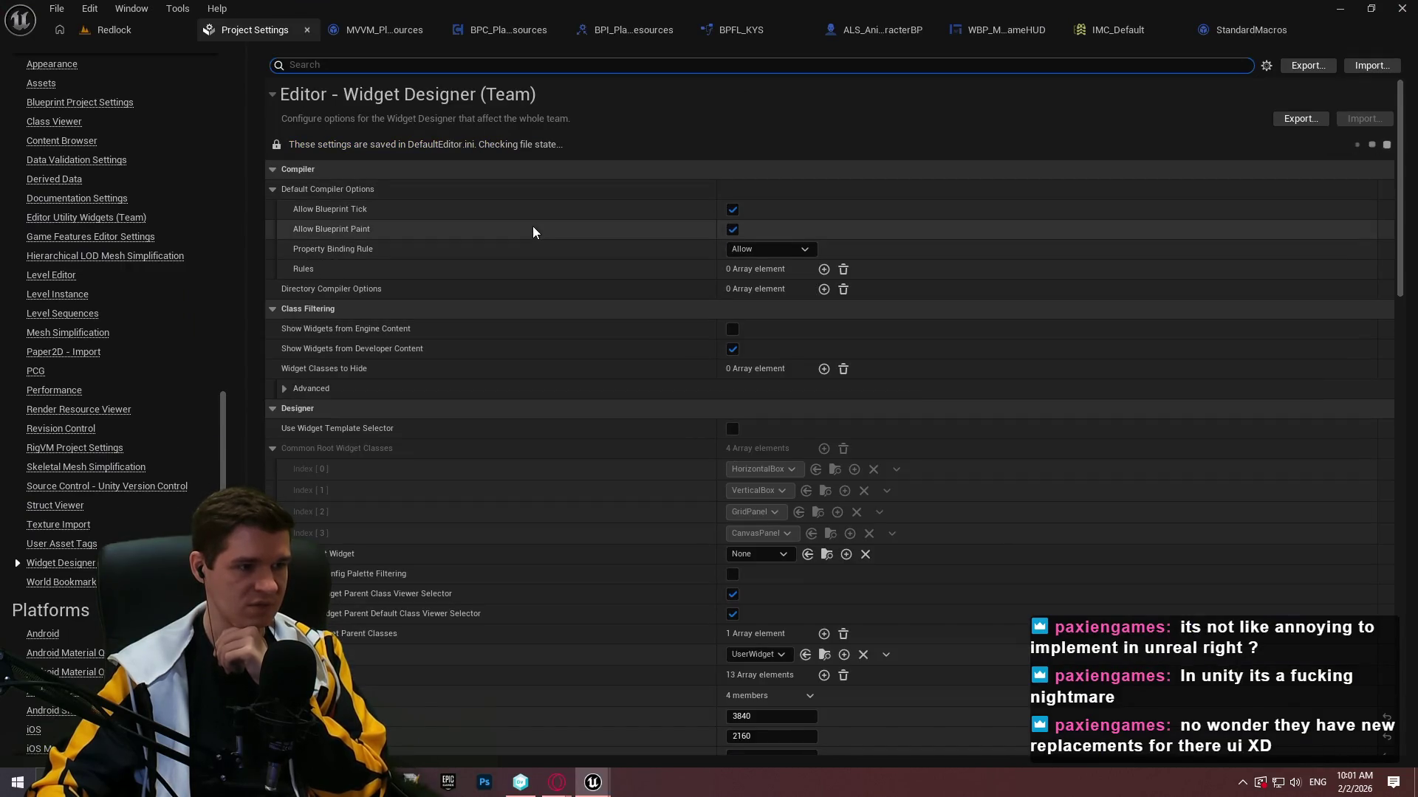
left_click(755, 249)
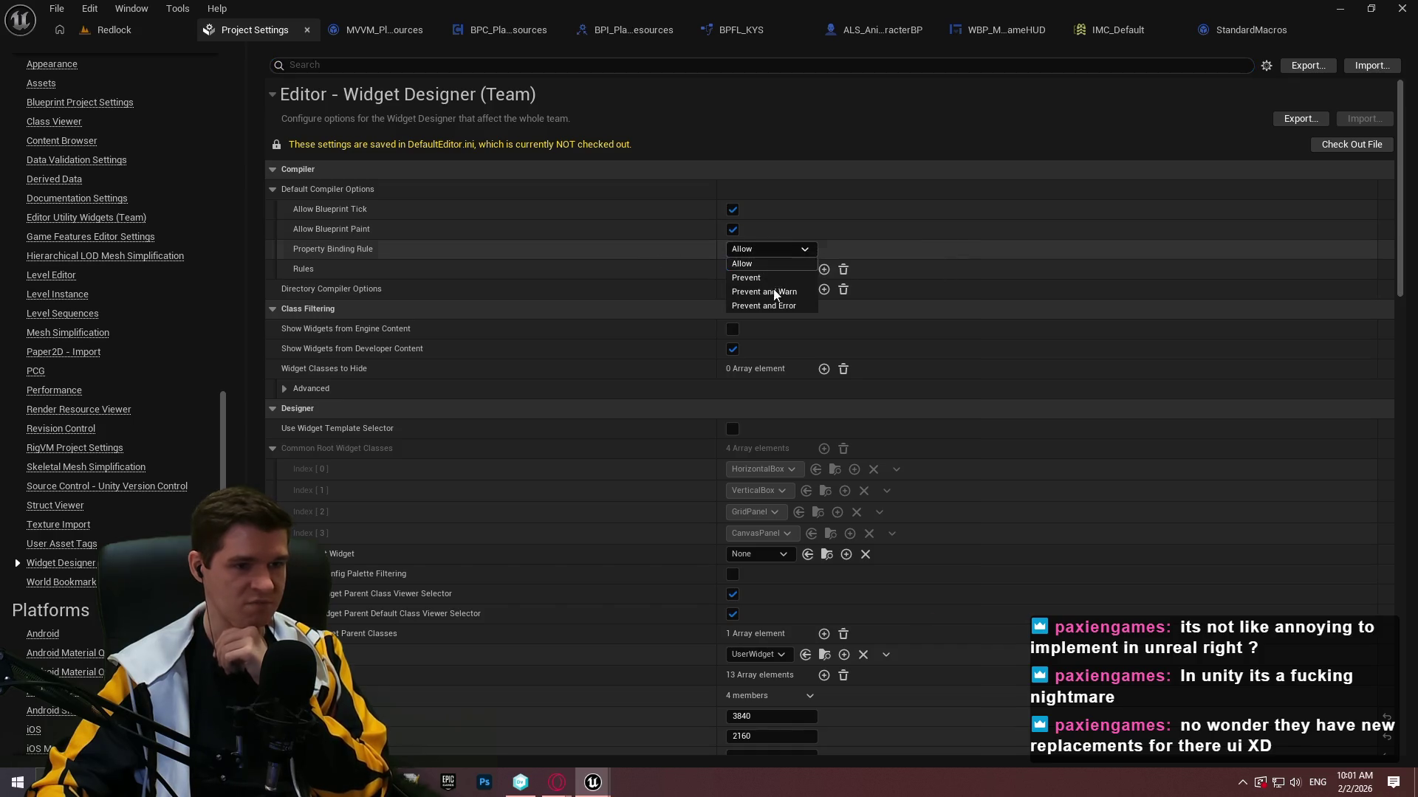
left_click(775, 277)
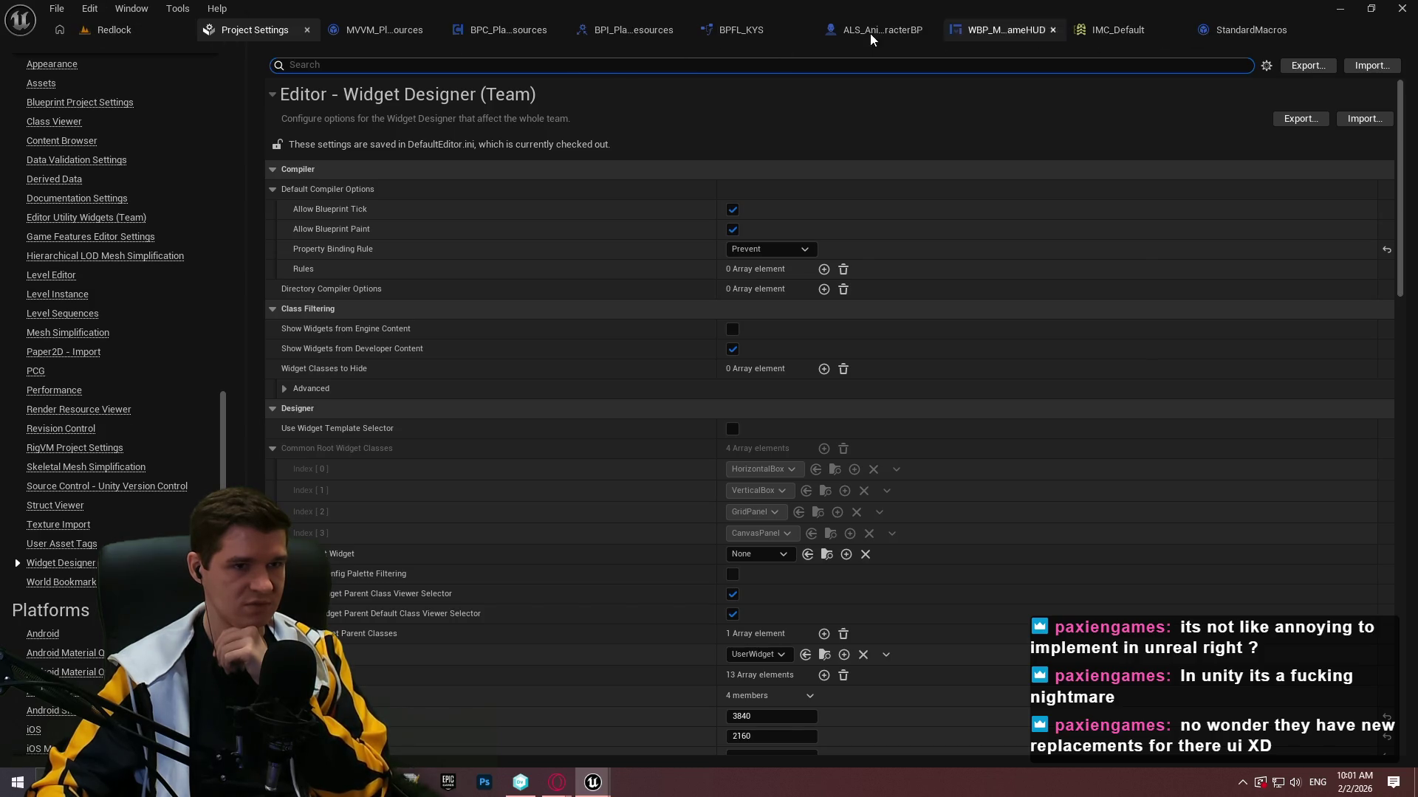
left_click(1022, 37)
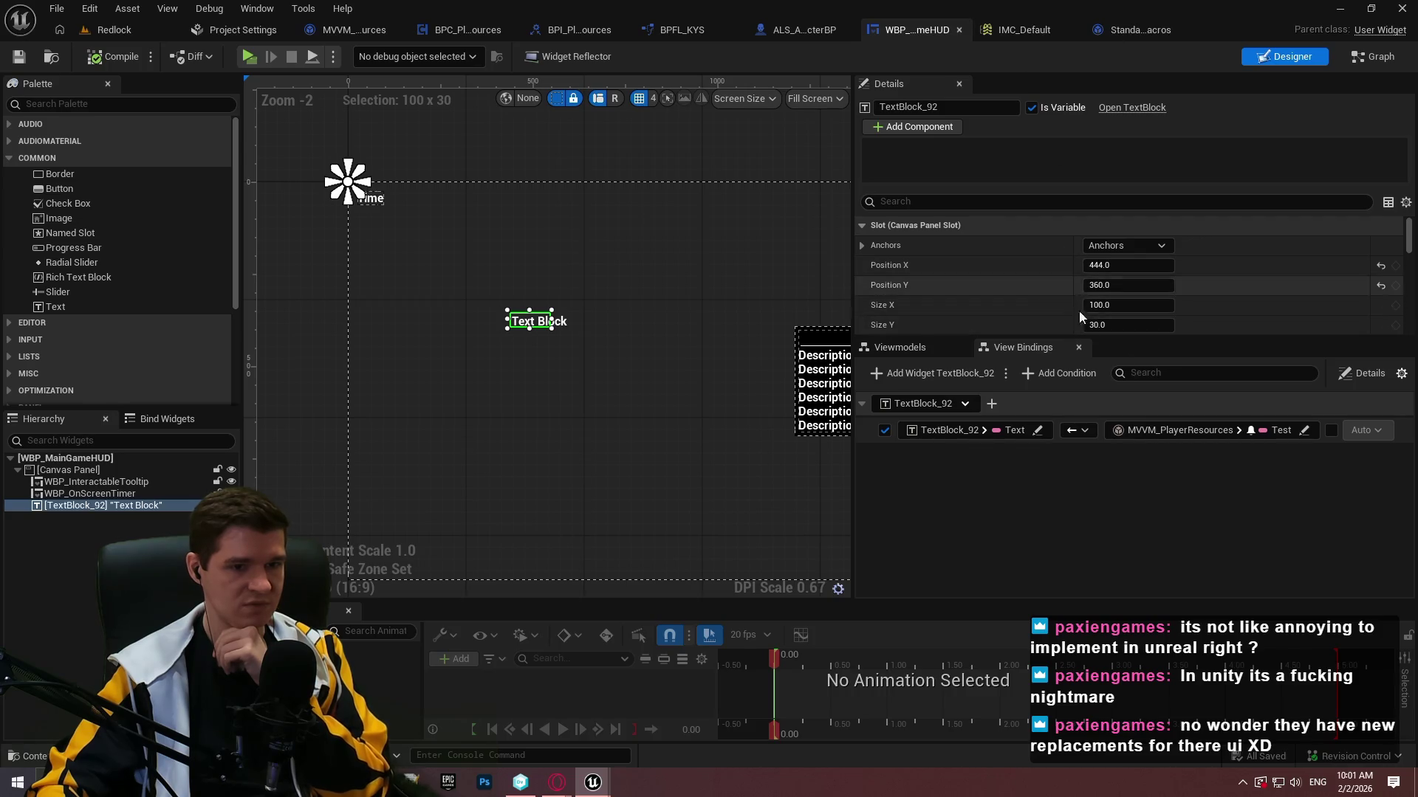
Select the HUD text block and look through the view bindings display options.
left_click(965, 404)
left_click(964, 404)
left_click(965, 404)
left_click(932, 442)
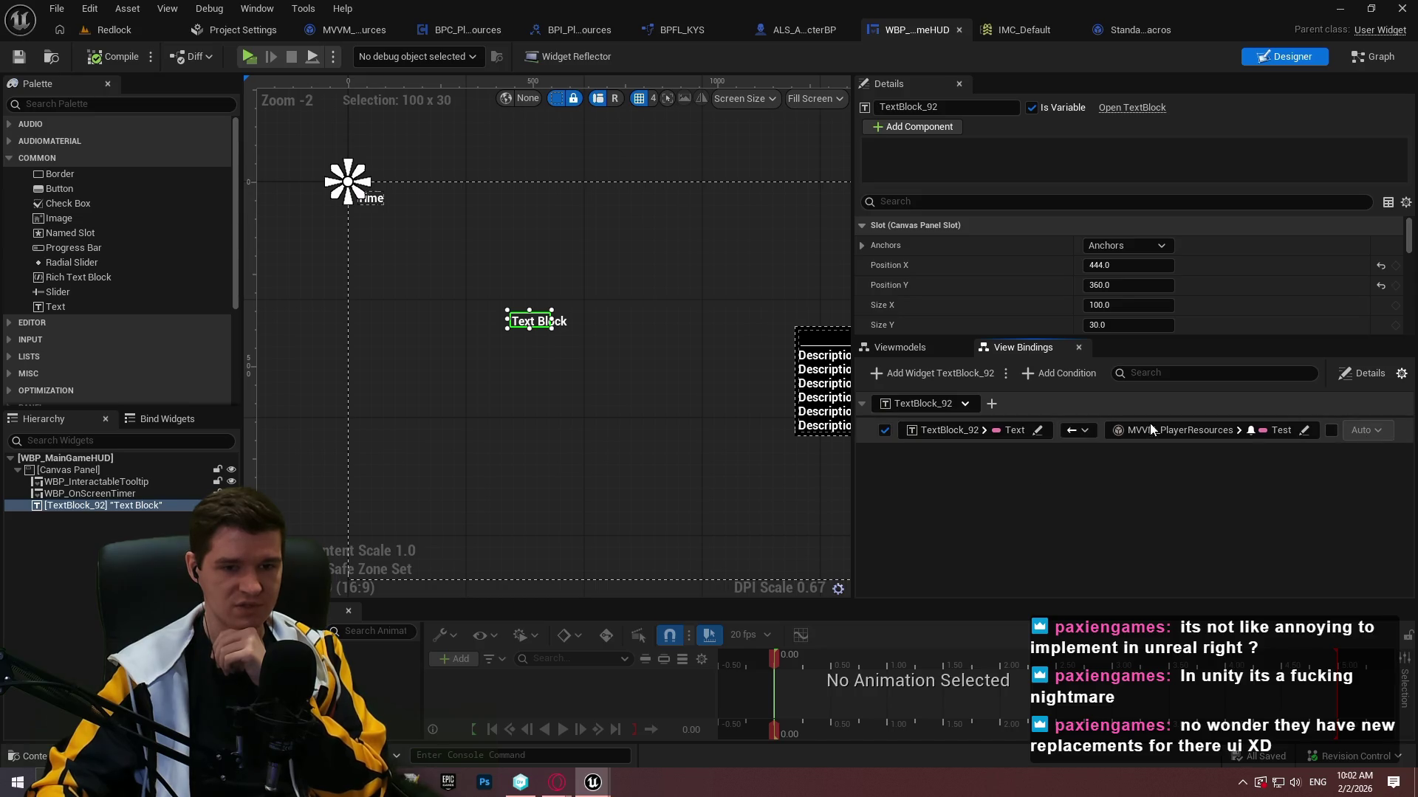
left_click(1006, 373)
left_click(1400, 374)
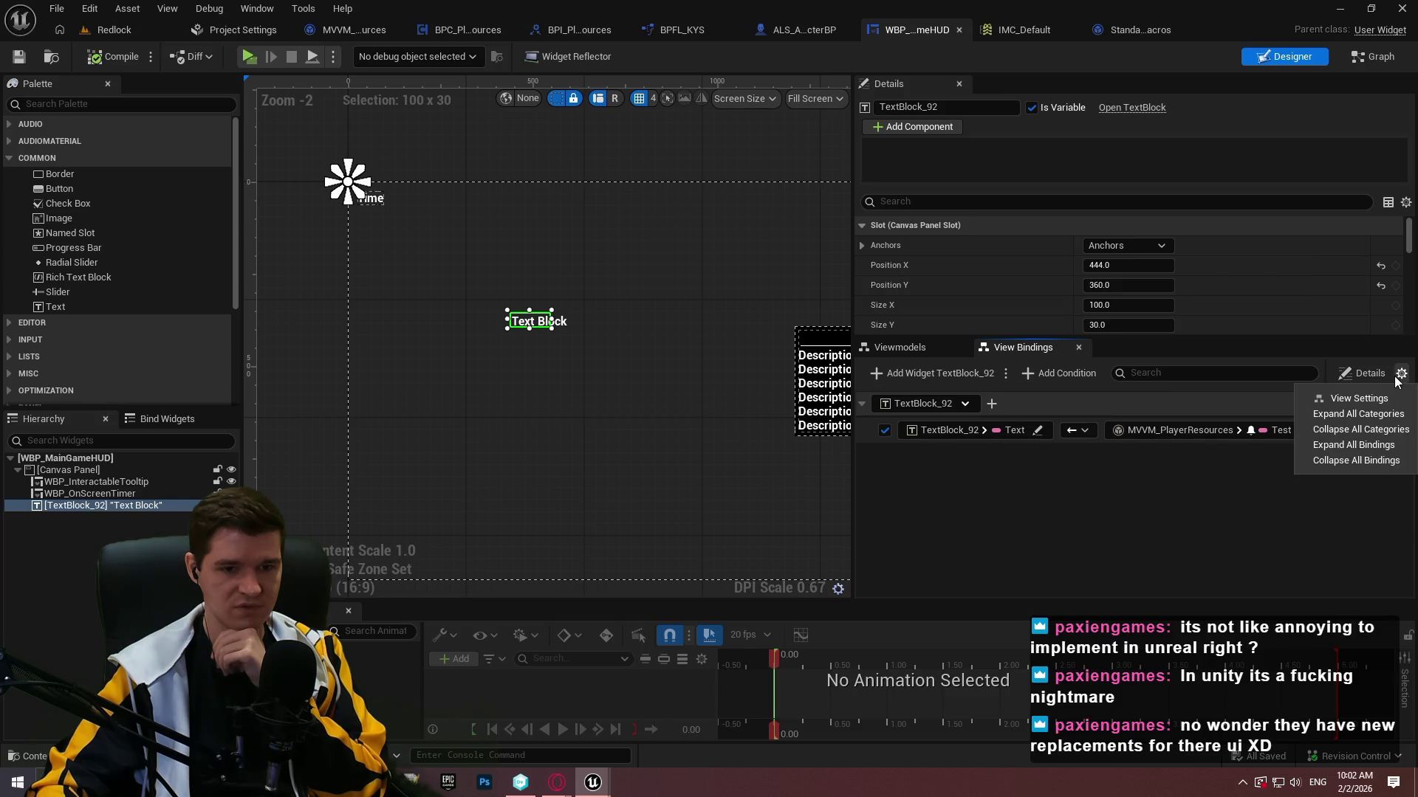
left_click(1168, 406)
scroll(1261, 265, "down", 3)
Replace the Text property's old binding with MVVM_PlayerResources' test property.
left_click(1339, 309)
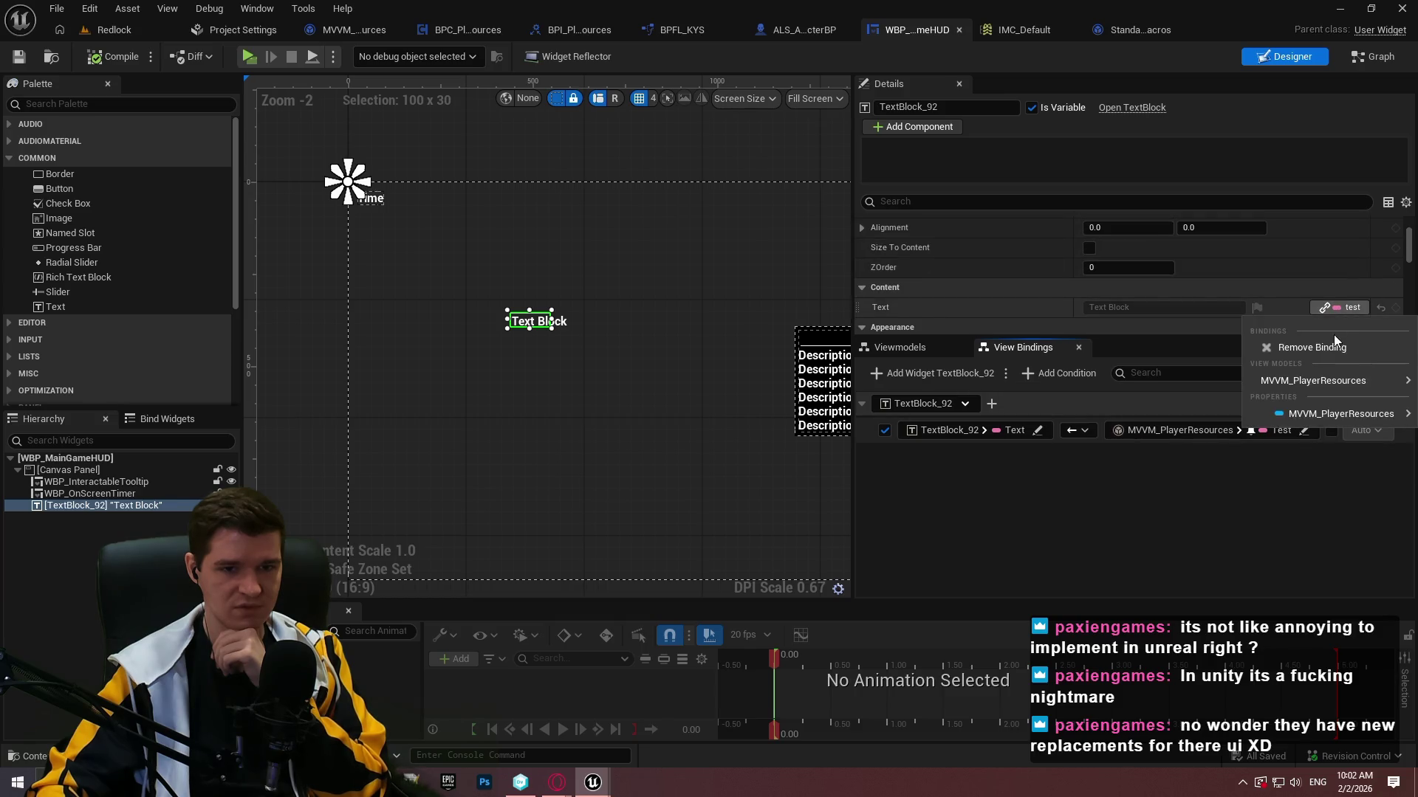
left_click(1334, 345)
left_click(1353, 309)
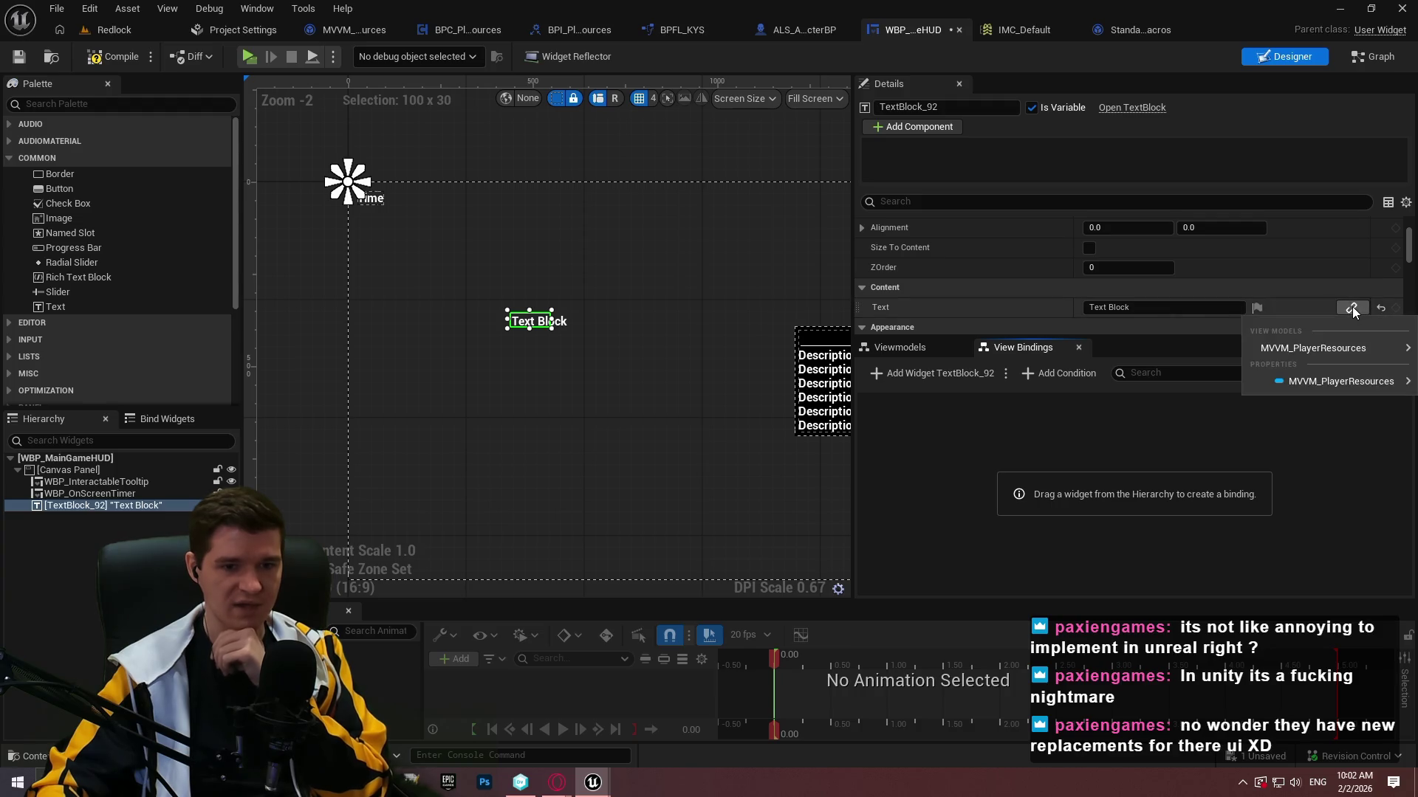
mouse_move(1336, 381)
left_click(1128, 441)
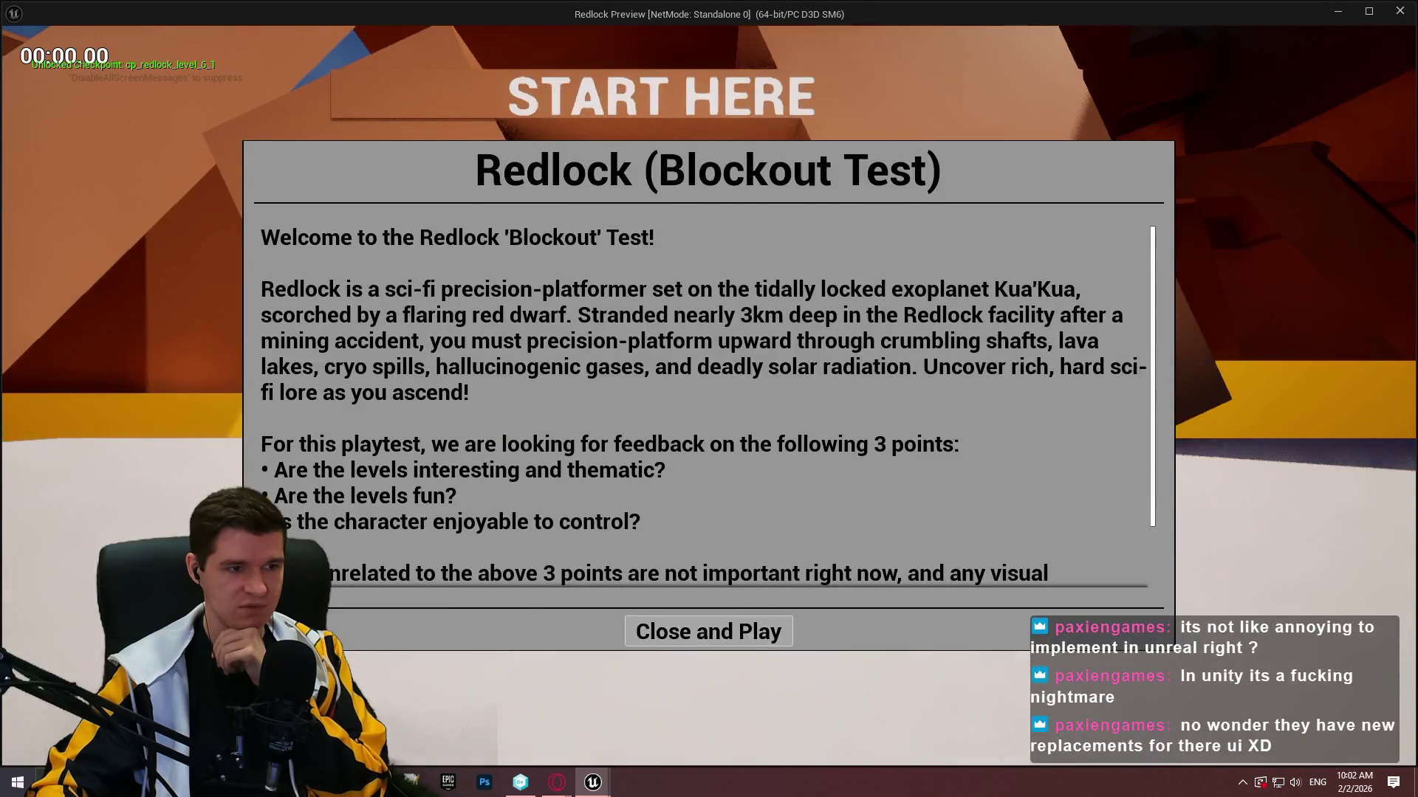
Play-test the HUD in a game preview and exit it.
left_click(709, 630)
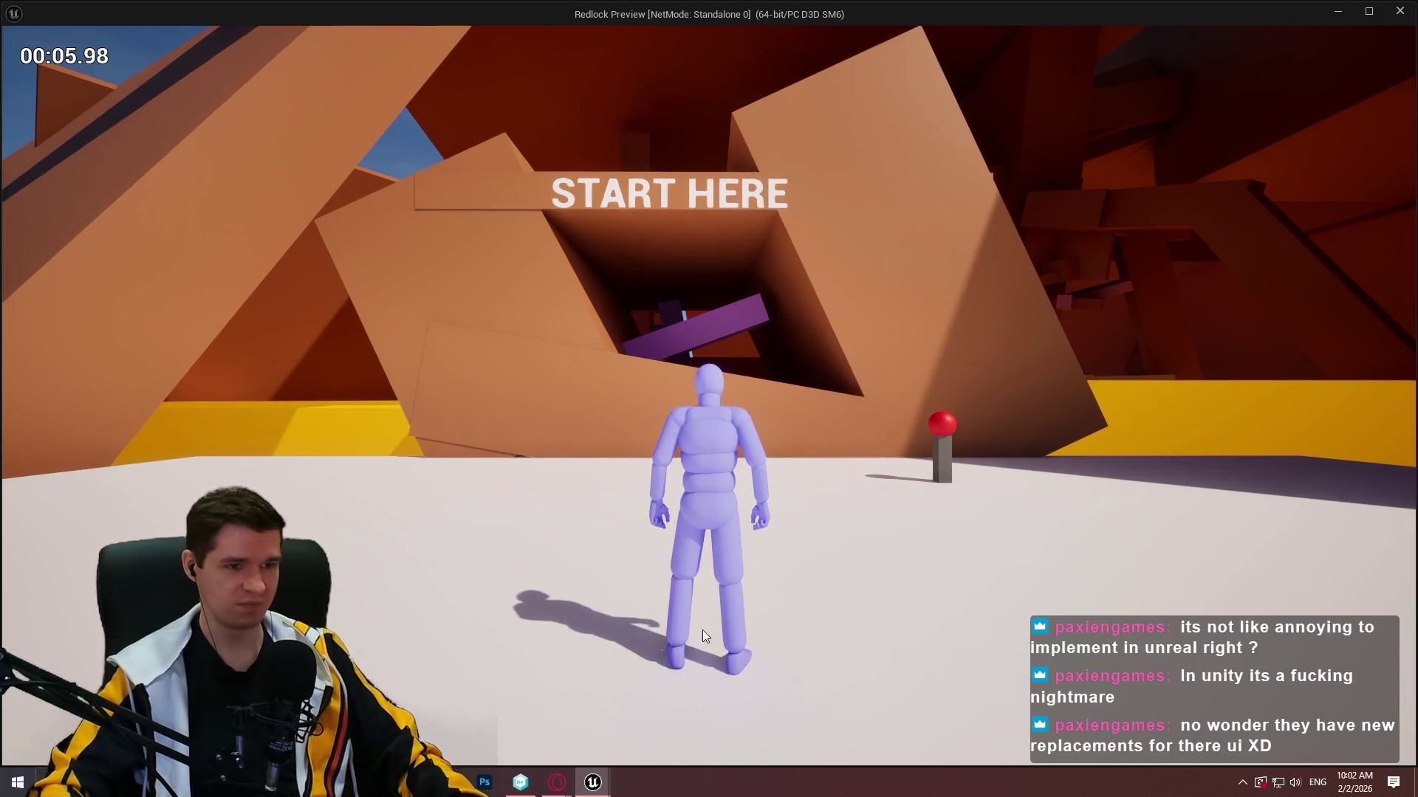
key("Escape")
left_click(1326, 308)
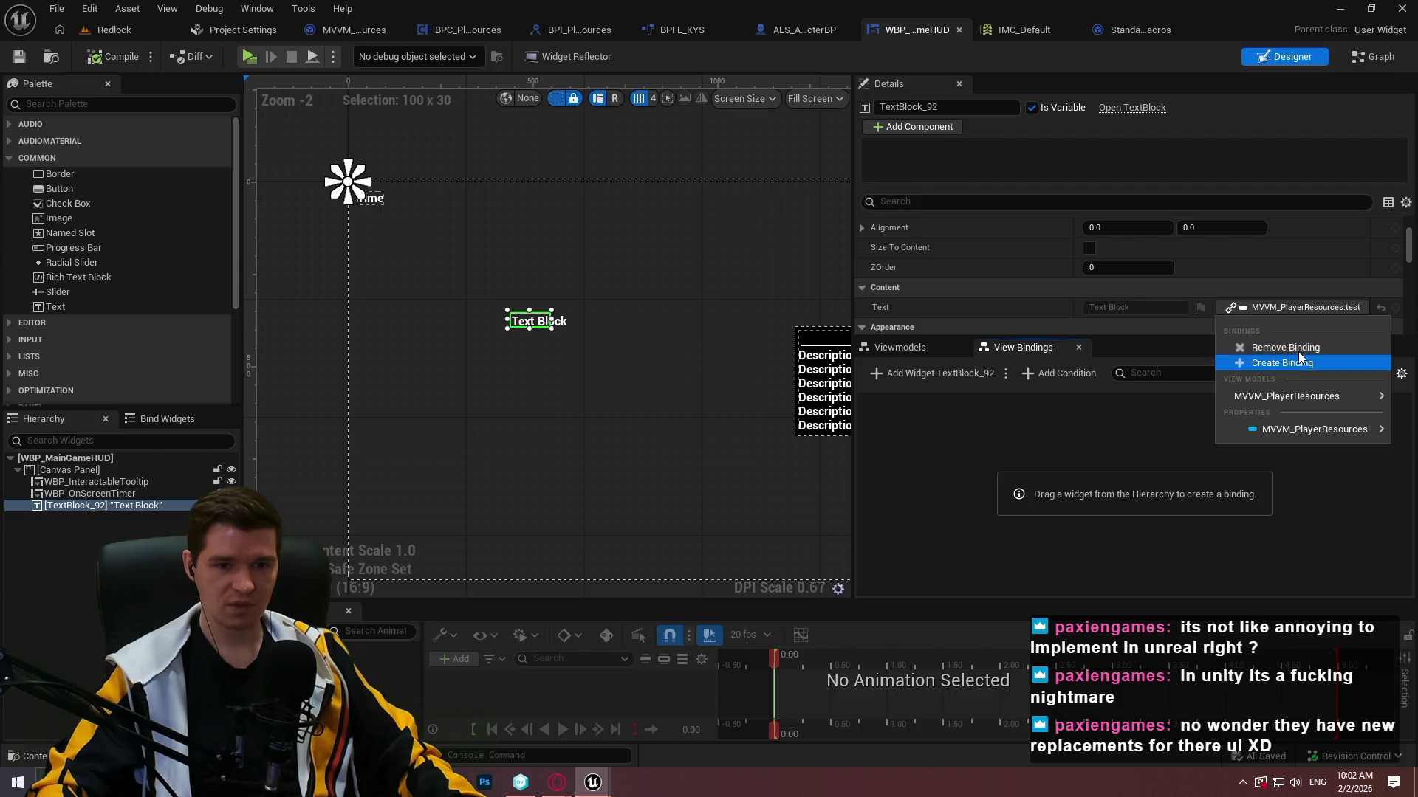
Rebind TextBlock_92's Text to MVVM_PlayerResources' Test property.
left_click(1300, 350)
left_click(1349, 309)
mouse_move(1305, 348)
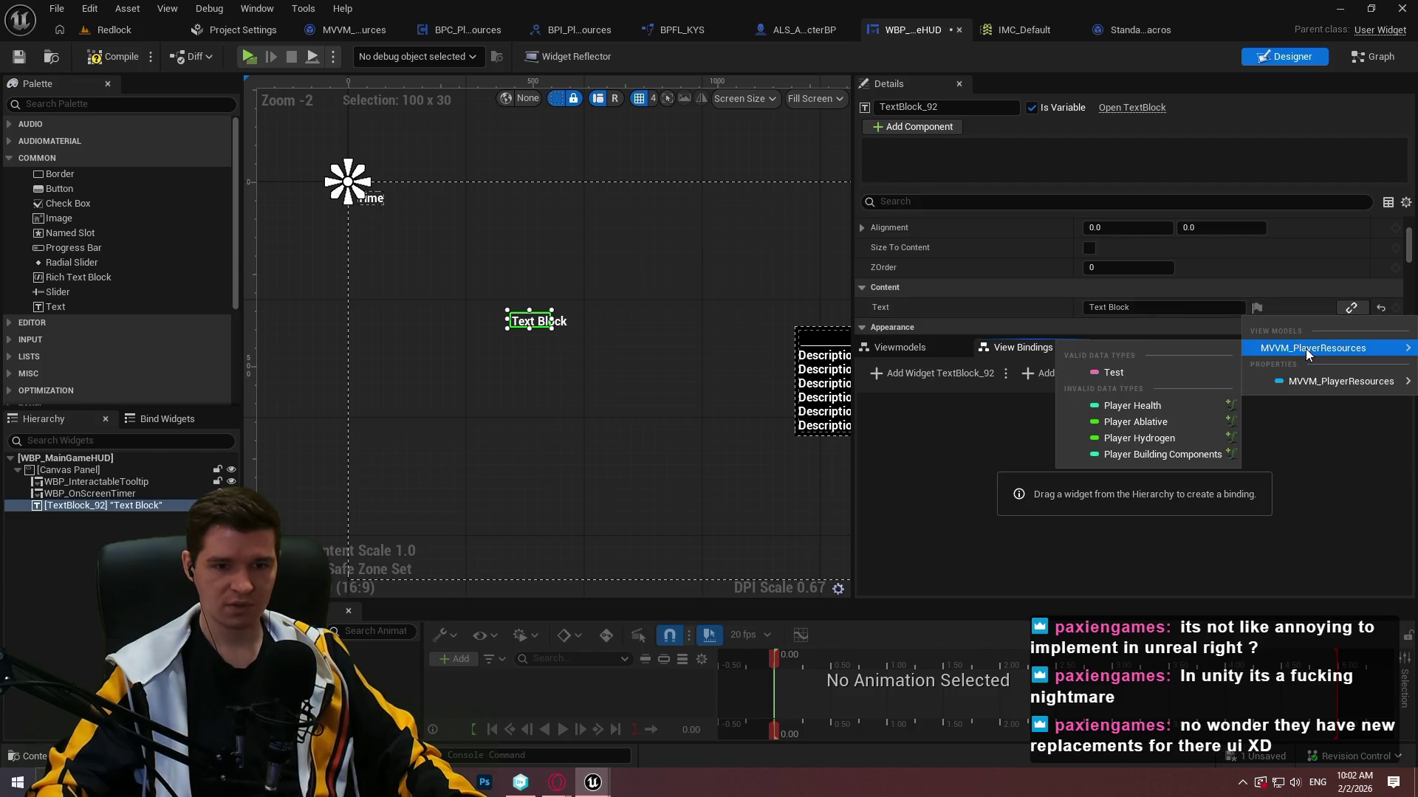
left_click(1133, 375)
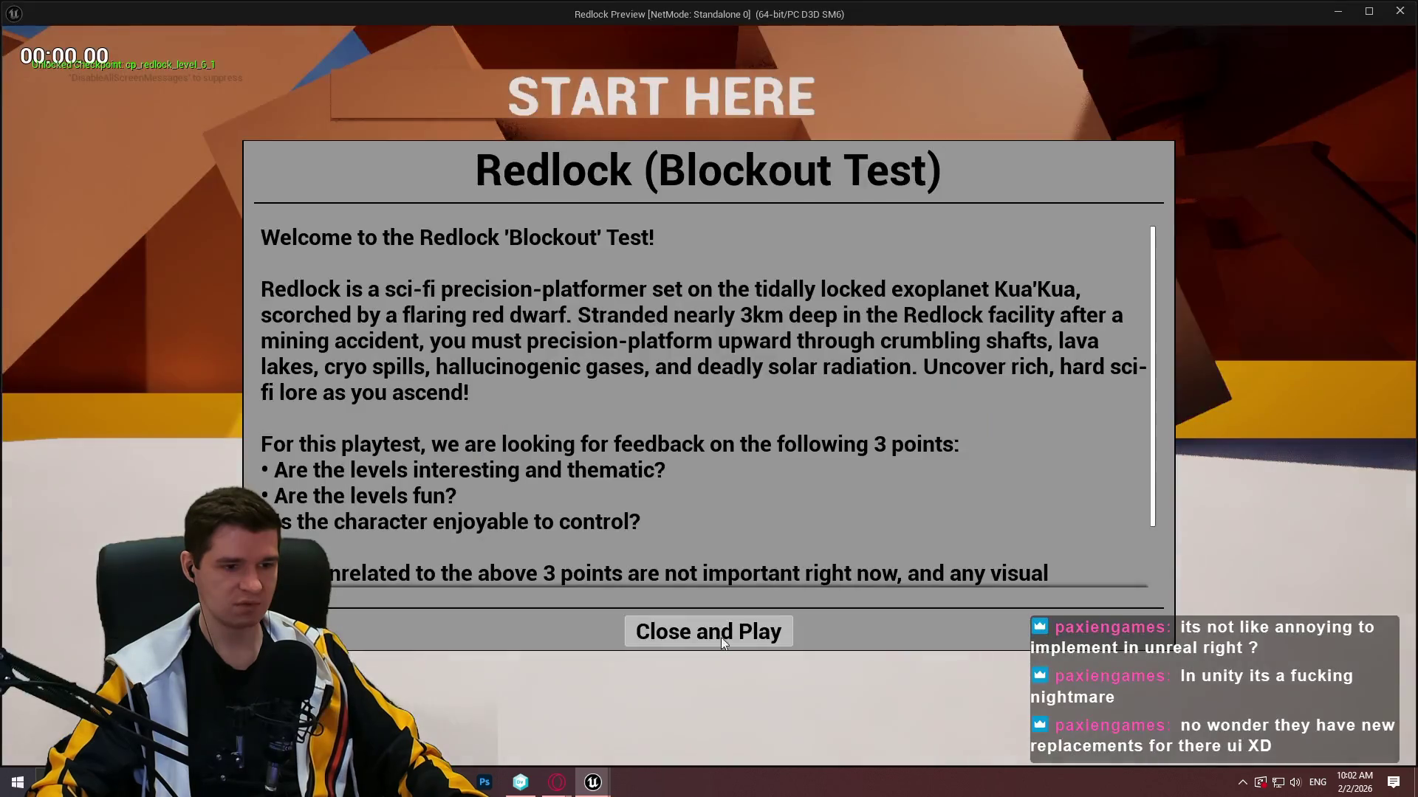
Preview the game, exit, and remove the Test binding from Text again.
left_click(721, 636)
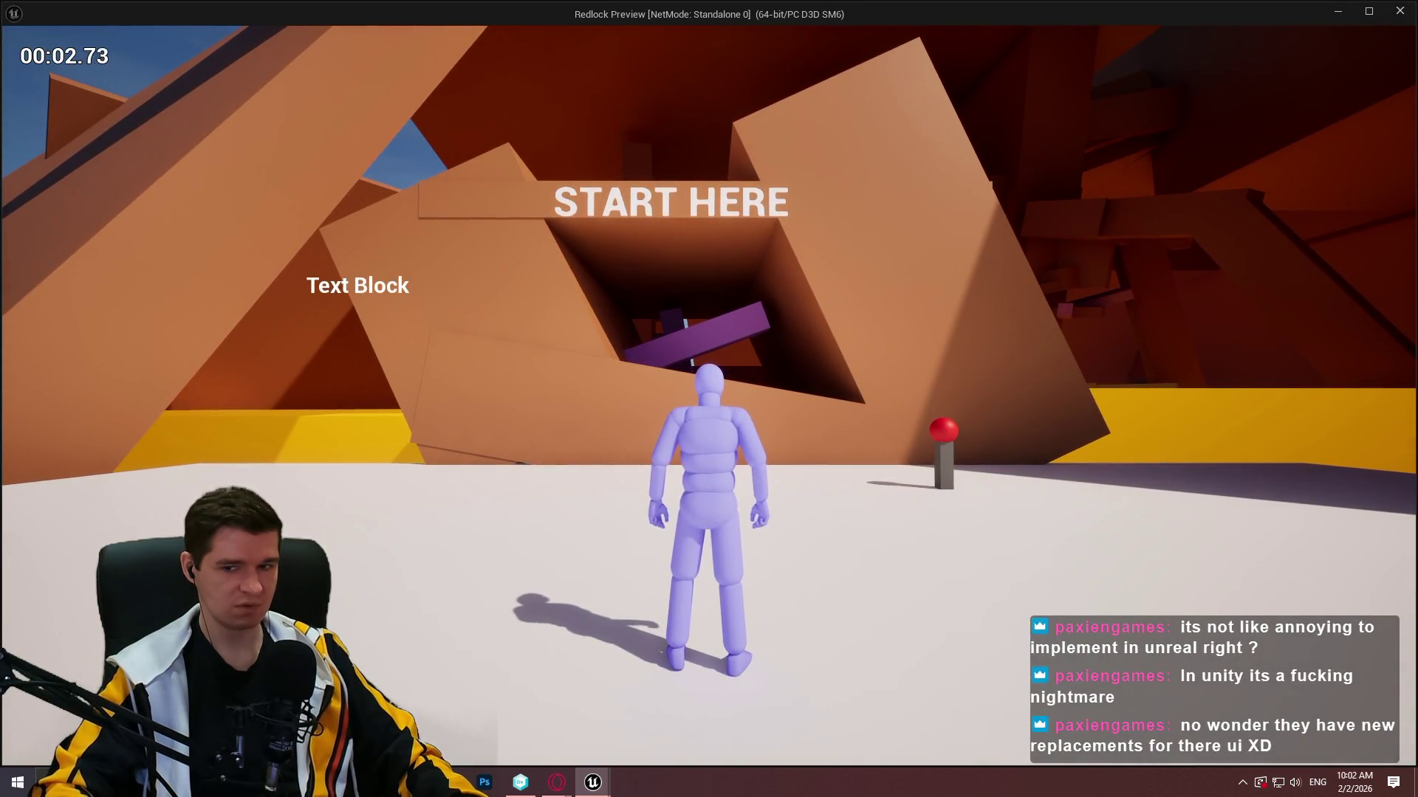
key("Escape")
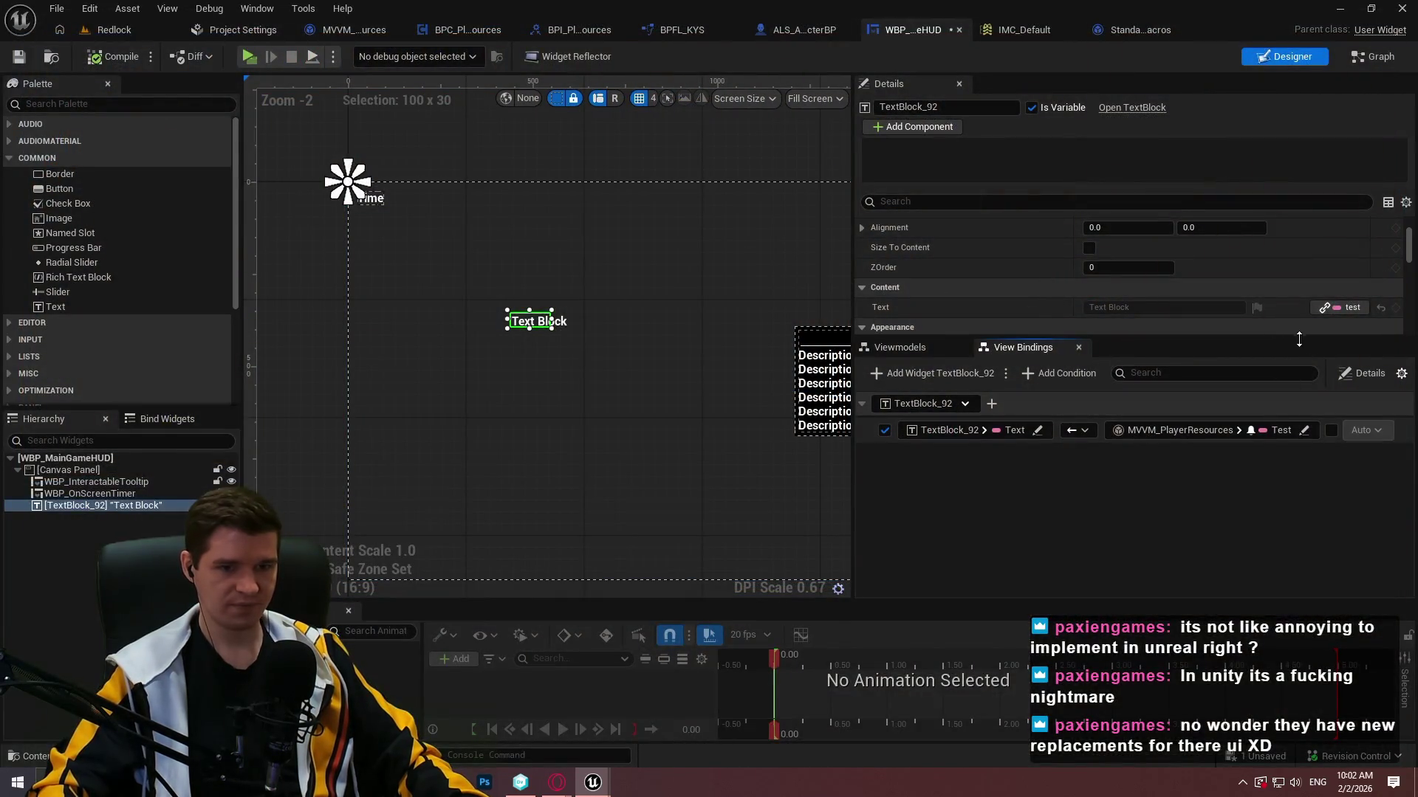
left_click(1340, 308)
left_click(1329, 343)
left_click(1350, 307)
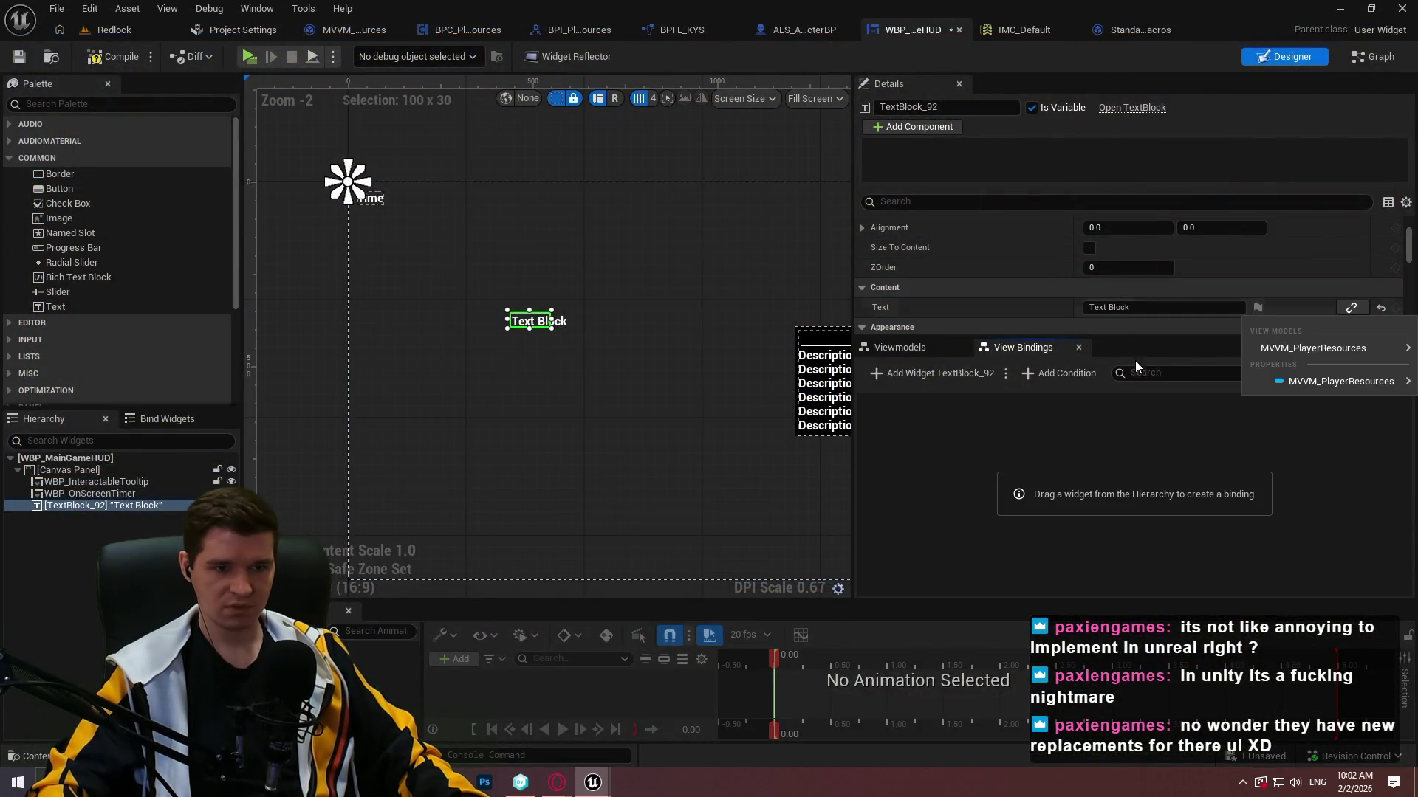
Bind TextBlock_92's Text to MVVM_PlayerResources' Player Health, then compile and save.
mouse_move(1282, 354)
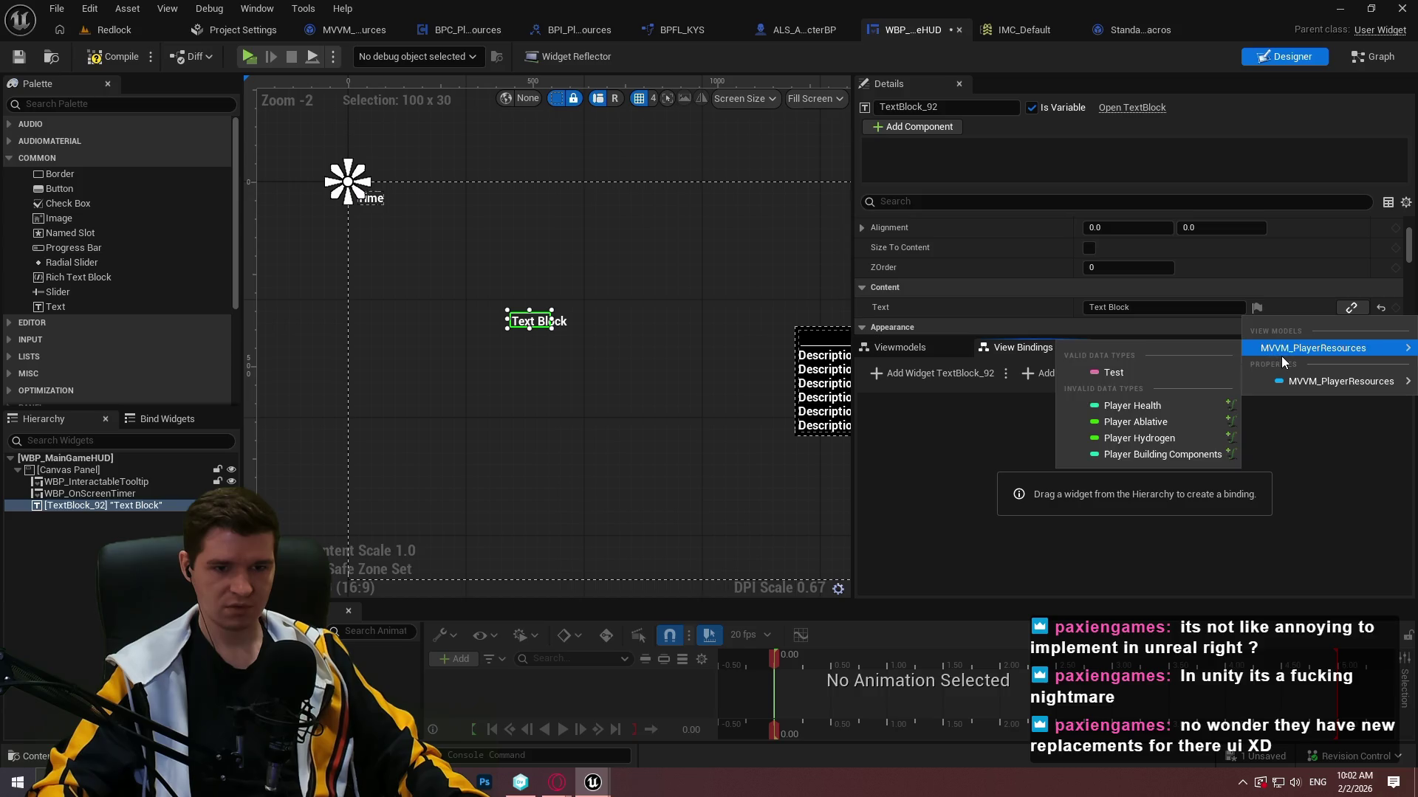
left_click(1171, 406)
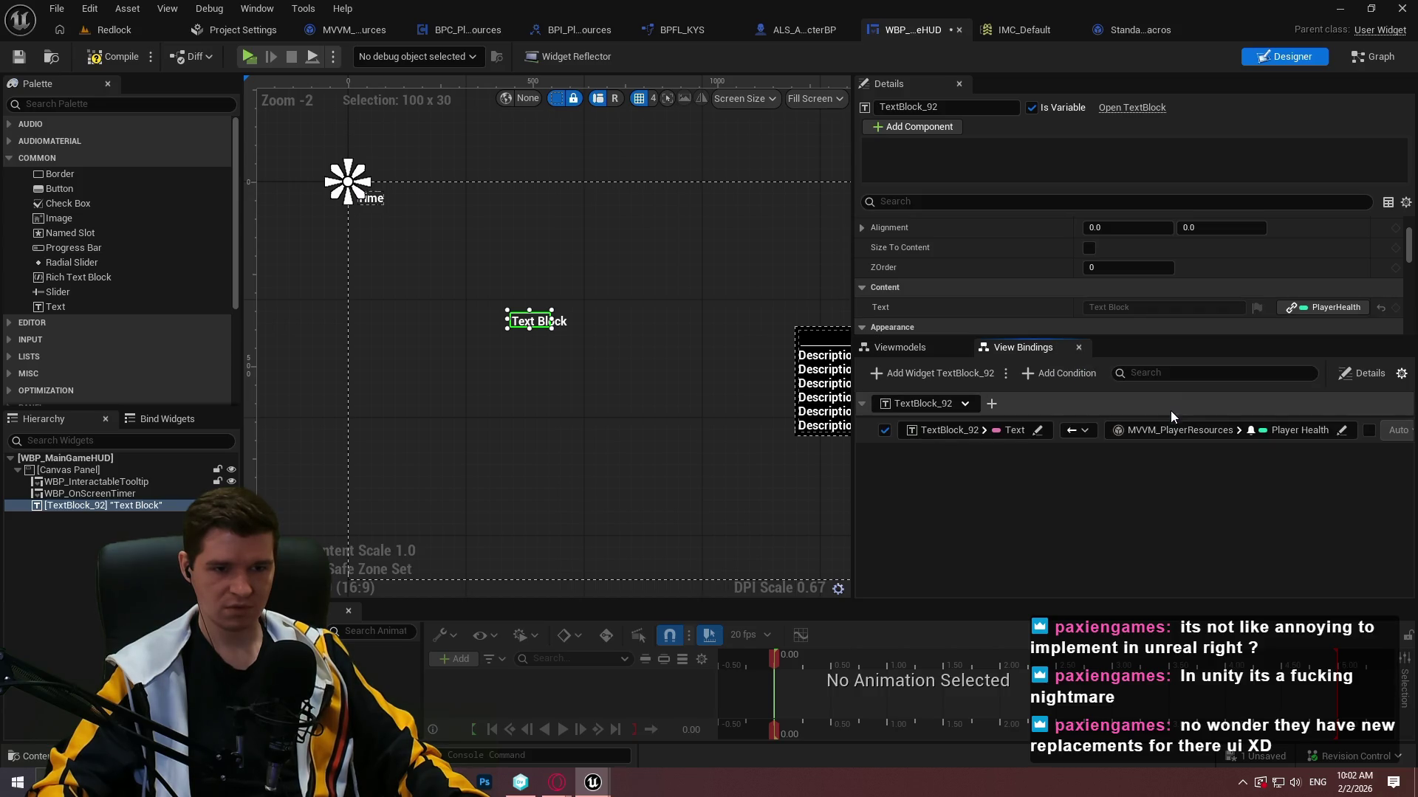
left_click(96, 59)
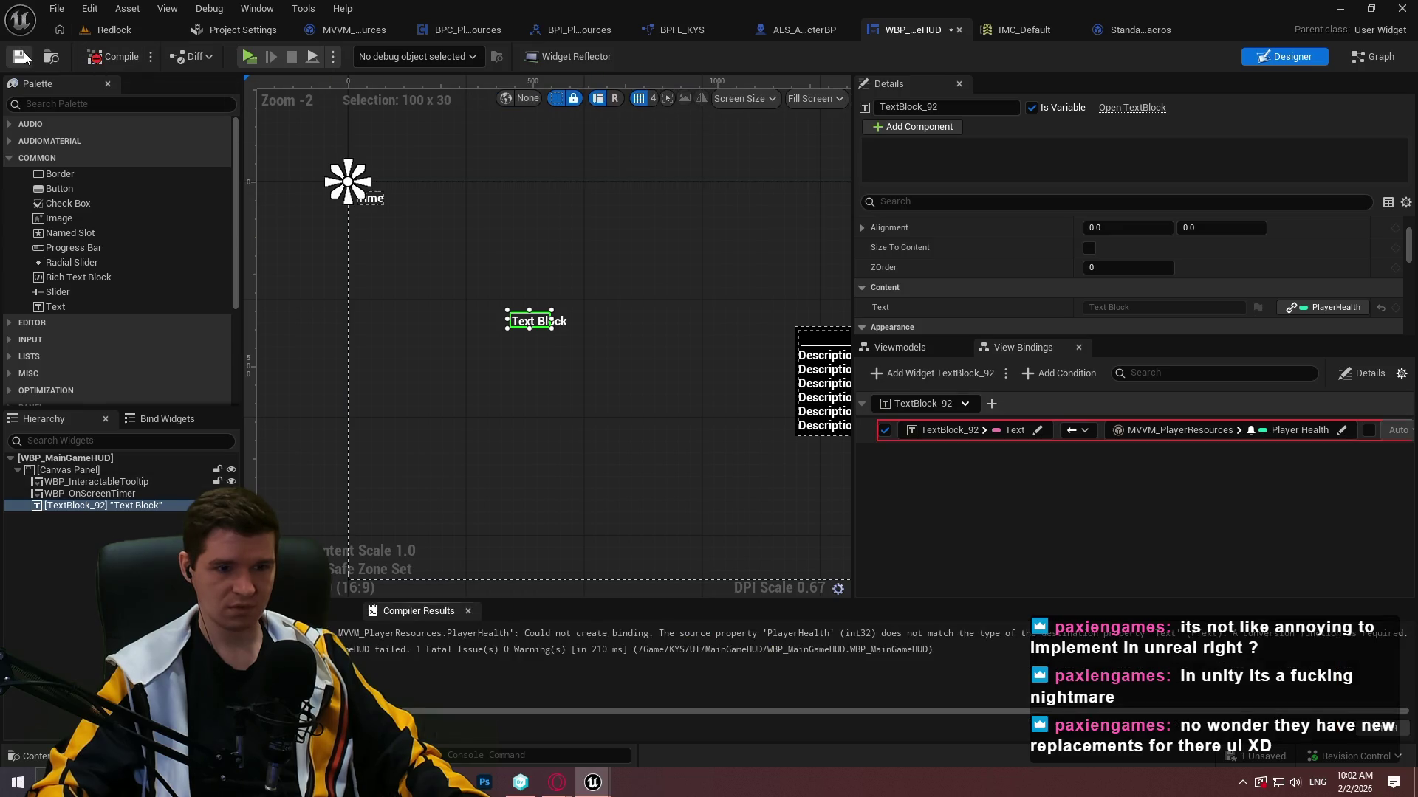
key("ctrl+s")
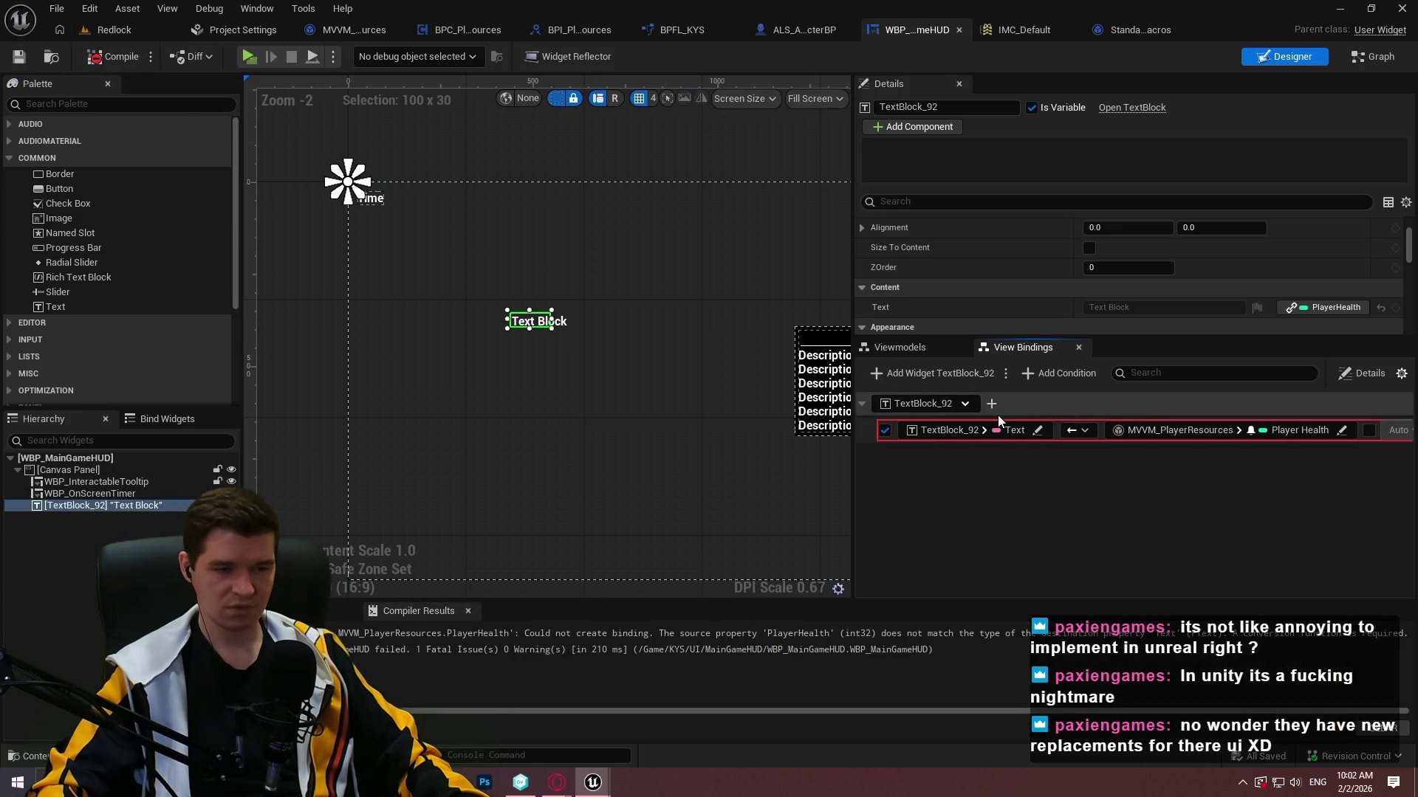
Add a To Text (Integer) conversion from Utilities to the Player Health binding.
left_click(1145, 435)
left_click(1111, 504)
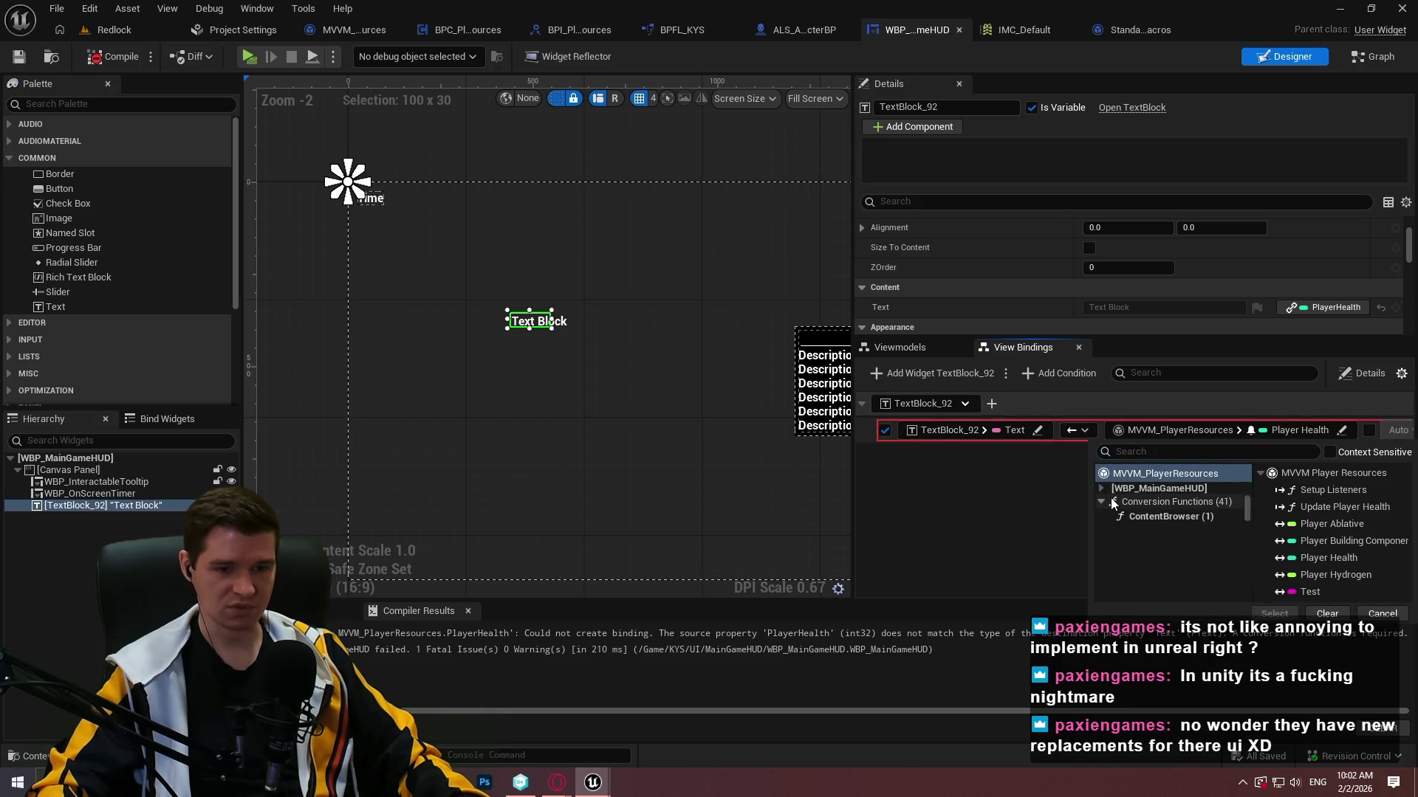
left_click(1090, 590)
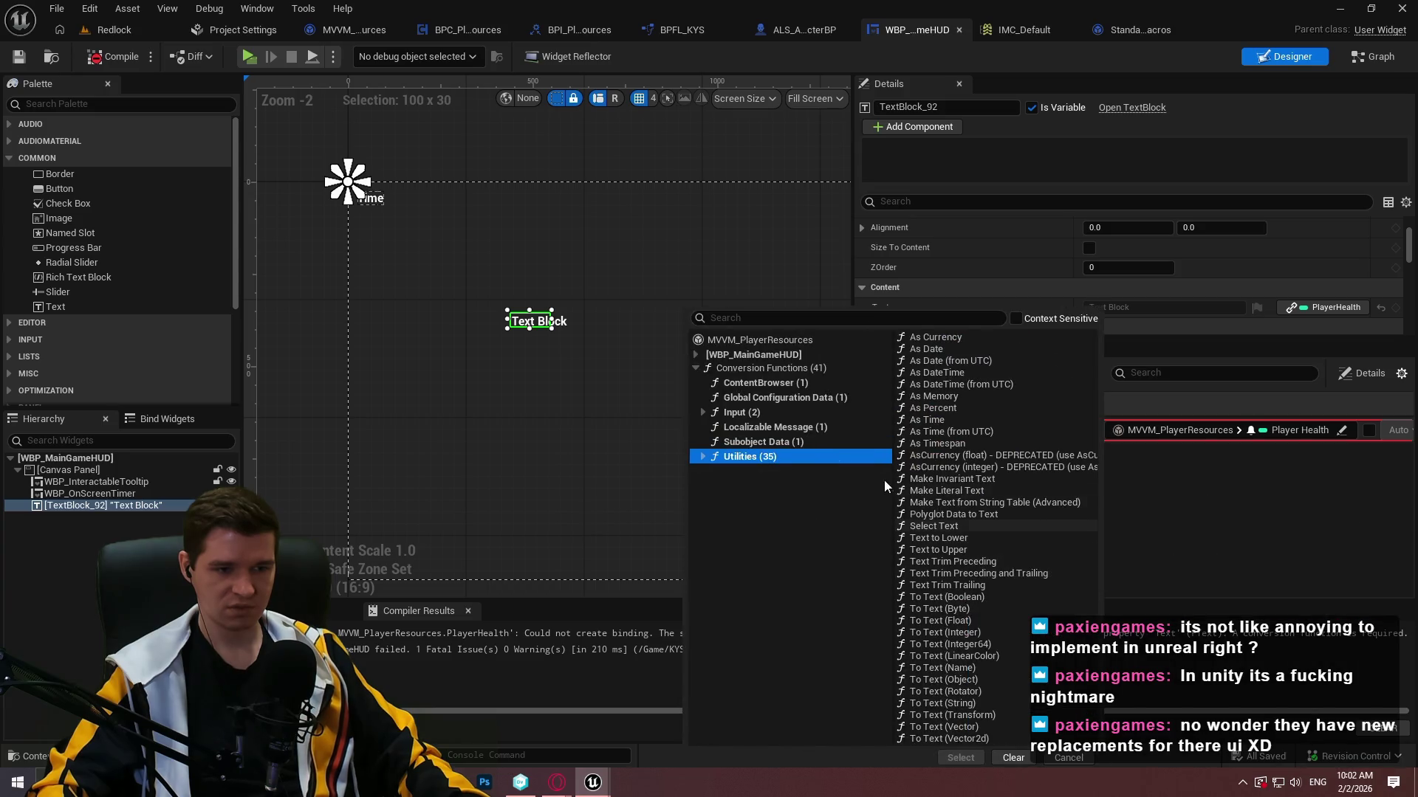
left_click(977, 631)
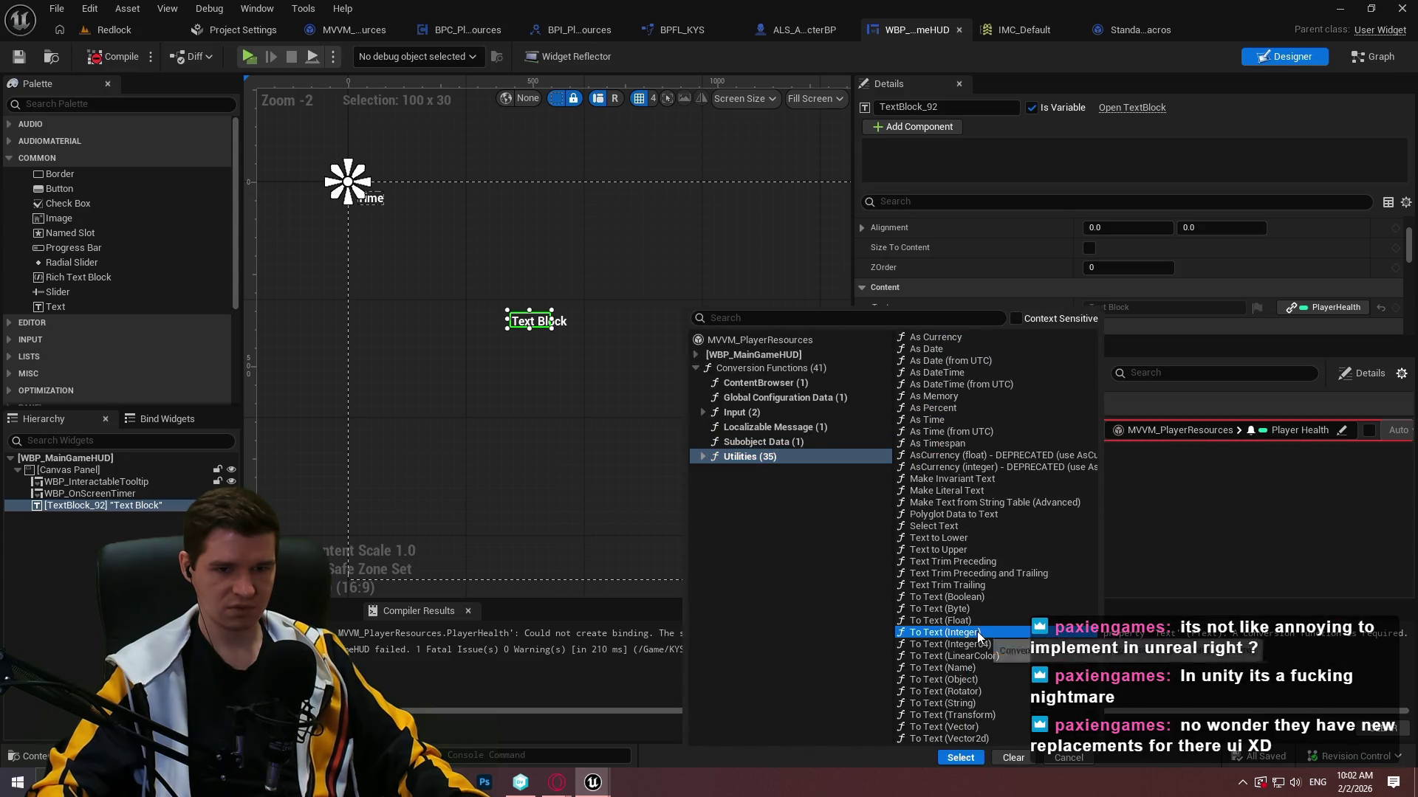
left_click(968, 757)
Feed the conversion's Value input from MVVM_PlayerResources' Player Health.
left_click(996, 456)
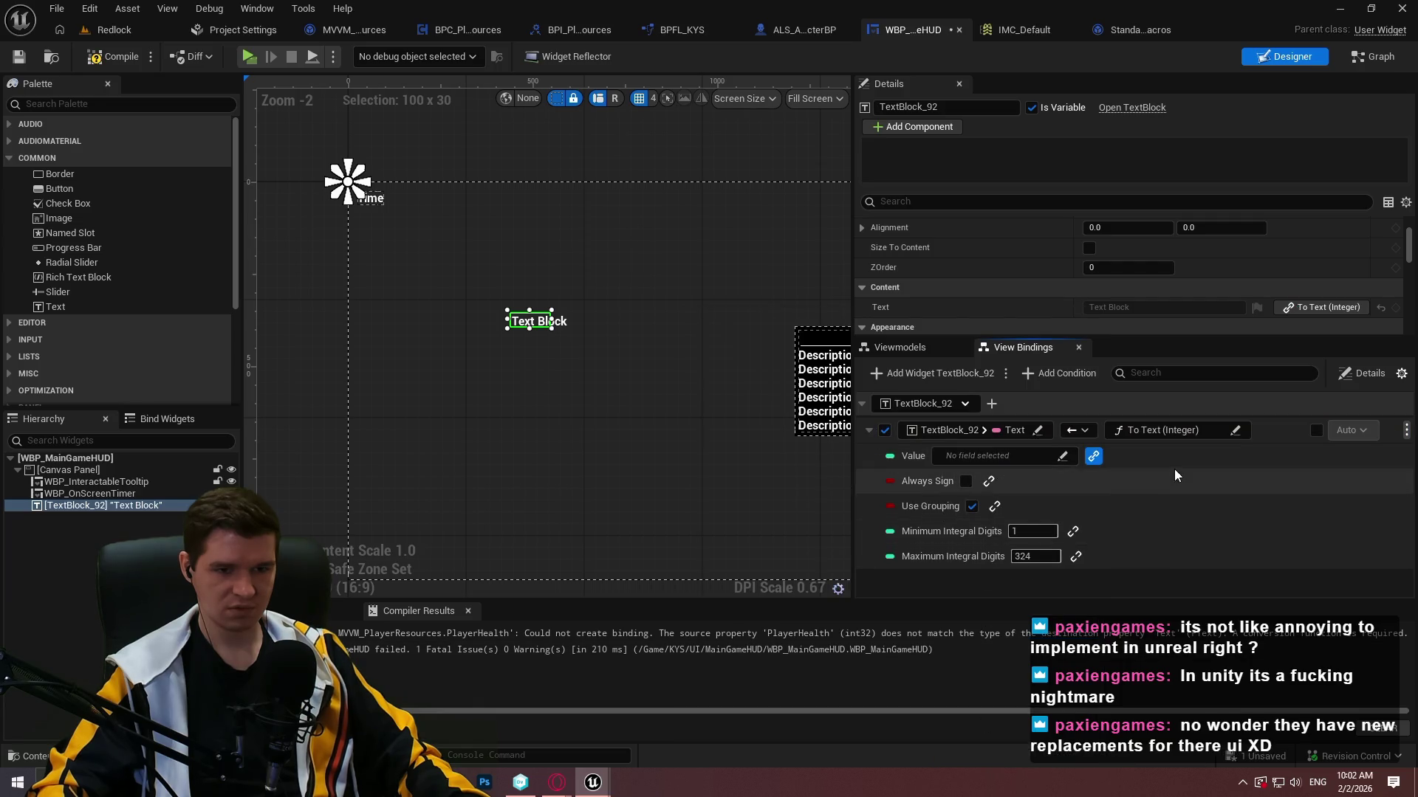
left_click(1061, 456)
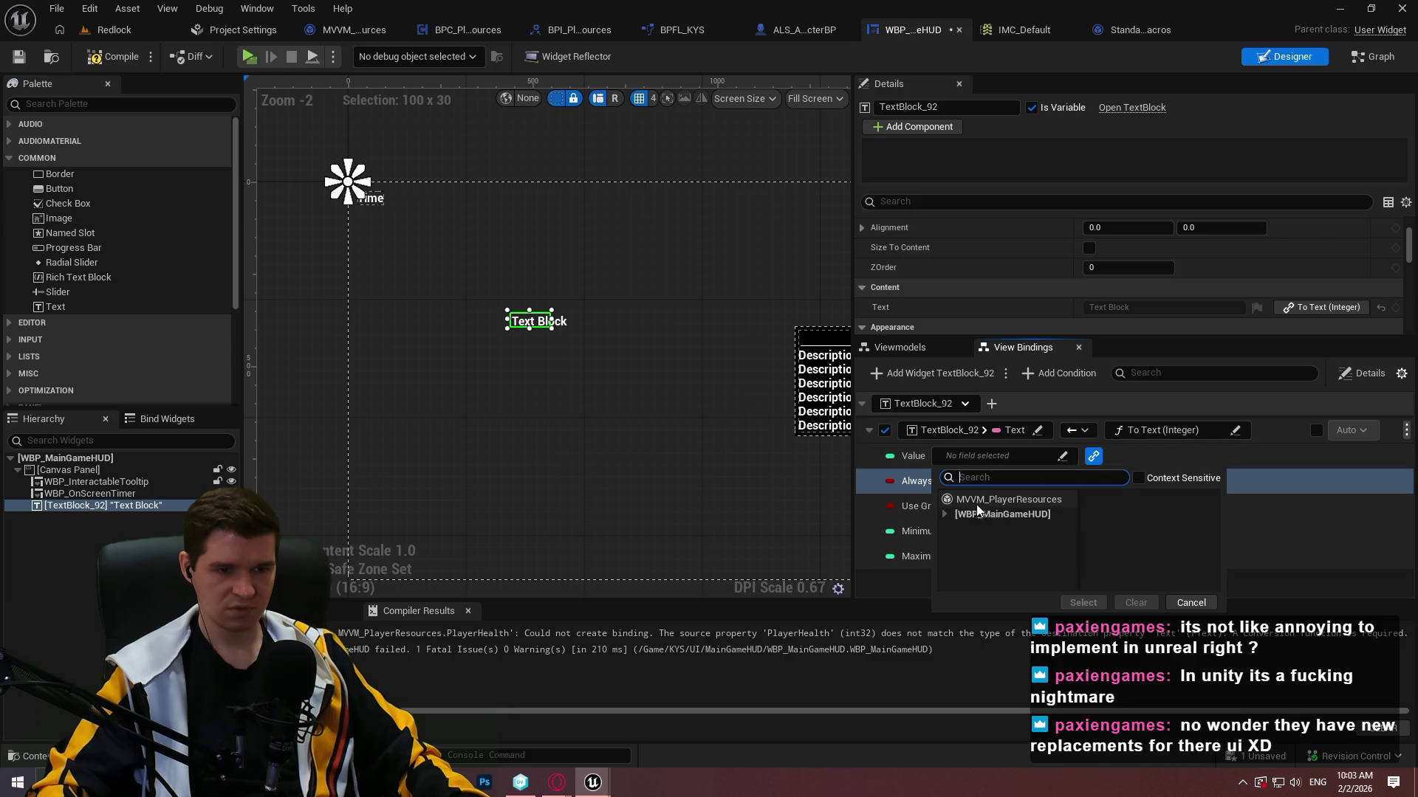
left_click(1146, 463)
left_click(1063, 456)
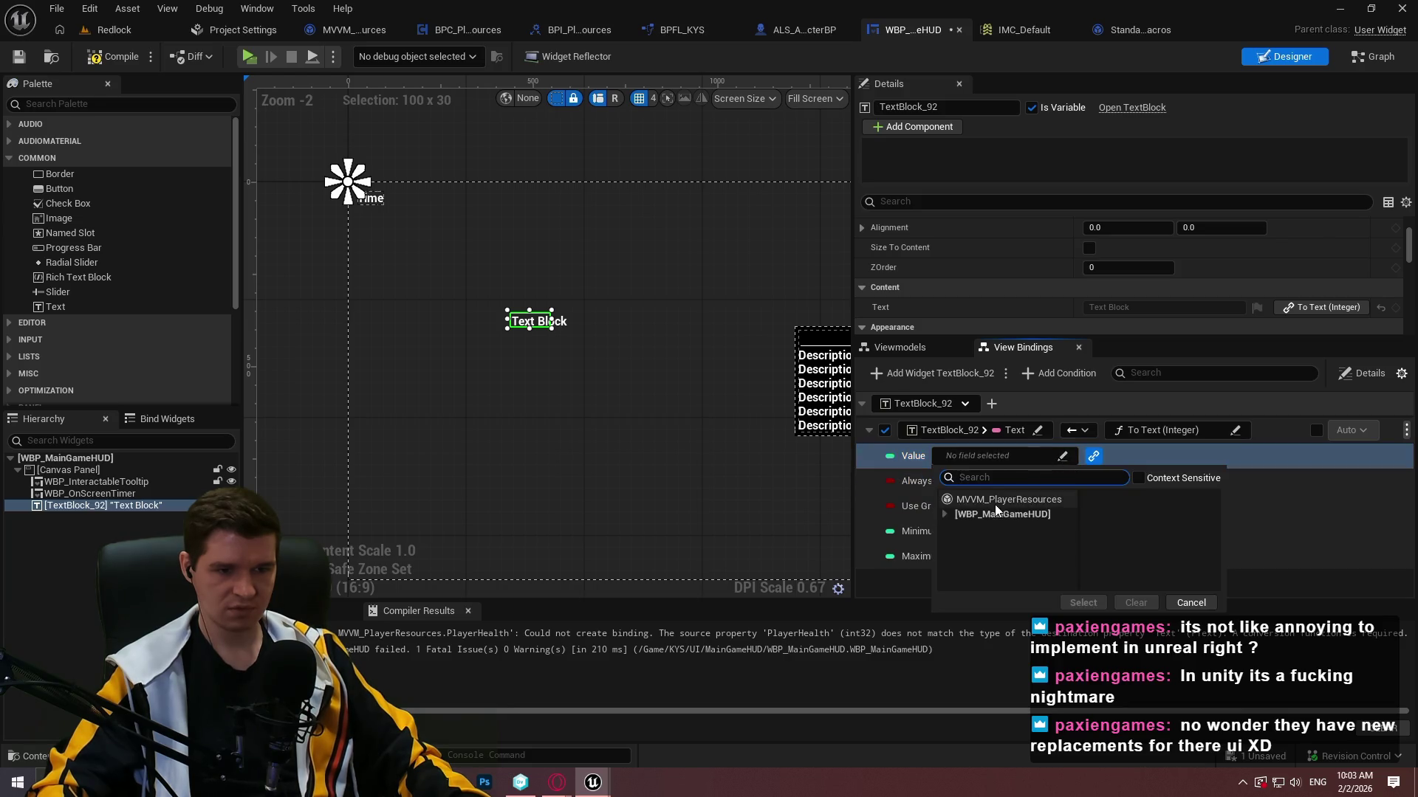
left_click(1009, 500)
left_click(1160, 584)
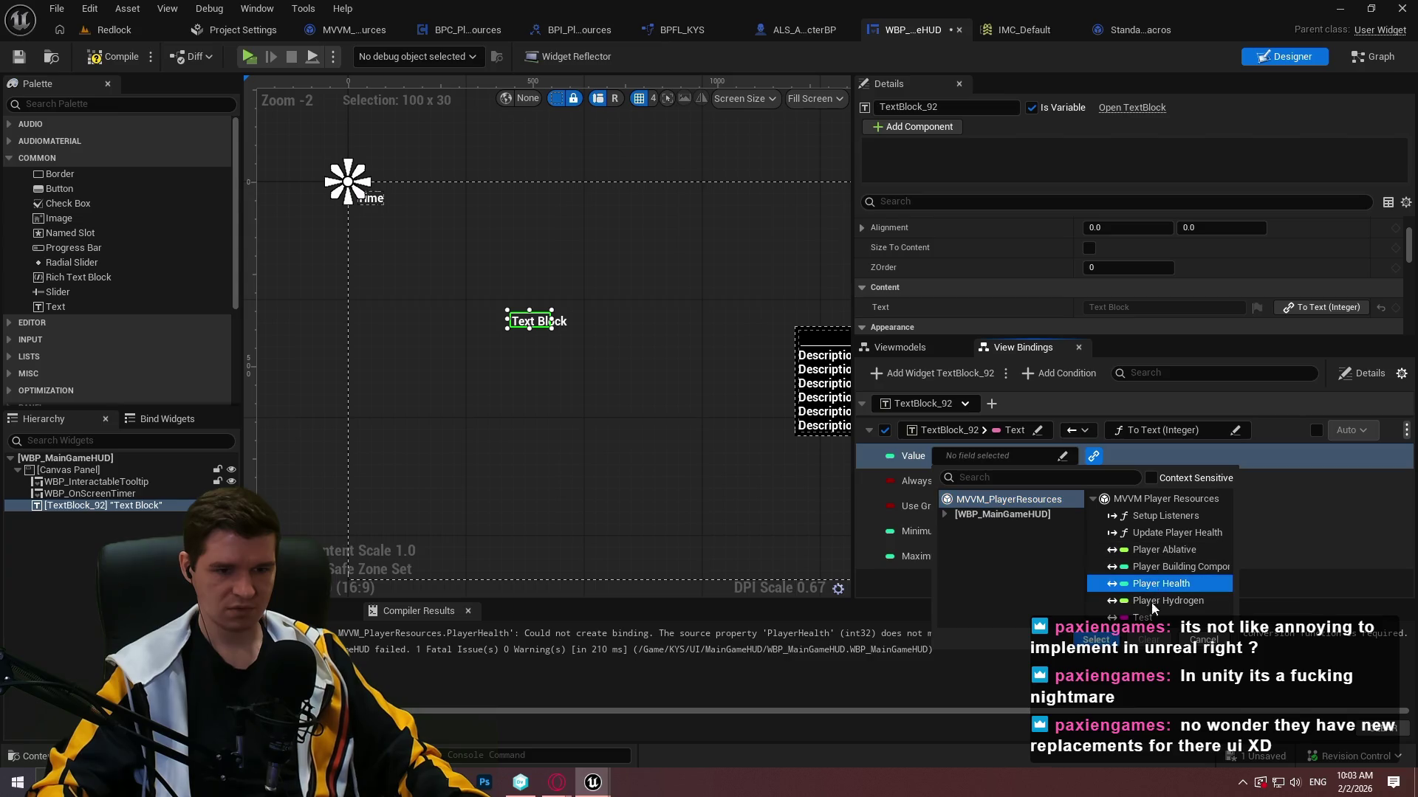
left_click(1096, 640)
Recompile the HUD and play-test it in a standalone preview, then stop.
left_click(115, 56)
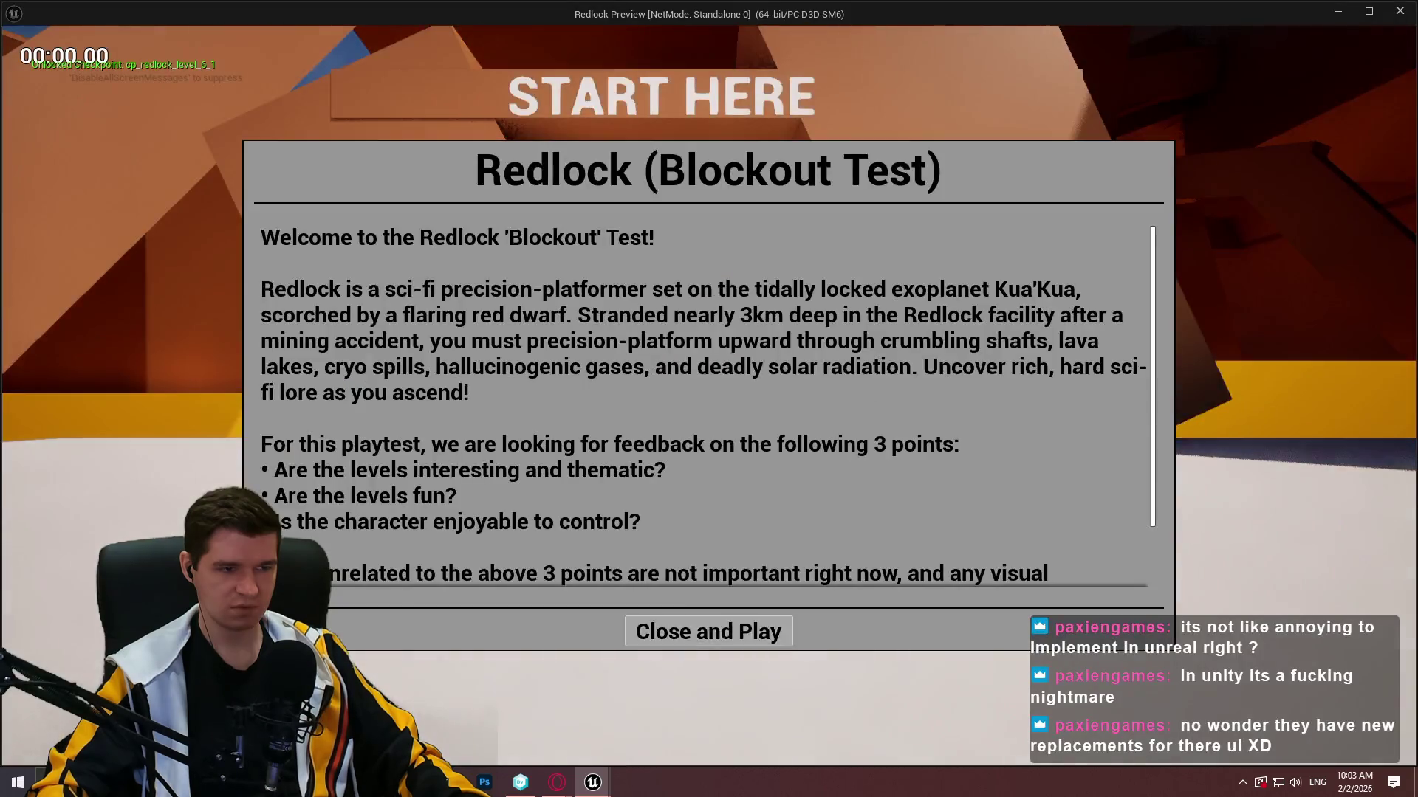
left_click(709, 629)
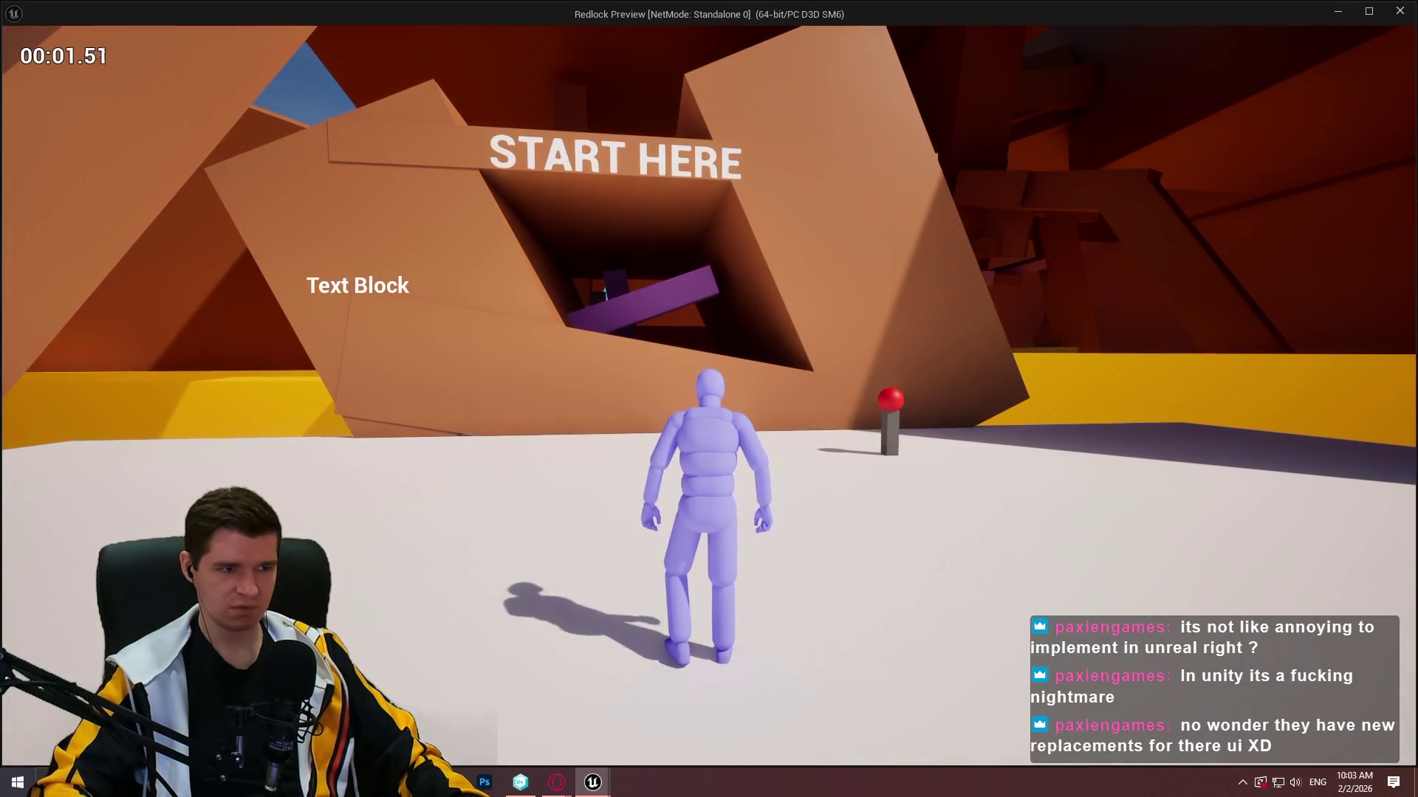
key("Escape")
Scroll the UMG Viewmodel documentation through View Bindings to the end, then go to the YouTube video.
mouse_move(557, 783)
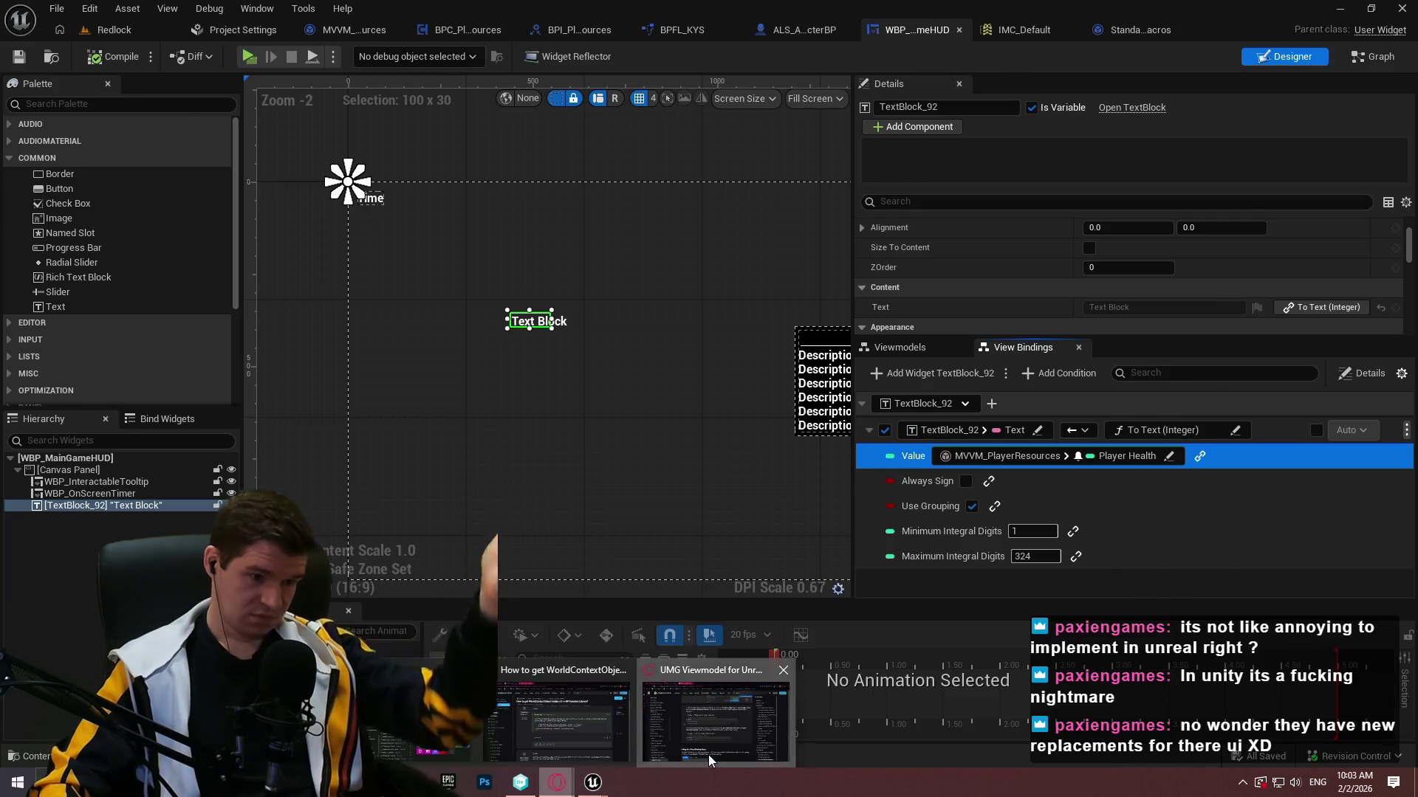
left_click(707, 754)
scroll(672, 361, "down", 3)
scroll(677, 355, "down", 5)
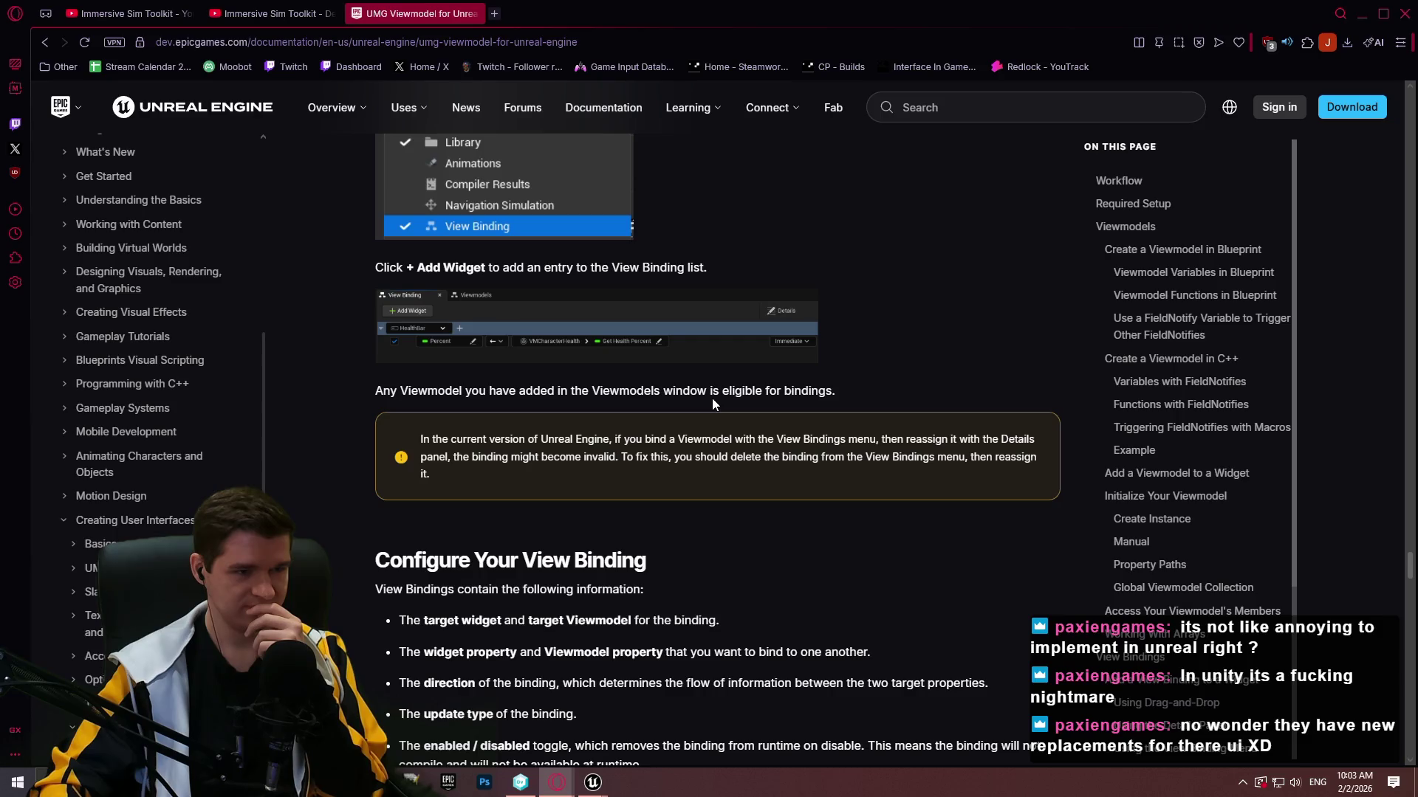
scroll(709, 400, "down", 8)
scroll(706, 396, "down", 7)
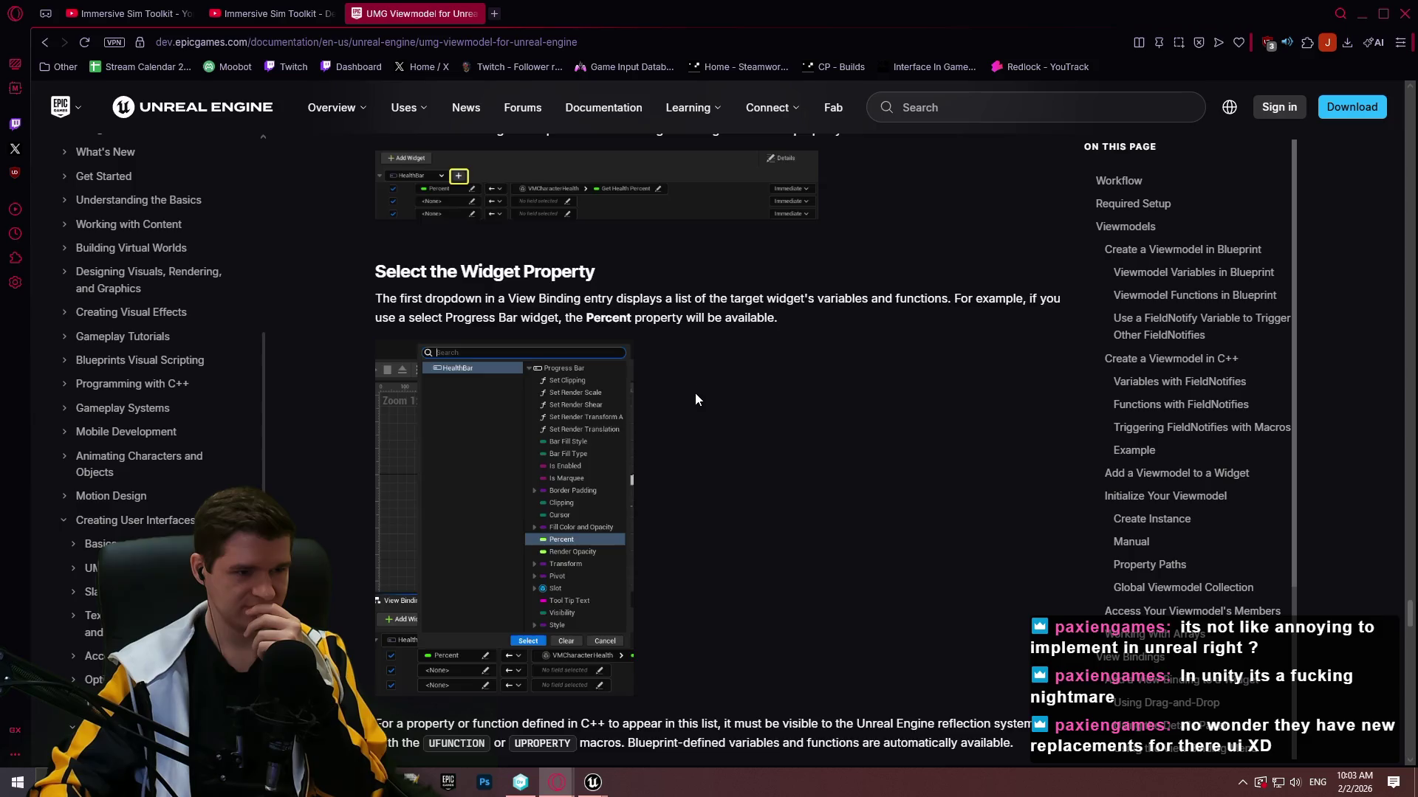
scroll(697, 387, "down", 8)
scroll(705, 393, "down", 4)
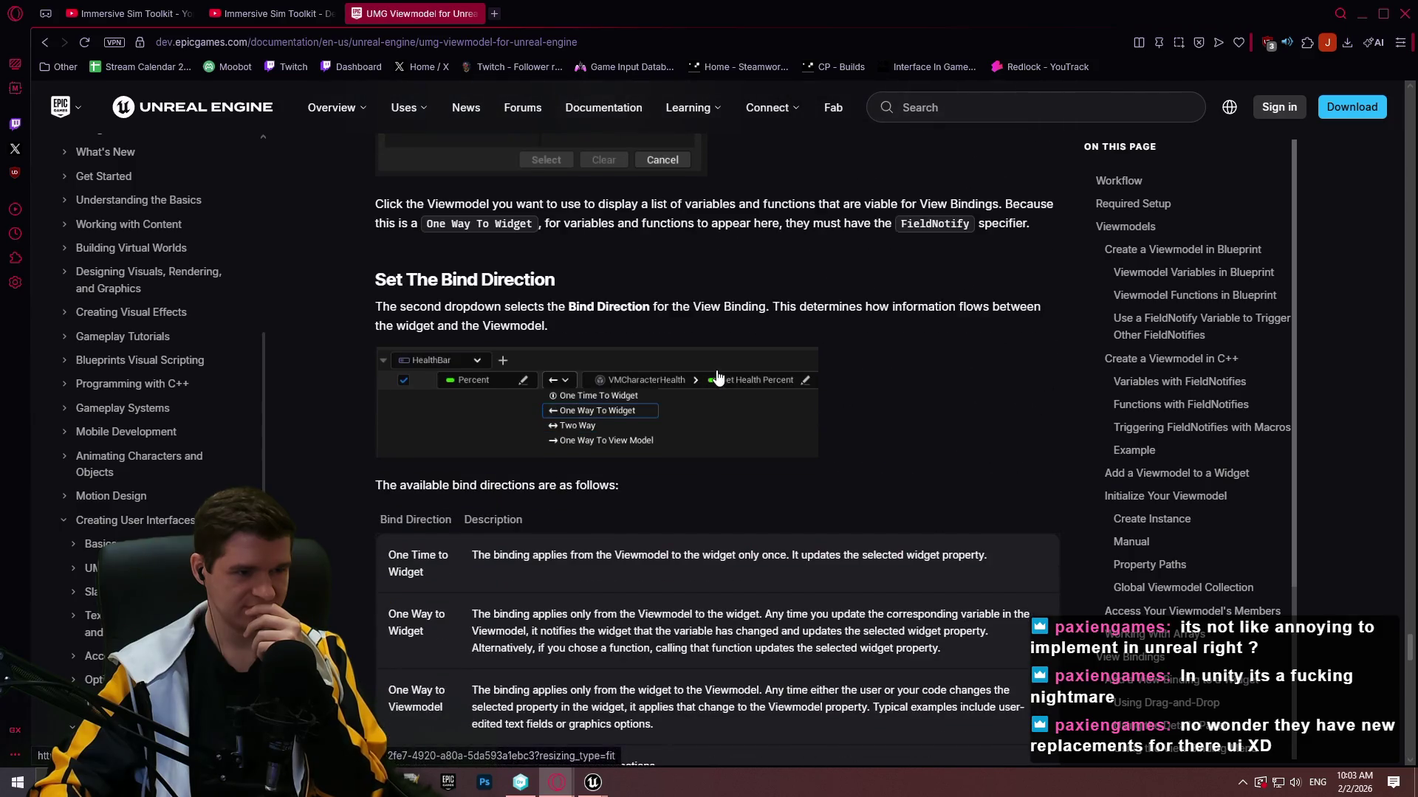
scroll(713, 380, "down", 15)
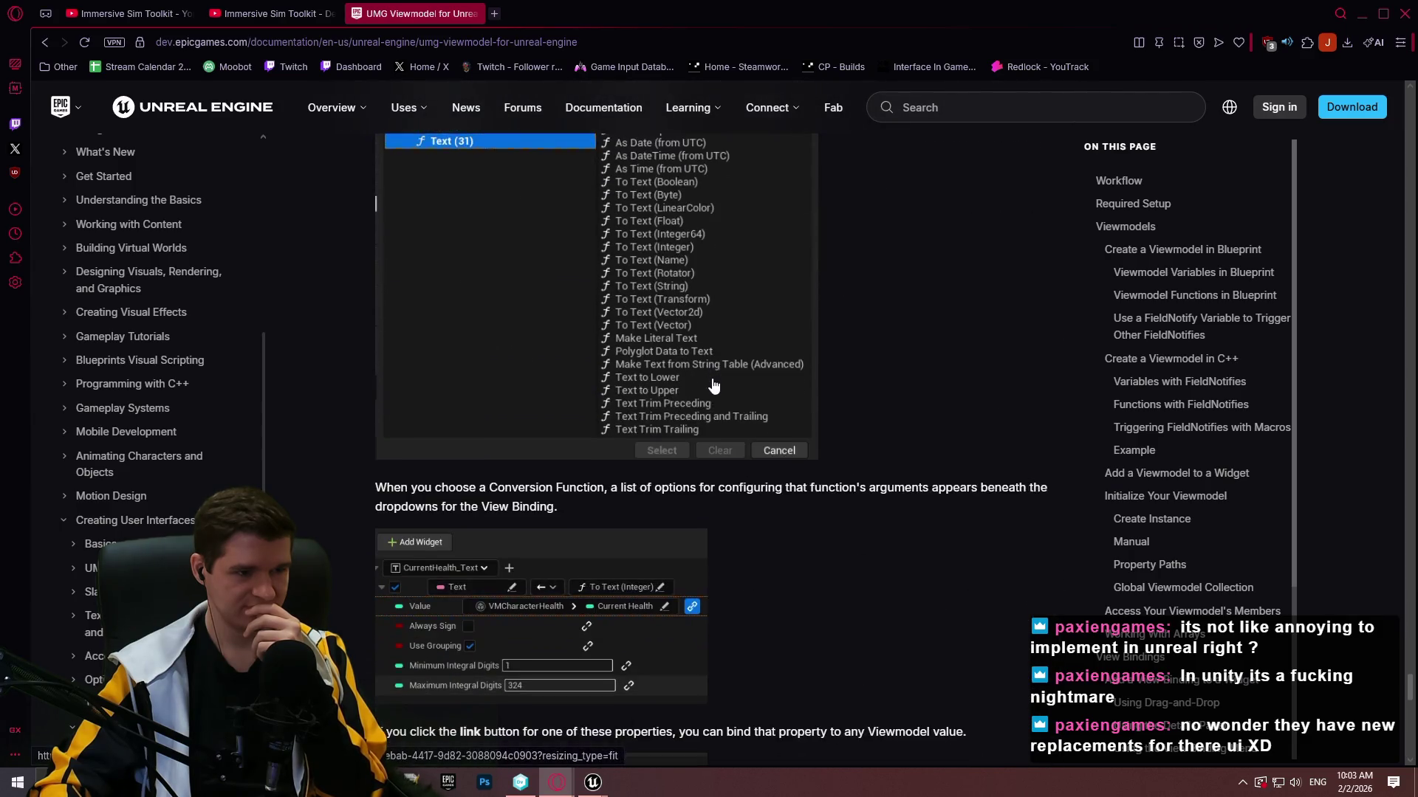
scroll(711, 384, "down", 15)
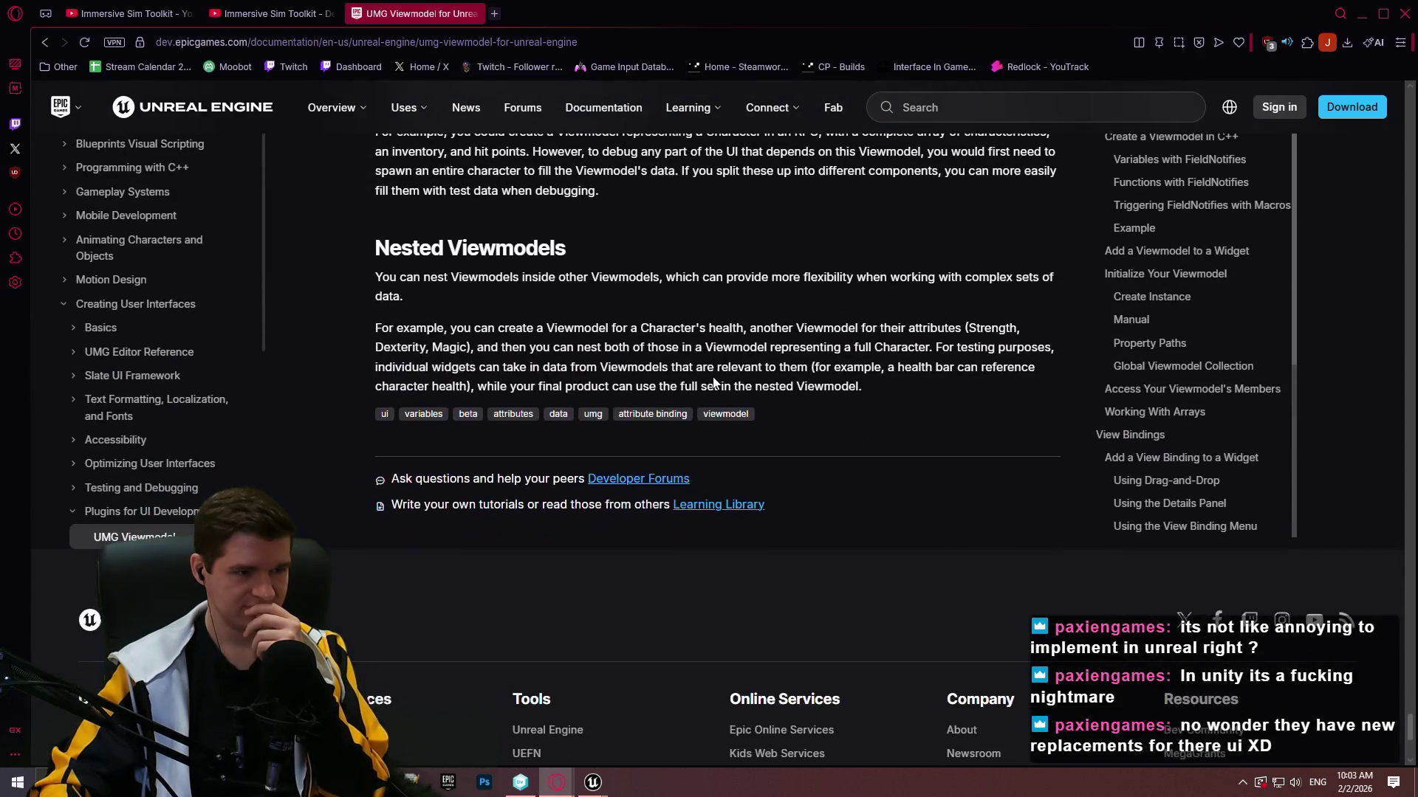
left_click(286, 16)
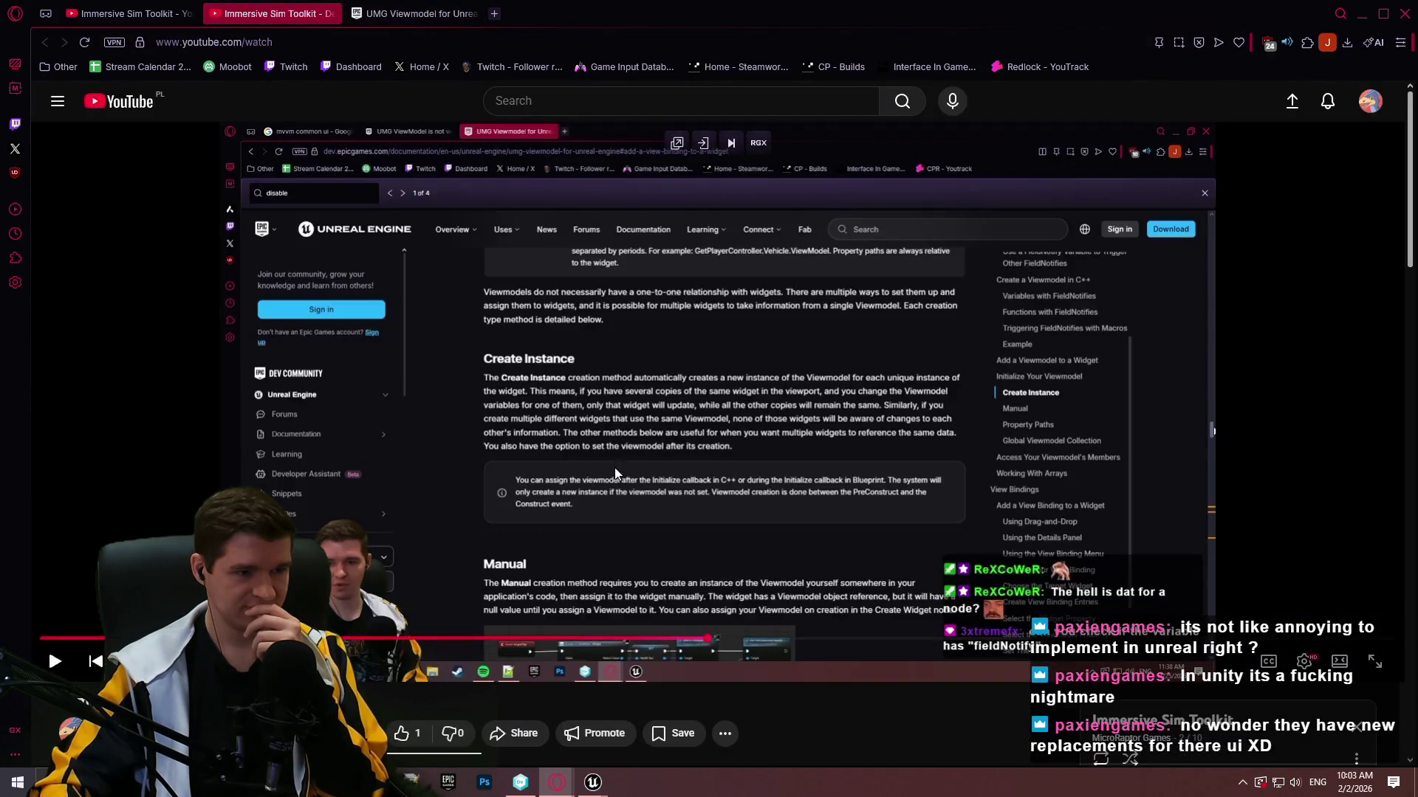
Seek the video to 2:39:28, play it, and skip through the Blueprint and widget setup.
mouse_move(727, 641)
left_mouse_down()
mouse_move(711, 639)
mouse_move(821, 644)
left_mouse_up()
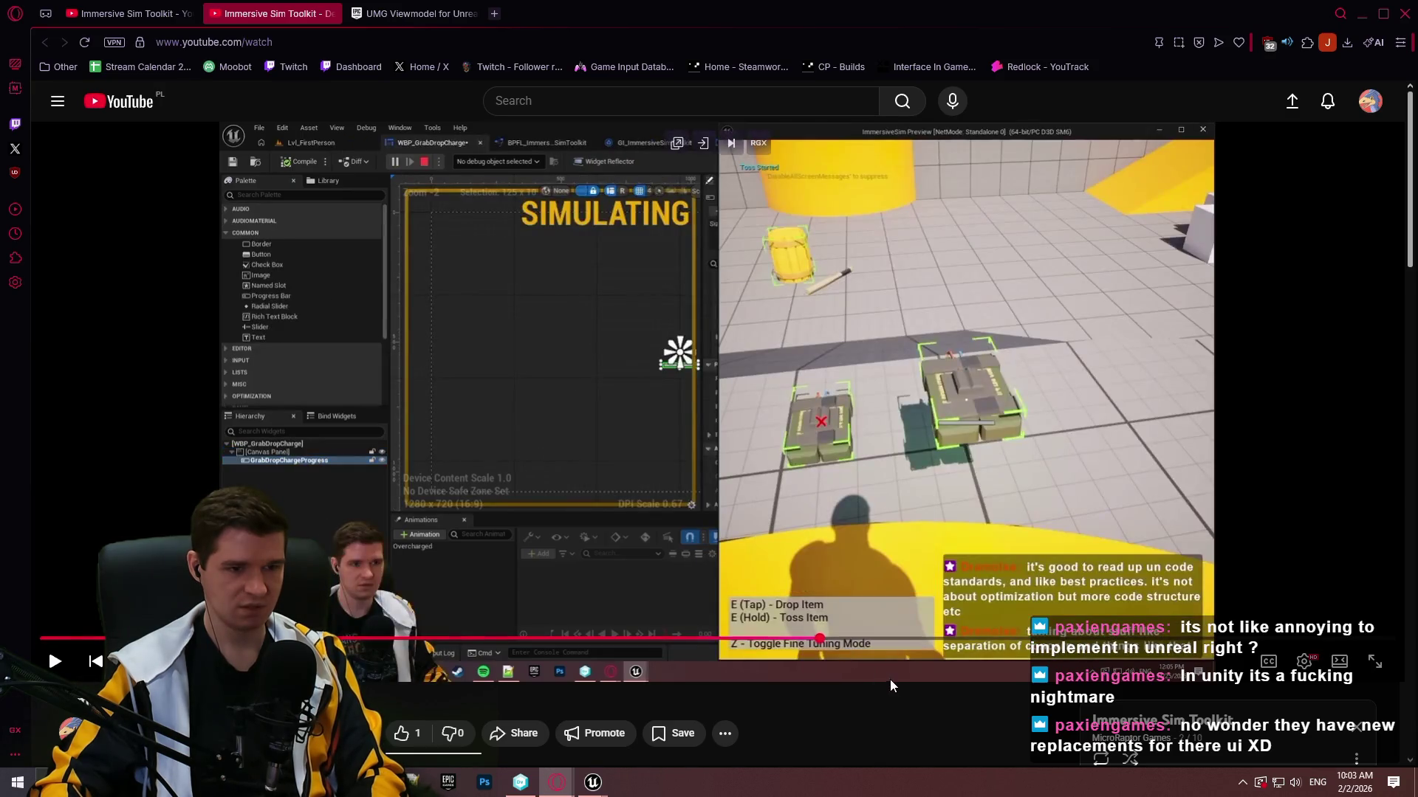
left_click(855, 536)
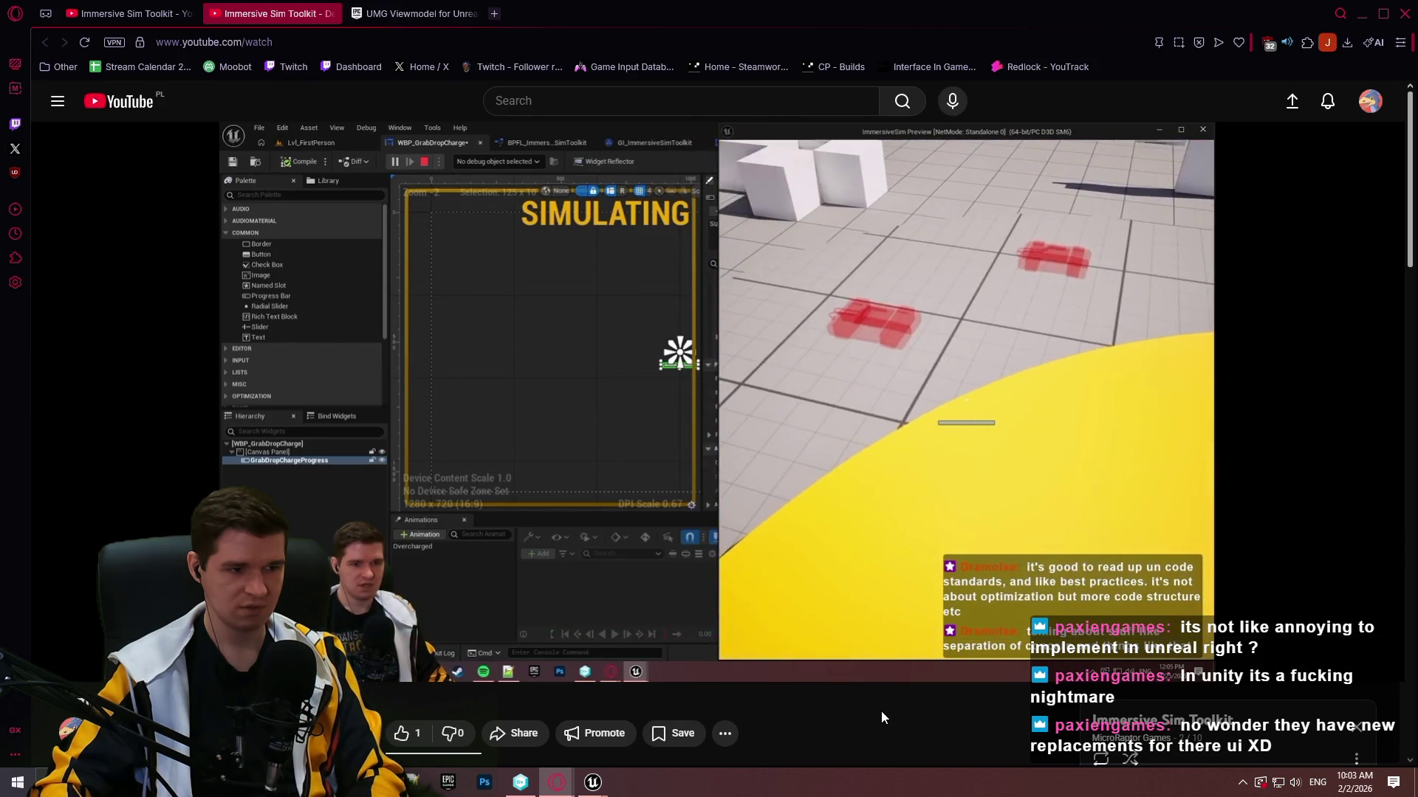
key("Right")
key("Right")
key("Right")
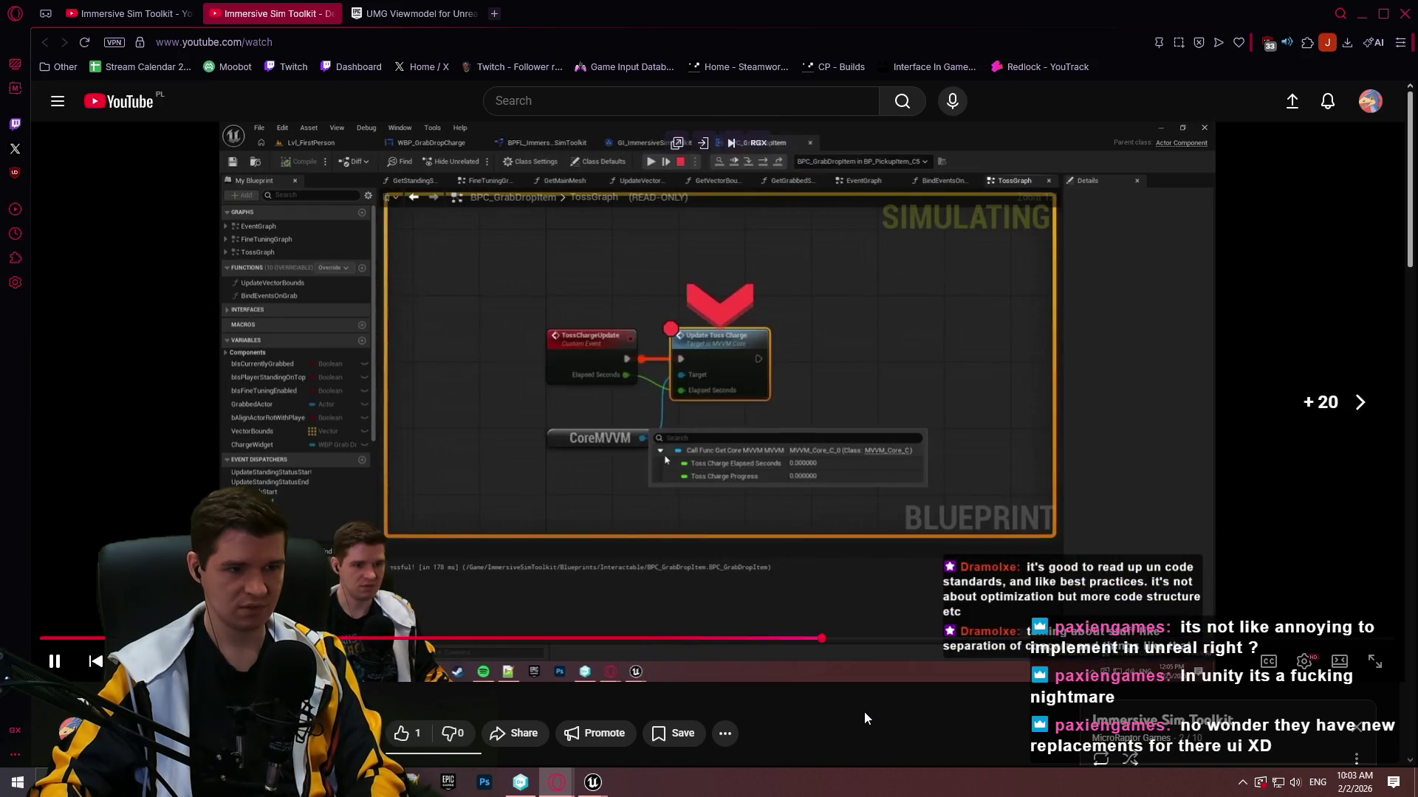
key("Right")
key("Right")
key("Right")
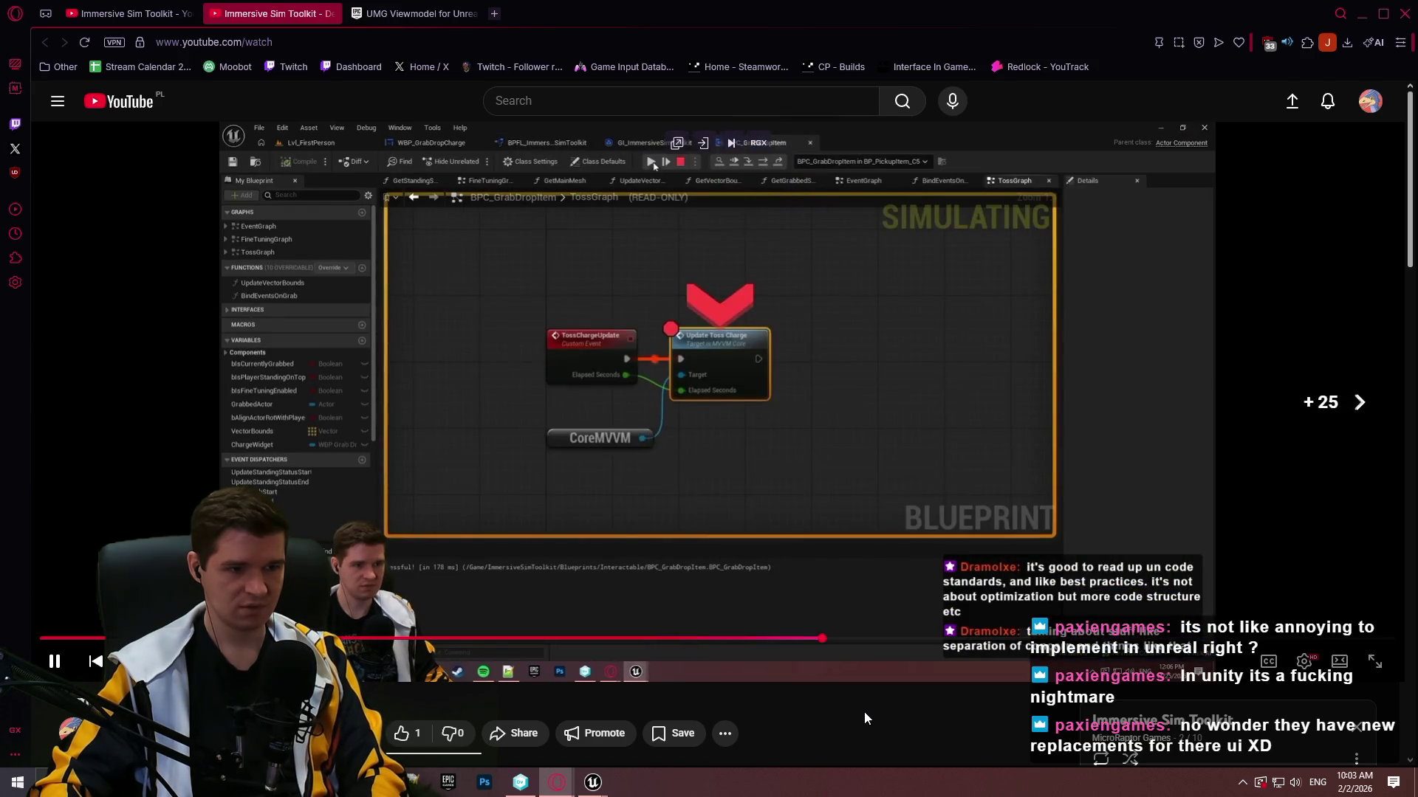
key("Right")
key("Right")
key("Right")
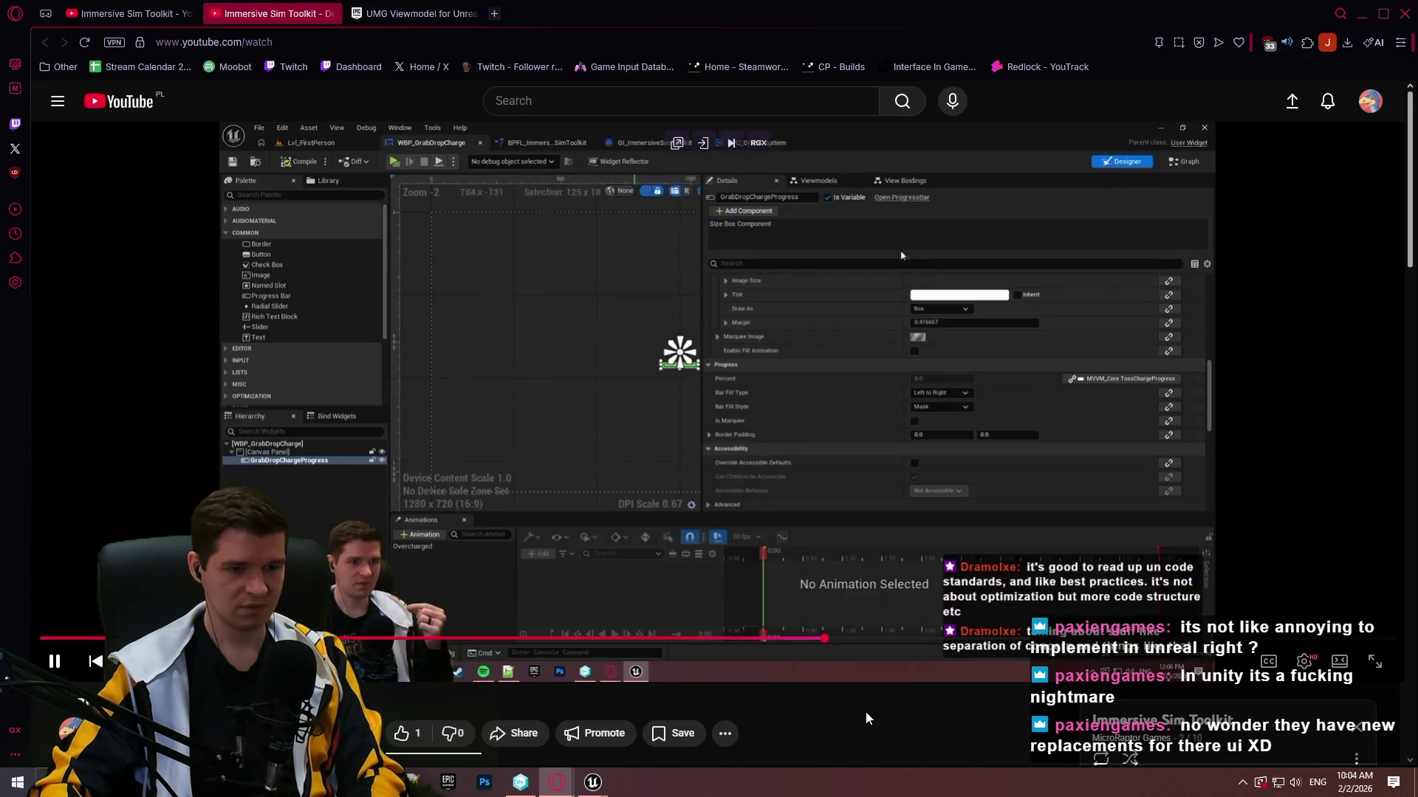
key("Left")
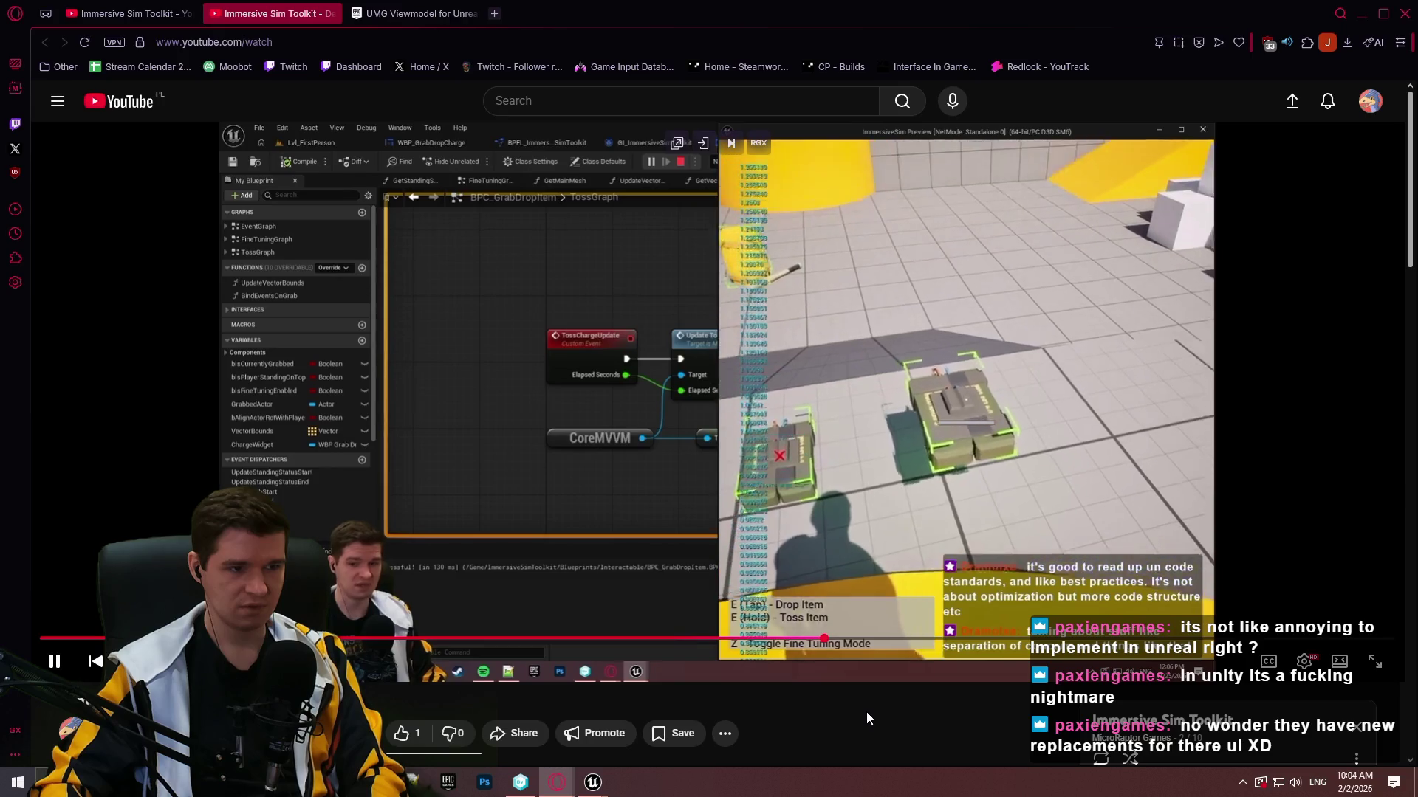
key("Right")
key("Right")
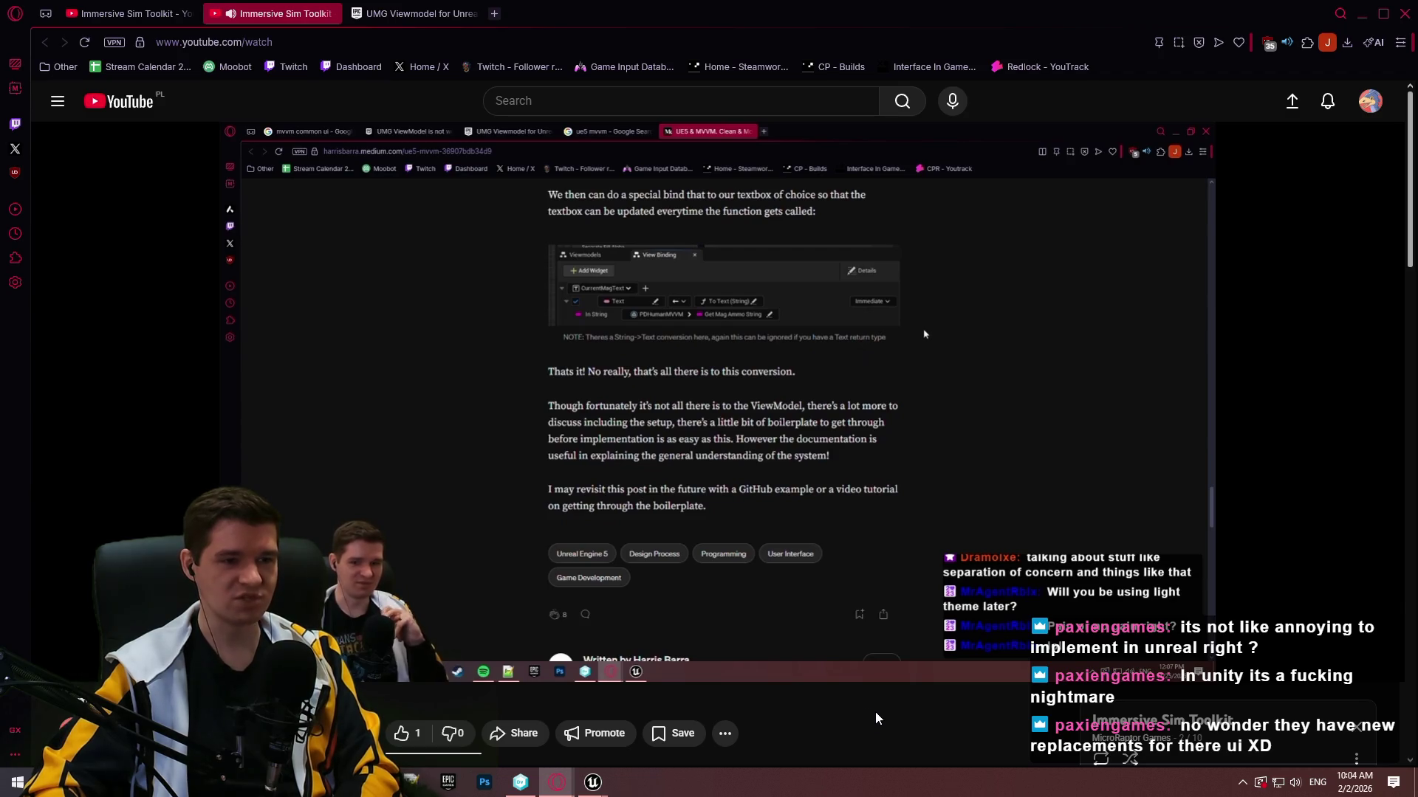
Skip the video ahead to about 3:11:48.
left_click_drag(842, 645, 853, 647)
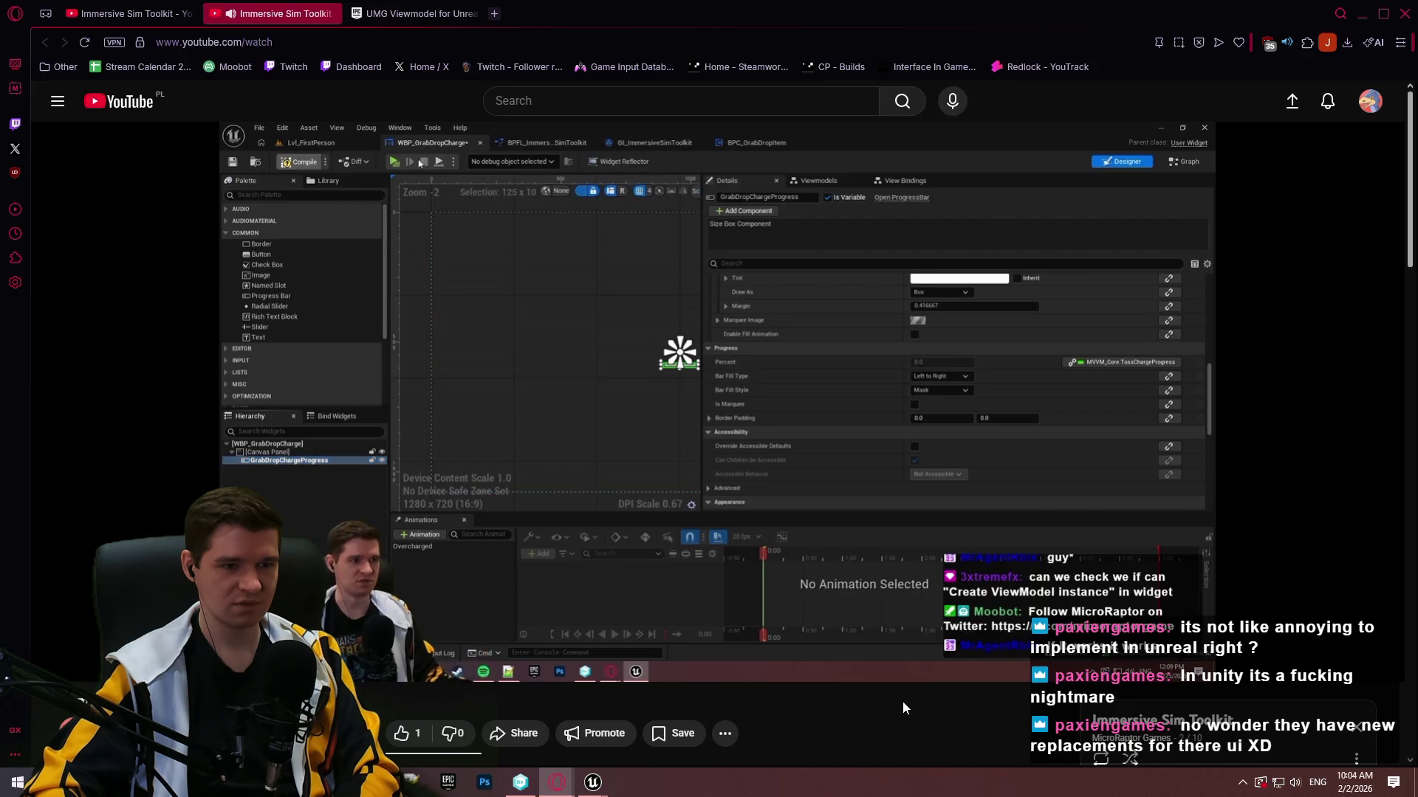
Skip the tutorial video forward to the viewmodel subsystem nodes and pause it.
key("Right")
key("Right")
key("Right")
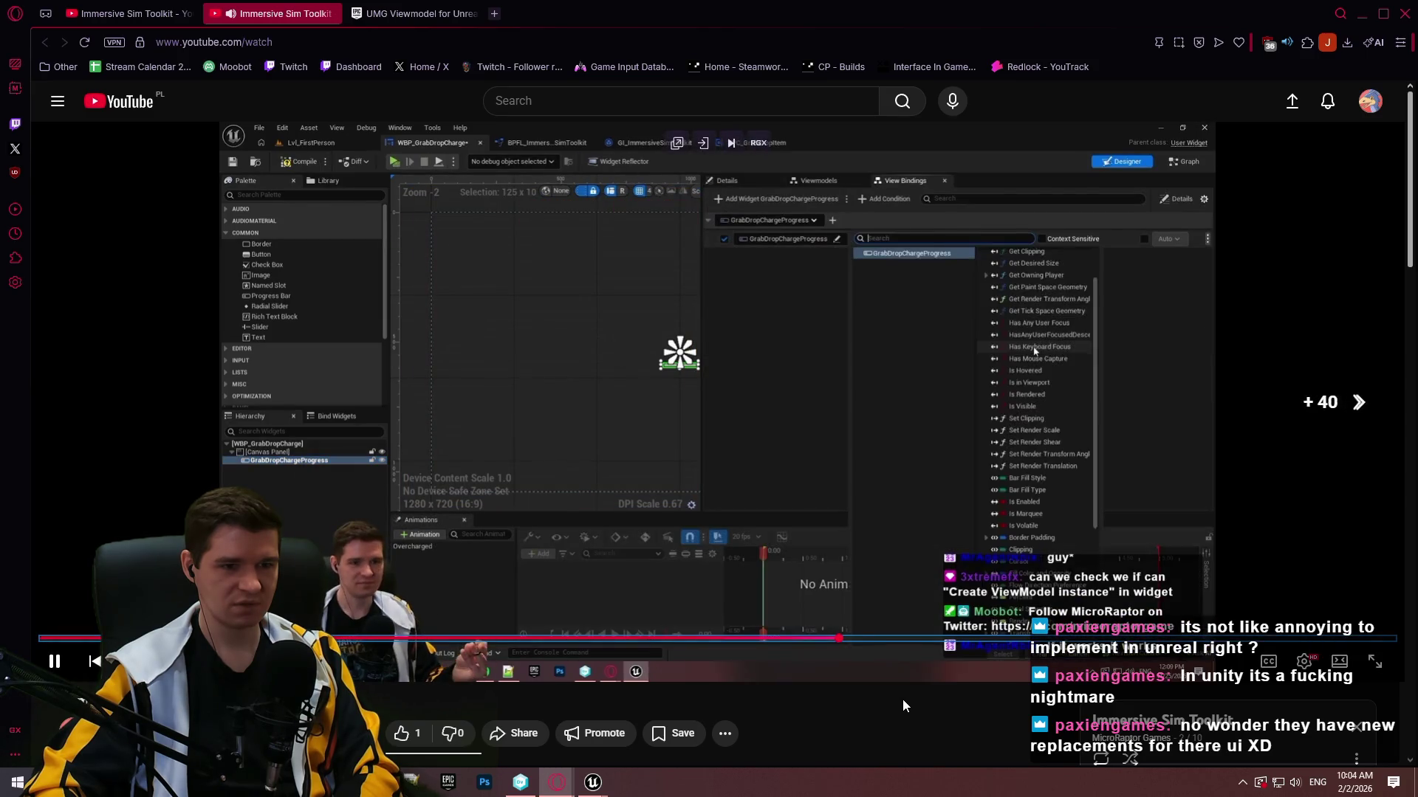
key("Right")
key("Right")
key("Right")
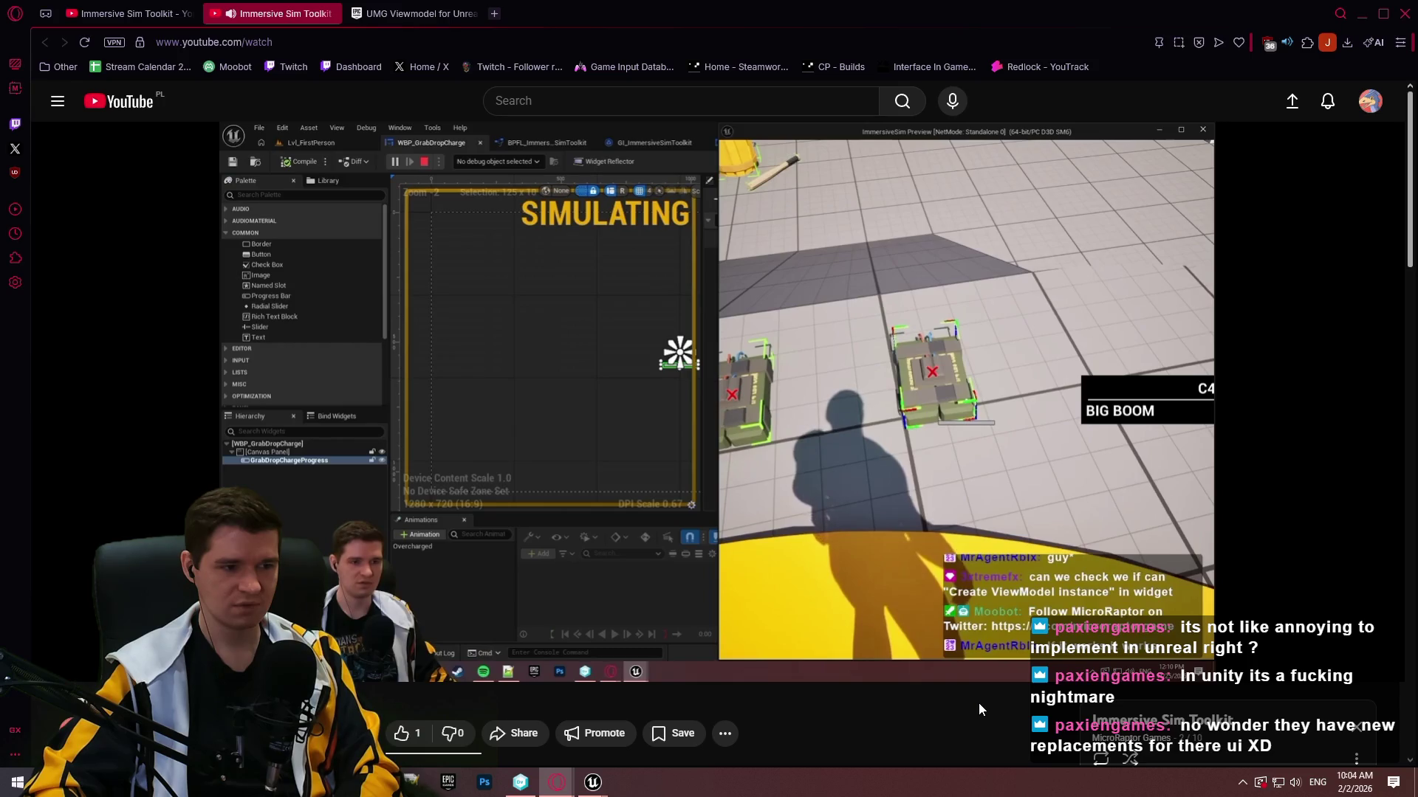
key("Right")
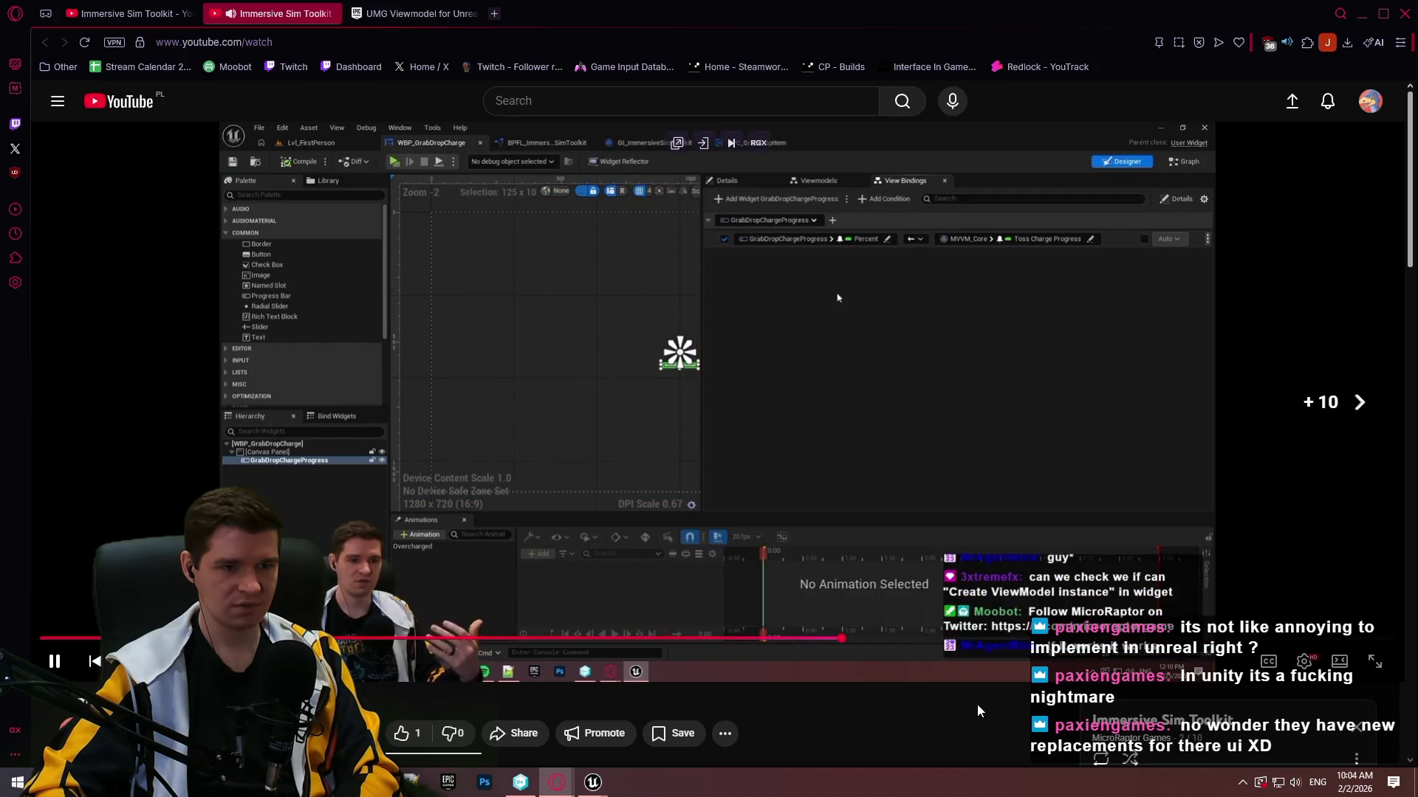
key("Right")
key("Right")
key("Right")
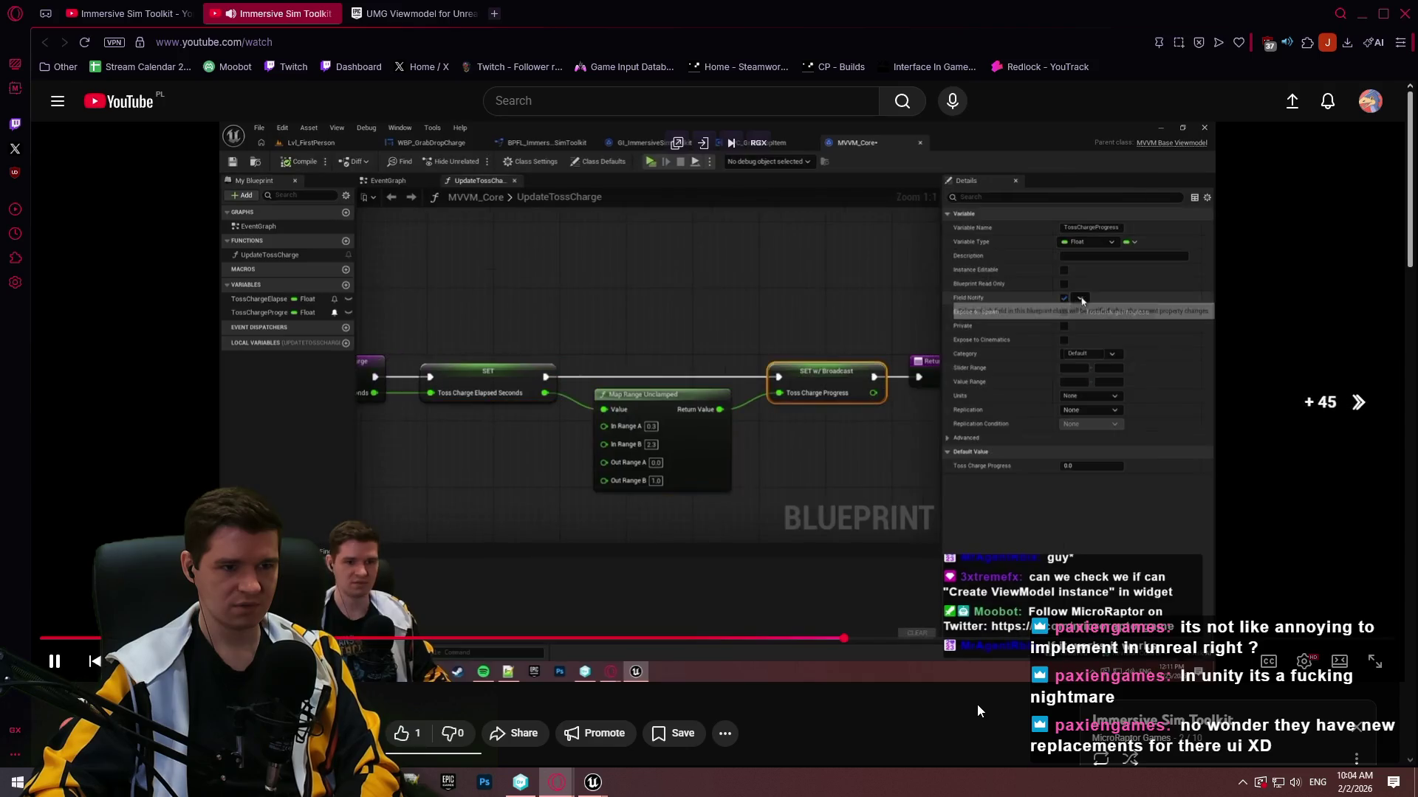
key("Right")
key("Right")
key("Right")
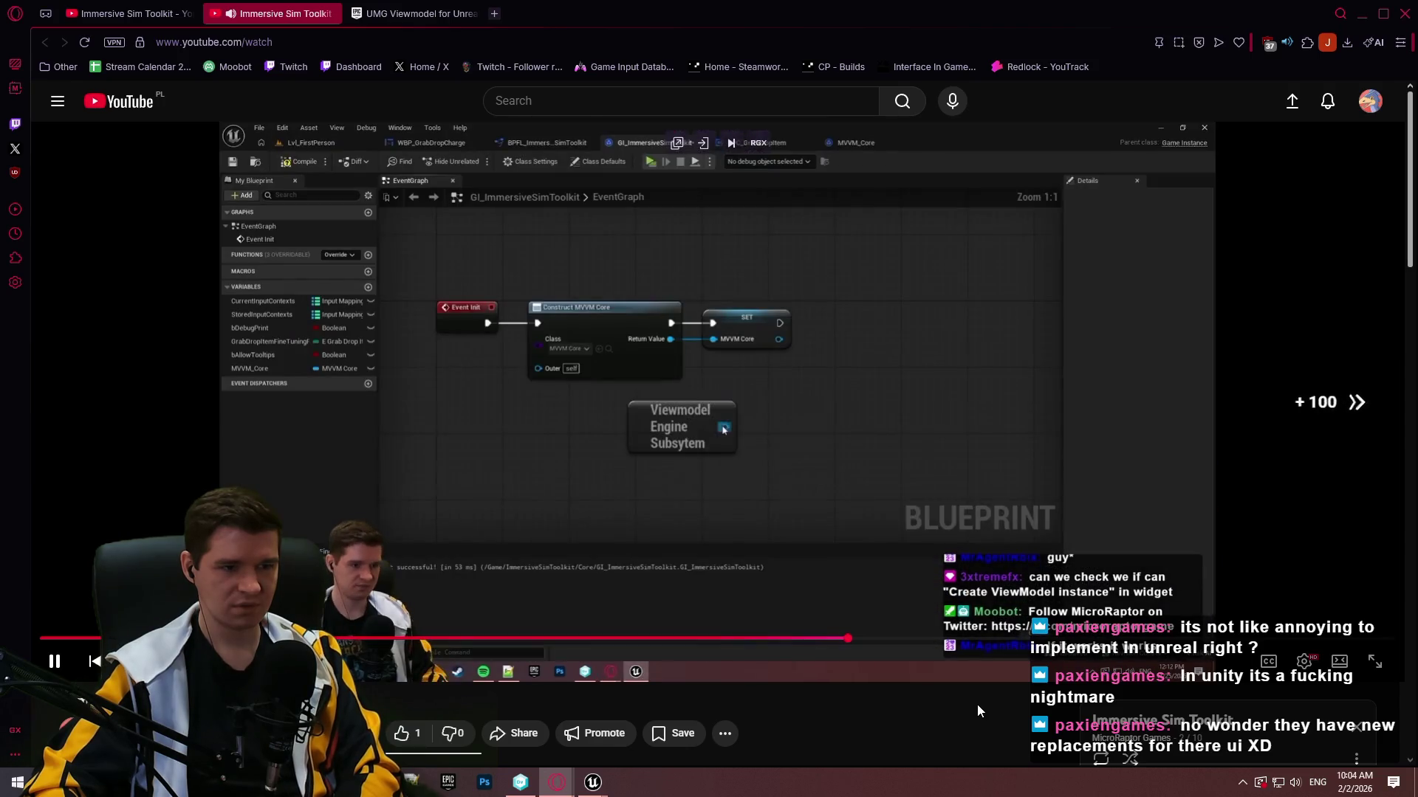
key("Right")
key("Right")
key("Right")
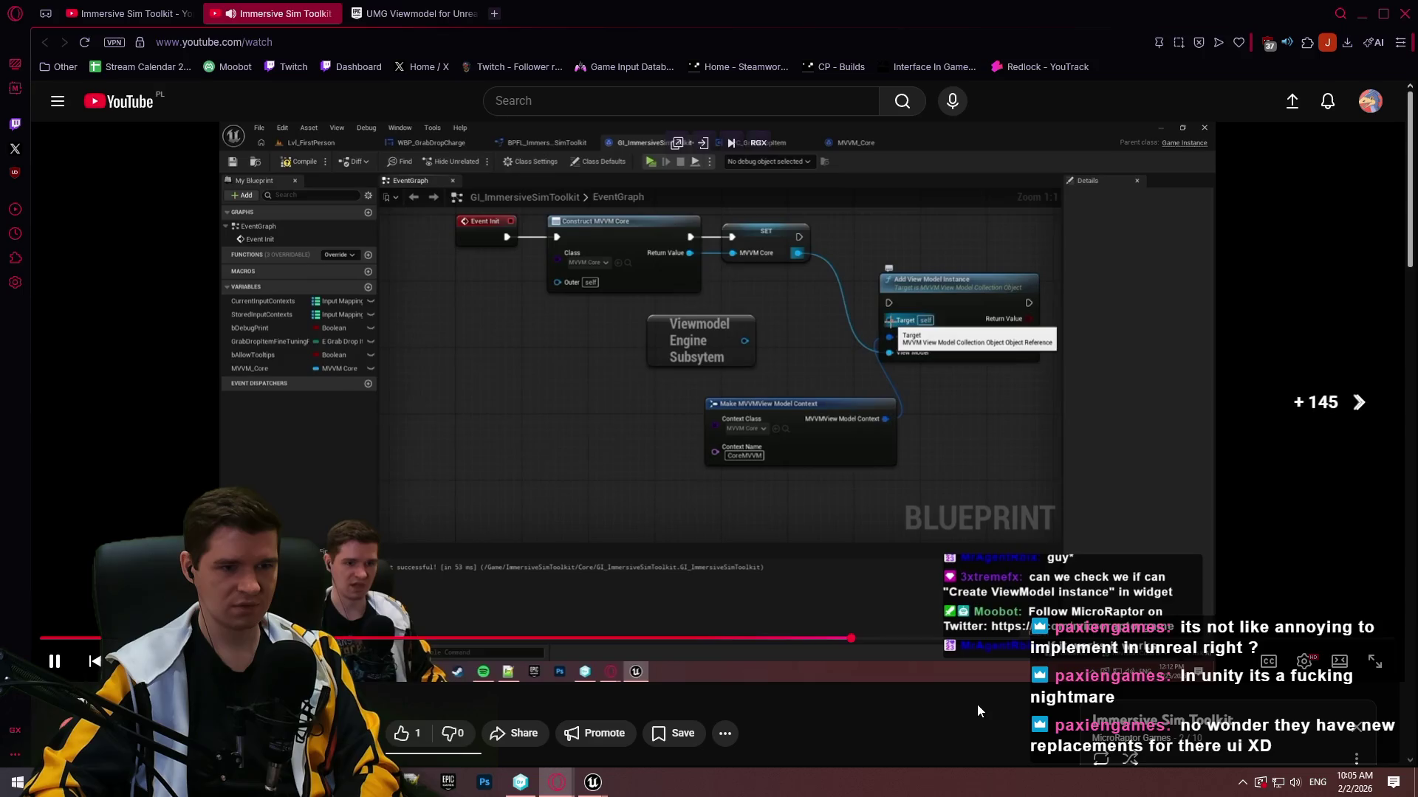
key("Right")
key("Right")
key("Right")
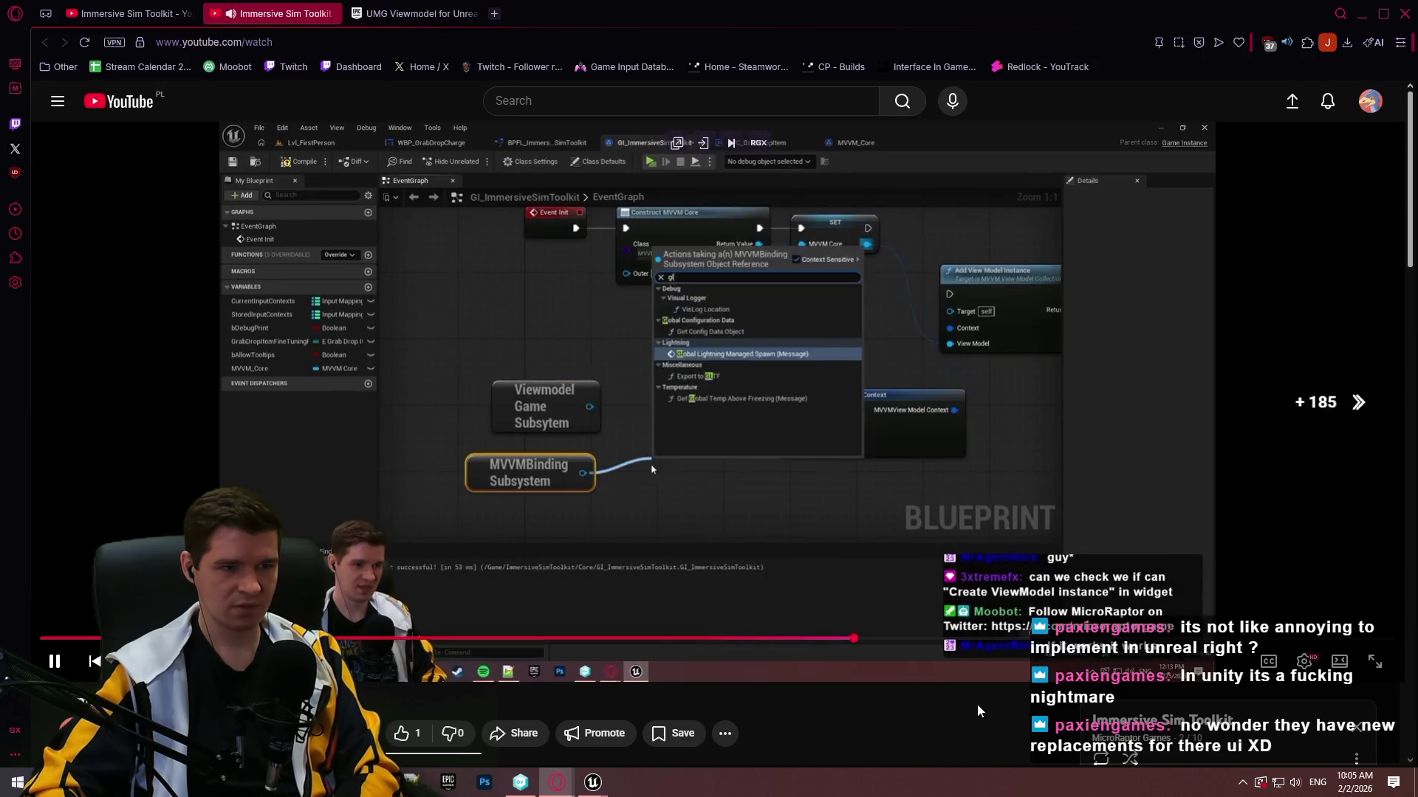
left_click(762, 459)
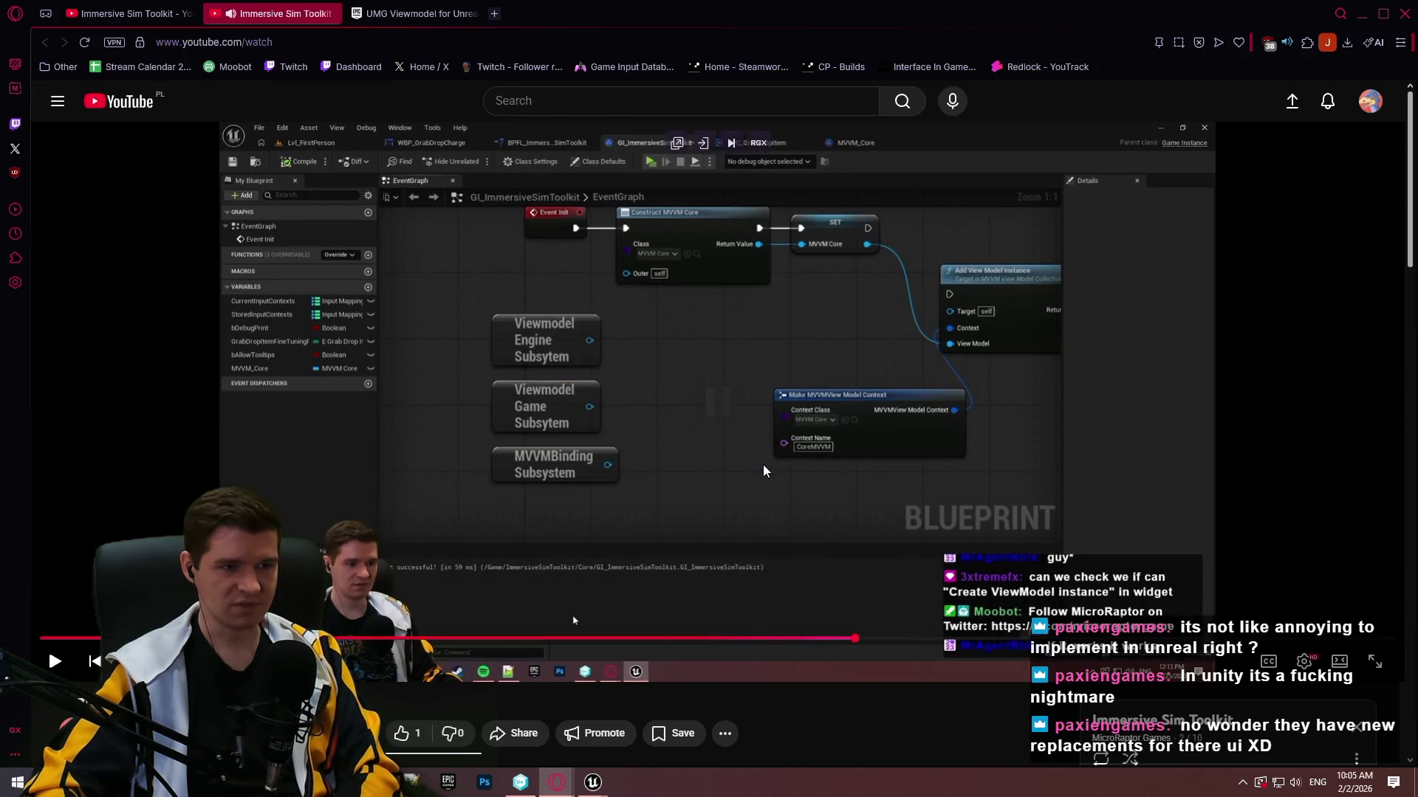
Seek to about 3:24:03, pause on the Manual creation type setting, and return to Unreal.
key("Right")
key("Right")
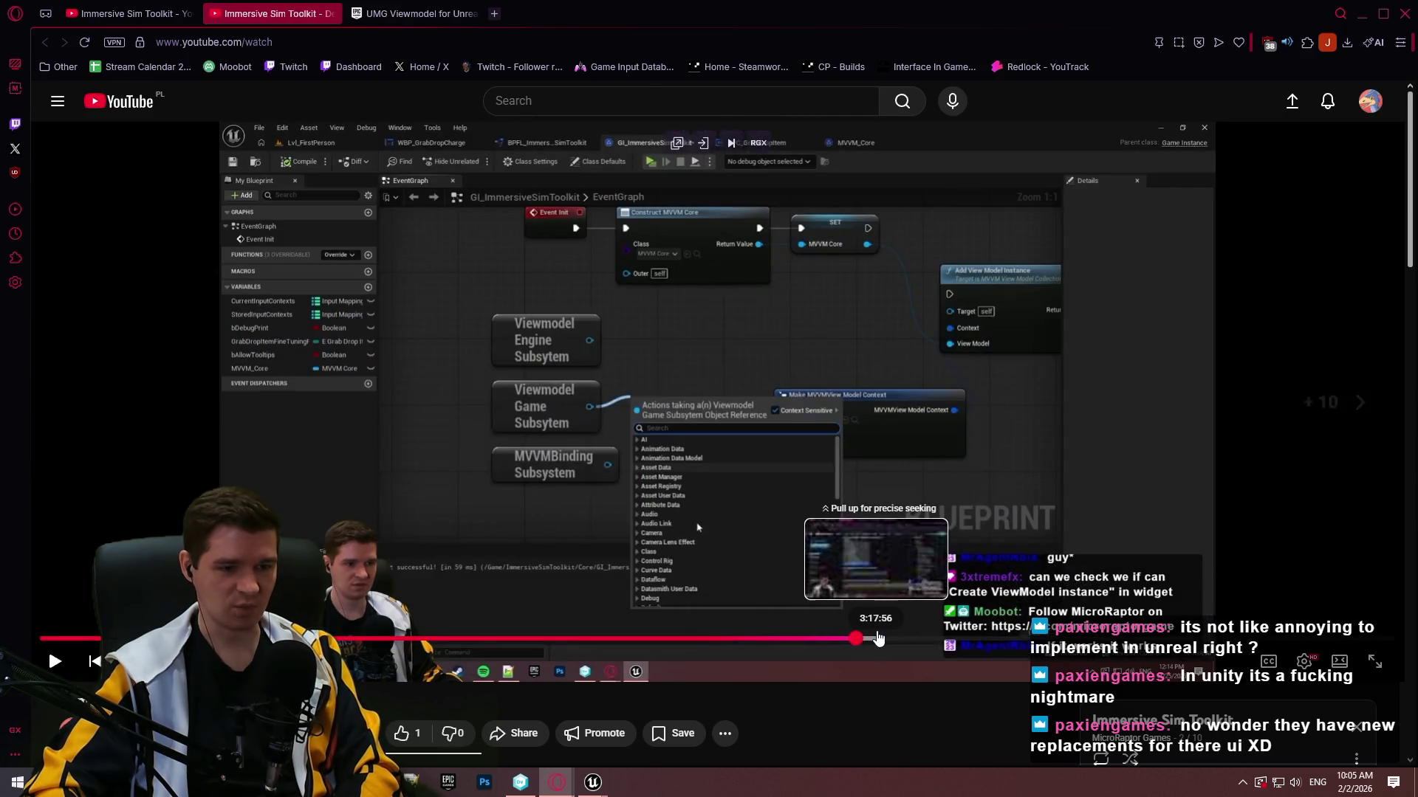
mouse_move(878, 639)
left_mouse_down()
mouse_move(904, 645)
mouse_move(892, 641)
left_mouse_up()
key("Right")
key("Right")
key("Right")
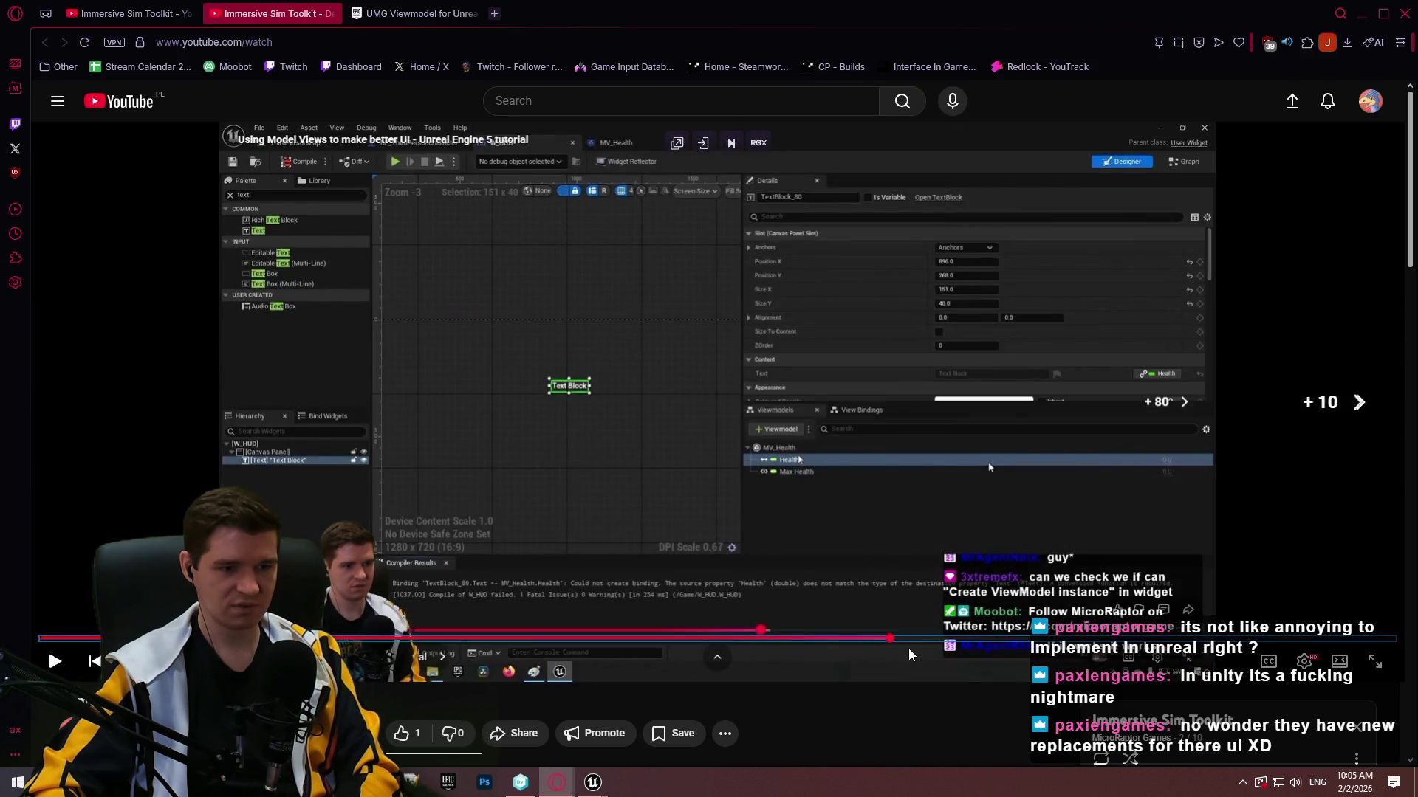
key("Left")
key("Right")
key("Right")
key("Right")
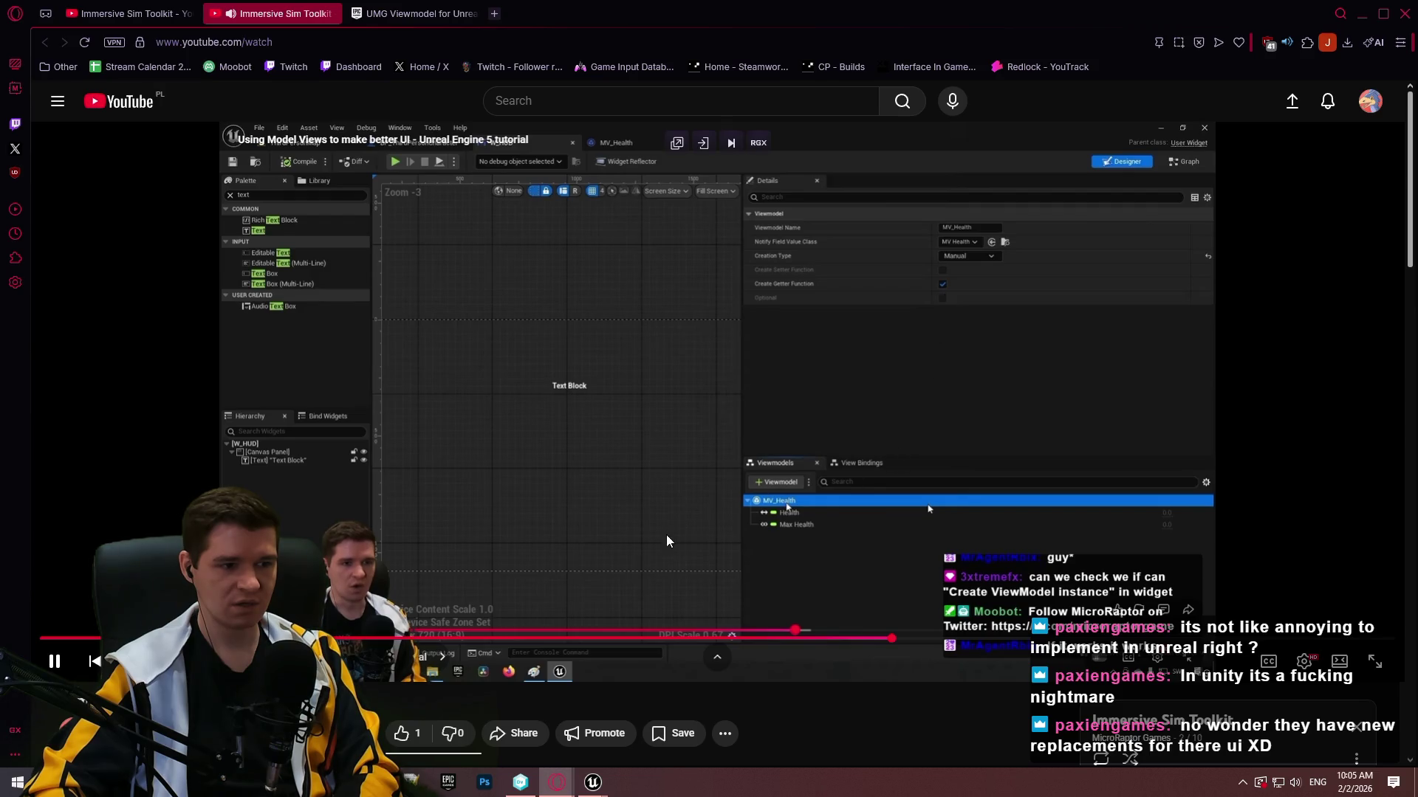
left_click(888, 337)
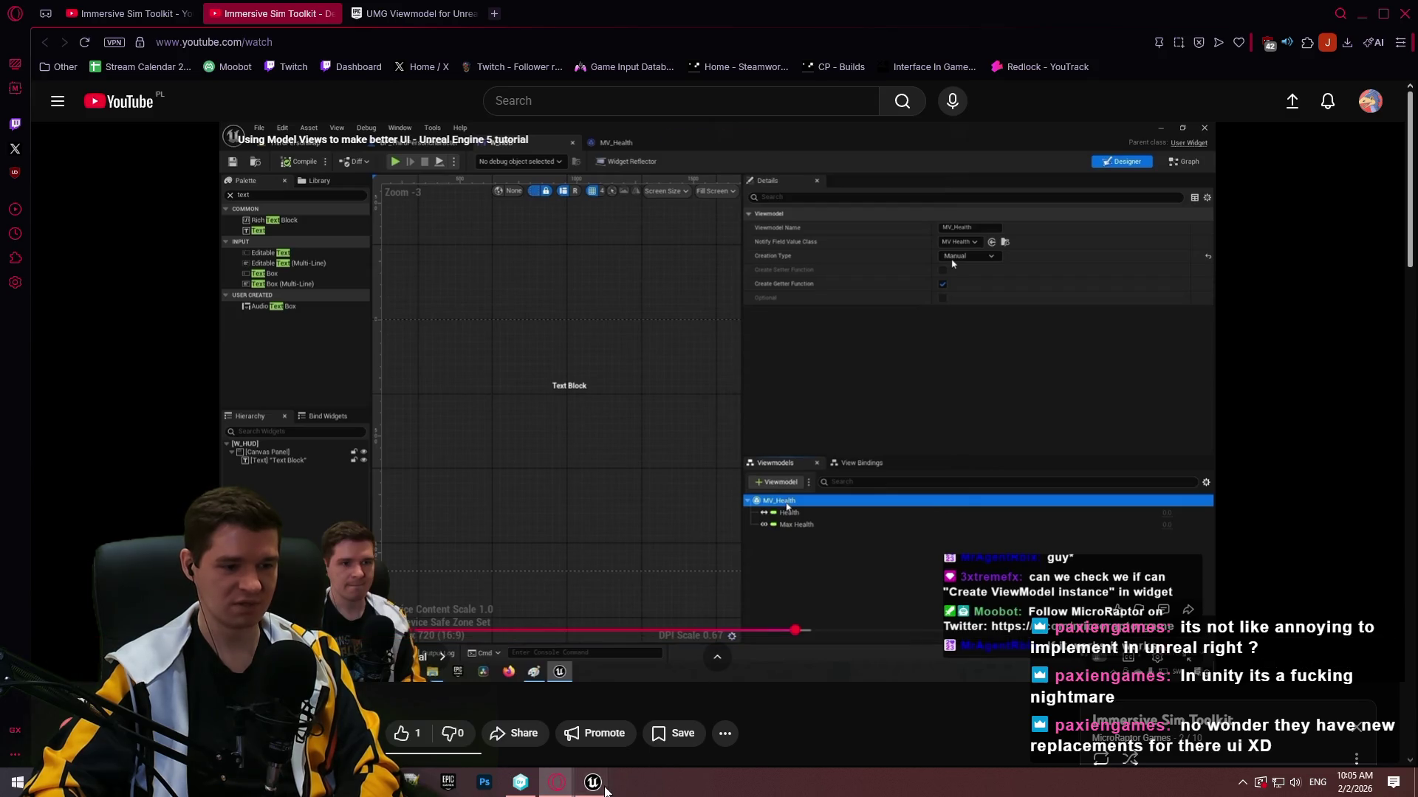
mouse_move(591, 782)
left_click(537, 742)
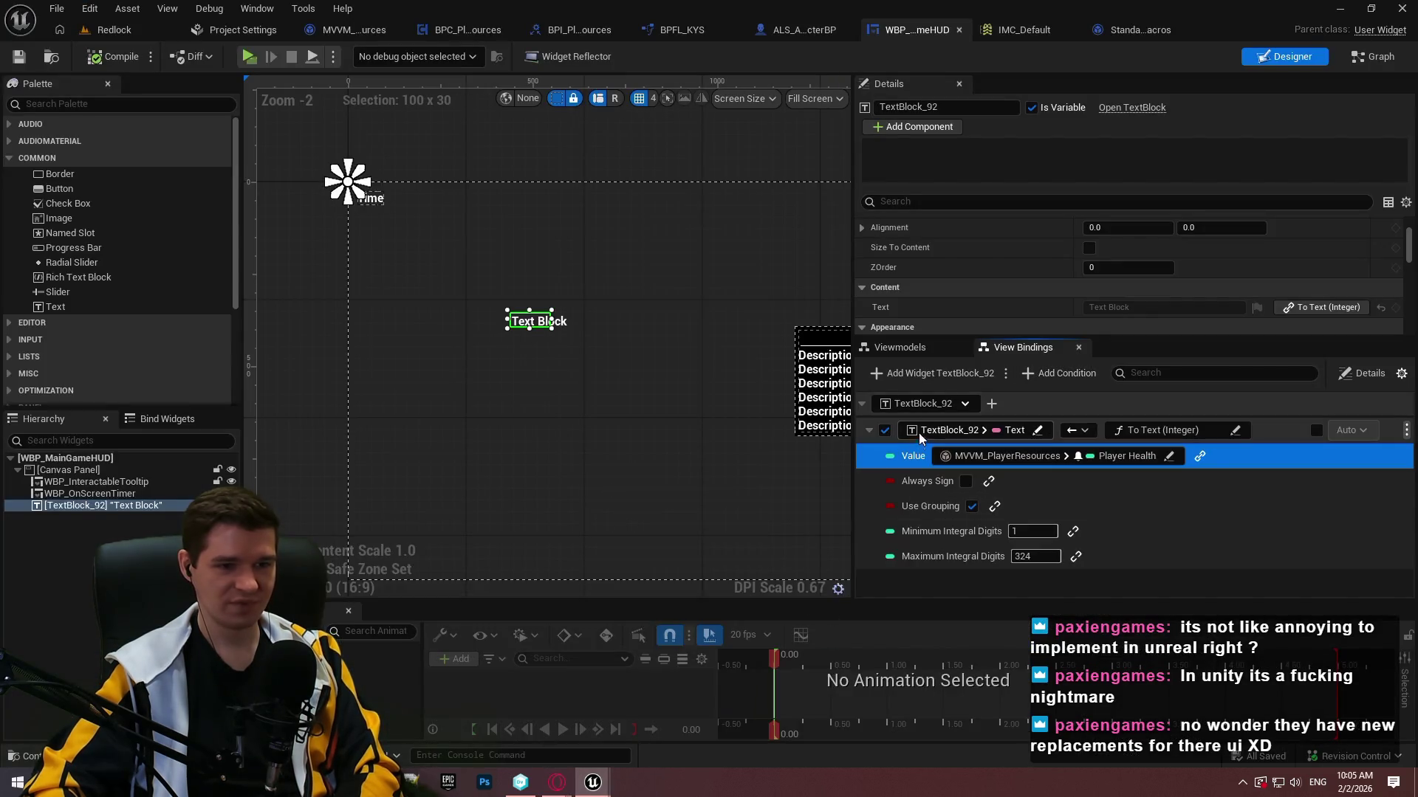
Set MVVM_PlayerResources to Global View Model Collection with identifier PlayerResources, then start a play test.
left_click(911, 350)
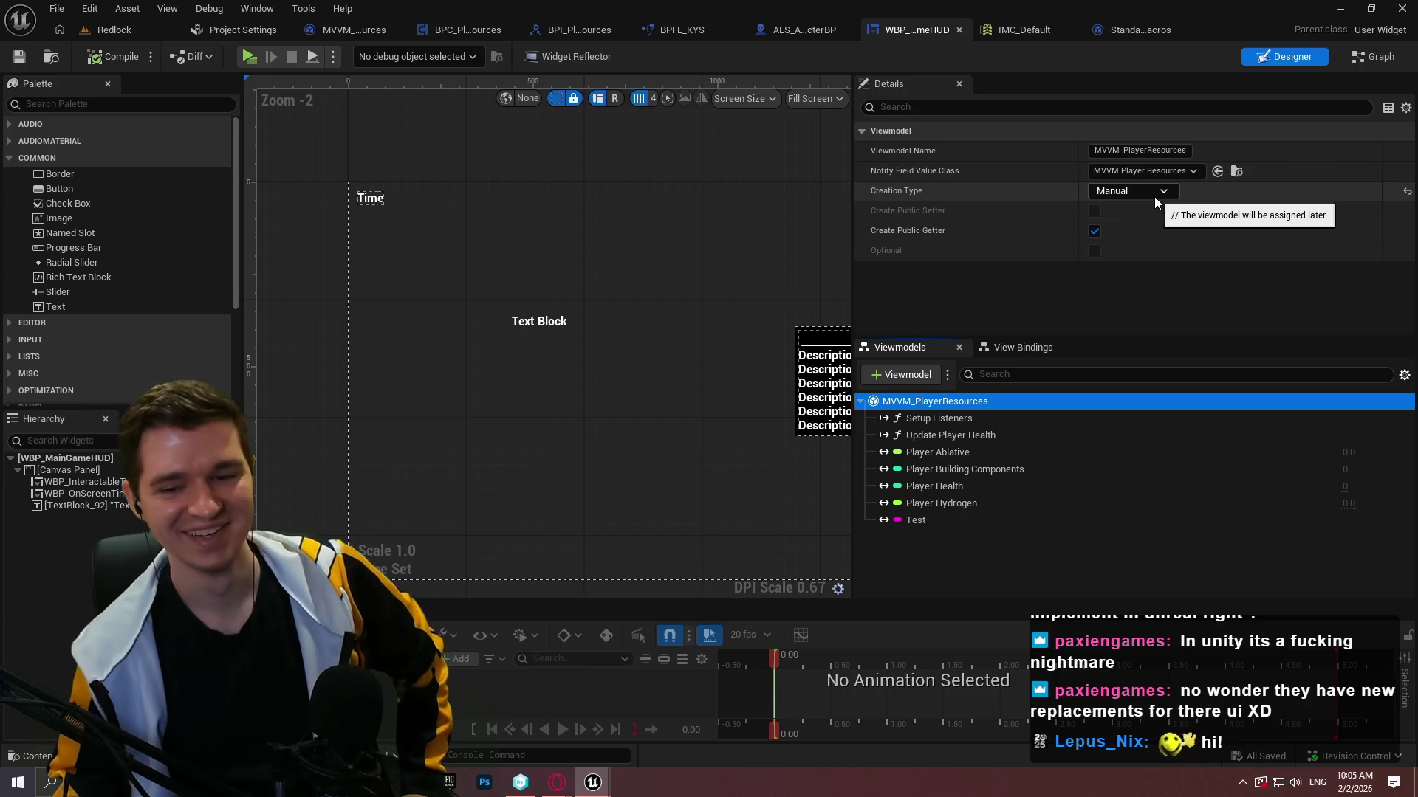
left_click(1154, 194)
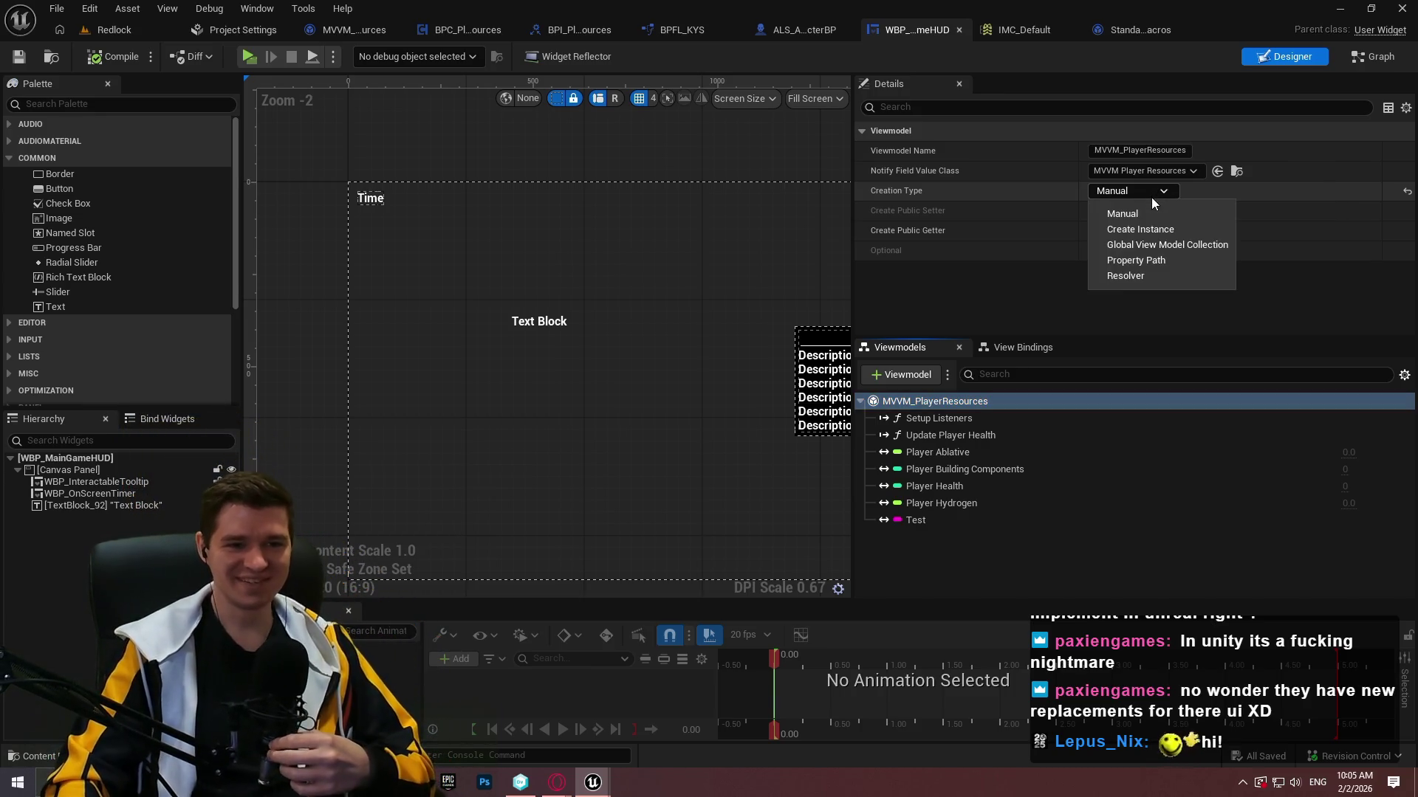
left_click(1159, 244)
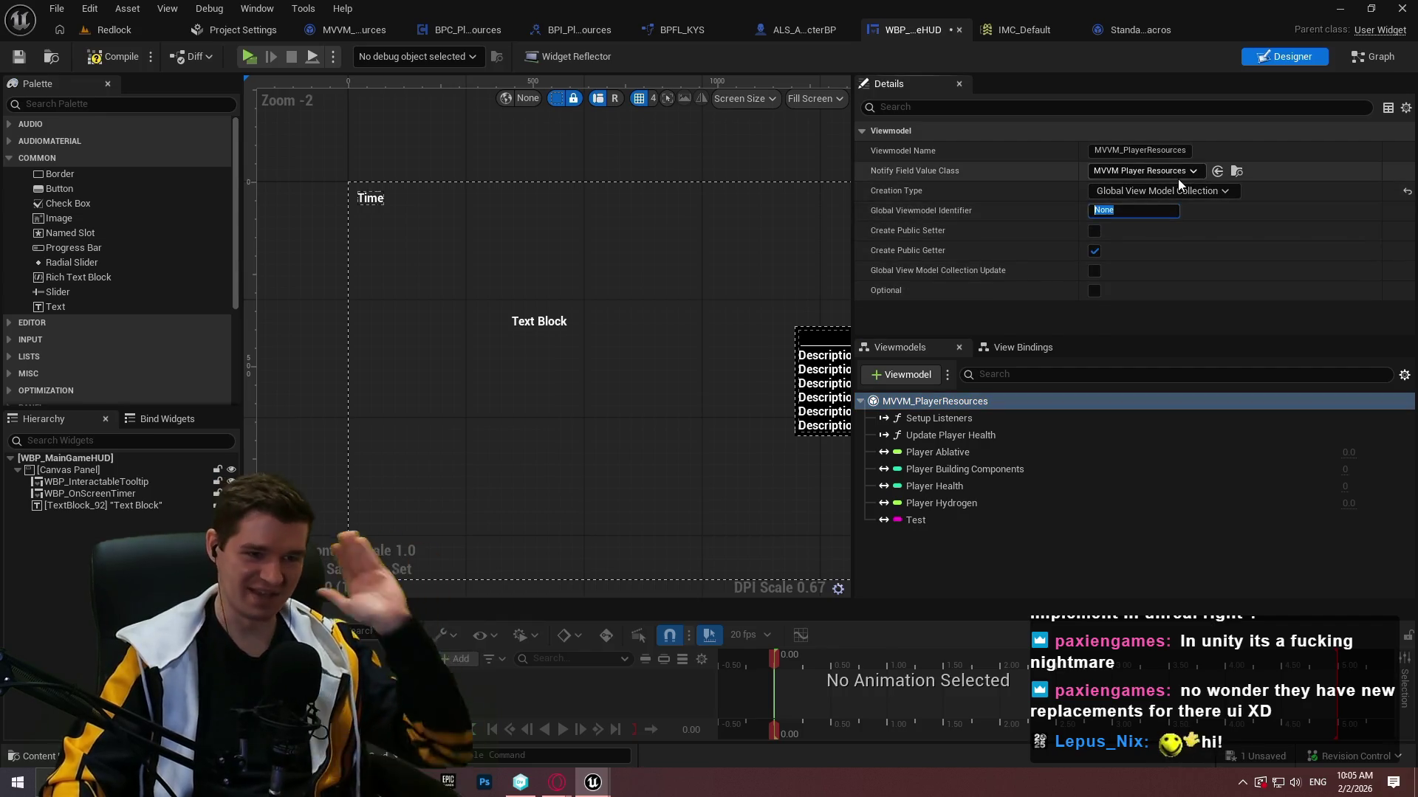
left_click(1146, 209)
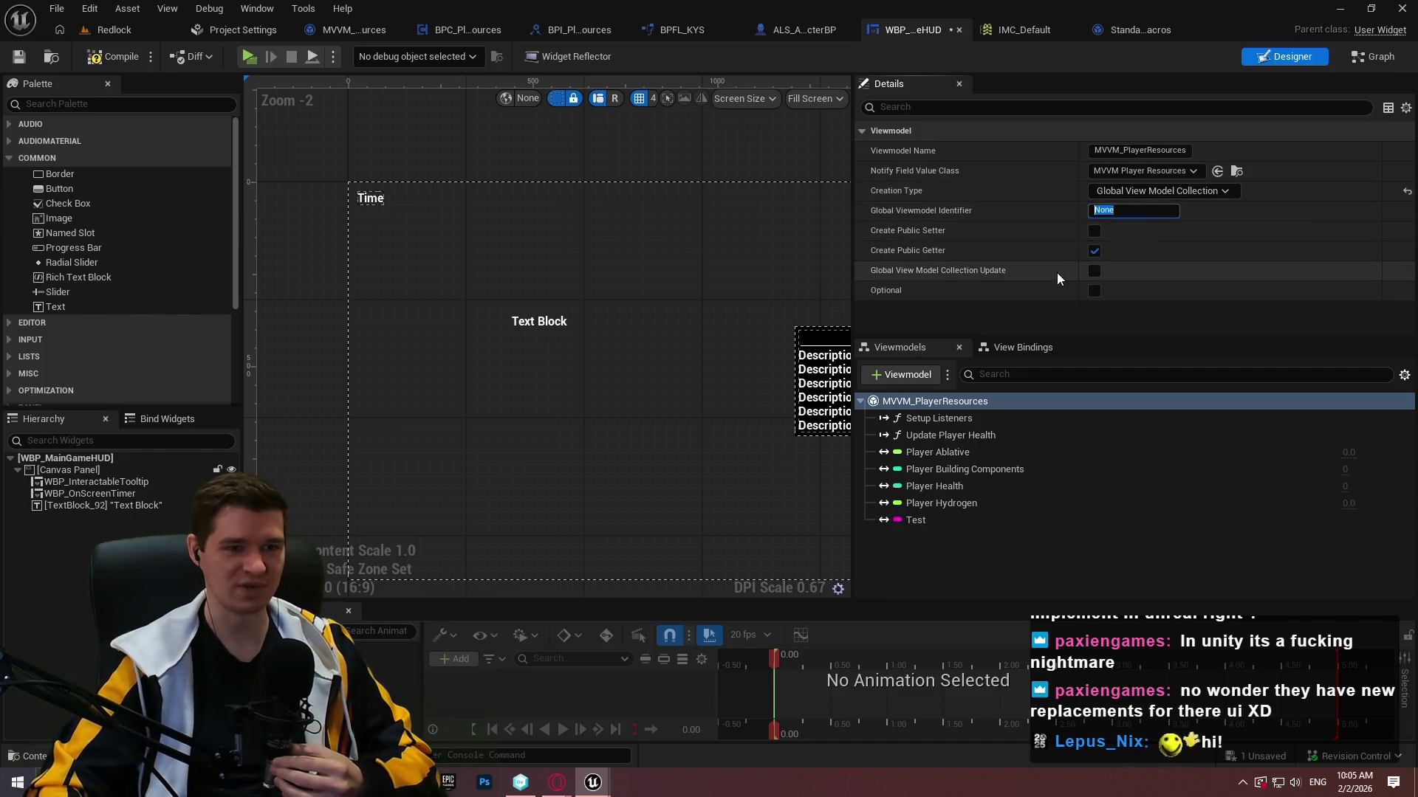
type("PlayerResources")
left_click(991, 211)
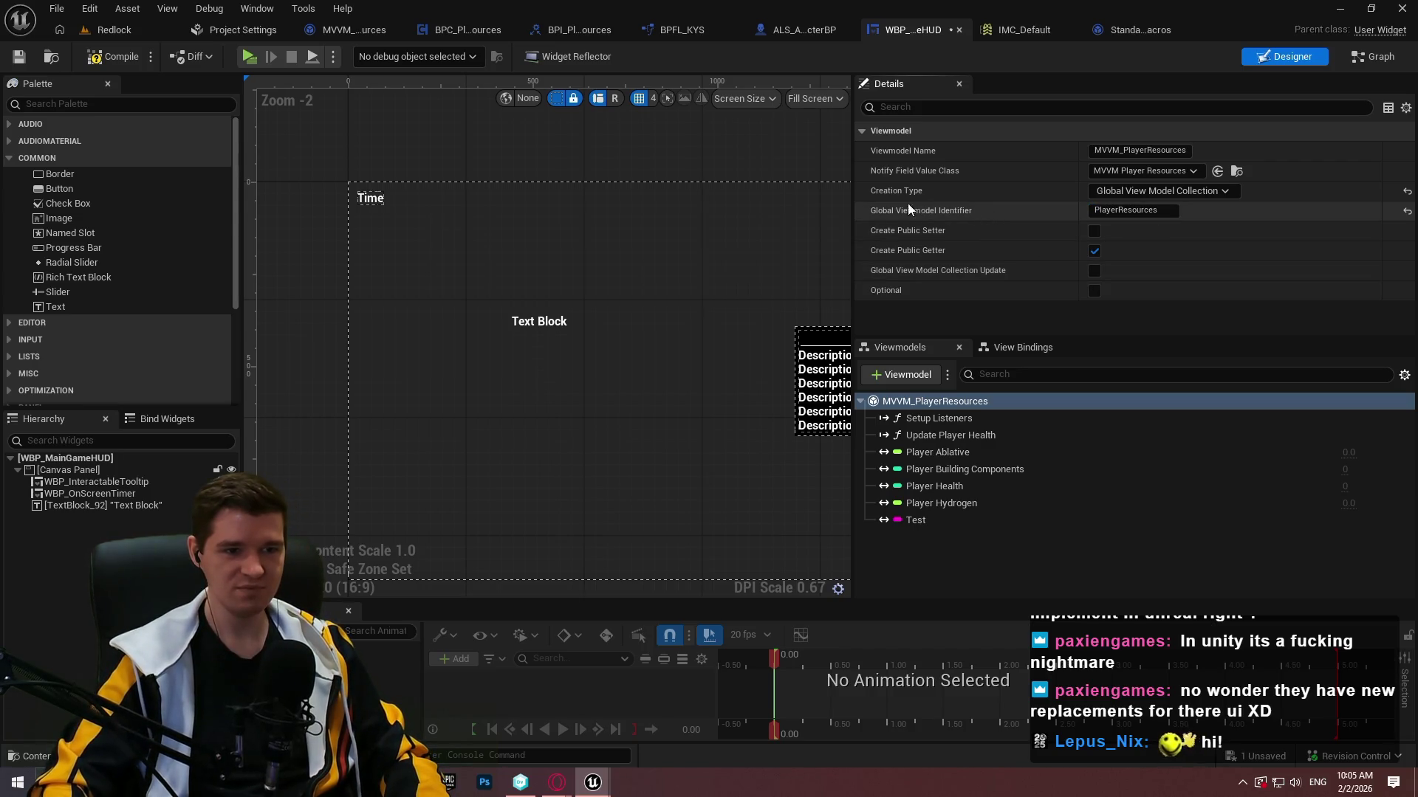
mouse_move(949, 275)
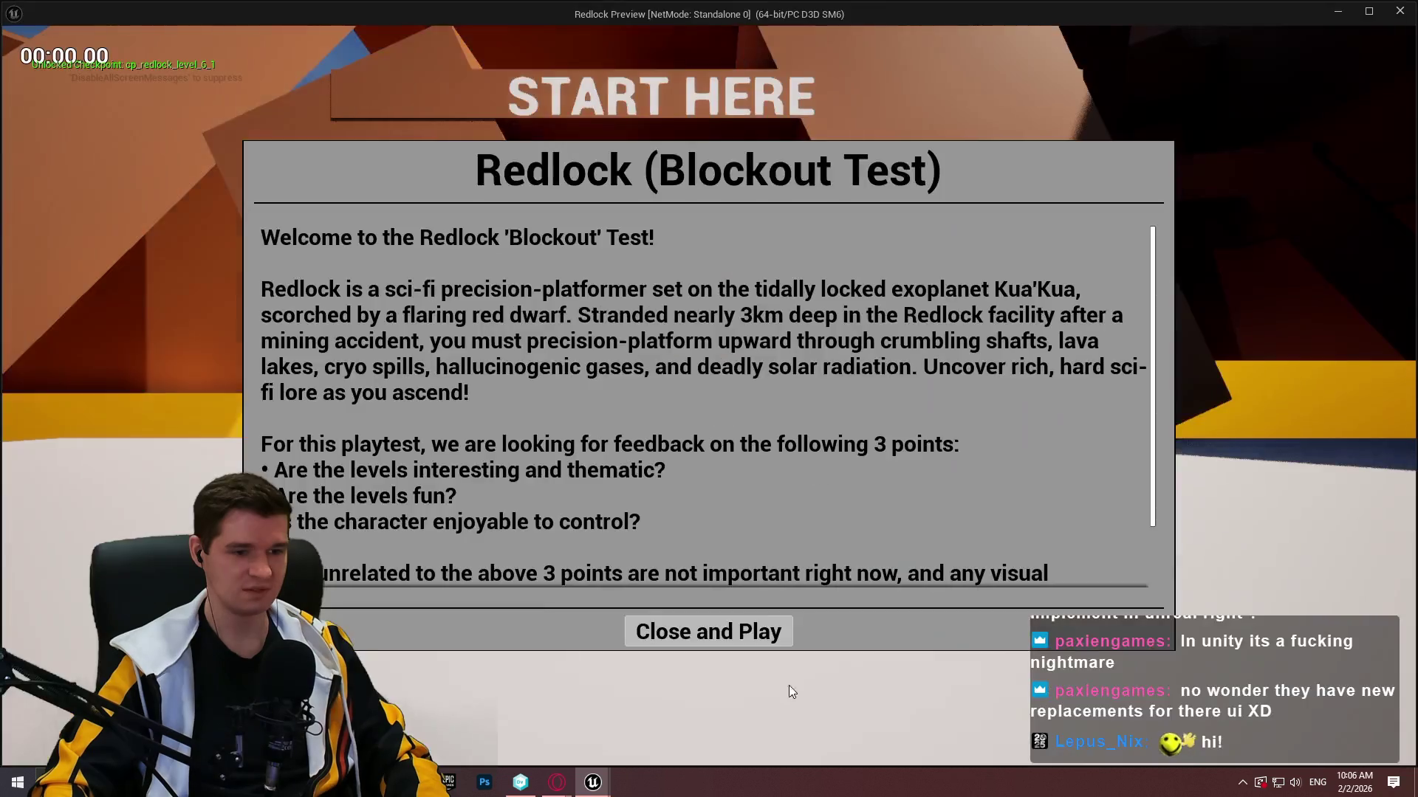
left_click(709, 632)
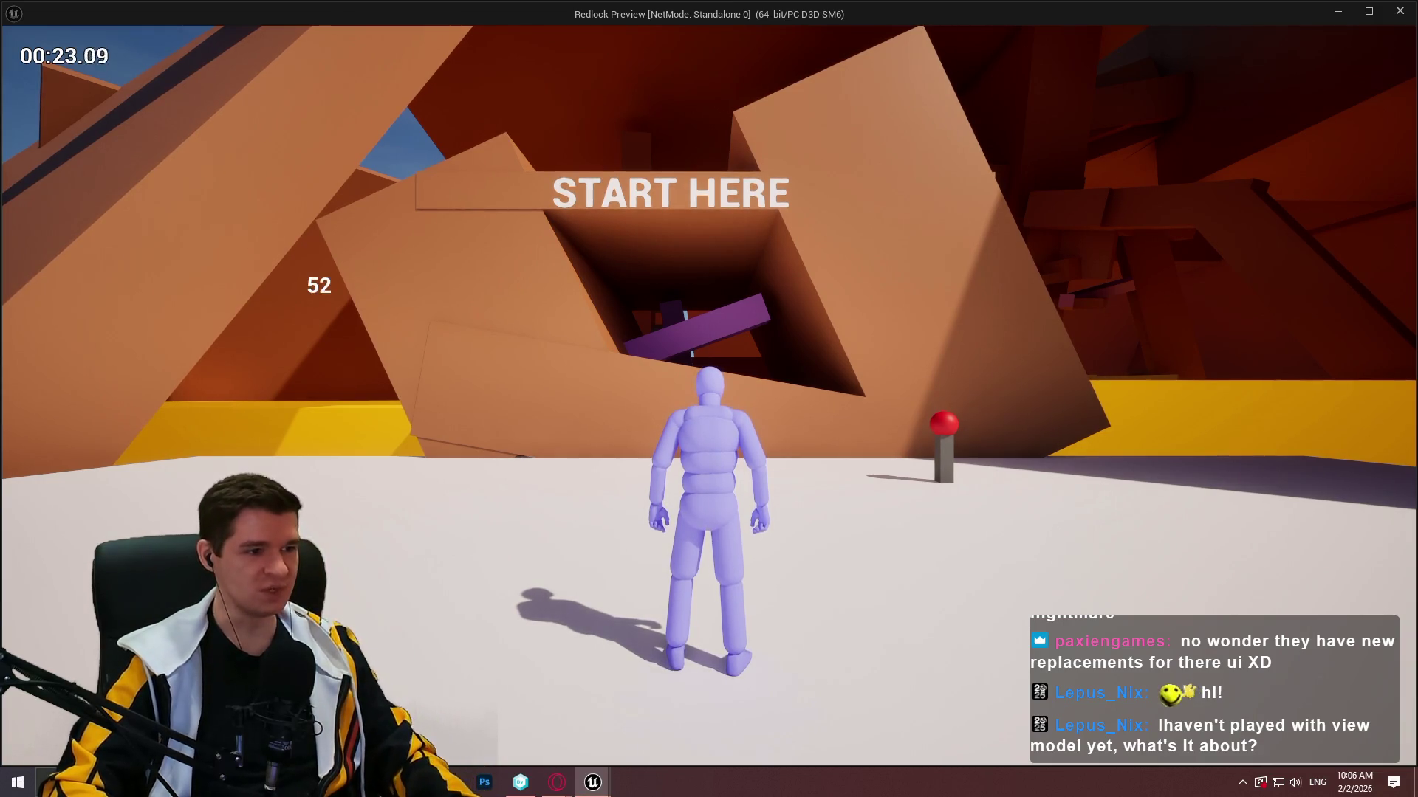
key("Escape")
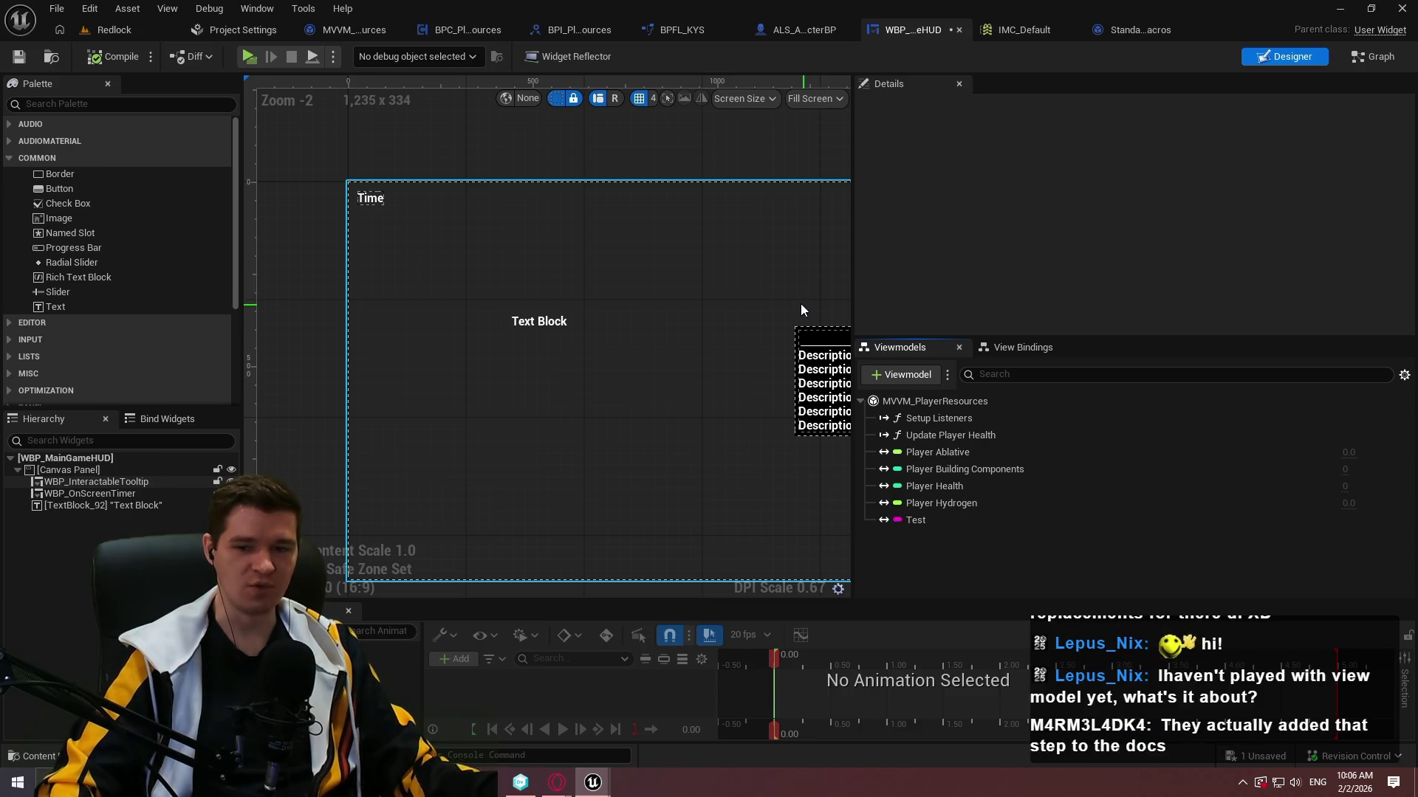
mouse_move(556, 784)
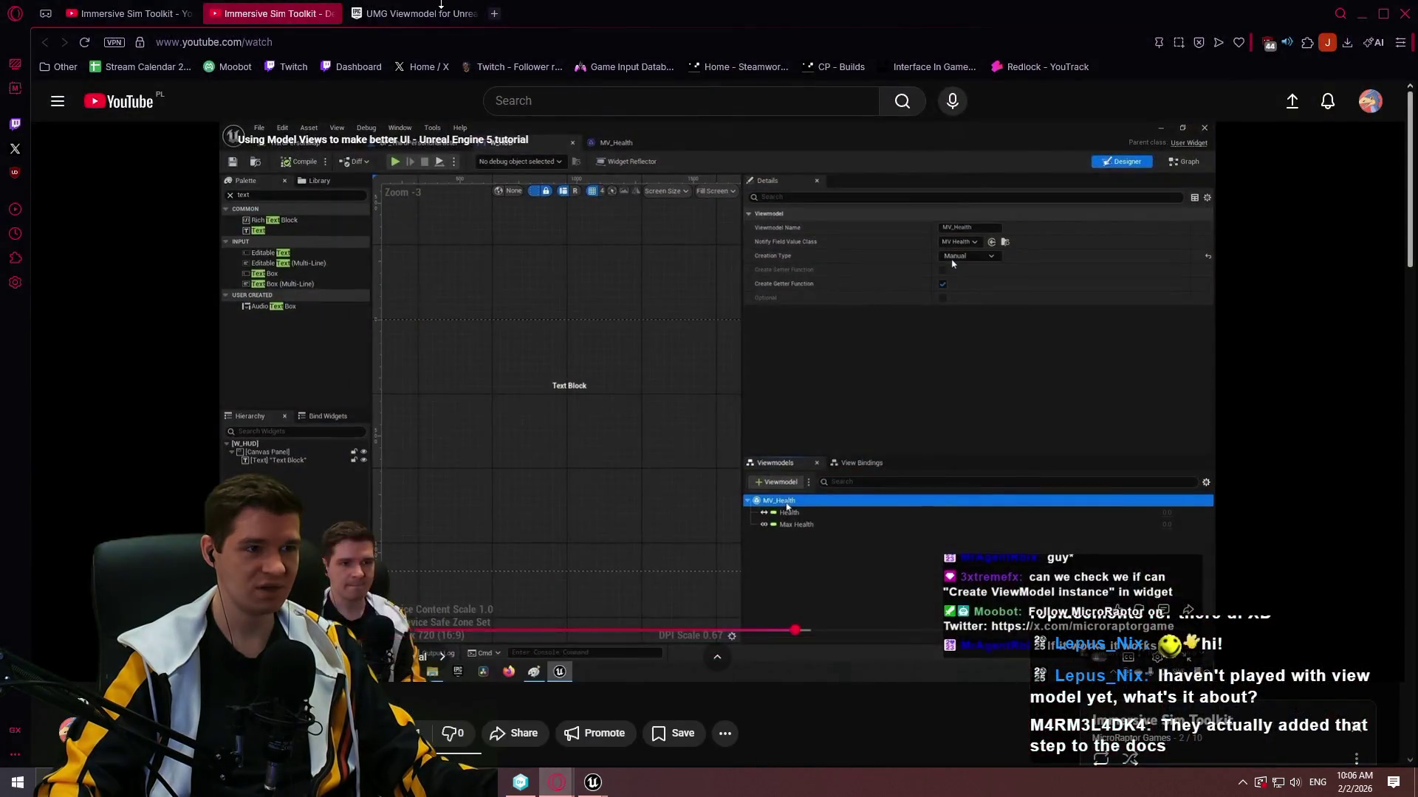
Bring up the UMG Viewmodel docs and jump to the Initialize Your Viewmodel section.
left_click(714, 722)
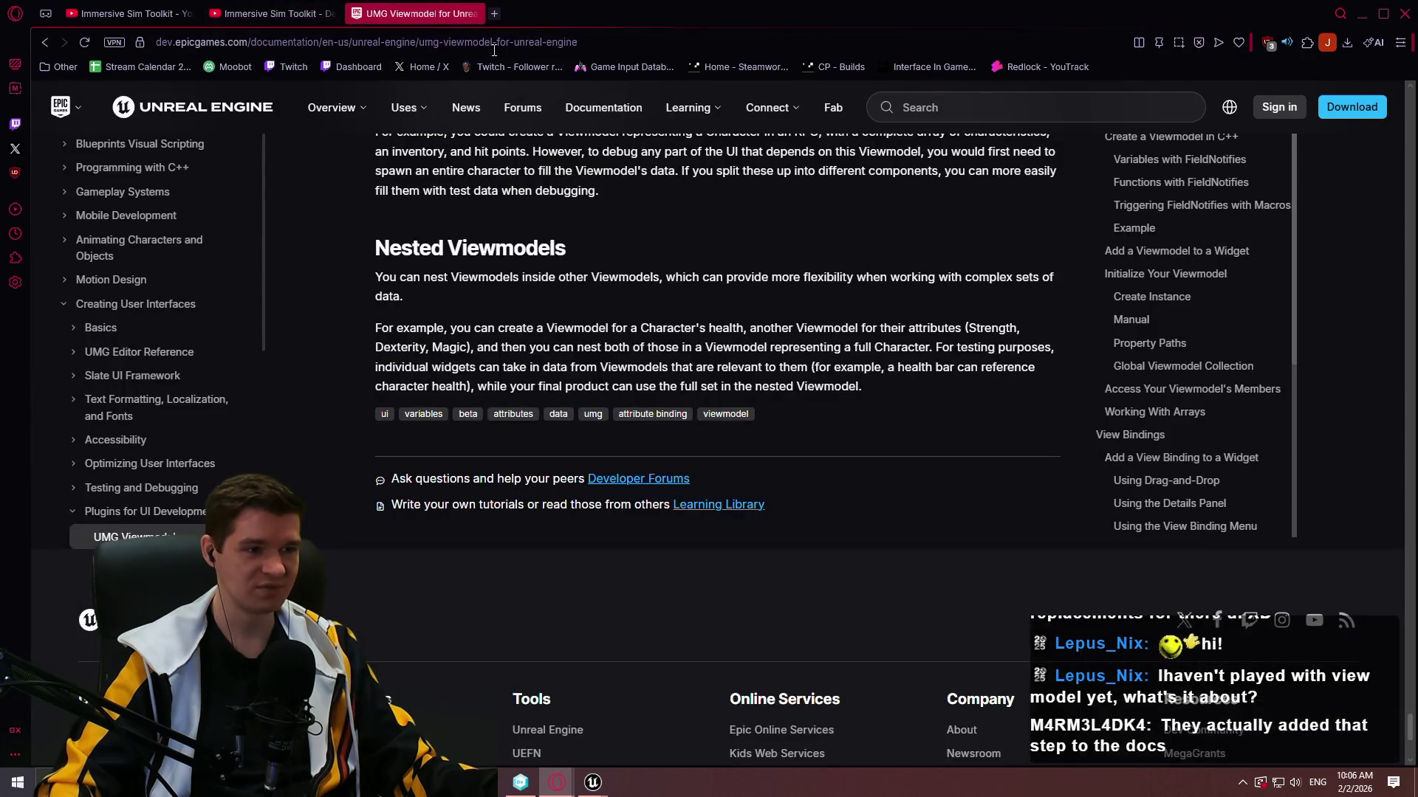
left_click_drag(1410, 733, 1393, 197)
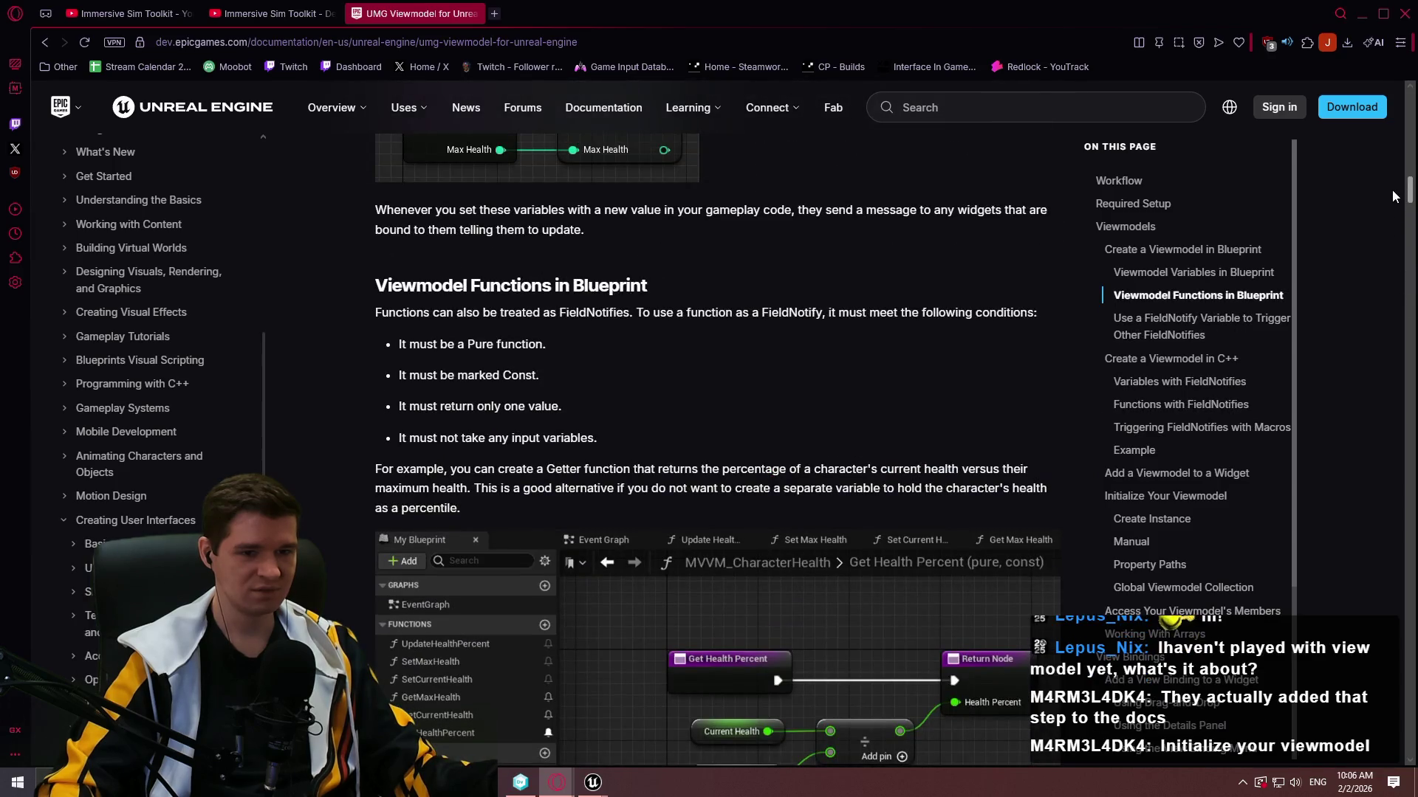
scroll(1354, 374, "down", 10)
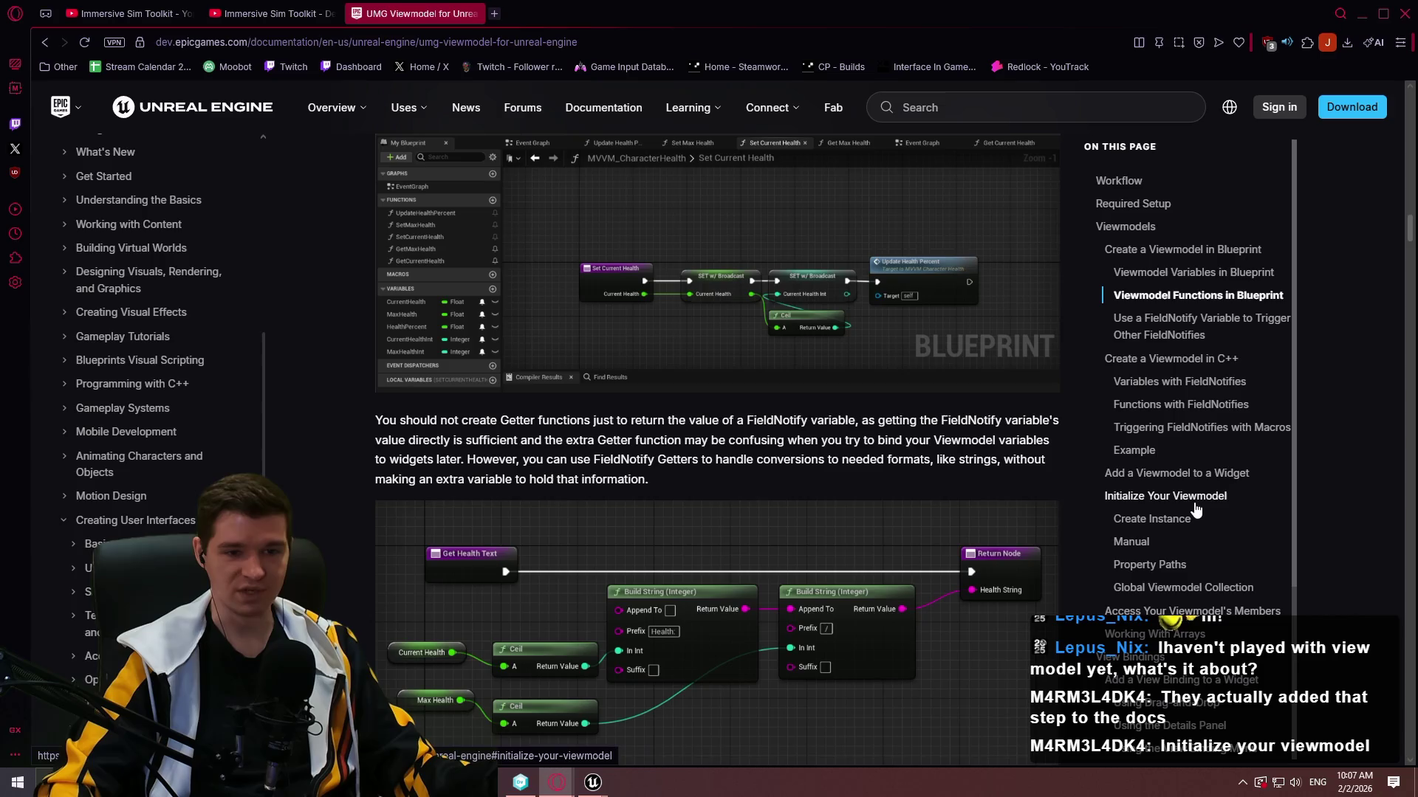
left_click(1195, 498)
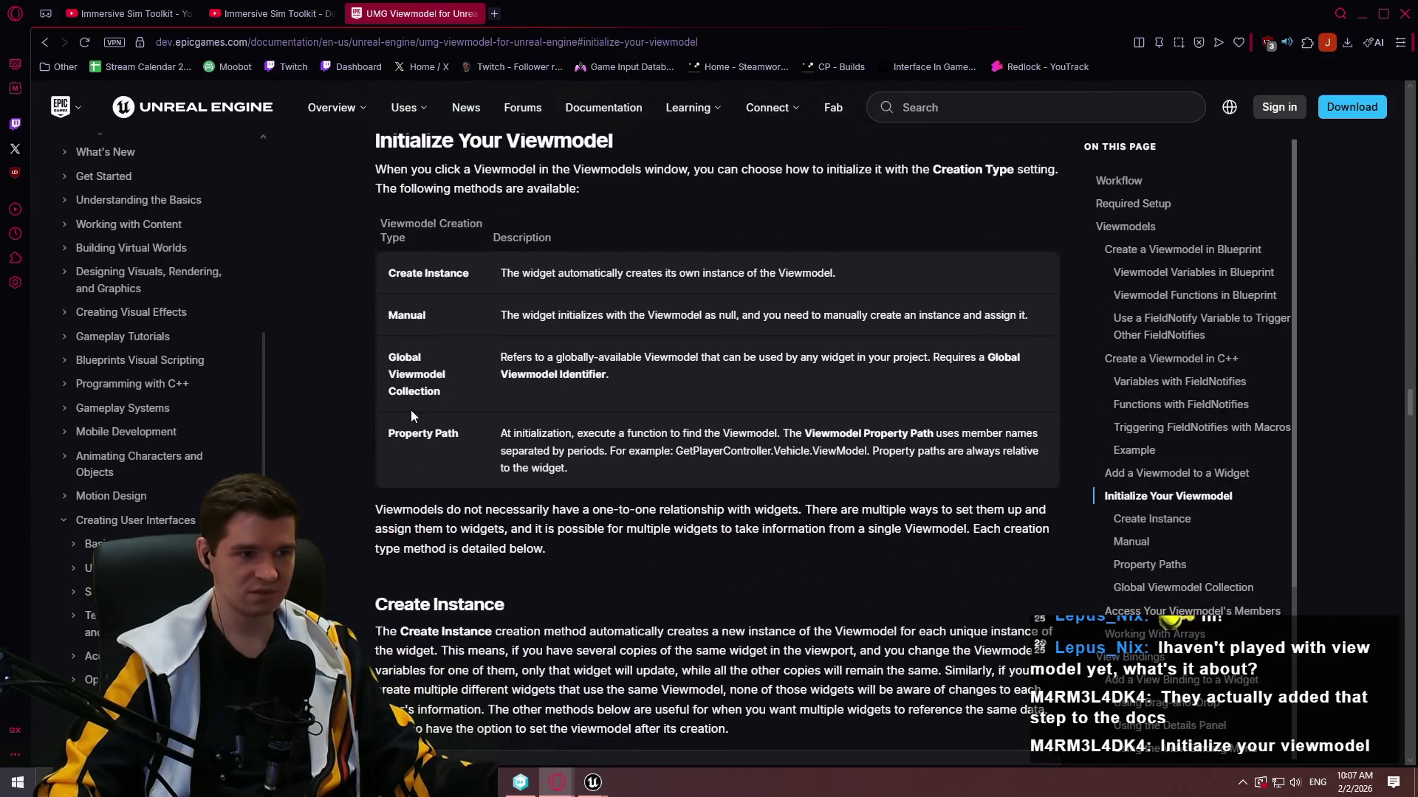
Scroll down to the Global Viewmodel Collection guidance, then return to the Unreal editor.
scroll(408, 410, "down", 3)
scroll(425, 405, "down", 3)
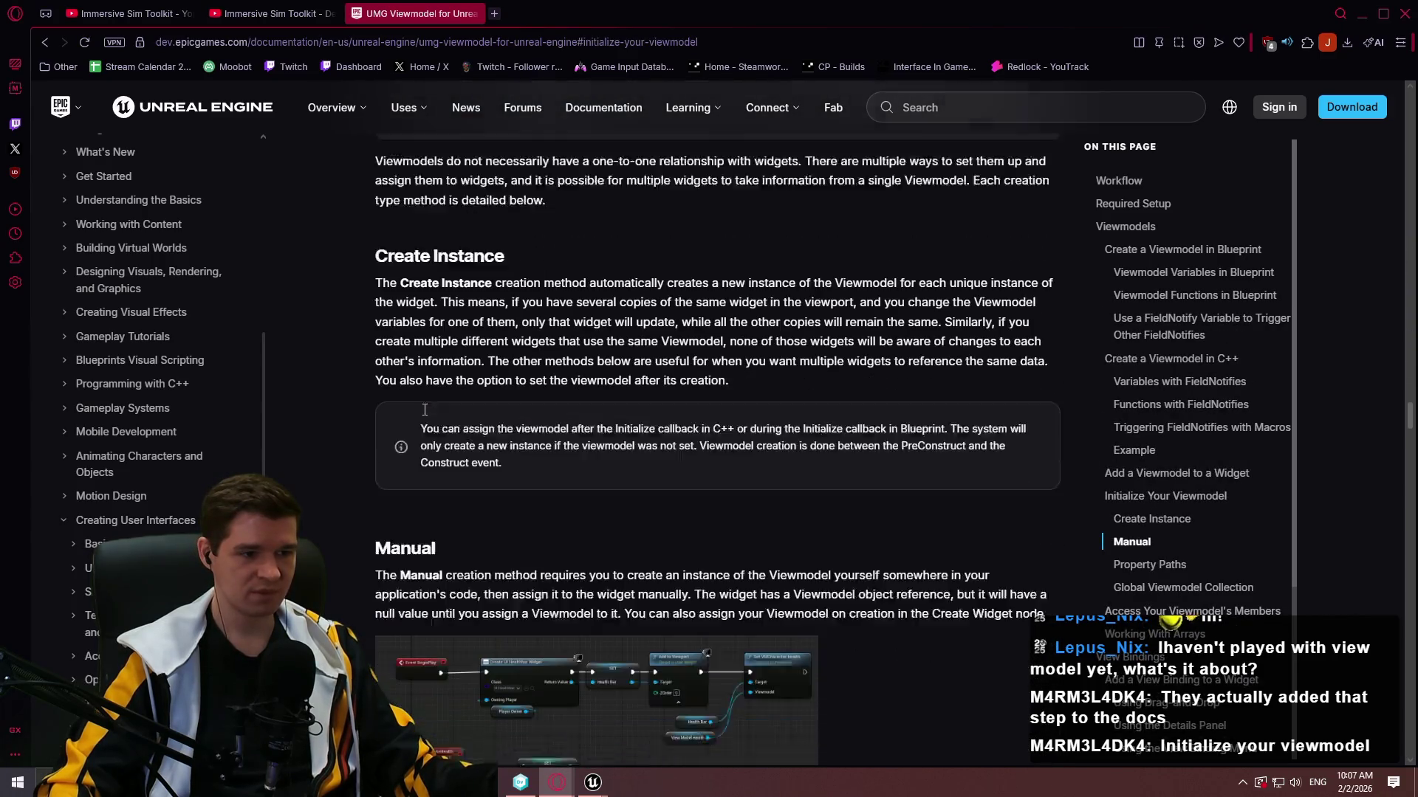
scroll(481, 351, "down", 4)
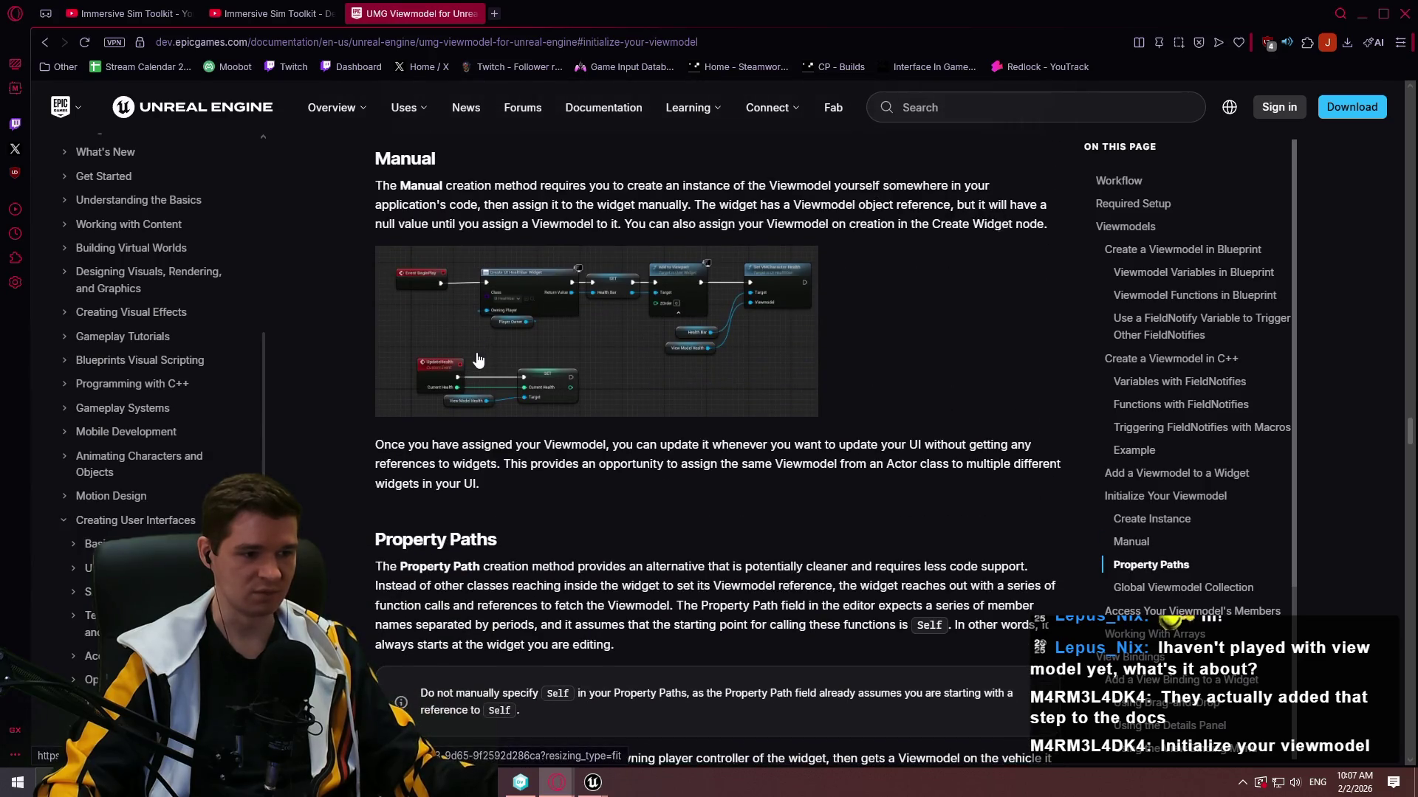
scroll(479, 358, "down", 2)
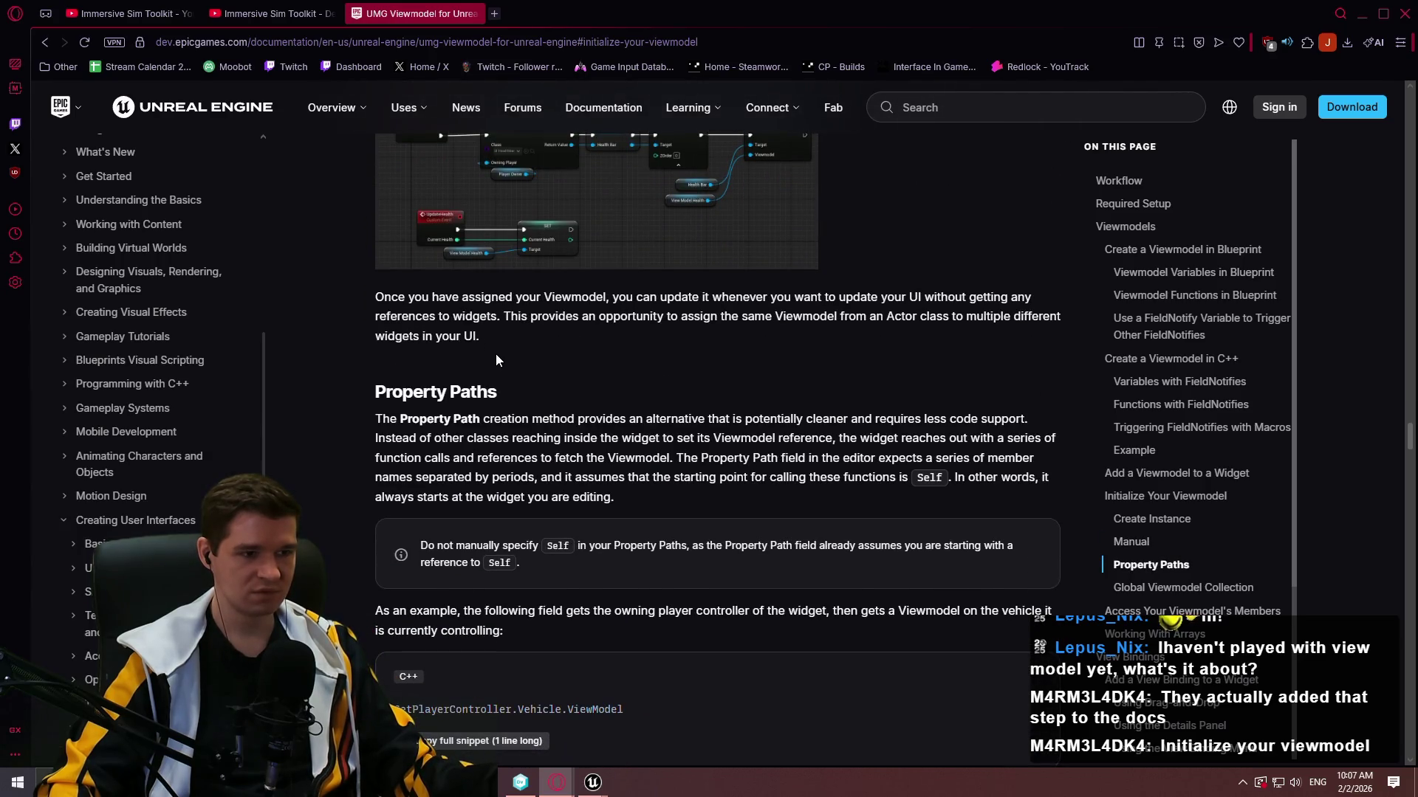
scroll(495, 358, "down", 2)
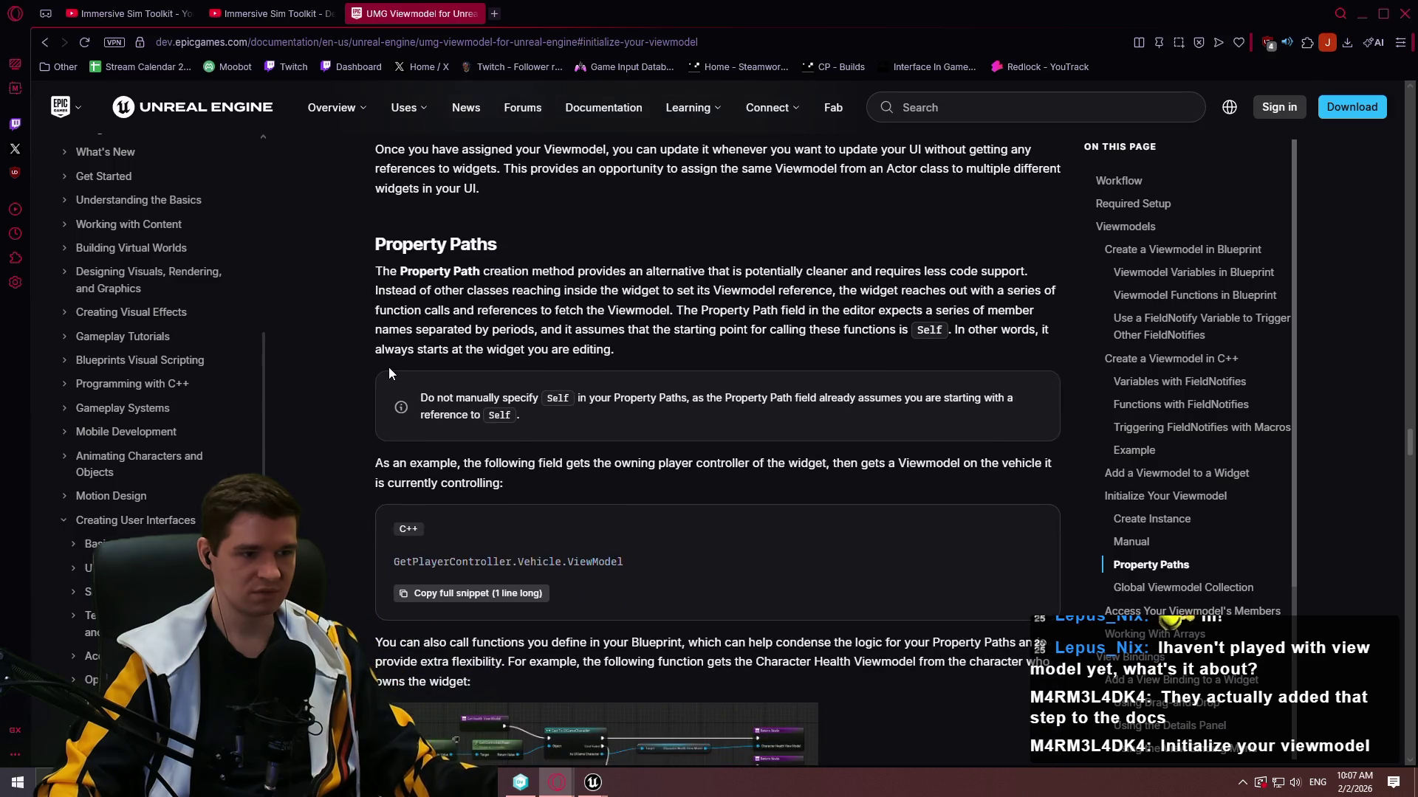
scroll(389, 369, "down", 3)
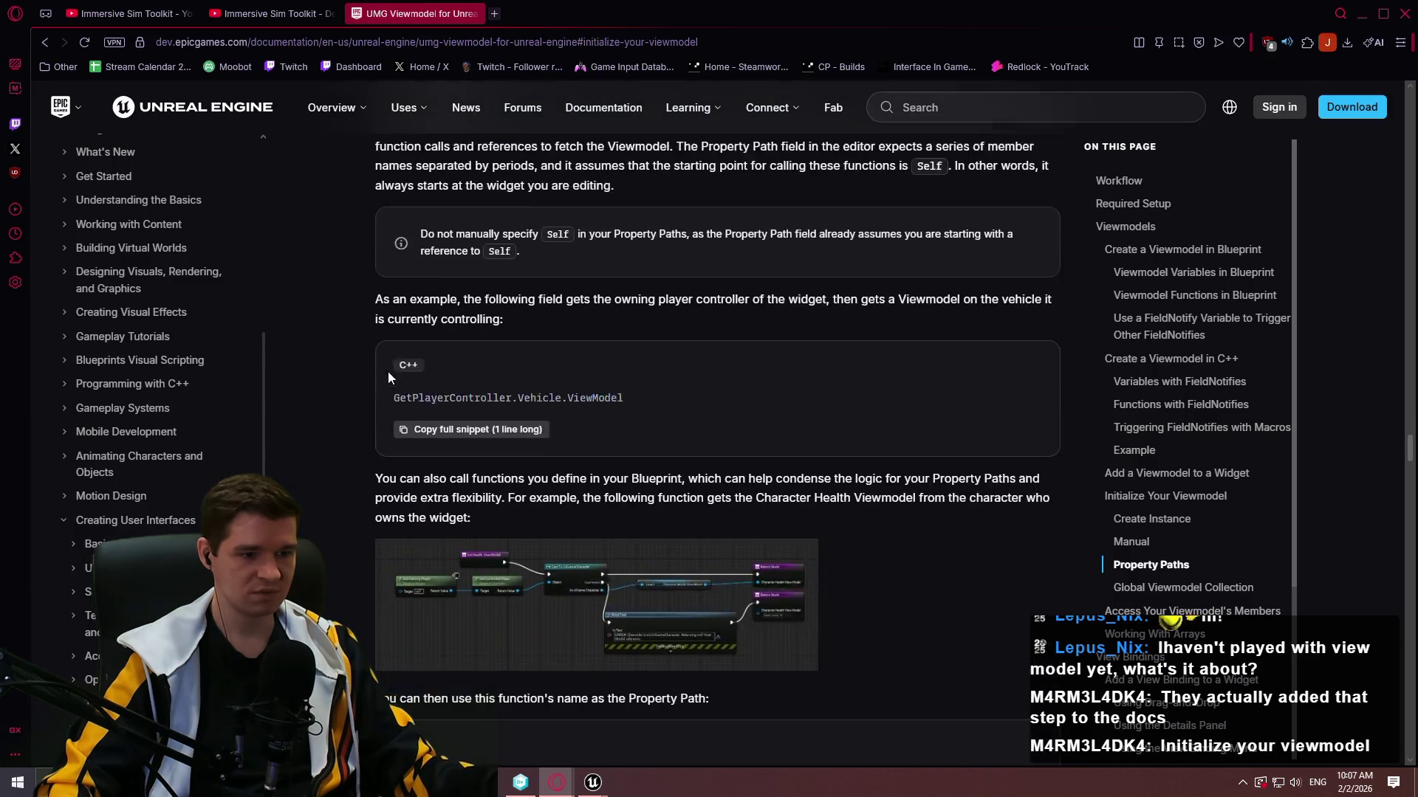
scroll(392, 362, "down", 3)
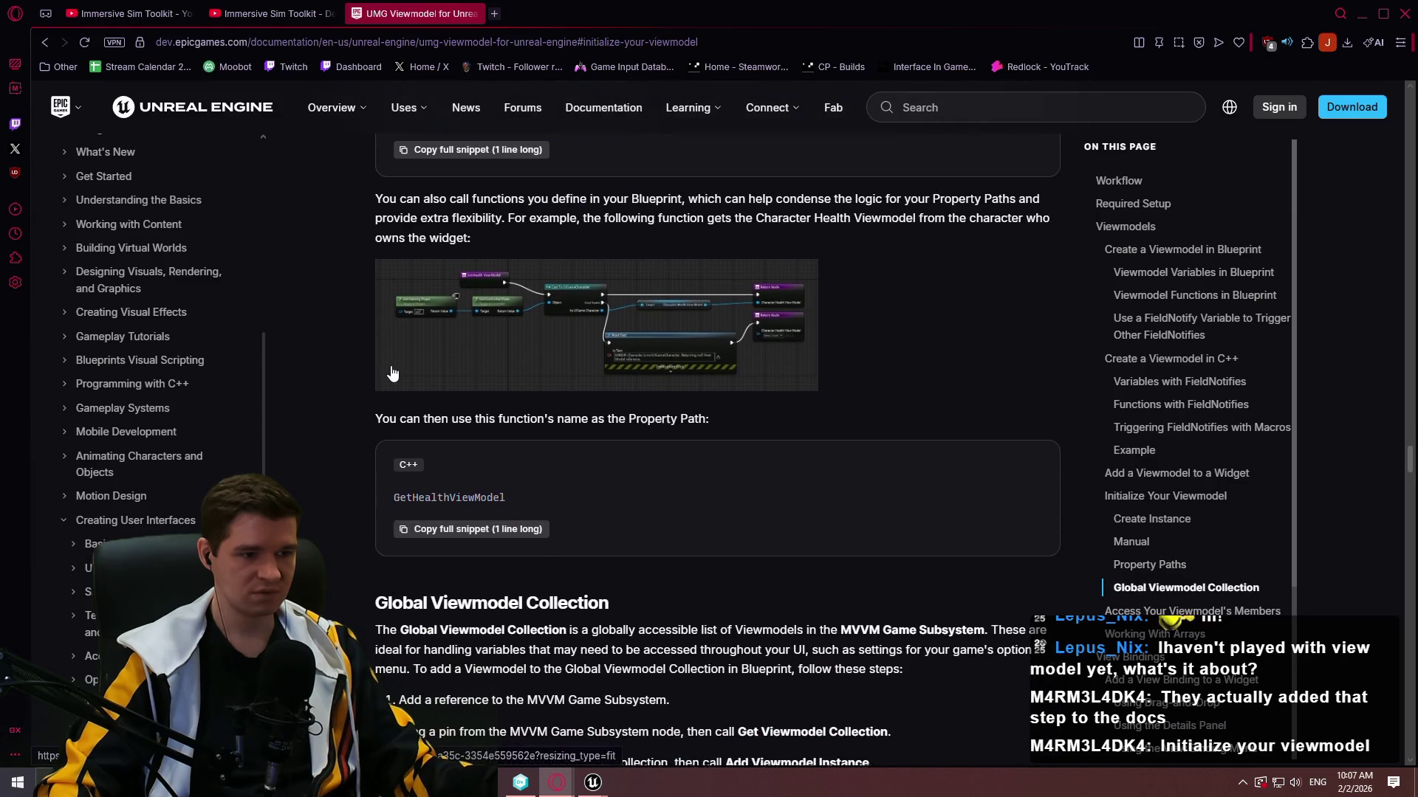
scroll(390, 364, "down", 4)
scroll(390, 369, "down", 4)
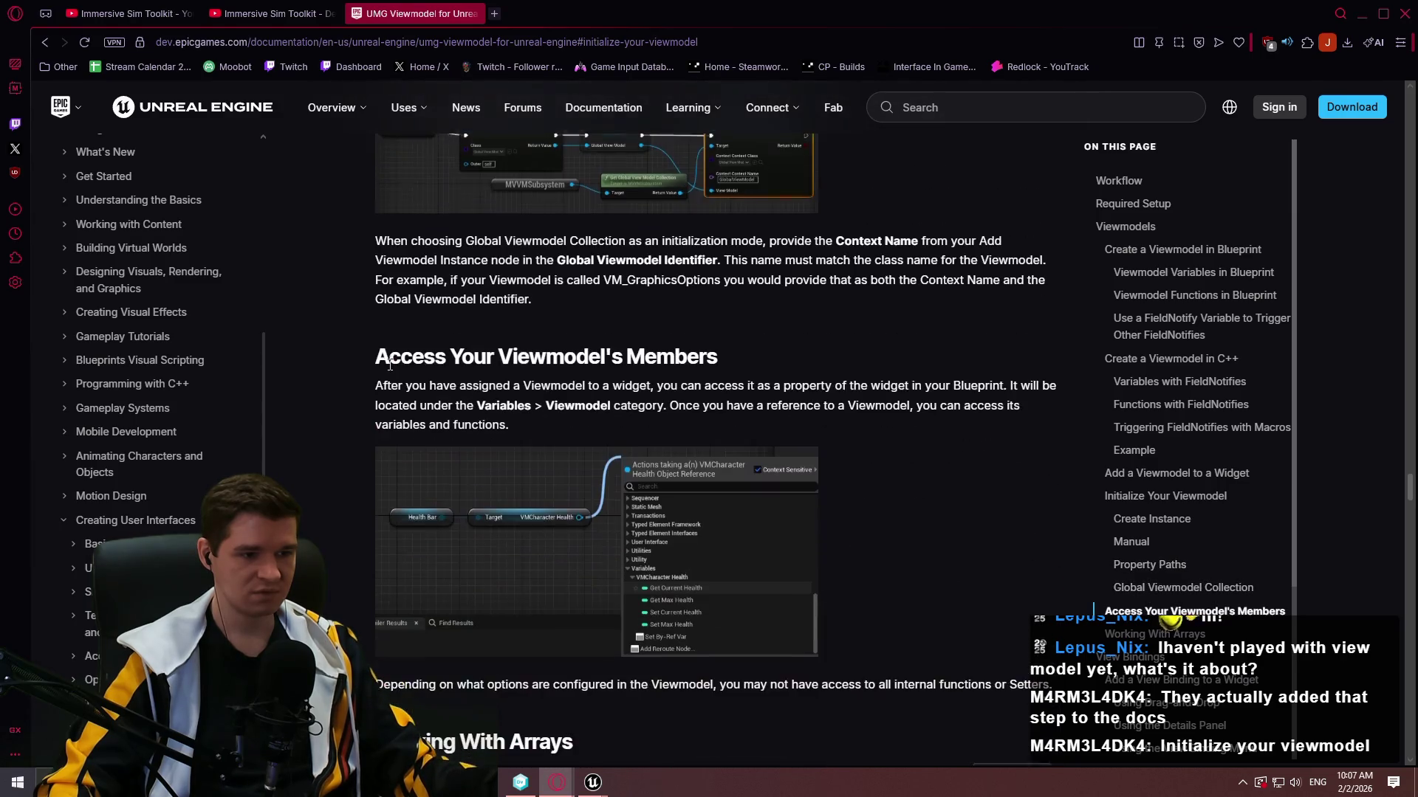
scroll(390, 367, "down", 3)
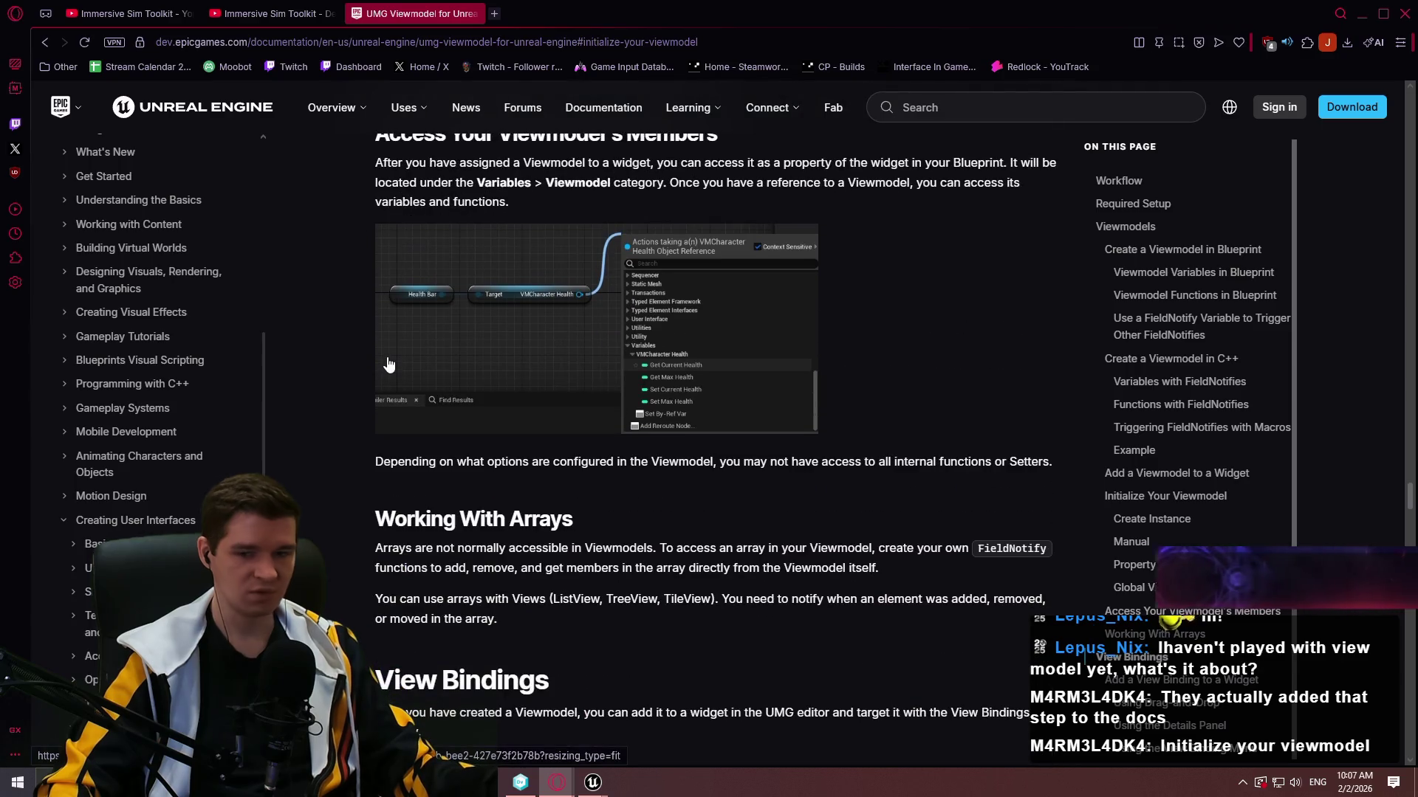
scroll(384, 362, "up", 5)
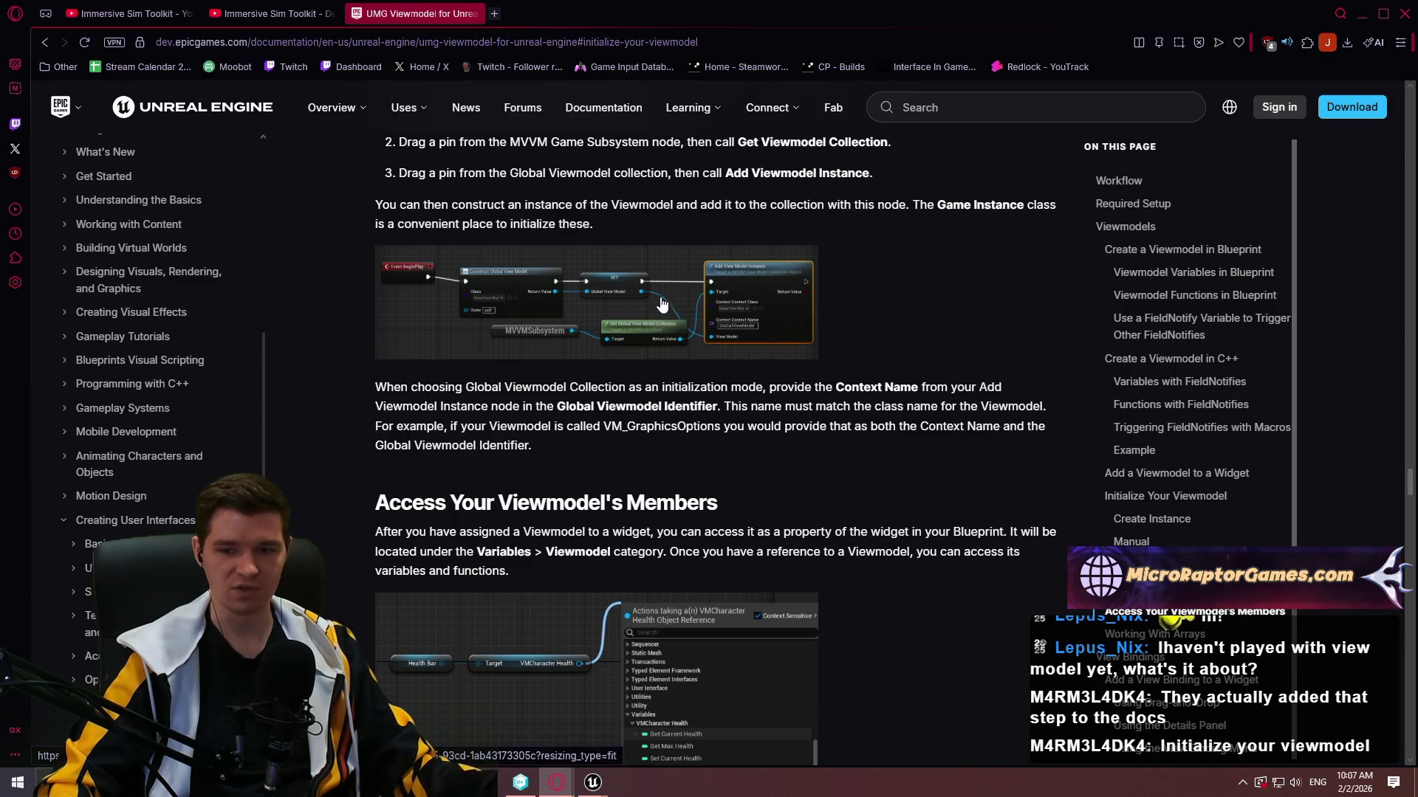
mouse_move(602, 787)
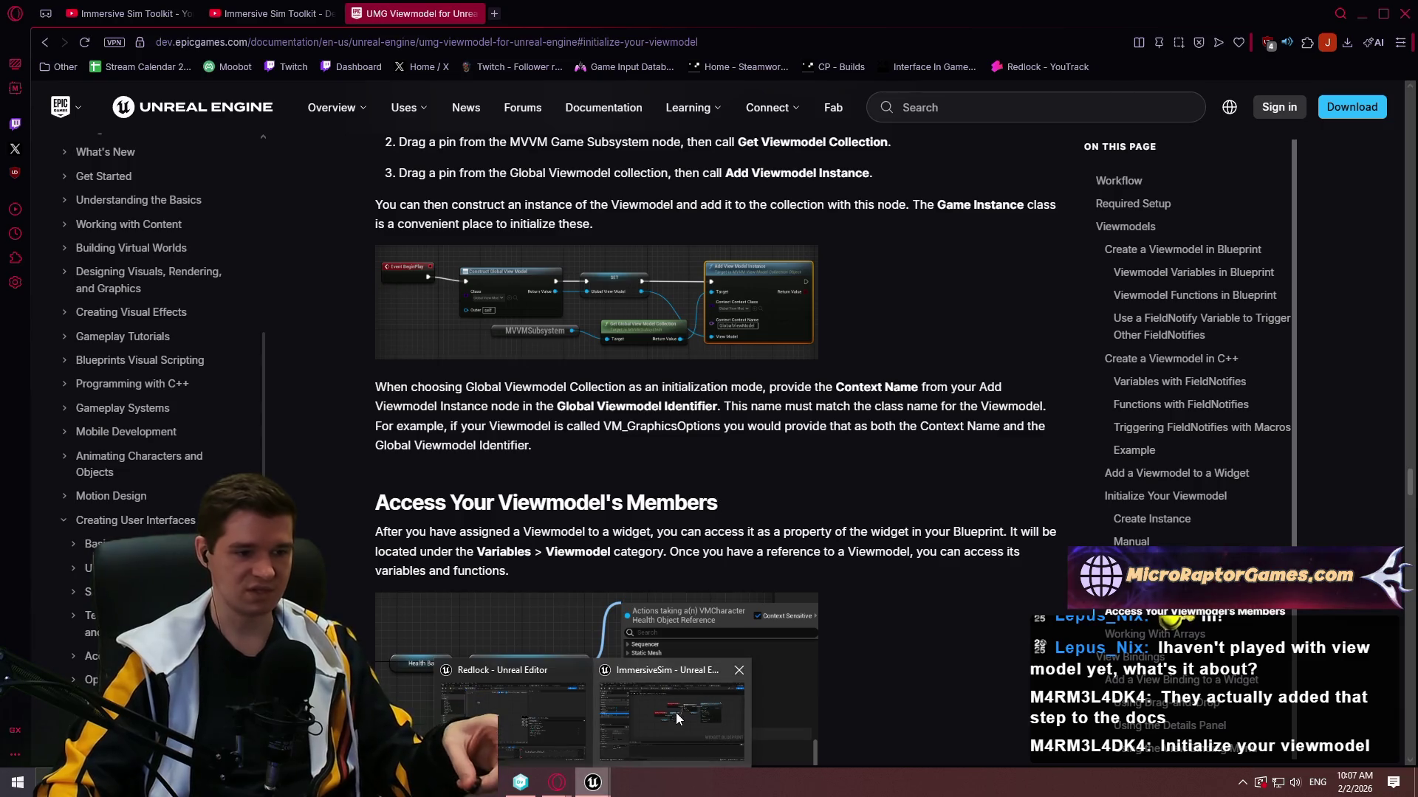
left_click(593, 784)
Review the Add View Model Instance nodes in BPC_PlayerResources' event graph, then go back to WBP_MainGameHUD.
mouse_move(593, 785)
left_click(517, 709)
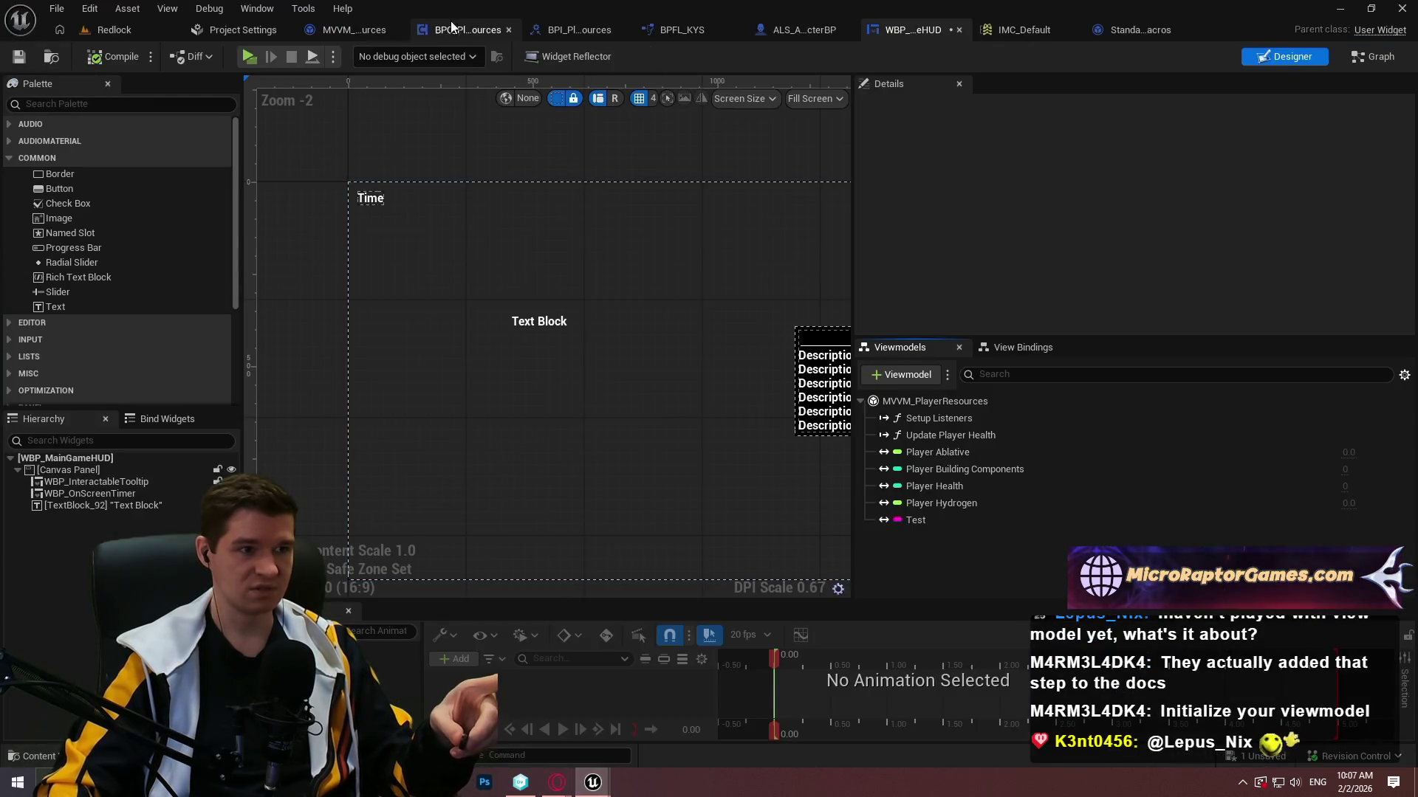
left_click(483, 31)
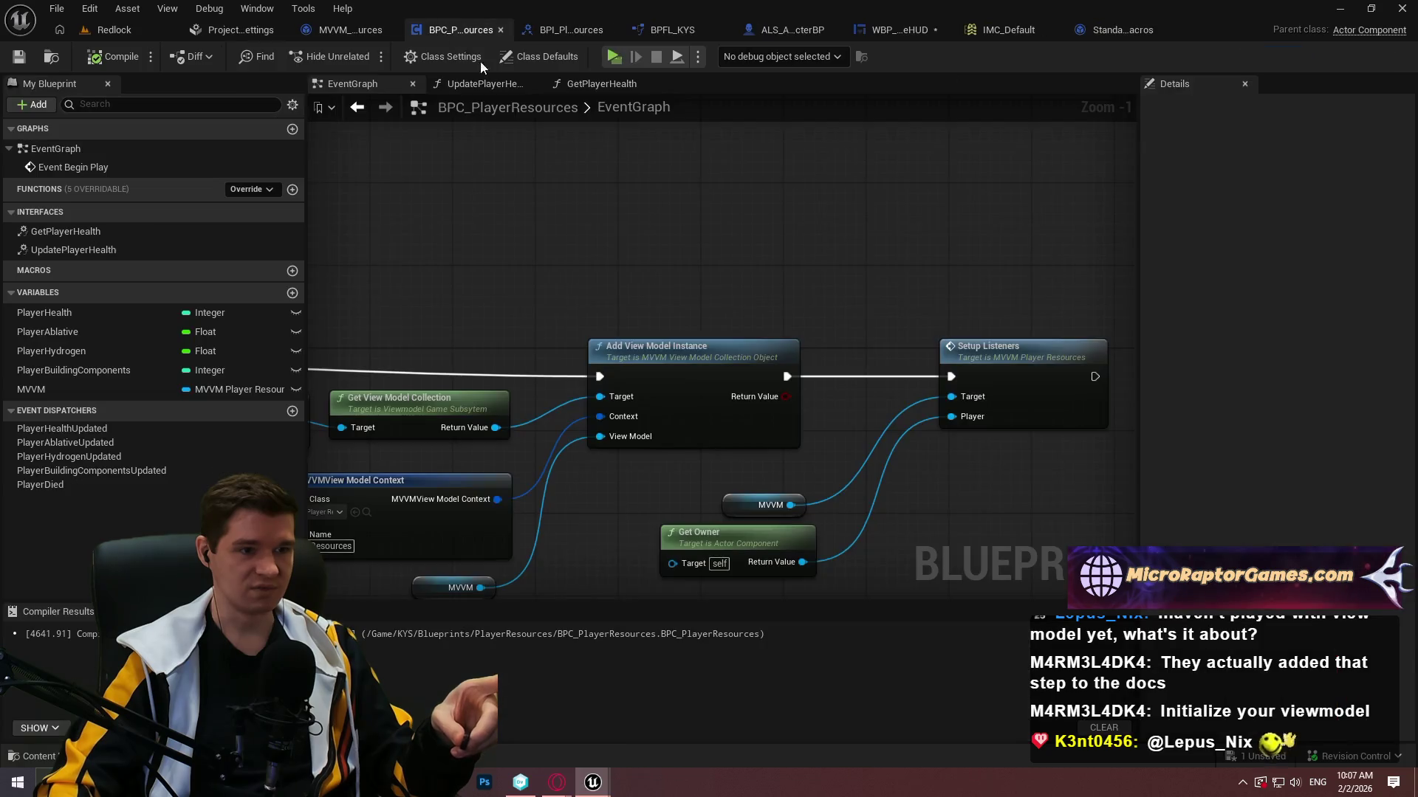
scroll(772, 416, "down", 5)
scroll(772, 417, "up", 3)
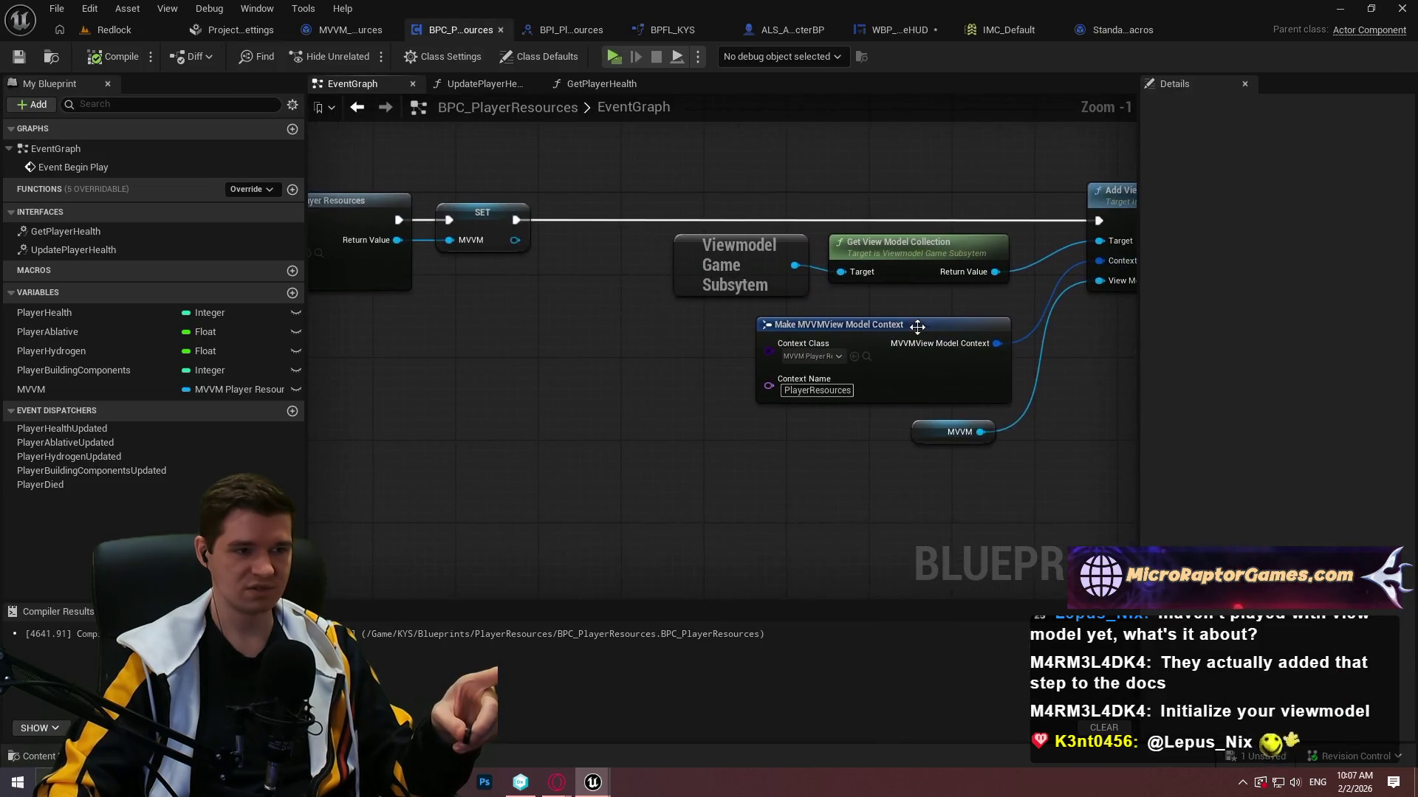
scroll(912, 354, "up", 2)
mouse_move(912, 354)
left_mouse_down()
mouse_move(637, 353)
mouse_move(731, 417)
left_mouse_up()
scroll(738, 354, "up", 1)
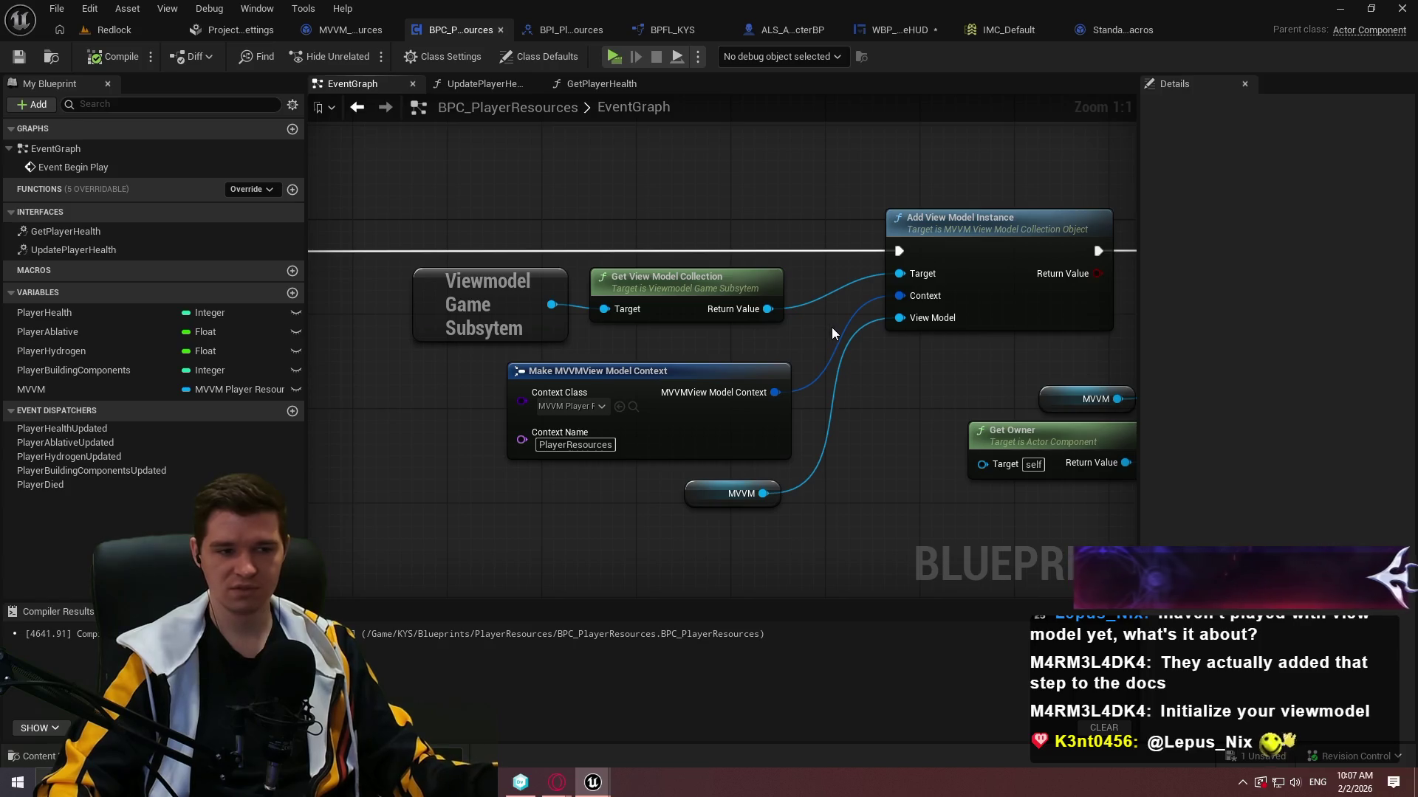
left_click(901, 29)
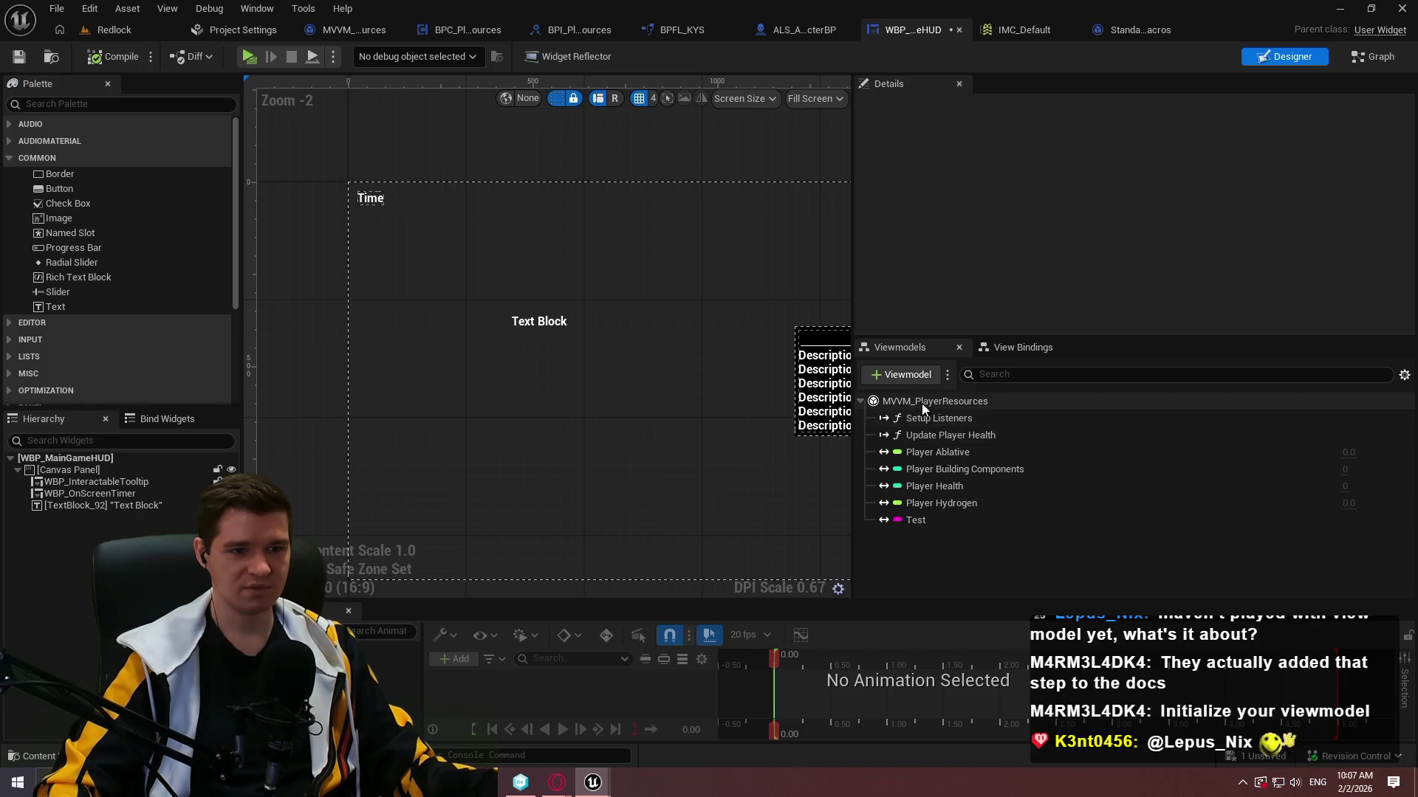
Add a second MVVM_PlayerResources viewmodel (MVVM_PlayerResources_1) to the HUD, leaving it Manual.
left_click(907, 375)
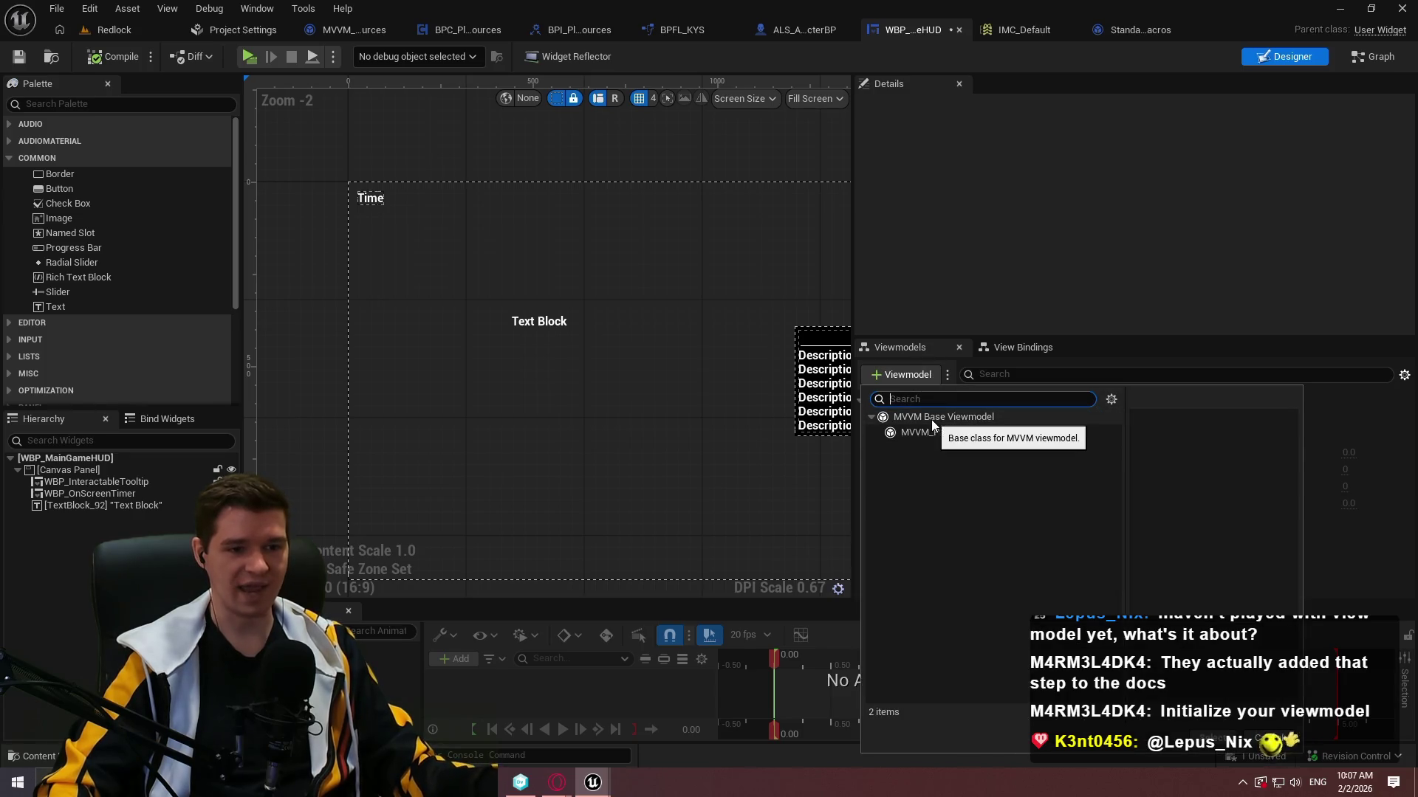
left_click(1003, 435)
left_click(1211, 739)
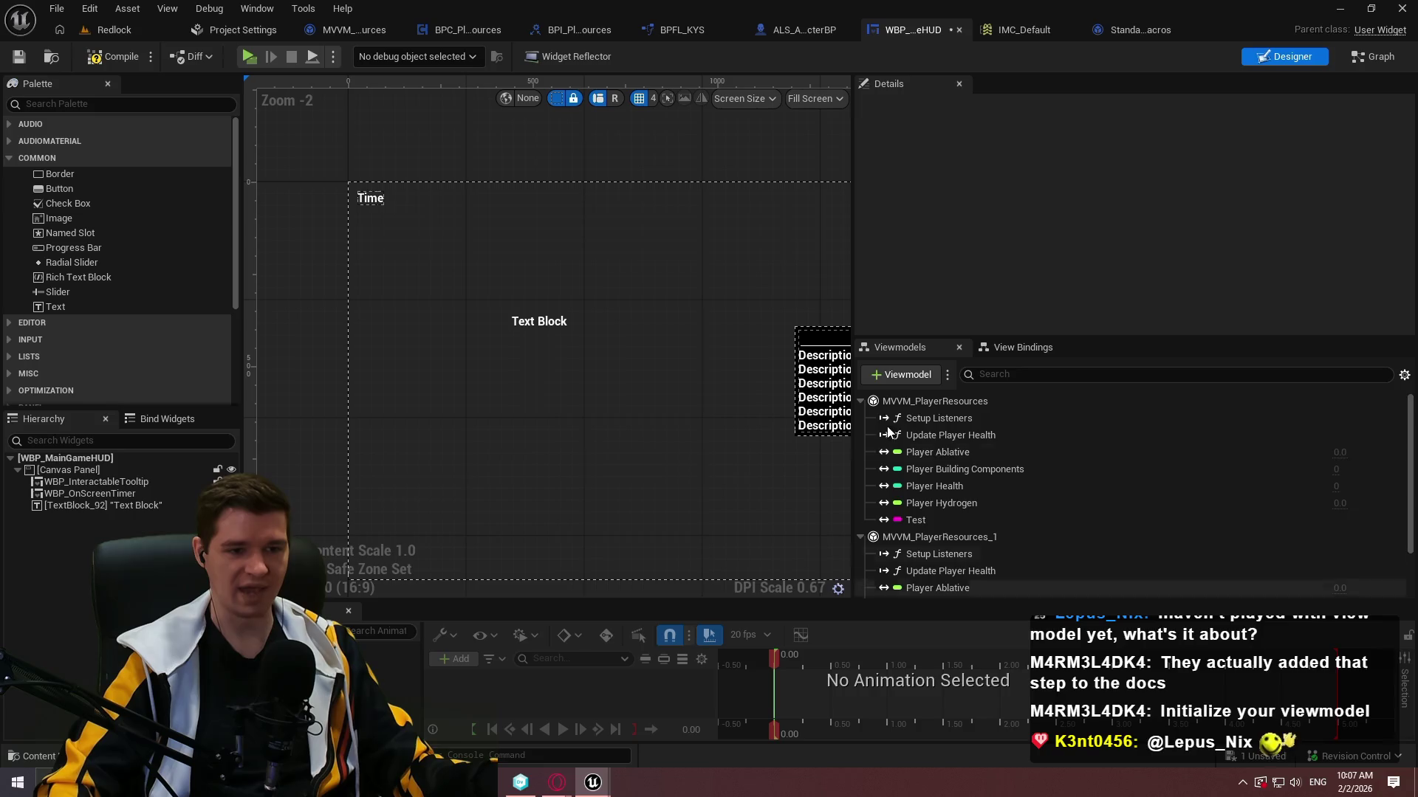
left_click(970, 538)
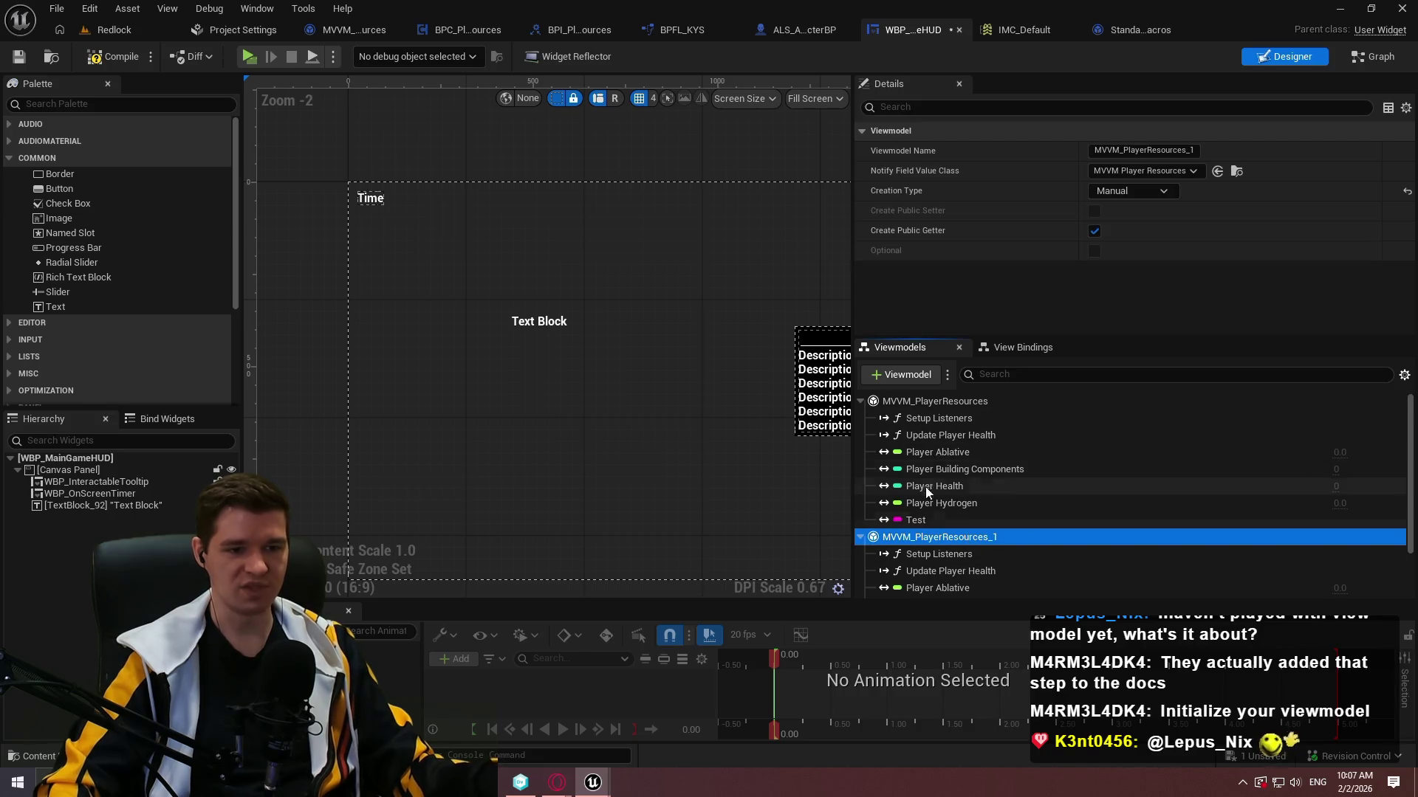
left_click(1136, 192)
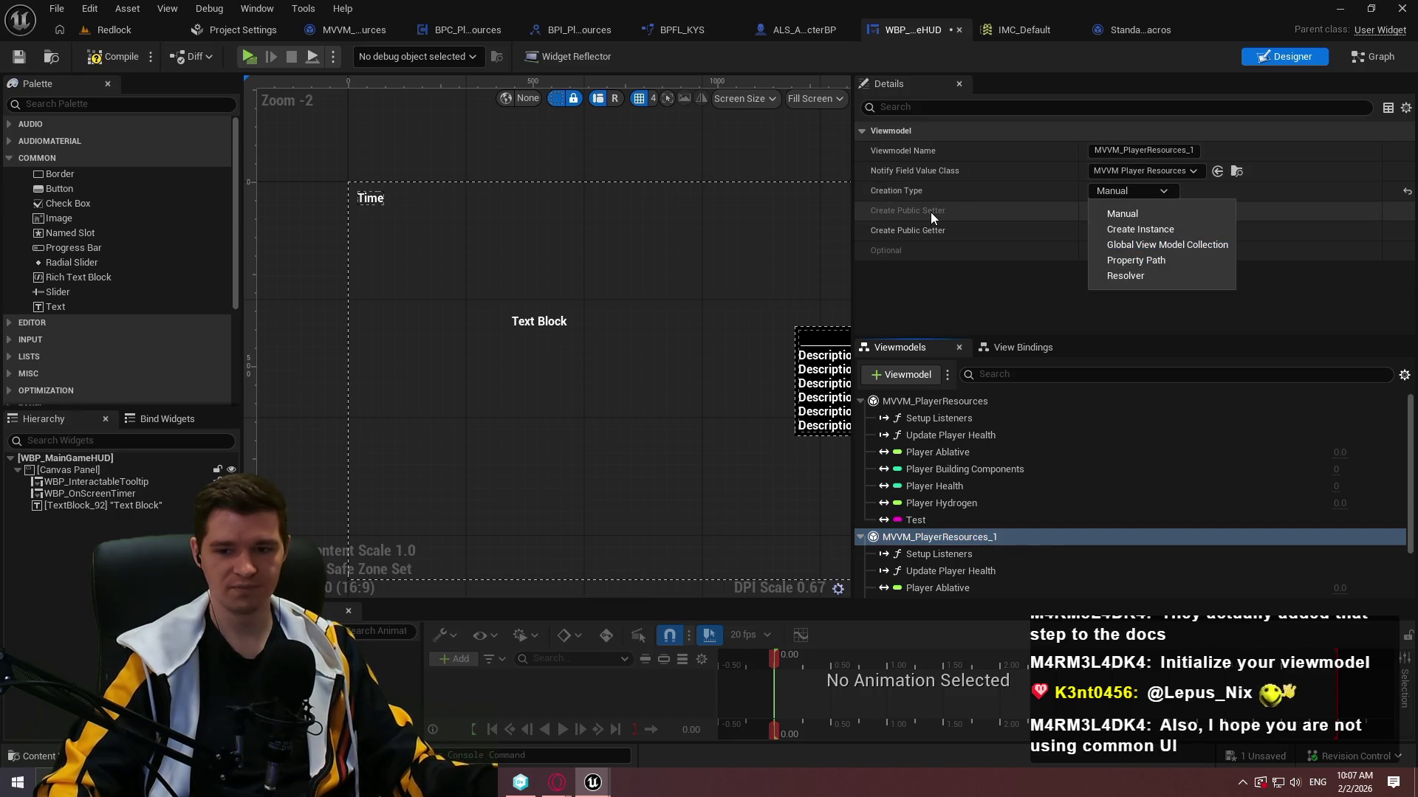
left_click(931, 538)
Delete the duplicate MVVM_PlayerResources_1 and check the original viewmodel's settings.
right_click(932, 539)
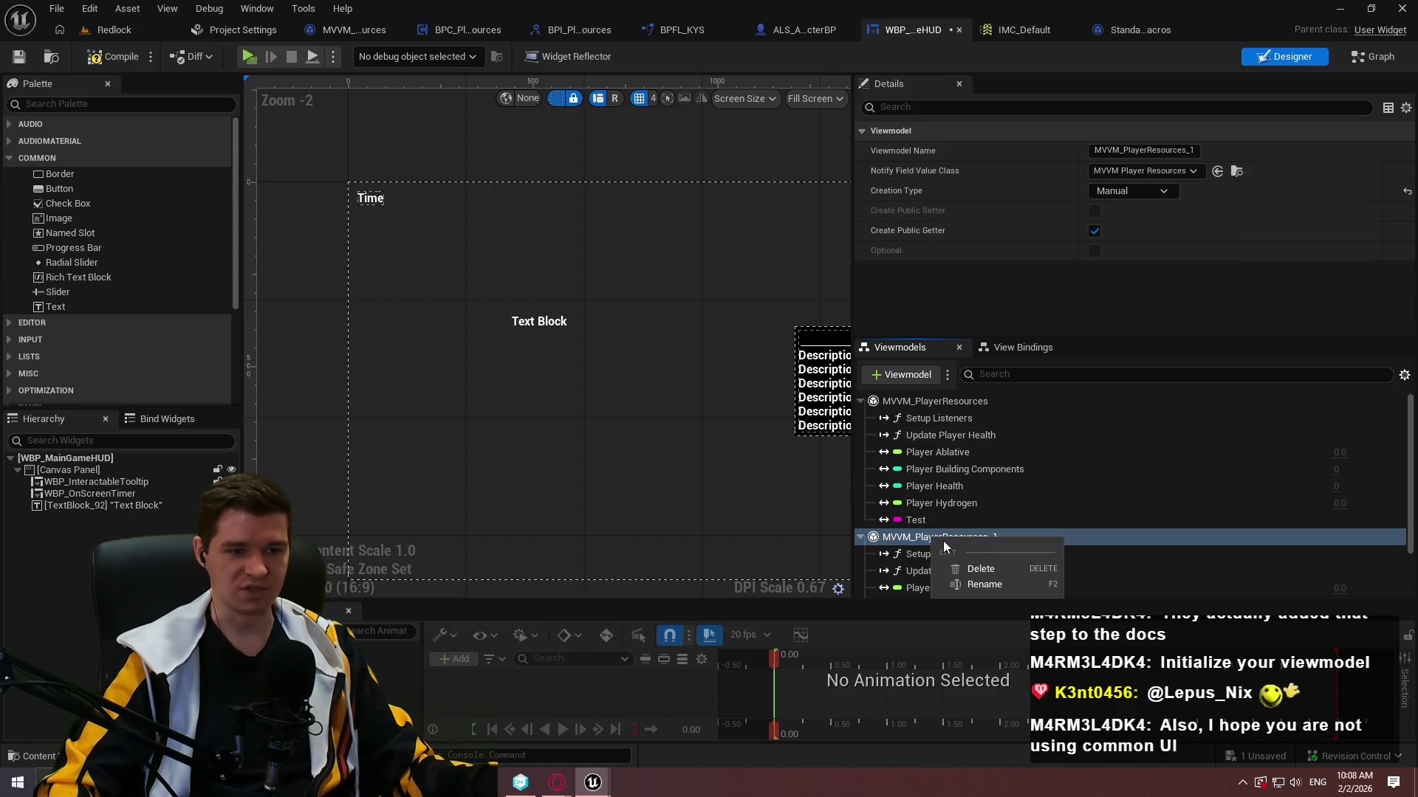
left_click(1007, 568)
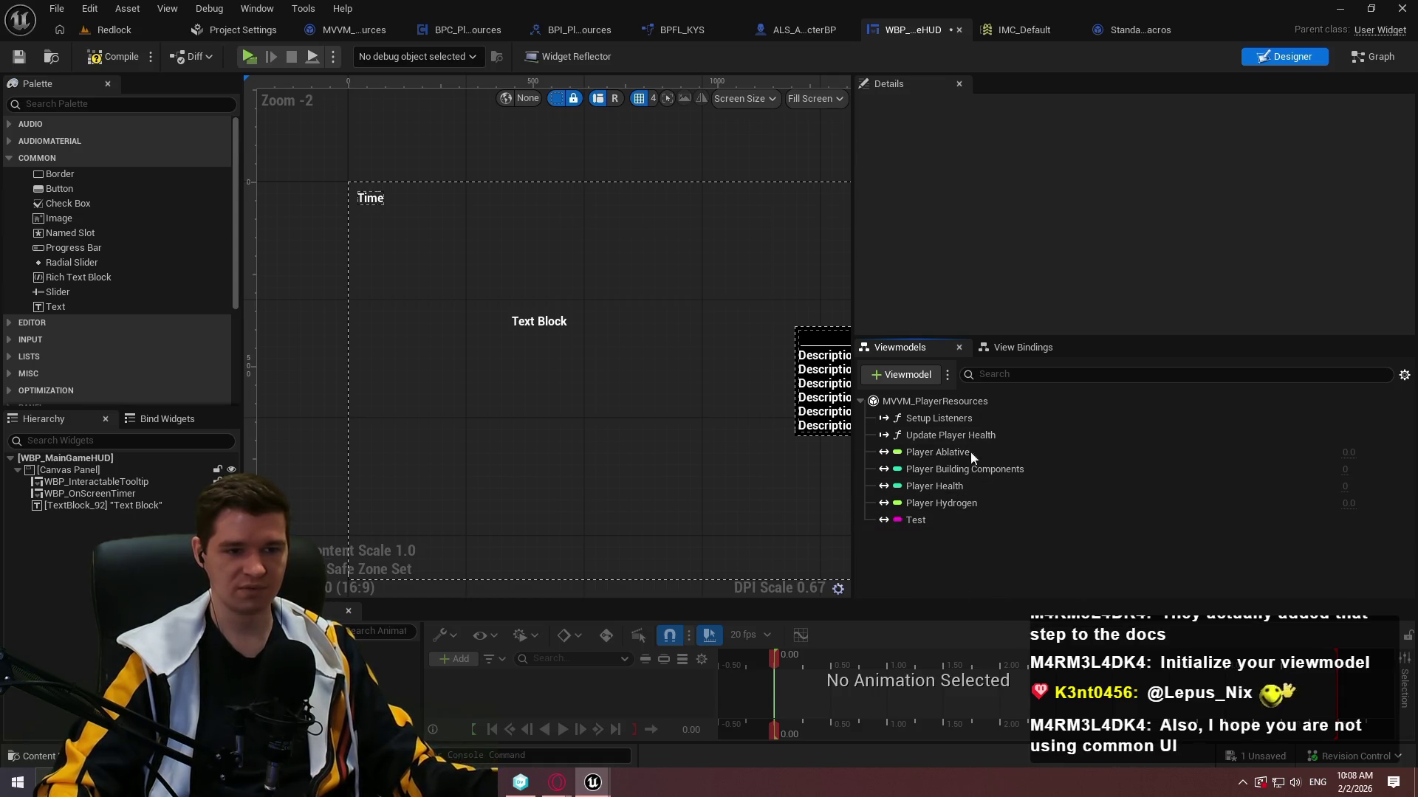
left_click(978, 402)
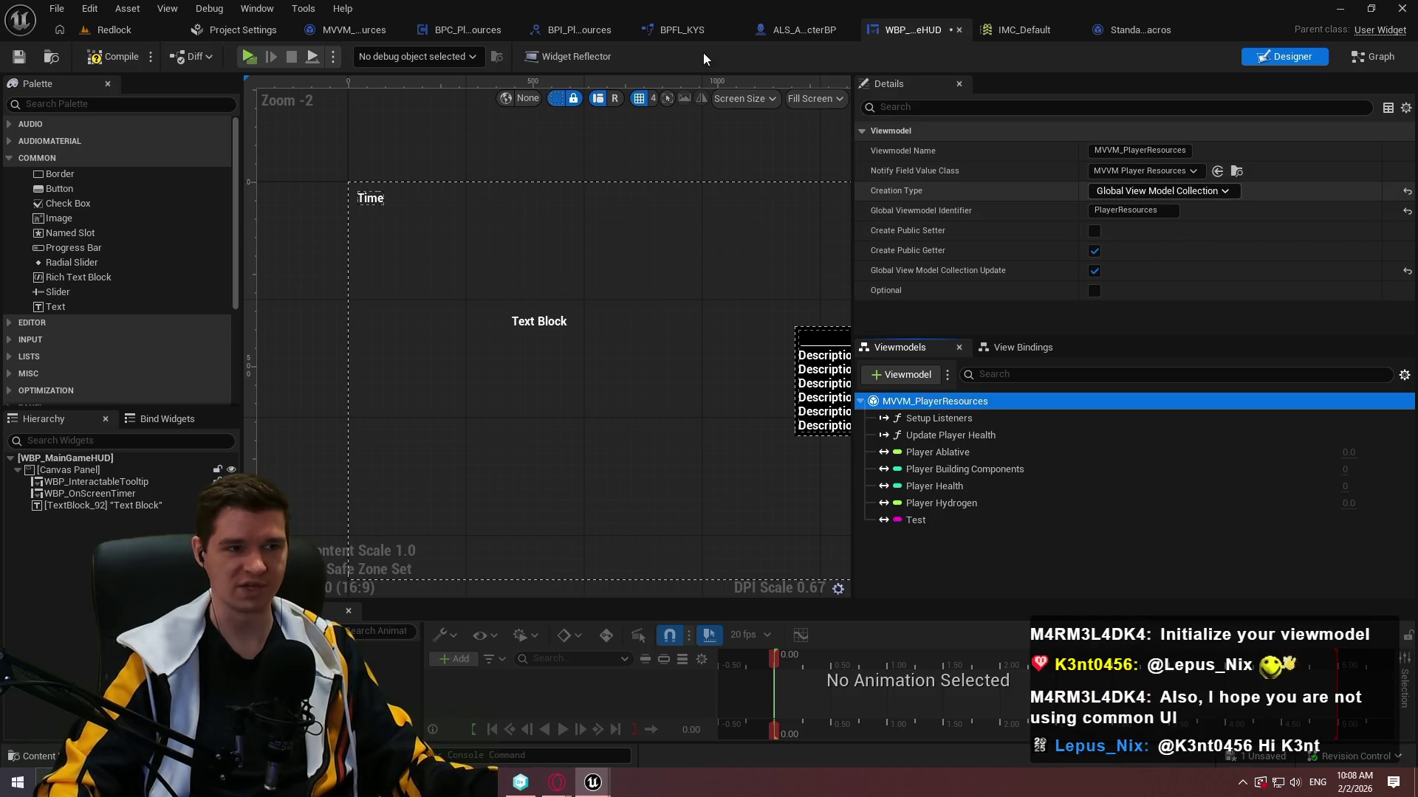
left_click(441, 29)
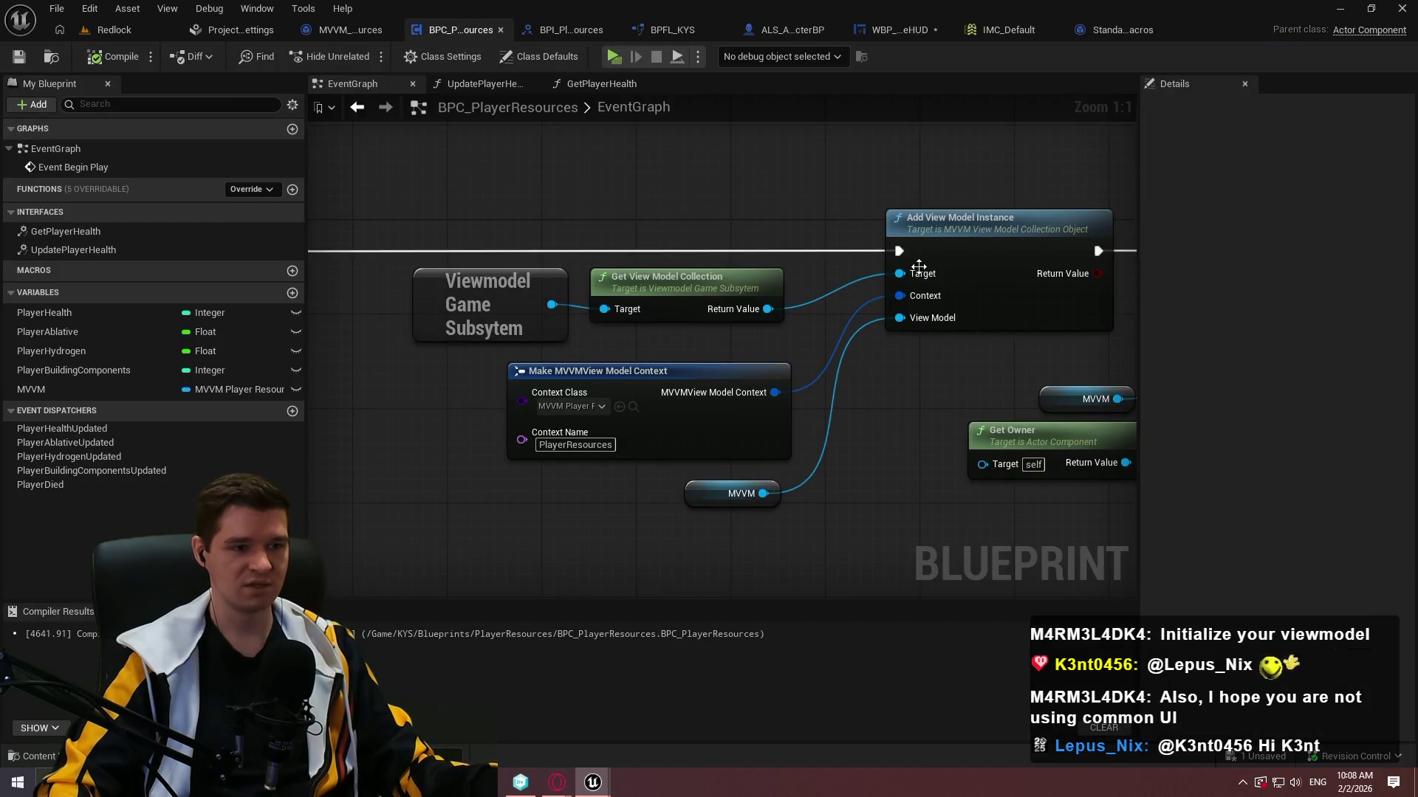
mouse_move(377, 224)
left_mouse_down()
mouse_move(565, 323)
mouse_move(804, 332)
left_mouse_up()
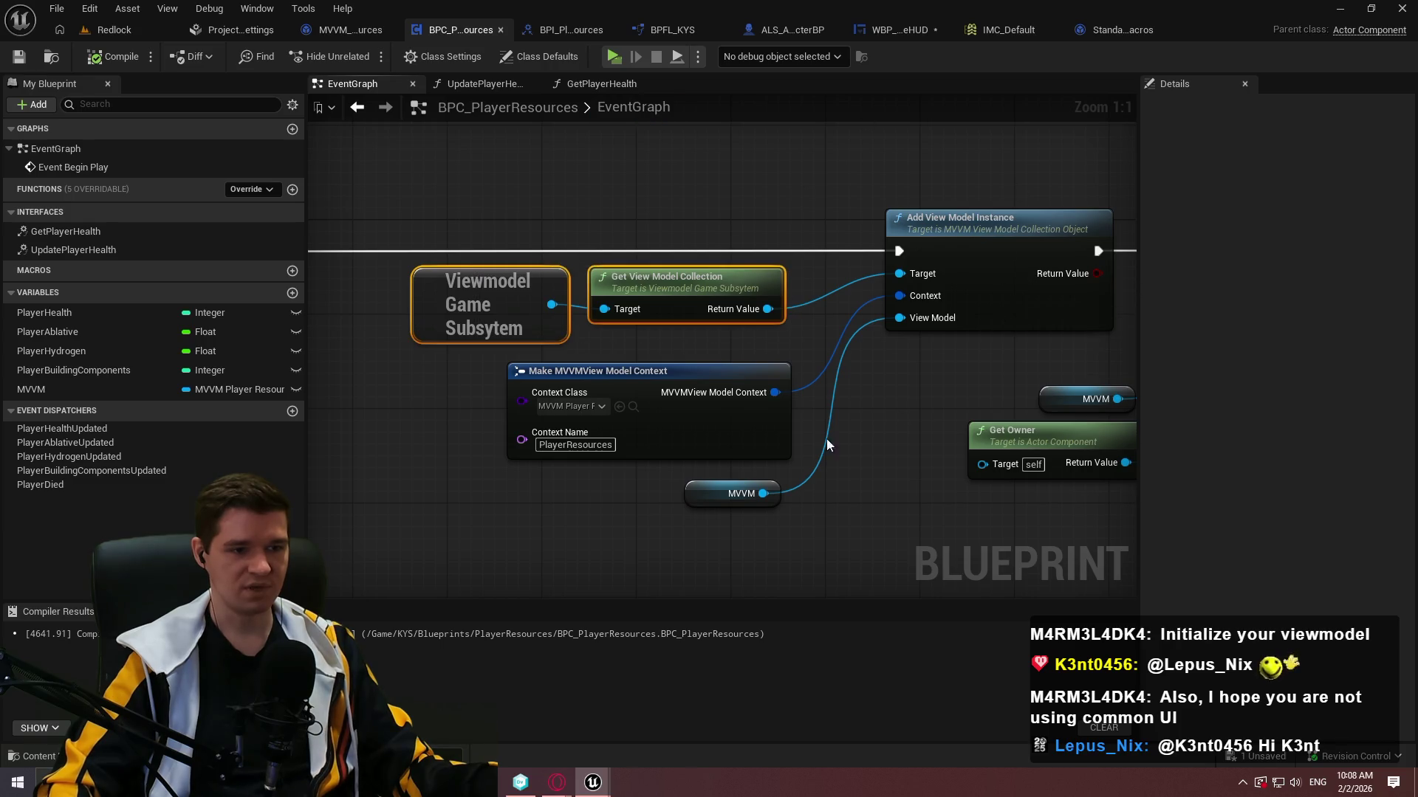
left_click(805, 429)
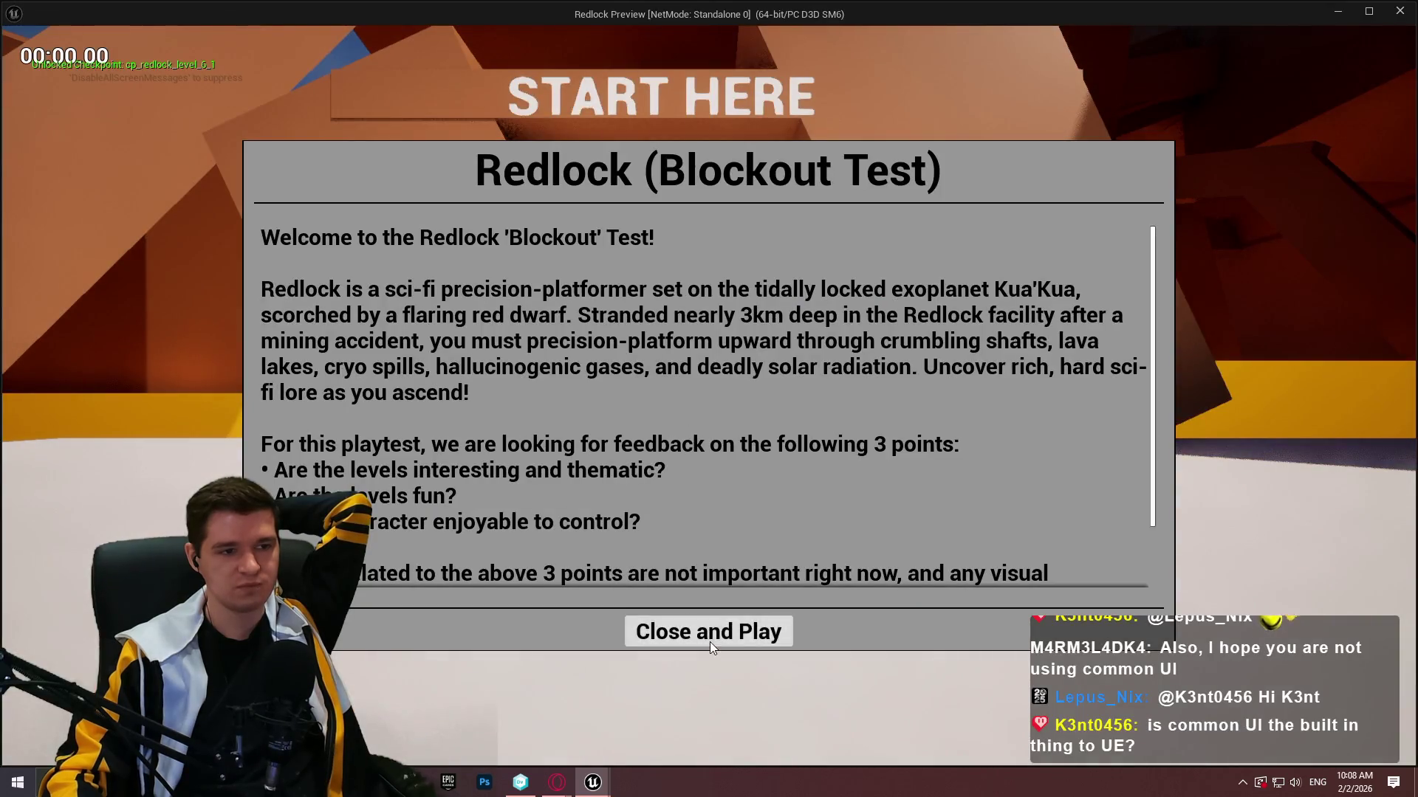
Play the Redlock preview until HUD health drops from 75 to 69, then stop and return to WBP_MainGameHUD.
left_click(710, 641)
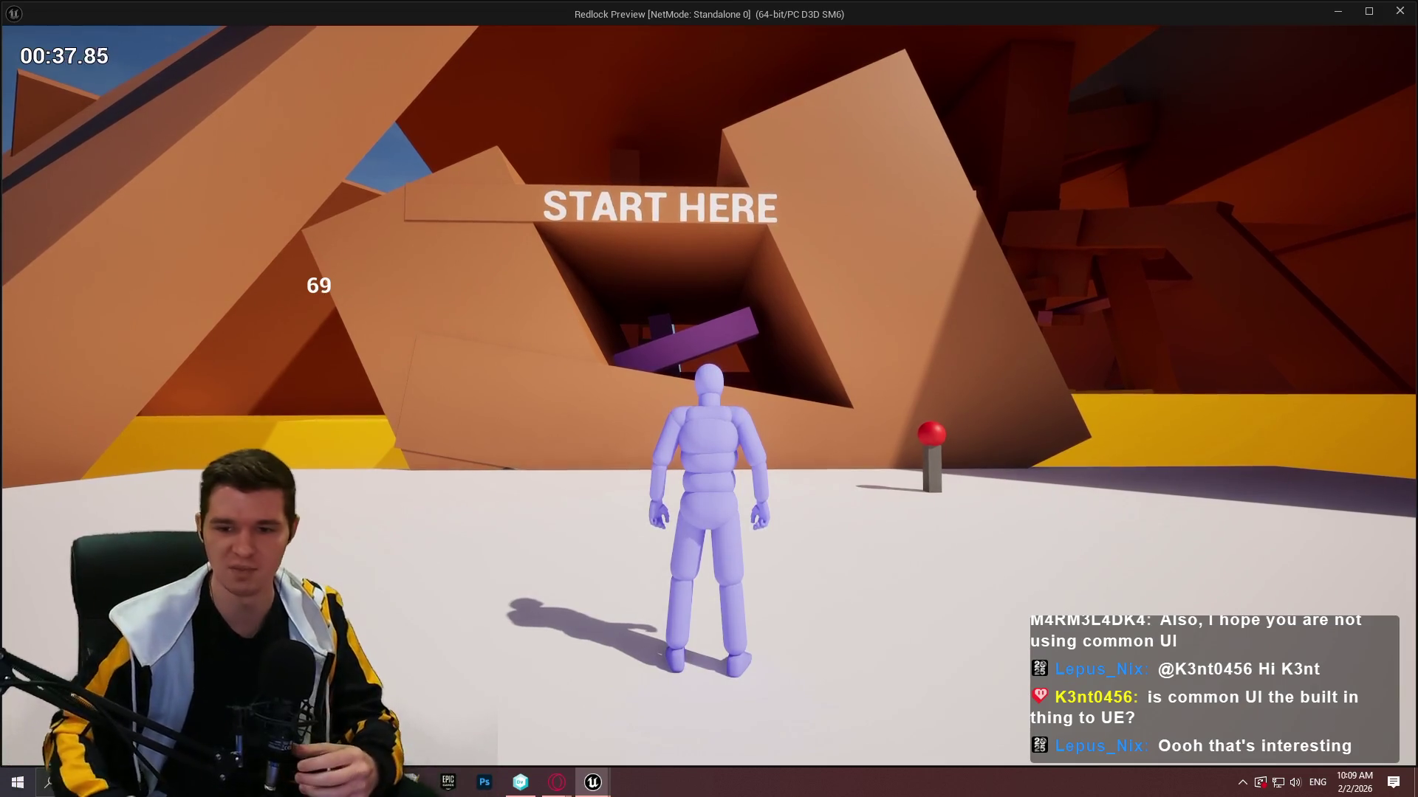
key("alt+Tab")
key("Escape")
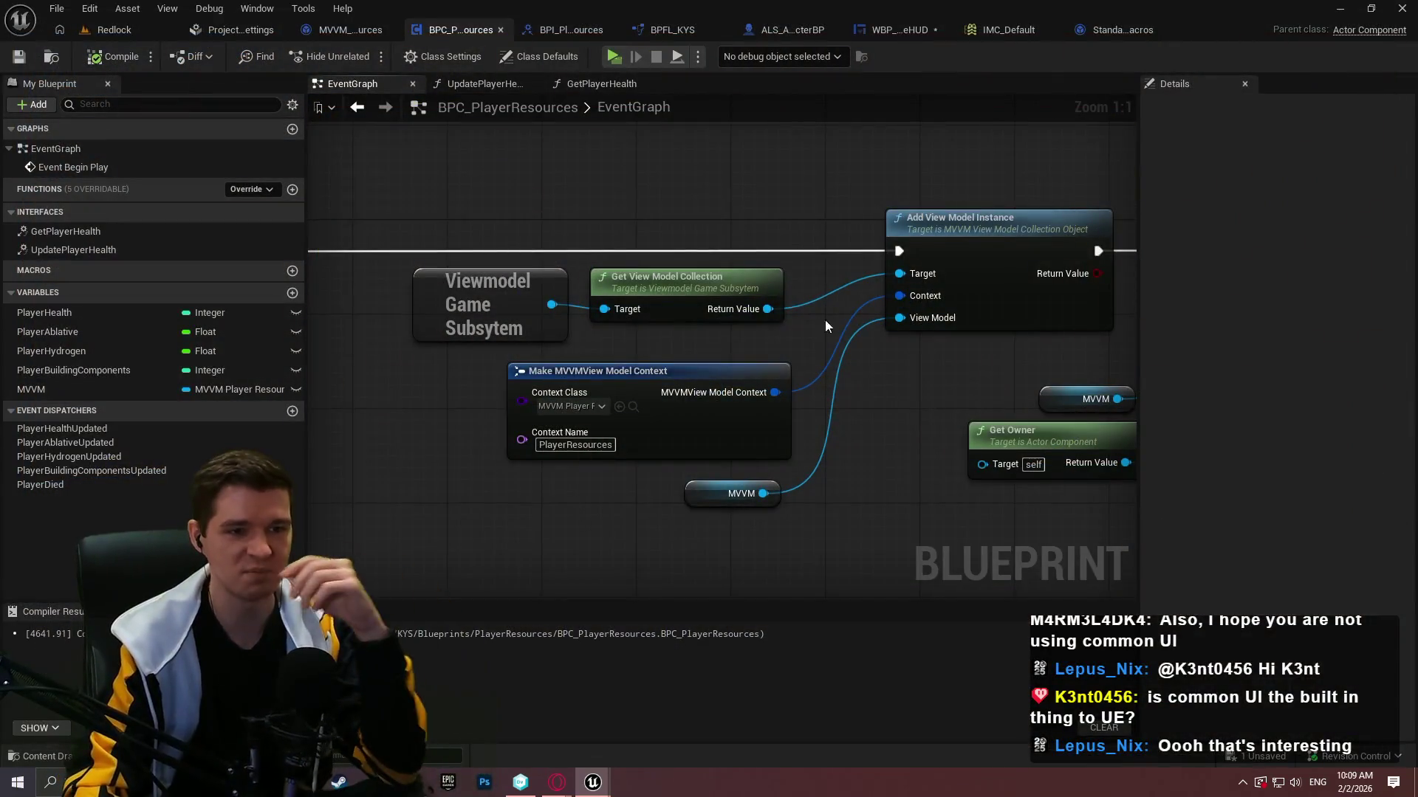
left_click(887, 28)
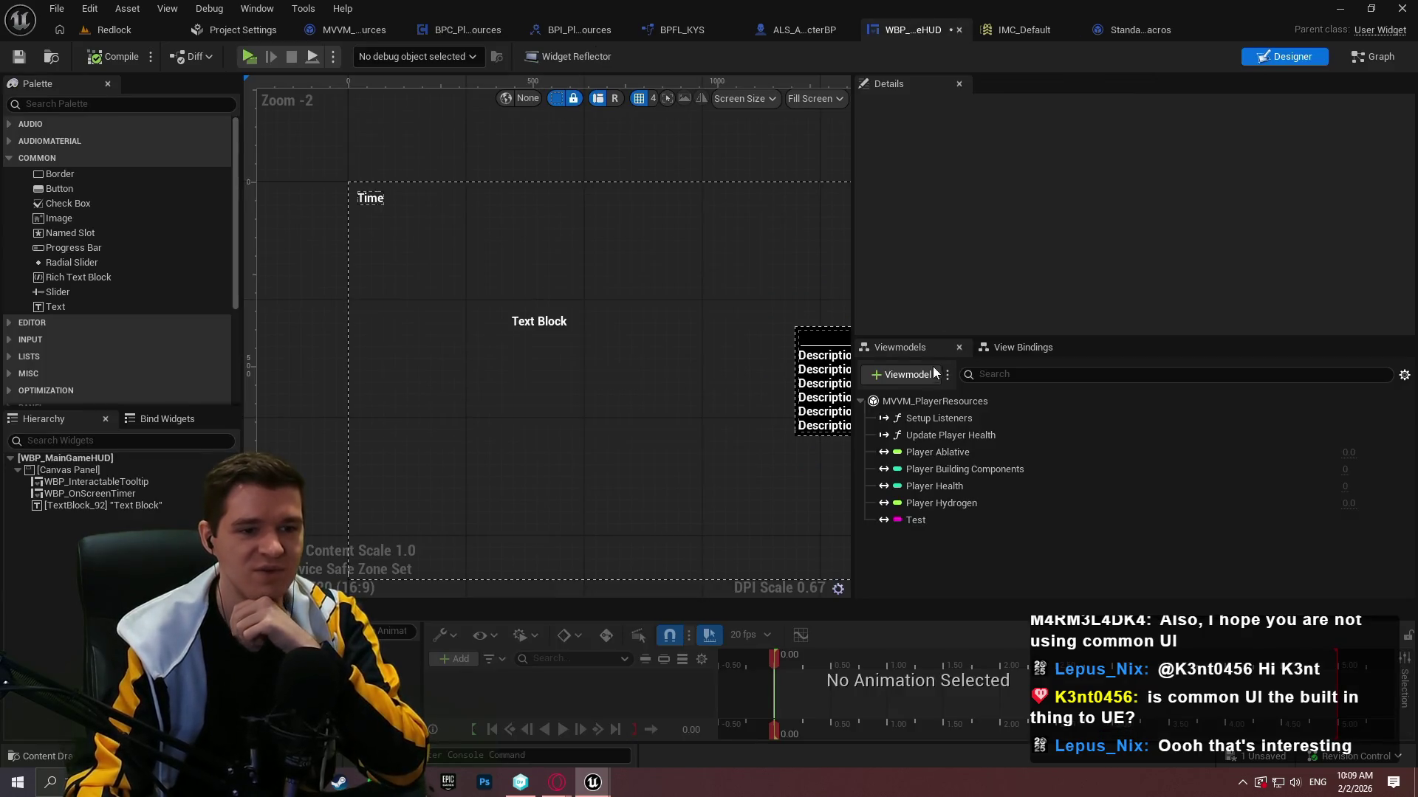
Confirm MVVM_PlayerResources uses Global View Model Collection with identifier PlayerResources, then widen the canvas.
left_click(915, 400)
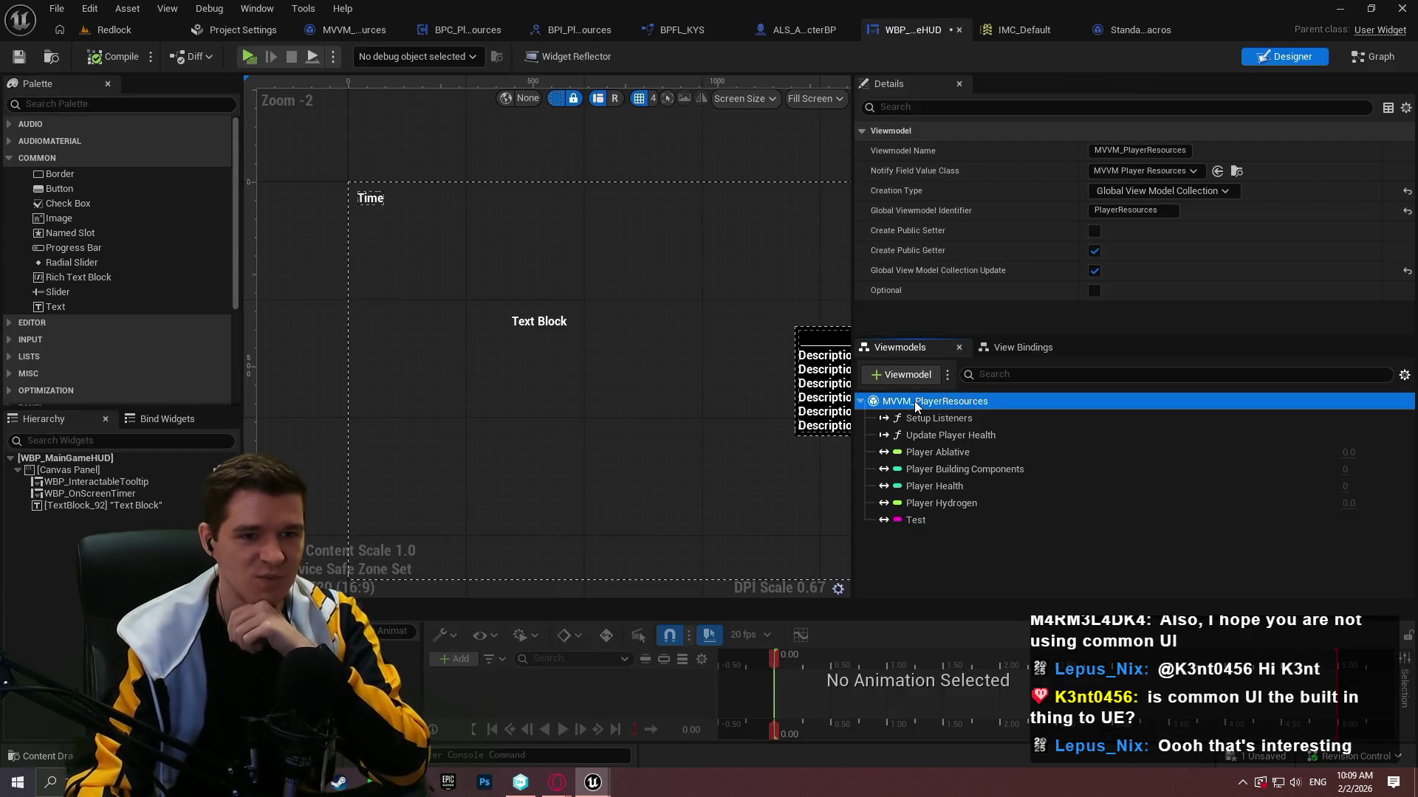
left_click(1170, 192)
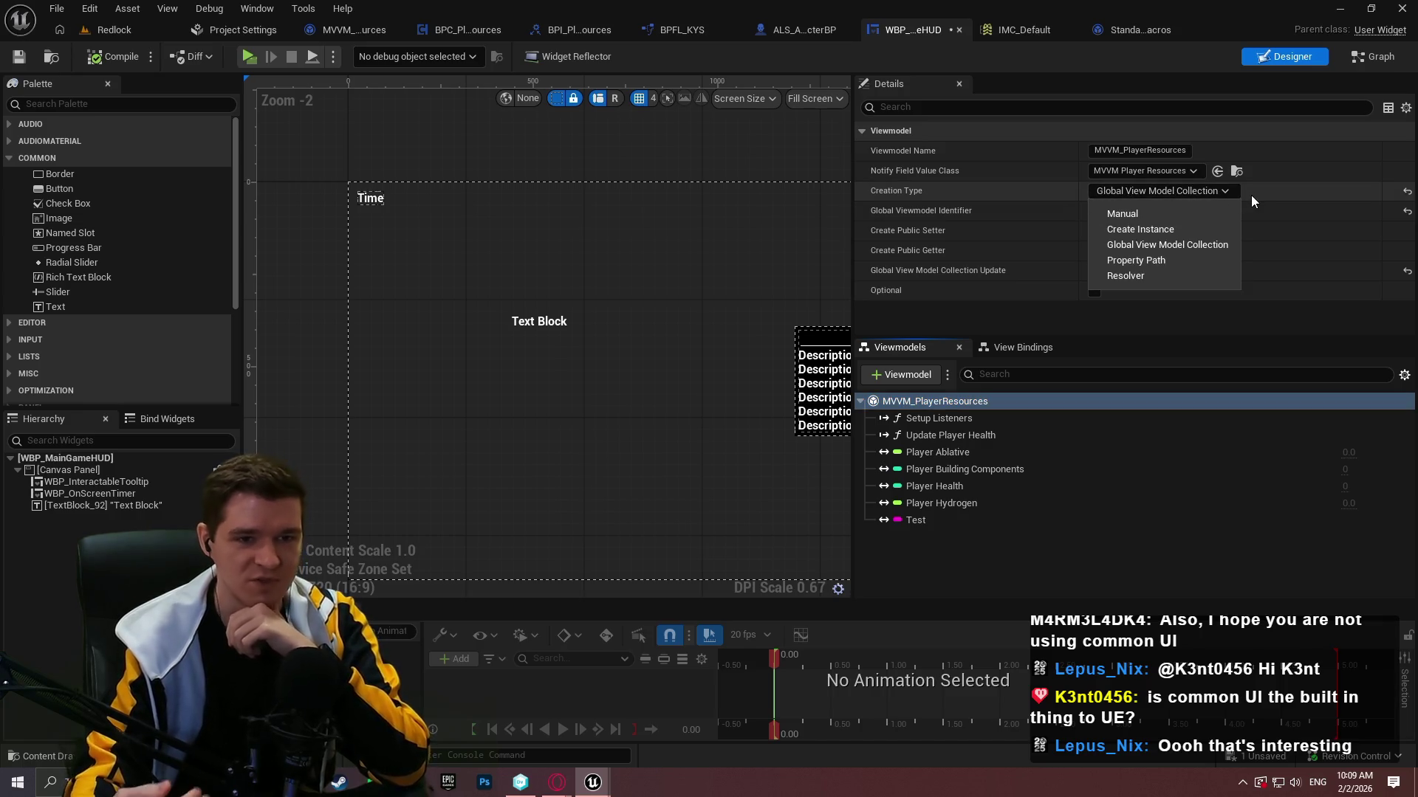
left_click(1274, 202)
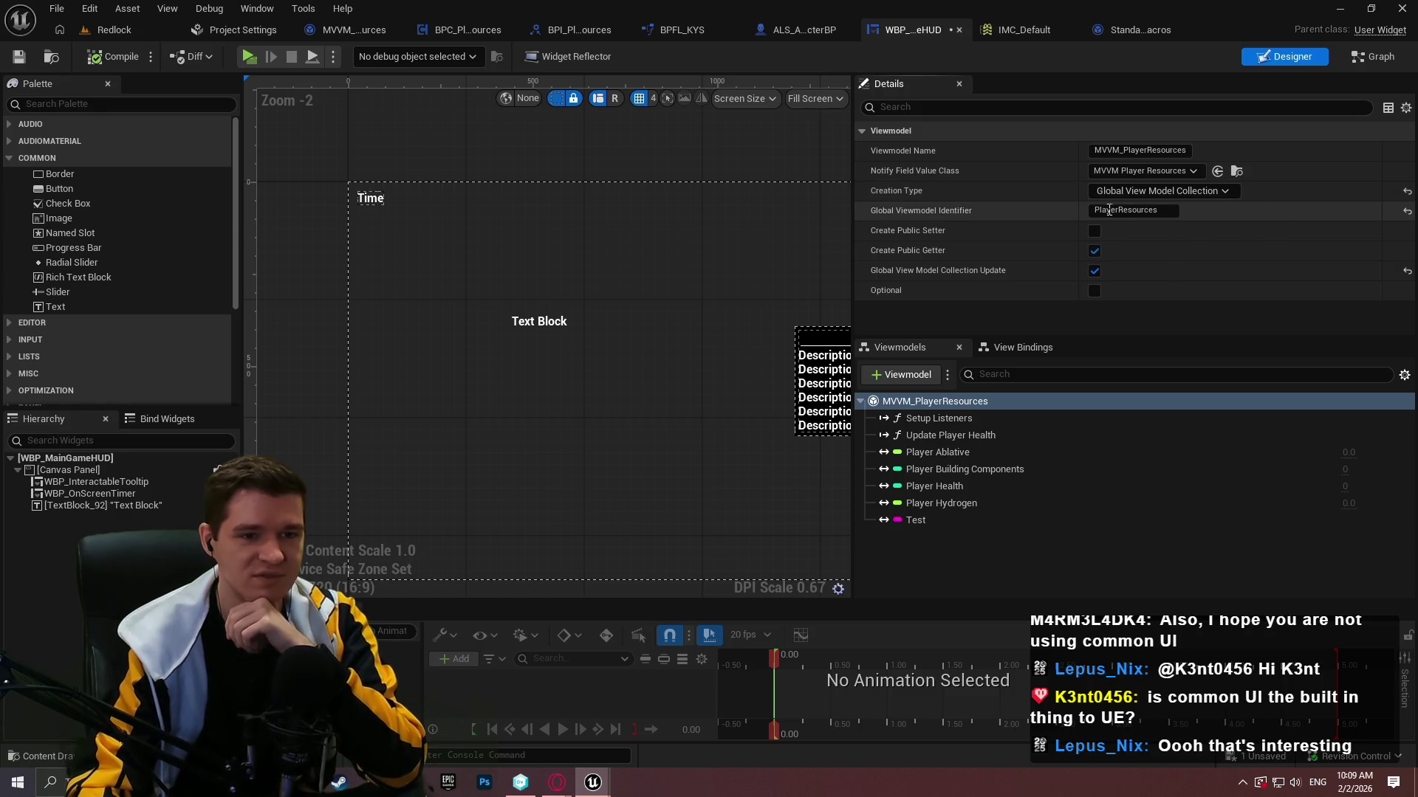
left_click_drag(1163, 209, 1149, 210)
left_click(1275, 213)
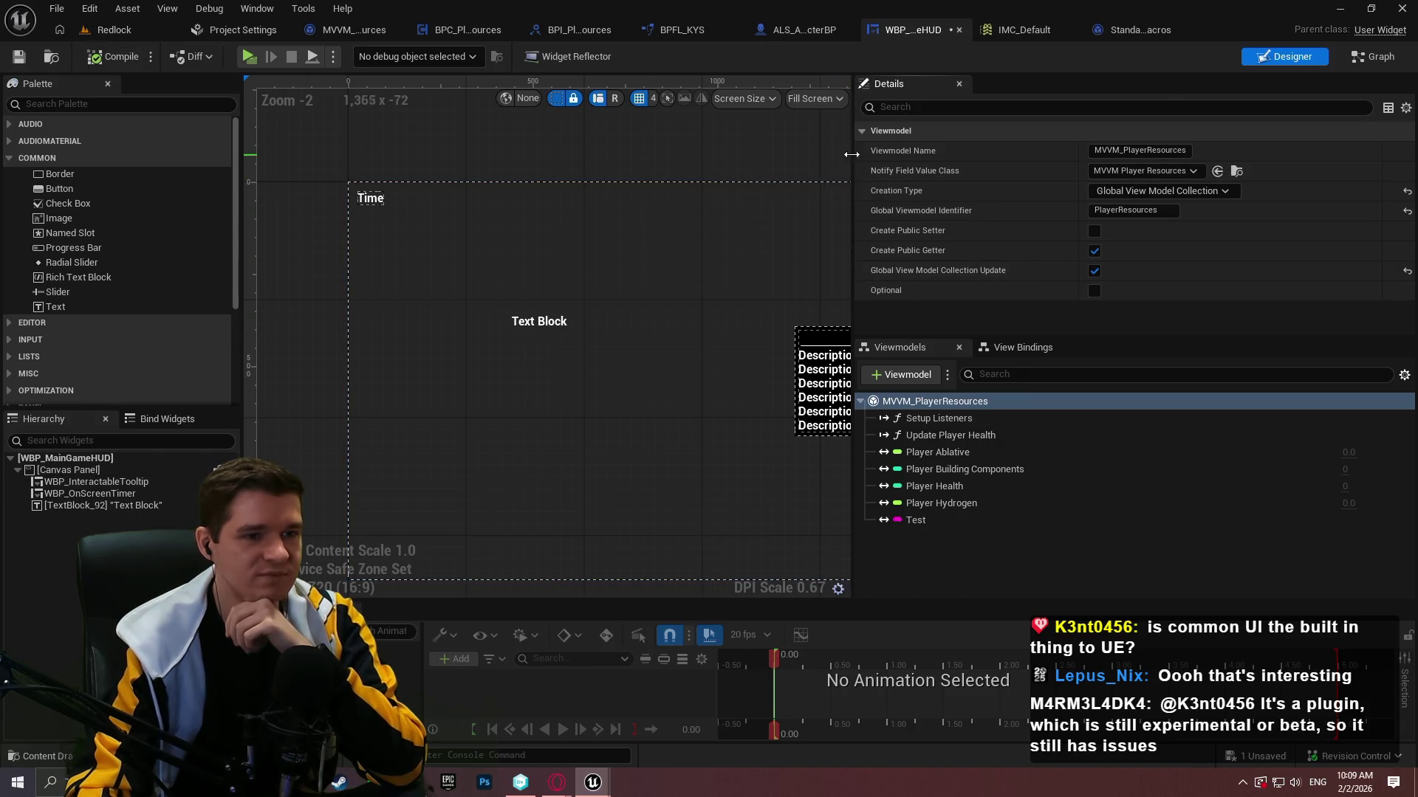
left_click_drag(851, 154, 1079, 154)
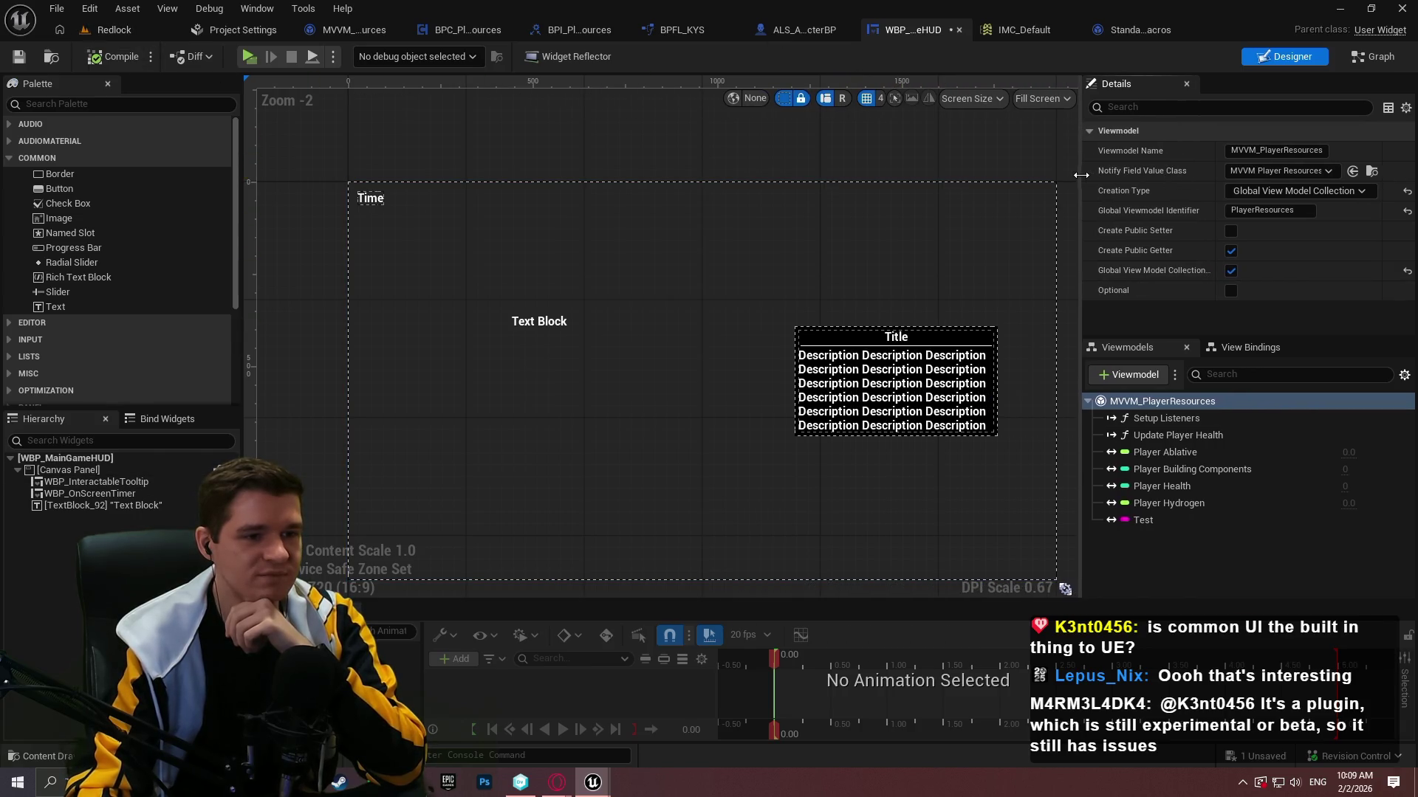
left_click(545, 323)
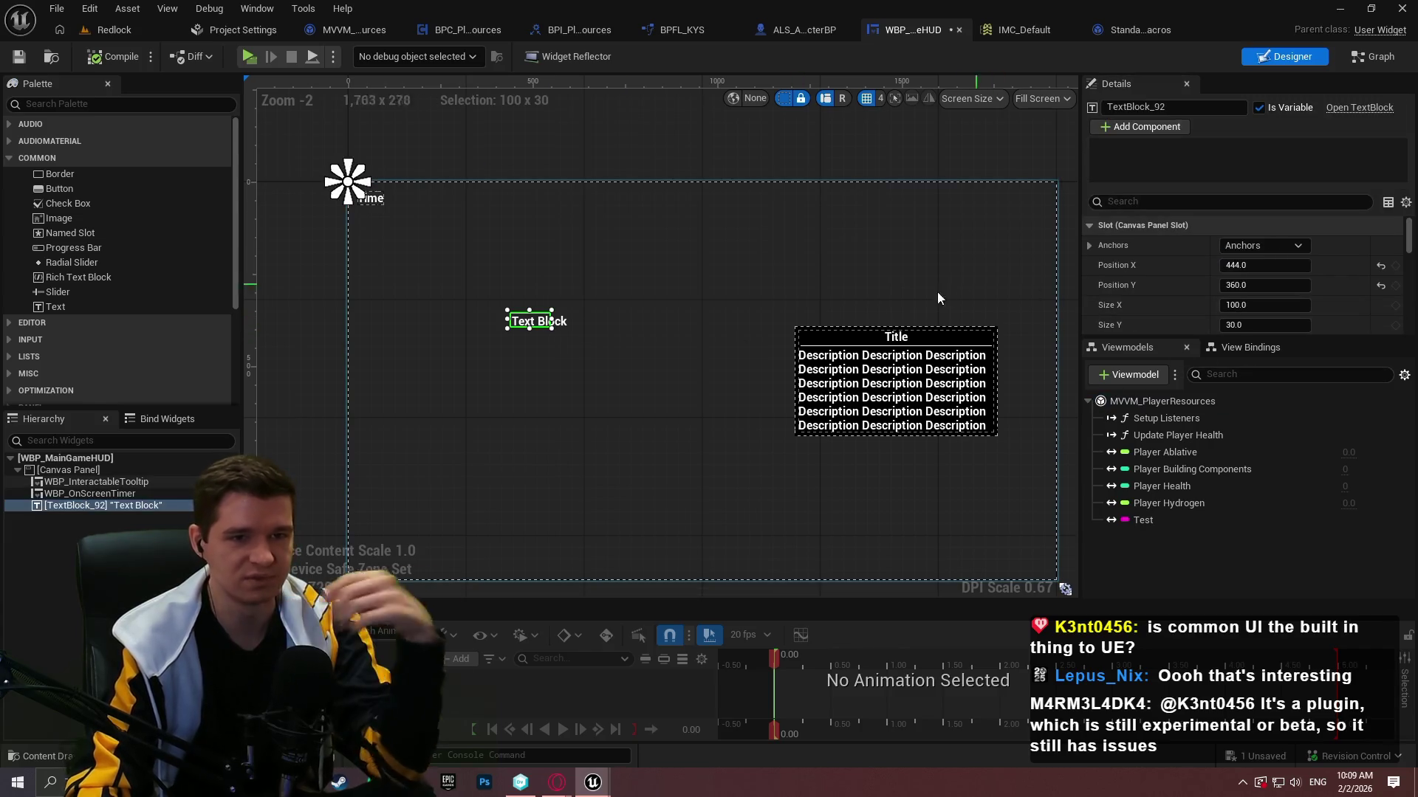
Delete TextBlock_92 and the MVVM_PlayerResources viewmodel, then compile and save the HUD.
left_click(116, 508)
key("Delete")
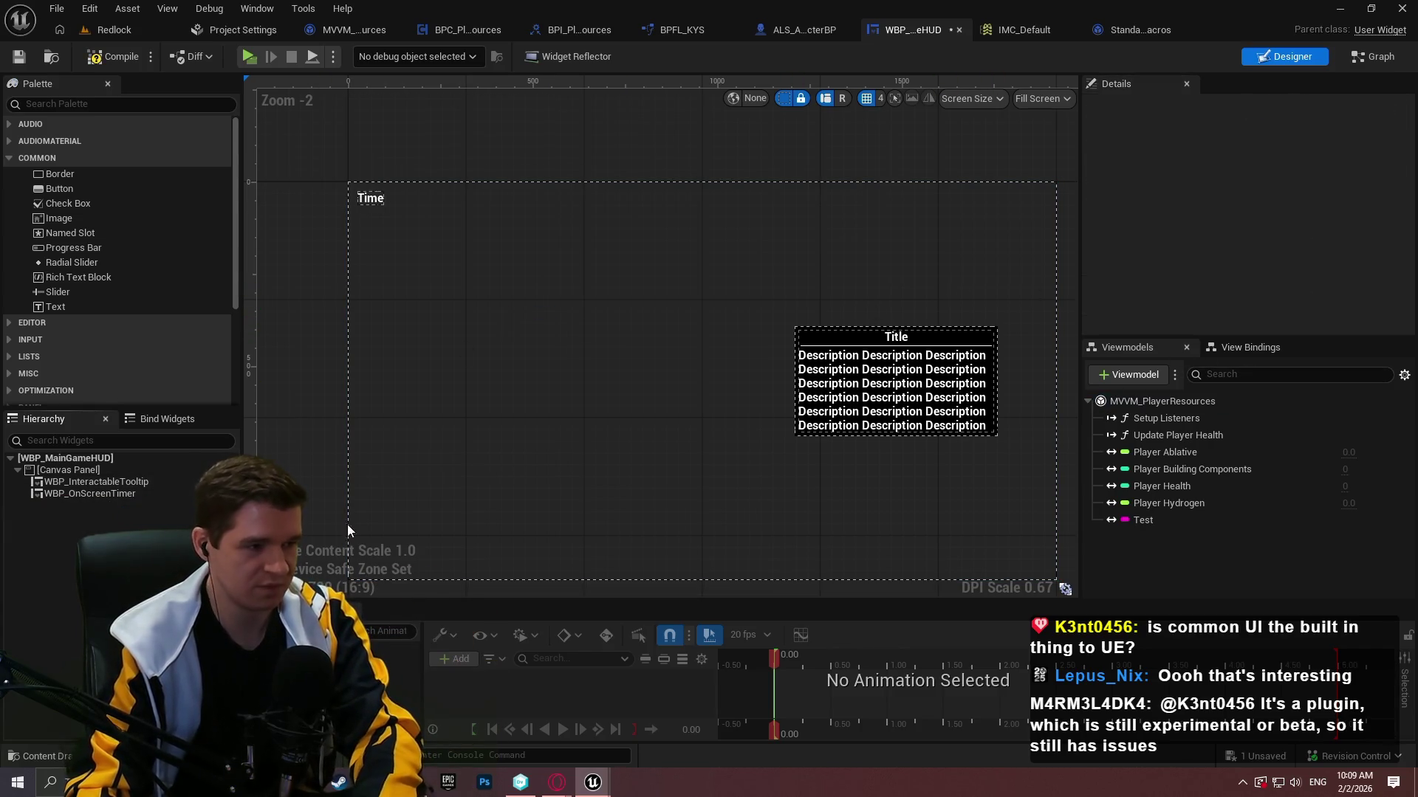
left_click(1155, 401)
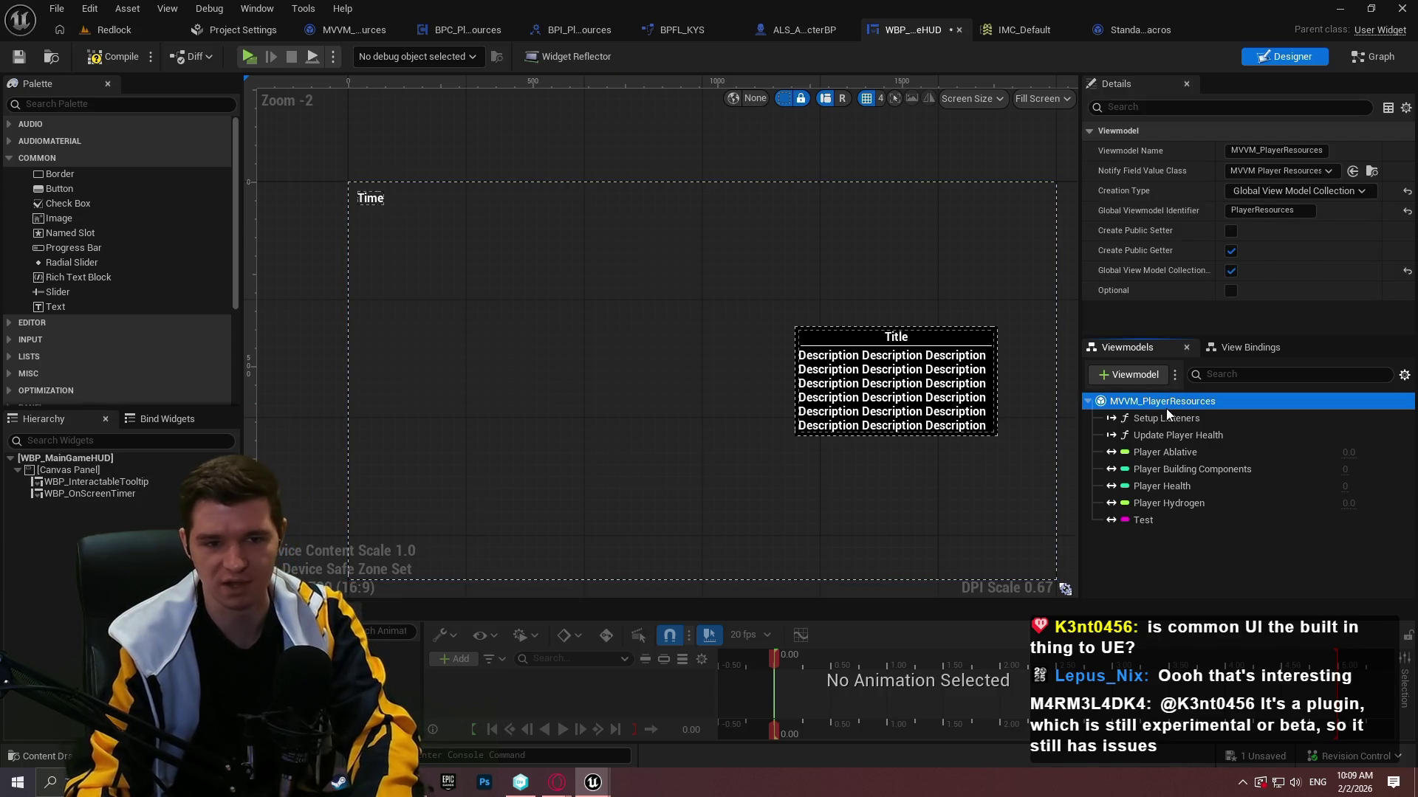
key("Delete")
left_click(849, 427)
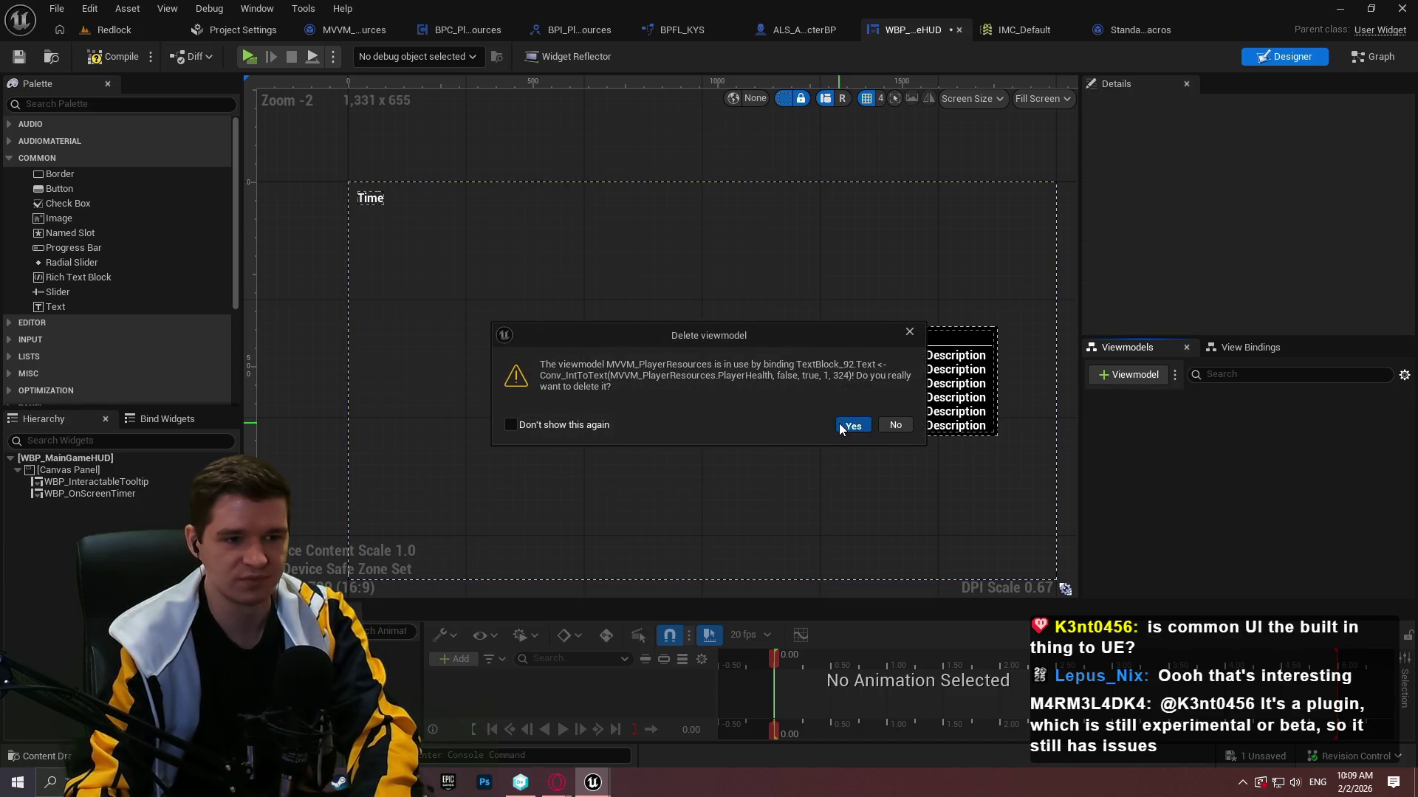
left_click(109, 56)
left_click(19, 59)
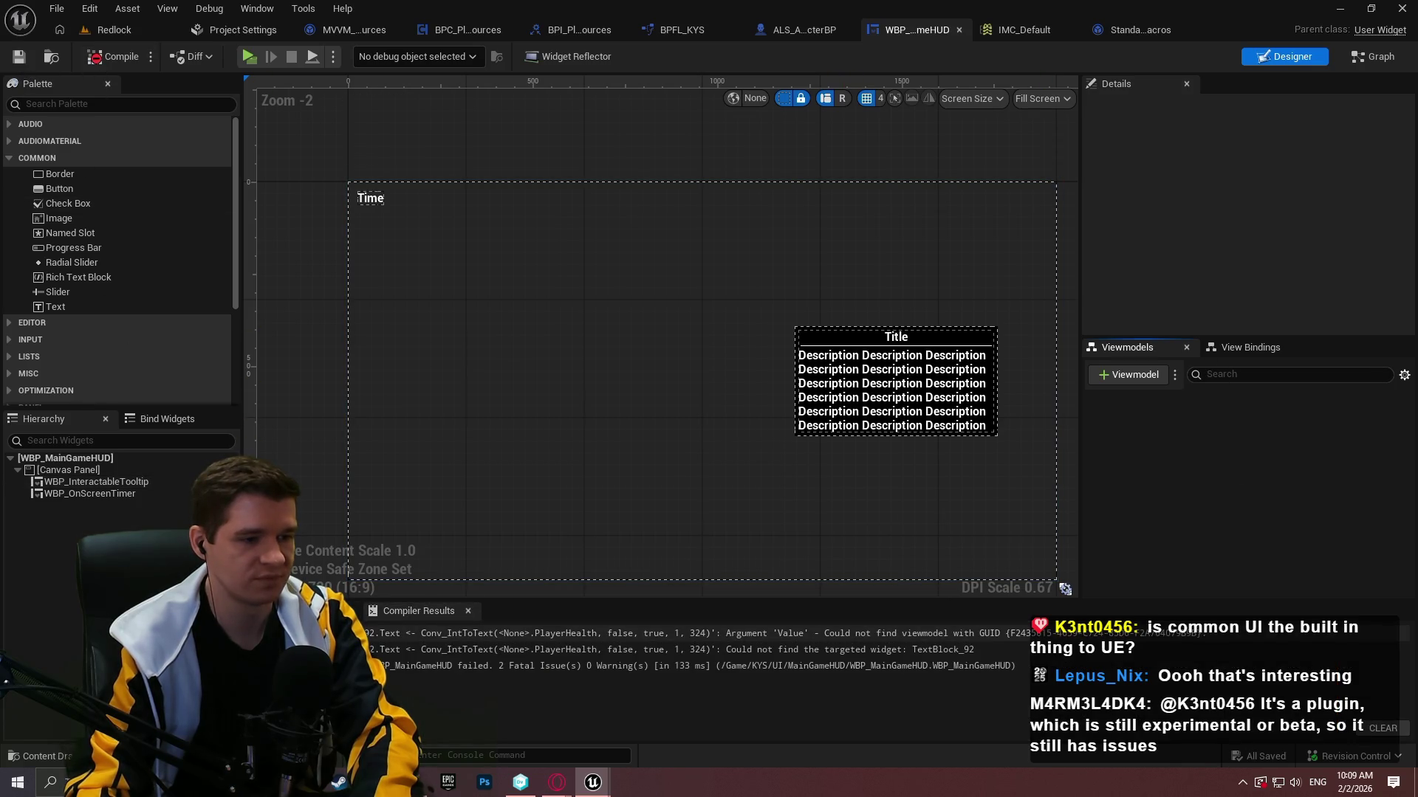
Remove the leftover Text binding from View Bindings and close the WBP_MainGameHUD editor.
left_click(116, 59)
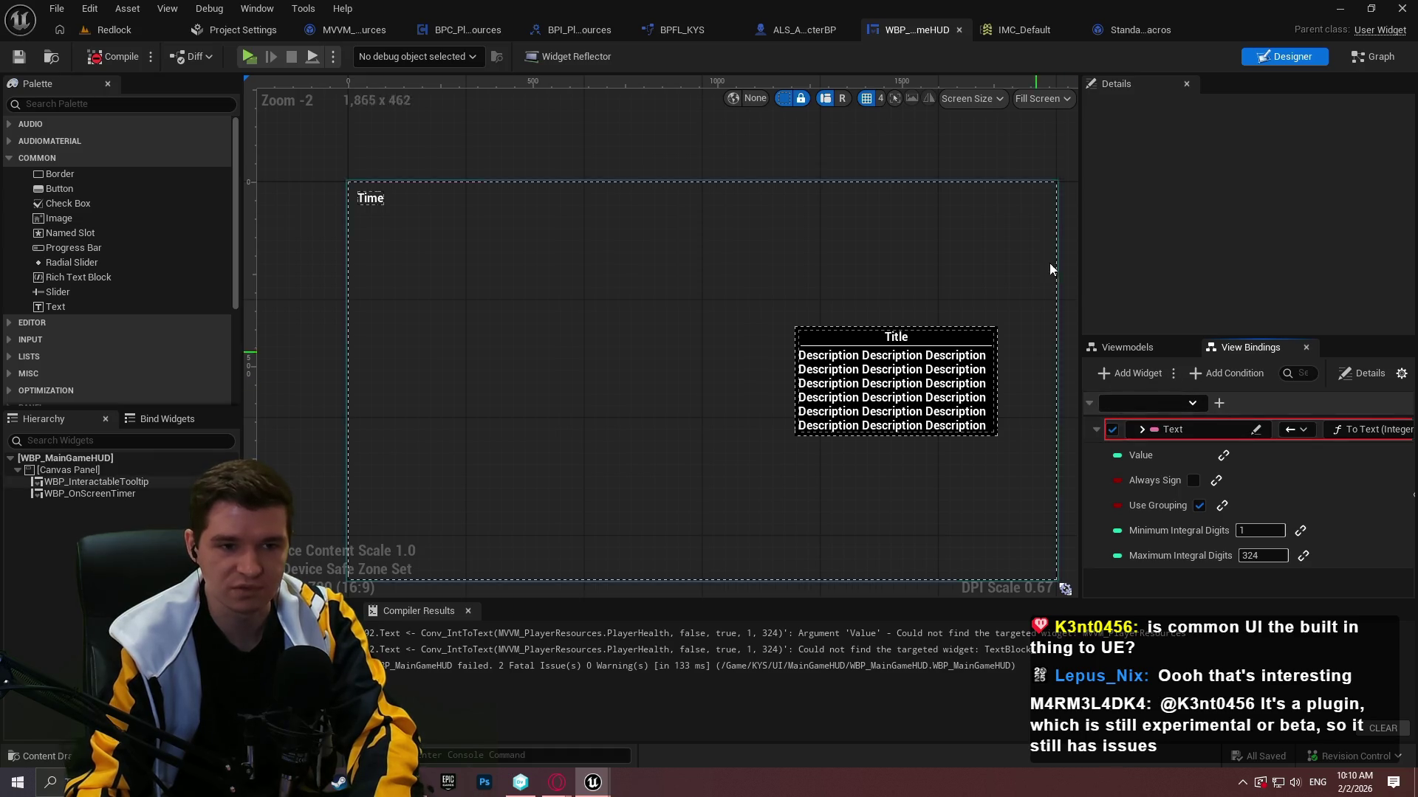
left_click_drag(1078, 183, 742, 178)
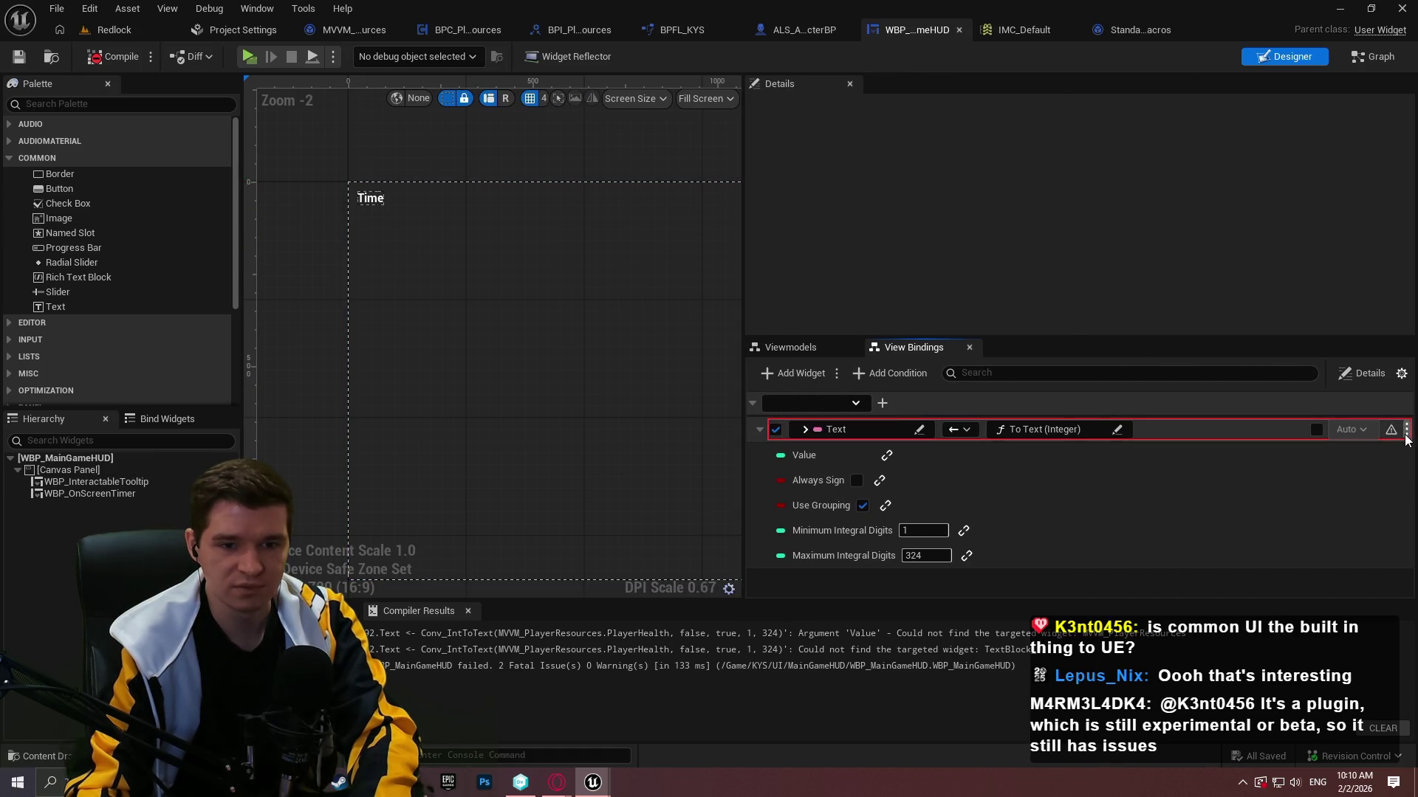
left_click(1406, 429)
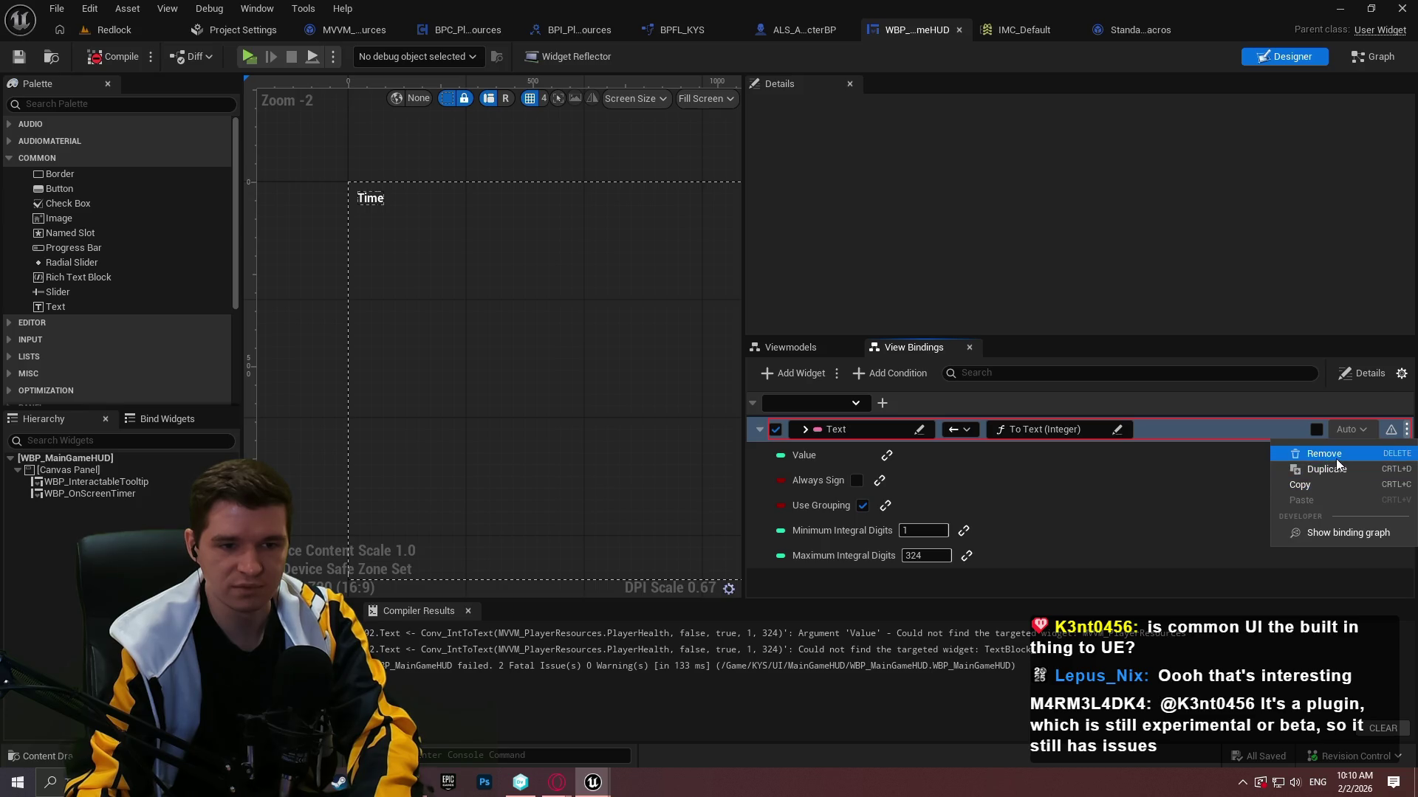
left_click(1337, 459)
left_click(821, 428)
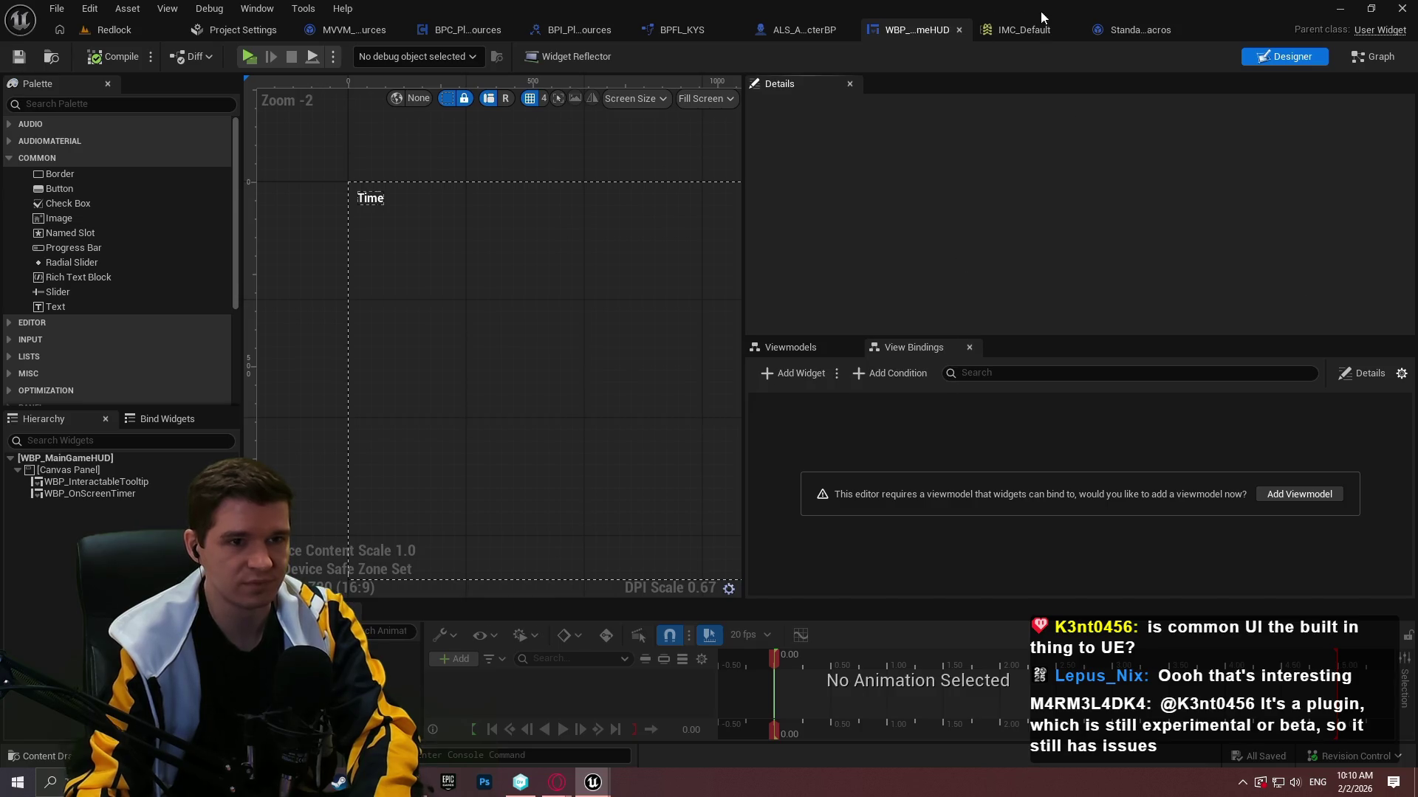
left_click(960, 30)
left_click(114, 30)
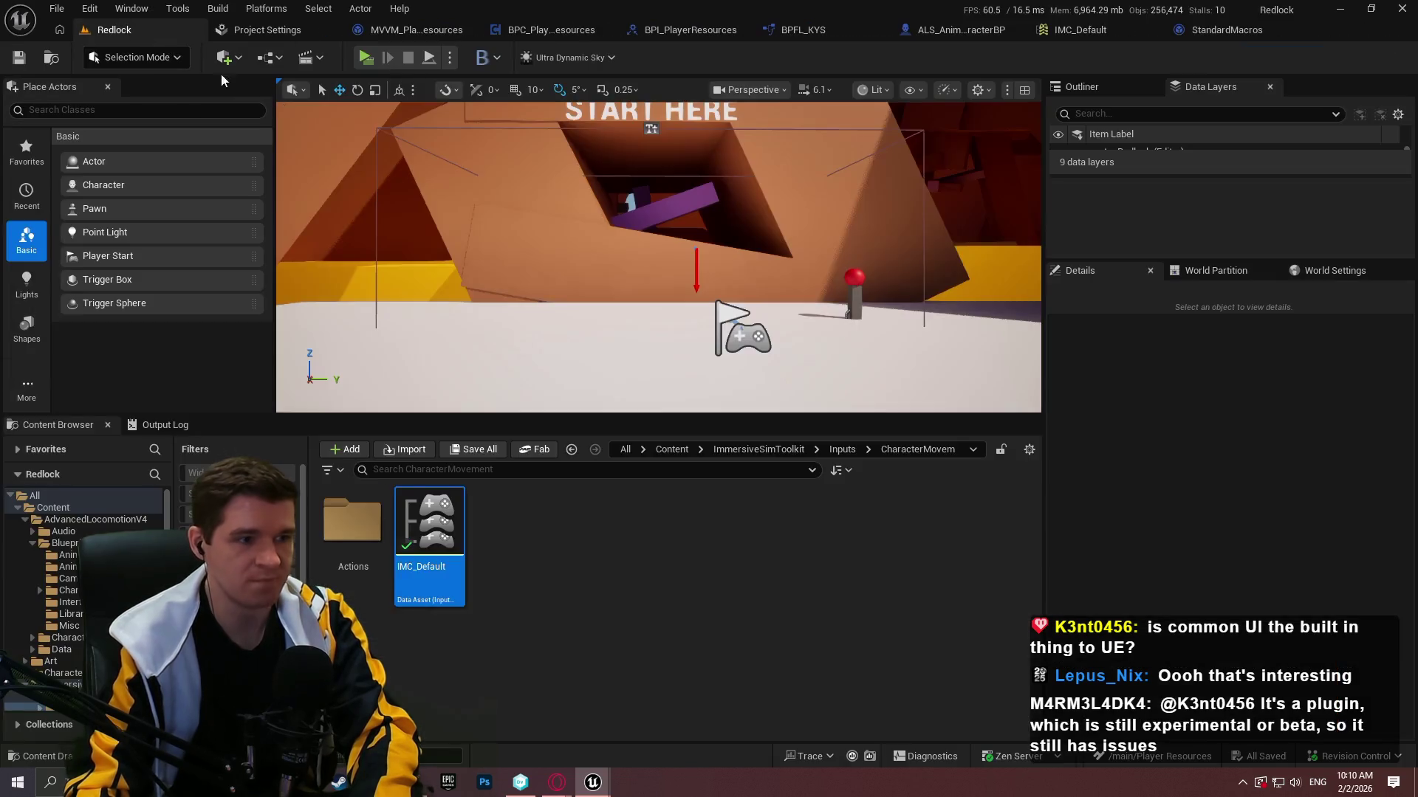
Close the IMC_Default and StandardMacros tabs and open BPC_PlayerResources' UpdatePlayerHealth function.
left_click(1147, 33)
left_click(1255, 29)
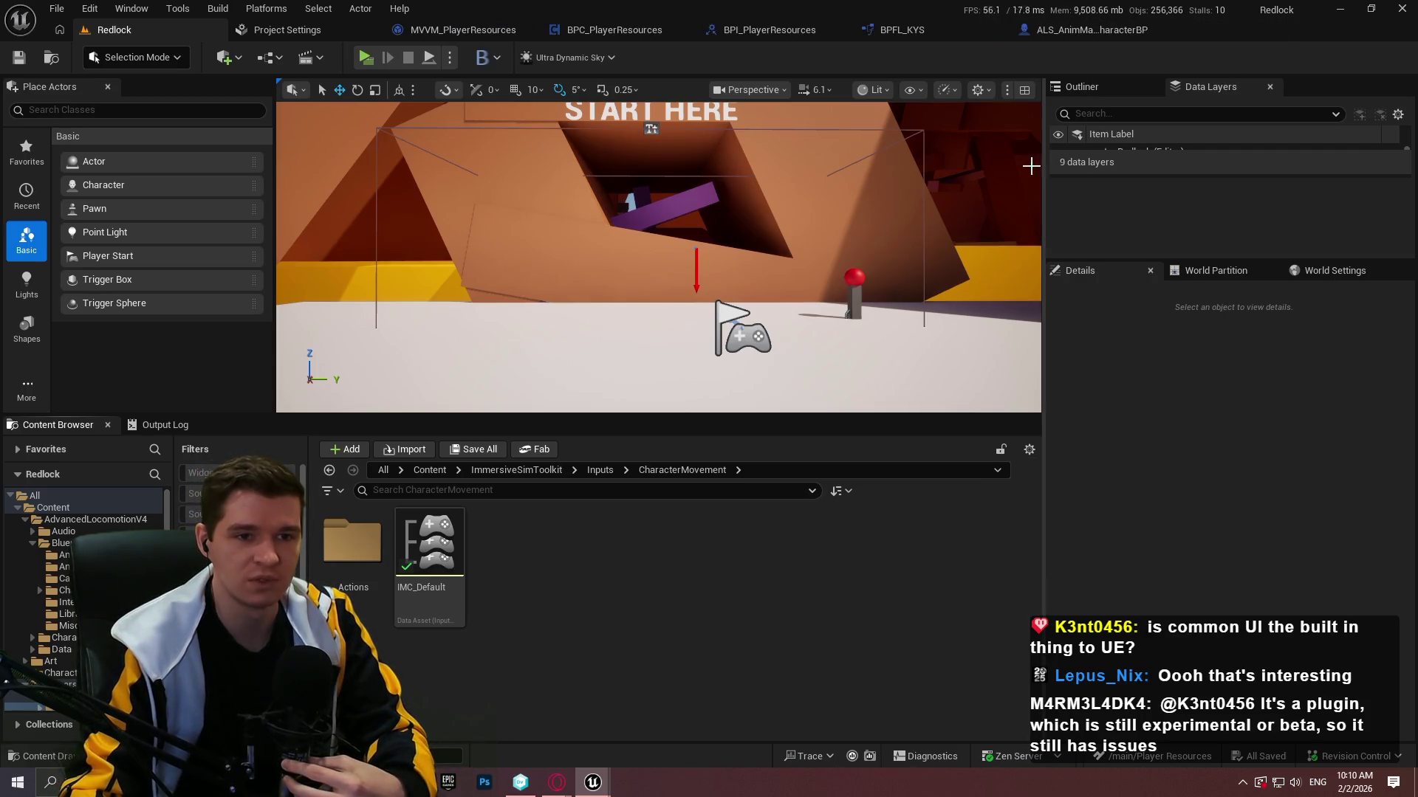
left_click(613, 29)
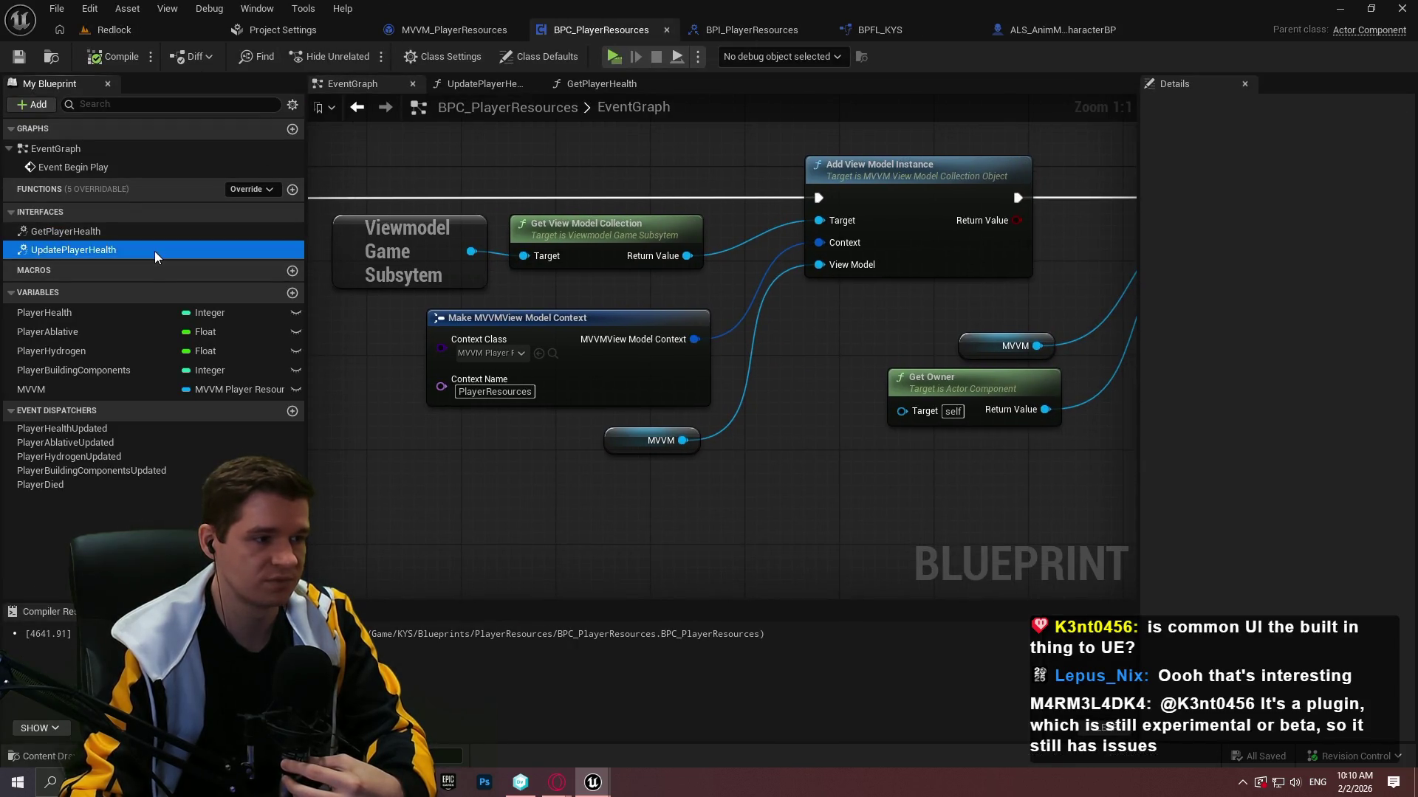
double_click(154, 250)
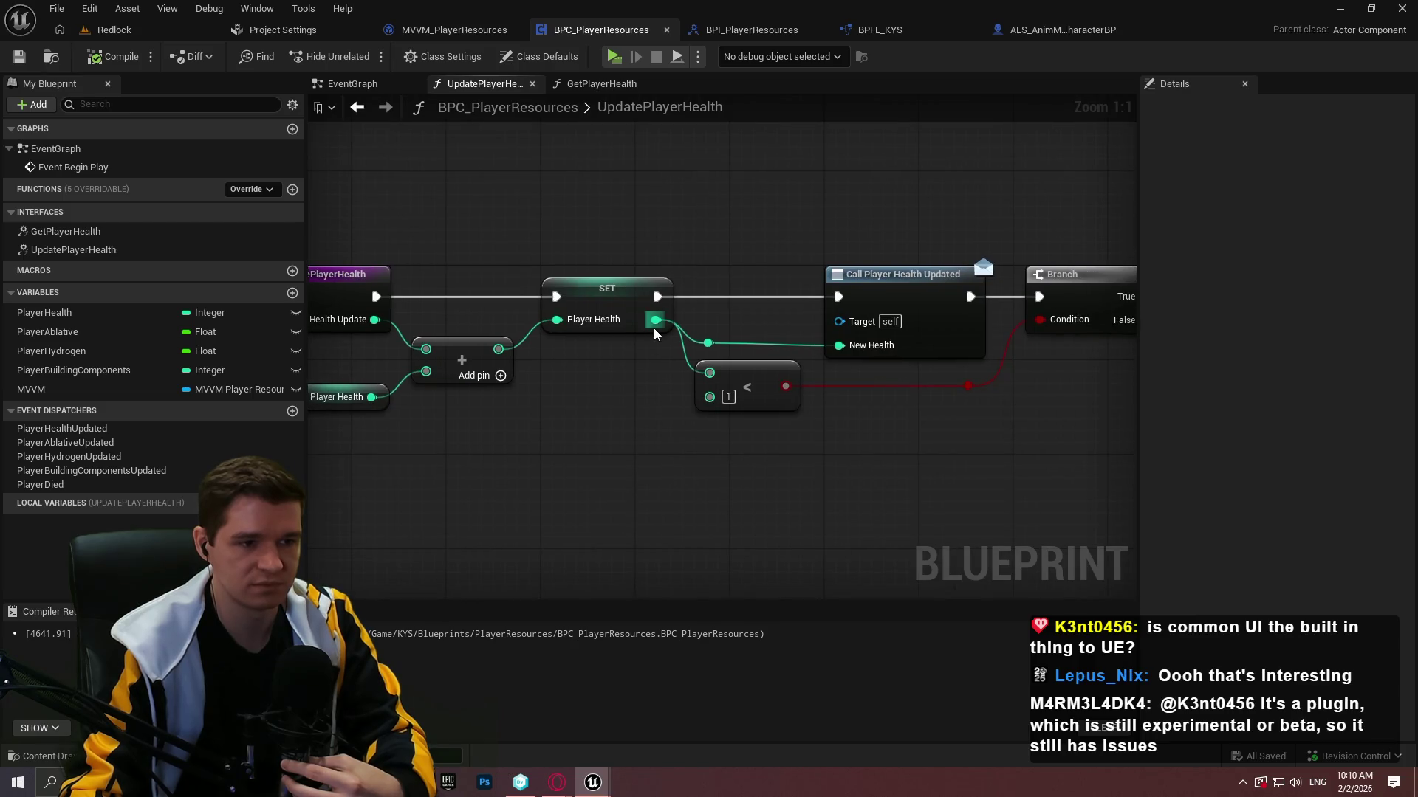
Add a Clamp (Integer) with max 100 on the summed health and feed it into SET Player Health.
left_click_drag(677, 344, 742, 439)
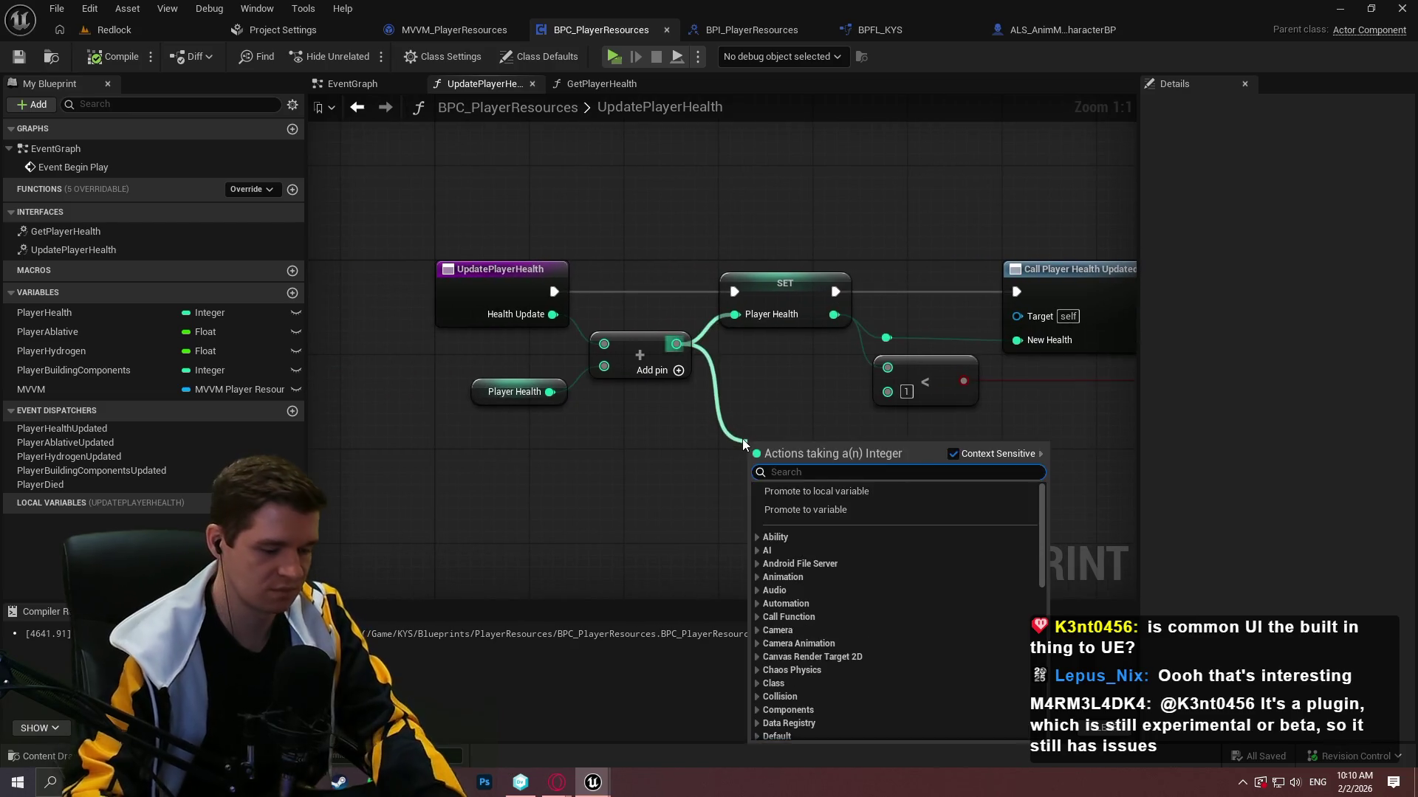
type("clamp")
key("Return")
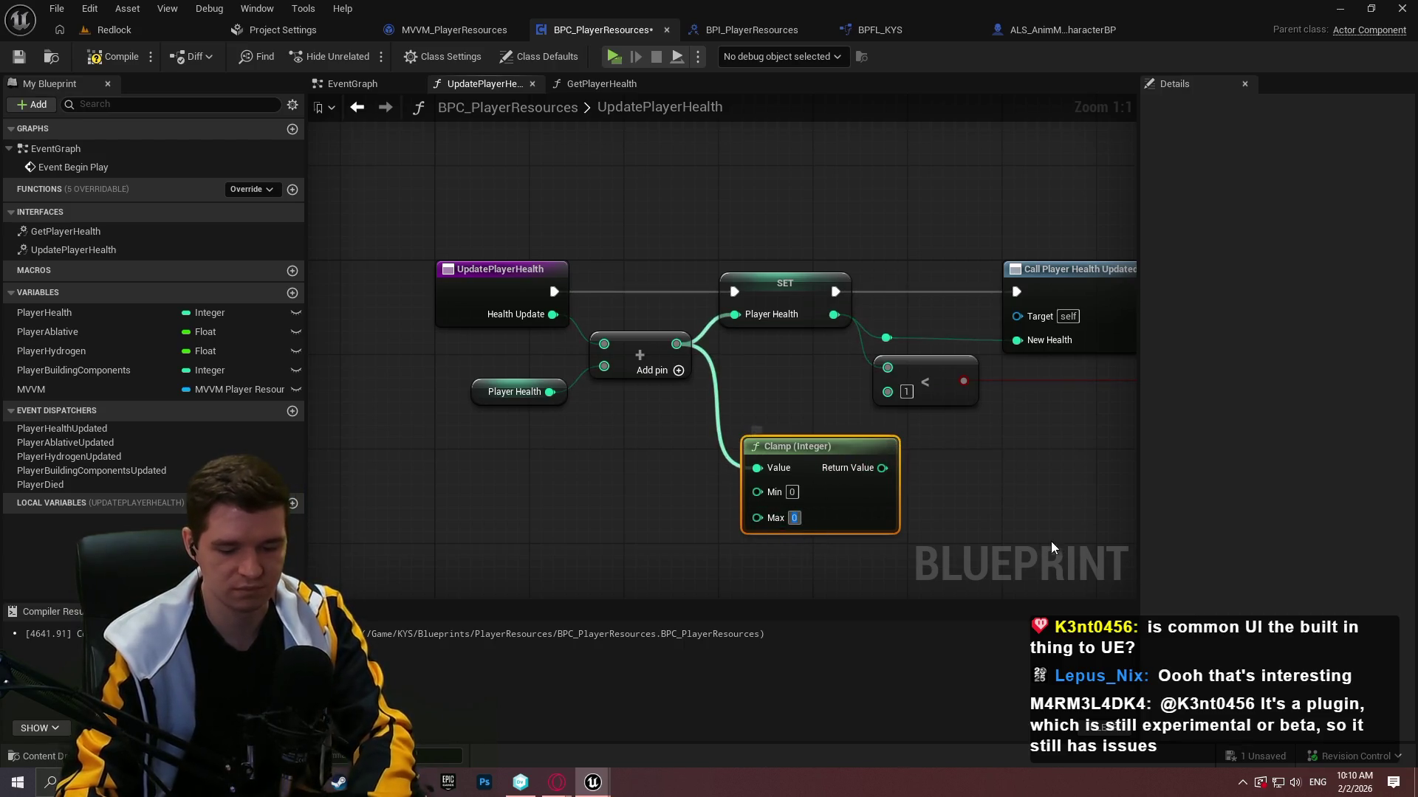
type("100")
key("Return")
left_click_drag(893, 472, 738, 315)
Rearrange the entry, add, Player Health and Clamp nodes into a tidy layout.
mouse_move(706, 406)
left_mouse_down()
mouse_move(576, 264)
mouse_move(329, 264)
left_mouse_up()
mouse_move(949, 446)
left_mouse_down()
mouse_move(879, 424)
mouse_move(713, 317)
left_mouse_up()
mouse_move(500, 455)
left_mouse_down()
mouse_move(853, 467)
mouse_move(620, 255)
mouse_move(754, 268)
mouse_move(533, 244)
left_mouse_up()
left_click_drag(842, 325, 829, 362)
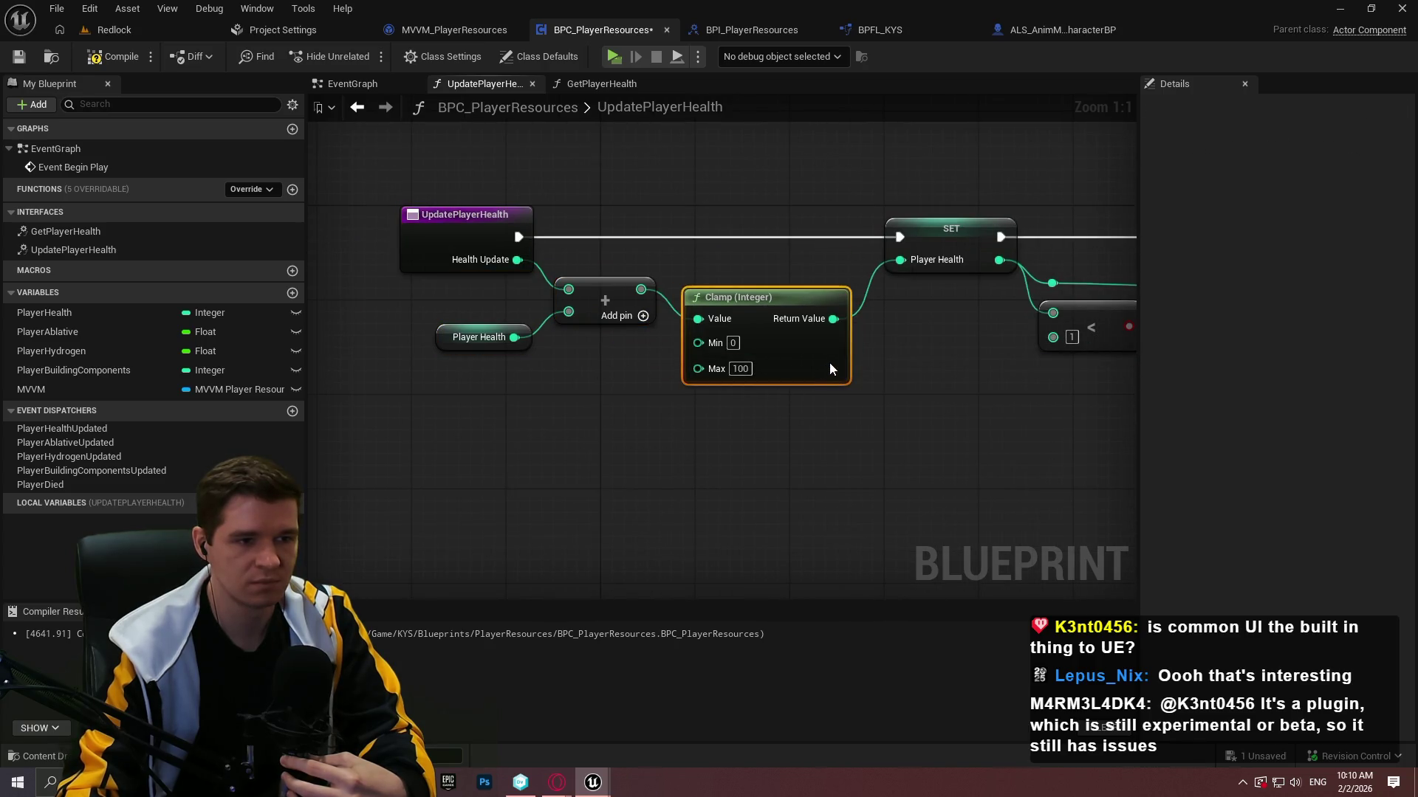
left_click(789, 436)
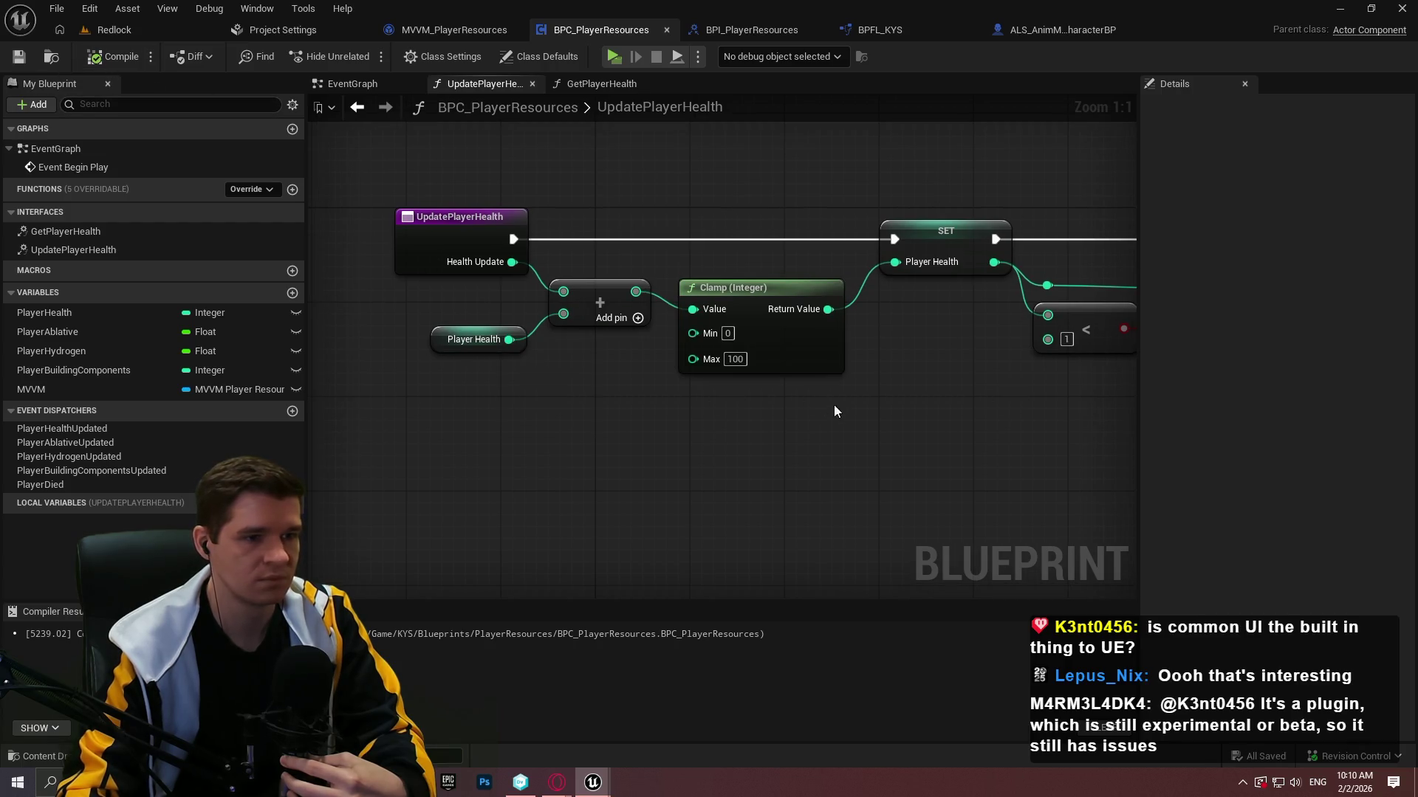
scroll(827, 409, "down", 3)
left_click_drag(827, 409, 729, 352)
Delete the To Text and Test set nodes and the test variable in MVVM_PlayerResources.
left_click(446, 33)
scroll(826, 237, "up", 4)
left_click_drag(853, 419, 561, 242)
key("Delete")
left_click(62, 347)
key("Delete")
Compile and save MVVM_PlayerResources, close the BPFL_KYS tab, and return to the Redlock level.
left_click(113, 57)
left_click(18, 56)
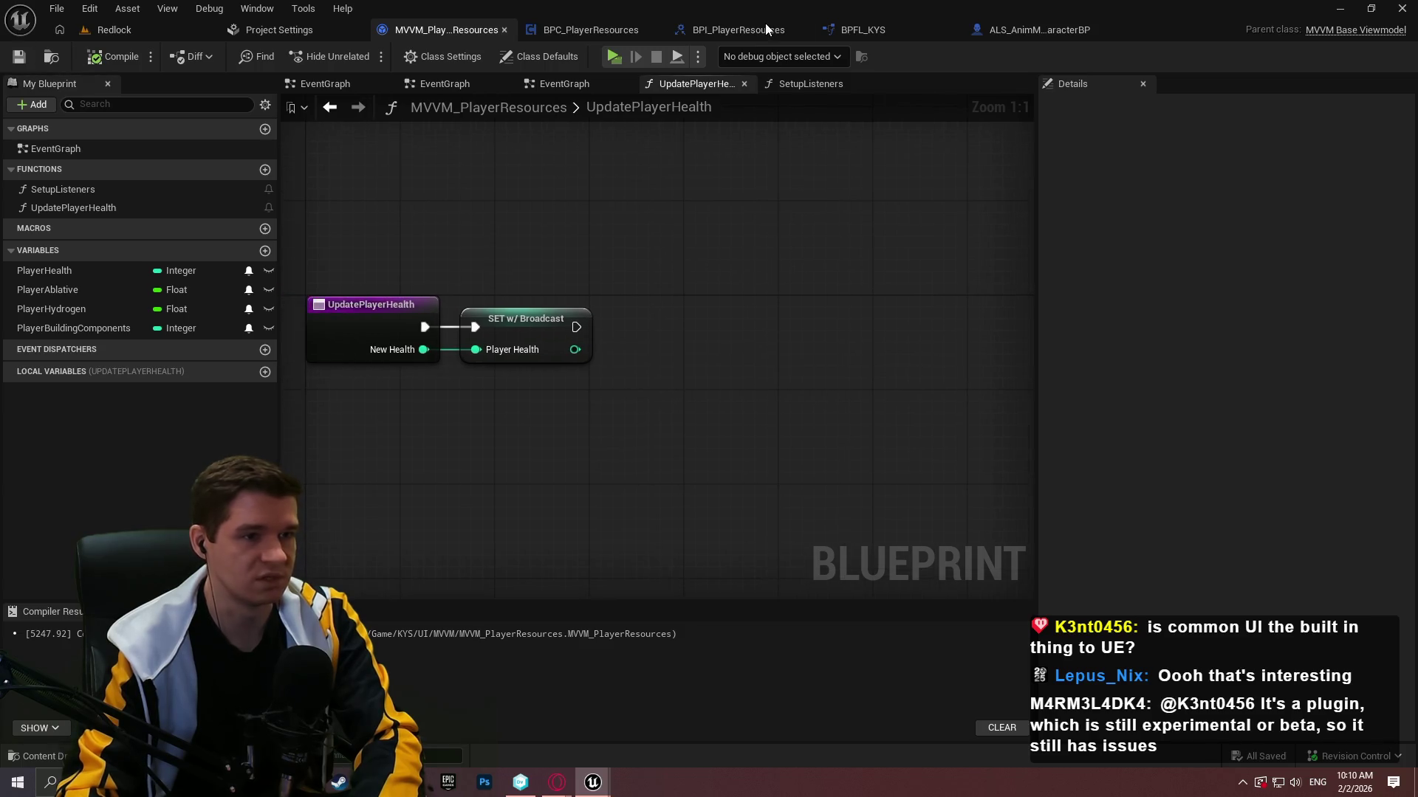
left_click(749, 31)
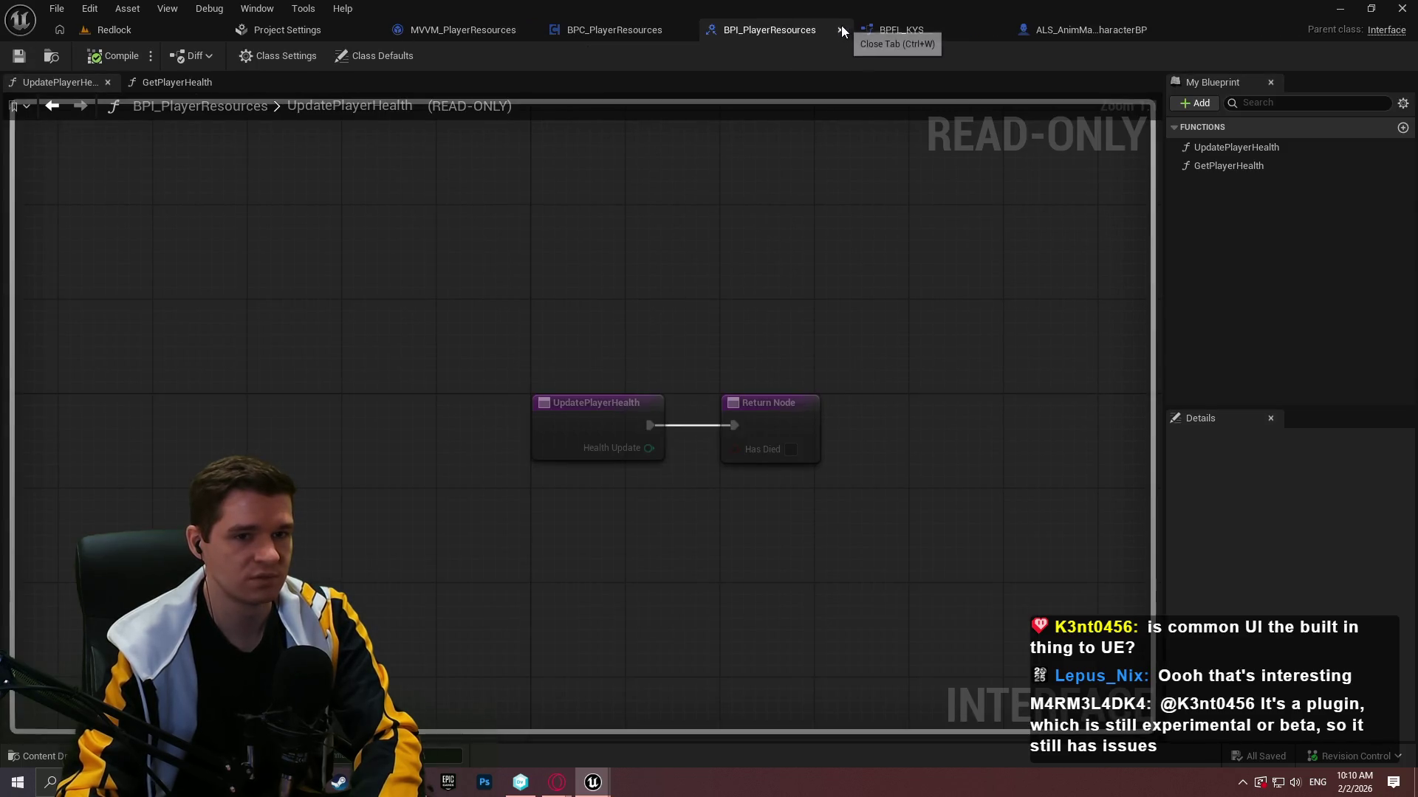
left_click(911, 28)
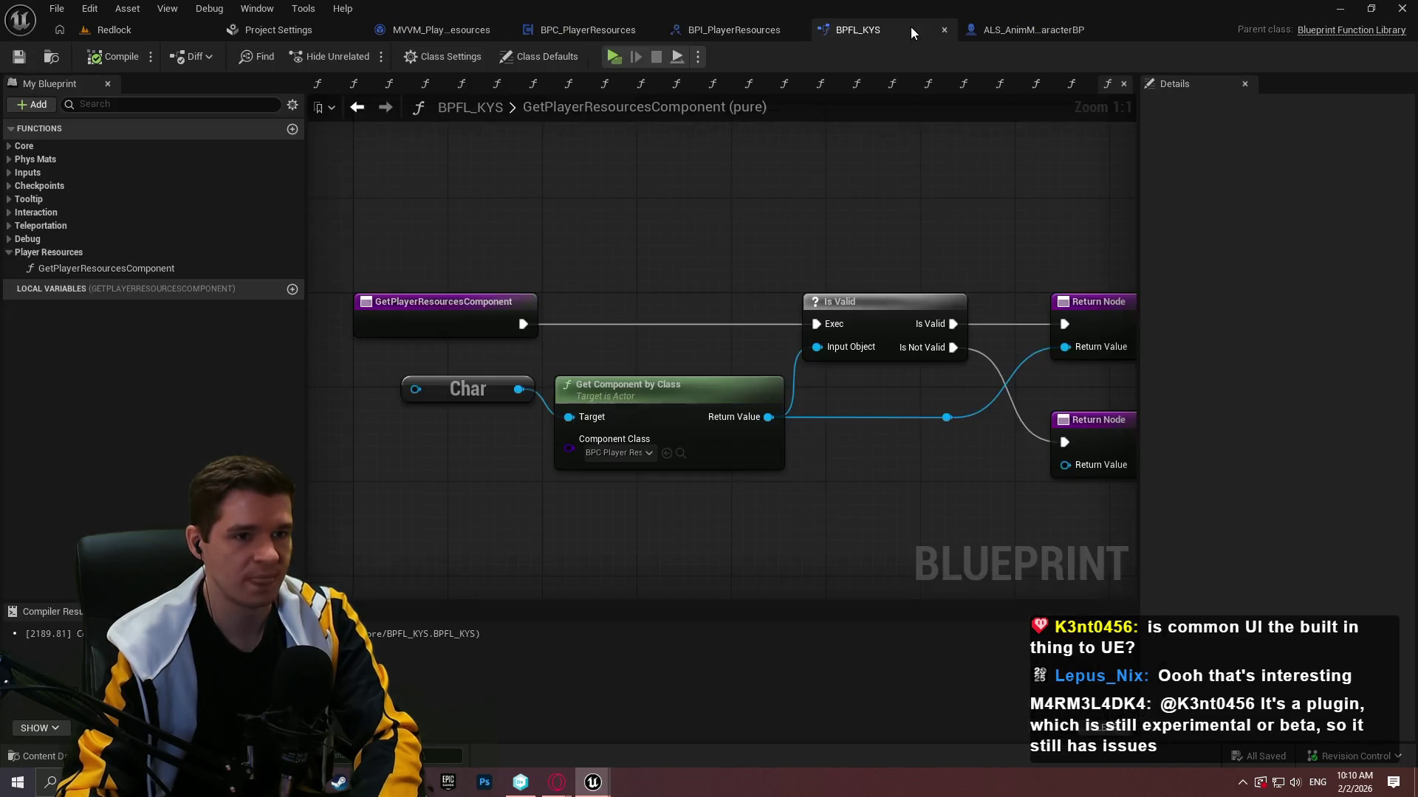
left_click(177, 266)
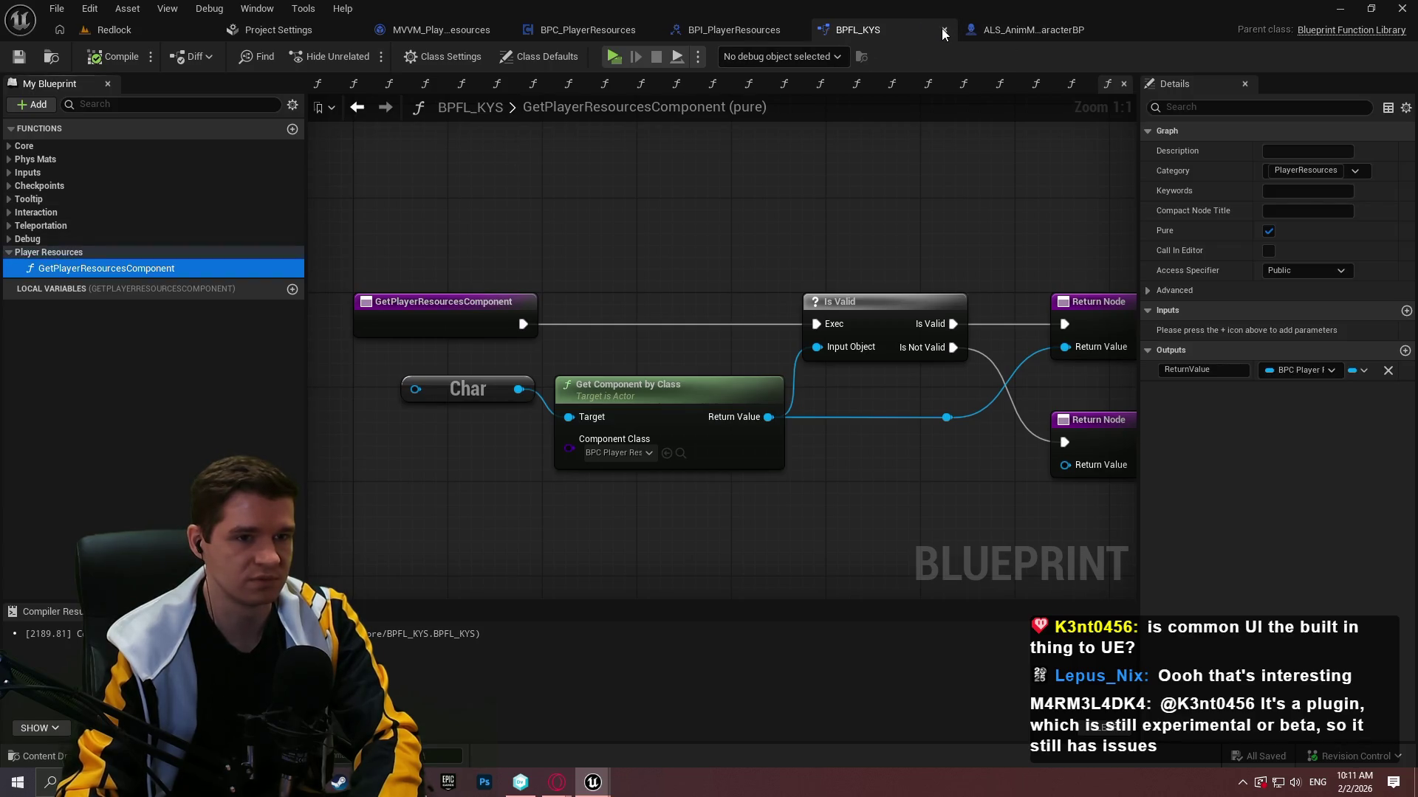
left_click(943, 33)
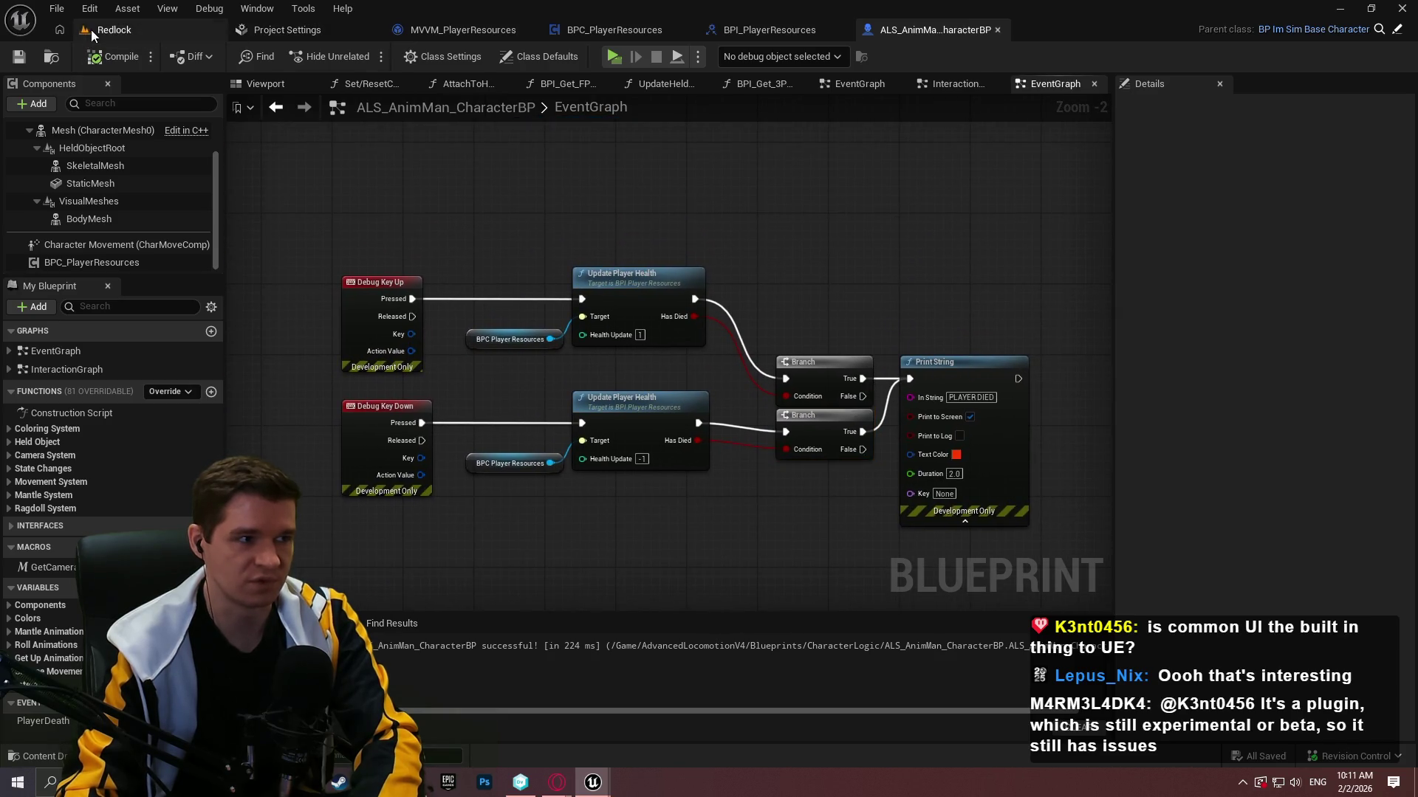
left_click(461, 28)
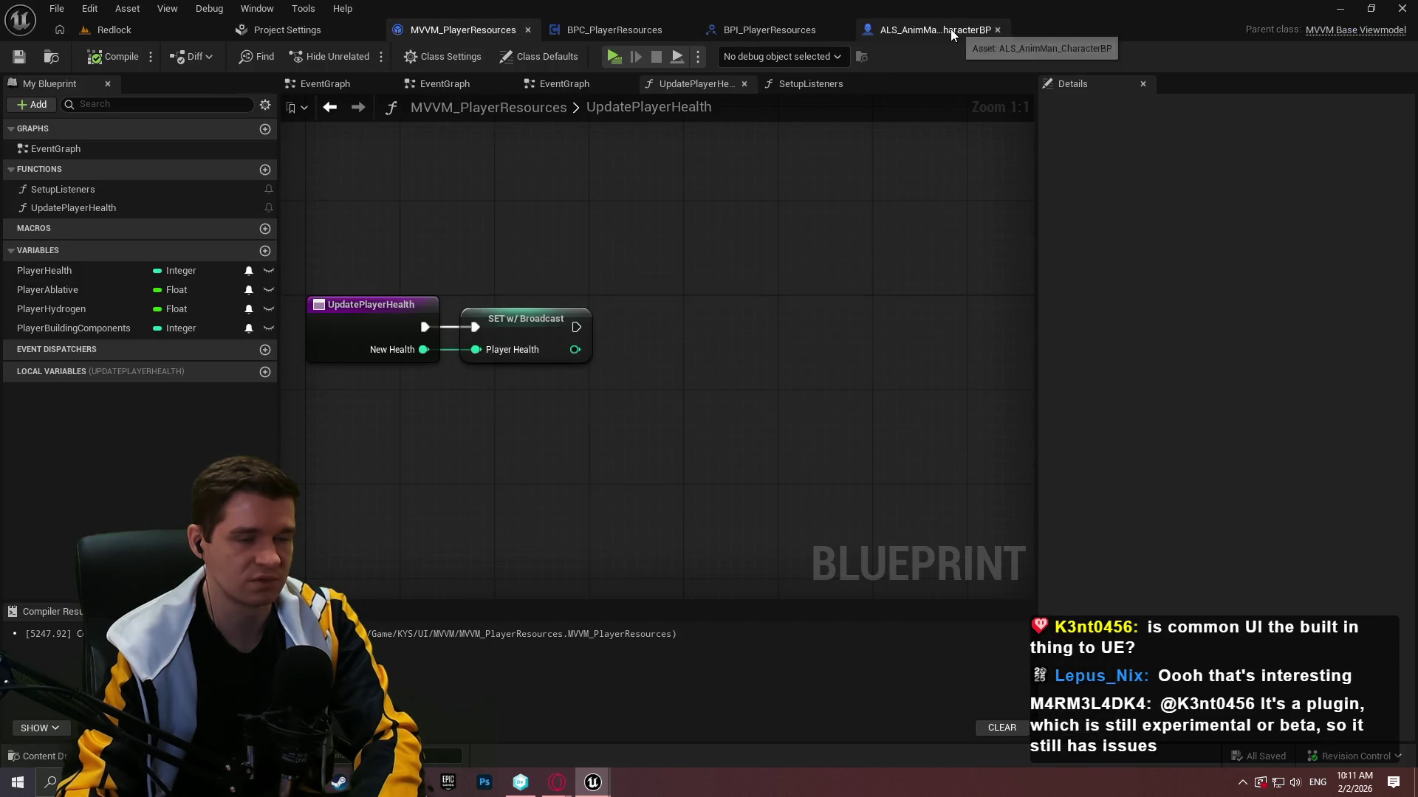
left_click(131, 28)
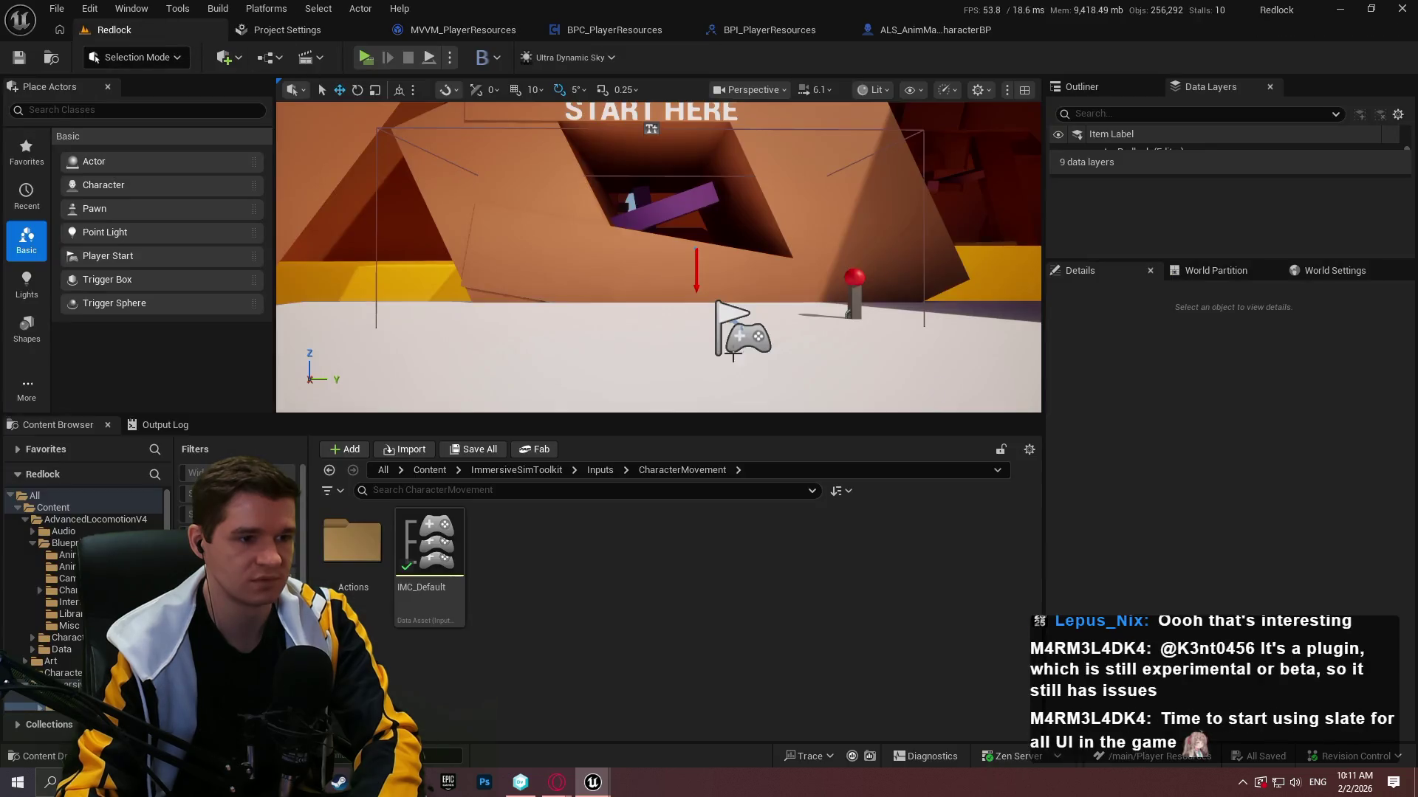
Go to Content > KYS > UI and create a new folder named 'Player Resources'.
left_click(592, 473)
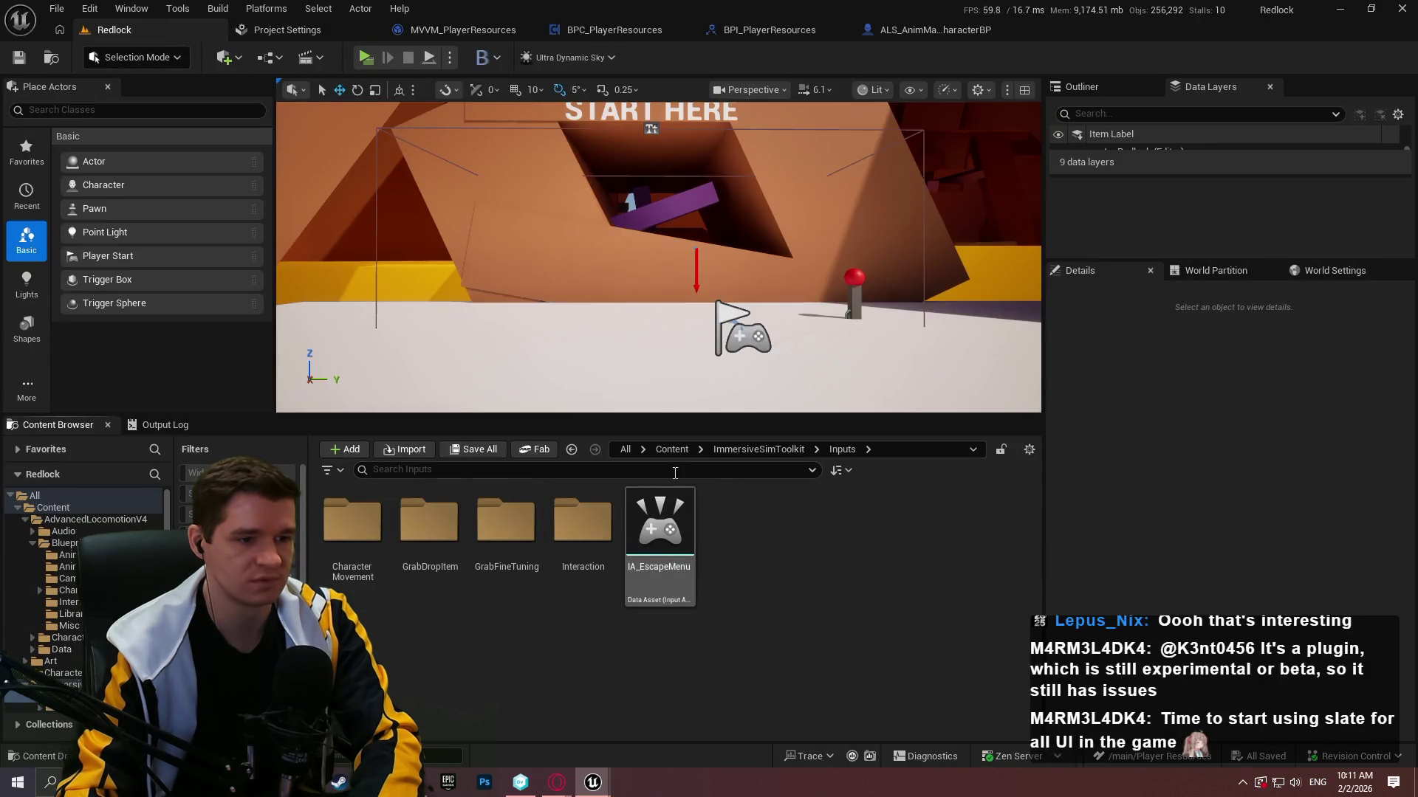
left_click(673, 448)
left_click(755, 546)
double_click(755, 546)
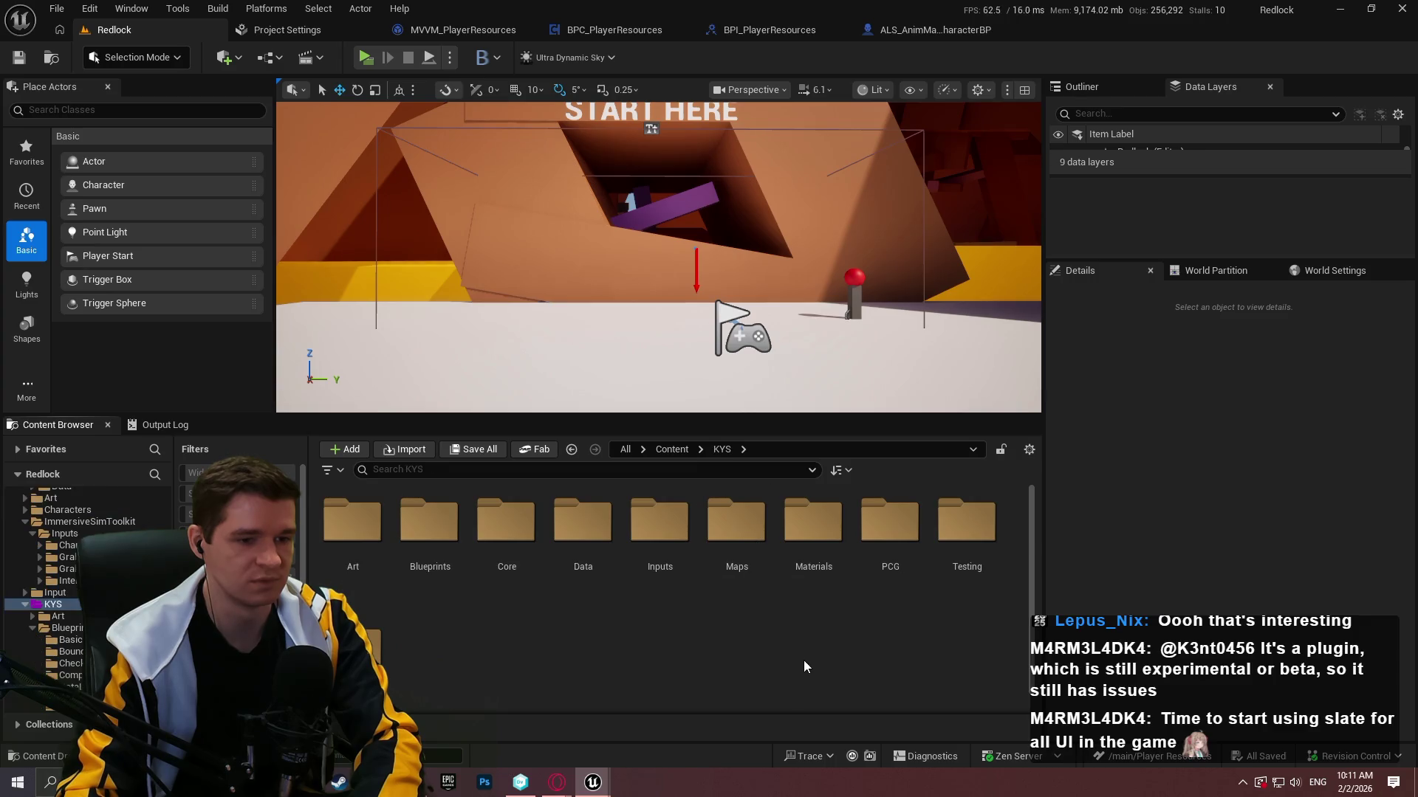
double_click(385, 658)
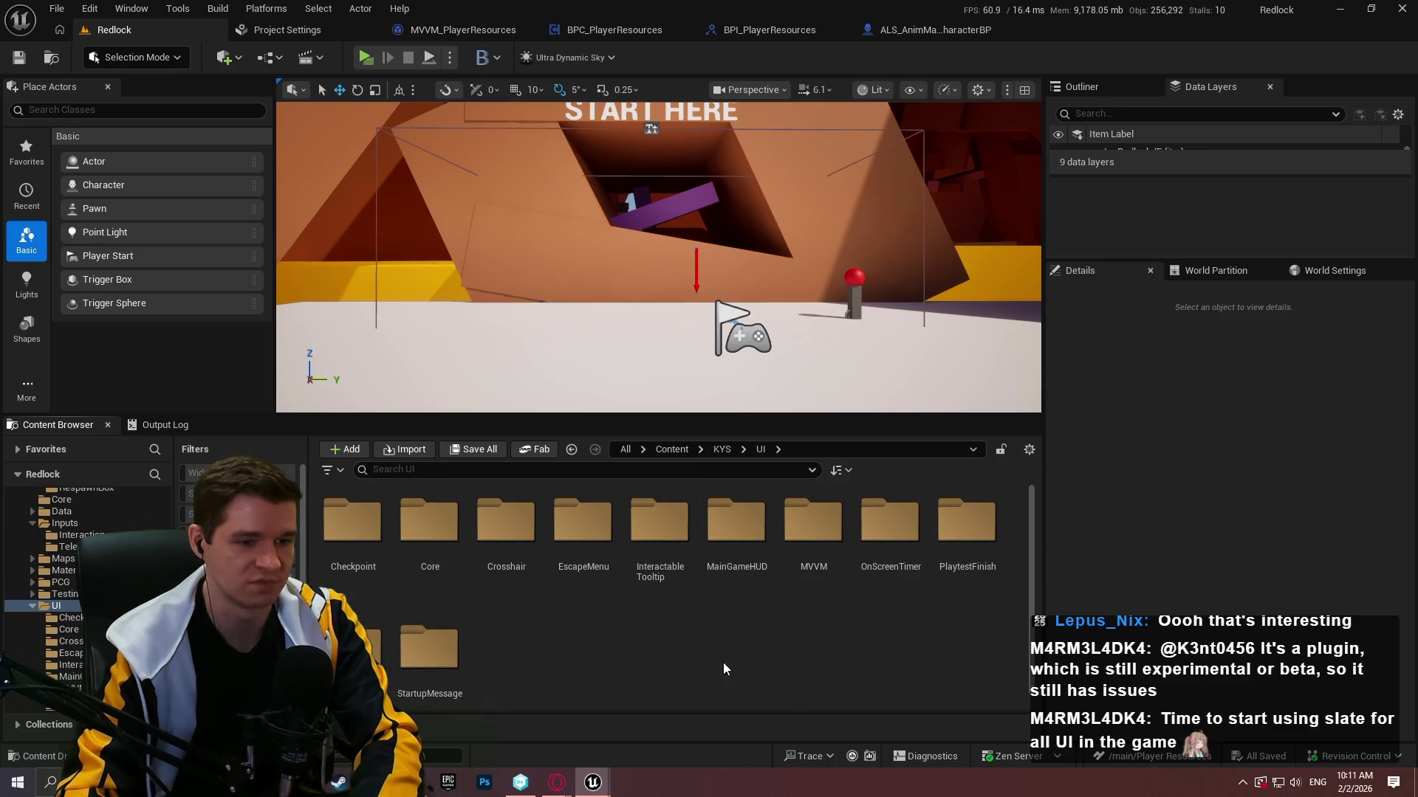
scroll(813, 613, "down", 1)
scroll(782, 620, "up", 1)
right_click(775, 618)
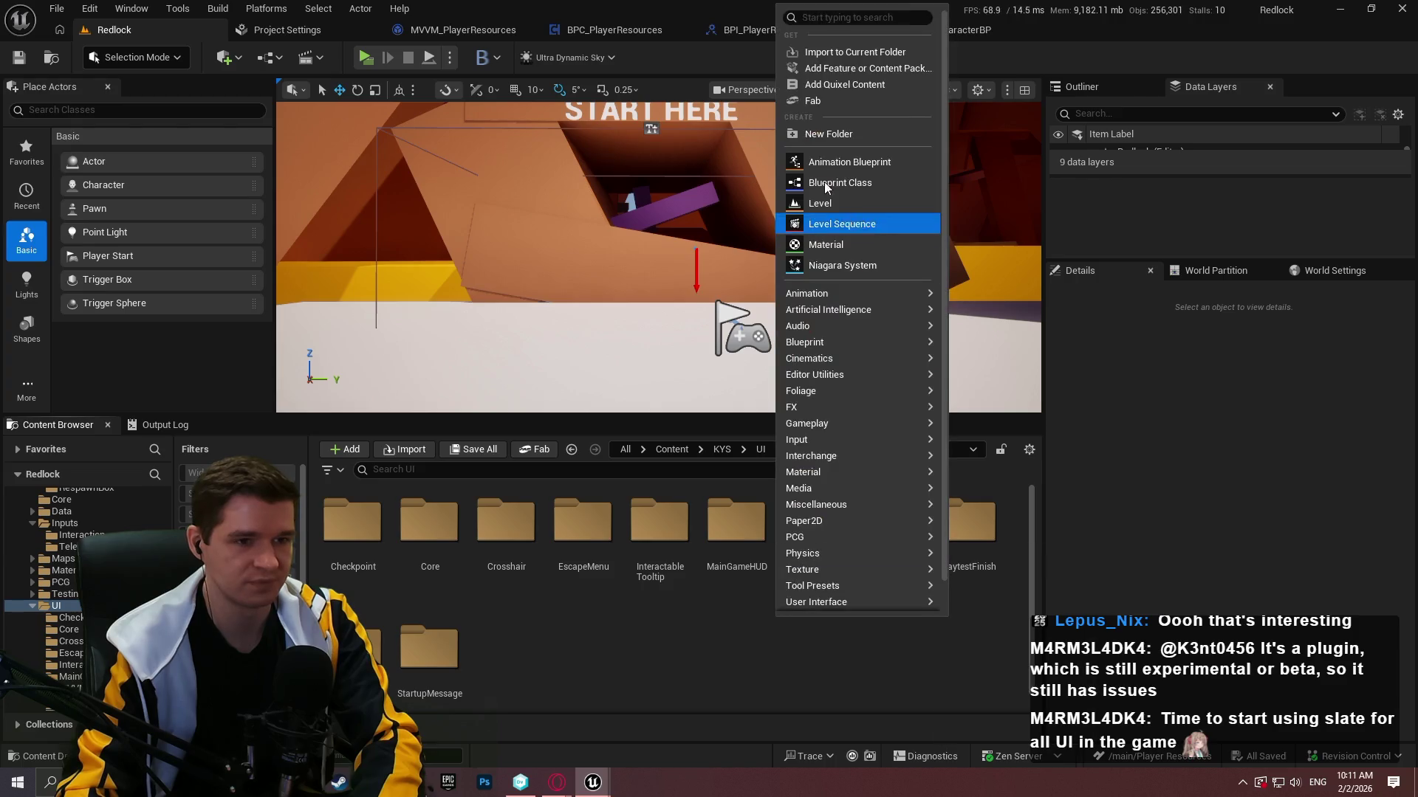
left_click(827, 133)
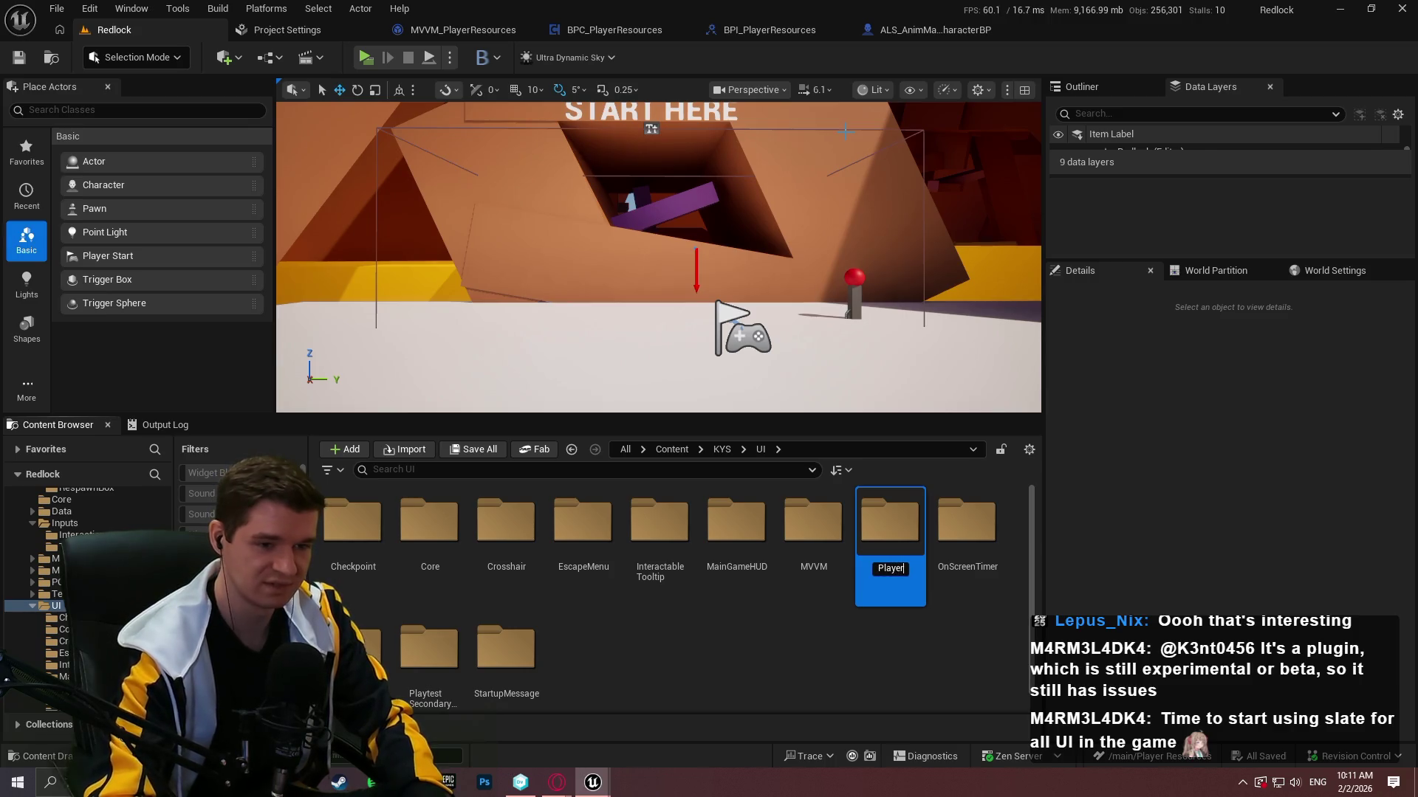
type("esourc")
key("Return")
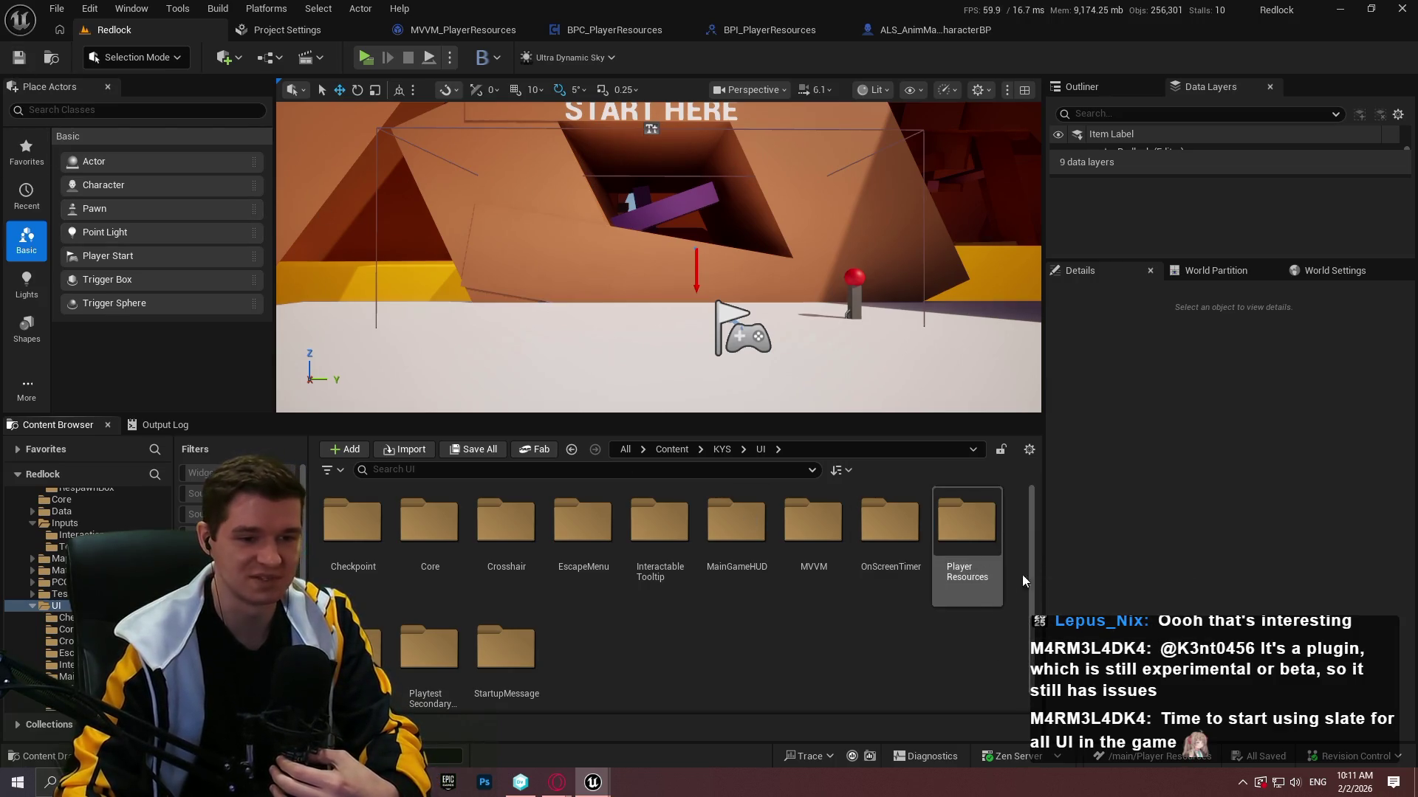
In Player Resources, create a User Widget blueprint named WBP_PlayerResources, save it, and open it.
double_click(975, 539)
right_click(743, 596)
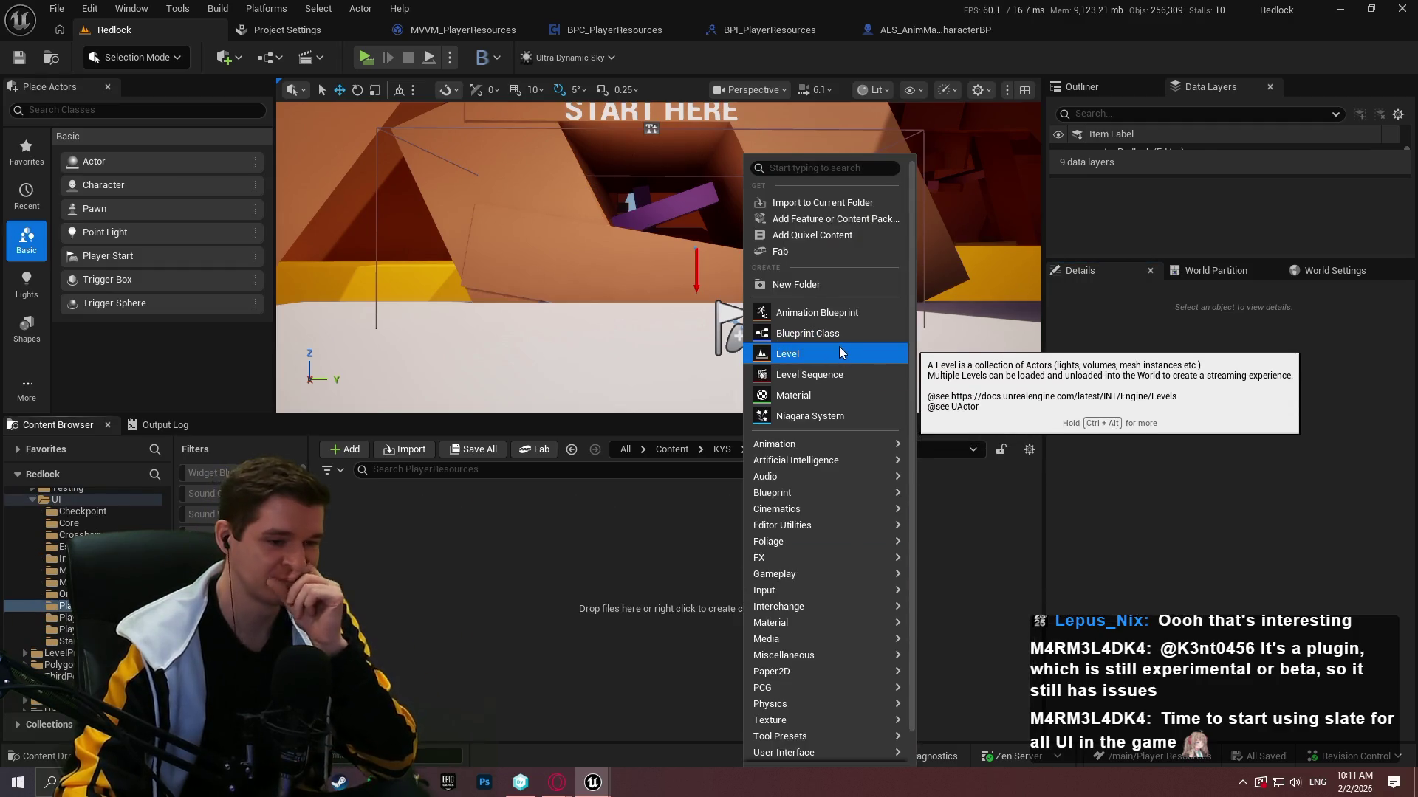
mouse_move(787, 691)
mouse_move(834, 644)
scroll(805, 724, "down", 1)
mouse_move(805, 721)
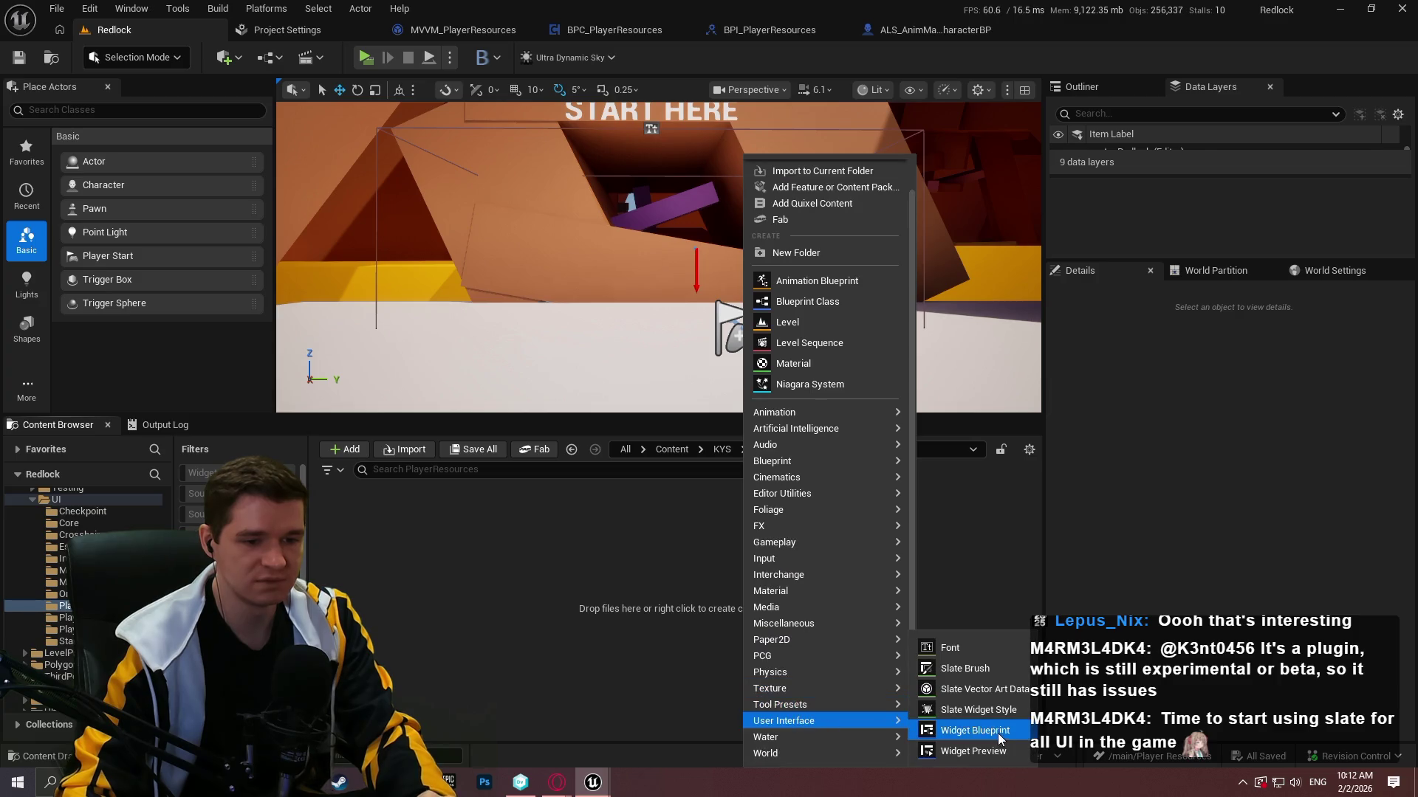
left_click(975, 731)
left_click(590, 260)
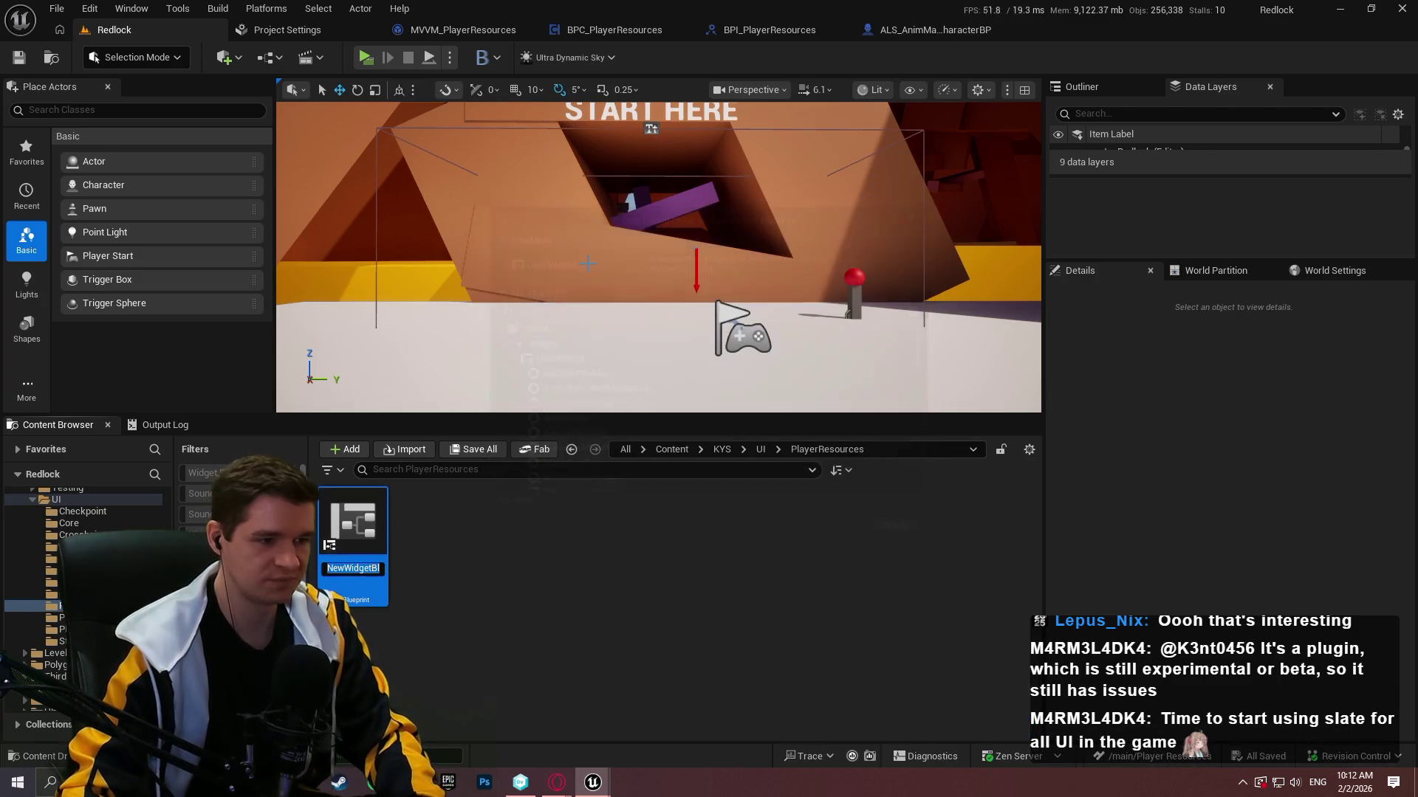
type("W")
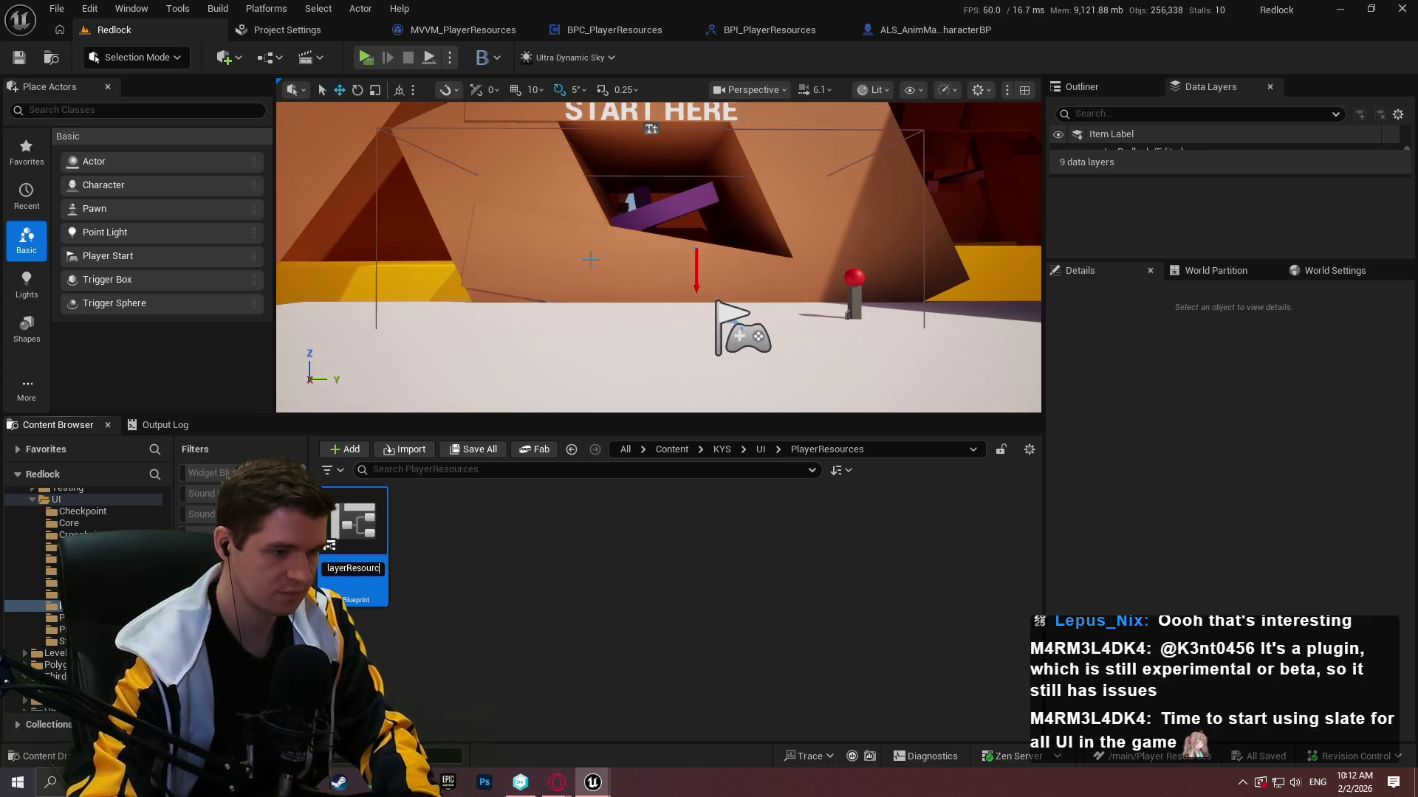
type("es")
key("Return")
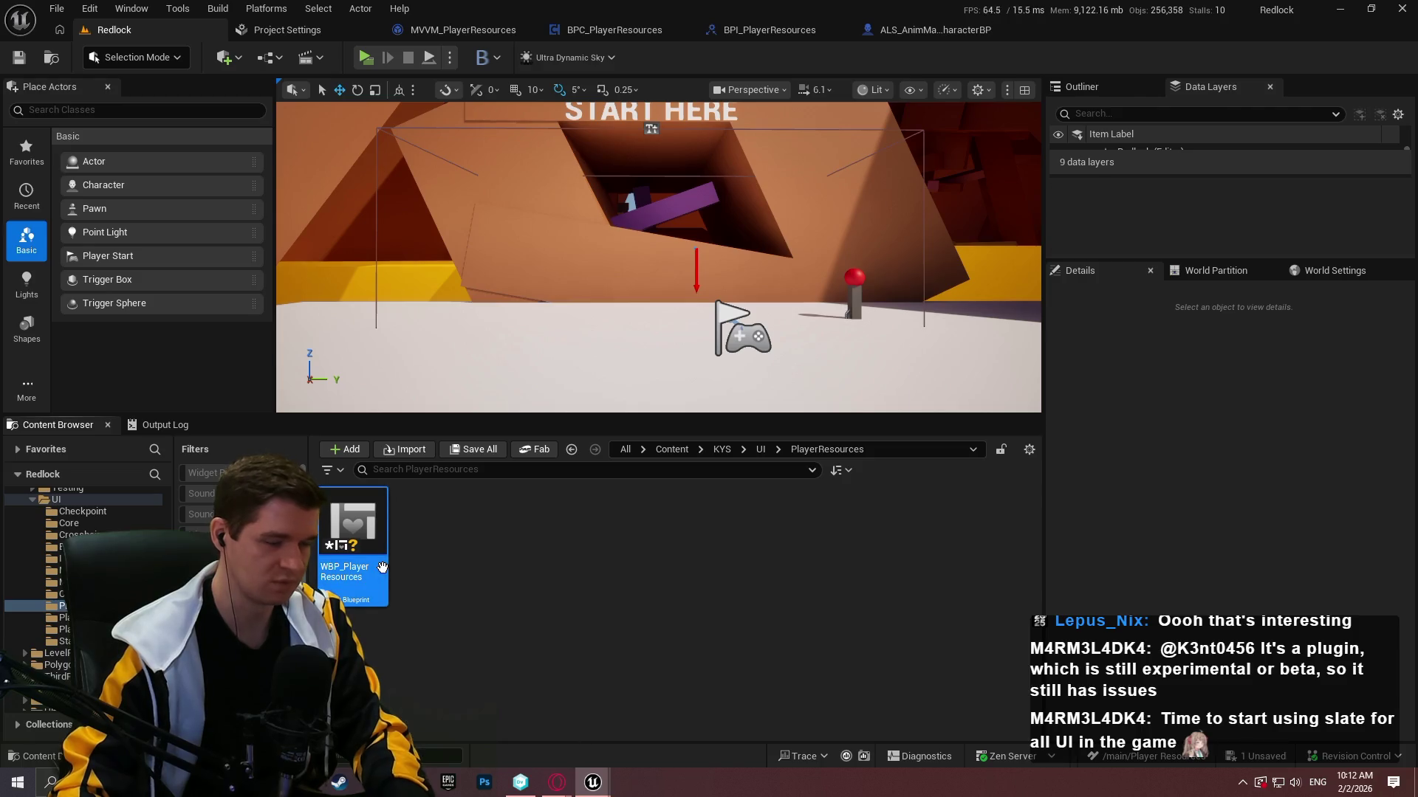
key("ctrl+s")
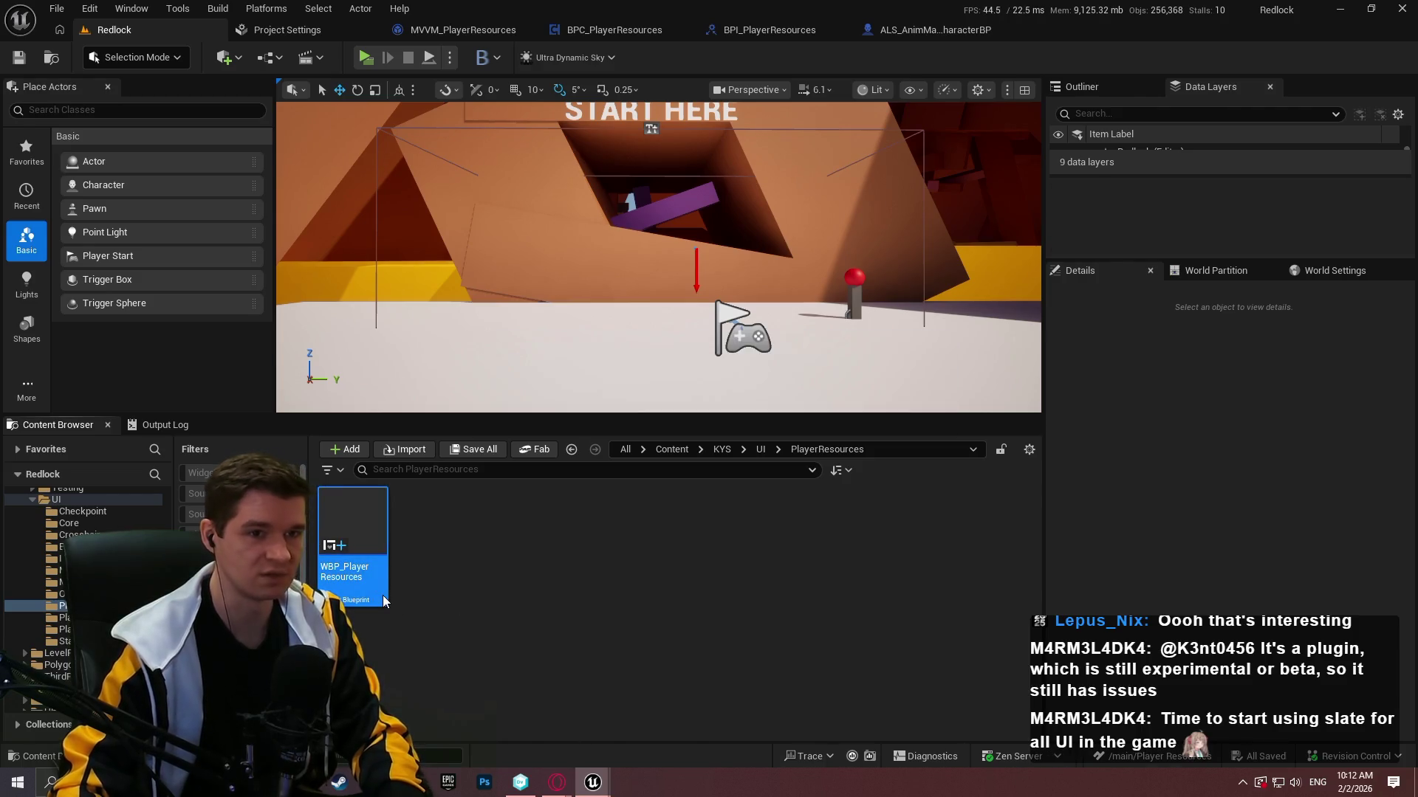
double_click(383, 597)
Widen the widget designer canvas and search the Palette for 'cam'.
mouse_move(742, 148)
left_mouse_down()
mouse_move(1292, 174)
mouse_move(1157, 177)
left_mouse_up()
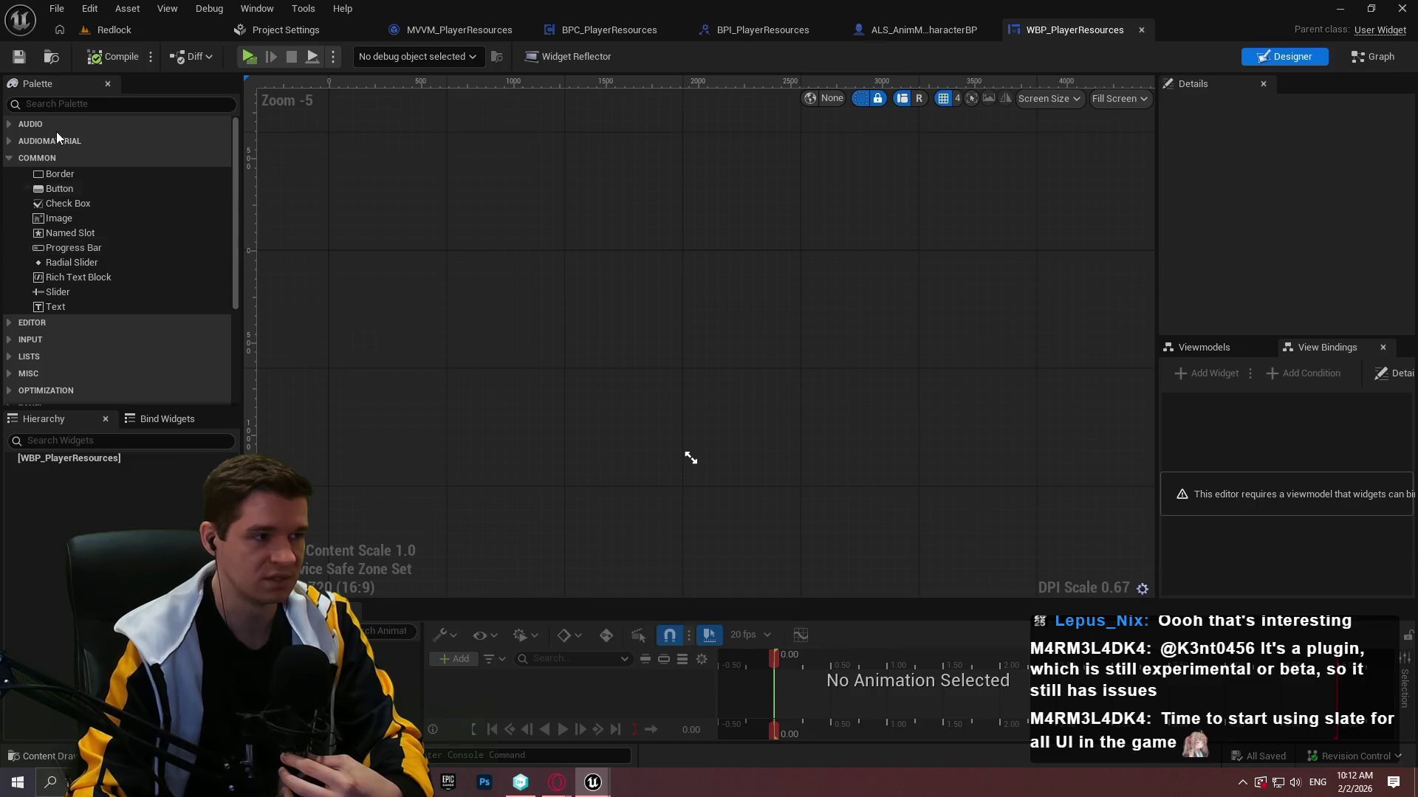
left_click(59, 105)
type("am")
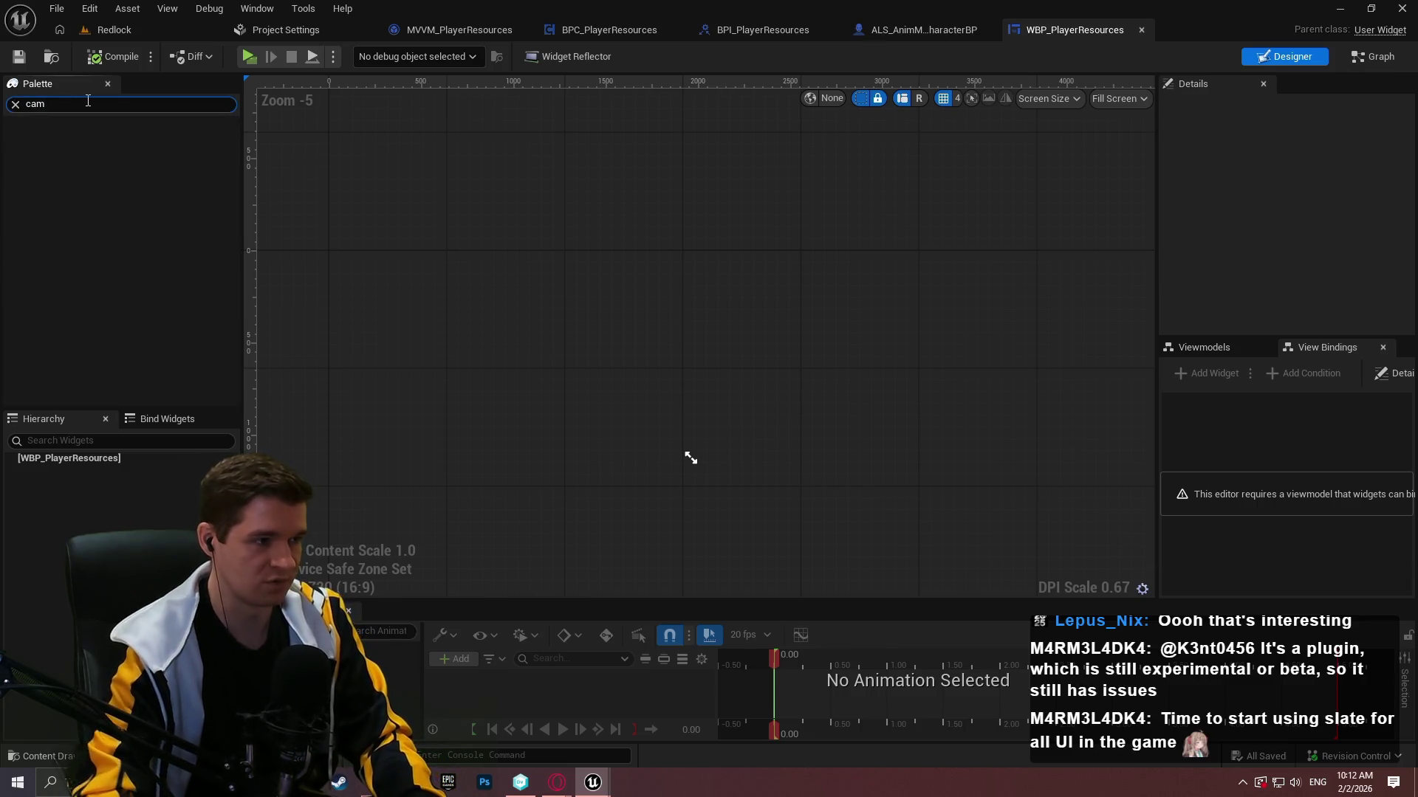